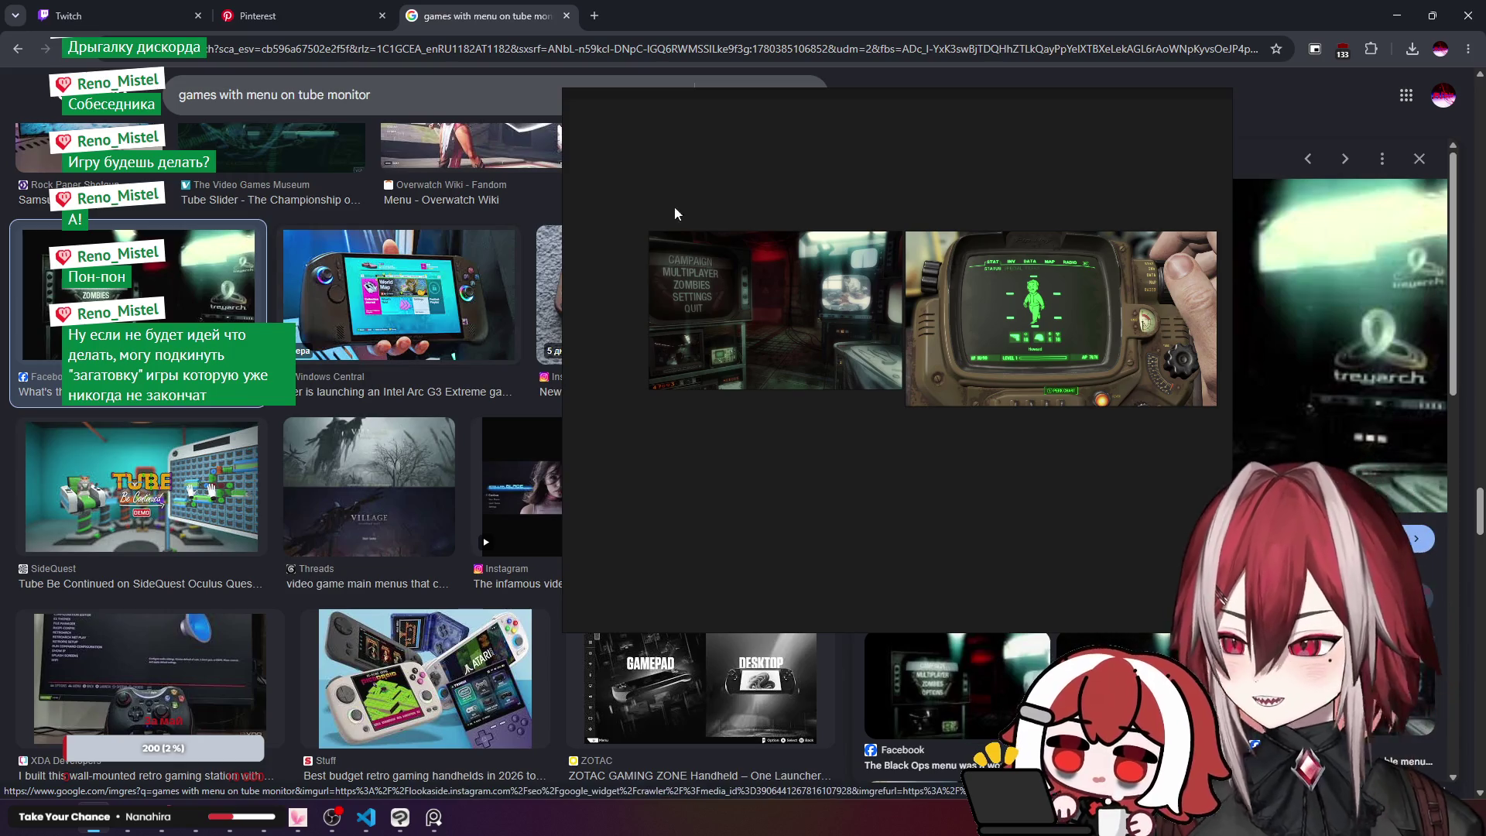
Step: Make the PureRef reference board smaller and shorter, then return to the Godot editor
{"action": "mouse_move", "coordinate": [563, 88]}
{"action": "left_mouse_down"}
{"action": "mouse_move", "coordinate": [586, 74]}
{"action": "mouse_move", "coordinate": [688, 137]}
{"action": "mouse_move", "coordinate": [658, 127]}
{"action": "left_mouse_up"}
{"action": "scroll", "coordinate": [833, 308], "scroll_direction": "down", "scroll_amount": 2}
{"action": "scroll", "coordinate": [870, 310], "scroll_direction": "up", "scroll_amount": 3}
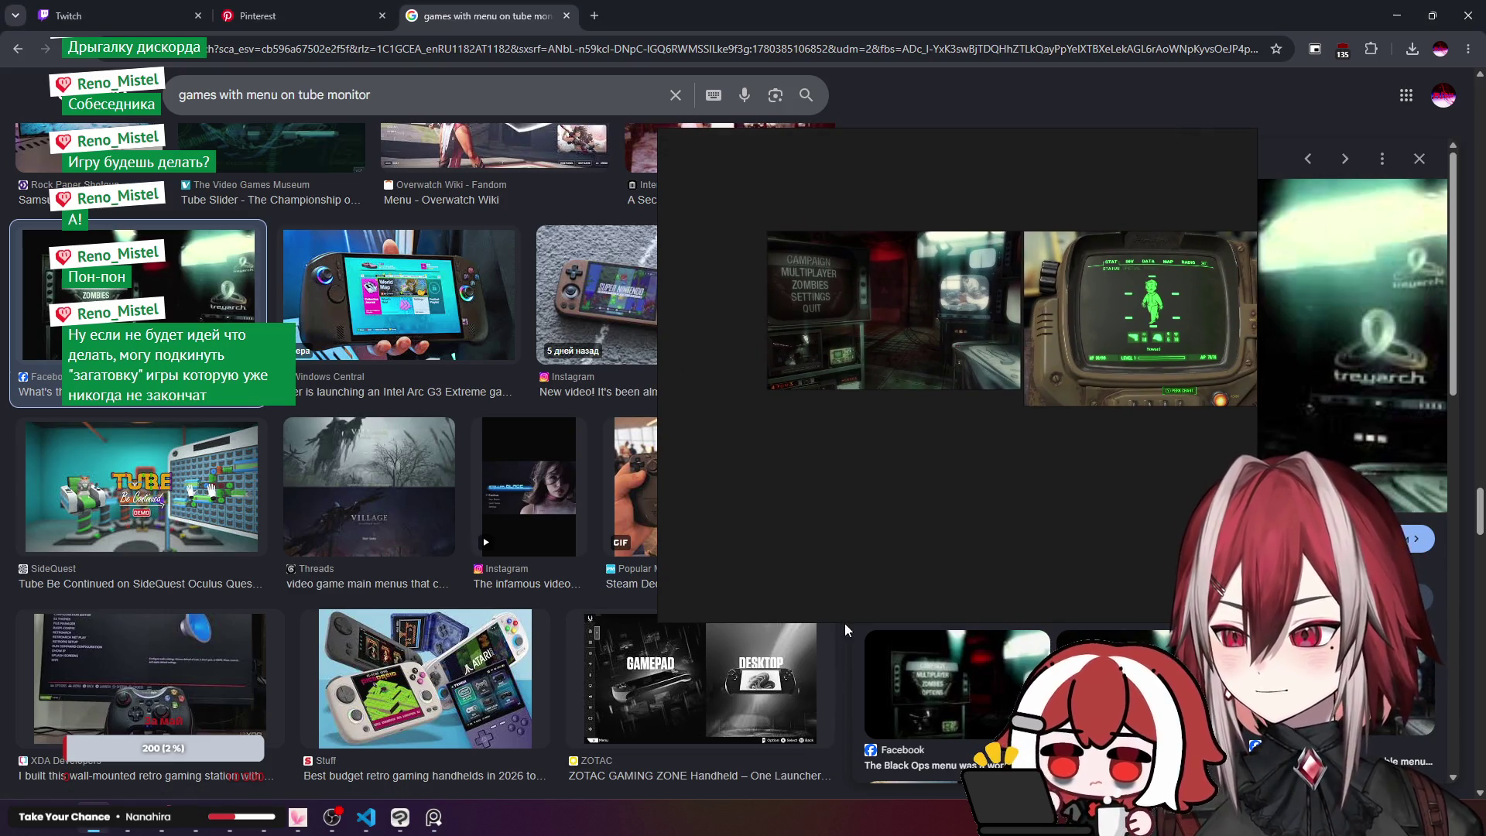
{"action": "left_click_drag", "start_coordinate": [844, 619], "coordinate": [843, 503]}
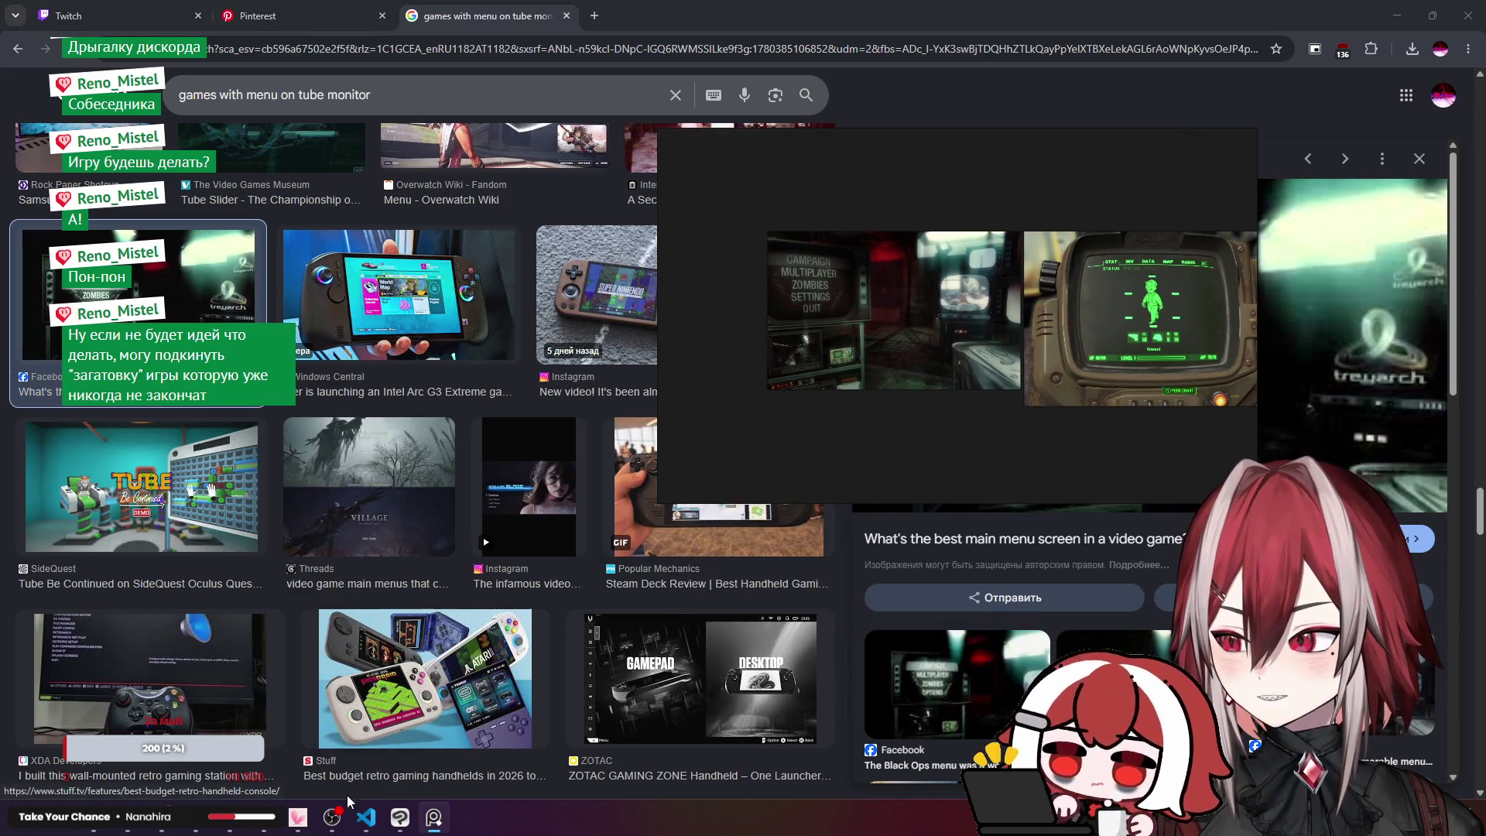
{"action": "key", "text": "alt+Tab"}
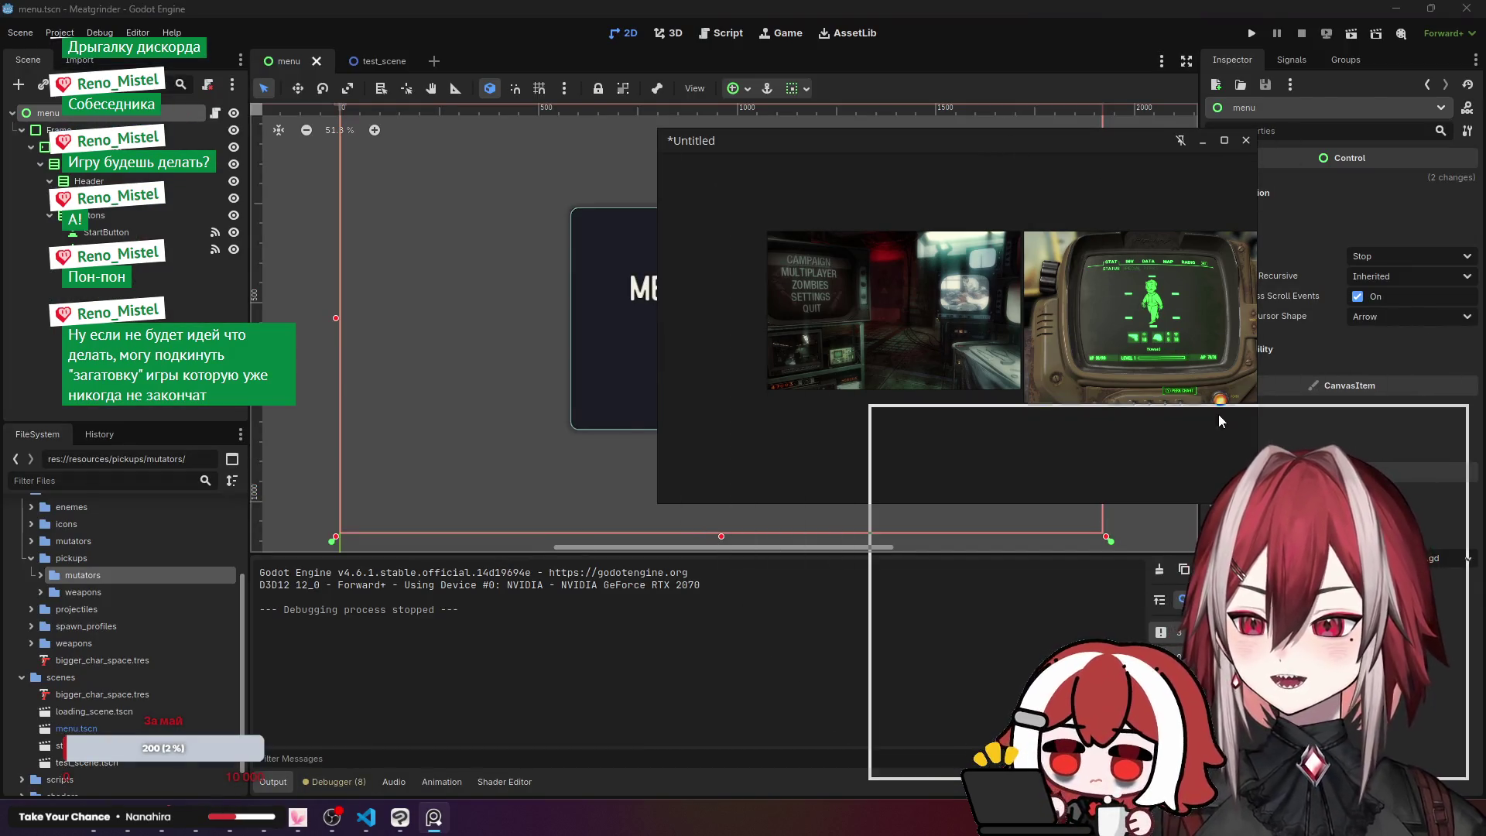
Step: Run the Meatgrinder project, press START, and move through the level with WASD
{"action": "left_click", "coordinate": [1251, 33]}
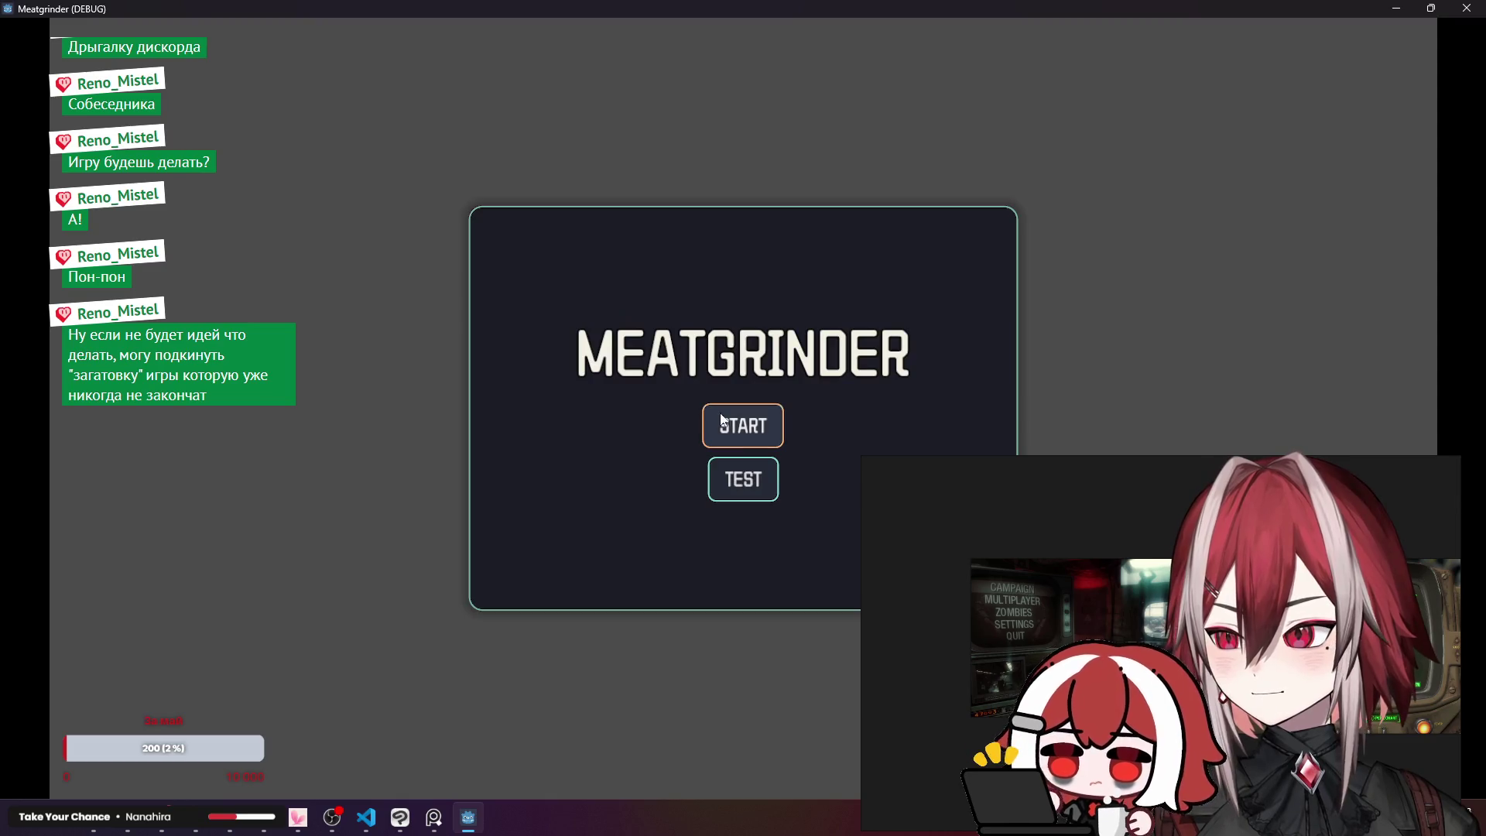
{"action": "left_click", "coordinate": [722, 422]}
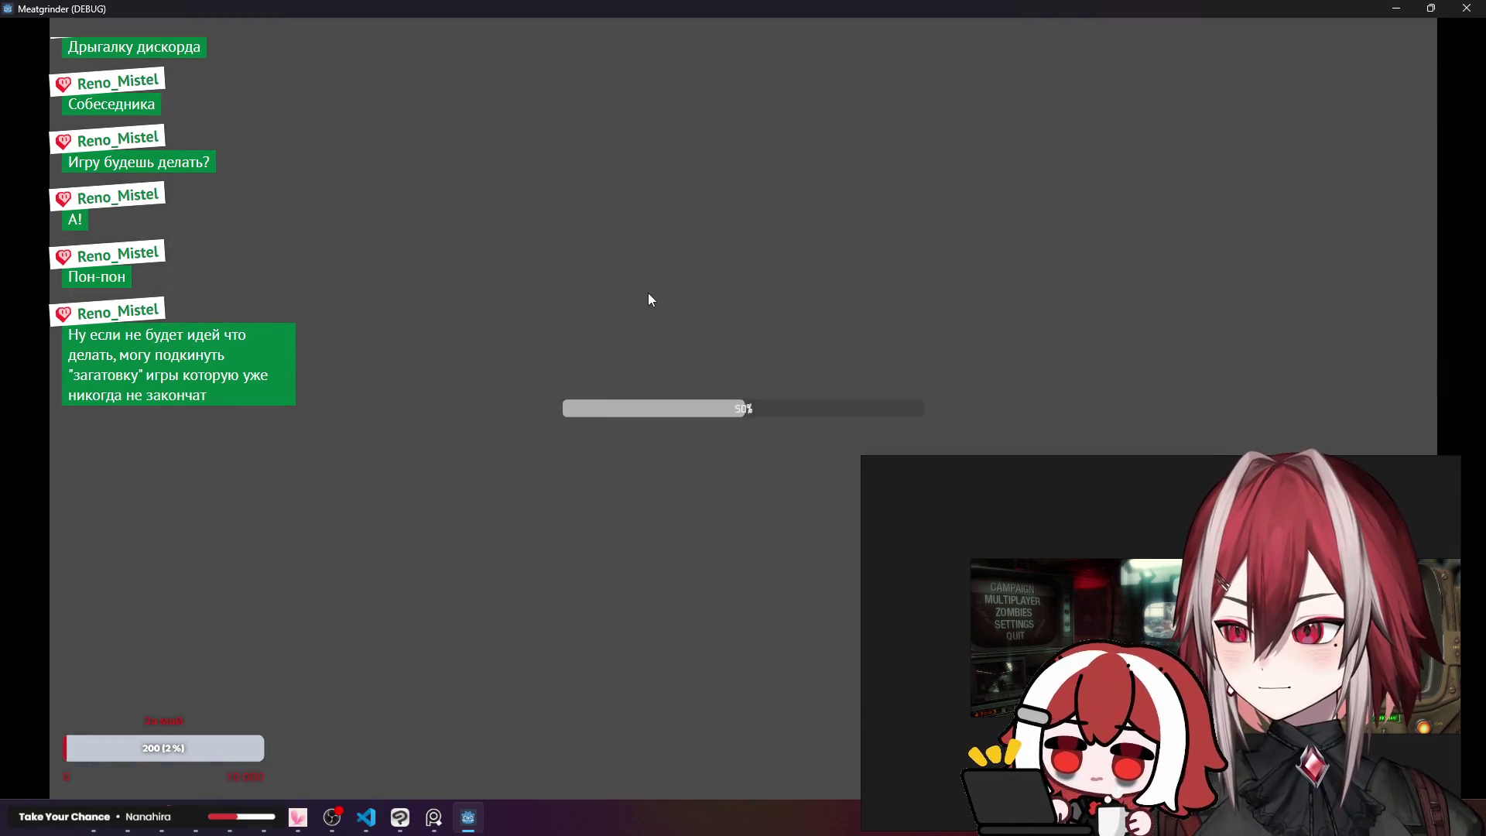
{"action": "key", "text": "d"}
{"action": "key", "text": "w"}
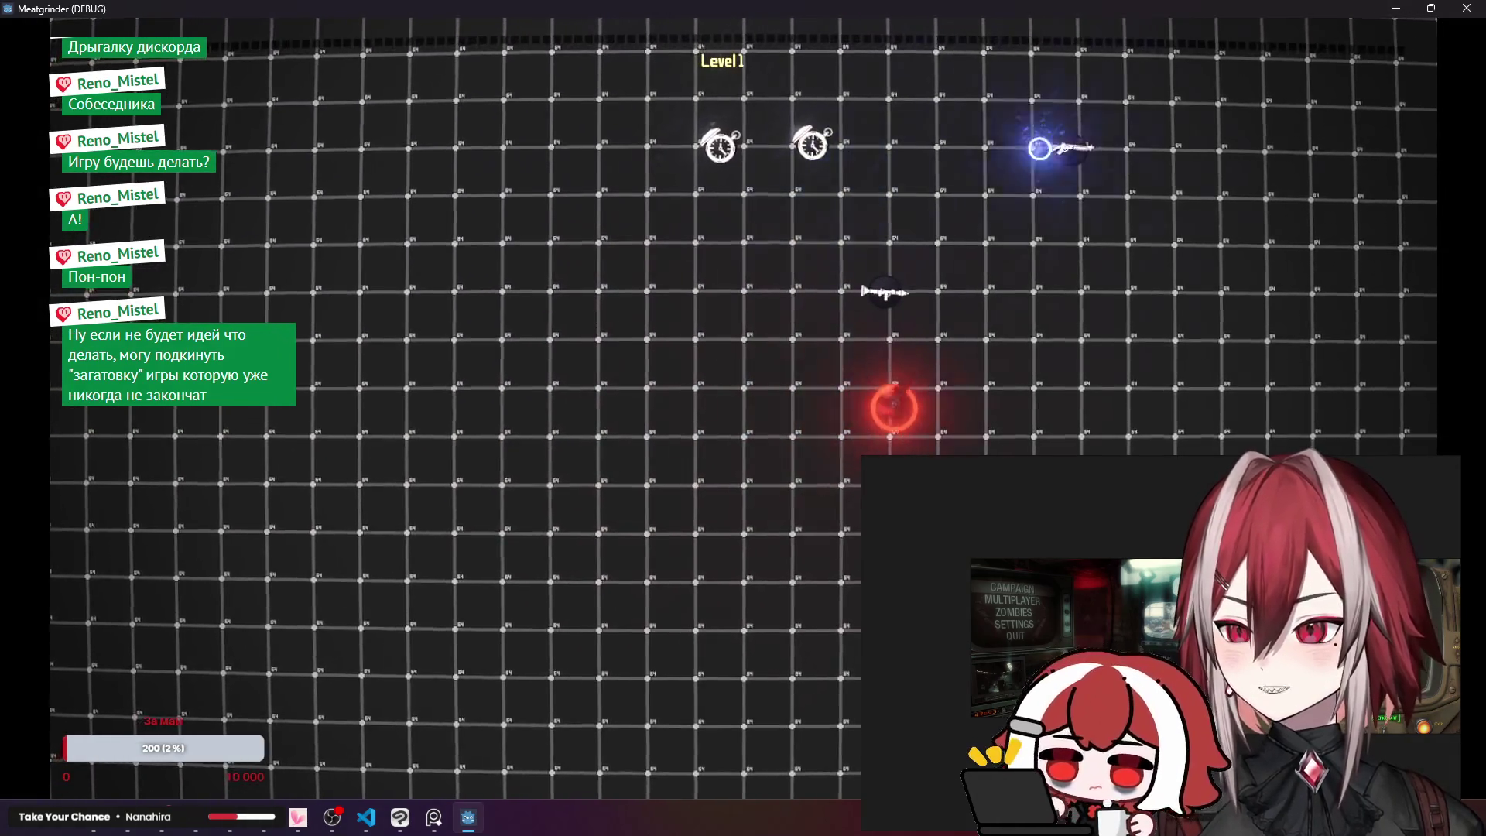
{"action": "key", "text": "w"}
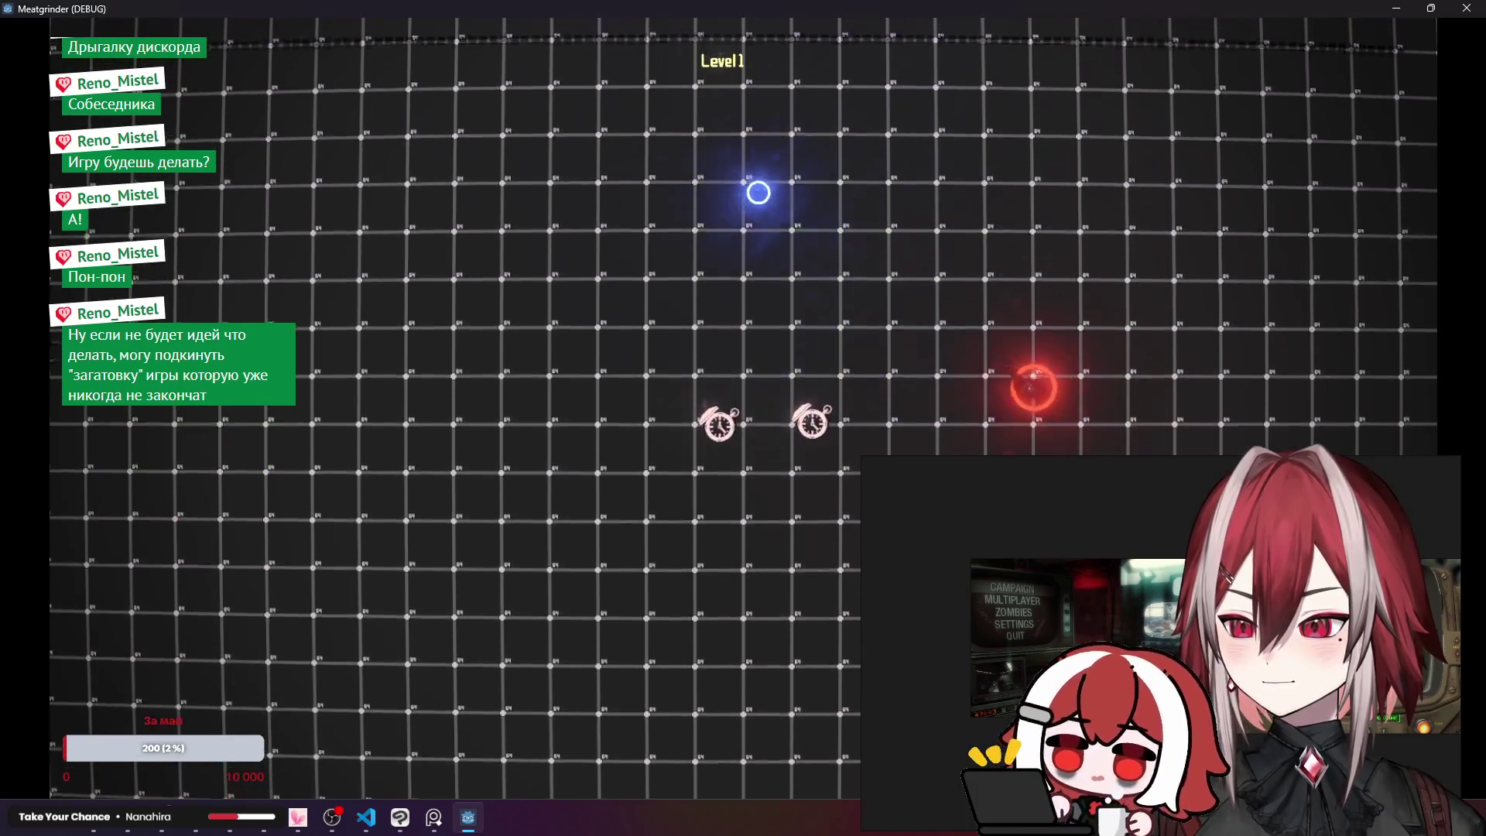
{"action": "key", "text": "a"}
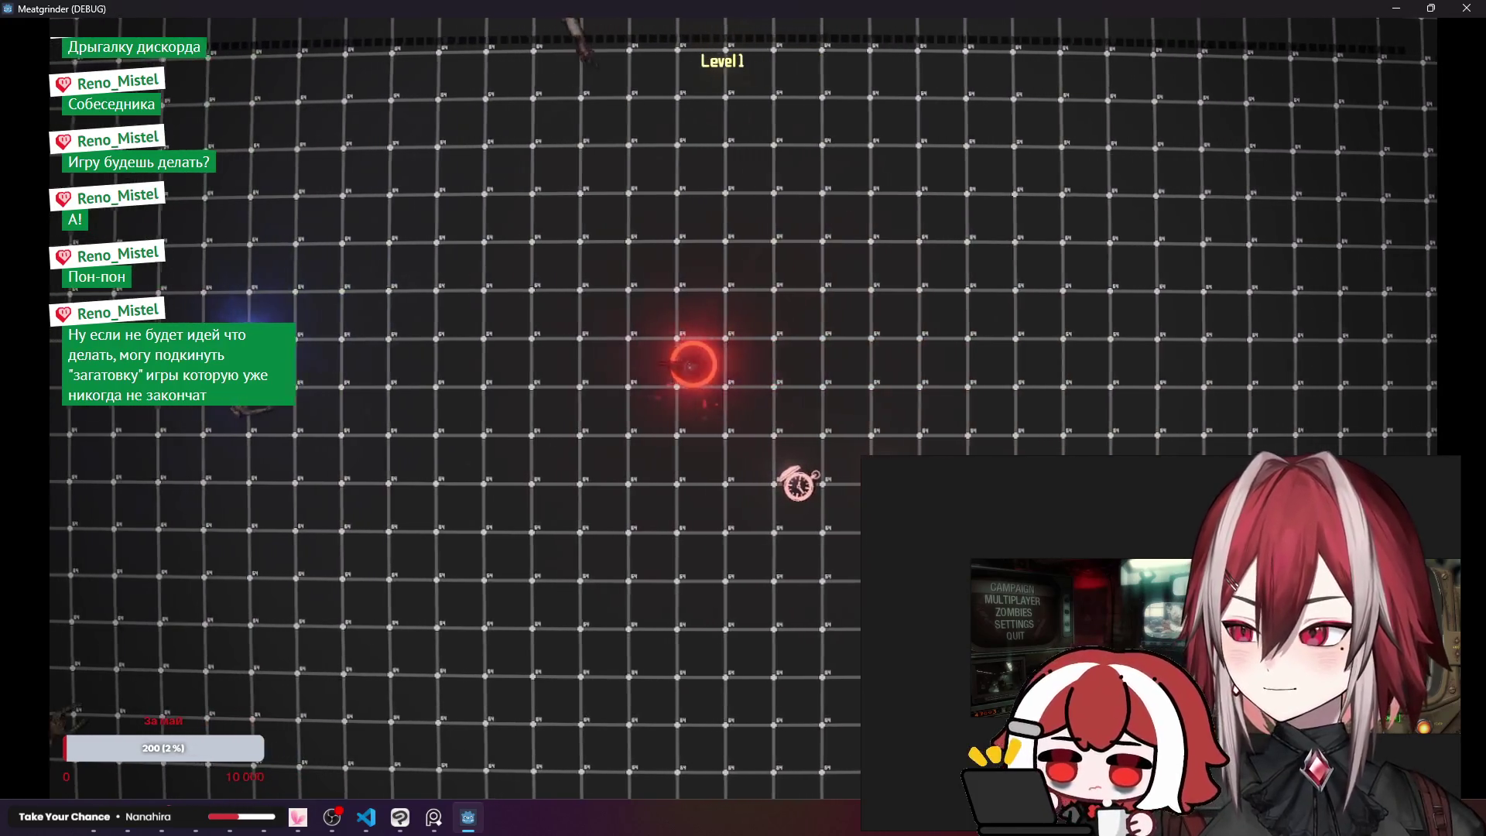
{"action": "key", "text": "a"}
Step: Fight enemies with mouse aim while moving around and collecting clock pickups
{"action": "mouse_move", "coordinate": [368, 305]}
{"action": "left_mouse_down"}
{"action": "mouse_move", "coordinate": [611, 157]}
{"action": "mouse_move", "coordinate": [385, 328]}
{"action": "mouse_move", "coordinate": [295, 498]}
{"action": "mouse_move", "coordinate": [315, 472]}
{"action": "mouse_move", "coordinate": [890, 190]}
{"action": "mouse_move", "coordinate": [829, 219]}
{"action": "mouse_move", "coordinate": [498, 255]}
{"action": "mouse_move", "coordinate": [348, 292]}
{"action": "mouse_move", "coordinate": [189, 285]}
{"action": "mouse_move", "coordinate": [464, 194]}
{"action": "mouse_move", "coordinate": [740, 259]}
{"action": "mouse_move", "coordinate": [819, 352]}
{"action": "mouse_move", "coordinate": [347, 298]}
{"action": "left_mouse_up"}
{"action": "key", "text": "s"}
{"action": "key", "text": "w"}
{"action": "key", "text": "s"}
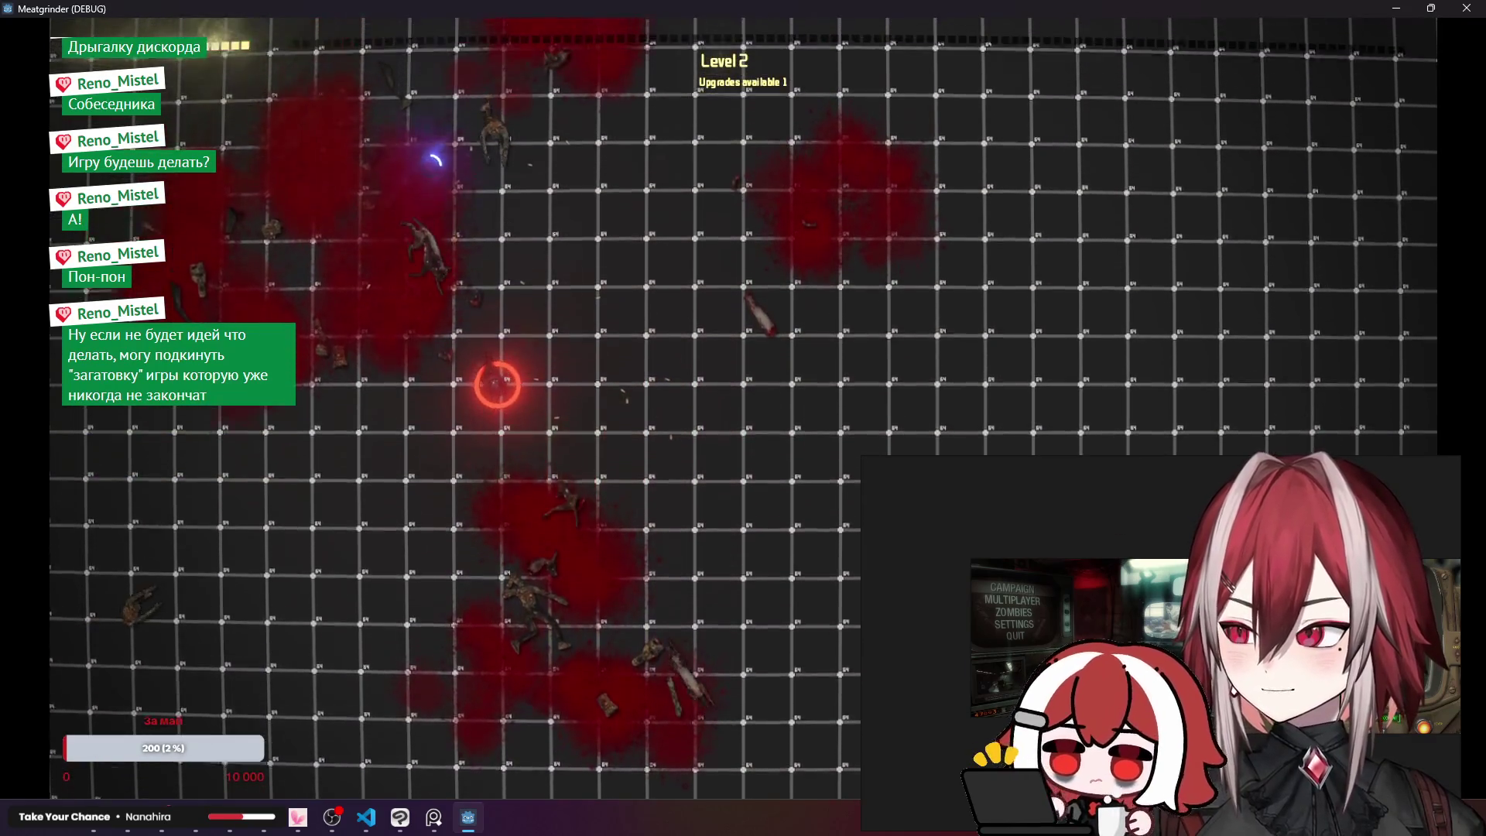
{"action": "key", "text": "w"}
{"action": "mouse_move", "coordinate": [434, 159]}
{"action": "left_mouse_down"}
{"action": "mouse_move", "coordinate": [497, 149]}
{"action": "mouse_move", "coordinate": [624, 504]}
{"action": "mouse_move", "coordinate": [392, 591]}
{"action": "mouse_move", "coordinate": [284, 578]}
{"action": "mouse_move", "coordinate": [305, 503]}
{"action": "mouse_move", "coordinate": [402, 554]}
{"action": "mouse_move", "coordinate": [353, 571]}
{"action": "mouse_move", "coordinate": [630, 225]}
{"action": "mouse_move", "coordinate": [823, 232]}
{"action": "mouse_move", "coordinate": [802, 322]}
{"action": "mouse_move", "coordinate": [654, 157]}
{"action": "mouse_move", "coordinate": [712, 584]}
{"action": "mouse_move", "coordinate": [760, 524]}
{"action": "mouse_move", "coordinate": [773, 434]}
{"action": "mouse_move", "coordinate": [838, 344]}
{"action": "mouse_move", "coordinate": [1160, 182]}
{"action": "mouse_move", "coordinate": [1181, 206]}
{"action": "mouse_move", "coordinate": [1145, 248]}
{"action": "mouse_move", "coordinate": [544, 183]}
{"action": "mouse_move", "coordinate": [464, 219]}
{"action": "mouse_move", "coordinate": [464, 239]}
{"action": "mouse_move", "coordinate": [907, 227]}
{"action": "mouse_move", "coordinate": [928, 292]}
{"action": "mouse_move", "coordinate": [776, 591]}
{"action": "mouse_move", "coordinate": [780, 471]}
{"action": "left_mouse_up"}
{"action": "key", "text": "w"}
{"action": "key", "text": "d"}
{"action": "key", "text": "a"}
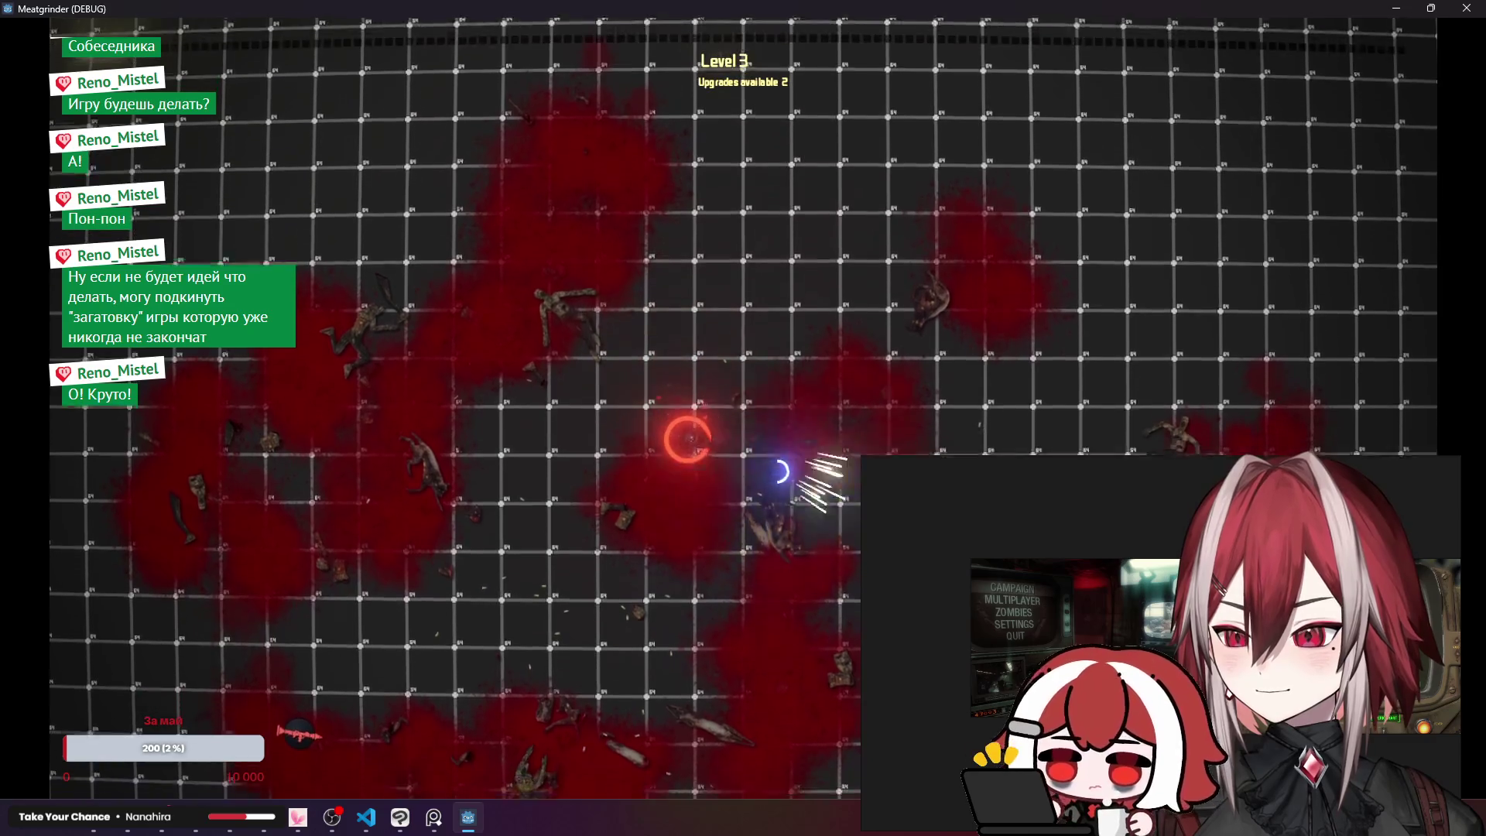
Step: Stop the game with F8, reposition the reference board, and go back to the browser
{"action": "key", "text": "F8"}
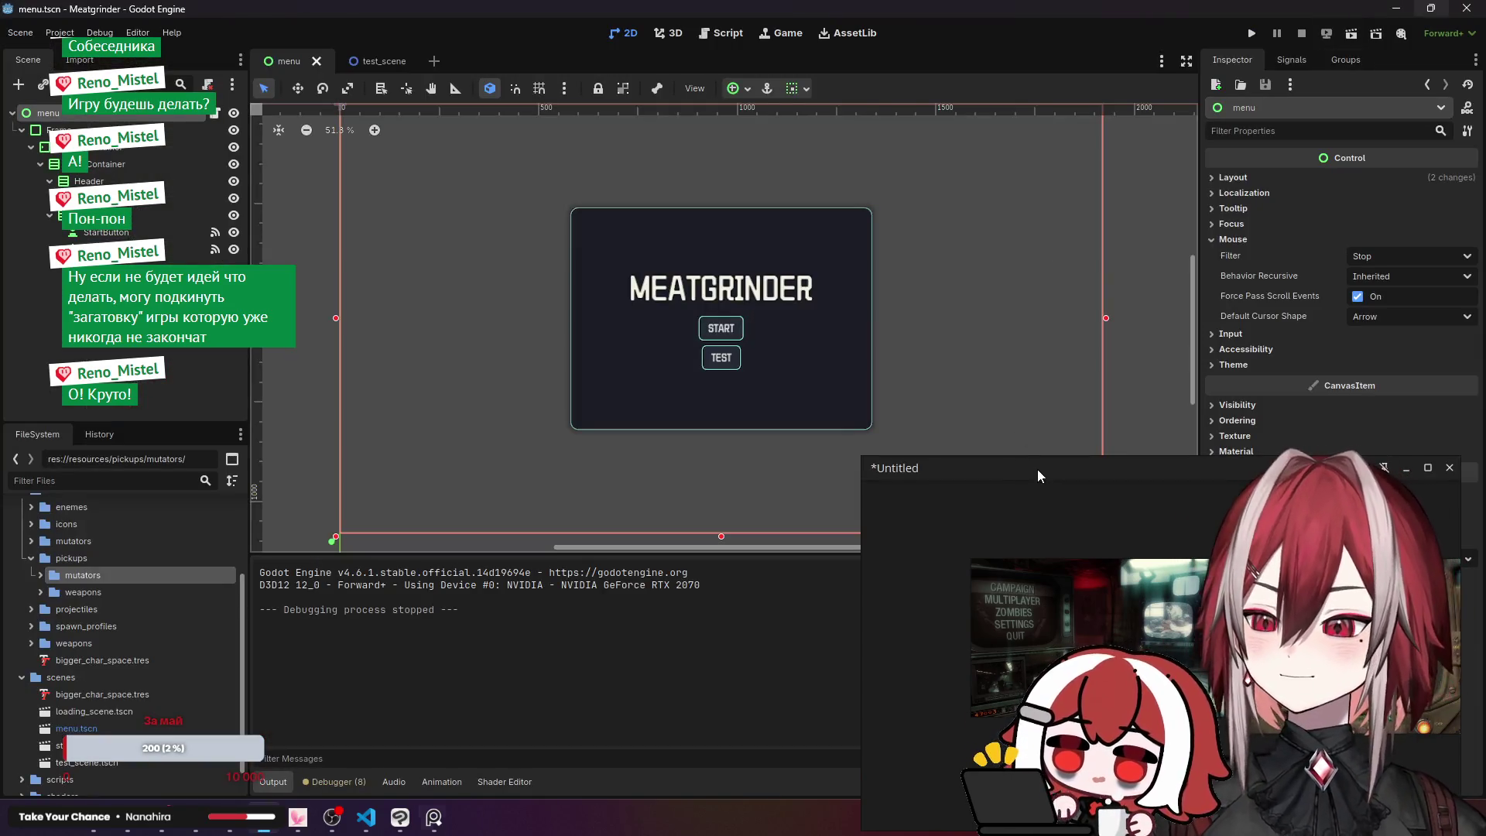
{"action": "left_click_drag", "start_coordinate": [1037, 469], "coordinate": [800, 240]}
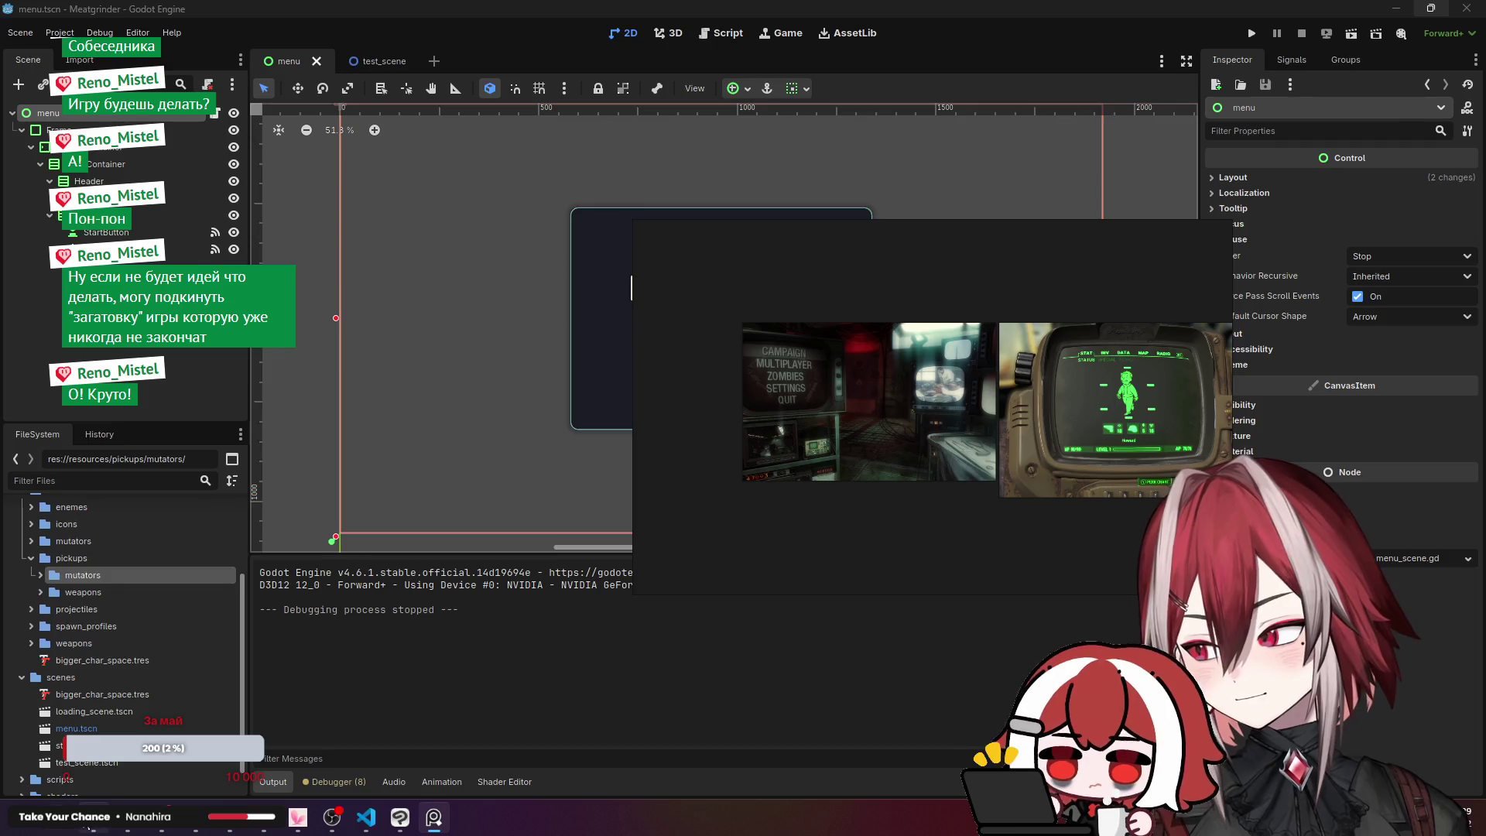
{"action": "left_click", "coordinate": [89, 826]}
{"action": "left_click", "coordinate": [773, 252]}
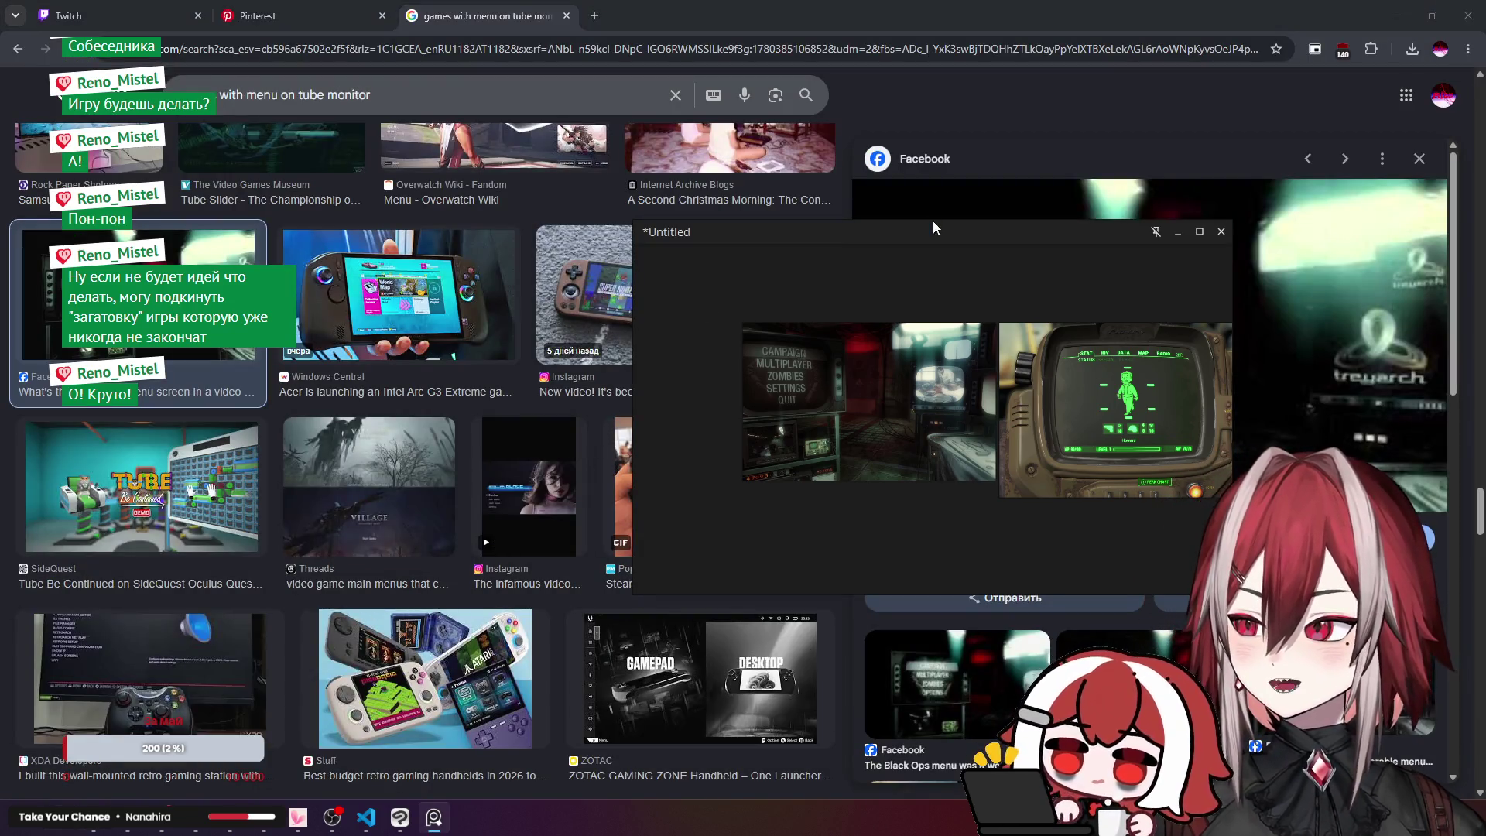
Step: Move the reference board aside and search for 'games where menu on is monitor'
{"action": "left_click_drag", "start_coordinate": [931, 221], "coordinate": [1067, 224]}
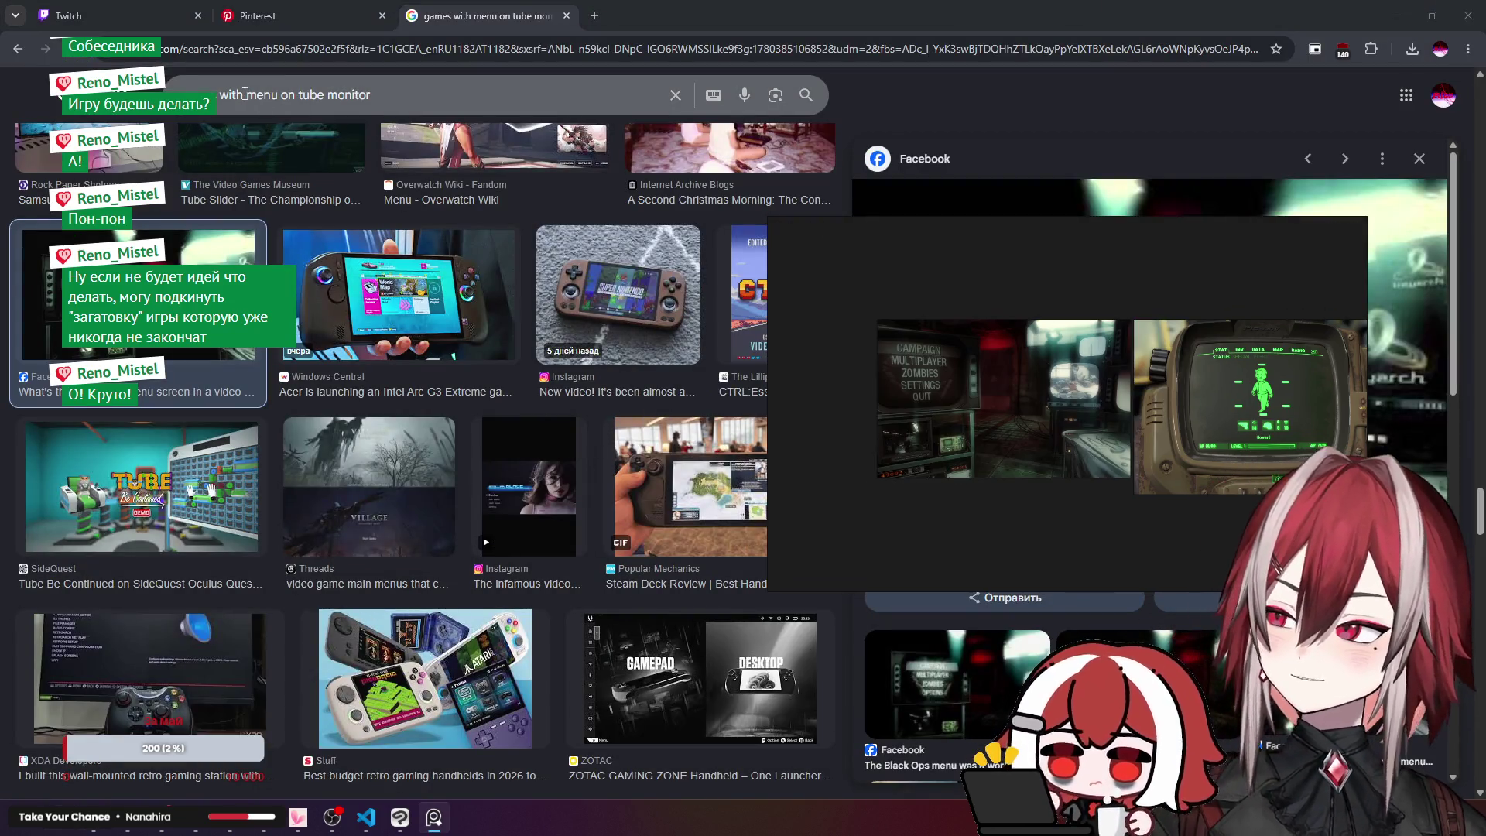
{"action": "left_click_drag", "start_coordinate": [296, 95], "coordinate": [396, 94]}
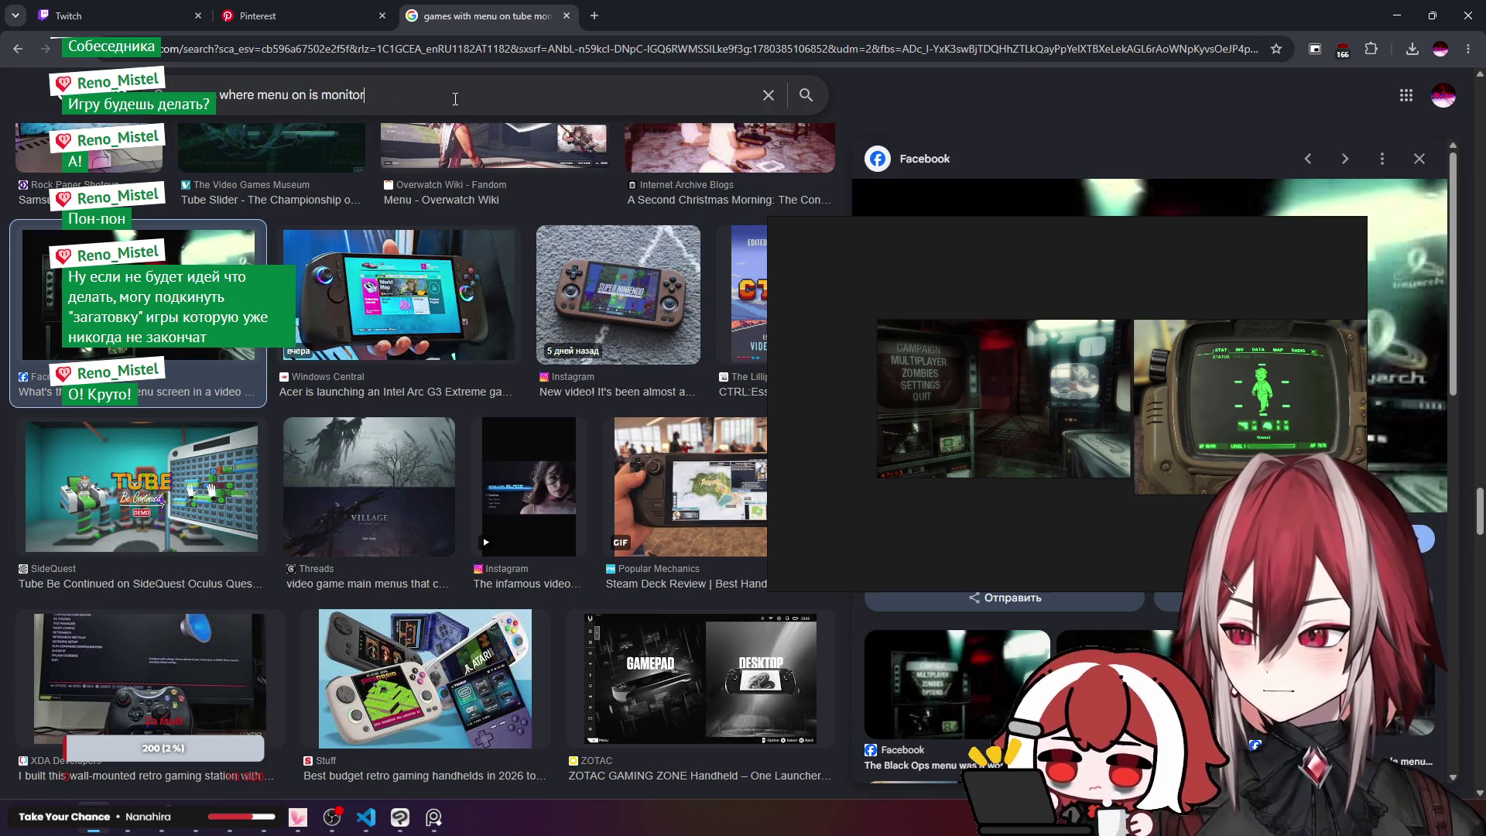
{"action": "key", "text": "Return"}
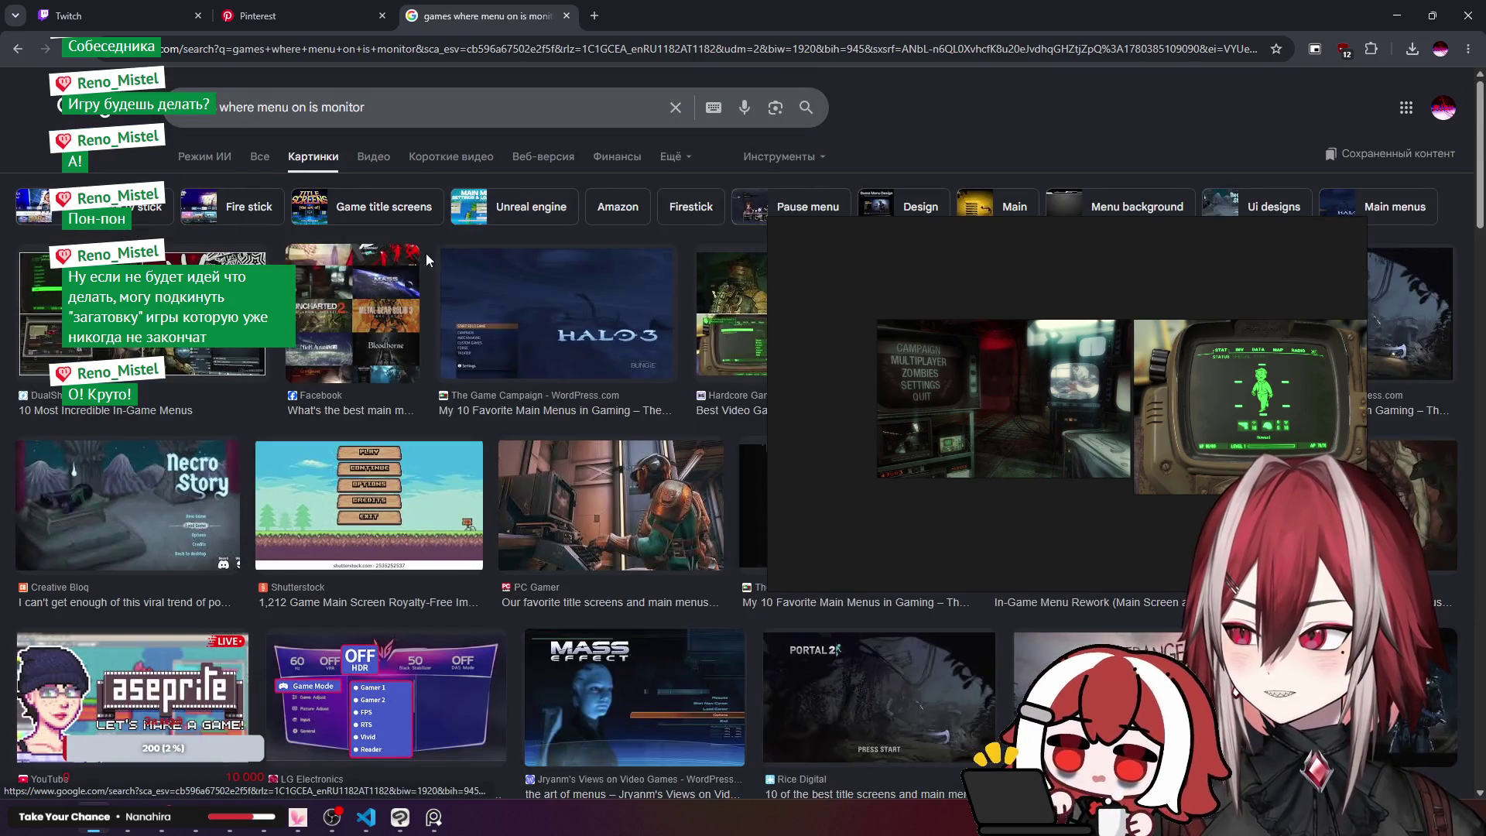
Step: Show all results for the corrected query 'games where menu on a monitor' and expand the AI overview
{"action": "scroll", "coordinate": [426, 258], "scroll_direction": "down", "scroll_amount": 3}
{"action": "scroll", "coordinate": [333, 209], "scroll_direction": "up", "scroll_amount": 3}
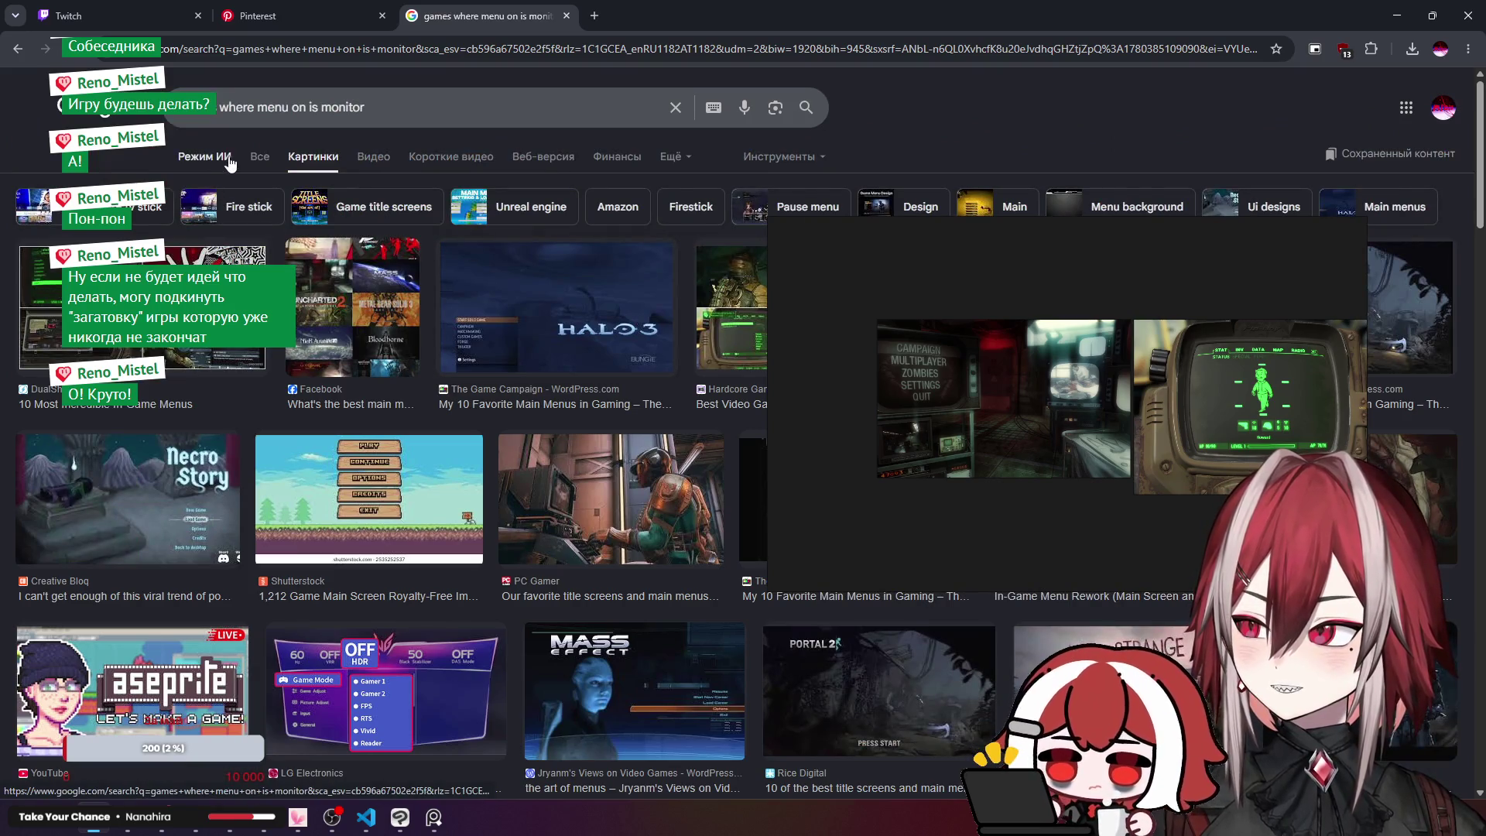
{"action": "left_click", "coordinate": [259, 158]}
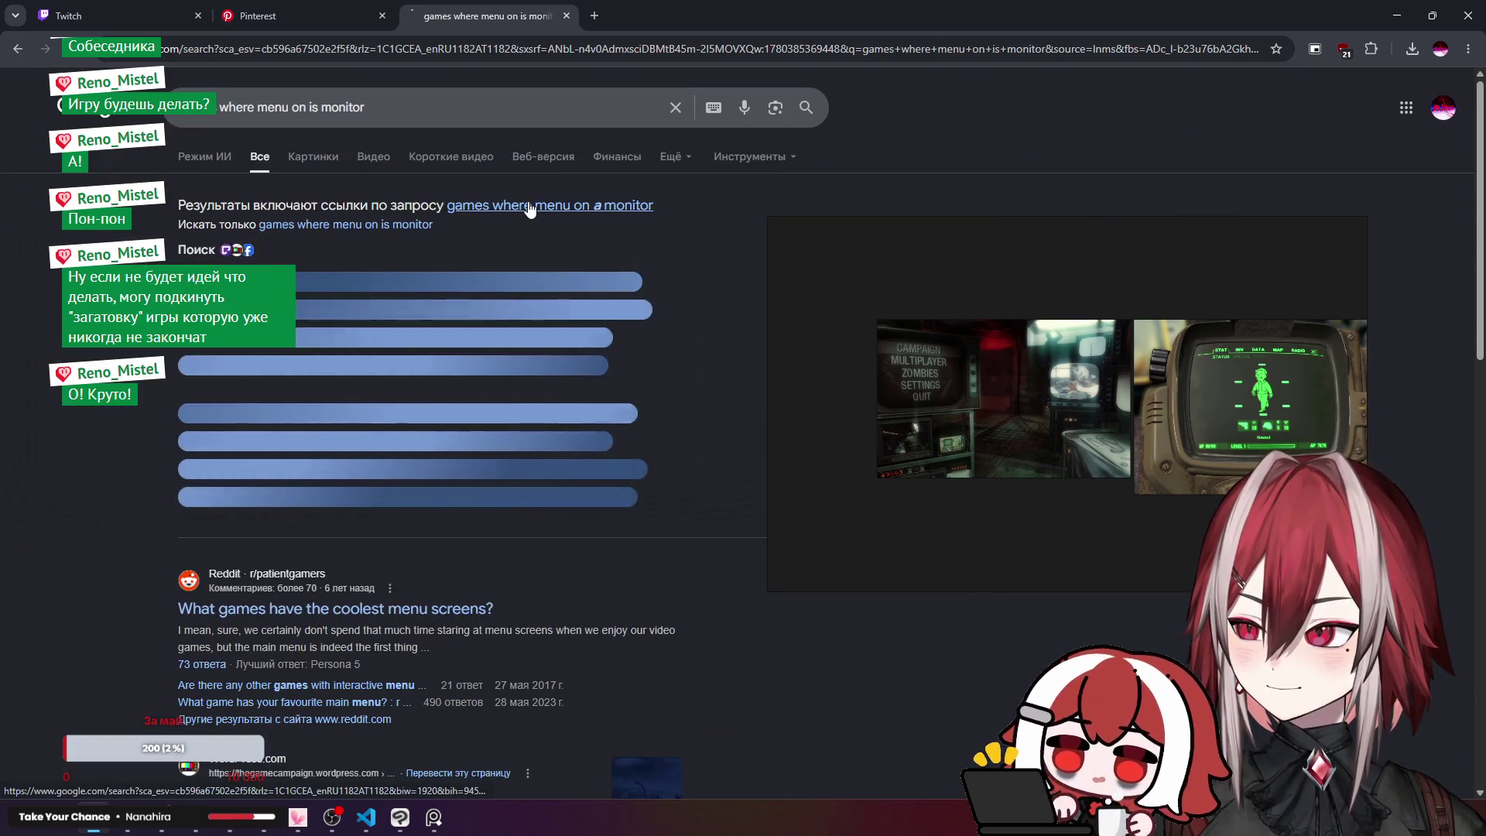
{"action": "left_click", "coordinate": [529, 205]}
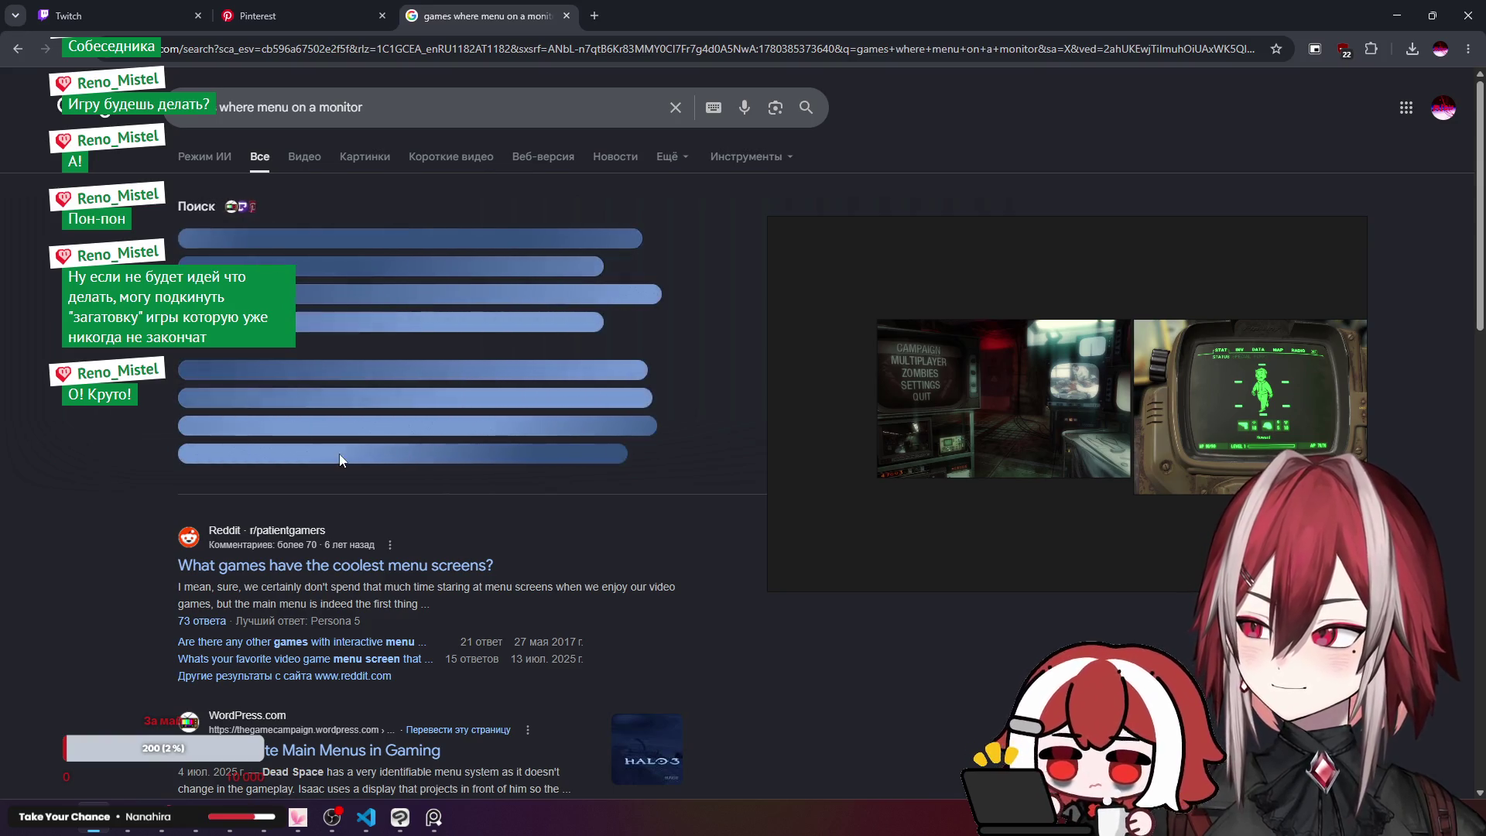
{"action": "left_click", "coordinate": [342, 461]}
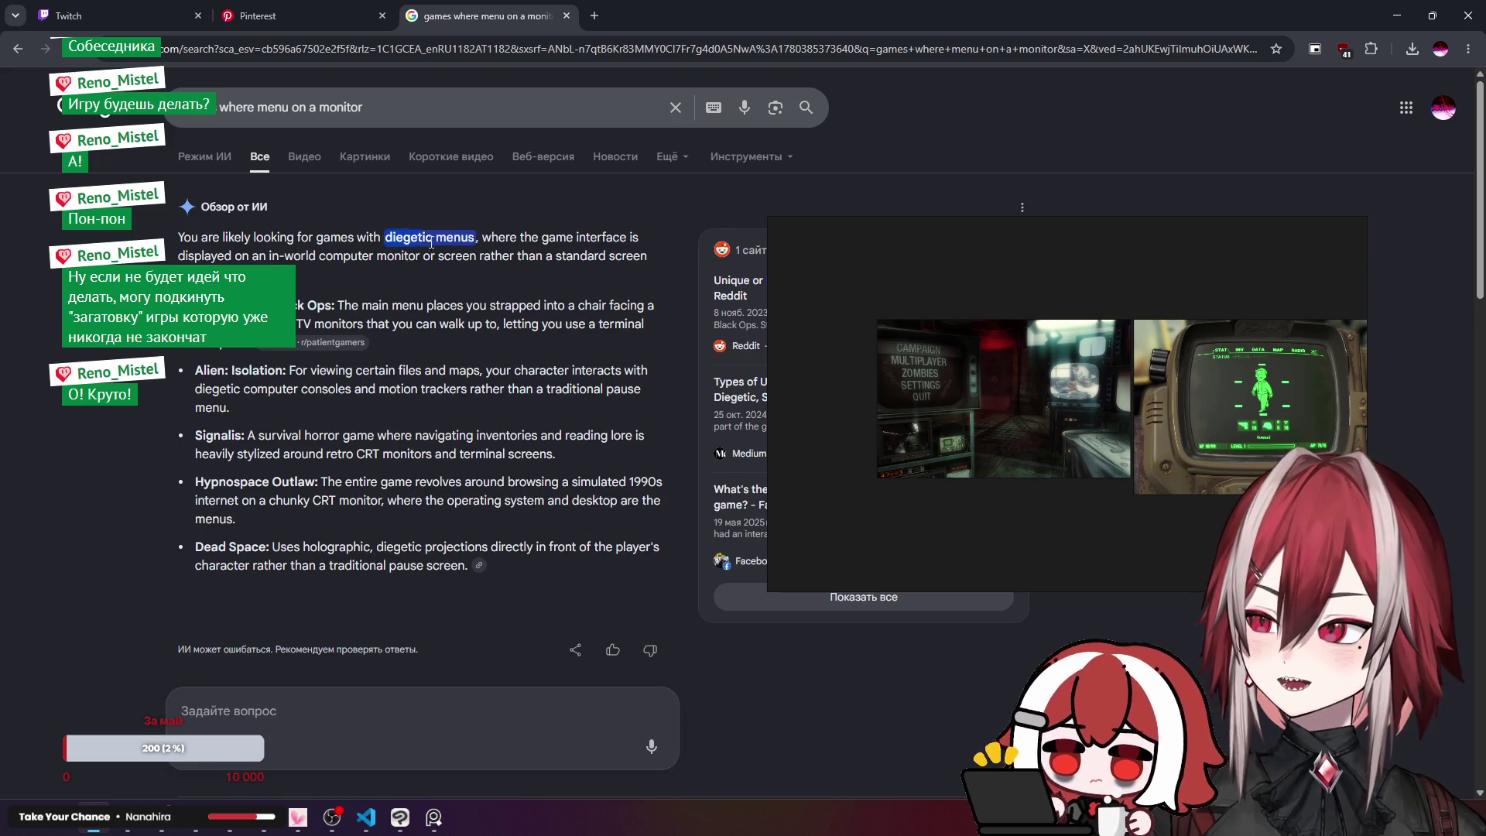
{"action": "left_click", "coordinate": [221, 107]}
{"action": "key", "text": "ctrl+BackSpace"}
{"action": "key", "text": "ctrl+BackSpace"}
{"action": "key", "text": "ctrl+BackSpace"}
Step: Search images for 'games with diegetic menus' and preview the TV Tropes and Reddit results
{"action": "type", "text": "with diegetic menus"}
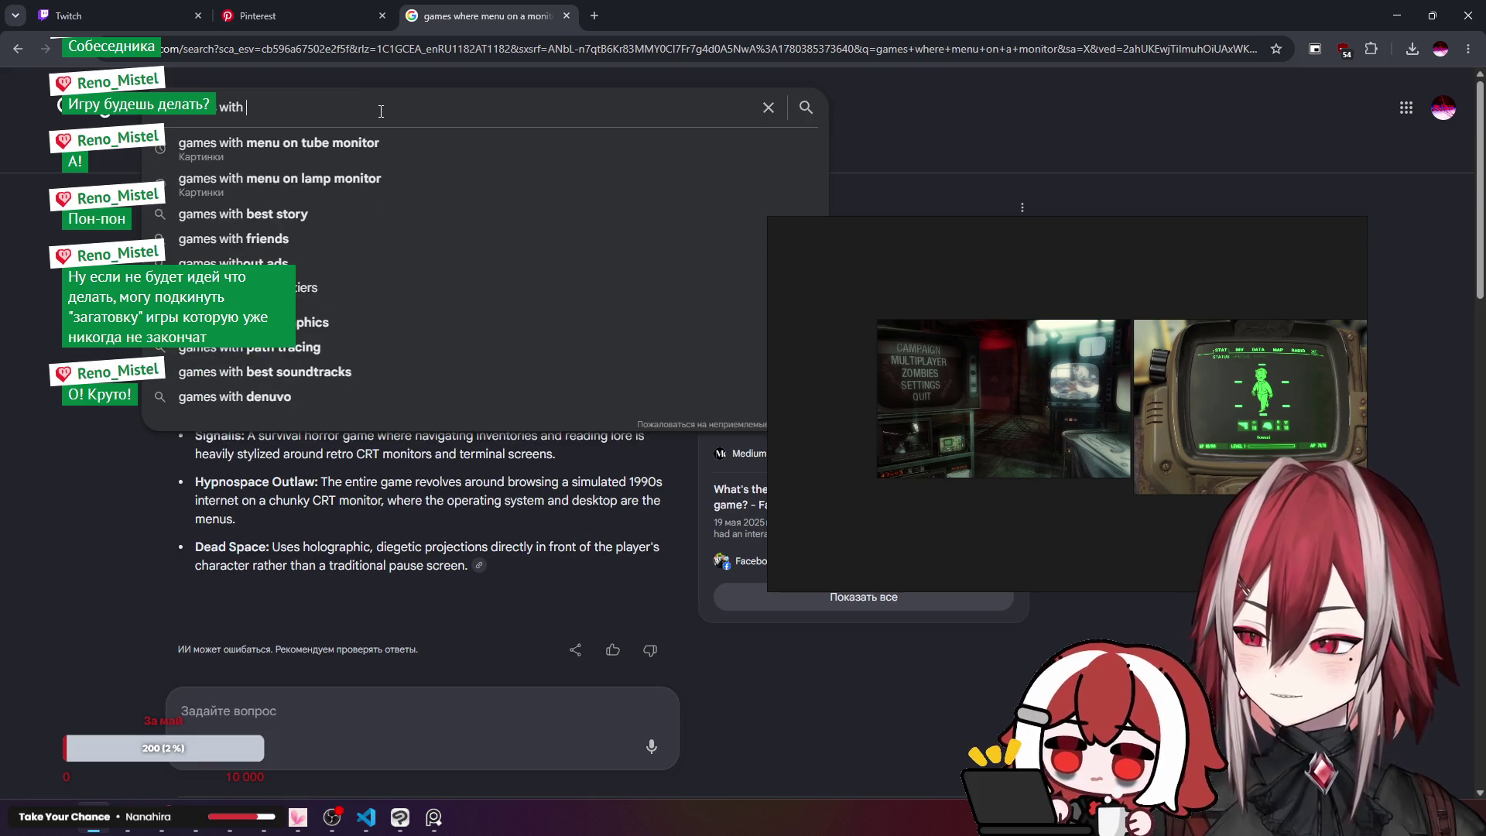
{"action": "key", "text": "Return"}
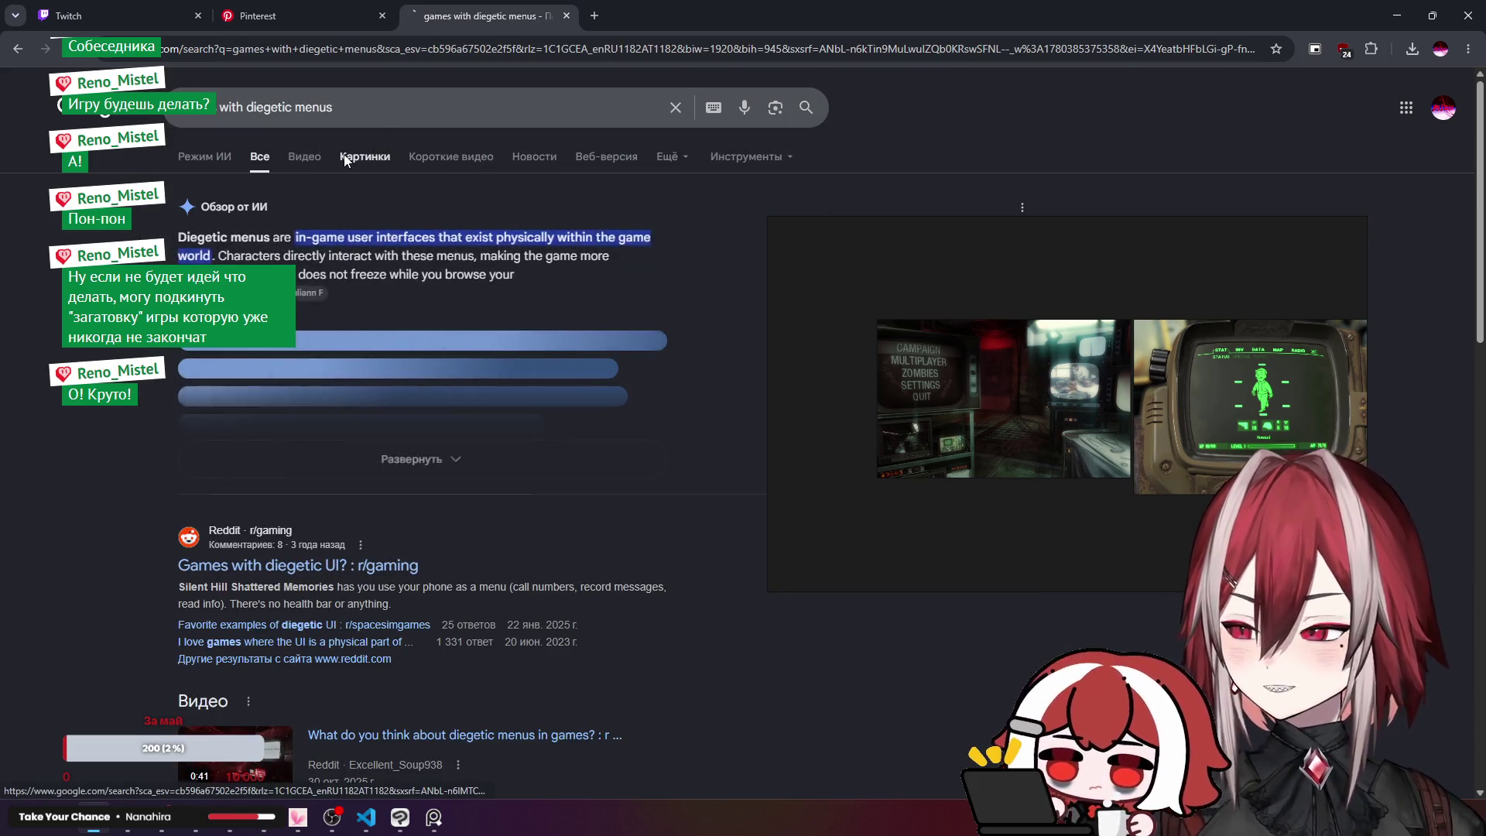
{"action": "left_click", "coordinate": [348, 154]}
{"action": "scroll", "coordinate": [461, 235], "scroll_direction": "down", "scroll_amount": 1}
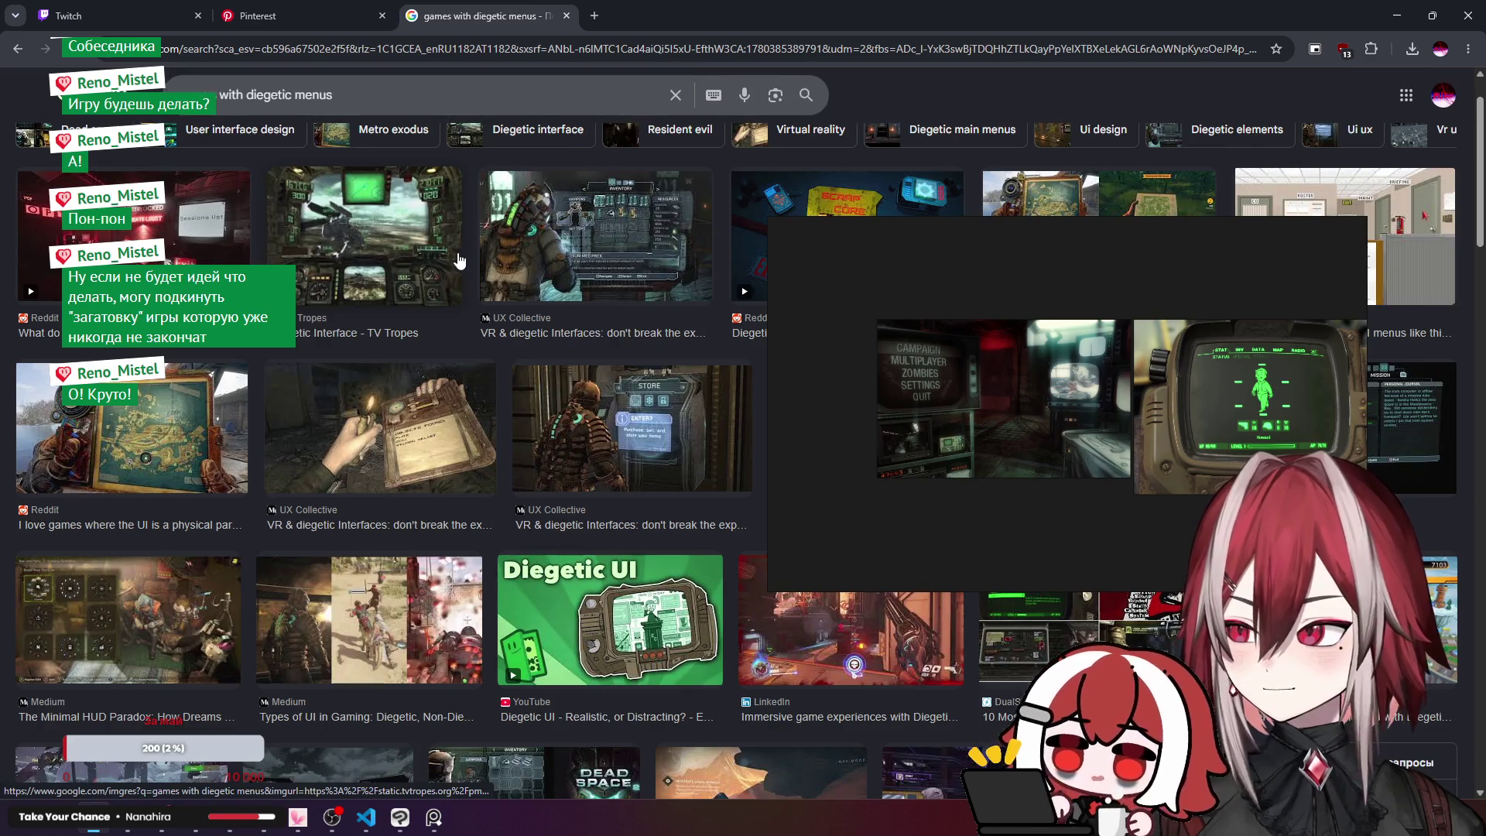
{"action": "left_click", "coordinate": [371, 255]}
{"action": "mouse_move", "coordinate": [936, 238]}
{"action": "left_mouse_down"}
{"action": "mouse_move", "coordinate": [295, 222]}
{"action": "mouse_move", "coordinate": [910, 245]}
{"action": "left_mouse_up"}
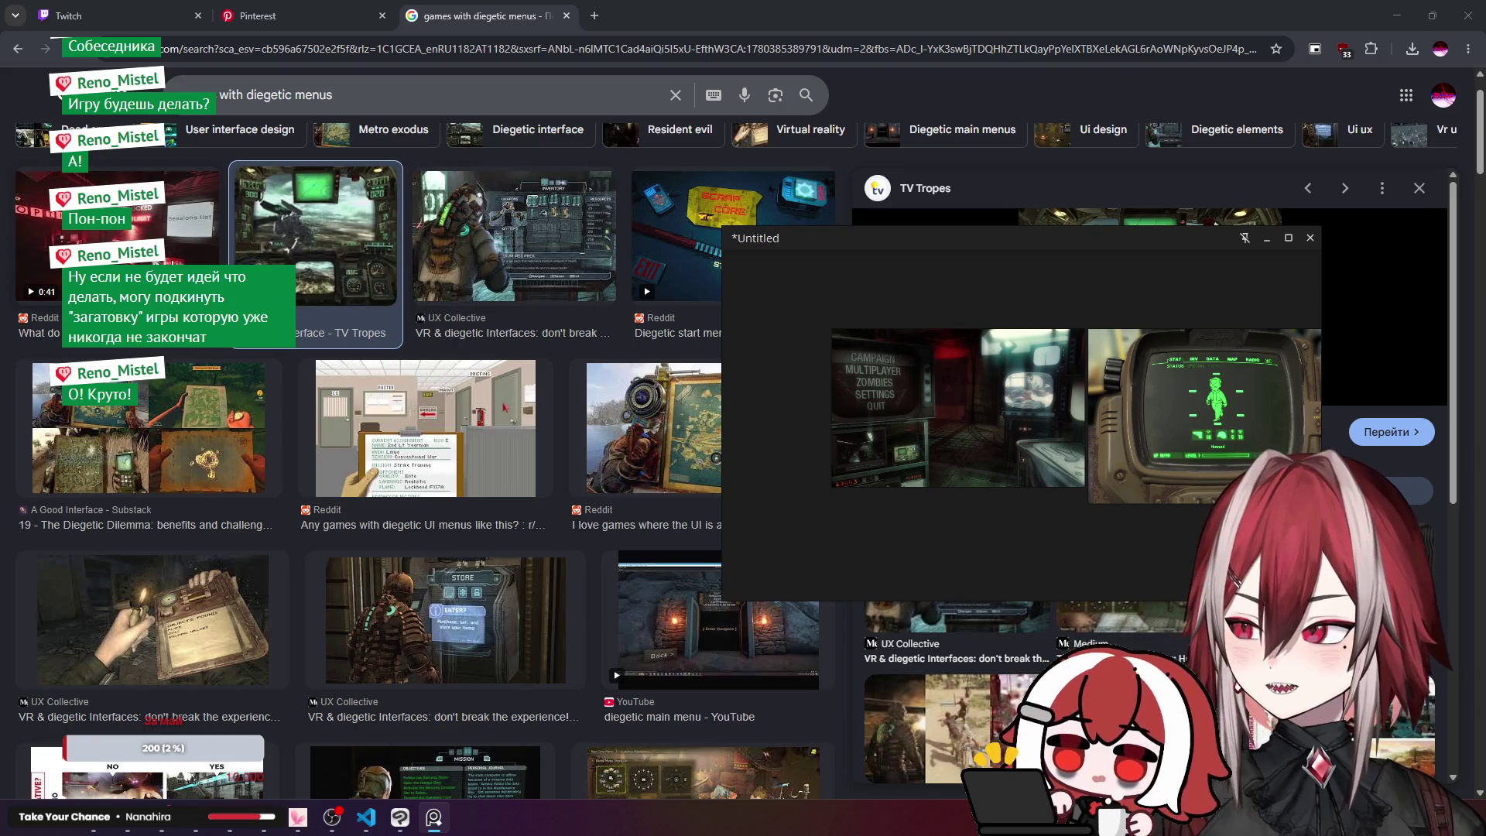
{"action": "left_click", "coordinate": [178, 232]}
{"action": "left_click_drag", "start_coordinate": [1081, 260], "coordinate": [446, 245]}
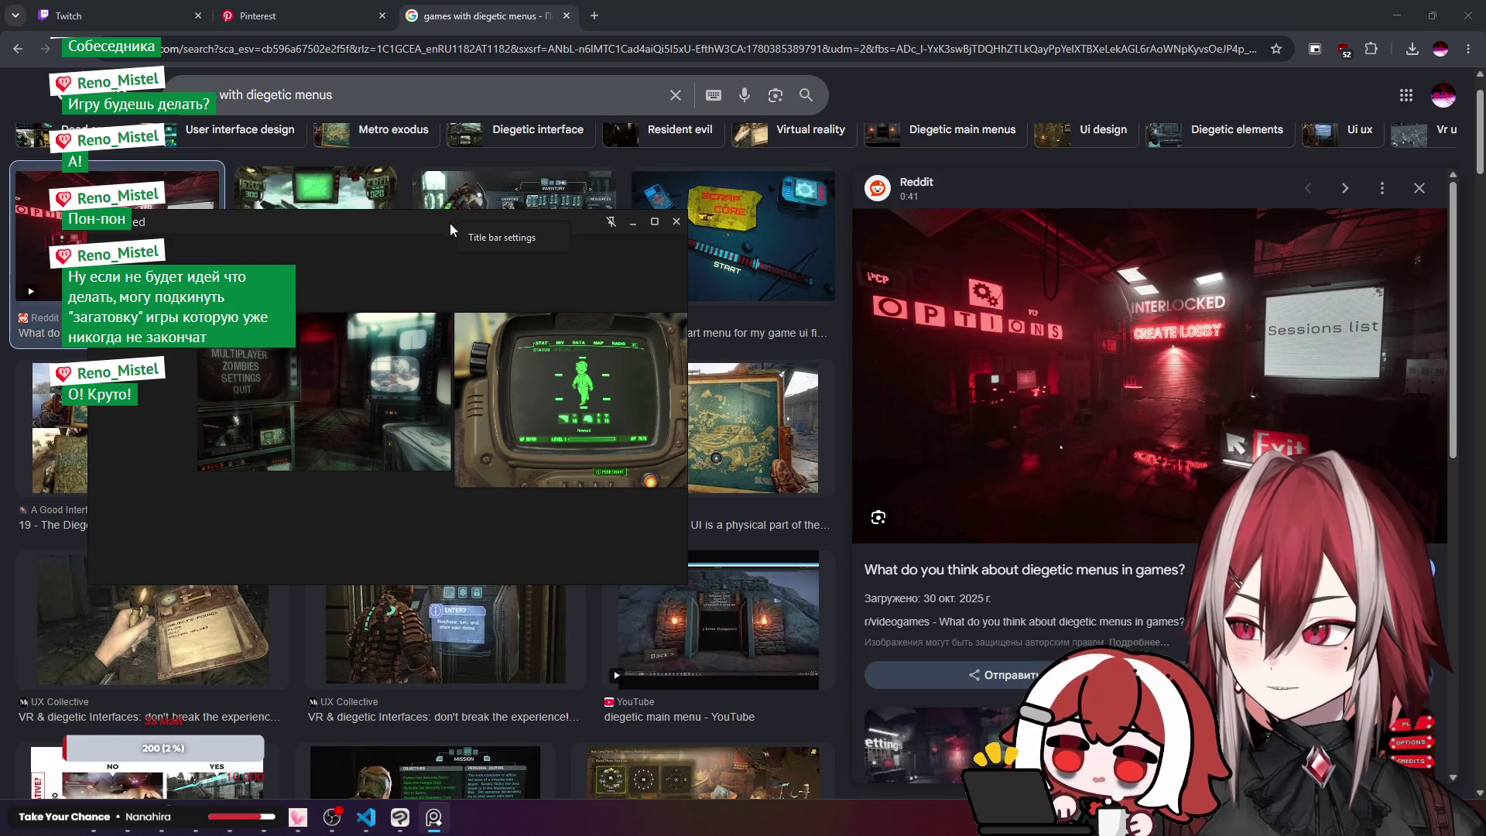
Step: Turn off the reference window's always-on-top so the browser sits in front
{"action": "right_click", "coordinate": [177, 258]}
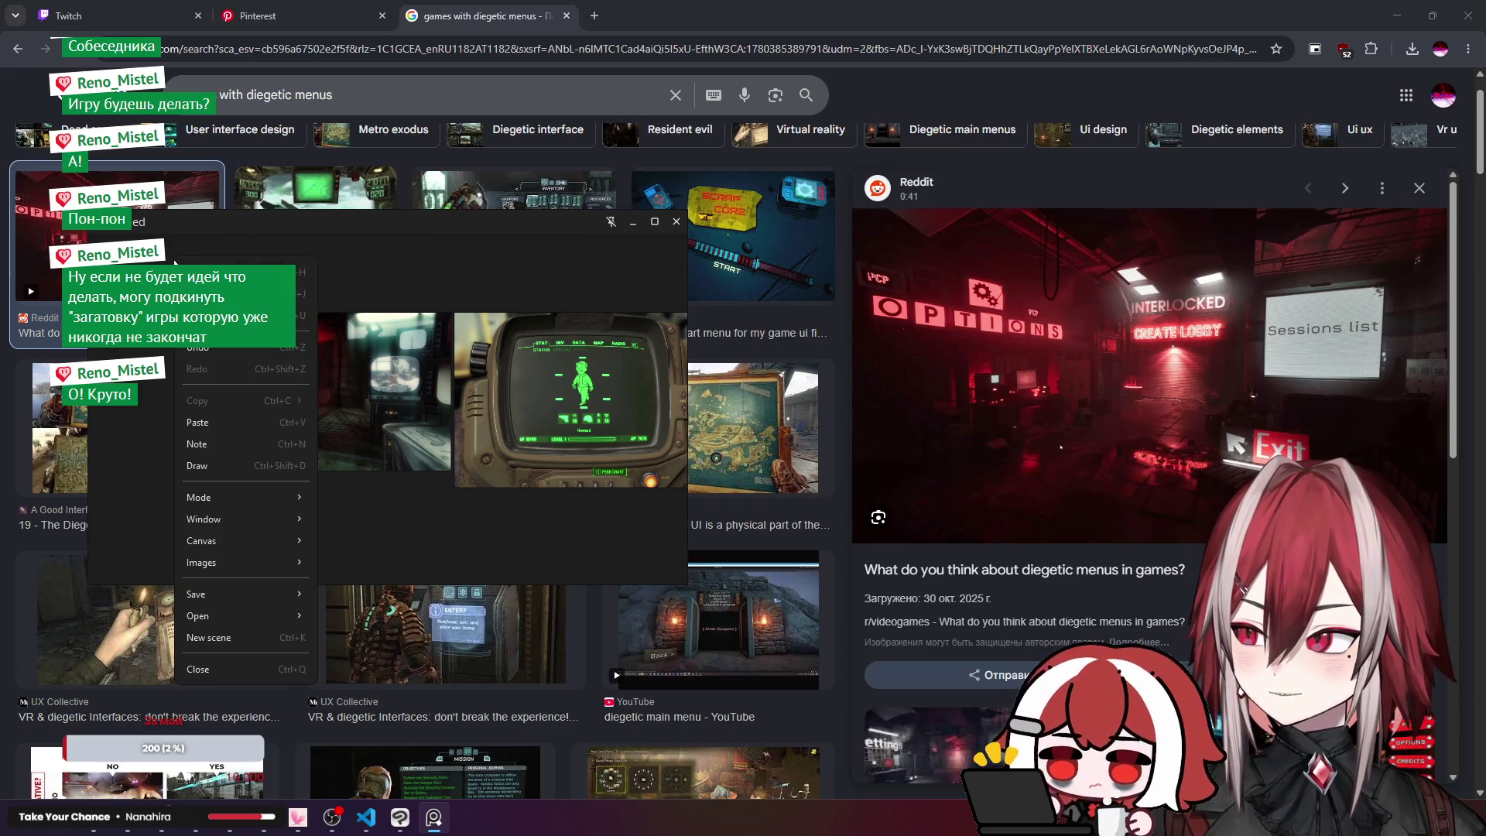
{"action": "mouse_move", "coordinate": [243, 520]}
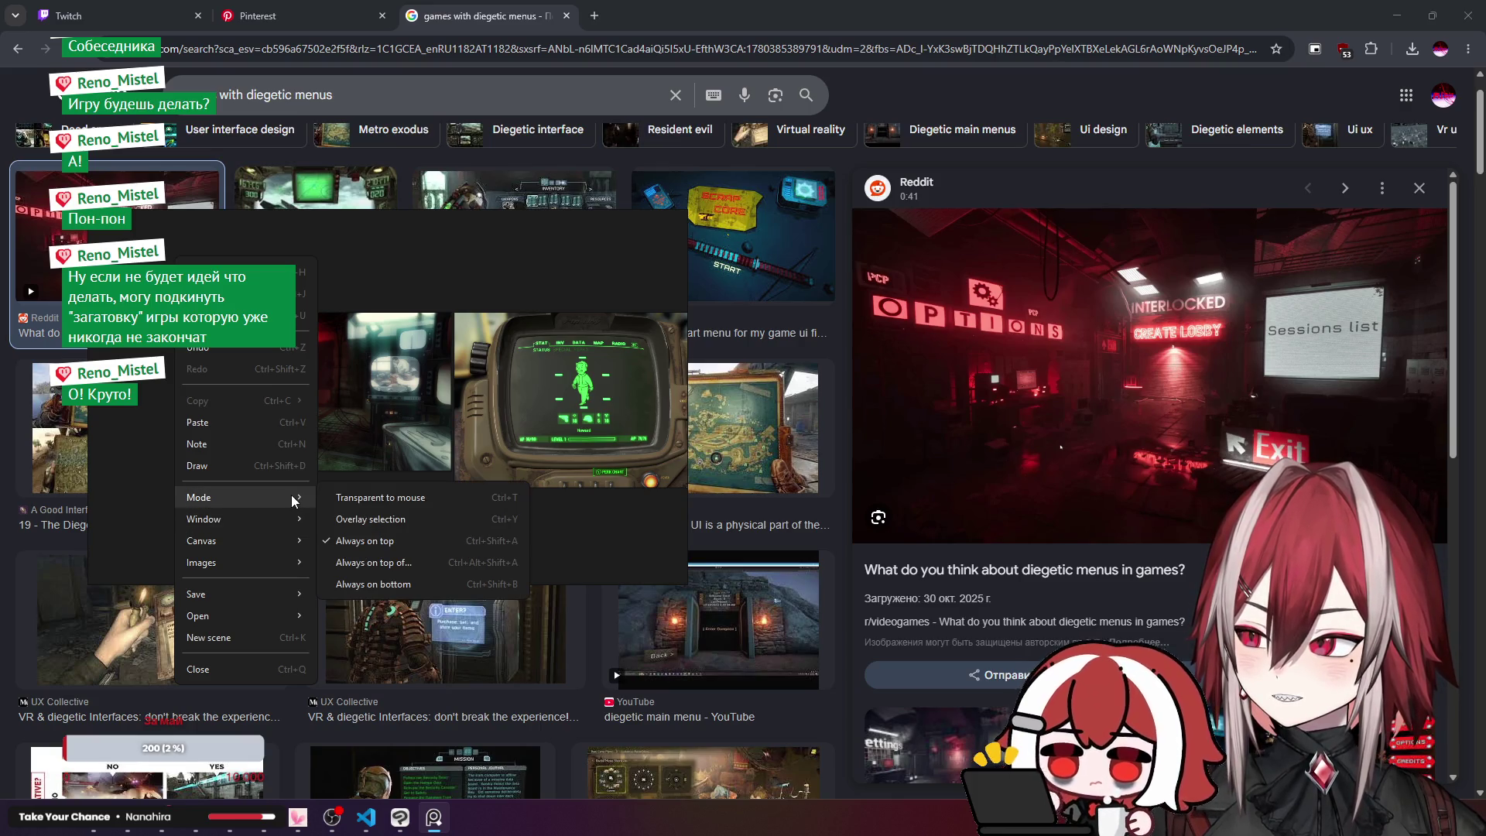
{"action": "left_click", "coordinate": [377, 545]}
{"action": "left_click", "coordinate": [843, 433]}
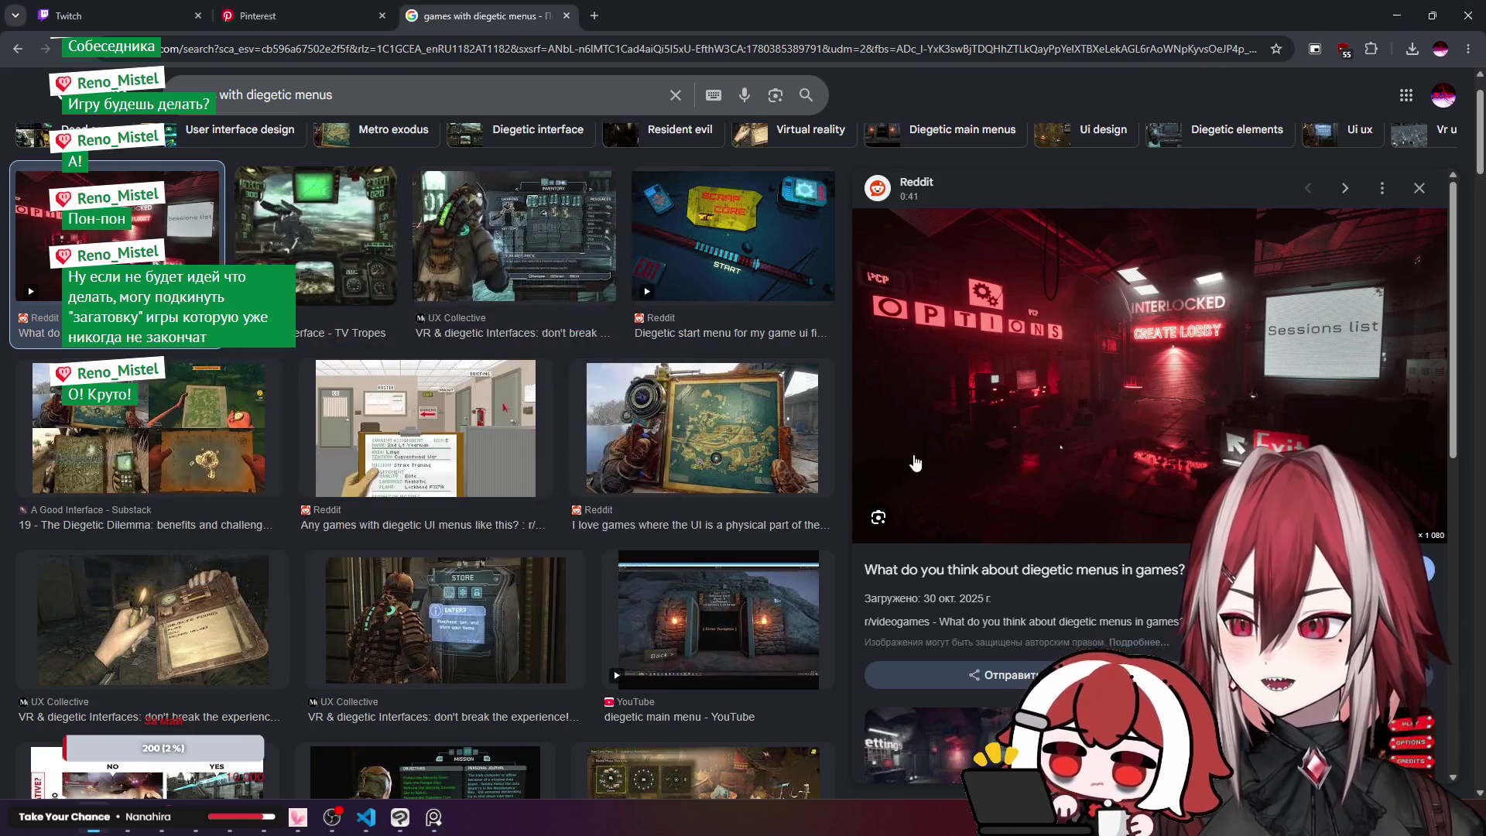
Step: Scroll through the diegetic menu images and place the cursor after 'diegetic' in the query
{"action": "scroll", "coordinate": [1130, 296], "scroll_direction": "down", "scroll_amount": 1}
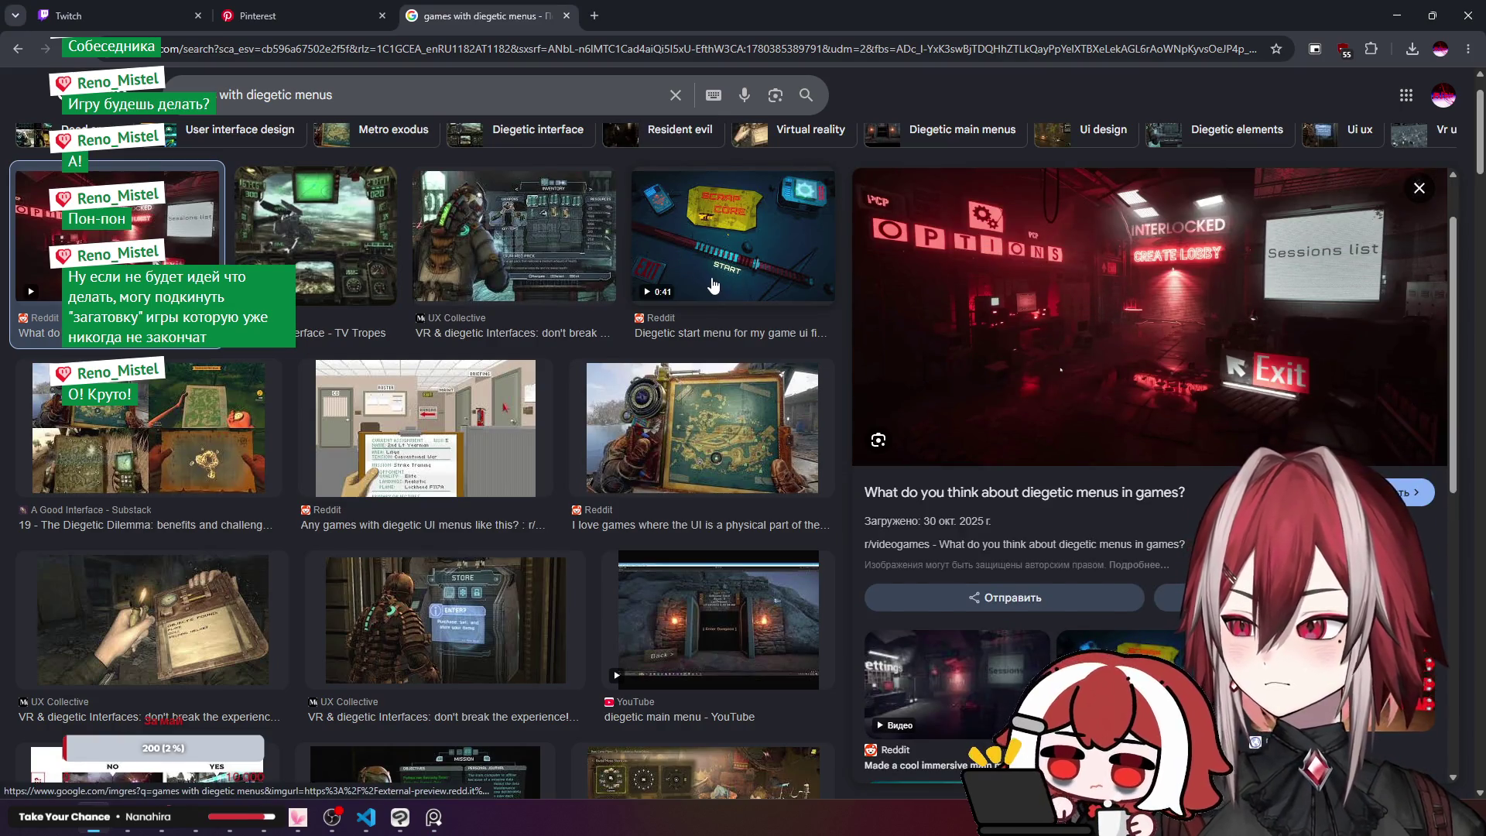
{"action": "scroll", "coordinate": [337, 348], "scroll_direction": "down", "scroll_amount": 4}
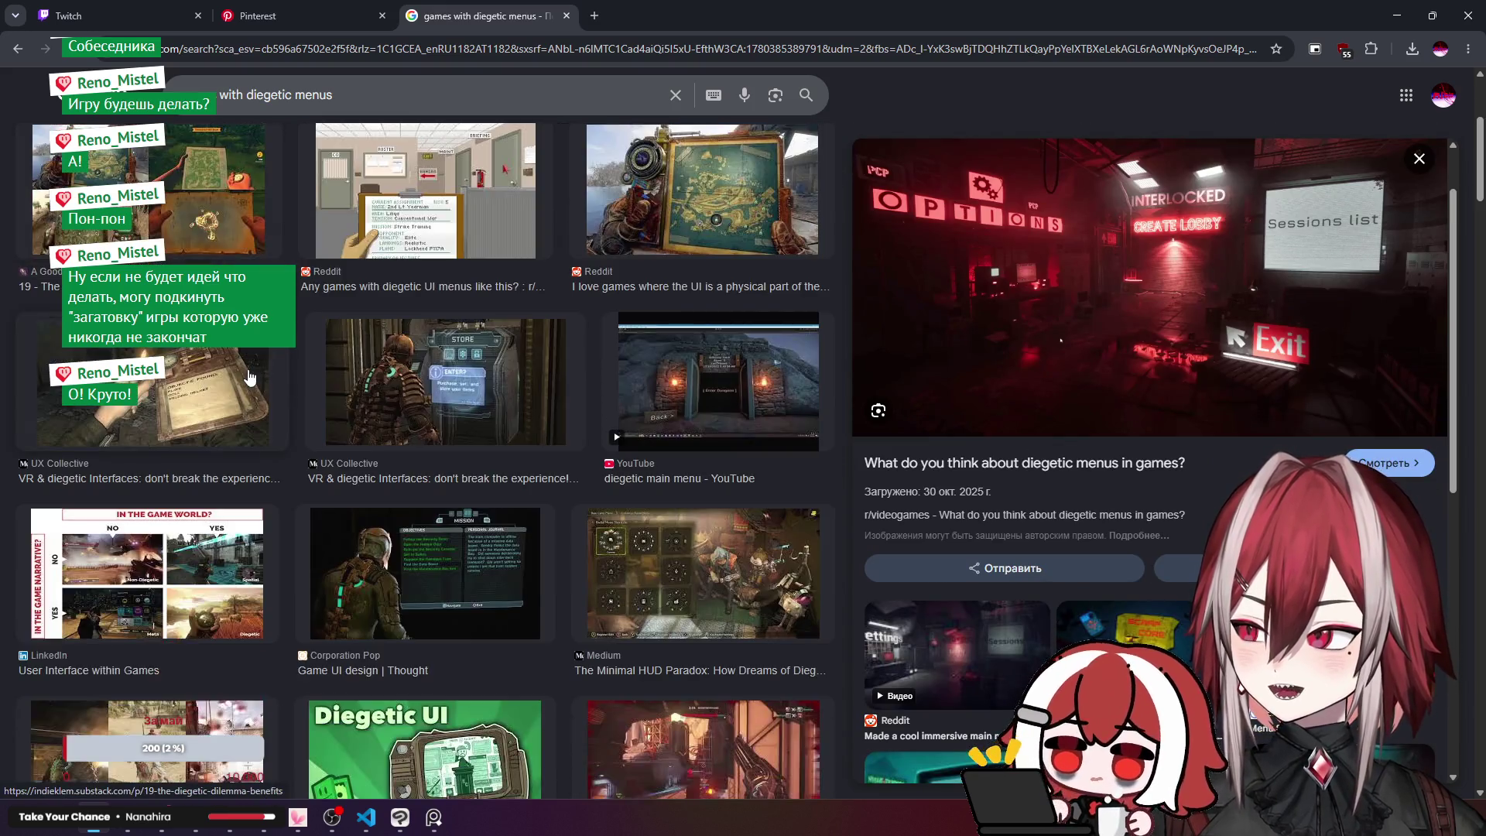
{"action": "scroll", "coordinate": [249, 377], "scroll_direction": "down", "scroll_amount": 2}
{"action": "scroll", "coordinate": [249, 376], "scroll_direction": "down", "scroll_amount": 3}
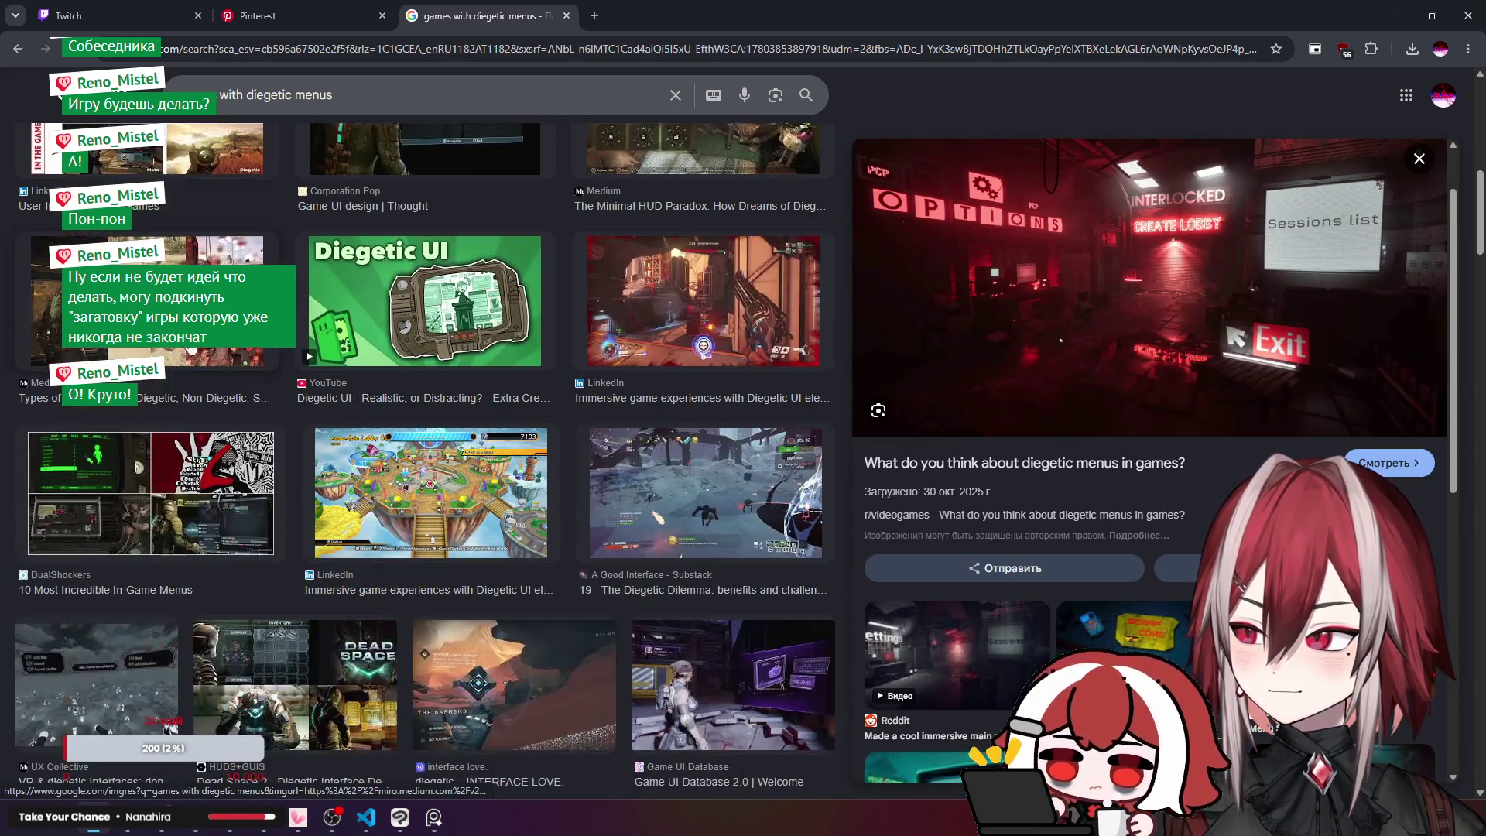
{"action": "scroll", "coordinate": [359, 334], "scroll_direction": "down", "scroll_amount": 2}
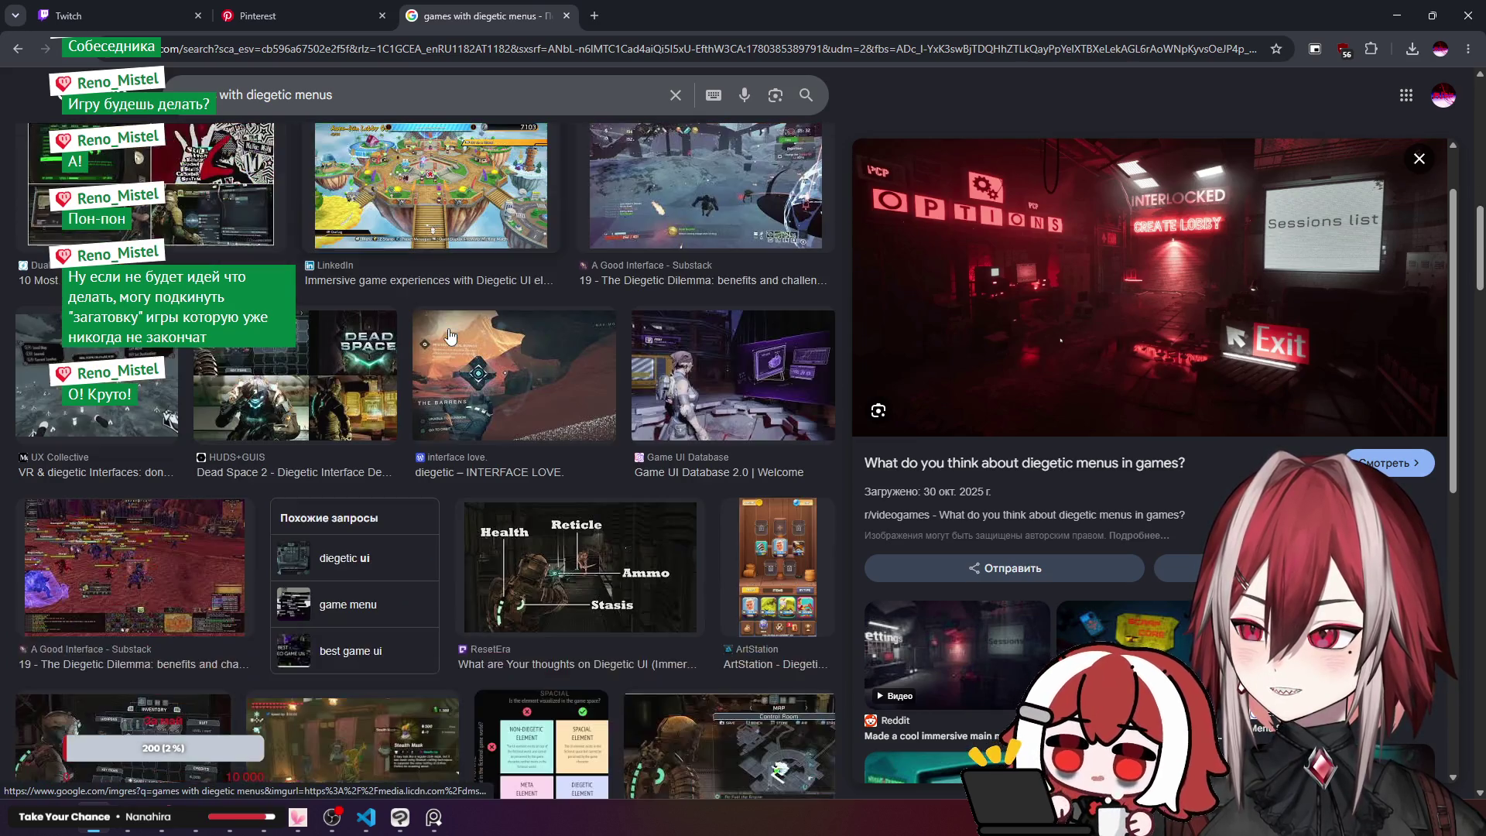
{"action": "scroll", "coordinate": [450, 336], "scroll_direction": "down", "scroll_amount": 2}
{"action": "scroll", "coordinate": [450, 335], "scroll_direction": "up", "scroll_amount": 5}
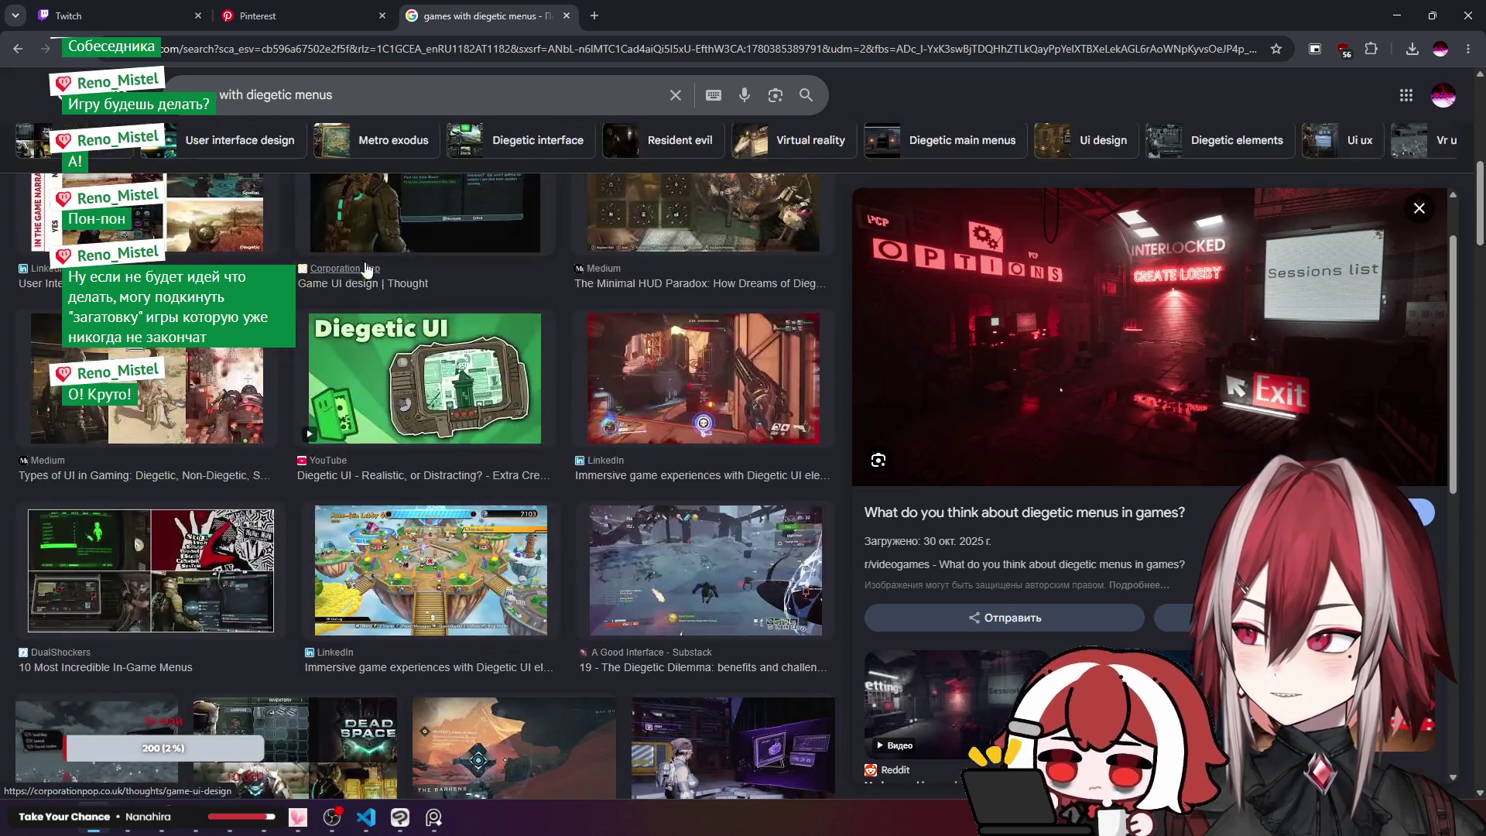
{"action": "left_click", "coordinate": [289, 94]}
Step: Search for 'games with diegetic main menus' and scroll through the image results
{"action": "type", "text": "main"}
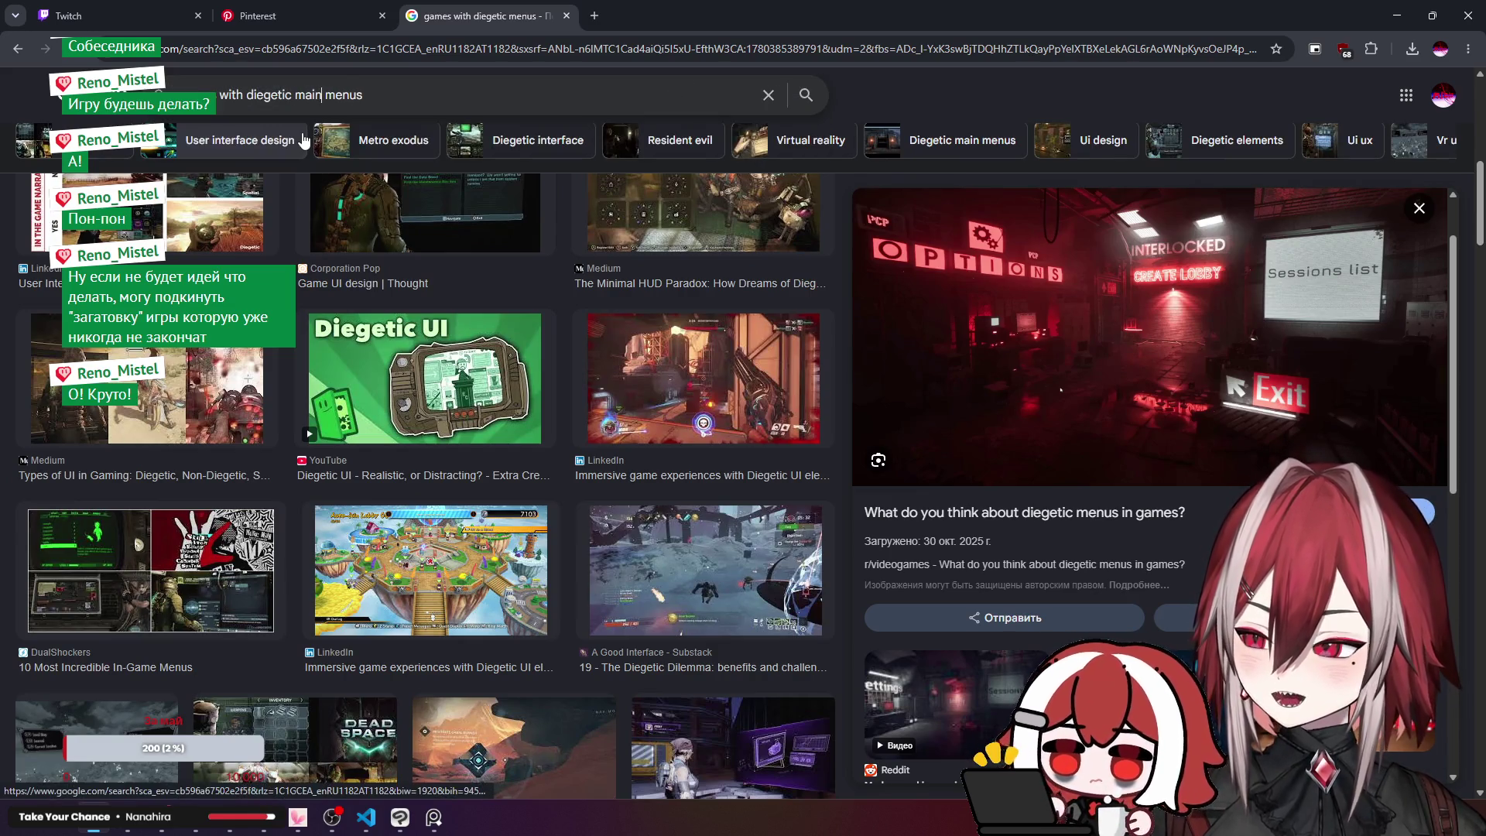
{"action": "key", "text": "Return"}
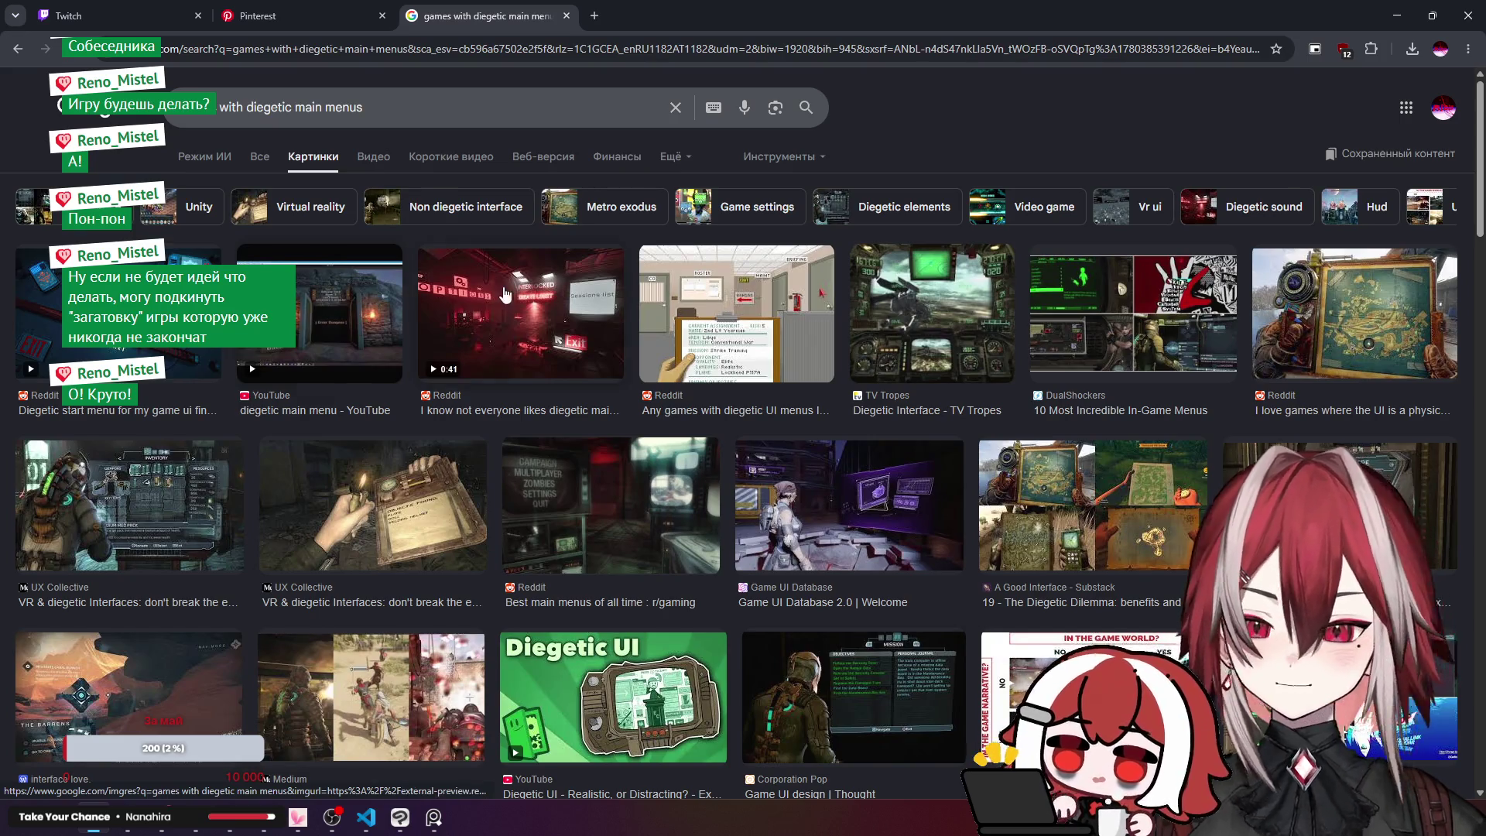
{"action": "scroll", "coordinate": [504, 294], "scroll_direction": "down", "scroll_amount": 2}
{"action": "scroll", "coordinate": [774, 298], "scroll_direction": "up", "scroll_amount": 2}
{"action": "scroll", "coordinate": [931, 301], "scroll_direction": "down", "scroll_amount": 2}
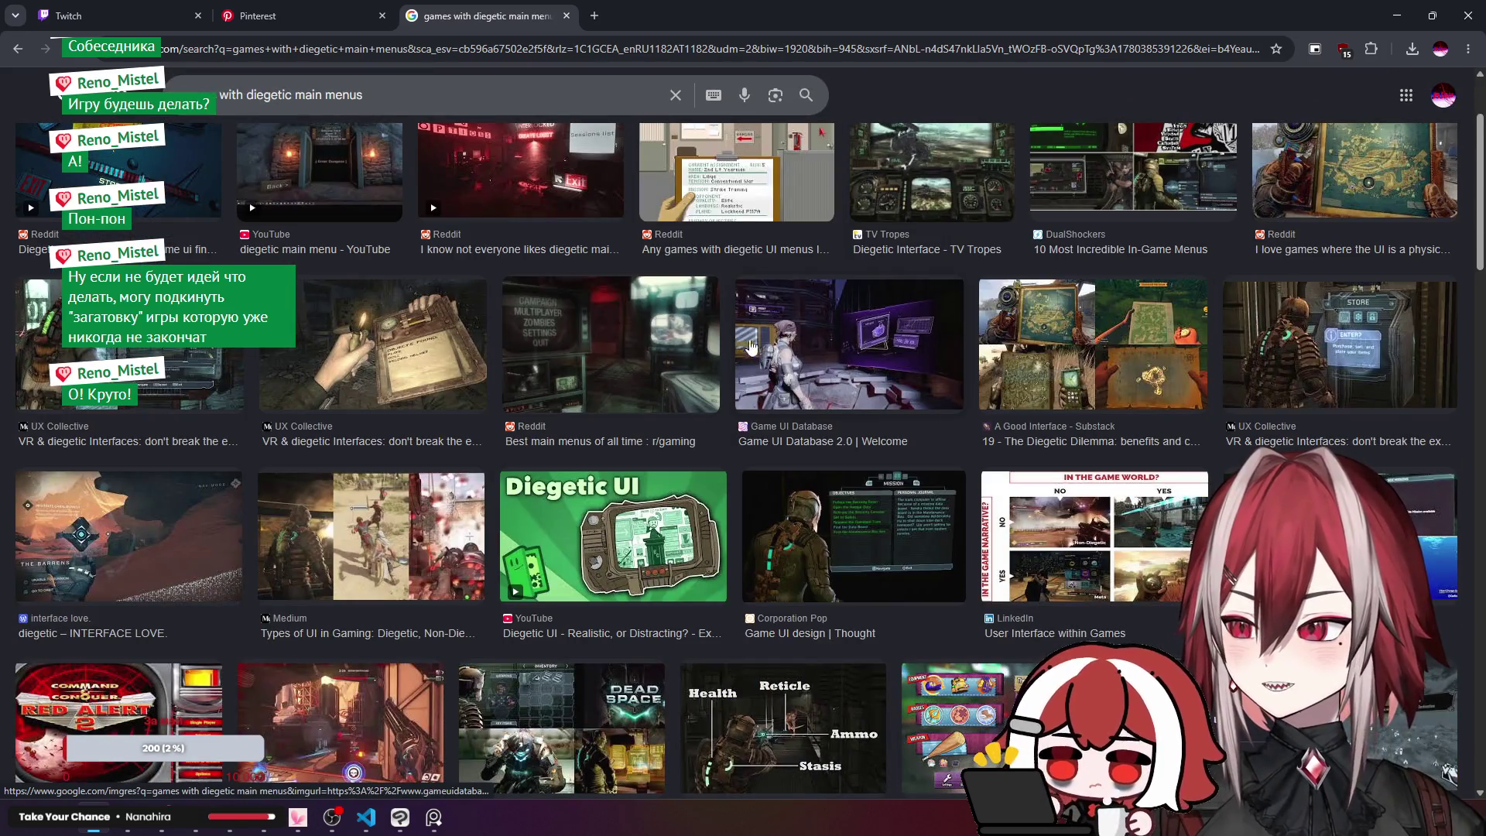
{"action": "scroll", "coordinate": [633, 334], "scroll_direction": "down", "scroll_amount": 5}
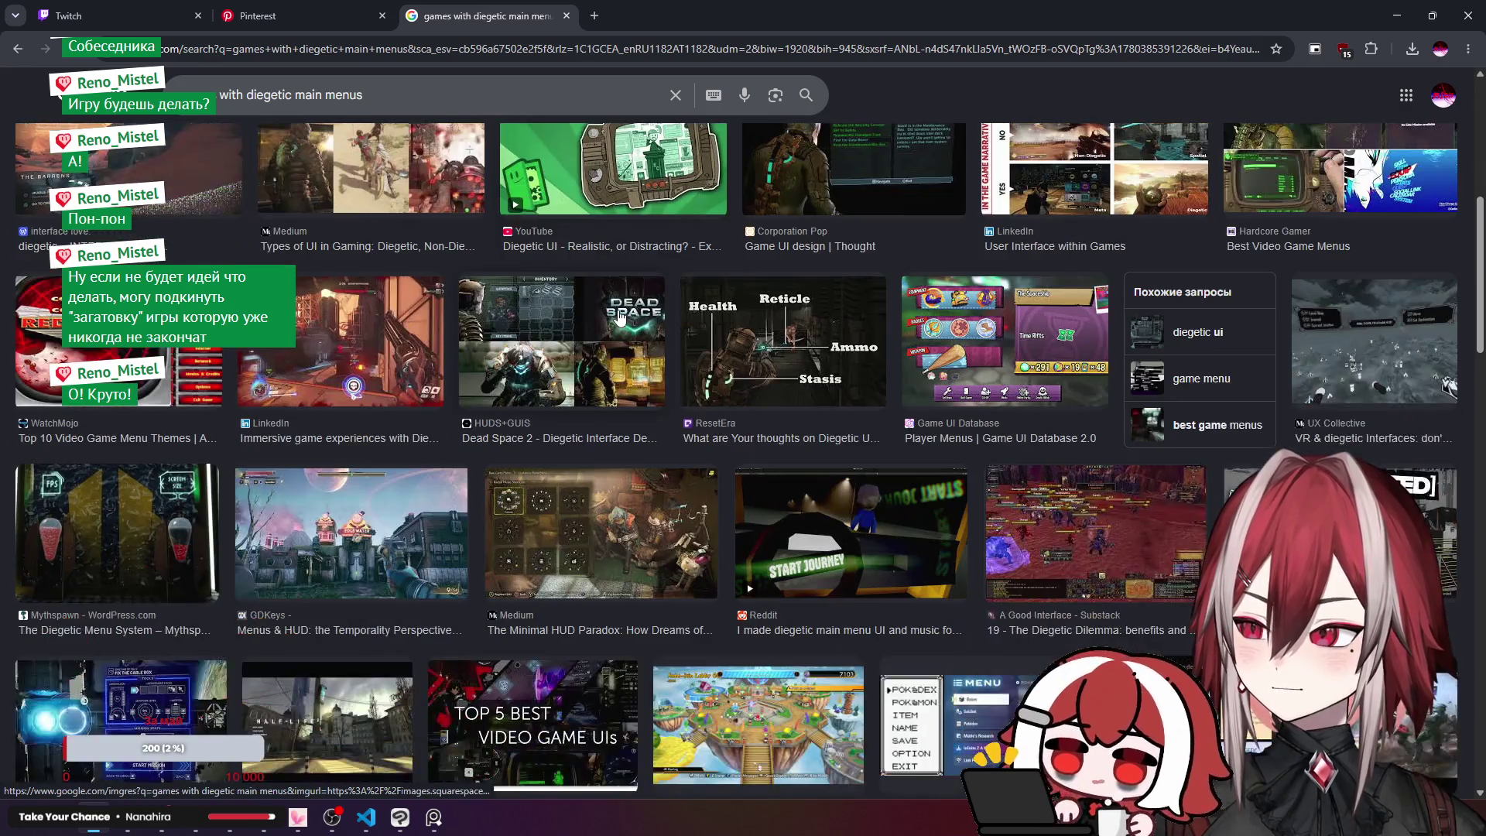
{"action": "scroll", "coordinate": [707, 292], "scroll_direction": "down", "scroll_amount": 2}
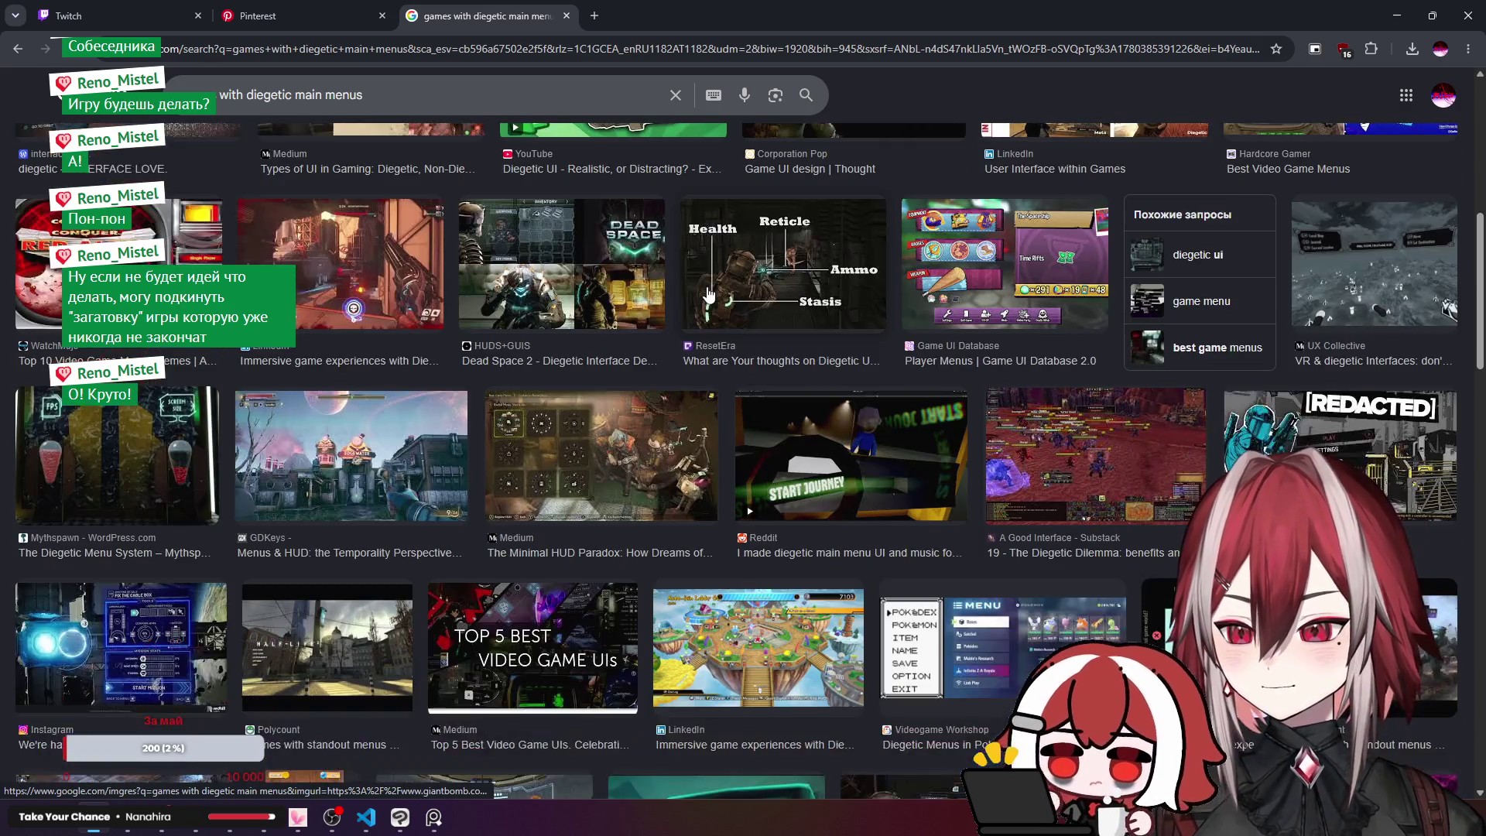
{"action": "scroll", "coordinate": [708, 292], "scroll_direction": "down", "scroll_amount": 2}
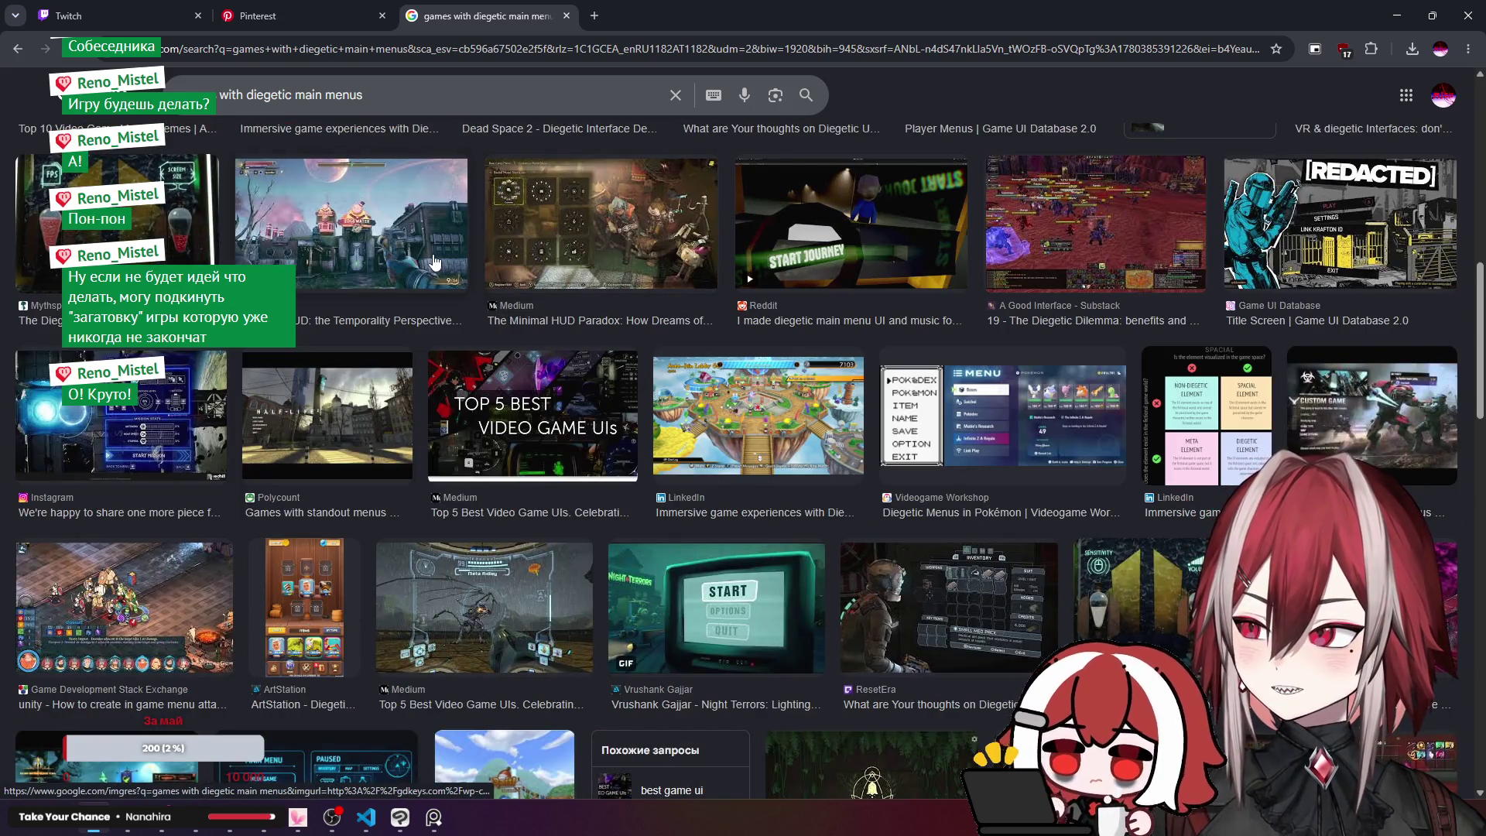
{"action": "scroll", "coordinate": [435, 263], "scroll_direction": "down", "scroll_amount": 2}
{"action": "scroll", "coordinate": [435, 263], "scroll_direction": "down", "scroll_amount": 1}
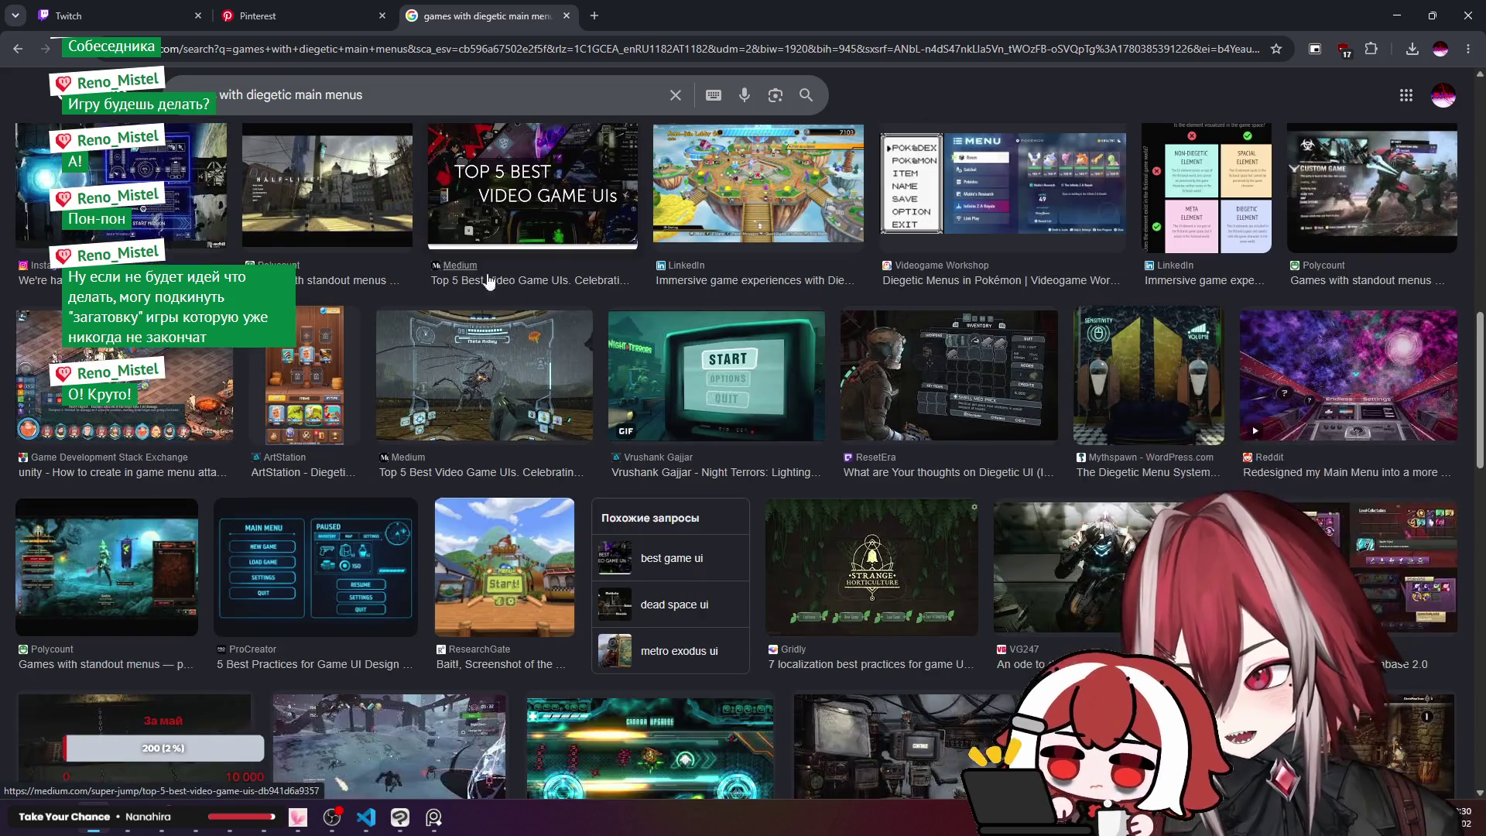
Step: Preview the Metroid HUD image twice, closing the preview each time
{"action": "left_click", "coordinate": [526, 356]}
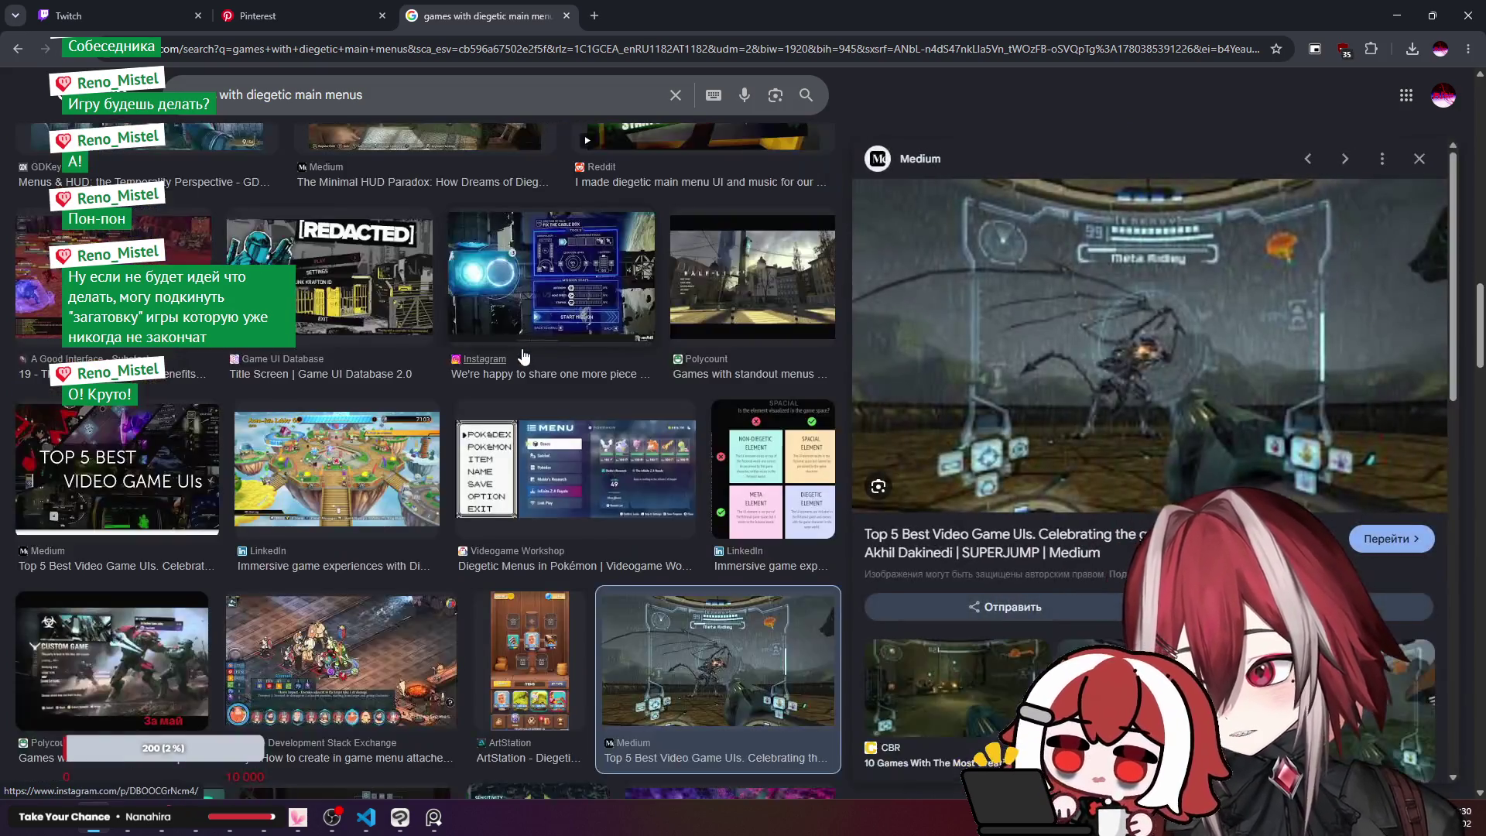
{"action": "left_click", "coordinate": [1418, 159]}
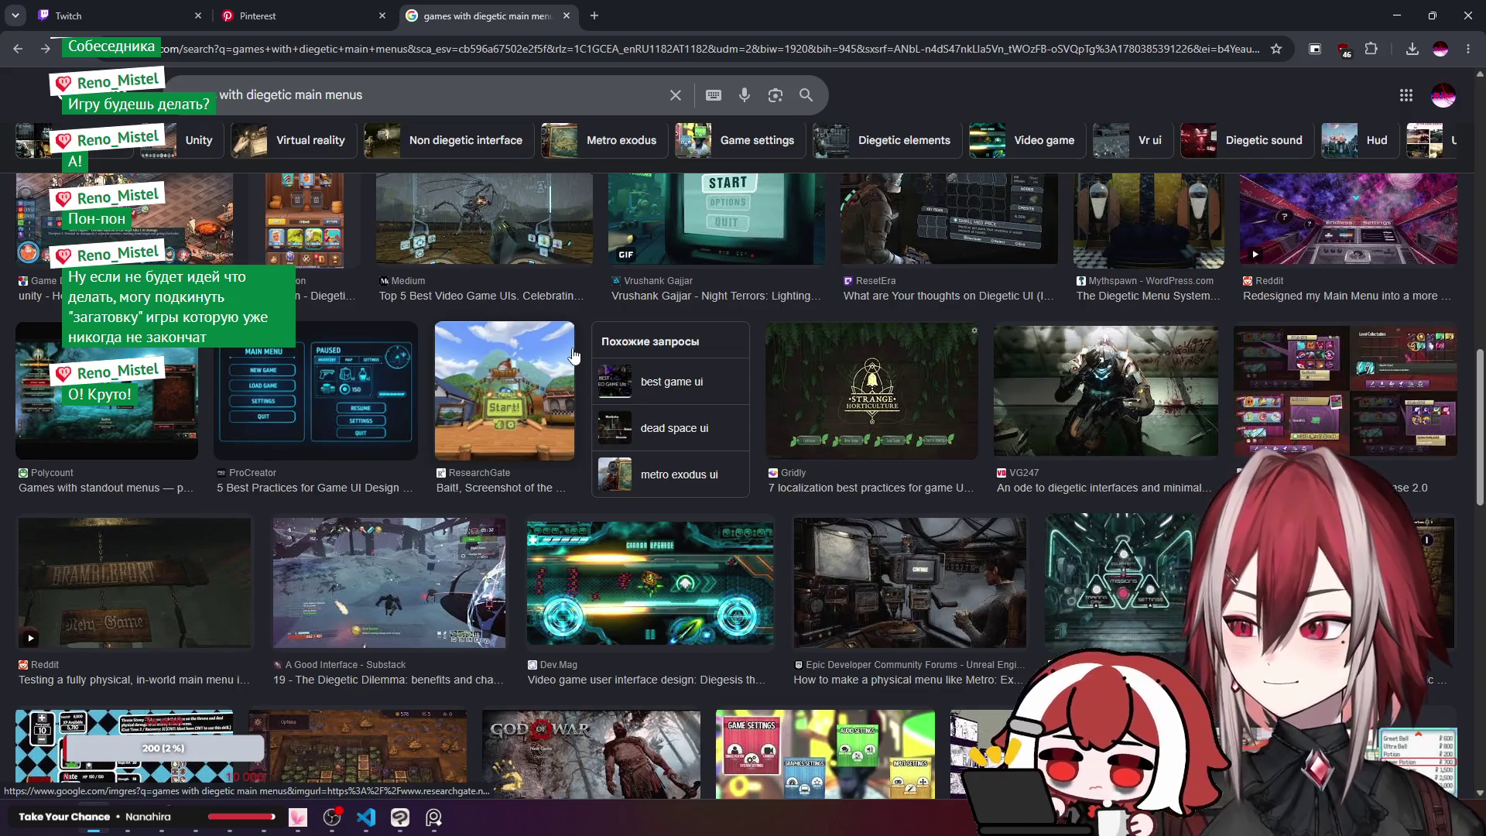
{"action": "scroll", "coordinate": [573, 355], "scroll_direction": "up", "scroll_amount": 1}
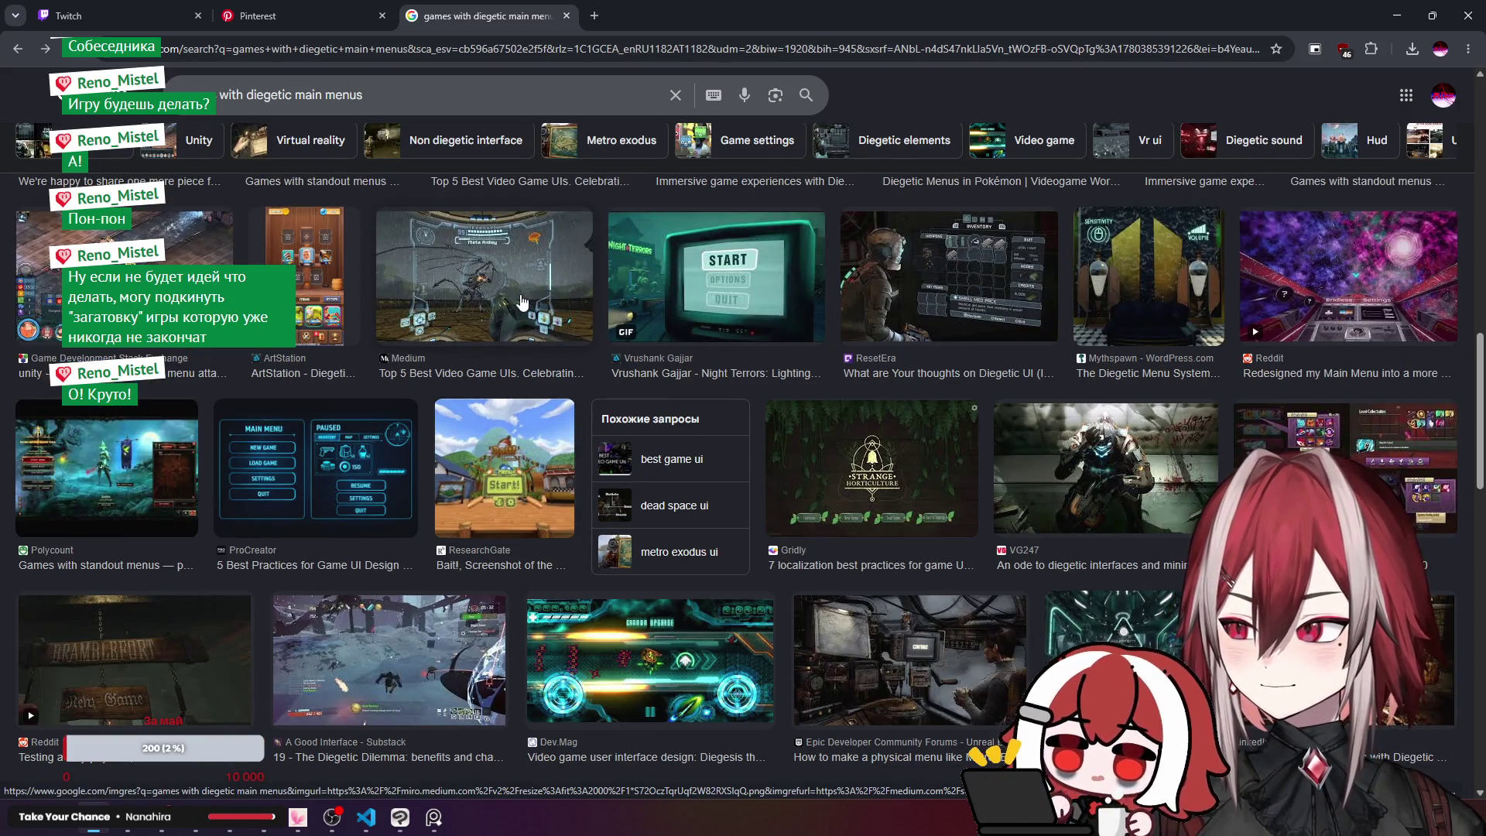
{"action": "left_click", "coordinate": [521, 301]}
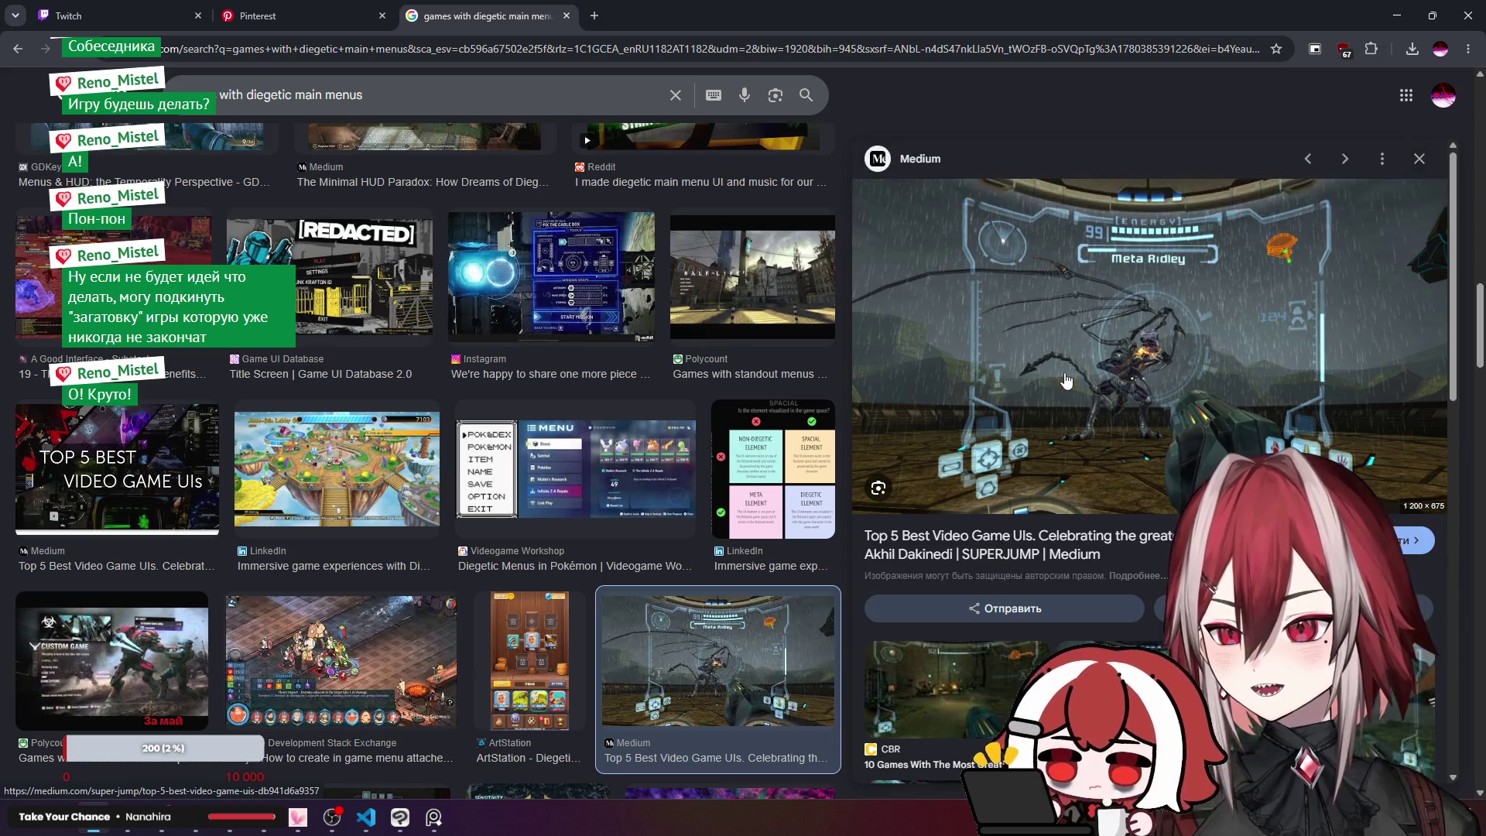
{"action": "left_click", "coordinate": [1418, 162]}
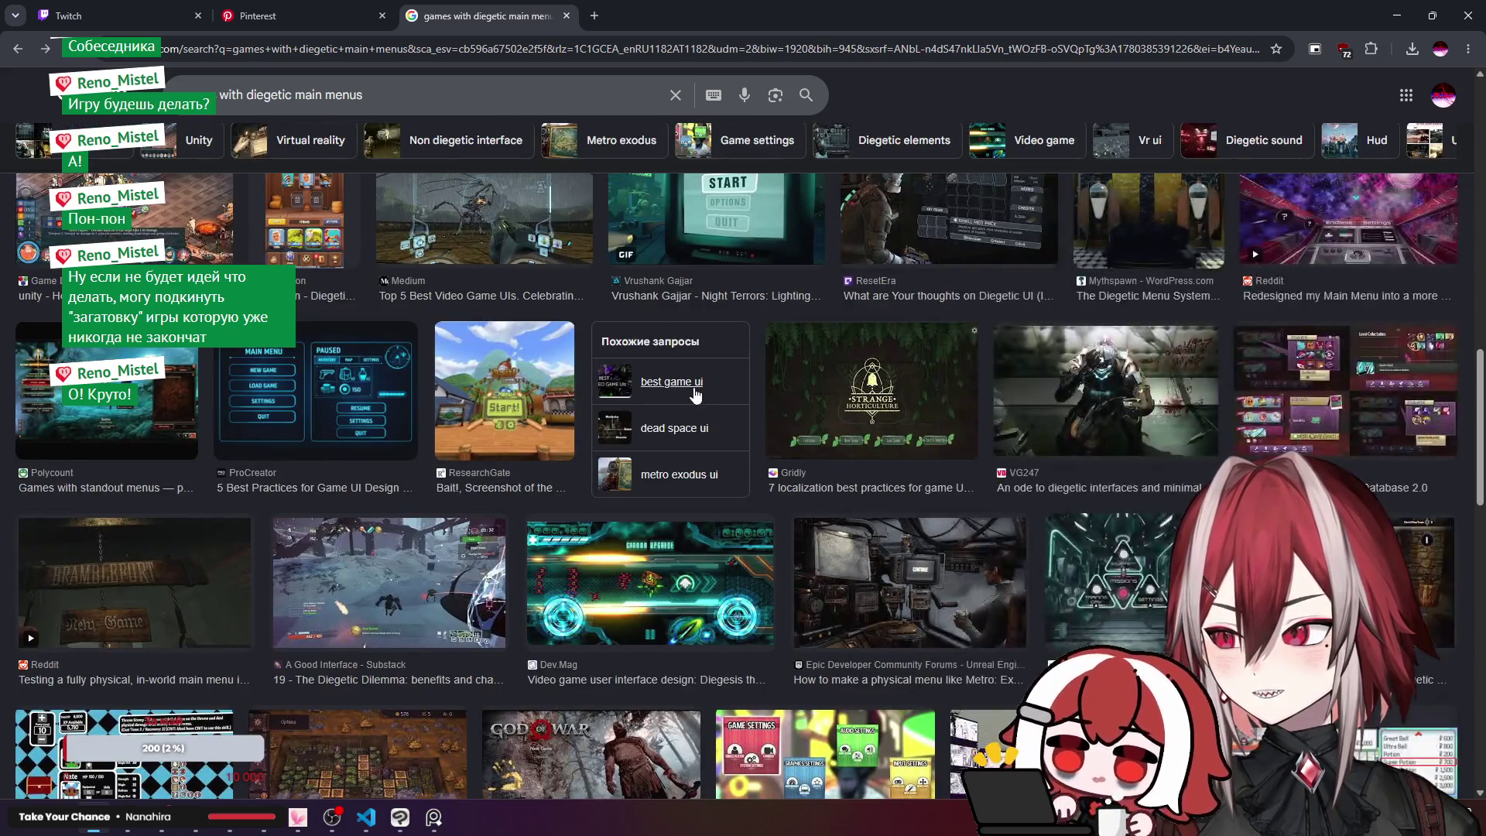
Step: Preview the Reddit climbing game diegetic UI video
{"action": "scroll", "coordinate": [739, 408], "scroll_direction": "down", "scroll_amount": 2}
{"action": "scroll", "coordinate": [739, 408], "scroll_direction": "down", "scroll_amount": 2}
{"action": "scroll", "coordinate": [736, 405], "scroll_direction": "down", "scroll_amount": 4}
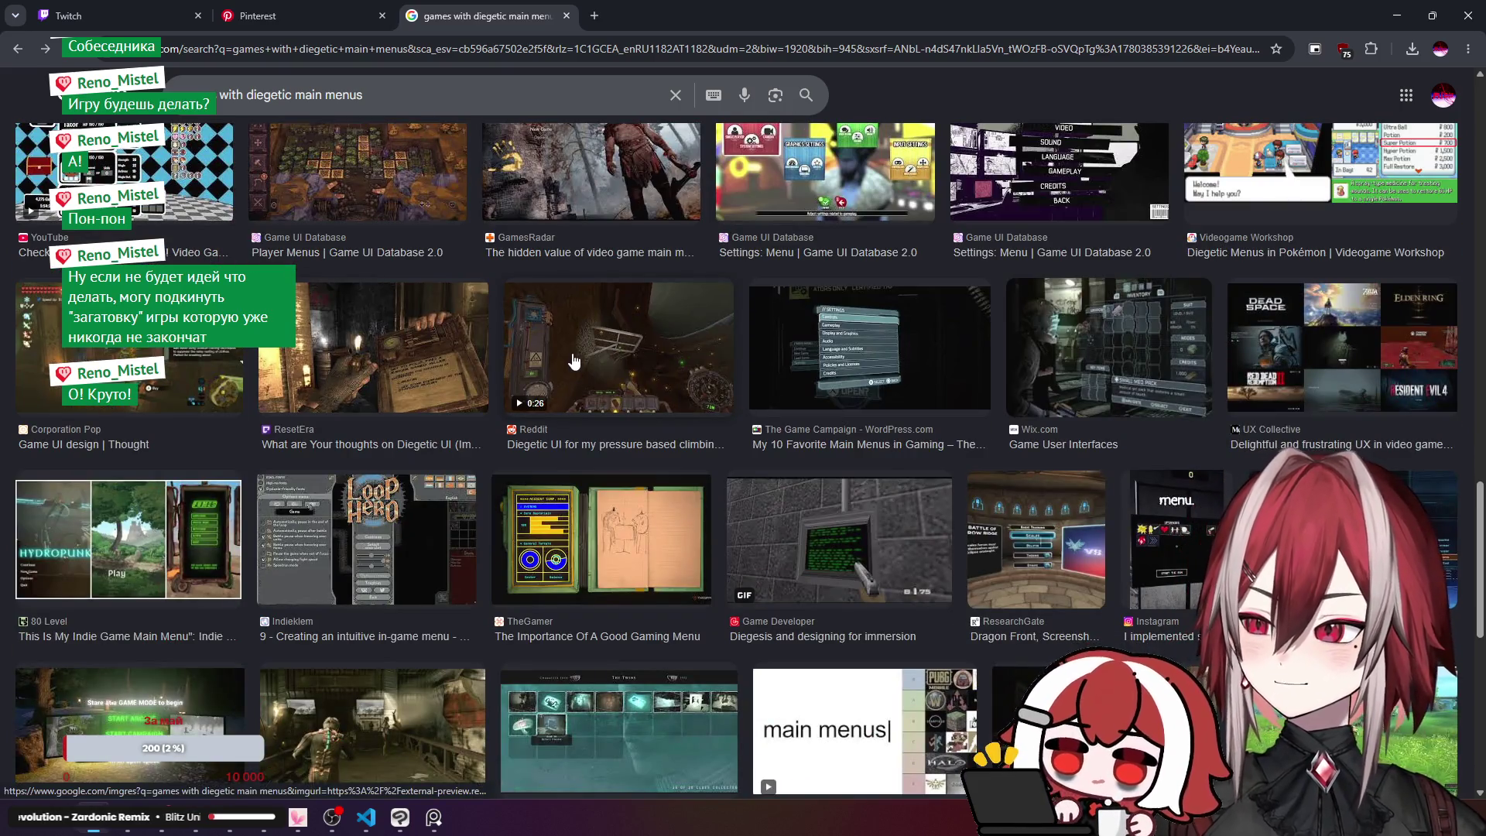
{"action": "left_click", "coordinate": [569, 374]}
{"action": "scroll", "coordinate": [431, 374], "scroll_direction": "down", "scroll_amount": 3}
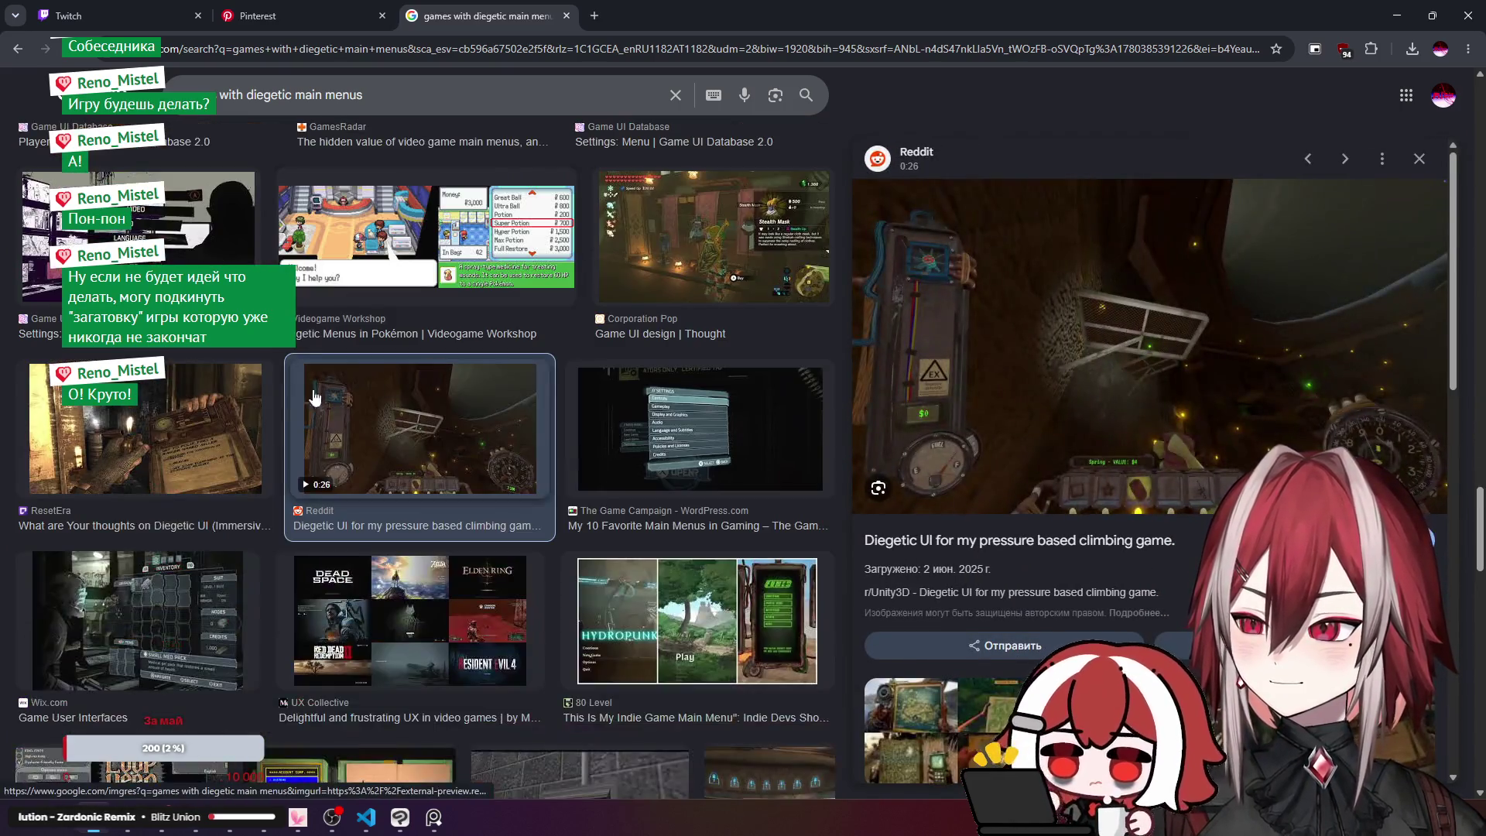
Step: Study the Game UI Database settings menu image, then select the query and open a new tab
{"action": "left_click", "coordinate": [189, 223]}
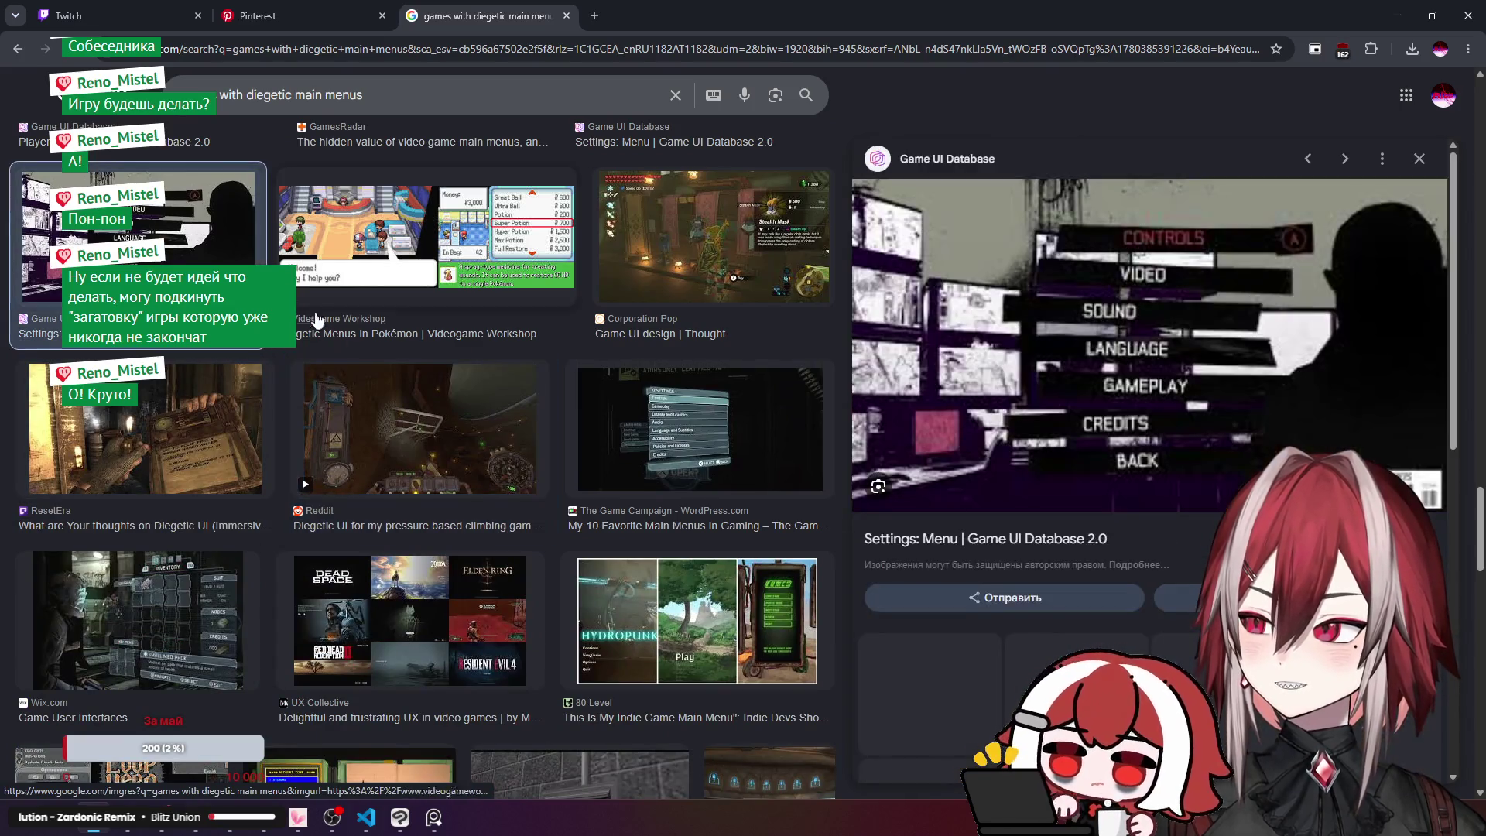
{"action": "scroll", "coordinate": [510, 394], "scroll_direction": "down", "scroll_amount": 3}
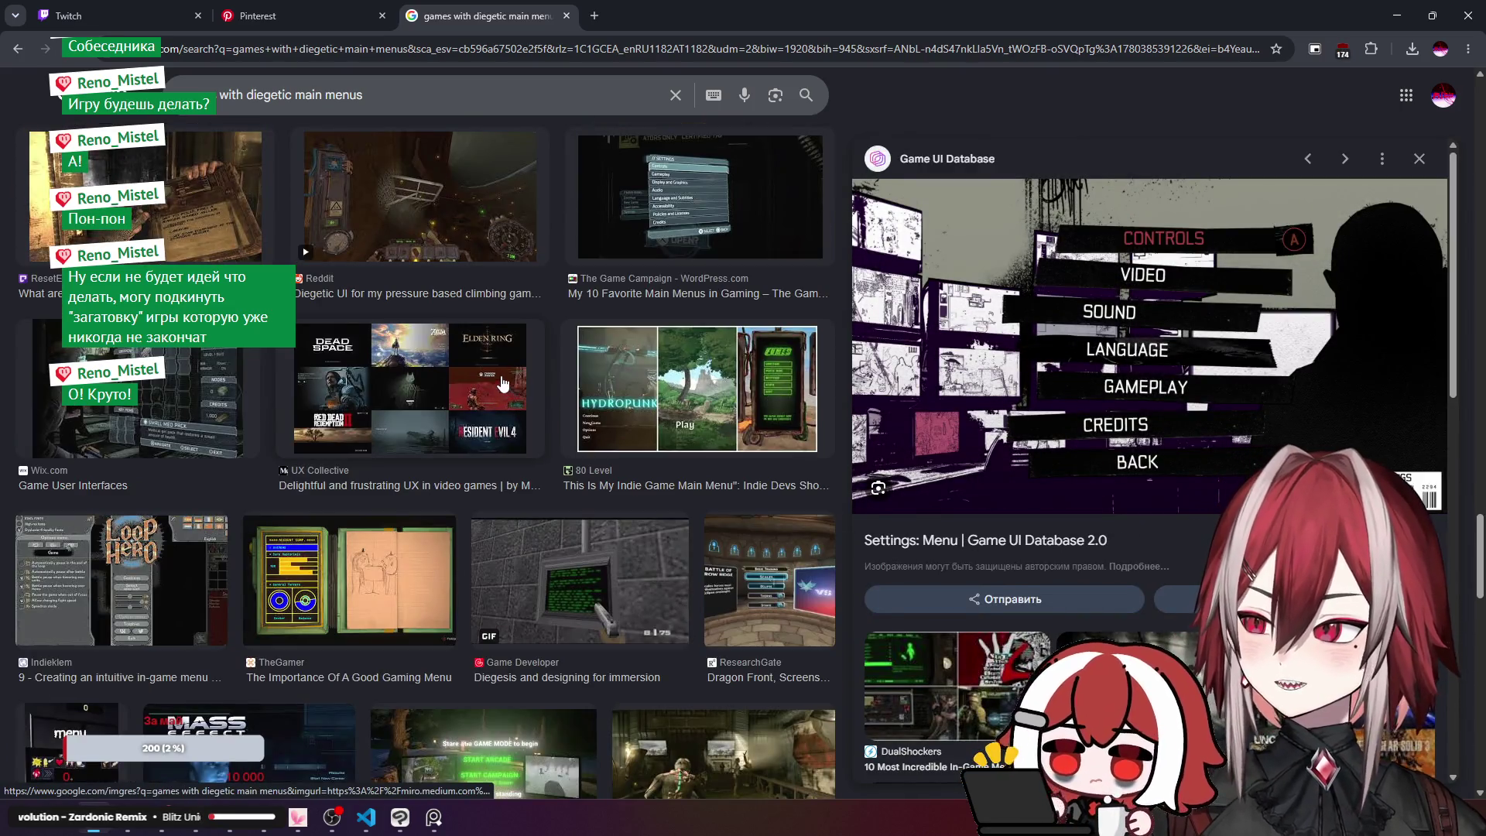
{"action": "scroll", "coordinate": [495, 380], "scroll_direction": "down", "scroll_amount": 4}
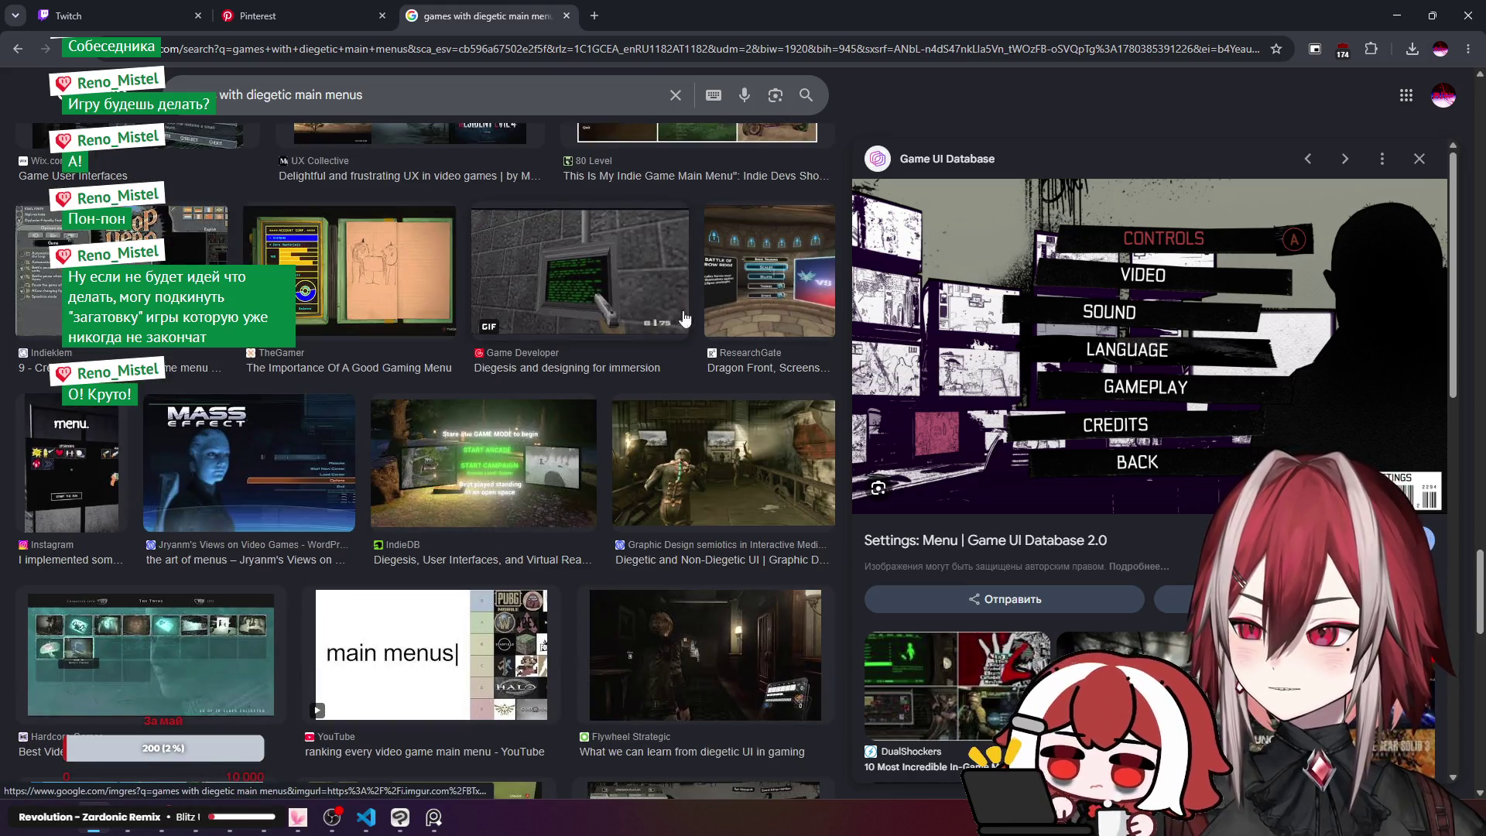
{"action": "scroll", "coordinate": [655, 430], "scroll_direction": "down", "scroll_amount": 2}
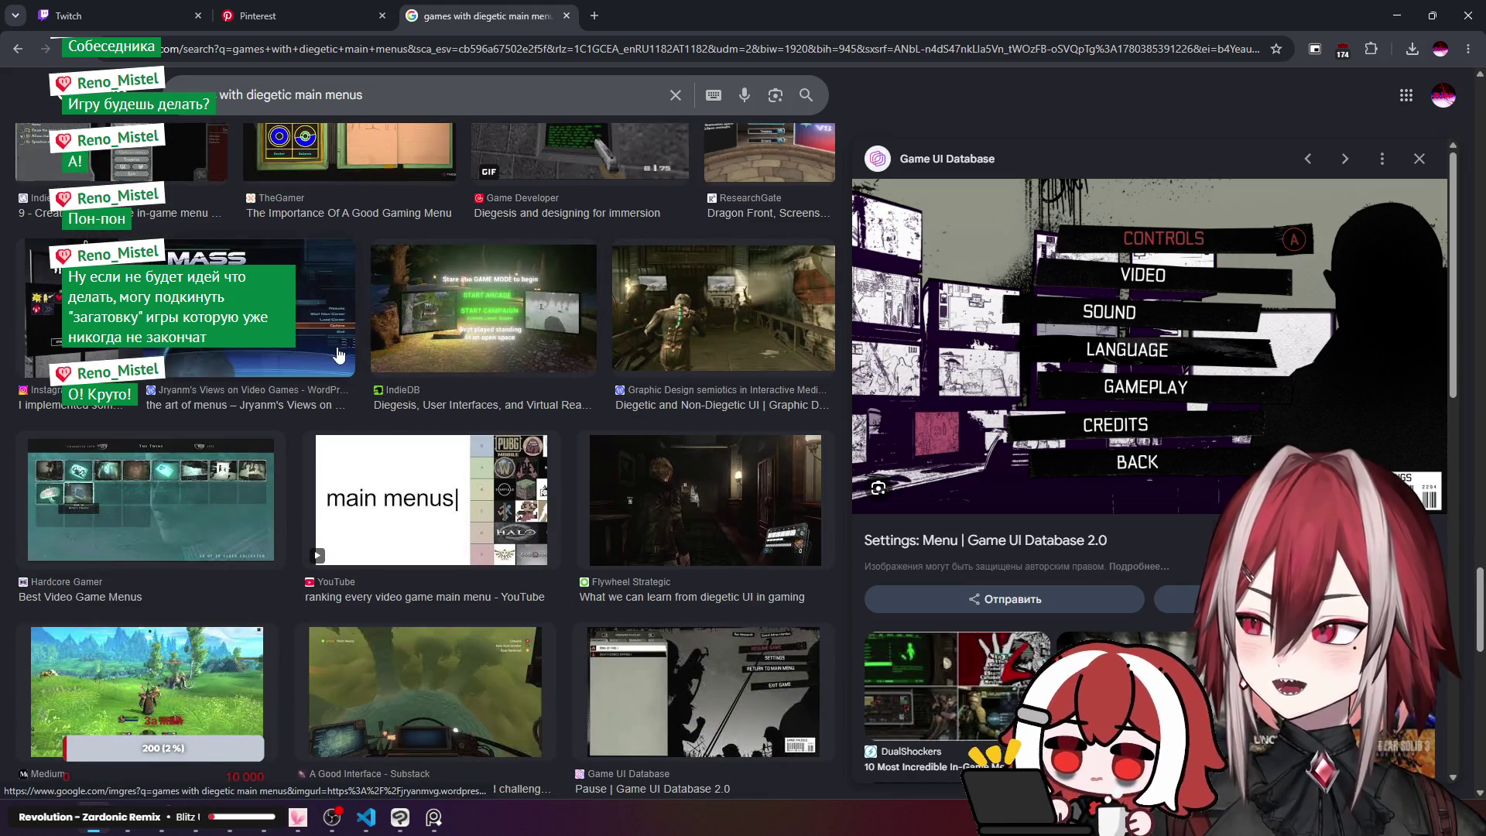
{"action": "scroll", "coordinate": [328, 355], "scroll_direction": "down", "scroll_amount": 4}
{"action": "scroll", "coordinate": [462, 377], "scroll_direction": "down", "scroll_amount": 5}
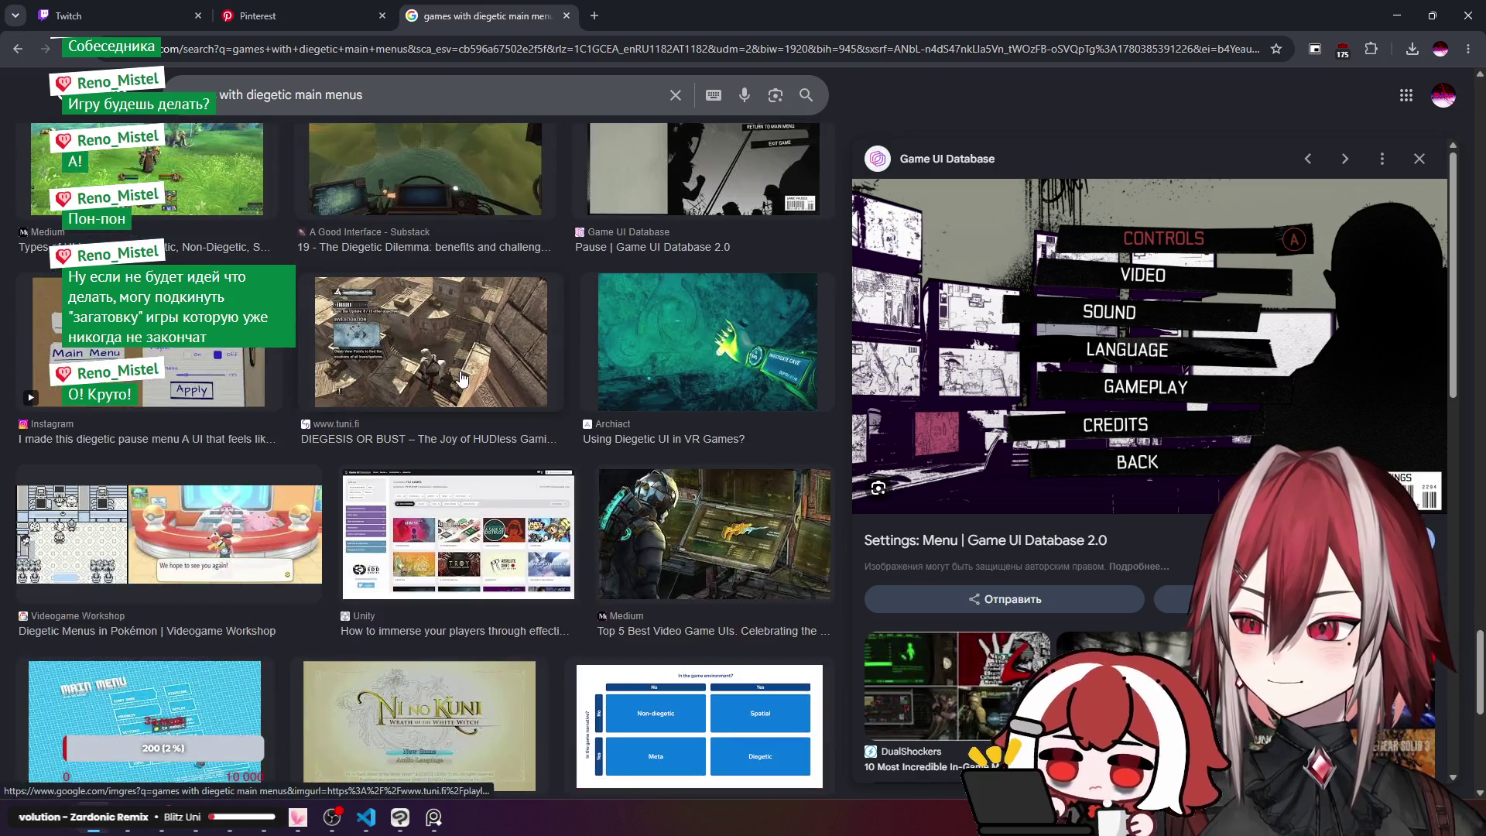
{"action": "scroll", "coordinate": [462, 377], "scroll_direction": "down", "scroll_amount": 8}
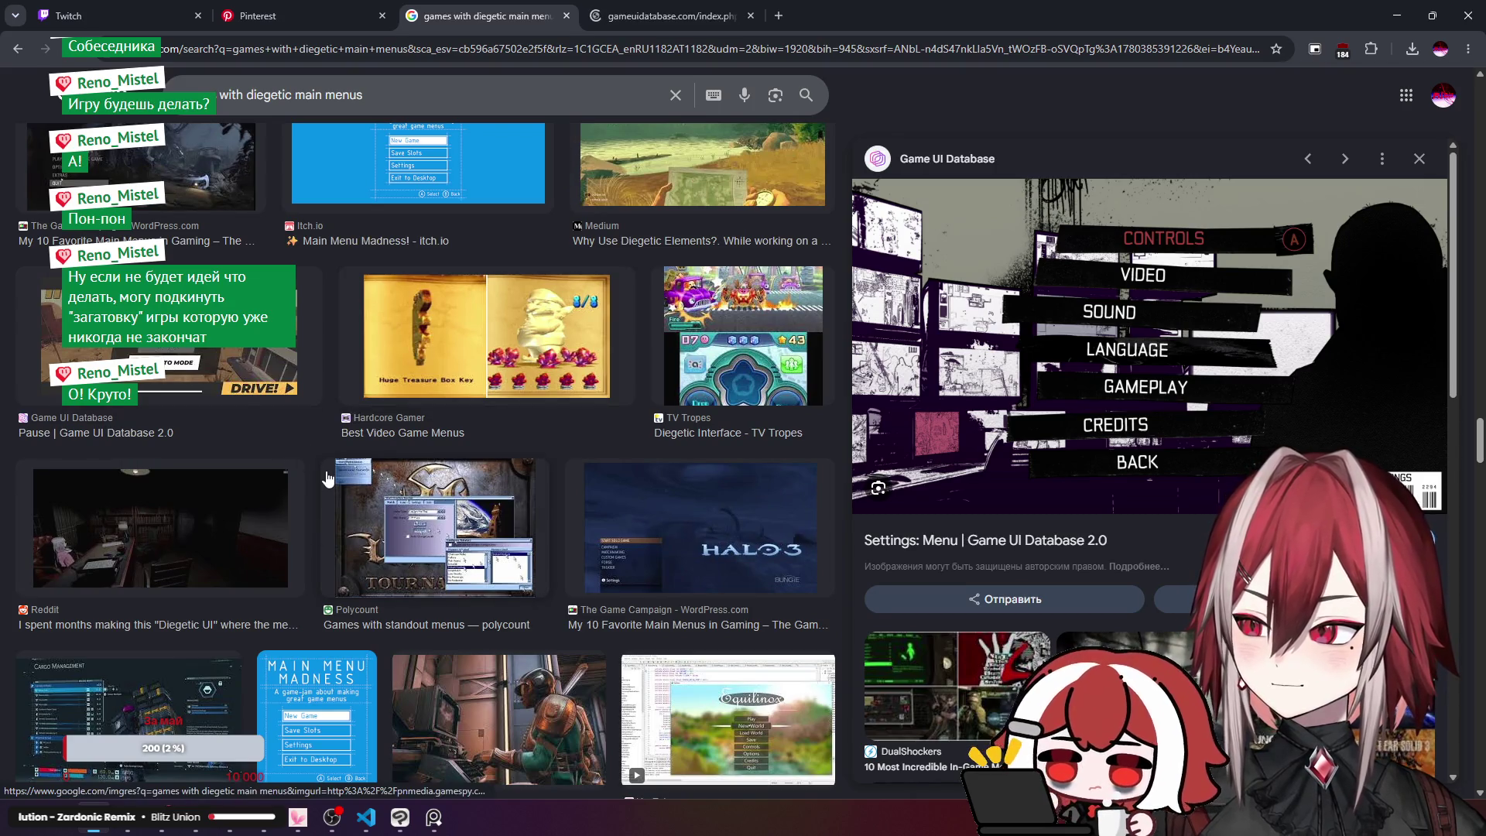
{"action": "scroll", "coordinate": [1068, 466], "scroll_direction": "down", "scroll_amount": 4}
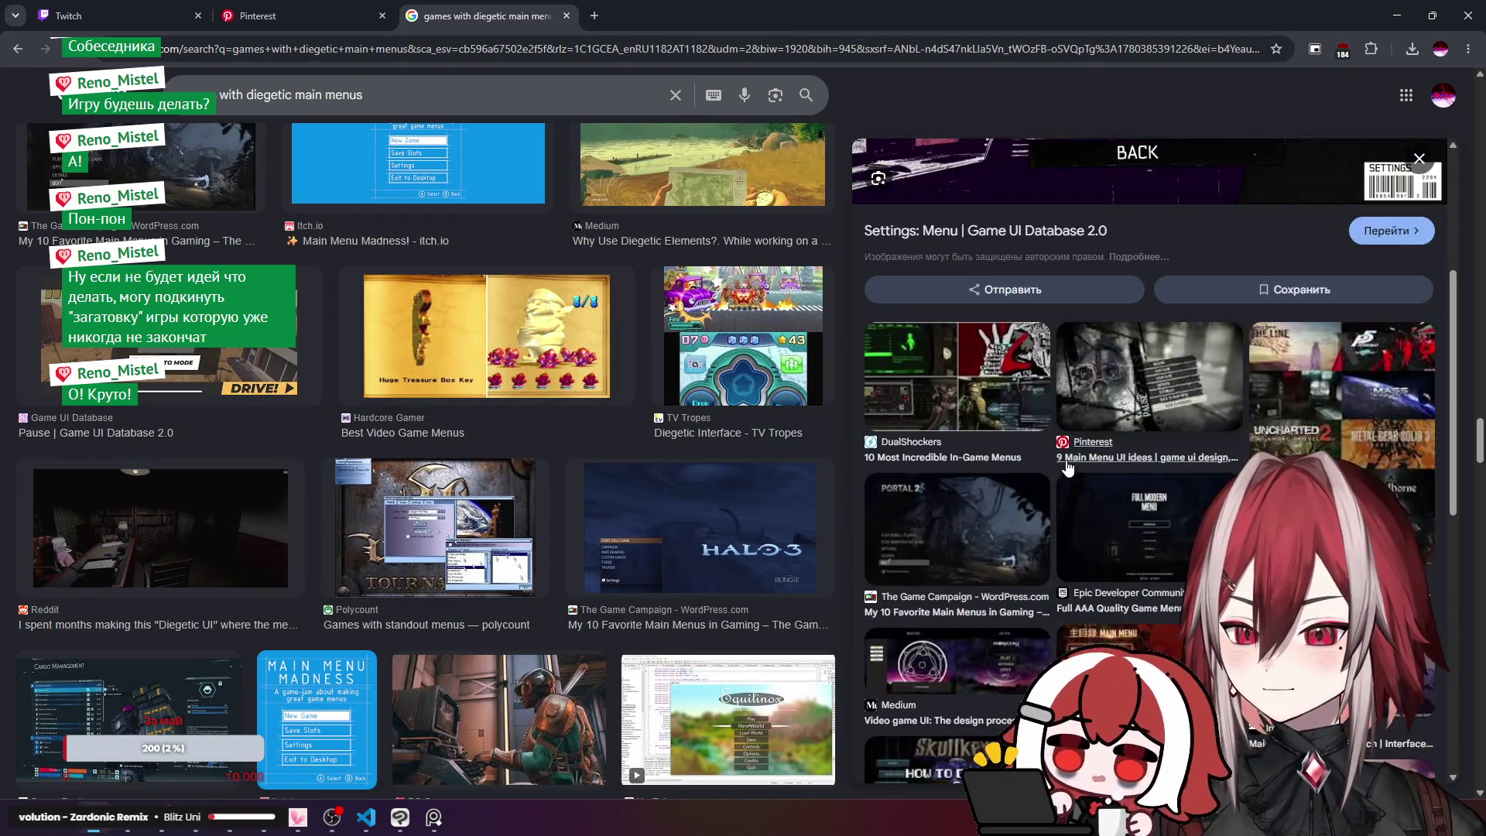
{"action": "scroll", "coordinate": [1083, 449], "scroll_direction": "down", "scroll_amount": 2}
{"action": "scroll", "coordinate": [1053, 406], "scroll_direction": "down", "scroll_amount": 7}
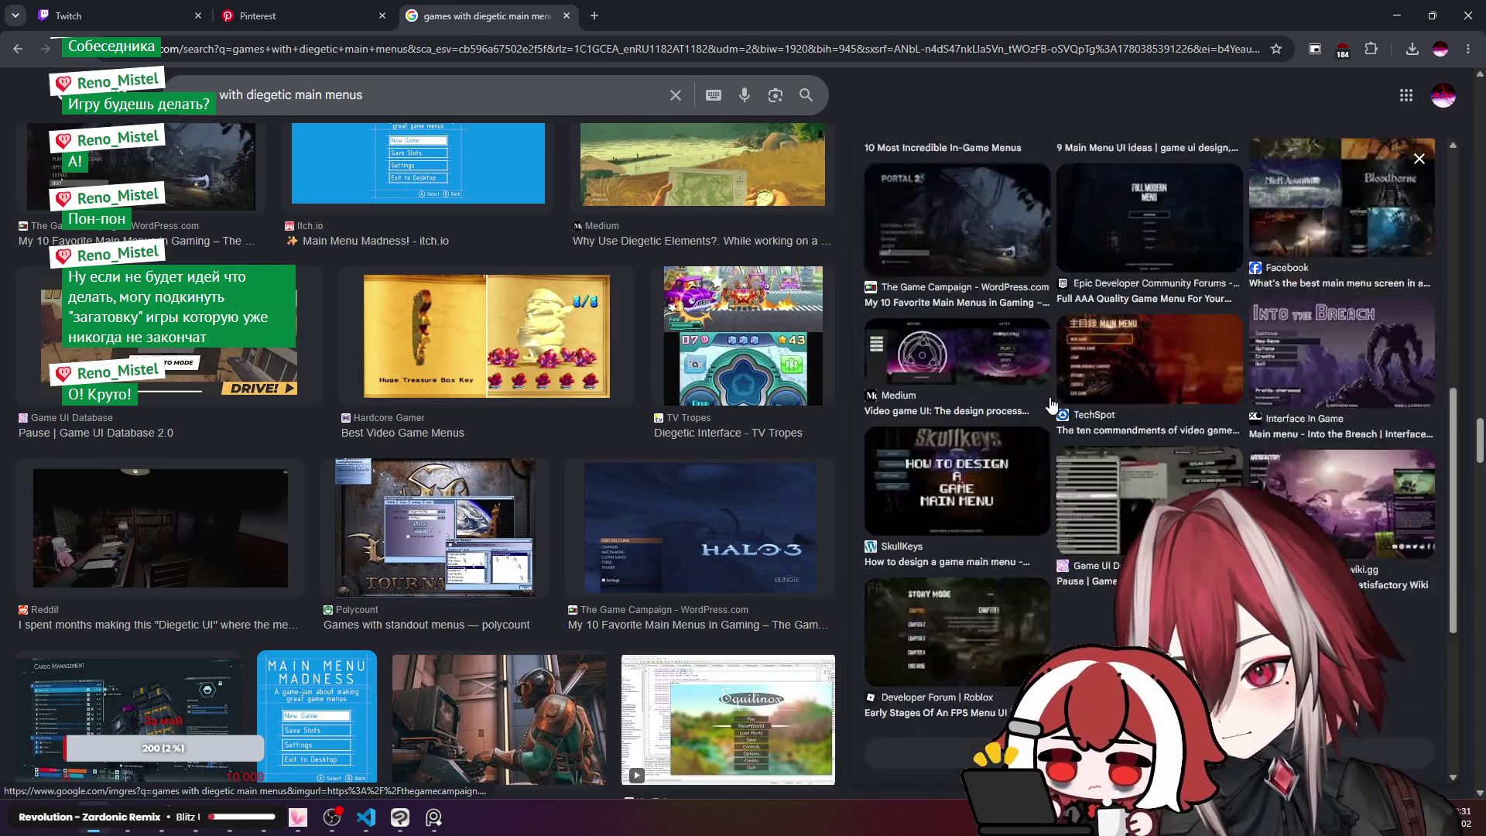
{"action": "triple_click", "coordinate": [370, 102]}
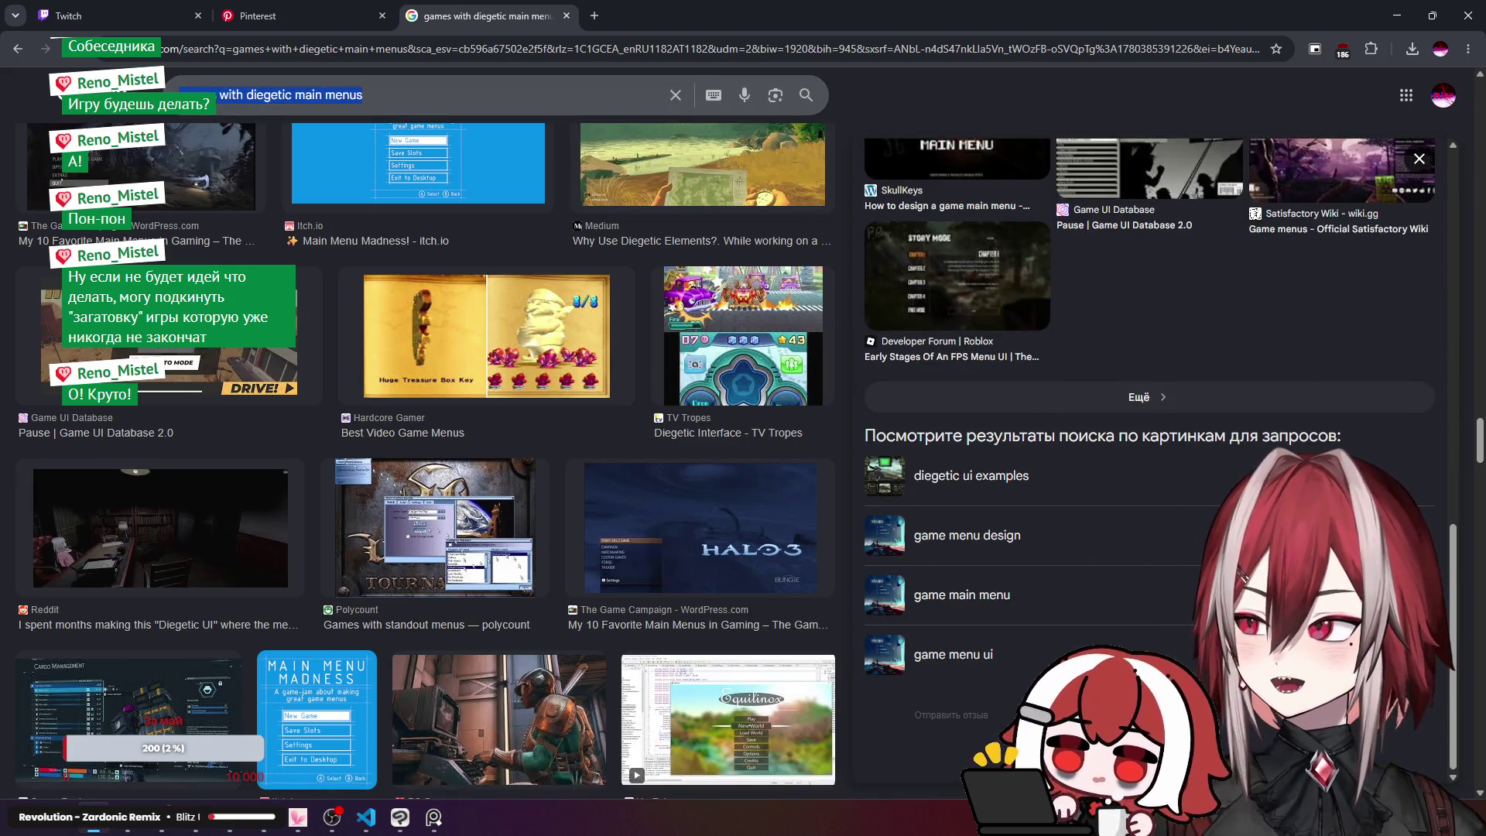
{"action": "left_click", "coordinate": [601, 22]}
Step: Search images for 'shotgun roulette main menu'
{"action": "left_click", "coordinate": [560, 45]}
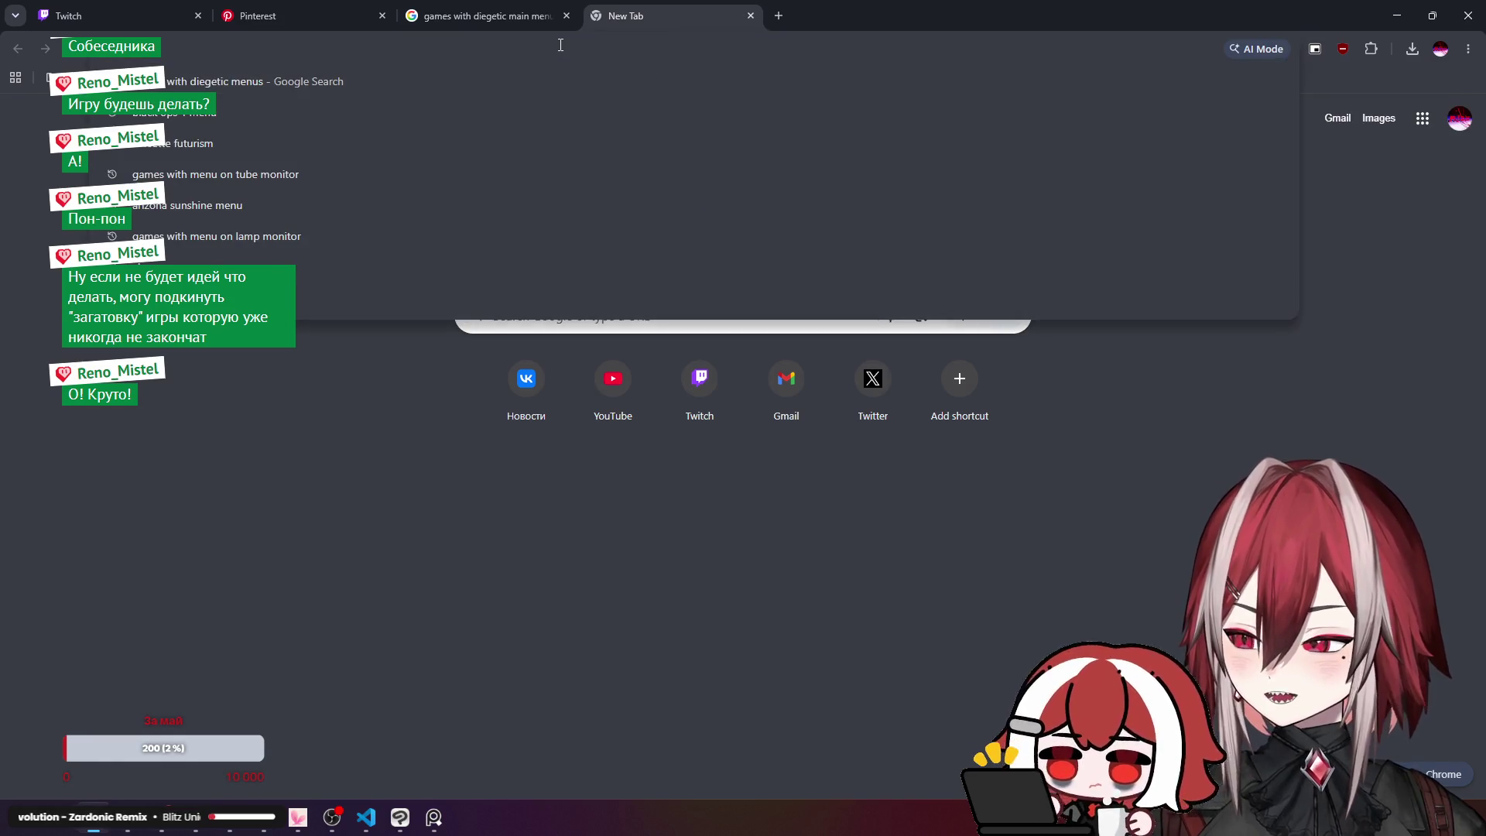
{"action": "type", "text": "sho"}
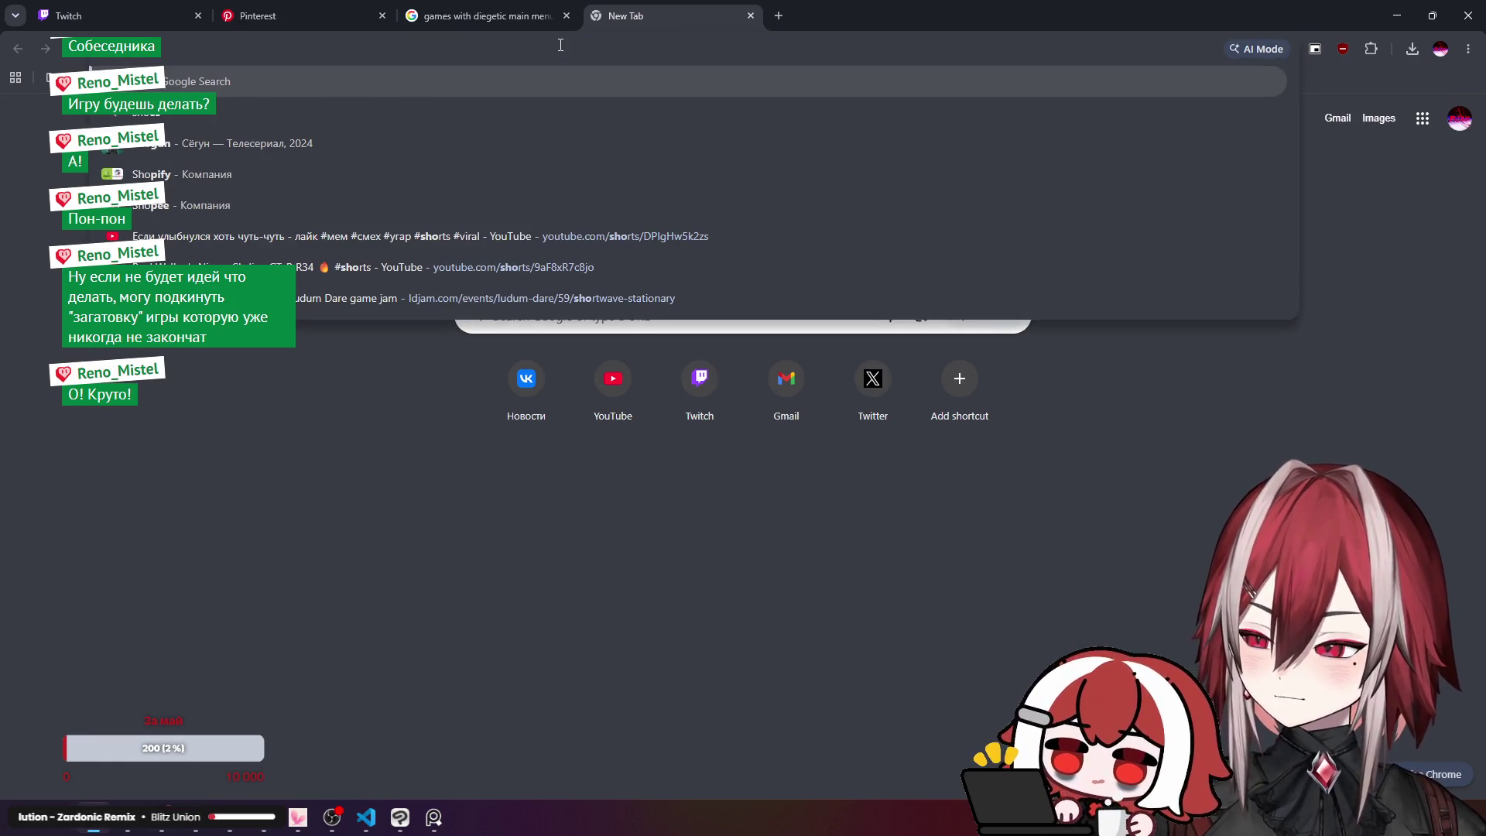
{"action": "type", "text": "tgunr"}
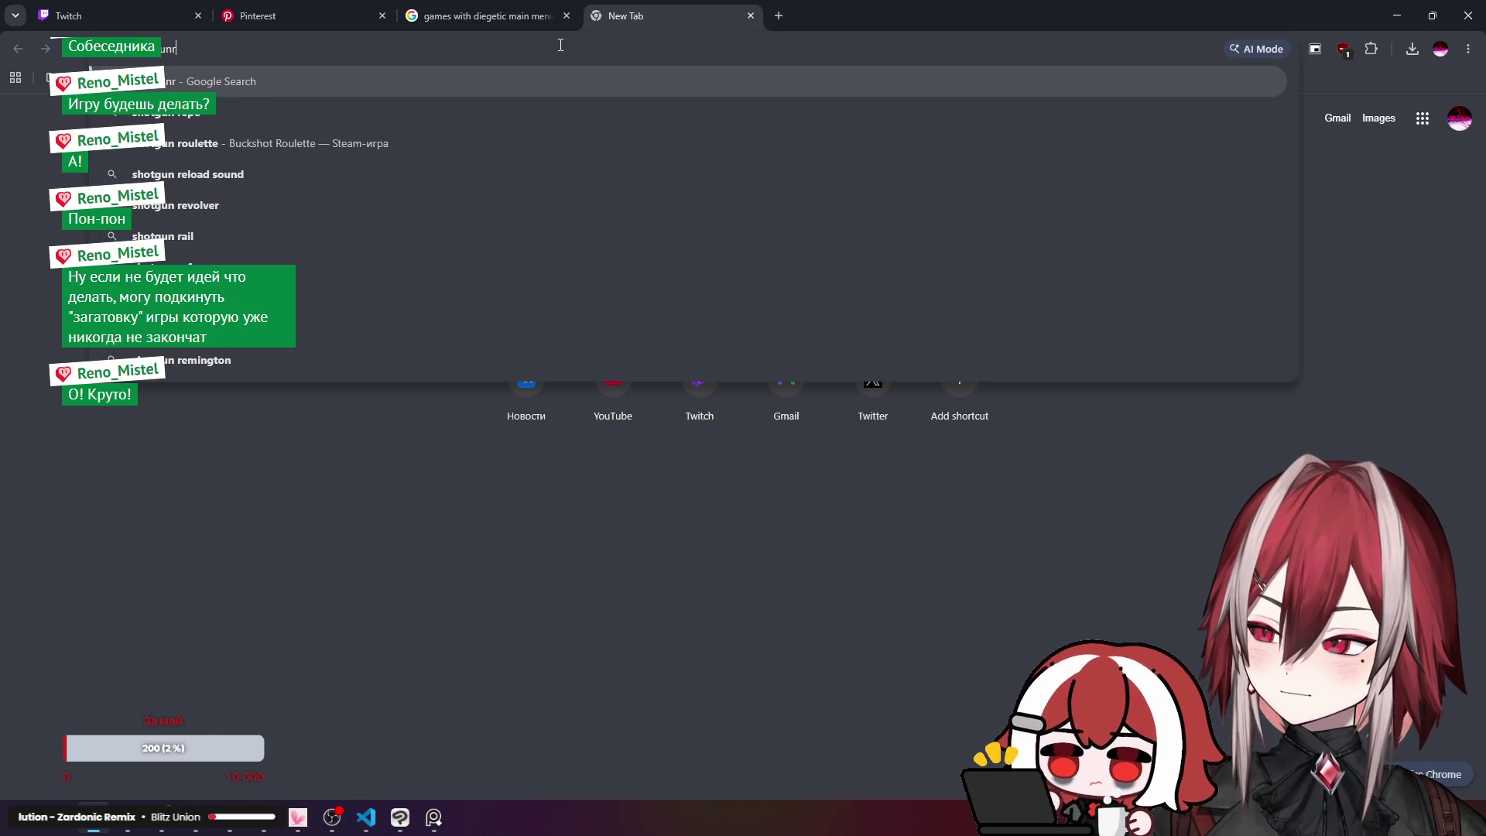
{"action": "type", "text": "u"}
{"action": "key", "text": "Down"}
{"action": "key", "text": "Down"}
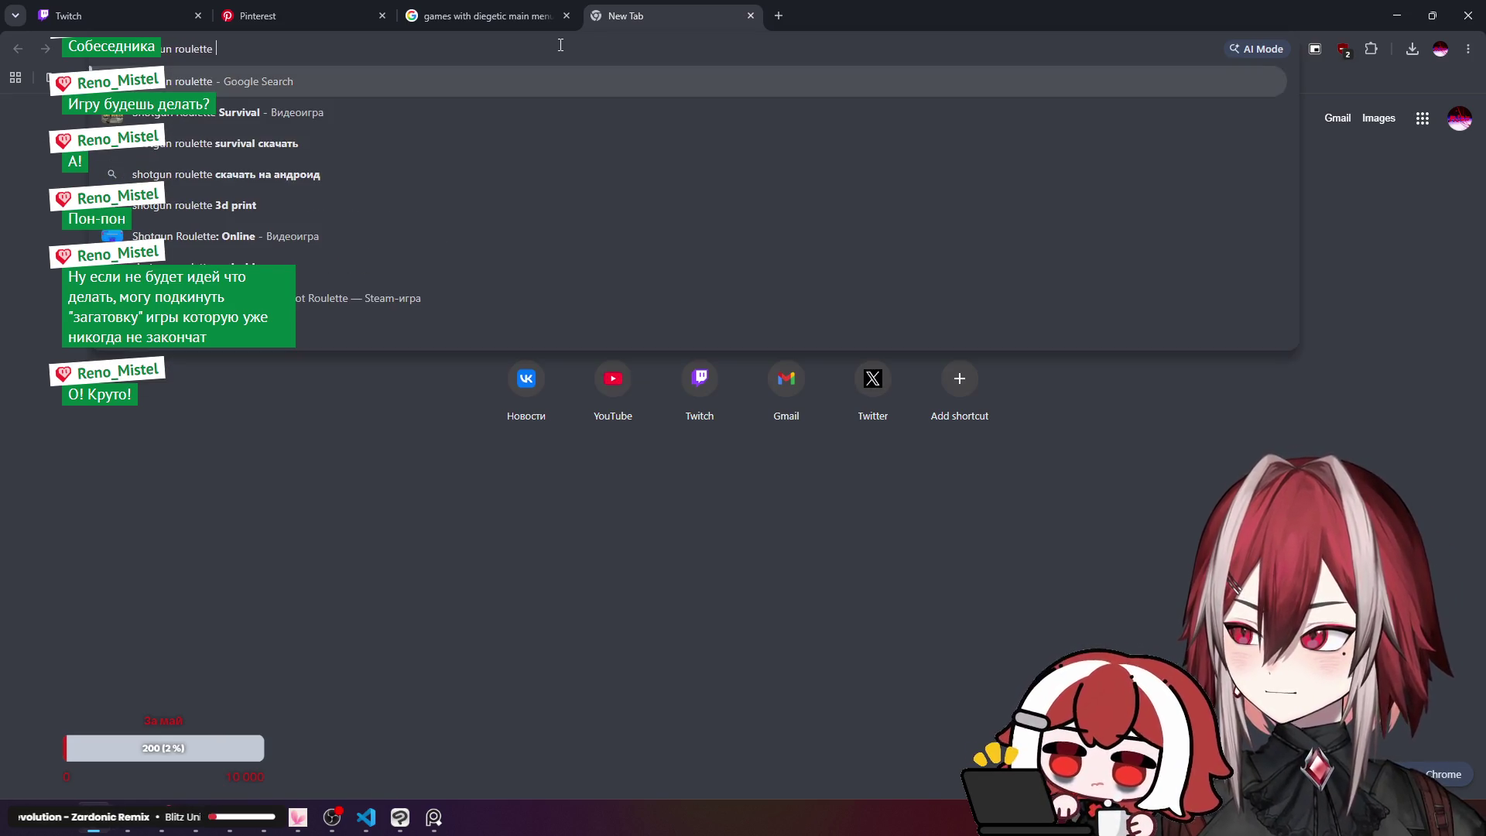
{"action": "type", "text": "main menu"}
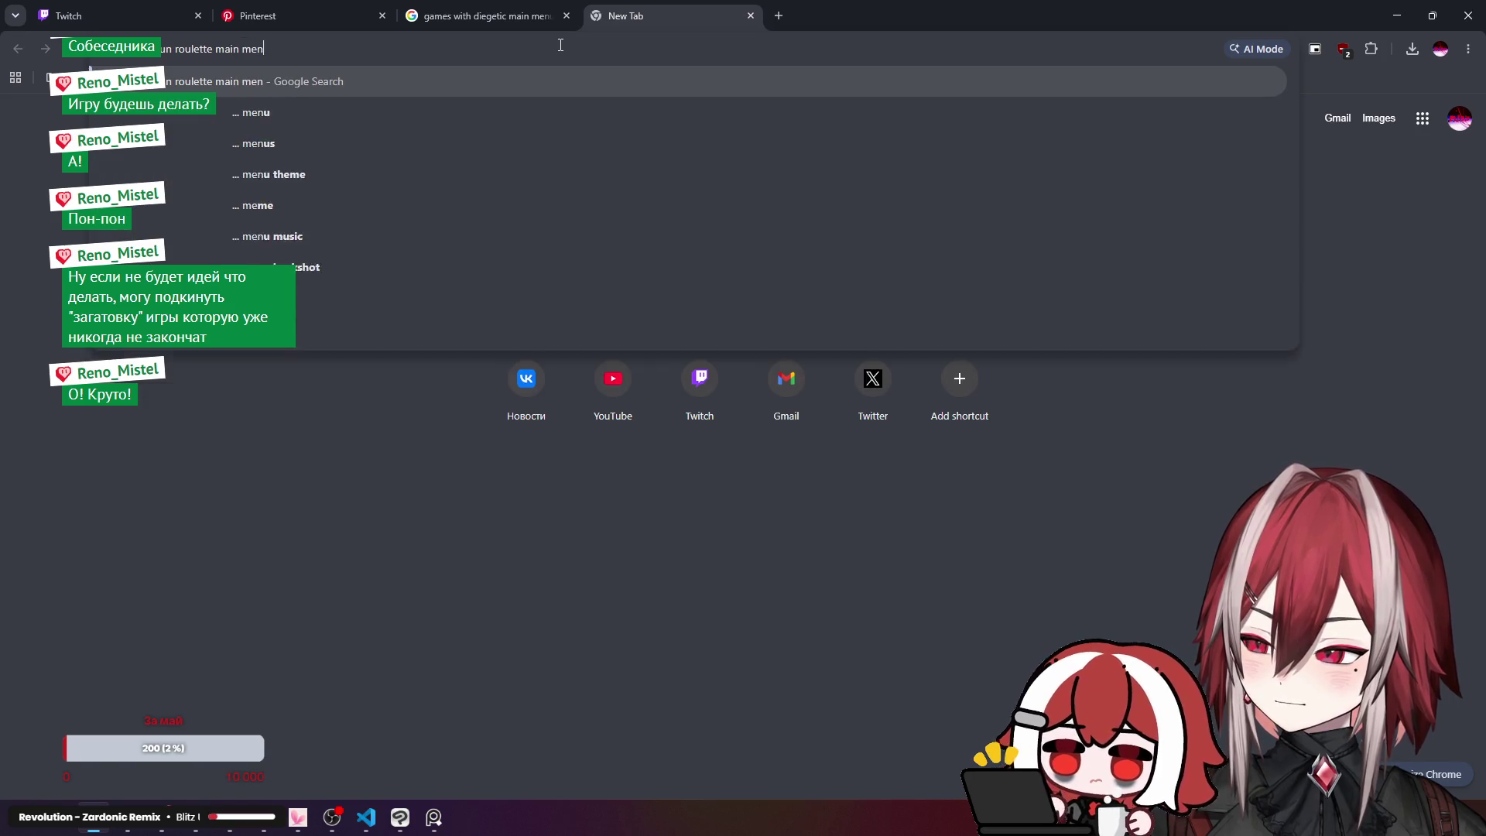
{"action": "key", "text": "Return"}
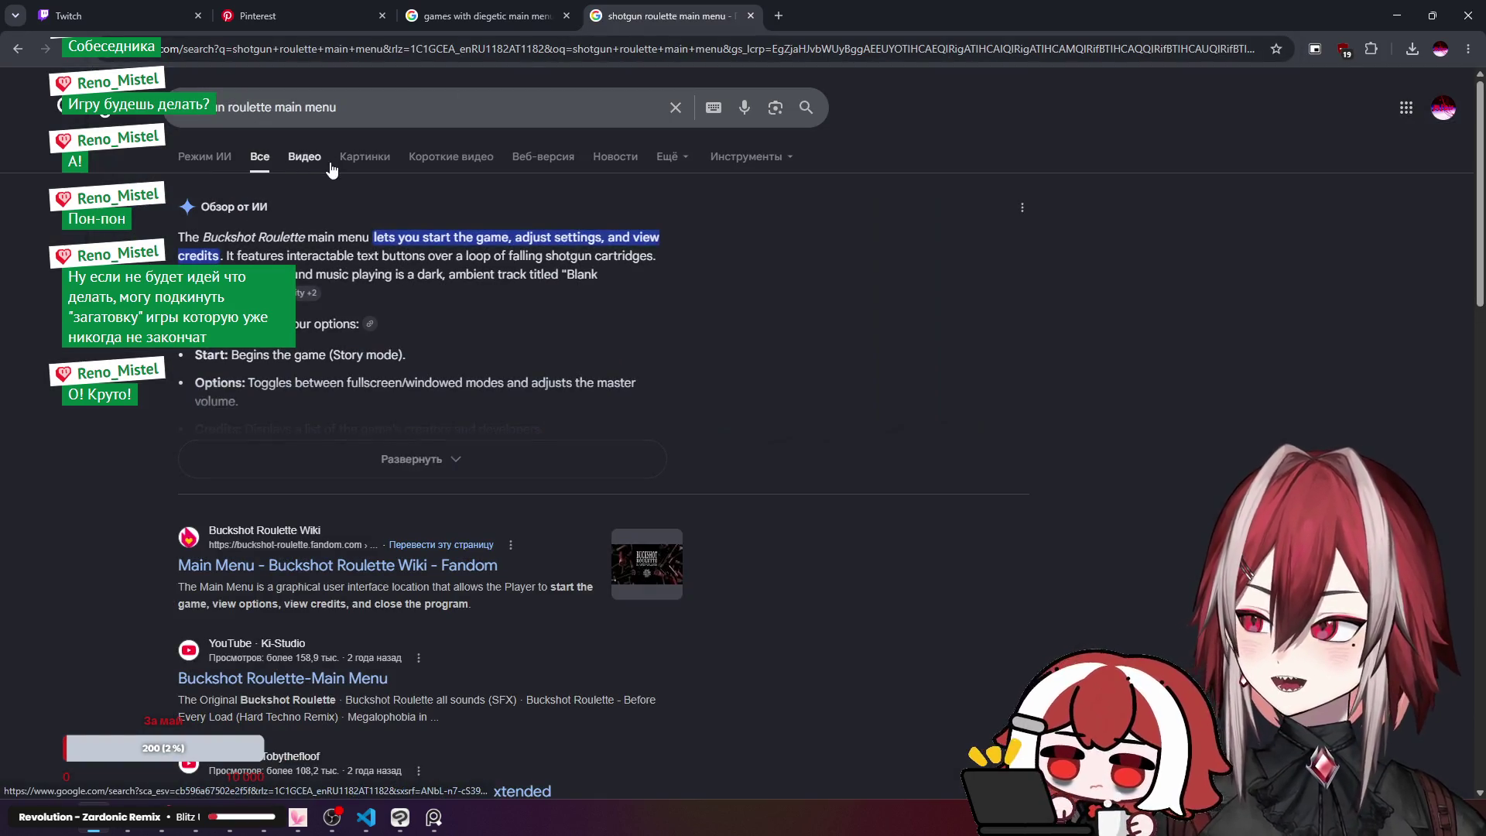
{"action": "left_click", "coordinate": [331, 161]}
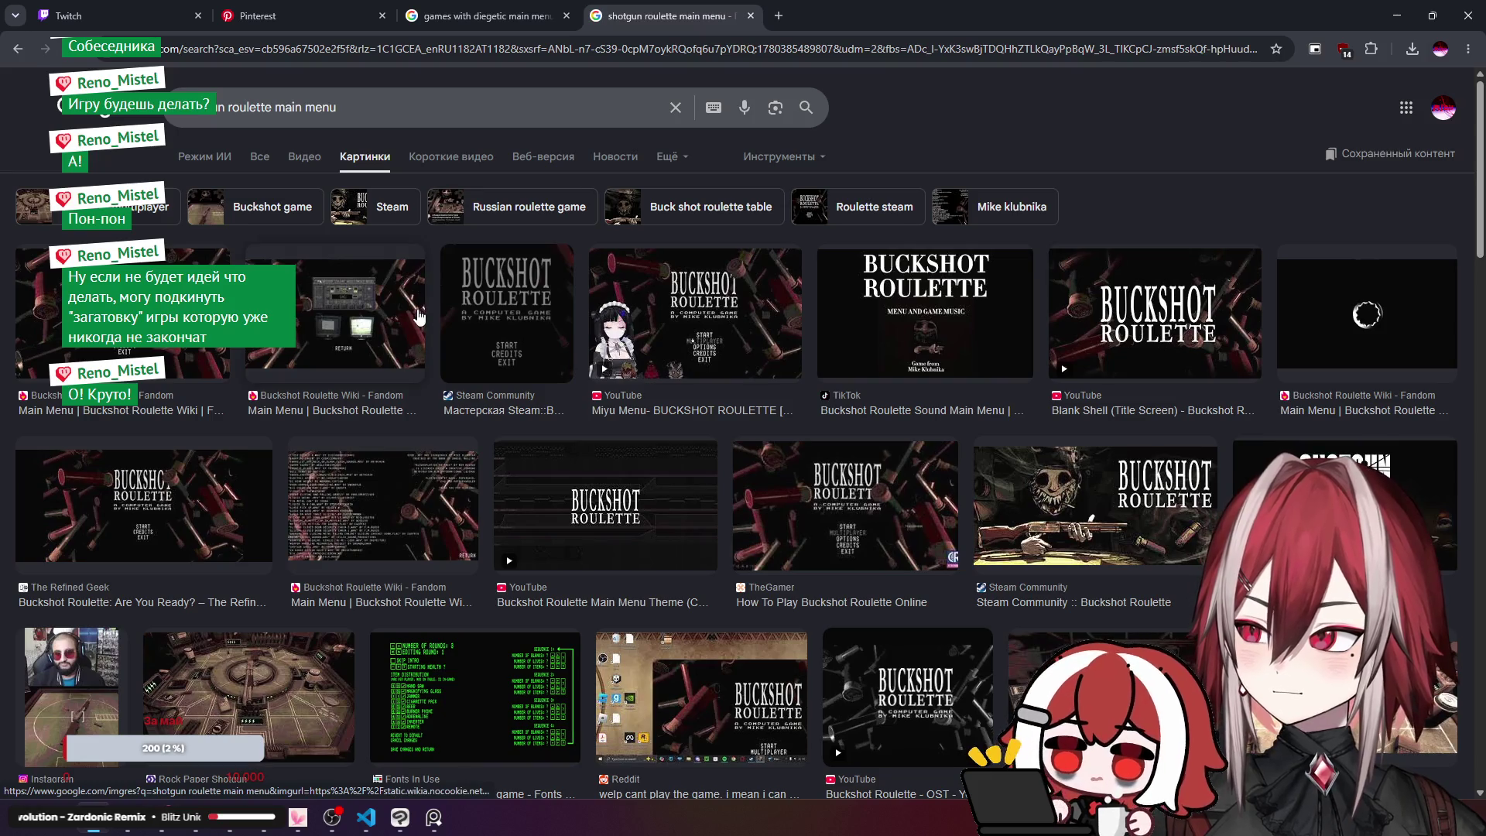
Step: Preview the Buckshot Roulette wiki menu and Rock Paper Shotgun multiplayer table images, then close the tab
{"action": "left_click", "coordinate": [394, 319]}
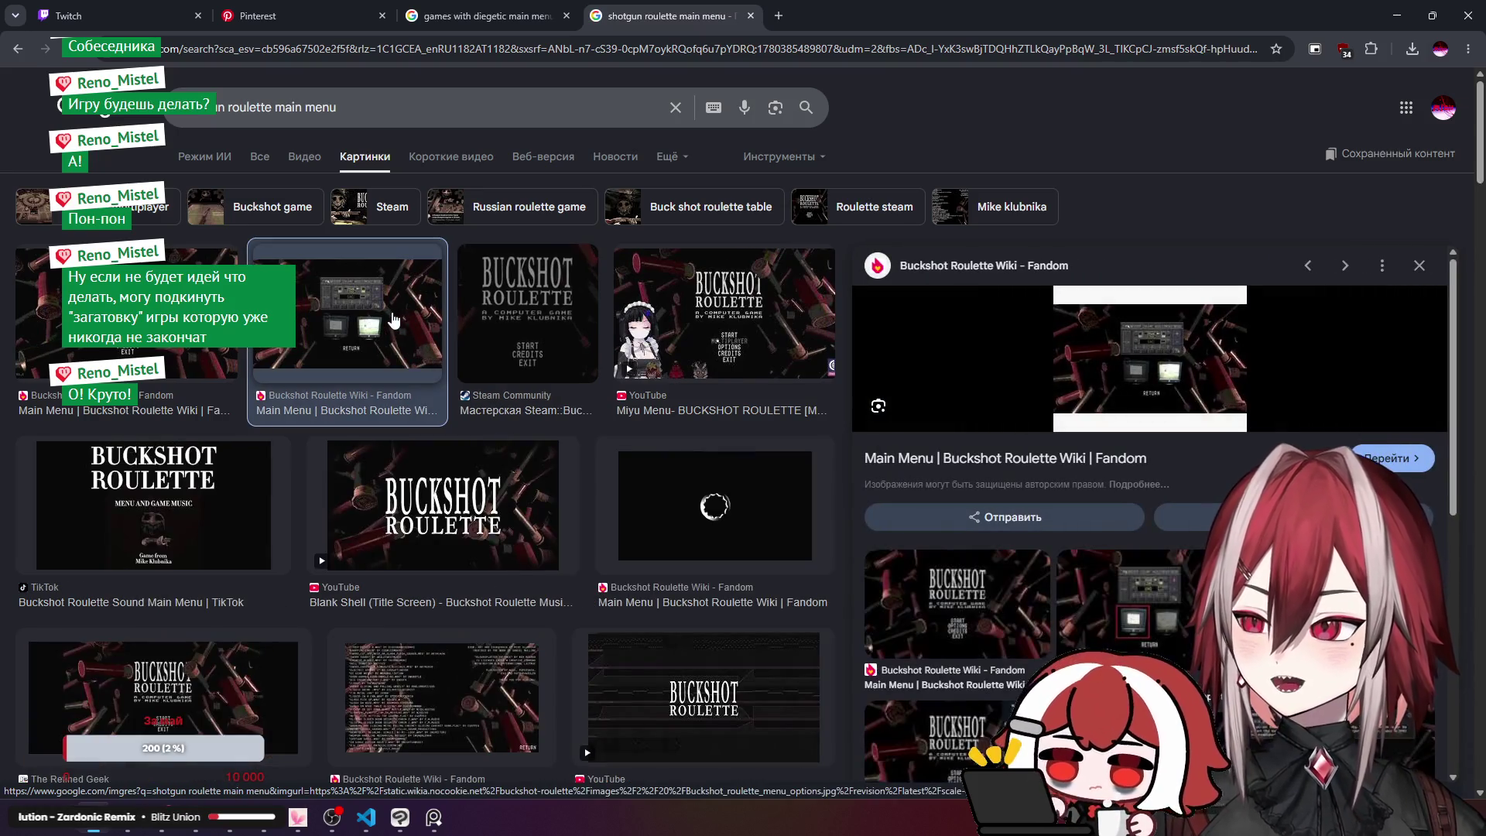
{"action": "scroll", "coordinate": [396, 315], "scroll_direction": "down", "scroll_amount": 8}
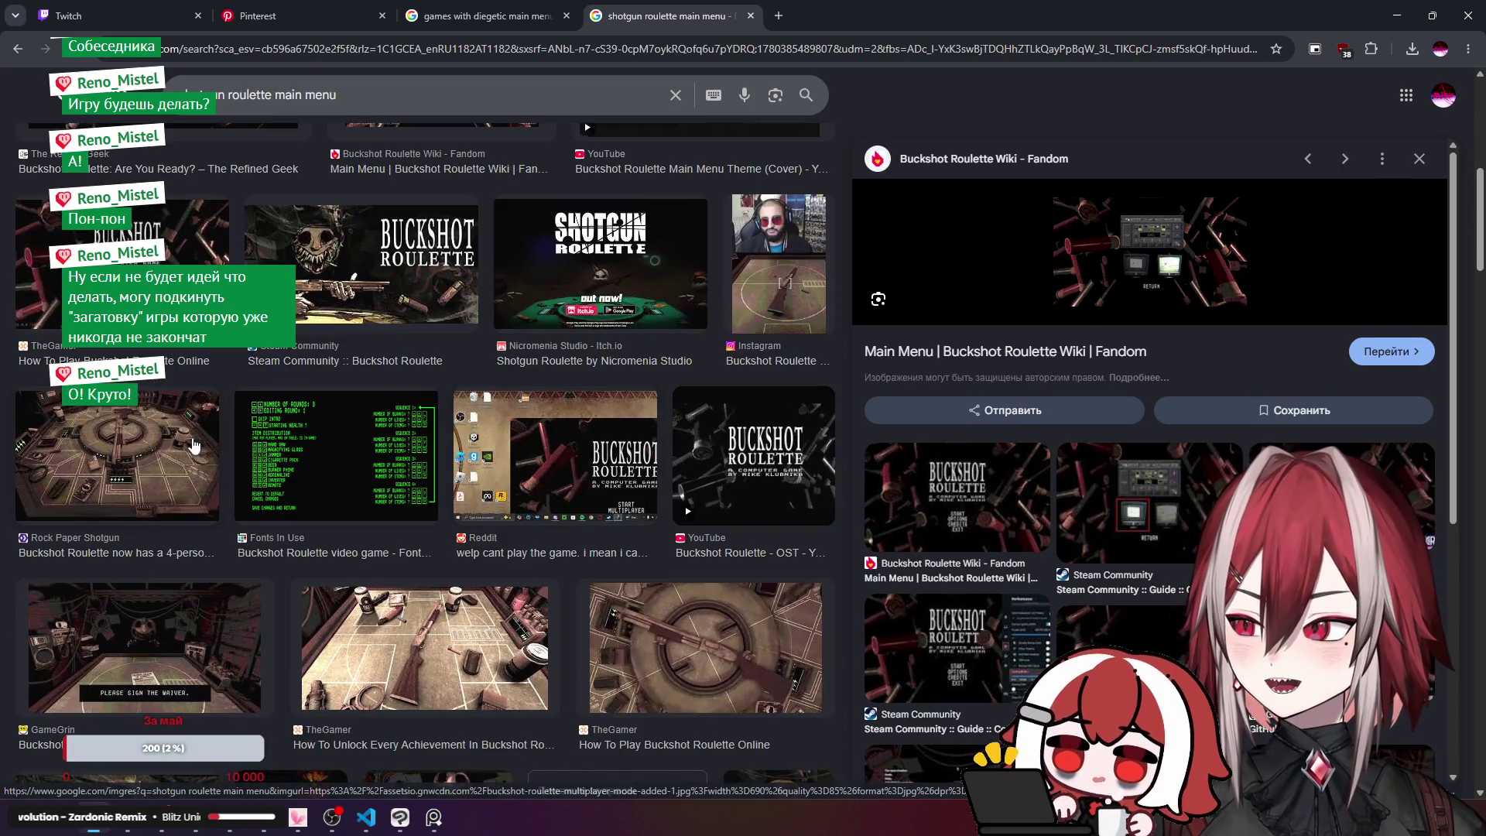
{"action": "left_click", "coordinate": [174, 457]}
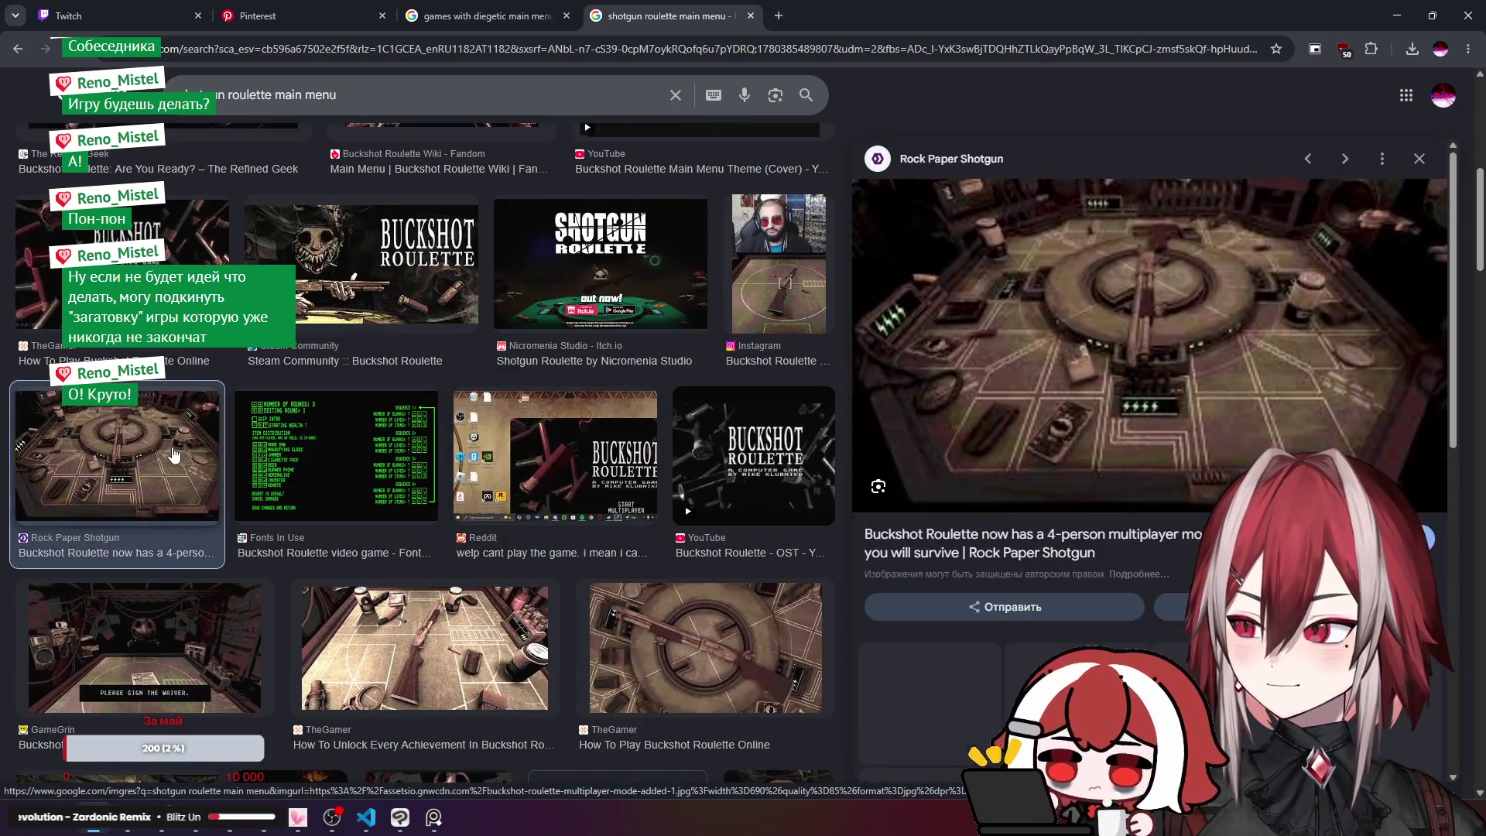
{"action": "scroll", "coordinate": [468, 434], "scroll_direction": "down", "scroll_amount": 3}
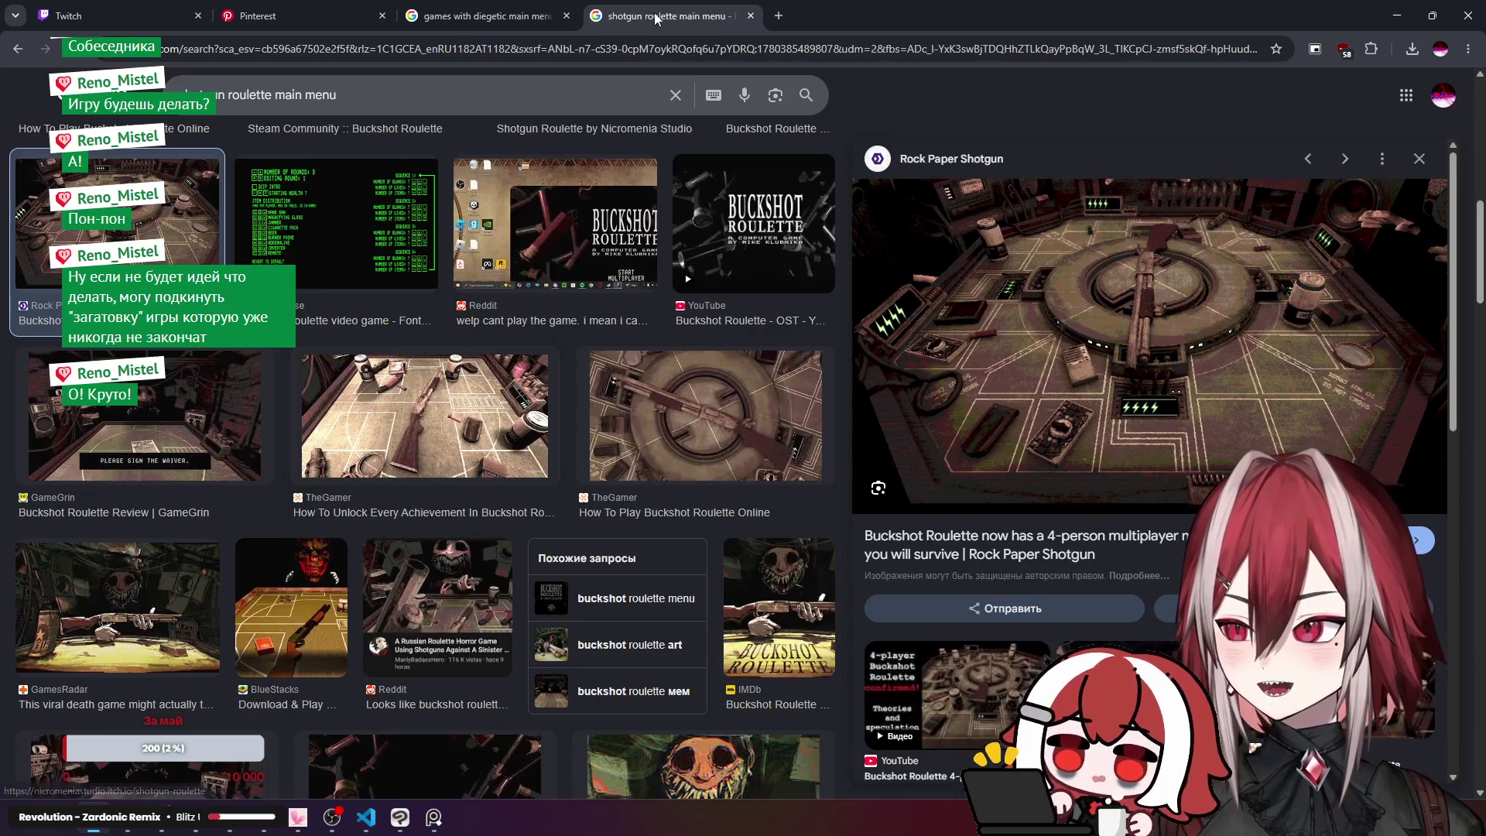
{"action": "key", "text": "ctrl+w"}
{"action": "scroll", "coordinate": [568, 362], "scroll_direction": "down", "scroll_amount": 1}
Step: Scroll down through the 'games with diegetic main menus' image results
{"action": "scroll", "coordinate": [567, 362], "scroll_direction": "down", "scroll_amount": 5}
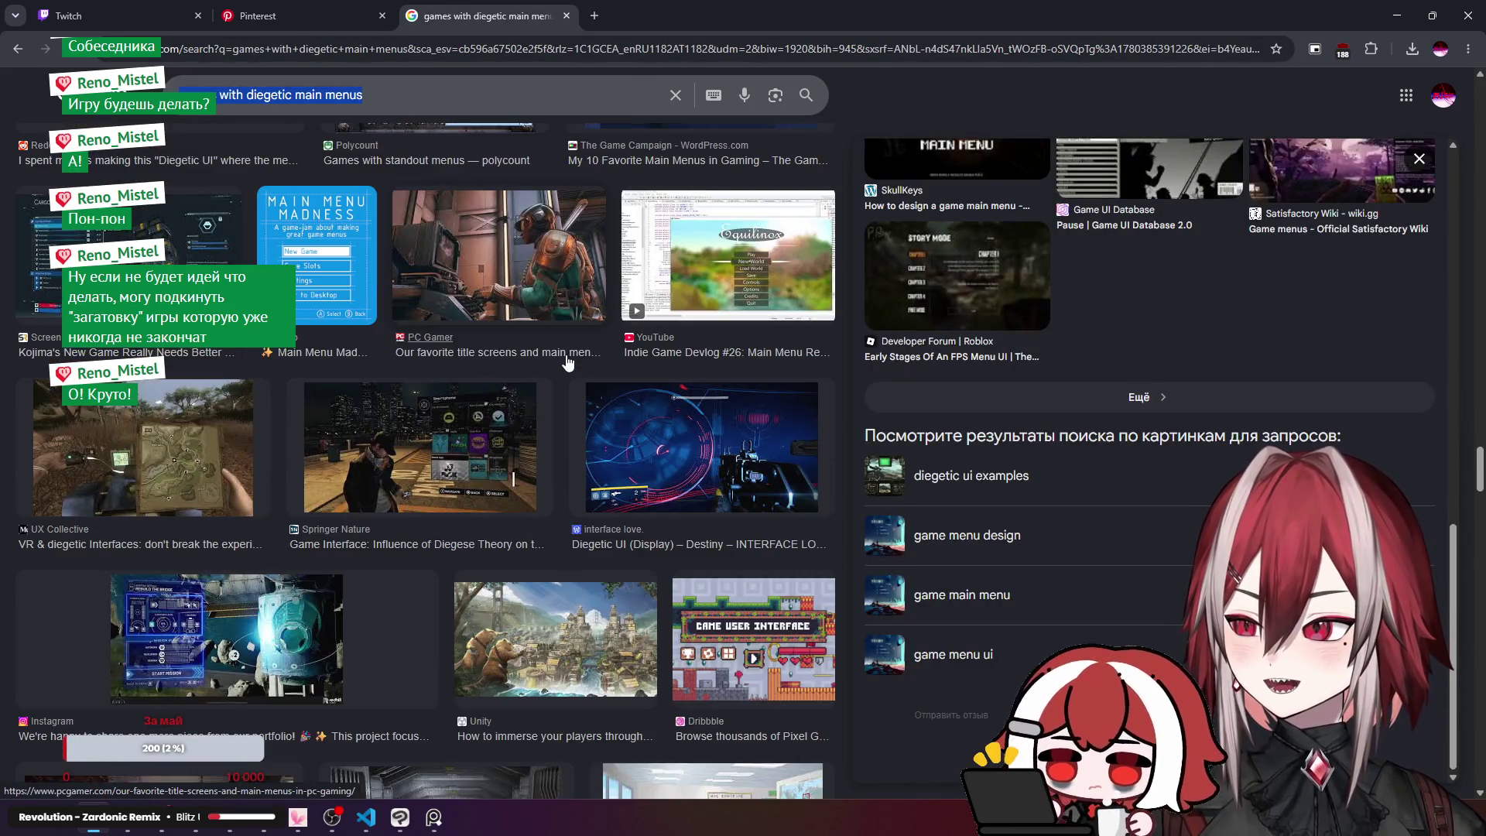
{"action": "scroll", "coordinate": [567, 363], "scroll_direction": "down", "scroll_amount": 3}
{"action": "scroll", "coordinate": [568, 362], "scroll_direction": "down", "scroll_amount": 4}
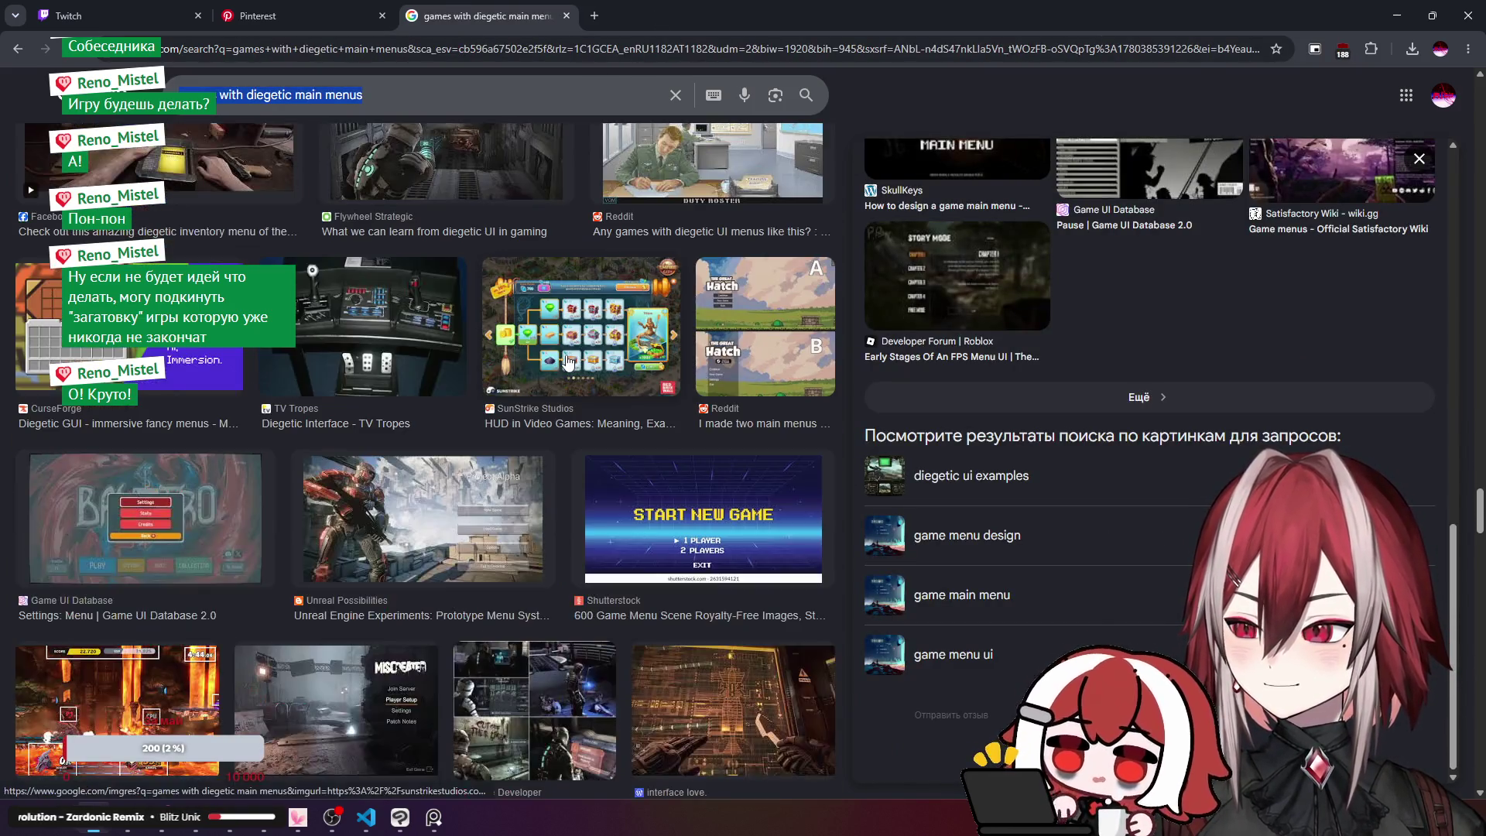
{"action": "scroll", "coordinate": [567, 360], "scroll_direction": "down", "scroll_amount": 3}
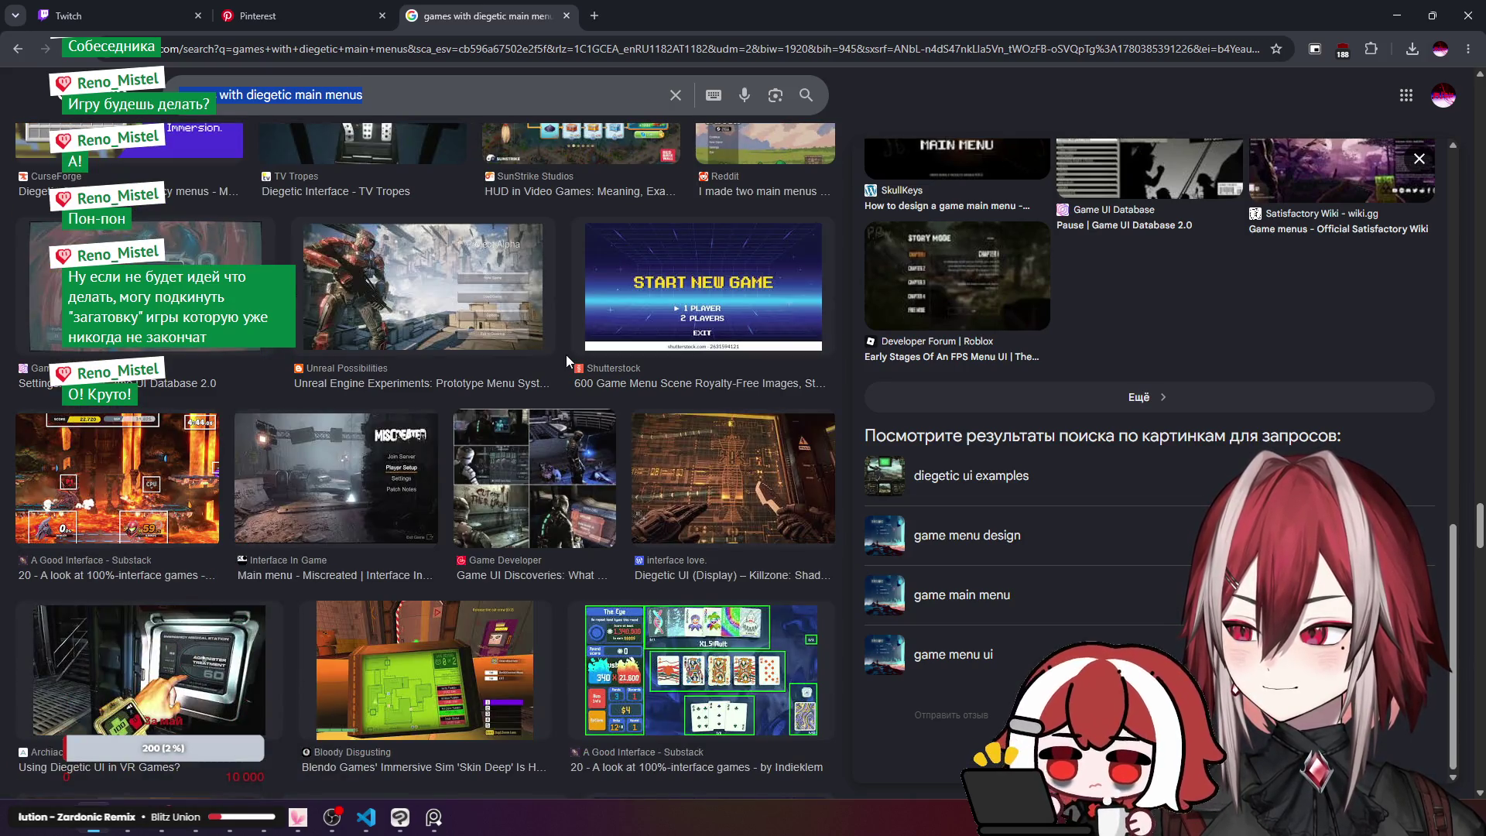
{"action": "scroll", "coordinate": [567, 361], "scroll_direction": "down", "scroll_amount": 6}
{"action": "scroll", "coordinate": [567, 362], "scroll_direction": "down", "scroll_amount": 3}
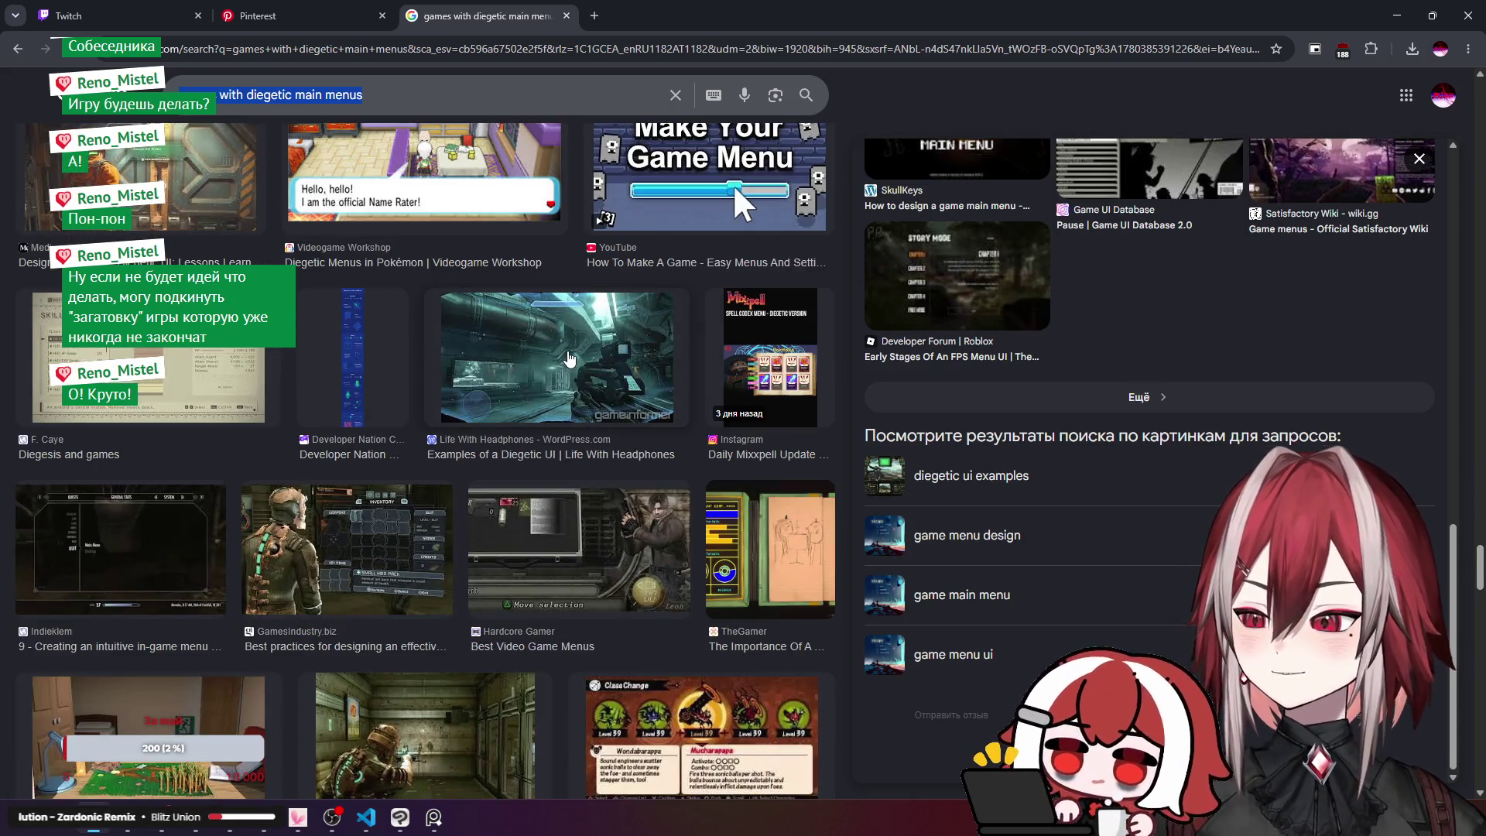
{"action": "scroll", "coordinate": [447, 383], "scroll_direction": "down", "scroll_amount": 6}
{"action": "scroll", "coordinate": [448, 383], "scroll_direction": "down", "scroll_amount": 5}
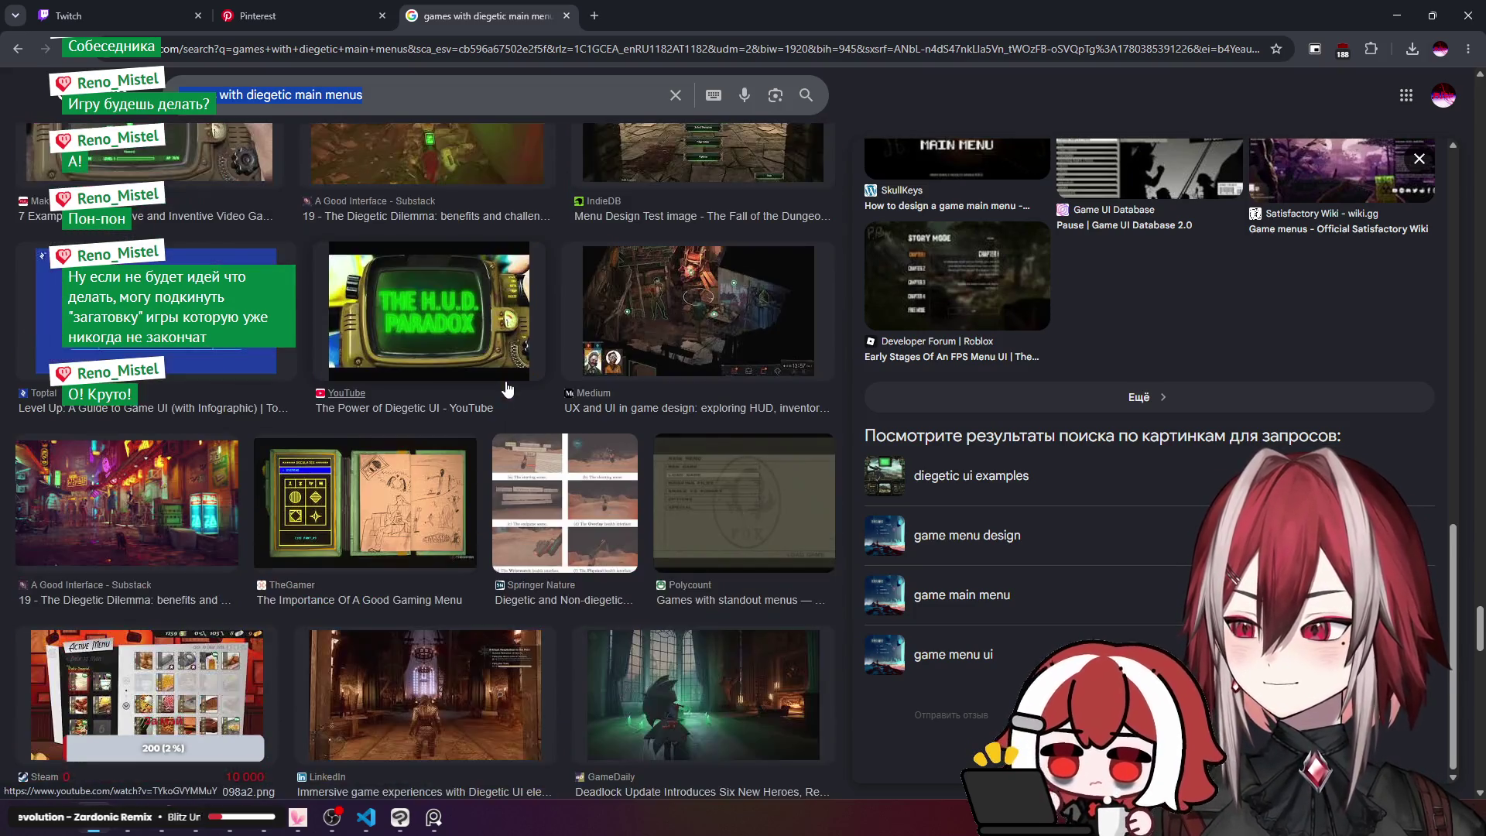
{"action": "left_click", "coordinate": [428, 826]}
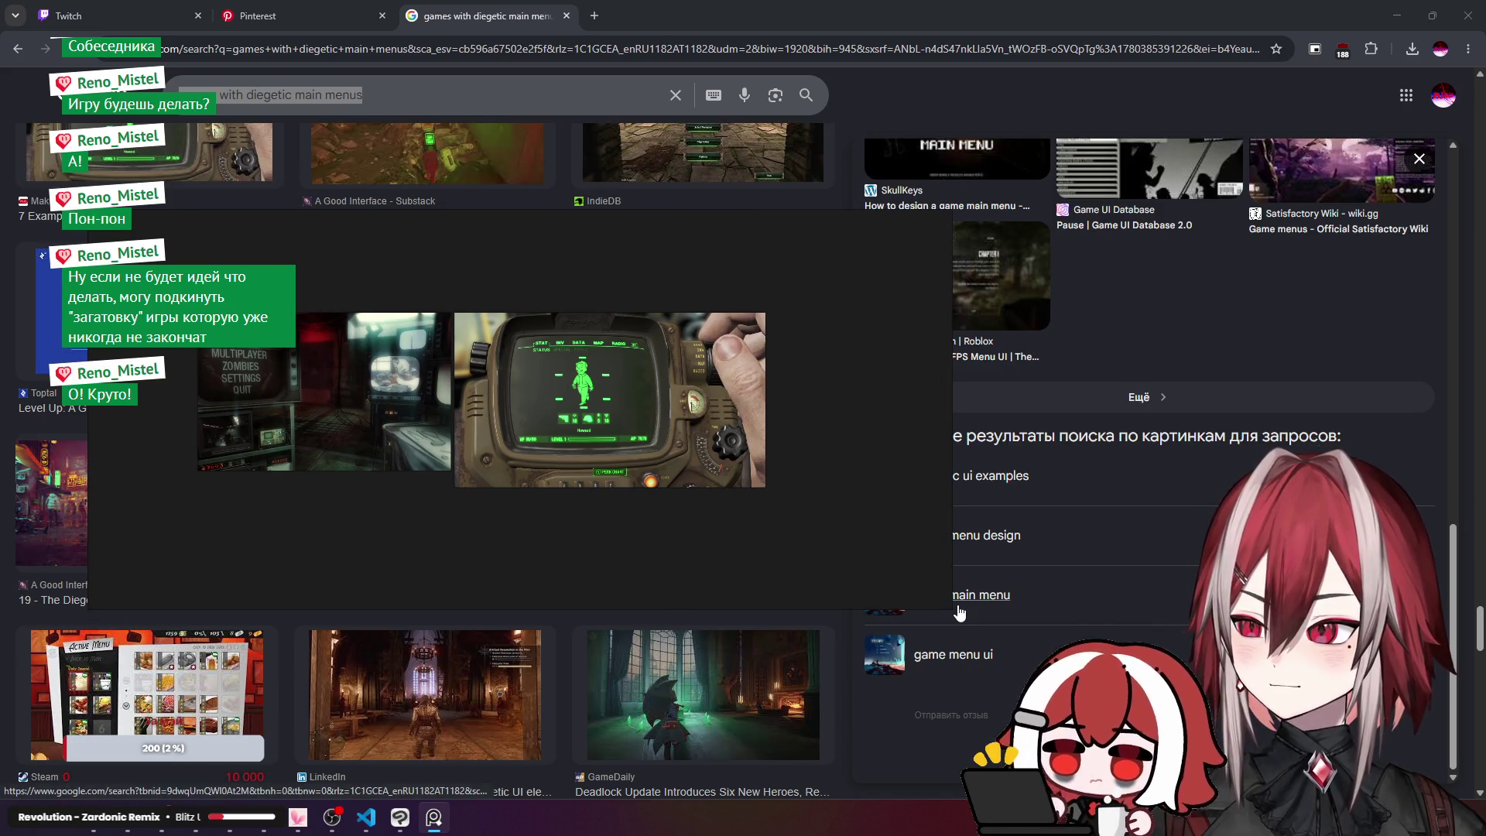
{"action": "scroll", "coordinate": [531, 355], "scroll_direction": "down", "scroll_amount": 12}
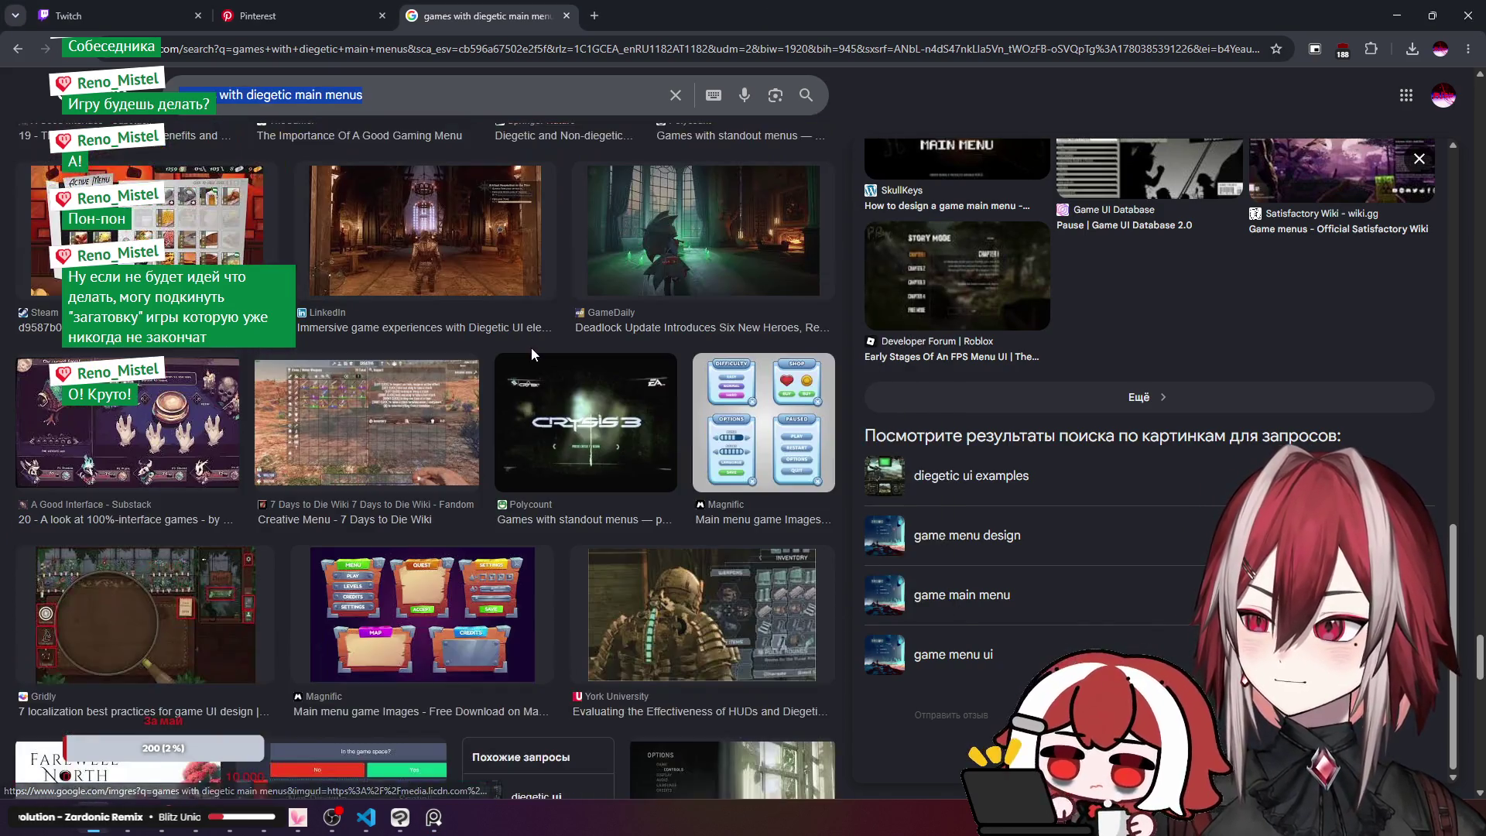
{"action": "scroll", "coordinate": [530, 354], "scroll_direction": "down", "scroll_amount": 10}
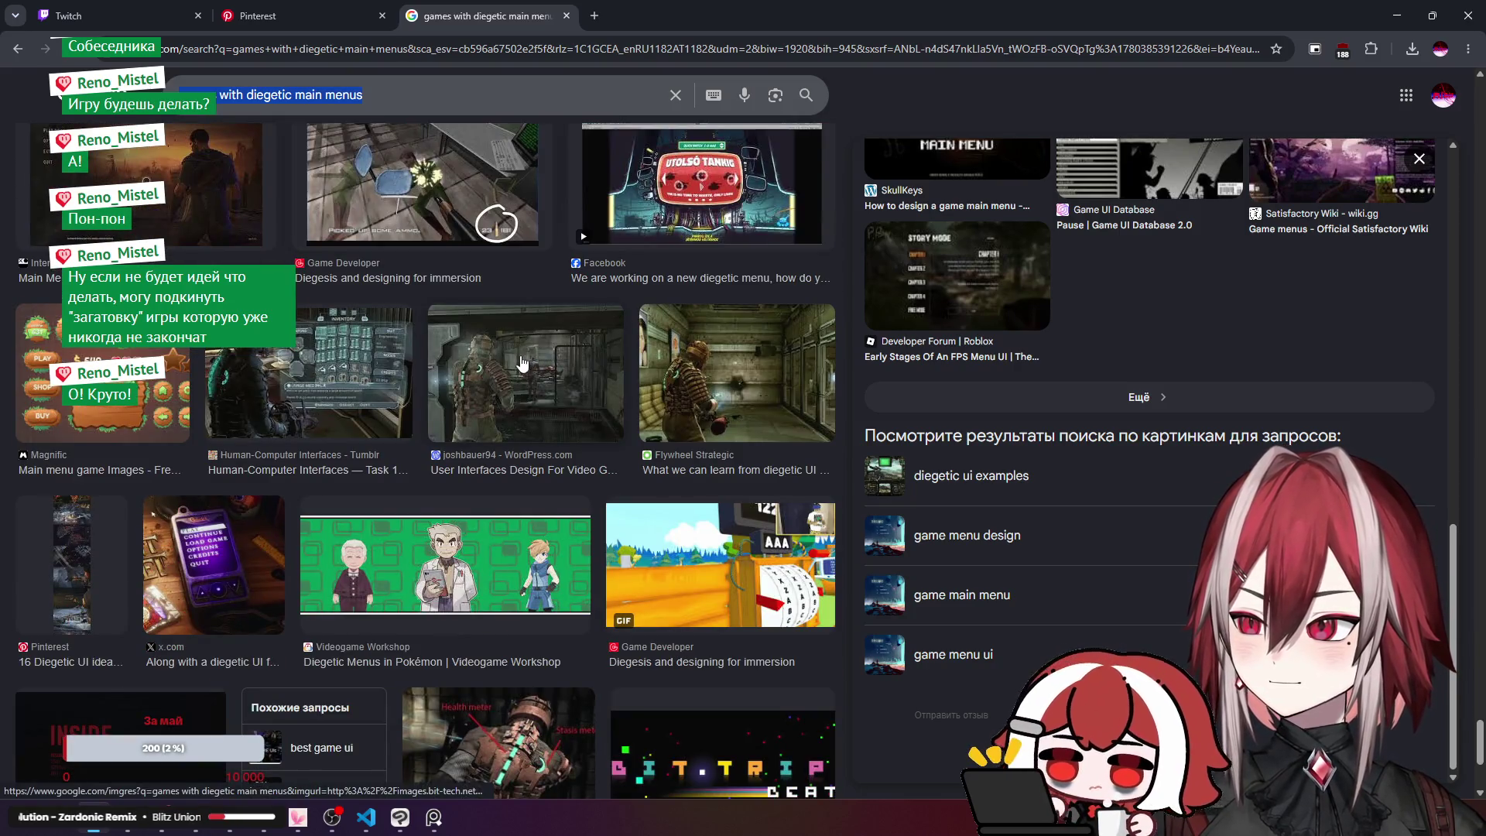
{"action": "scroll", "coordinate": [503, 373], "scroll_direction": "down", "scroll_amount": 2}
{"action": "scroll", "coordinate": [503, 373], "scroll_direction": "down", "scroll_amount": 3}
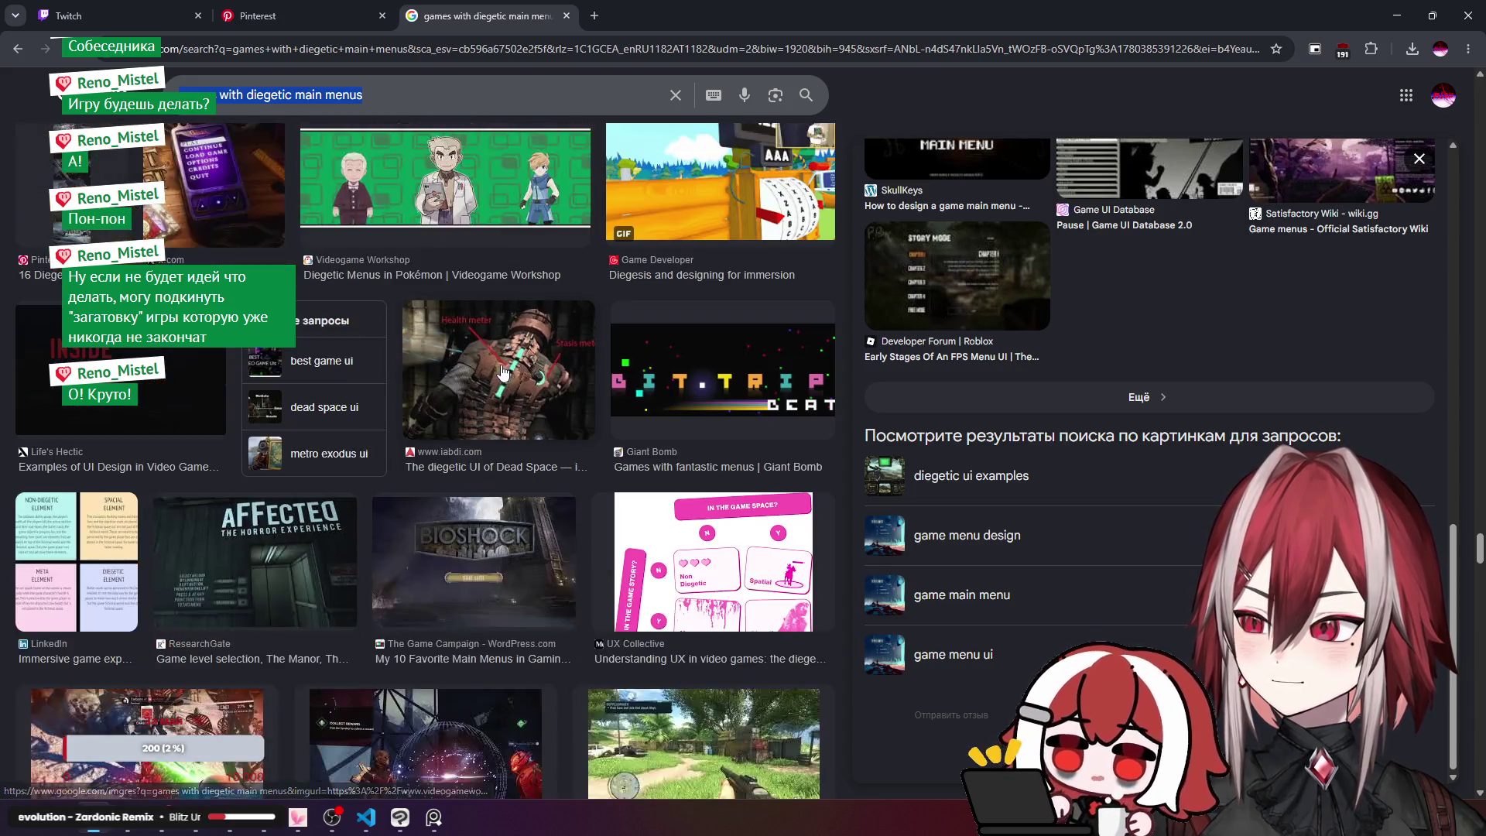
{"action": "scroll", "coordinate": [503, 372], "scroll_direction": "down", "scroll_amount": 5}
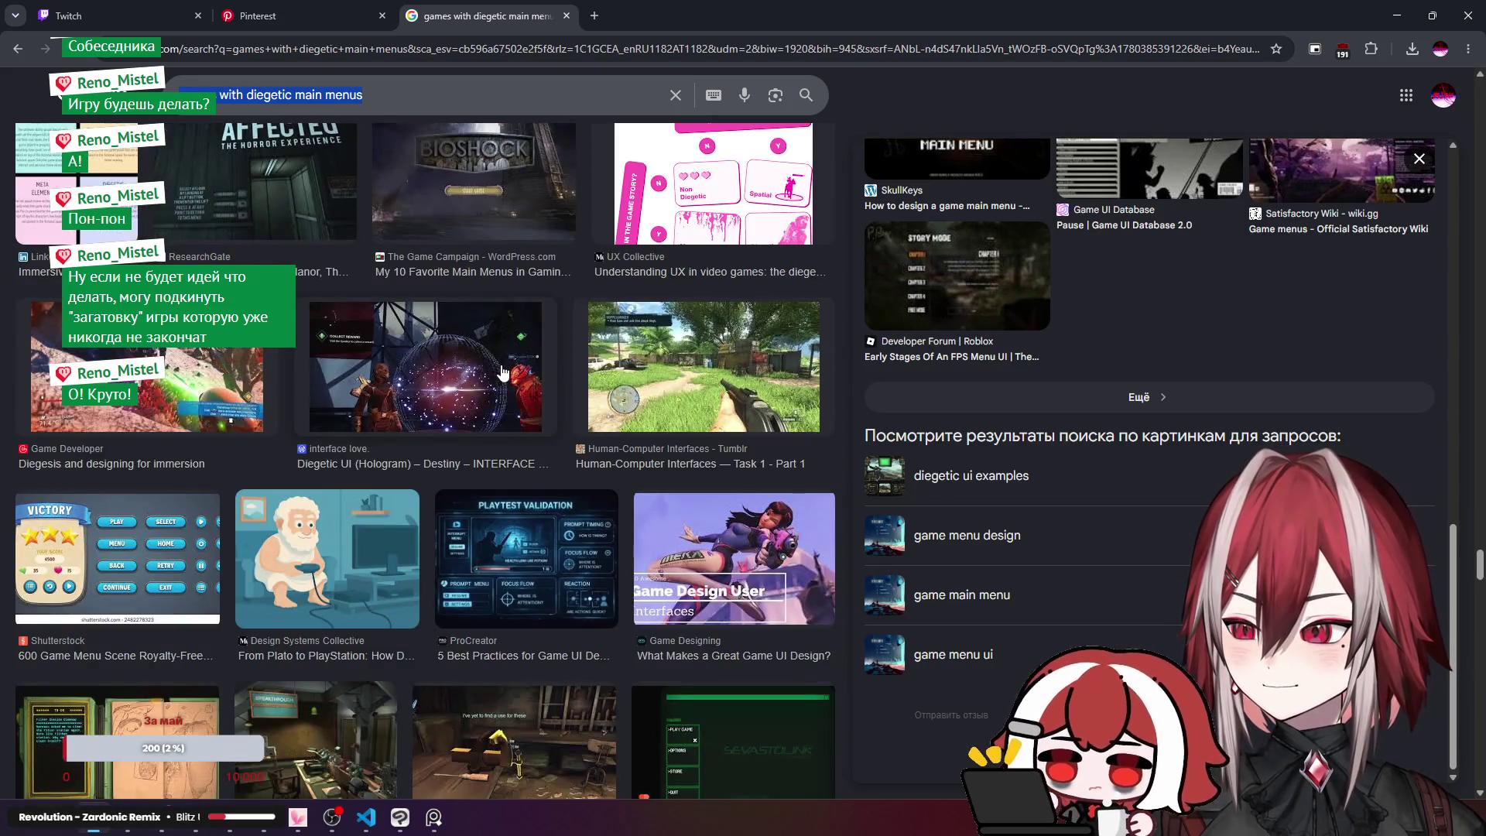
{"action": "scroll", "coordinate": [503, 373], "scroll_direction": "down", "scroll_amount": 6}
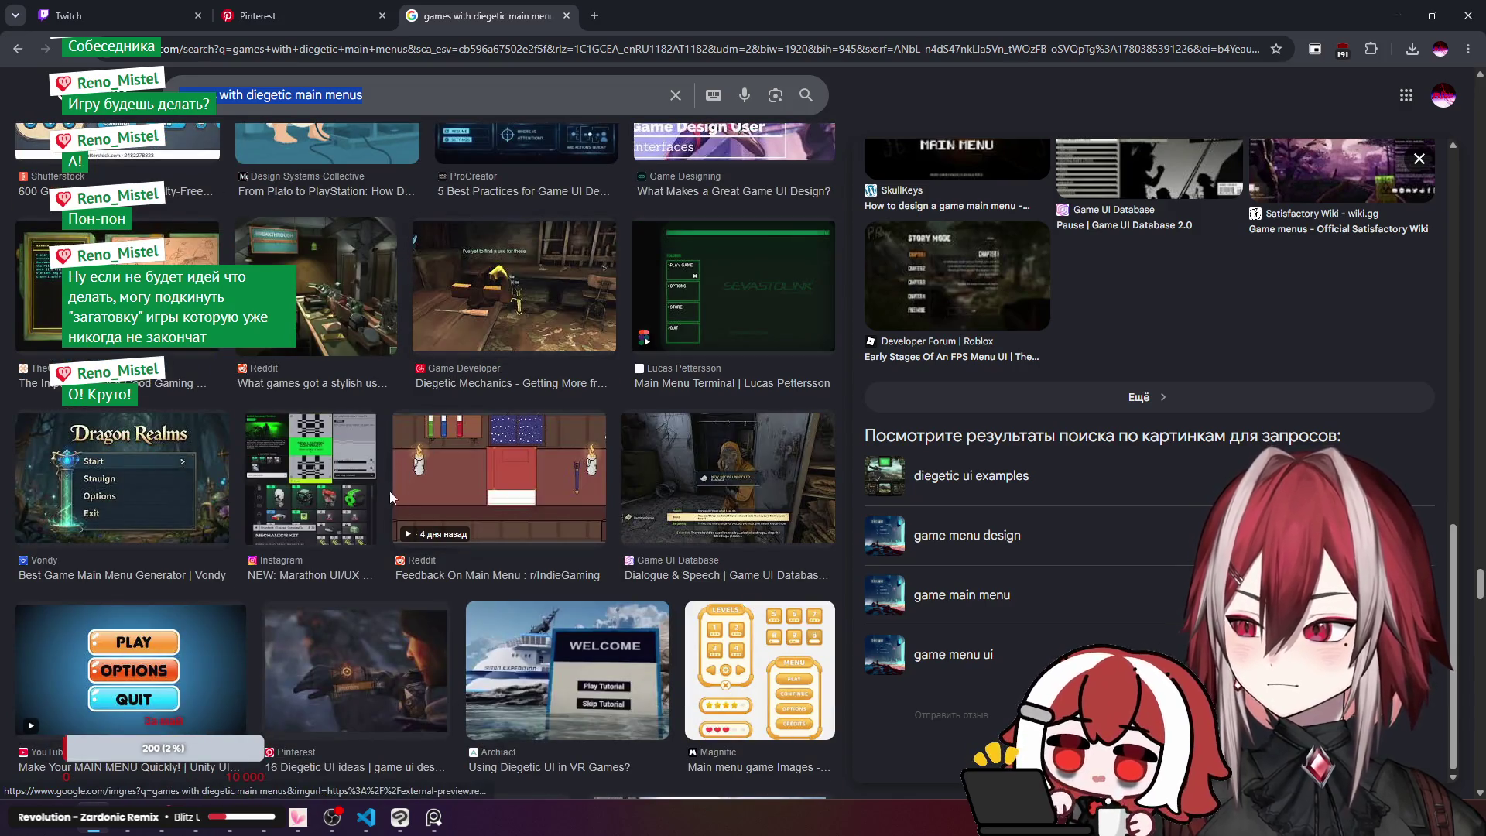
Step: Finish browsing, copy the diegetic main menus query, and open chatgpt.com in a new tab
{"action": "scroll", "coordinate": [391, 499], "scroll_direction": "down", "scroll_amount": 7}
{"action": "scroll", "coordinate": [771, 559], "scroll_direction": "down", "scroll_amount": 1}
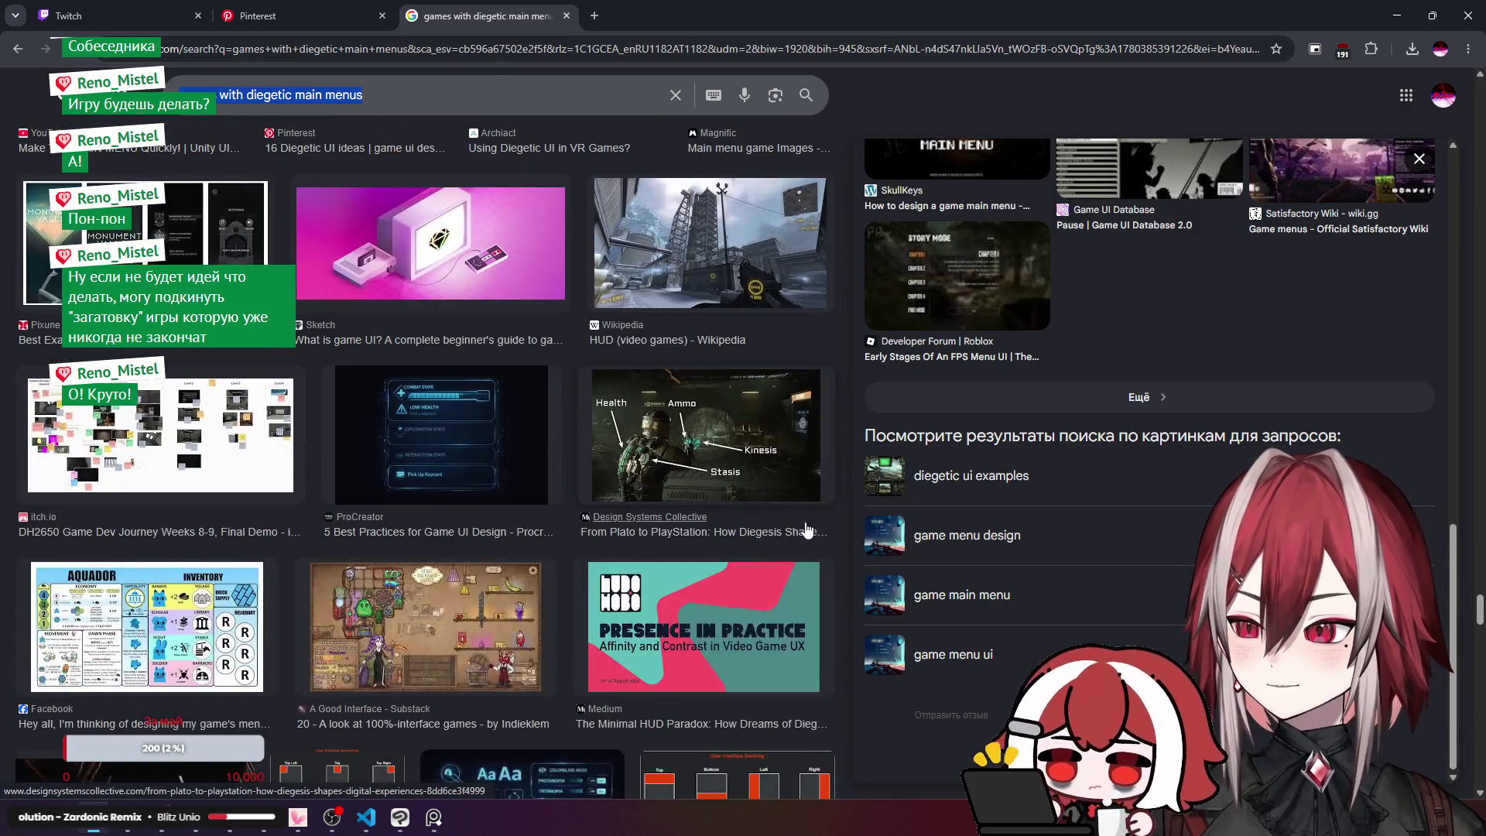
{"action": "scroll", "coordinate": [833, 364], "scroll_direction": "down", "scroll_amount": 5}
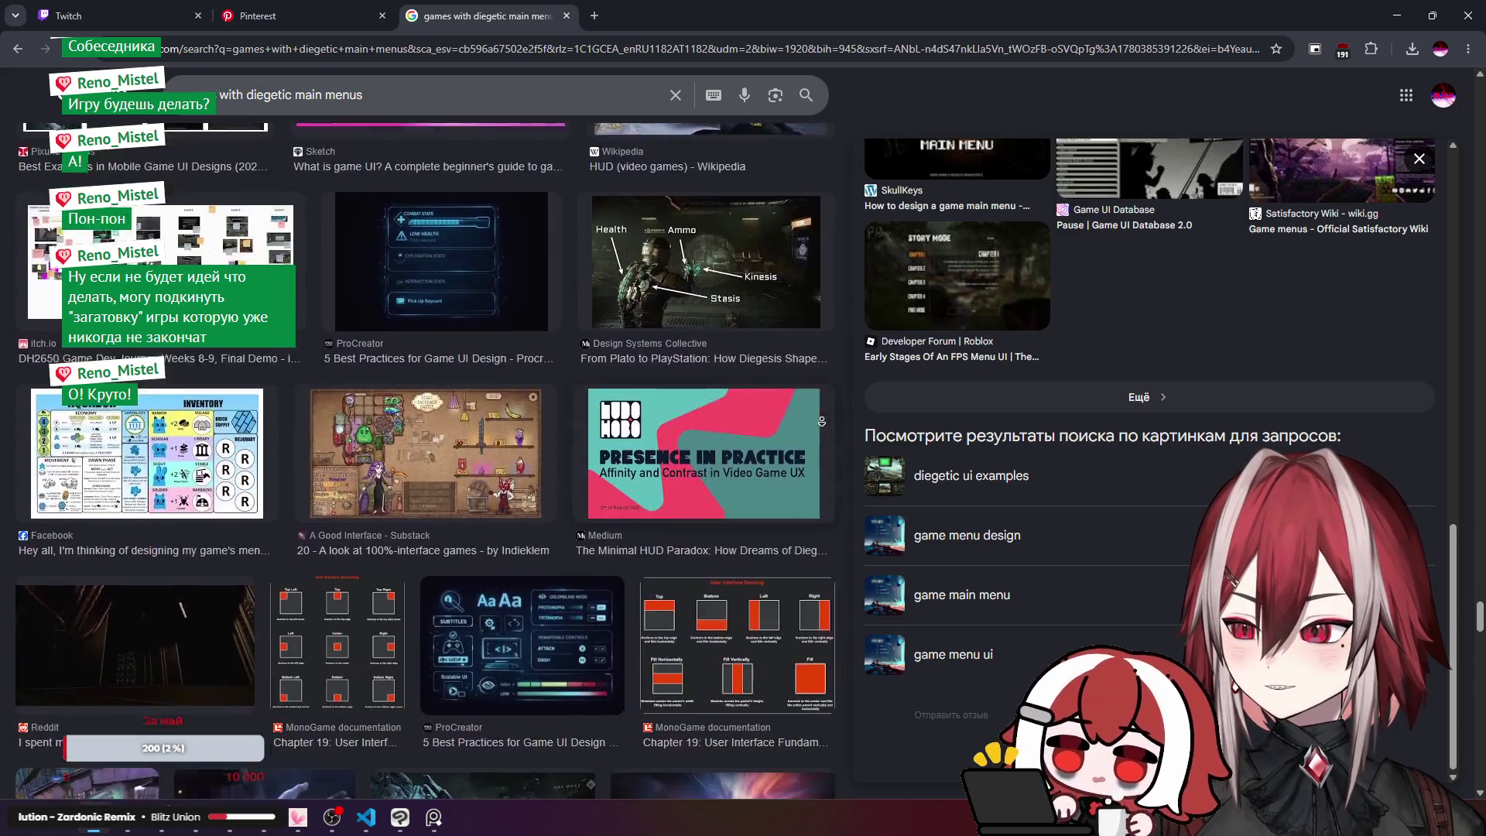
{"action": "scroll", "coordinate": [829, 377], "scroll_direction": "down", "scroll_amount": 3}
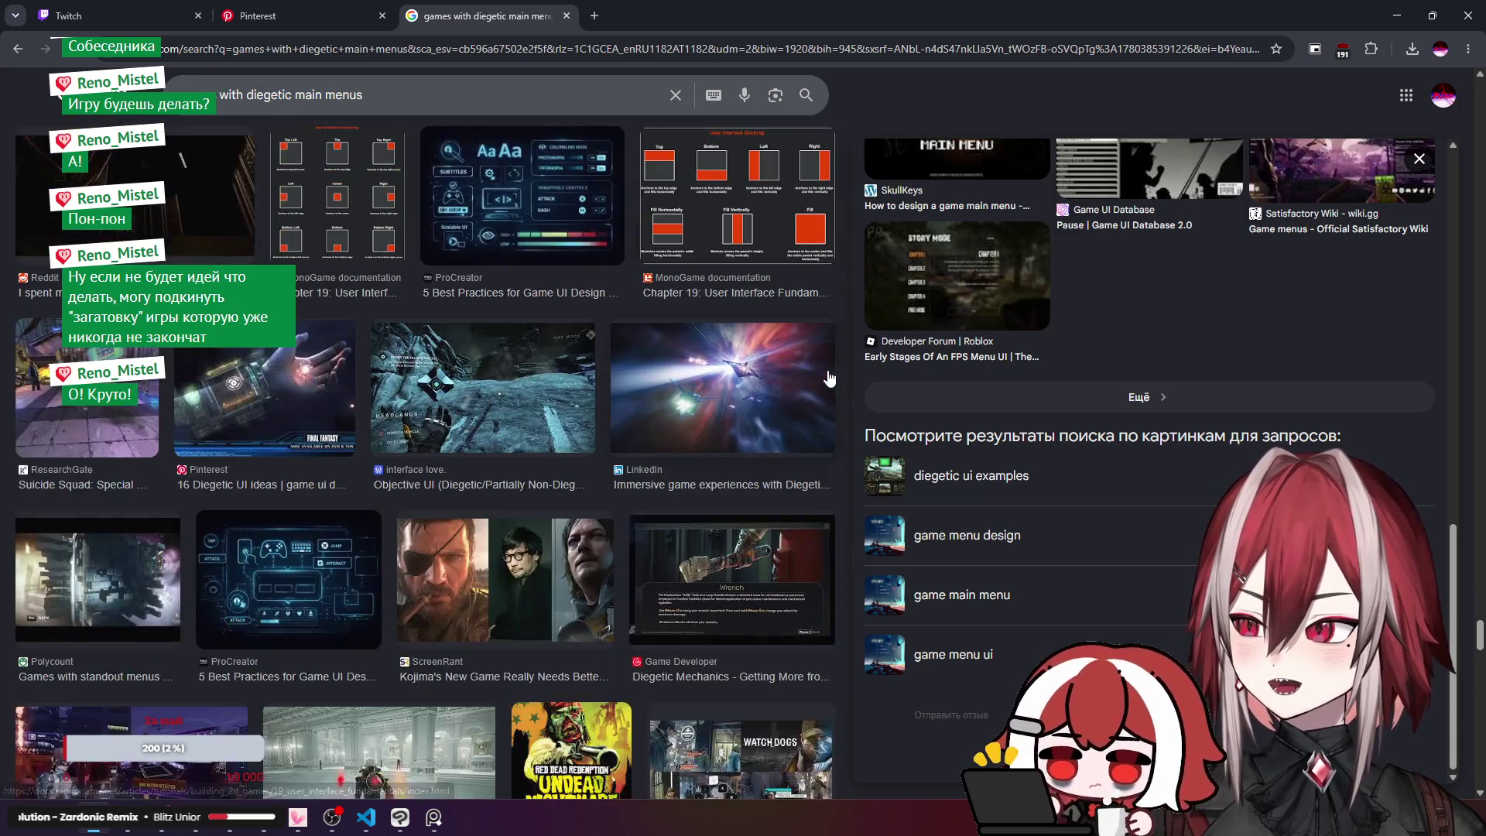
{"action": "scroll", "coordinate": [829, 378], "scroll_direction": "down", "scroll_amount": 3}
{"action": "scroll", "coordinate": [830, 377], "scroll_direction": "down", "scroll_amount": 3}
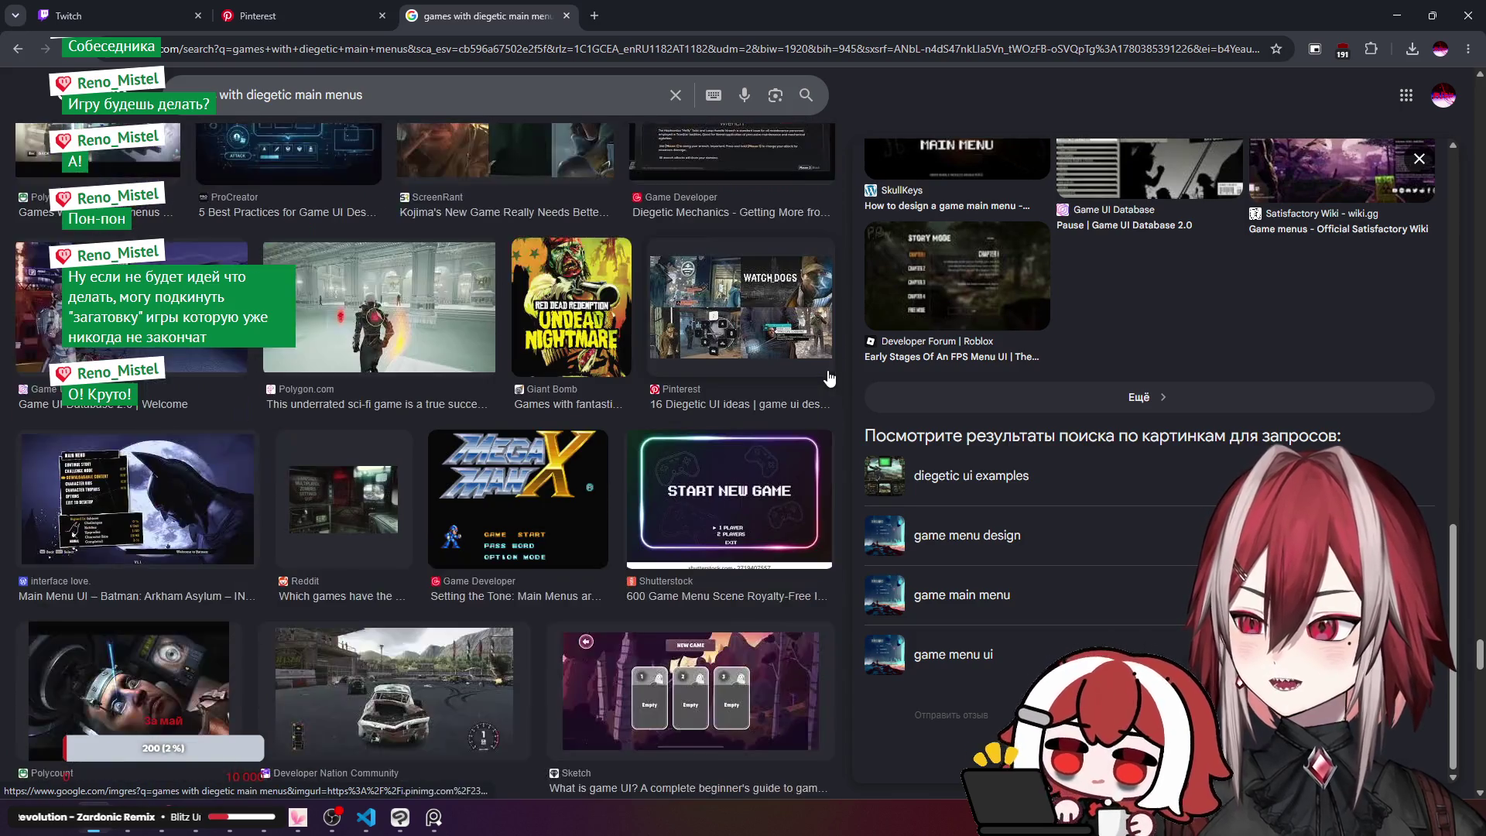
{"action": "scroll", "coordinate": [829, 378], "scroll_direction": "down", "scroll_amount": 3}
{"action": "scroll", "coordinate": [829, 378], "scroll_direction": "down", "scroll_amount": 3}
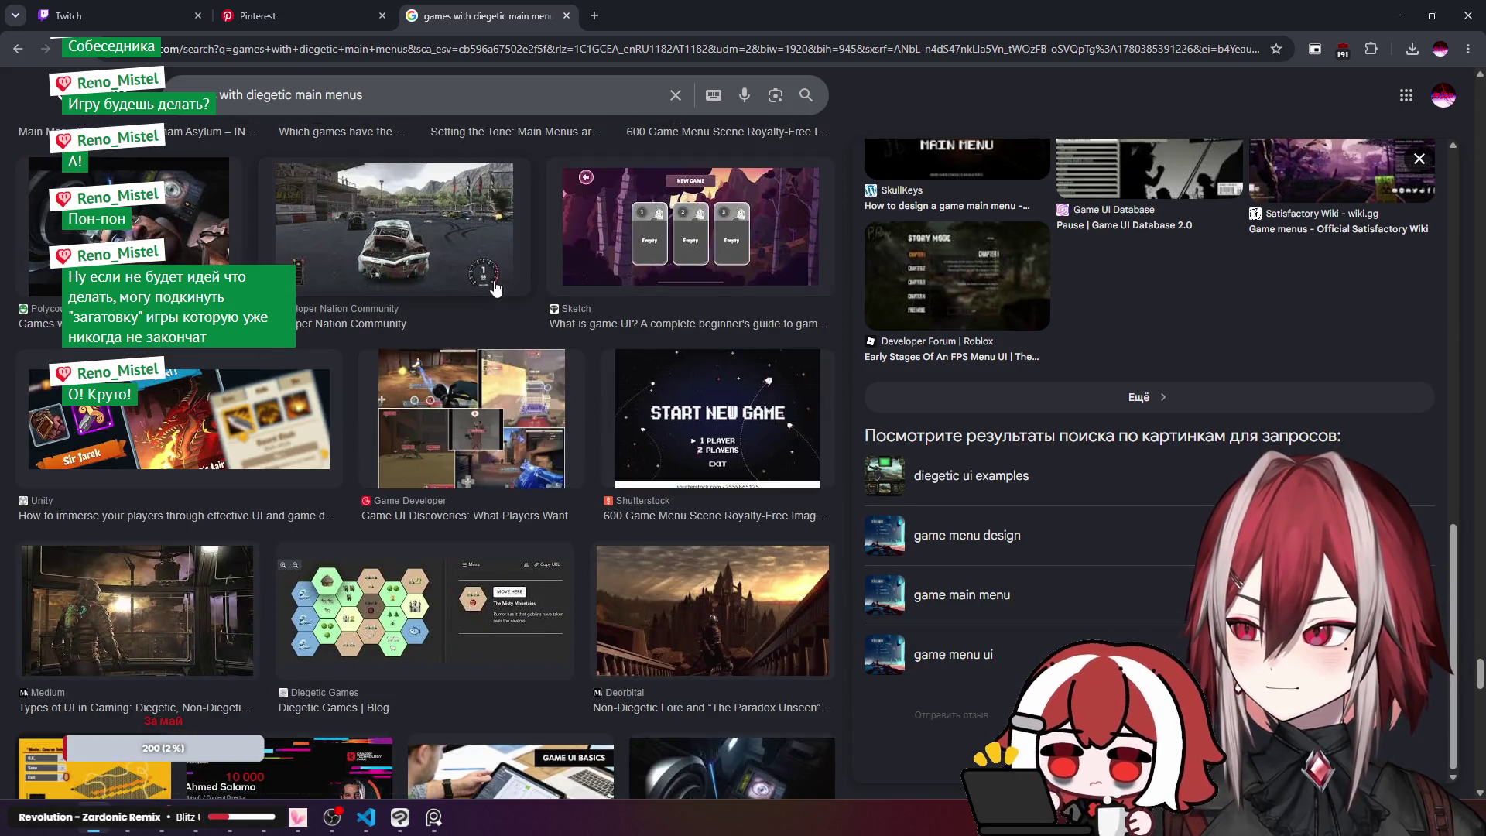
{"action": "triple_click", "coordinate": [348, 94]}
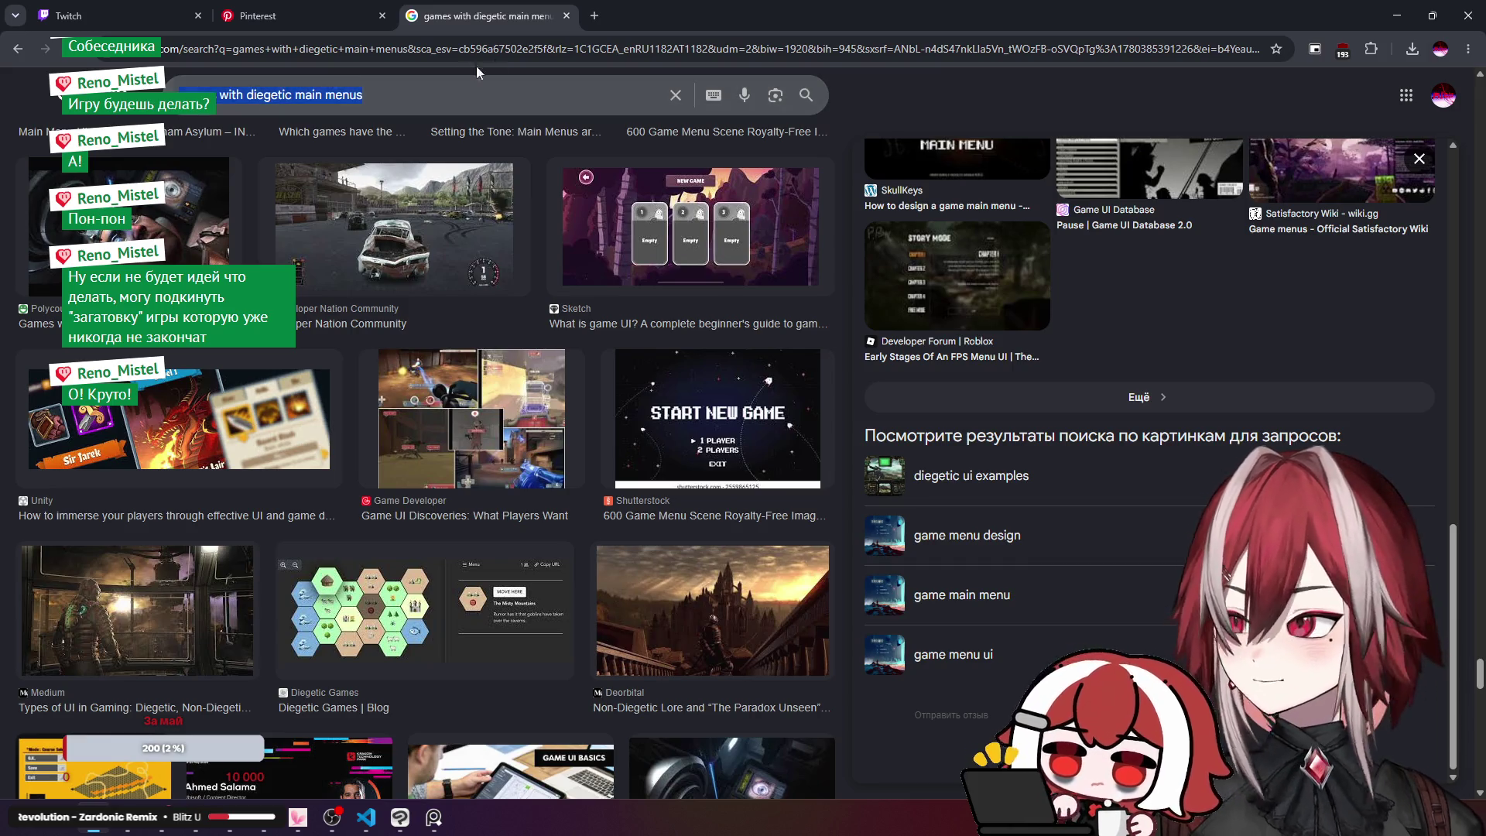
{"action": "left_click", "coordinate": [595, 15]}
{"action": "key", "text": "Return"}
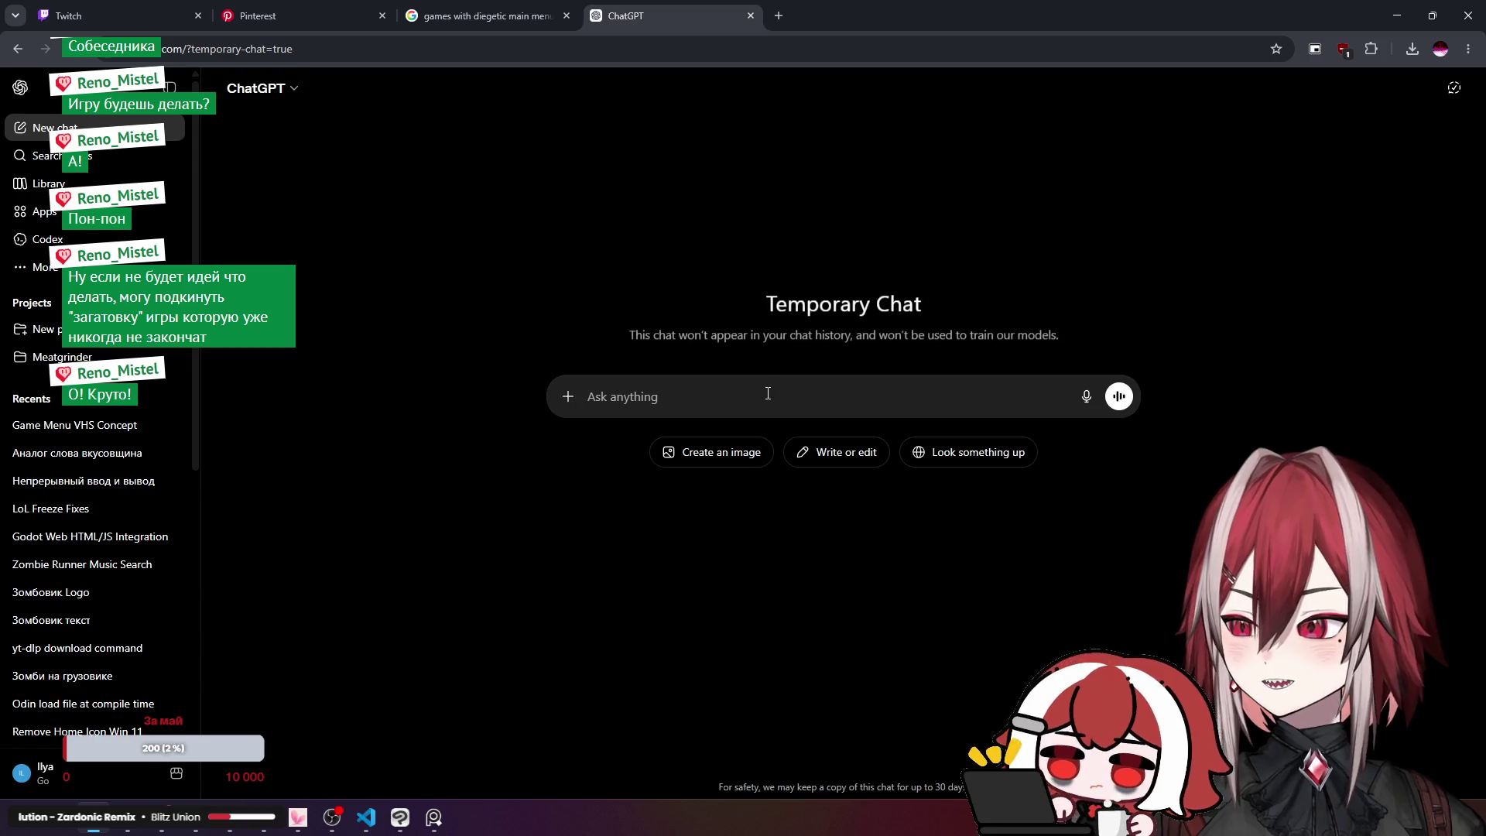
Step: Ask ChatGPT the pasted diegetic main menus question, then clarify wanting Black Ops 1 style menus
{"action": "type", "text": "games with diegetic main menus"}
{"action": "key", "text": "Return"}
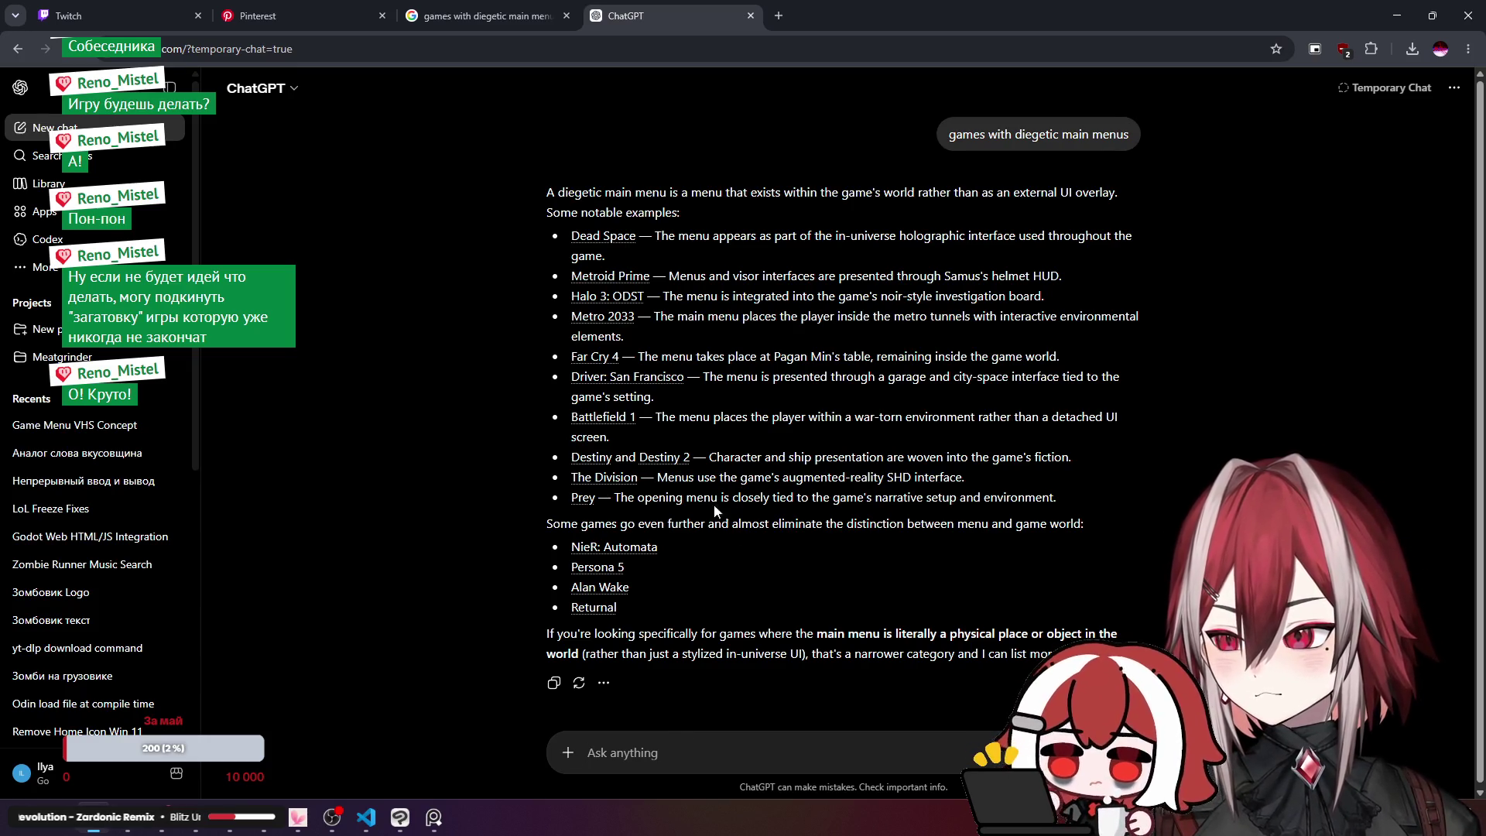
{"action": "type", "text": "i mean main menus like black"}
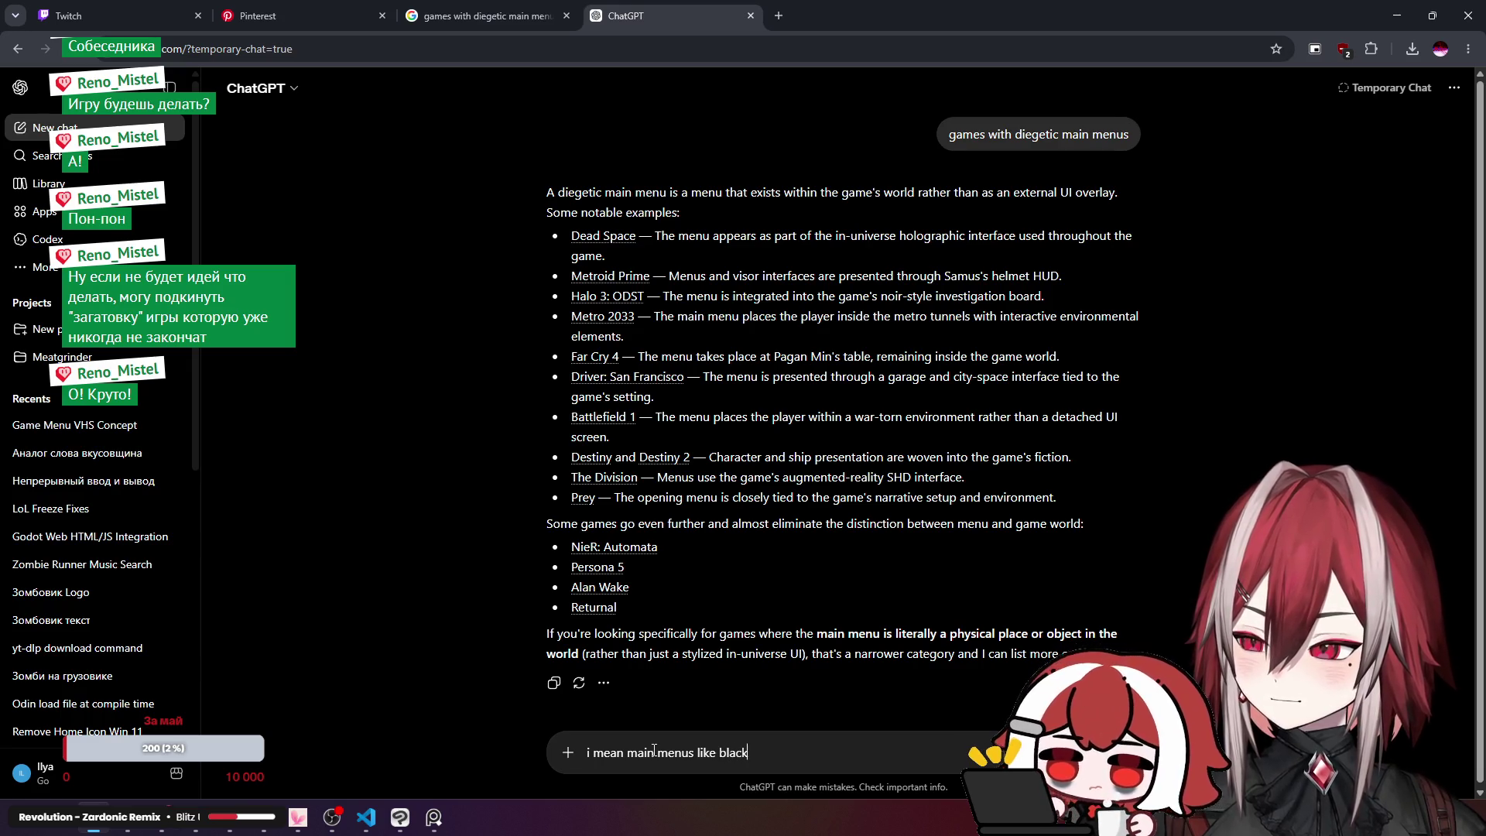
{"action": "key", "text": "shift+Return"}
{"action": "type", "text": "not ingame uis"}
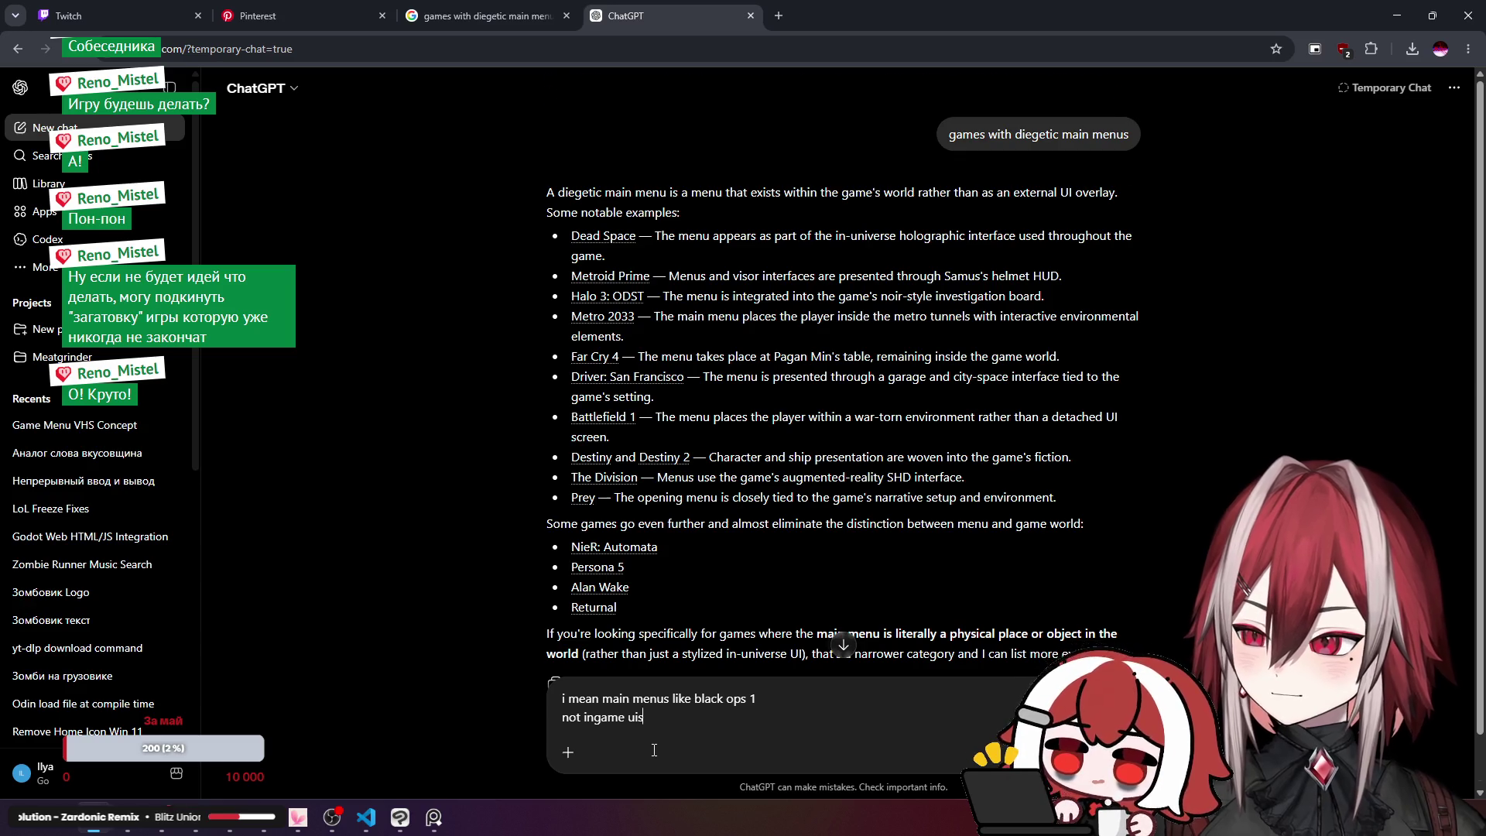
{"action": "key", "text": "Return"}
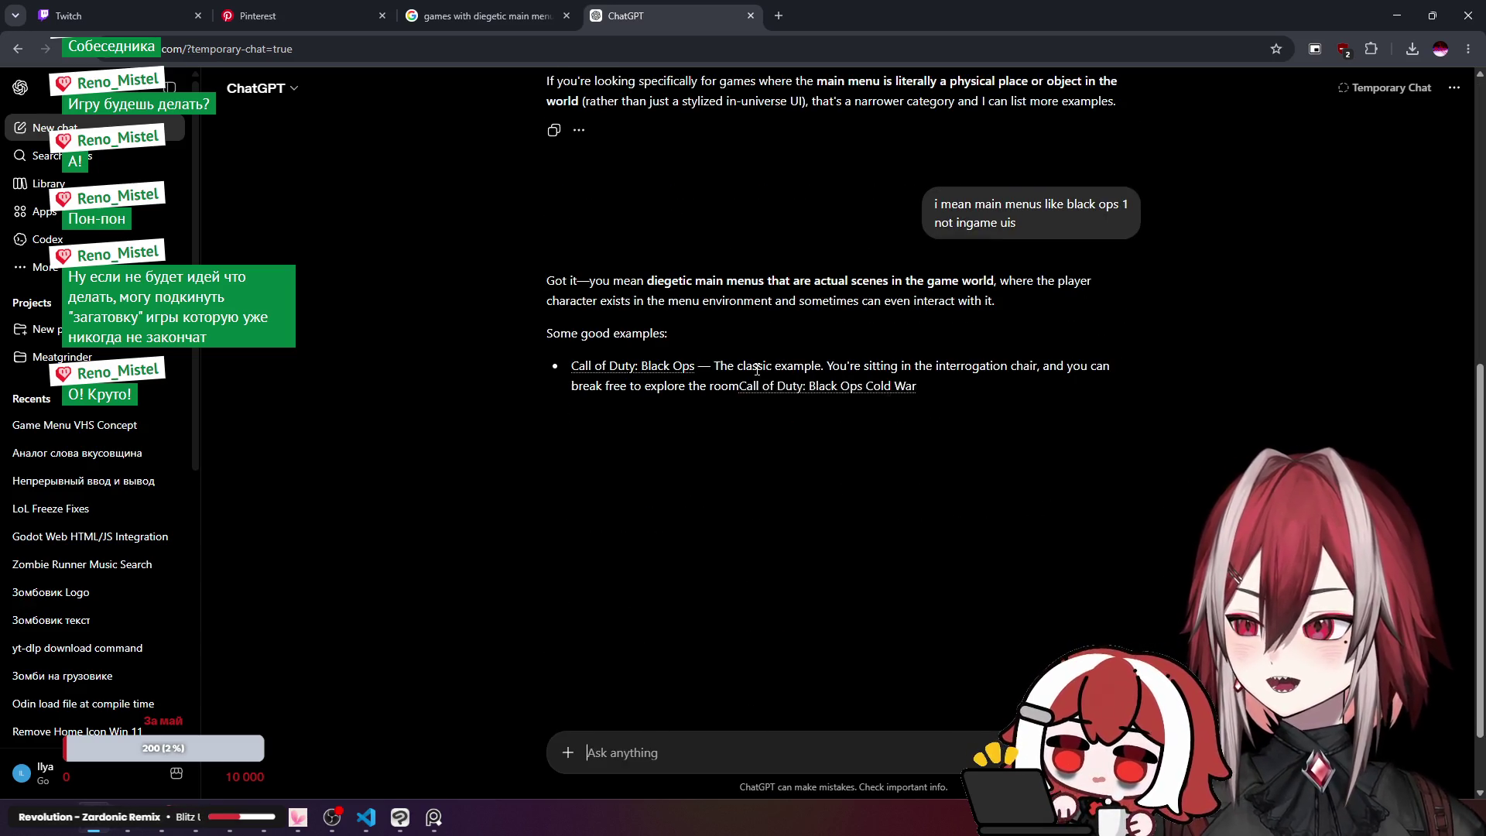
Step: Copy 'Call of Duty: Black Ops Cold War' from the reply and select the Google Images query
{"action": "scroll", "coordinate": [738, 340], "scroll_direction": "down", "scroll_amount": 1}
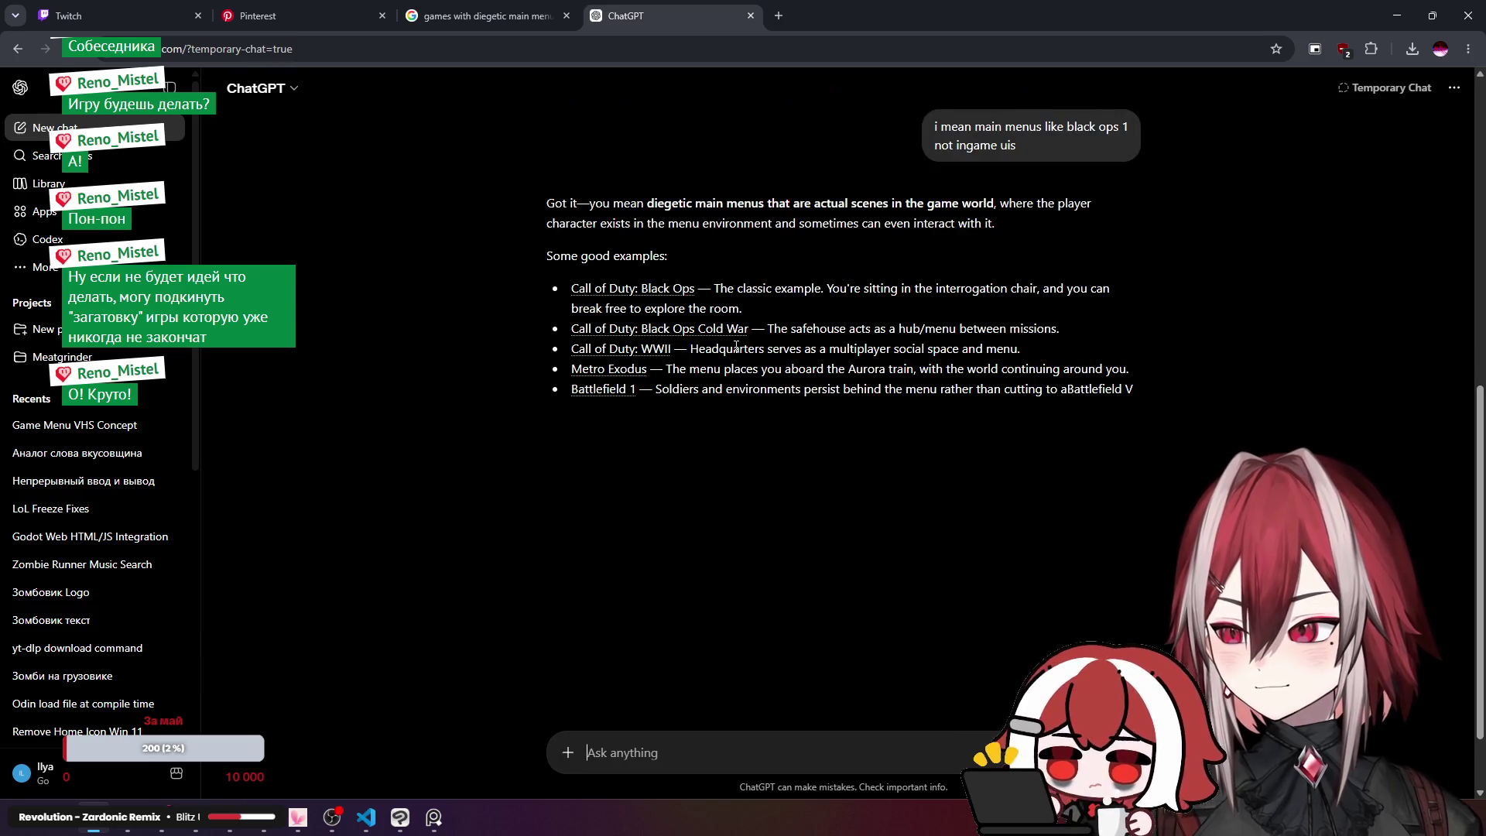
{"action": "left_click_drag", "start_coordinate": [750, 330], "coordinate": [576, 337]}
{"action": "key", "text": "ctrl+c"}
{"action": "left_click", "coordinate": [480, 16]}
{"action": "triple_click", "coordinate": [374, 92]}
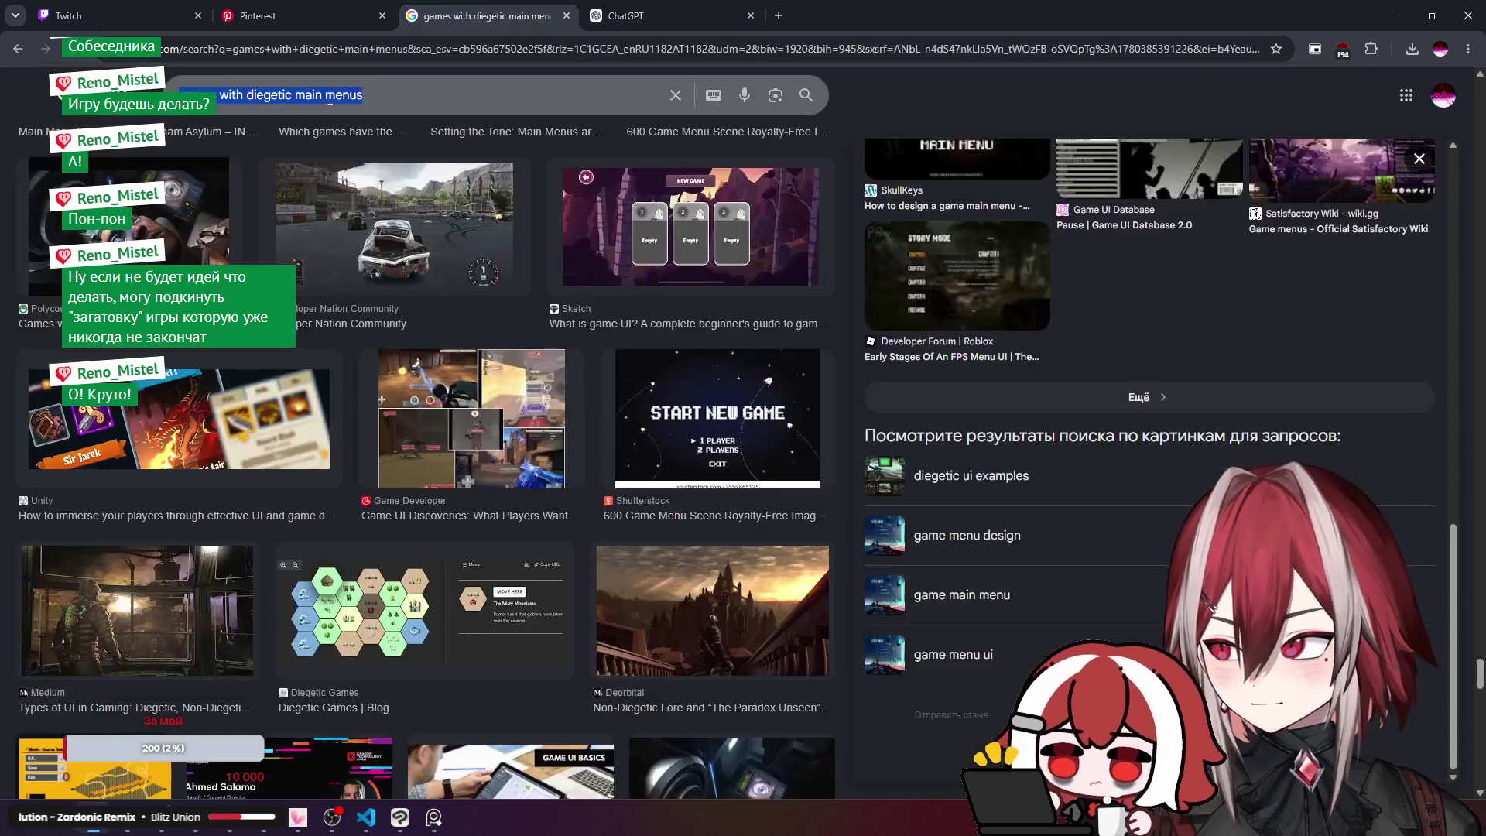
Step: Search Google Images for 'Black Ops Cold War main menu' and preview the Alpha menu image
{"action": "key", "text": "ctrl+v"}
{"action": "type", "text": "ma"}
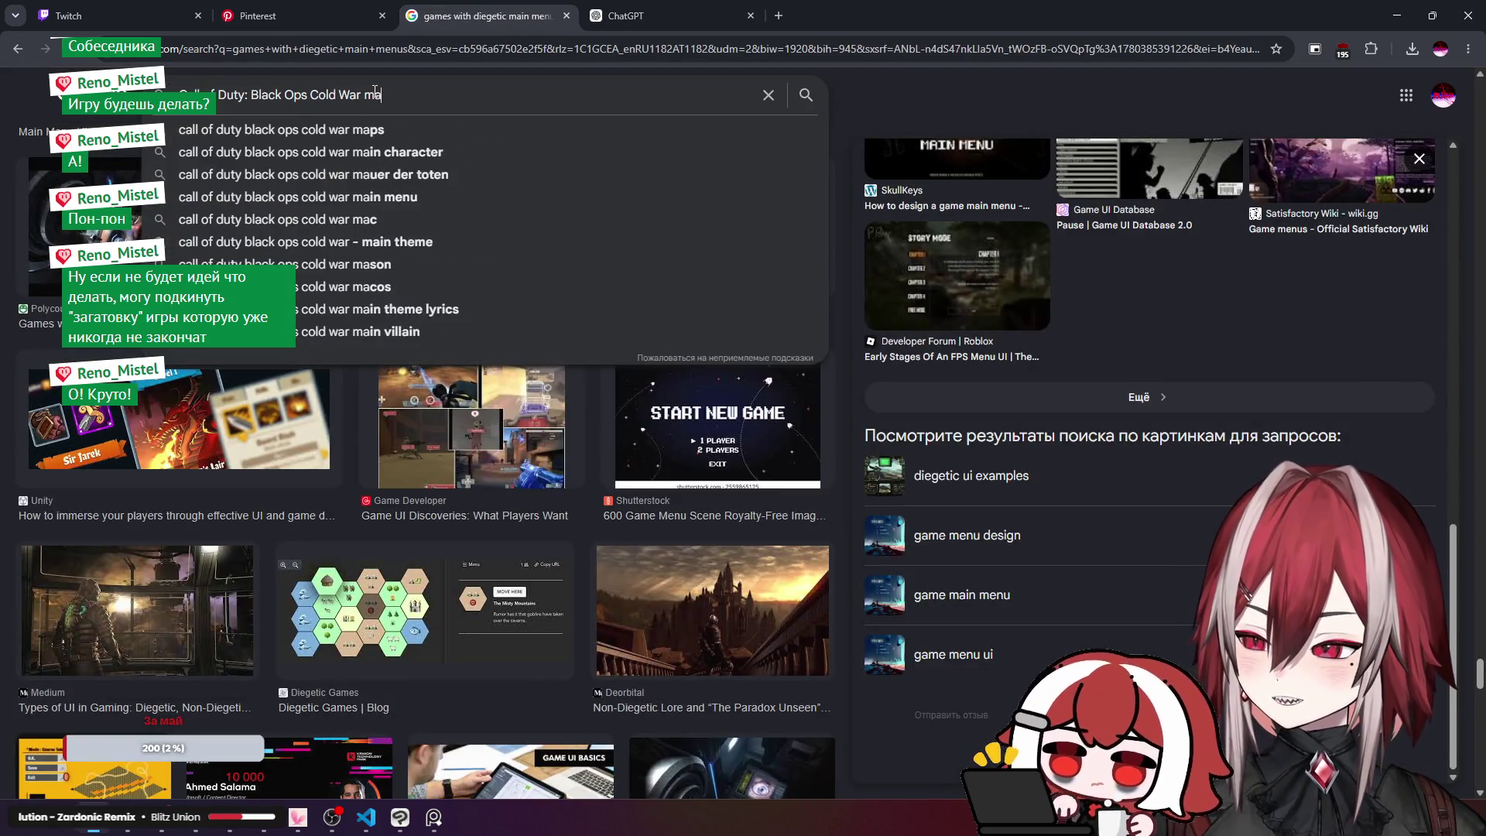
{"action": "type", "text": "in mun"}
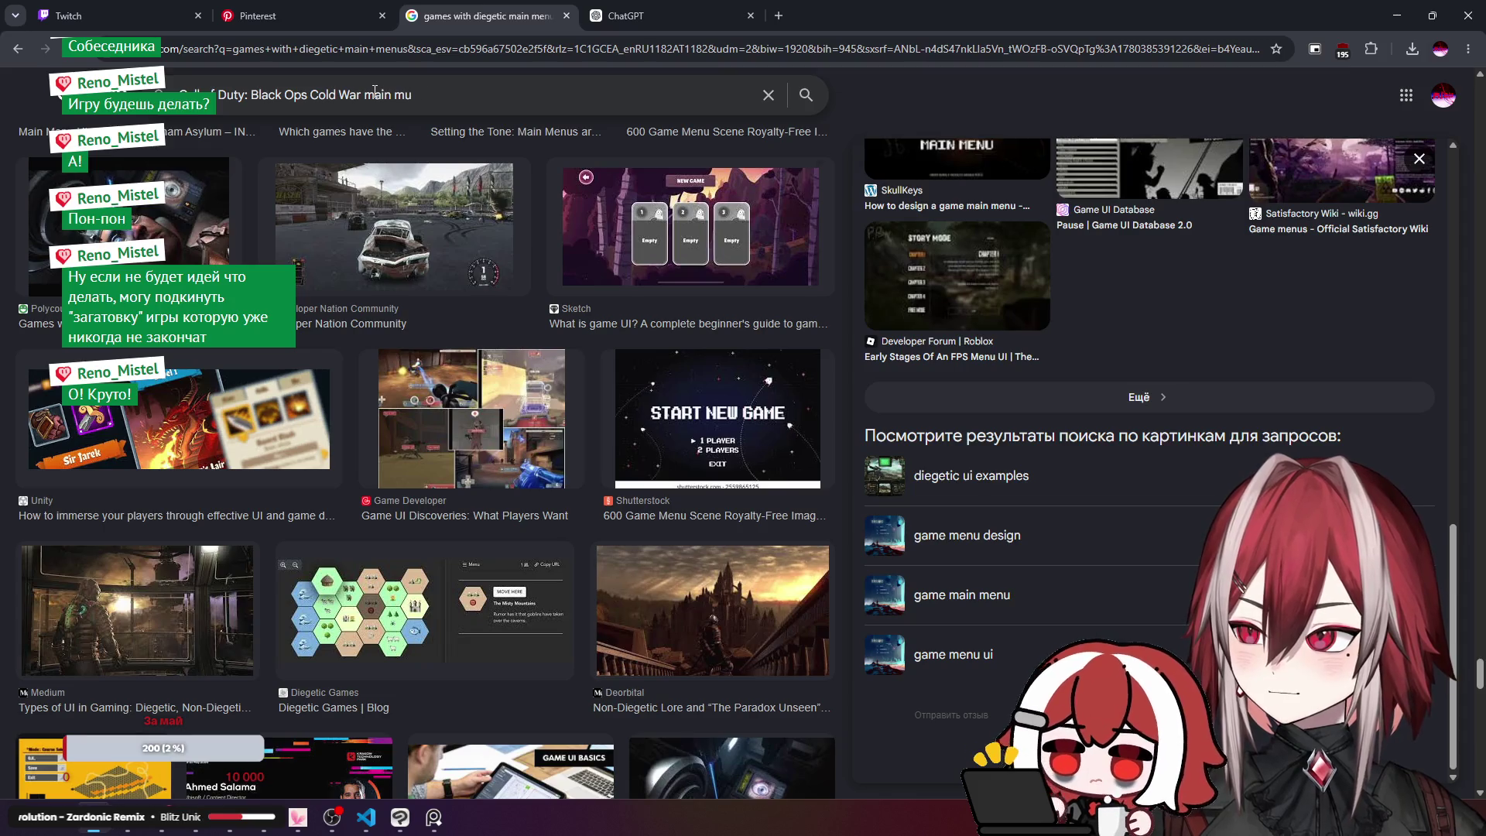
{"action": "key", "text": "BackSpace"}
{"action": "type", "text": "en"}
{"action": "key", "text": "Return"}
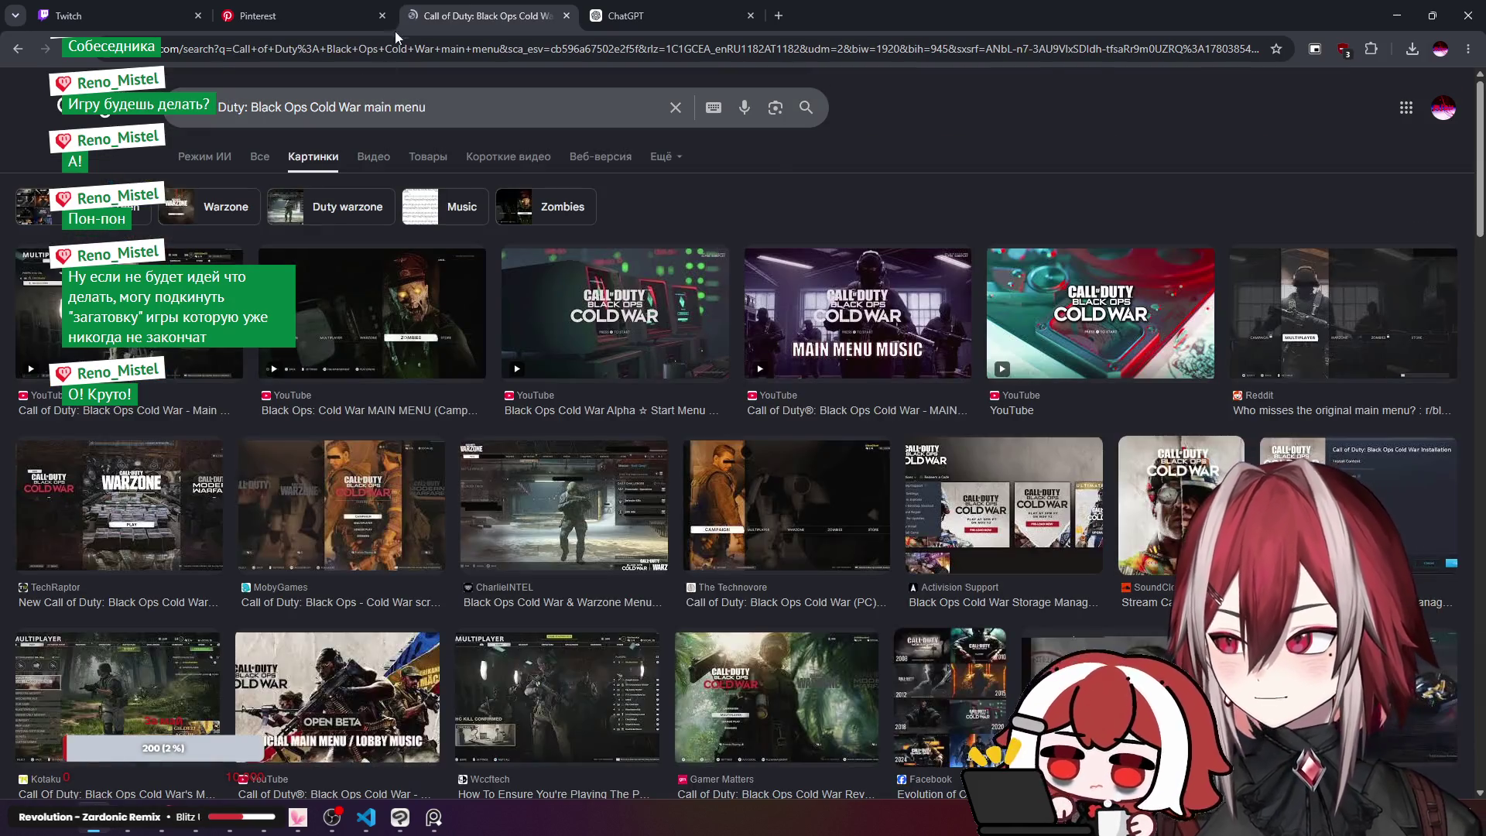
{"action": "left_click", "coordinate": [603, 328]}
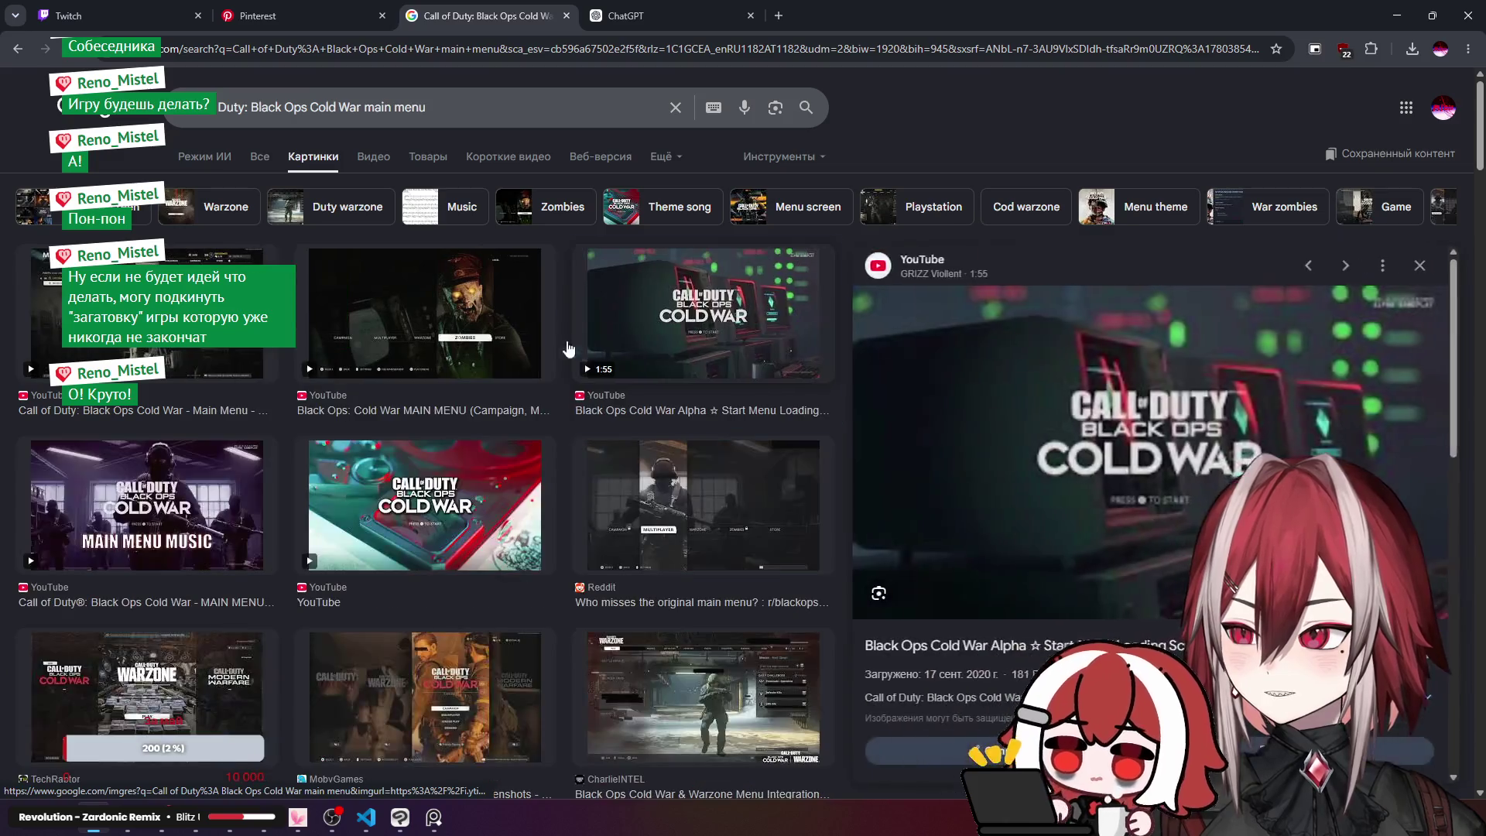
{"action": "scroll", "coordinate": [341, 387], "scroll_direction": "down", "scroll_amount": 6}
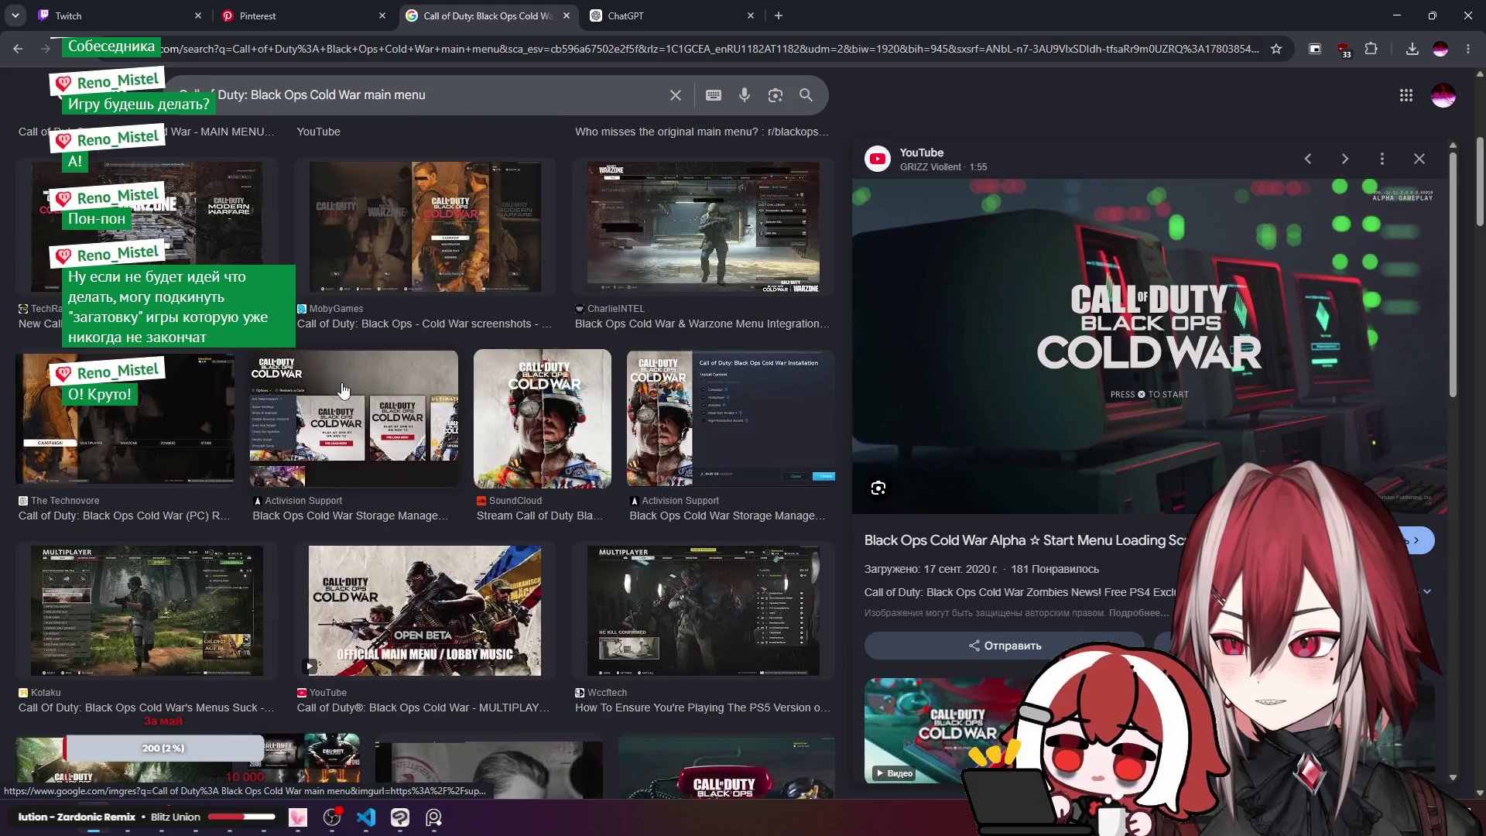
{"action": "scroll", "coordinate": [343, 387], "scroll_direction": "down", "scroll_amount": 7}
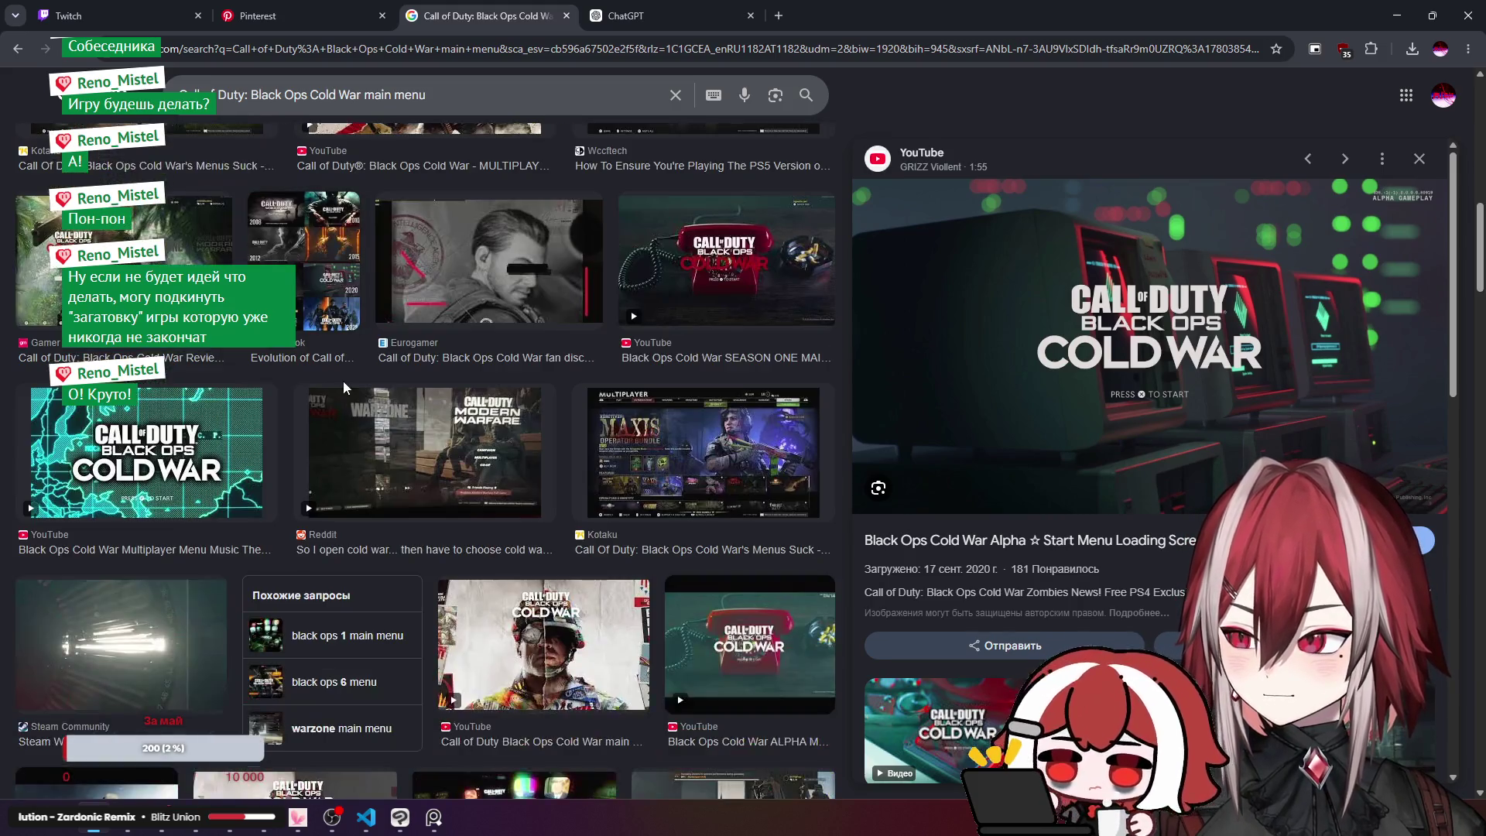
{"action": "scroll", "coordinate": [342, 380], "scroll_direction": "up", "scroll_amount": 13}
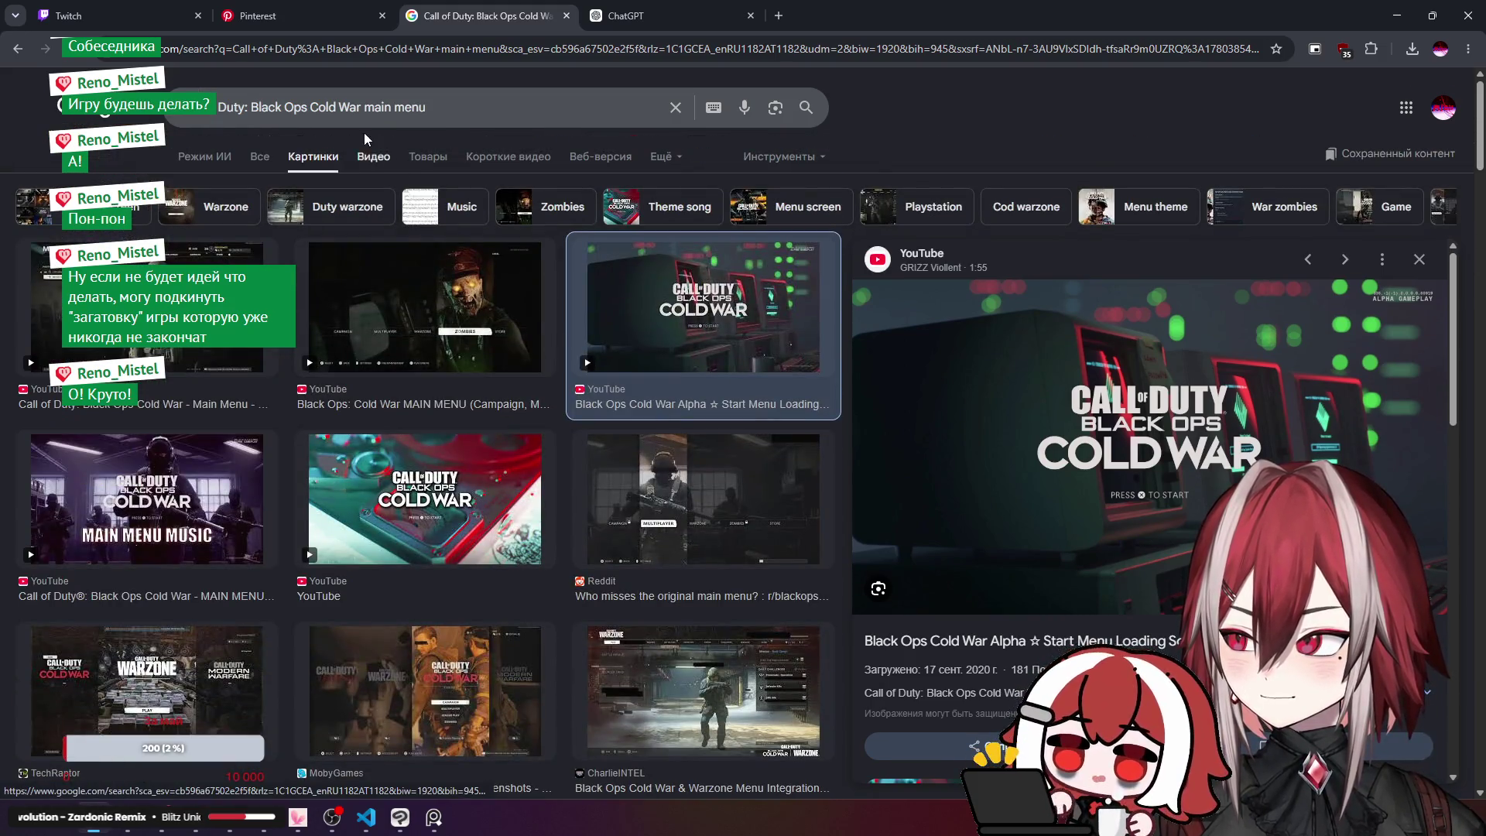
Step: Re-search as 'Call of Duty: Cold War main menu', preview the GamesRadar TV-screen room shot, then return to ChatGPT
{"action": "left_click_drag", "start_coordinate": [311, 108], "coordinate": [247, 109]}
{"action": "key", "text": "BackSpace"}
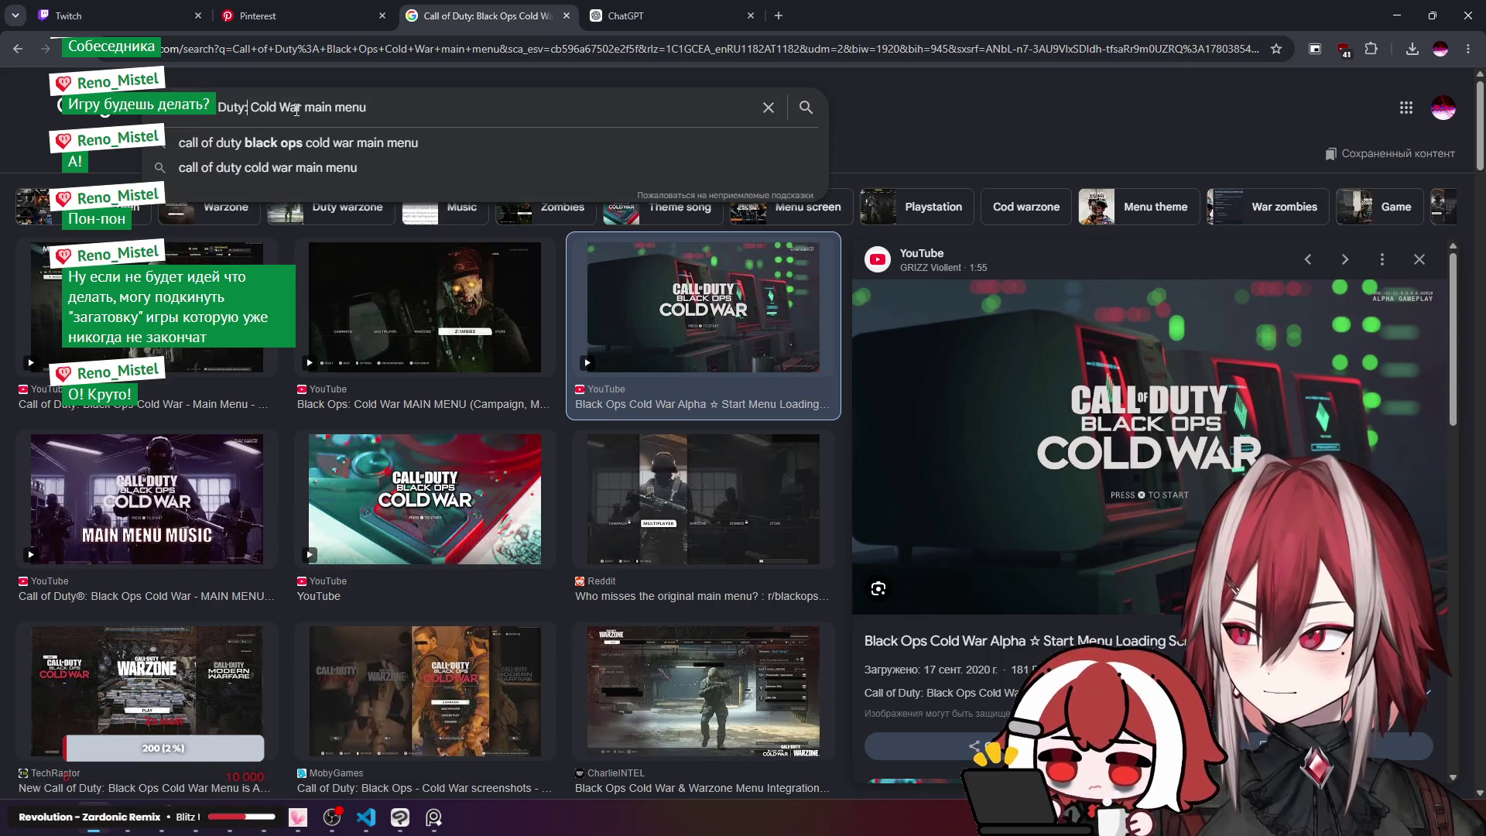
{"action": "key", "text": "Return"}
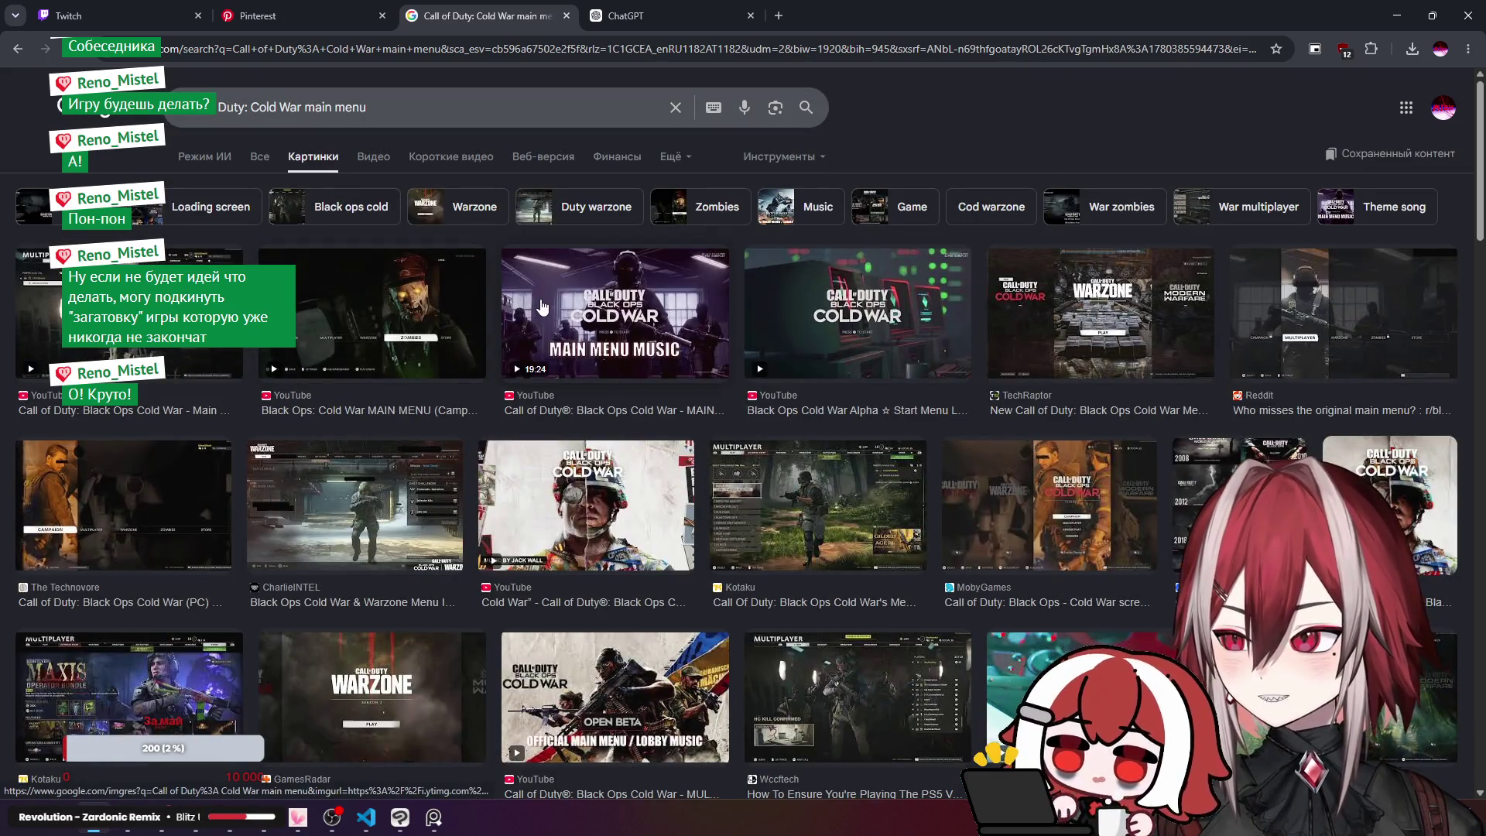
{"action": "scroll", "coordinate": [542, 308], "scroll_direction": "down", "scroll_amount": 15}
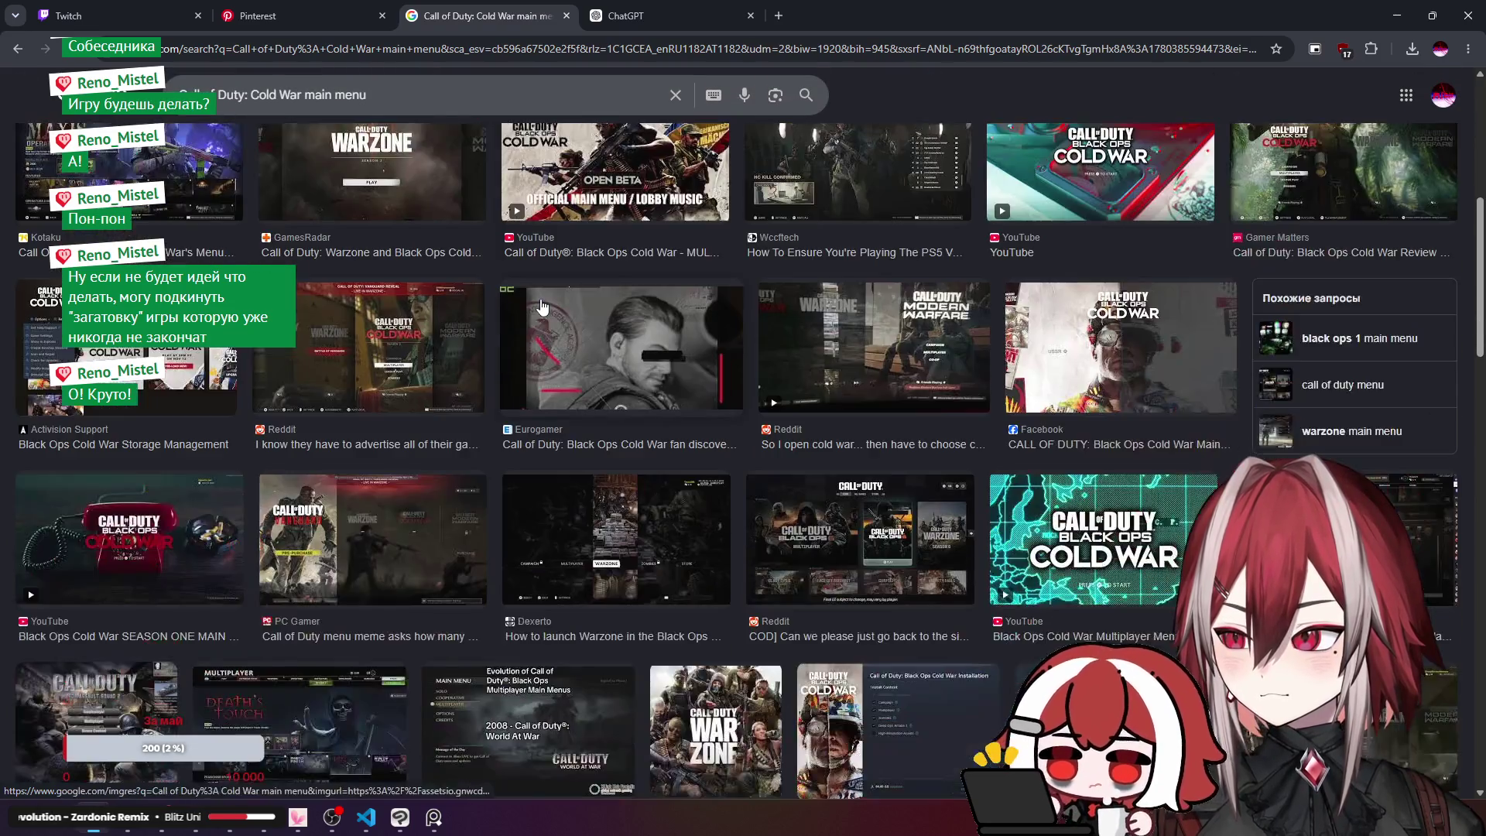
{"action": "scroll", "coordinate": [540, 299], "scroll_direction": "down", "scroll_amount": 4}
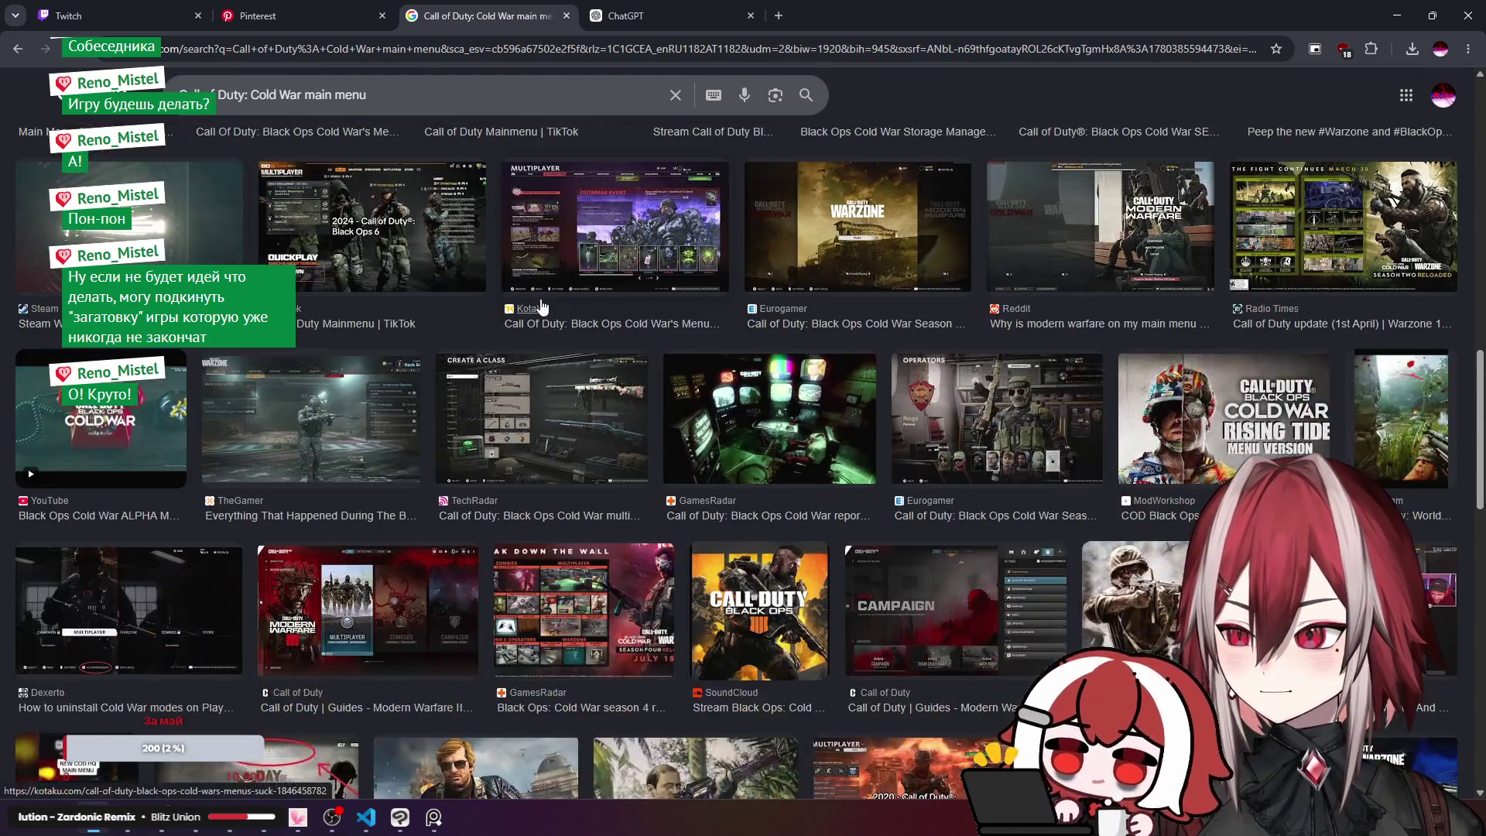
{"action": "left_click", "coordinate": [695, 422]}
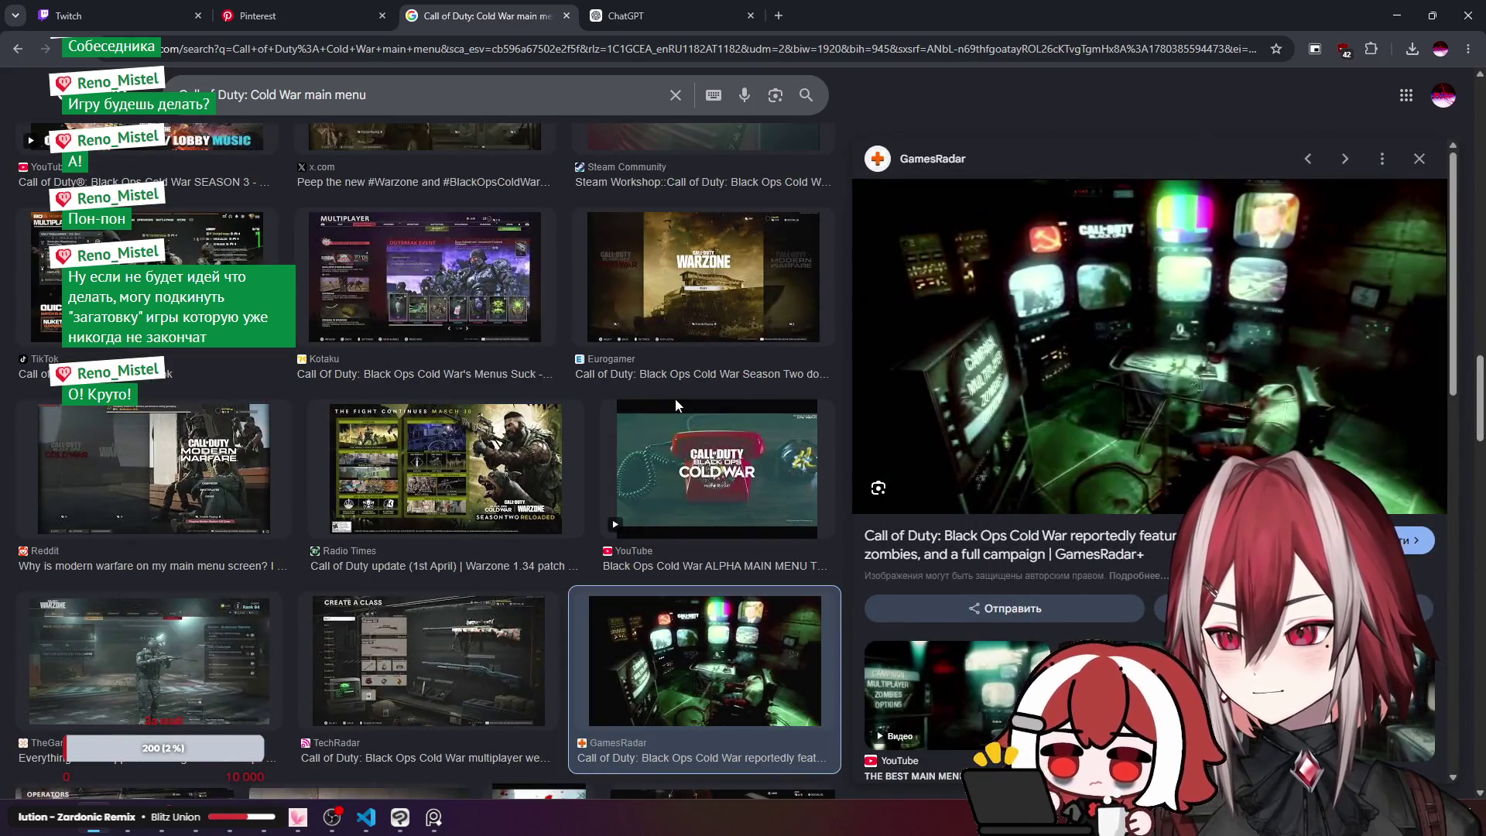
{"action": "left_click", "coordinate": [627, 16]}
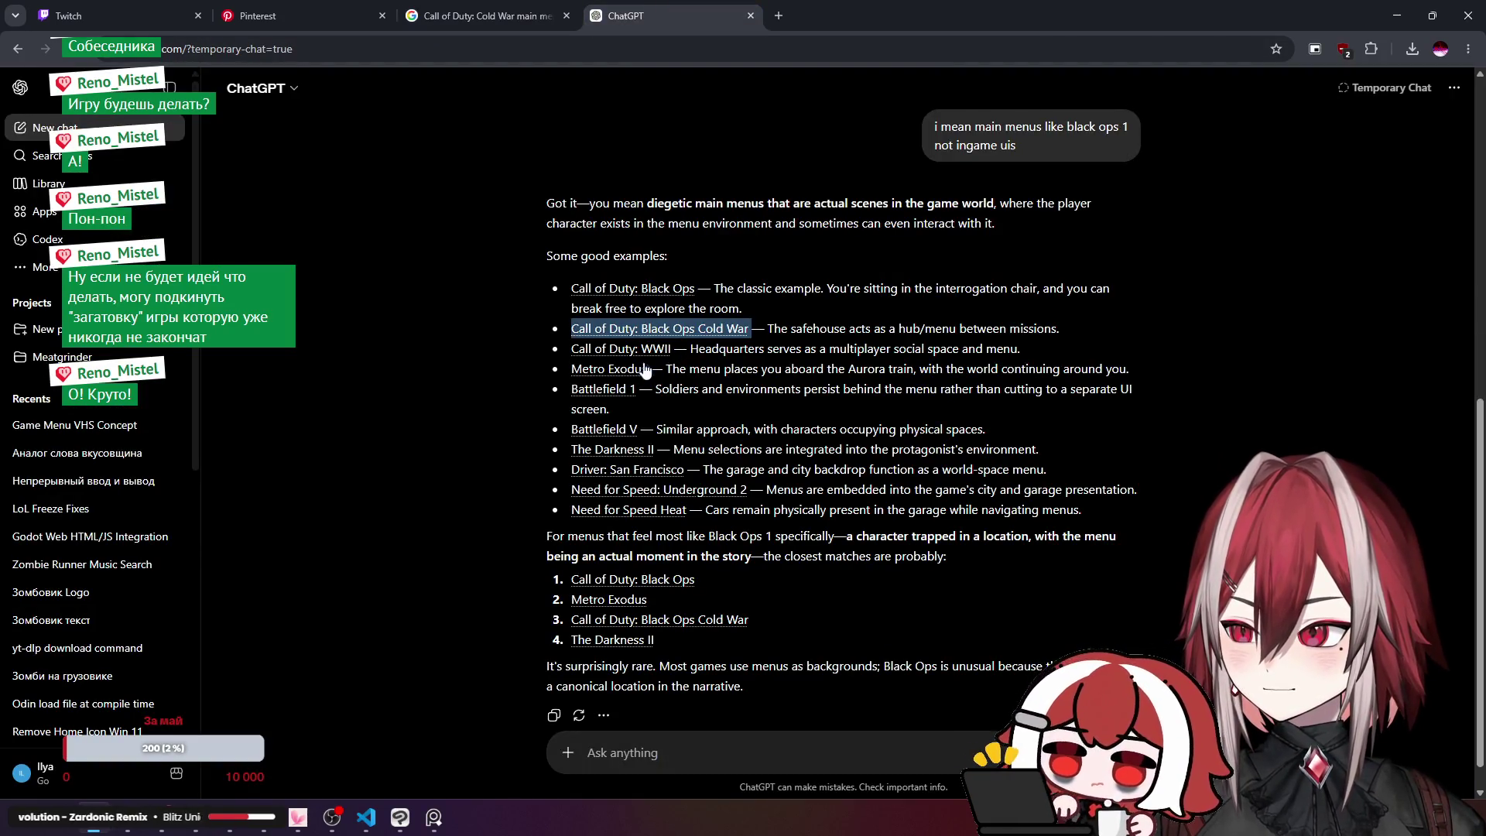
Step: Search Google Images for 'Metro Exodus main menu' and preview the Interface In Game screenshot
{"action": "left_click_drag", "start_coordinate": [647, 370], "coordinate": [577, 378]}
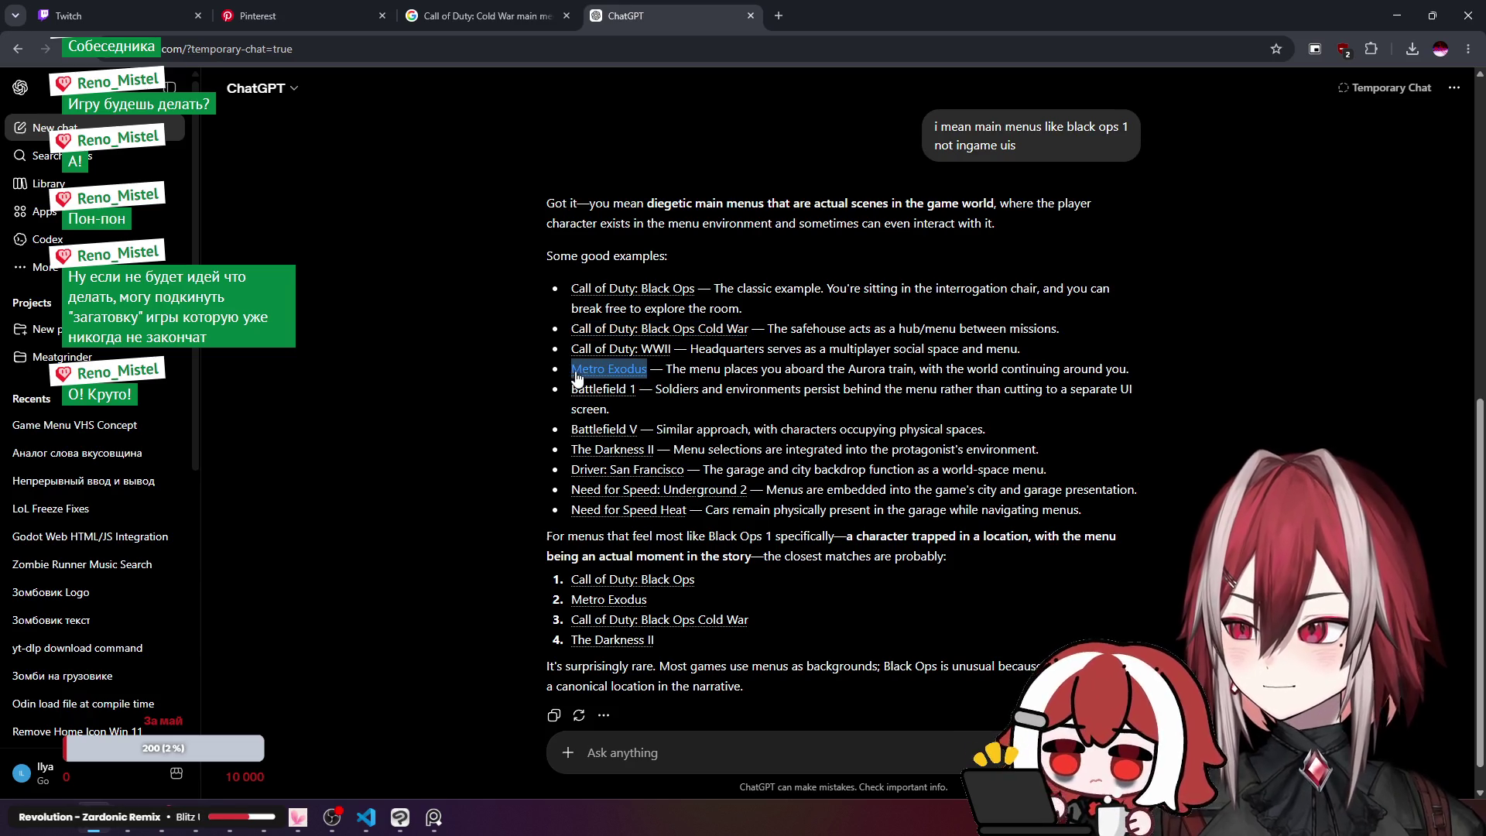
{"action": "key", "text": "ctrl+c"}
{"action": "left_click", "coordinate": [487, 15]}
{"action": "left_click_drag", "start_coordinate": [313, 94], "coordinate": [179, 95]}
{"action": "key", "text": "ctrl+v"}
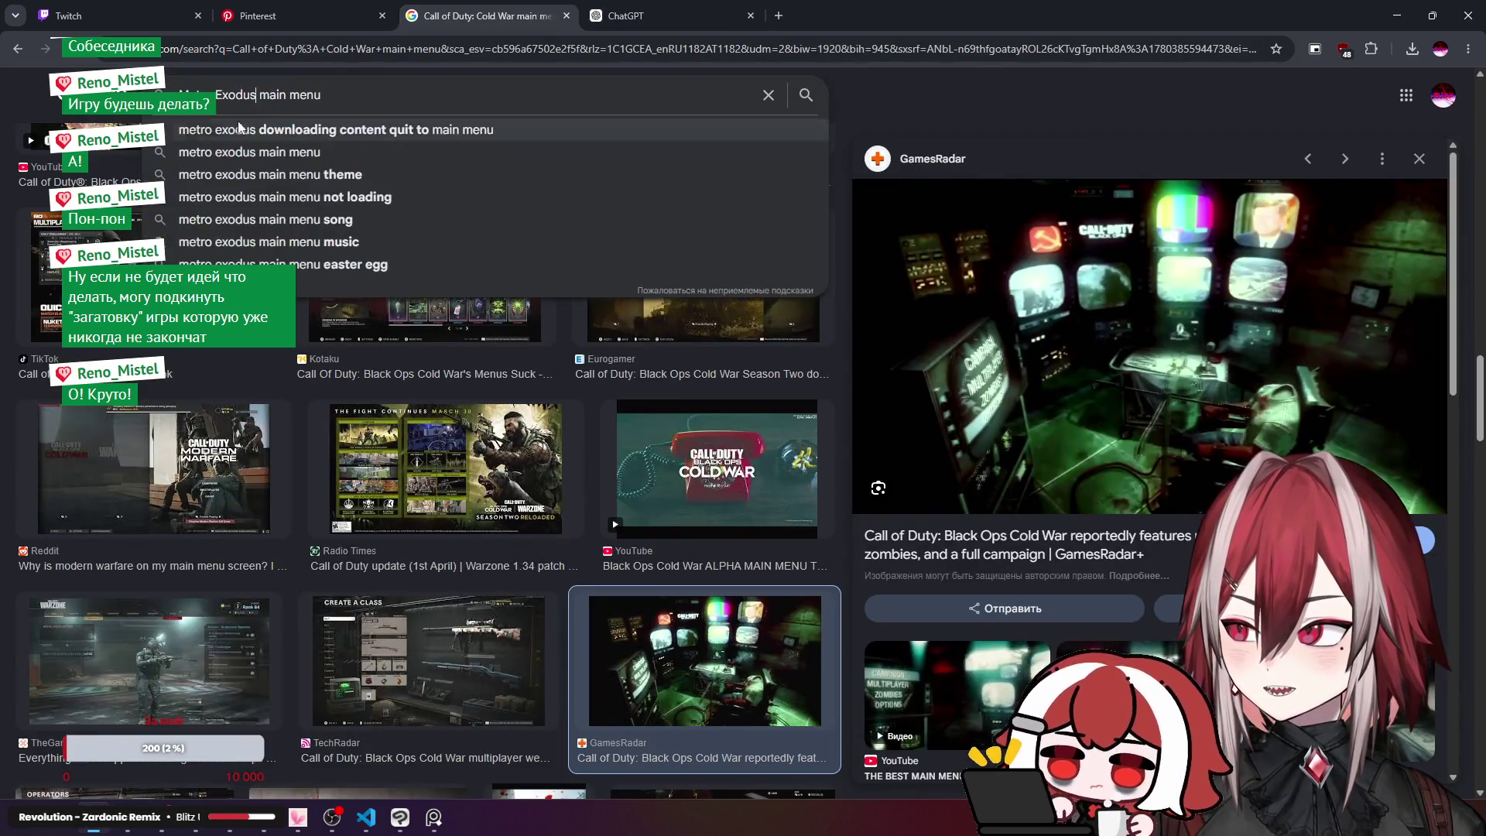
{"action": "key", "text": "Return"}
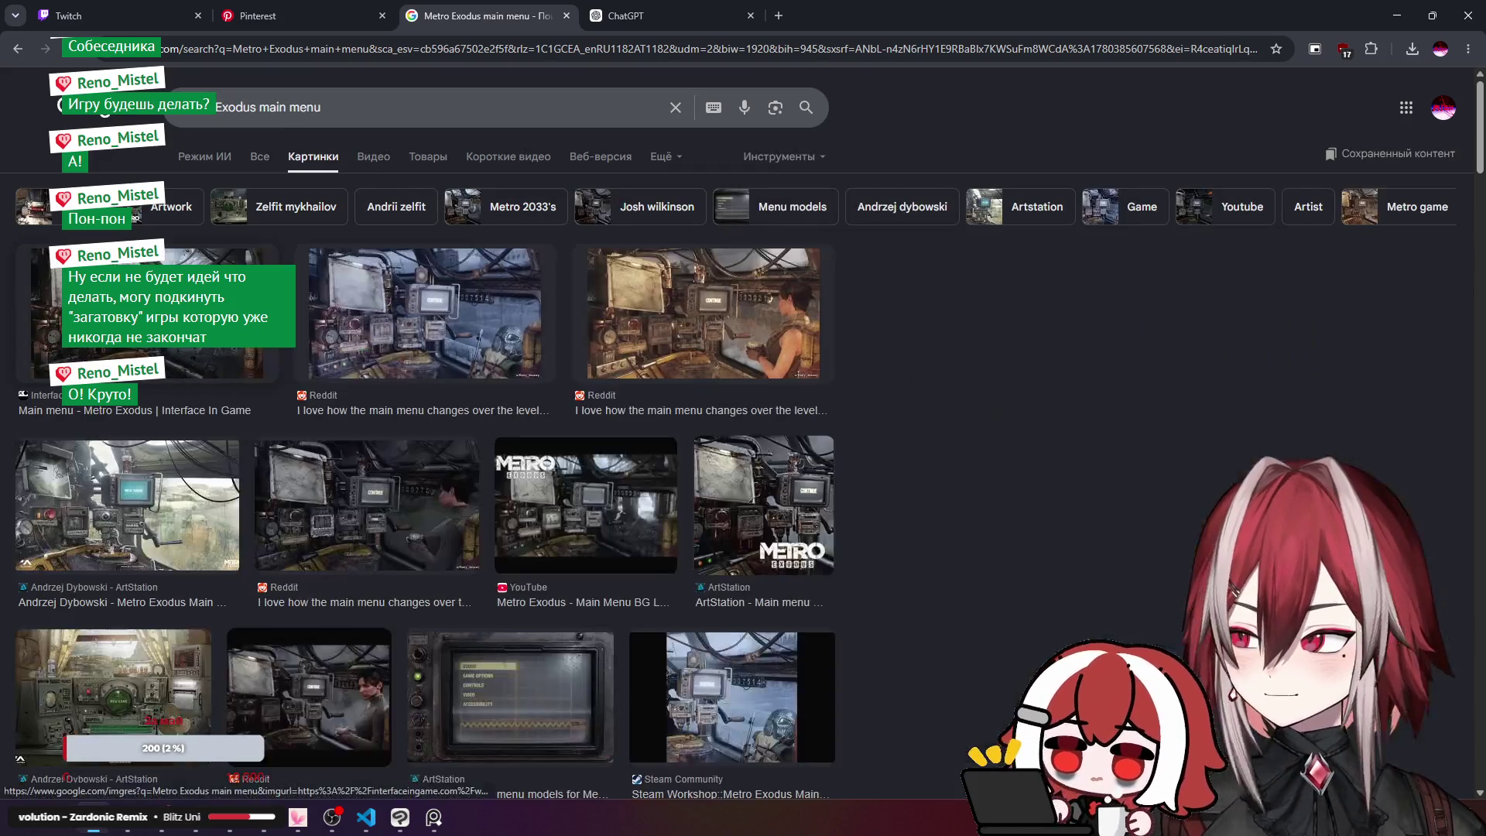
{"action": "left_click", "coordinate": [178, 310]}
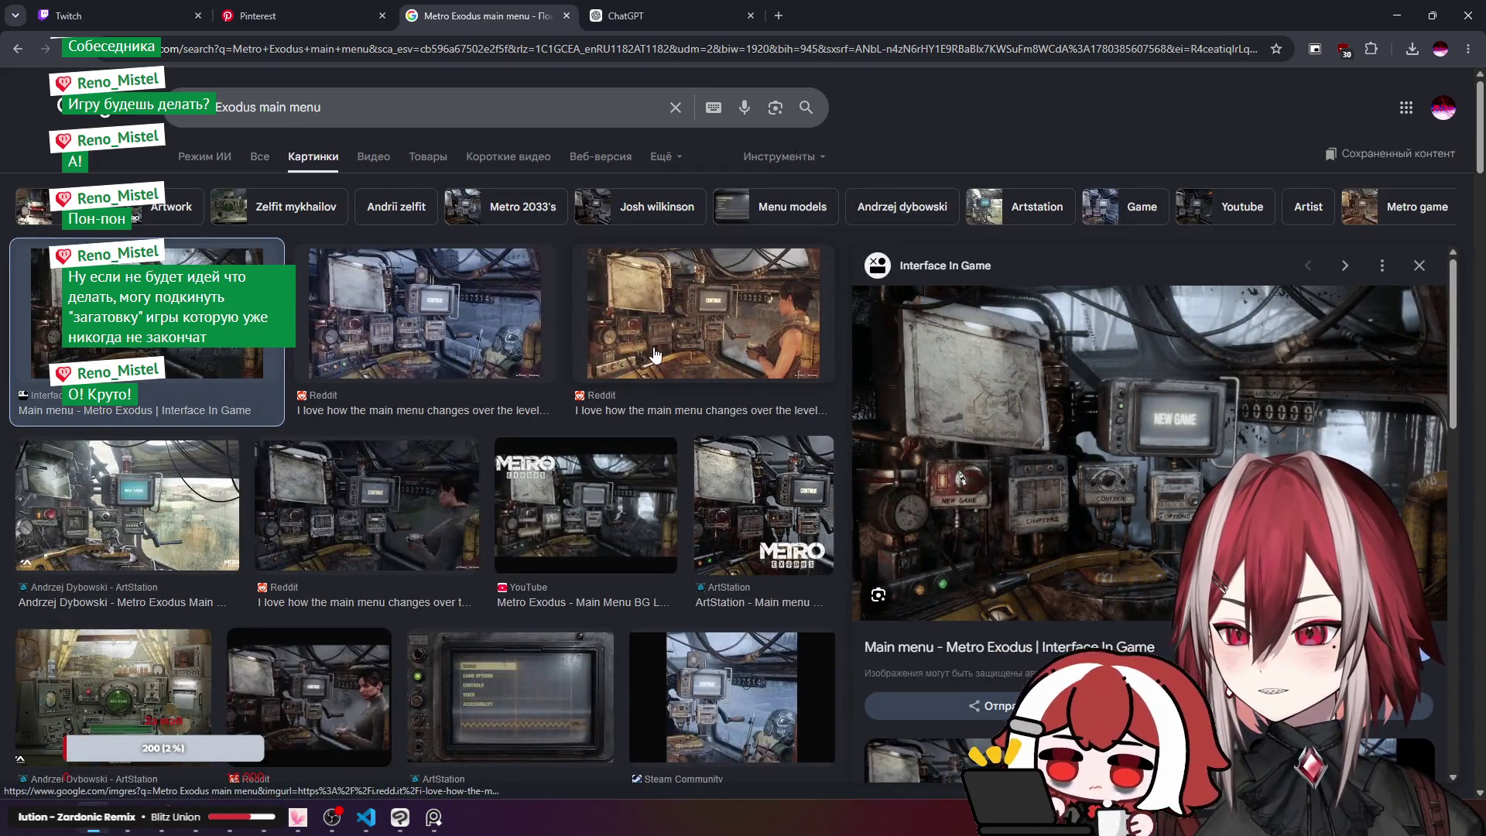
{"action": "left_click", "coordinate": [1089, 458]}
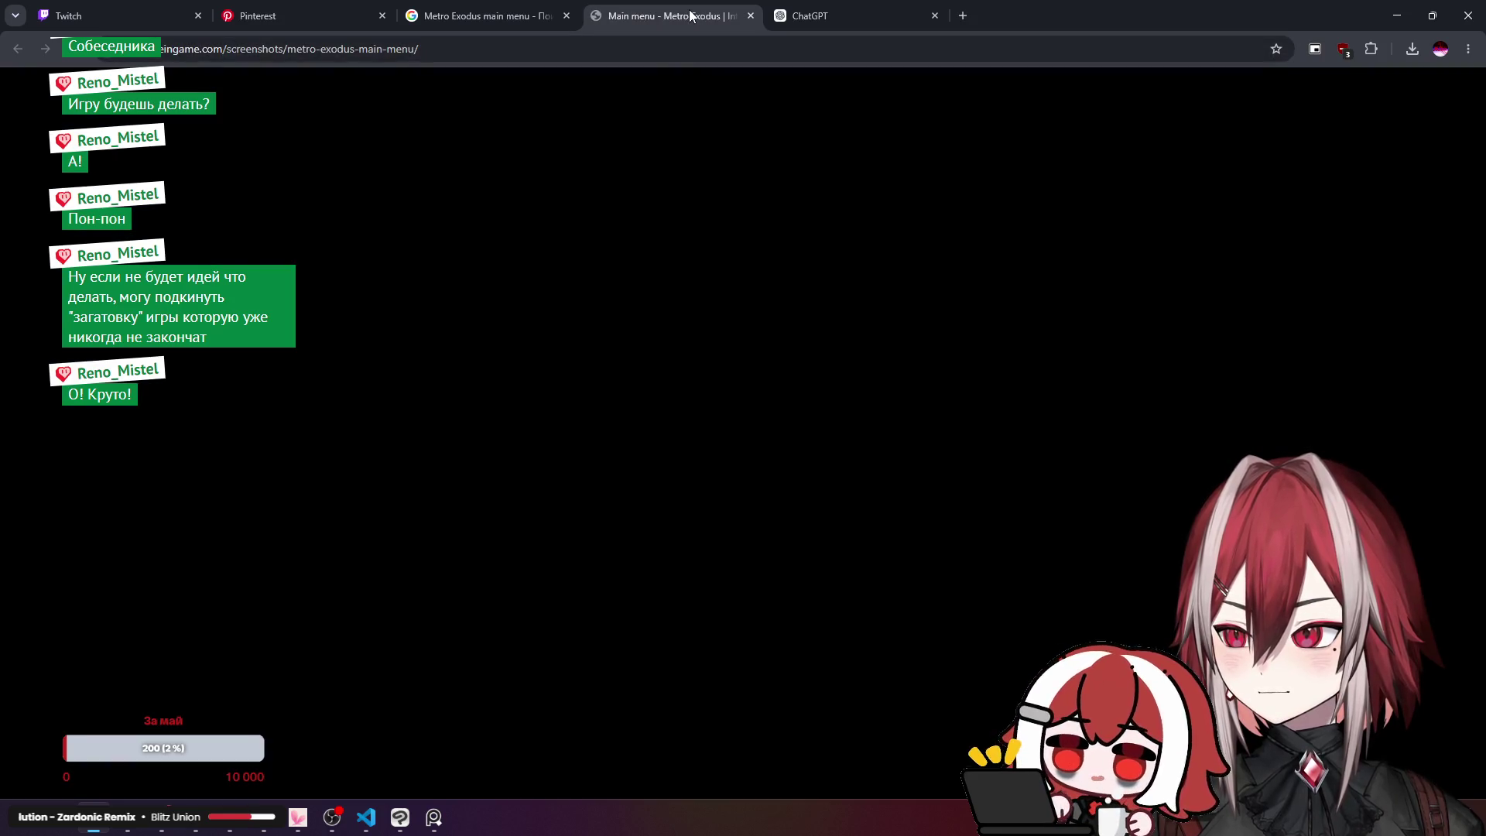
Step: Copy the Metro Exodus menu image and paste it onto the PureRef board
{"action": "middle_click", "coordinate": [688, 9]}
{"action": "right_click", "coordinate": [1013, 381]}
{"action": "left_click", "coordinate": [1064, 588]}
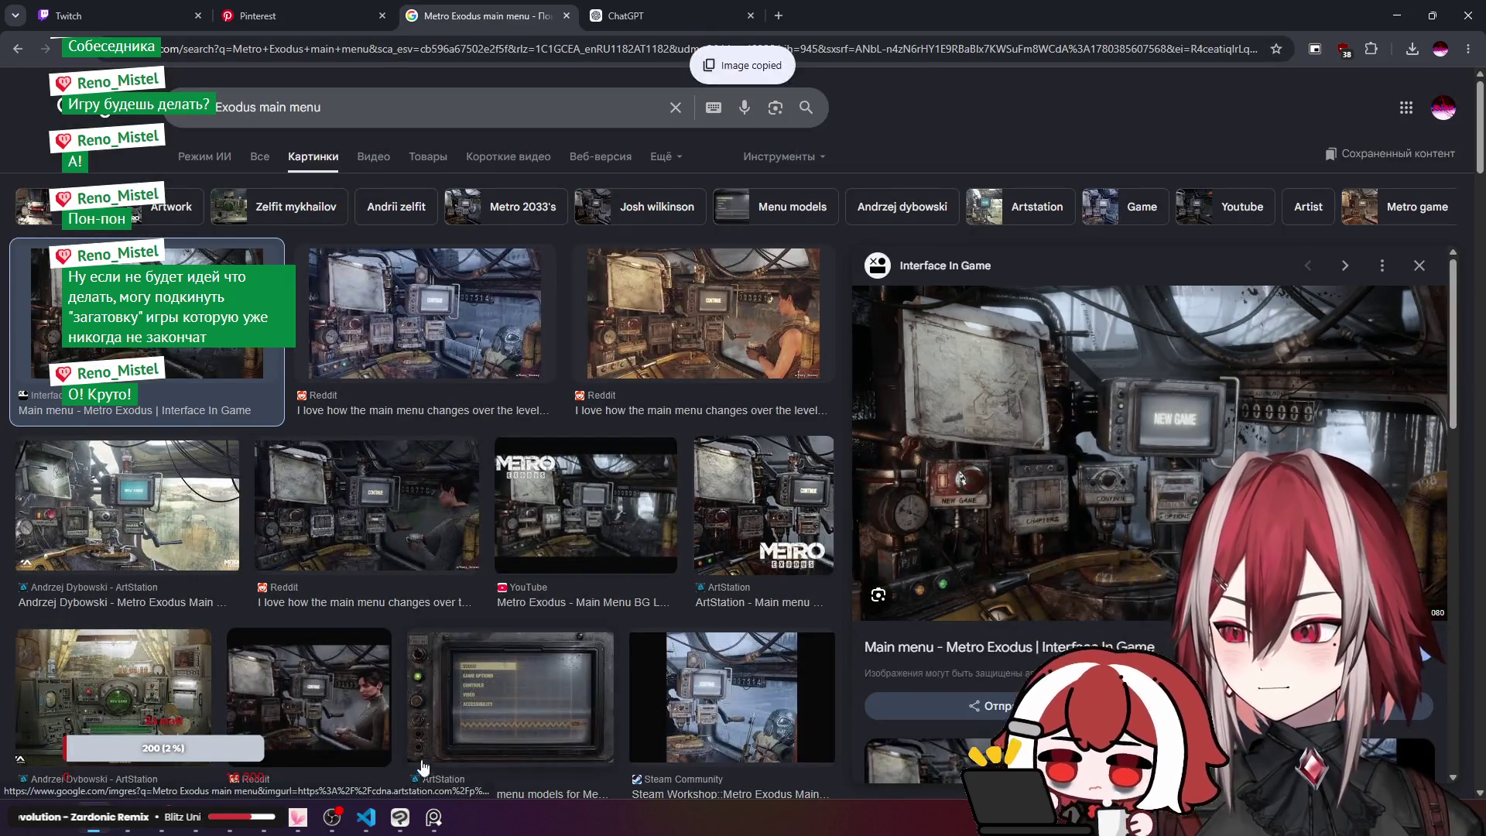
{"action": "left_click", "coordinate": [434, 817]}
{"action": "key", "text": "ctrl+v"}
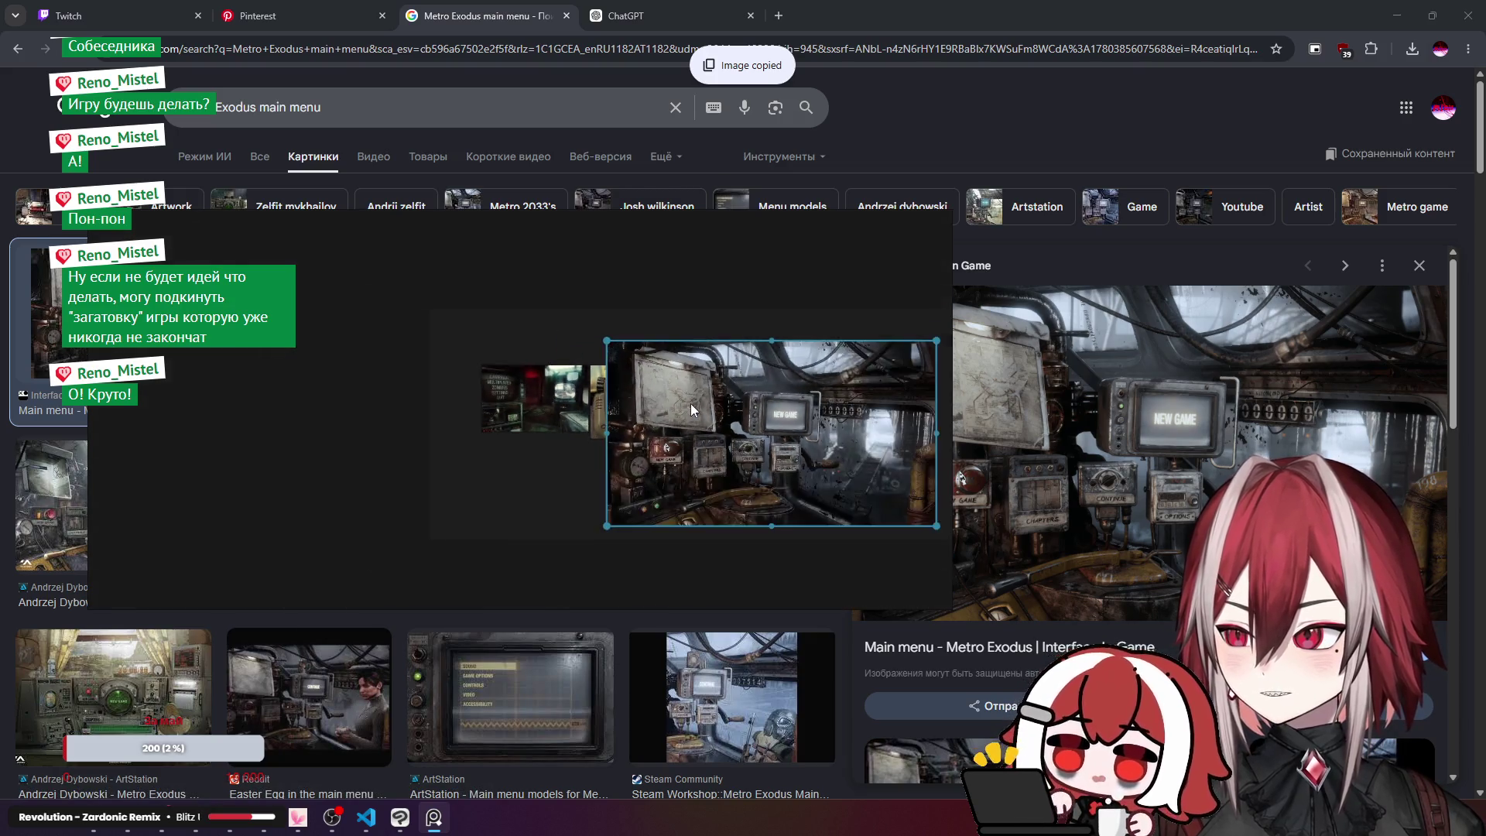
Step: Shrink the Metro Exodus image beneath the other references, then return to the ChatGPT game list
{"action": "scroll", "coordinate": [690, 403], "scroll_direction": "up", "scroll_amount": 2}
{"action": "mouse_move", "coordinate": [809, 306]}
{"action": "left_mouse_down"}
{"action": "mouse_move", "coordinate": [831, 472]}
{"action": "mouse_move", "coordinate": [402, 471]}
{"action": "mouse_move", "coordinate": [418, 468]}
{"action": "left_mouse_up"}
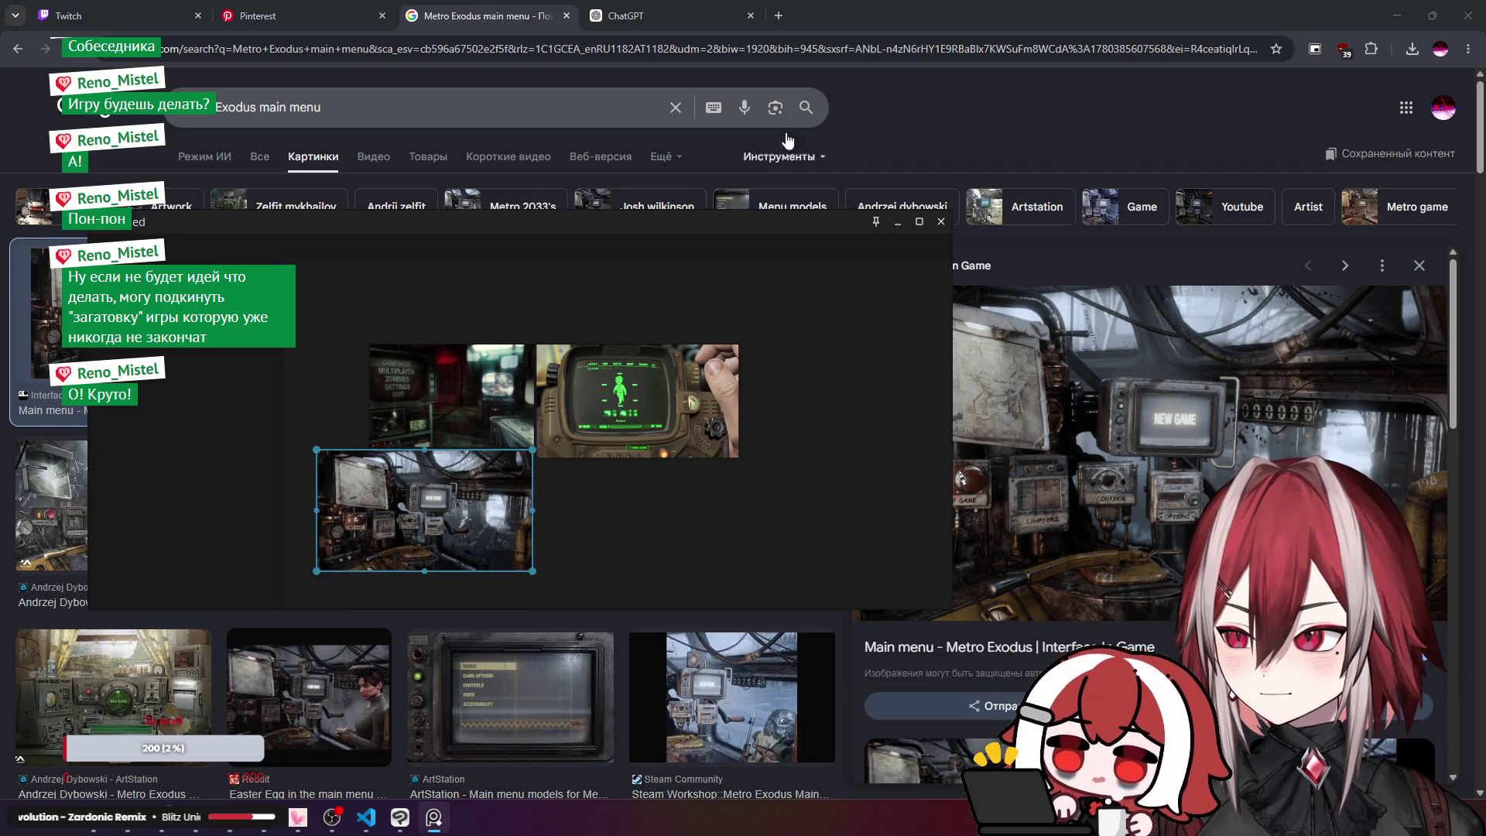
{"action": "left_click", "coordinate": [788, 141]}
{"action": "left_click", "coordinate": [666, 16]}
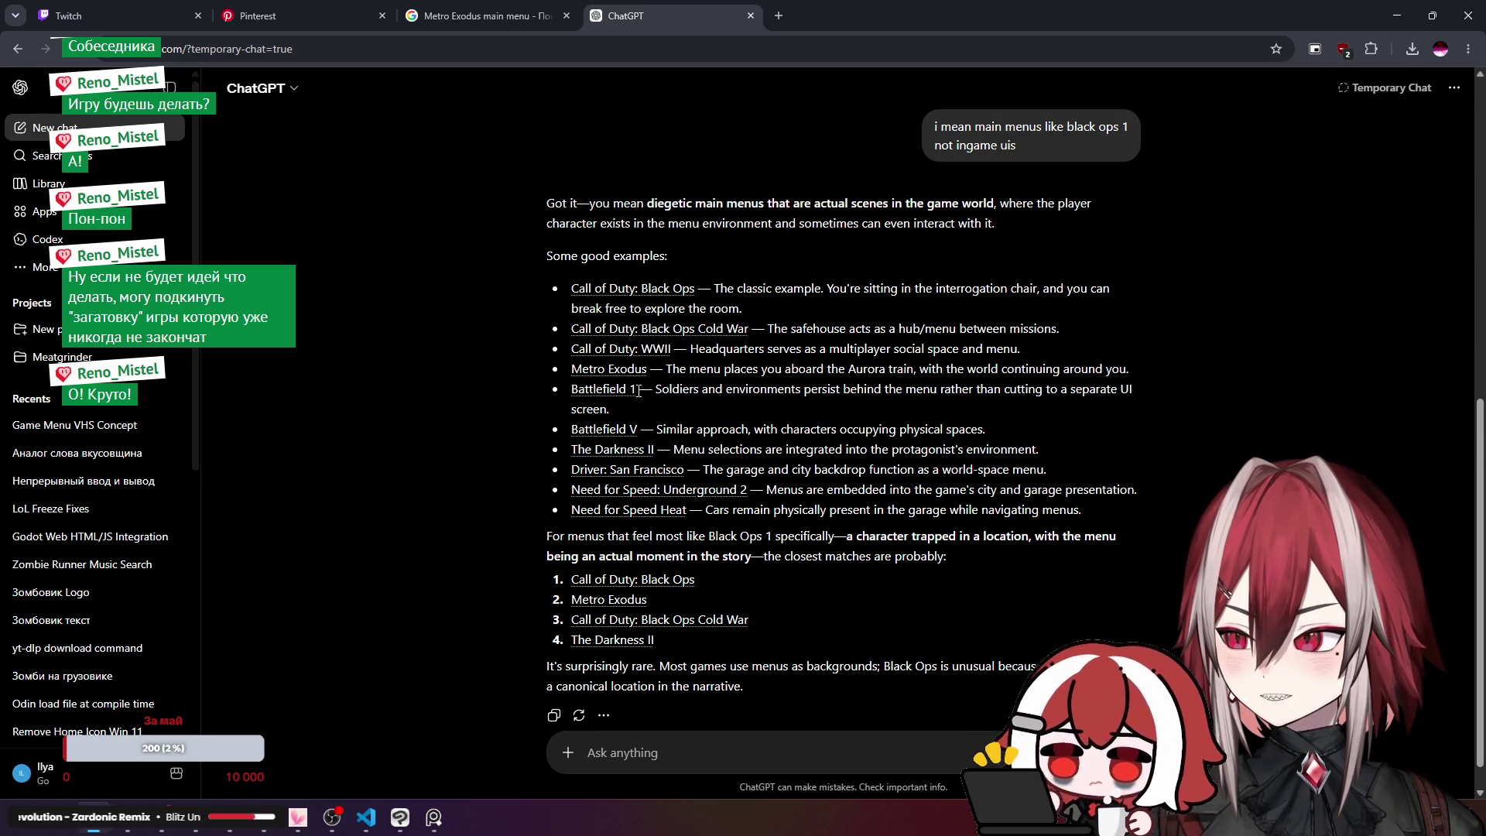
Step: Search Google Images for Battlefield 1 main menu images, using the name from ChatGPT's list
{"action": "scroll", "coordinate": [638, 390], "scroll_direction": "down", "scroll_amount": 1}
{"action": "left_click_drag", "start_coordinate": [641, 355], "coordinate": [579, 362]}
{"action": "key", "text": "ctrl+c"}
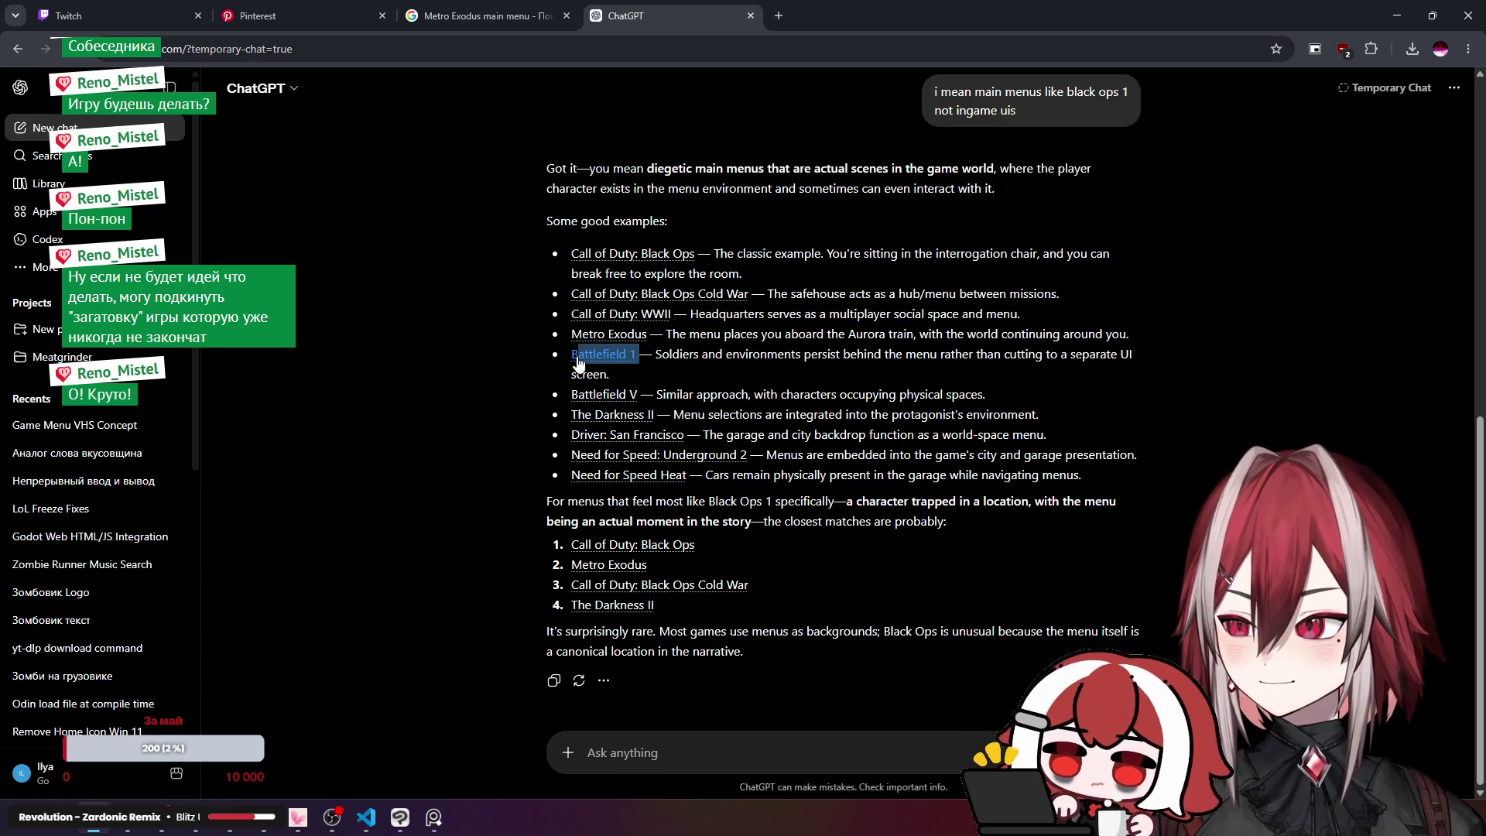
{"action": "left_click", "coordinate": [483, 16]}
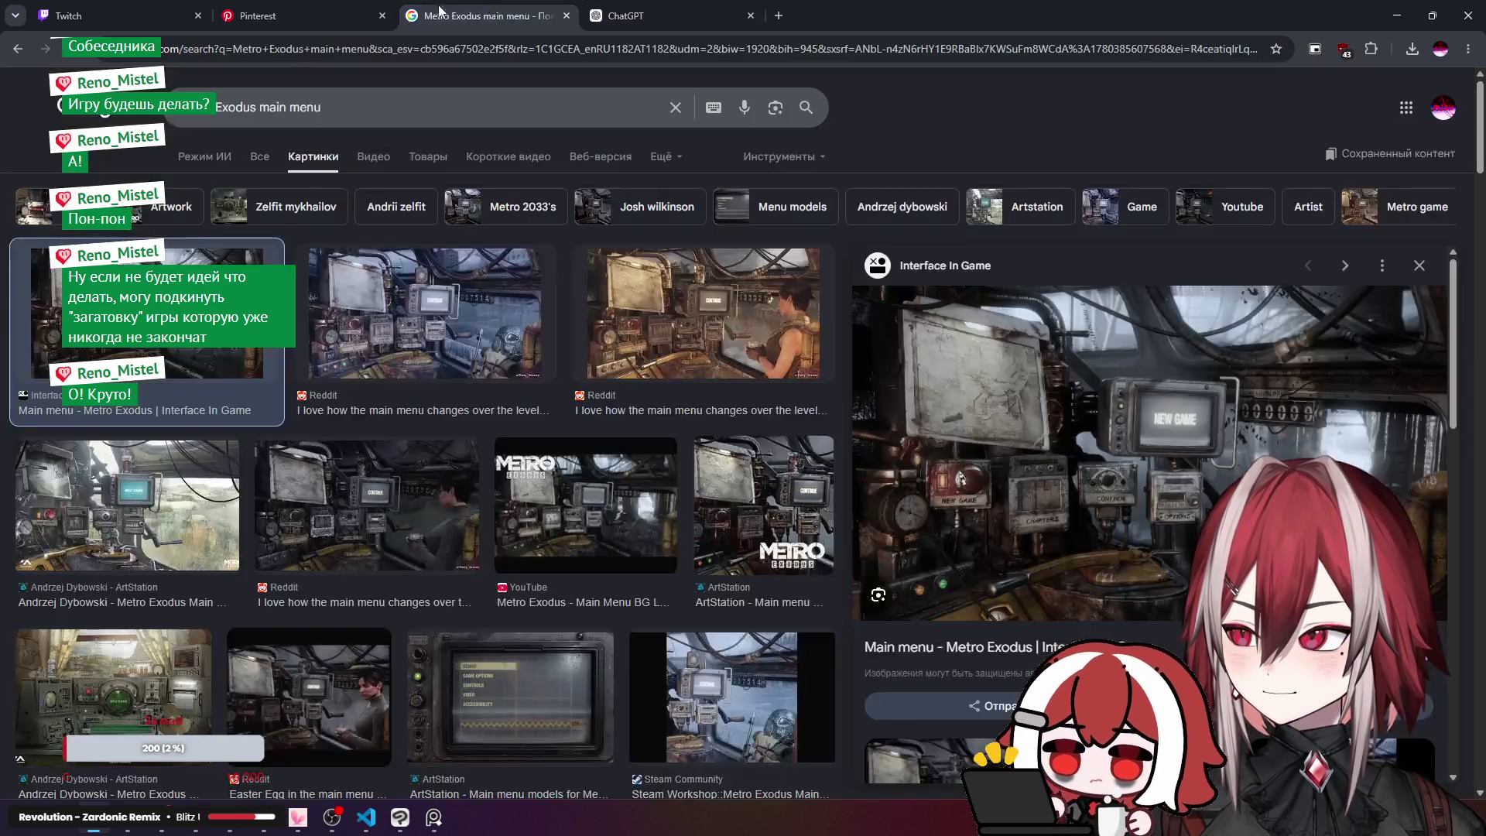
{"action": "left_click", "coordinate": [261, 110]}
{"action": "key", "text": "shift+Home"}
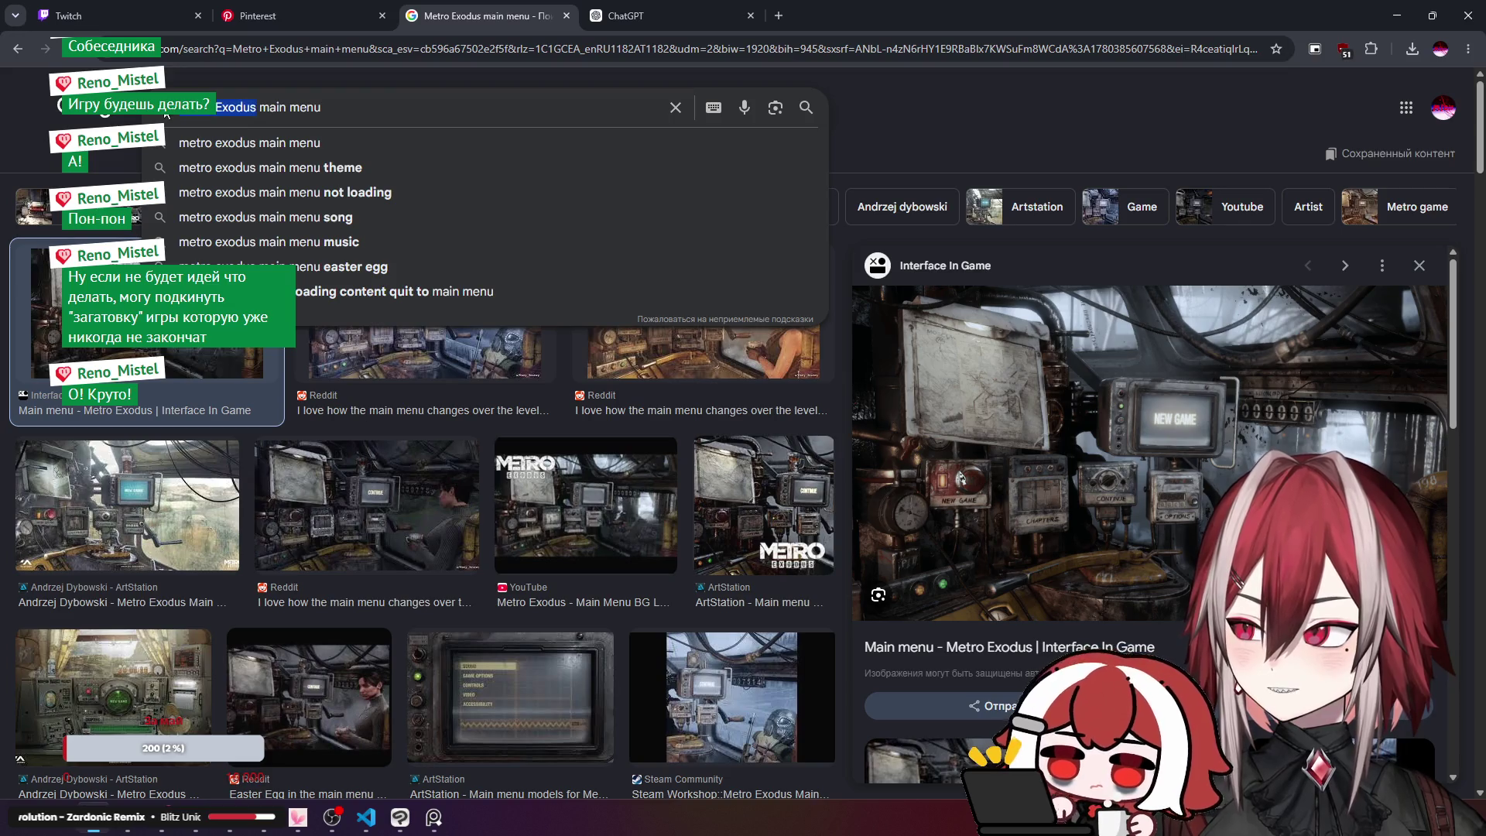
{"action": "key", "text": "ctrl+v"}
{"action": "key", "text": "Return"}
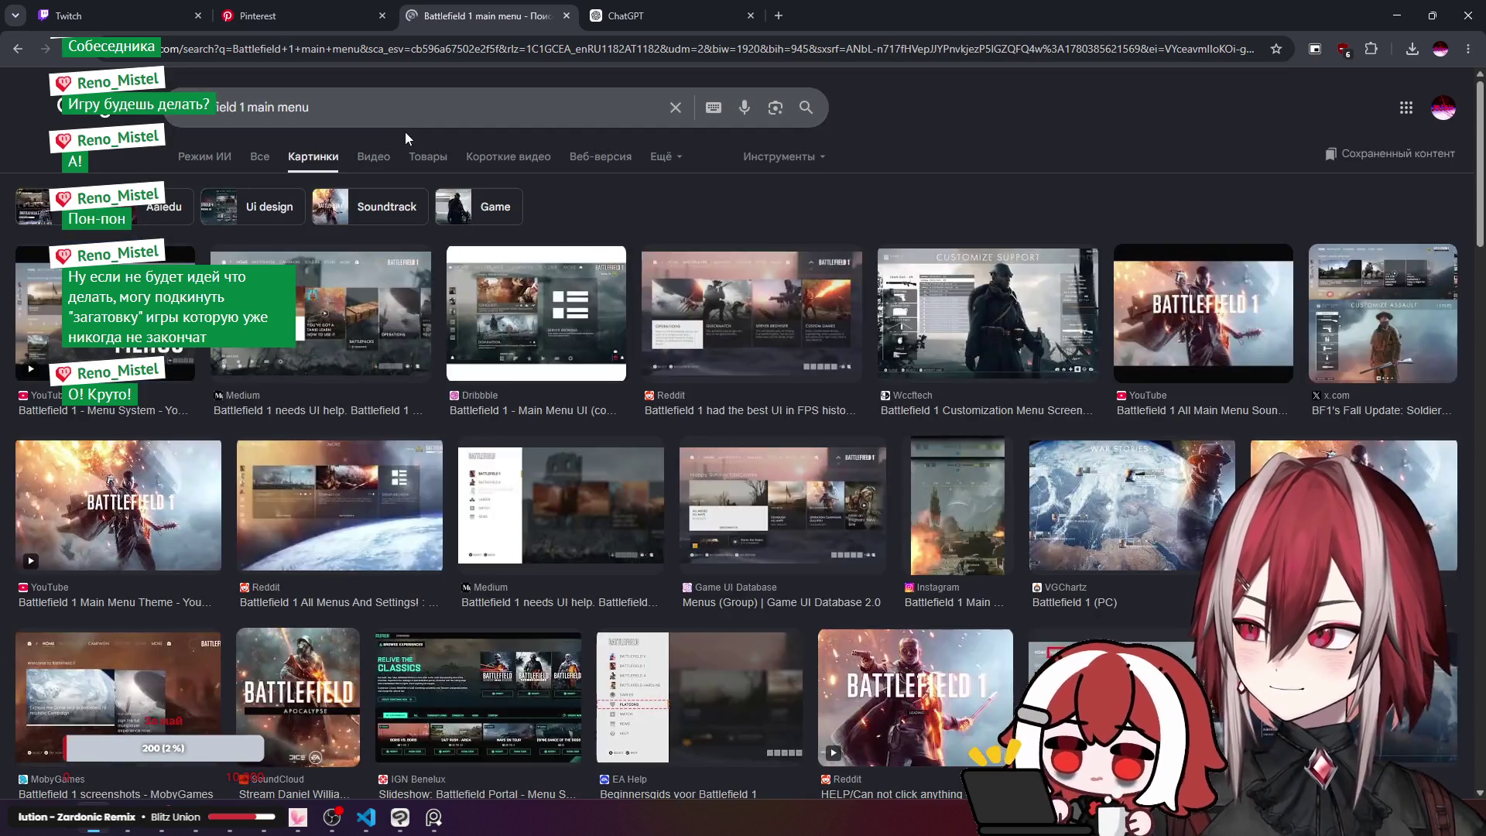
{"action": "left_click", "coordinate": [623, 16]}
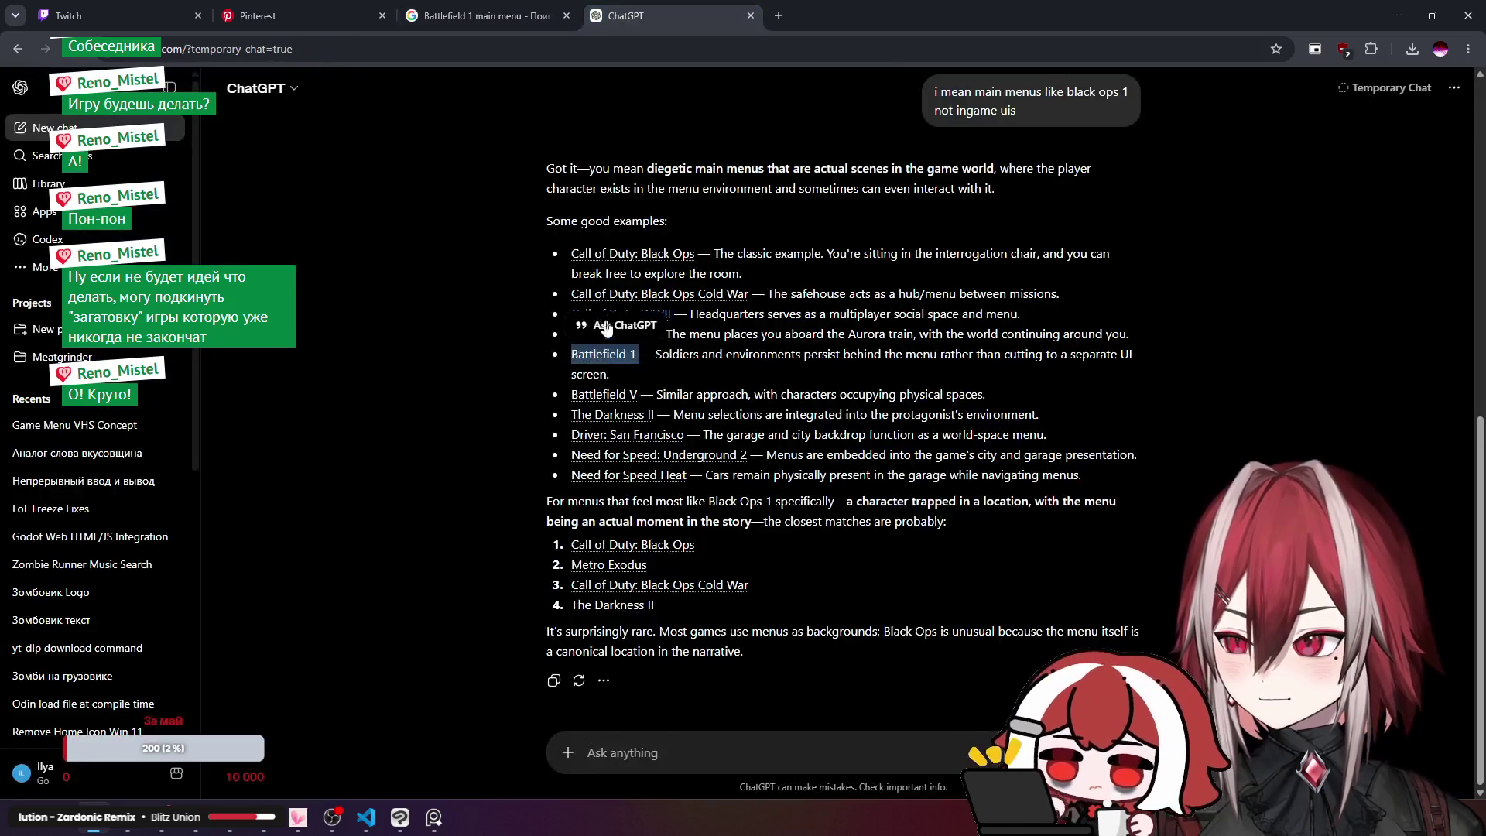
{"action": "left_click", "coordinate": [655, 387]}
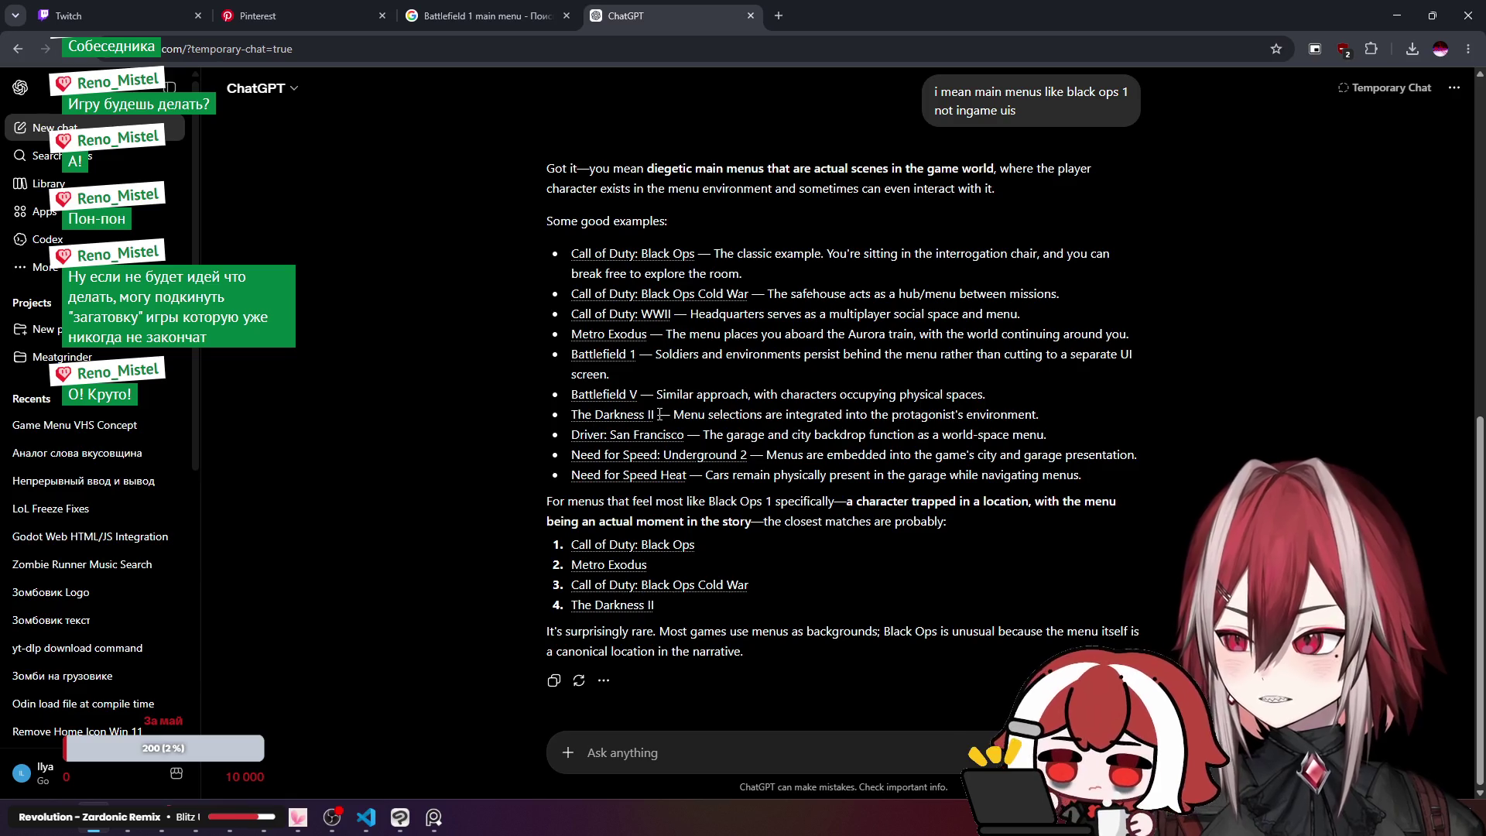
Step: Search for The Darkness II main menu images and browse the results
{"action": "left_click_drag", "start_coordinate": [657, 414], "coordinate": [570, 415]}
{"action": "left_click", "coordinate": [487, 16]}
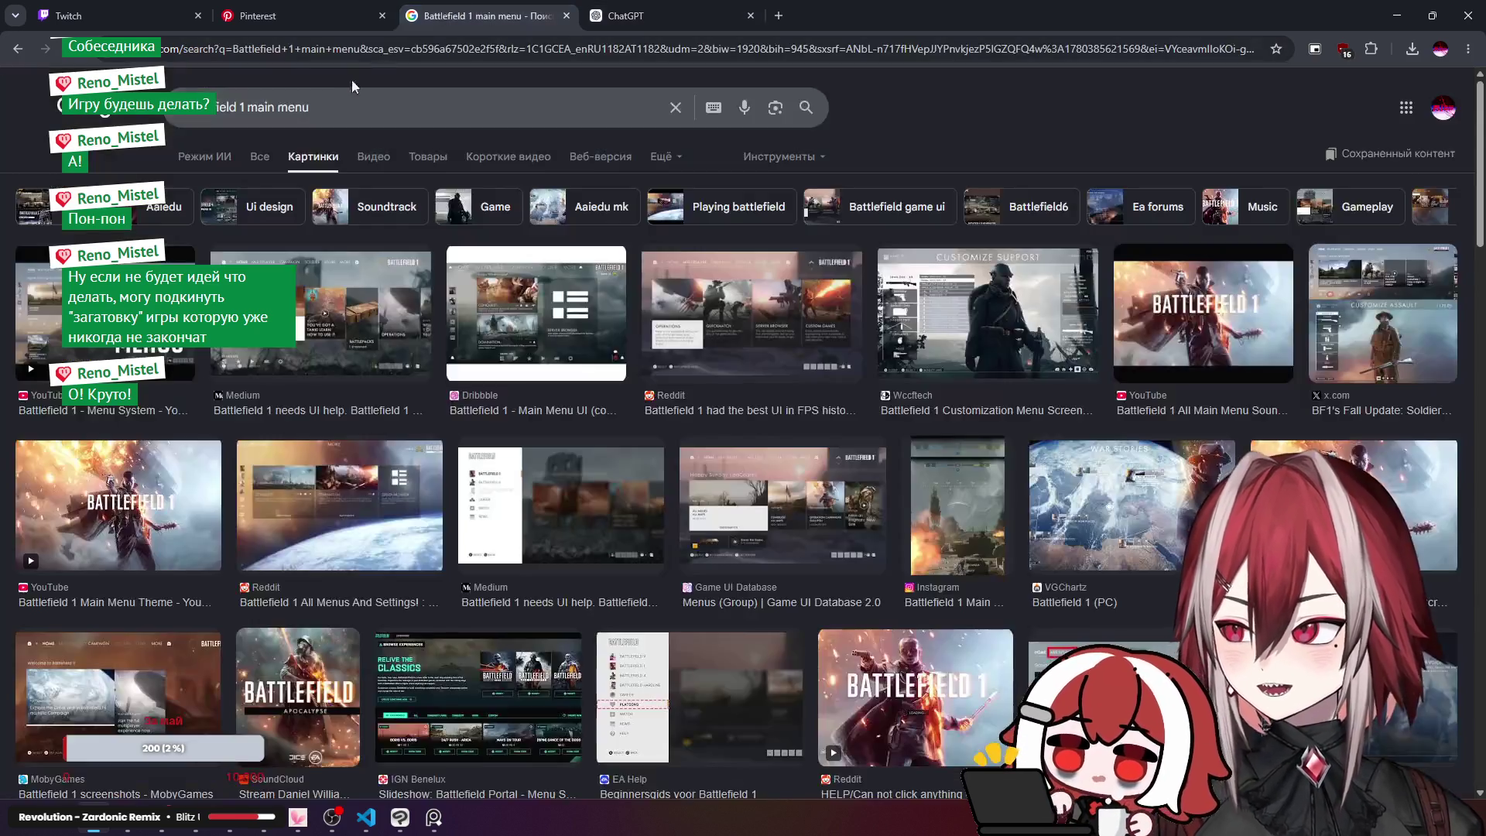
{"action": "left_click_drag", "start_coordinate": [244, 107], "coordinate": [207, 107]}
{"action": "left_click", "coordinate": [244, 106]}
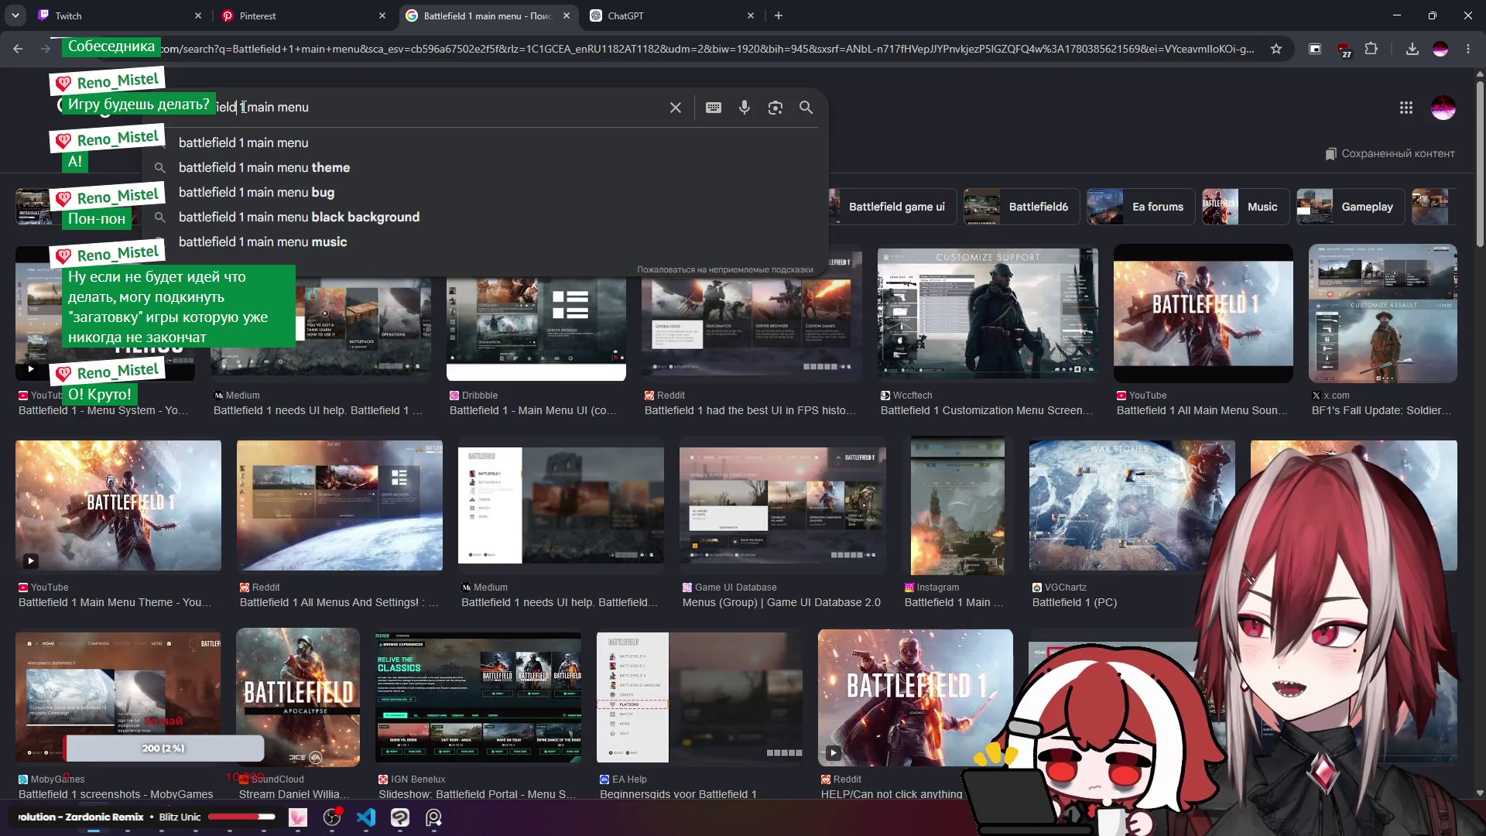
{"action": "key", "text": "shift+Home"}
{"action": "key", "text": "ctrl+v"}
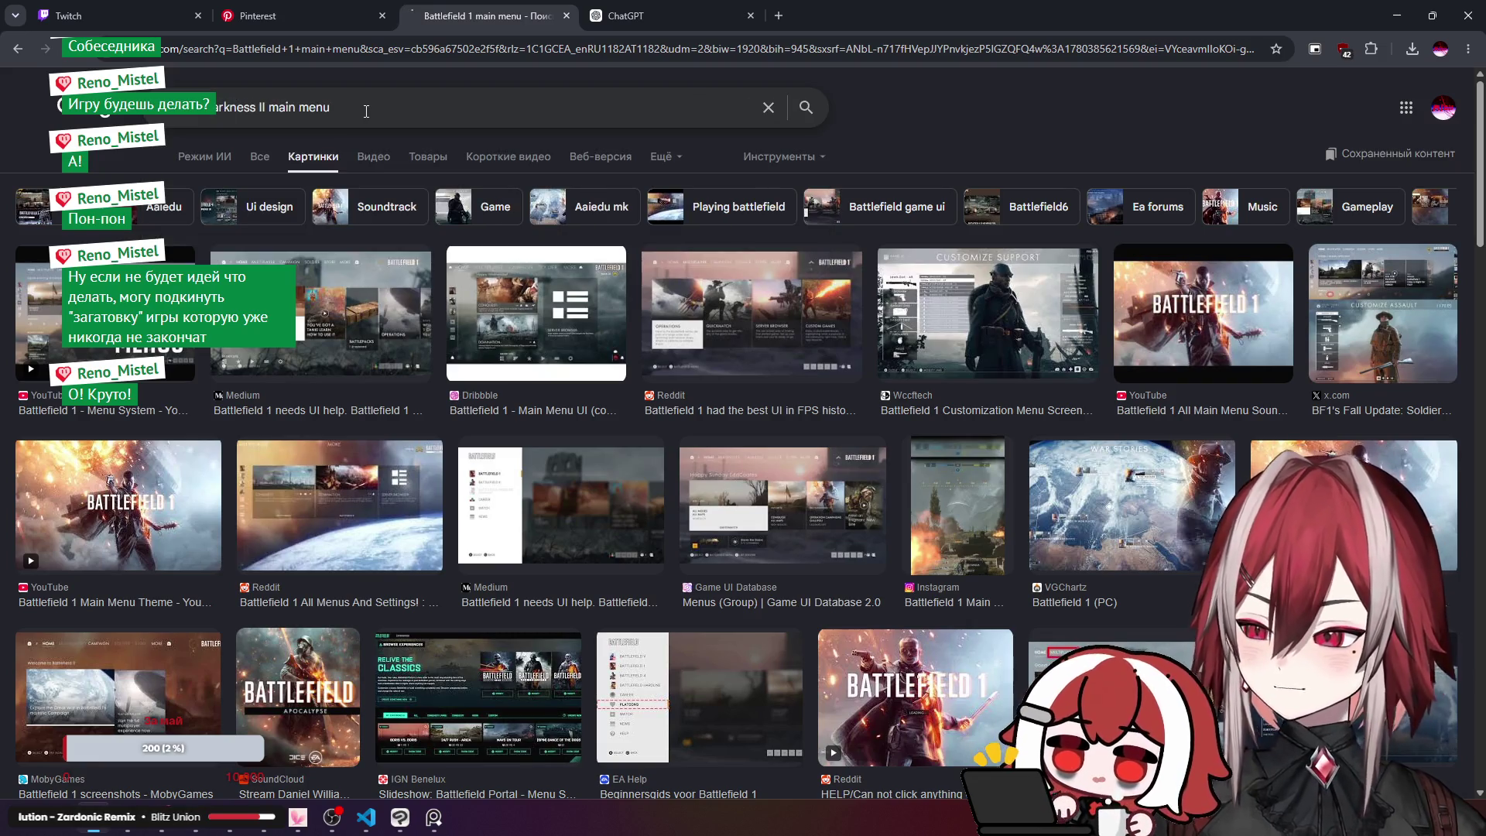
{"action": "key", "text": "Return"}
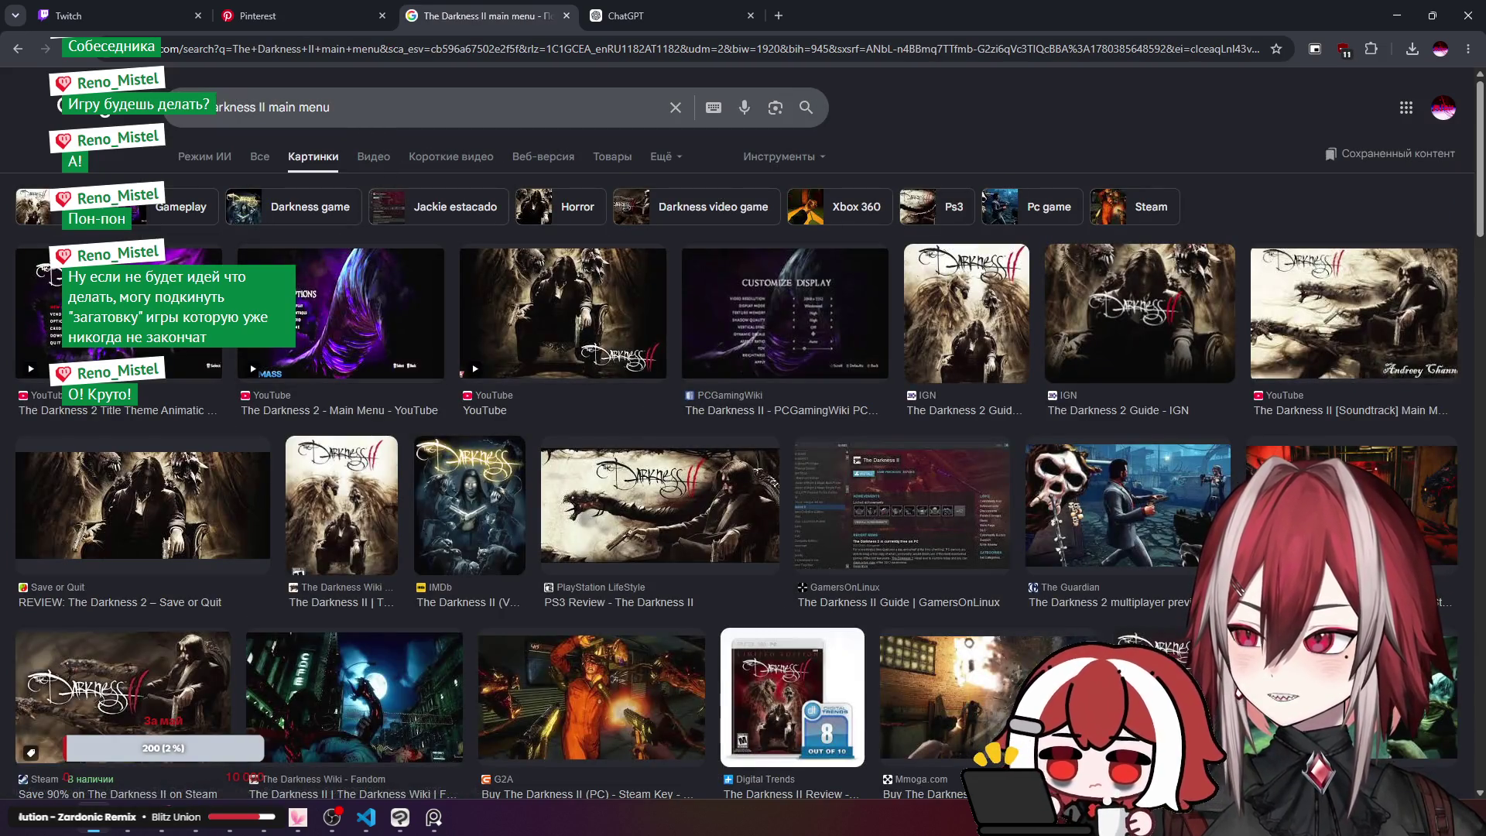
{"action": "scroll", "coordinate": [397, 350], "scroll_direction": "down", "scroll_amount": 2}
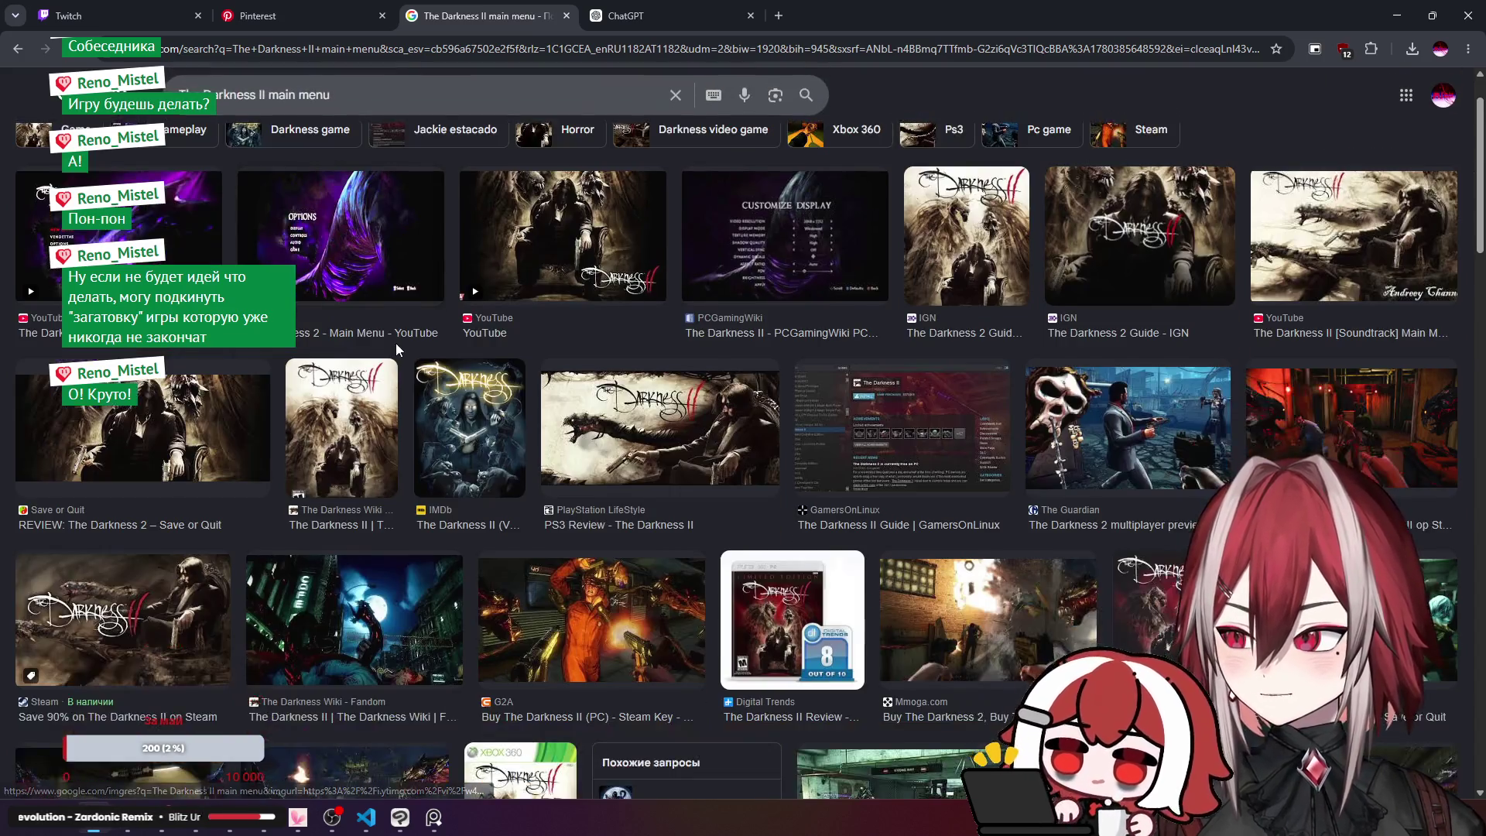
{"action": "scroll", "coordinate": [397, 349], "scroll_direction": "down", "scroll_amount": 2}
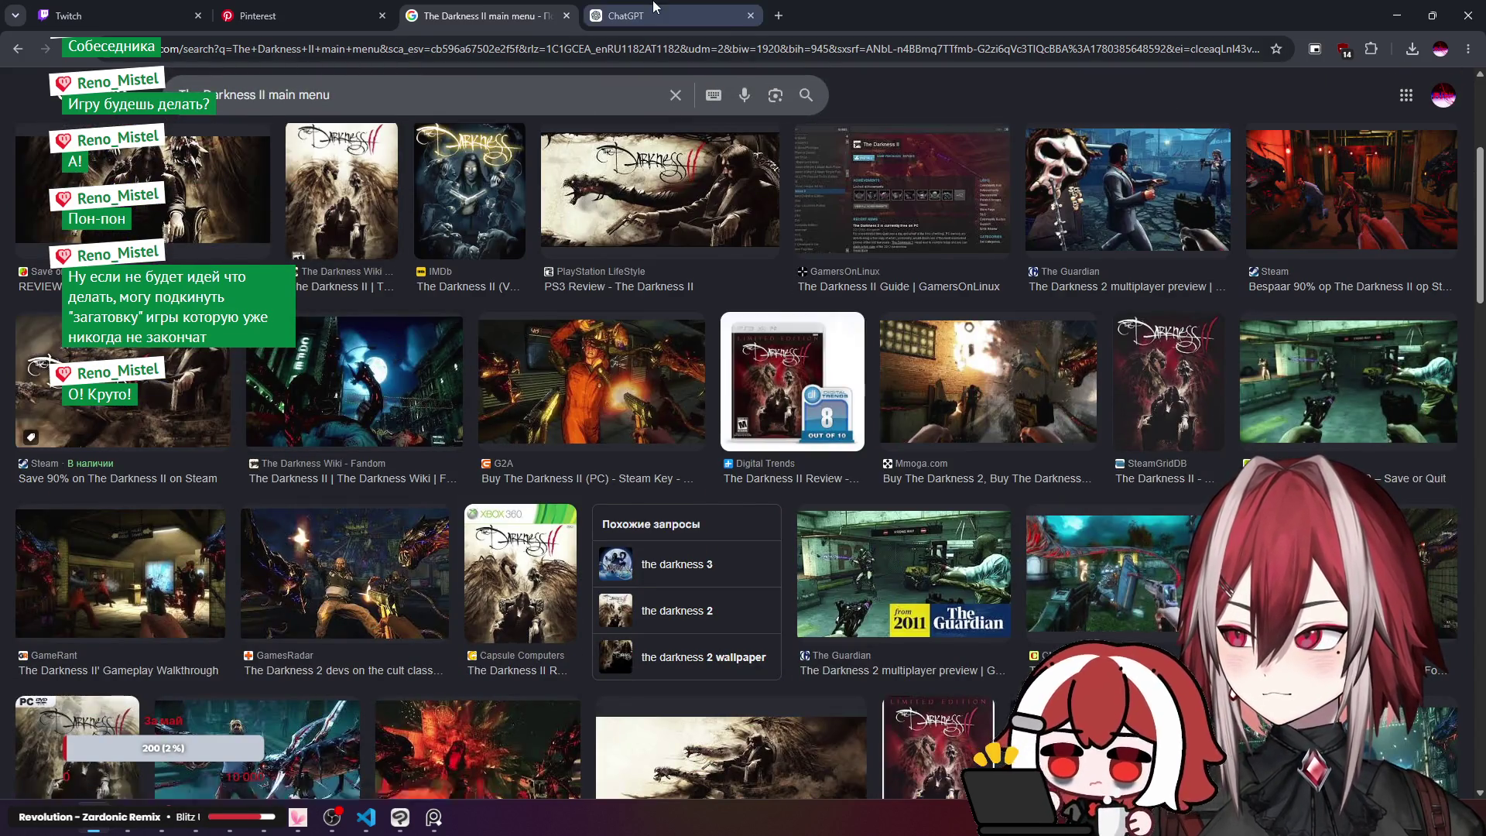
{"action": "left_click", "coordinate": [642, 15]}
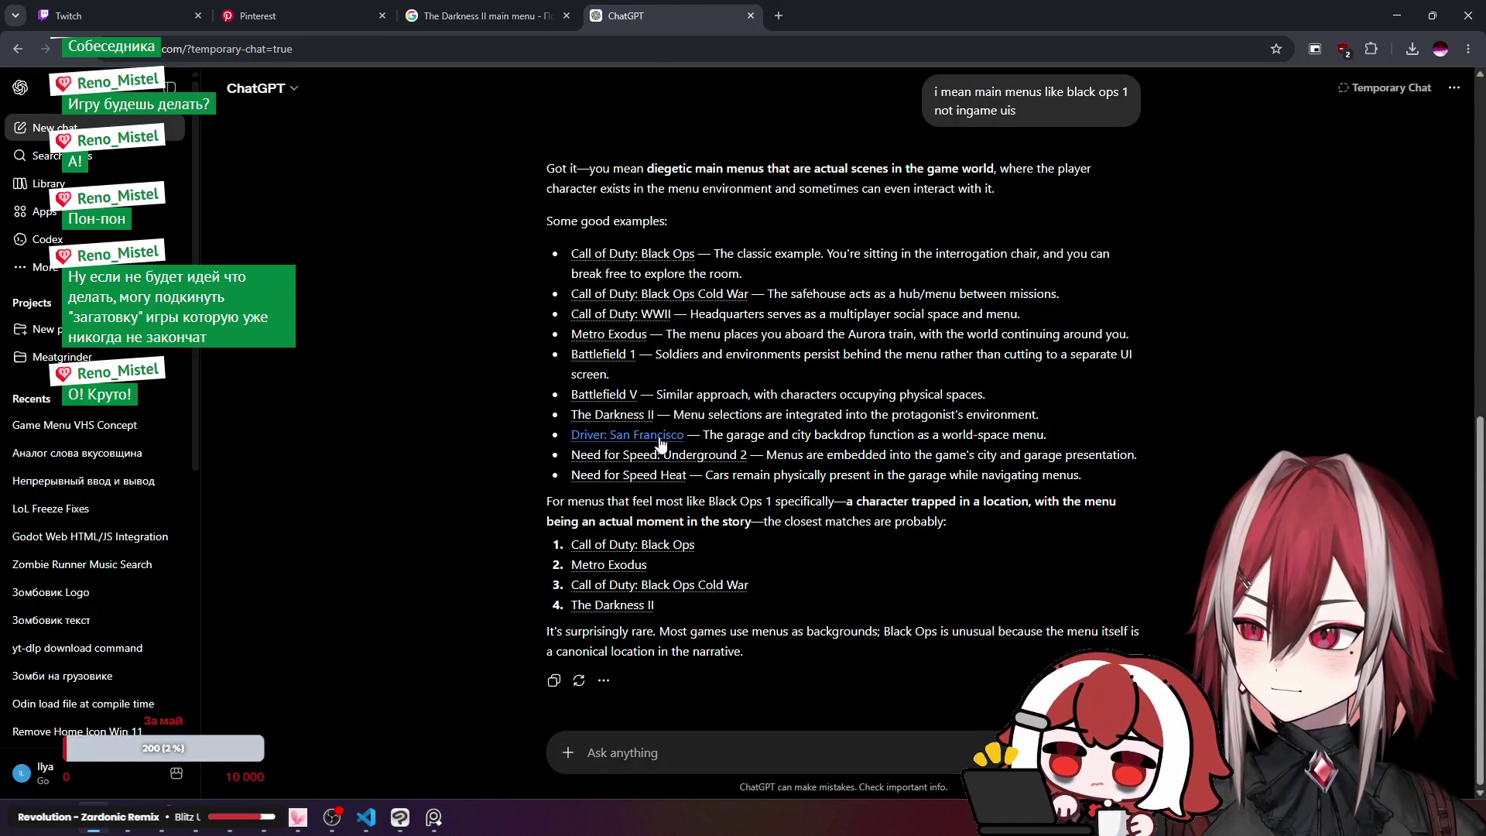
Step: Search for Driver: San Francisco main menu images
{"action": "left_click_drag", "start_coordinate": [686, 437], "coordinate": [579, 442]}
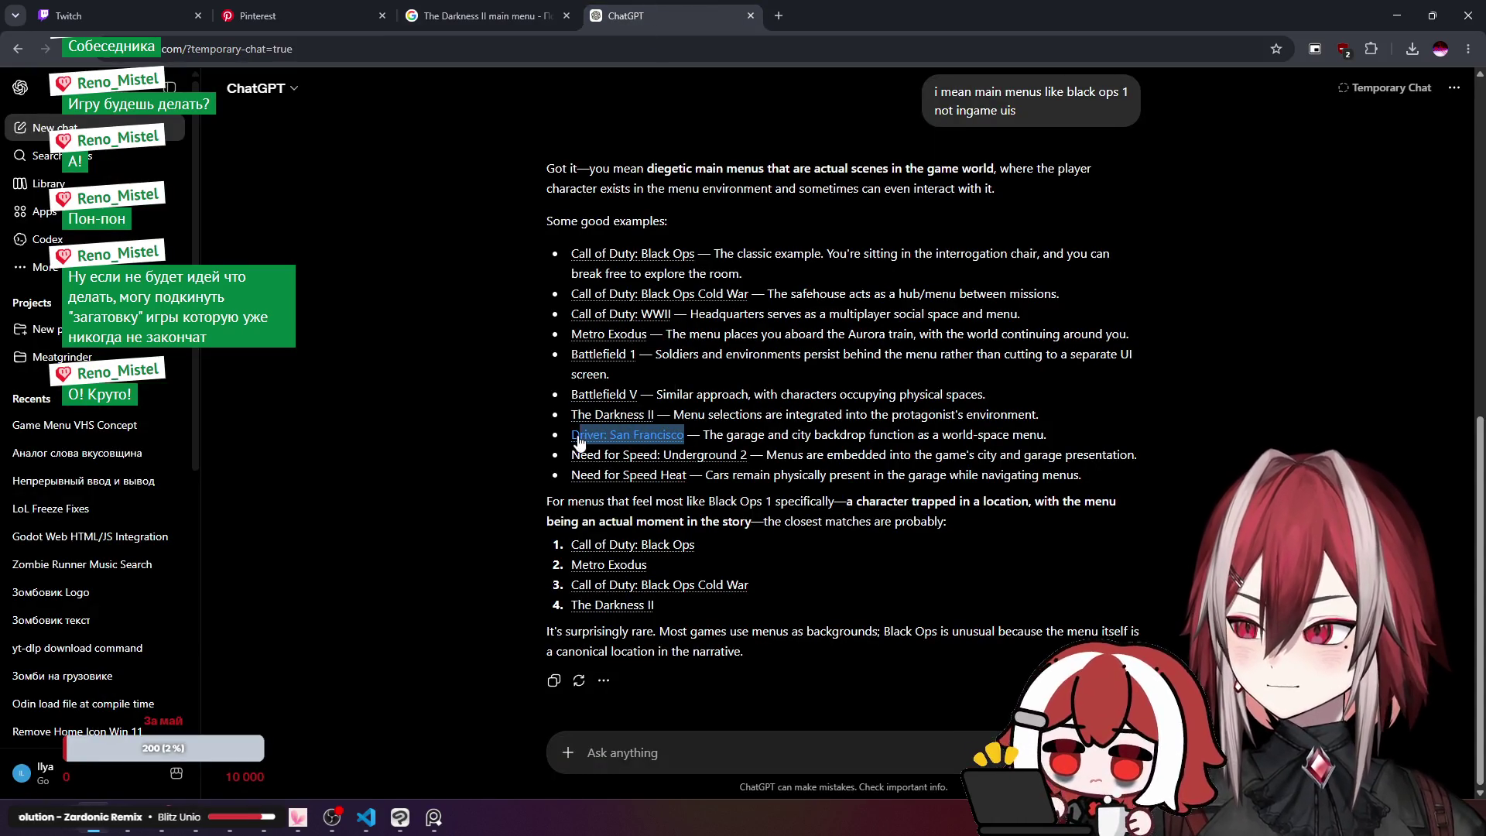
{"action": "left_click", "coordinate": [484, 15]}
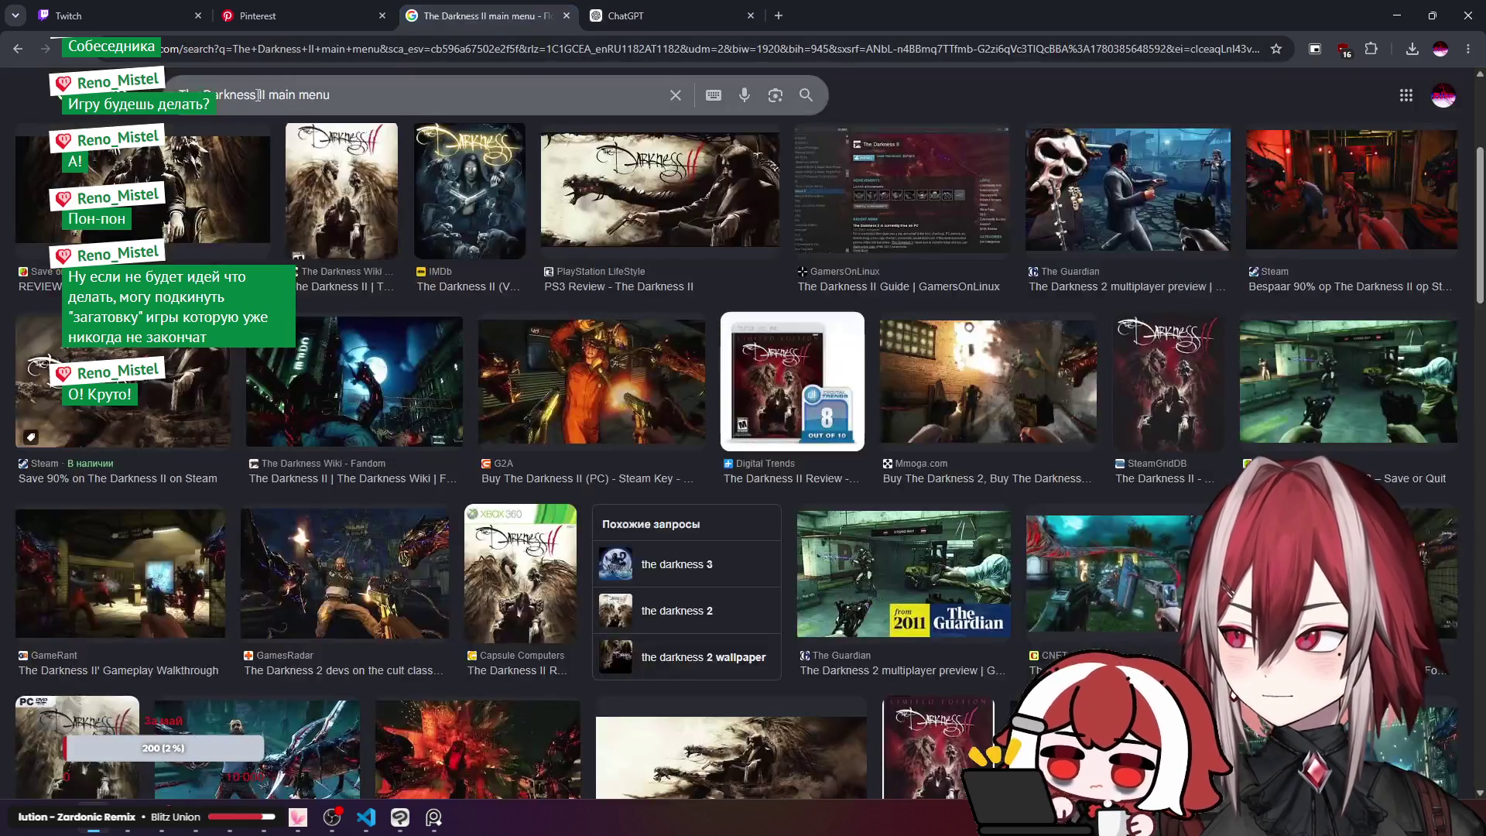
{"action": "left_click_drag", "start_coordinate": [265, 94], "coordinate": [179, 95]}
{"action": "key", "text": "ctrl+v"}
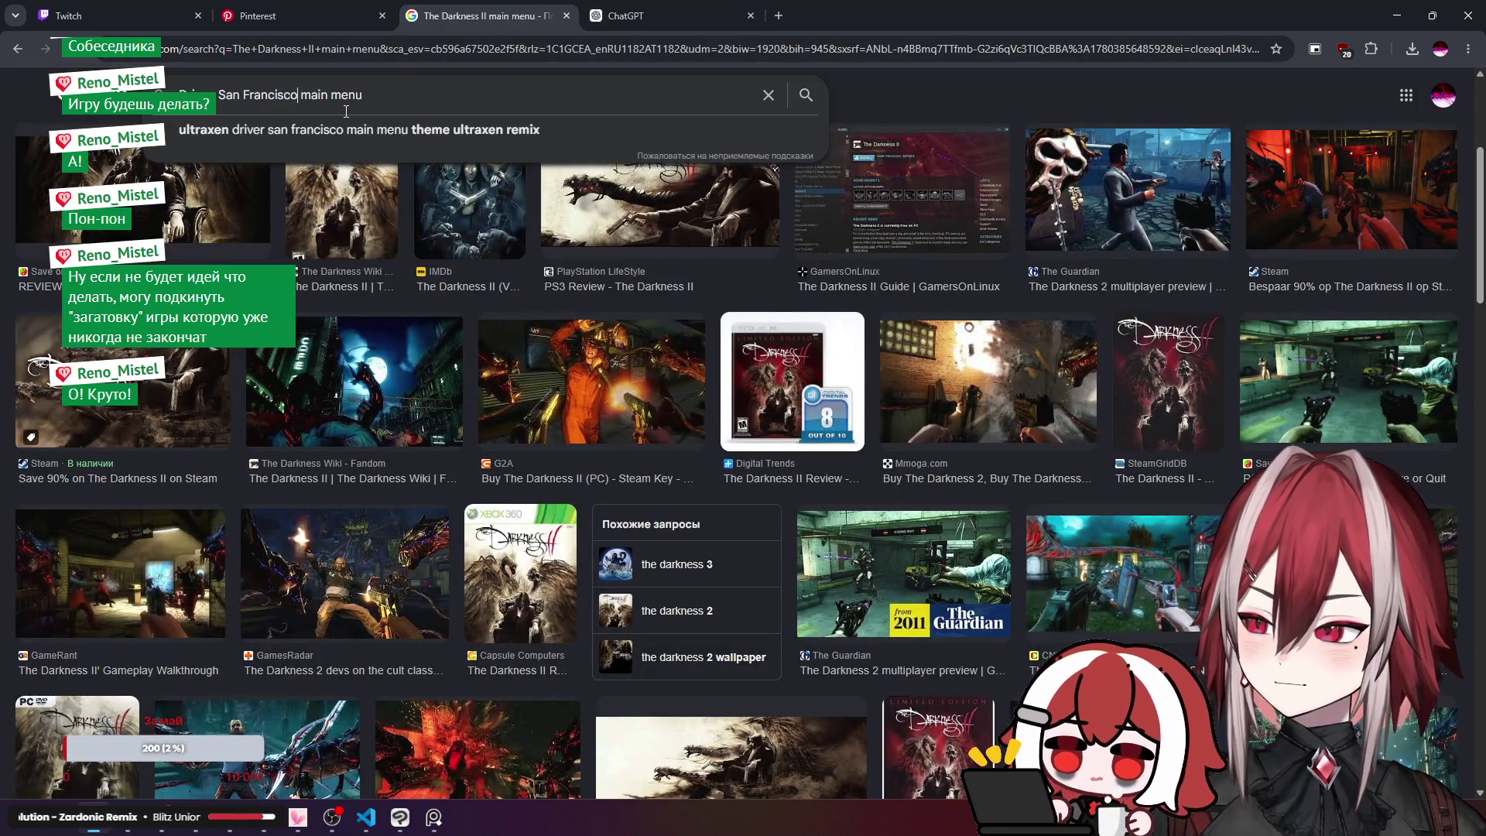
{"action": "key", "text": "Return"}
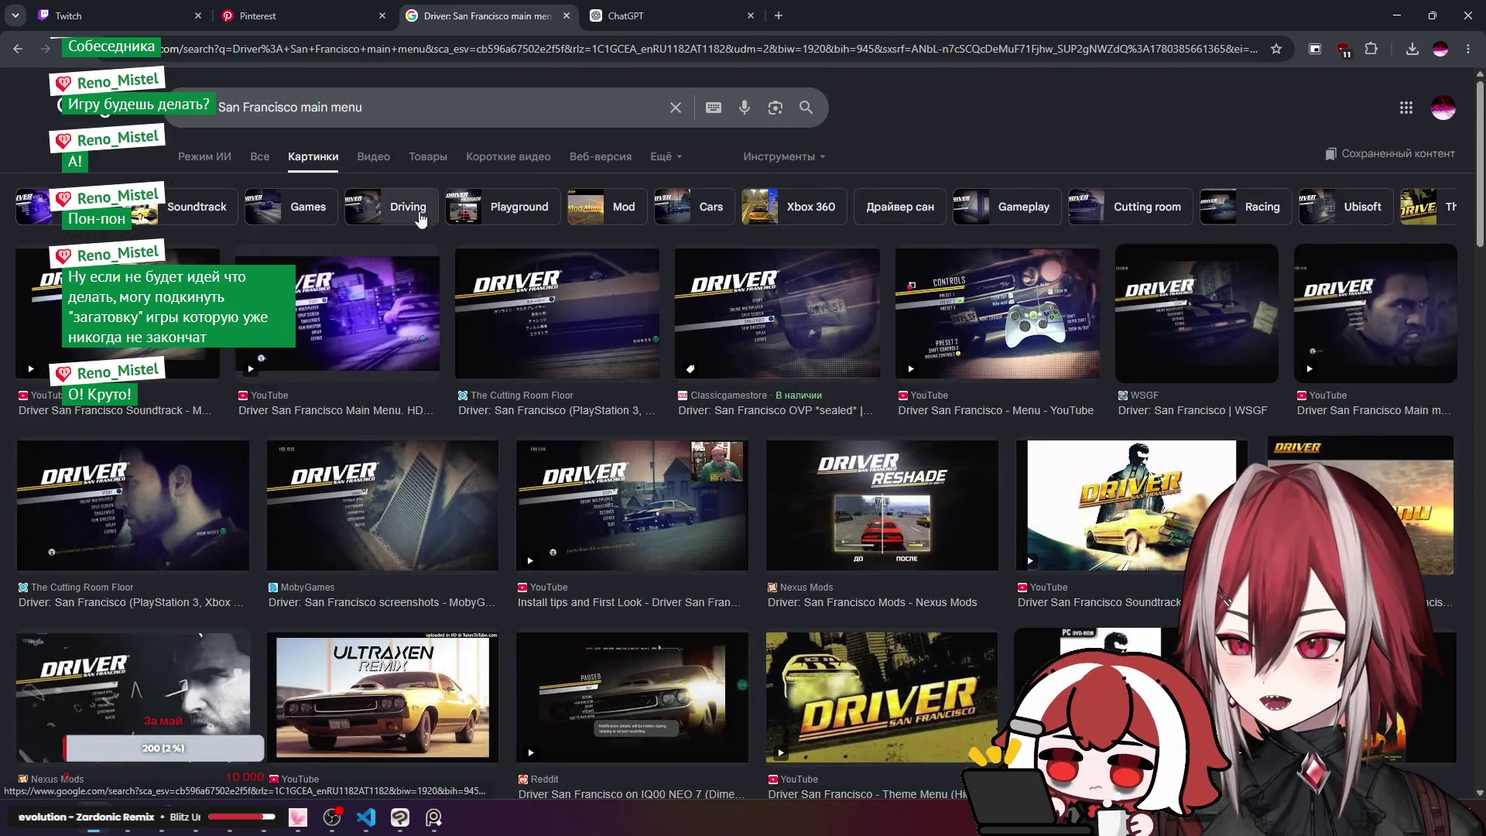
{"action": "left_click", "coordinate": [619, 17]}
{"action": "left_click", "coordinate": [785, 447]}
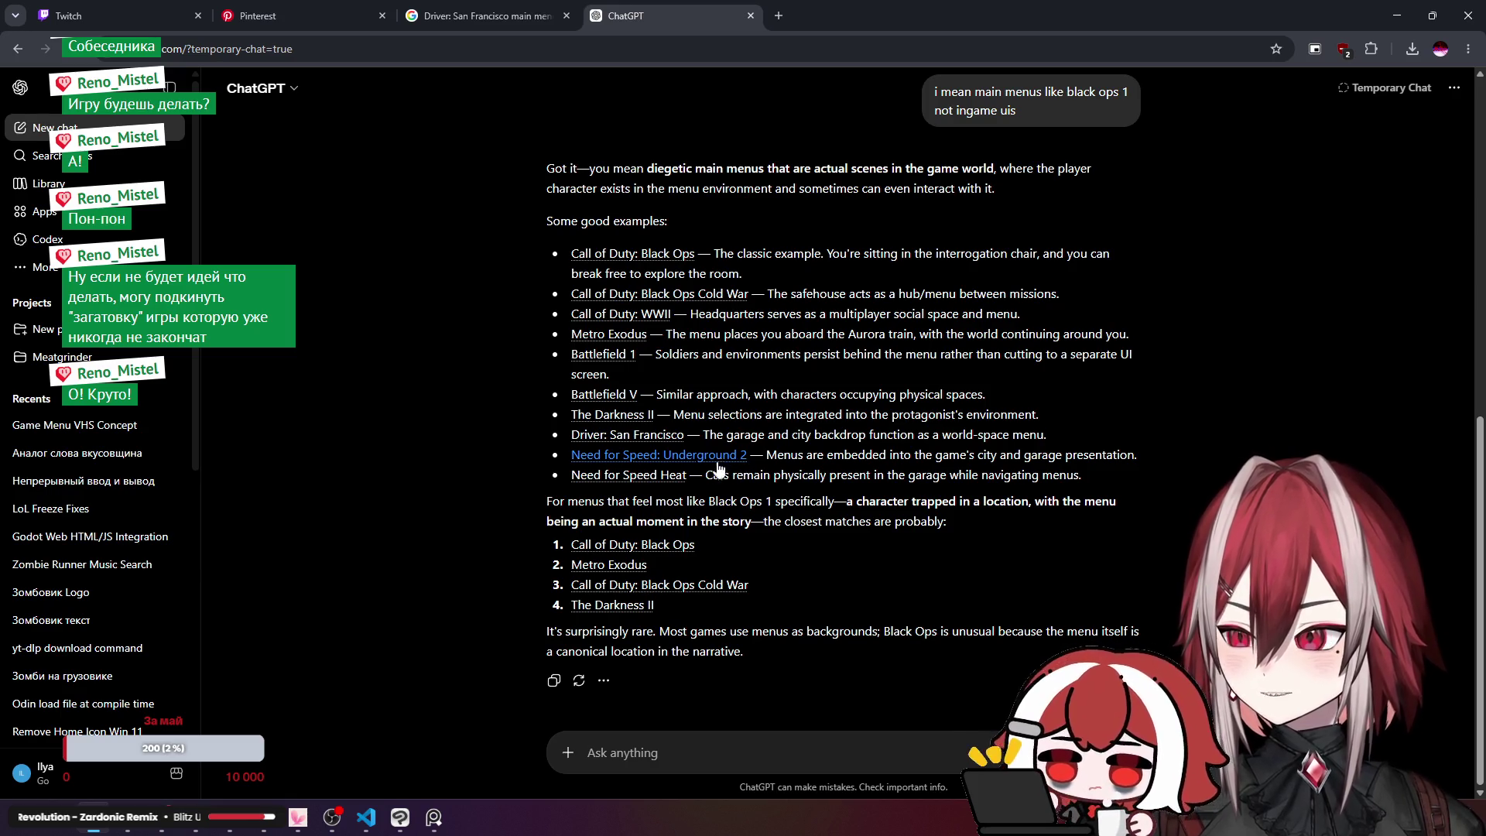
Step: Search for Need for Speed Heat main menu images, then close the ChatGPT and search tabs
{"action": "left_click_drag", "start_coordinate": [691, 476], "coordinate": [571, 476]}
{"action": "key", "text": "ctrl+c"}
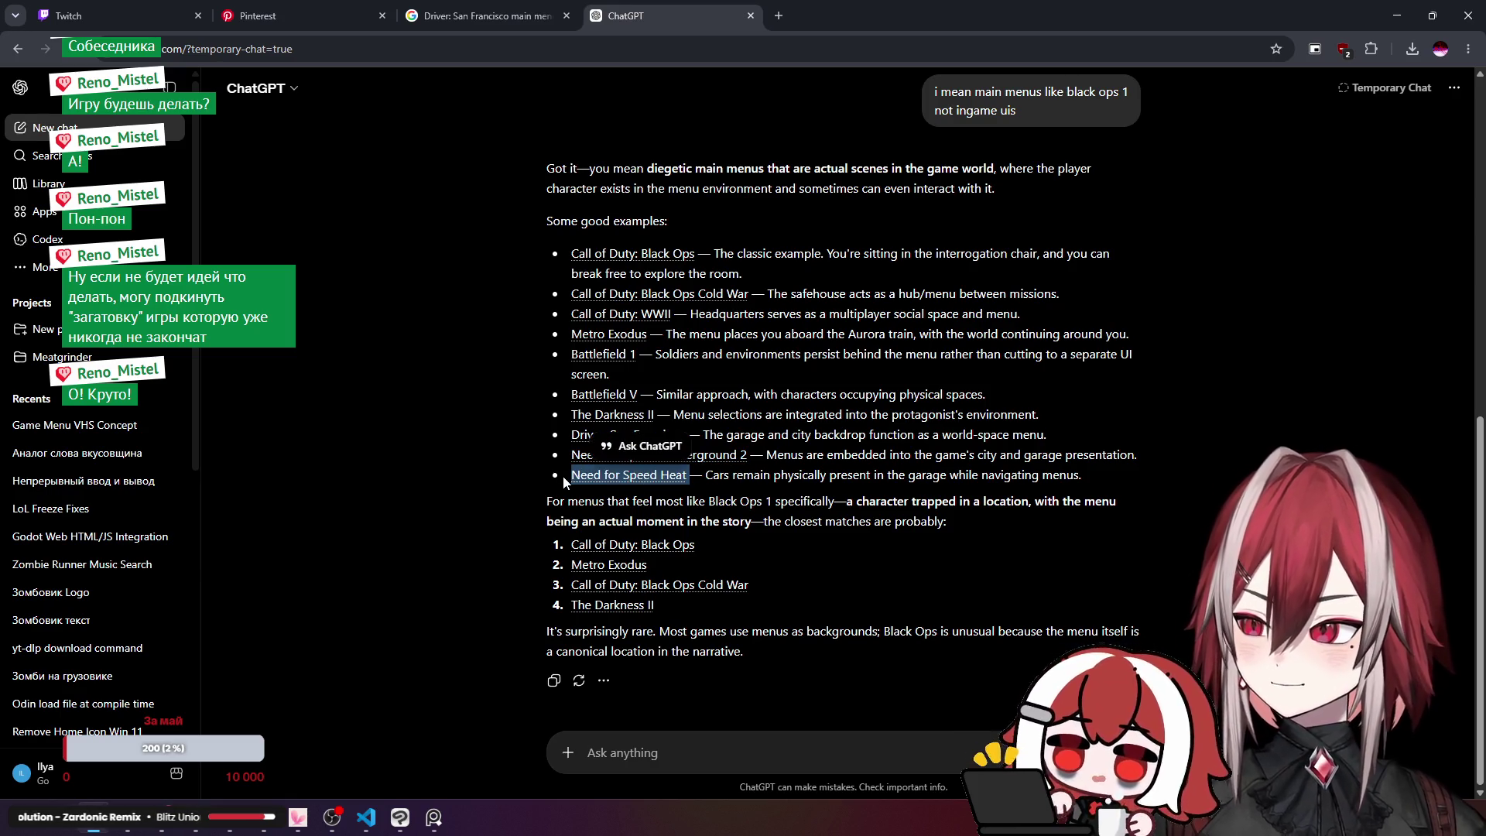
{"action": "left_click", "coordinate": [495, 17]}
{"action": "left_click_drag", "start_coordinate": [295, 112], "coordinate": [177, 108]}
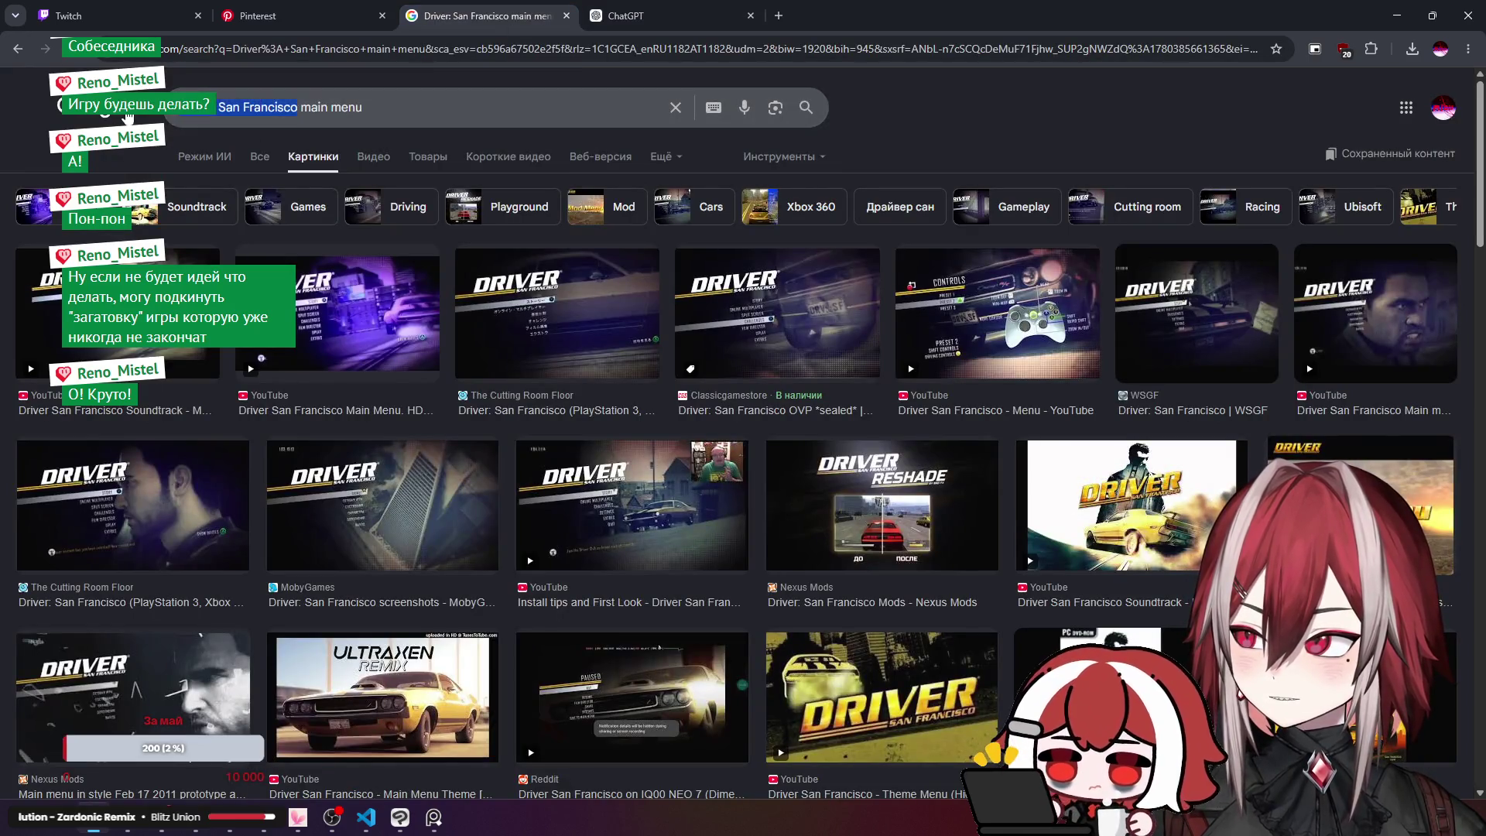
{"action": "key", "text": "ctrl+v"}
{"action": "key", "text": "Return"}
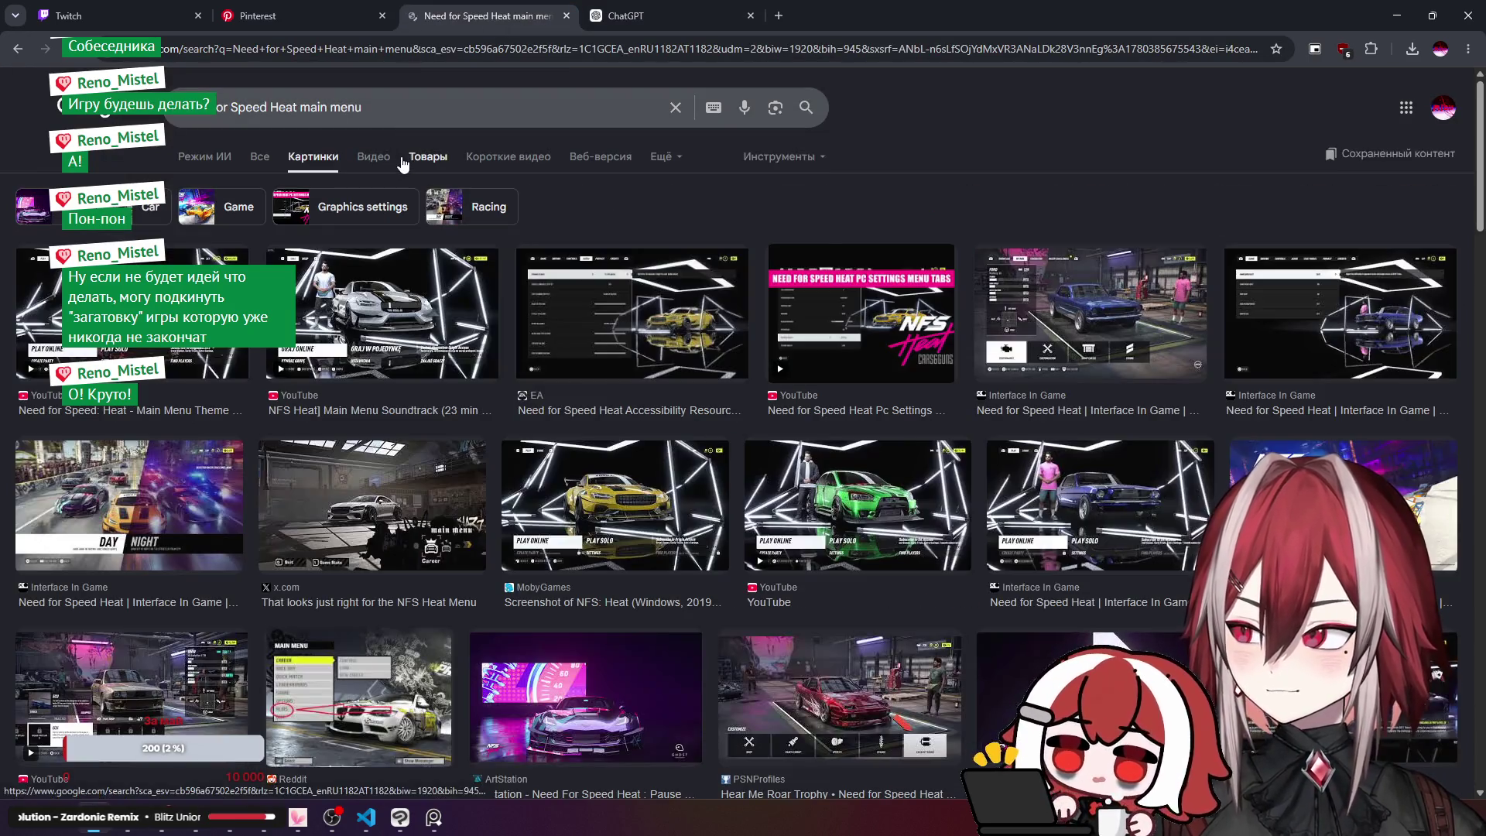
{"action": "left_click", "coordinate": [629, 15]}
{"action": "left_click", "coordinate": [746, 504]}
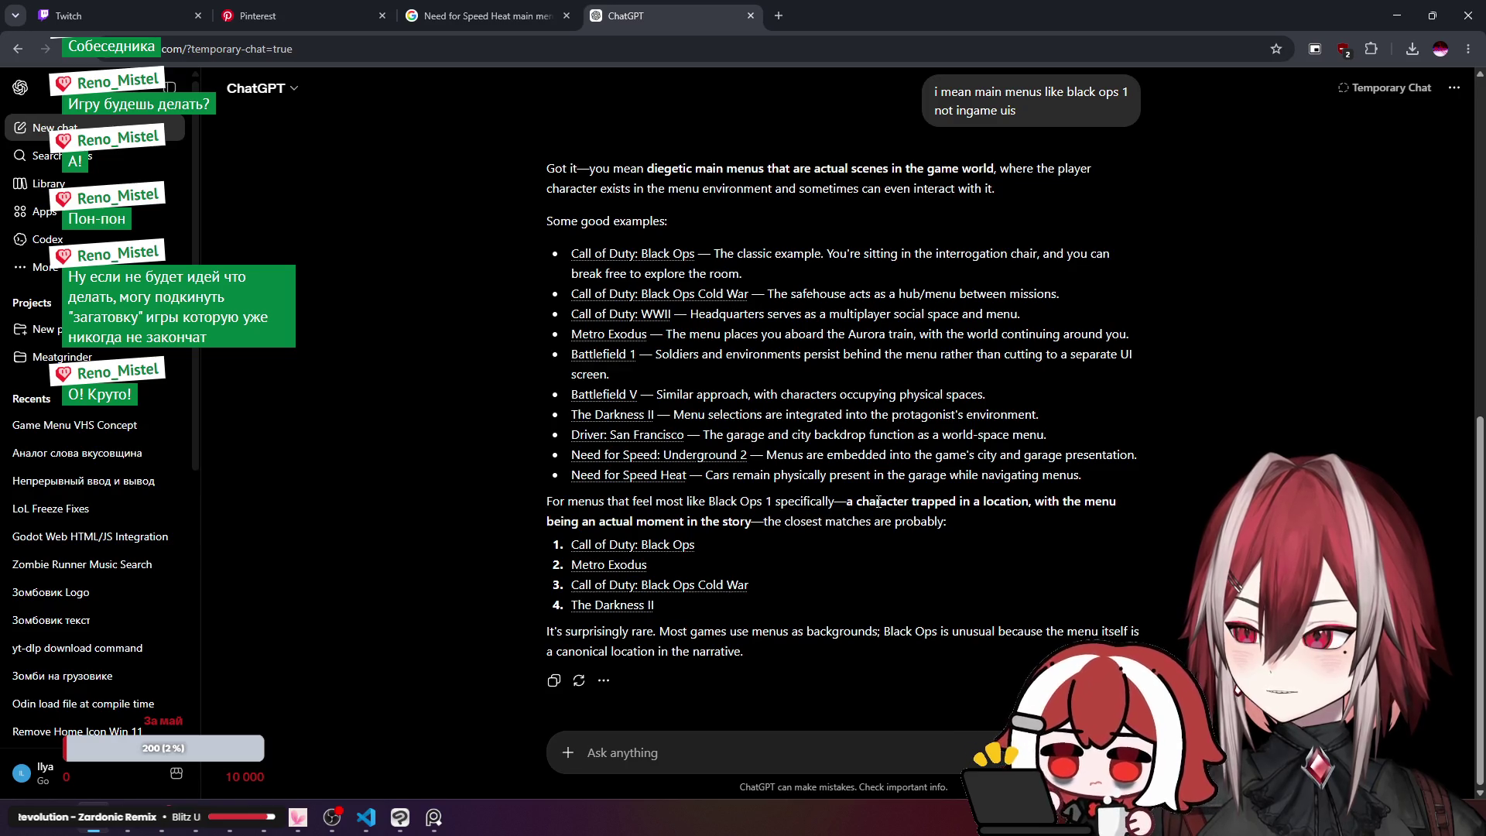
{"action": "middle_click", "coordinate": [658, 7]}
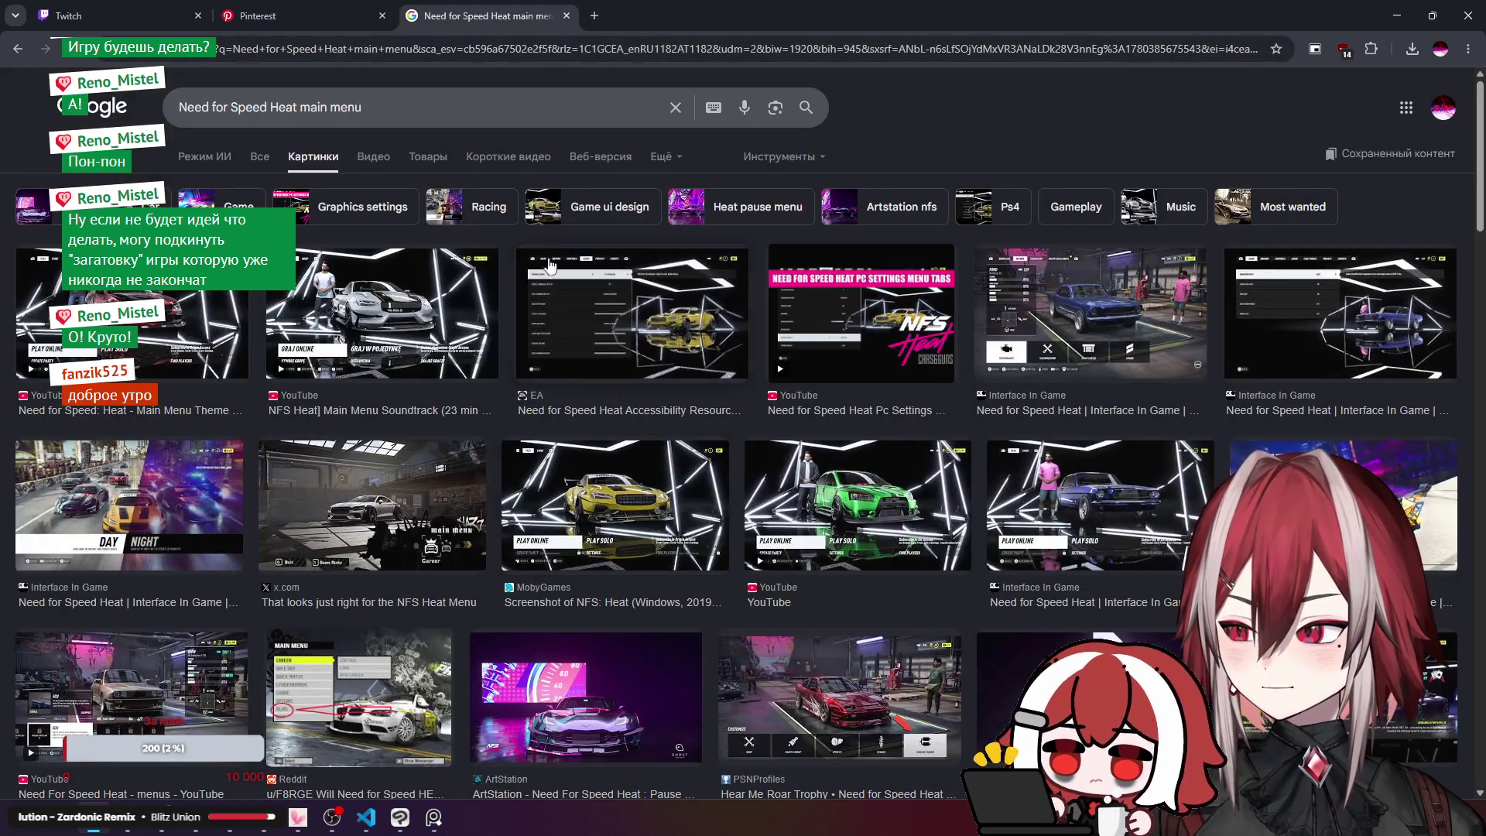
{"action": "middle_click", "coordinate": [523, 20]}
Step: Move the PureRef window to the right and make it taller around the three references
{"action": "left_click", "coordinate": [437, 826]}
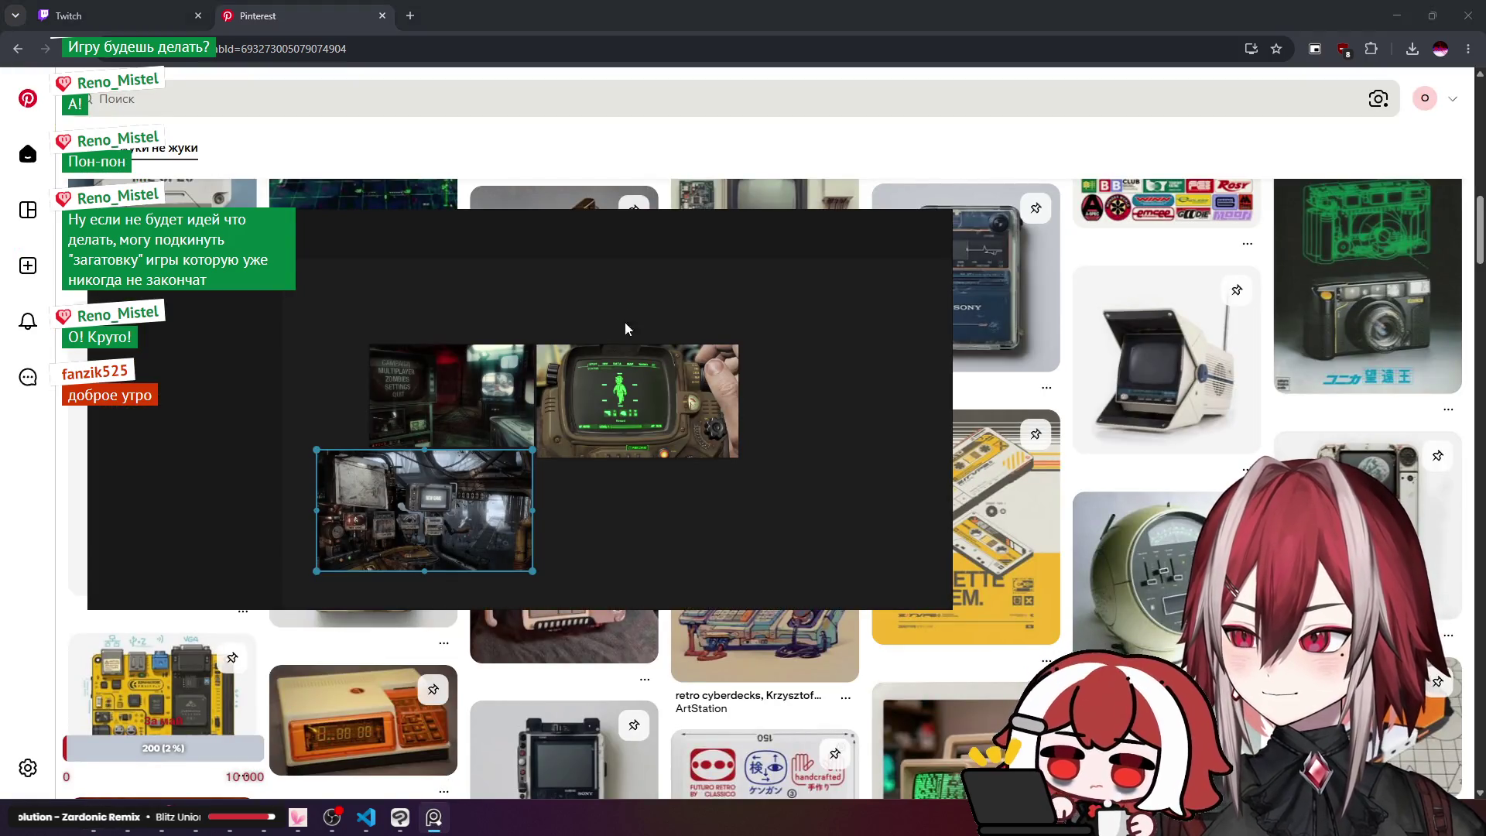
{"action": "left_click", "coordinate": [639, 247]}
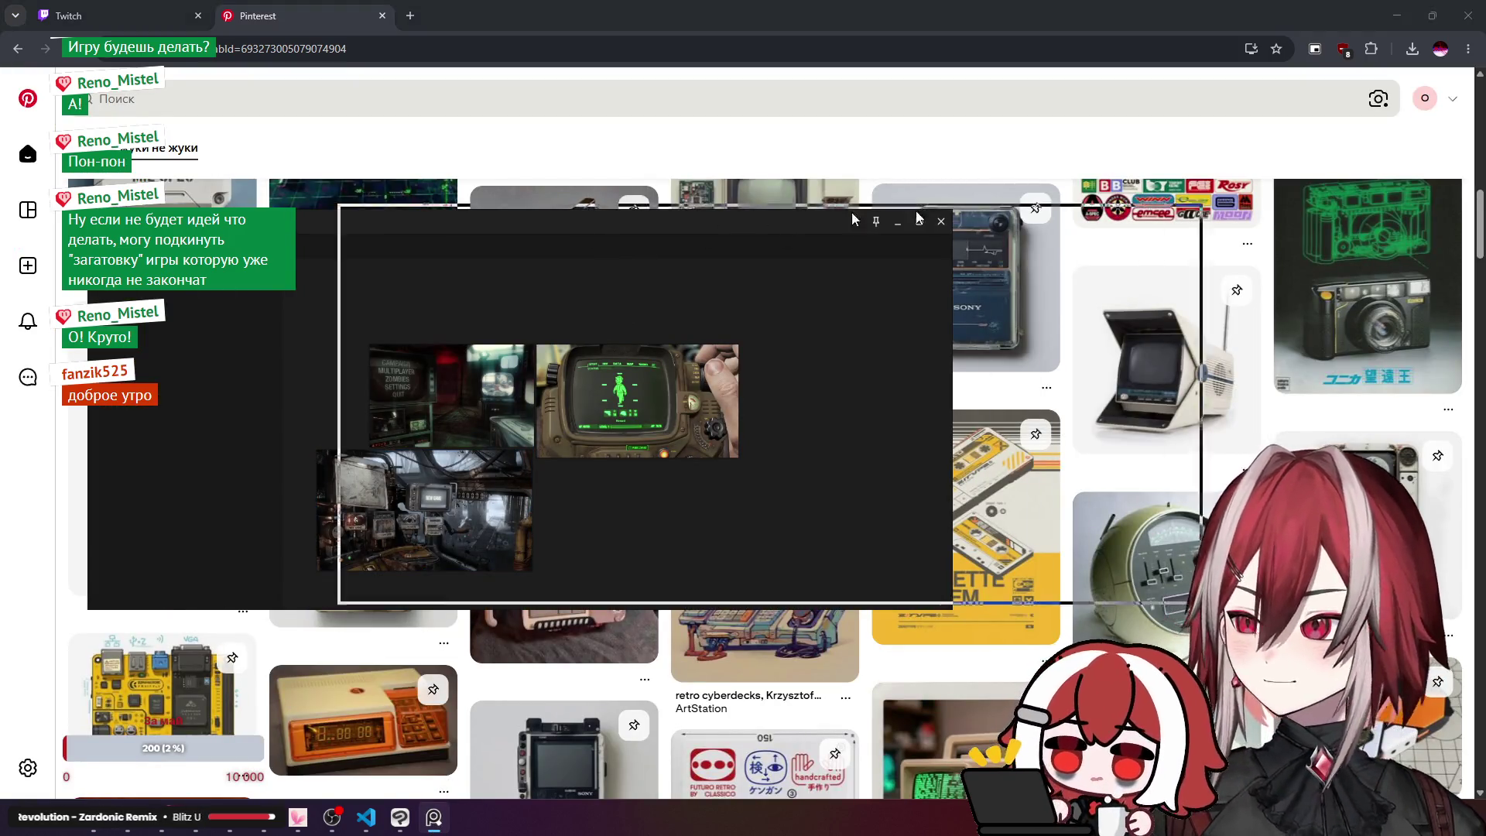
{"action": "left_click_drag", "start_coordinate": [588, 233], "coordinate": [999, 222]}
{"action": "scroll", "coordinate": [974, 355], "scroll_direction": "up", "scroll_amount": 2}
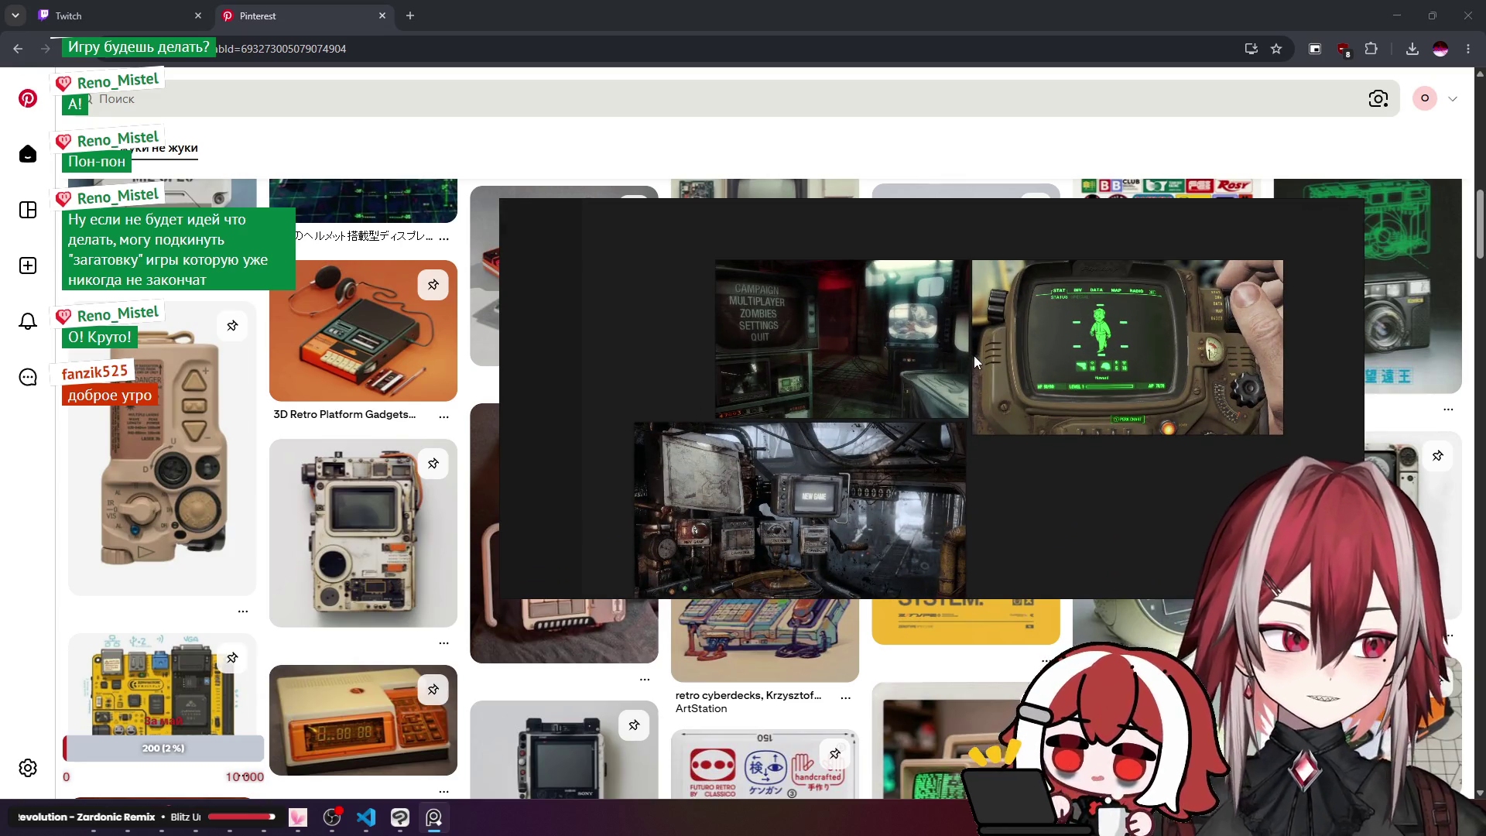
{"action": "left_click_drag", "start_coordinate": [973, 355], "coordinate": [967, 336]}
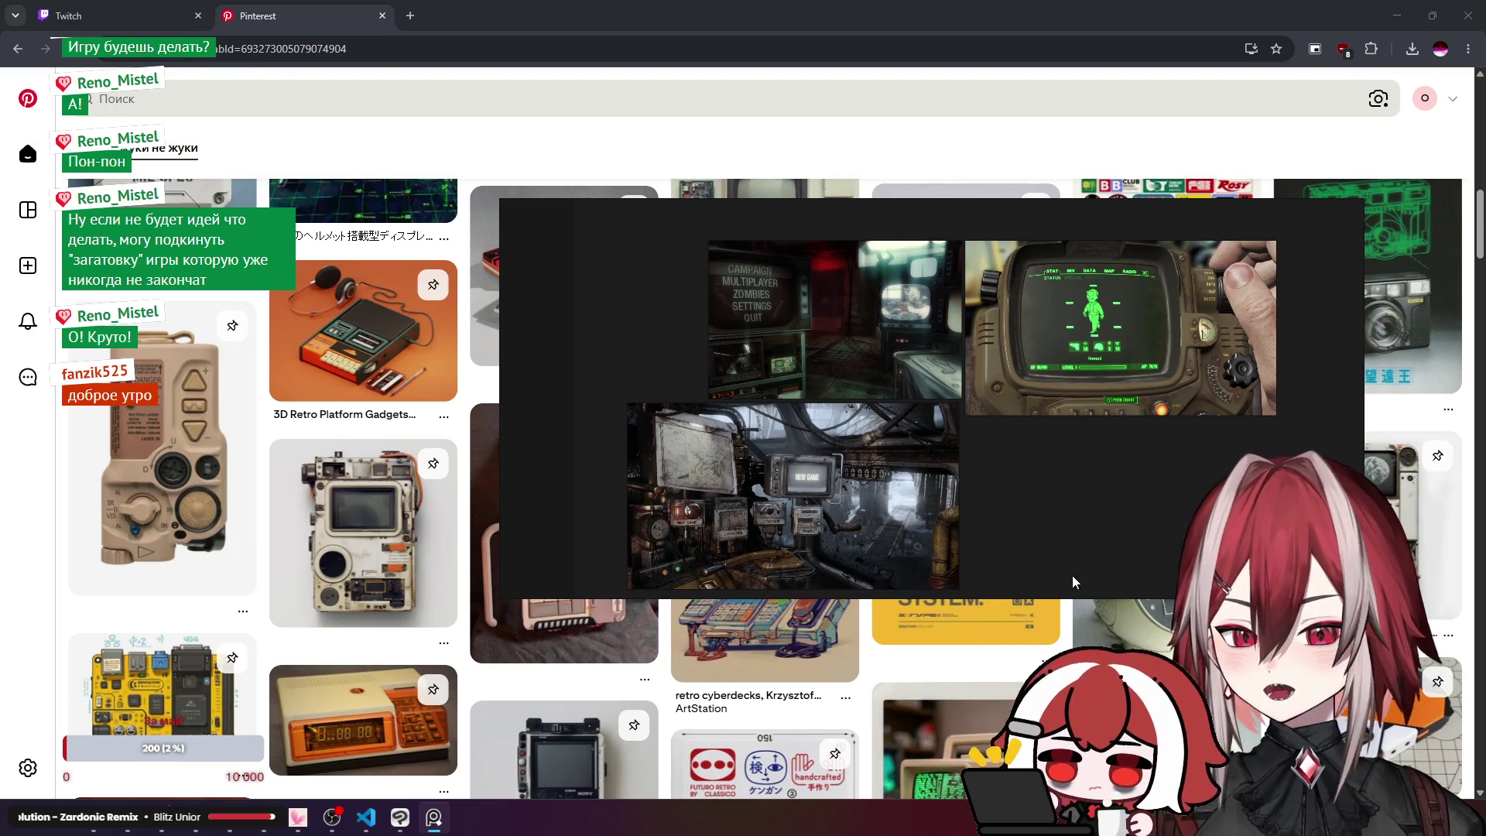
{"action": "left_click_drag", "start_coordinate": [1049, 597], "coordinate": [1056, 647]}
{"action": "left_click_drag", "start_coordinate": [1057, 486], "coordinate": [1054, 498]}
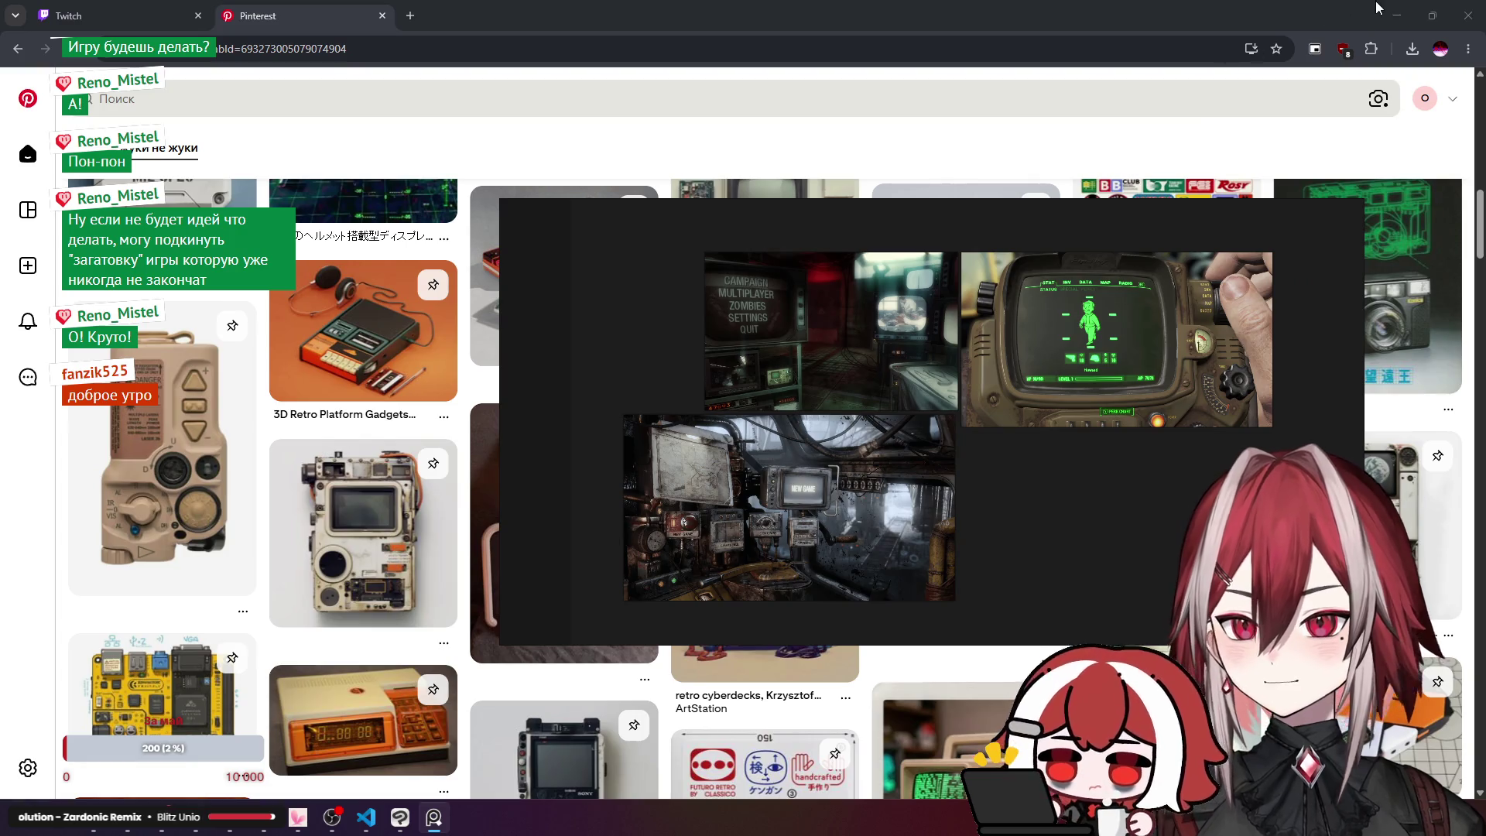
Step: Set the PureRef board to Always on top and bring Clip Studio Paint forward
{"action": "right_click", "coordinate": [1038, 480]}
{"action": "mouse_move", "coordinate": [1121, 311]}
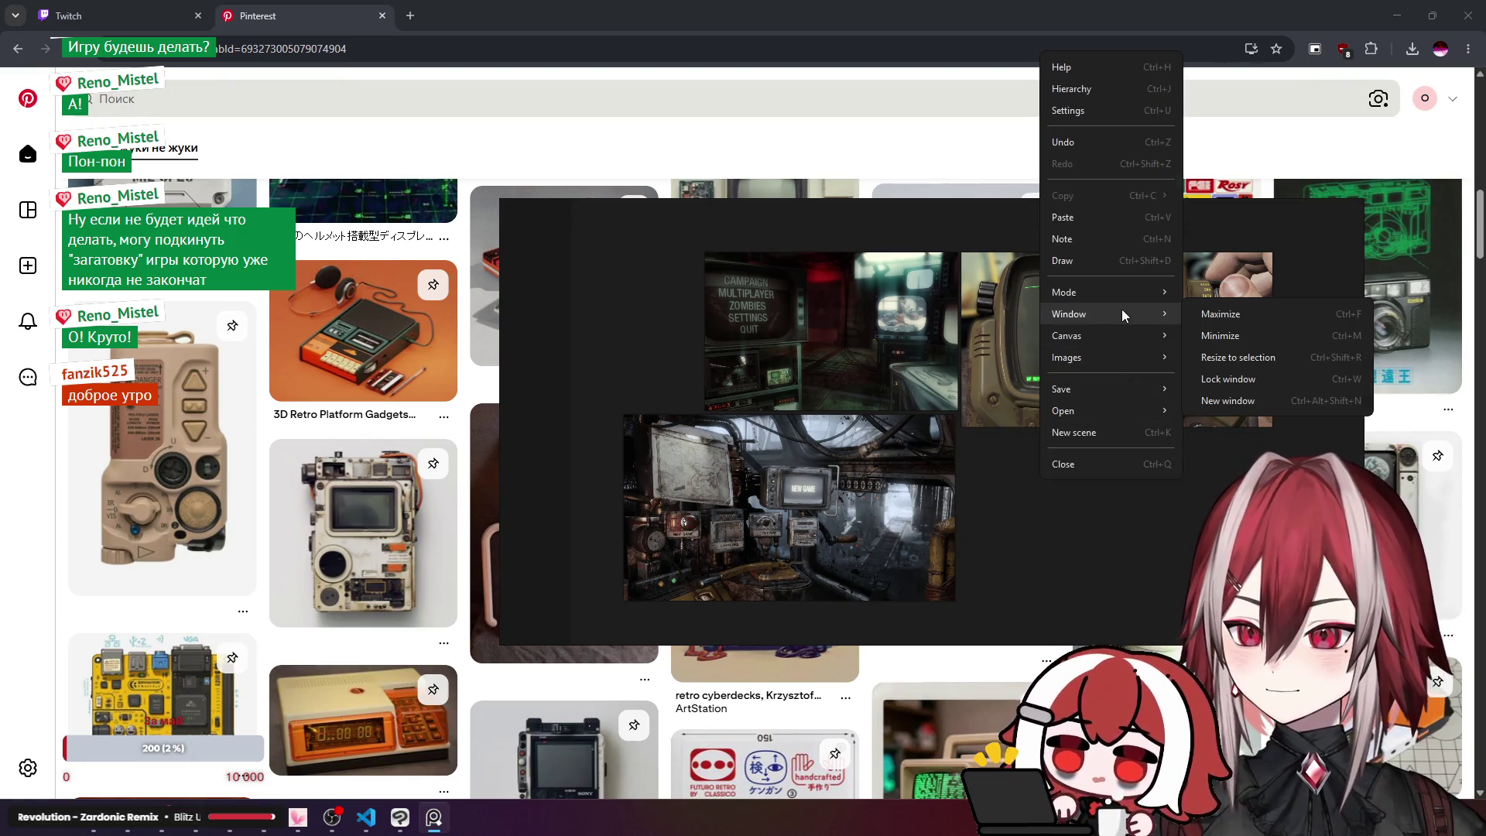
{"action": "mouse_move", "coordinate": [1135, 287]}
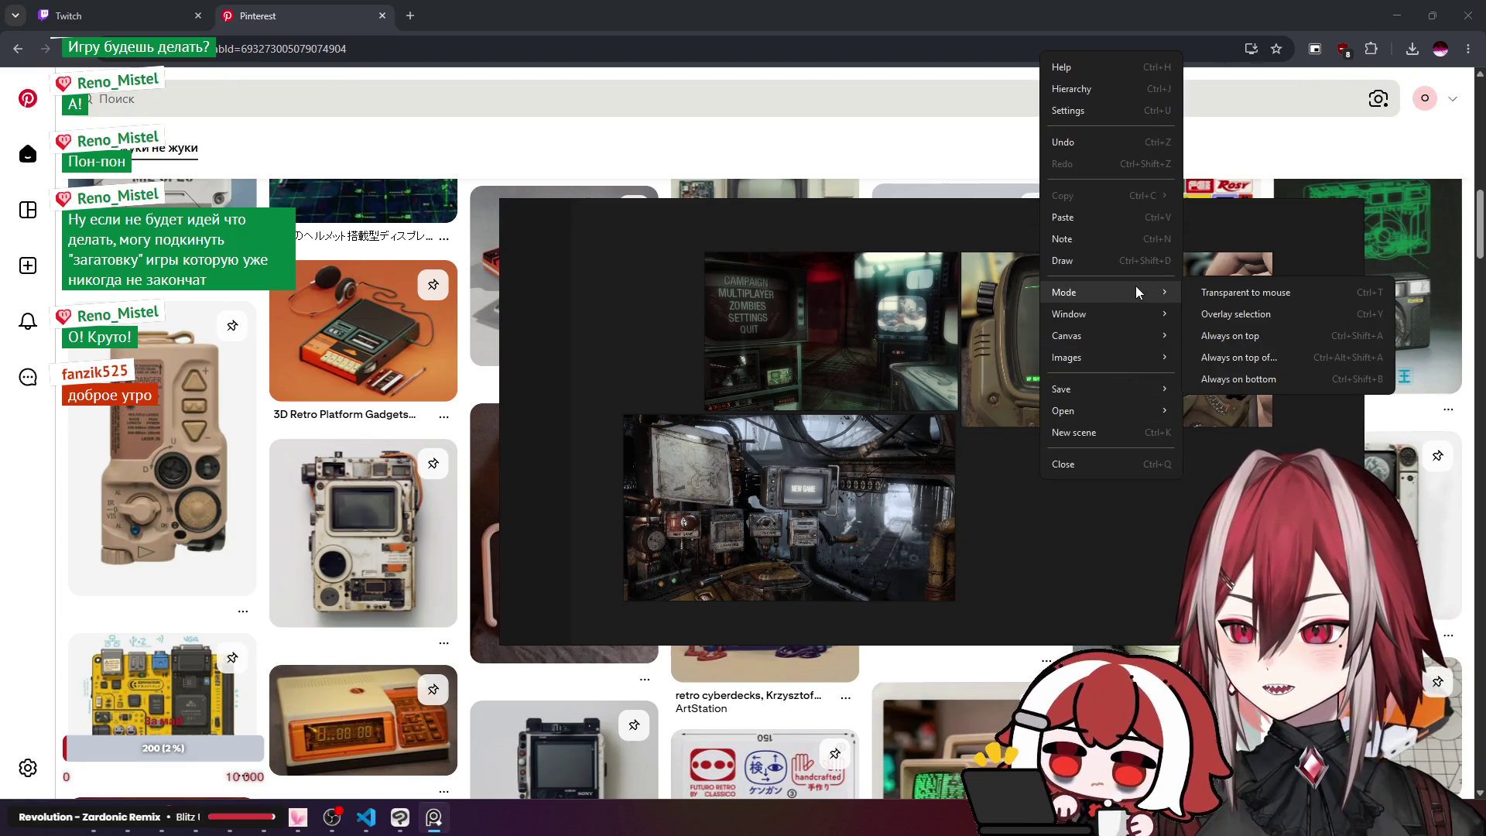
{"action": "left_click", "coordinate": [1223, 341]}
{"action": "left_click", "coordinate": [431, 821]}
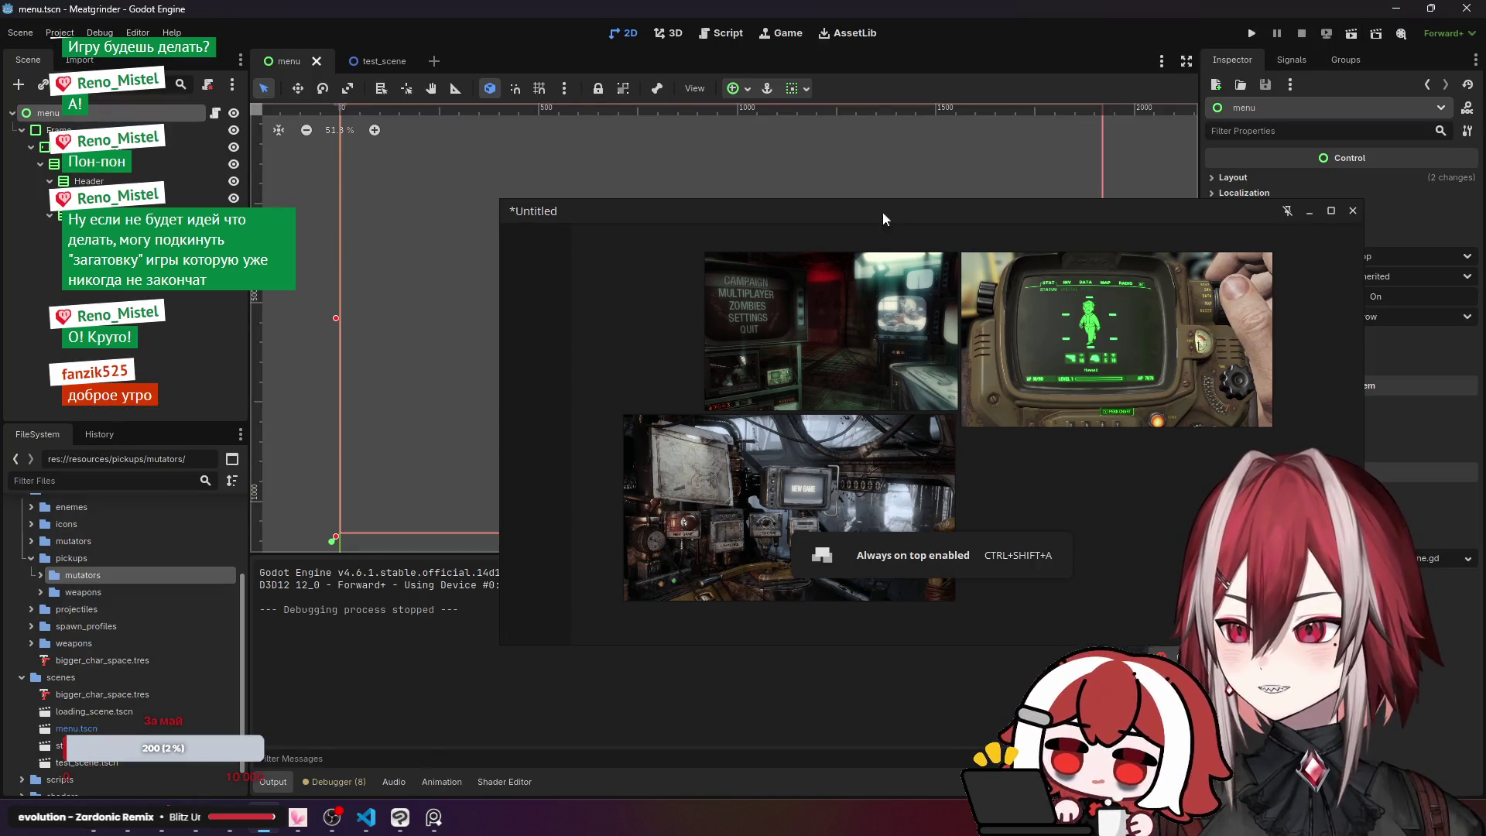
{"action": "left_click", "coordinate": [434, 819]}
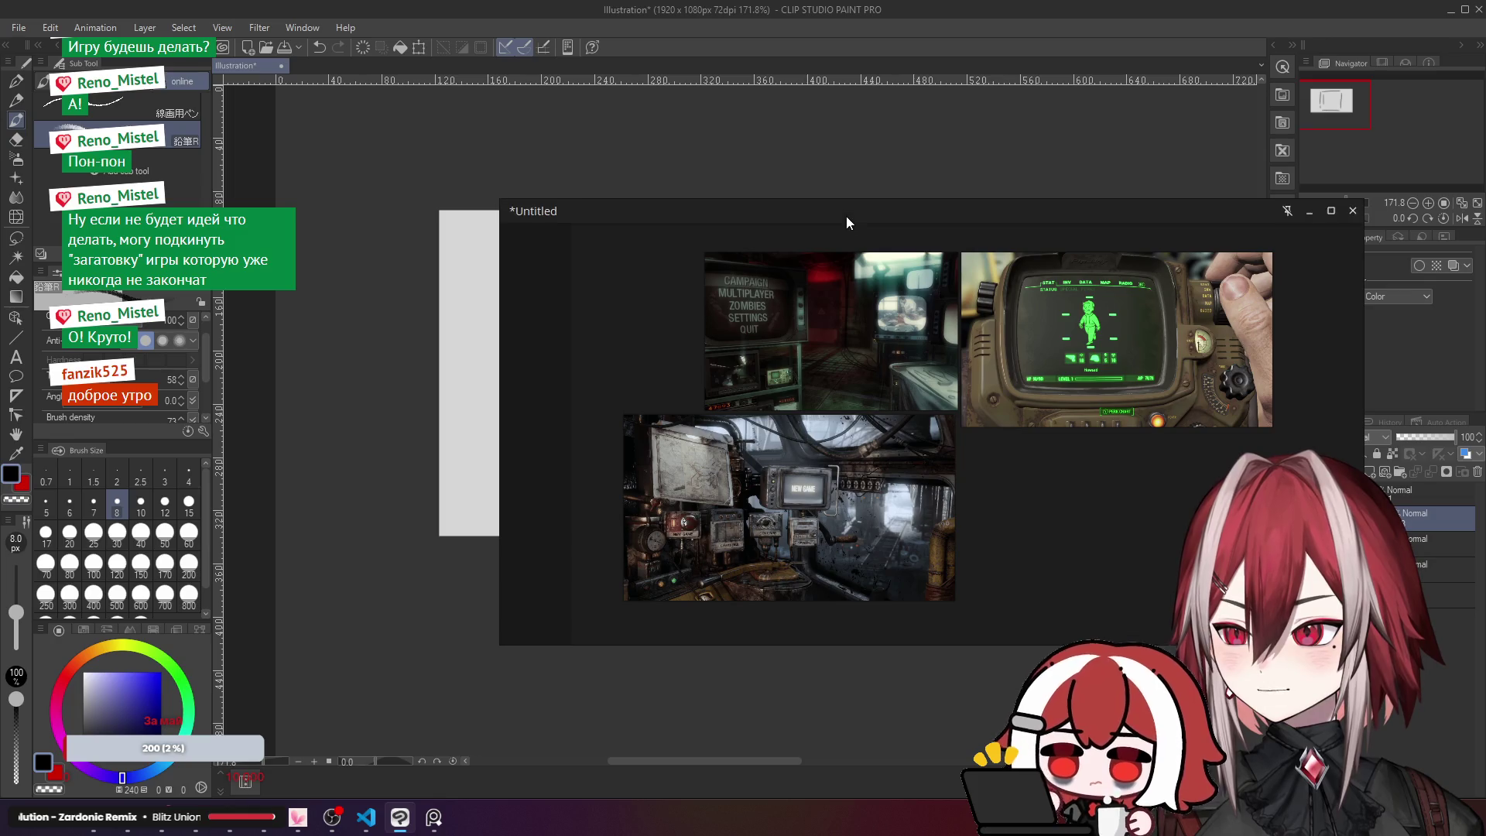
Step: Shrink the PureRef window beside the sketch and pack its images into a tight grid
{"action": "mouse_move", "coordinate": [847, 215]}
{"action": "left_mouse_down"}
{"action": "mouse_move", "coordinate": [572, 57]}
{"action": "mouse_move", "coordinate": [444, 96]}
{"action": "left_mouse_up"}
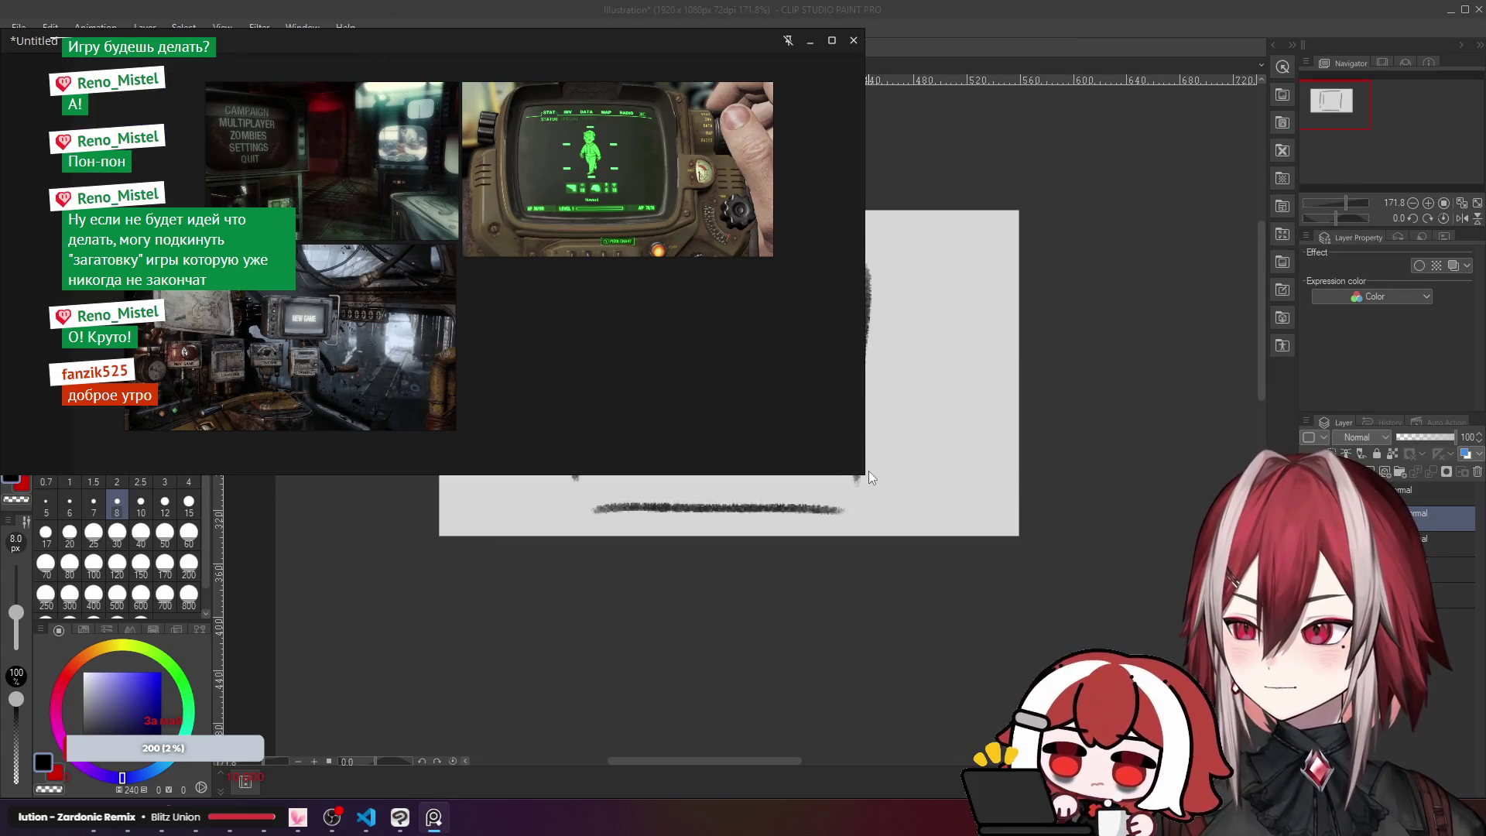
{"action": "mouse_move", "coordinate": [861, 469]}
{"action": "left_mouse_down"}
{"action": "mouse_move", "coordinate": [447, 547]}
{"action": "mouse_move", "coordinate": [496, 557]}
{"action": "left_mouse_up"}
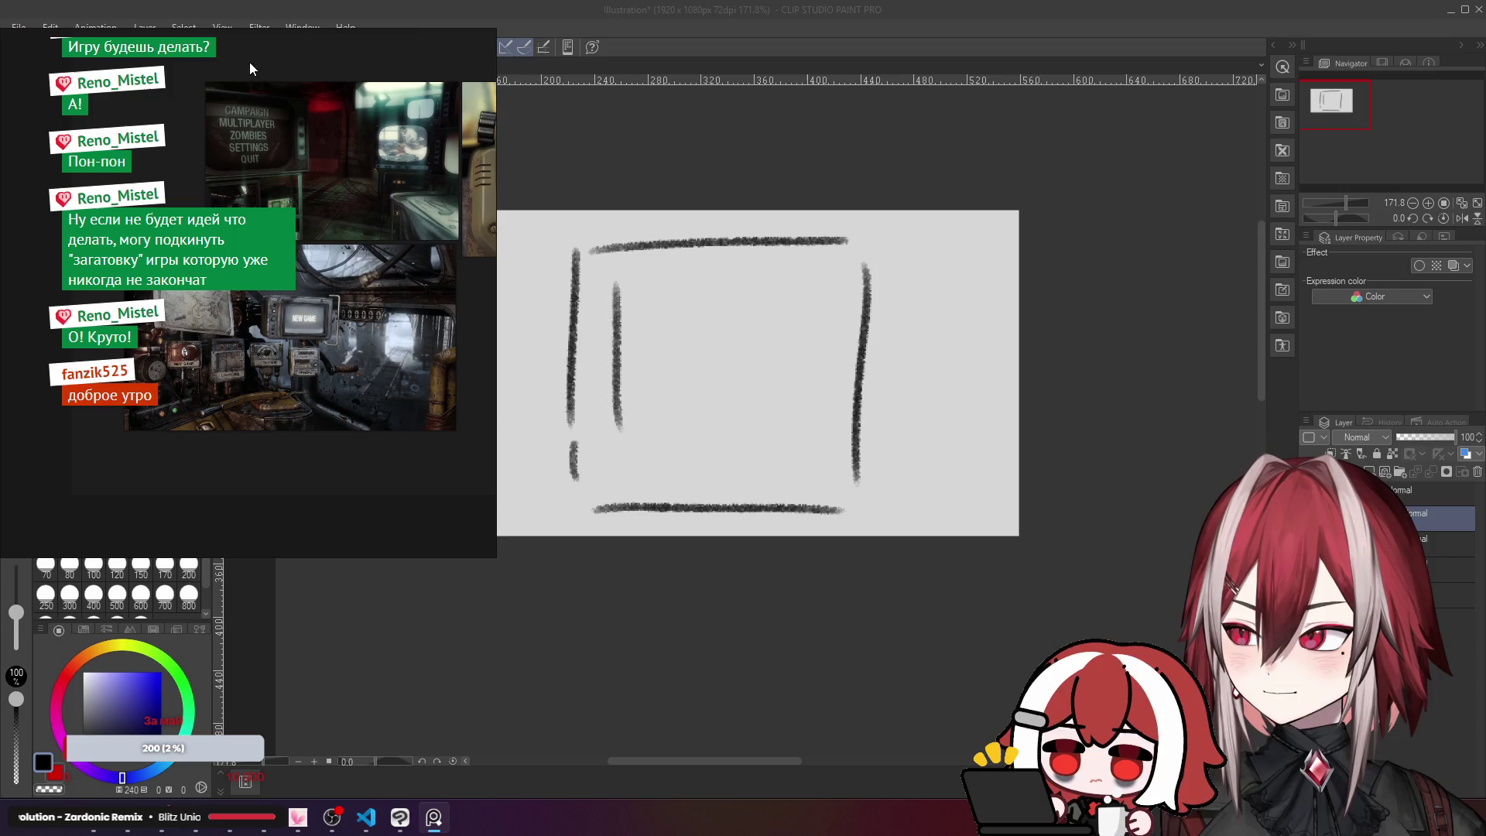
{"action": "mouse_move", "coordinate": [416, 75]}
{"action": "left_mouse_down"}
{"action": "mouse_move", "coordinate": [576, 101]}
{"action": "mouse_move", "coordinate": [555, 72]}
{"action": "mouse_move", "coordinate": [1006, 45]}
{"action": "mouse_move", "coordinate": [1183, 290]}
{"action": "mouse_move", "coordinate": [1240, 249]}
{"action": "mouse_move", "coordinate": [1261, 259]}
{"action": "left_mouse_up"}
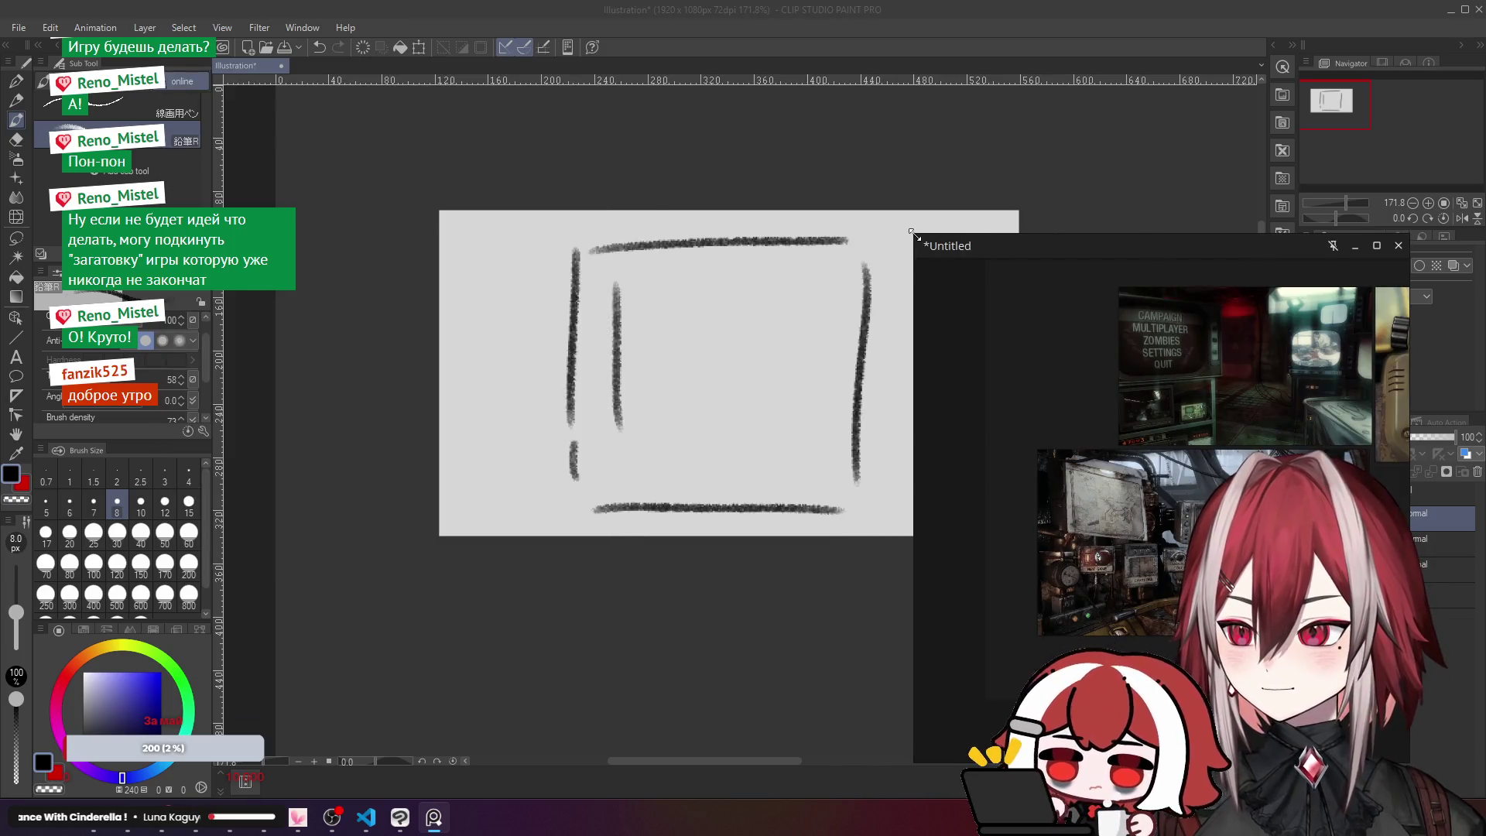
{"action": "mouse_move", "coordinate": [917, 232]}
{"action": "left_mouse_down"}
{"action": "mouse_move", "coordinate": [1078, 315]}
{"action": "mouse_move", "coordinate": [1119, 361]}
{"action": "mouse_move", "coordinate": [450, 215]}
{"action": "mouse_move", "coordinate": [262, 77]}
{"action": "mouse_move", "coordinate": [267, 90]}
{"action": "left_mouse_up"}
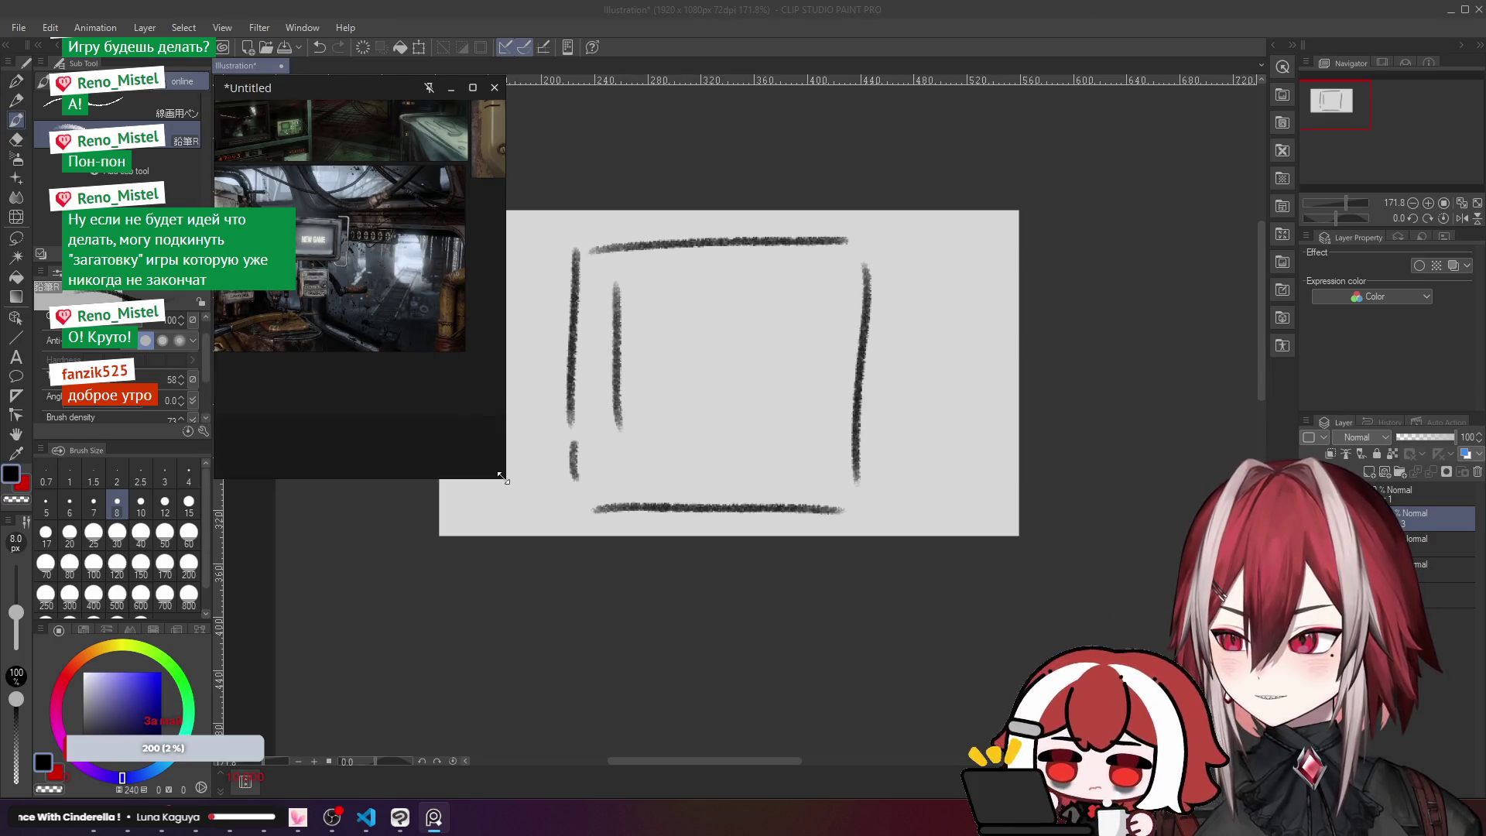
{"action": "mouse_move", "coordinate": [501, 476]}
{"action": "left_mouse_down"}
{"action": "mouse_move", "coordinate": [464, 530]}
{"action": "mouse_move", "coordinate": [529, 357]}
{"action": "left_mouse_up"}
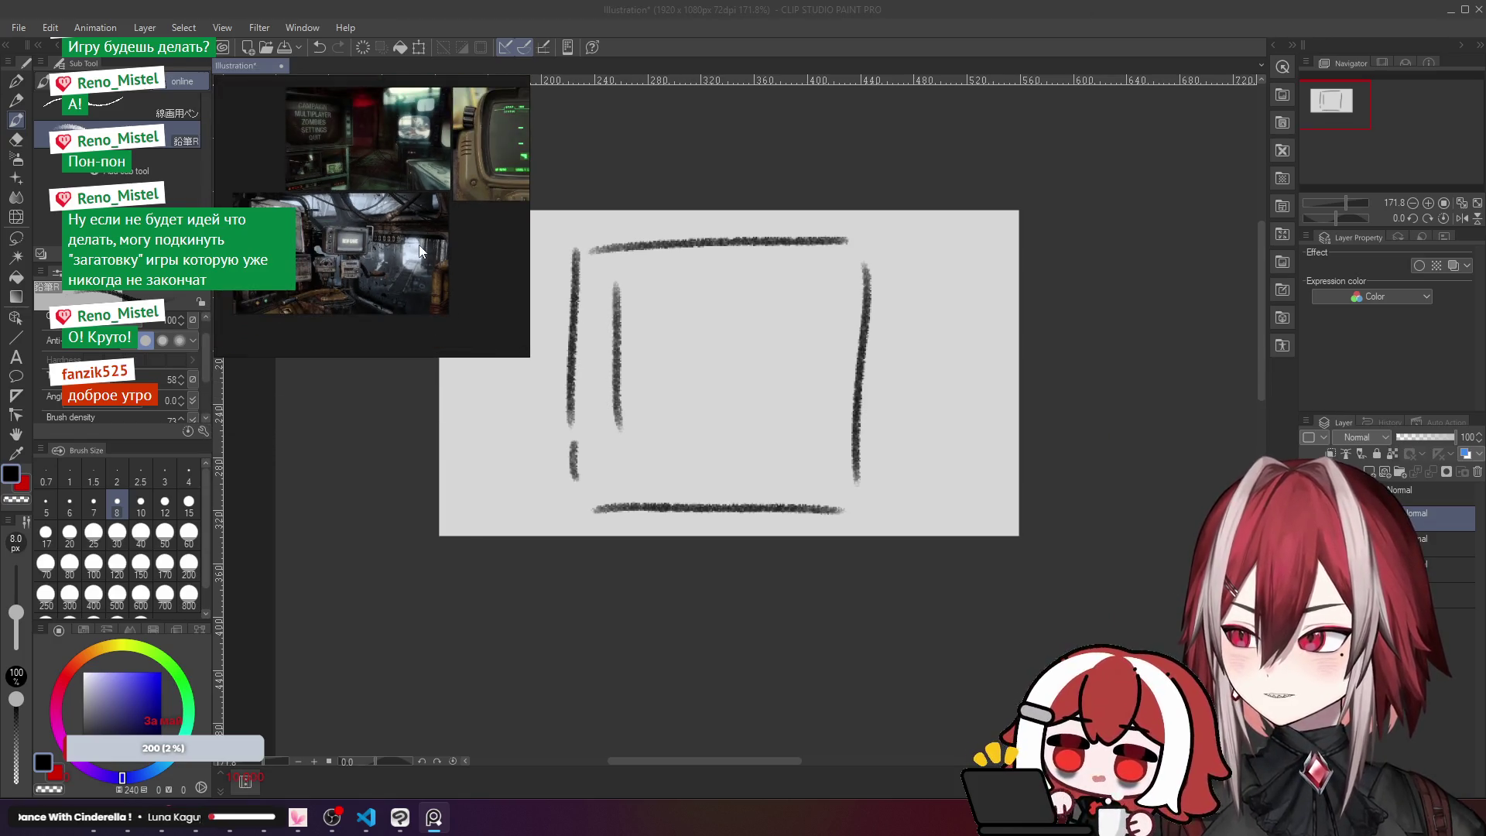
{"action": "key", "text": "ctrl+p"}
Step: Recenter the rectangle sketch on the canvas and begin undoing its strokes
{"action": "left_click", "coordinate": [814, 209]}
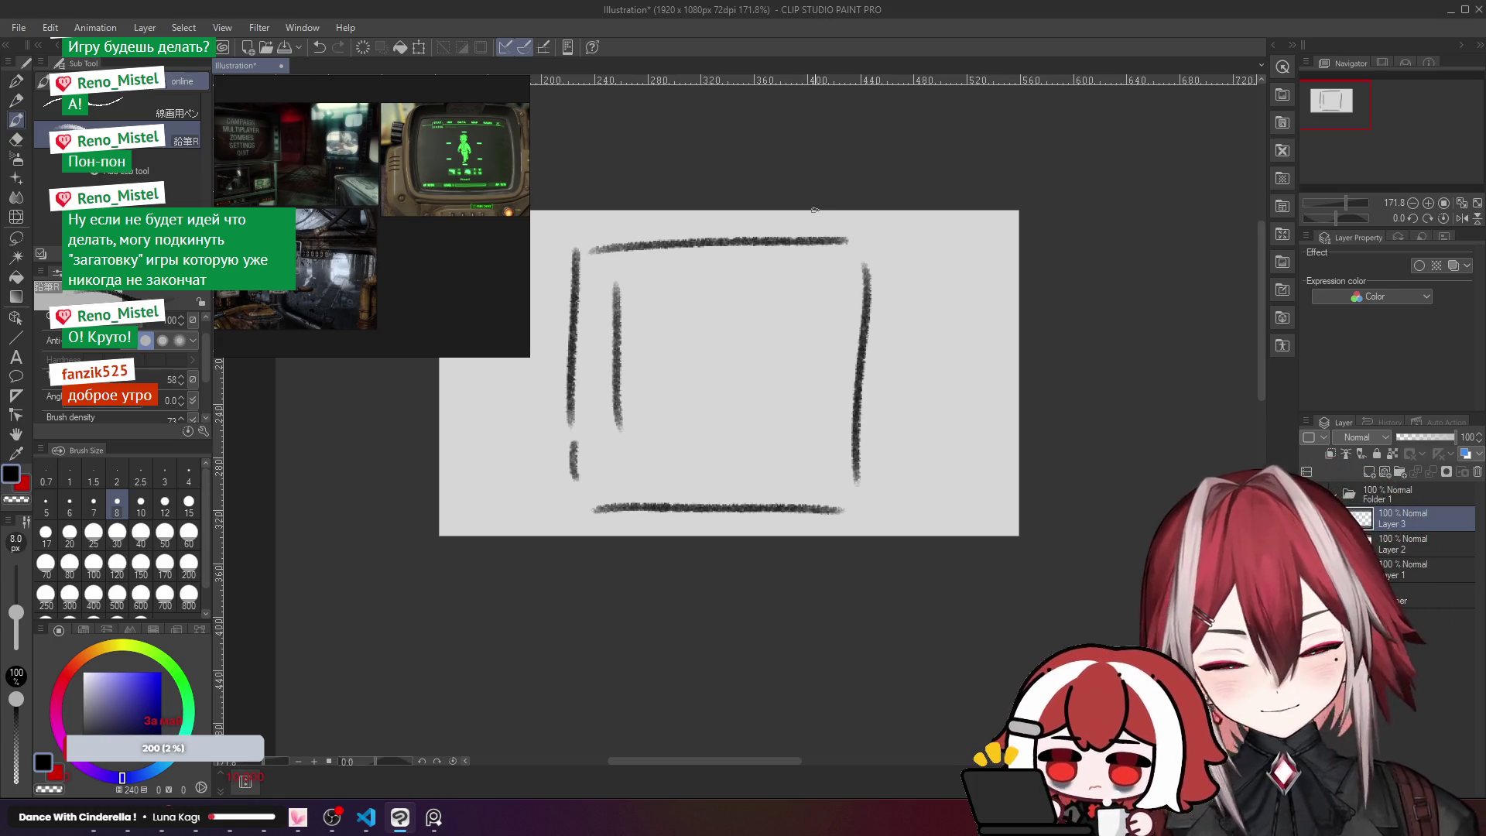
{"action": "left_click_drag", "start_coordinate": [622, 333], "coordinate": [694, 356]}
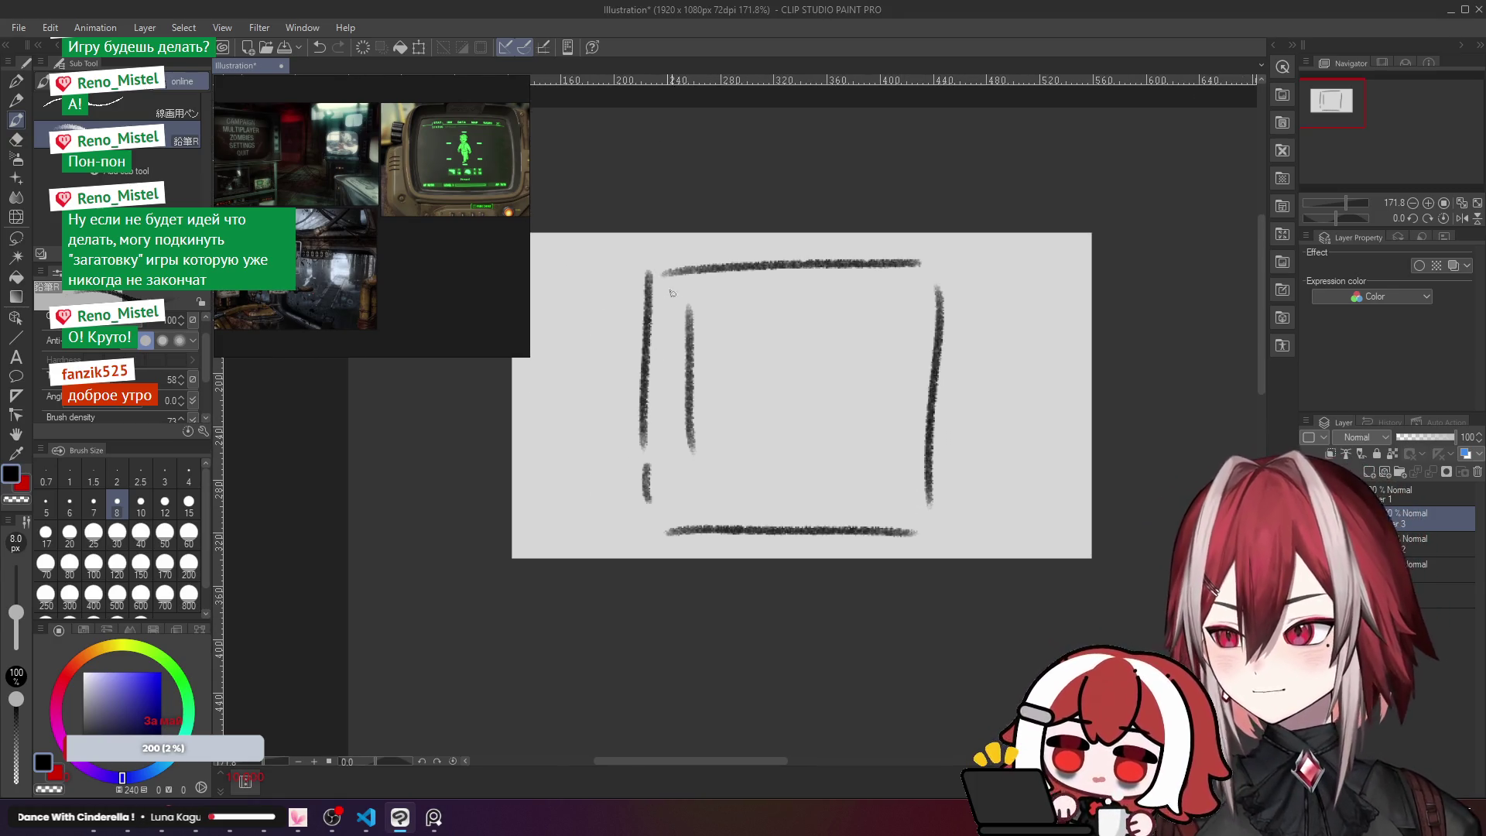
{"action": "key", "text": "ctrl+z"}
{"action": "key", "text": "ctrl+z"}
{"action": "key", "text": "ctrl+z"}
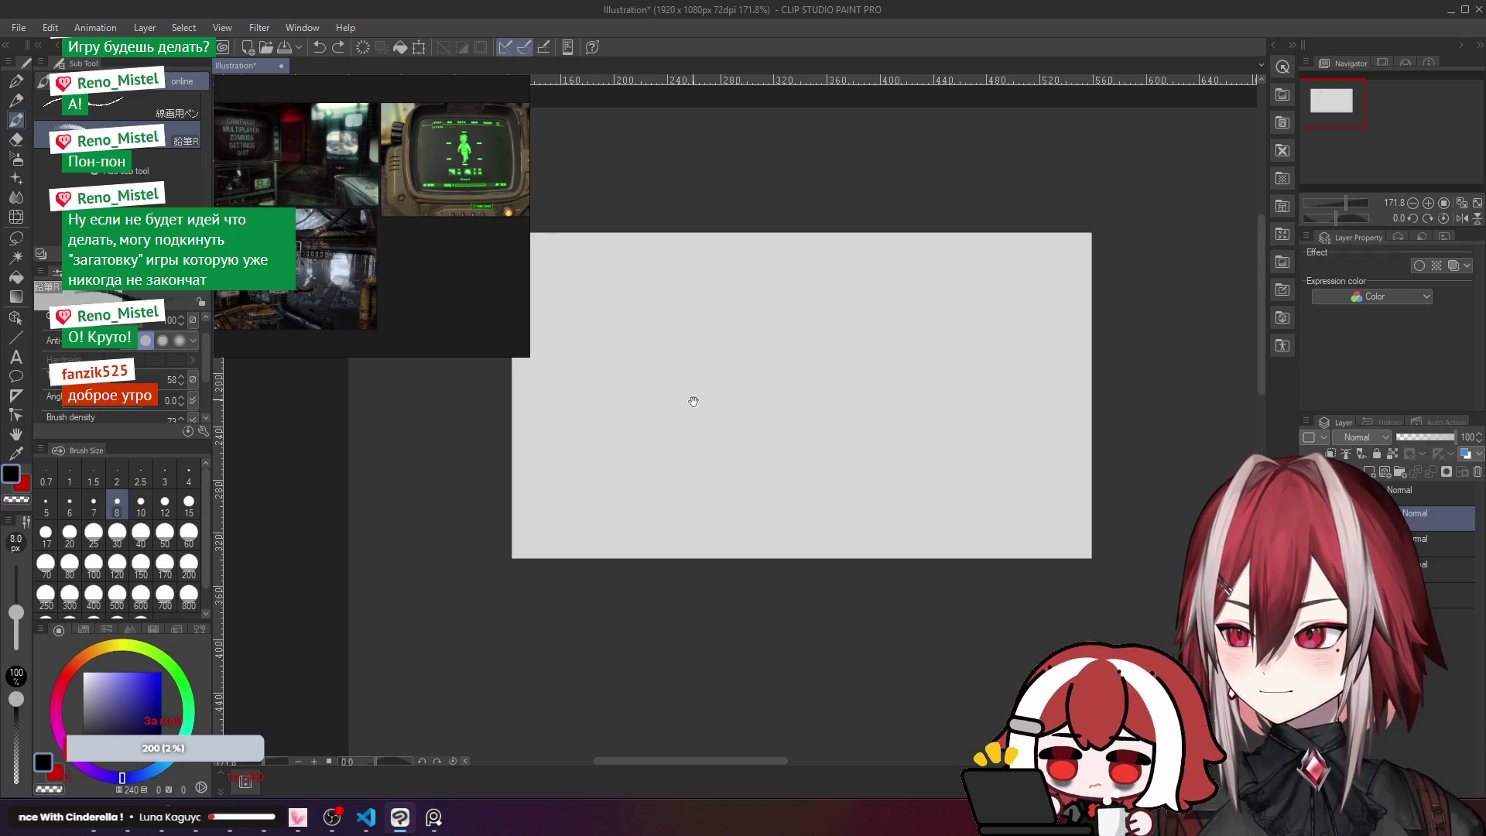
Step: Draw three stacked thick horizontal bars at the canvas's left, the third one shorter
{"action": "left_click_drag", "start_coordinate": [713, 418], "coordinate": [704, 438]}
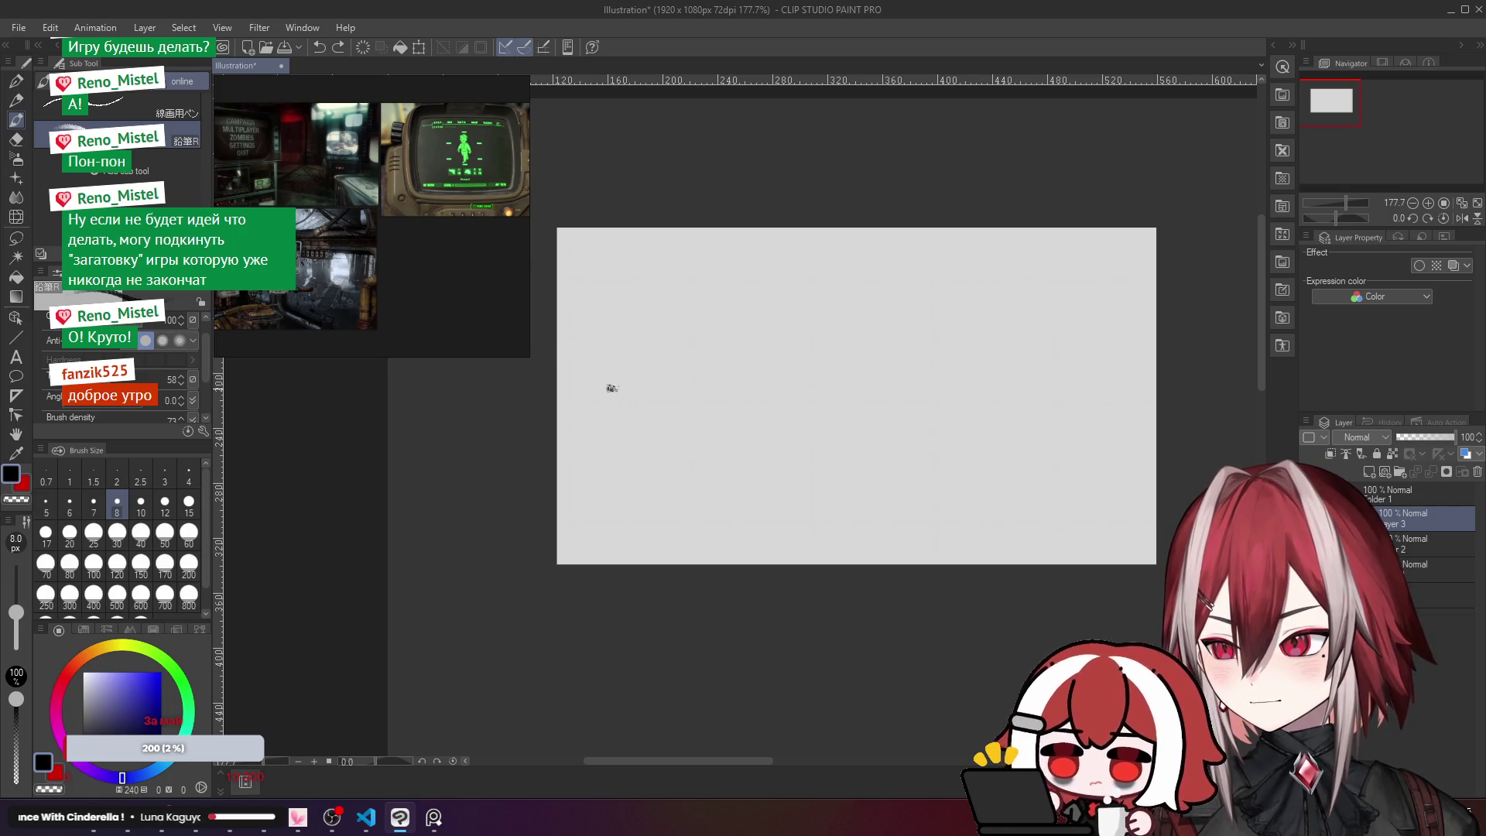
{"action": "left_click_drag", "start_coordinate": [611, 387], "coordinate": [711, 393]}
{"action": "key", "text": "ctrl+z"}
{"action": "mouse_move", "coordinate": [605, 391]}
{"action": "left_mouse_down"}
{"action": "mouse_move", "coordinate": [701, 387]}
{"action": "mouse_move", "coordinate": [603, 399]}
{"action": "mouse_move", "coordinate": [671, 393]}
{"action": "mouse_move", "coordinate": [616, 400]}
{"action": "left_mouse_up"}
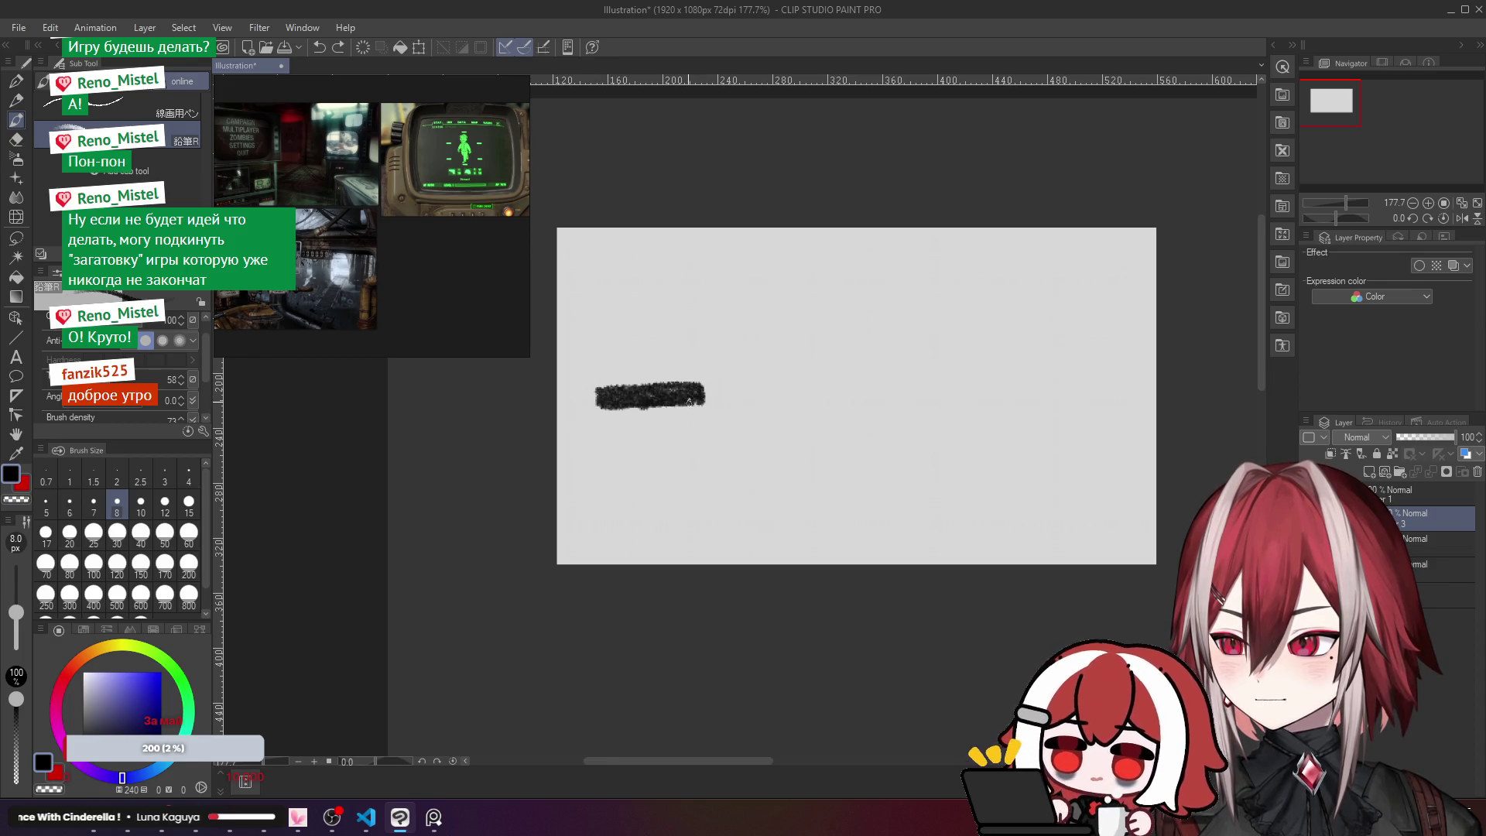
{"action": "left_click", "coordinate": [688, 393]}
{"action": "scroll", "coordinate": [688, 392], "scroll_direction": "down", "scroll_amount": 1}
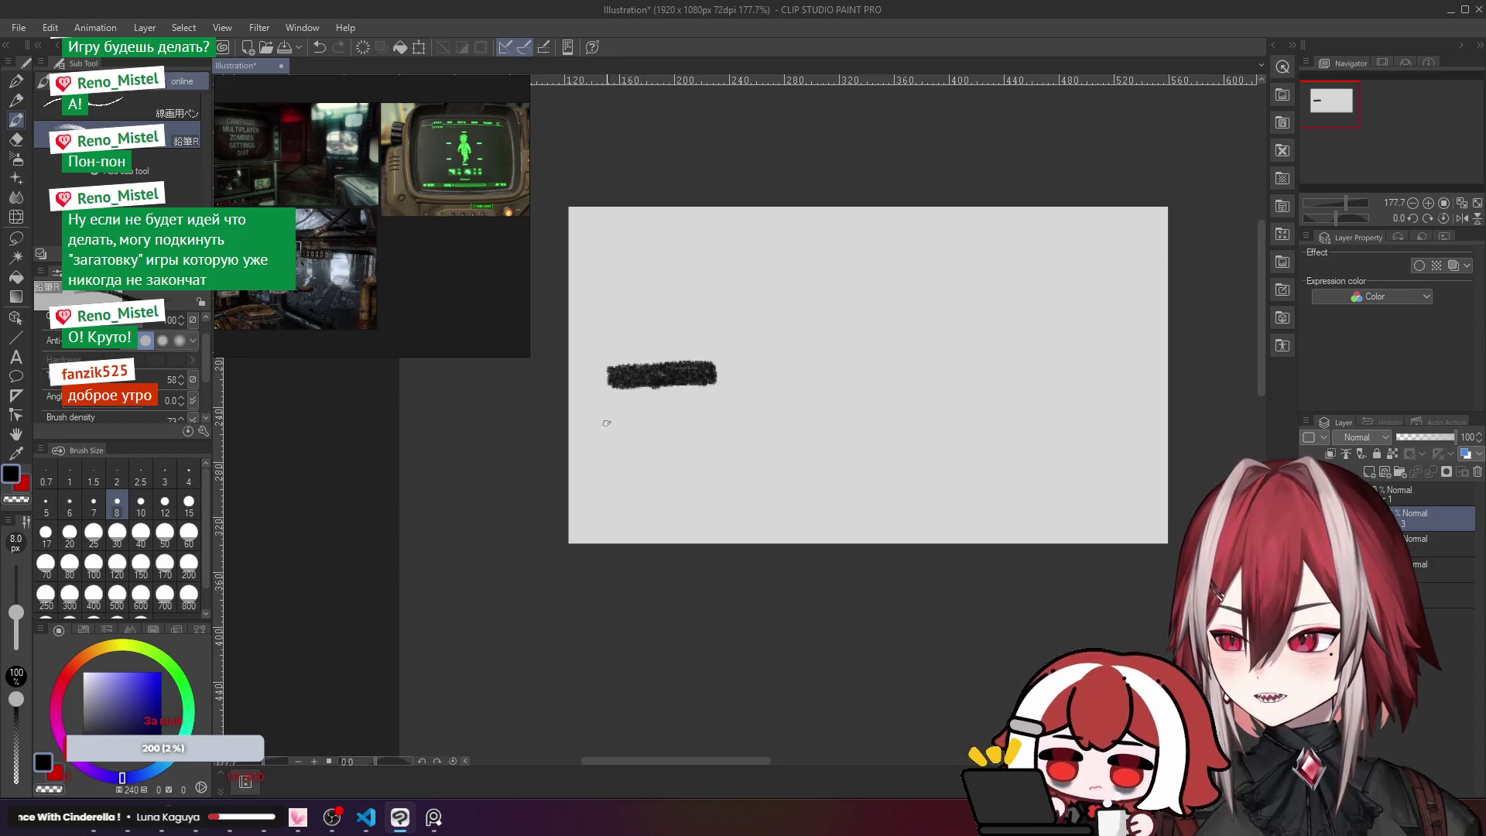
{"action": "left_click_drag", "start_coordinate": [609, 419], "coordinate": [712, 414]}
{"action": "mouse_move", "coordinate": [606, 473]}
{"action": "left_mouse_down"}
{"action": "mouse_move", "coordinate": [609, 449]}
{"action": "mouse_move", "coordinate": [683, 447]}
{"action": "mouse_move", "coordinate": [617, 470]}
{"action": "mouse_move", "coordinate": [685, 459]}
{"action": "left_mouse_up"}
{"action": "scroll", "coordinate": [684, 459], "scroll_direction": "right", "scroll_amount": 2}
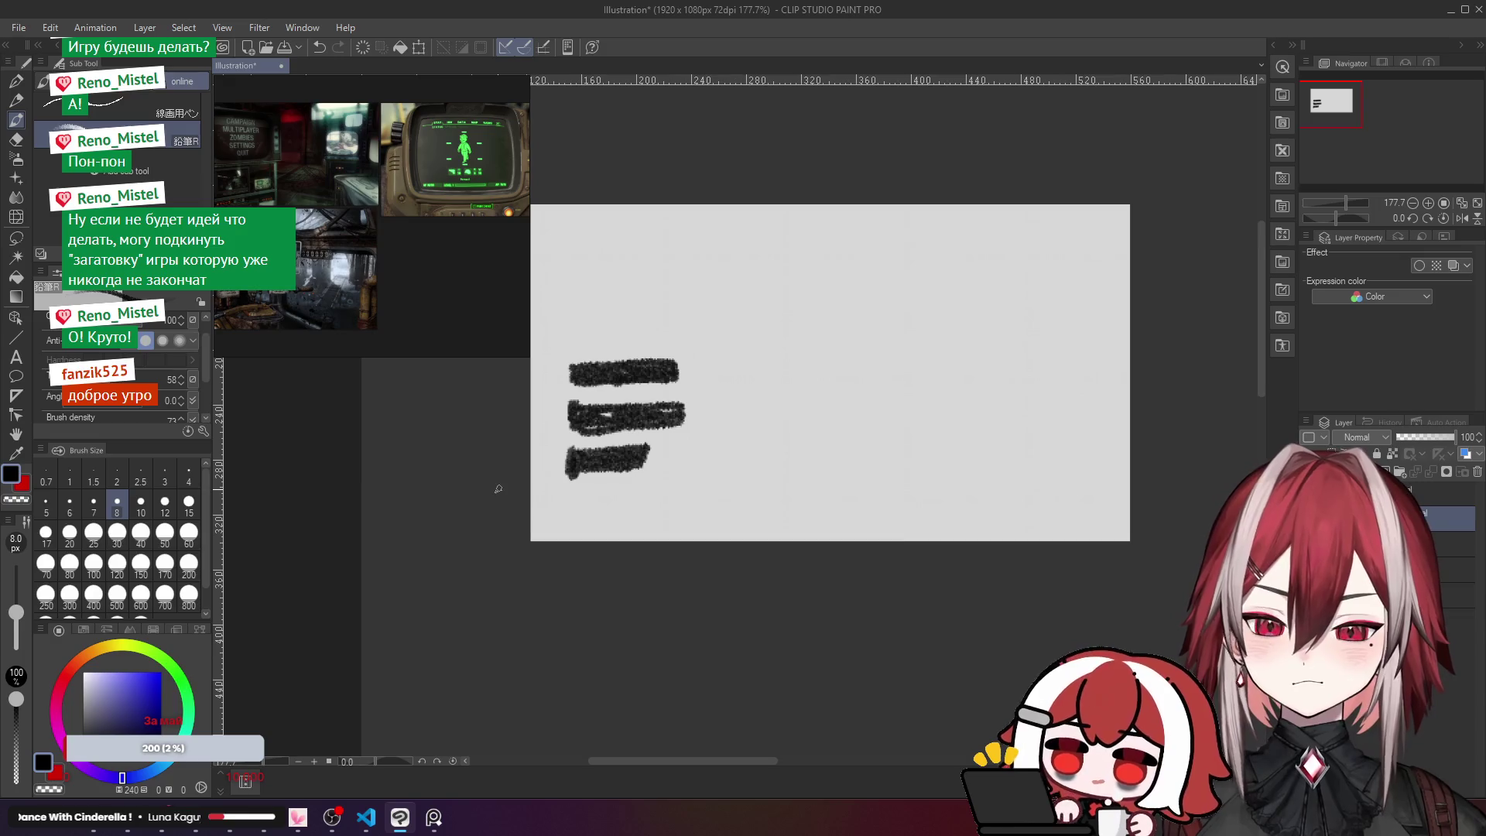
{"action": "left_click", "coordinate": [1432, 545]}
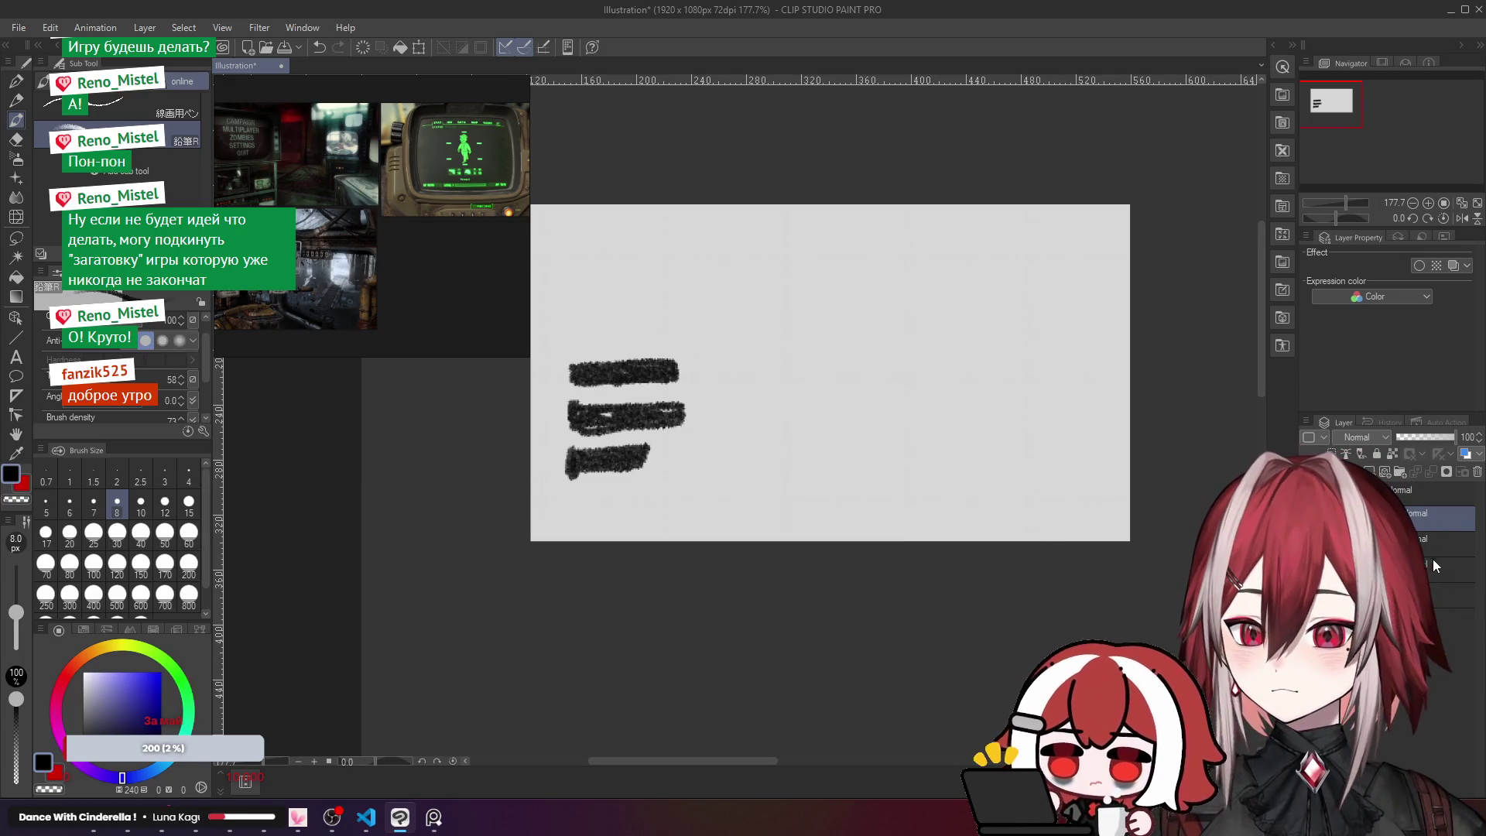
Step: Delete Layer 2 while keeping the three bars on the canvas
{"action": "left_click", "coordinate": [1479, 468]}
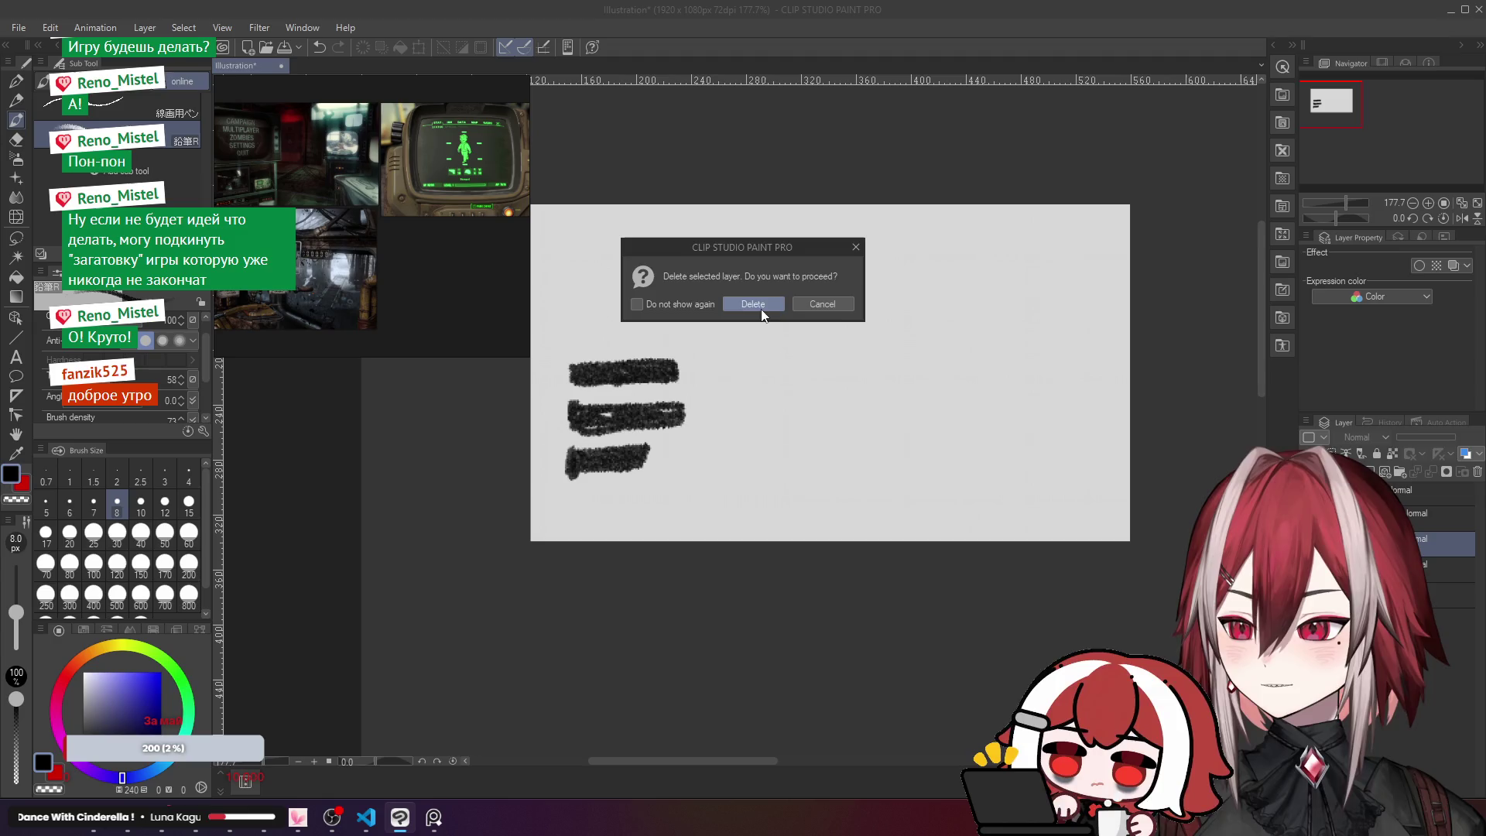
{"action": "left_click", "coordinate": [756, 299]}
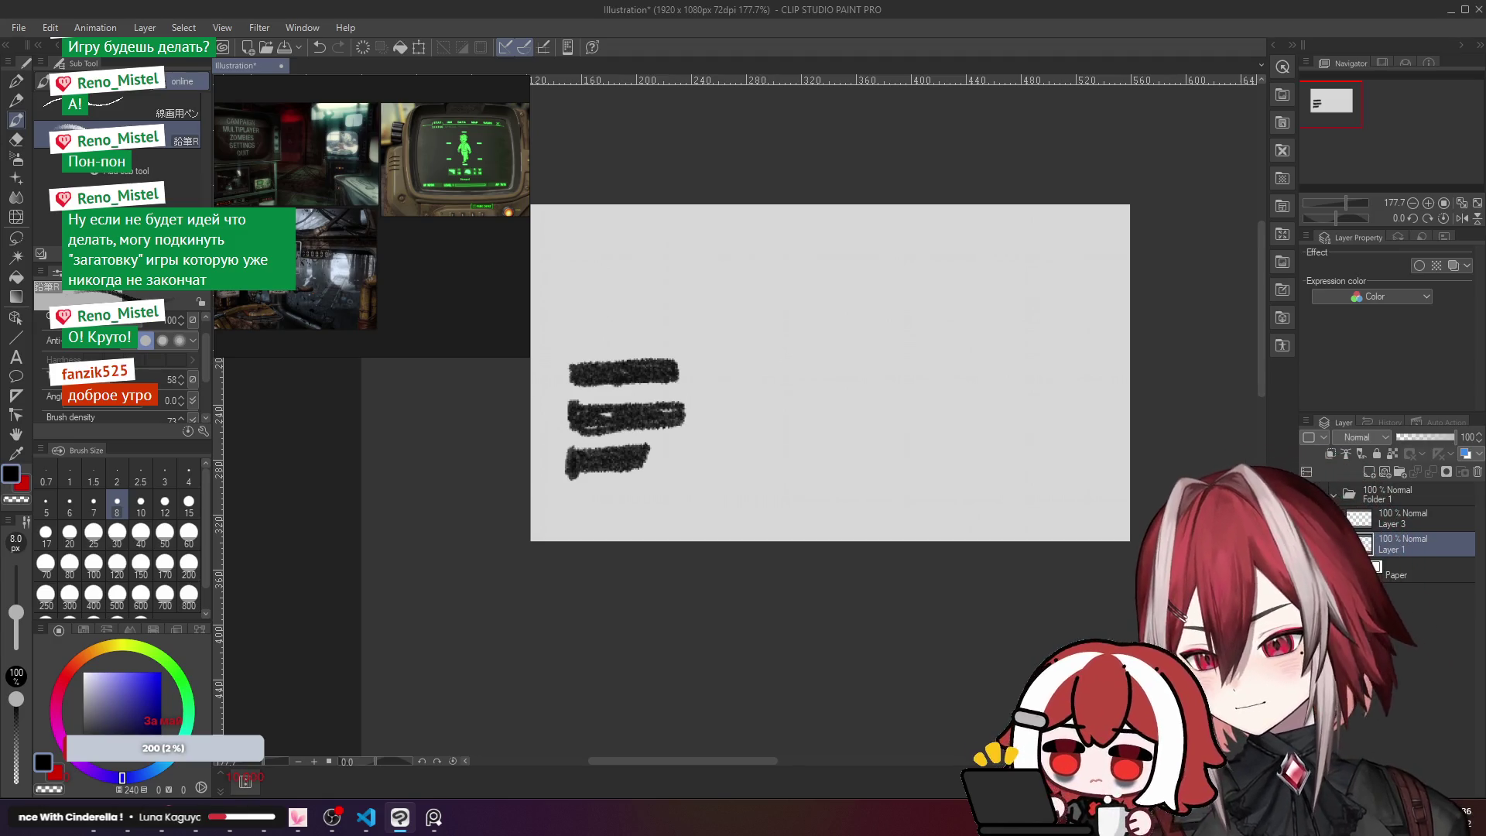
{"action": "left_click_drag", "start_coordinate": [697, 385], "coordinate": [720, 399]}
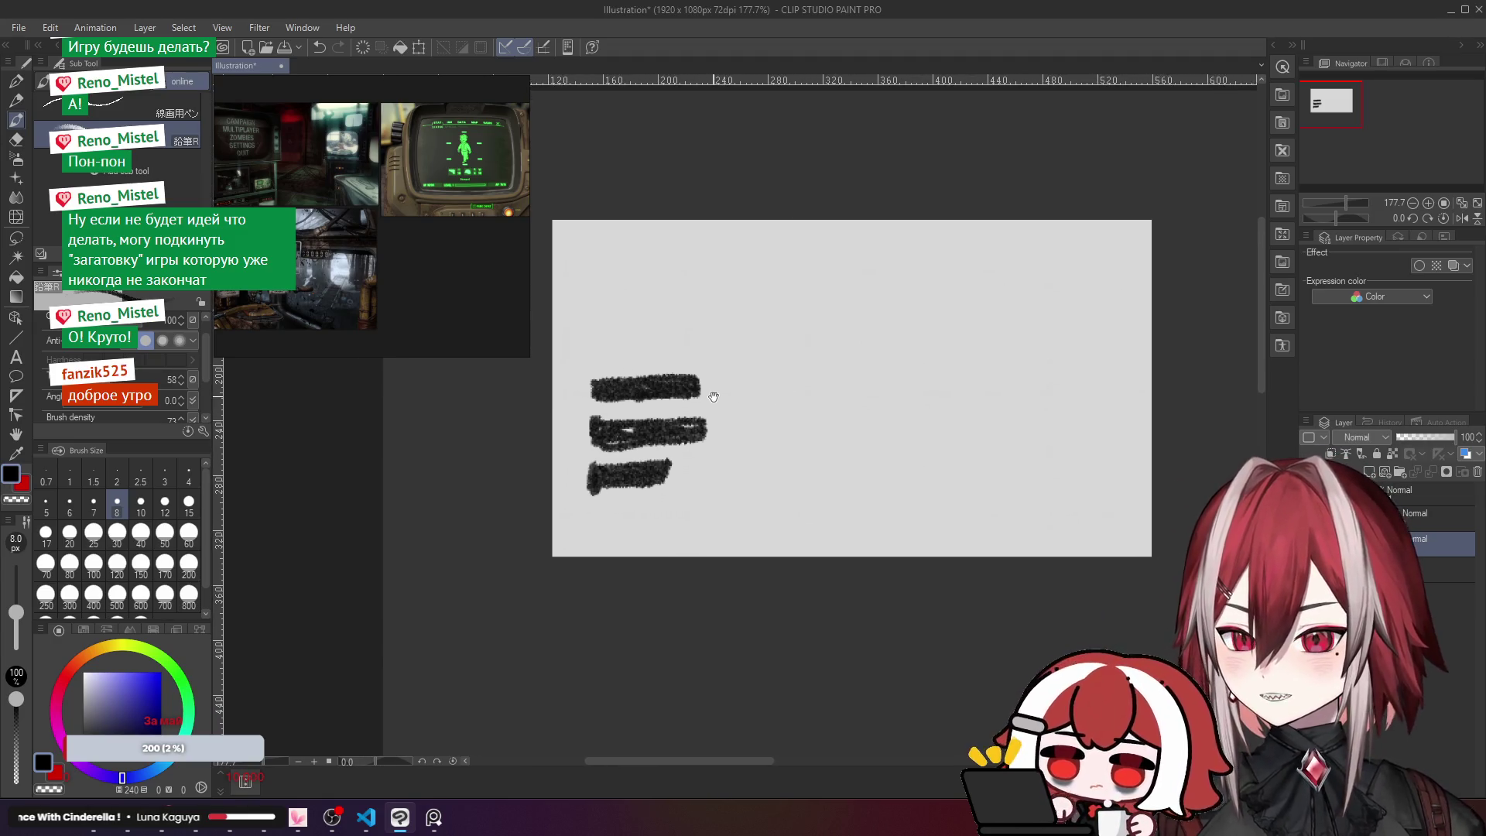
{"action": "key", "text": "Delete"}
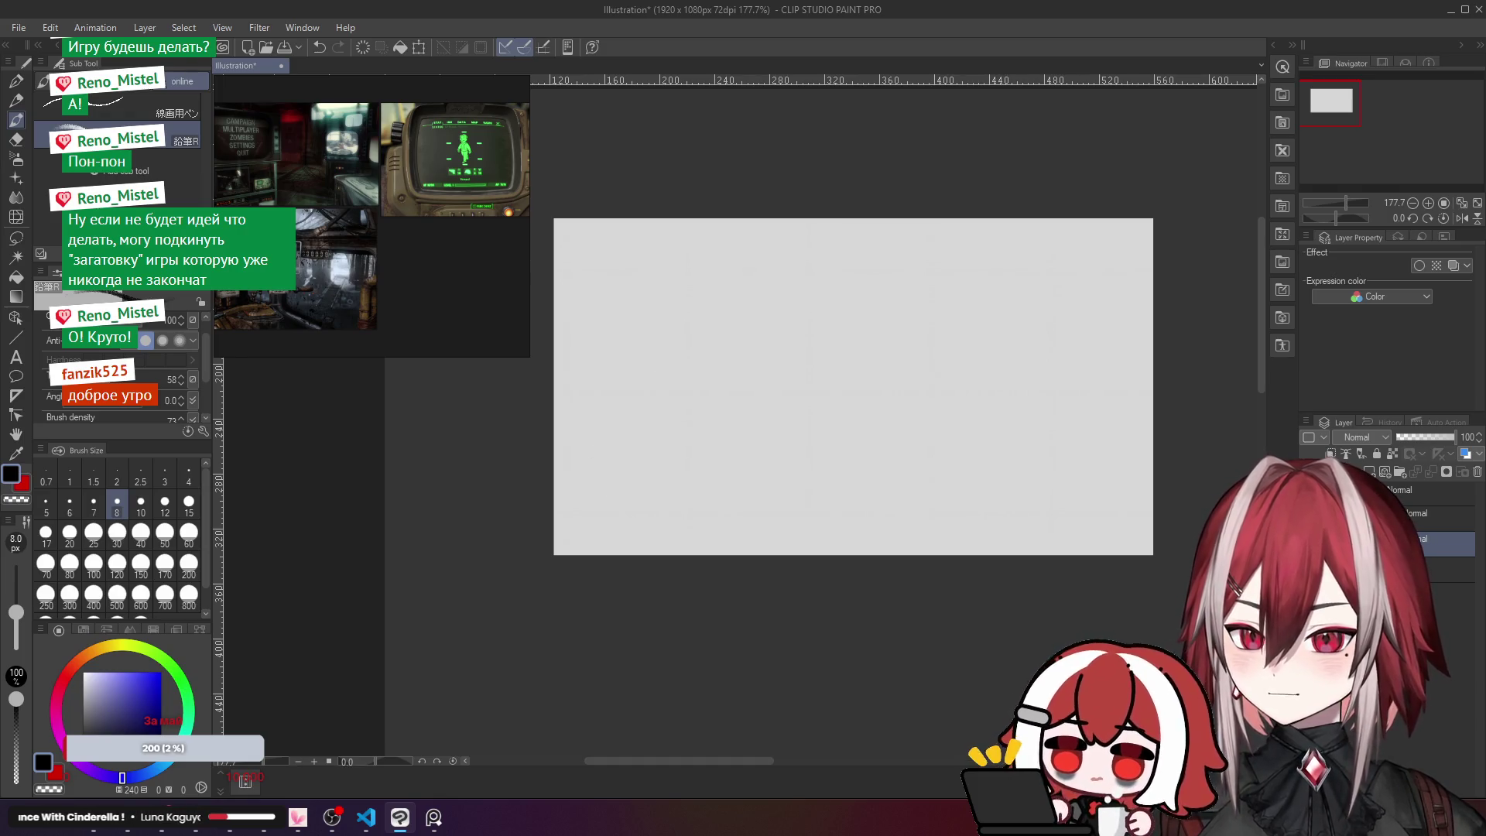
{"action": "key", "text": "ctrl+z"}
{"action": "left_click_drag", "start_coordinate": [600, 362], "coordinate": [593, 373]}
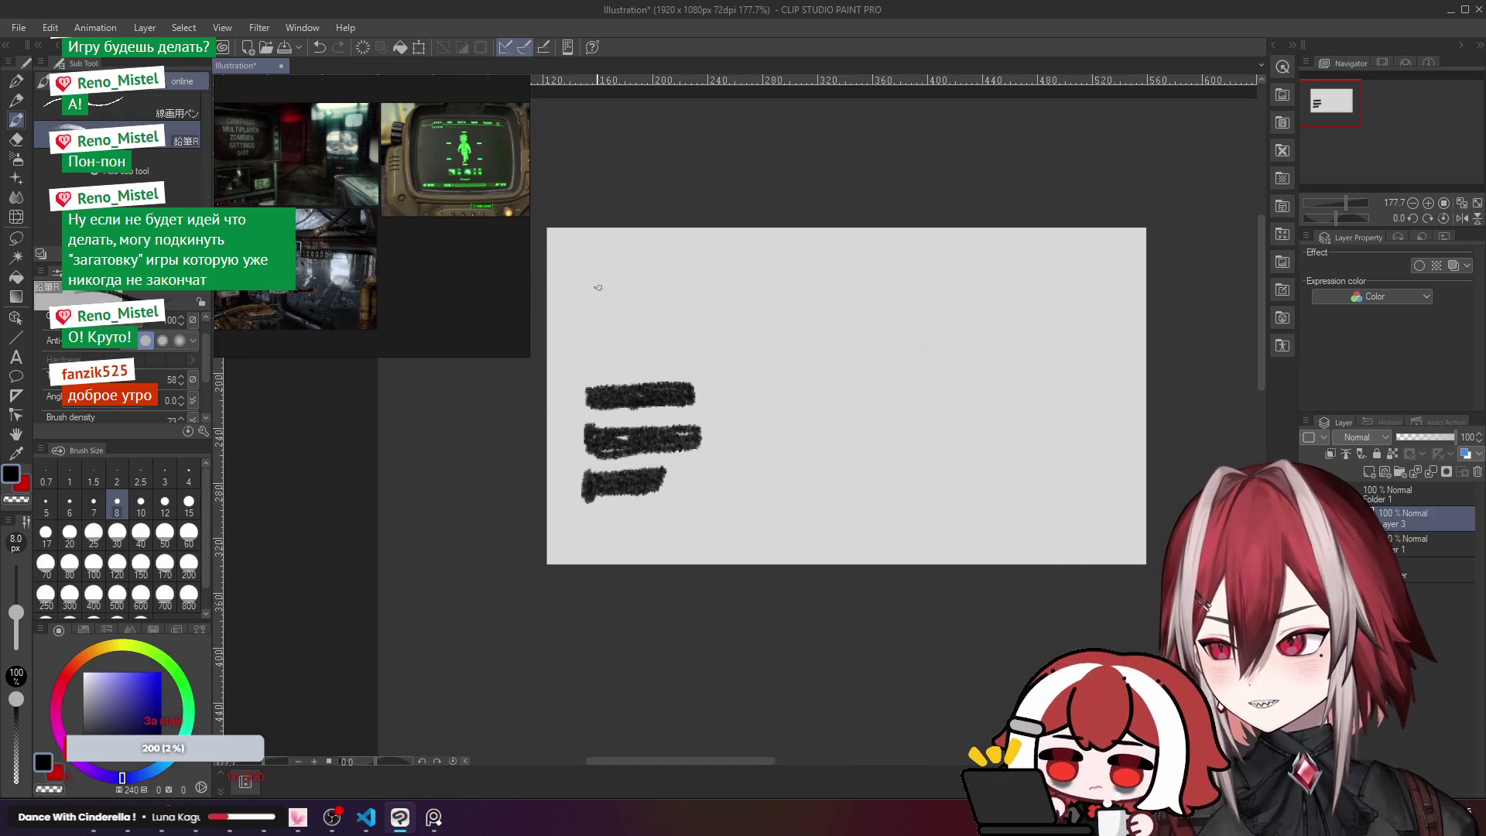
Step: Sketch a diagonally hatched header box above the three bars
{"action": "mouse_move", "coordinate": [600, 267]}
{"action": "left_mouse_down"}
{"action": "mouse_move", "coordinate": [598, 355]}
{"action": "mouse_move", "coordinate": [933, 357]}
{"action": "left_mouse_up"}
{"action": "mouse_move", "coordinate": [612, 257]}
{"action": "left_mouse_down"}
{"action": "mouse_move", "coordinate": [917, 271]}
{"action": "mouse_move", "coordinate": [924, 354]}
{"action": "left_mouse_up"}
{"action": "mouse_move", "coordinate": [616, 269]}
{"action": "left_mouse_down"}
{"action": "mouse_move", "coordinate": [605, 300]}
{"action": "mouse_move", "coordinate": [779, 323]}
{"action": "mouse_move", "coordinate": [882, 310]}
{"action": "mouse_move", "coordinate": [924, 355]}
{"action": "left_mouse_up"}
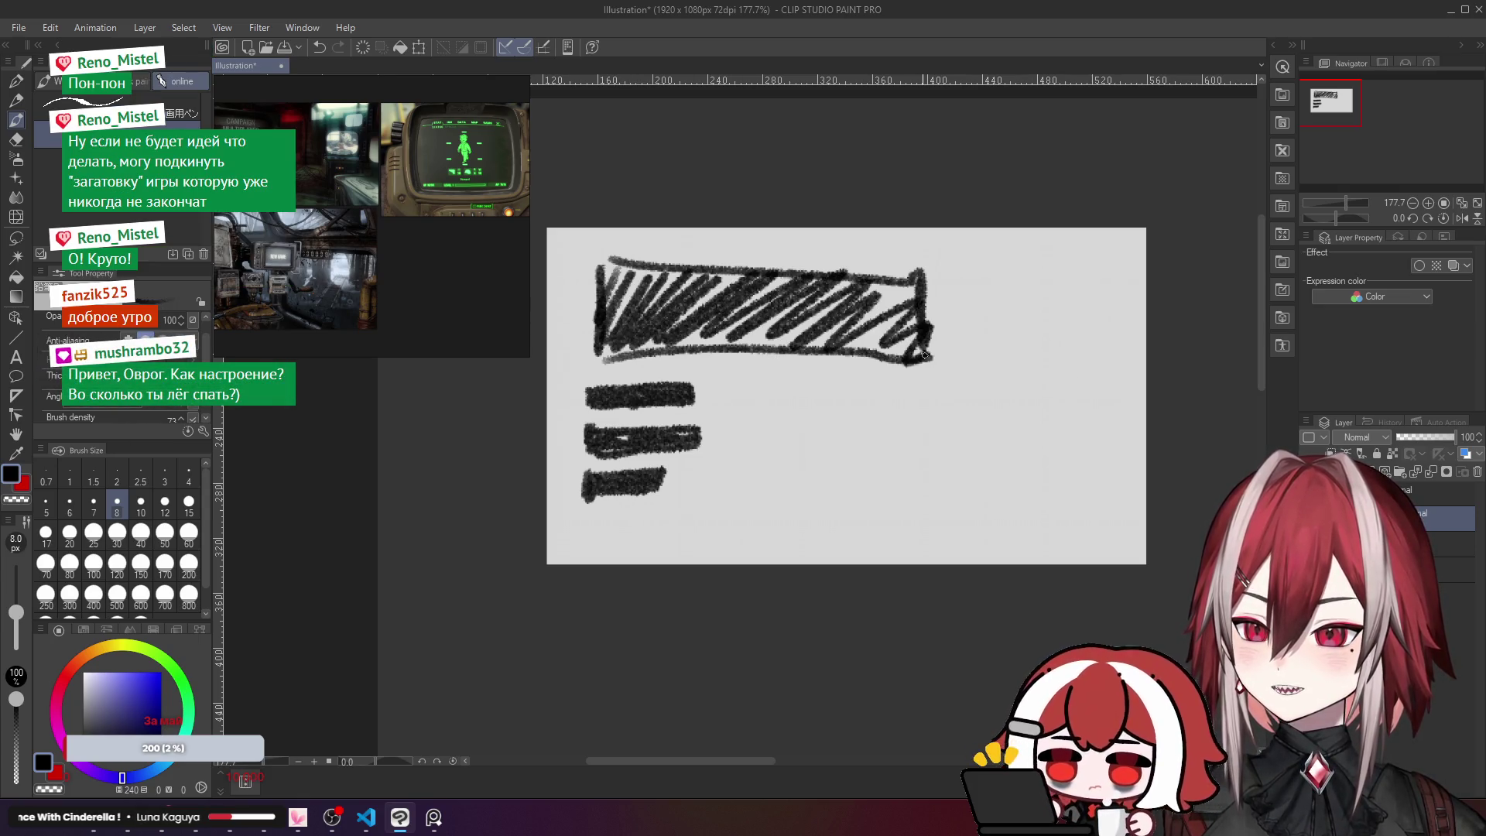
{"action": "left_click_drag", "start_coordinate": [954, 436], "coordinate": [955, 434]}
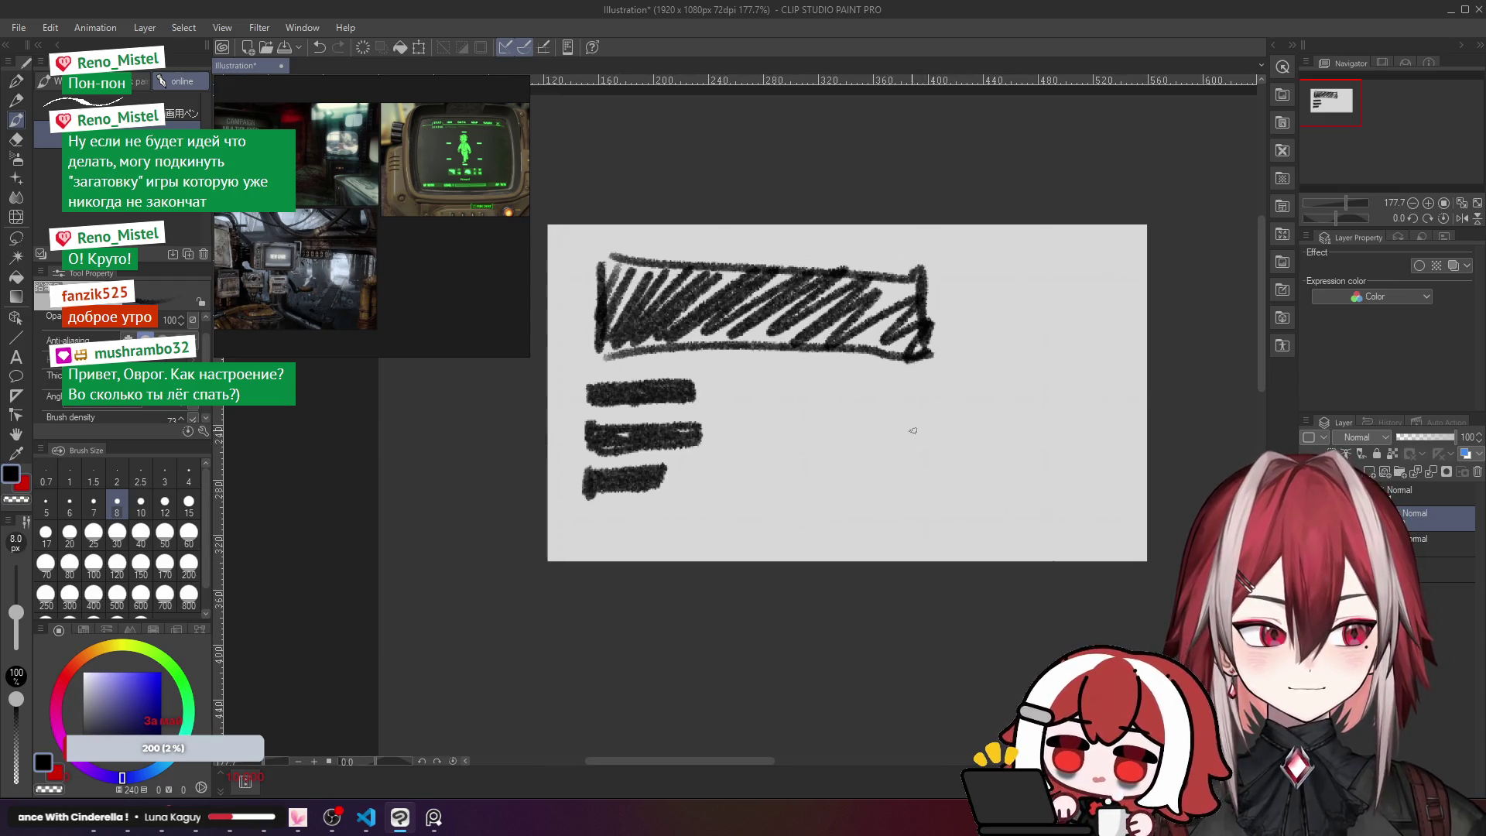
{"action": "key", "text": "ctrl+t"}
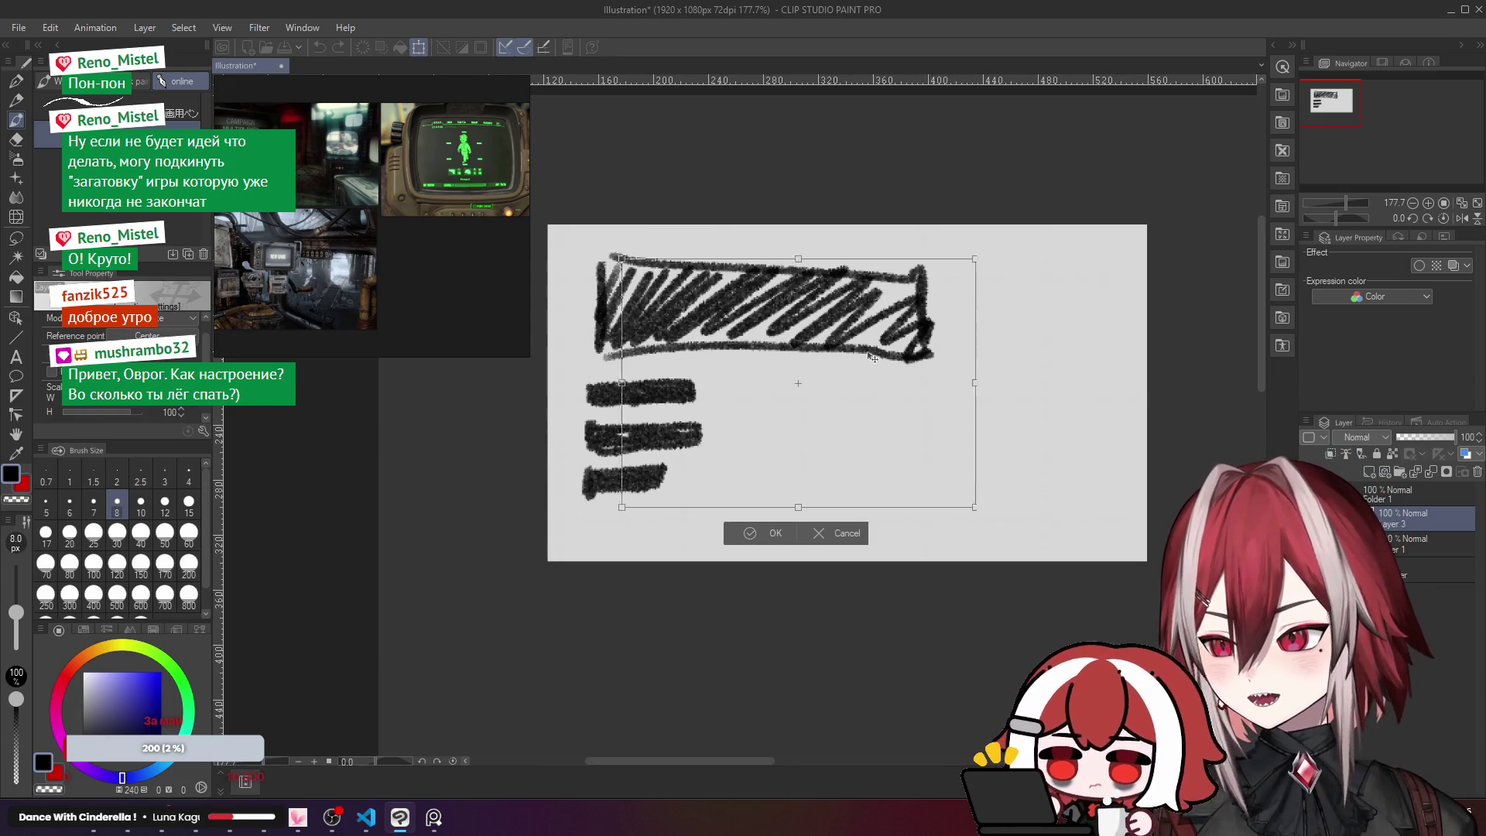
{"action": "left_click_drag", "start_coordinate": [785, 472], "coordinate": [856, 474]}
{"action": "key", "text": "Escape"}
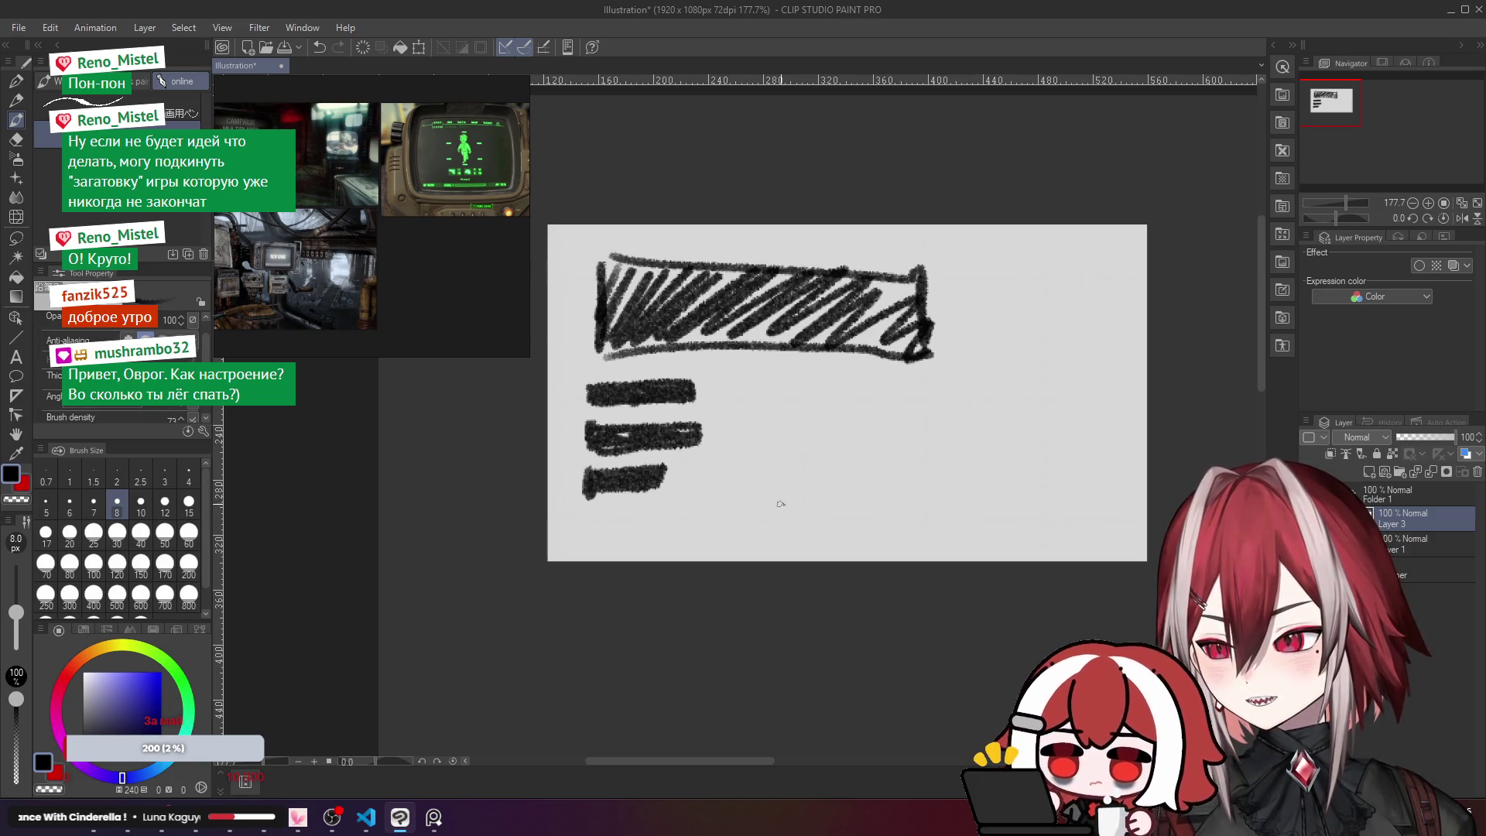
{"action": "mouse_move", "coordinate": [777, 489]}
{"action": "left_mouse_down"}
{"action": "mouse_move", "coordinate": [791, 537]}
{"action": "mouse_move", "coordinate": [797, 482]}
{"action": "mouse_move", "coordinate": [793, 531]}
{"action": "left_mouse_up"}
{"action": "key", "text": "ctrl+z"}
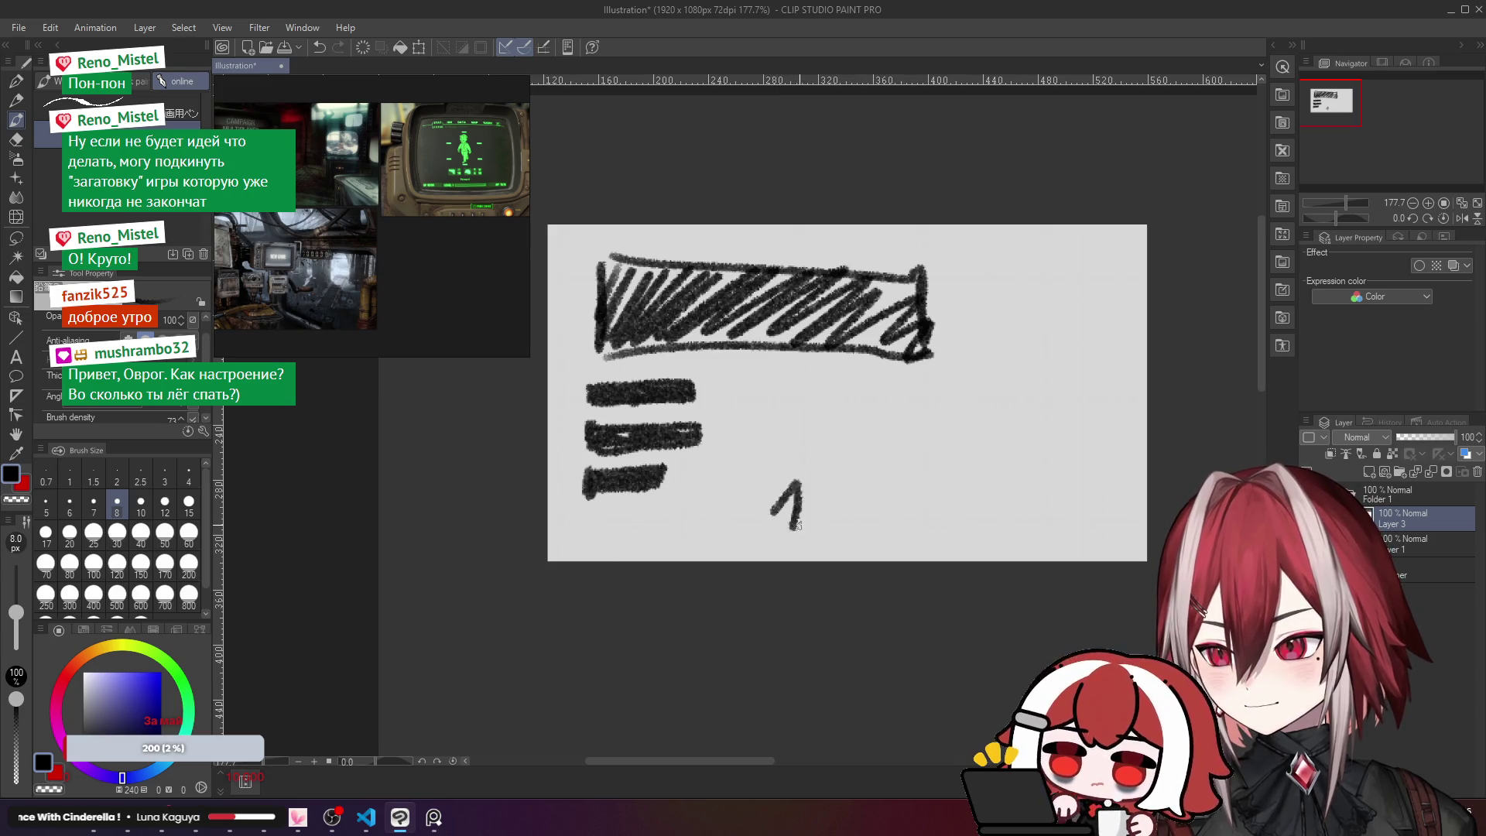
{"action": "key", "text": "ctrl+z"}
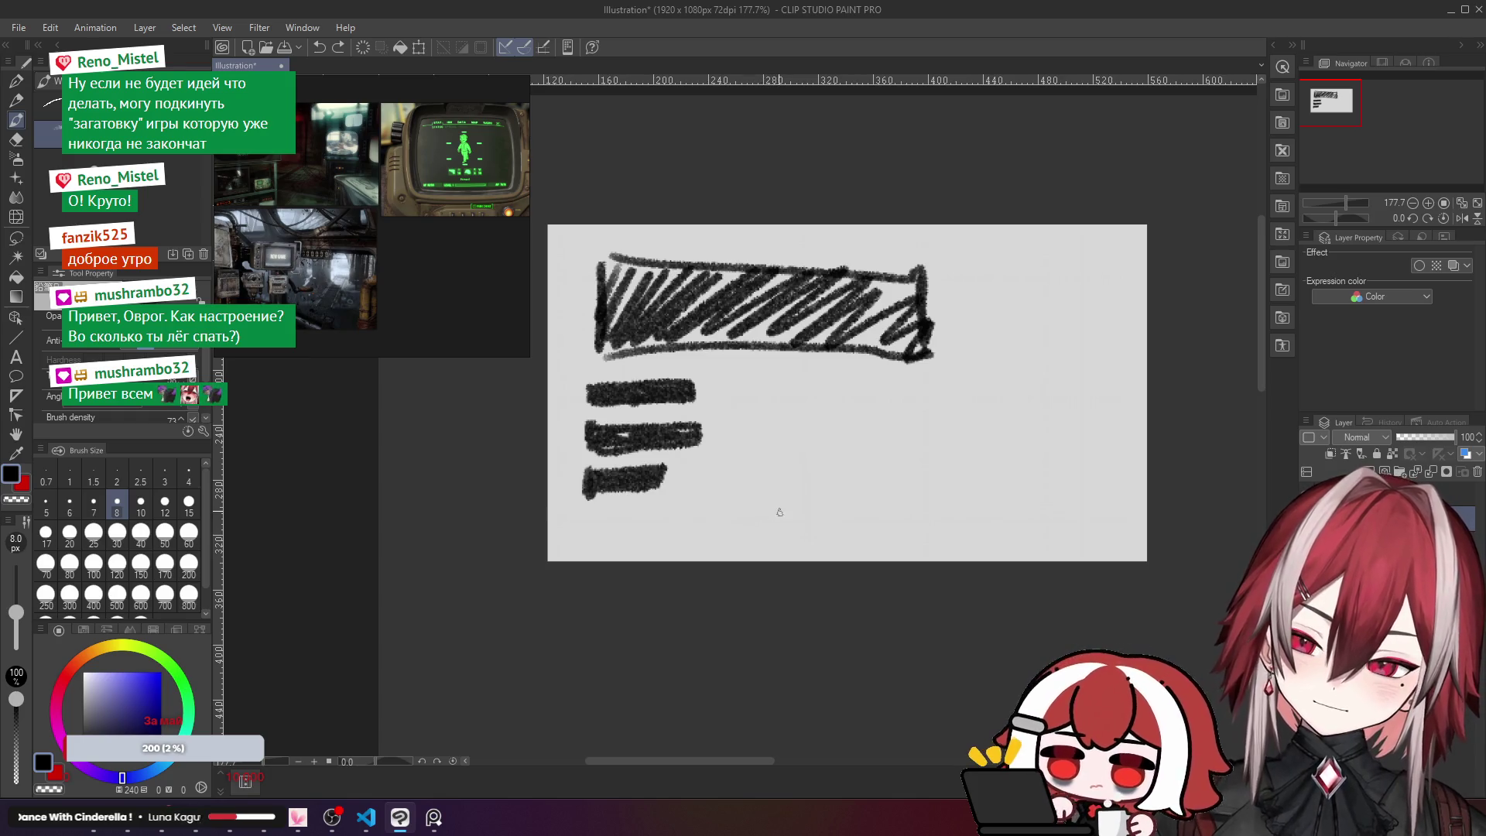
{"action": "mouse_move", "coordinate": [783, 511]}
{"action": "left_mouse_down"}
{"action": "mouse_move", "coordinate": [801, 532]}
{"action": "mouse_move", "coordinate": [837, 501]}
{"action": "left_mouse_up"}
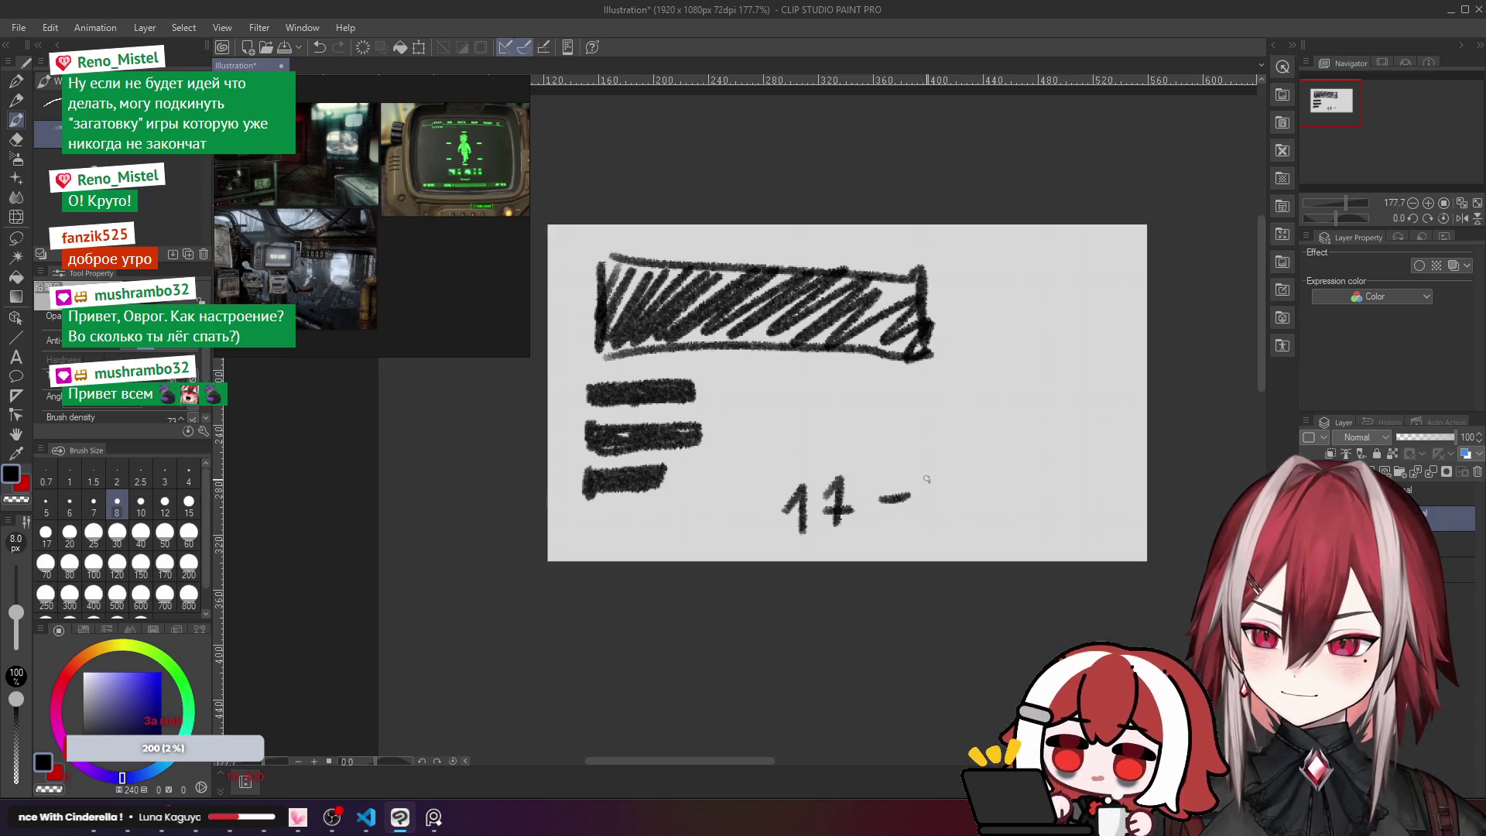
{"action": "mouse_move", "coordinate": [931, 458]}
{"action": "left_mouse_down"}
{"action": "mouse_move", "coordinate": [934, 507]}
{"action": "mouse_move", "coordinate": [959, 486]}
{"action": "mouse_move", "coordinate": [995, 495]}
{"action": "left_mouse_up"}
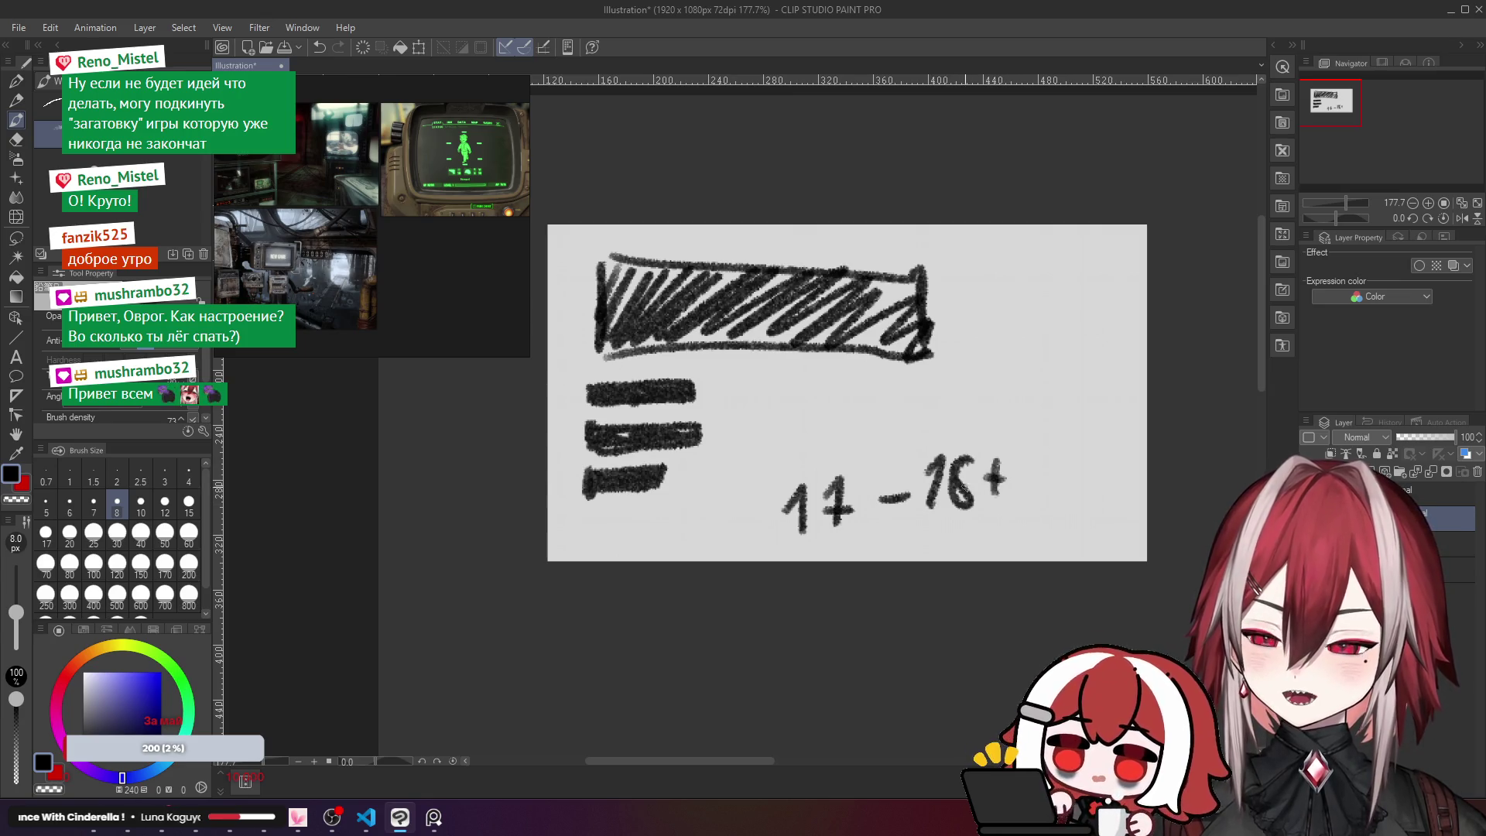
{"action": "key", "text": "ctrl+z"}
{"action": "key", "text": "ctrl+z"}
{"action": "key", "text": "ctrl+z"}
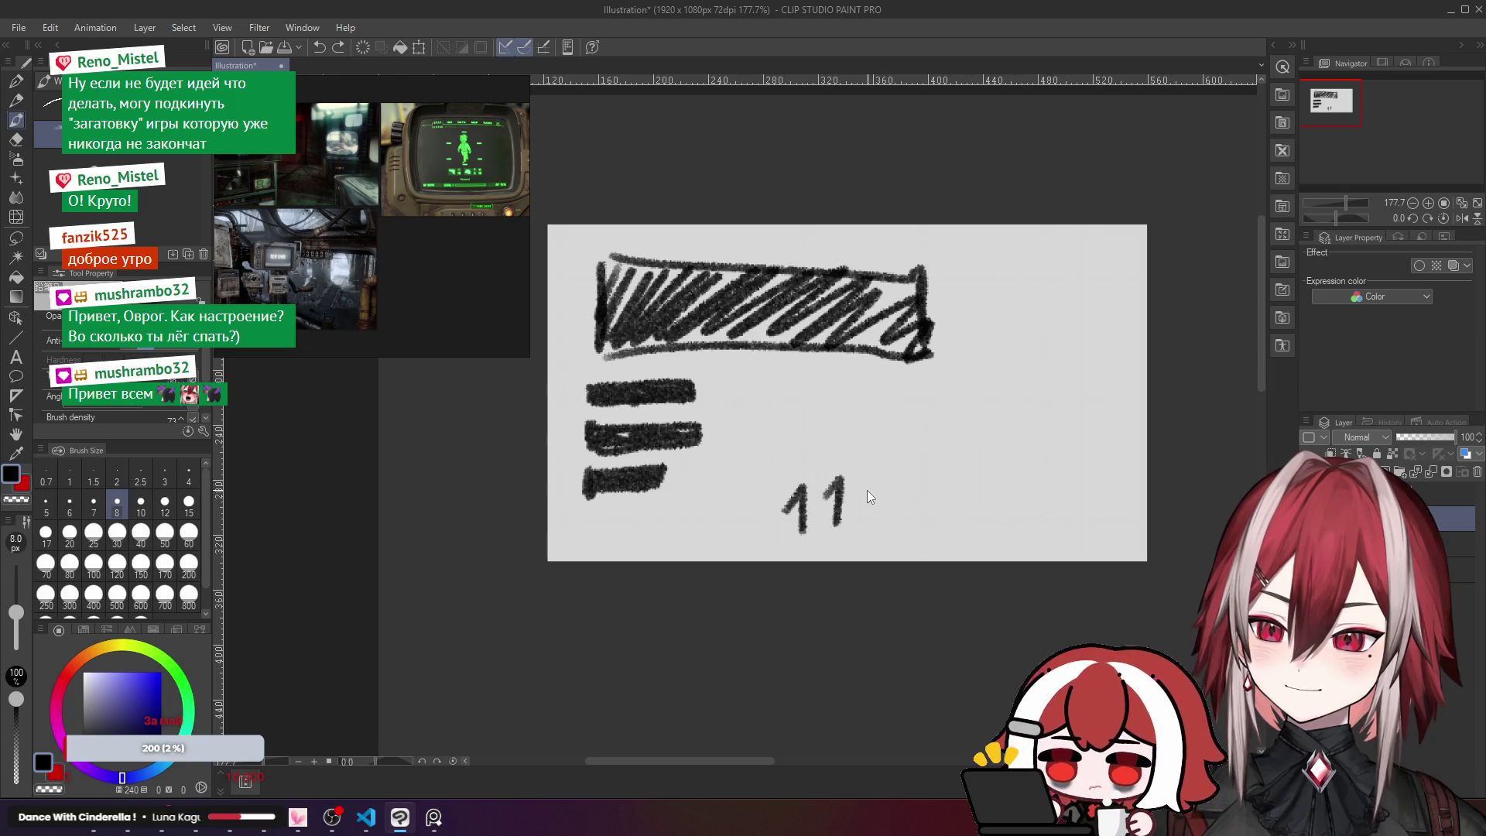
{"action": "key", "text": "ctrl+z"}
{"action": "key", "text": "ctrl+z"}
{"action": "mouse_move", "coordinate": [766, 484]}
{"action": "left_mouse_down"}
{"action": "mouse_move", "coordinate": [756, 537]}
{"action": "mouse_move", "coordinate": [797, 531]}
{"action": "left_mouse_up"}
{"action": "left_click_drag", "start_coordinate": [828, 481], "coordinate": [892, 516]}
{"action": "mouse_move", "coordinate": [944, 465]}
{"action": "left_mouse_down"}
{"action": "mouse_move", "coordinate": [935, 480]}
{"action": "mouse_move", "coordinate": [943, 463]}
{"action": "left_mouse_up"}
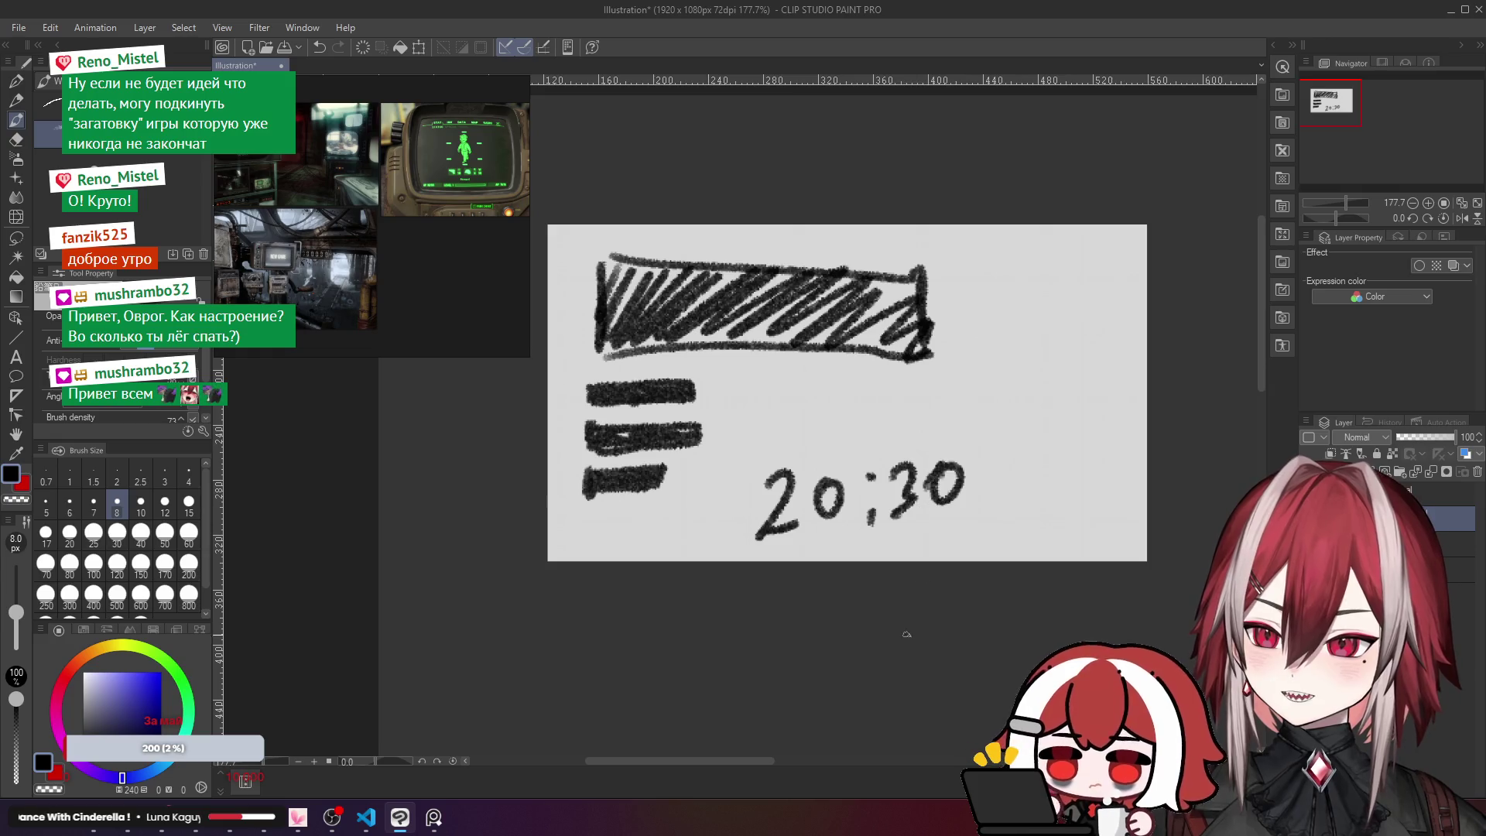
{"action": "key", "text": "ctrl+z"}
{"action": "key", "text": "ctrl+z"}
{"action": "key", "text": "ctrl+z"}
{"action": "key", "text": "ctrl+z"}
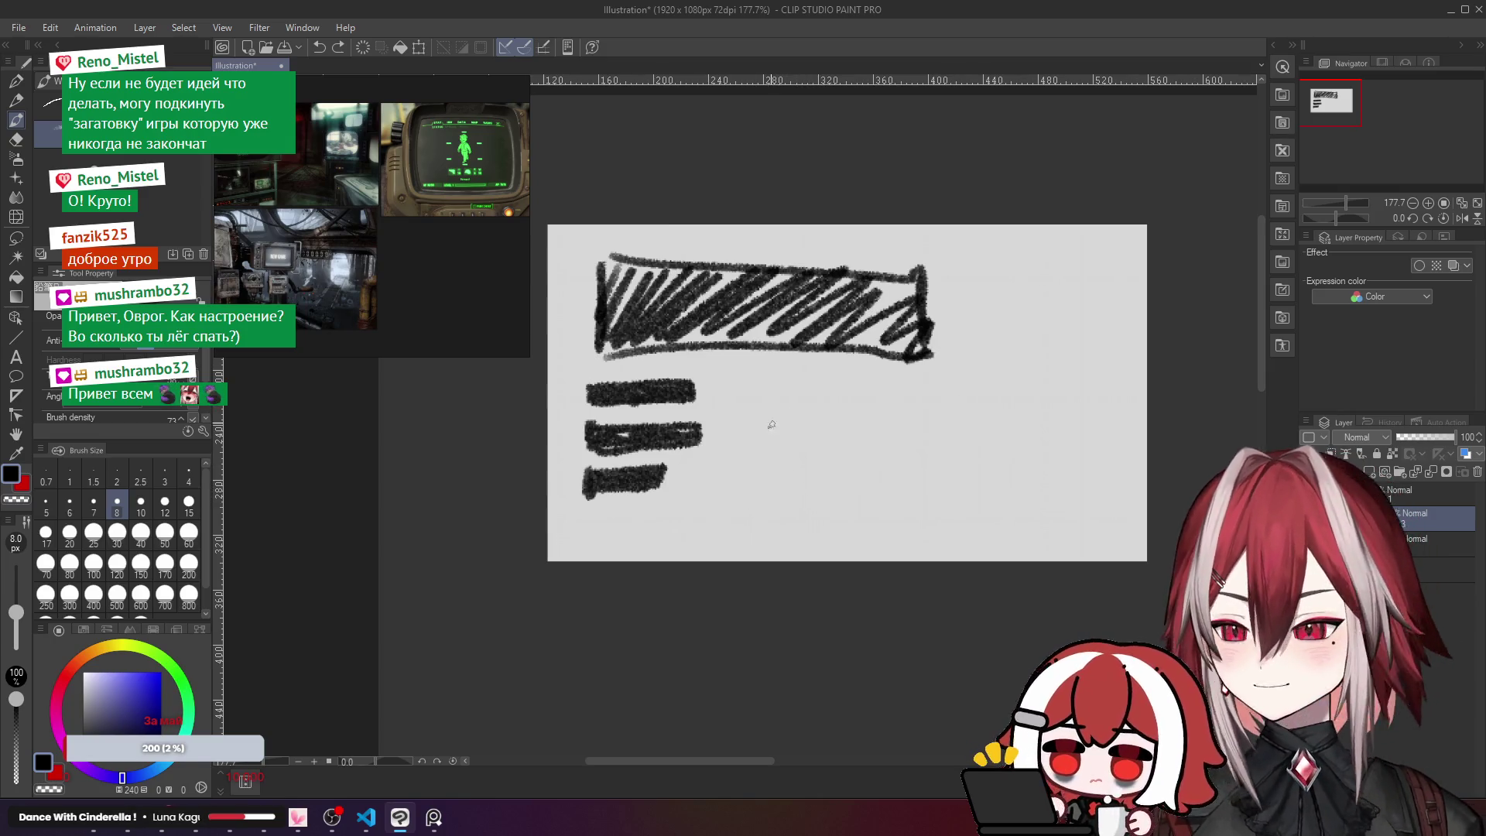
{"action": "left_click_drag", "start_coordinate": [776, 494], "coordinate": [802, 489]}
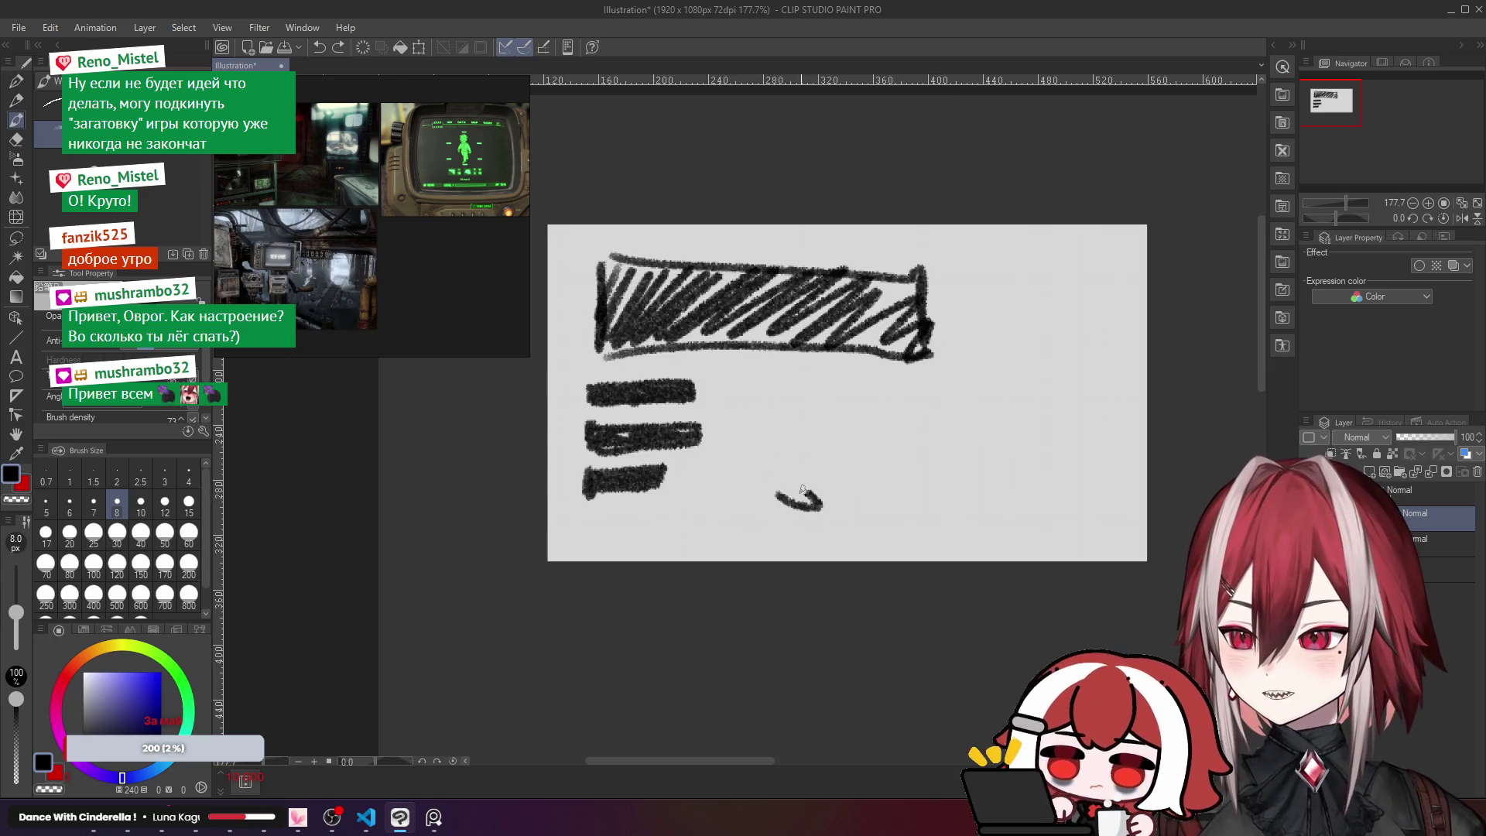
{"action": "key", "text": "ctrl+z"}
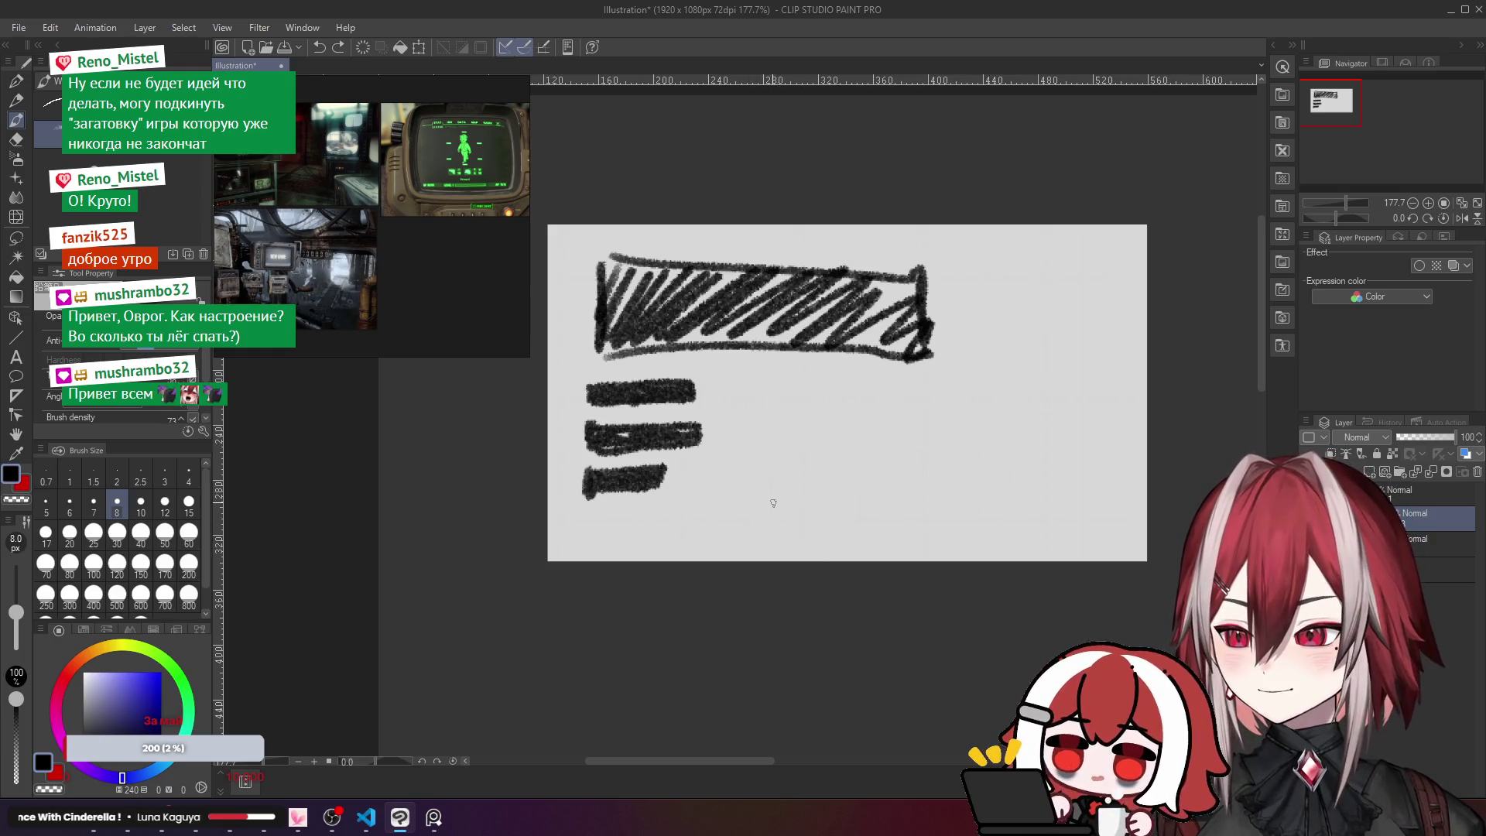
{"action": "mouse_move", "coordinate": [777, 493]}
{"action": "left_mouse_down"}
{"action": "mouse_move", "coordinate": [815, 468]}
{"action": "mouse_move", "coordinate": [806, 519]}
{"action": "mouse_move", "coordinate": [840, 507]}
{"action": "mouse_move", "coordinate": [810, 495]}
{"action": "left_mouse_up"}
{"action": "key", "text": "ctrl+z"}
{"action": "key", "text": "ctrl+z"}
{"action": "left_click_drag", "start_coordinate": [842, 483], "coordinate": [843, 481]}
{"action": "key", "text": "ctrl+z"}
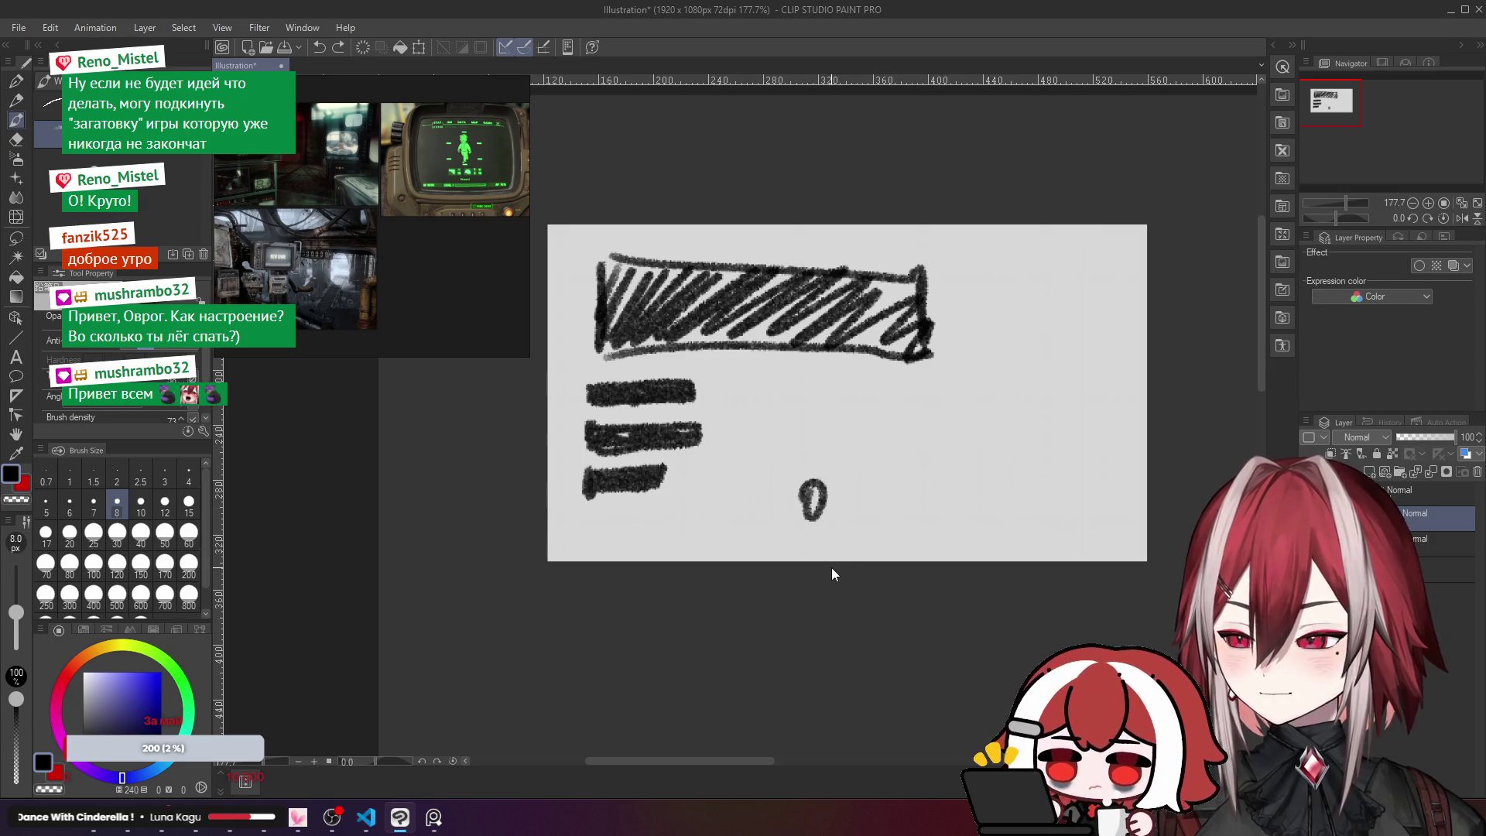
{"action": "key", "text": "ctrl+z"}
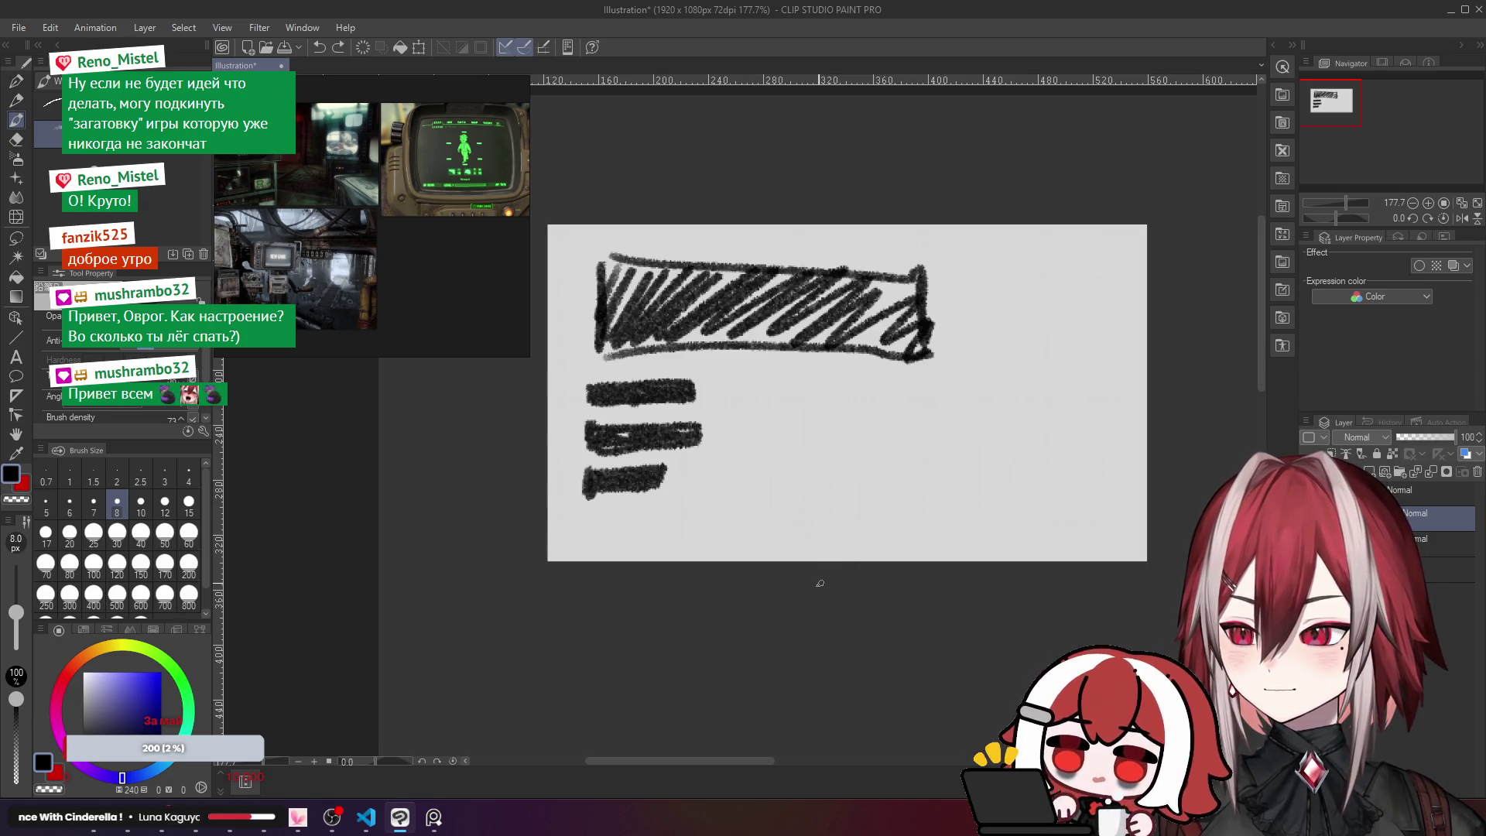
{"action": "mouse_move", "coordinate": [763, 505]}
{"action": "left_mouse_down"}
{"action": "mouse_move", "coordinate": [819, 498]}
{"action": "mouse_move", "coordinate": [769, 498]}
{"action": "mouse_move", "coordinate": [806, 490]}
{"action": "mouse_move", "coordinate": [805, 525]}
{"action": "mouse_move", "coordinate": [805, 501]}
{"action": "mouse_move", "coordinate": [811, 514]}
{"action": "left_mouse_up"}
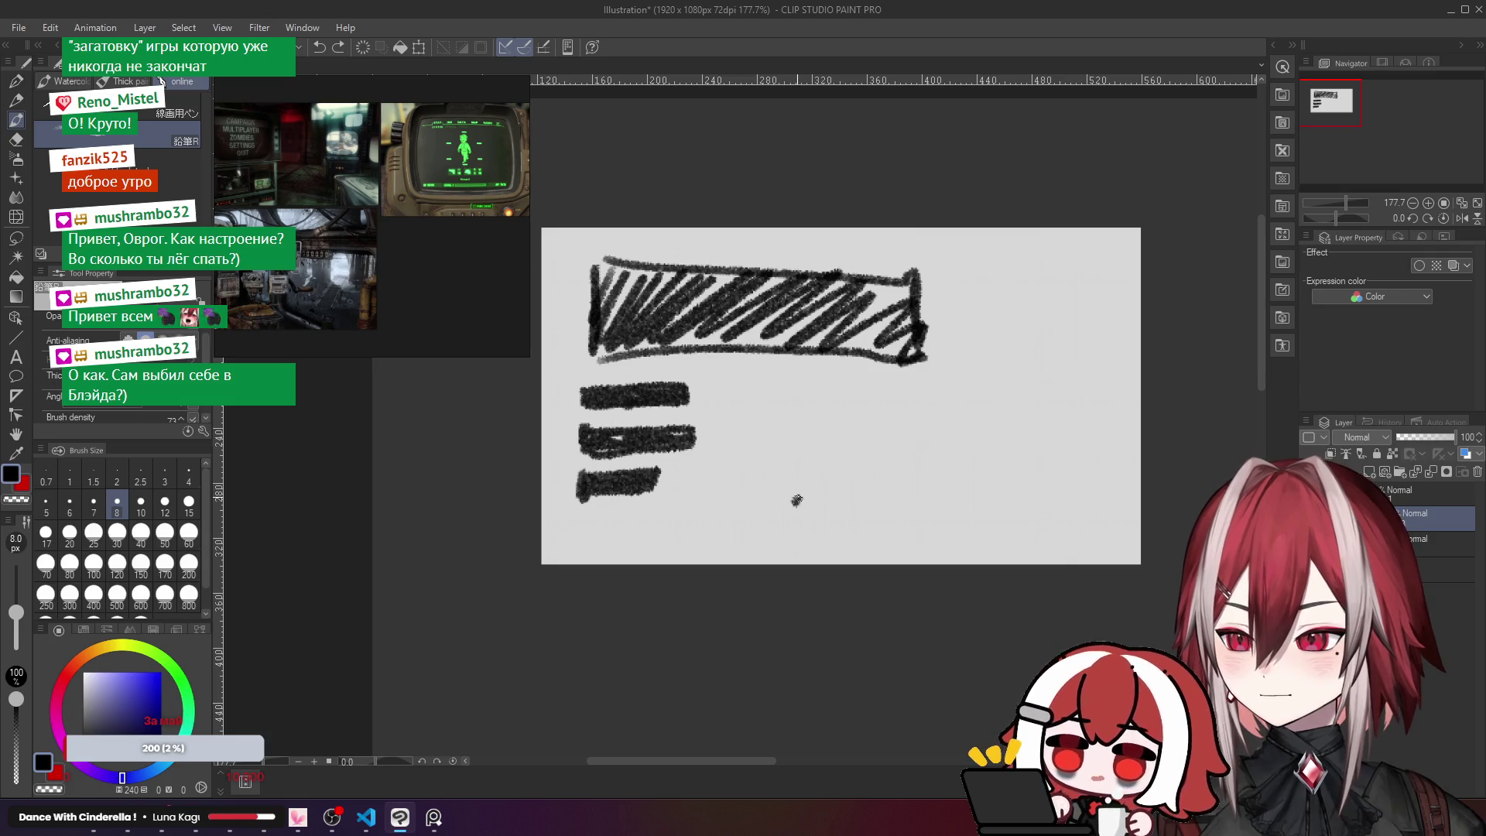
Step: Try an 'S2' label, an arrow and squiggles near the bars, then undo them all
{"action": "left_click_drag", "start_coordinate": [796, 499], "coordinate": [783, 534]}
{"action": "left_click_drag", "start_coordinate": [834, 484], "coordinate": [862, 517]}
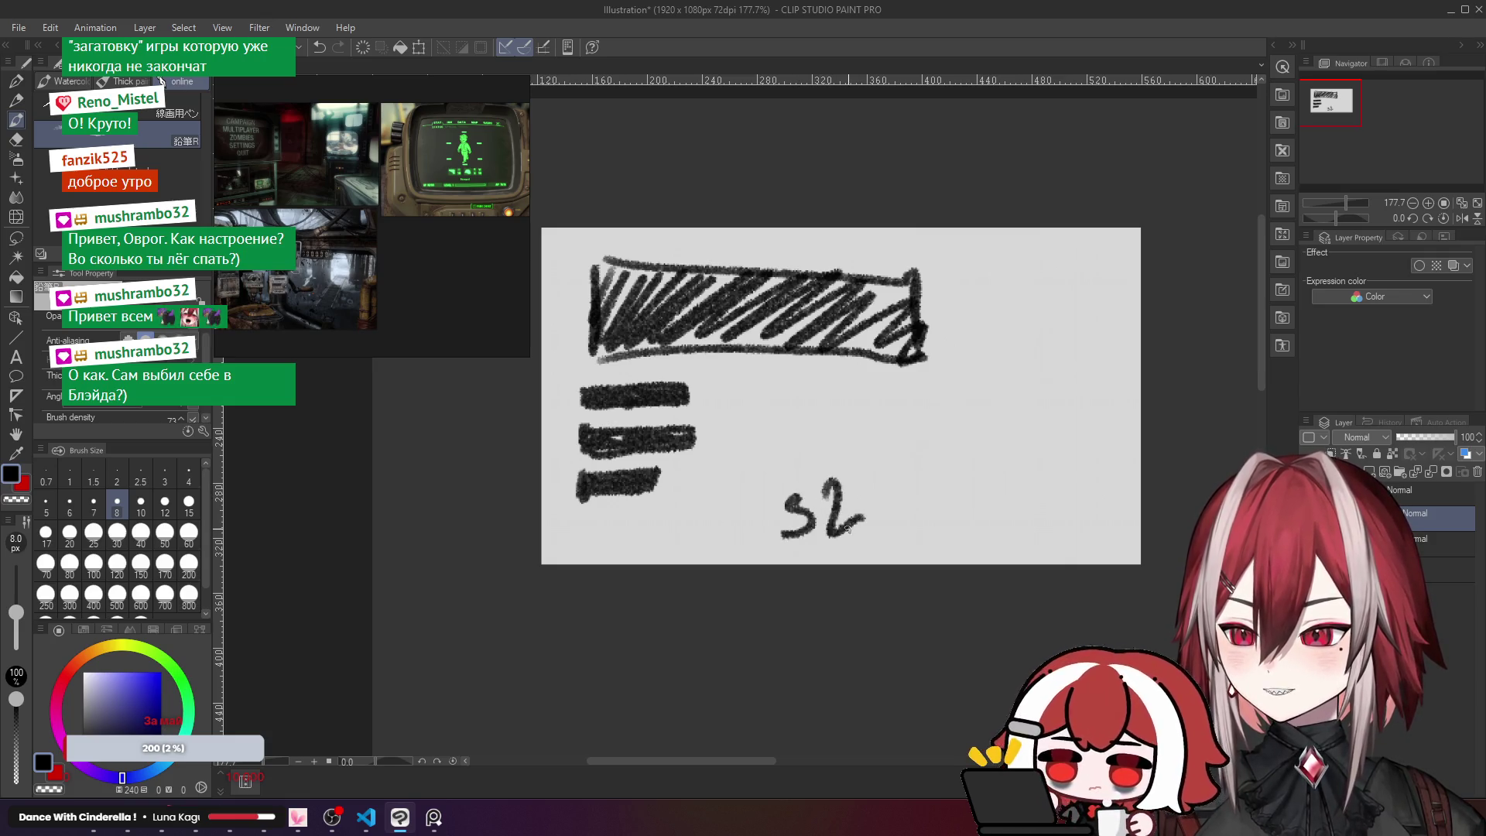
{"action": "key", "text": "ctrl+z"}
{"action": "key", "text": "ctrl+z"}
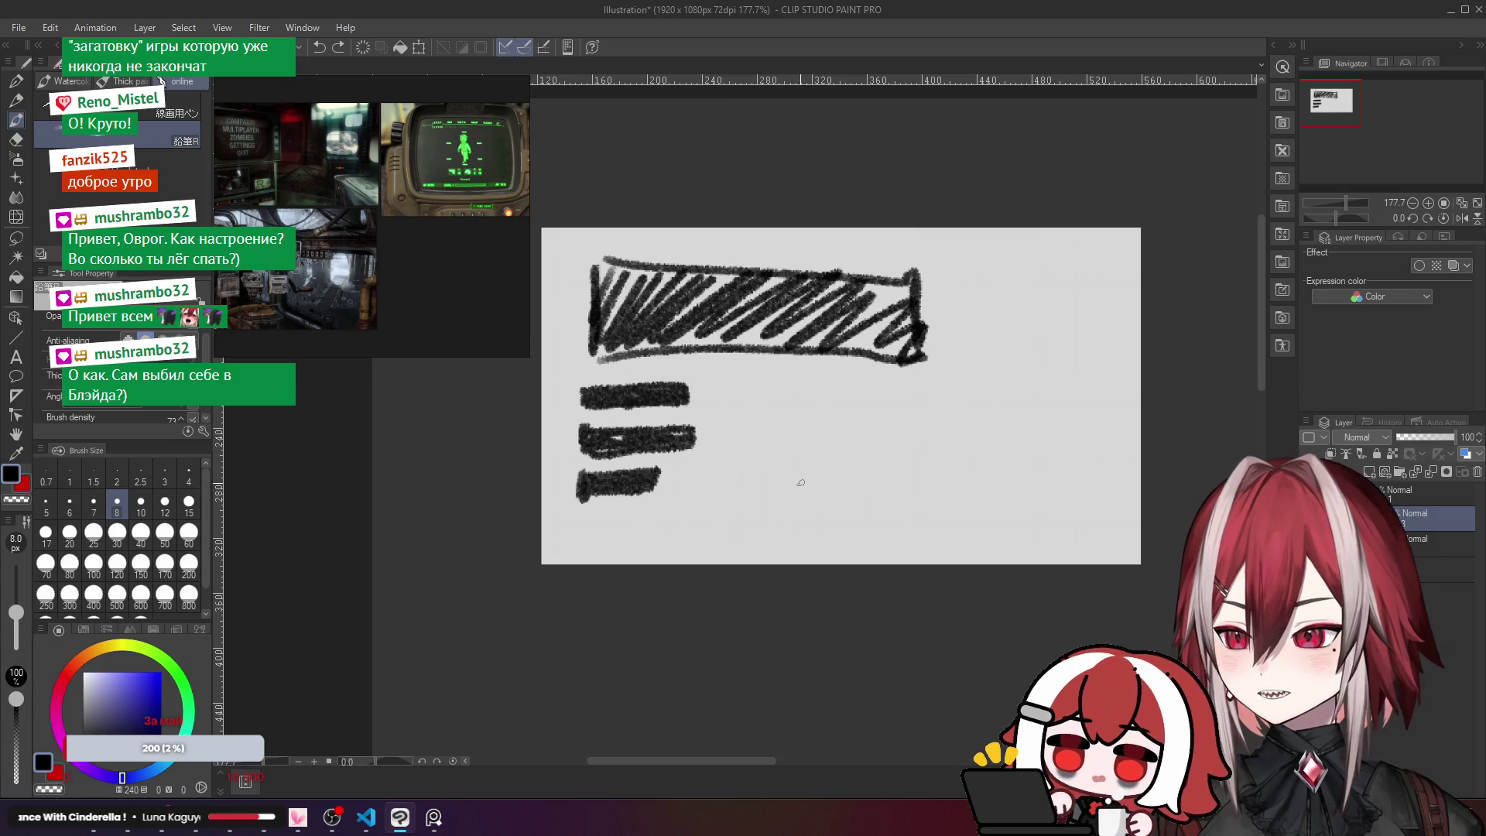
{"action": "mouse_move", "coordinate": [855, 473]}
{"action": "left_mouse_down"}
{"action": "mouse_move", "coordinate": [888, 472]}
{"action": "mouse_move", "coordinate": [851, 469]}
{"action": "mouse_move", "coordinate": [812, 524]}
{"action": "left_mouse_up"}
{"action": "key", "text": "ctrl+z"}
{"action": "key", "text": "ctrl+z"}
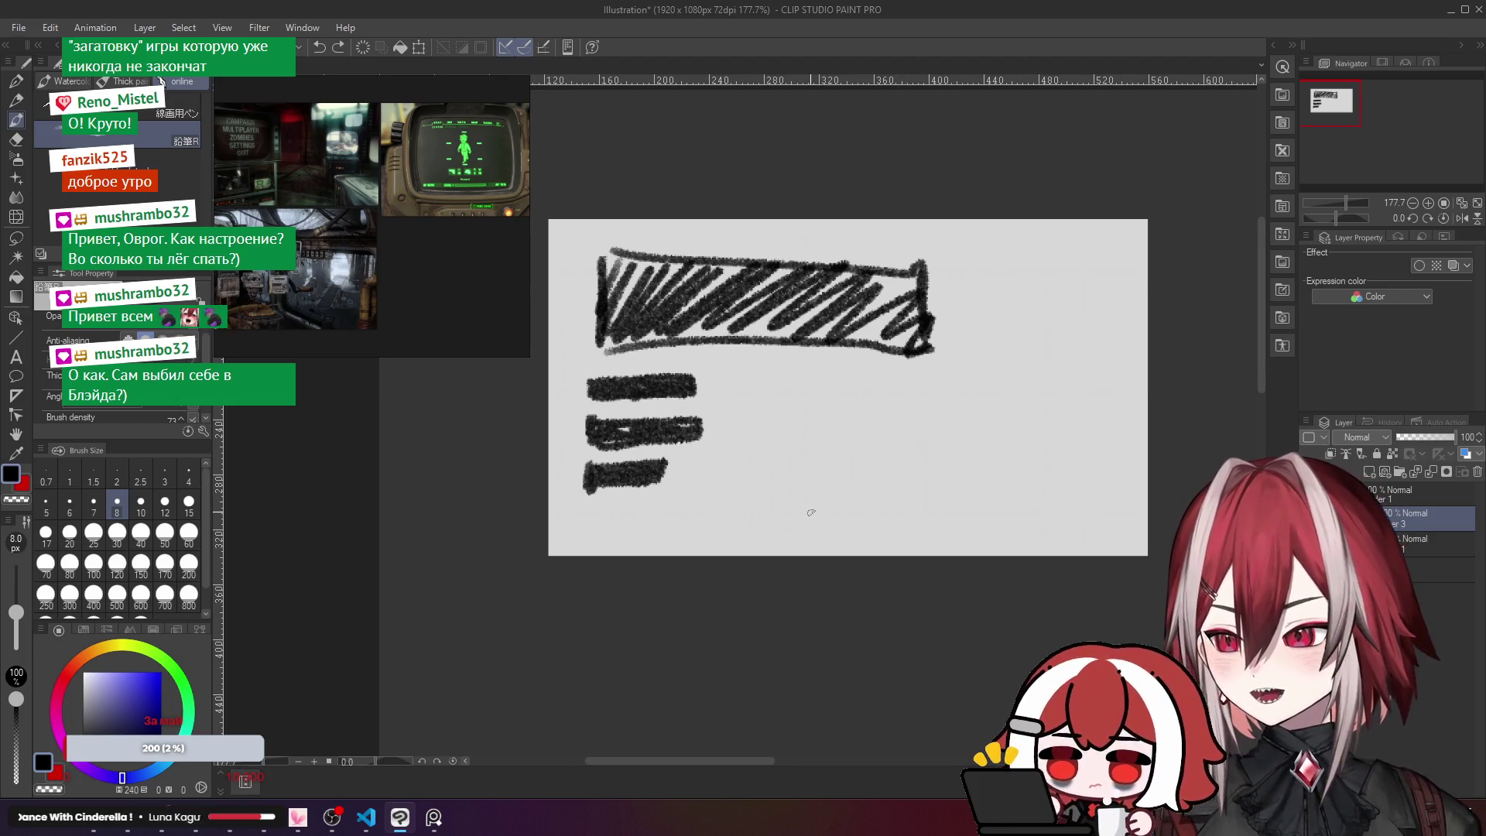
{"action": "mouse_move", "coordinate": [825, 465]}
{"action": "left_mouse_down"}
{"action": "mouse_move", "coordinate": [838, 506]}
{"action": "mouse_move", "coordinate": [811, 518]}
{"action": "left_mouse_up"}
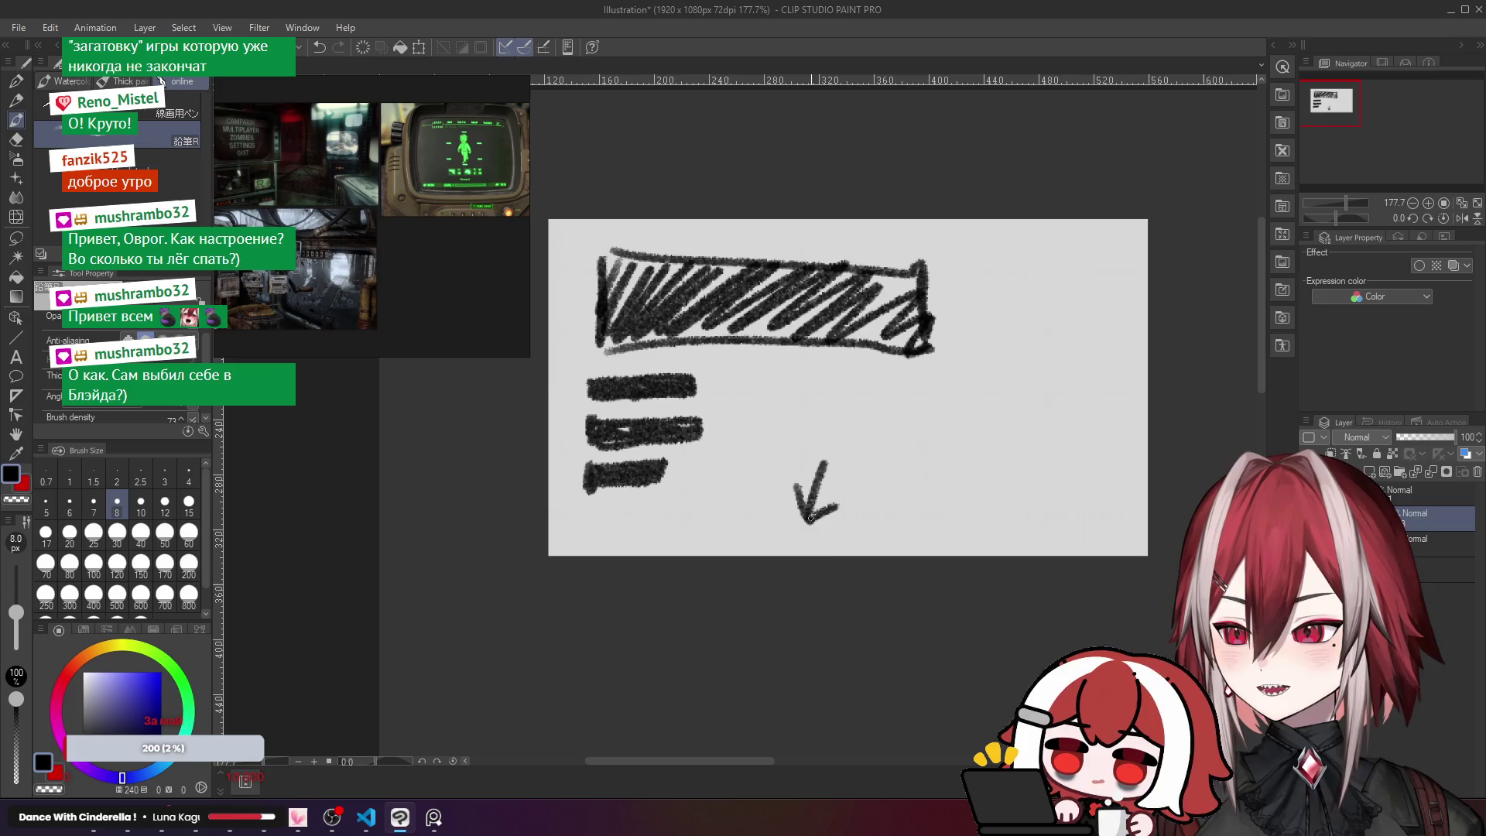
{"action": "key", "text": "ctrl+z"}
{"action": "key", "text": "ctrl+z"}
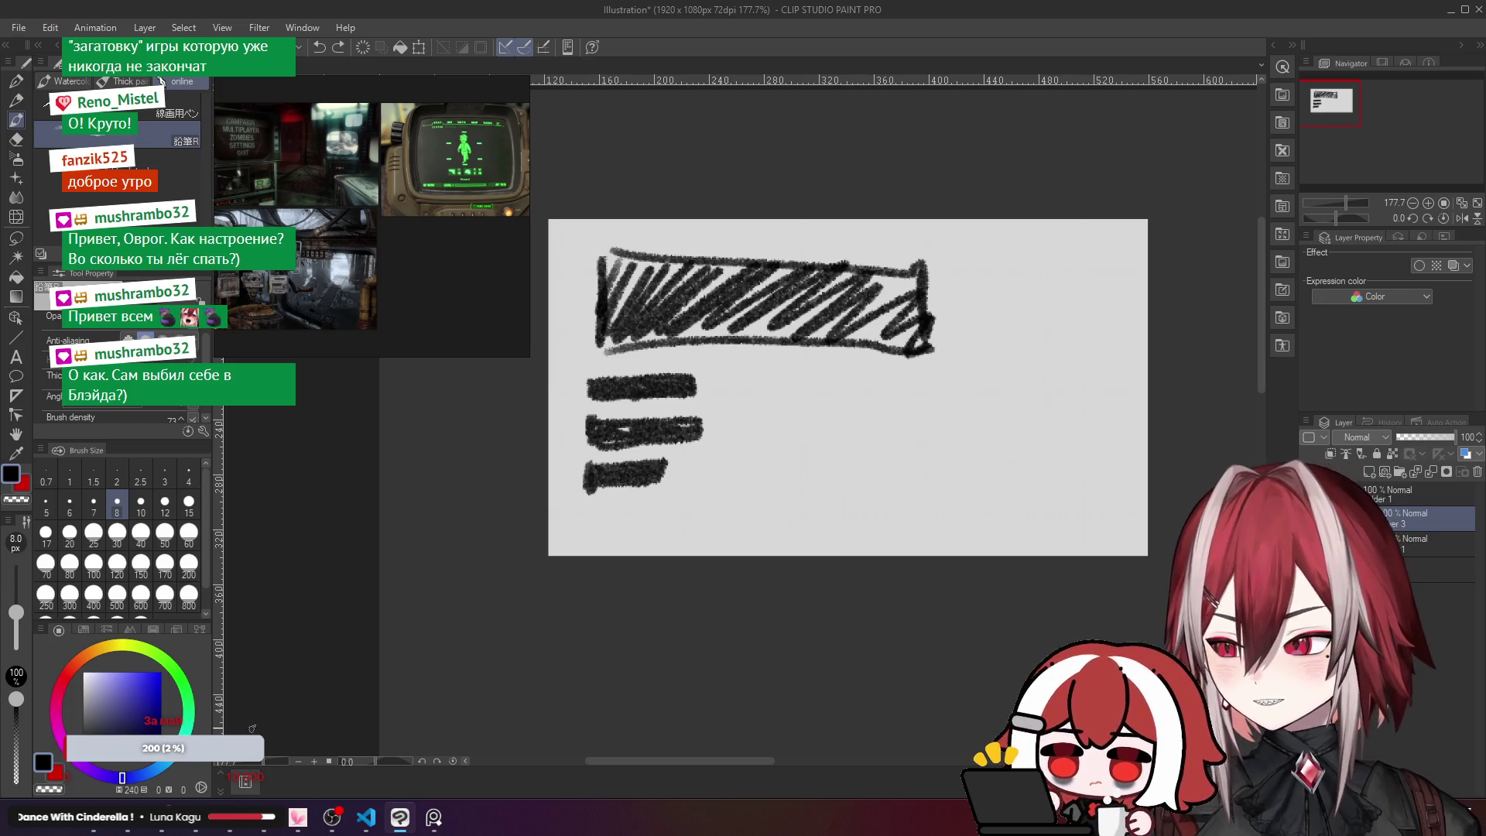
{"action": "mouse_move", "coordinate": [830, 399]}
{"action": "left_mouse_down"}
{"action": "mouse_move", "coordinate": [896, 414]}
{"action": "mouse_move", "coordinate": [859, 487]}
{"action": "left_mouse_up"}
{"action": "key", "text": "ctrl+z"}
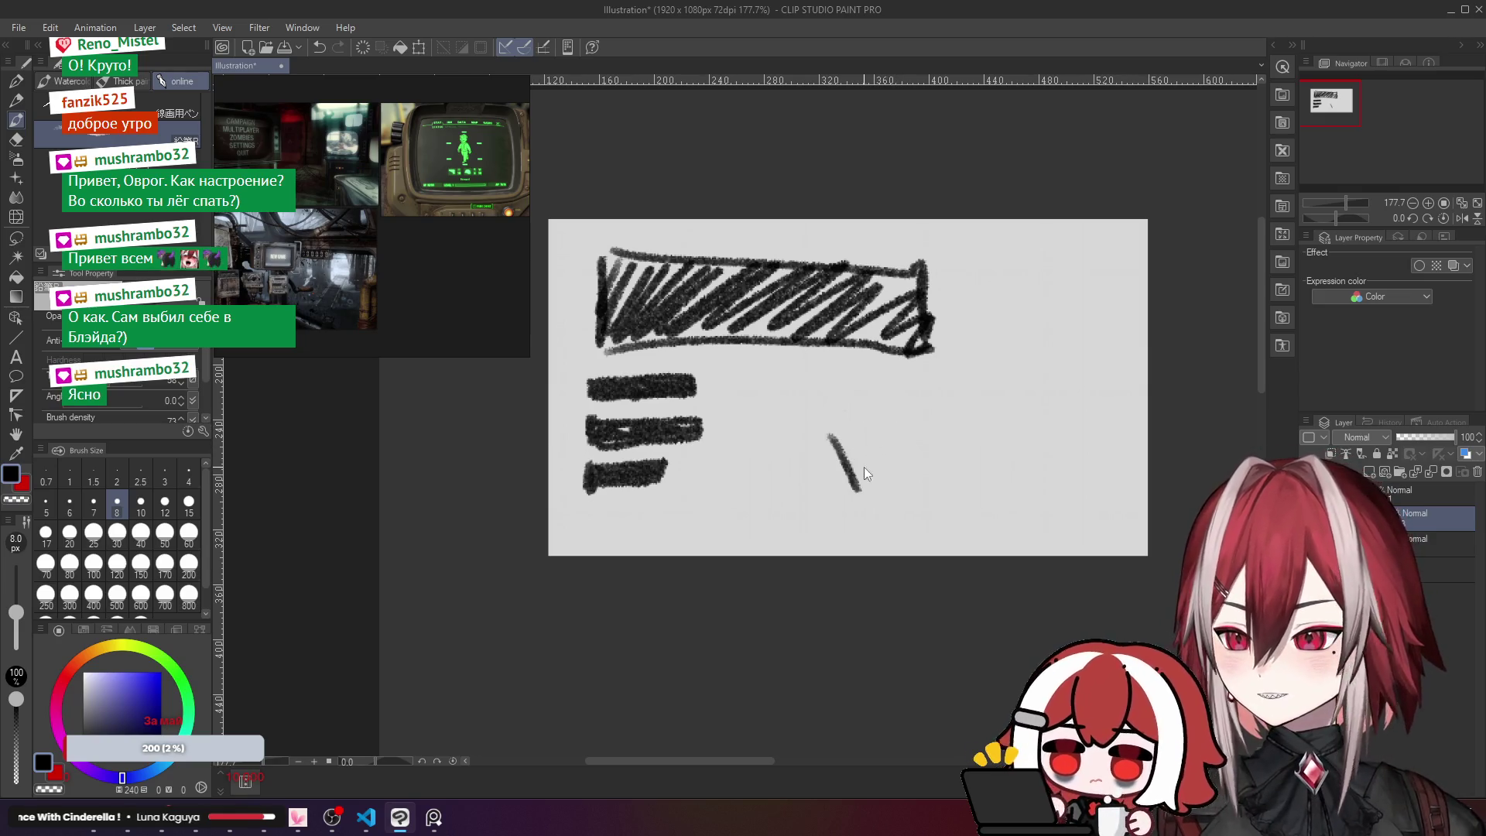
{"action": "key", "text": "ctrl+z"}
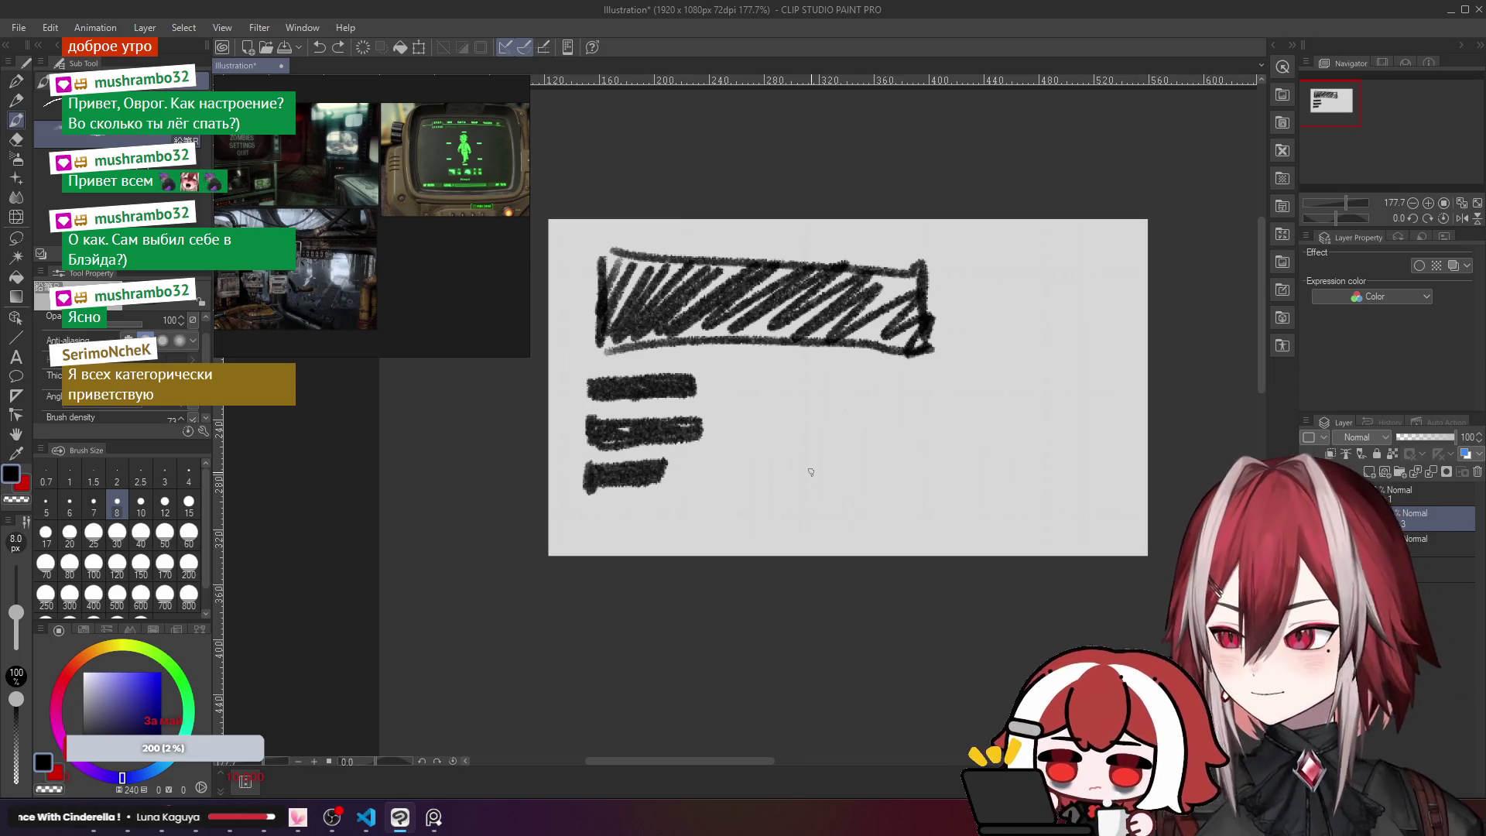
{"action": "left_click_drag", "start_coordinate": [810, 471], "coordinate": [827, 474]}
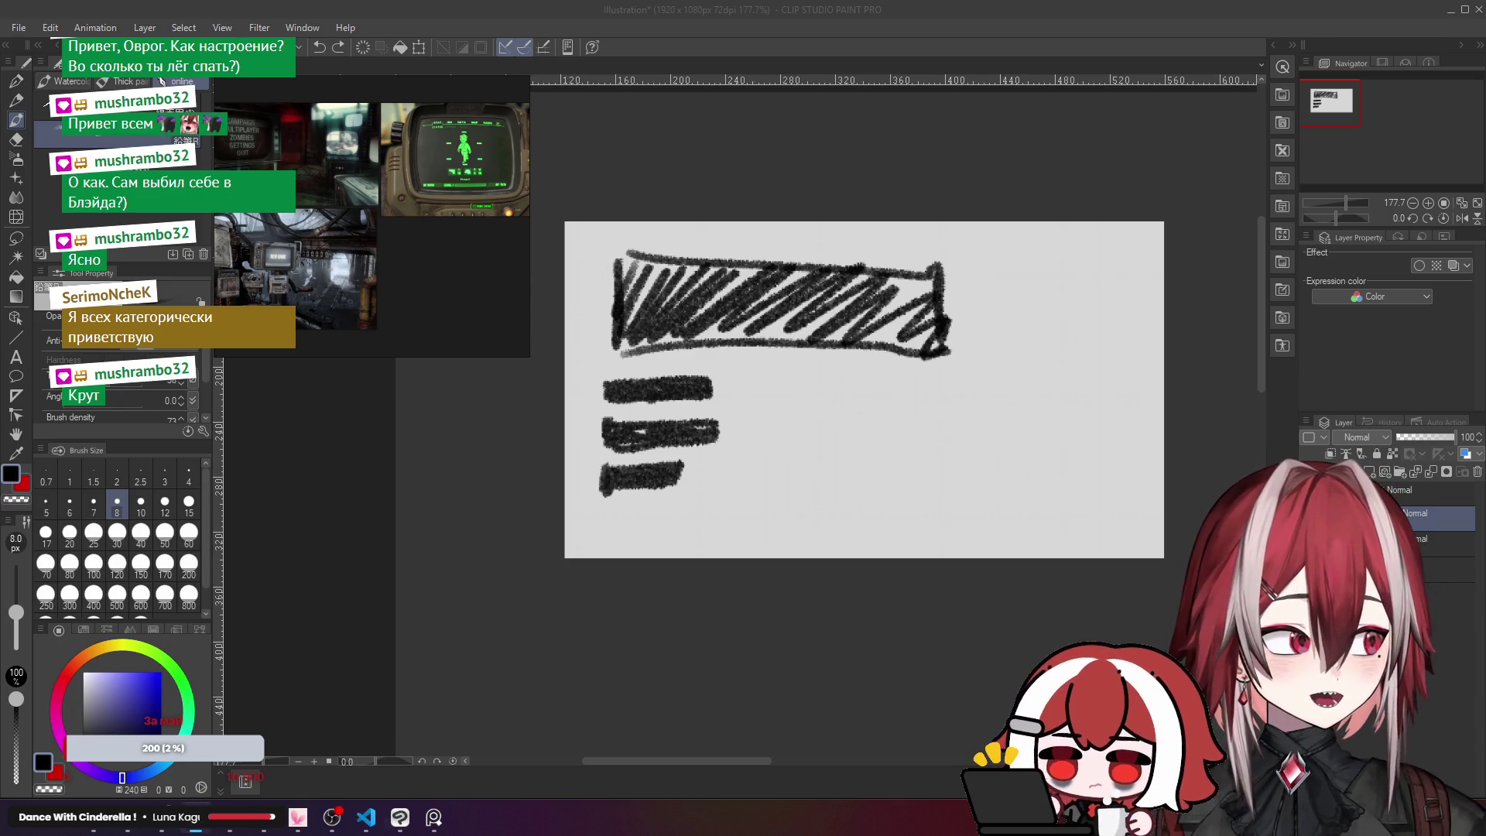
{"action": "left_click", "coordinate": [1155, 18]}
{"action": "key", "text": "ctrl+v"}
{"action": "scroll", "coordinate": [827, 390], "scroll_direction": "down", "scroll_amount": 5}
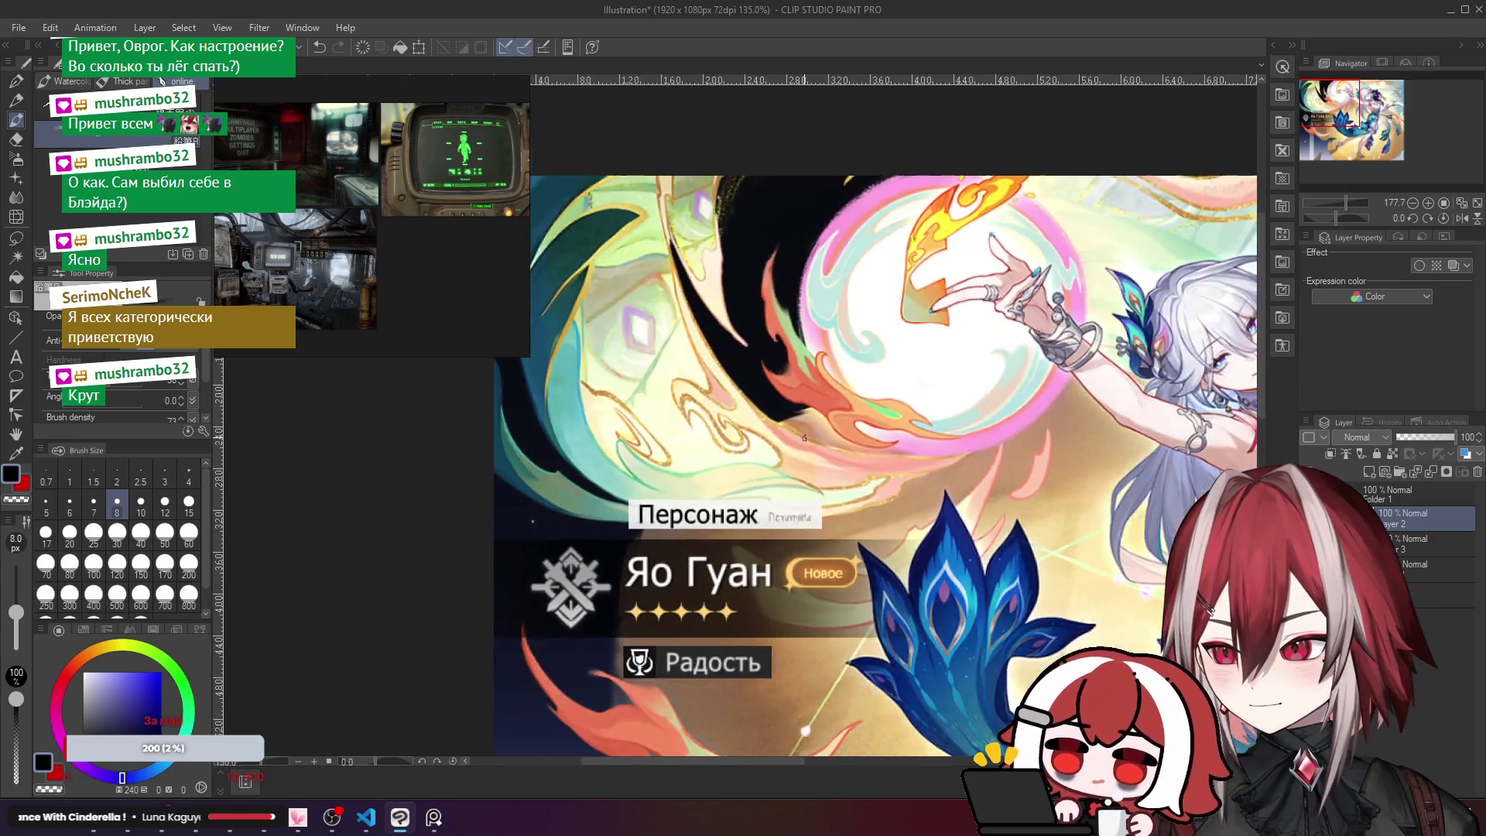
{"action": "scroll", "coordinate": [870, 245], "scroll_direction": "up", "scroll_amount": 1}
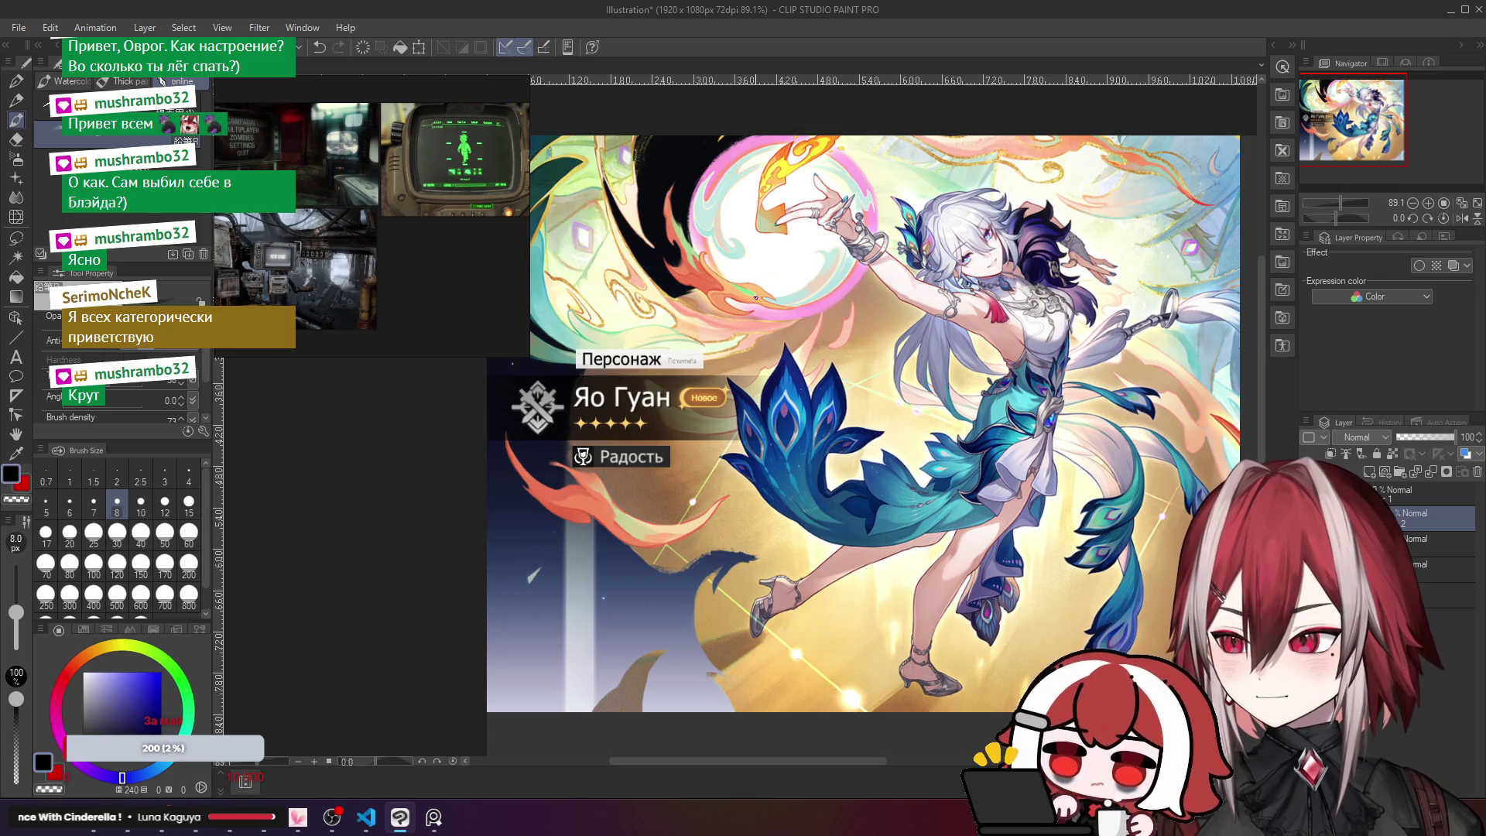
{"action": "key", "text": "ctrl+z"}
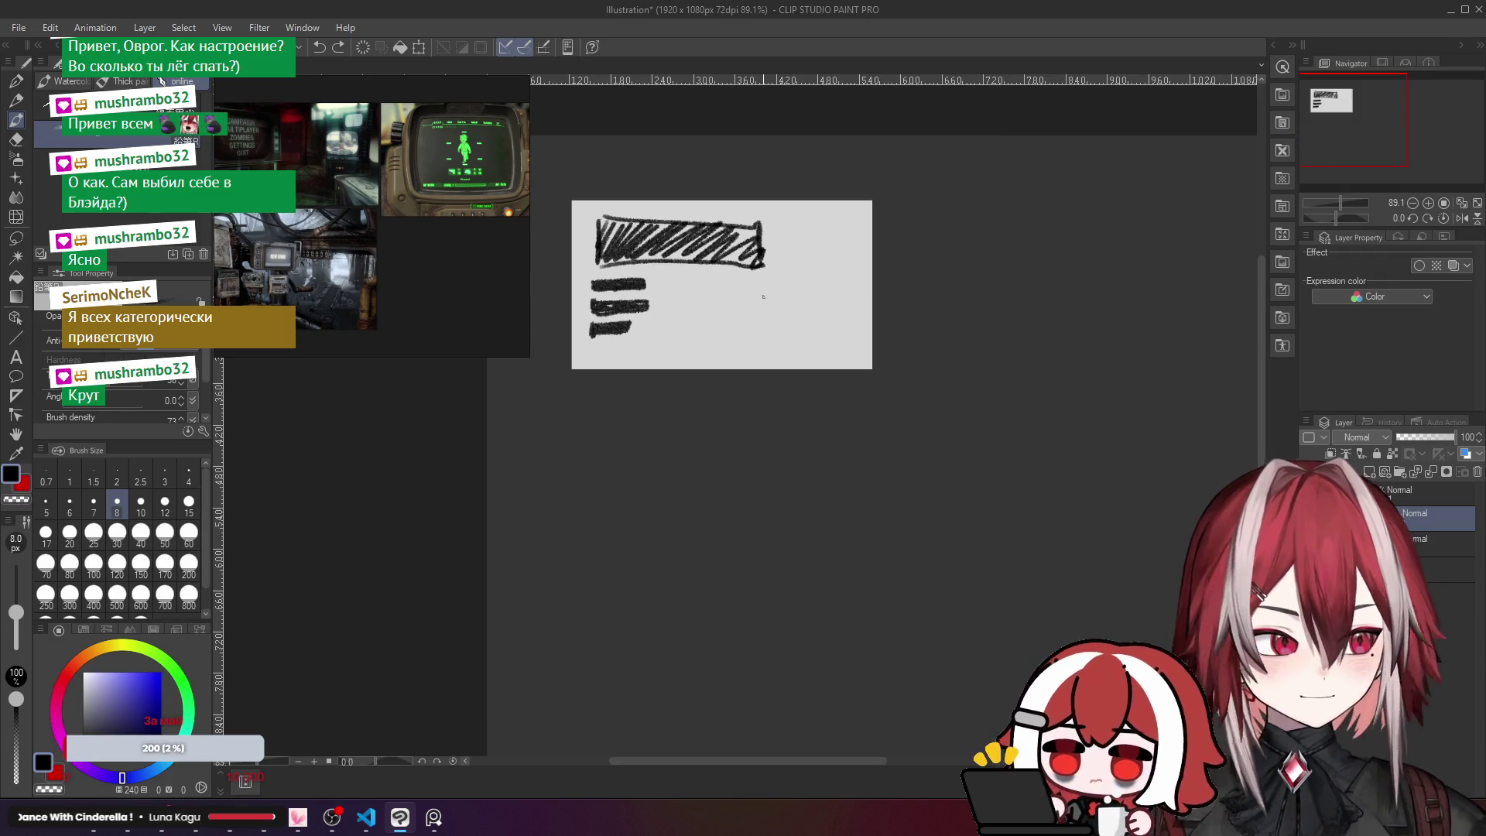
Step: Center the view on the menu sketch and drag the whole sketch right toward canvas centre
{"action": "scroll", "coordinate": [755, 297], "scroll_direction": "up", "scroll_amount": 9}
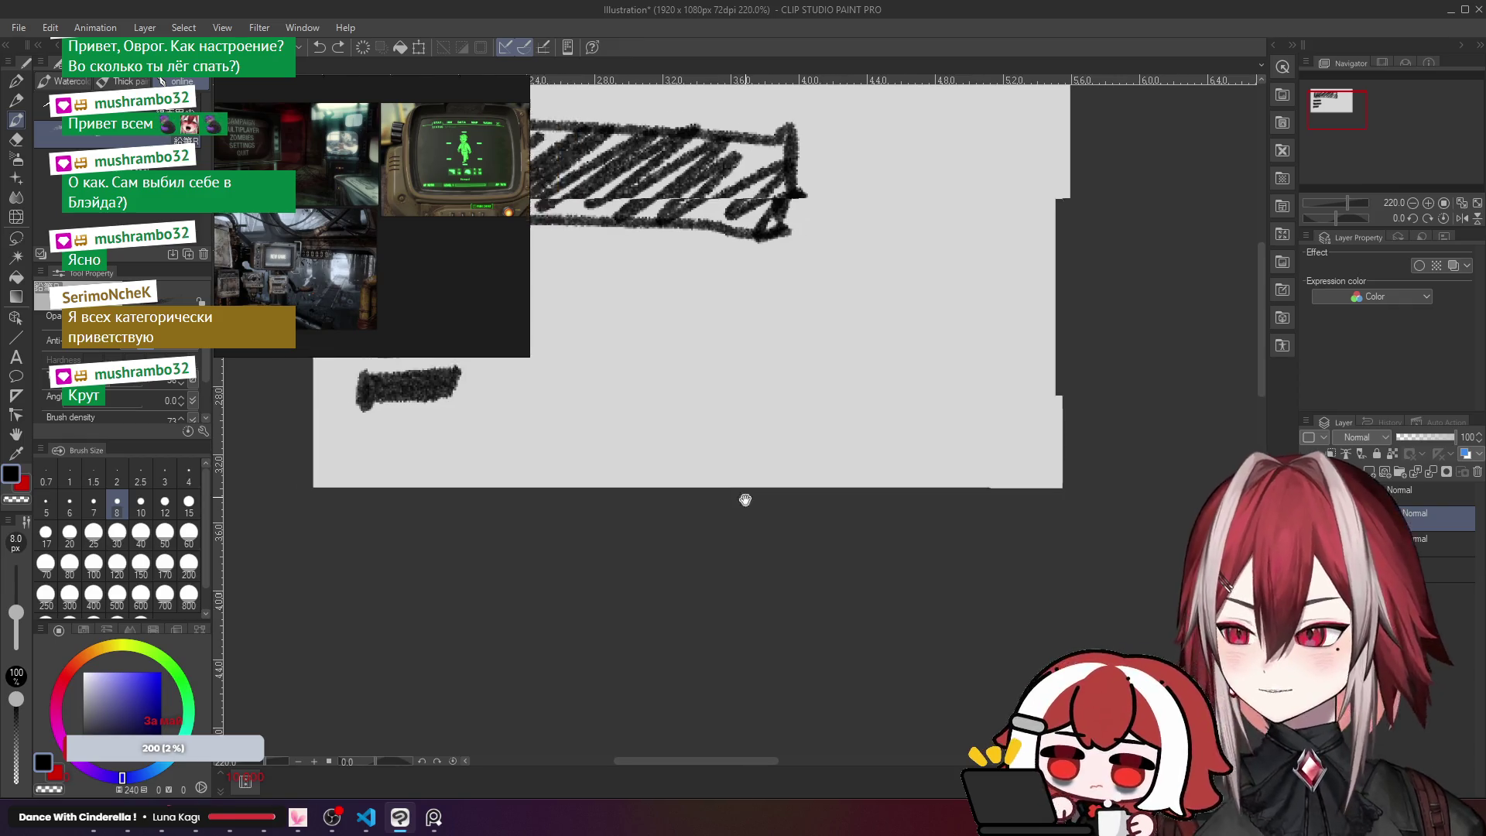
{"action": "mouse_move", "coordinate": [743, 497]}
{"action": "left_mouse_down"}
{"action": "mouse_move", "coordinate": [944, 587]}
{"action": "mouse_move", "coordinate": [932, 547]}
{"action": "left_mouse_up"}
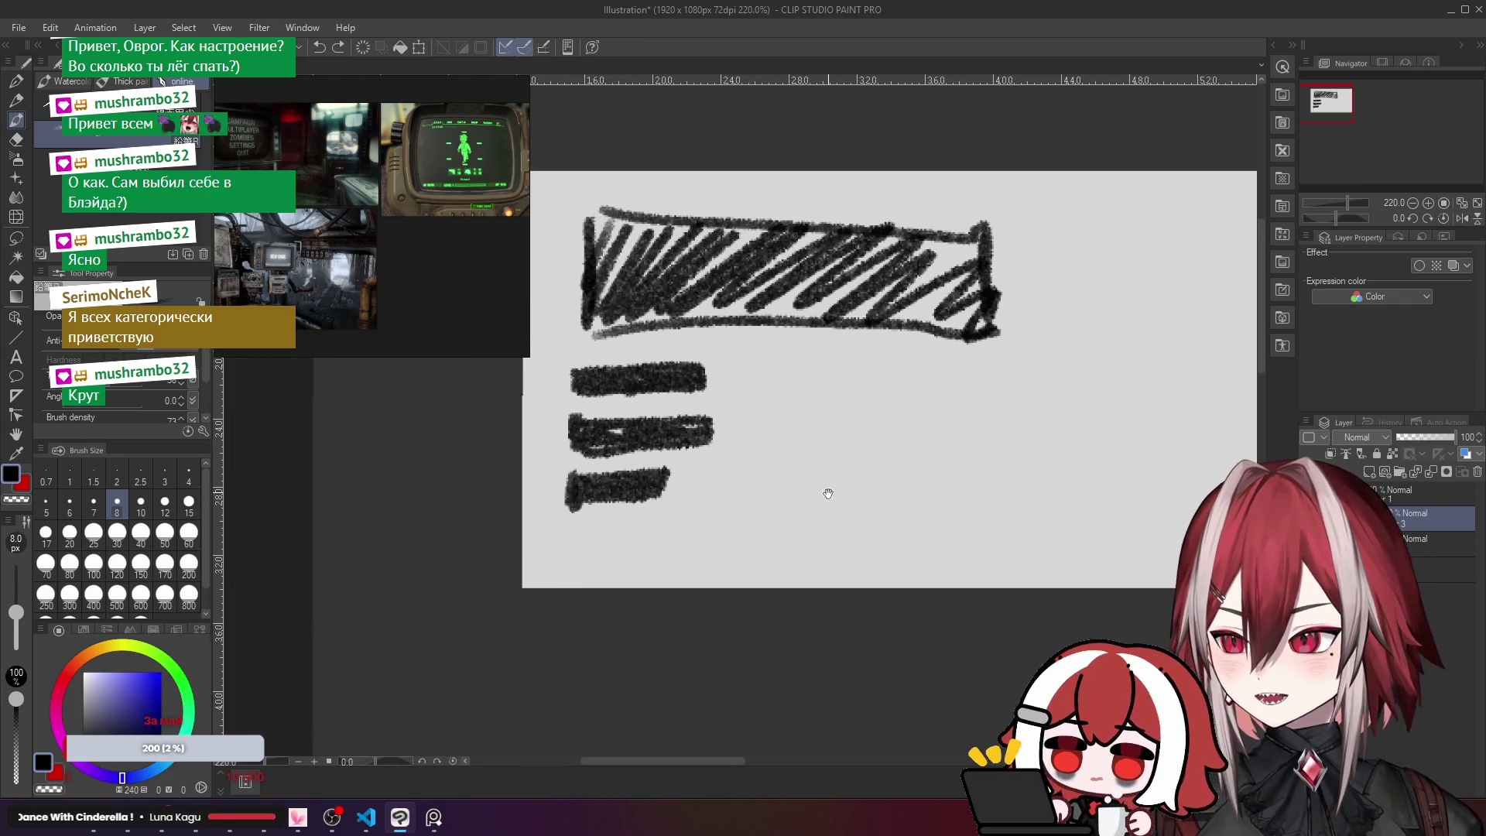
{"action": "left_click_drag", "start_coordinate": [826, 495], "coordinate": [812, 510]}
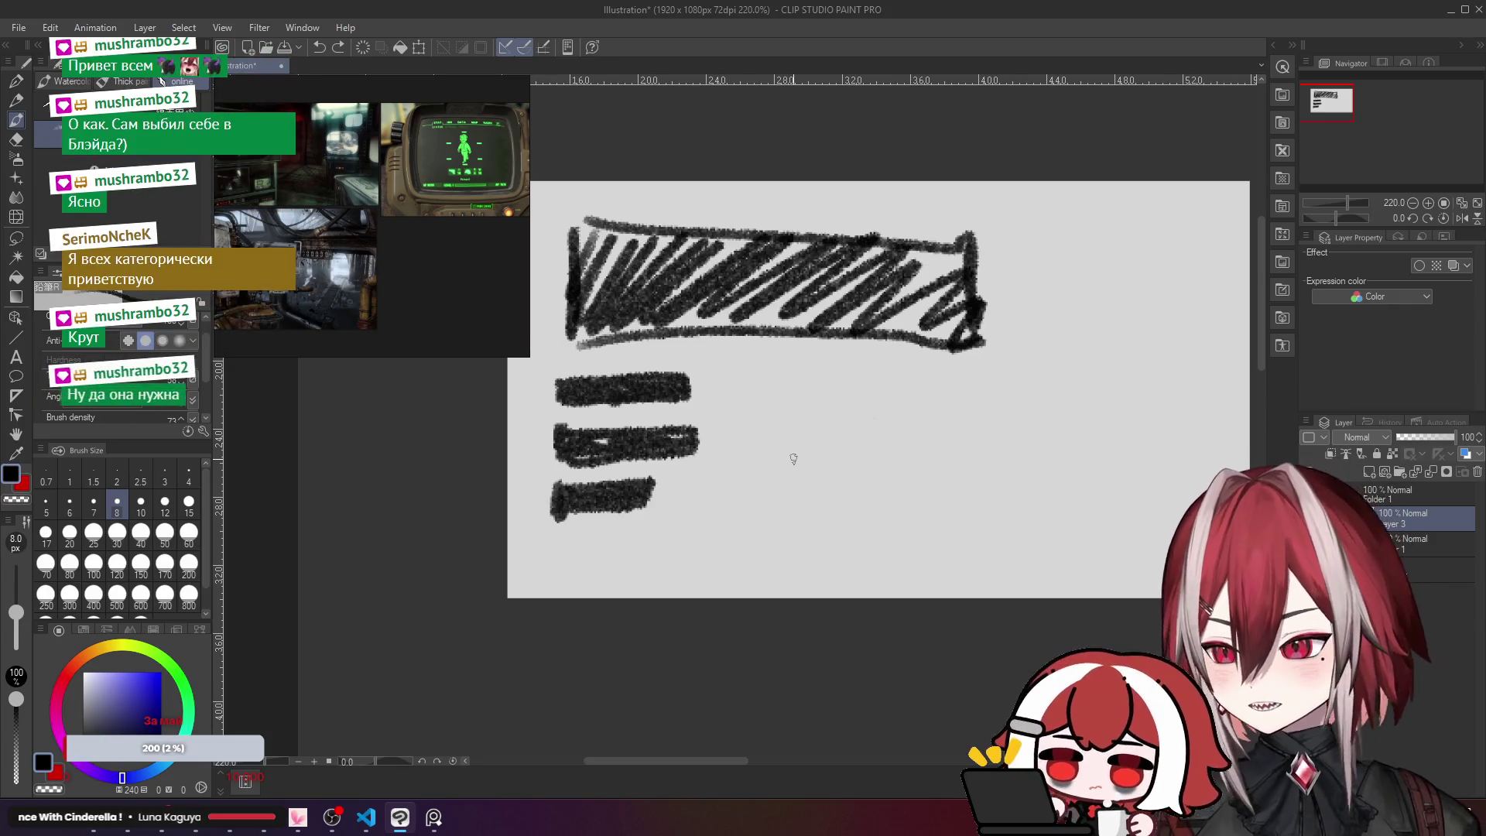
{"action": "scroll", "coordinate": [791, 457], "scroll_direction": "down", "scroll_amount": 2}
{"action": "left_click_drag", "start_coordinate": [829, 416], "coordinate": [776, 404]}
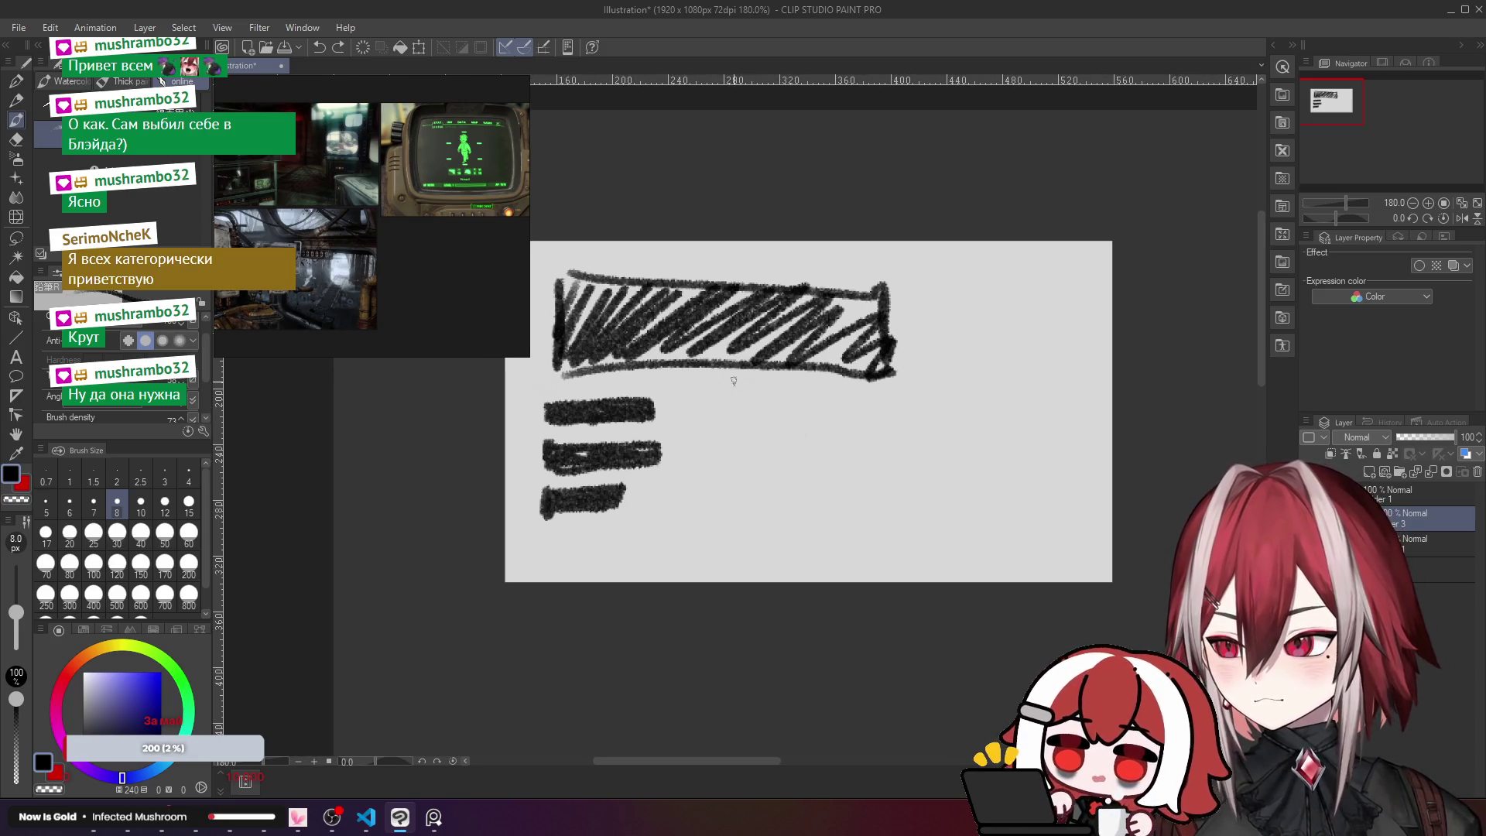
{"action": "key", "text": "ctrl+t"}
{"action": "left_click_drag", "start_coordinate": [720, 374], "coordinate": [742, 390]}
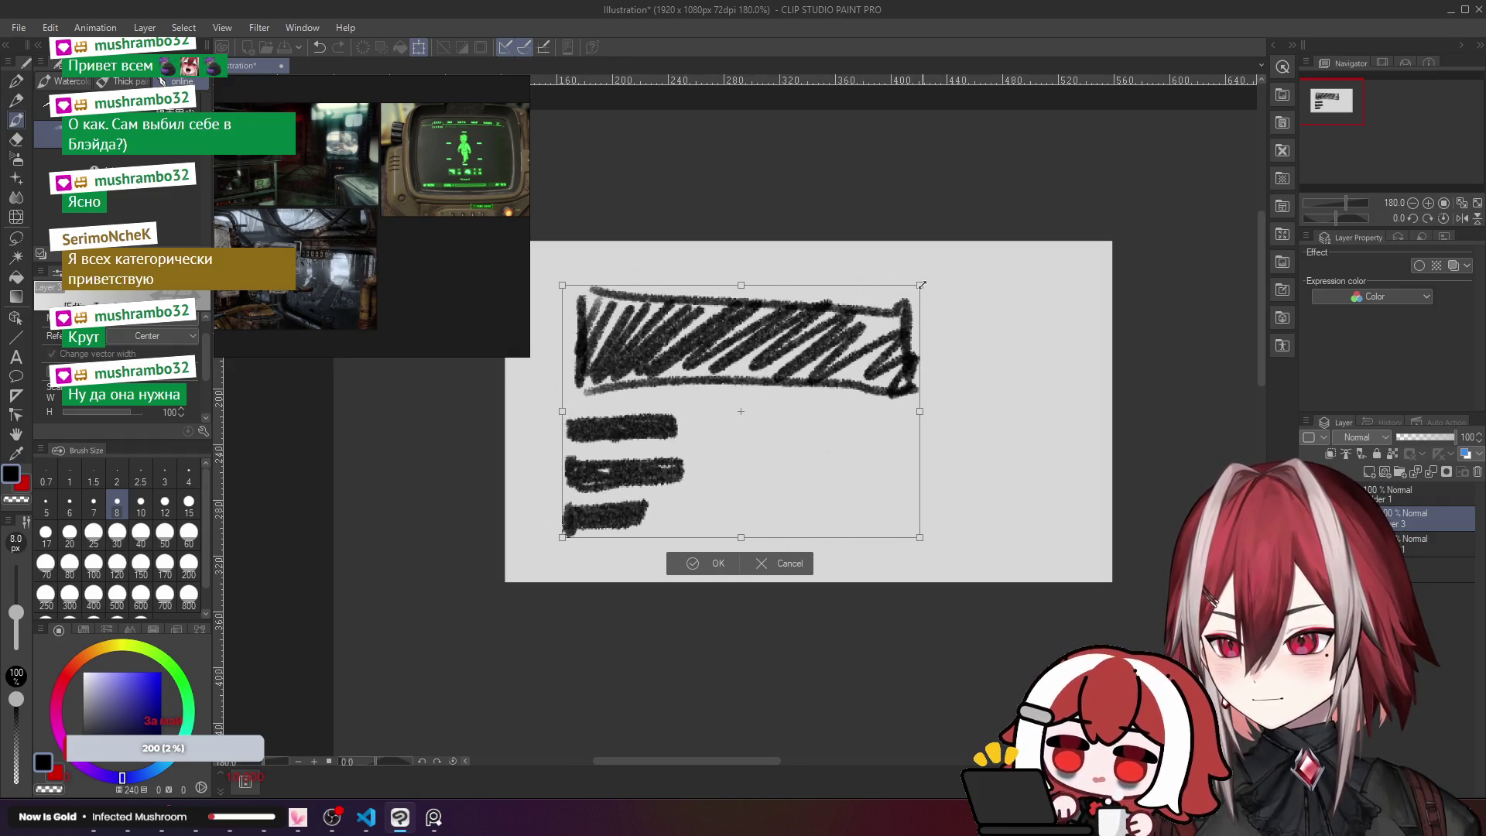
{"action": "left_click", "coordinate": [788, 563]}
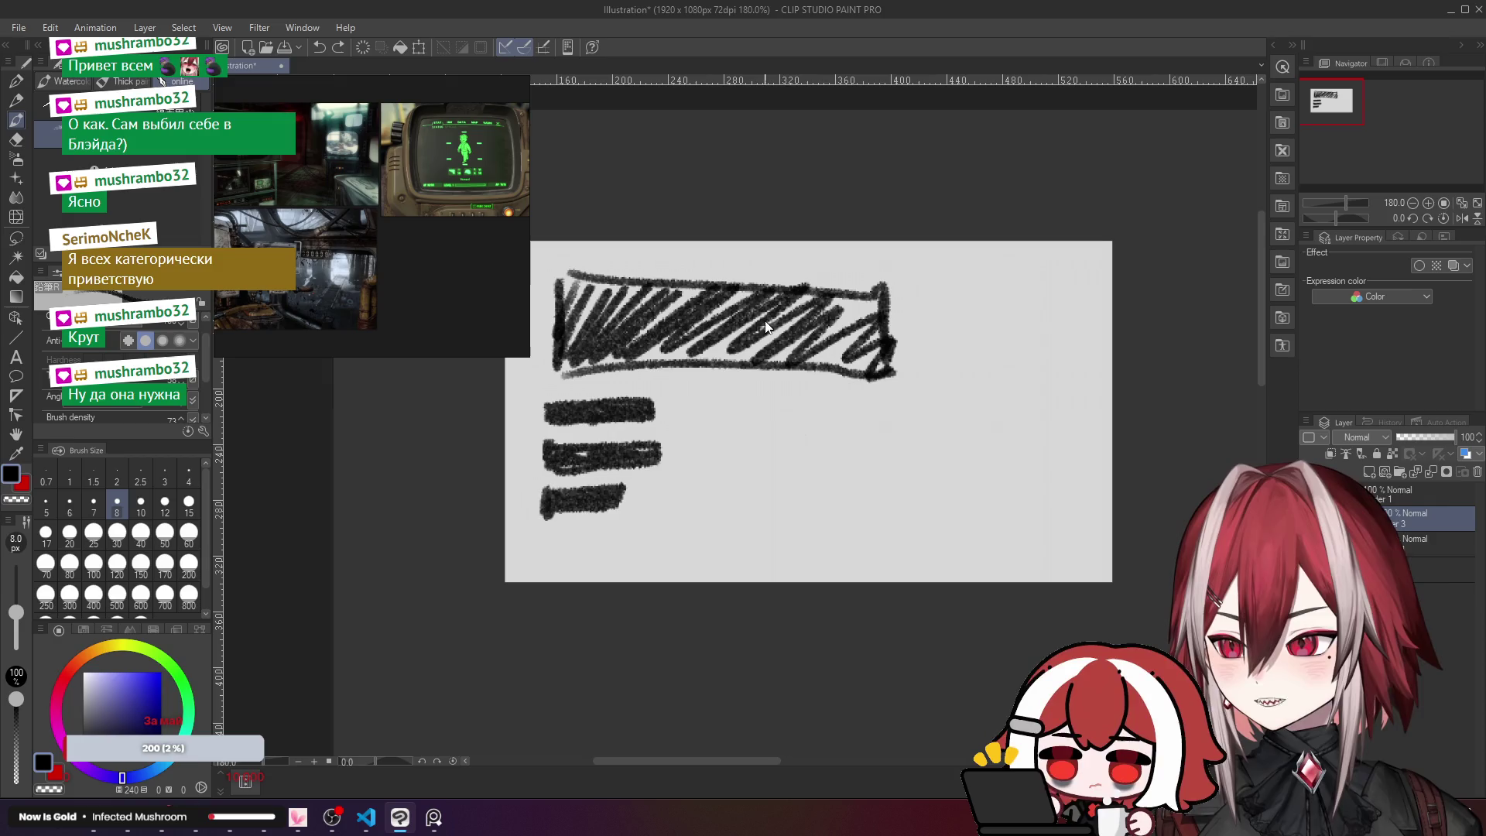
{"action": "mouse_move", "coordinate": [768, 334]}
{"action": "left_mouse_down"}
{"action": "mouse_move", "coordinate": [890, 340]}
{"action": "mouse_move", "coordinate": [860, 327]}
{"action": "left_mouse_up"}
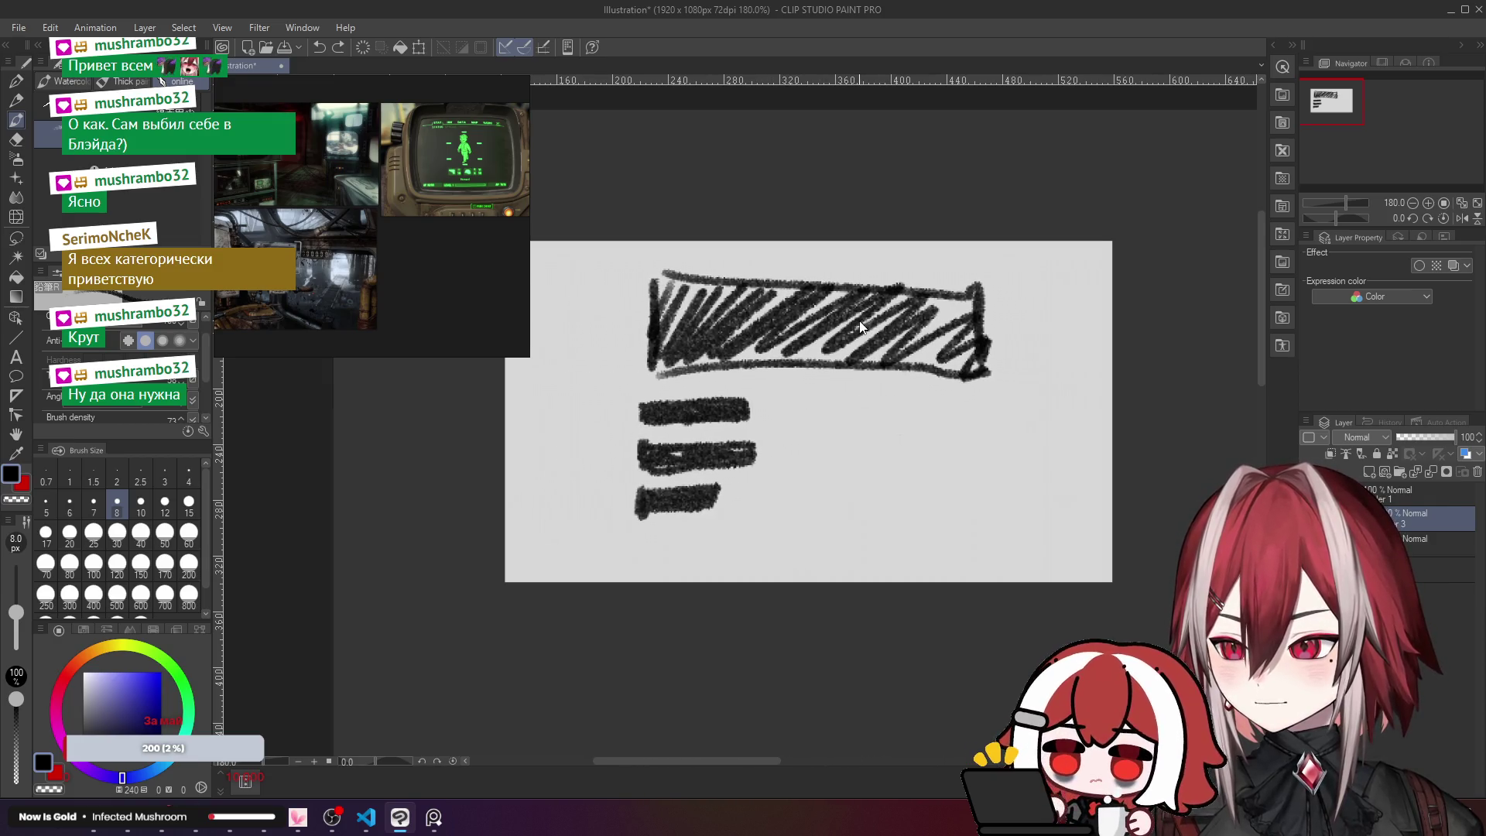
Step: Tint the menu sketch layer blue at 39 opacity, then switch to another layer
{"action": "left_click", "coordinate": [1465, 453]}
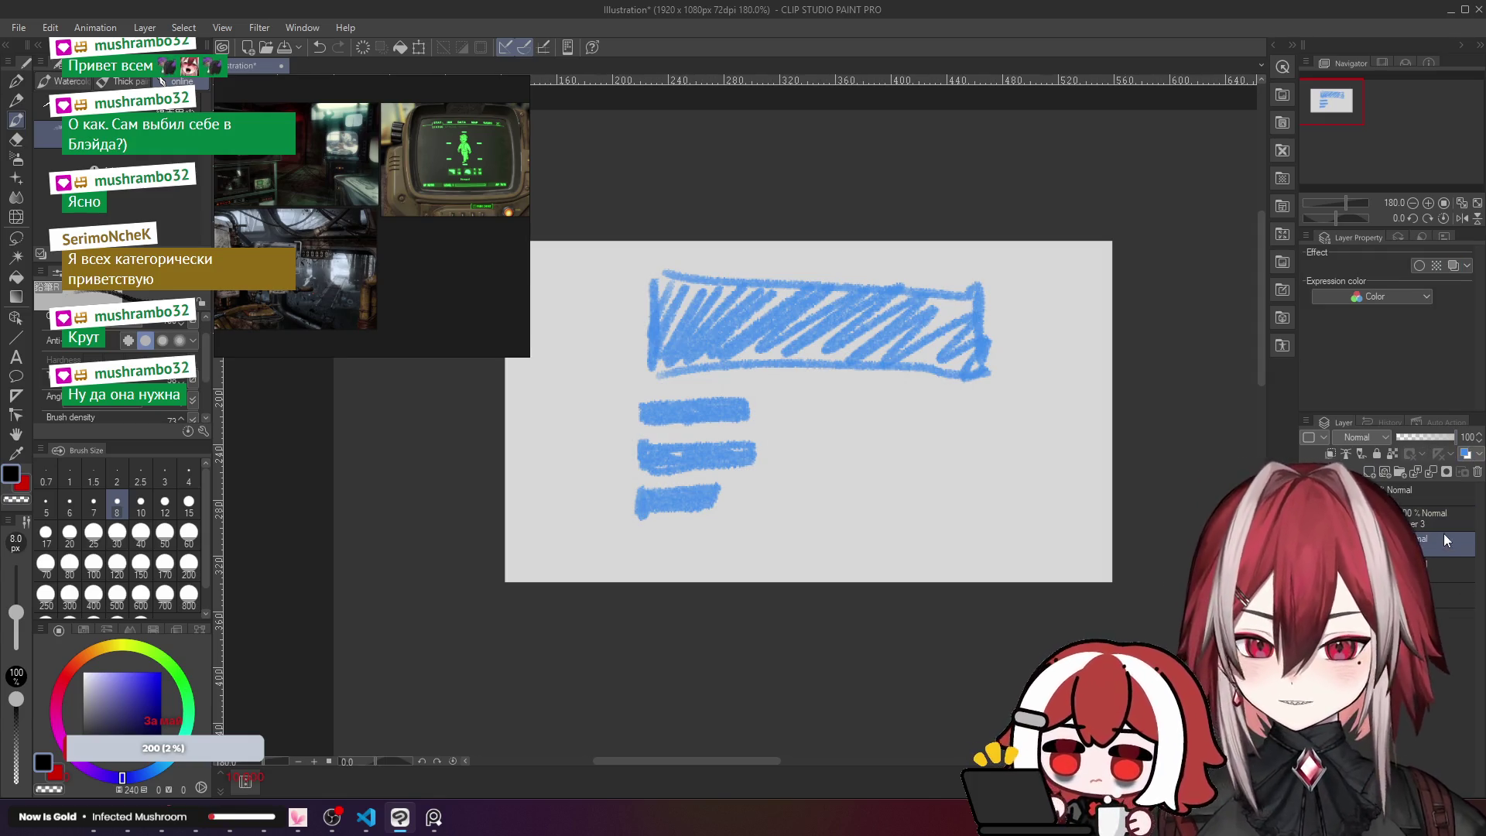
{"action": "left_click", "coordinate": [1423, 437]}
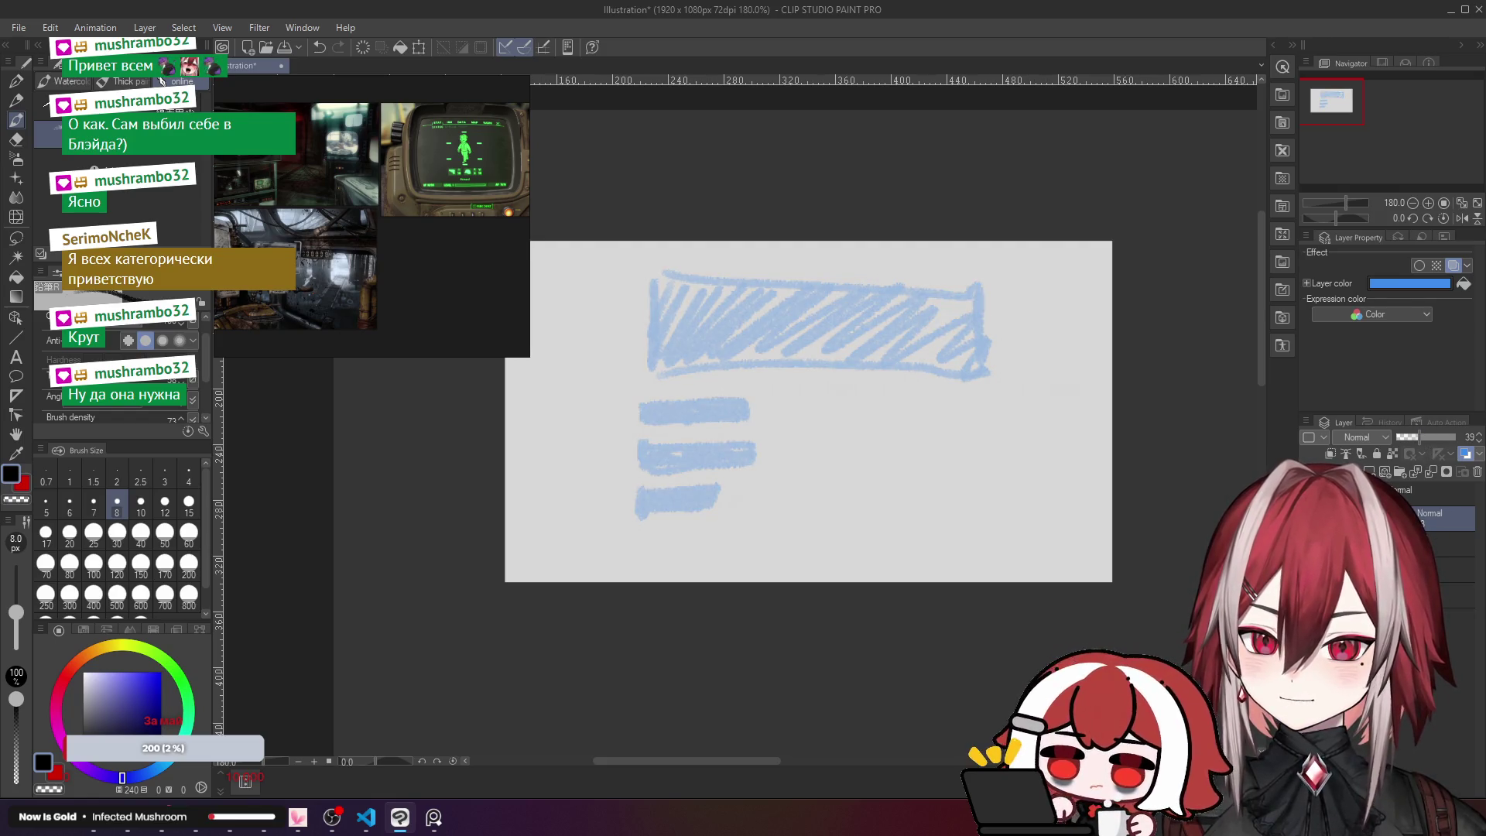
{"action": "left_click", "coordinate": [1438, 546]}
Step: Draw the monitor frame's left and top edges around the sketch with the pen
{"action": "mouse_move", "coordinate": [610, 446]}
{"action": "left_mouse_down"}
{"action": "mouse_move", "coordinate": [647, 435]}
{"action": "mouse_move", "coordinate": [631, 435]}
{"action": "left_mouse_up"}
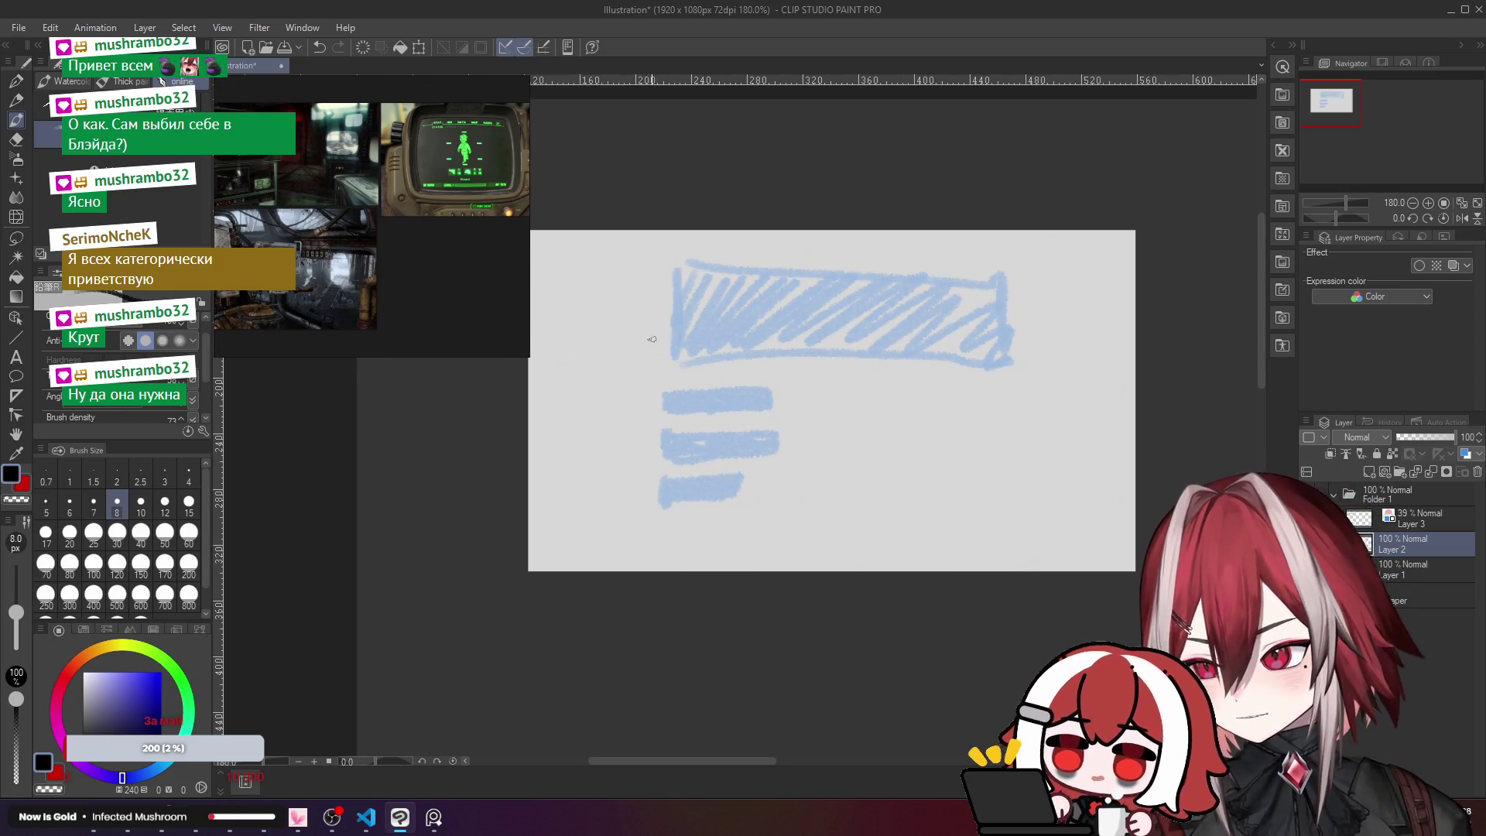
{"action": "left_click_drag", "start_coordinate": [661, 287], "coordinate": [649, 461]}
{"action": "key", "text": "ctrl+z"}
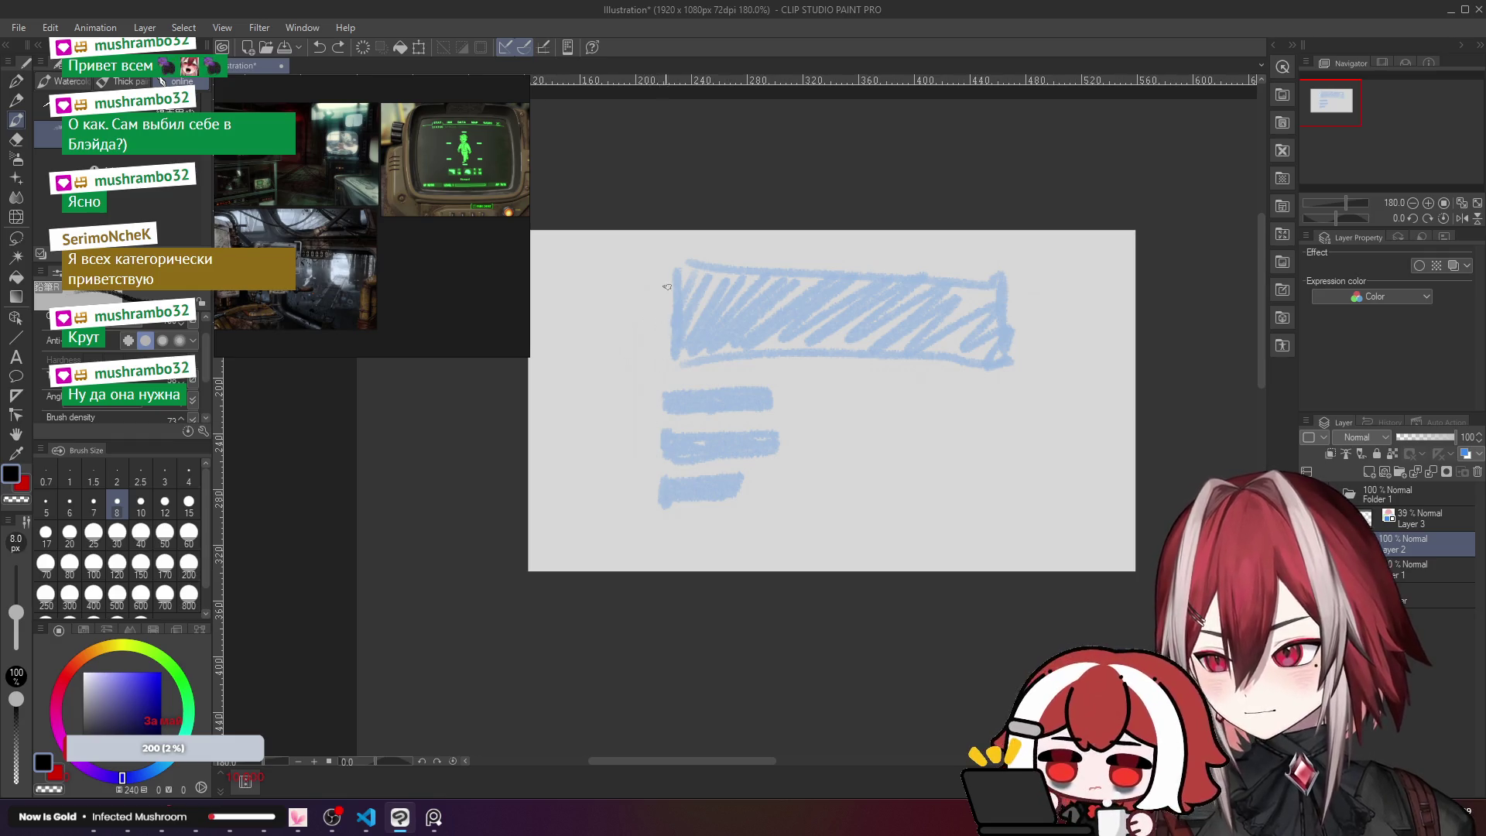
{"action": "left_click_drag", "start_coordinate": [675, 269], "coordinate": [667, 515]}
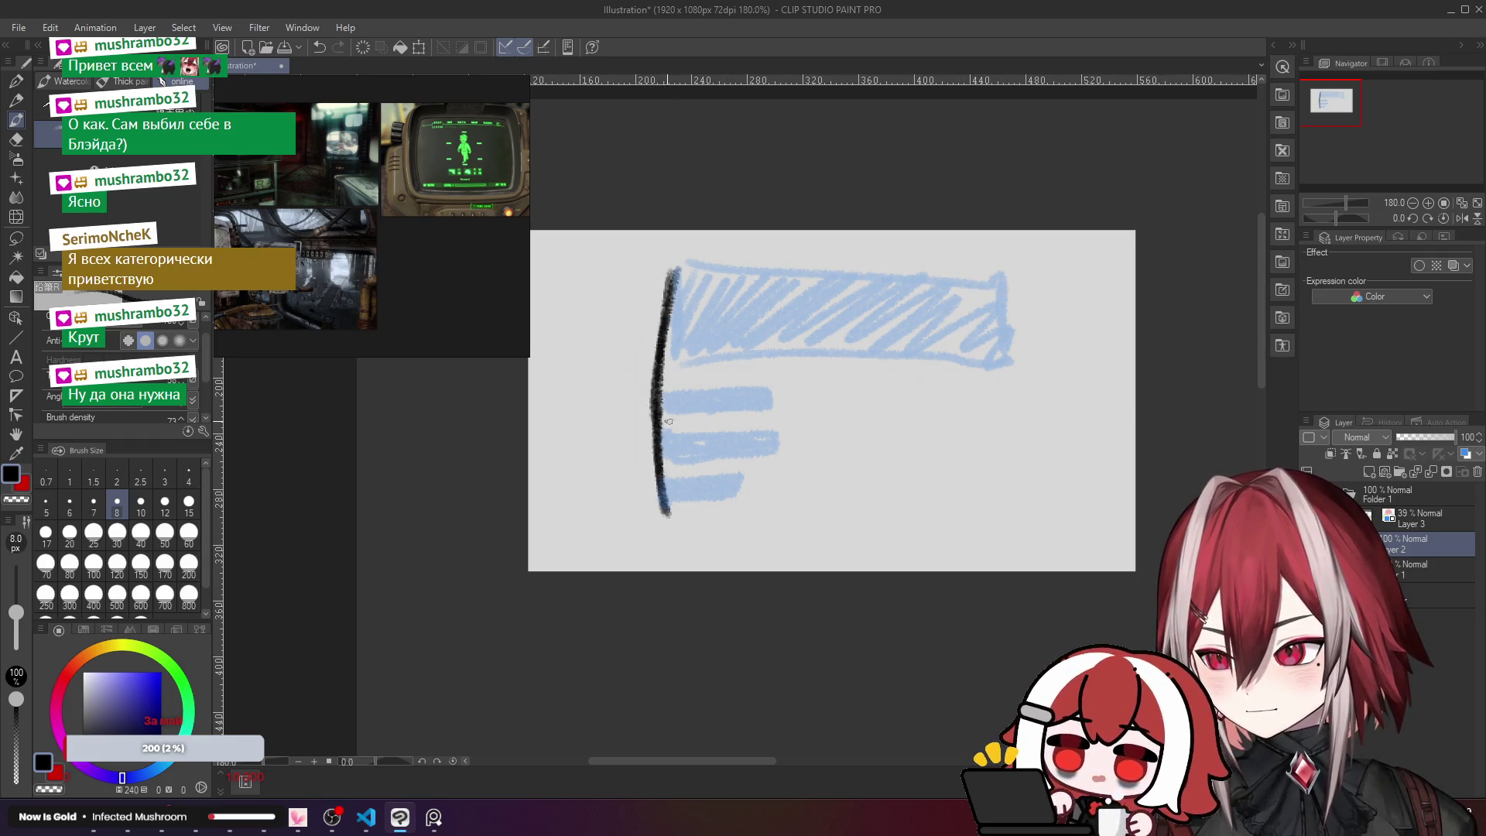
{"action": "left_click_drag", "start_coordinate": [679, 275], "coordinate": [850, 273]}
{"action": "key", "text": "ctrl+z"}
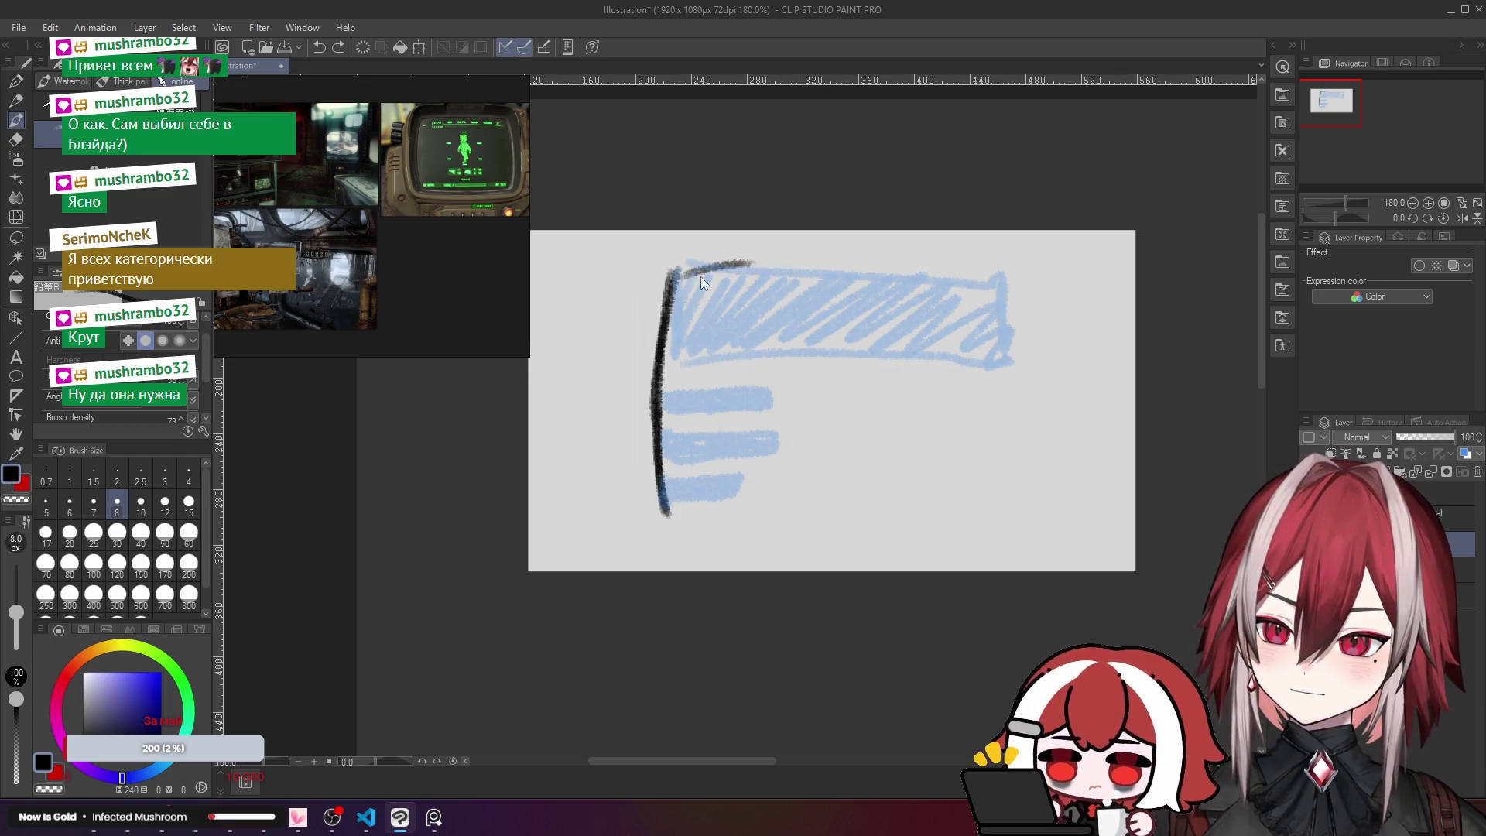
{"action": "mouse_move", "coordinate": [699, 272]}
{"action": "left_mouse_down"}
{"action": "mouse_move", "coordinate": [968, 270]}
{"action": "mouse_move", "coordinate": [982, 406]}
{"action": "left_mouse_up"}
Step: Finish the frame's right and bottom edges, then start a transform with Ctrl+T
{"action": "key", "text": "ctrl+z"}
{"action": "left_click_drag", "start_coordinate": [974, 278], "coordinate": [965, 502]}
{"action": "left_click_drag", "start_coordinate": [666, 517], "coordinate": [754, 516]}
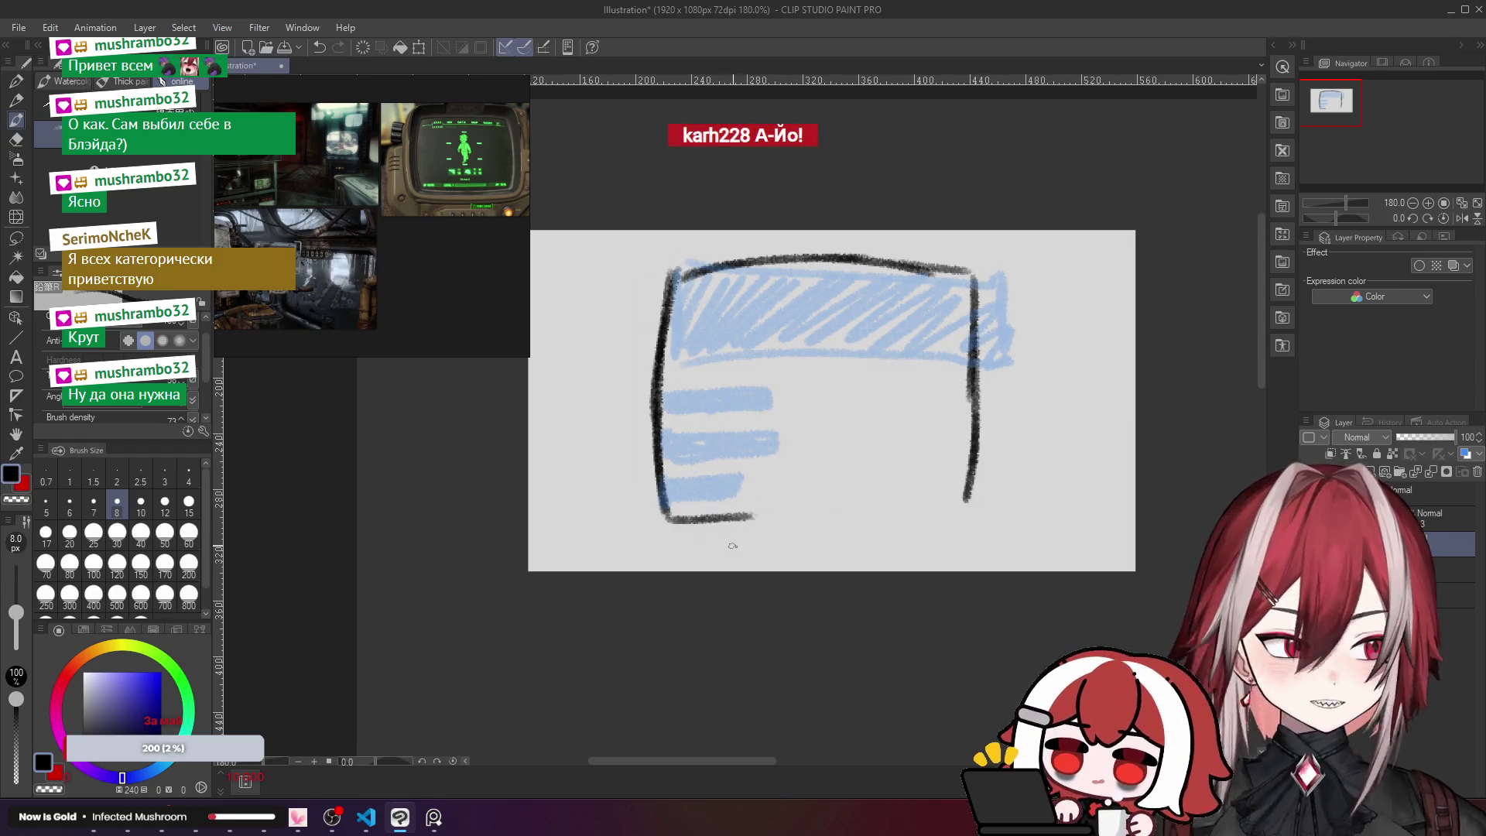
{"action": "key", "text": "ctrl+z"}
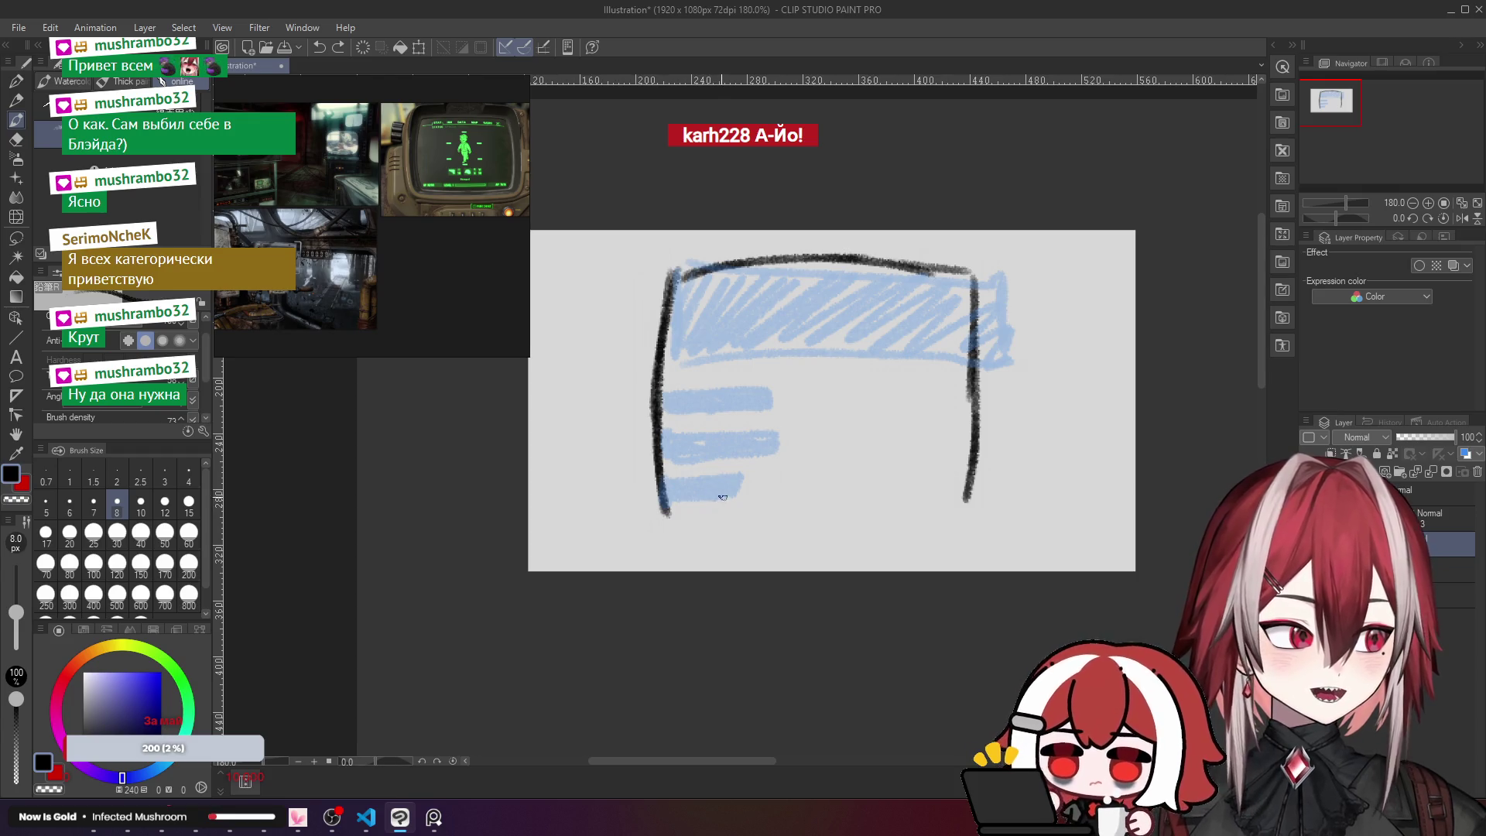
{"action": "mouse_move", "coordinate": [666, 515]}
{"action": "left_mouse_down"}
{"action": "mouse_move", "coordinate": [778, 528]}
{"action": "mouse_move", "coordinate": [963, 509]}
{"action": "left_mouse_up"}
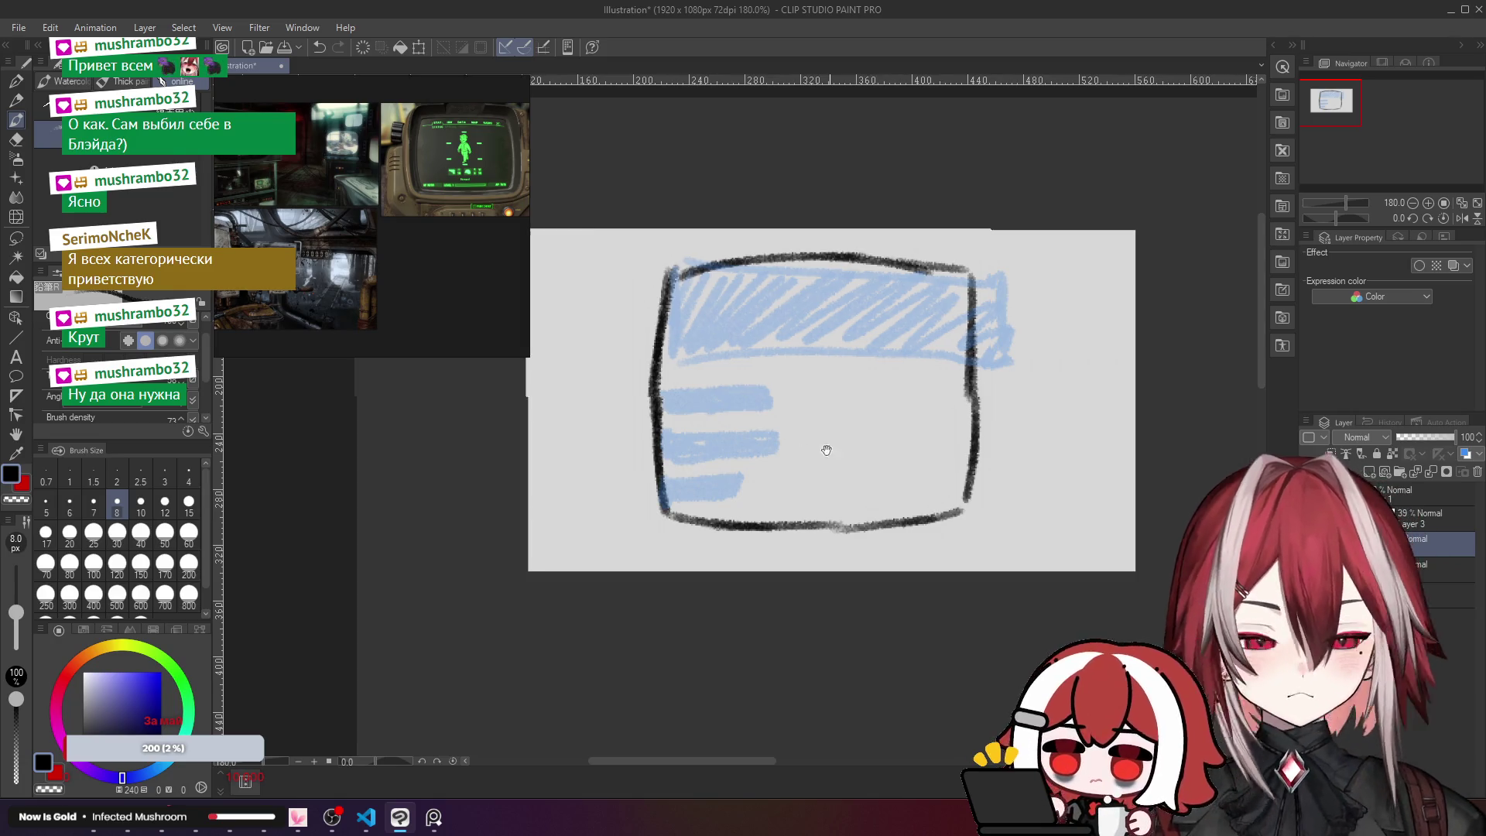
{"action": "left_click_drag", "start_coordinate": [831, 455], "coordinate": [816, 445]}
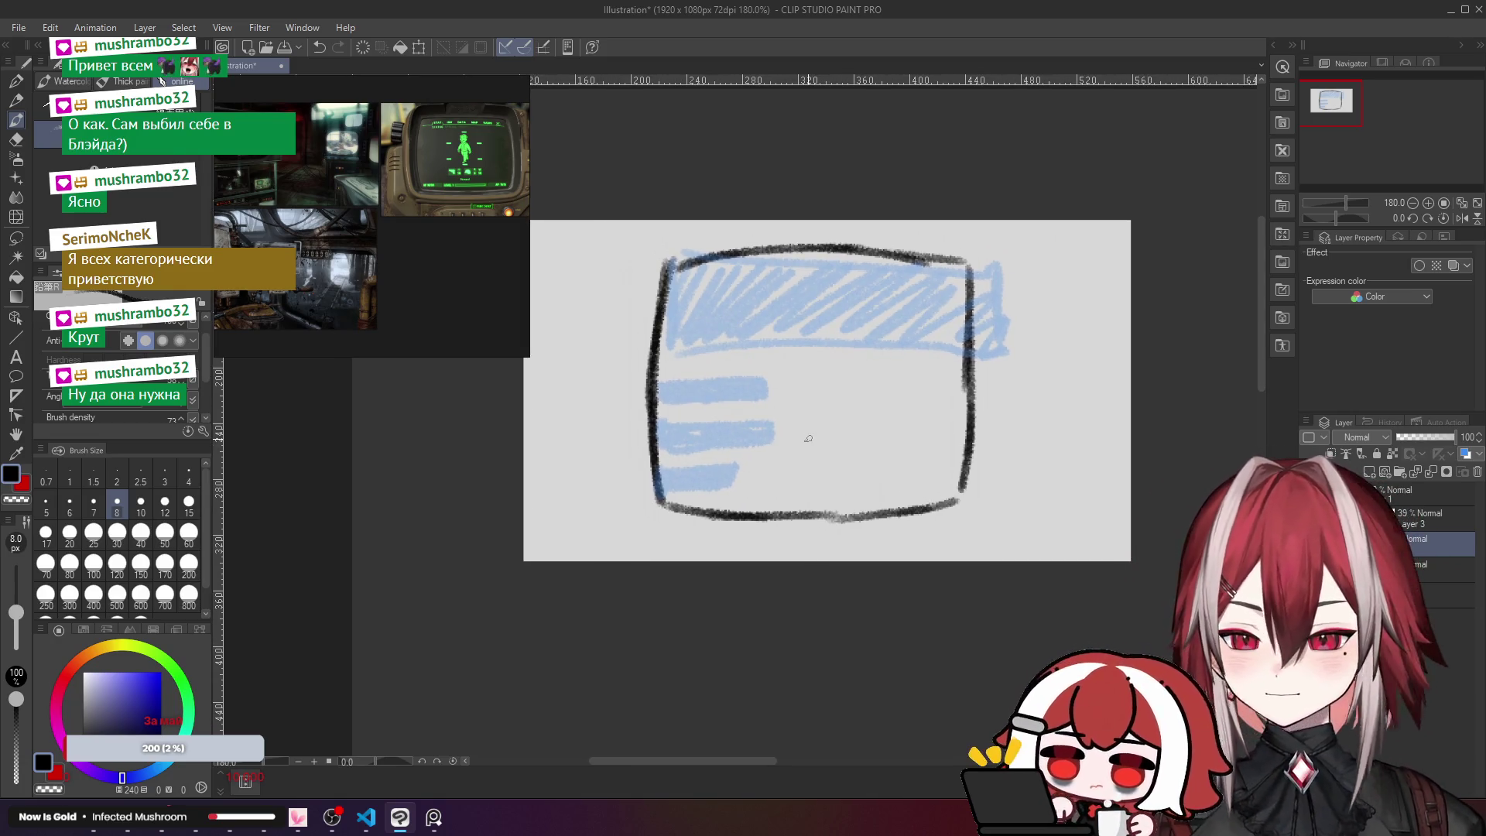
{"action": "key", "text": "ctrl+t"}
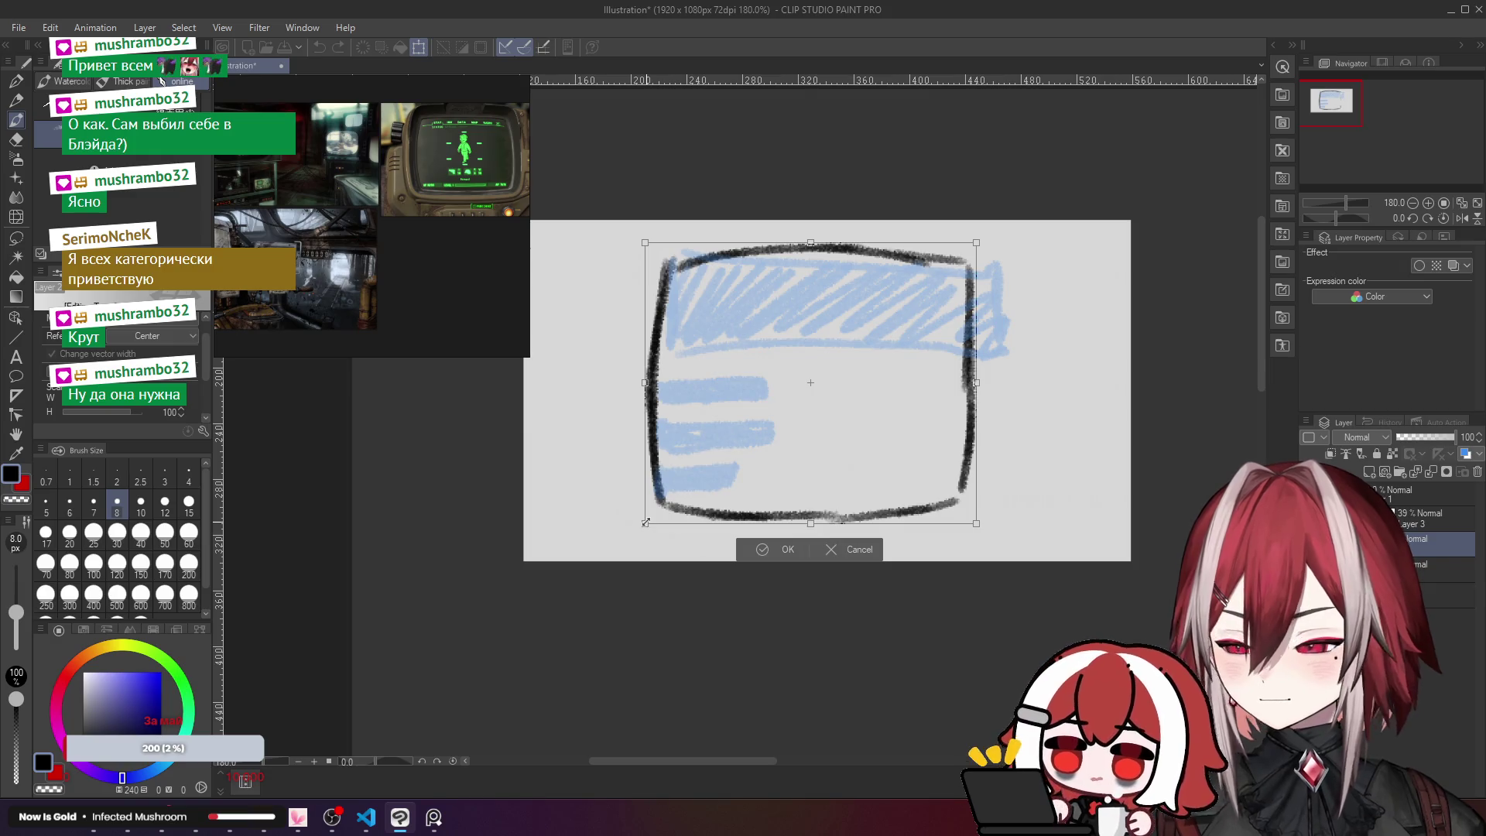
{"action": "key", "text": "super"}
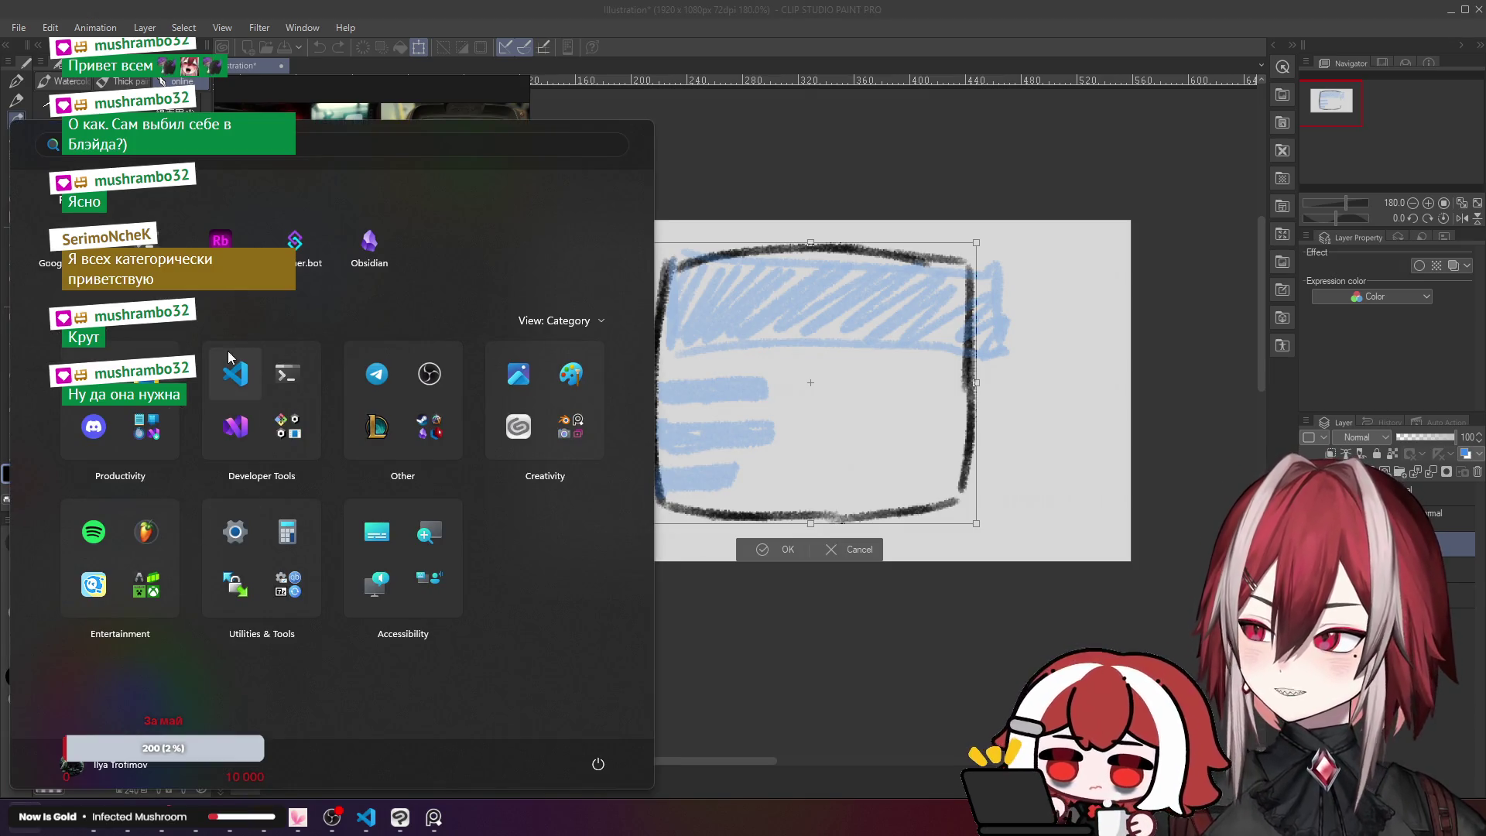
{"action": "key", "text": "super"}
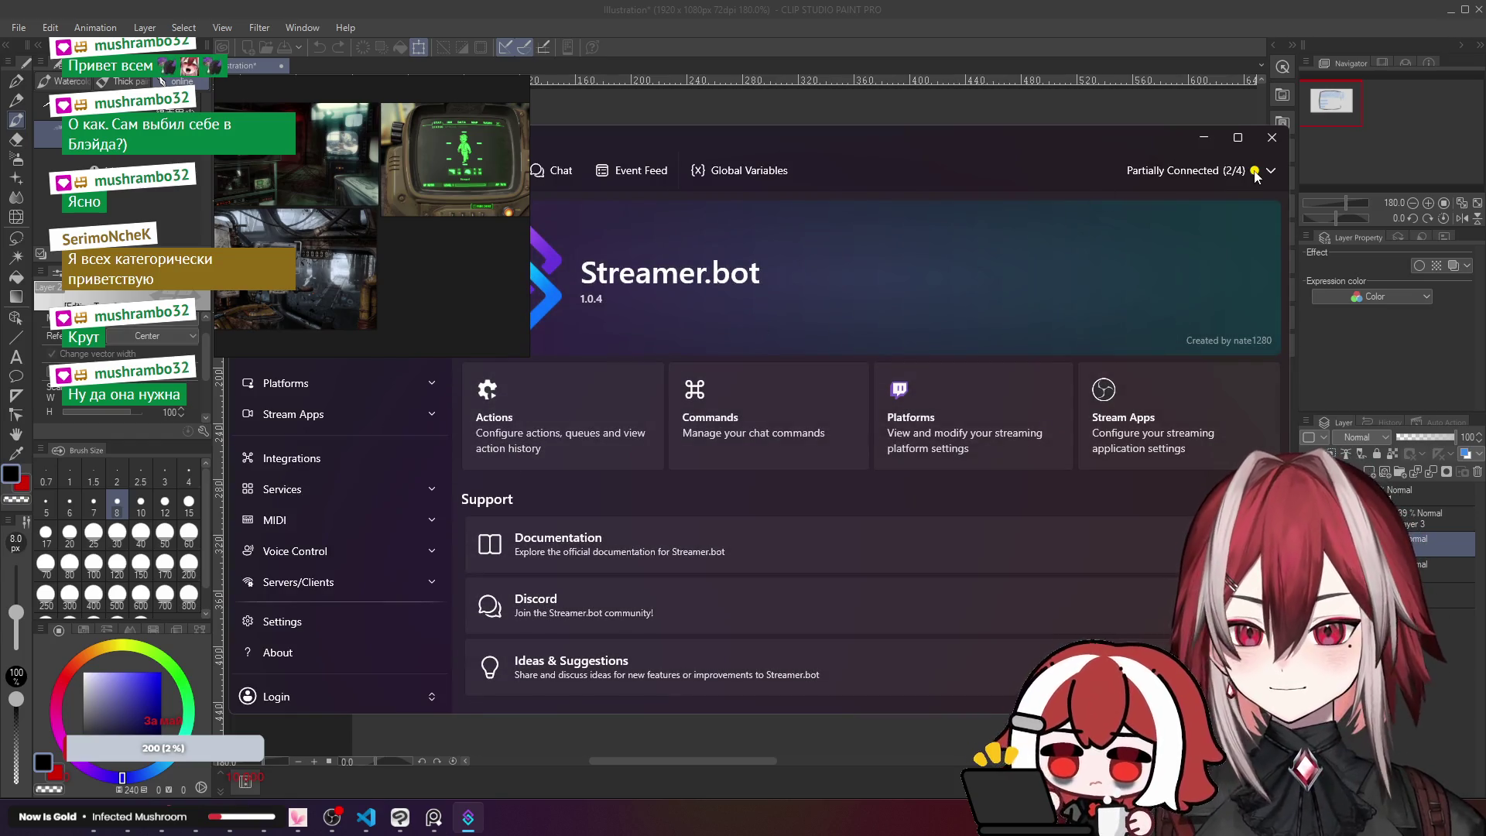
Step: Check Streamer.bot's platform connections (3 of 4 connected), then minimise the Streamer.bot window
{"action": "left_click", "coordinate": [1271, 171]}
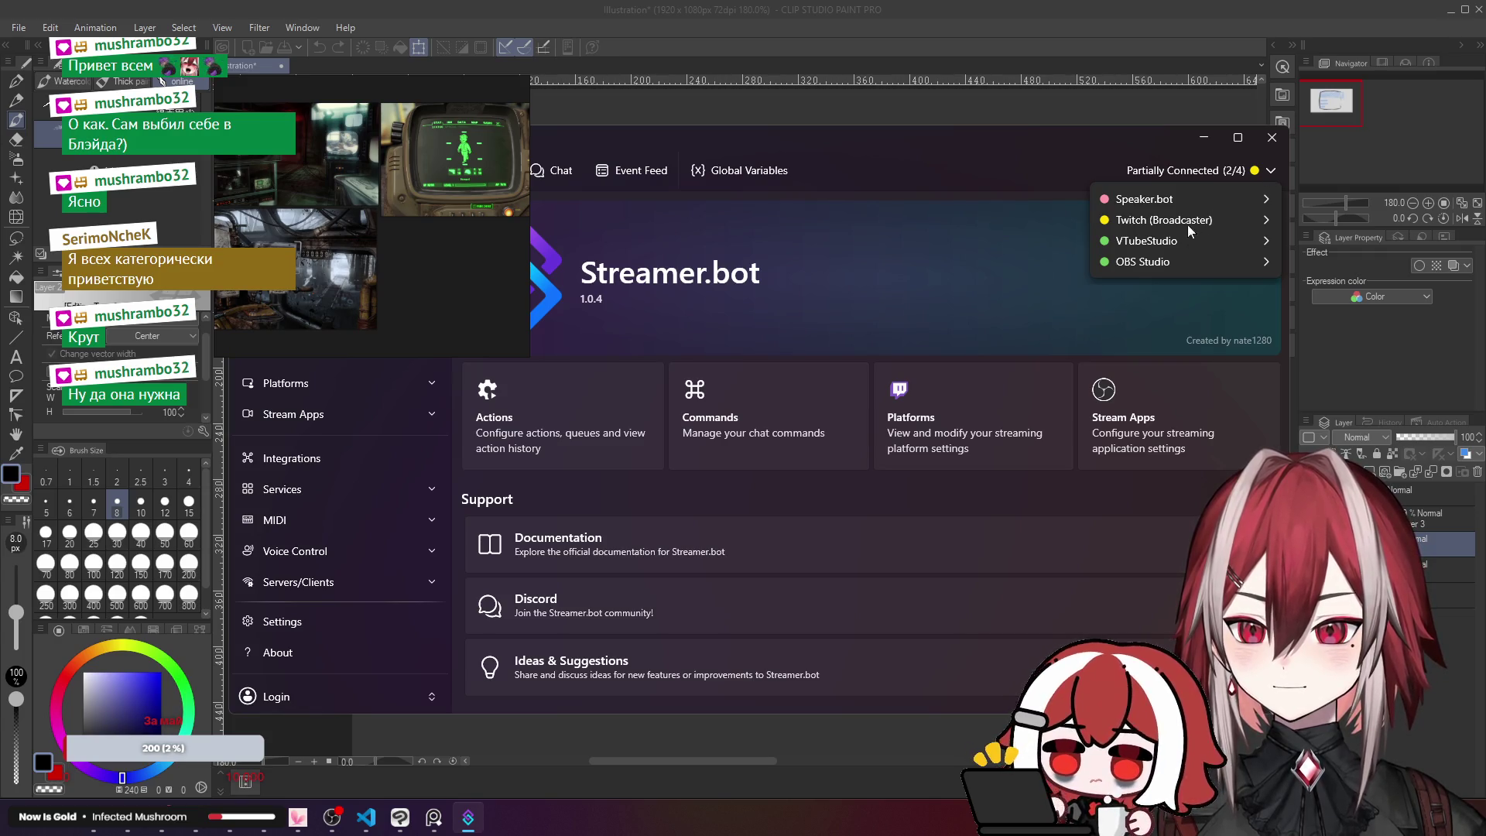
{"action": "left_click", "coordinate": [1023, 154]}
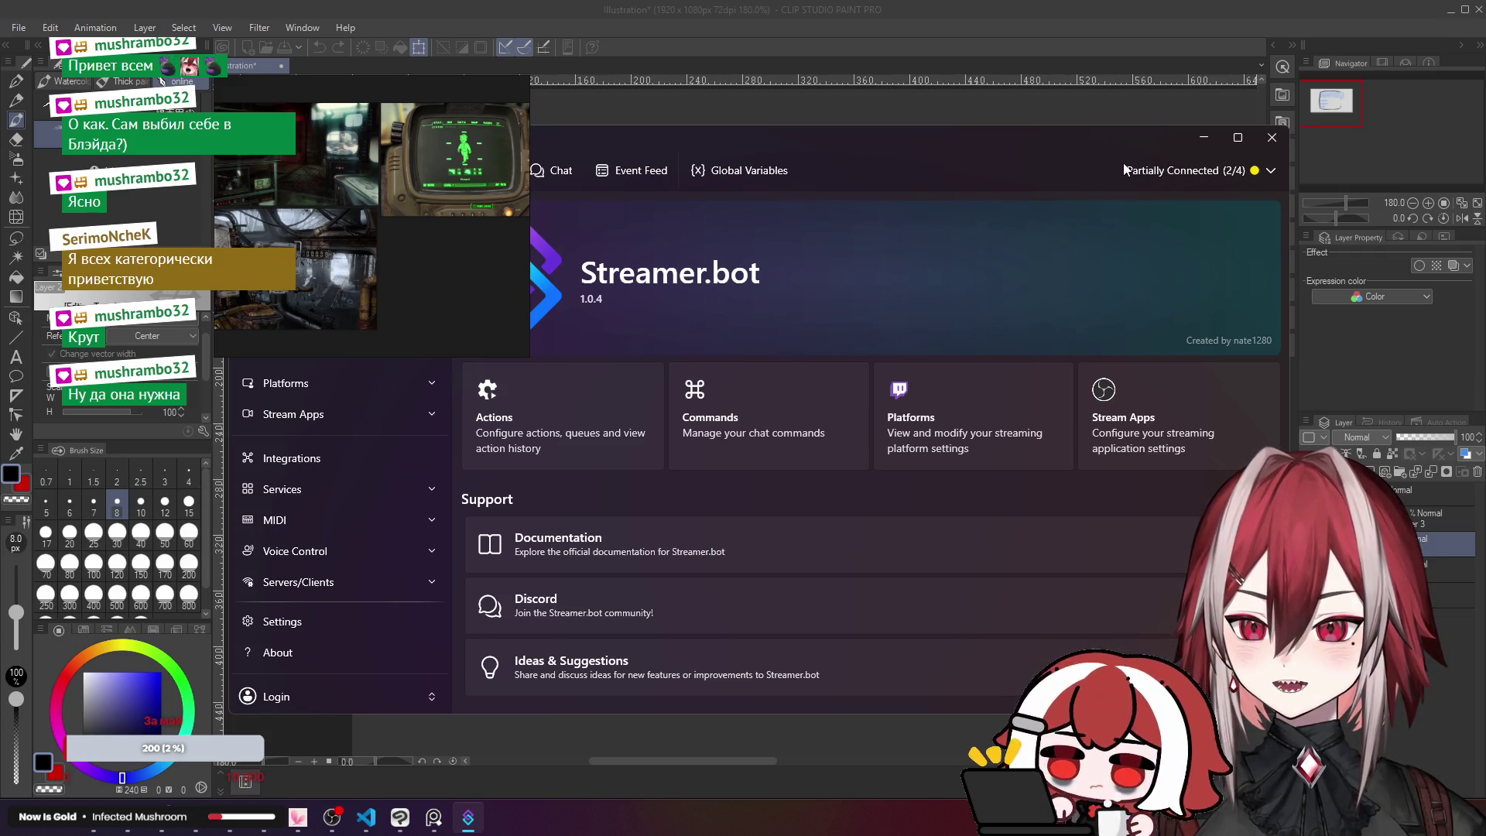
{"action": "left_click", "coordinate": [1212, 136]}
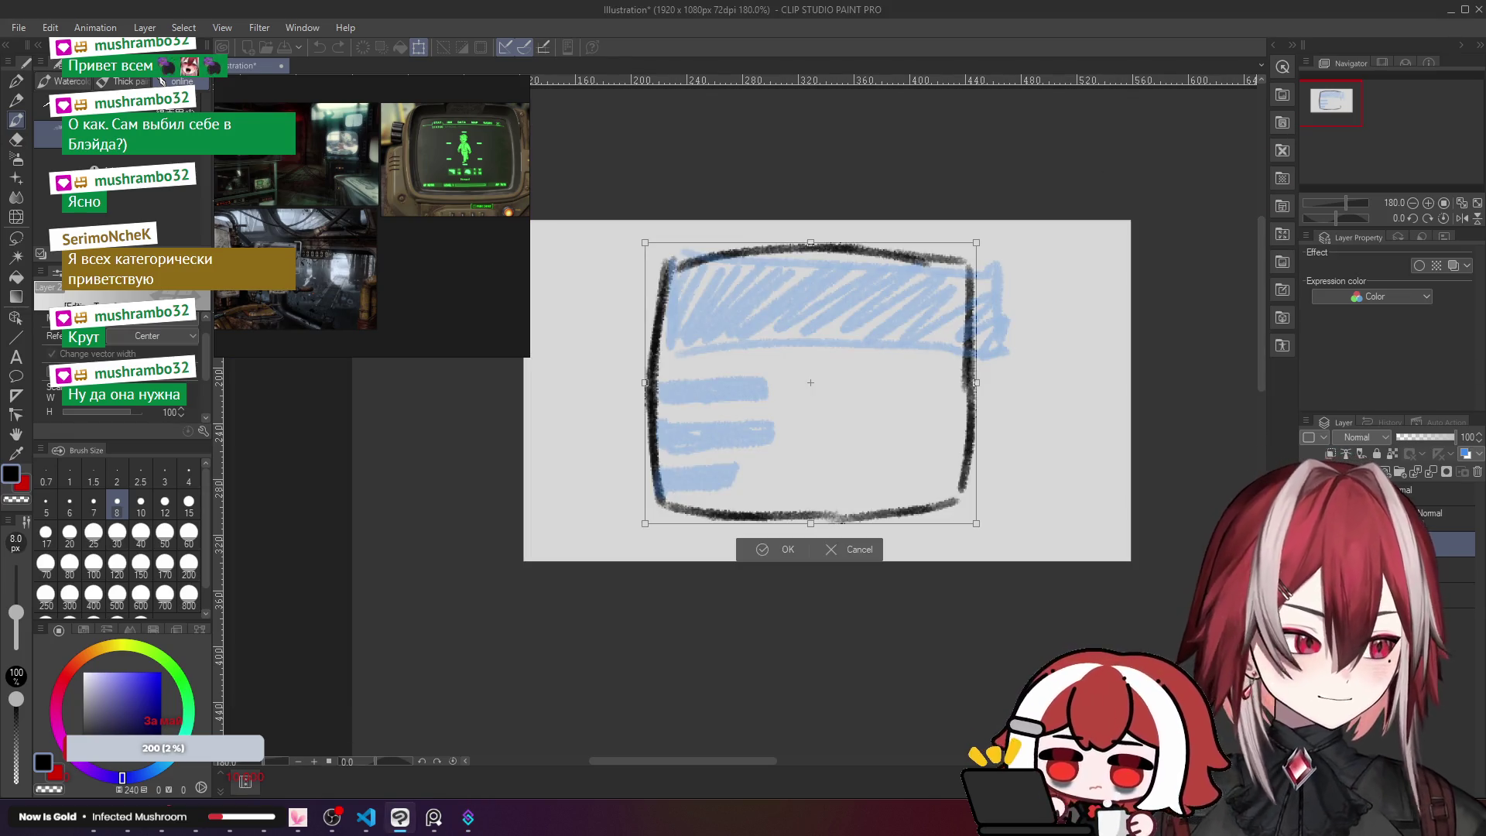
{"action": "key", "text": "alt+Tab"}
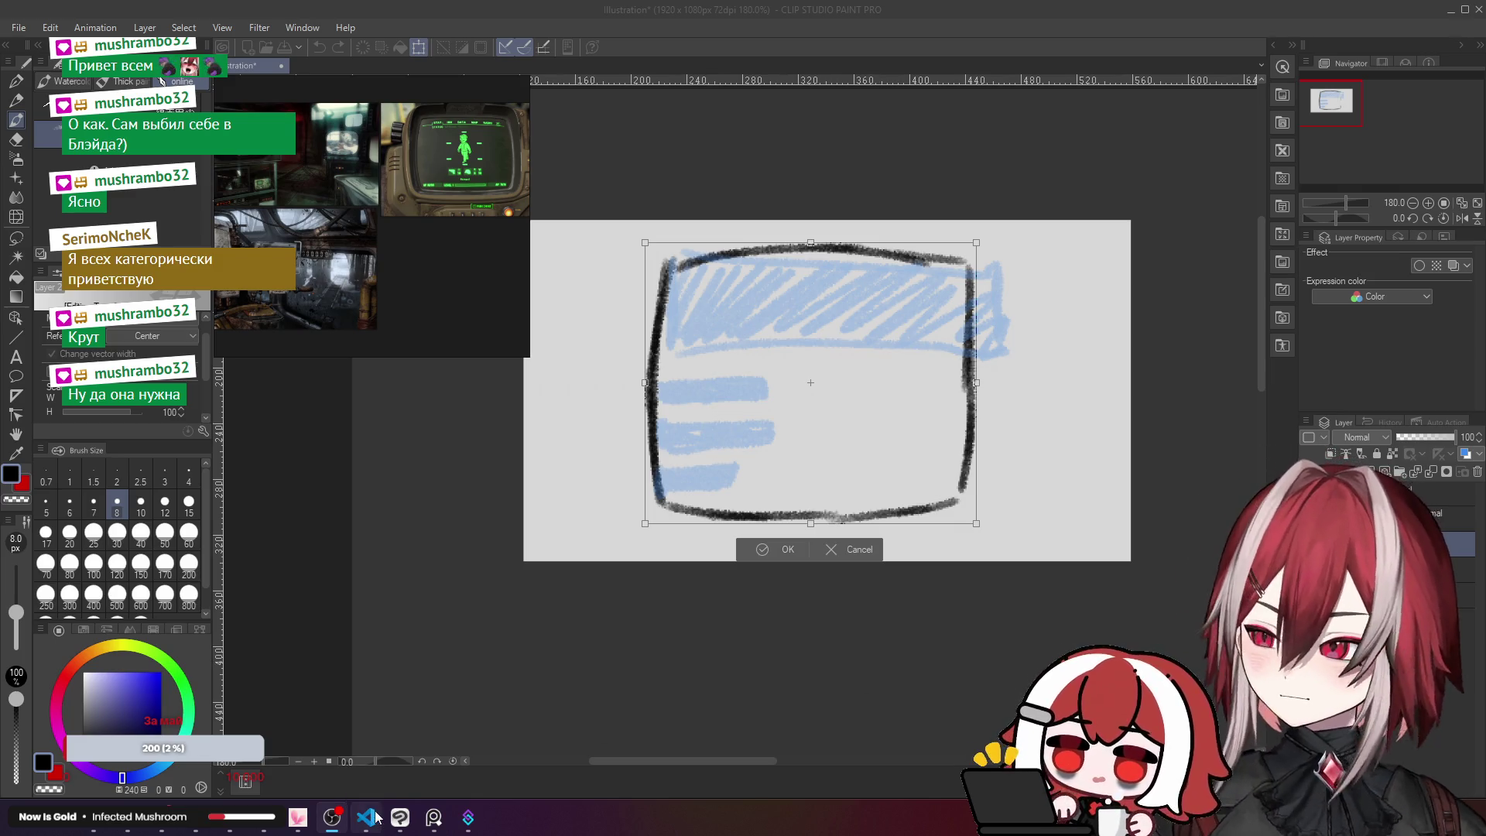
{"action": "left_click", "coordinate": [467, 817]}
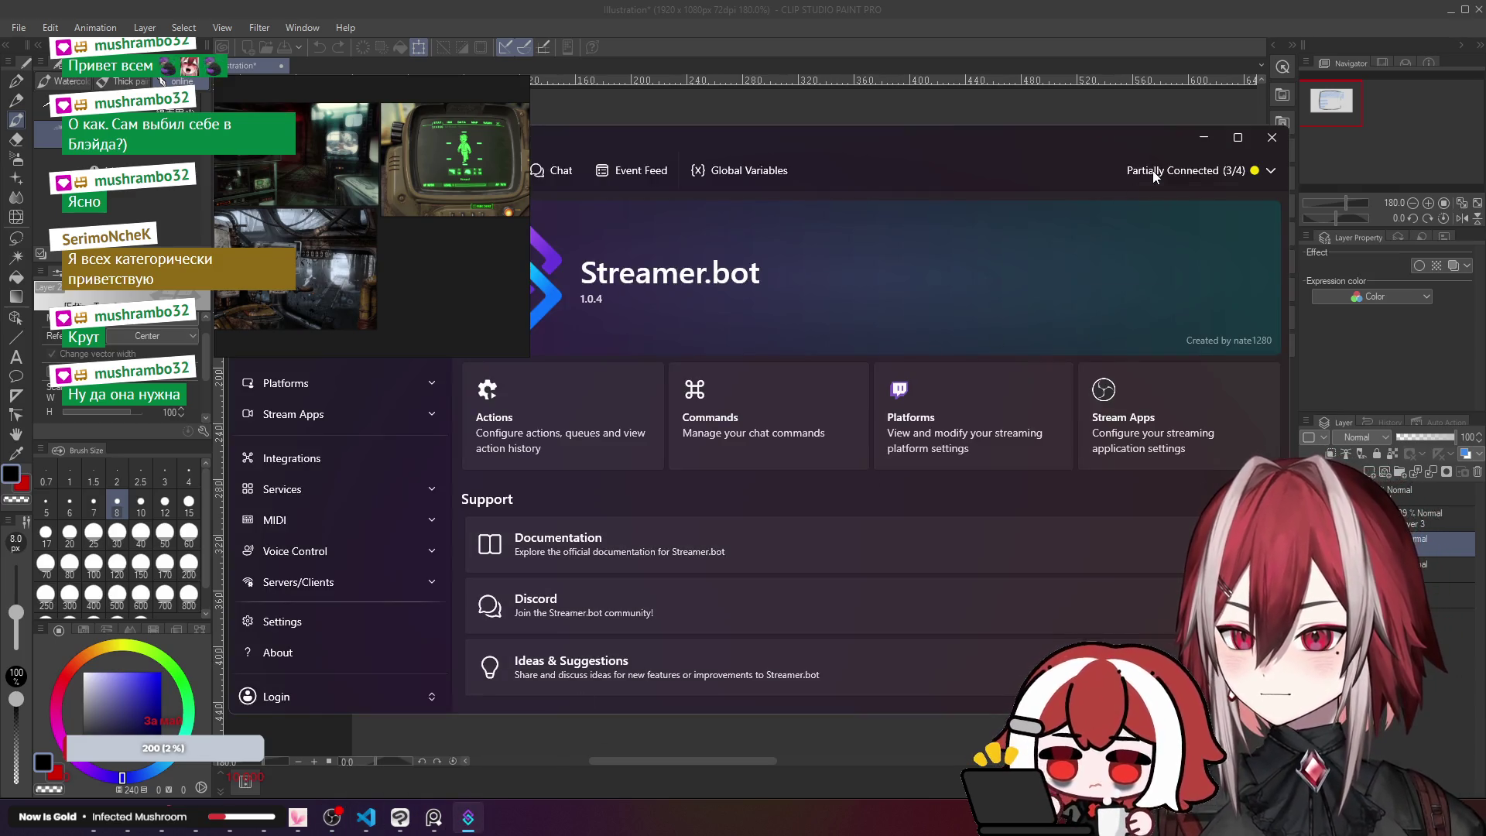
{"action": "key", "text": "alt+Tab"}
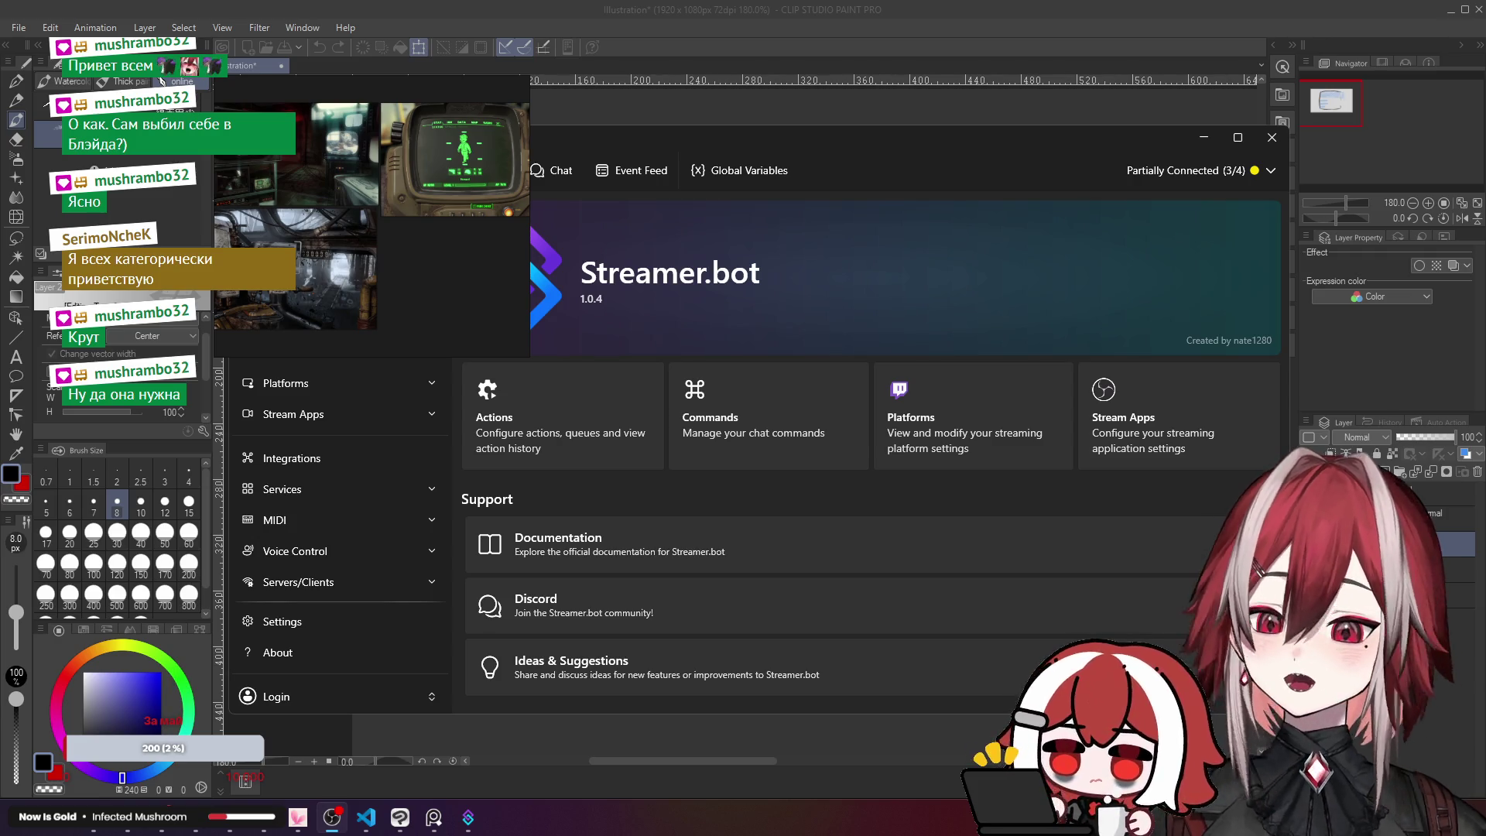
{"action": "left_click", "coordinate": [1199, 138]}
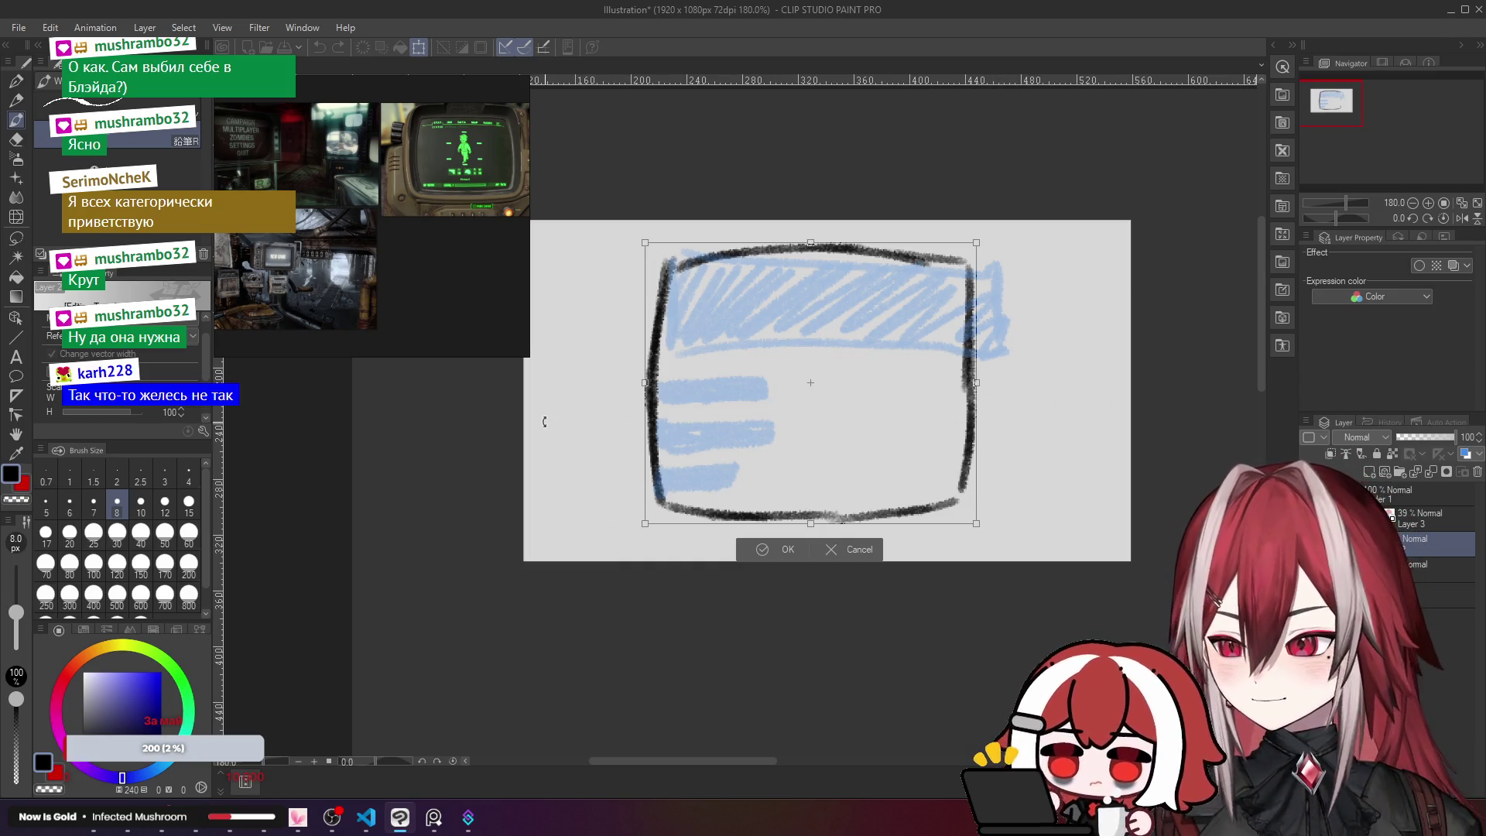
Step: Cancel the transform to discard the accidental skew of the sketch's bottom edge
{"action": "left_click_drag", "start_coordinate": [646, 530], "coordinate": [644, 555]}
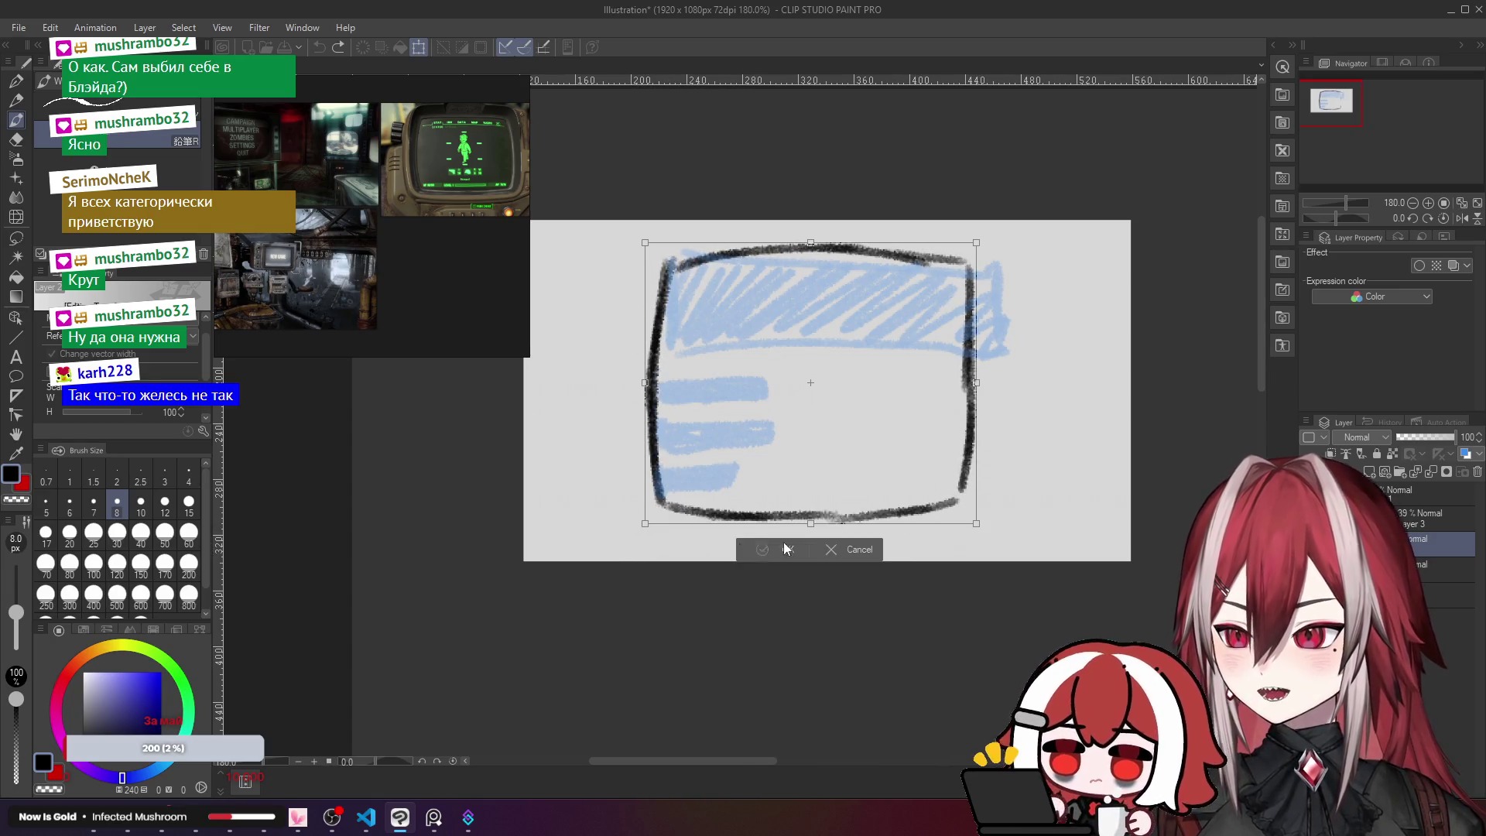
{"action": "left_click", "coordinate": [854, 546]}
{"action": "key", "text": "ctrl+z"}
Step: Draw the outer casing's left edge as one vertical line beside the screen
{"action": "left_click_drag", "start_coordinate": [644, 237], "coordinate": [629, 446]}
{"action": "key", "text": "ctrl+z"}
{"action": "left_click_drag", "start_coordinate": [631, 328], "coordinate": [627, 499]}
{"action": "key", "text": "ctrl+z"}
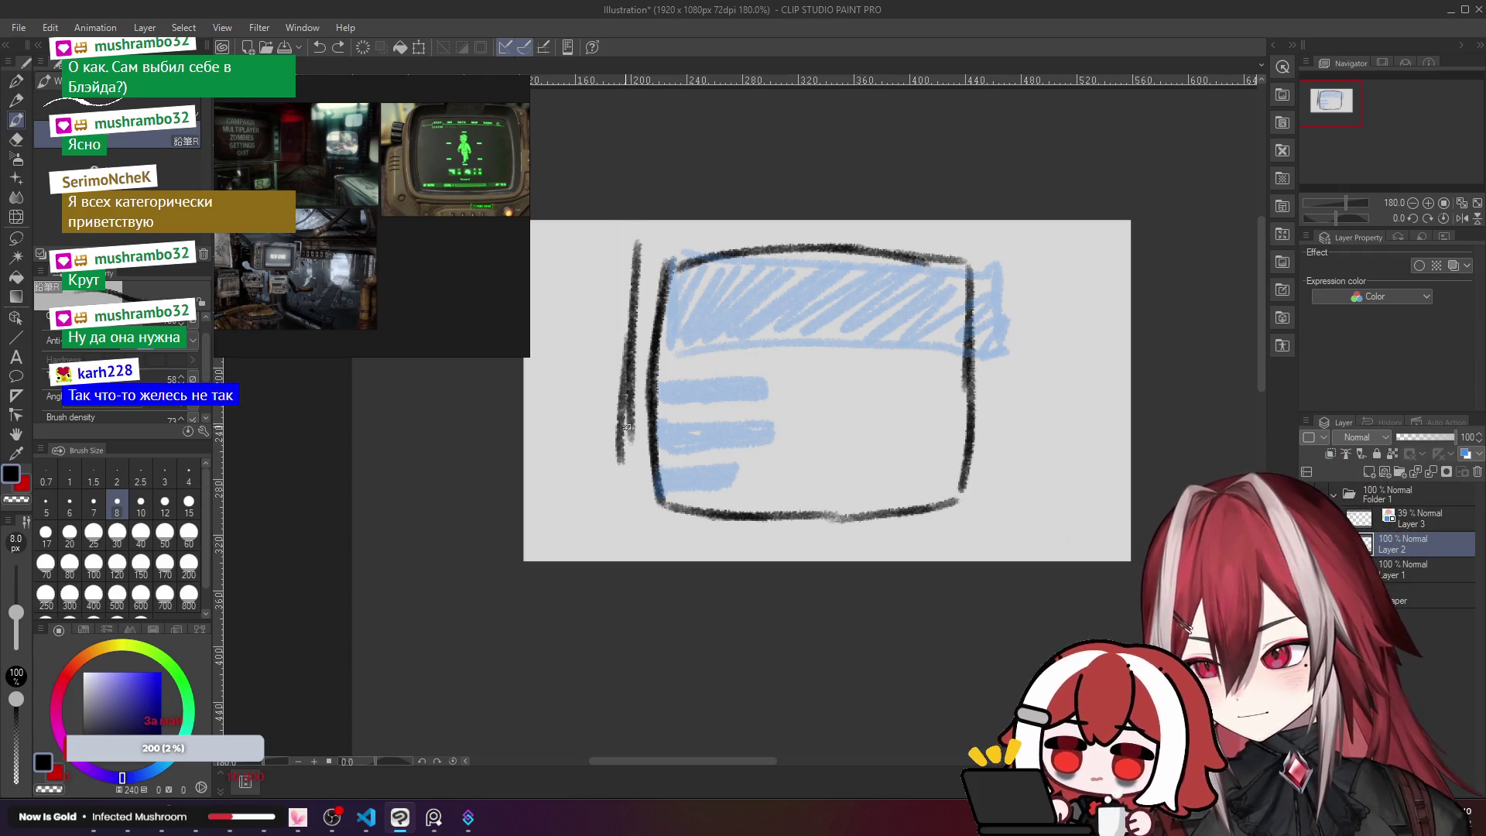
{"action": "key", "text": "ctrl+z"}
{"action": "left_click_drag", "start_coordinate": [628, 422], "coordinate": [627, 523]}
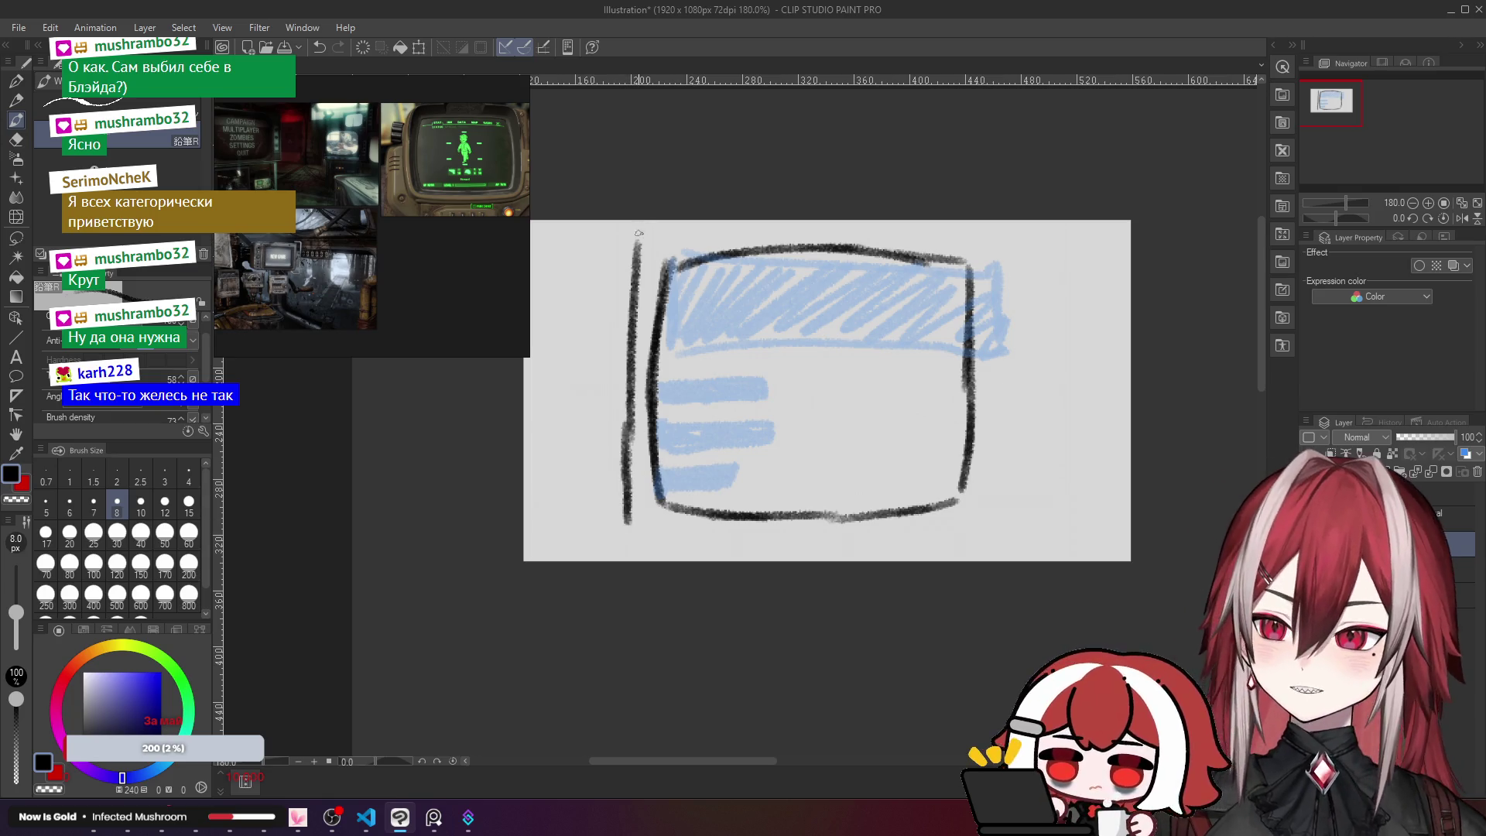
Step: Draw the casing's top and bottom edges along the canvas top and bottom
{"action": "mouse_move", "coordinate": [638, 232]}
{"action": "left_mouse_down"}
{"action": "mouse_move", "coordinate": [851, 218]}
{"action": "mouse_move", "coordinate": [1004, 232]}
{"action": "mouse_move", "coordinate": [996, 542]}
{"action": "left_mouse_up"}
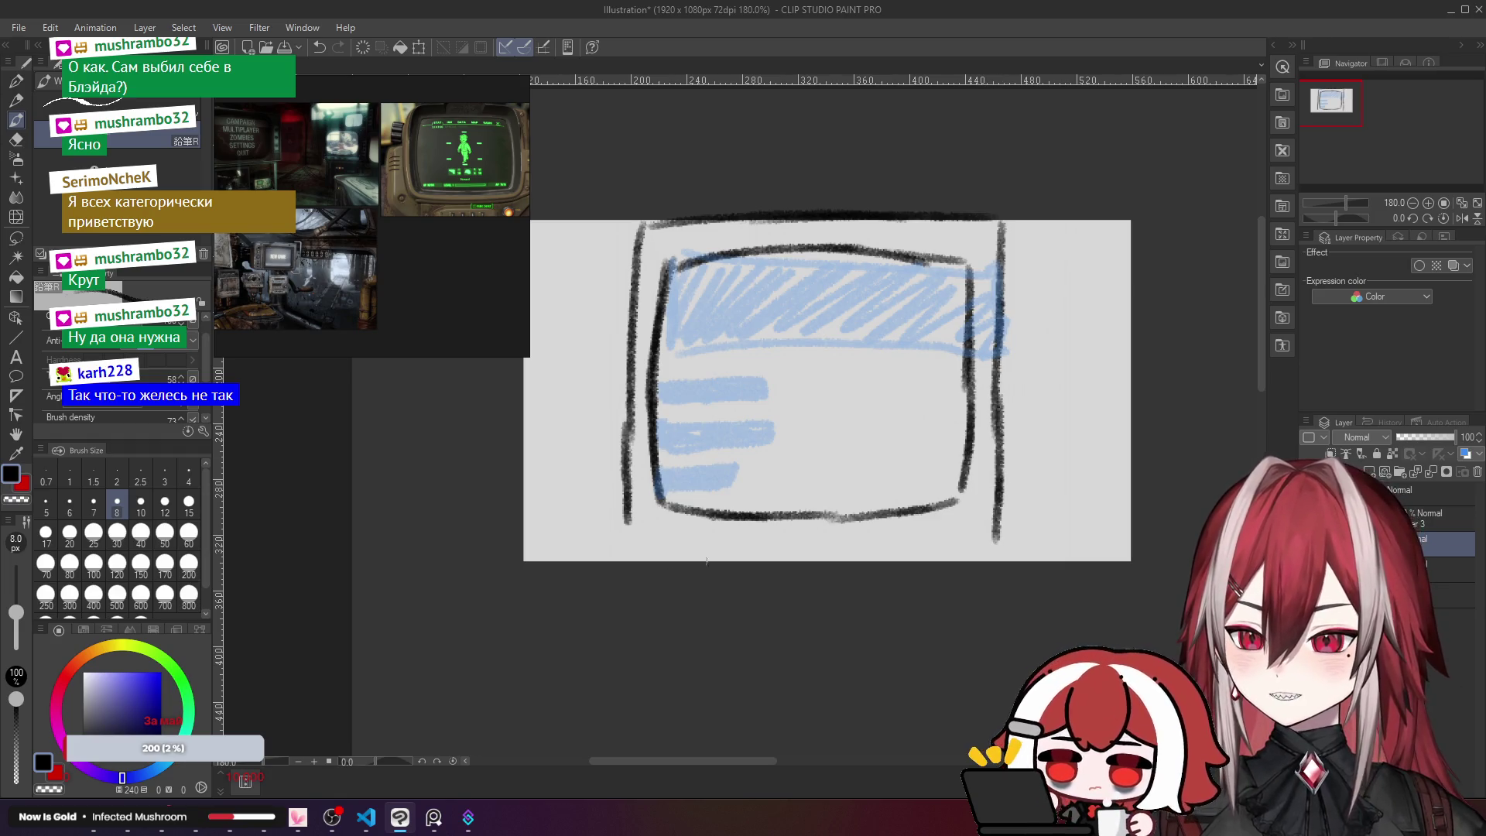
{"action": "mouse_move", "coordinate": [631, 516]}
{"action": "left_mouse_down"}
{"action": "mouse_move", "coordinate": [625, 555]}
{"action": "mouse_move", "coordinate": [817, 557]}
{"action": "left_mouse_up"}
{"action": "key", "text": "ctrl+z"}
{"action": "left_click_drag", "start_coordinate": [644, 554], "coordinate": [1000, 563]}
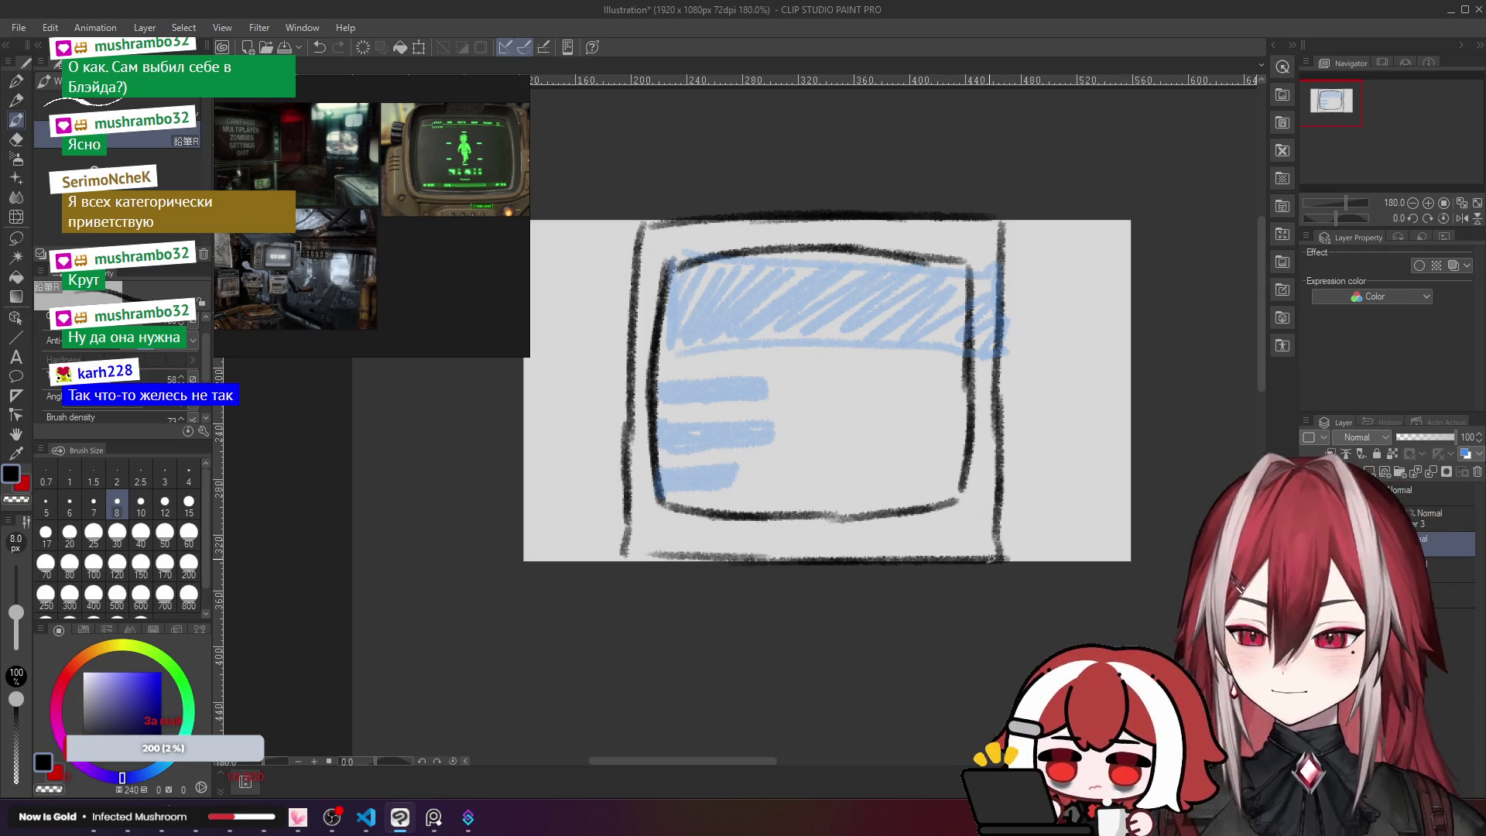
Step: Free-transform the black monitor drawing, pulling its corners inward for a perspective tilt
{"action": "key", "text": "ctrl+shift+t"}
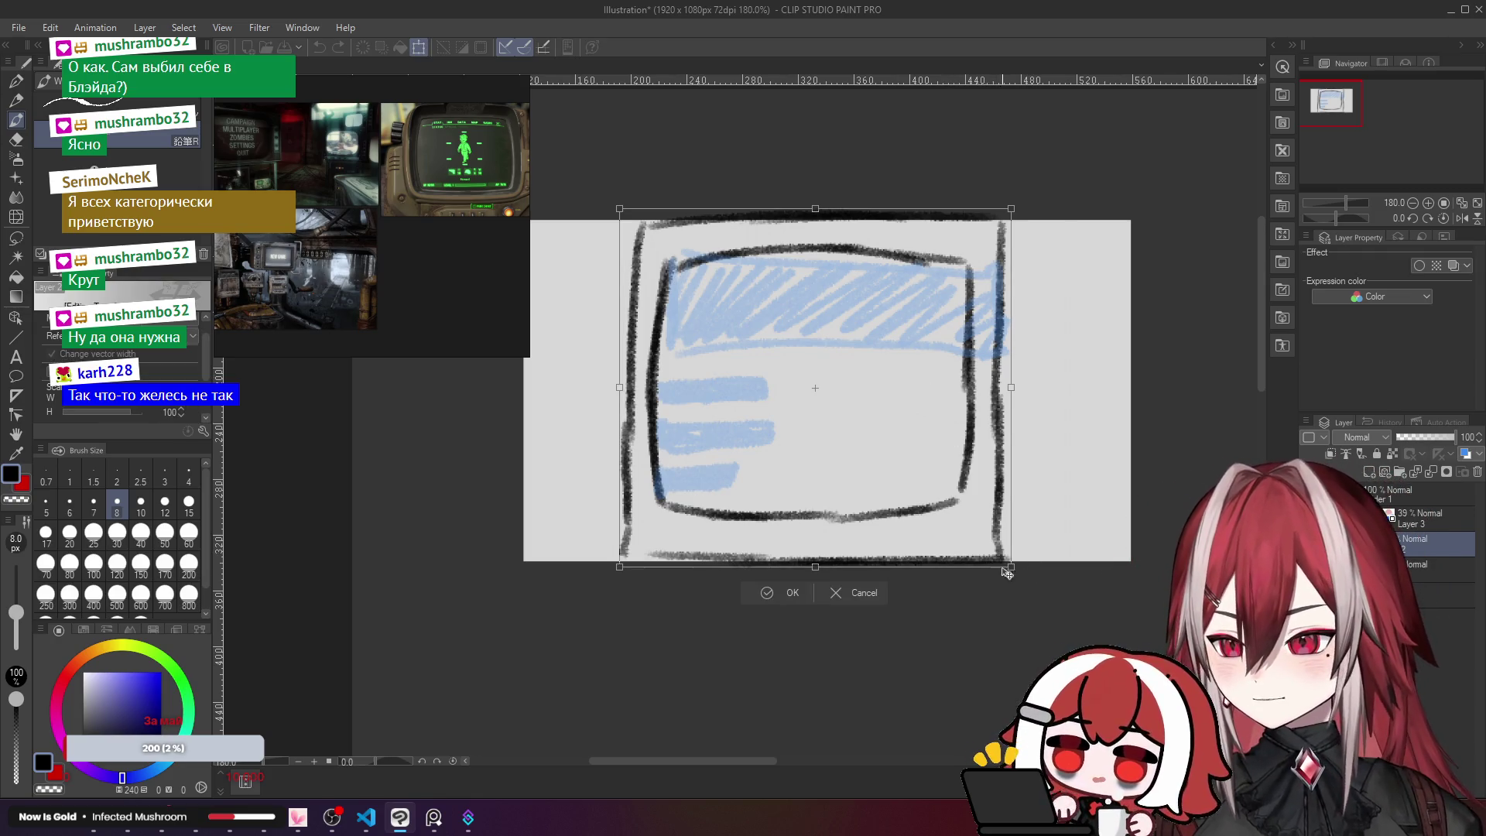
{"action": "left_click_drag", "start_coordinate": [1013, 566], "coordinate": [936, 493]}
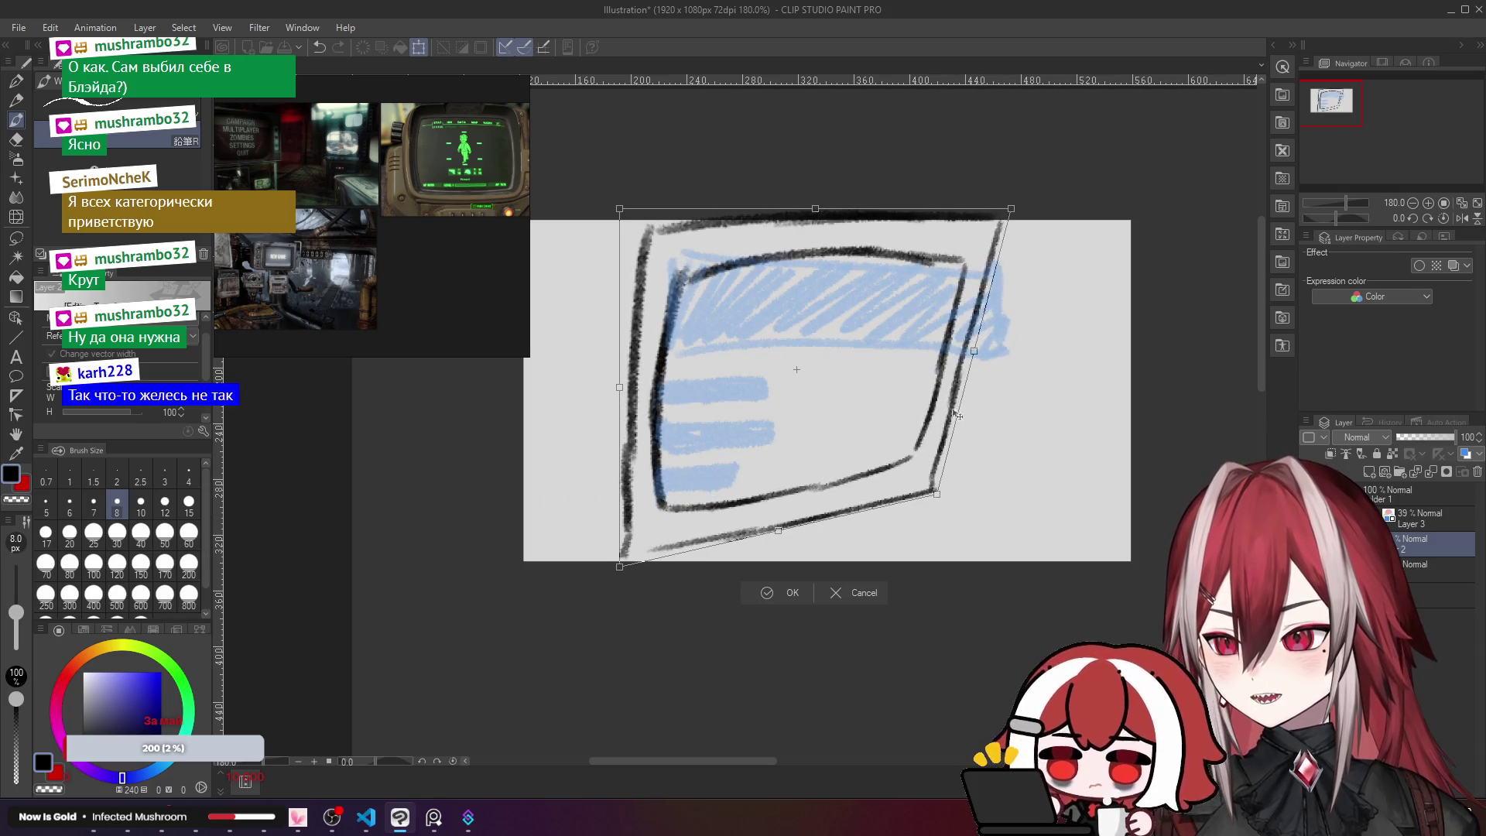
{"action": "left_click_drag", "start_coordinate": [1010, 203], "coordinate": [934, 231]}
{"action": "left_click_drag", "start_coordinate": [622, 213], "coordinate": [619, 222]}
{"action": "mouse_move", "coordinate": [623, 567]}
{"action": "left_mouse_down"}
{"action": "mouse_move", "coordinate": [638, 579]}
{"action": "mouse_move", "coordinate": [604, 590]}
{"action": "mouse_move", "coordinate": [614, 605]}
{"action": "left_mouse_up"}
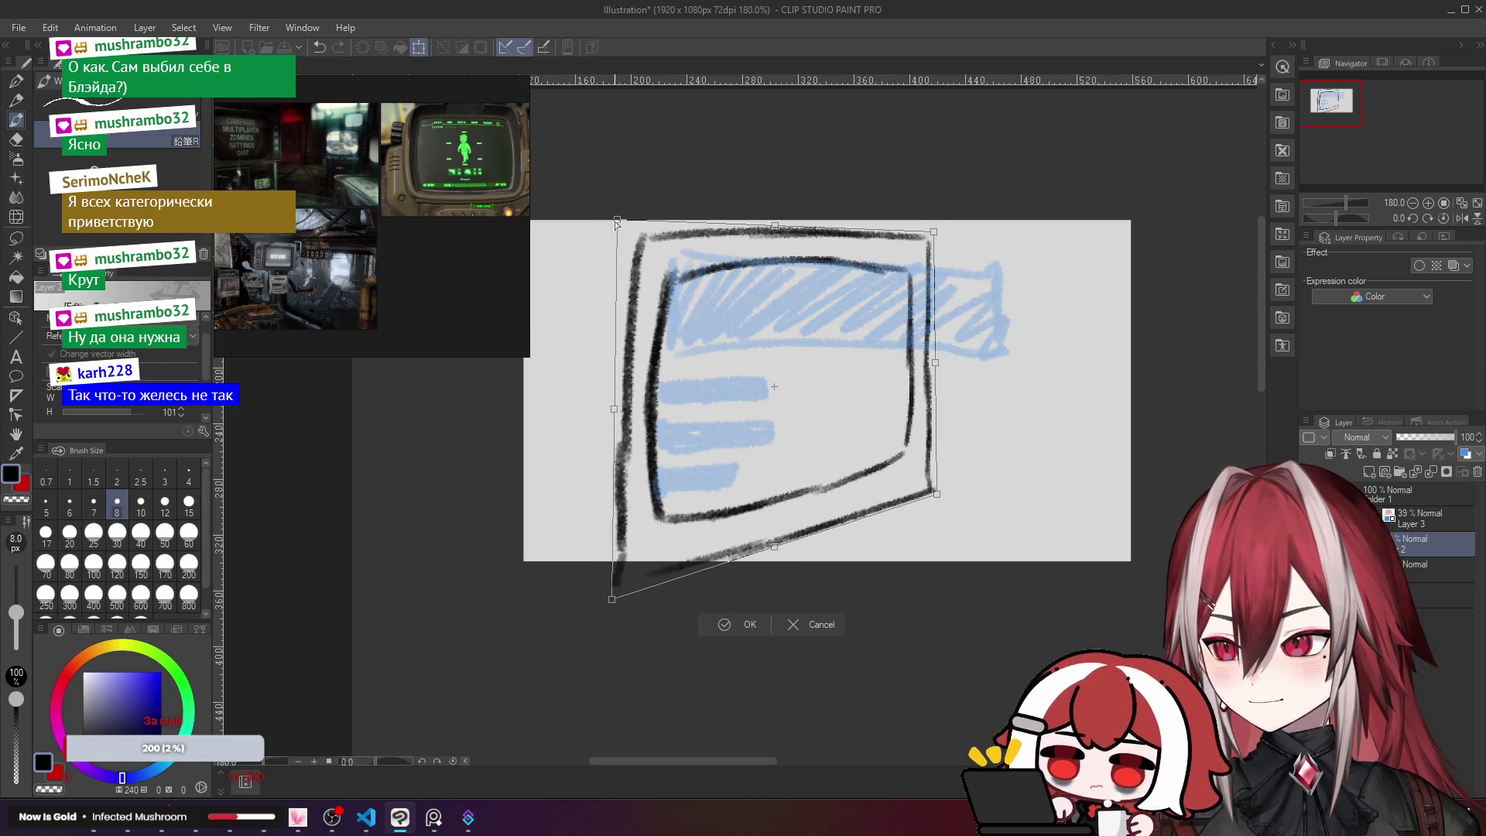
{"action": "left_click_drag", "start_coordinate": [617, 222], "coordinate": [617, 192]}
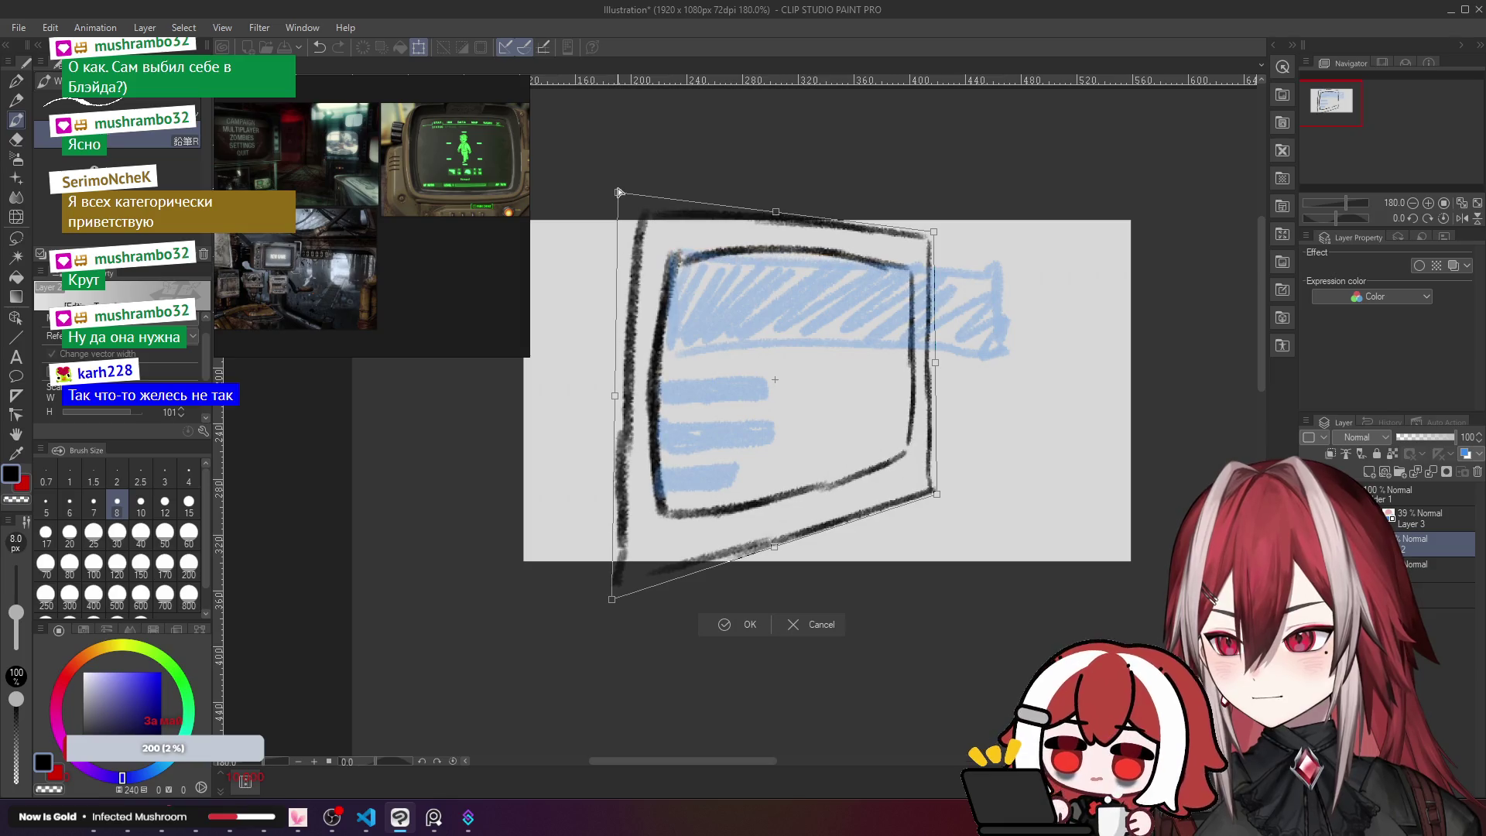
{"action": "left_click_drag", "start_coordinate": [939, 236], "coordinate": [935, 270]}
{"action": "left_click_drag", "start_coordinate": [937, 507], "coordinate": [916, 474]}
{"action": "left_click_drag", "start_coordinate": [618, 195], "coordinate": [627, 217]}
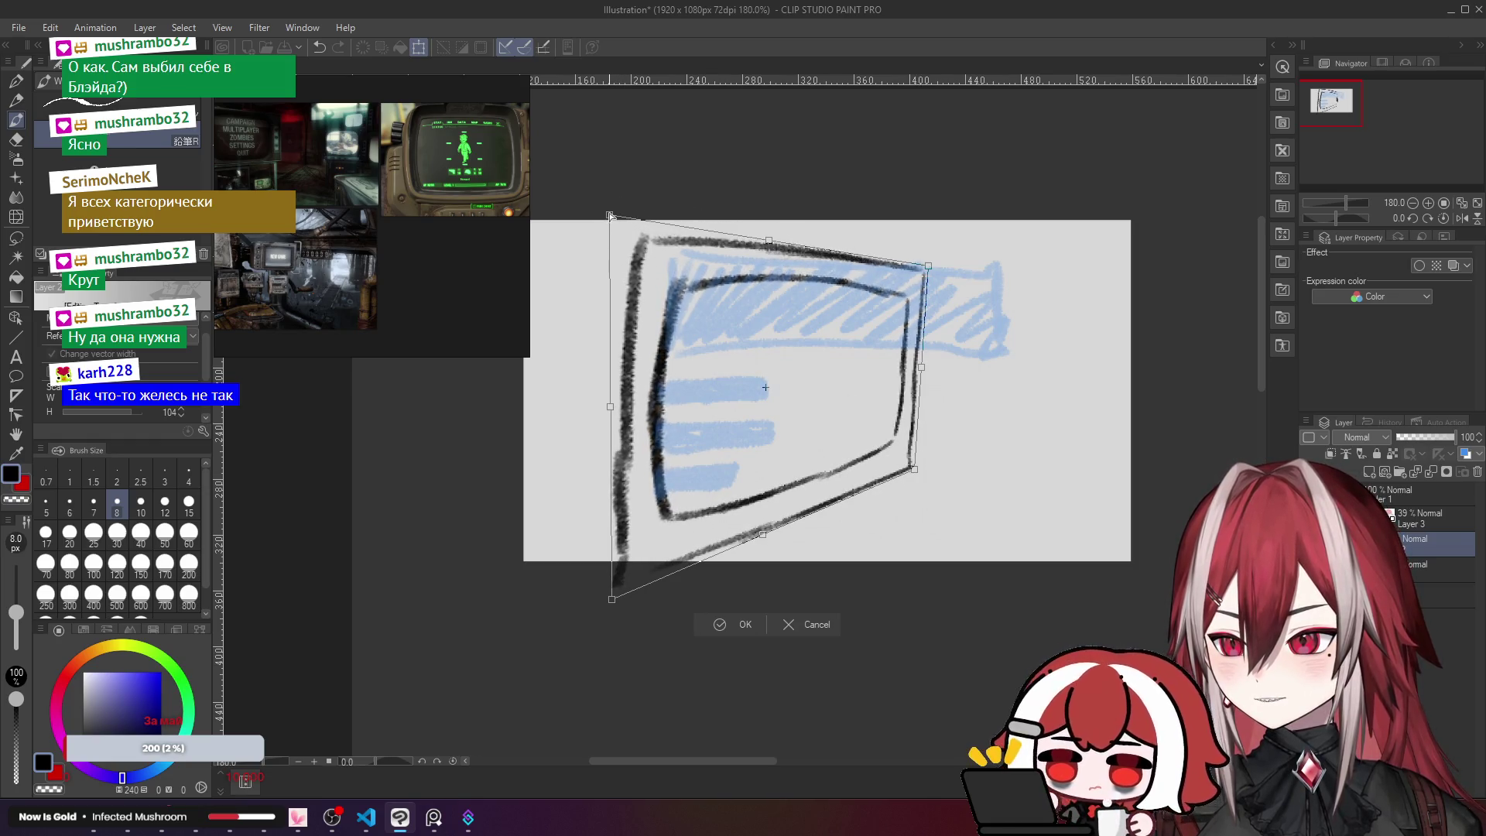
{"action": "mouse_move", "coordinate": [613, 582]}
{"action": "left_mouse_down"}
{"action": "mouse_move", "coordinate": [626, 647]}
{"action": "mouse_move", "coordinate": [603, 660]}
{"action": "mouse_move", "coordinate": [579, 637]}
{"action": "mouse_move", "coordinate": [660, 613]}
{"action": "left_mouse_up"}
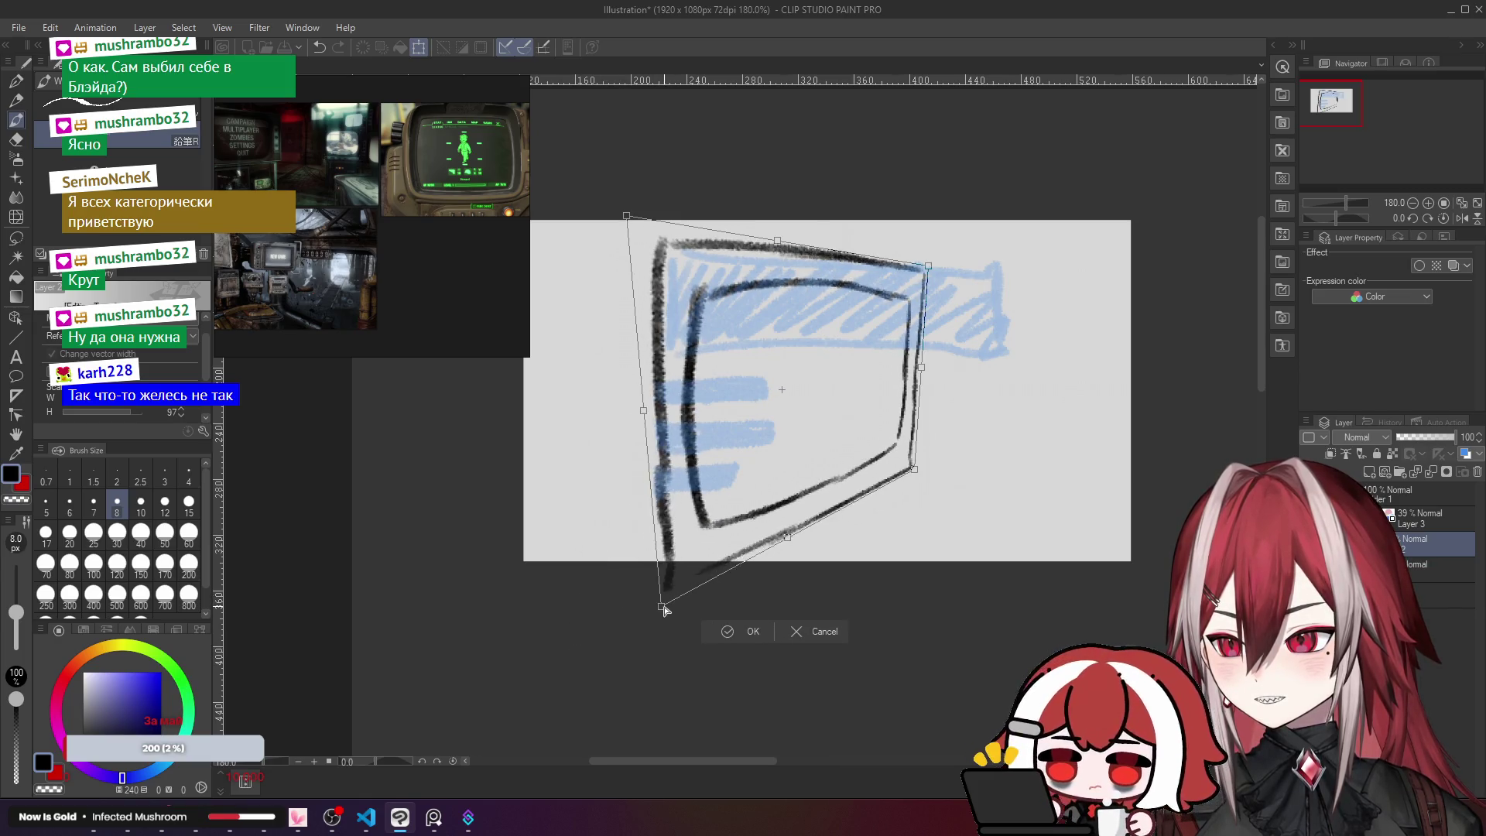
{"action": "left_click_drag", "start_coordinate": [629, 219], "coordinate": [616, 278]}
{"action": "left_click_drag", "start_coordinate": [927, 266], "coordinate": [903, 273]}
Step: Rotate the monitor slightly, fine-tune its corners, shift it left and apply
{"action": "left_click_drag", "start_coordinate": [874, 381], "coordinate": [847, 348]}
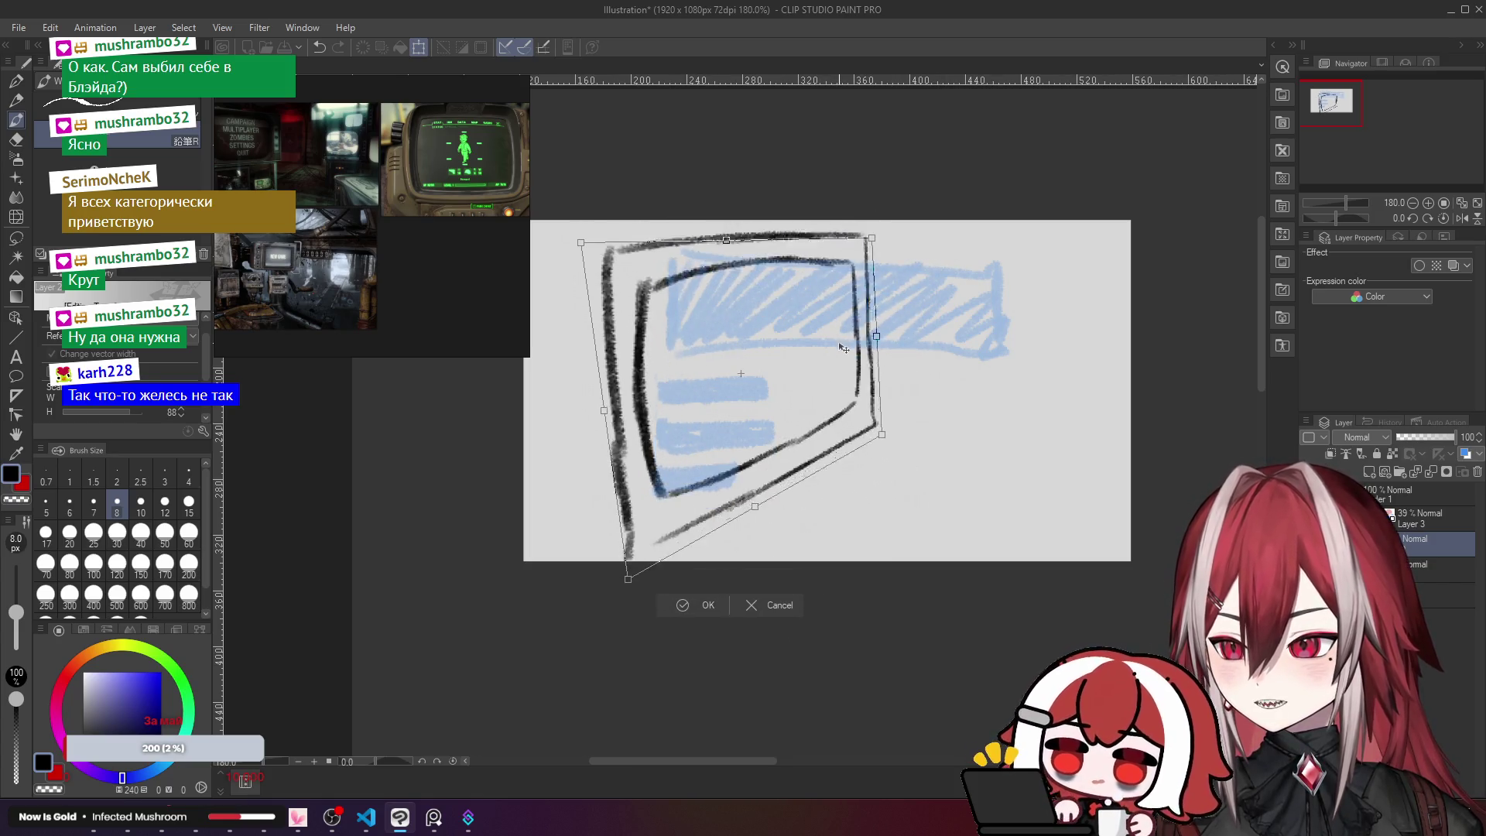
{"action": "mouse_move", "coordinate": [933, 309]}
{"action": "left_mouse_down"}
{"action": "mouse_move", "coordinate": [940, 333]}
{"action": "mouse_move", "coordinate": [920, 284]}
{"action": "left_mouse_up"}
{"action": "left_click_drag", "start_coordinate": [907, 358], "coordinate": [849, 306]}
{"action": "left_click_drag", "start_coordinate": [761, 242], "coordinate": [743, 248]}
{"action": "left_click_drag", "start_coordinate": [883, 348], "coordinate": [926, 346]}
{"action": "left_click_drag", "start_coordinate": [928, 443], "coordinate": [931, 473]}
{"action": "left_click_drag", "start_coordinate": [932, 474], "coordinate": [929, 478]}
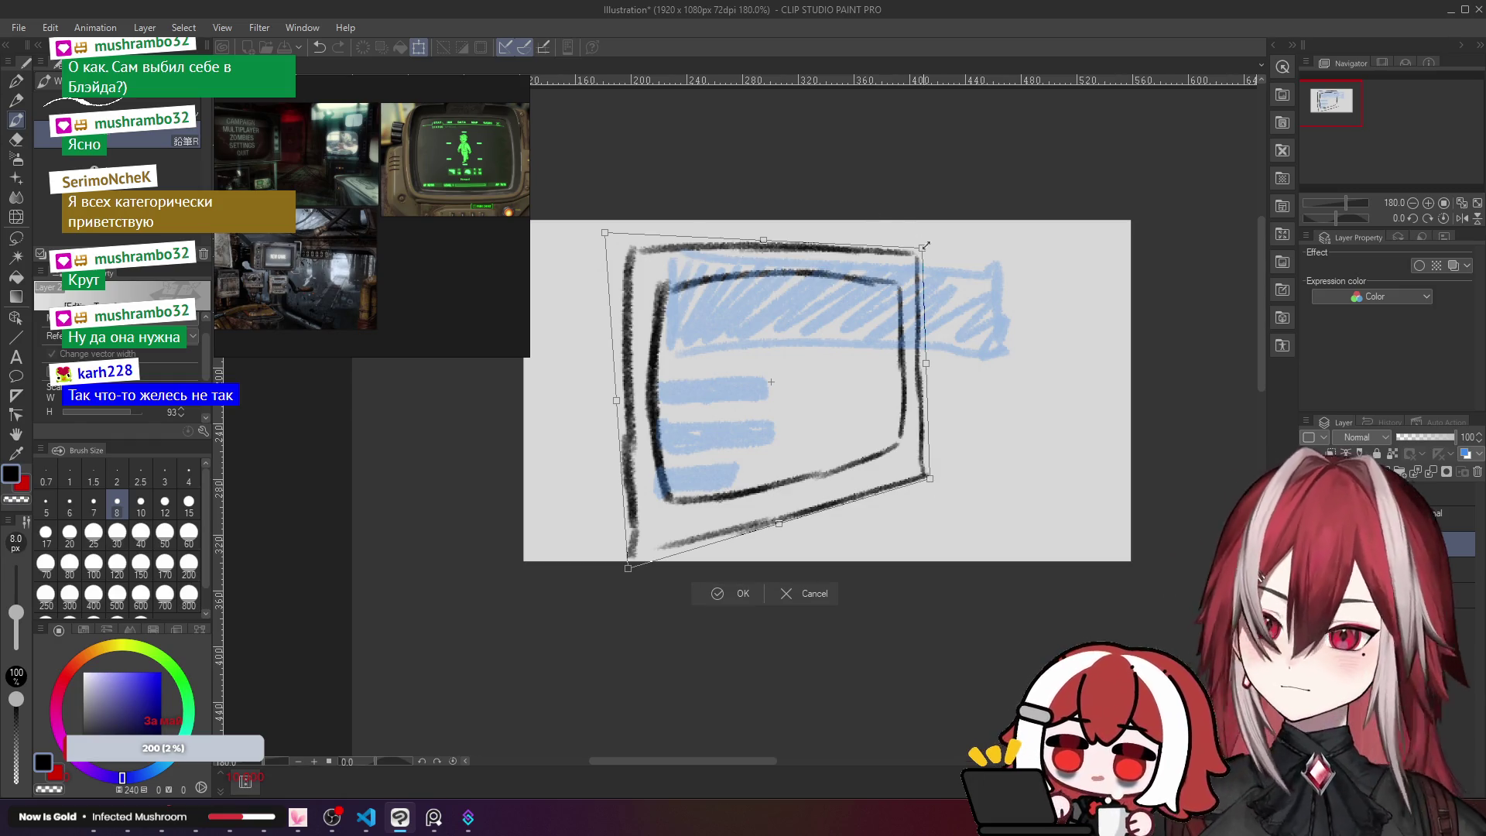
{"action": "left_click_drag", "start_coordinate": [922, 249], "coordinate": [917, 236]}
{"action": "left_click_drag", "start_coordinate": [883, 359], "coordinate": [851, 358]}
{"action": "left_click_drag", "start_coordinate": [600, 563], "coordinate": [591, 566]}
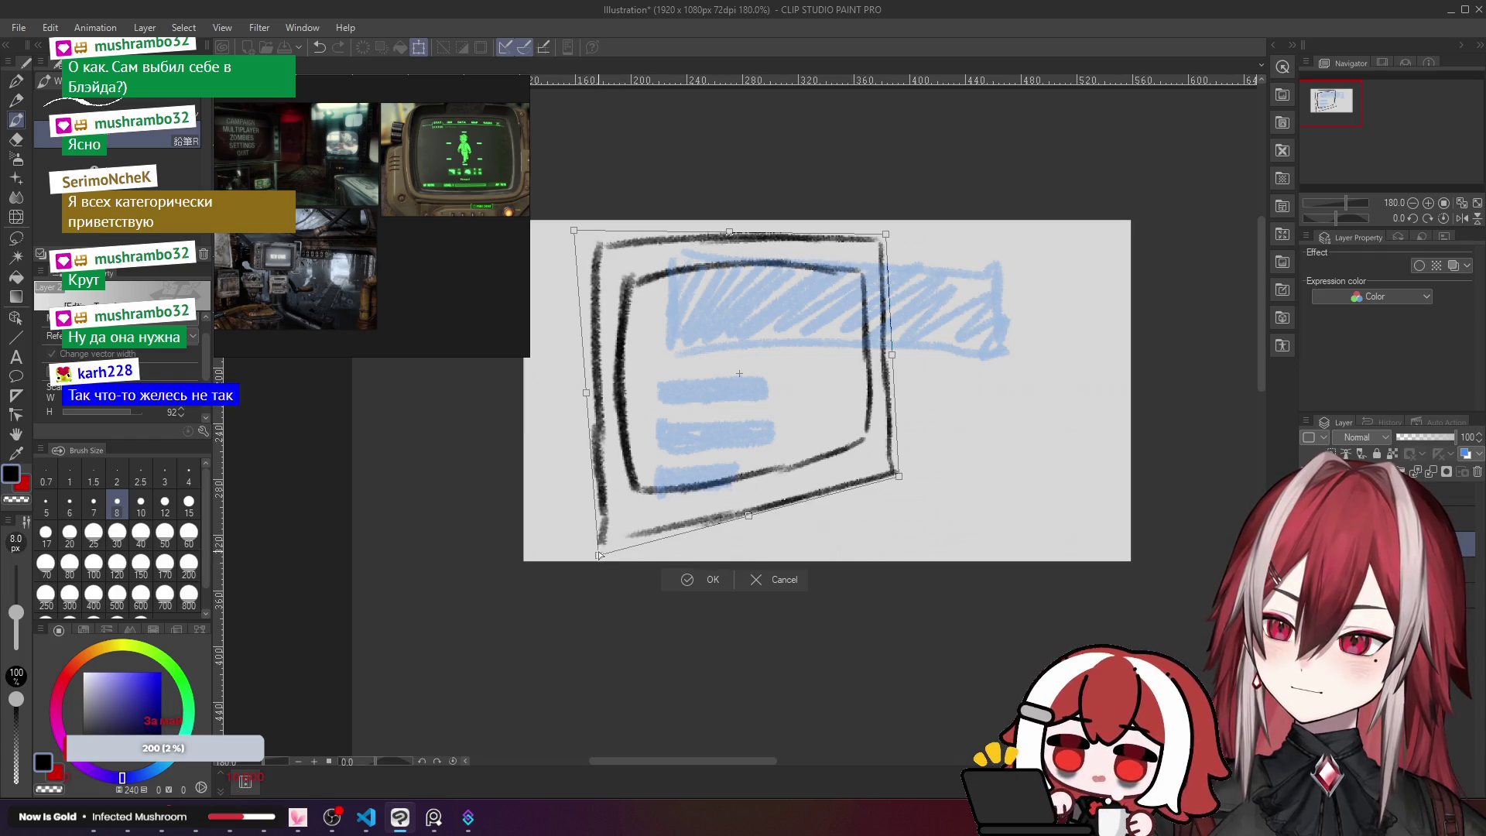
{"action": "left_click_drag", "start_coordinate": [899, 476], "coordinate": [899, 490]}
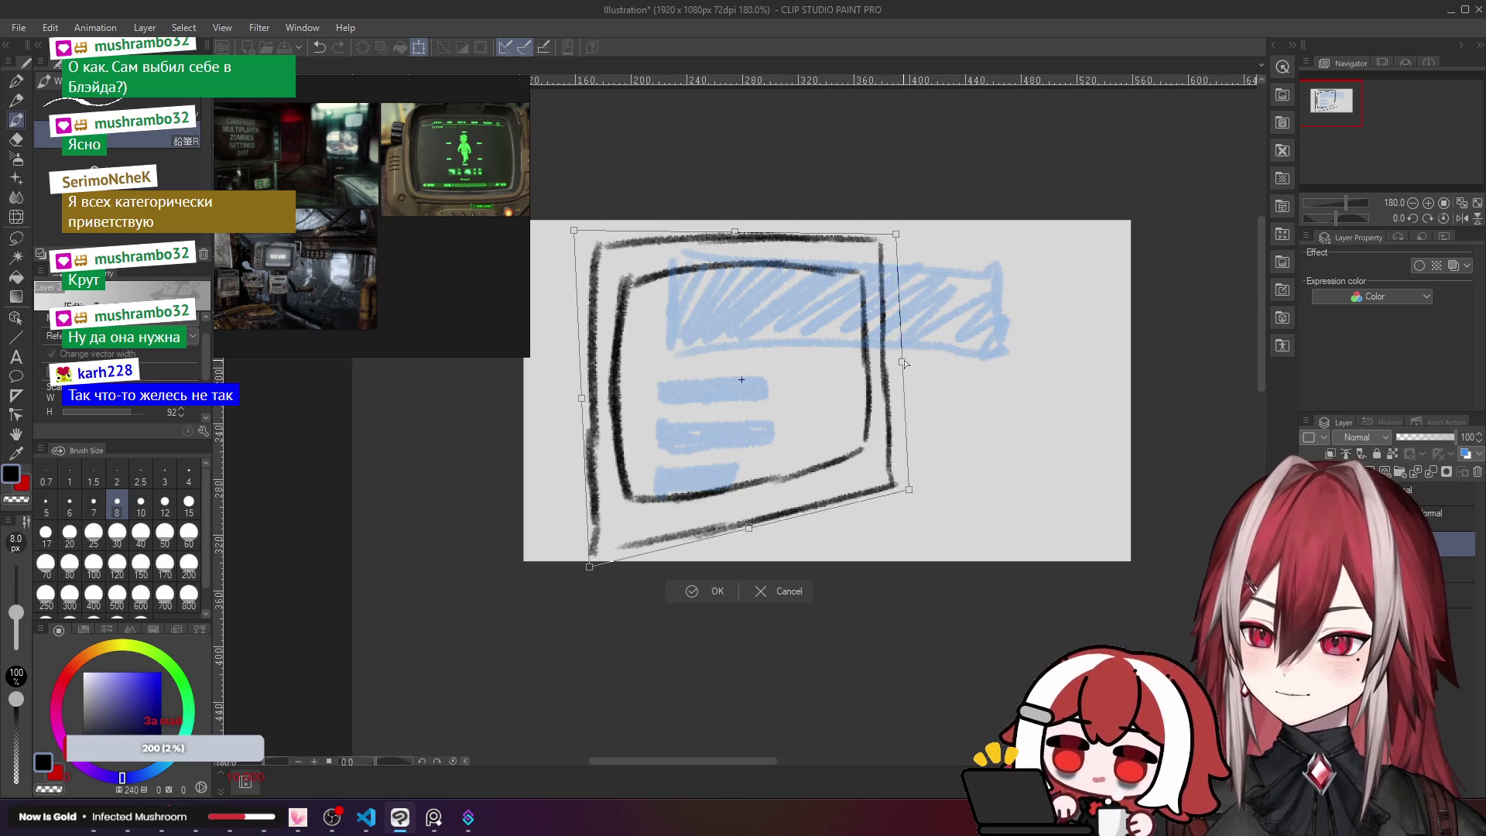
{"action": "left_click_drag", "start_coordinate": [898, 361], "coordinate": [889, 363]}
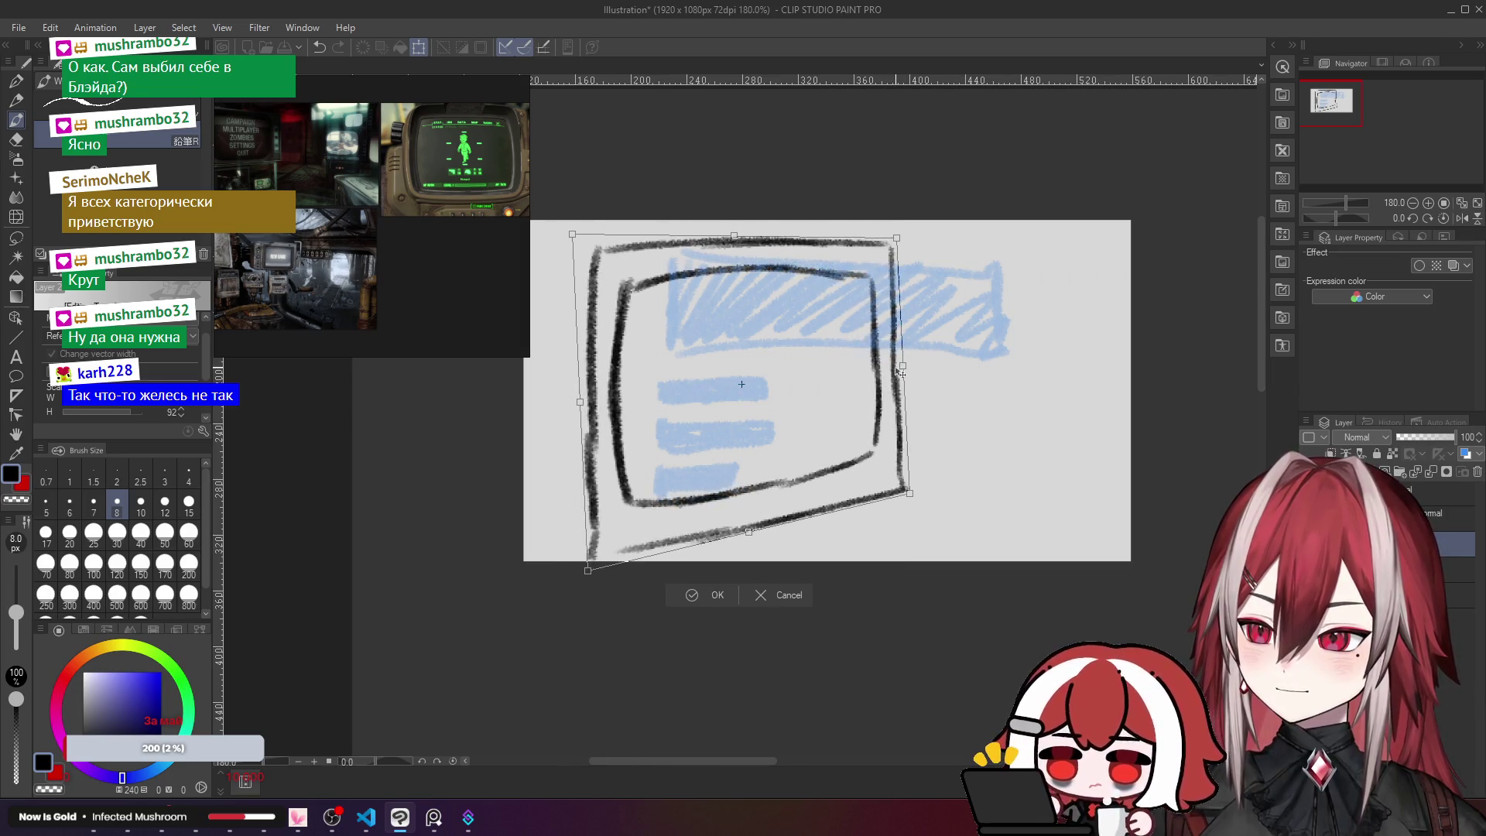
{"action": "left_click", "coordinate": [708, 593]}
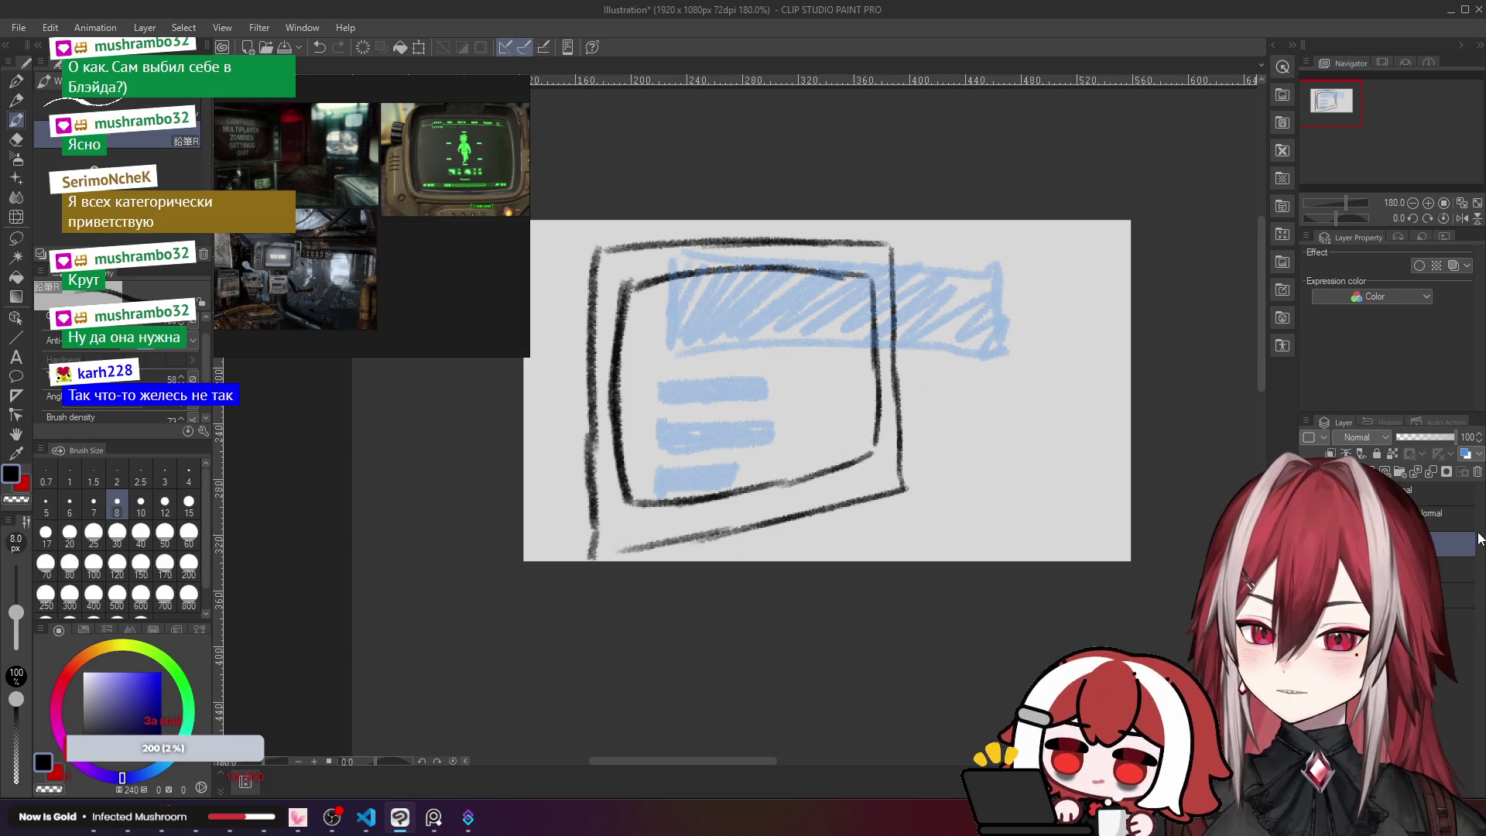
{"action": "left_click", "coordinate": [1450, 520]}
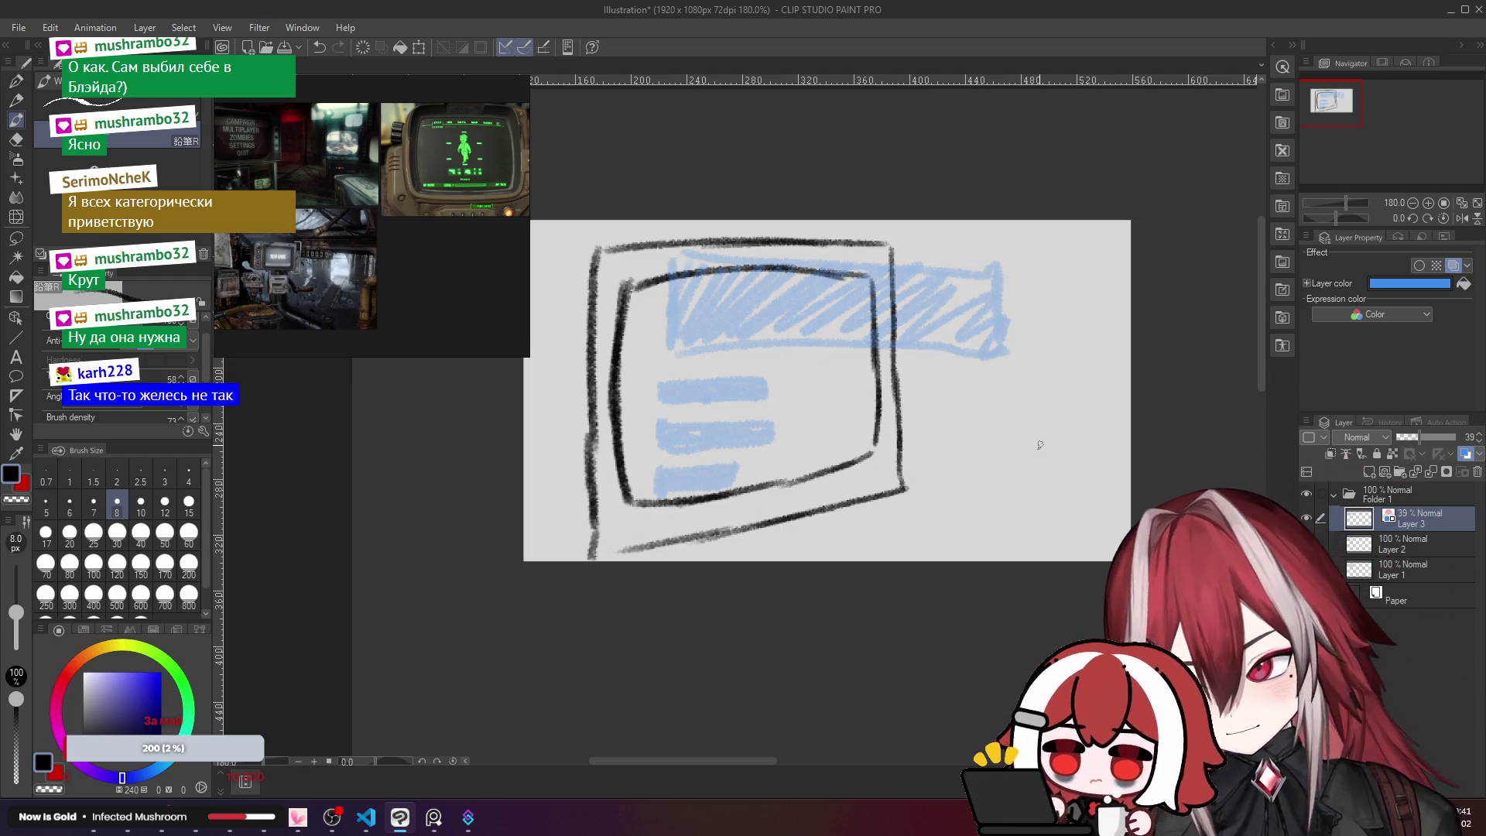
{"action": "key", "text": "Delete"}
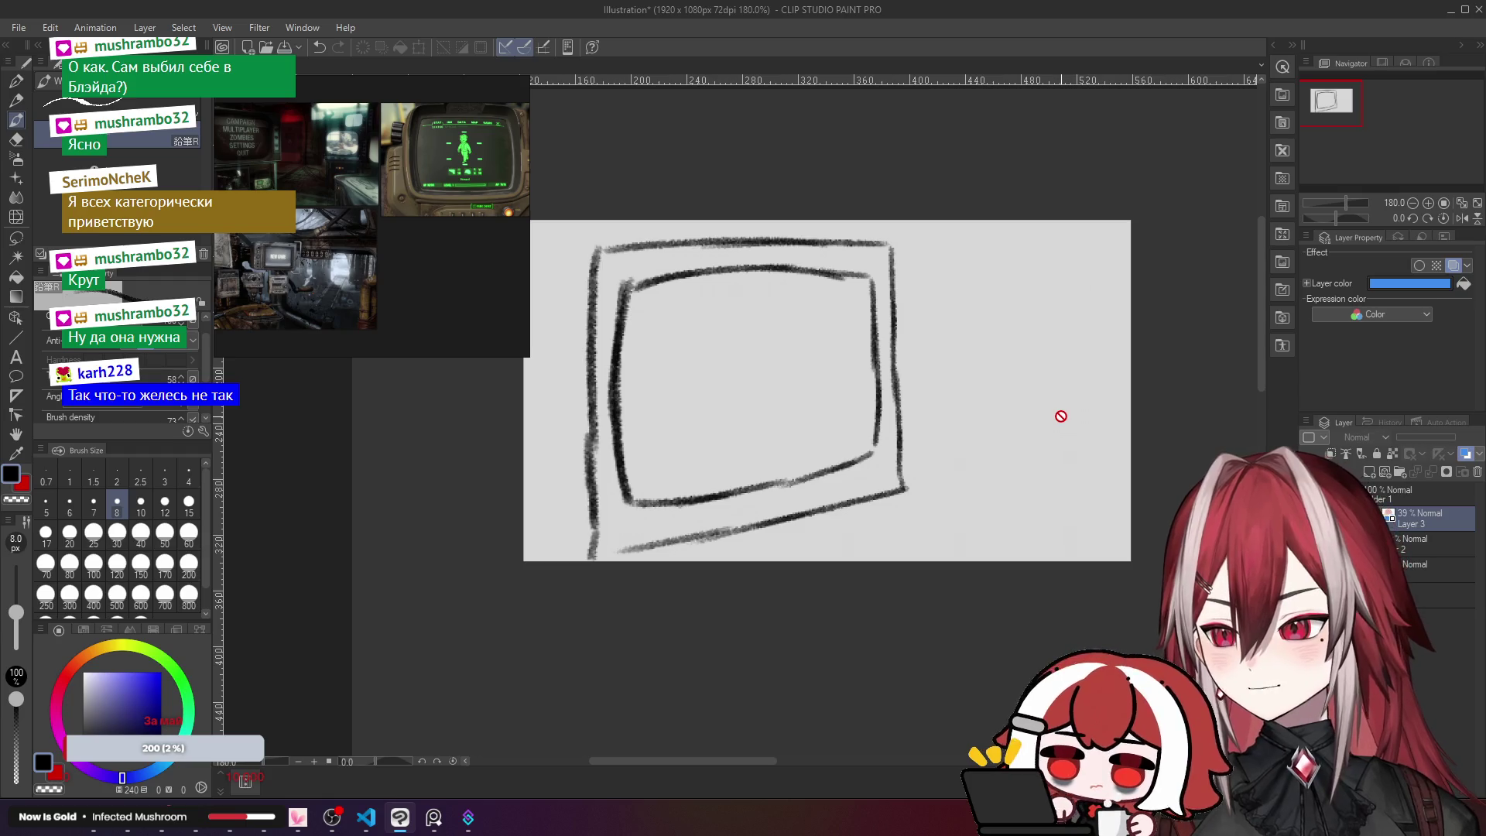
{"action": "key", "text": "ctrl+z"}
{"action": "left_click", "coordinate": [598, 250], "text": "ctrl+shift"}
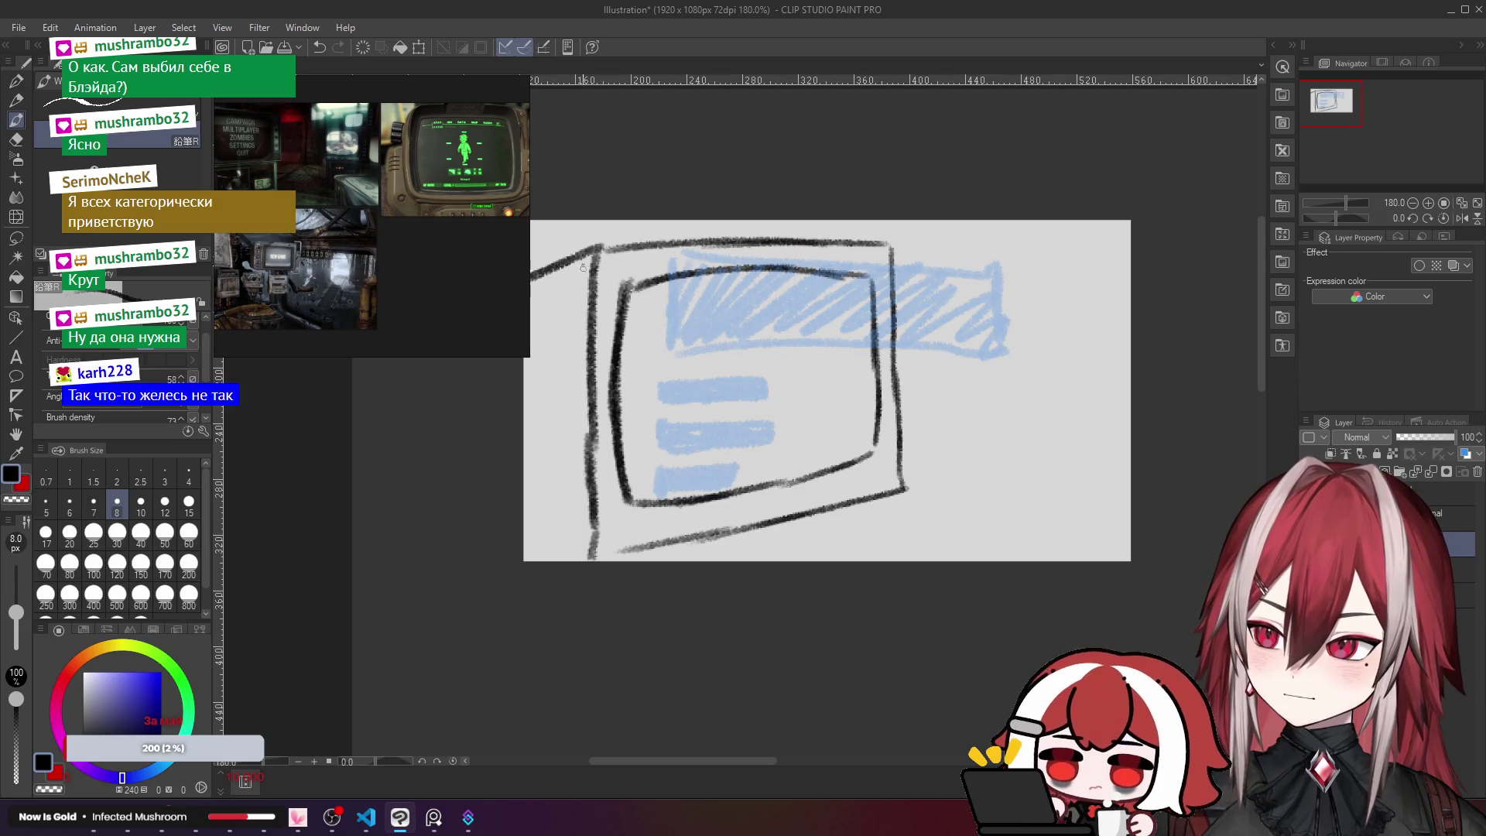
{"action": "left_click_drag", "start_coordinate": [599, 249], "coordinate": [530, 256]}
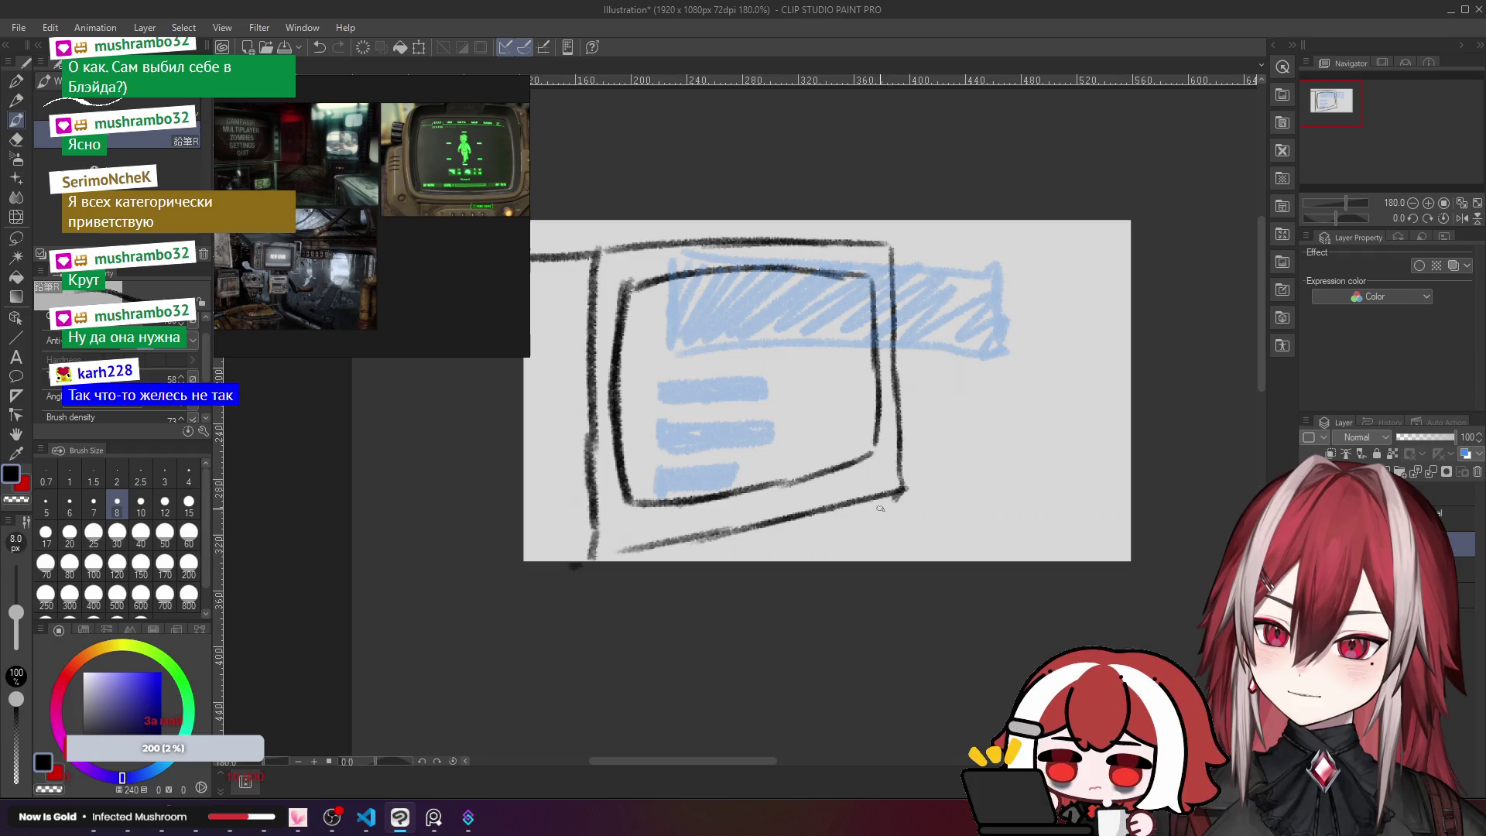
{"action": "mouse_move", "coordinate": [716, 562]}
{"action": "left_mouse_down"}
{"action": "mouse_move", "coordinate": [925, 507]}
{"action": "mouse_move", "coordinate": [886, 503]}
{"action": "mouse_move", "coordinate": [857, 521]}
{"action": "left_mouse_up"}
{"action": "key", "text": "ctrl+z"}
{"action": "key", "text": "ctrl+z"}
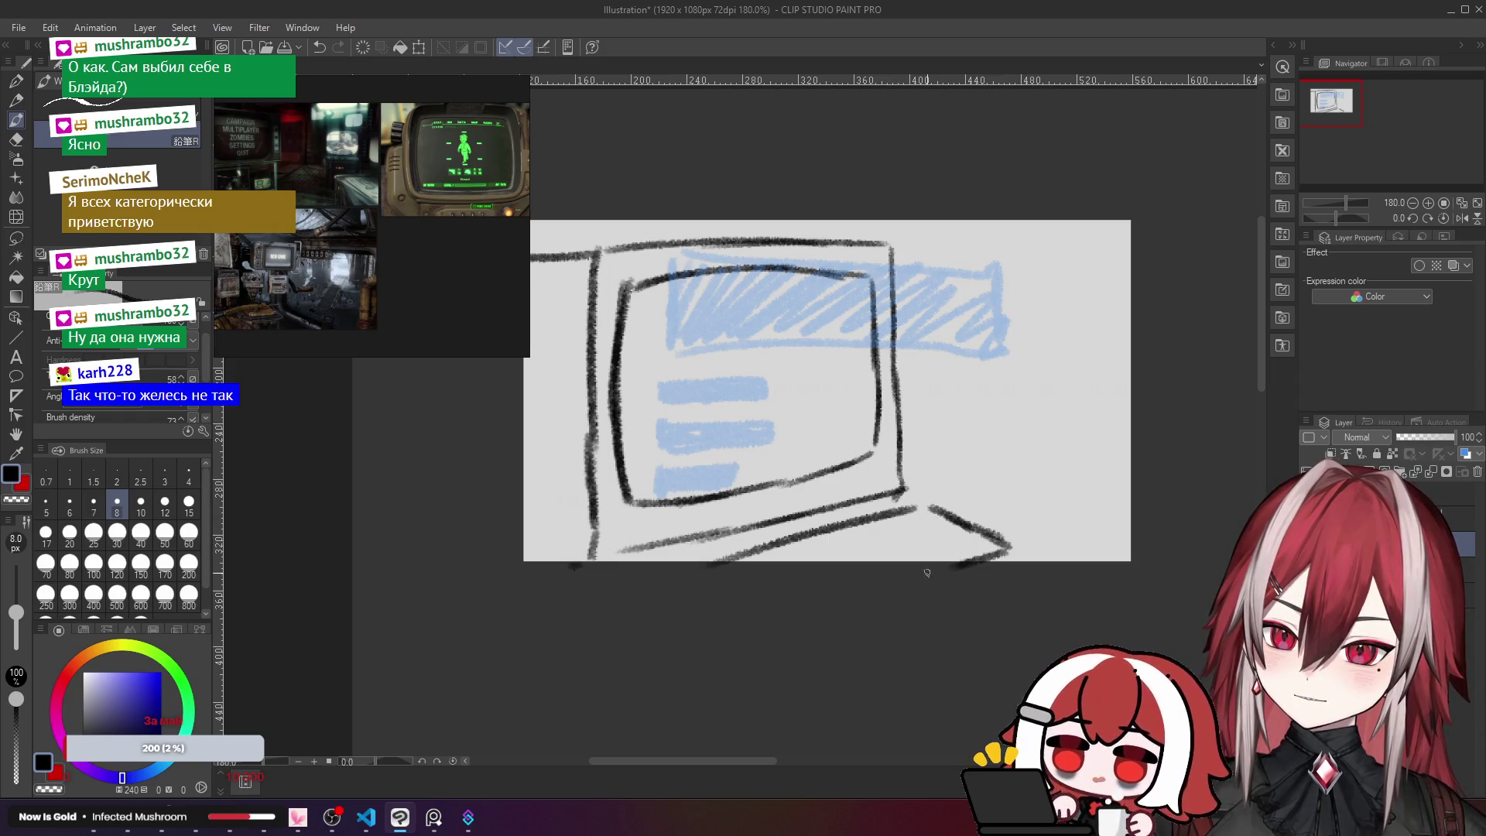
{"action": "scroll", "coordinate": [967, 542], "scroll_direction": "down", "scroll_amount": 1}
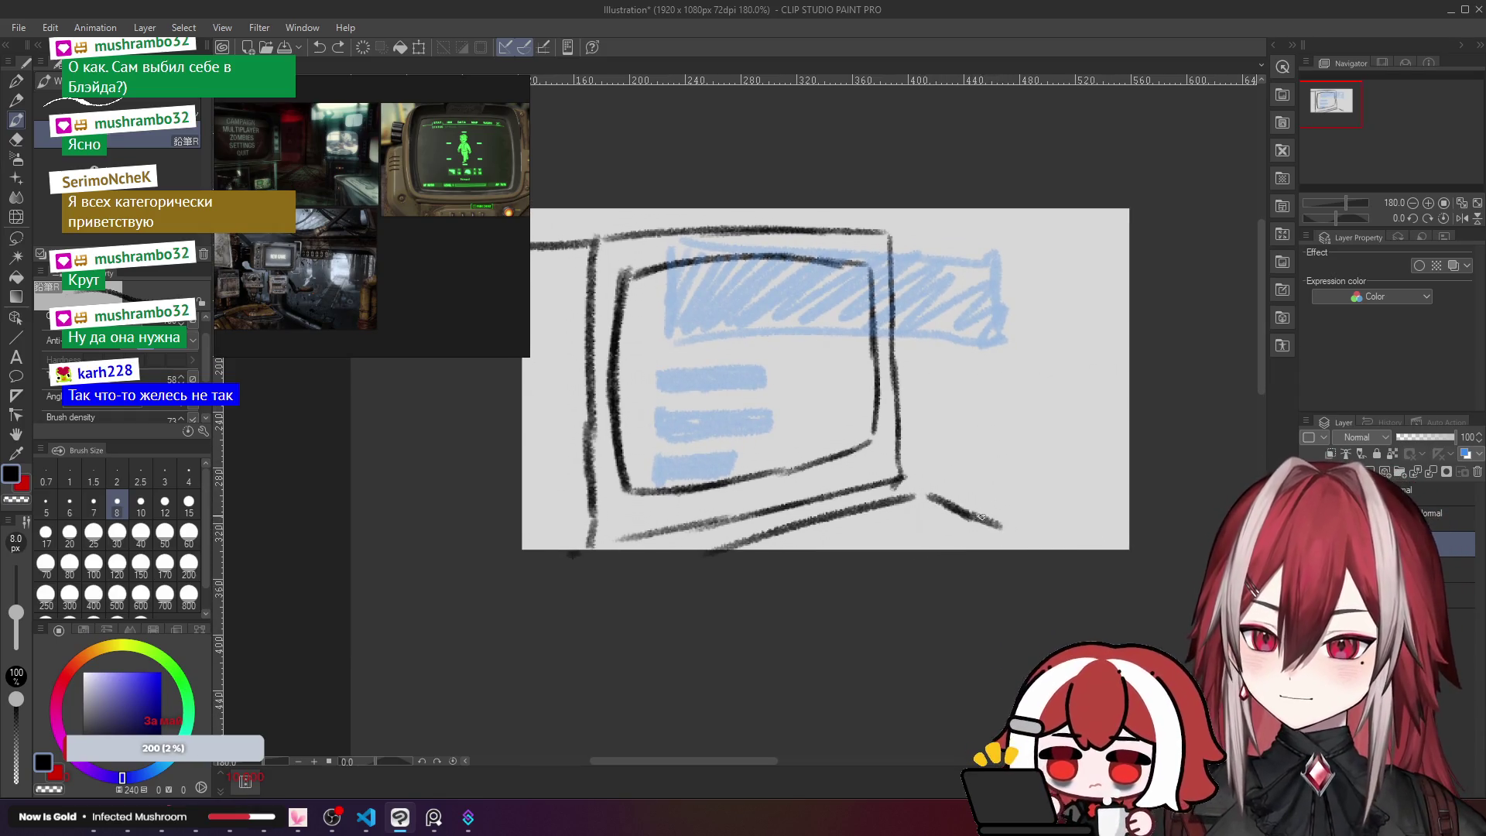
{"action": "scroll", "coordinate": [991, 494], "scroll_direction": "up", "scroll_amount": 2}
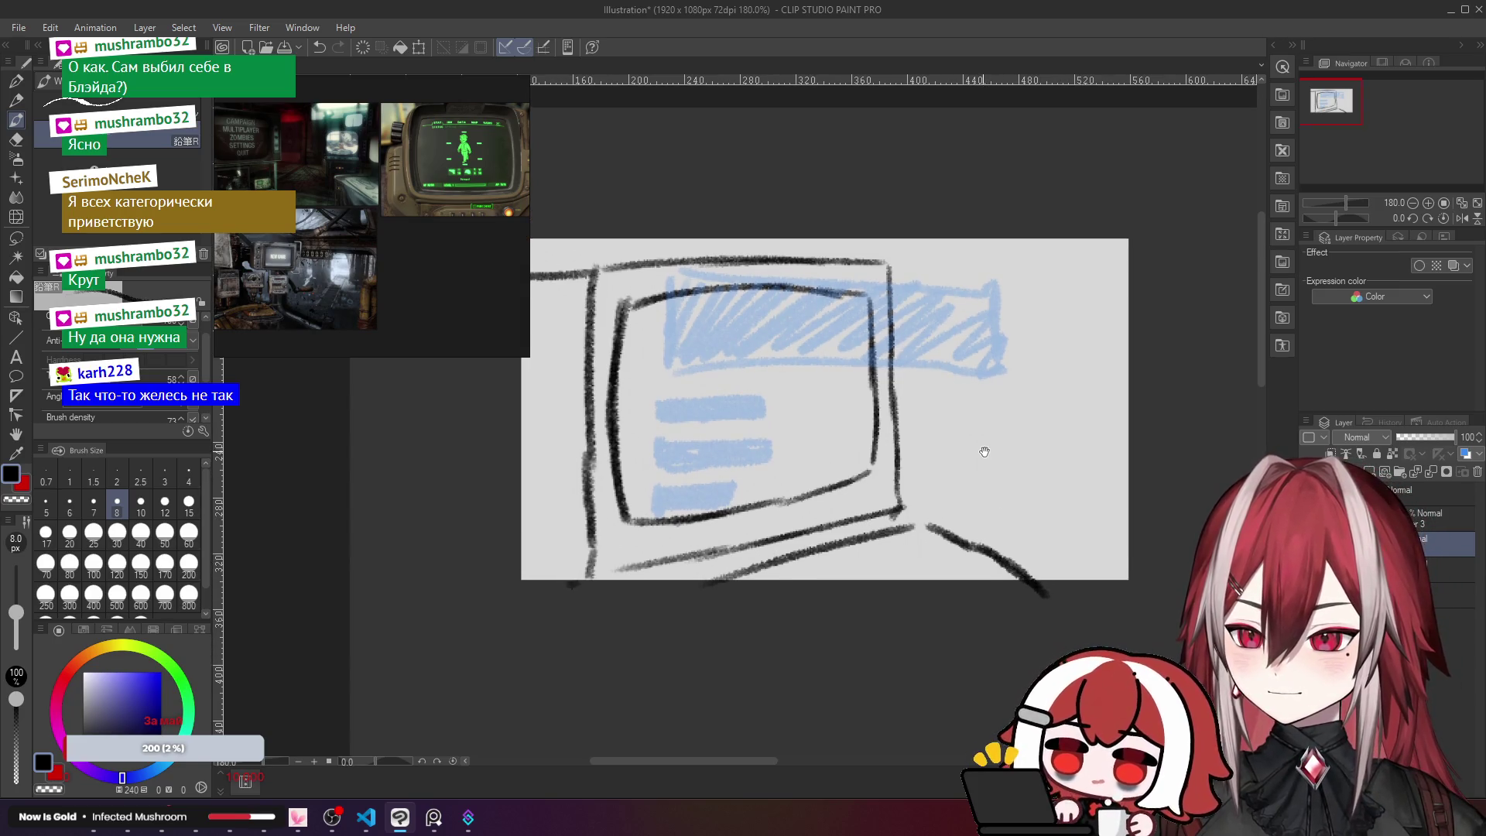
{"action": "left_click_drag", "start_coordinate": [983, 452], "coordinate": [968, 422]}
{"action": "left_click_drag", "start_coordinate": [928, 313], "coordinate": [1091, 471]}
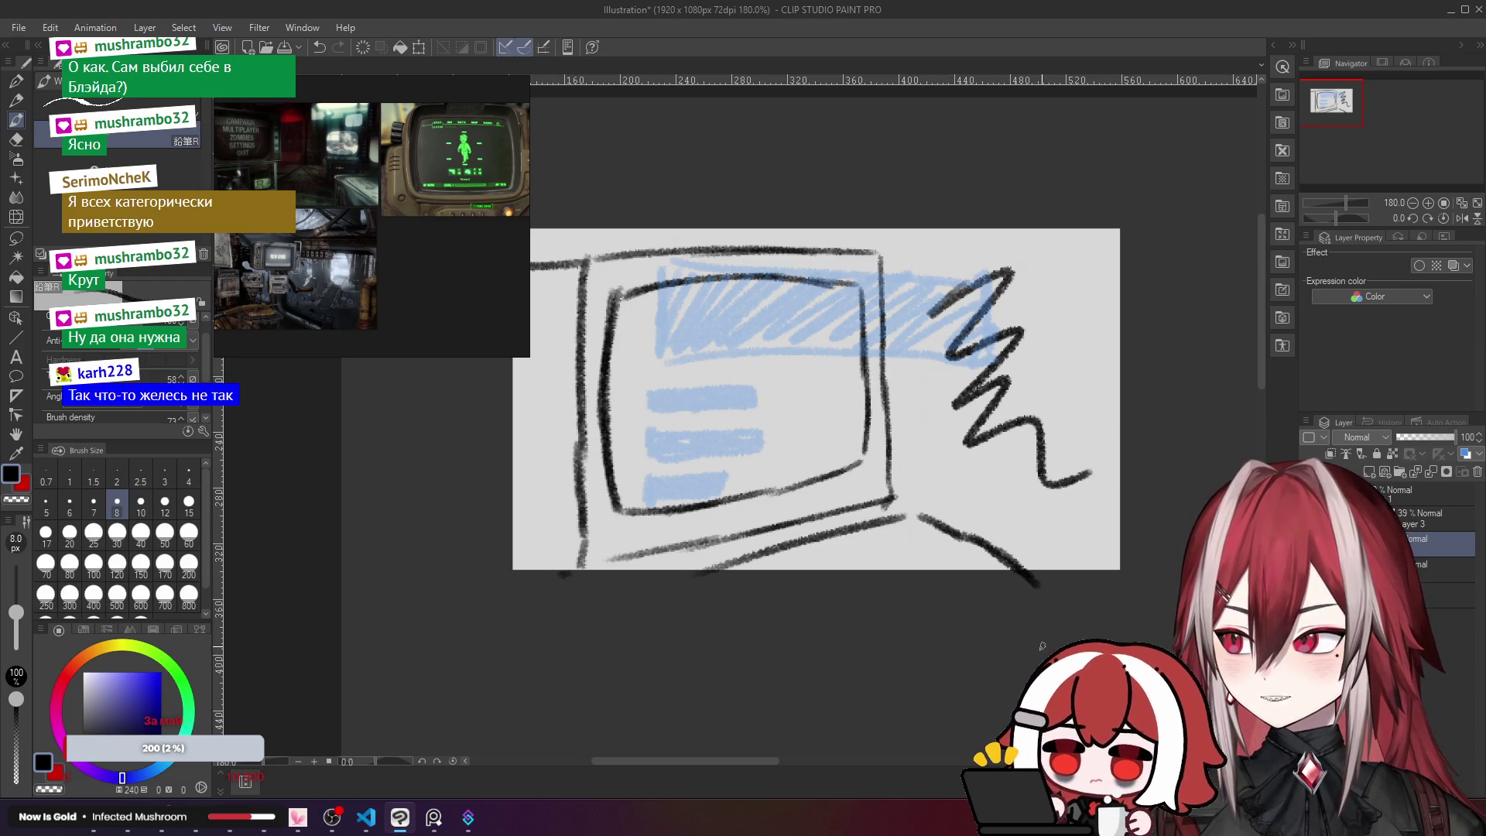
{"action": "key", "text": "ctrl+z"}
{"action": "scroll", "coordinate": [996, 560], "scroll_direction": "up", "scroll_amount": 2}
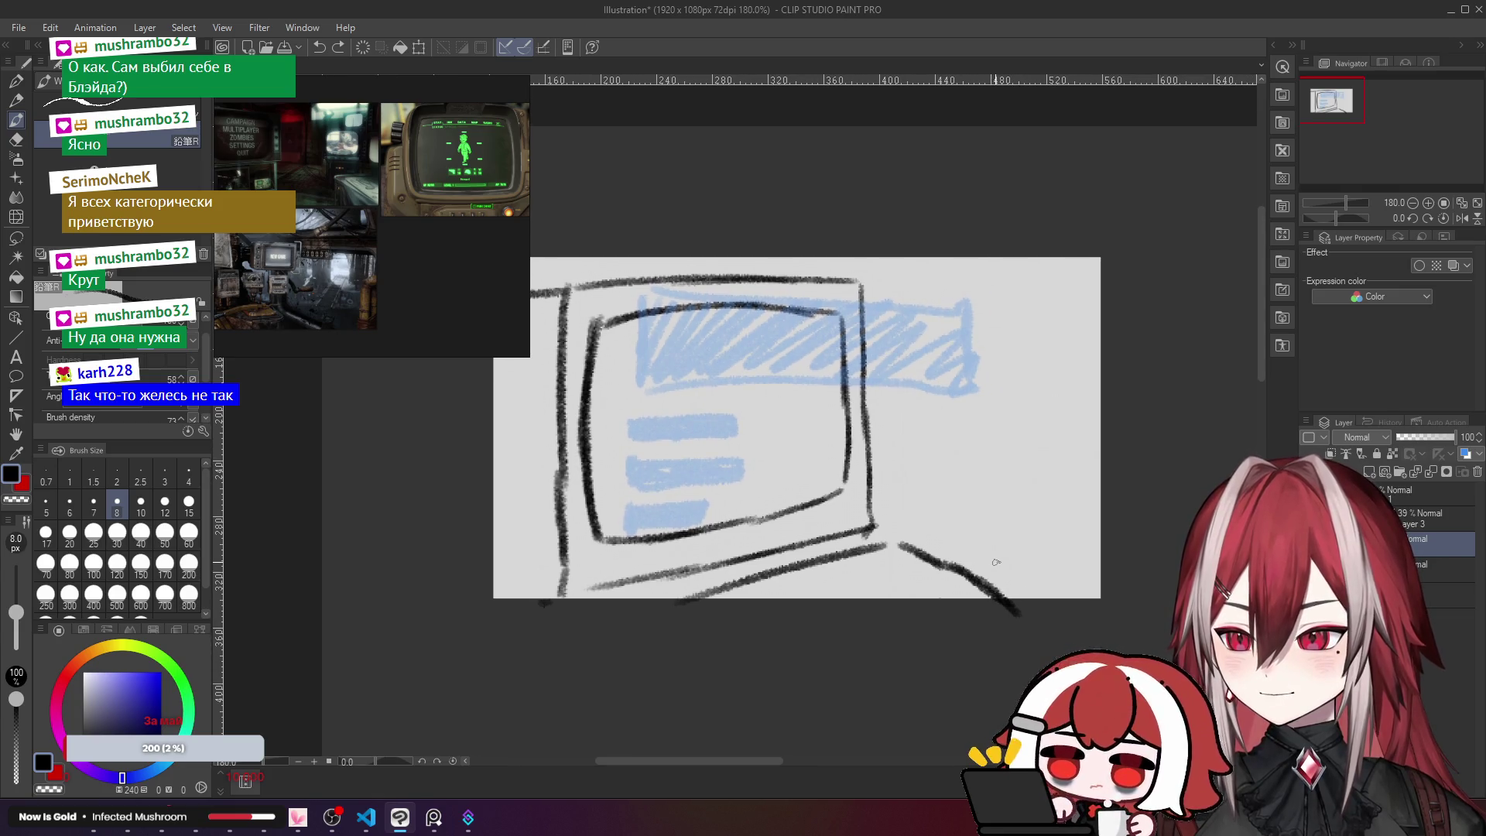
{"action": "left_click_drag", "start_coordinate": [882, 295], "coordinate": [901, 541]}
{"action": "key", "text": "ctrl+z"}
{"action": "mouse_move", "coordinate": [898, 288]}
{"action": "left_mouse_down"}
{"action": "mouse_move", "coordinate": [1072, 263]}
{"action": "mouse_move", "coordinate": [991, 285]}
{"action": "left_mouse_up"}
{"action": "key", "text": "ctrl+z"}
{"action": "key", "text": "ctrl+z"}
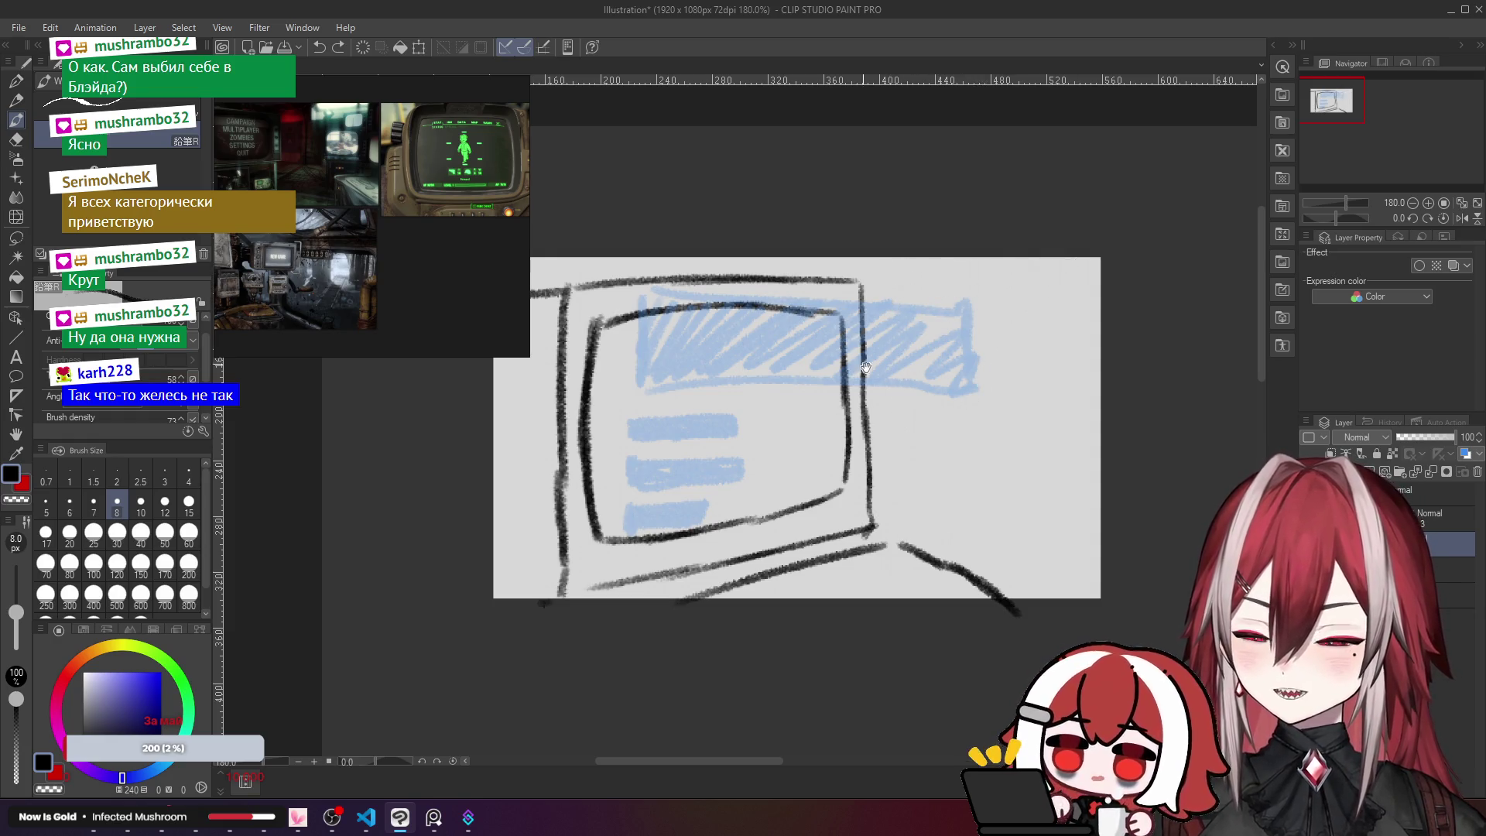
{"action": "left_click_drag", "start_coordinate": [917, 455], "coordinate": [928, 471]}
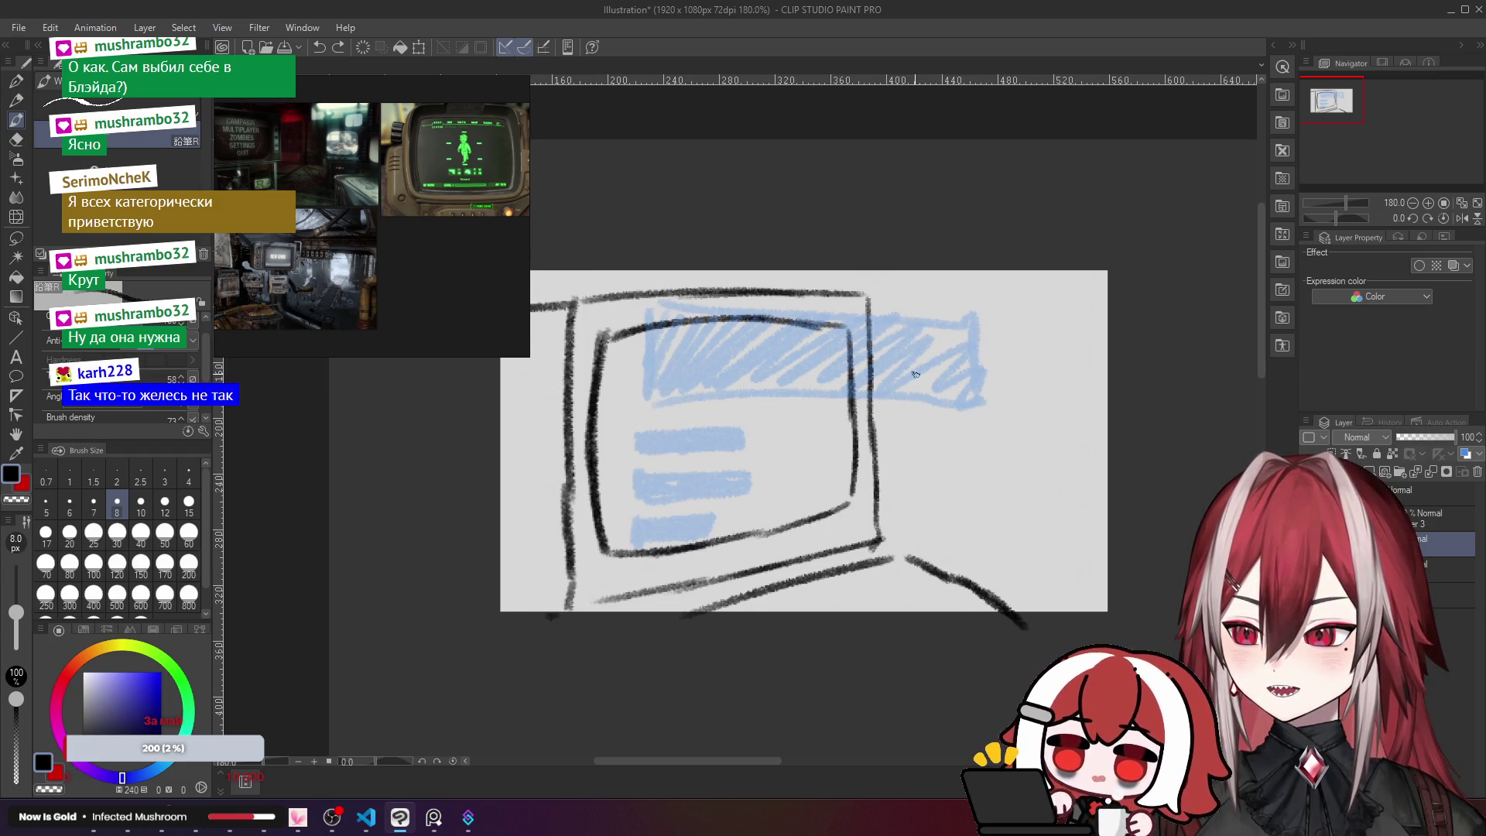
{"action": "key", "text": "alt+Tab"}
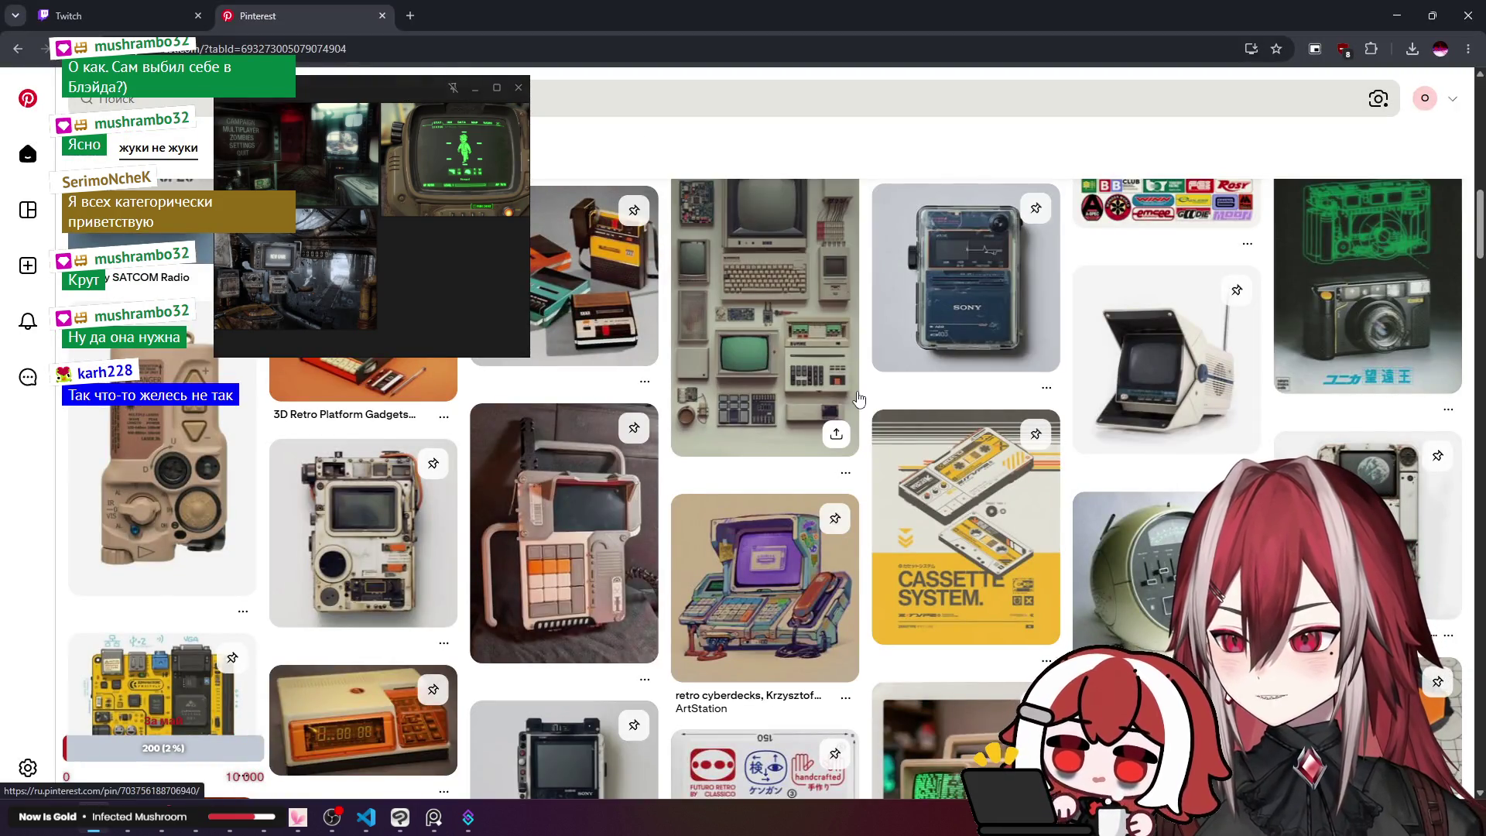
Step: Scroll through the Pinterest board of retro device pins, then minimise the browser
{"action": "scroll", "coordinate": [857, 366], "scroll_direction": "down", "scroll_amount": 15}
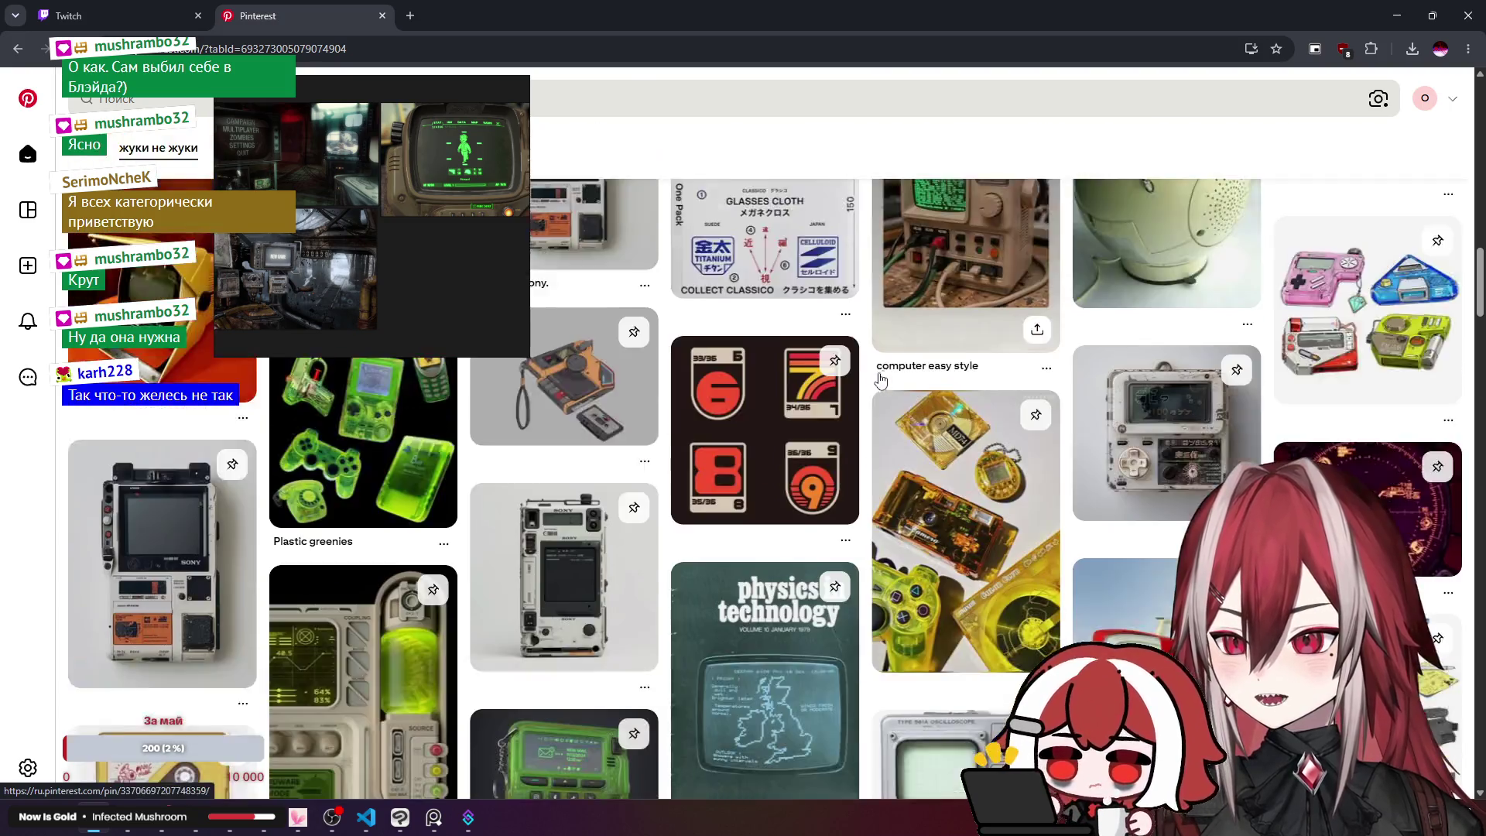
{"action": "scroll", "coordinate": [857, 374], "scroll_direction": "down", "scroll_amount": 3}
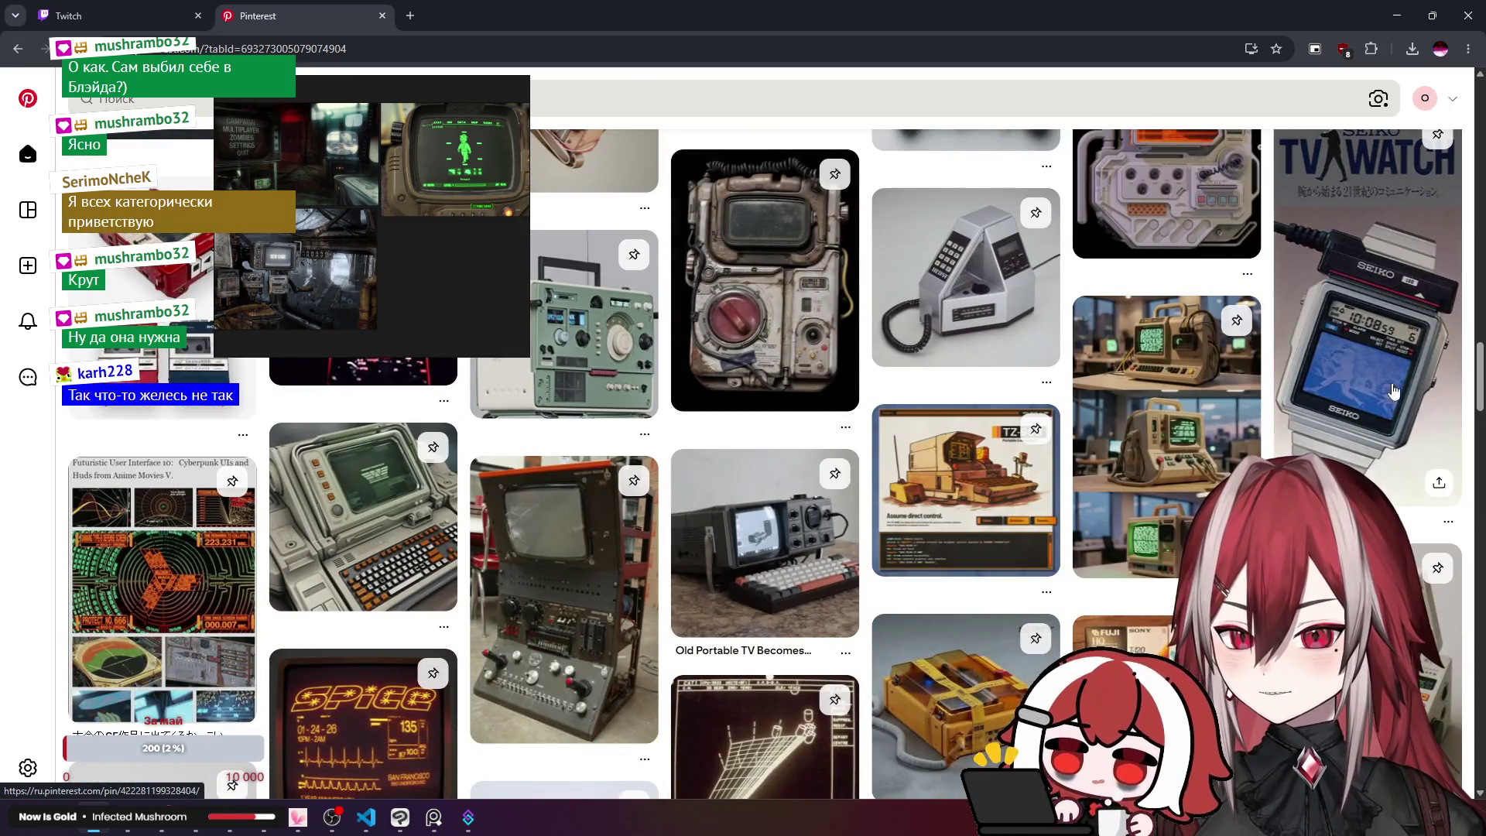
{"action": "mouse_move", "coordinate": [1478, 390]}
{"action": "left_mouse_down"}
{"action": "mouse_move", "coordinate": [1478, 441]}
{"action": "mouse_move", "coordinate": [1474, 163]}
{"action": "mouse_move", "coordinate": [1449, 142]}
{"action": "left_mouse_up"}
{"action": "scroll", "coordinate": [1449, 142], "scroll_direction": "up", "scroll_amount": 3}
{"action": "scroll", "coordinate": [1449, 155], "scroll_direction": "down", "scroll_amount": 7}
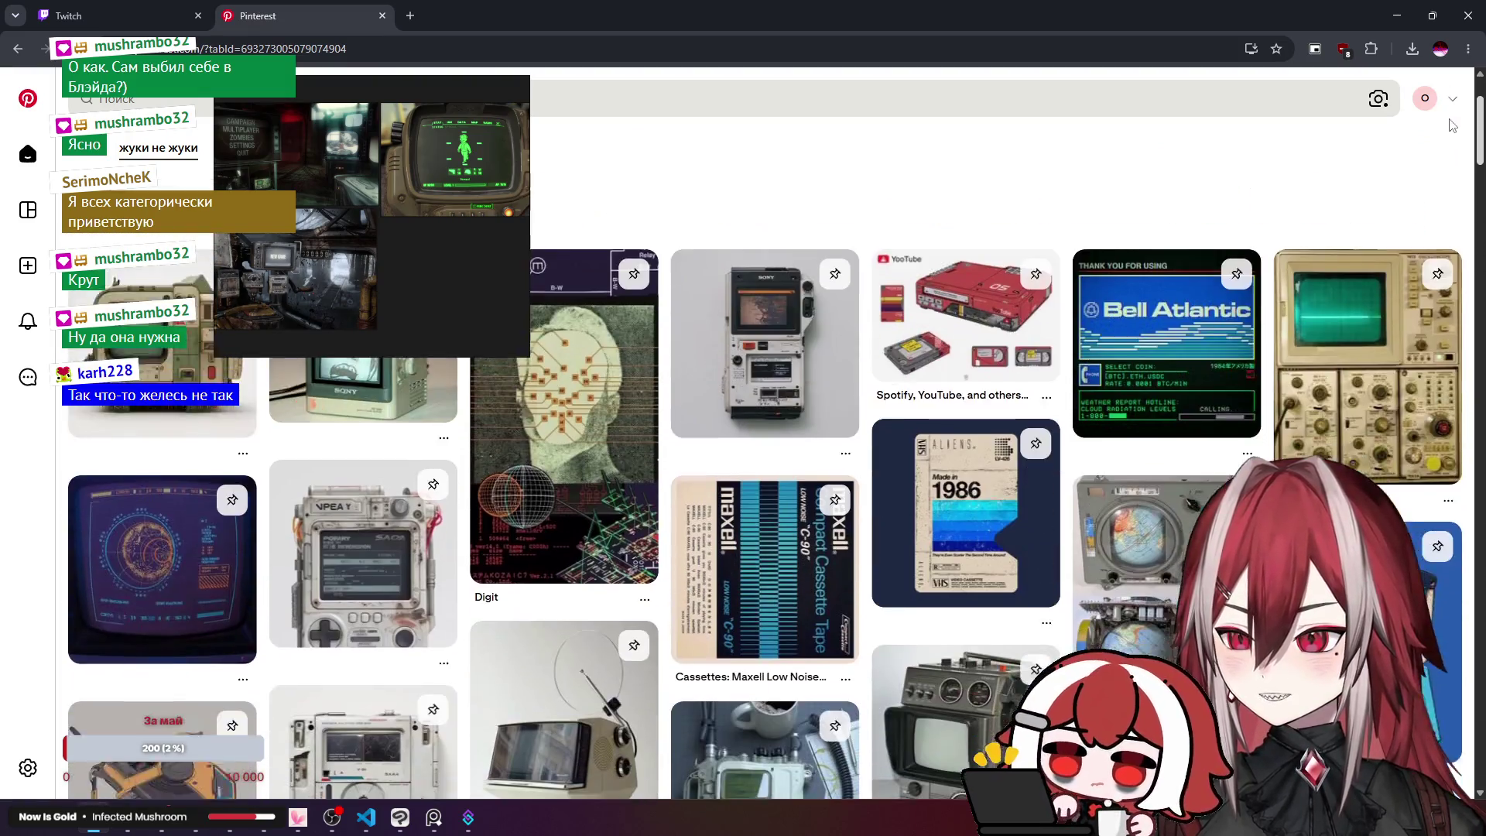
{"action": "scroll", "coordinate": [1450, 172], "scroll_direction": "down", "scroll_amount": 2}
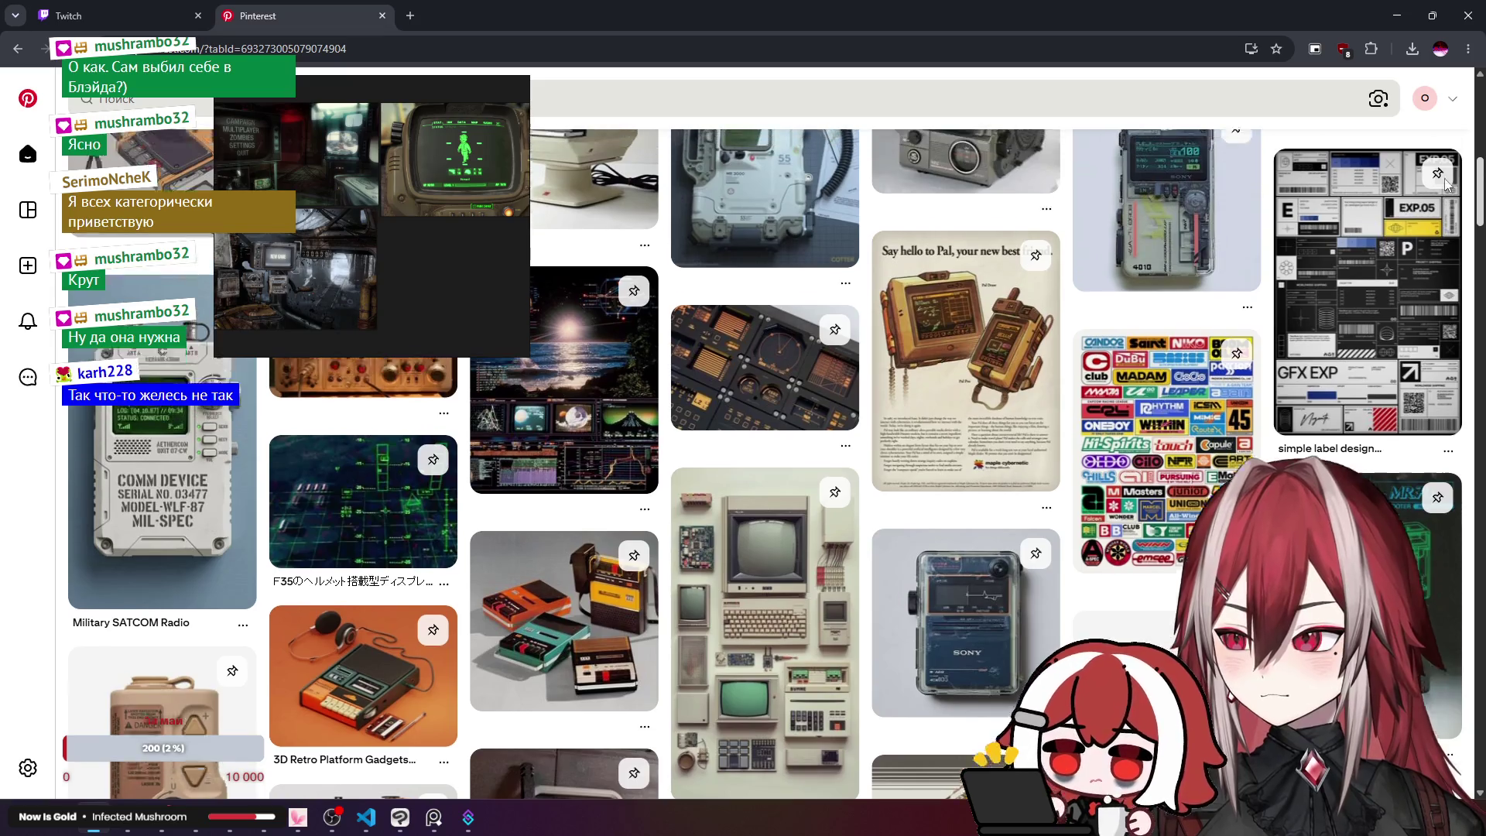
{"action": "scroll", "coordinate": [1446, 172], "scroll_direction": "up", "scroll_amount": 2}
{"action": "scroll", "coordinate": [1443, 172], "scroll_direction": "down", "scroll_amount": 15}
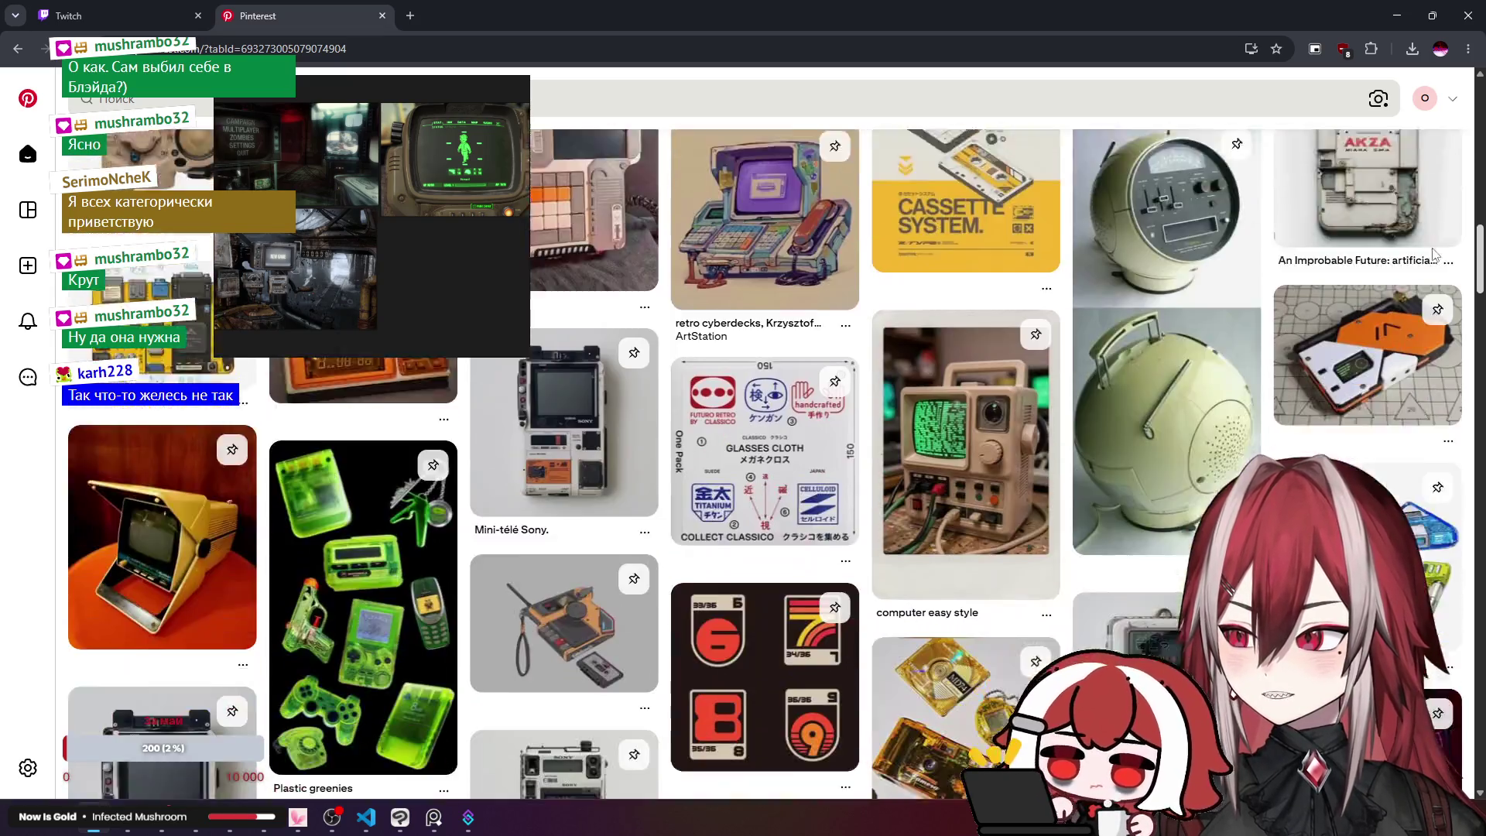
{"action": "scroll", "coordinate": [1421, 323], "scroll_direction": "down", "scroll_amount": 12}
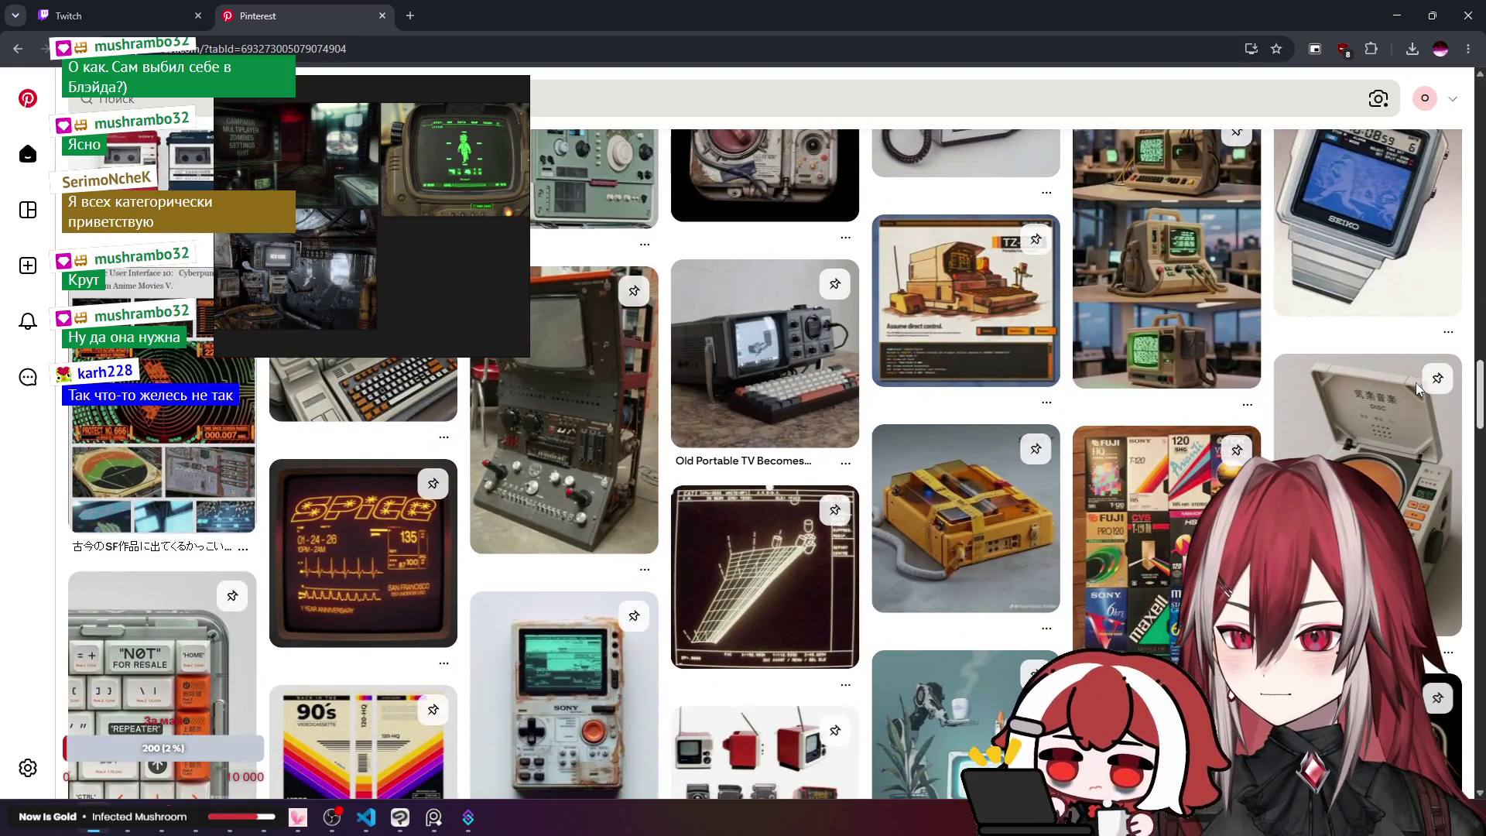
{"action": "scroll", "coordinate": [1414, 382], "scroll_direction": "down", "scroll_amount": 10}
{"action": "scroll", "coordinate": [1402, 482], "scroll_direction": "down", "scroll_amount": 12}
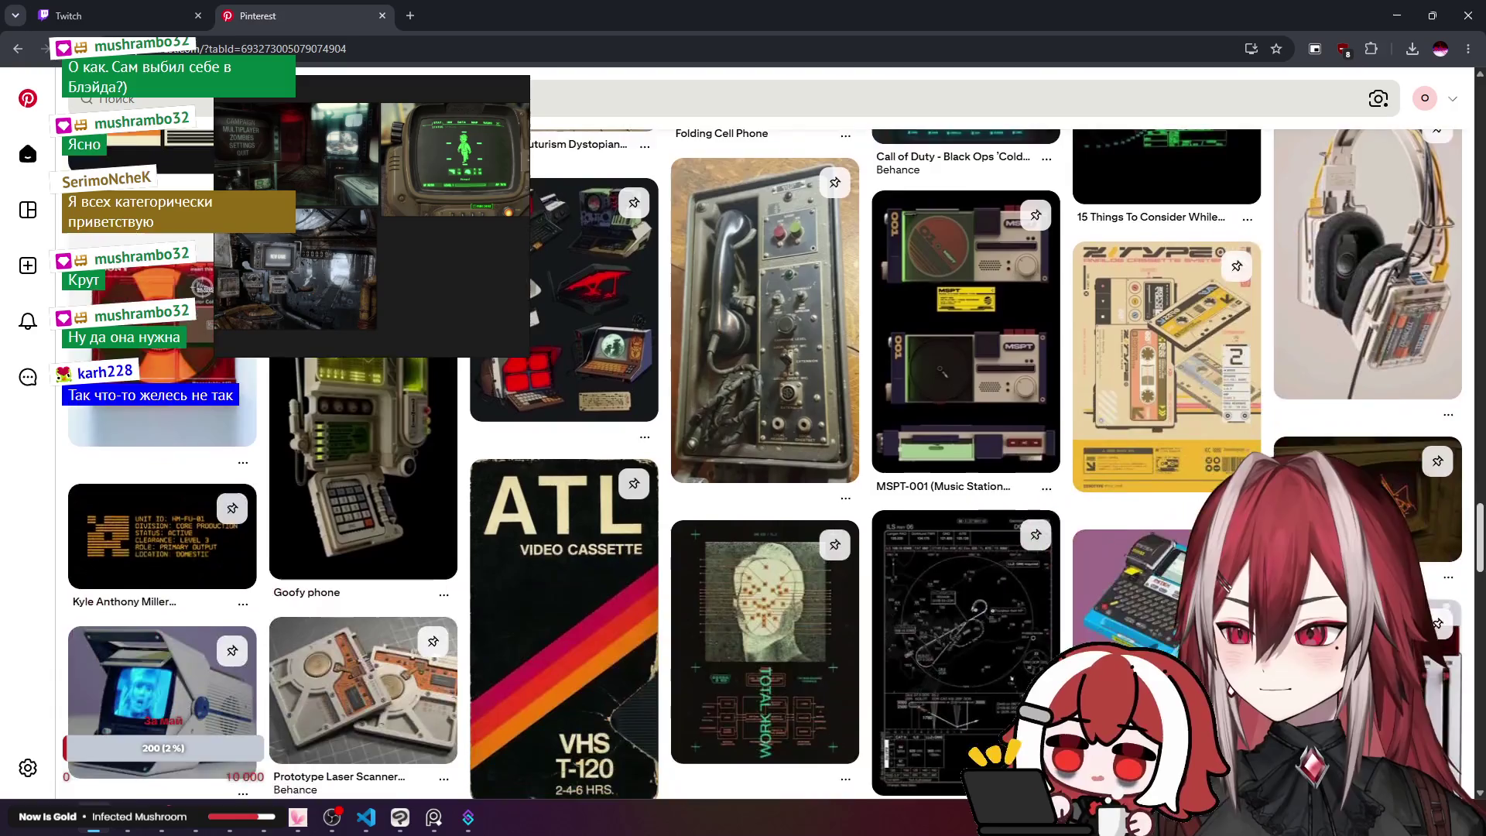
{"action": "scroll", "coordinate": [1010, 415], "scroll_direction": "down", "scroll_amount": 10}
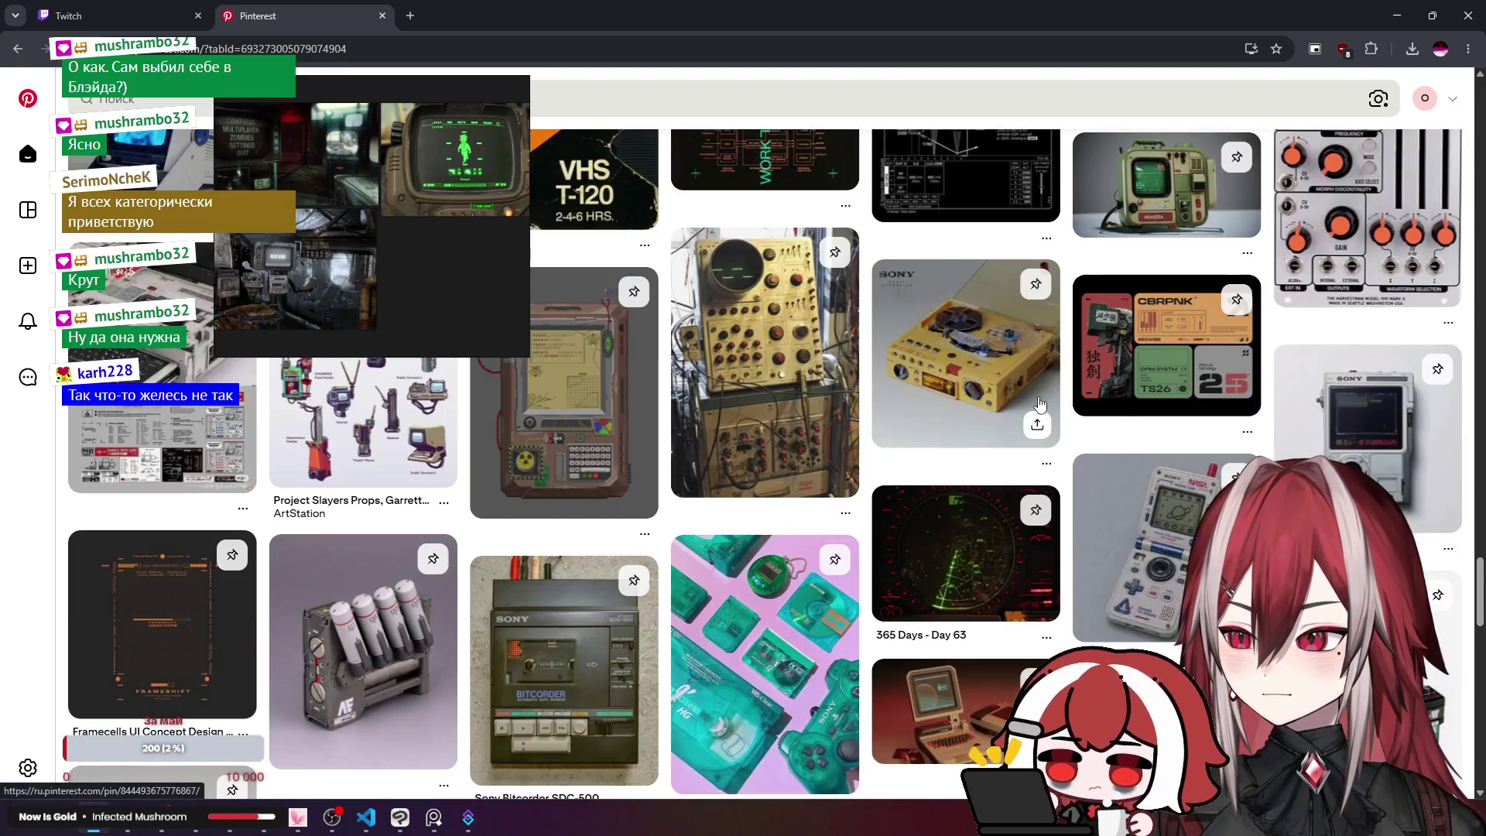
{"action": "scroll", "coordinate": [950, 377], "scroll_direction": "down", "scroll_amount": 10}
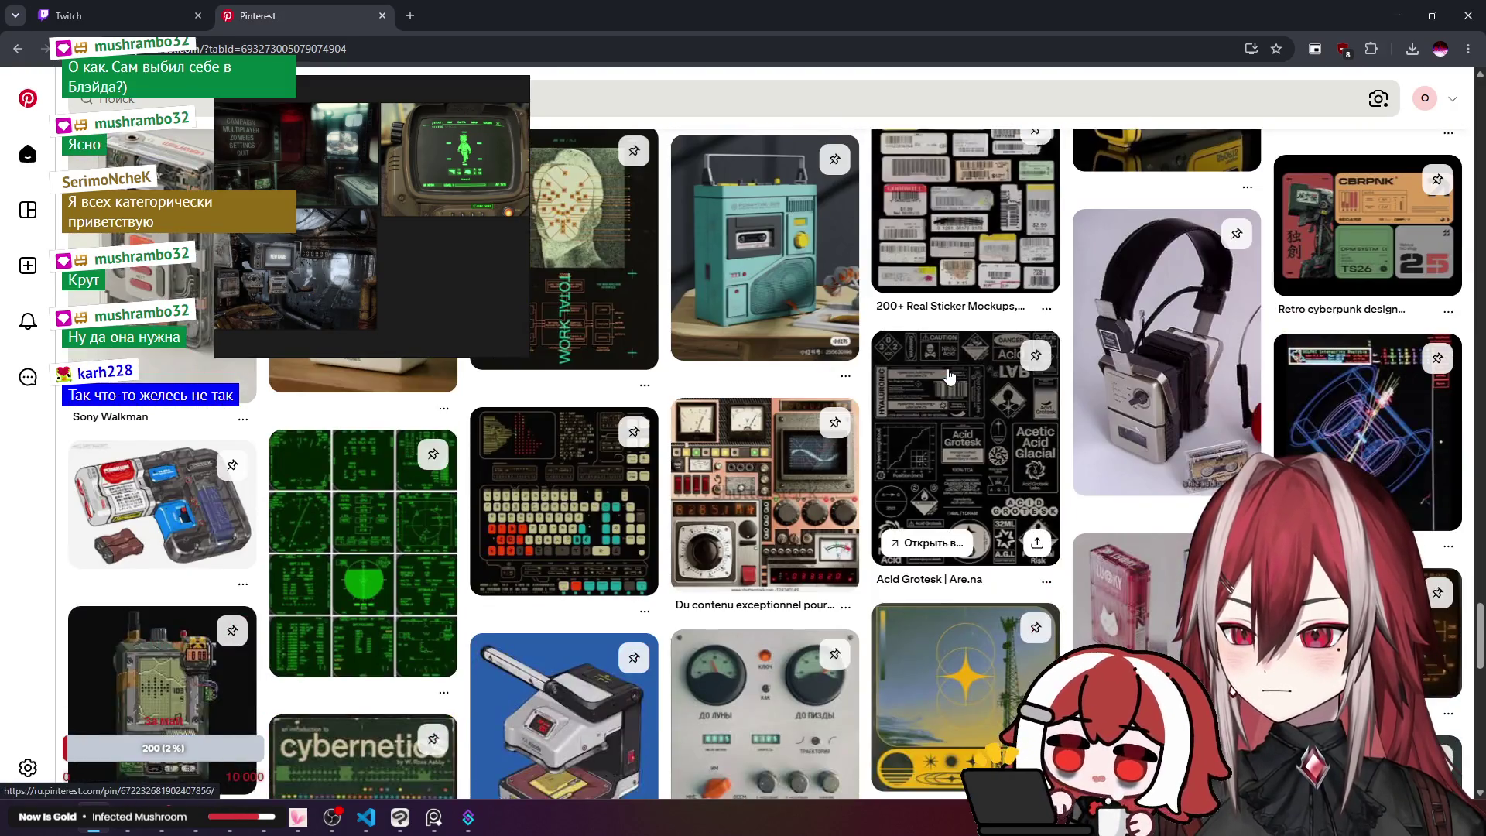
{"action": "scroll", "coordinate": [950, 377], "scroll_direction": "down", "scroll_amount": 10}
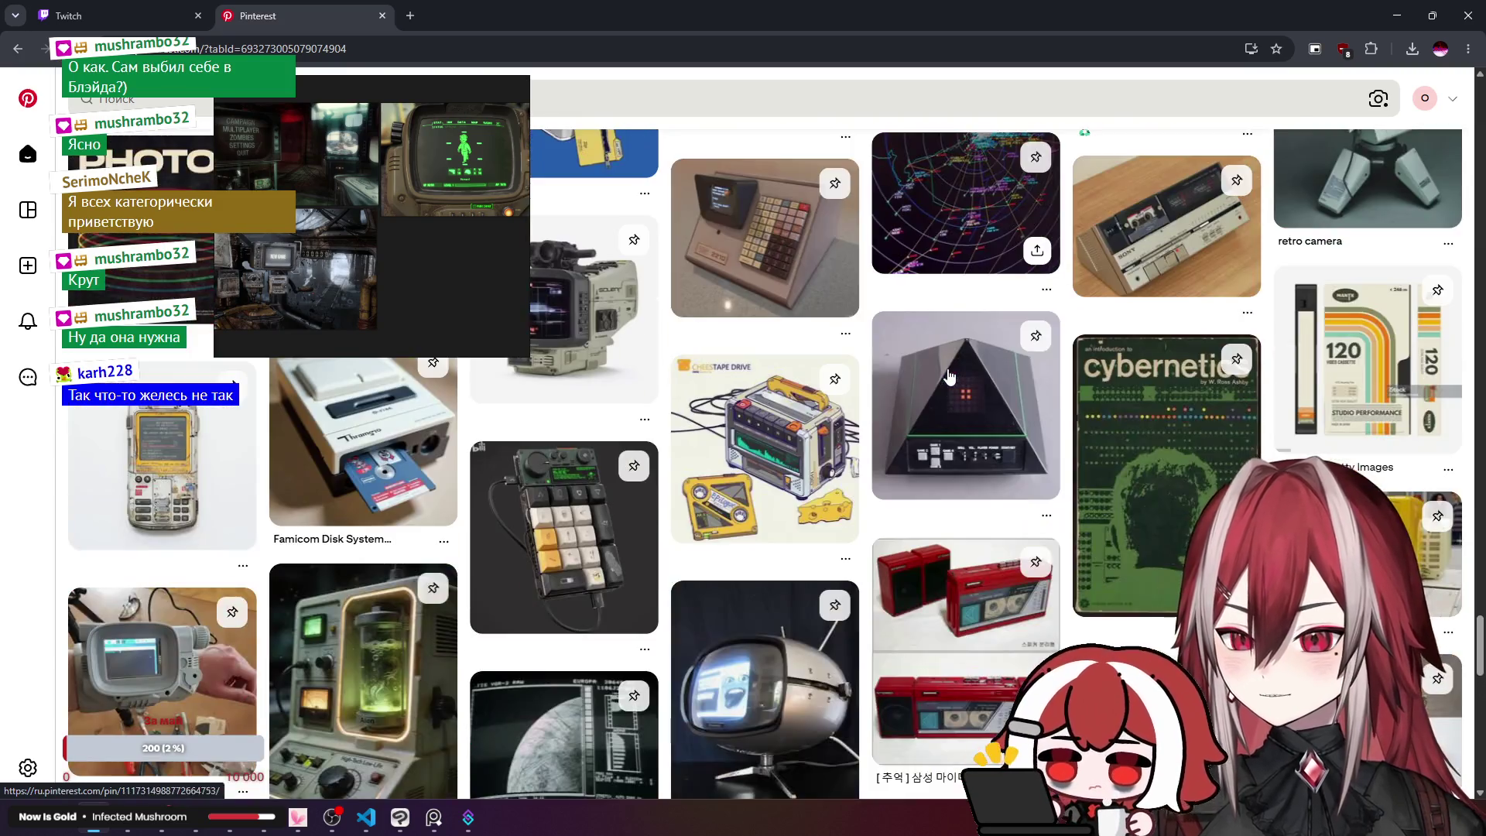
{"action": "scroll", "coordinate": [951, 374], "scroll_direction": "down", "scroll_amount": 10}
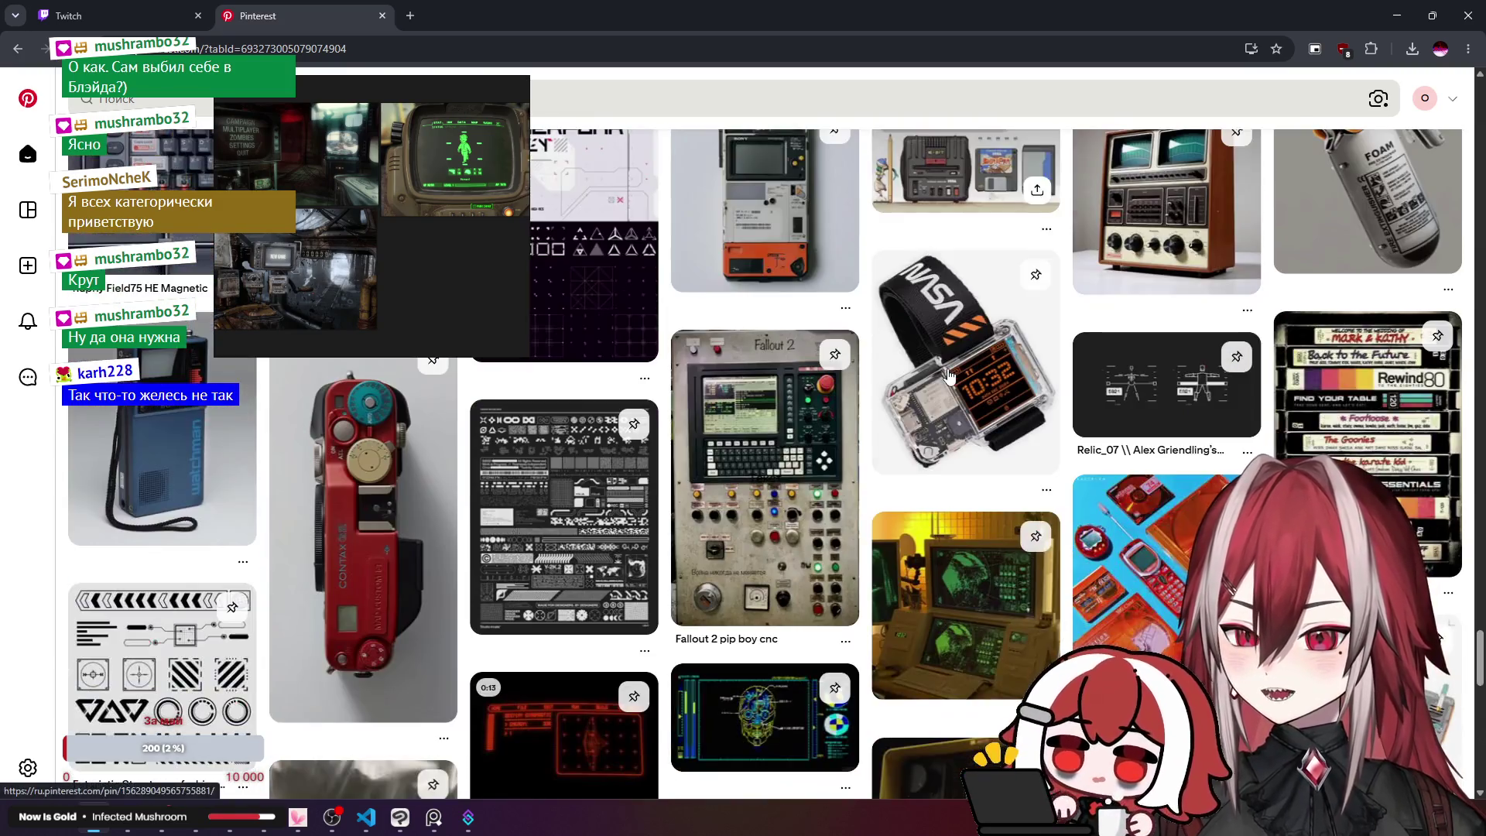
{"action": "scroll", "coordinate": [951, 374], "scroll_direction": "down", "scroll_amount": 10}
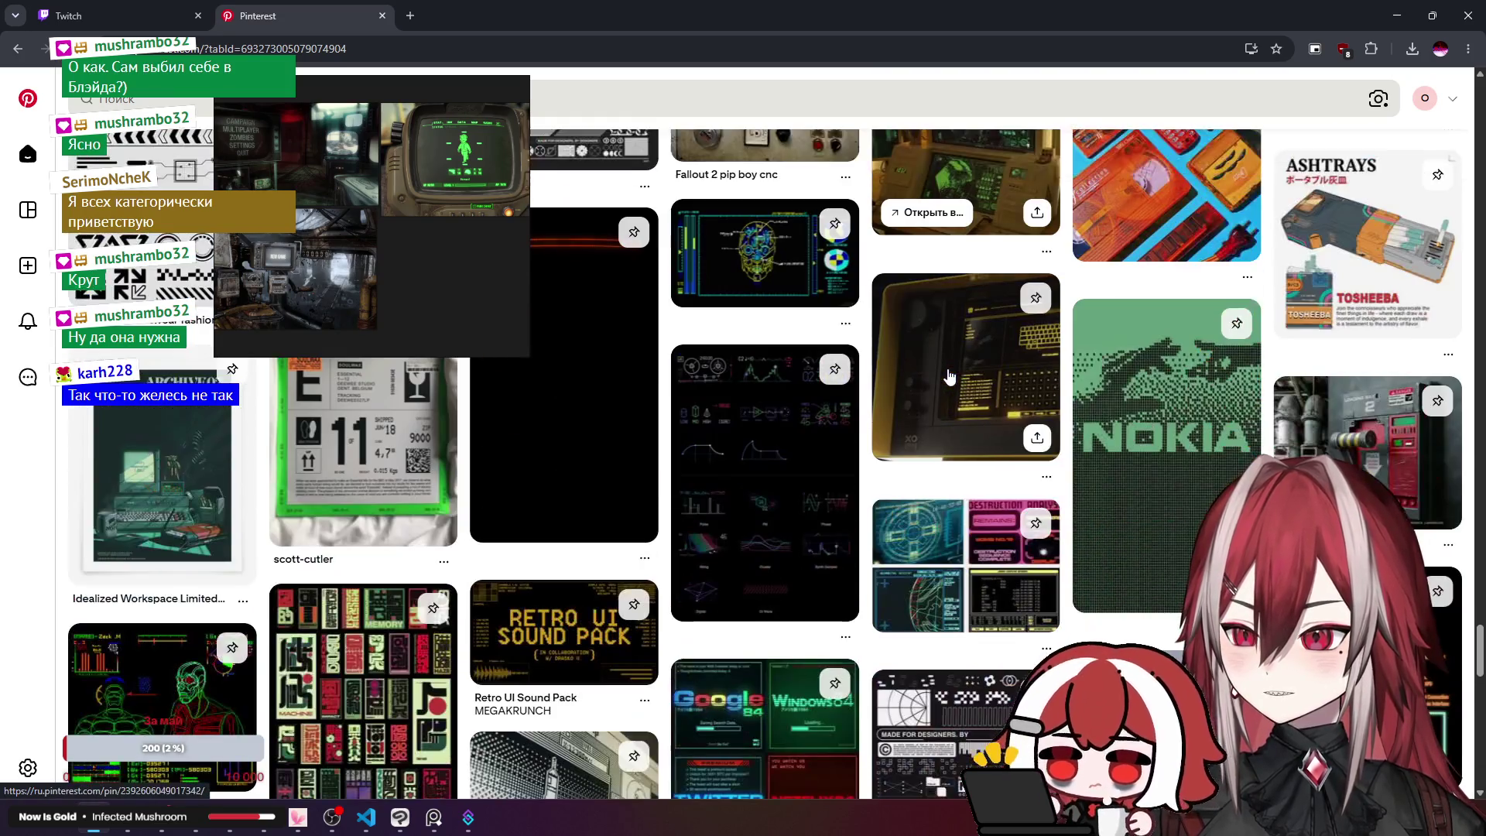
{"action": "scroll", "coordinate": [950, 377], "scroll_direction": "down", "scroll_amount": 10}
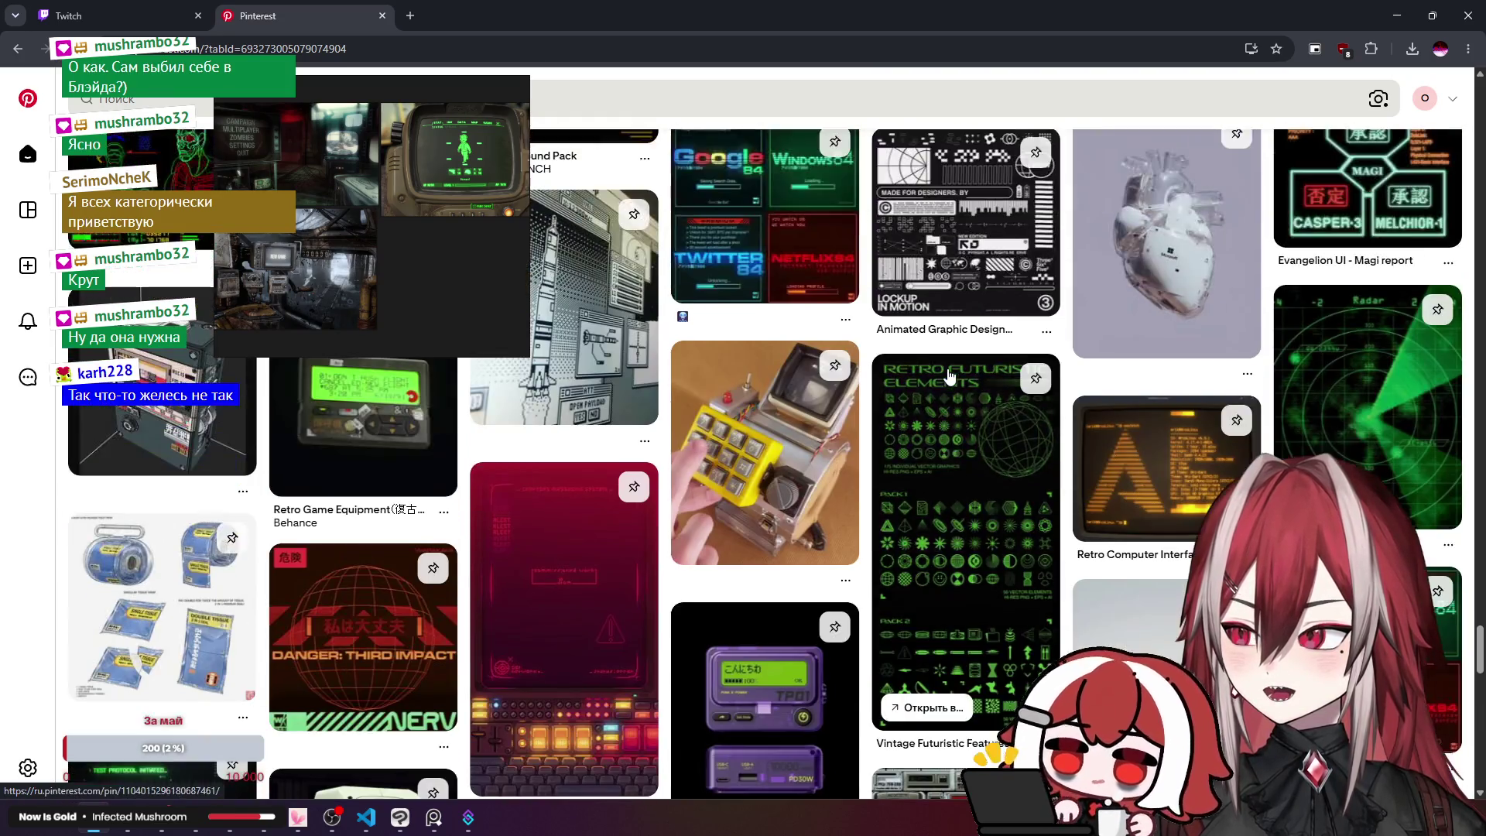
{"action": "scroll", "coordinate": [950, 377], "scroll_direction": "down", "scroll_amount": 5}
{"action": "scroll", "coordinate": [952, 375], "scroll_direction": "up", "scroll_amount": 5}
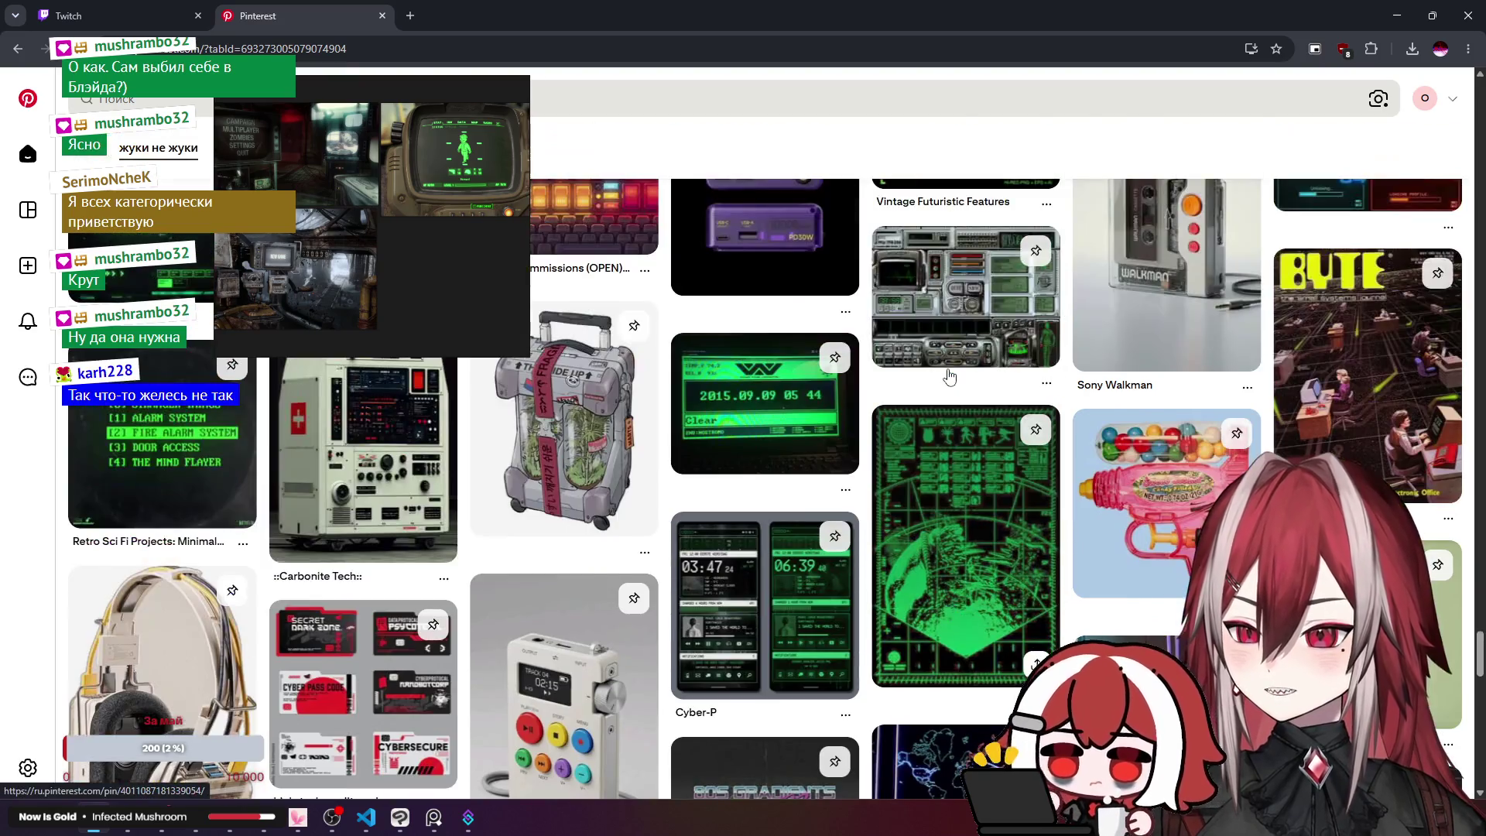
{"action": "left_click", "coordinate": [1398, 16]}
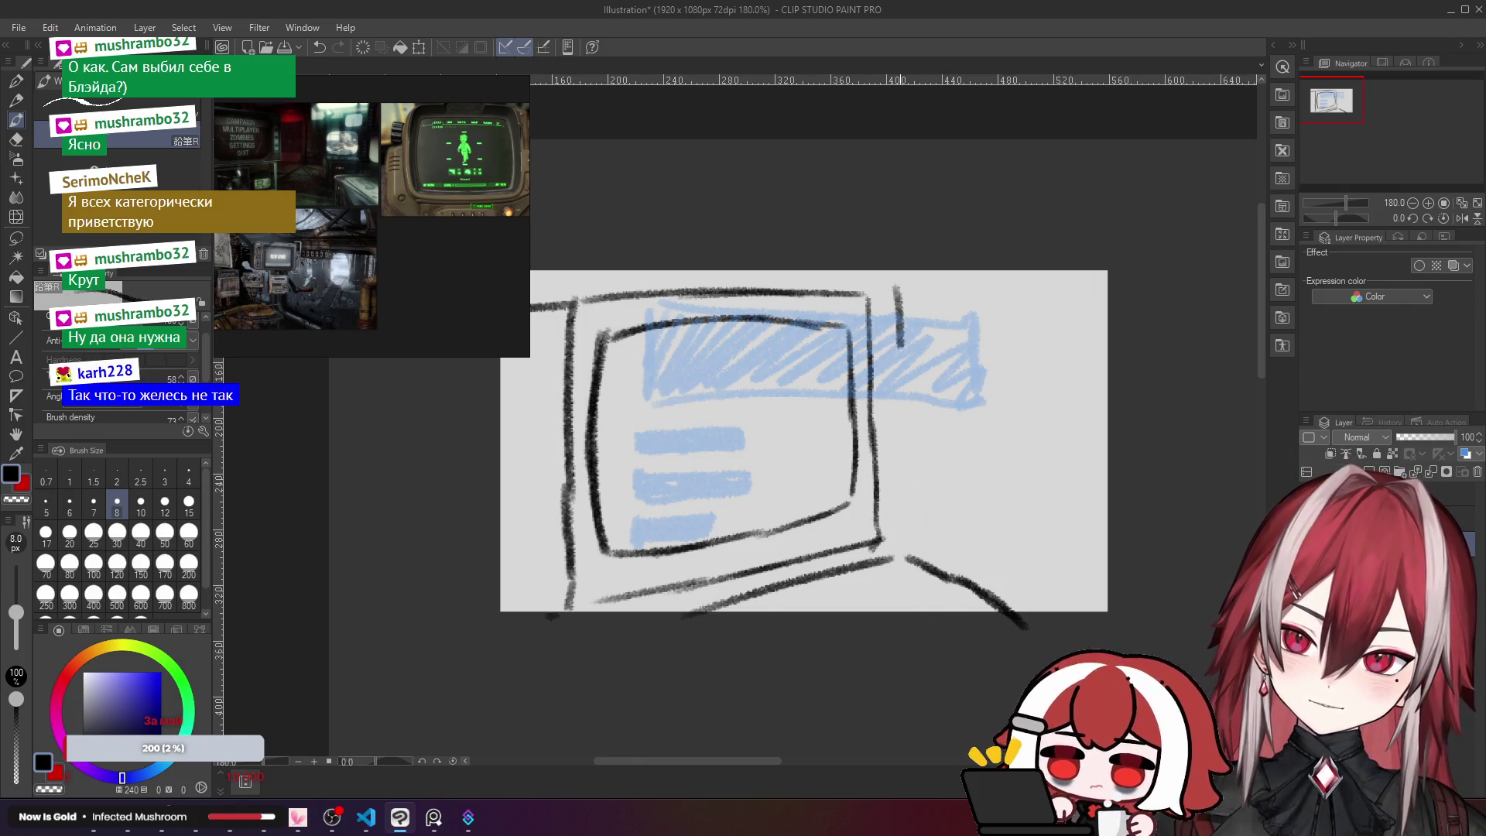
Step: Sketch a side panel to the right of the monitor with vertical and horizontal lines
{"action": "left_click_drag", "start_coordinate": [899, 346], "coordinate": [902, 425]}
{"action": "key", "text": "ctrl+z"}
{"action": "mouse_move", "coordinate": [896, 298]}
{"action": "left_mouse_down"}
{"action": "mouse_move", "coordinate": [907, 508]}
{"action": "mouse_move", "coordinate": [1064, 313]}
{"action": "left_mouse_up"}
{"action": "key", "text": "ctrl+z"}
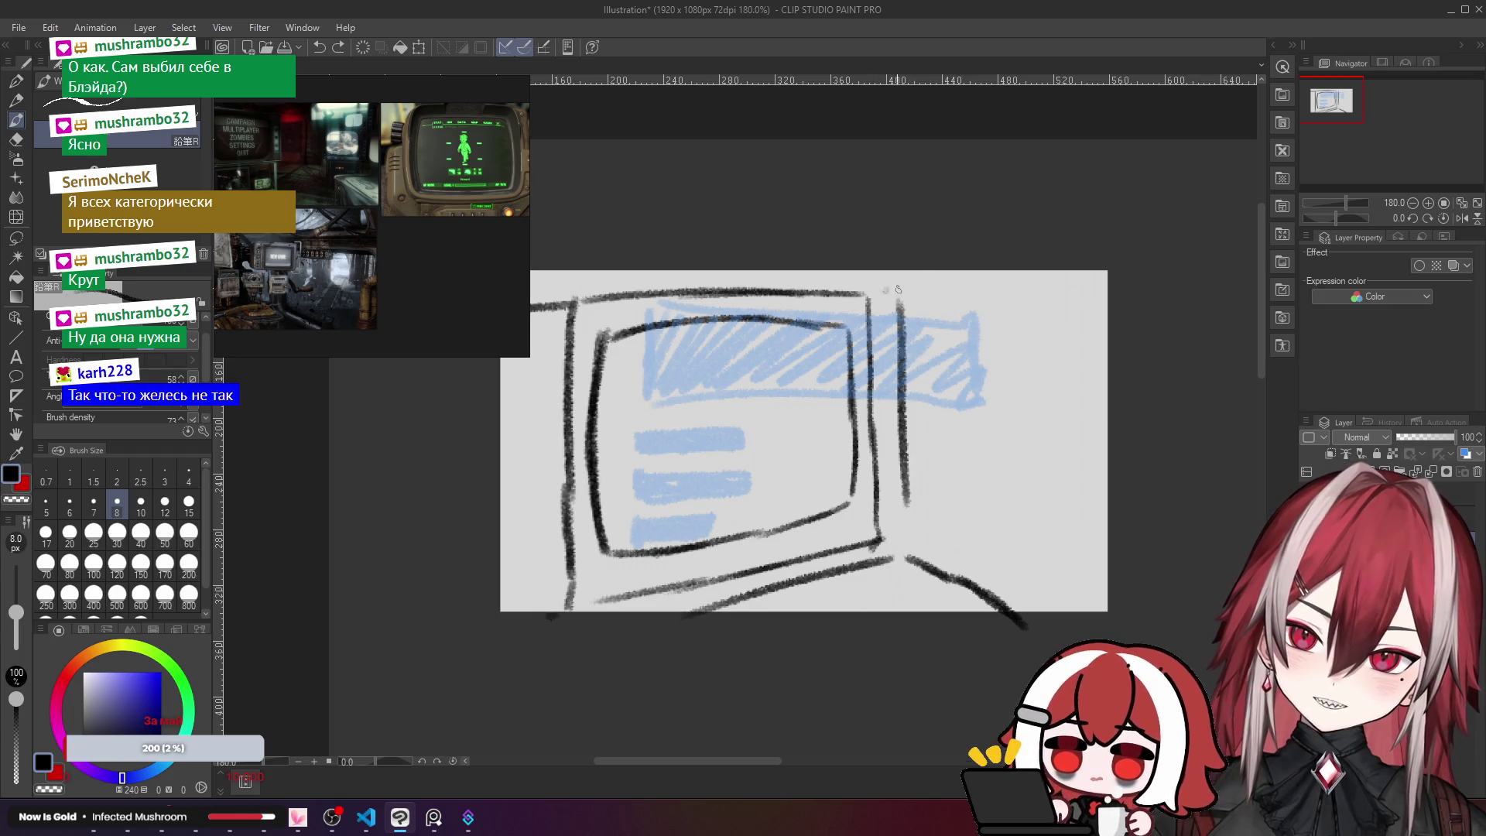
{"action": "left_click_drag", "start_coordinate": [898, 289], "coordinate": [1107, 306]}
{"action": "mouse_move", "coordinate": [891, 542]}
{"action": "left_mouse_down"}
{"action": "mouse_move", "coordinate": [1133, 494]}
{"action": "mouse_move", "coordinate": [942, 535]}
{"action": "mouse_move", "coordinate": [1061, 523]}
{"action": "mouse_move", "coordinate": [1122, 489]}
{"action": "left_mouse_up"}
{"action": "key", "text": "ctrl+z"}
{"action": "key", "text": "ctrl+z"}
{"action": "key", "text": "ctrl+z"}
{"action": "left_click_drag", "start_coordinate": [945, 310], "coordinate": [1127, 324]}
{"action": "left_click_drag", "start_coordinate": [928, 555], "coordinate": [1138, 522]}
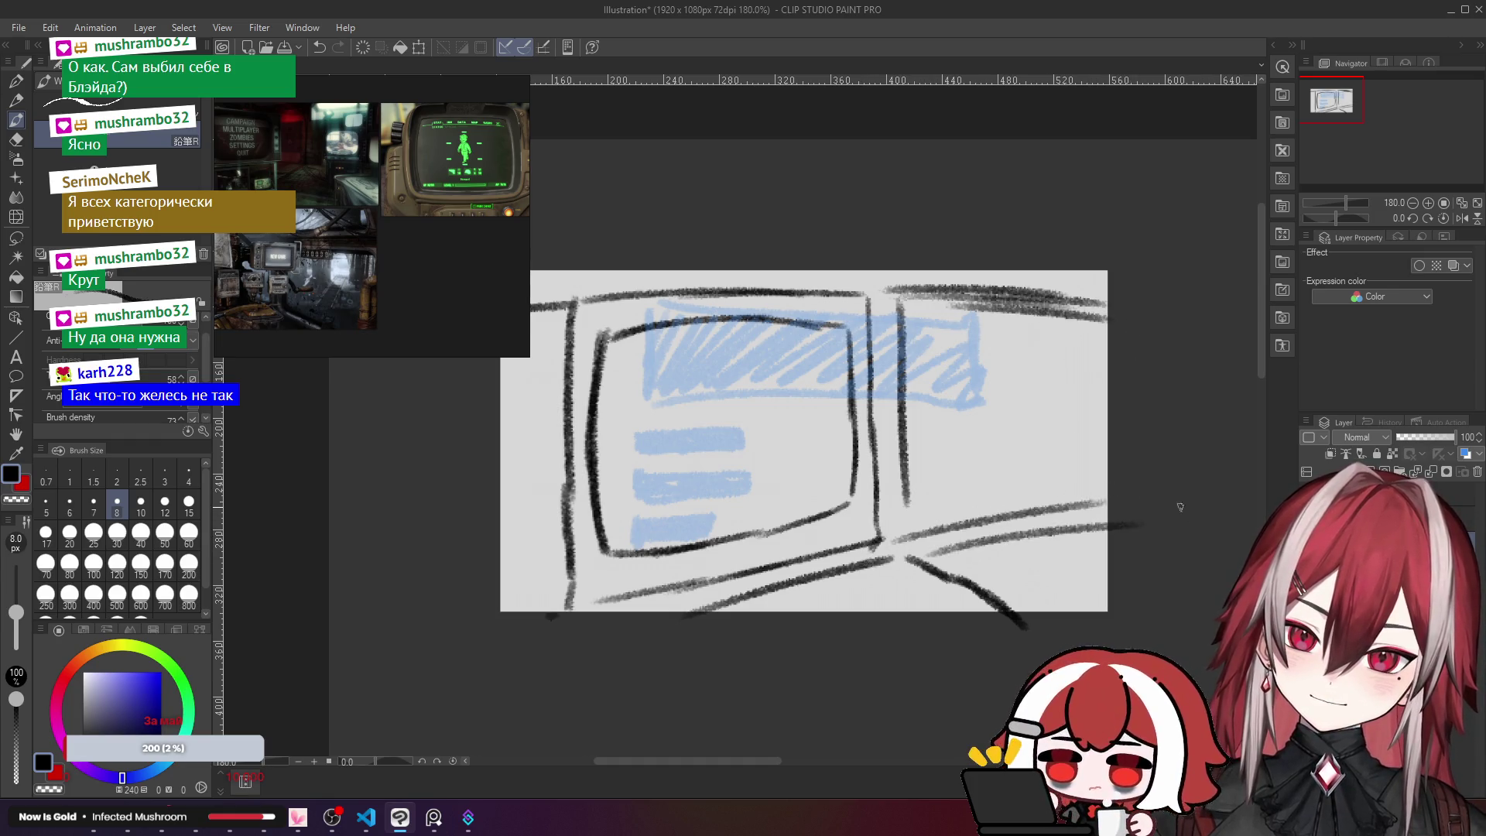
{"action": "key", "text": "ctrl+z"}
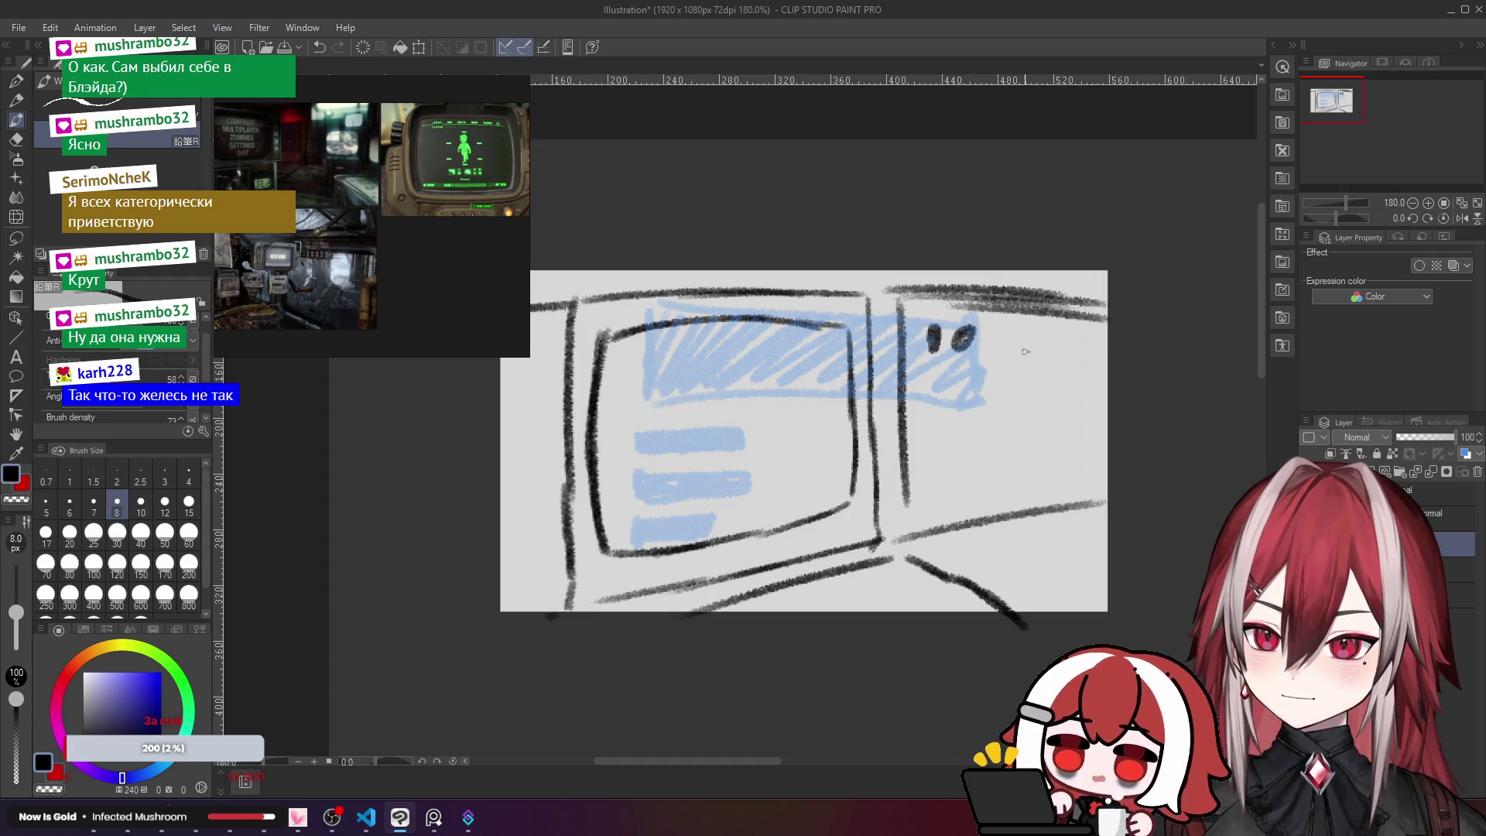
Step: Add knob marks on the side panel and a rough keyboard shape at lower right
{"action": "left_click_drag", "start_coordinate": [934, 377], "coordinate": [977, 357]}
{"action": "left_click_drag", "start_coordinate": [979, 353], "coordinate": [968, 463]}
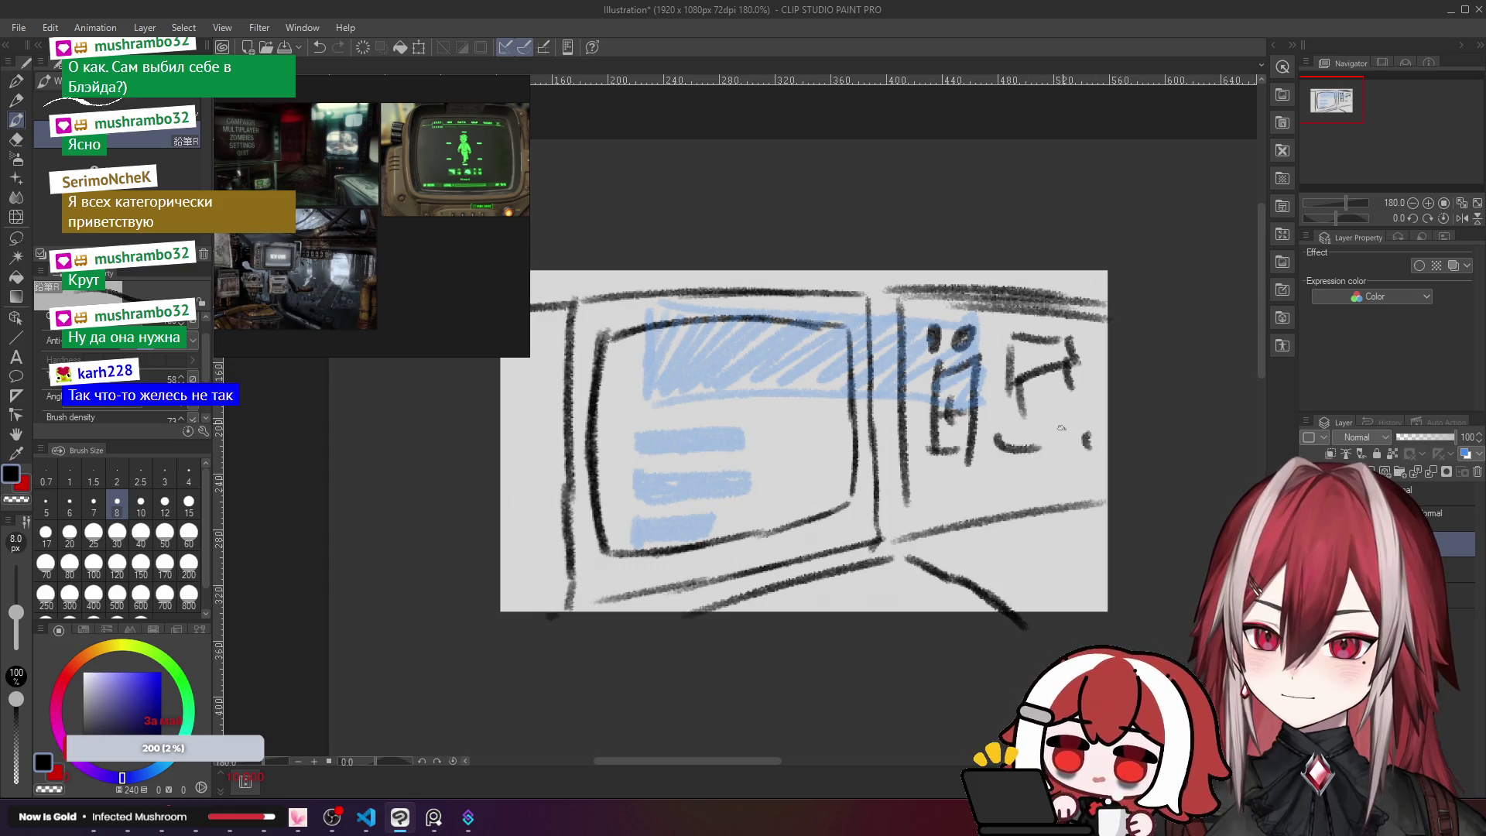
{"action": "mouse_move", "coordinate": [1056, 490]}
{"action": "left_mouse_down"}
{"action": "mouse_move", "coordinate": [1097, 421]}
{"action": "mouse_move", "coordinate": [1079, 420]}
{"action": "left_mouse_up"}
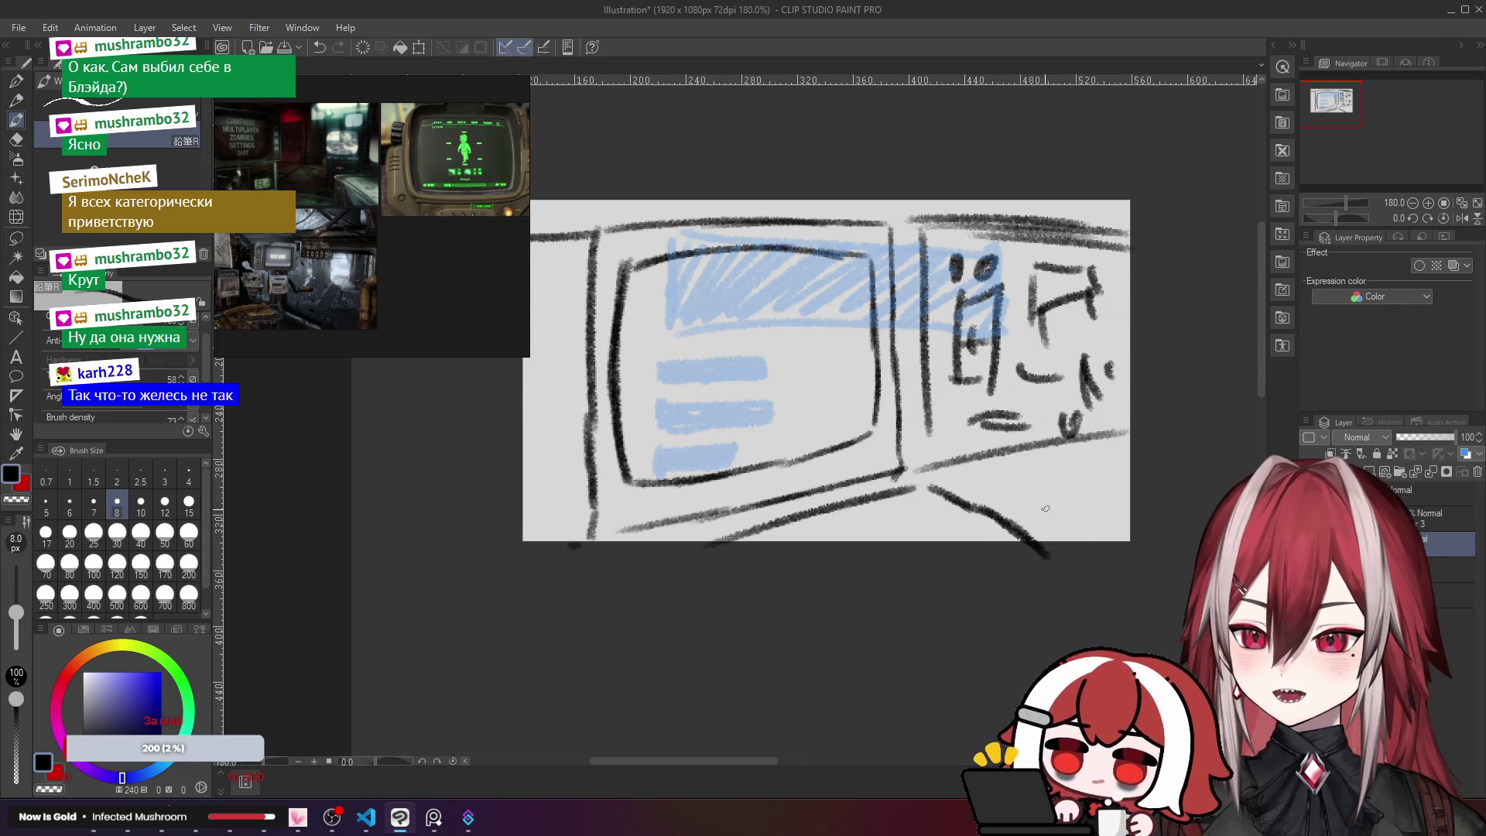
{"action": "left_click_drag", "start_coordinate": [1000, 477], "coordinate": [1128, 521]}
{"action": "key", "text": "ctrl+z"}
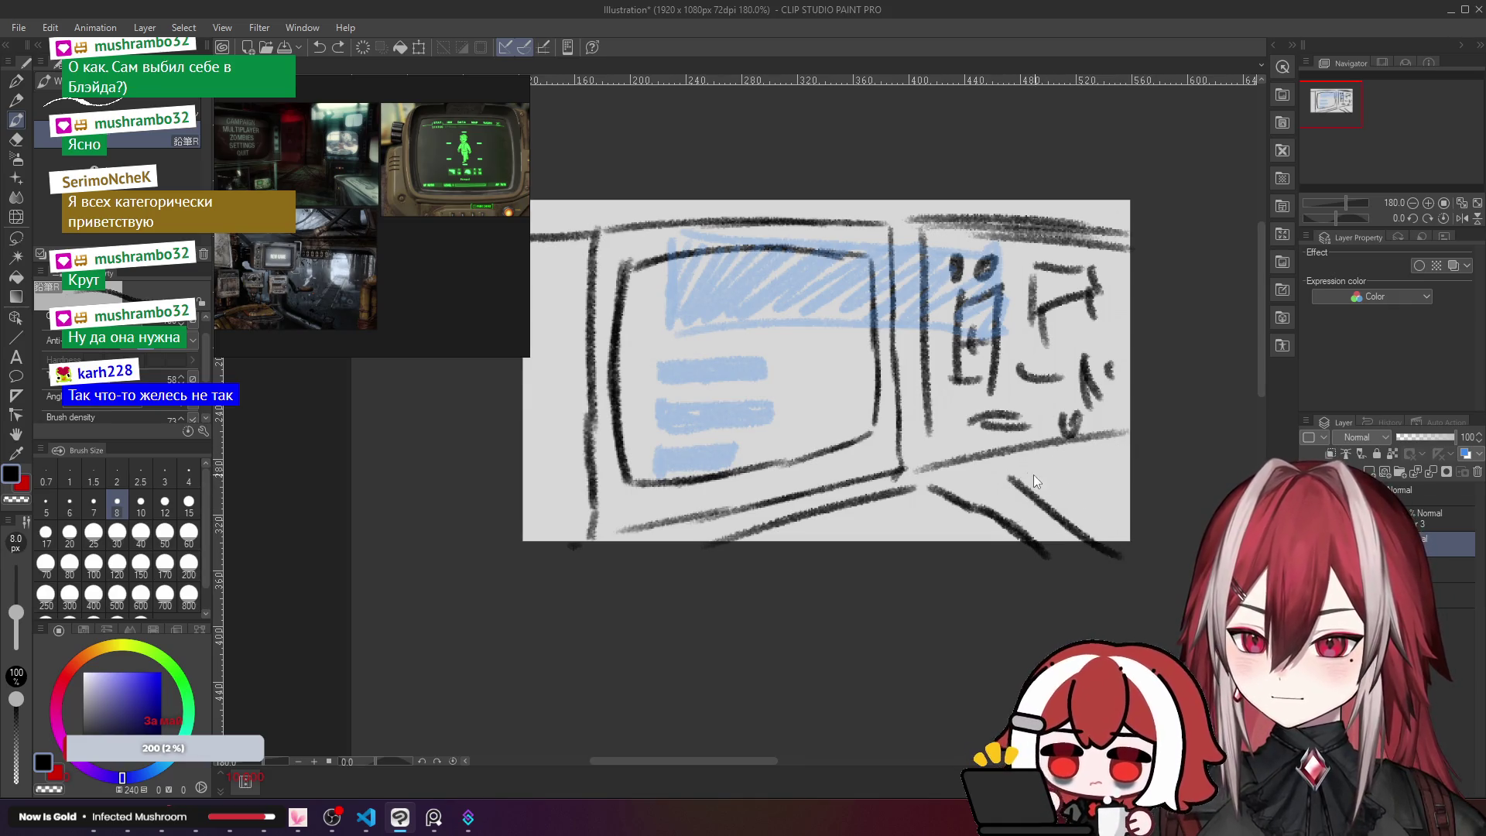
{"action": "mouse_move", "coordinate": [1001, 483]}
{"action": "left_mouse_down"}
{"action": "mouse_move", "coordinate": [1127, 537]}
{"action": "mouse_move", "coordinate": [1104, 542]}
{"action": "left_mouse_up"}
{"action": "key", "text": "ctrl+z"}
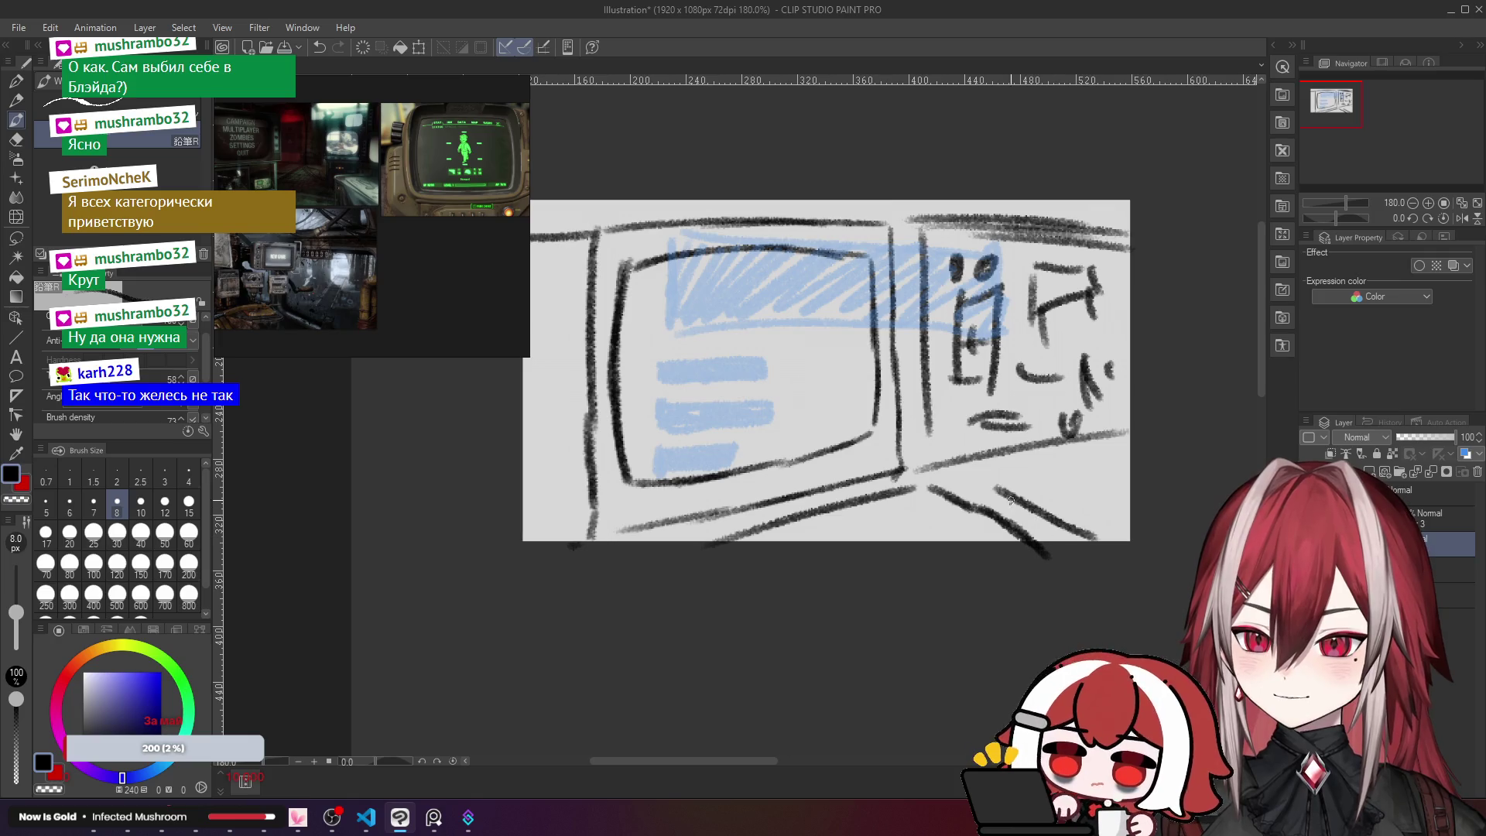
{"action": "key", "text": "ctrl+z"}
{"action": "left_click_drag", "start_coordinate": [1003, 486], "coordinate": [1091, 454]}
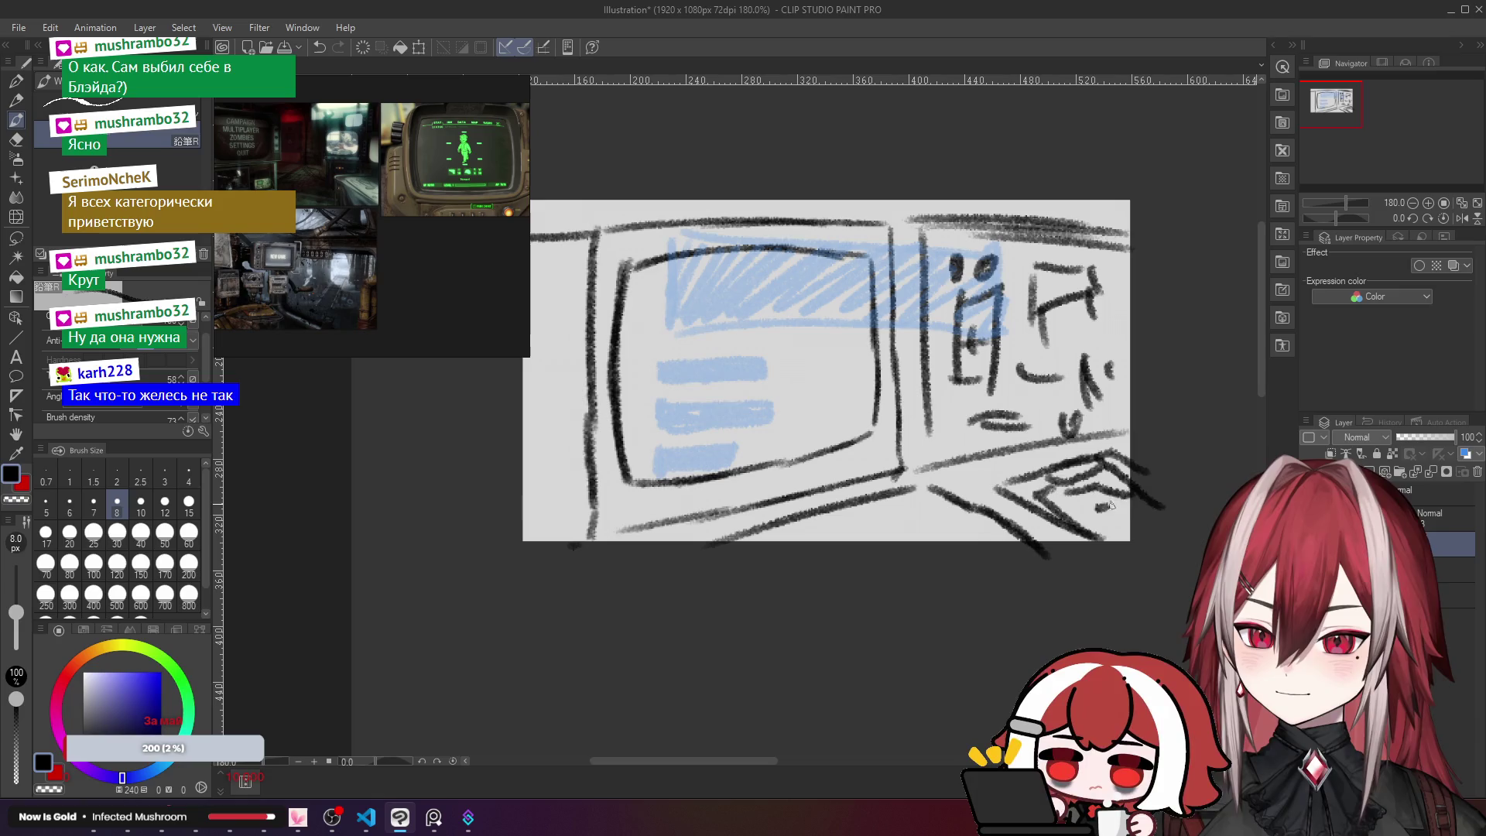
{"action": "left_click_drag", "start_coordinate": [919, 465], "coordinate": [964, 545]}
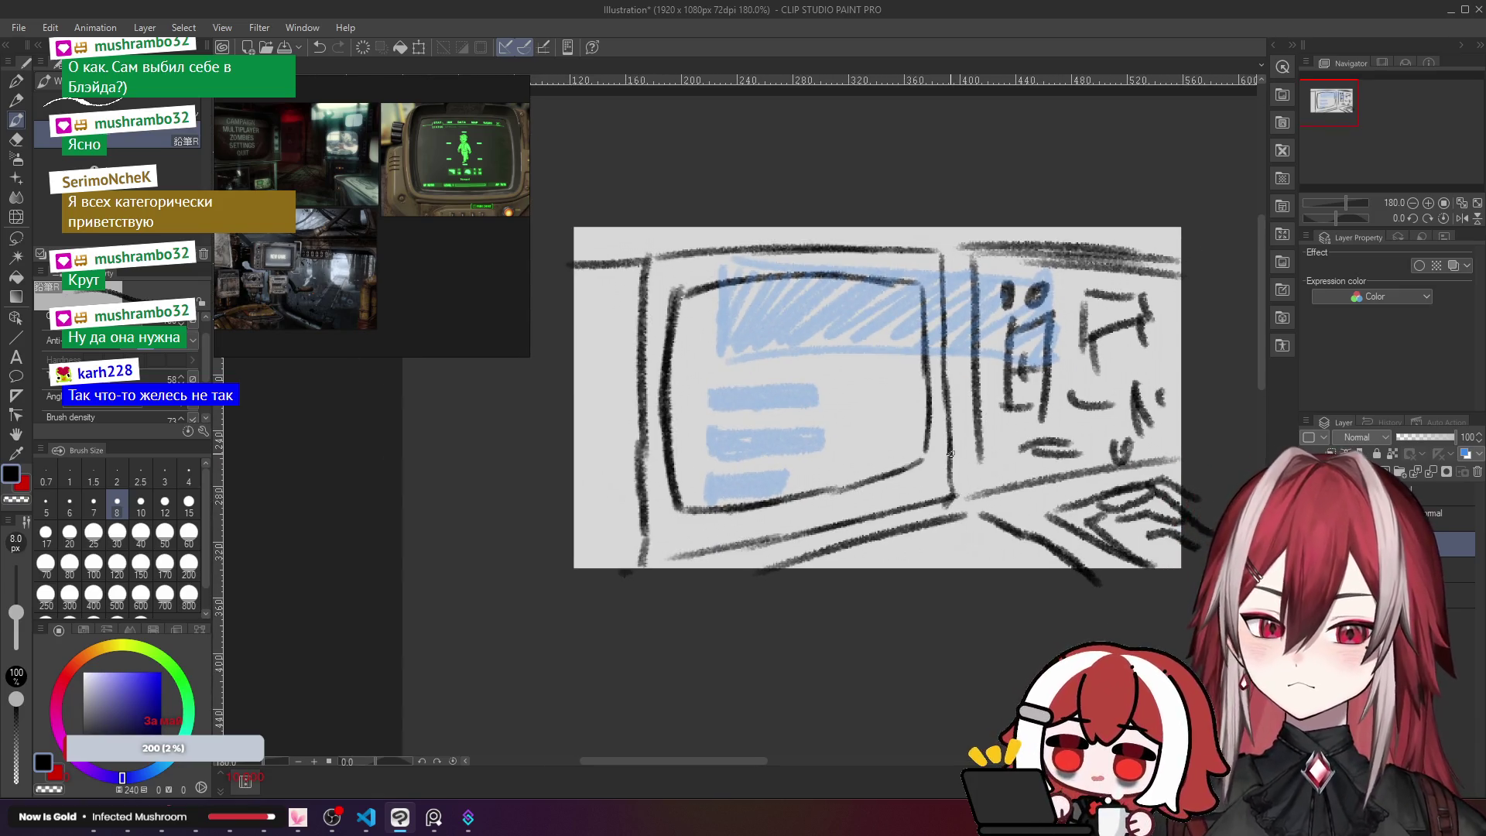
{"action": "left_click", "coordinate": [1404, 514]}
Step: Free-transform the blue menu sketch, dragging each corner onto the tilted screen's corners, and commit
{"action": "key", "text": "ctrl+t"}
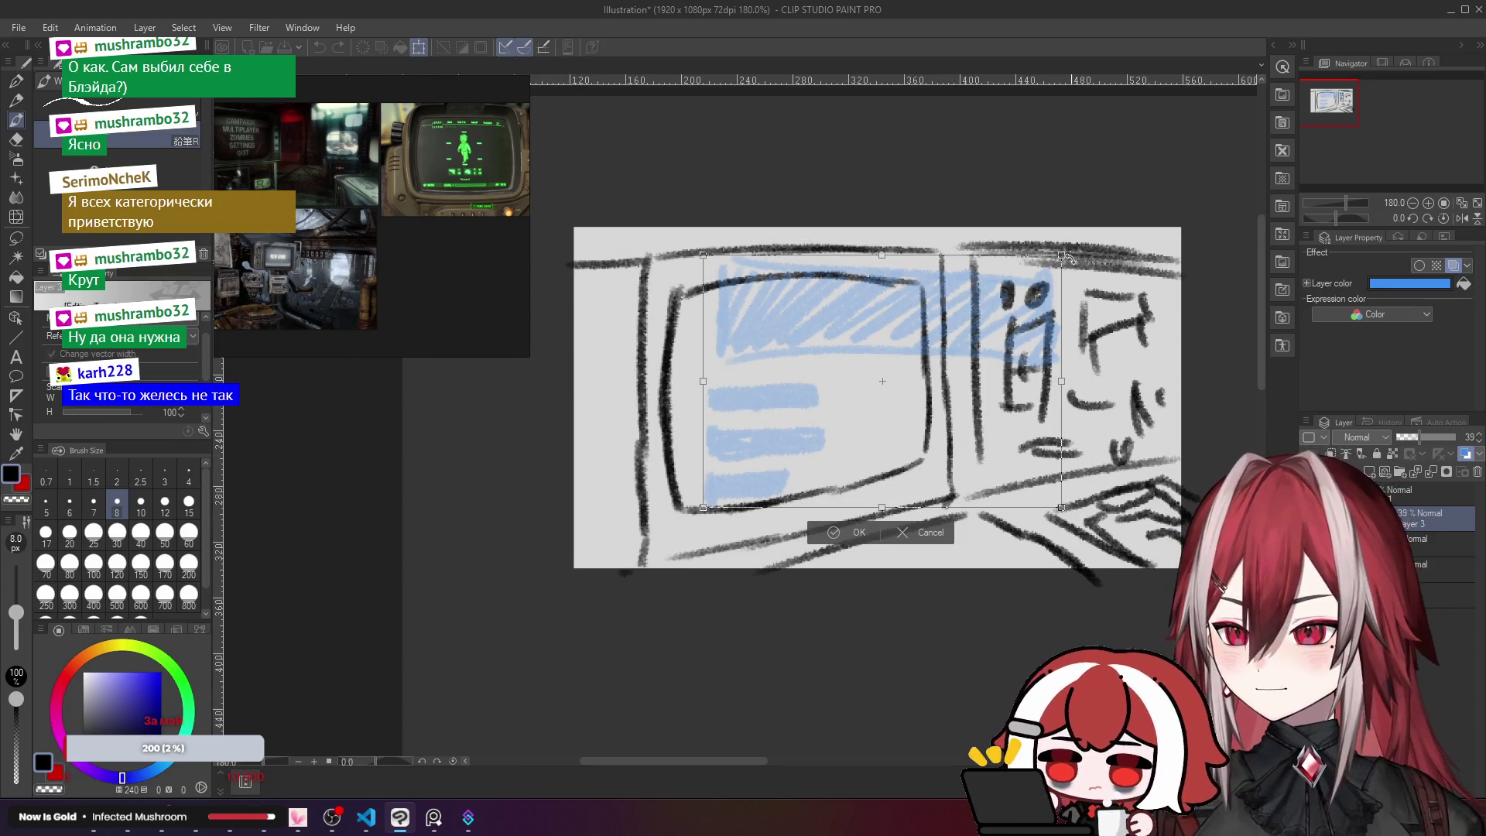
{"action": "left_click_drag", "start_coordinate": [1064, 255], "coordinate": [914, 287]}
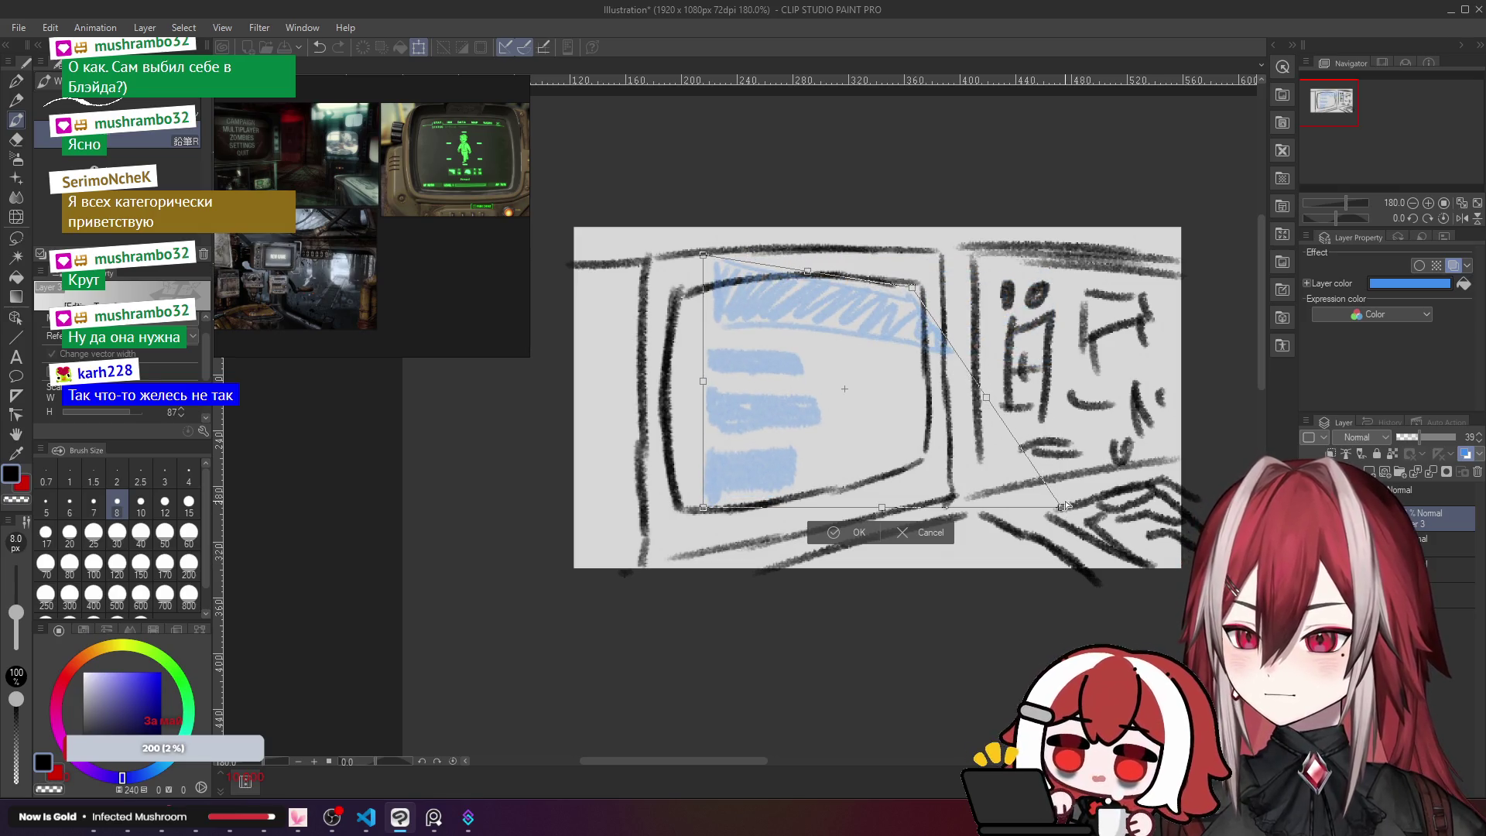
{"action": "left_click_drag", "start_coordinate": [1064, 506], "coordinate": [916, 449]}
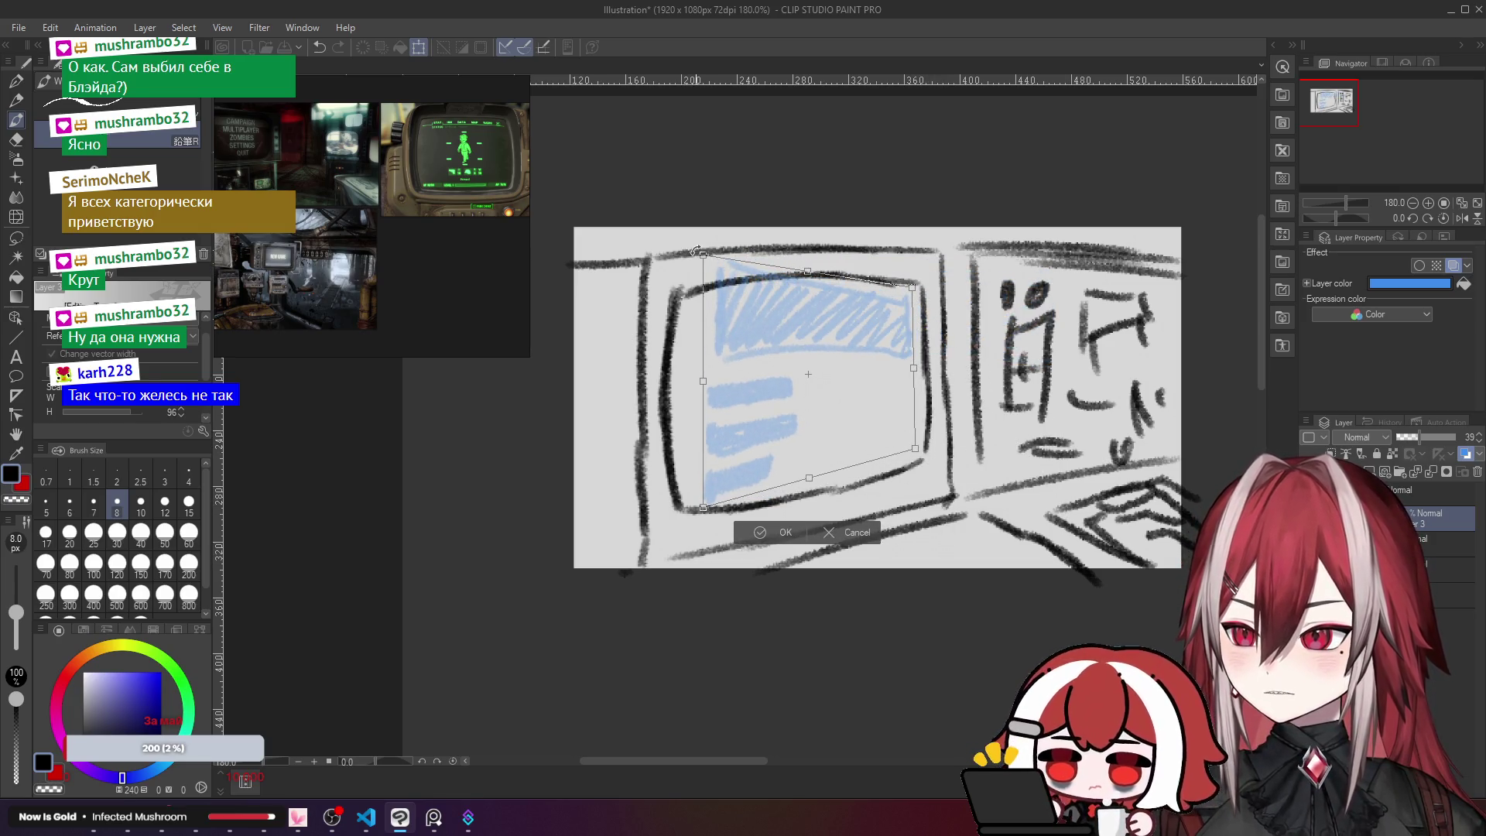
{"action": "left_click_drag", "start_coordinate": [695, 251], "coordinate": [685, 298]}
{"action": "left_click_drag", "start_coordinate": [699, 512], "coordinate": [689, 487]}
{"action": "left_click_drag", "start_coordinate": [918, 373], "coordinate": [916, 372]}
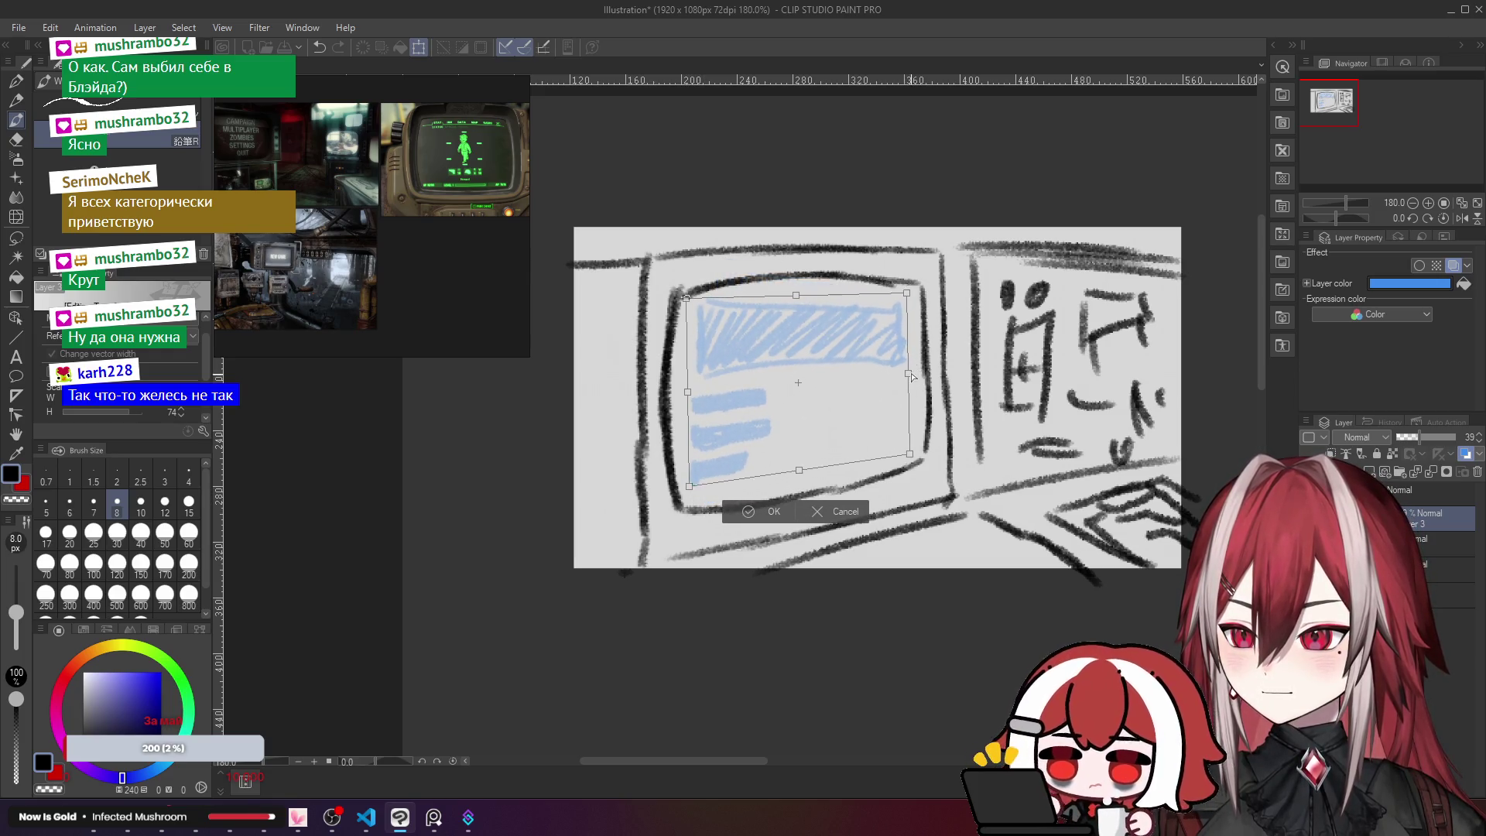
{"action": "left_click_drag", "start_coordinate": [685, 298], "coordinate": [683, 307]}
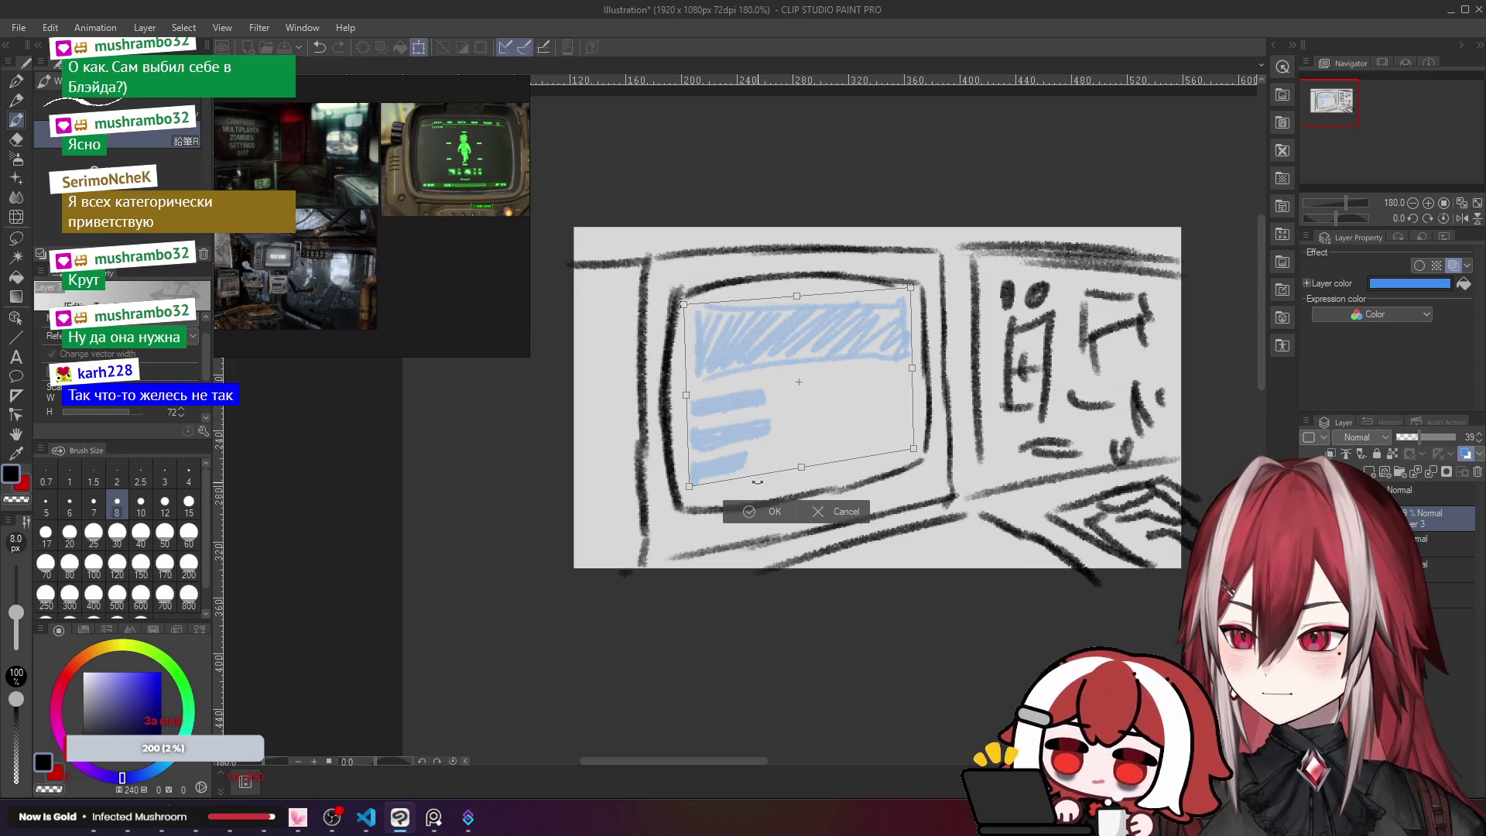
{"action": "key", "text": "Return"}
{"action": "scroll", "coordinate": [860, 441], "scroll_direction": "down", "scroll_amount": 1}
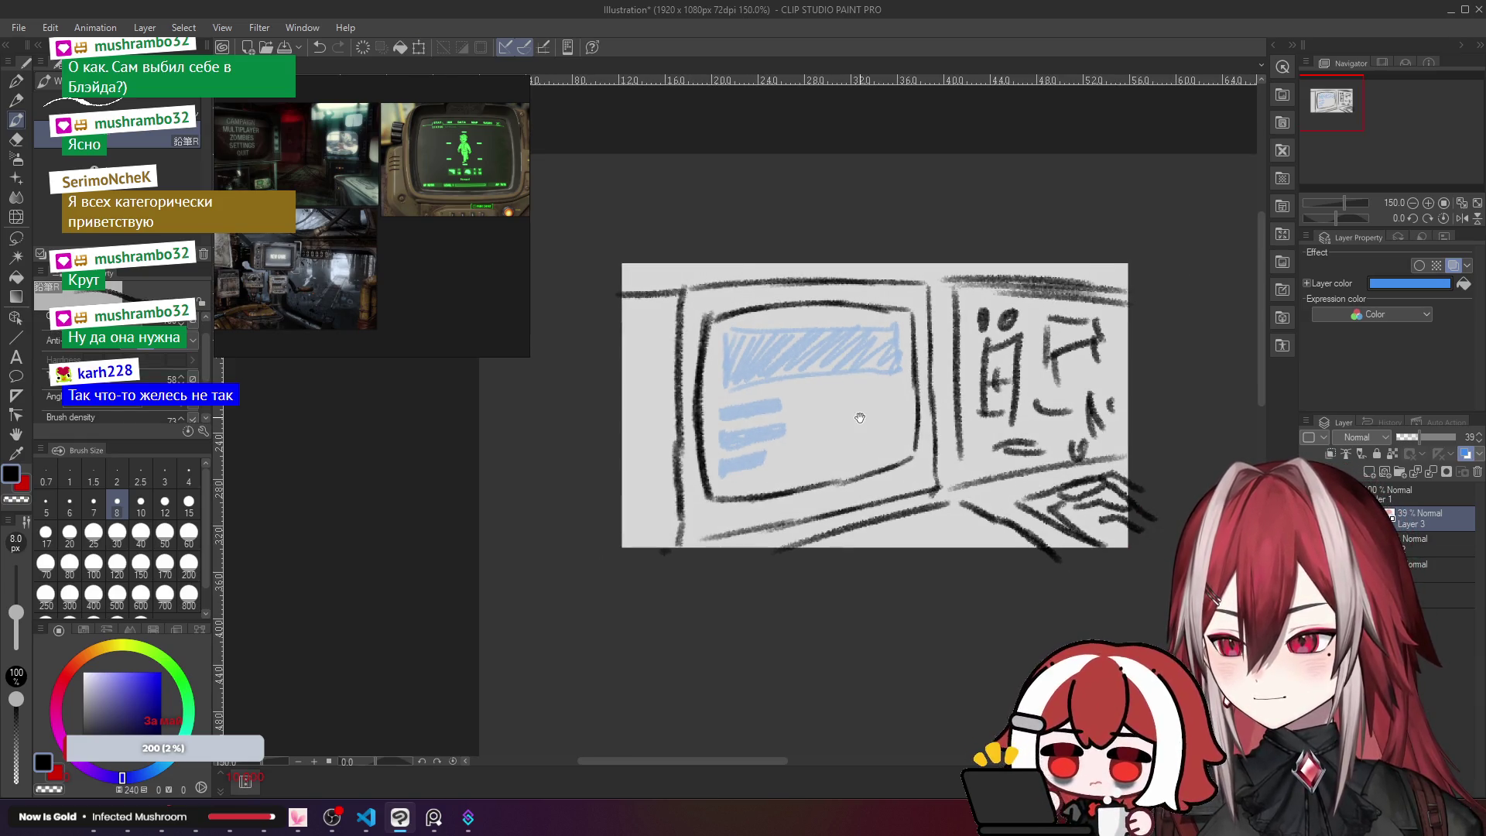
Step: Duplicate the bottom background layer from its right-click menu in the Layer panel
{"action": "left_click_drag", "start_coordinate": [860, 418], "coordinate": [790, 423]}
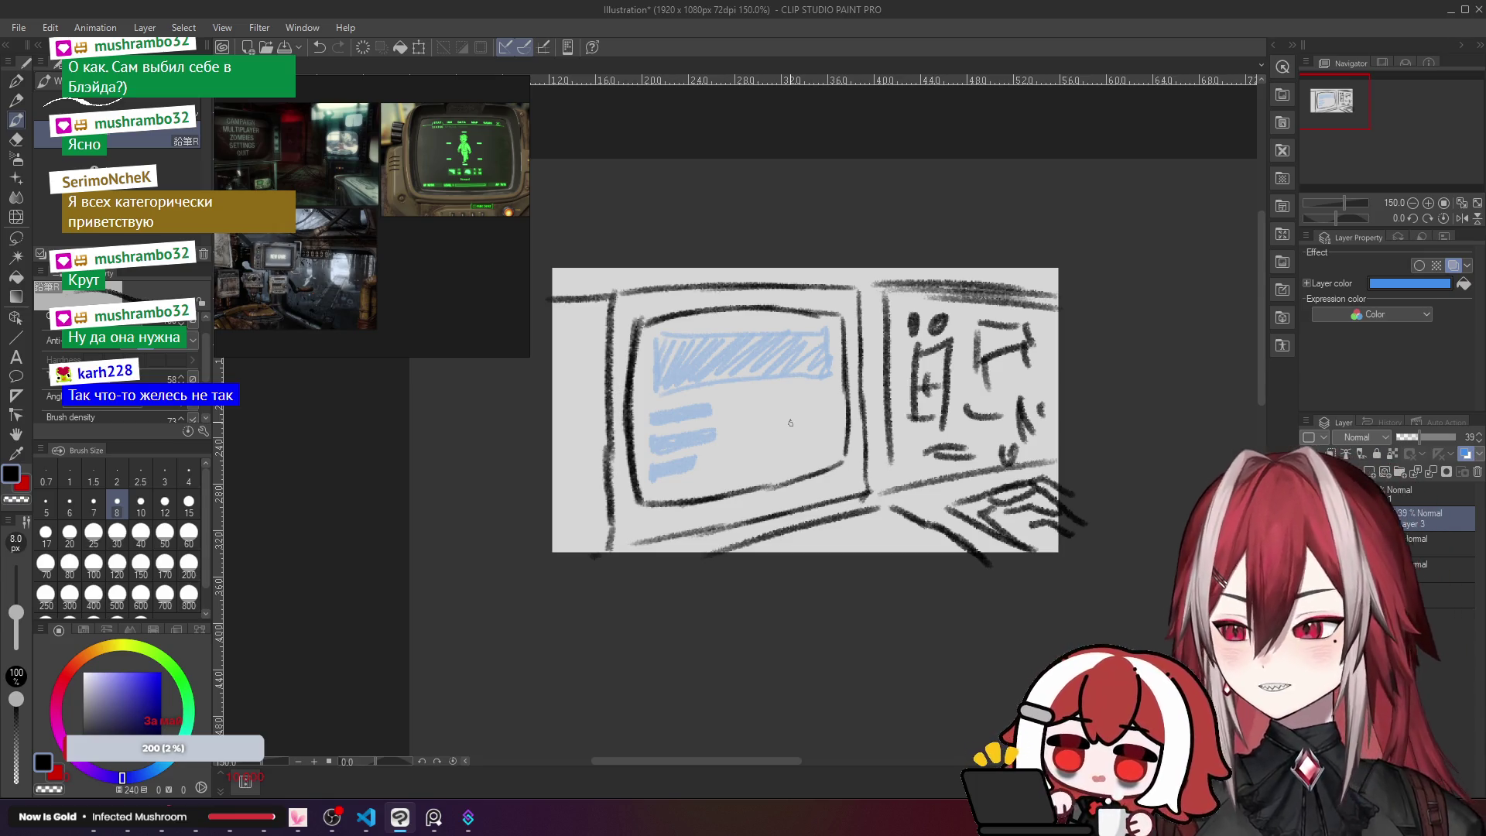
{"action": "left_click_drag", "start_coordinate": [790, 423], "coordinate": [777, 382]}
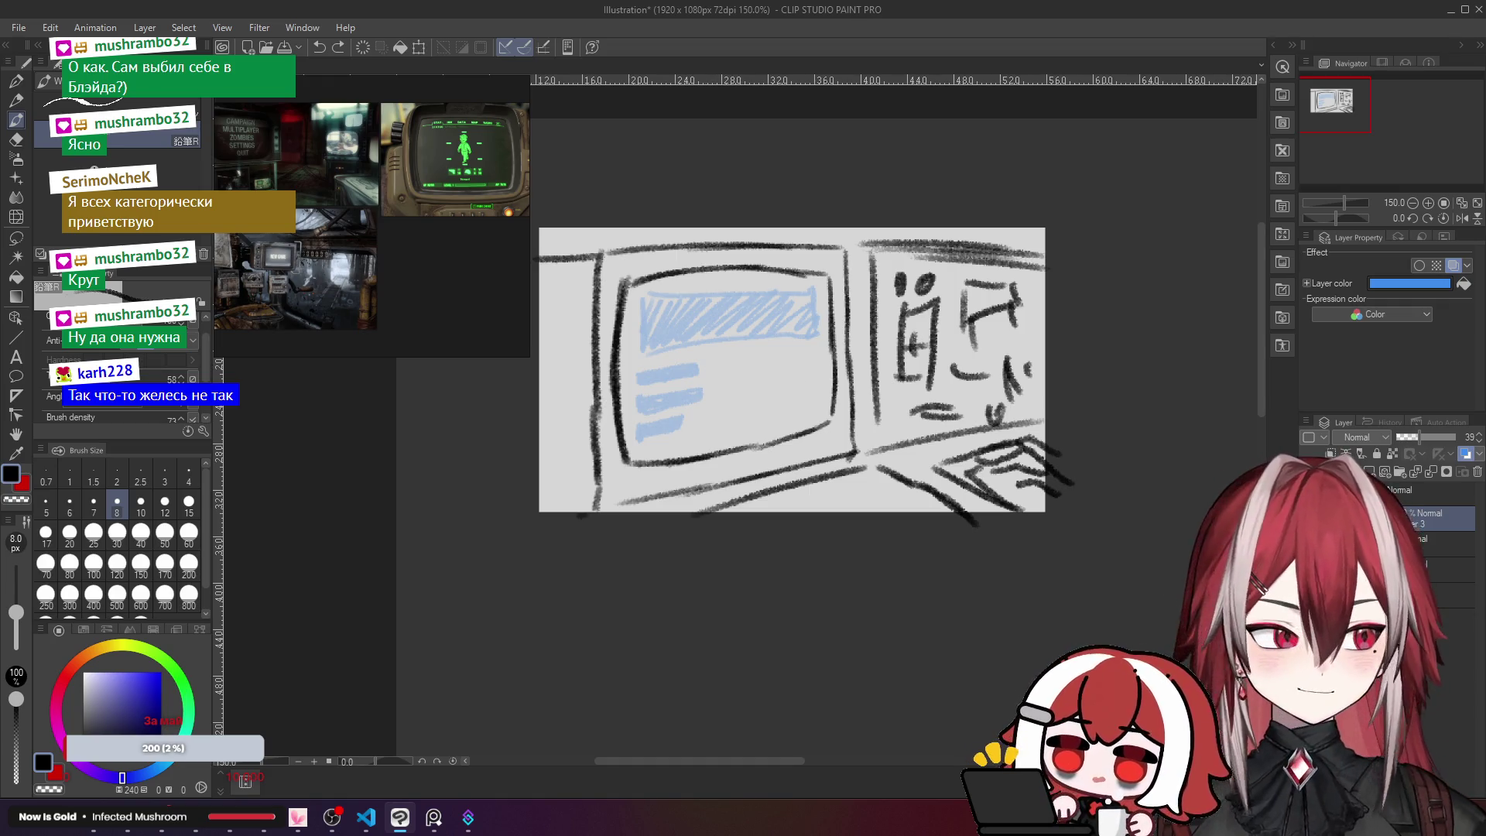
{"action": "left_click", "coordinate": [1440, 494]}
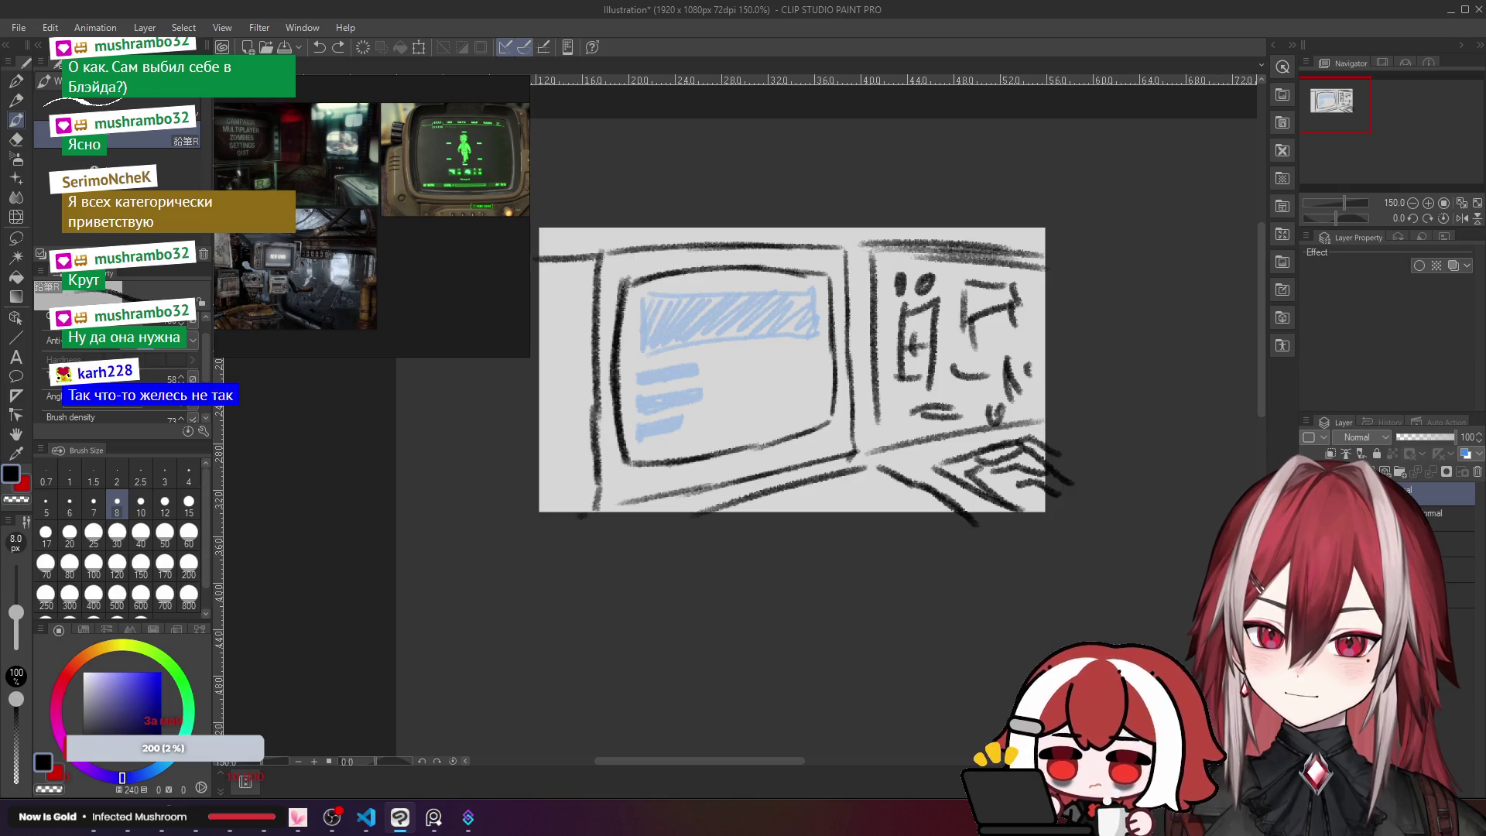
{"action": "left_click", "coordinate": [1416, 567]}
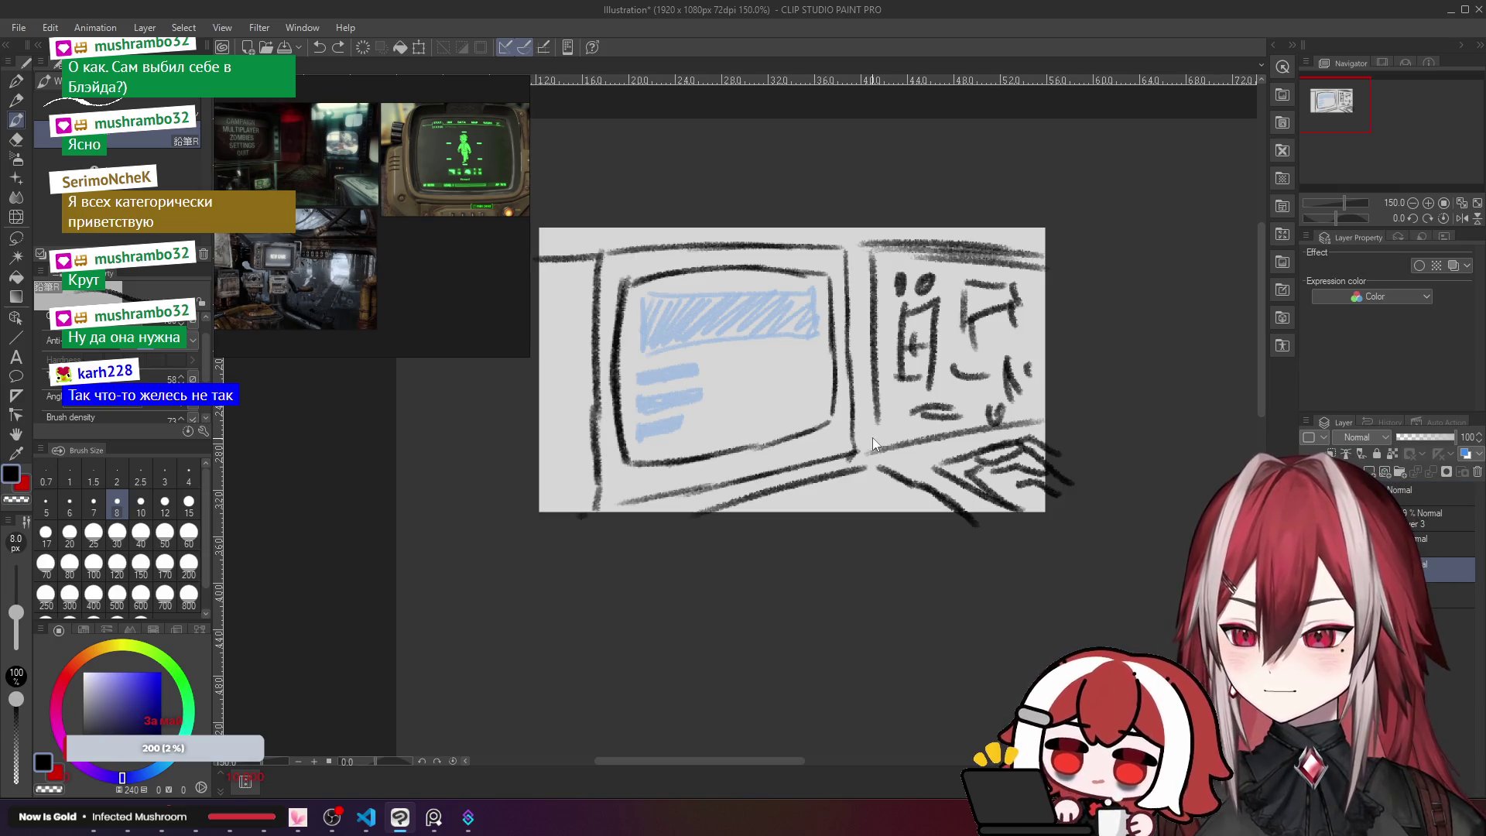
{"action": "right_click", "coordinate": [1434, 586]}
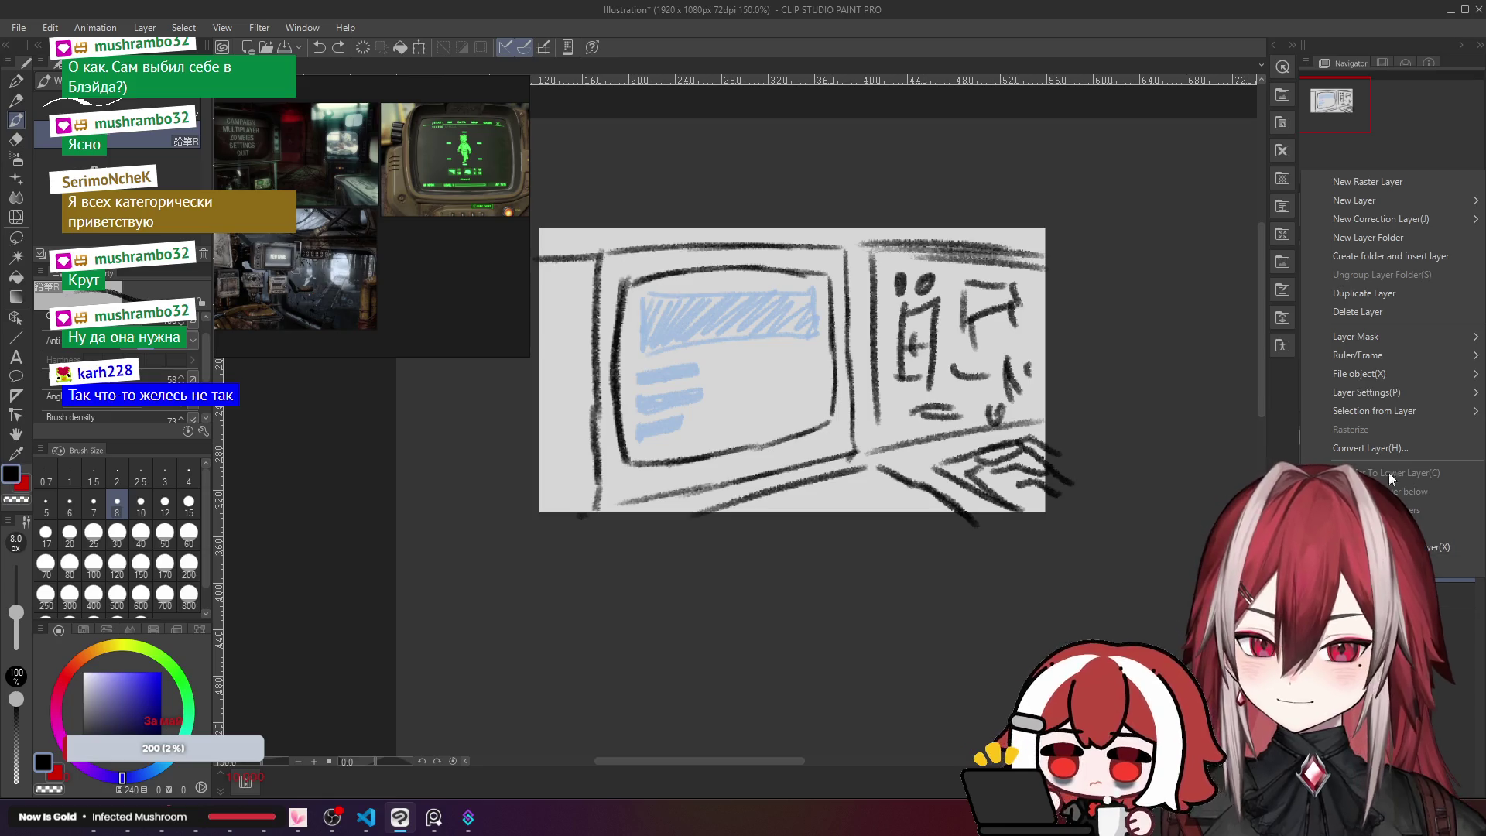
{"action": "left_click", "coordinate": [1382, 419]}
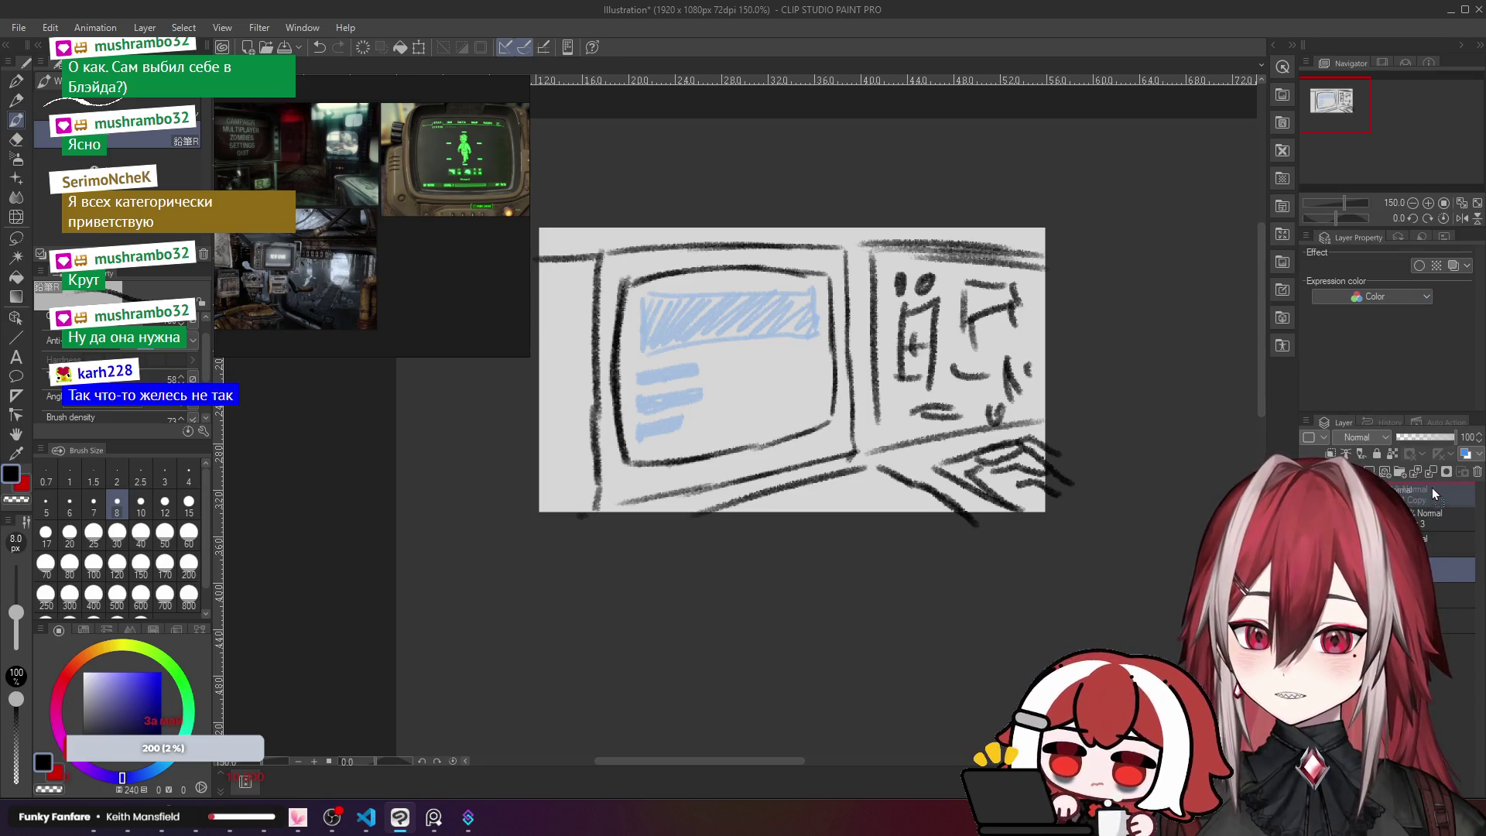
{"action": "key", "text": "ctrl+t"}
Step: Move the background copy below the sketch as a second grey panel
{"action": "left_click_drag", "start_coordinate": [797, 355], "coordinate": [799, 647]}
{"action": "left_click", "coordinate": [762, 743]}
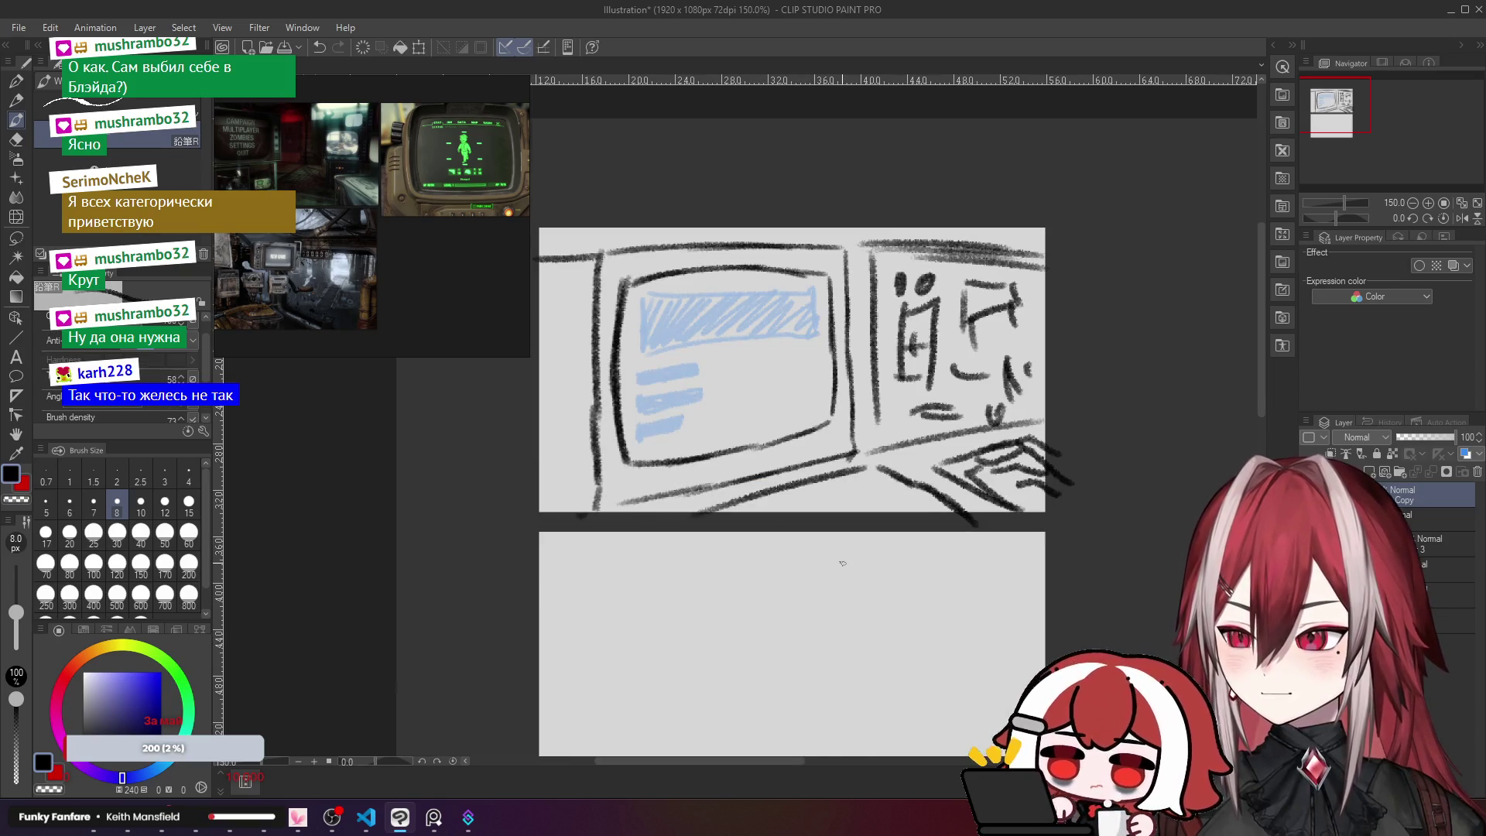
{"action": "scroll", "coordinate": [887, 447], "scroll_direction": "down", "scroll_amount": 3}
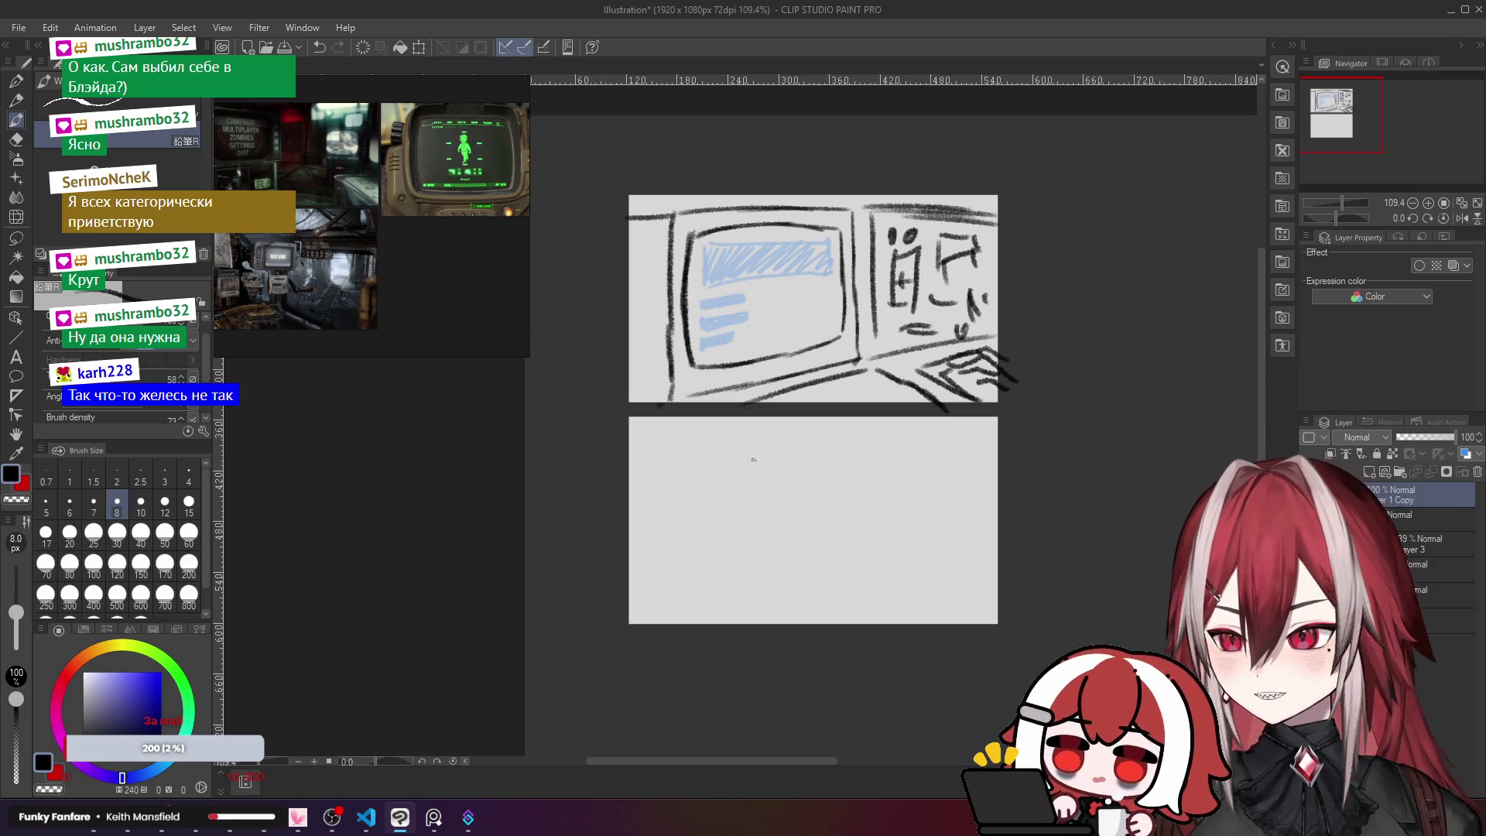
Step: Duplicate the blue sketch layer, trial-move a copy into the lower panel, then cancel it
{"action": "left_click", "coordinate": [1450, 540]}
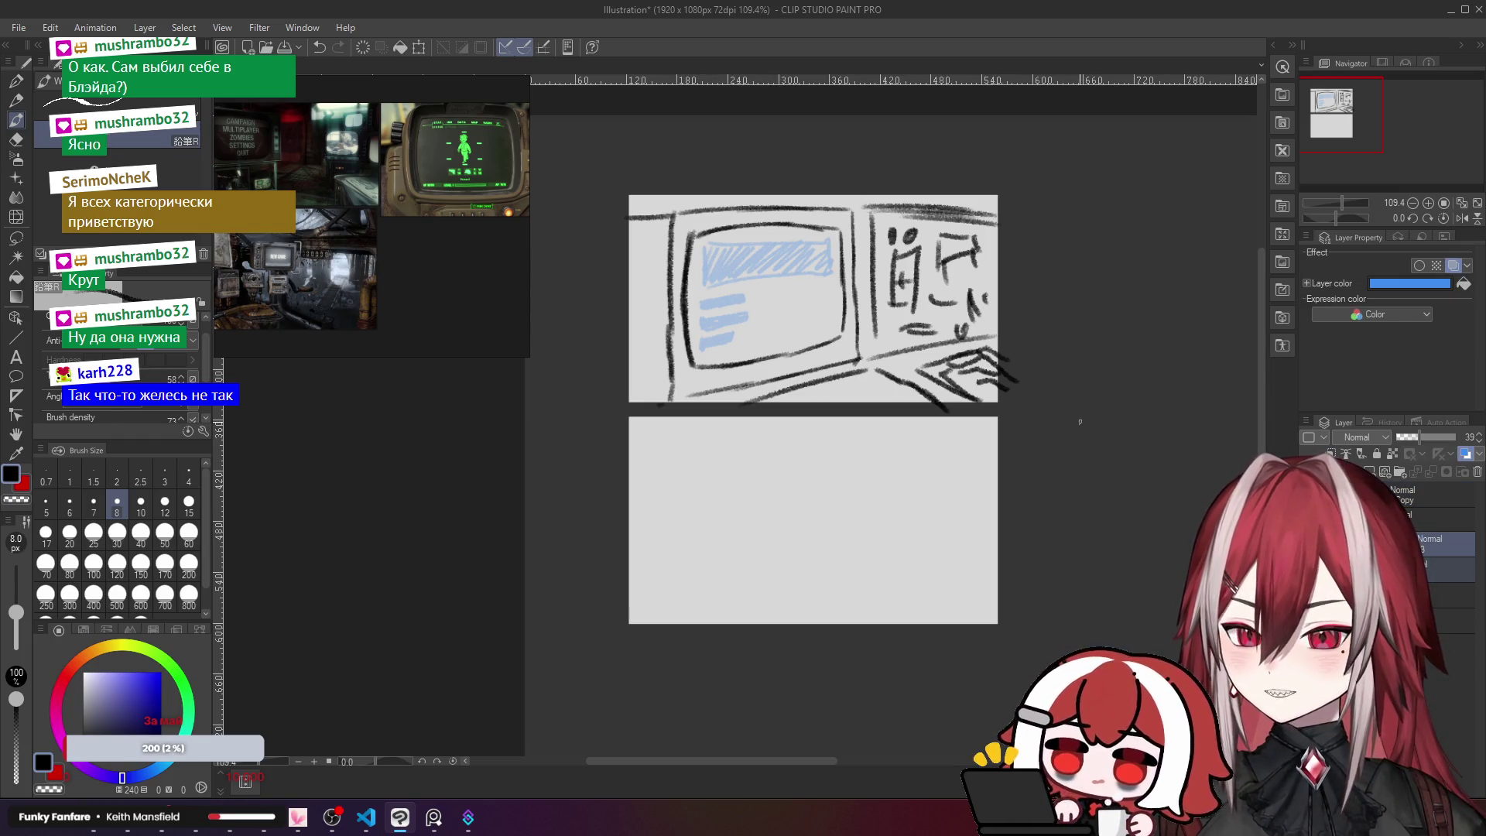
{"action": "key", "text": "ctrl+j"}
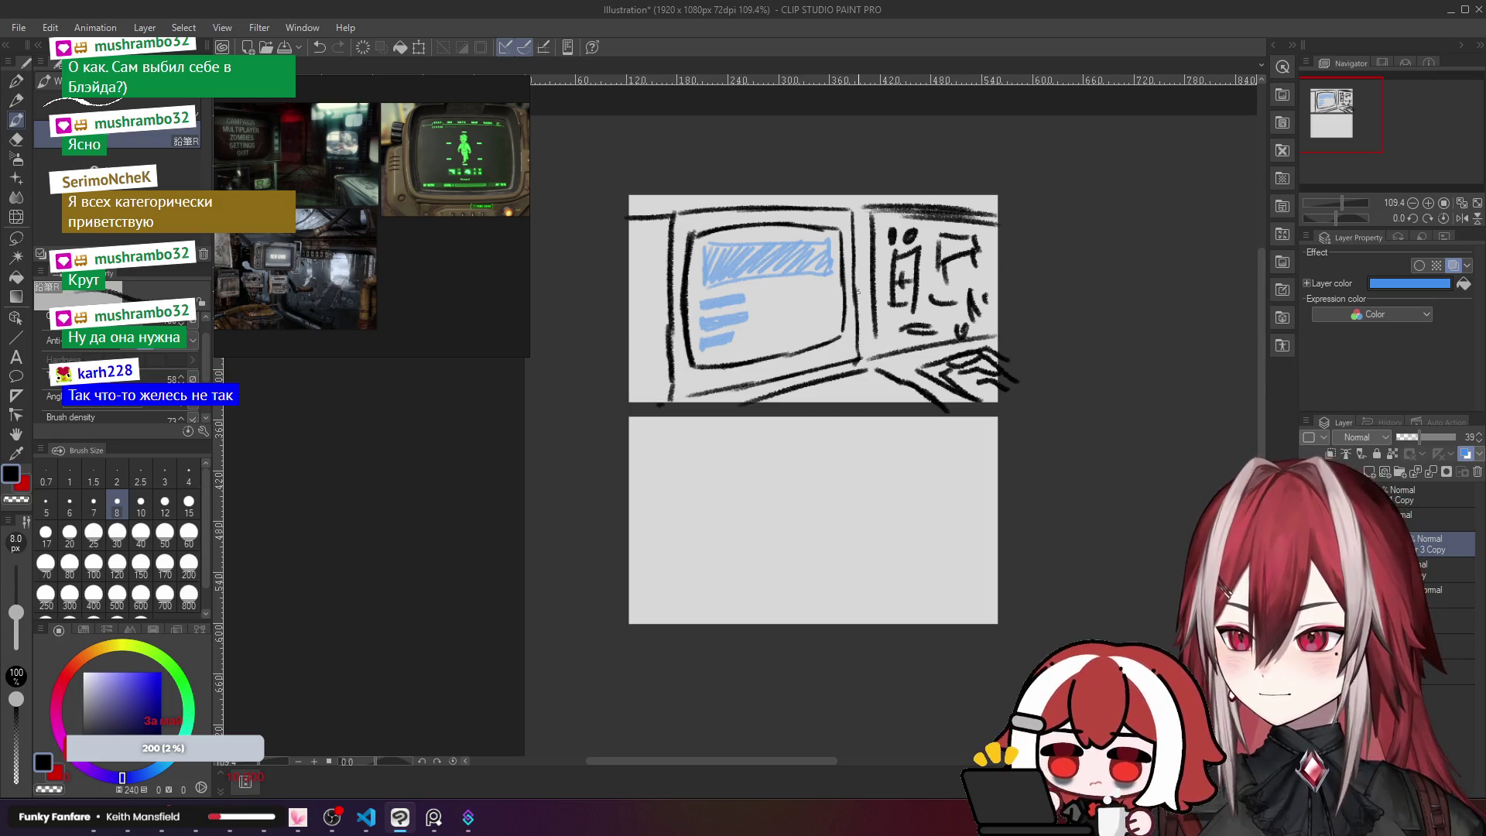
{"action": "key", "text": "ctrl+t"}
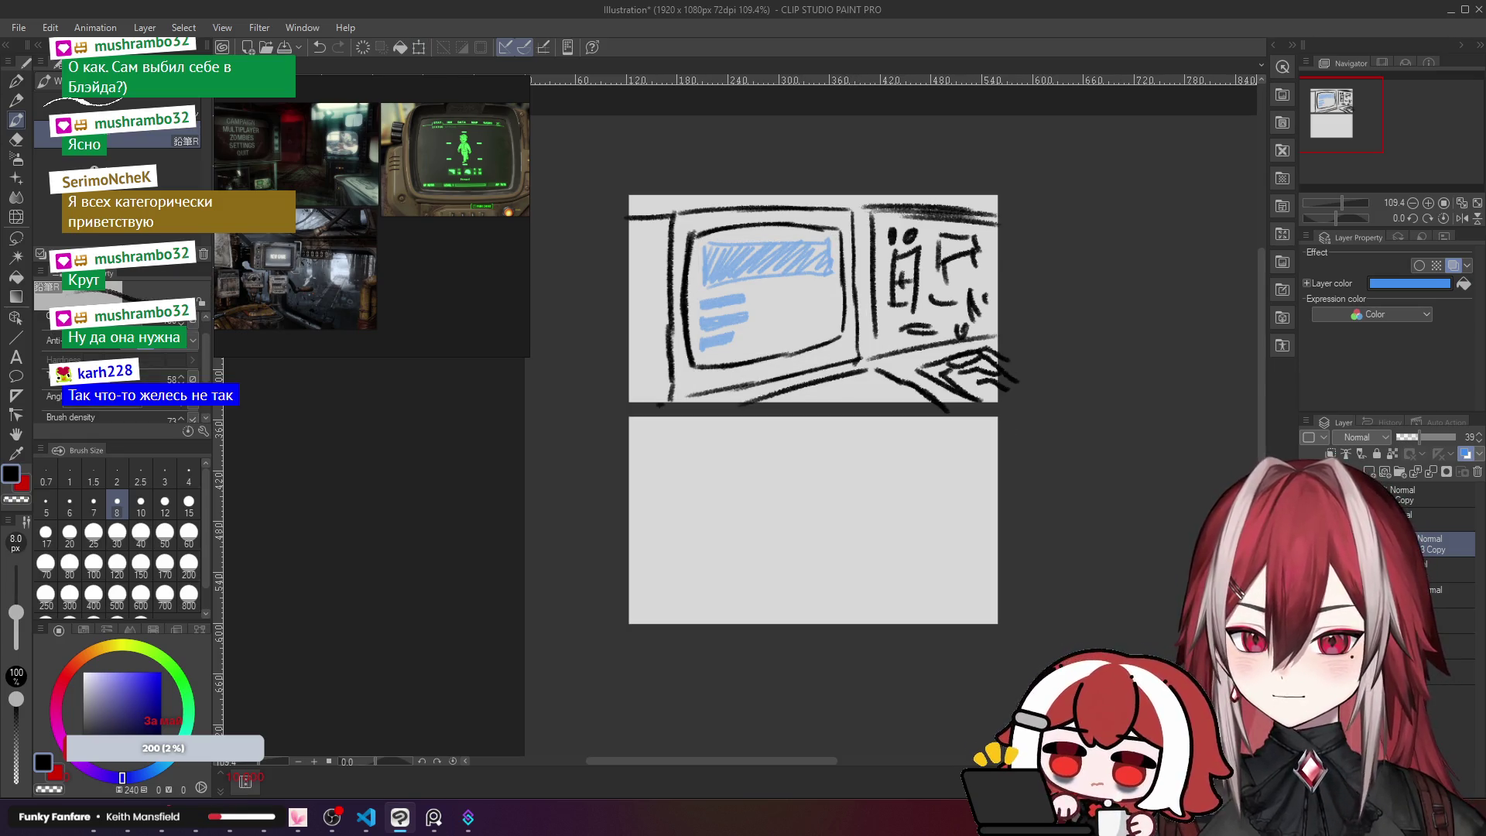
{"action": "left_click", "coordinate": [1424, 494]}
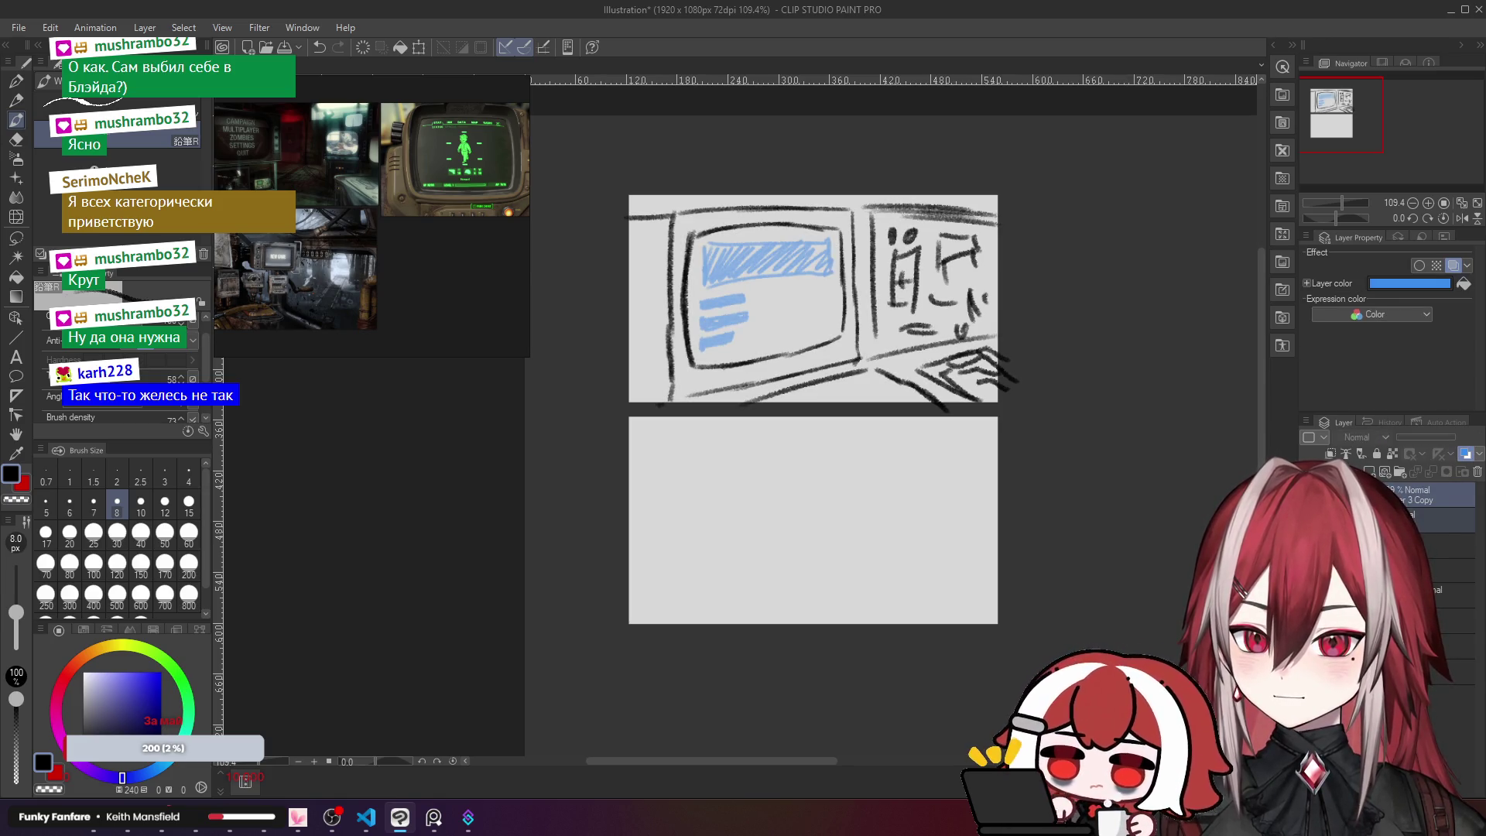
{"action": "left_click", "coordinate": [1423, 499]}
{"action": "key", "text": "ctrl+t"}
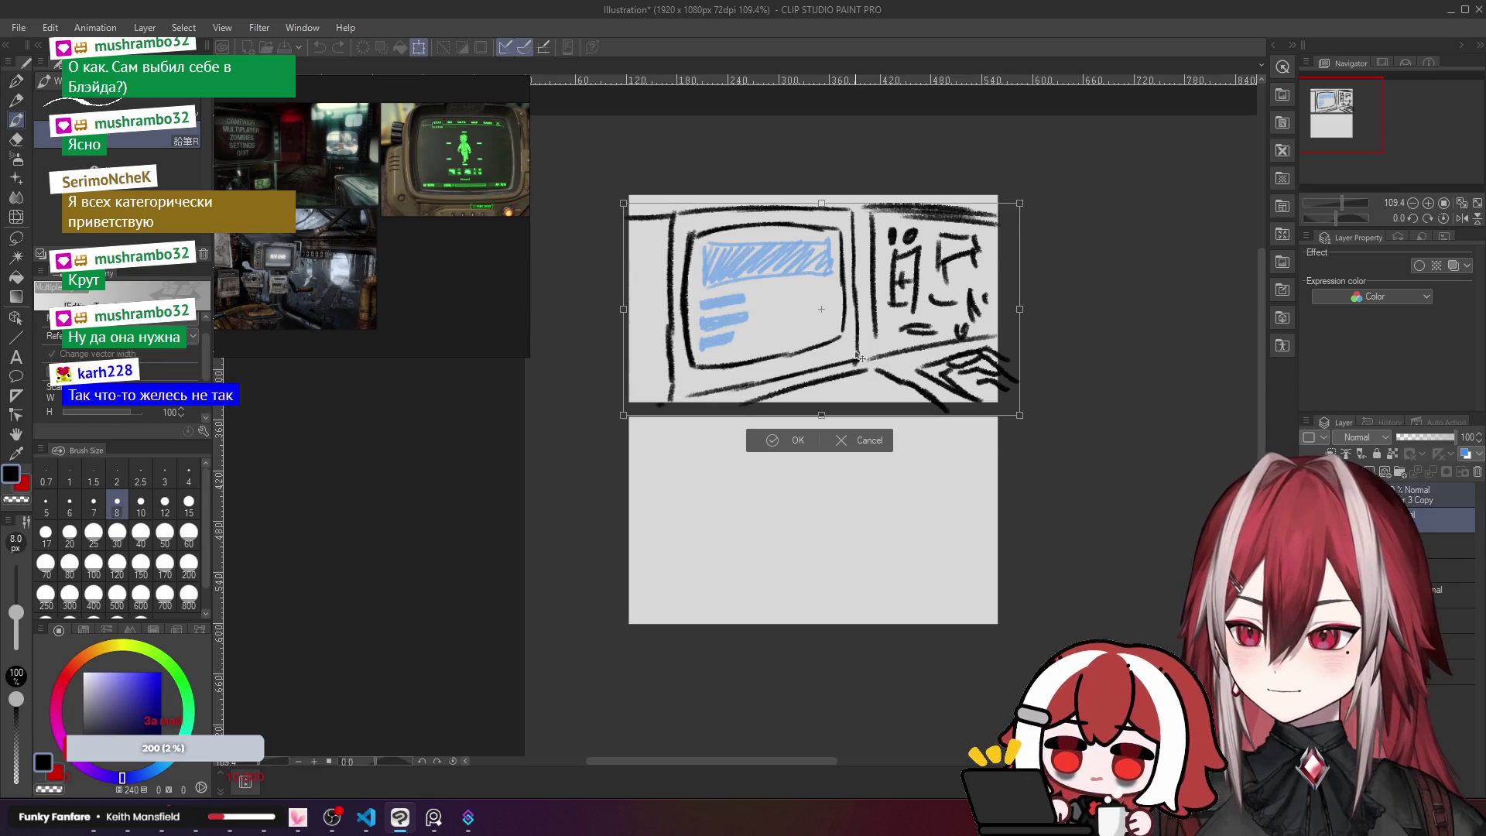
{"action": "left_click_drag", "start_coordinate": [879, 341], "coordinate": [894, 552]}
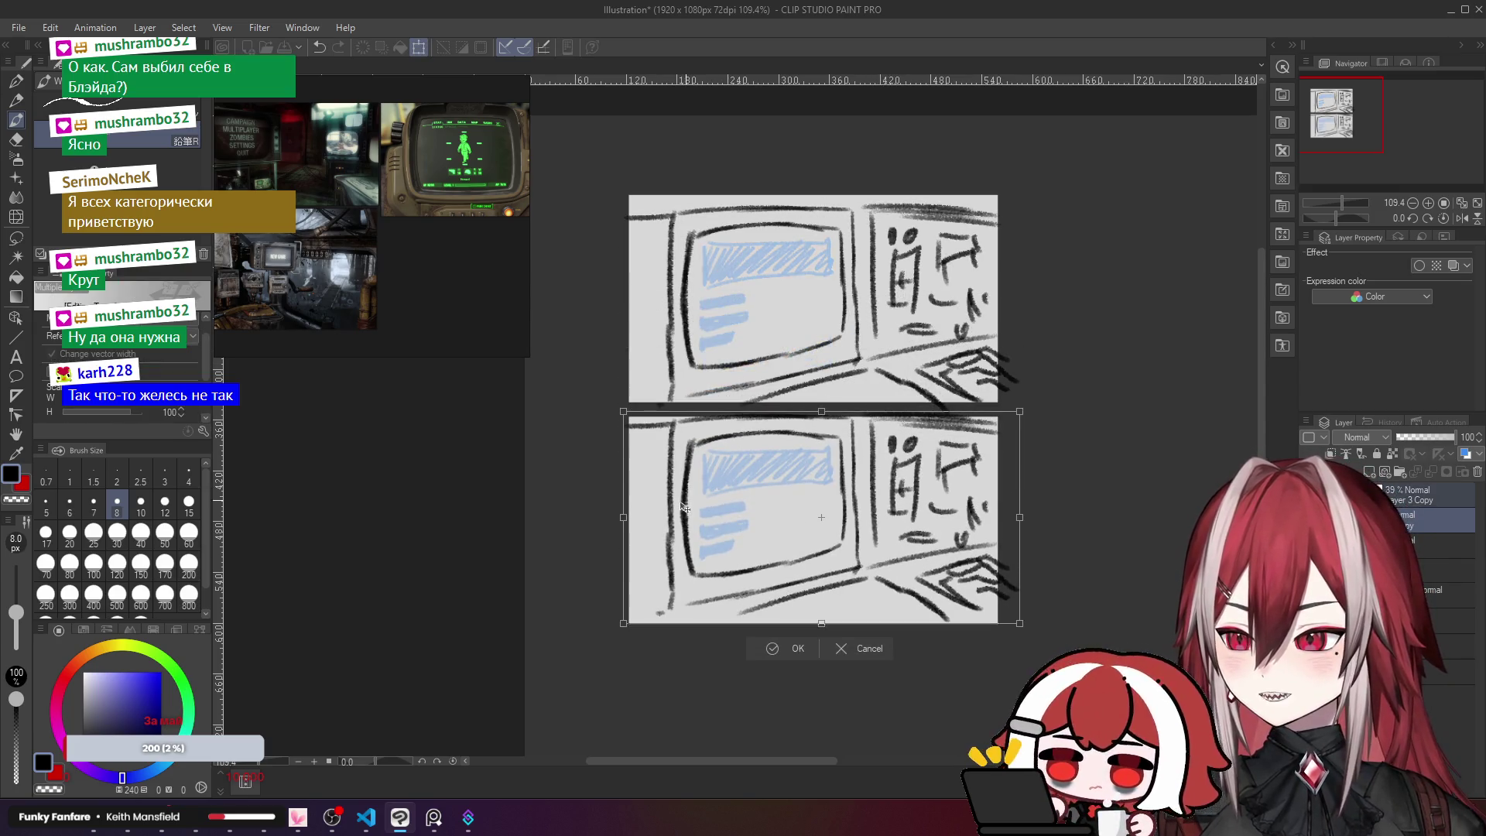
{"action": "left_click", "coordinate": [870, 647]}
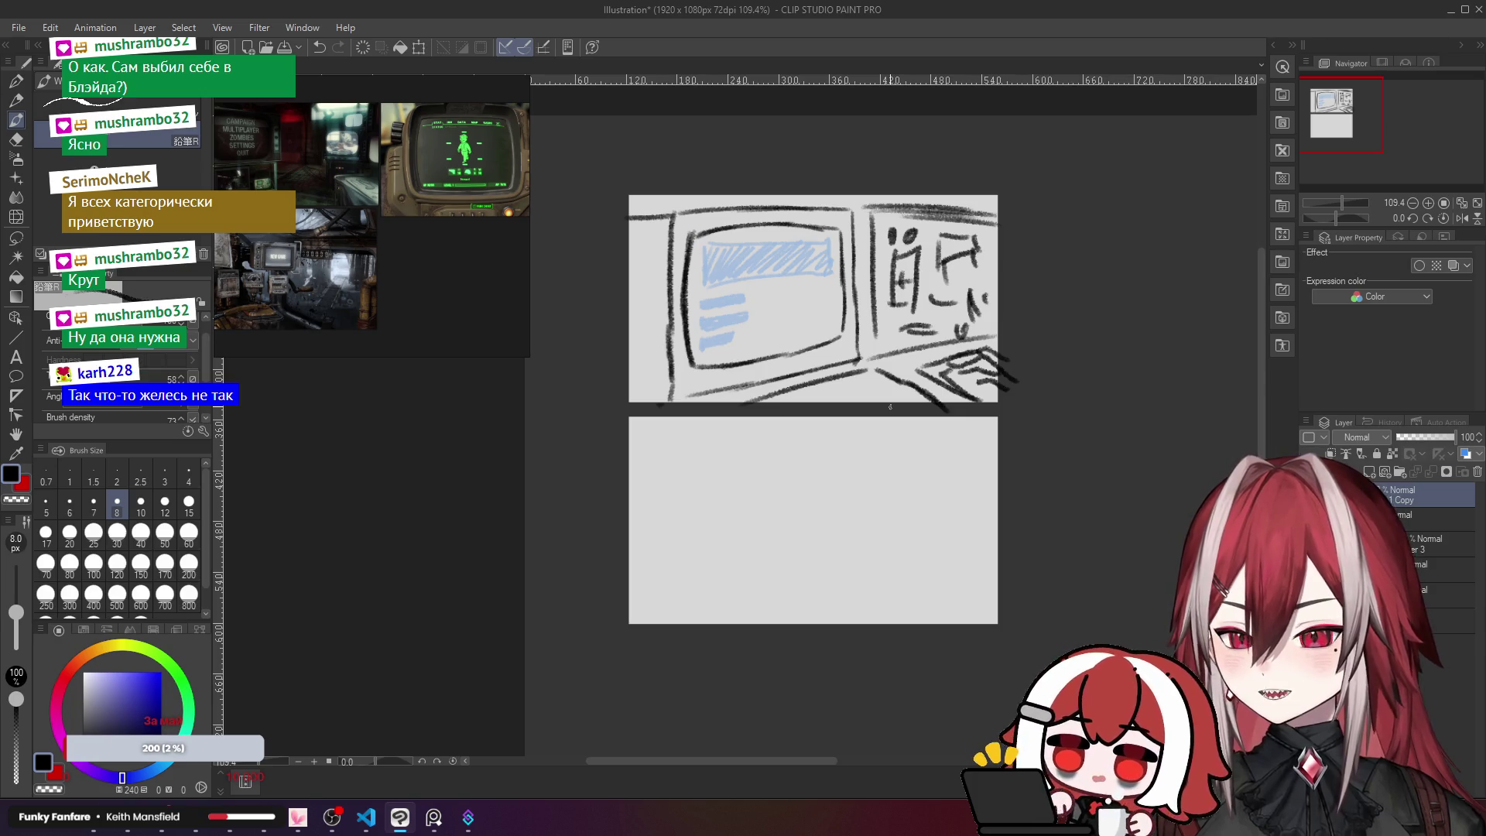
{"action": "left_click", "coordinate": [1368, 471]}
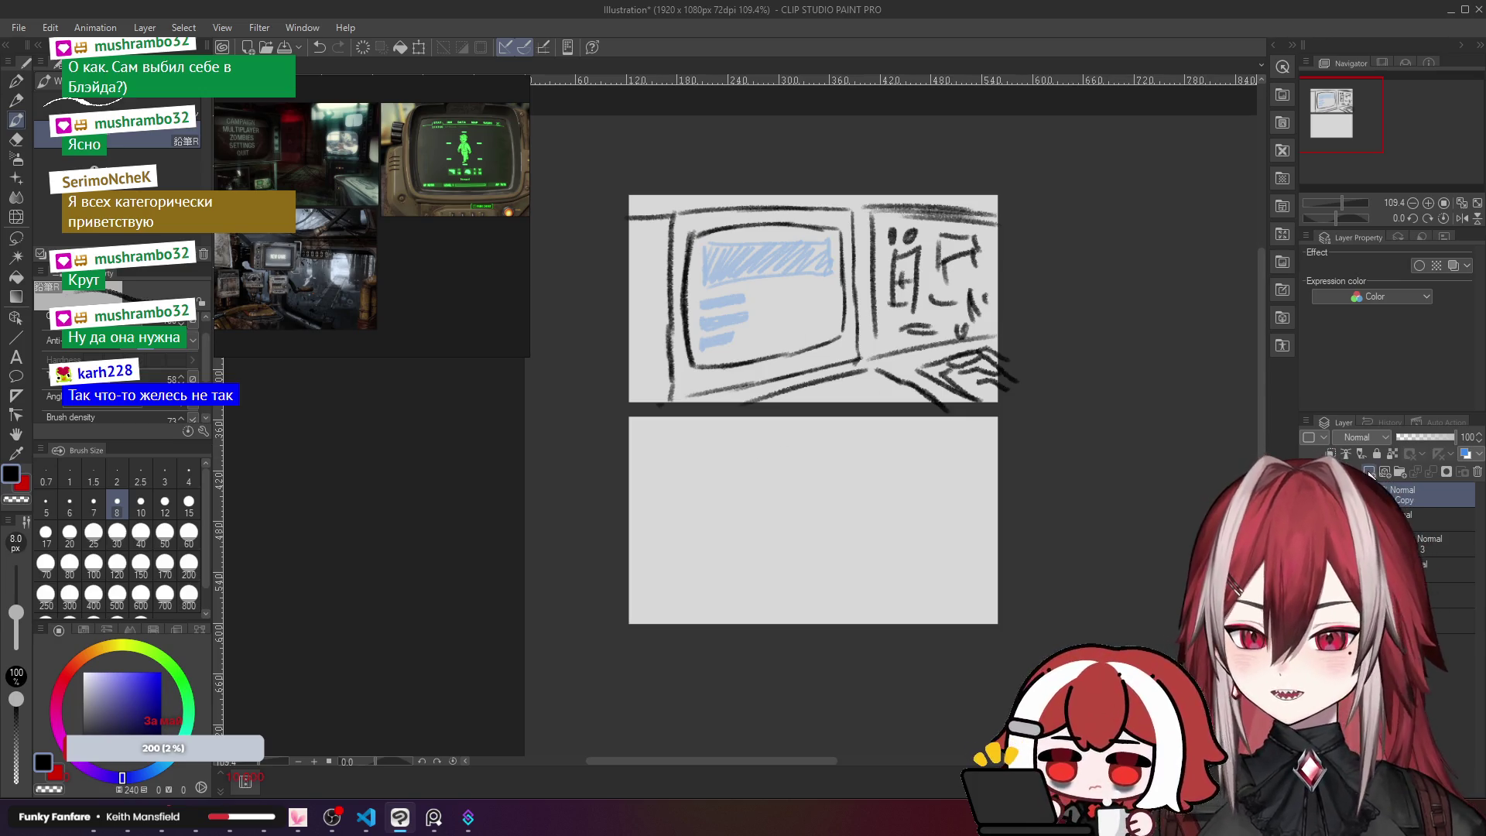
{"action": "mouse_move", "coordinate": [801, 461]}
{"action": "left_mouse_down"}
{"action": "mouse_move", "coordinate": [905, 317]}
{"action": "mouse_move", "coordinate": [1105, 224]}
{"action": "mouse_move", "coordinate": [1097, 166]}
{"action": "left_mouse_up"}
{"action": "key", "text": "ctrl+z"}
{"action": "key", "text": "ctrl+z"}
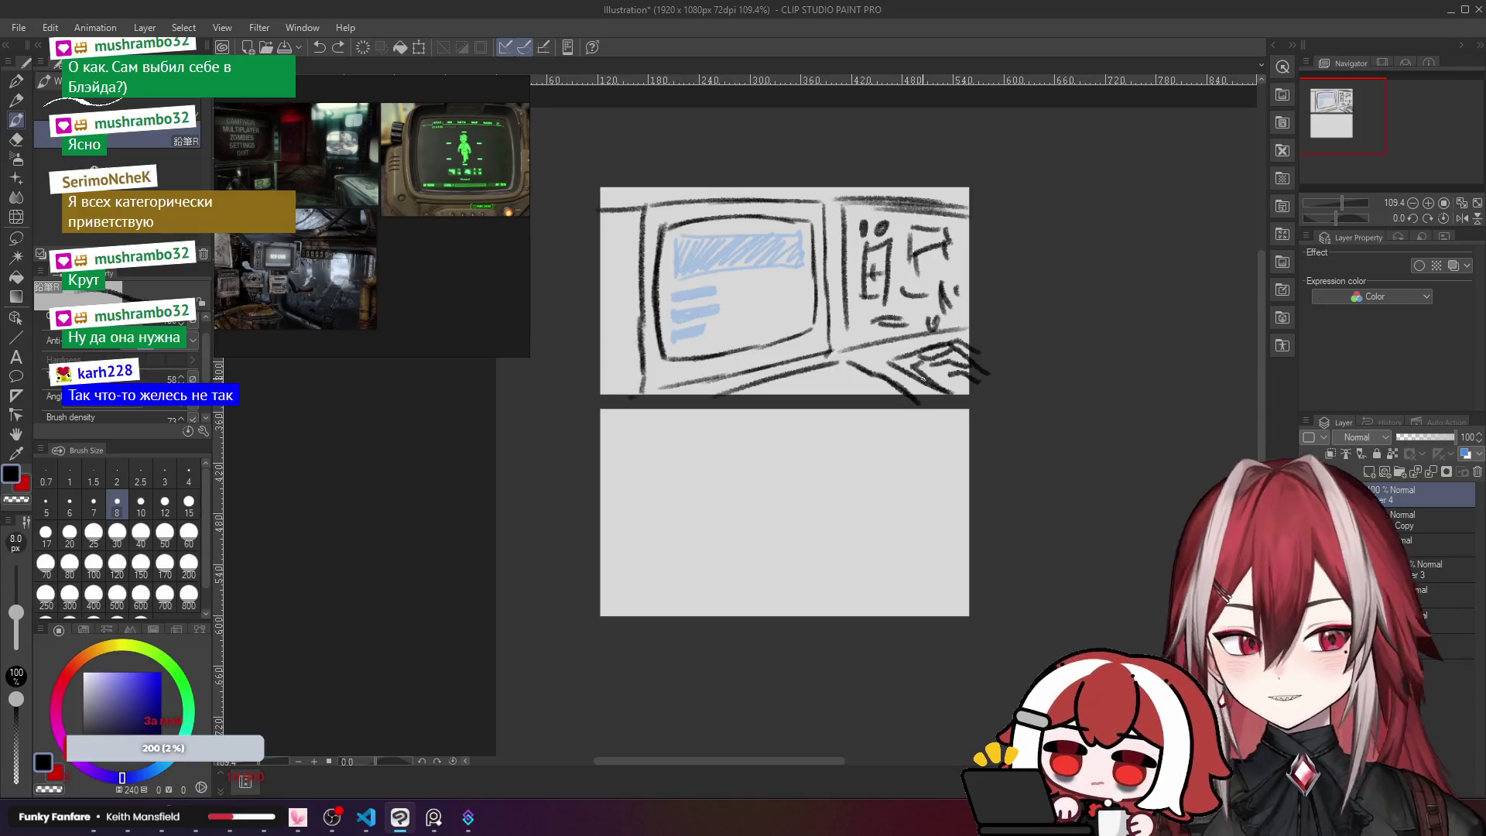
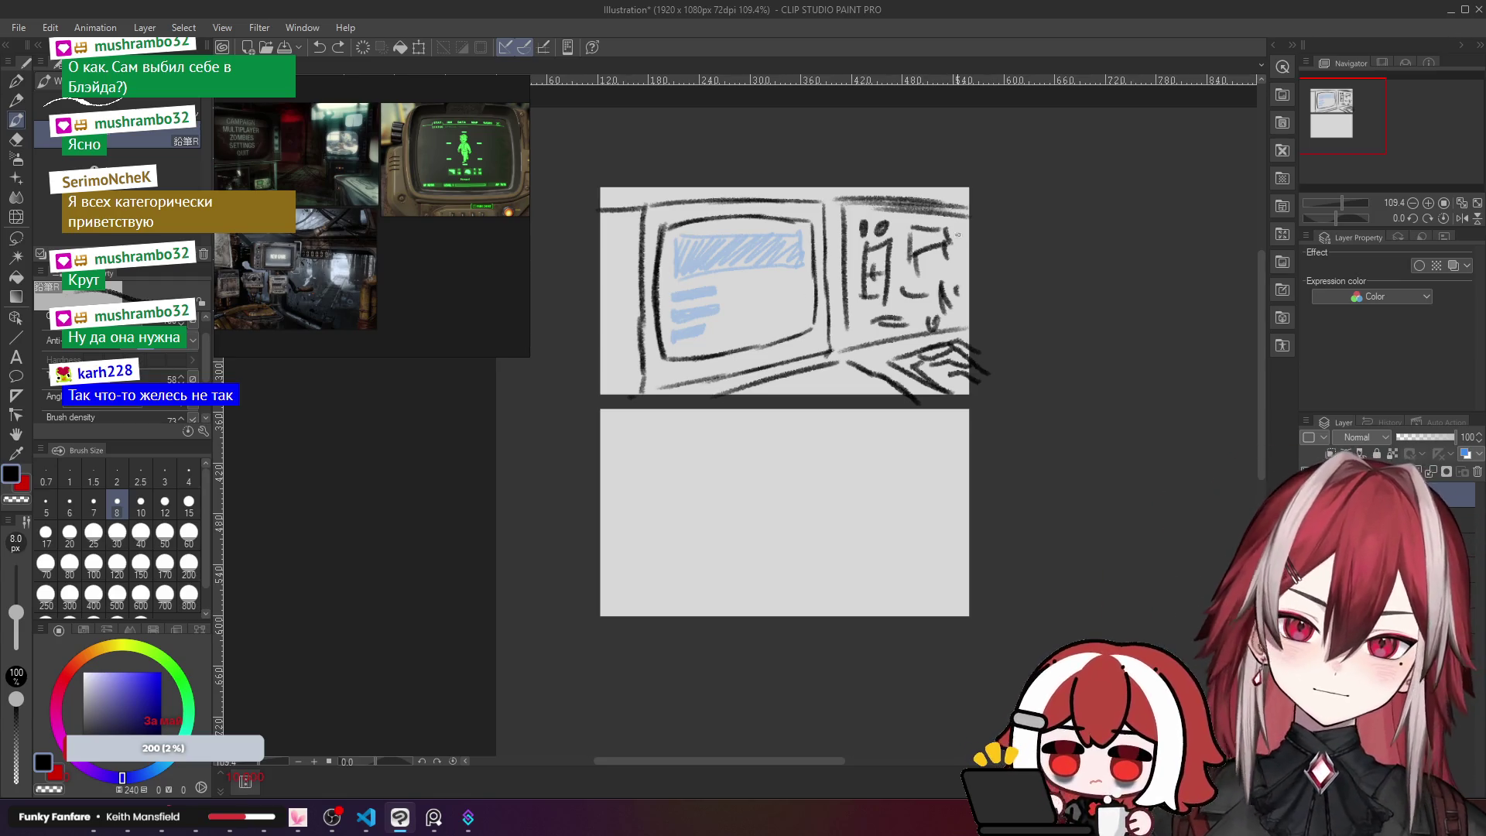
Step: Draw a trial arrow at the side console, undo it, and reframe the sketch view
{"action": "mouse_move", "coordinate": [920, 177]}
{"action": "left_mouse_down"}
{"action": "mouse_move", "coordinate": [951, 155]}
{"action": "mouse_move", "coordinate": [923, 210]}
{"action": "left_mouse_up"}
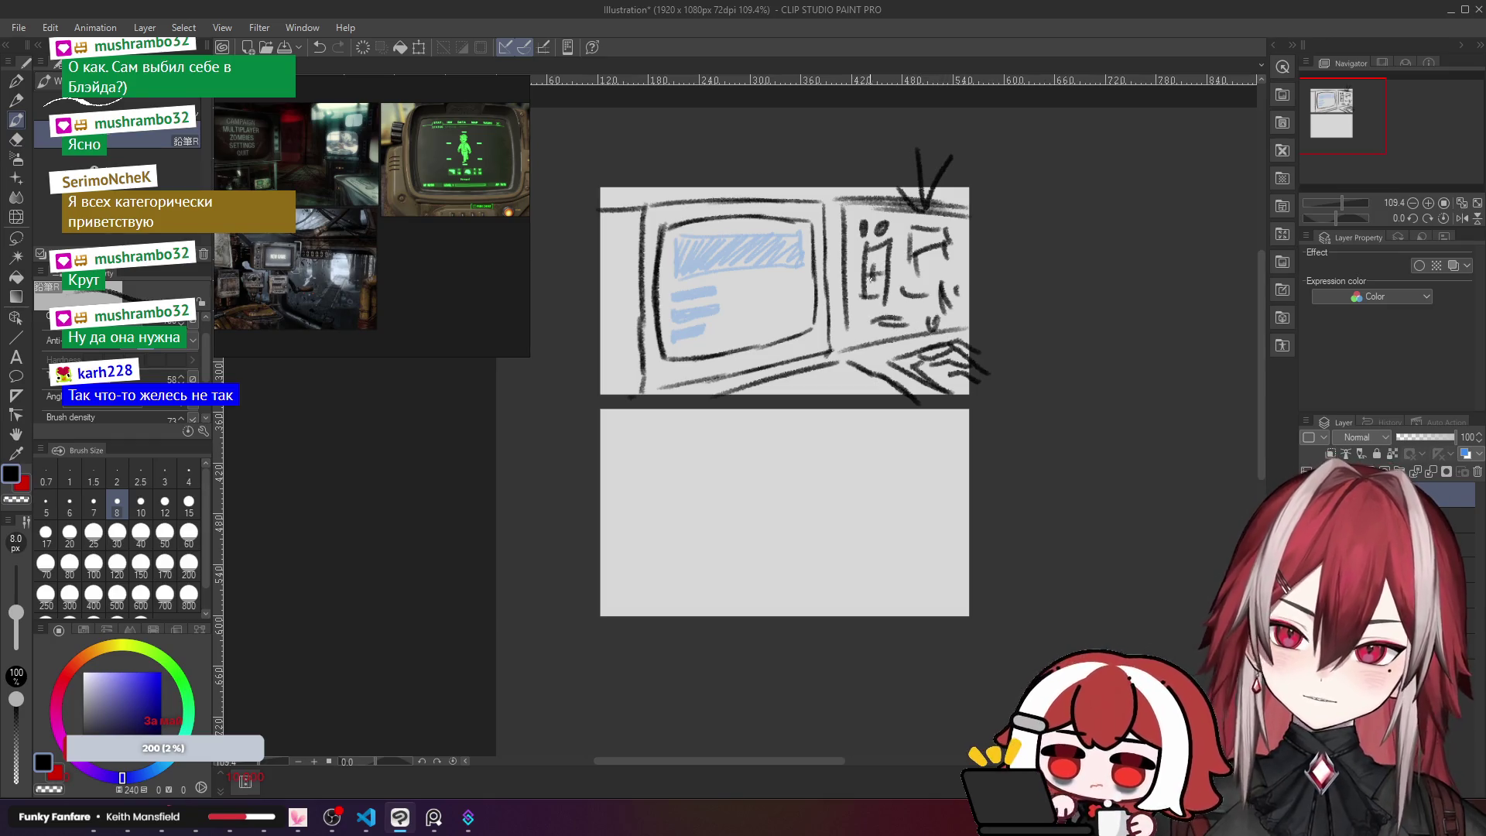
{"action": "key", "text": "ctrl+z"}
{"action": "key", "text": "ctrl+z"}
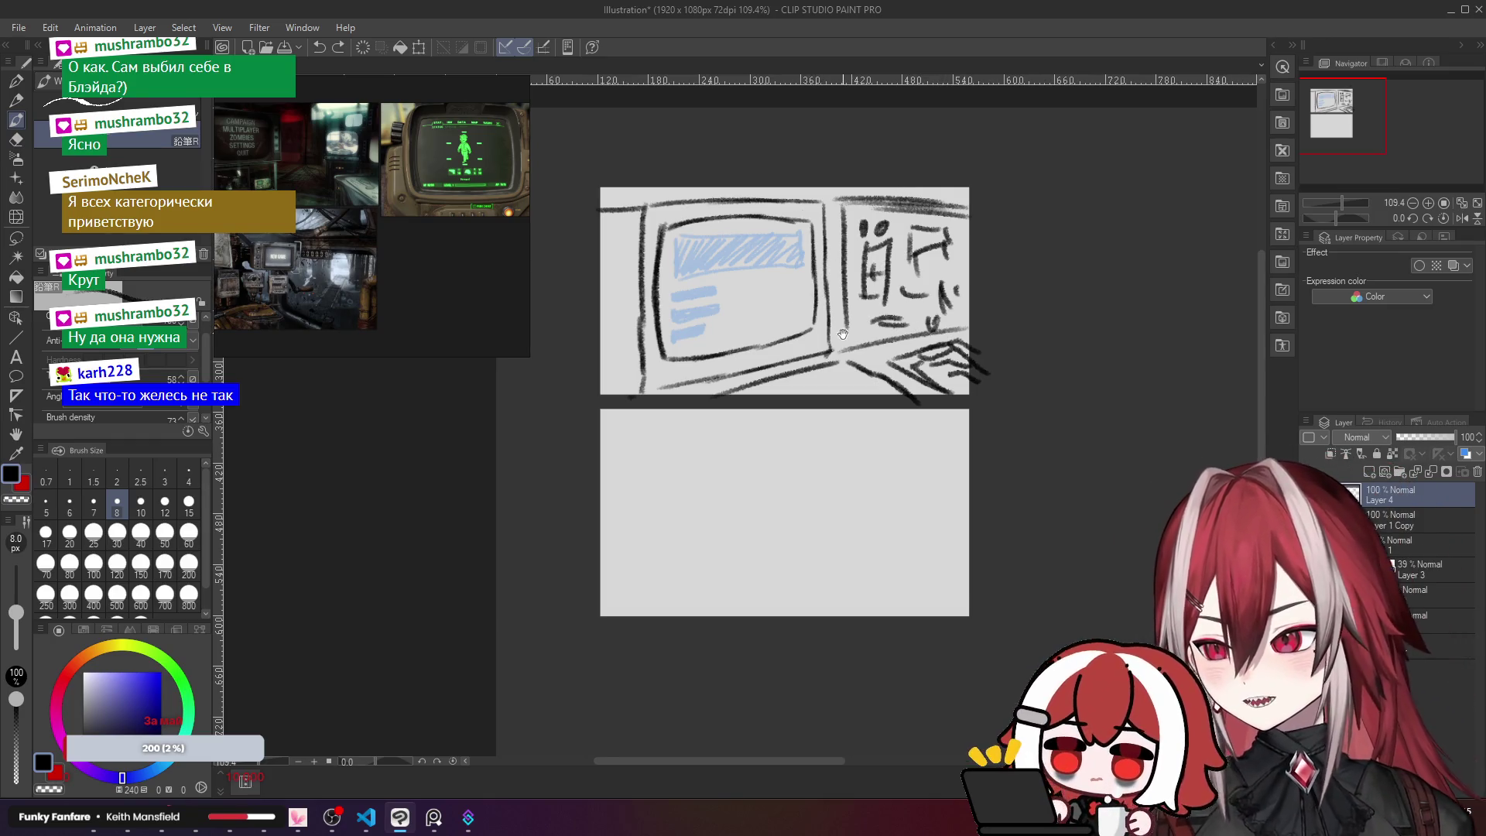
{"action": "mouse_move", "coordinate": [837, 335]}
{"action": "left_mouse_down"}
{"action": "mouse_move", "coordinate": [785, 316]}
{"action": "mouse_move", "coordinate": [805, 328]}
{"action": "left_mouse_up"}
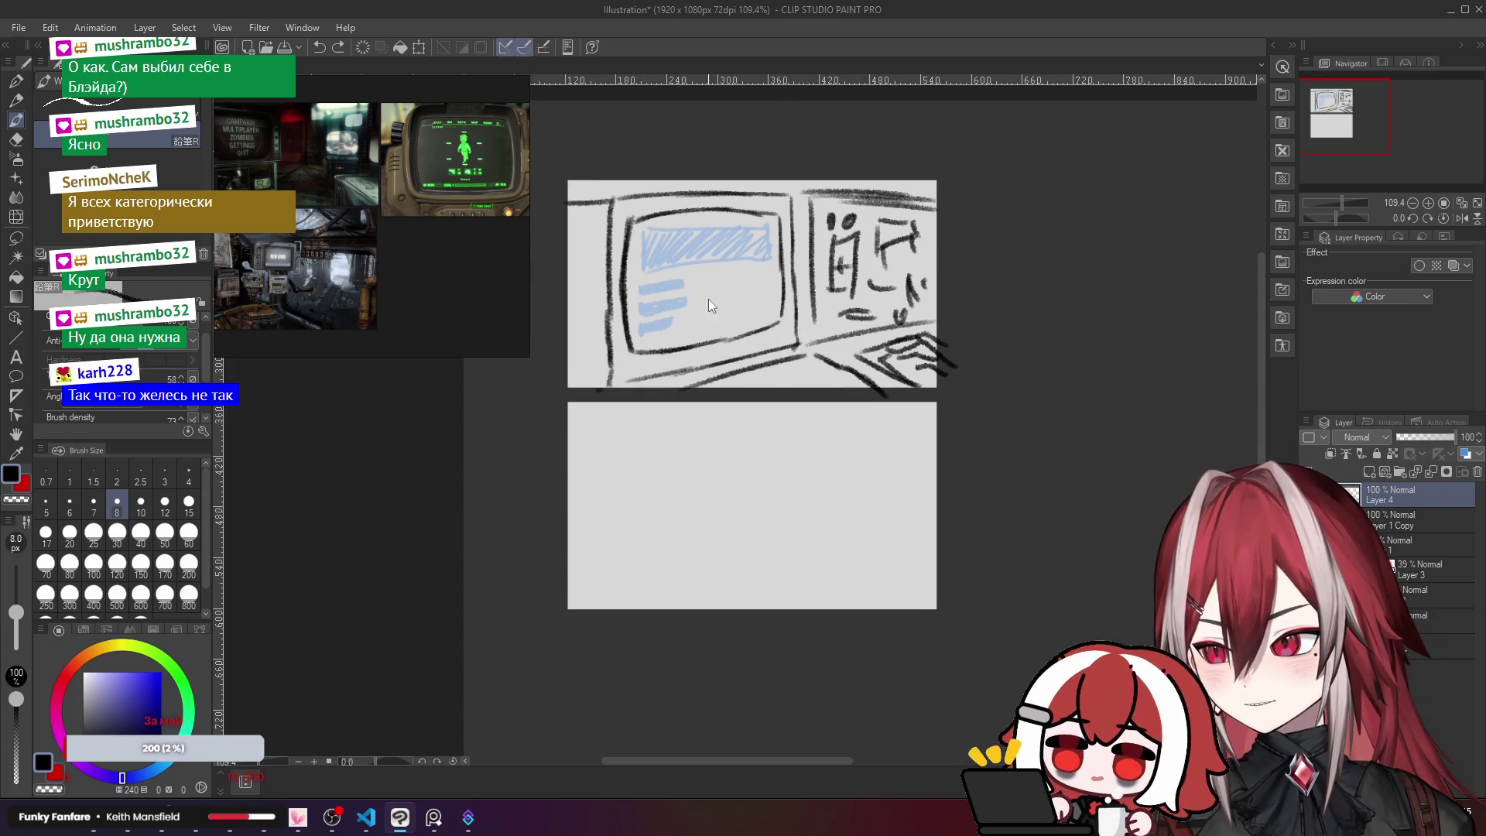
{"action": "scroll", "coordinate": [781, 215], "scroll_direction": "up", "scroll_amount": 2}
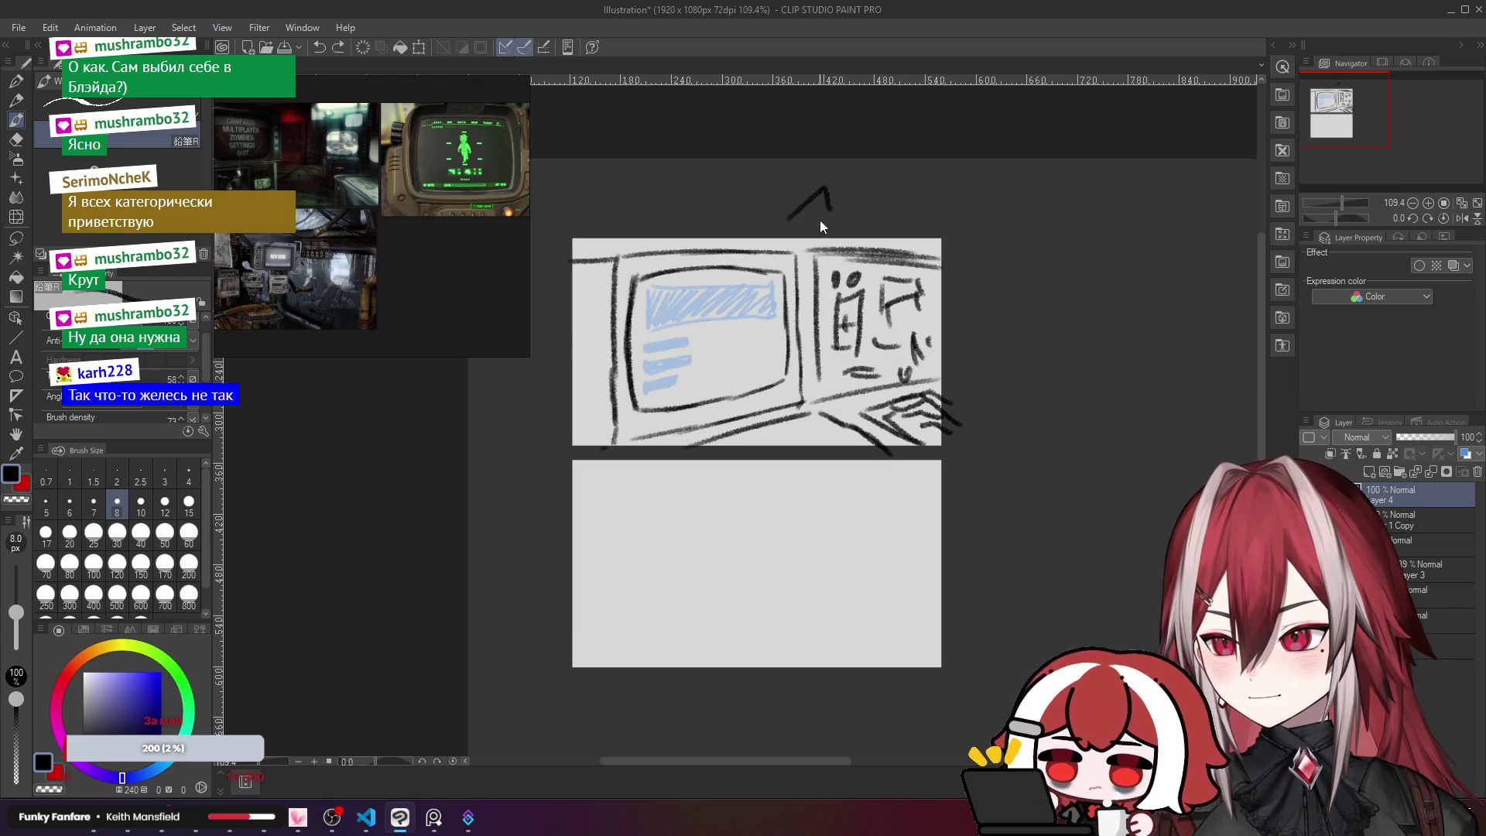
{"action": "scroll", "coordinate": [774, 310], "scroll_direction": "down", "scroll_amount": 1}
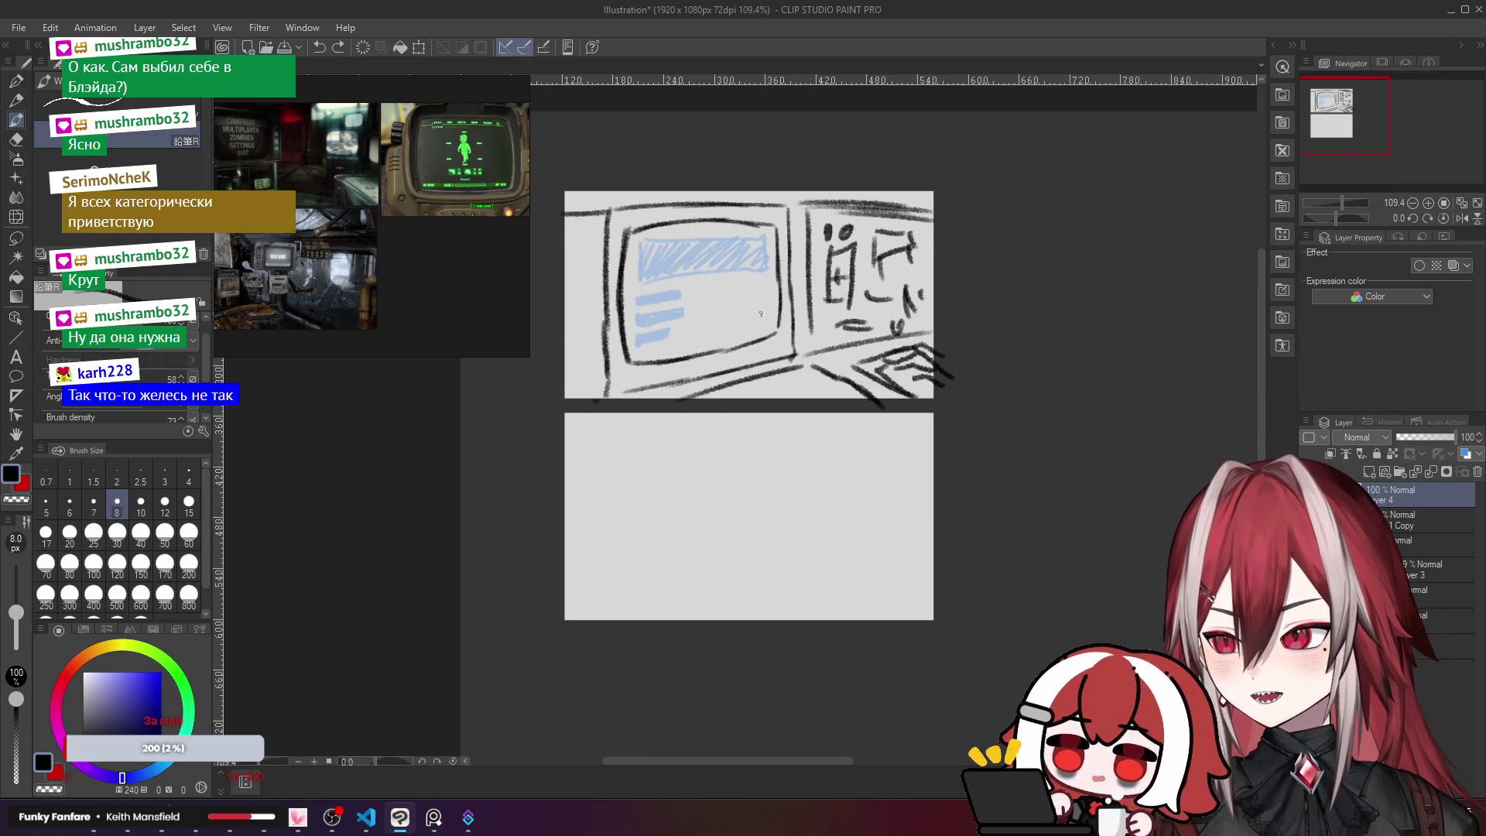
{"action": "left_click_drag", "start_coordinate": [600, 167], "coordinate": [651, 229]}
{"action": "scroll", "coordinate": [652, 229], "scroll_direction": "up", "scroll_amount": 3}
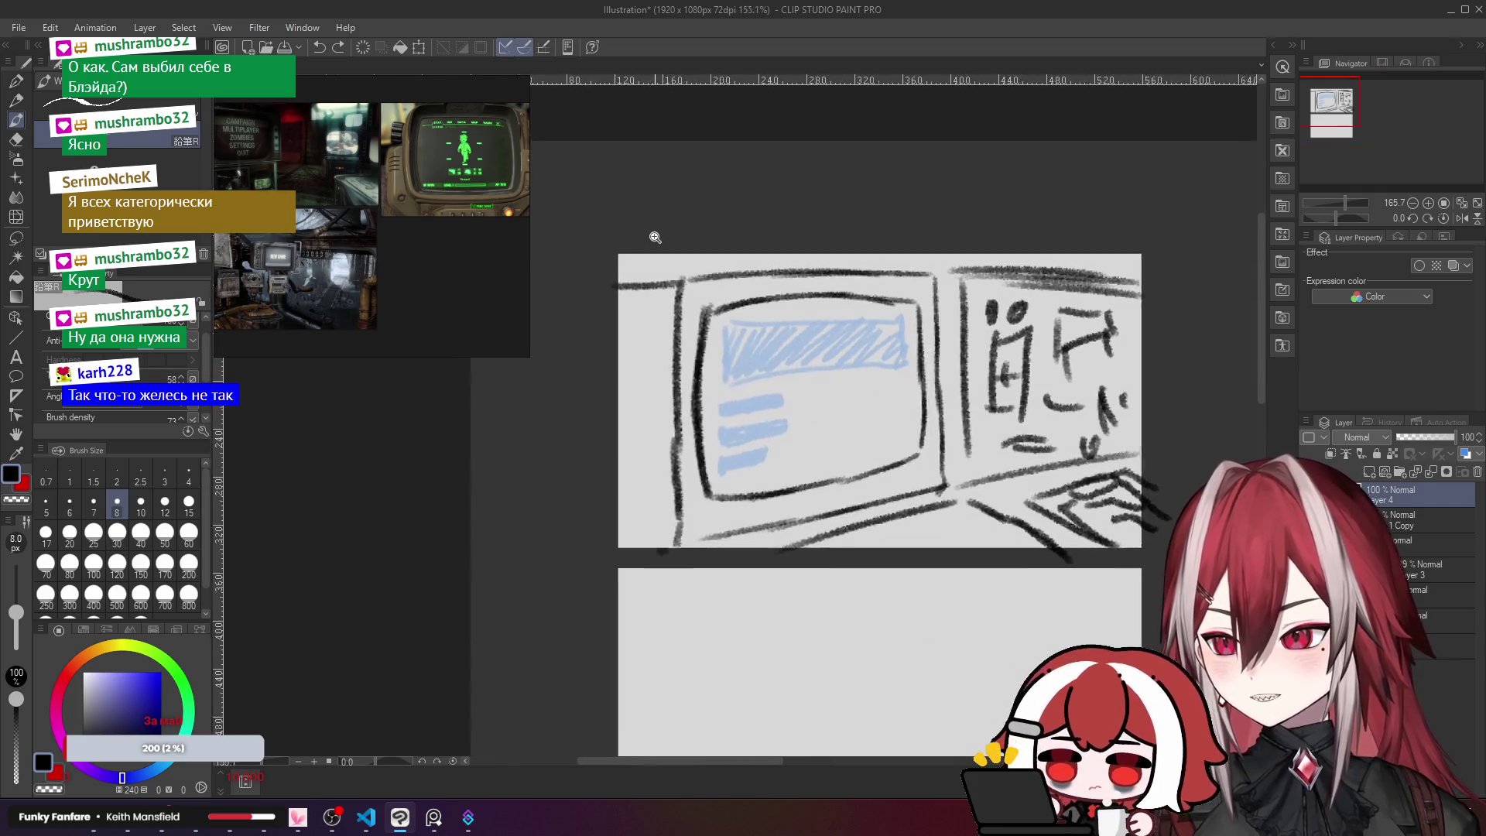
{"action": "left_click_drag", "start_coordinate": [728, 278], "coordinate": [727, 284]}
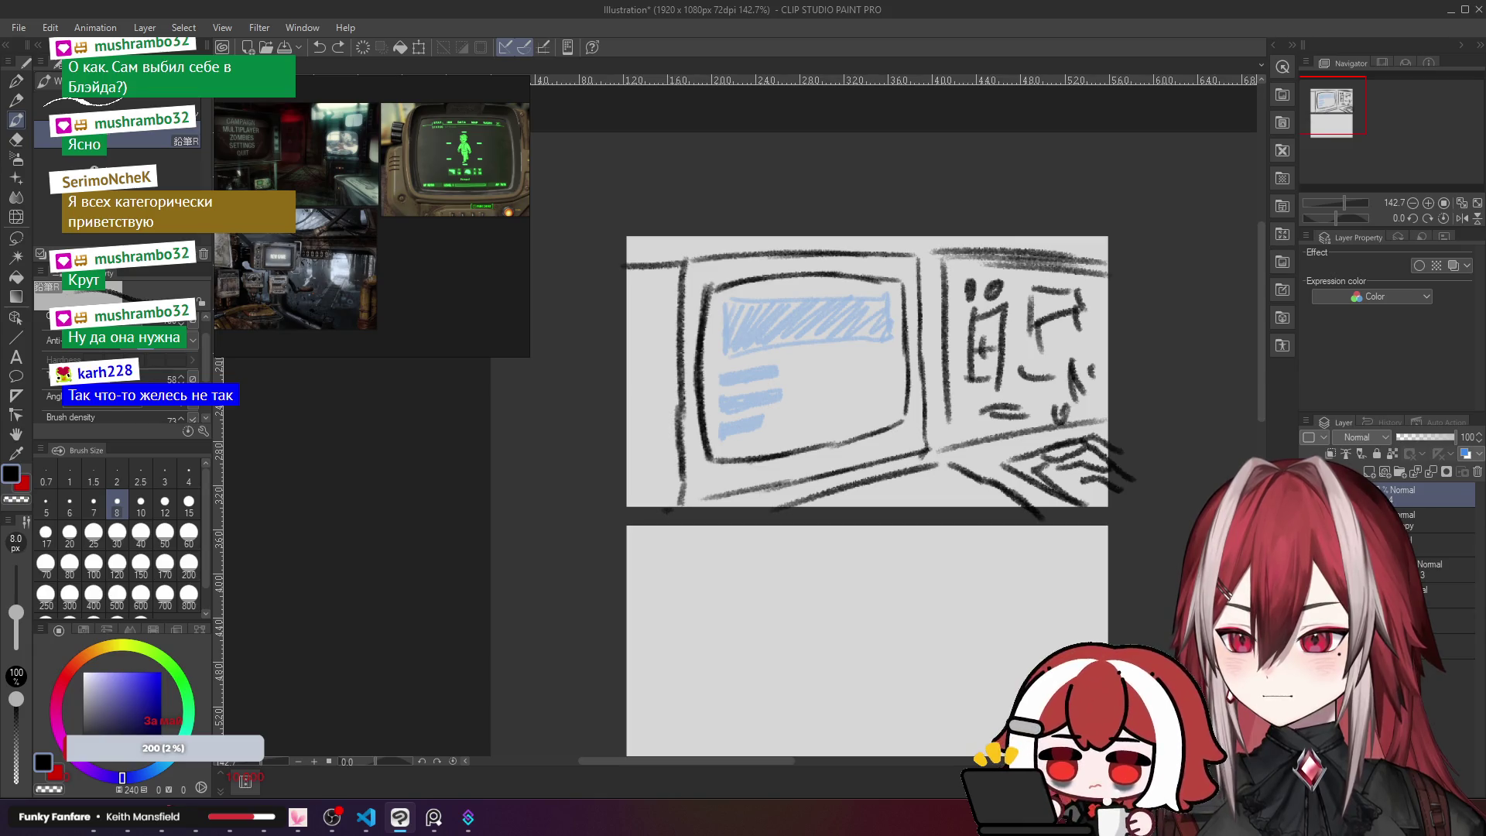
Step: Turn off the faint blue sketch layer's layer color so strokes show black, then duplicate it
{"action": "left_click", "coordinate": [1432, 520]}
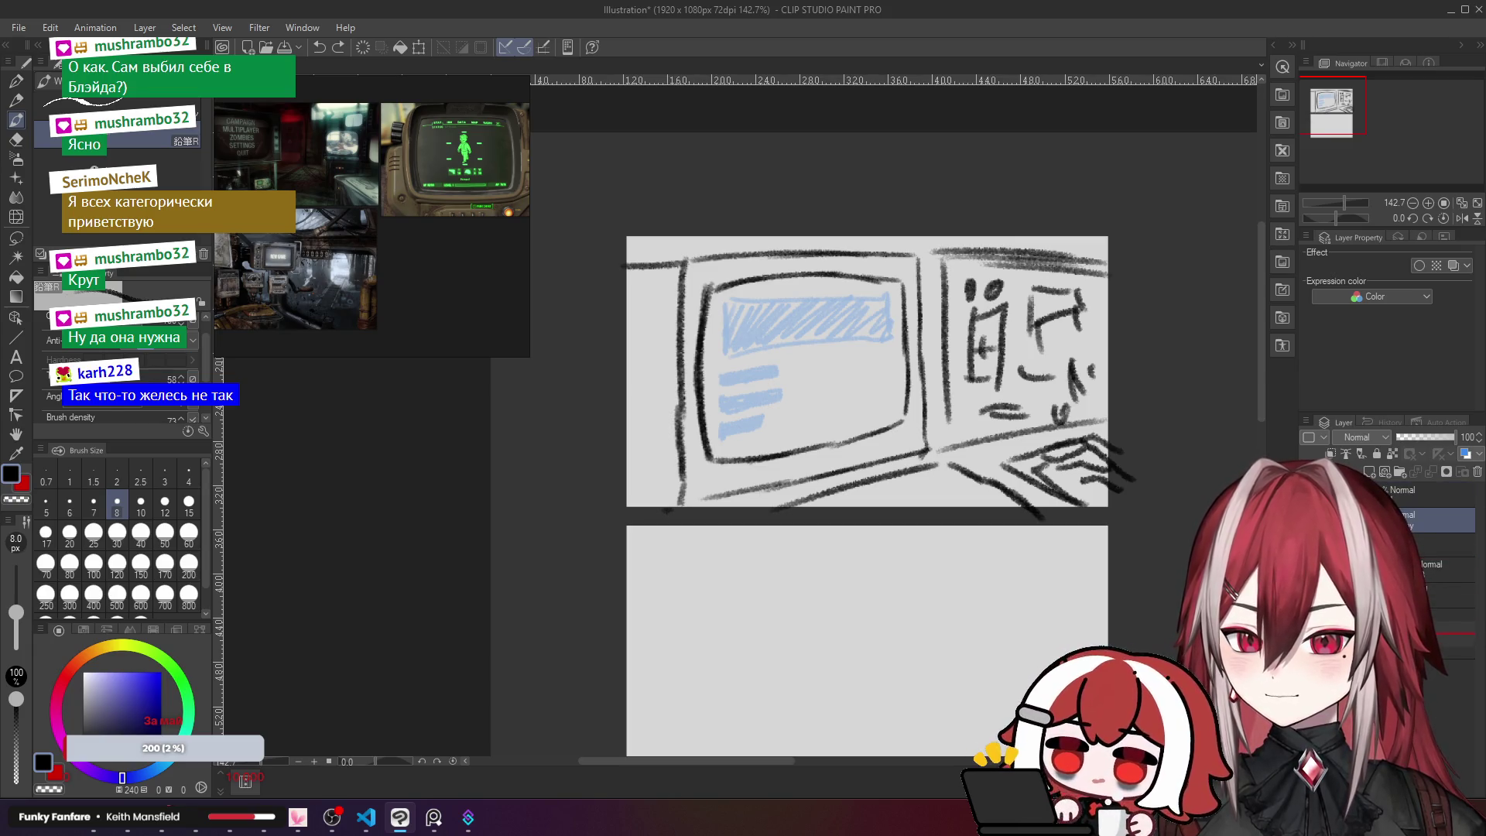
{"action": "left_click", "coordinate": [1447, 595]}
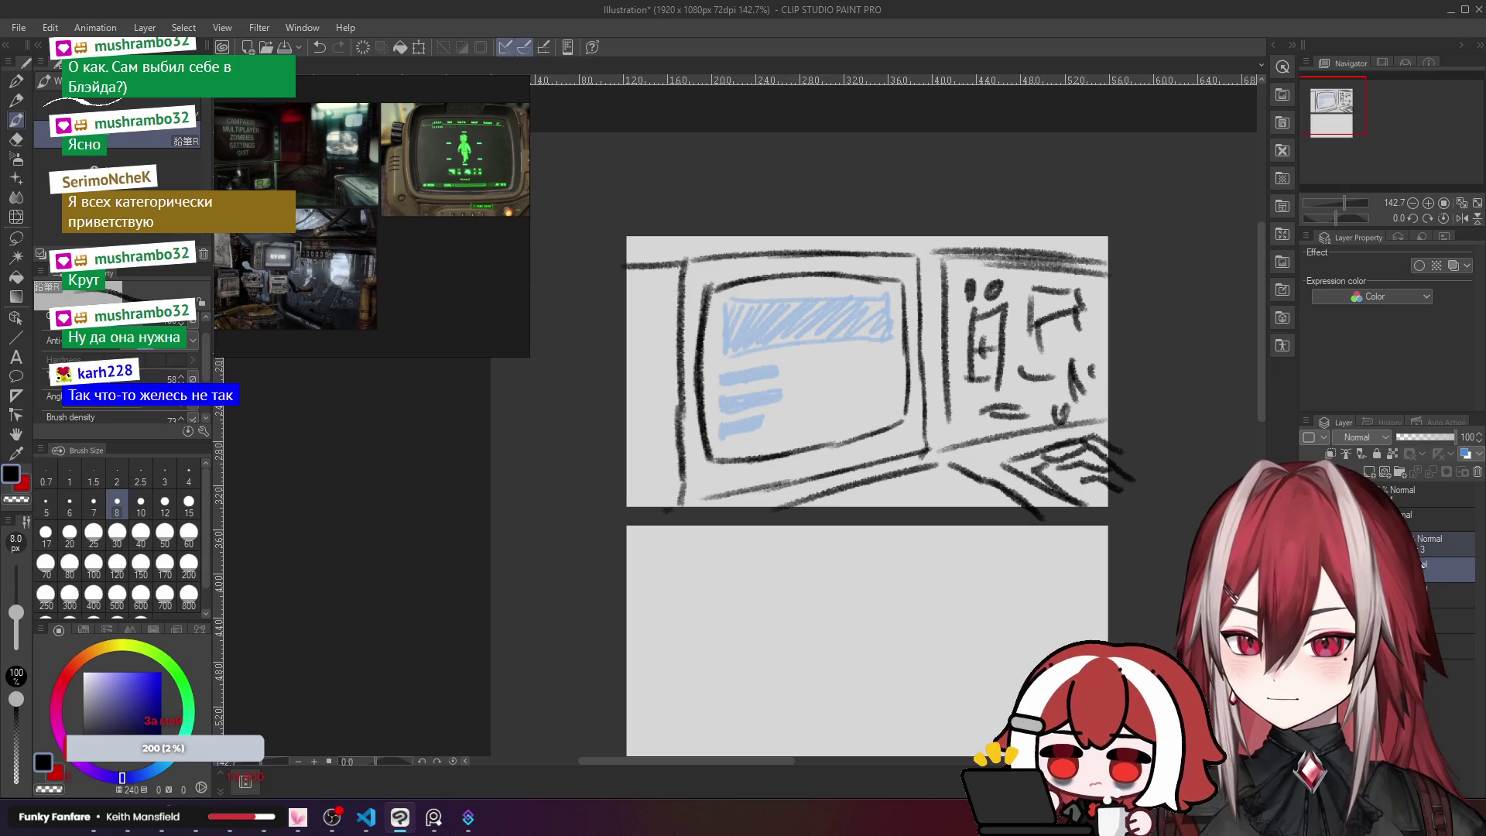
{"action": "left_click", "coordinate": [1420, 520]}
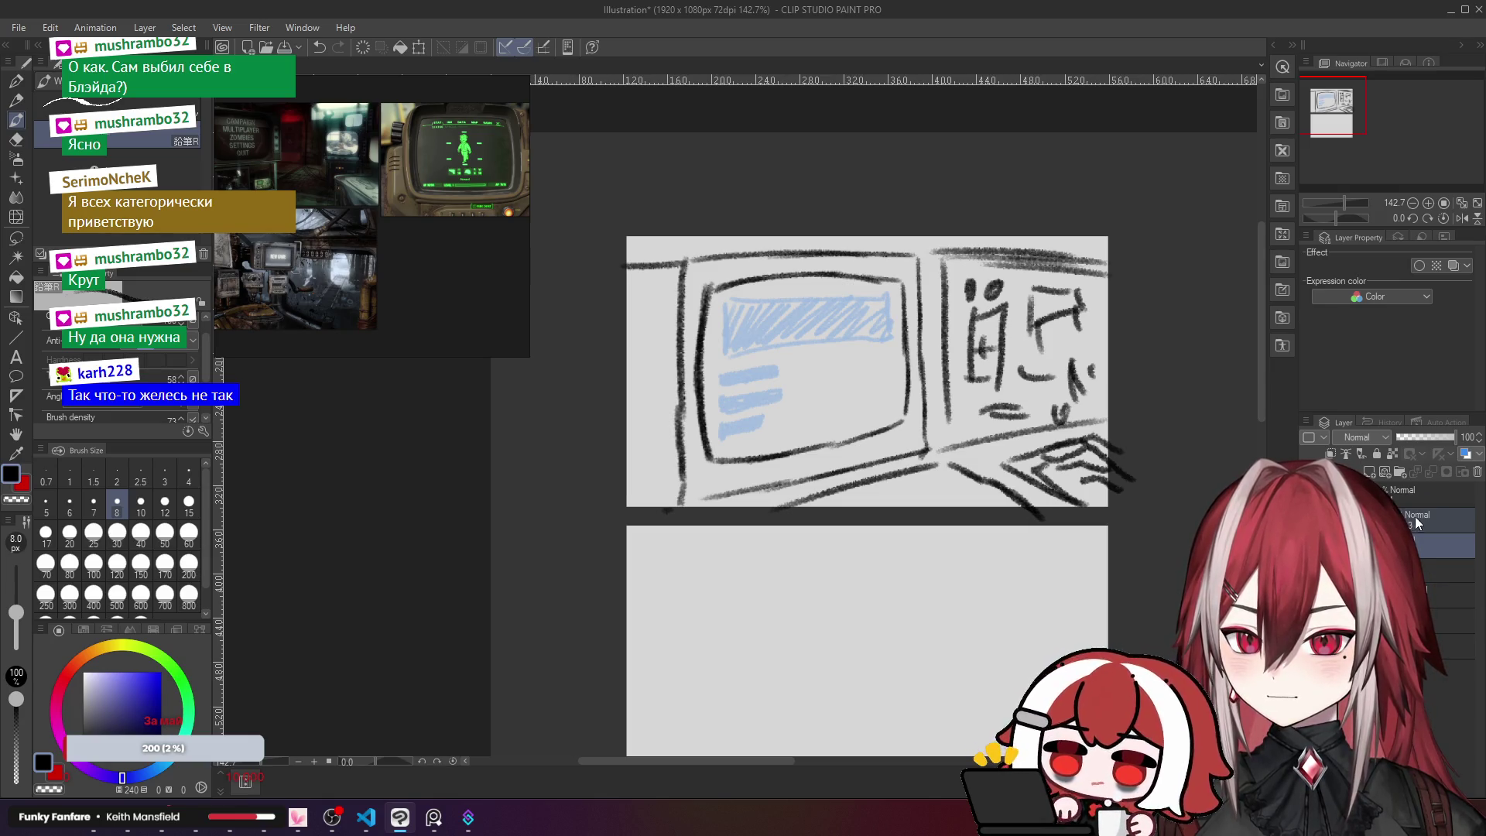
{"action": "left_click", "coordinate": [1416, 517]}
{"action": "left_click", "coordinate": [1455, 468]}
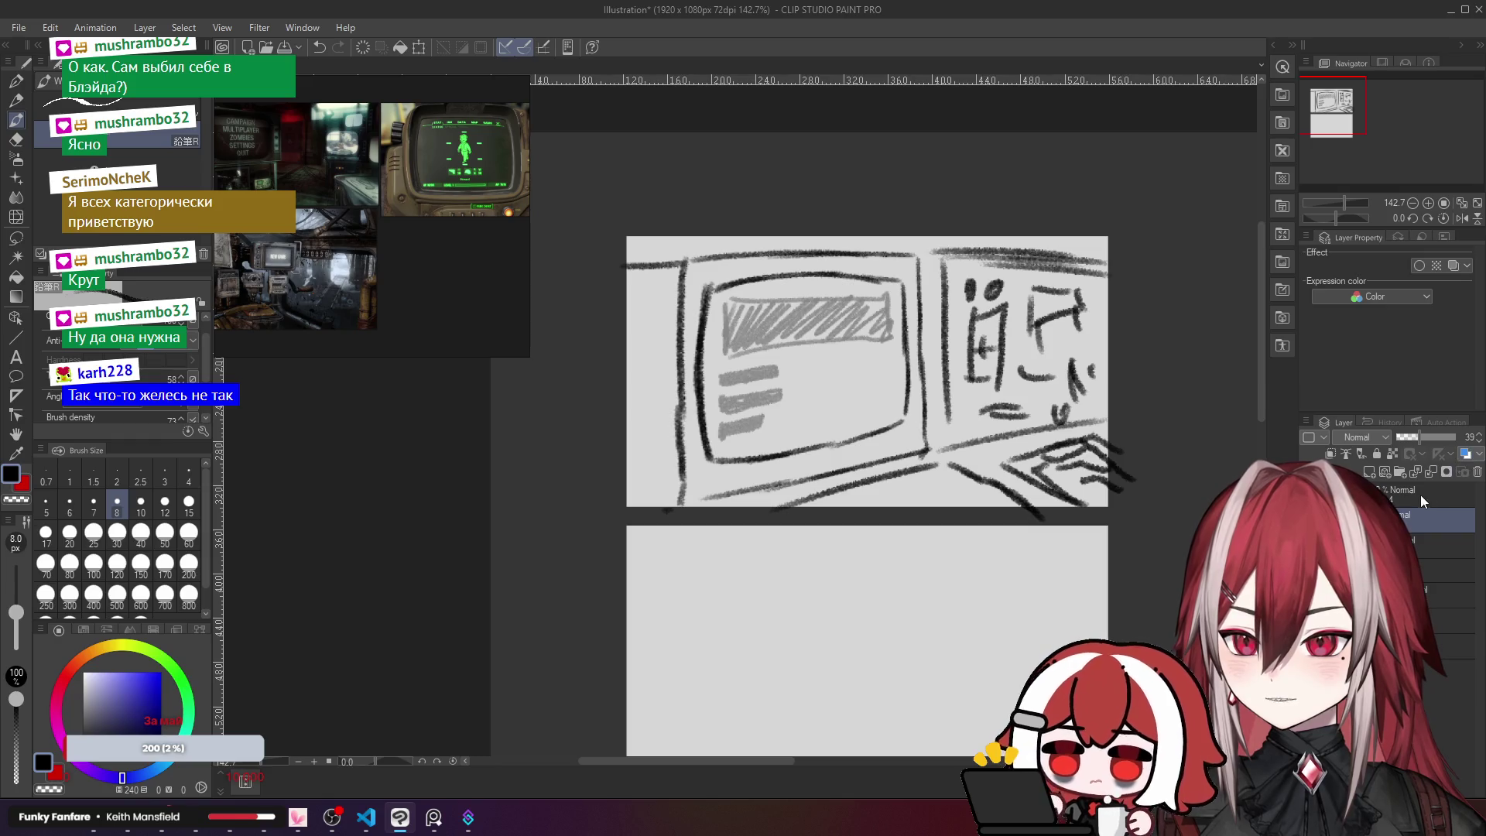
{"action": "left_click", "coordinate": [1429, 472]}
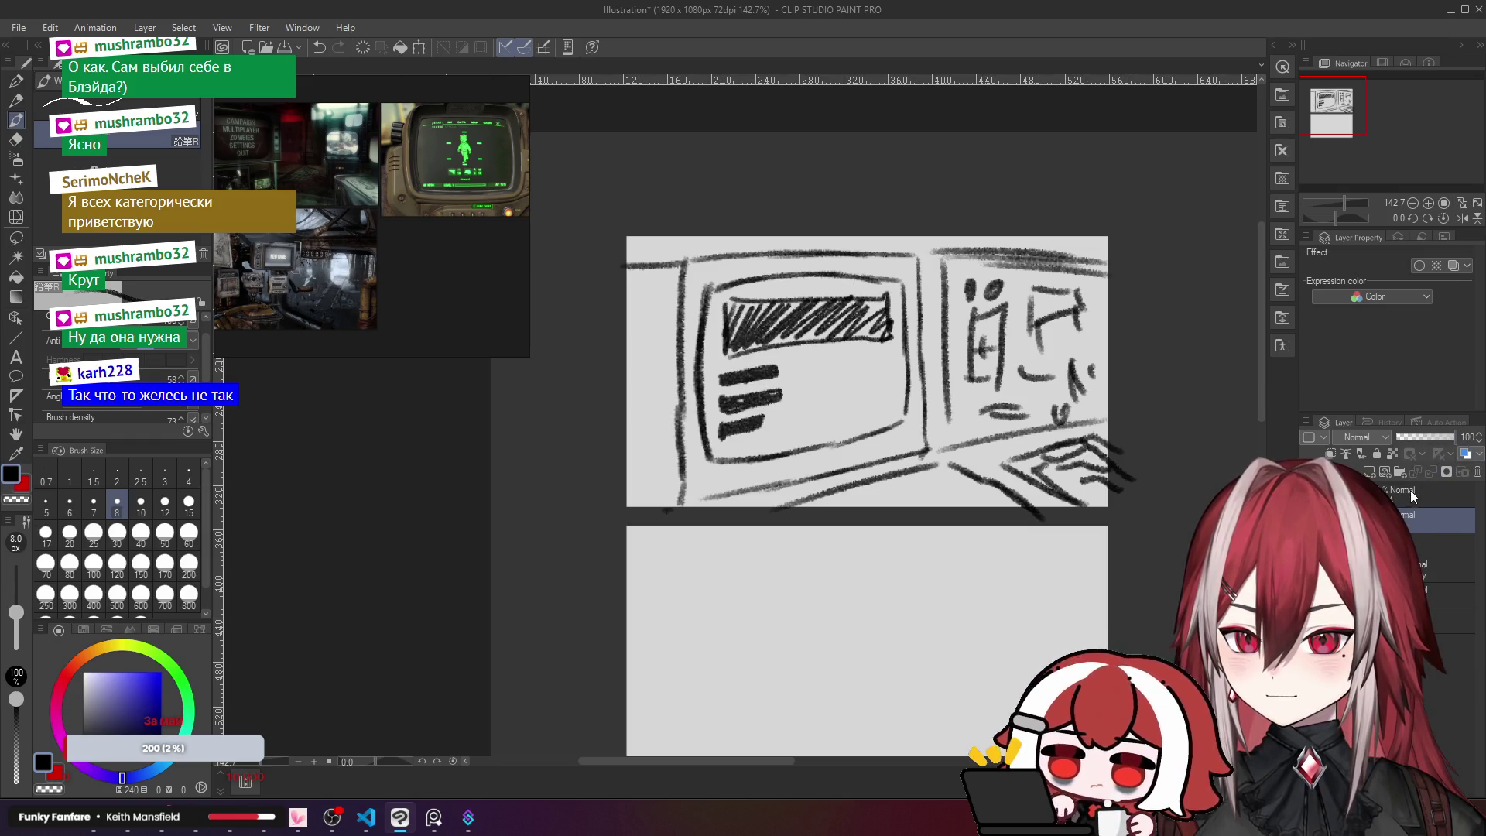
{"action": "left_click", "coordinate": [1436, 491]}
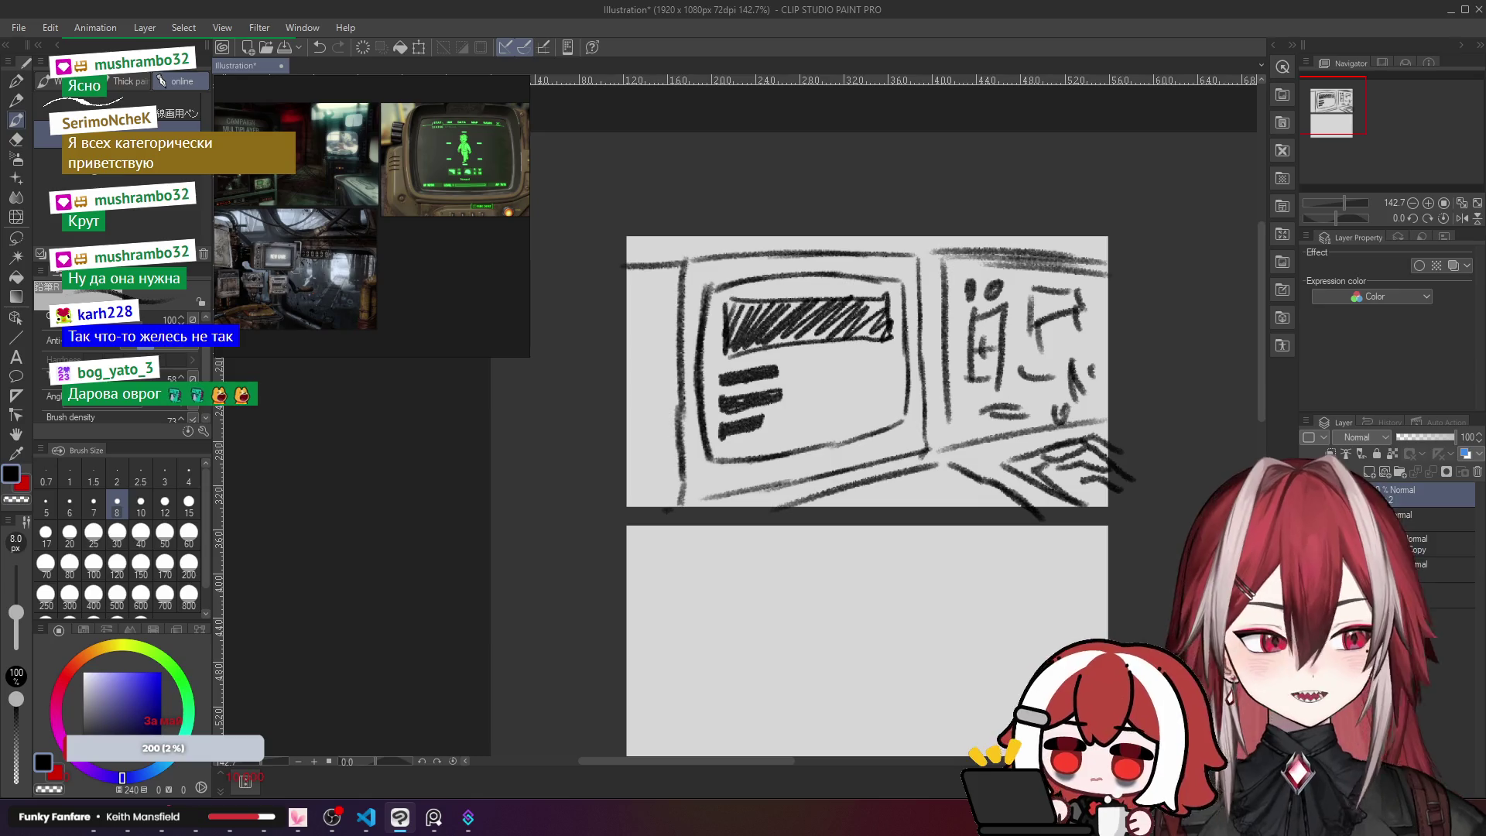
Step: Write MENU above the top panel, undoing the stray letter strokes
{"action": "scroll", "coordinate": [774, 309], "scroll_direction": "down", "scroll_amount": 2}
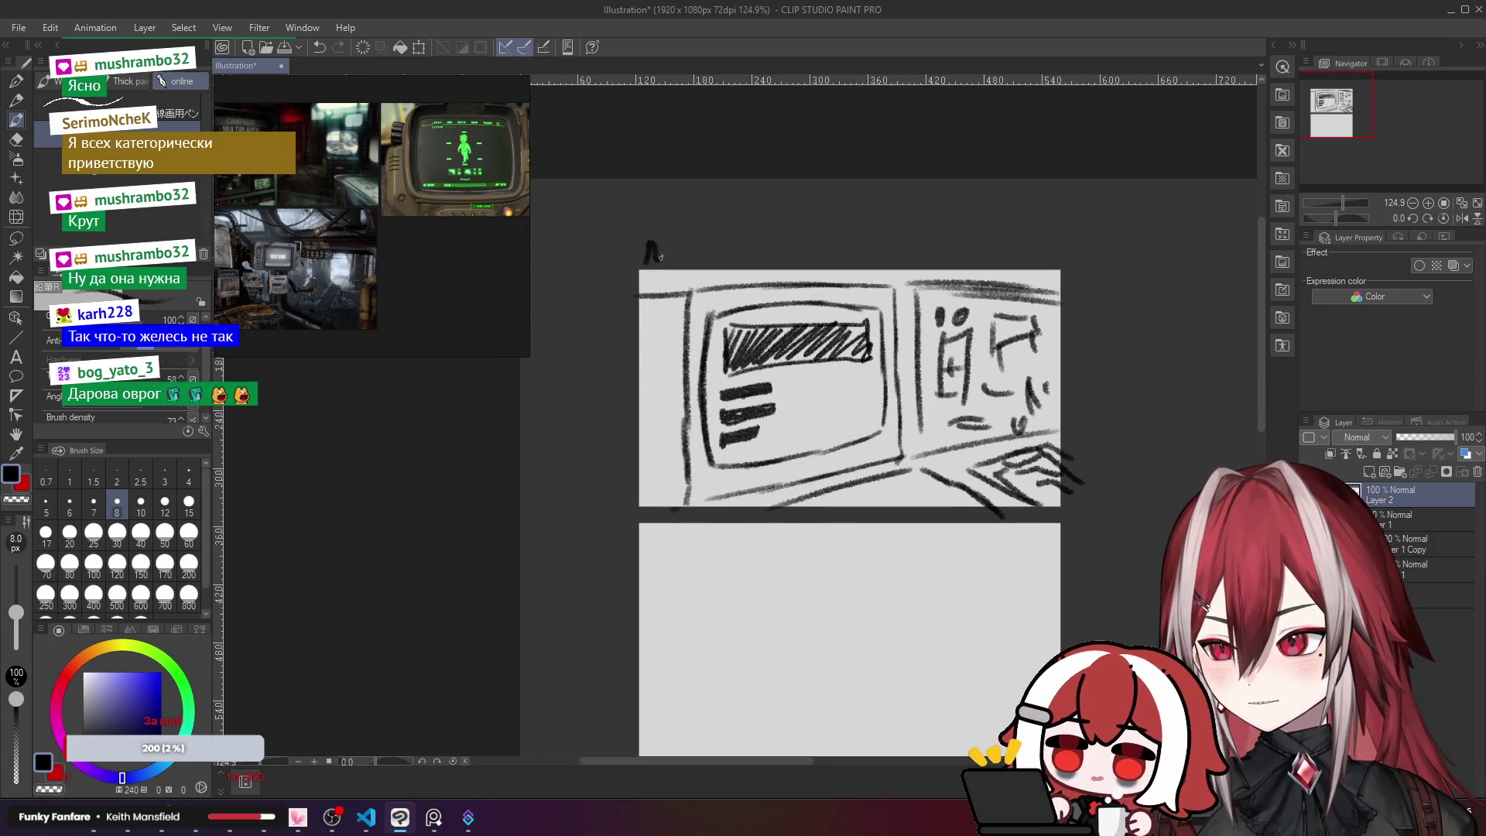
{"action": "mouse_move", "coordinate": [647, 262]}
{"action": "left_mouse_down"}
{"action": "mouse_move", "coordinate": [654, 241]}
{"action": "mouse_move", "coordinate": [701, 270]}
{"action": "mouse_move", "coordinate": [723, 238]}
{"action": "mouse_move", "coordinate": [756, 240]}
{"action": "left_mouse_up"}
{"action": "key", "text": "ctrl+z"}
{"action": "key", "text": "ctrl+z"}
{"action": "mouse_move", "coordinate": [731, 365]}
{"action": "left_mouse_down"}
{"action": "mouse_move", "coordinate": [709, 244]}
{"action": "mouse_move", "coordinate": [730, 250]}
{"action": "mouse_move", "coordinate": [657, 283]}
{"action": "mouse_move", "coordinate": [688, 366]}
{"action": "mouse_move", "coordinate": [646, 368]}
{"action": "left_mouse_up"}
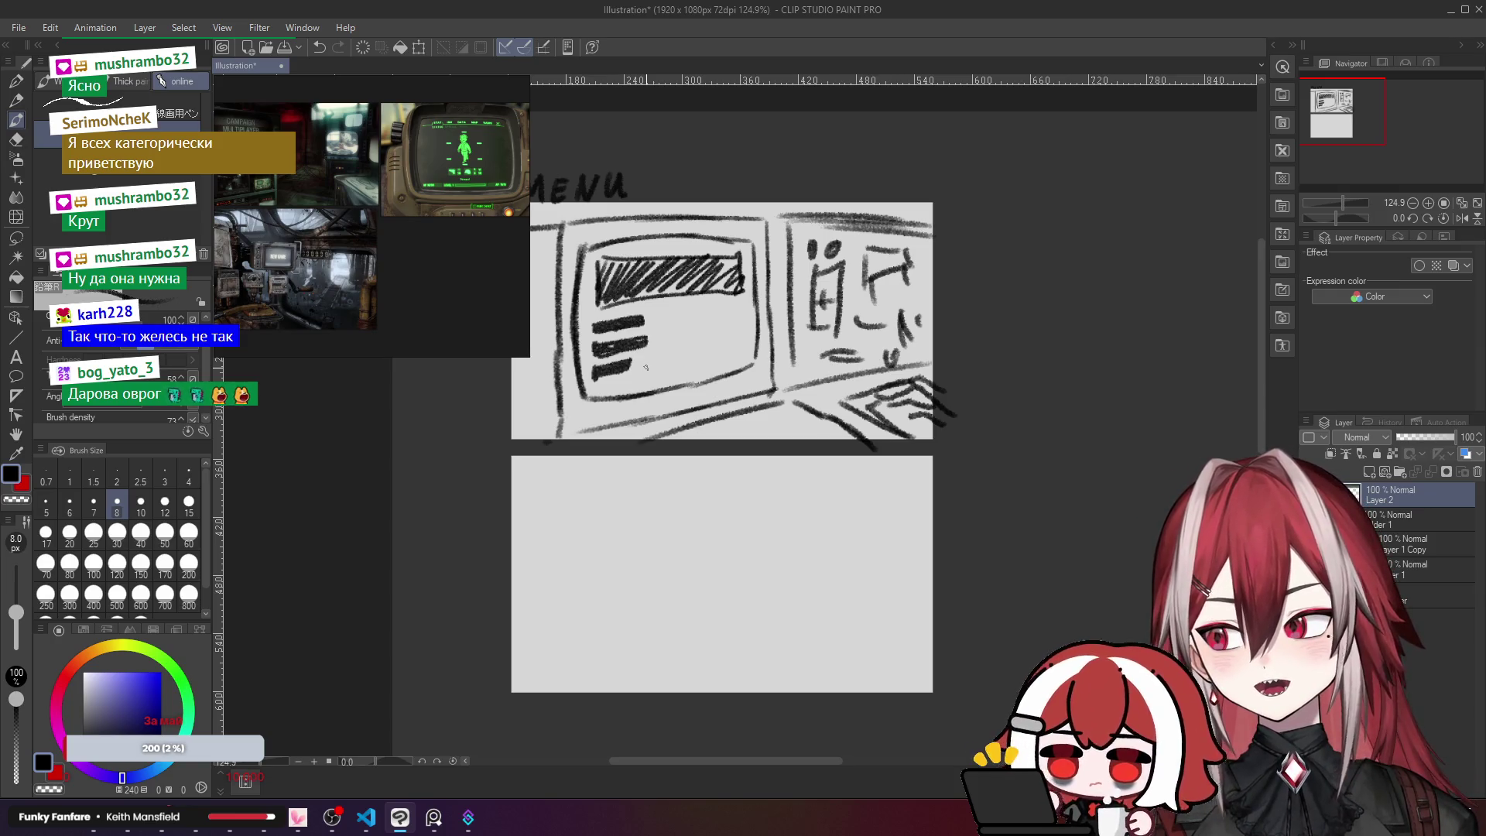
Step: Write Options vertically beside the lower panel, discarding a stray trial line
{"action": "left_click_drag", "start_coordinate": [646, 367], "coordinate": [745, 290]}
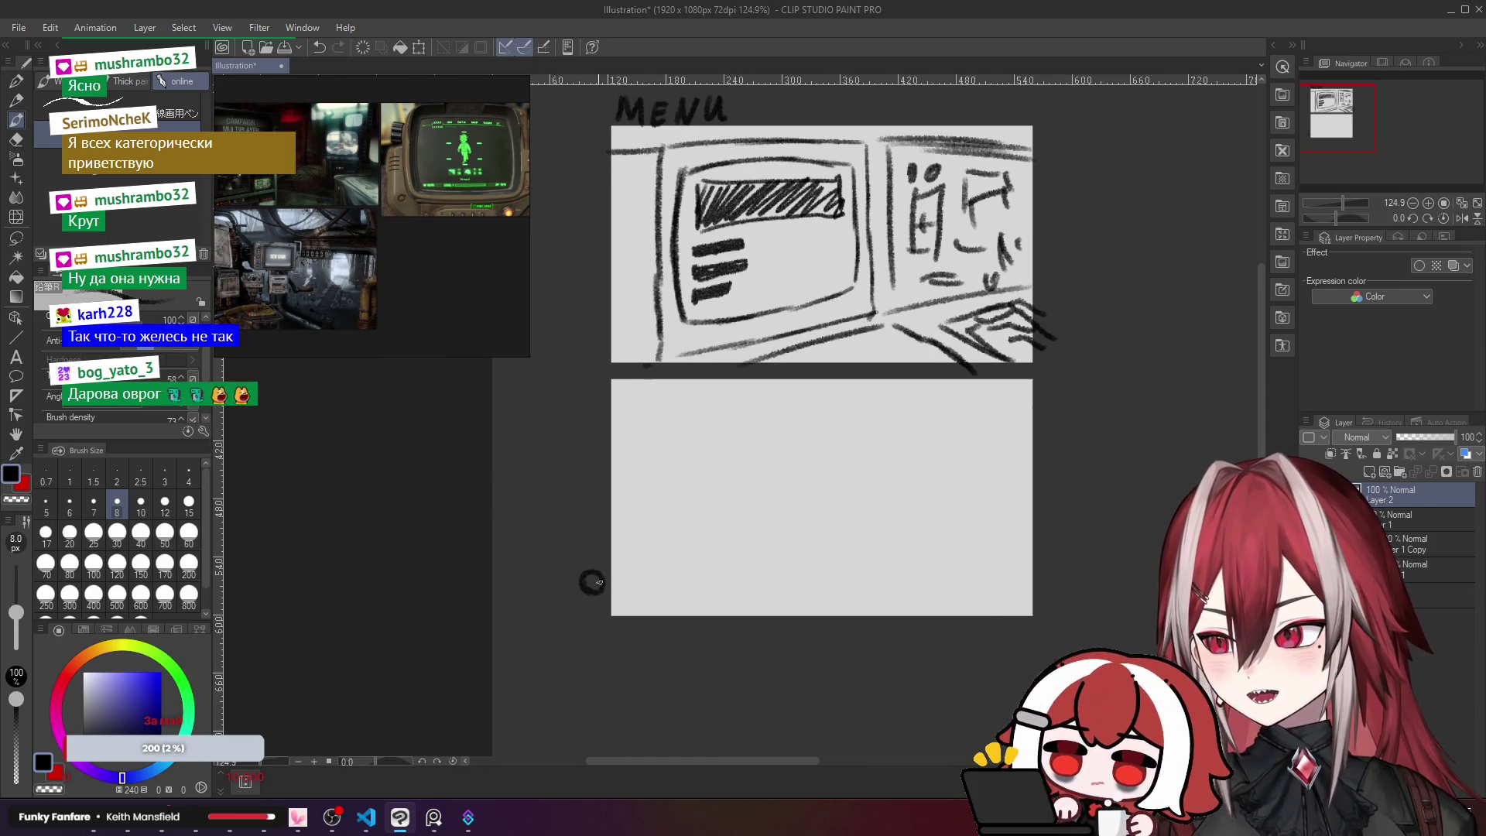
{"action": "mouse_move", "coordinate": [592, 582]}
{"action": "left_mouse_down"}
{"action": "mouse_move", "coordinate": [592, 433]}
{"action": "mouse_move", "coordinate": [603, 457]}
{"action": "mouse_move", "coordinate": [586, 434]}
{"action": "mouse_move", "coordinate": [605, 441]}
{"action": "left_mouse_up"}
{"action": "key", "text": "ctrl+z"}
{"action": "key", "text": "ctrl+z"}
{"action": "left_click_drag", "start_coordinate": [593, 345], "coordinate": [576, 374]}
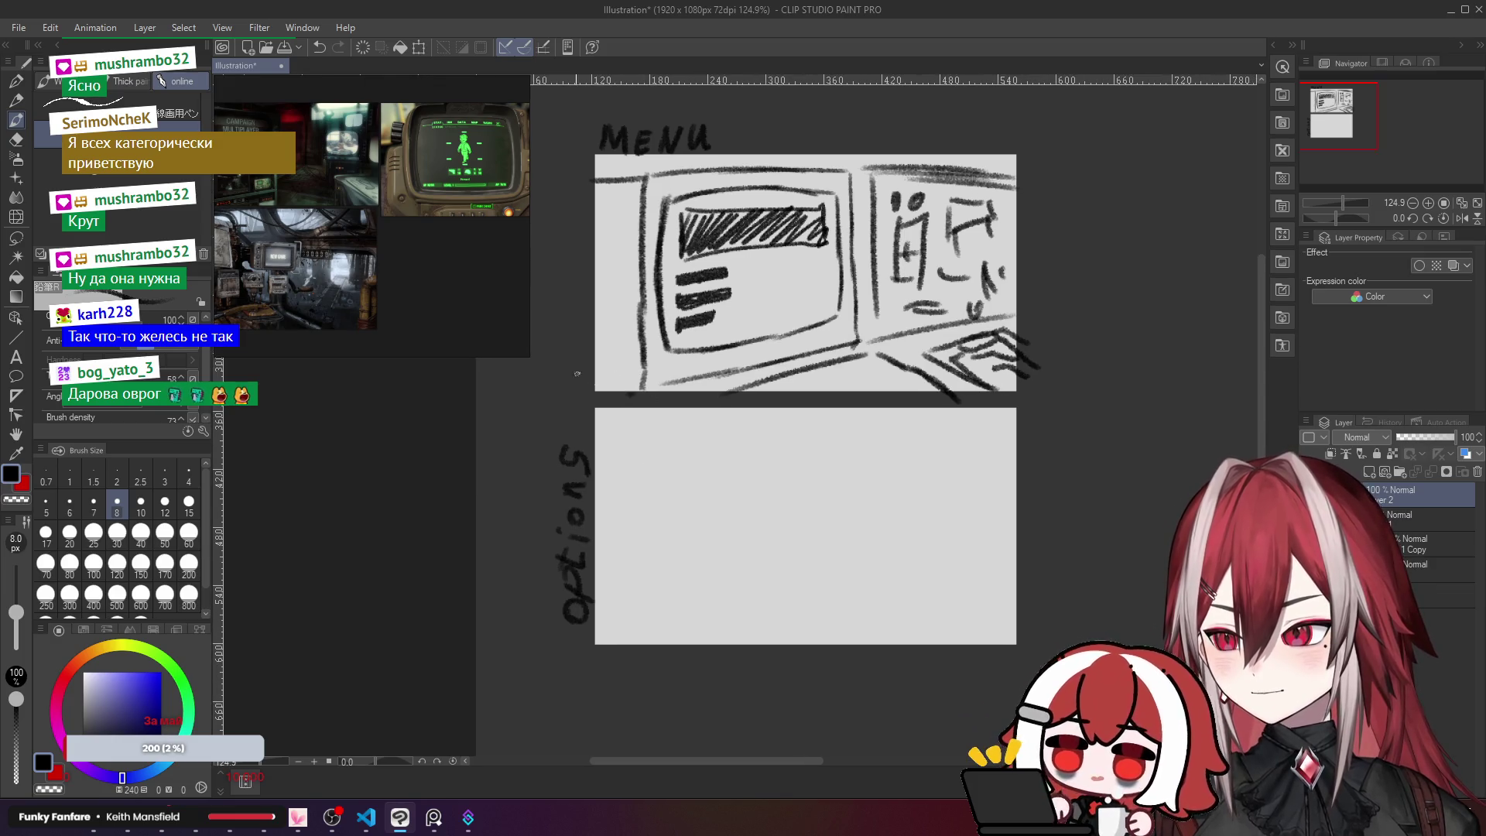
{"action": "scroll", "coordinate": [633, 418], "scroll_direction": "down", "scroll_amount": 3}
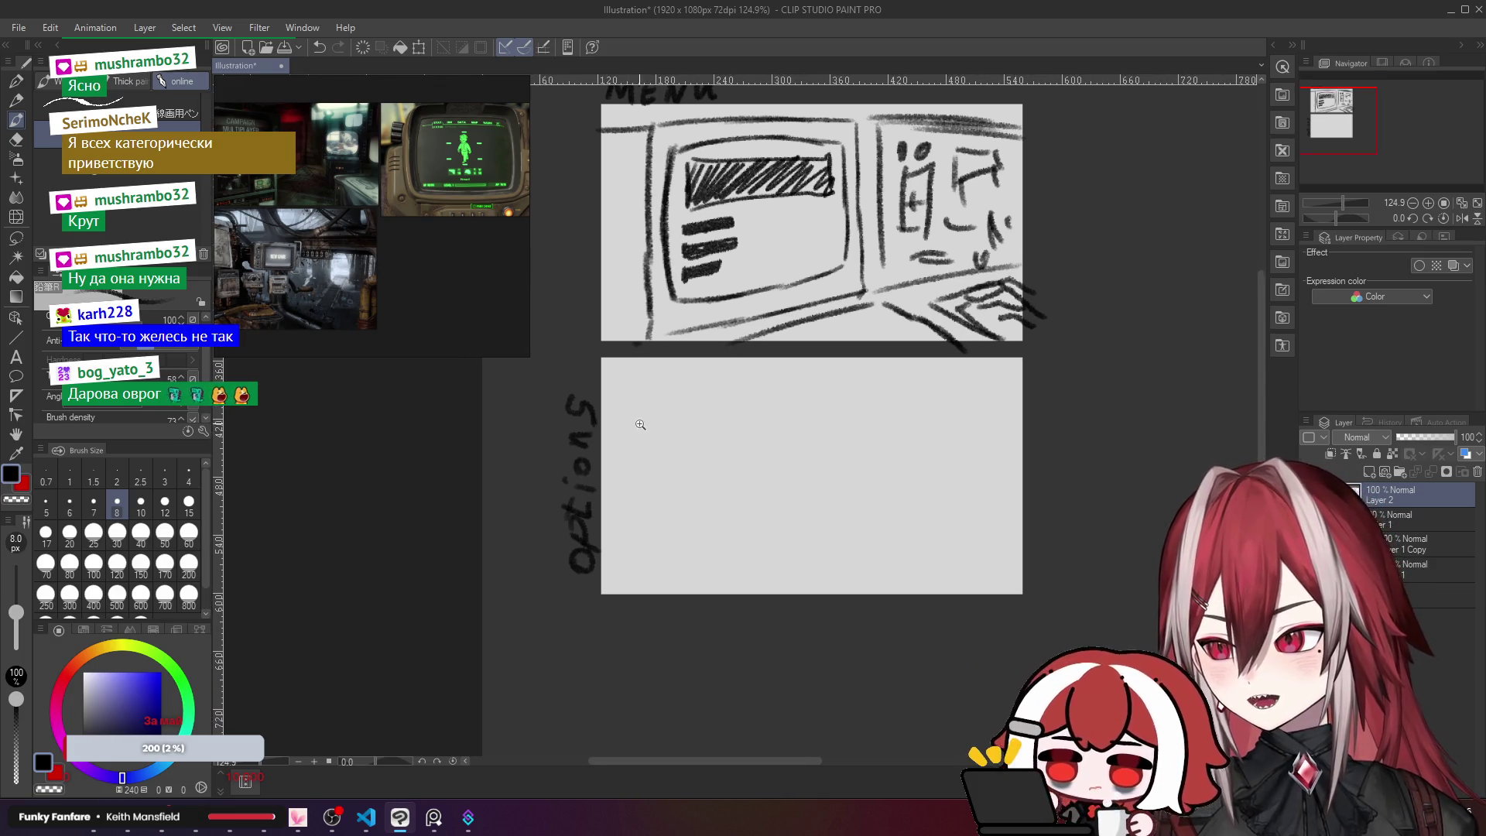
{"action": "scroll", "coordinate": [640, 424], "scroll_direction": "up", "scroll_amount": 2}
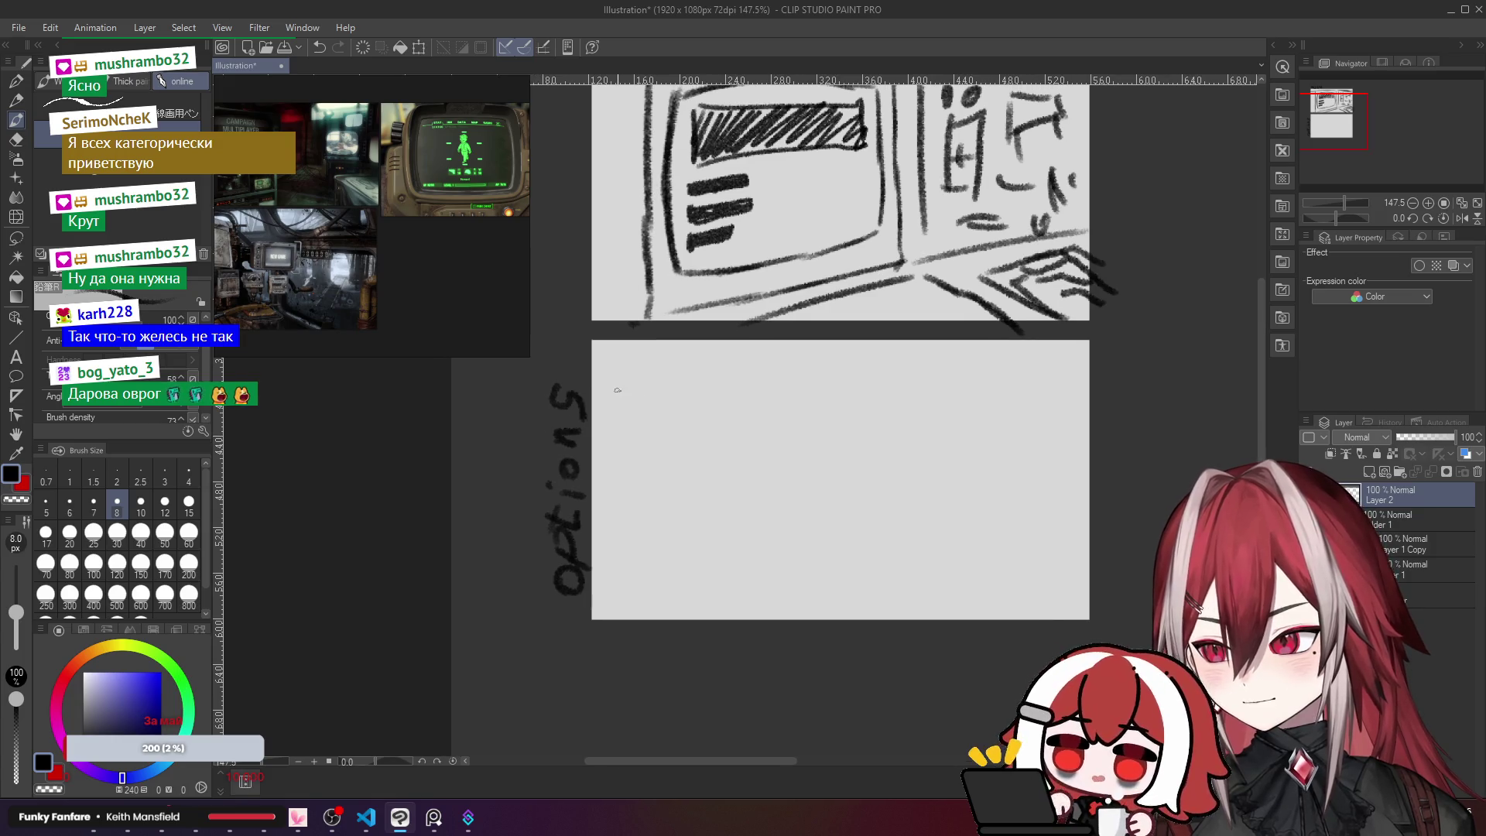
{"action": "left_click_drag", "start_coordinate": [617, 390], "coordinate": [682, 392]}
{"action": "key", "text": "ctrl+z"}
Step: Sketch three slider bars in the lower panel, undoing the stray box strokes
{"action": "scroll", "coordinate": [654, 403], "scroll_direction": "up", "scroll_amount": 1}
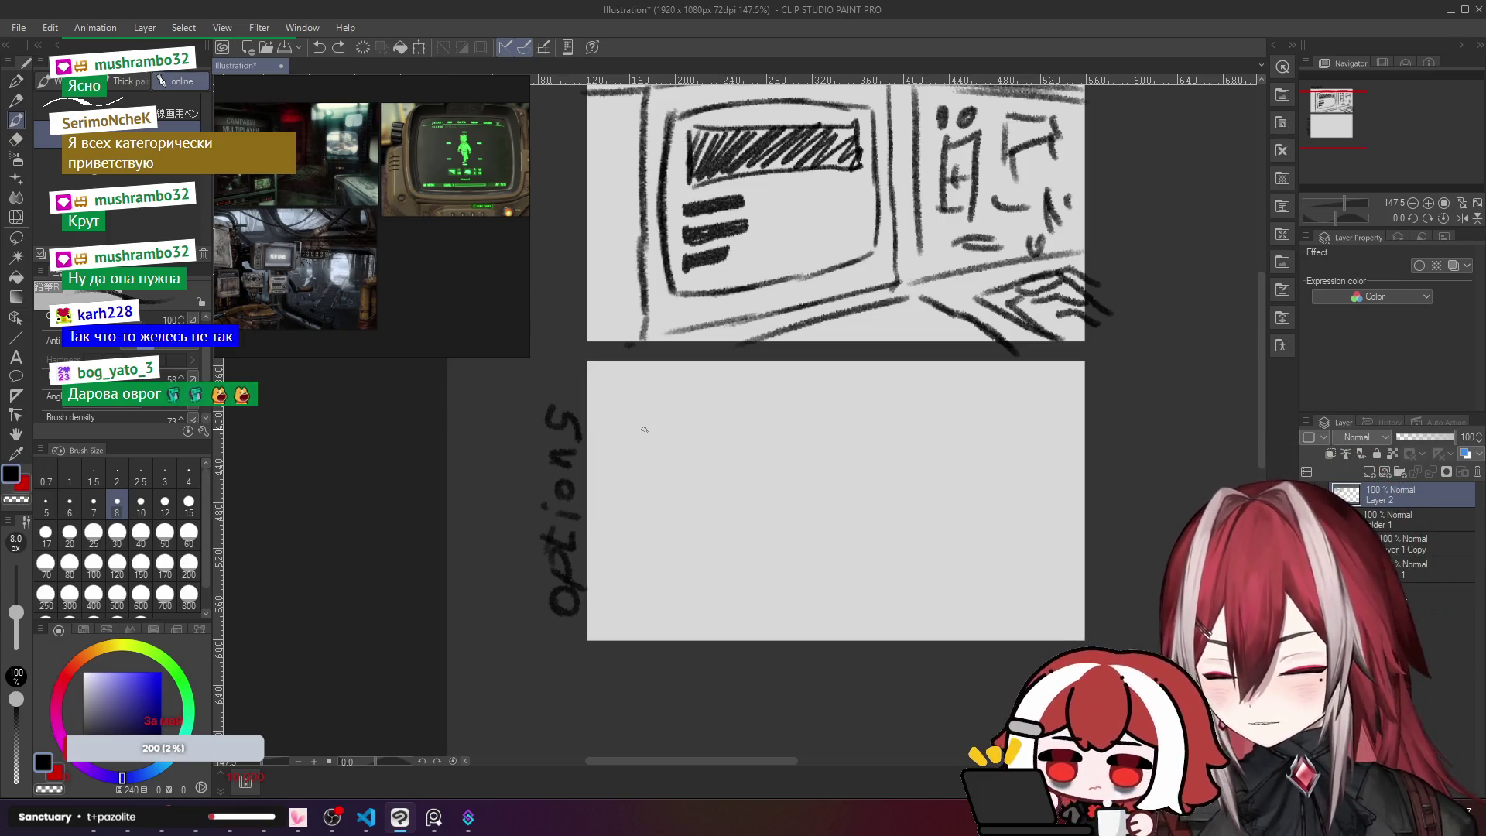
{"action": "left_click_drag", "start_coordinate": [616, 409], "coordinate": [719, 424]}
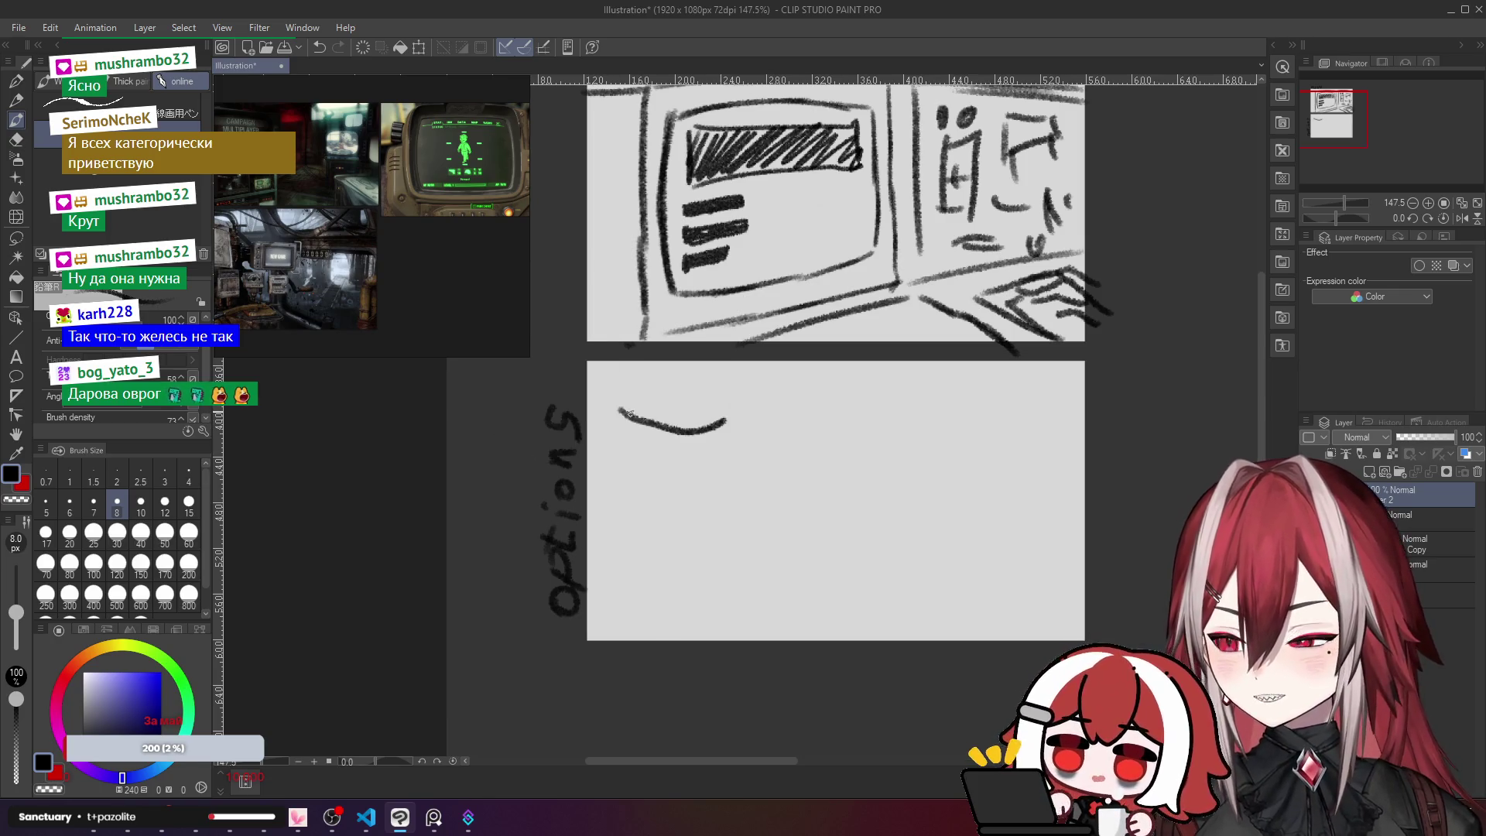
{"action": "key", "text": "ctrl+z"}
{"action": "mouse_move", "coordinate": [614, 392]}
{"action": "left_mouse_down"}
{"action": "mouse_move", "coordinate": [729, 390]}
{"action": "mouse_move", "coordinate": [616, 404]}
{"action": "mouse_move", "coordinate": [617, 441]}
{"action": "mouse_move", "coordinate": [643, 424]}
{"action": "mouse_move", "coordinate": [713, 423]}
{"action": "mouse_move", "coordinate": [711, 438]}
{"action": "left_mouse_up"}
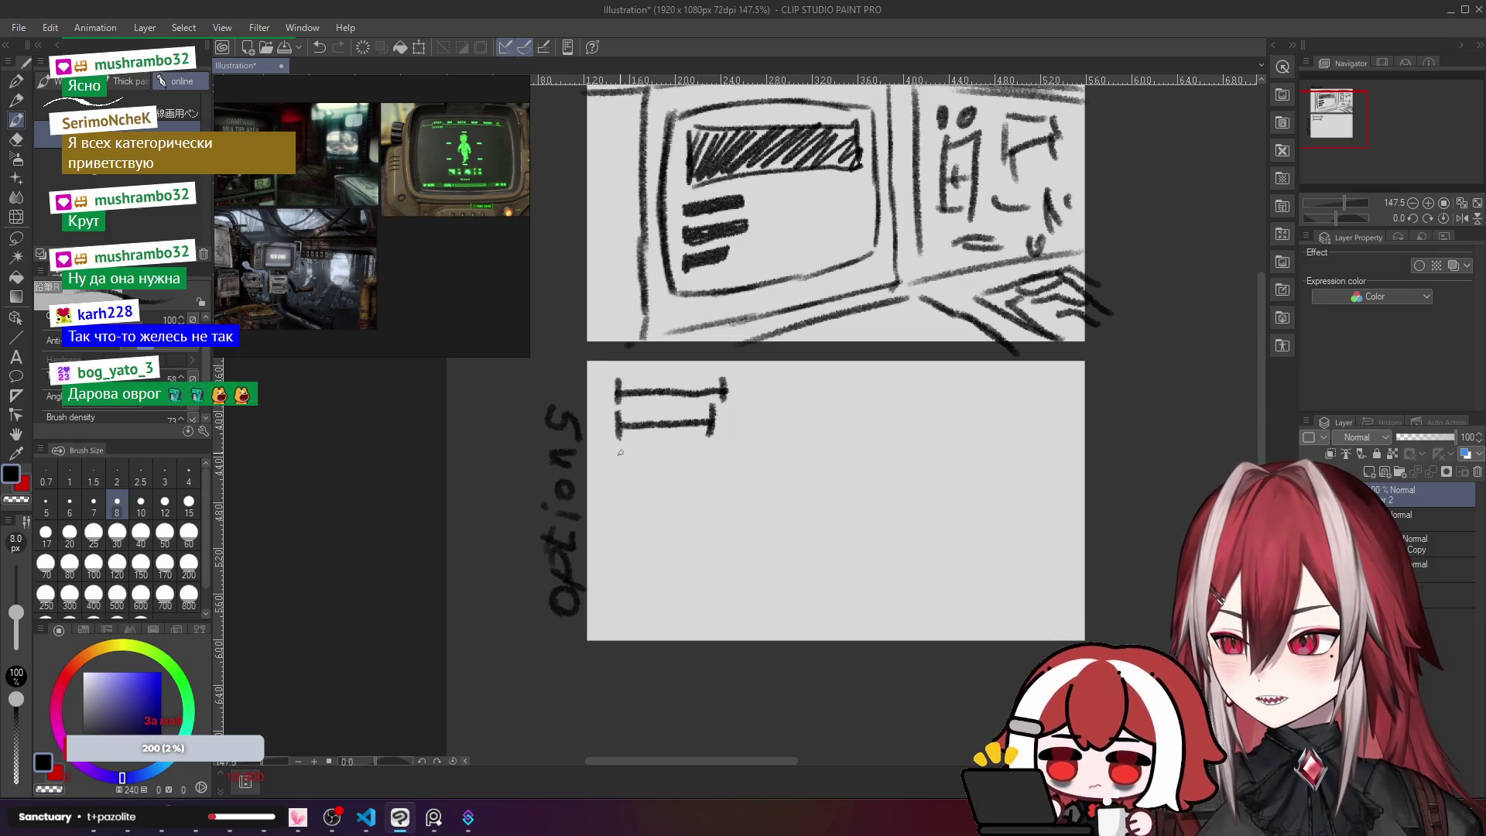
{"action": "left_click_drag", "start_coordinate": [619, 446], "coordinate": [619, 474]}
{"action": "left_click_drag", "start_coordinate": [618, 458], "coordinate": [705, 455]}
{"action": "mouse_move", "coordinate": [702, 442]}
{"action": "left_mouse_down"}
{"action": "mouse_move", "coordinate": [700, 472]}
{"action": "mouse_move", "coordinate": [609, 507]}
{"action": "mouse_move", "coordinate": [733, 467]}
{"action": "mouse_move", "coordinate": [705, 492]}
{"action": "mouse_move", "coordinate": [613, 496]}
{"action": "mouse_move", "coordinate": [697, 511]}
{"action": "mouse_move", "coordinate": [722, 540]}
{"action": "mouse_move", "coordinate": [659, 533]}
{"action": "left_mouse_up"}
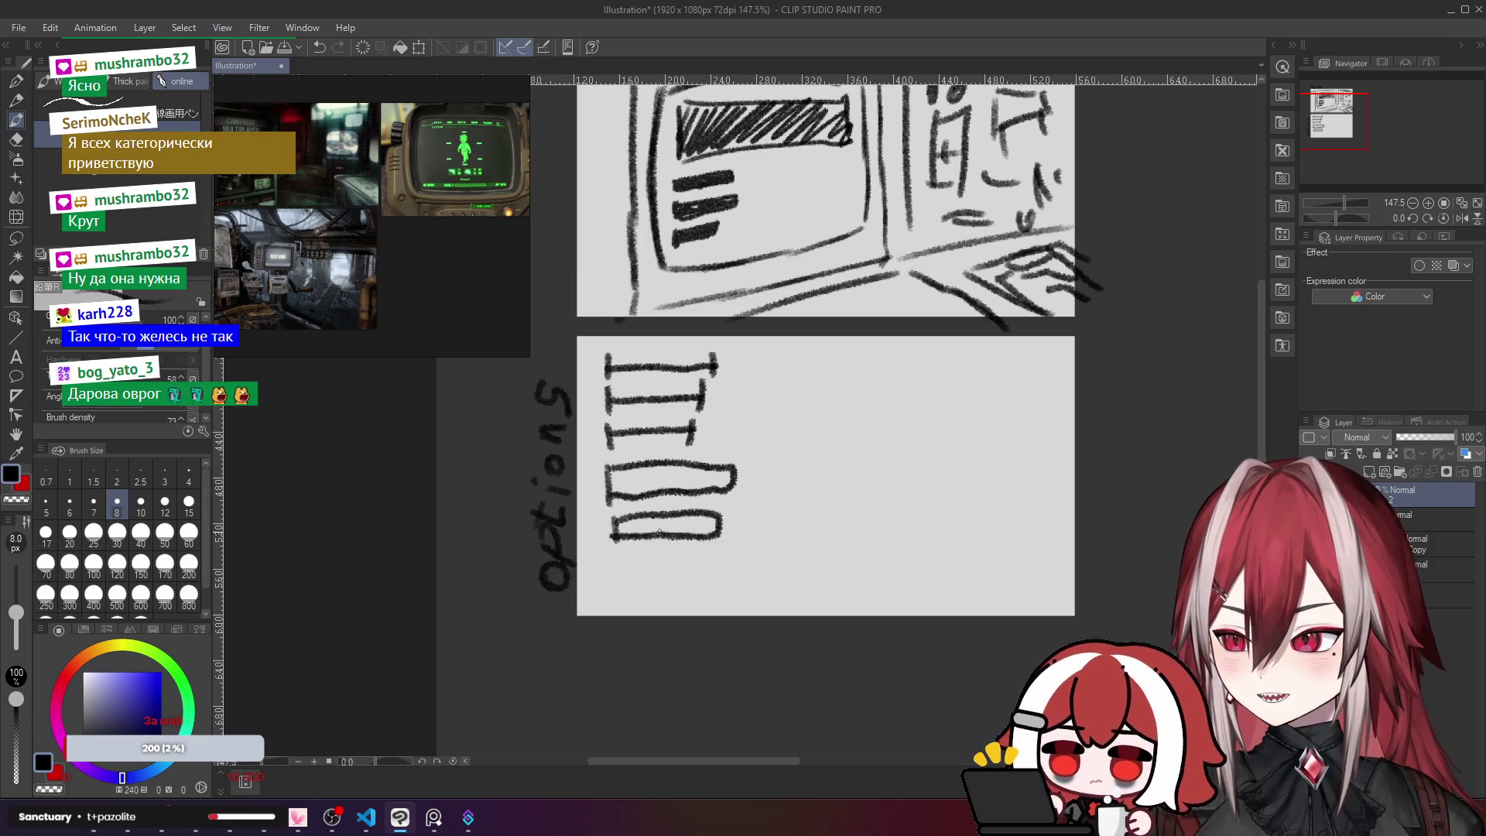
{"action": "key", "text": "ctrl+z"}
{"action": "key", "text": "ctrl+z"}
{"action": "key", "text": "ctrl+z"}
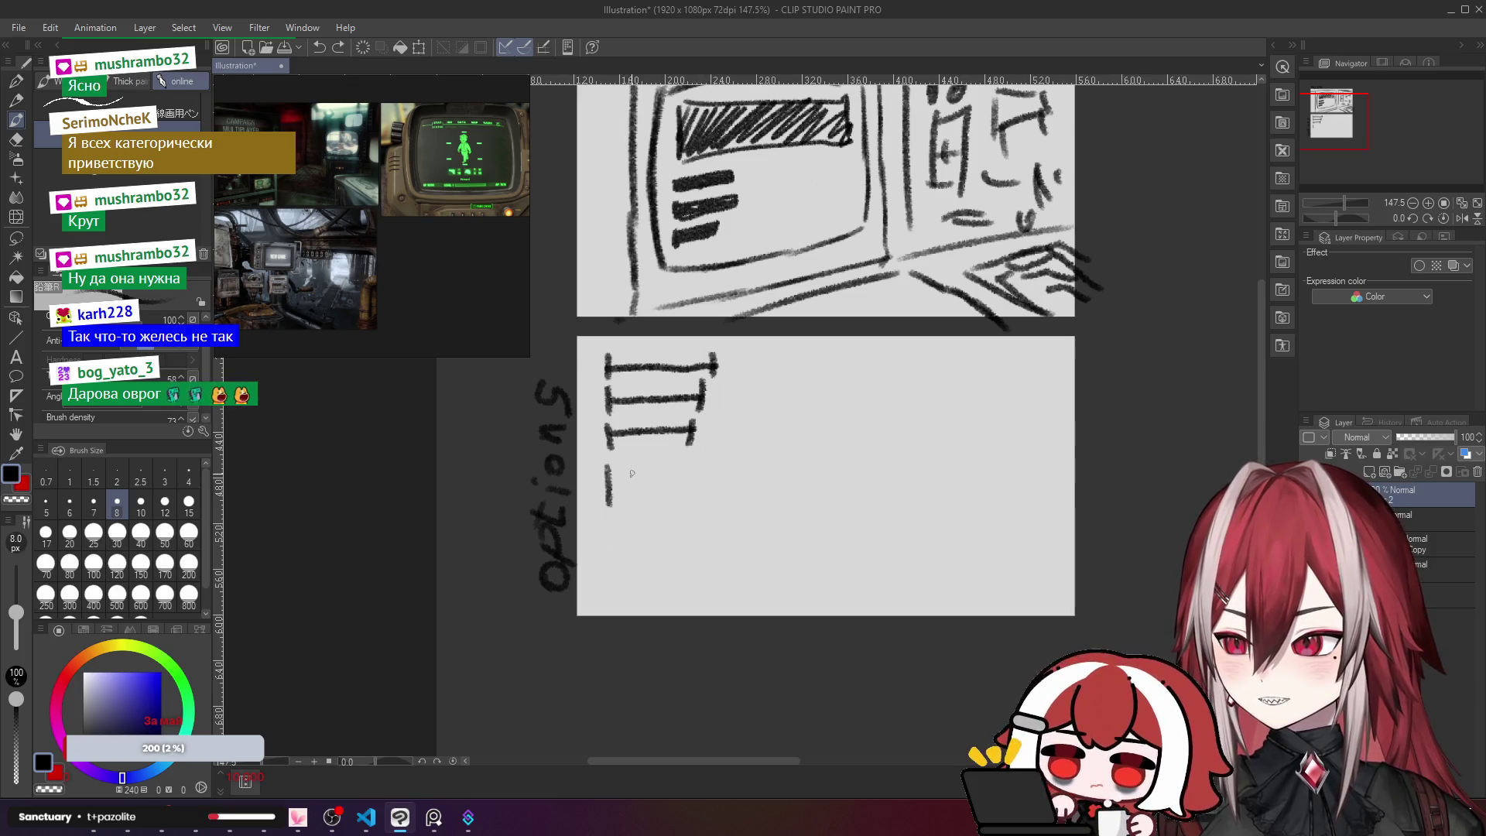
{"action": "key", "text": "ctrl+y"}
{"action": "key", "text": "ctrl+y"}
{"action": "key", "text": "ctrl+z"}
{"action": "key", "text": "ctrl+z"}
{"action": "key", "text": "ctrl+z"}
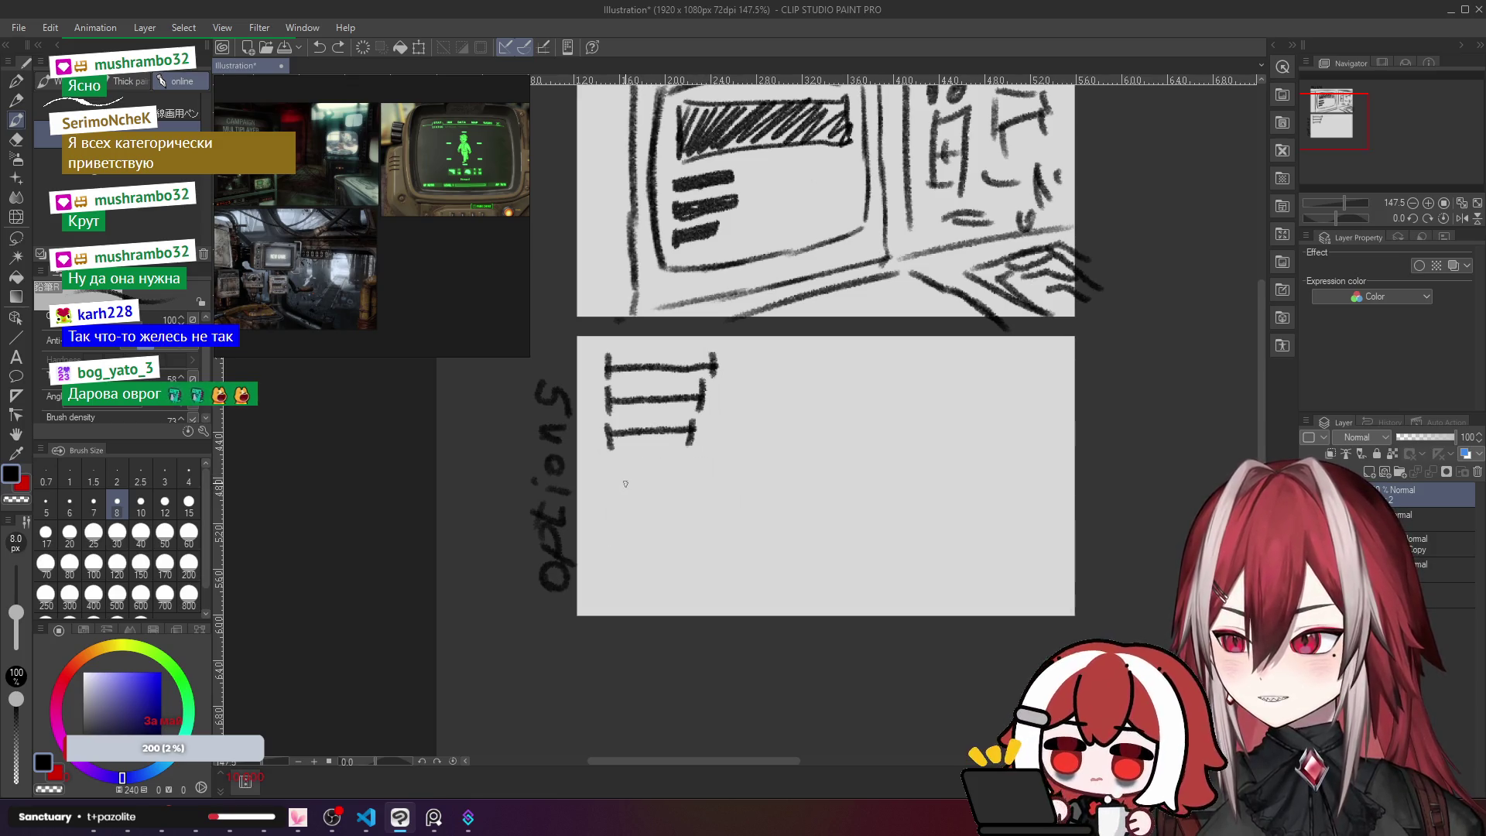
Step: Add an o~o~ circle-and-wave row and a long box with a knob at its right end
{"action": "mouse_move", "coordinate": [612, 461]}
{"action": "left_mouse_down"}
{"action": "mouse_move", "coordinate": [610, 488]}
{"action": "mouse_move", "coordinate": [608, 470]}
{"action": "left_mouse_up"}
{"action": "key", "text": "ctrl+z"}
{"action": "key", "text": "ctrl+z"}
{"action": "mouse_move", "coordinate": [696, 462]}
{"action": "left_mouse_down"}
{"action": "mouse_move", "coordinate": [691, 479]}
{"action": "mouse_move", "coordinate": [660, 474]}
{"action": "mouse_move", "coordinate": [752, 464]}
{"action": "left_mouse_up"}
{"action": "mouse_move", "coordinate": [606, 490]}
{"action": "left_mouse_down"}
{"action": "mouse_move", "coordinate": [609, 534]}
{"action": "mouse_move", "coordinate": [755, 523]}
{"action": "mouse_move", "coordinate": [681, 486]}
{"action": "mouse_move", "coordinate": [602, 486]}
{"action": "left_mouse_up"}
{"action": "mouse_move", "coordinate": [738, 489]}
{"action": "left_mouse_down"}
{"action": "mouse_move", "coordinate": [748, 521]}
{"action": "mouse_move", "coordinate": [709, 554]}
{"action": "left_mouse_up"}
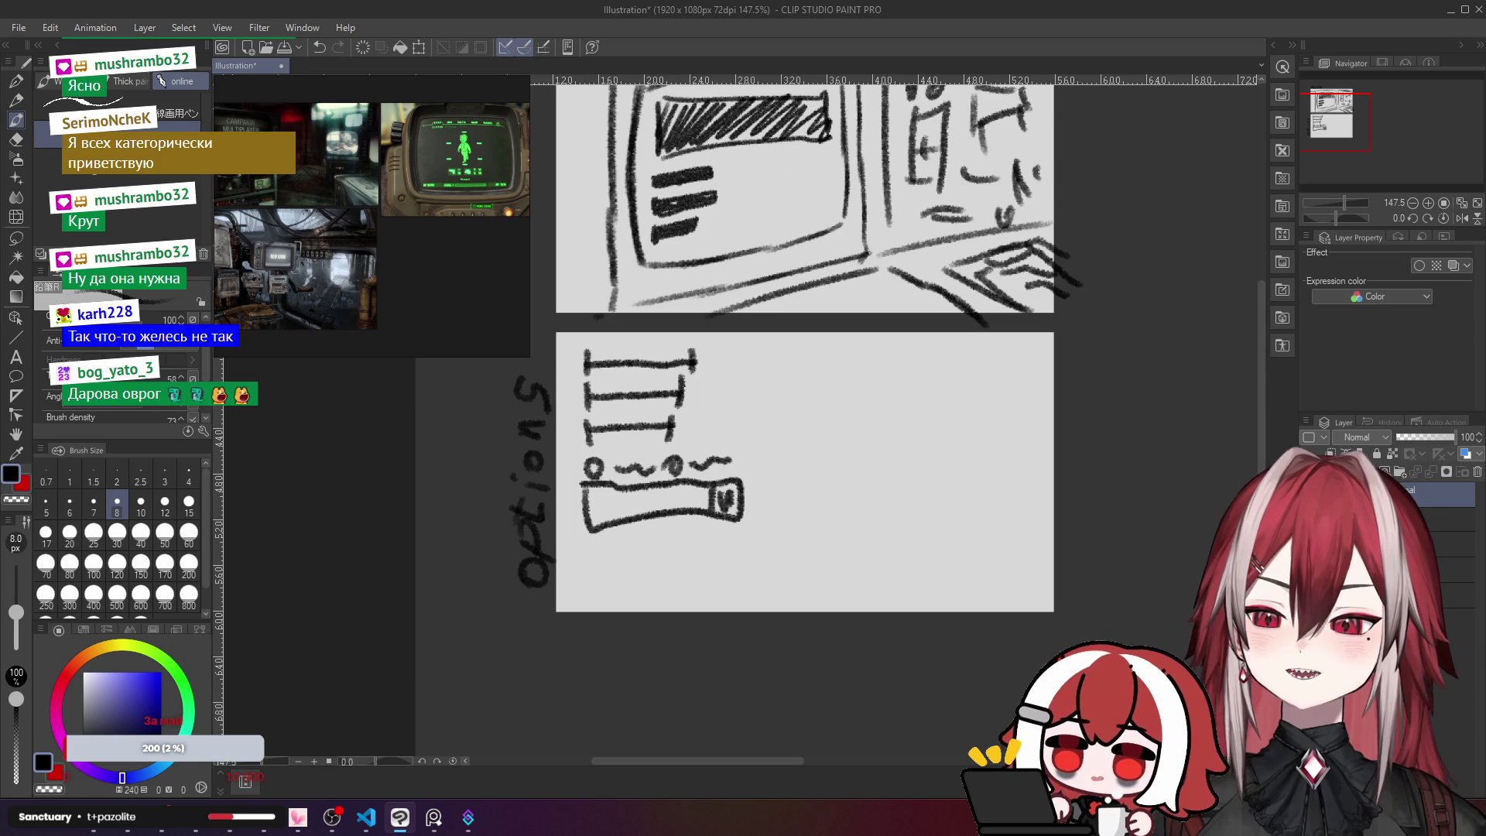
{"action": "scroll", "coordinate": [713, 318], "scroll_direction": "down", "scroll_amount": 5}
Step: Show the whole sketch, undo the upper-right panel strokes, and discard a test curve there
{"action": "scroll", "coordinate": [714, 318], "scroll_direction": "up", "scroll_amount": 4}
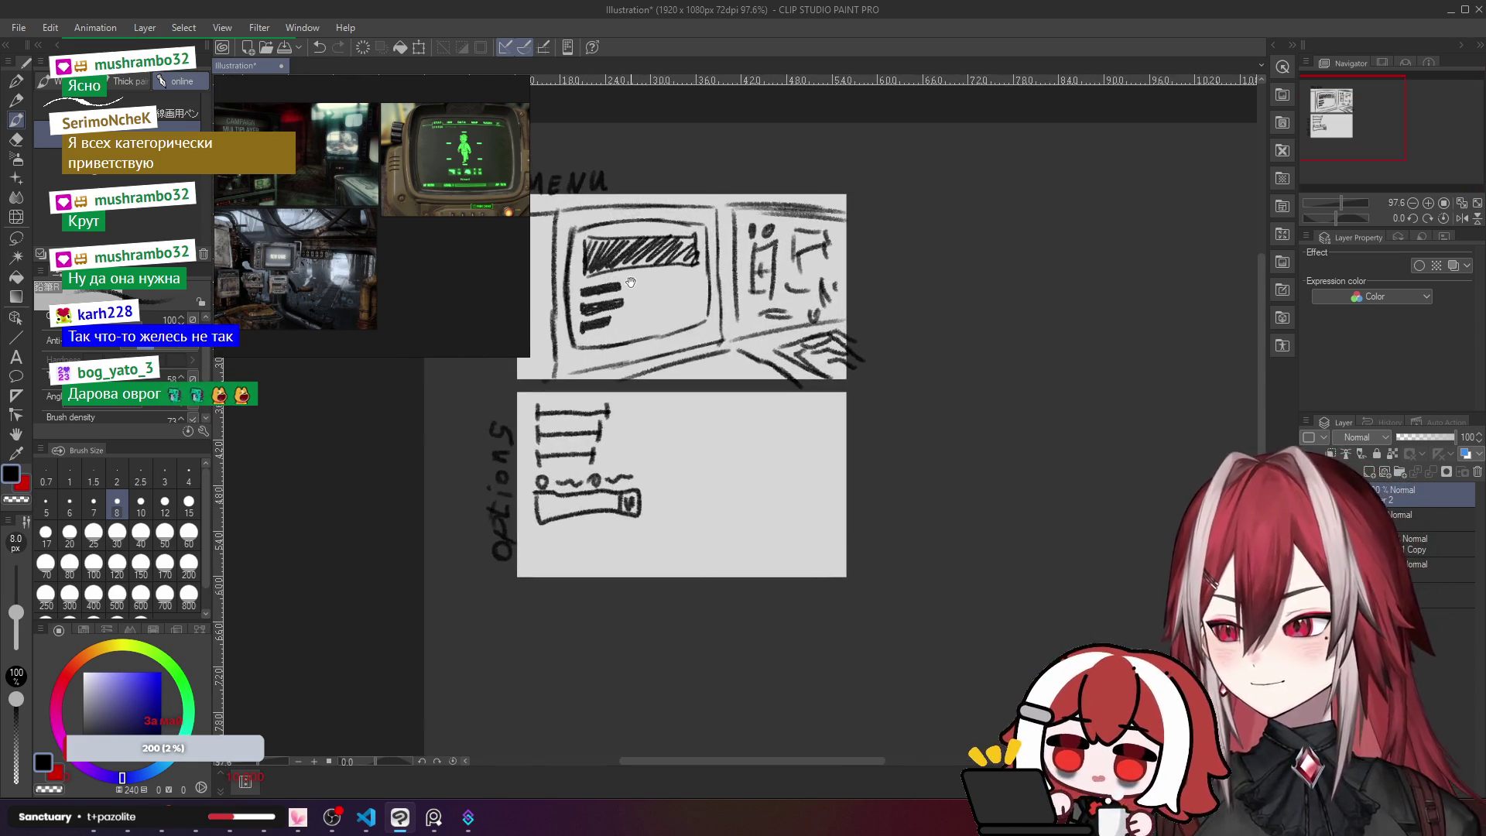
{"action": "left_click_drag", "start_coordinate": [631, 283], "coordinate": [737, 337]}
{"action": "key", "text": "ctrl+z"}
{"action": "key", "text": "ctrl+z"}
{"action": "key", "text": "ctrl+z"}
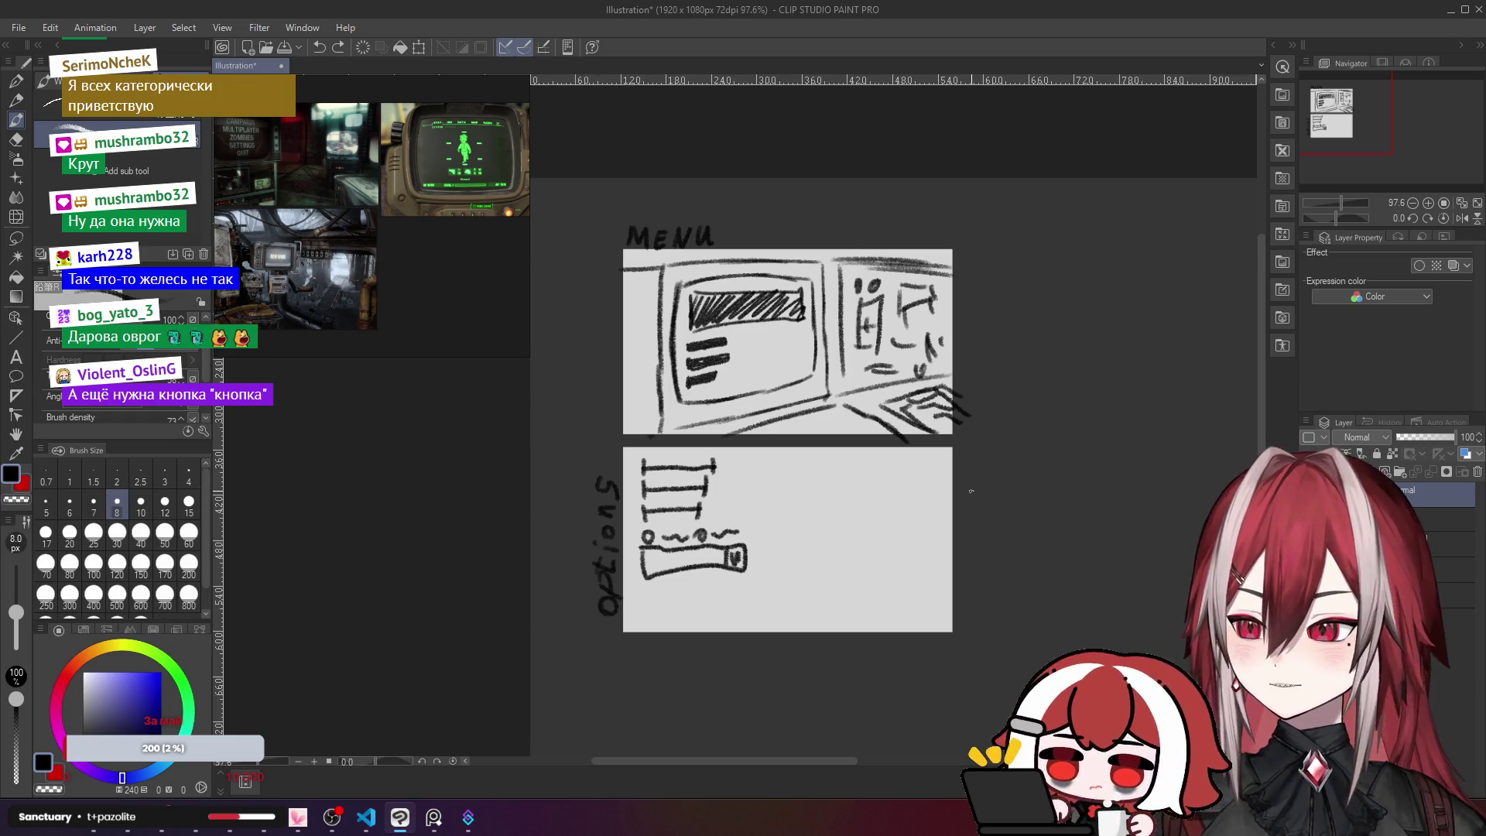
{"action": "mouse_move", "coordinate": [840, 363]}
{"action": "left_mouse_down"}
{"action": "mouse_move", "coordinate": [855, 375]}
{"action": "mouse_move", "coordinate": [941, 306]}
{"action": "left_mouse_up"}
{"action": "key", "text": "ctrl+z"}
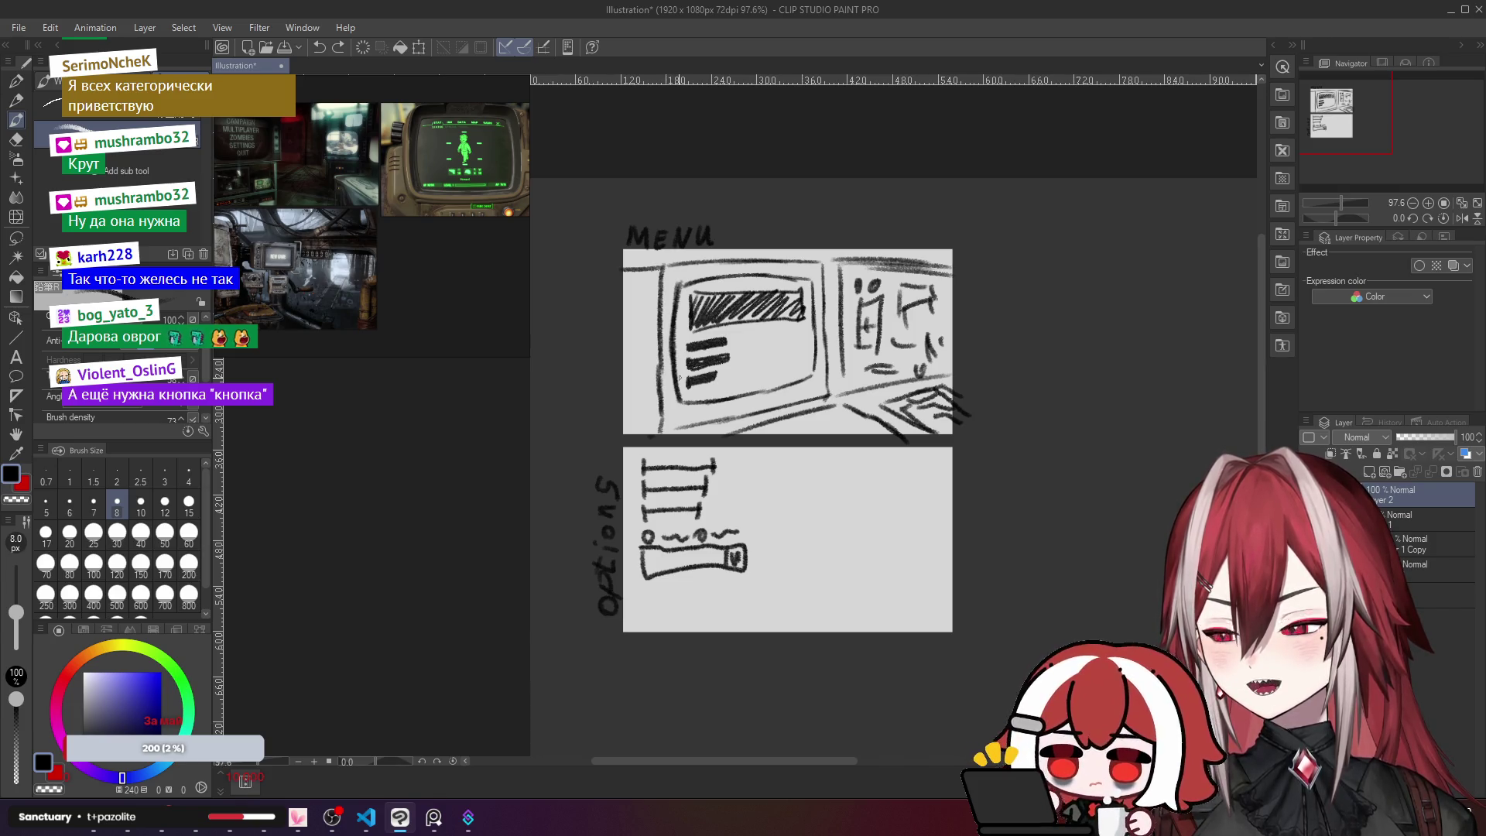
{"action": "mouse_move", "coordinate": [1000, 440]}
{"action": "left_mouse_down"}
{"action": "mouse_move", "coordinate": [931, 431]}
{"action": "mouse_move", "coordinate": [929, 444]}
{"action": "left_mouse_up"}
{"action": "left_click_drag", "start_coordinate": [613, 466], "coordinate": [836, 621]}
{"action": "left_click_drag", "start_coordinate": [617, 611], "coordinate": [878, 440]}
{"action": "left_click_drag", "start_coordinate": [578, 411], "coordinate": [575, 616]}
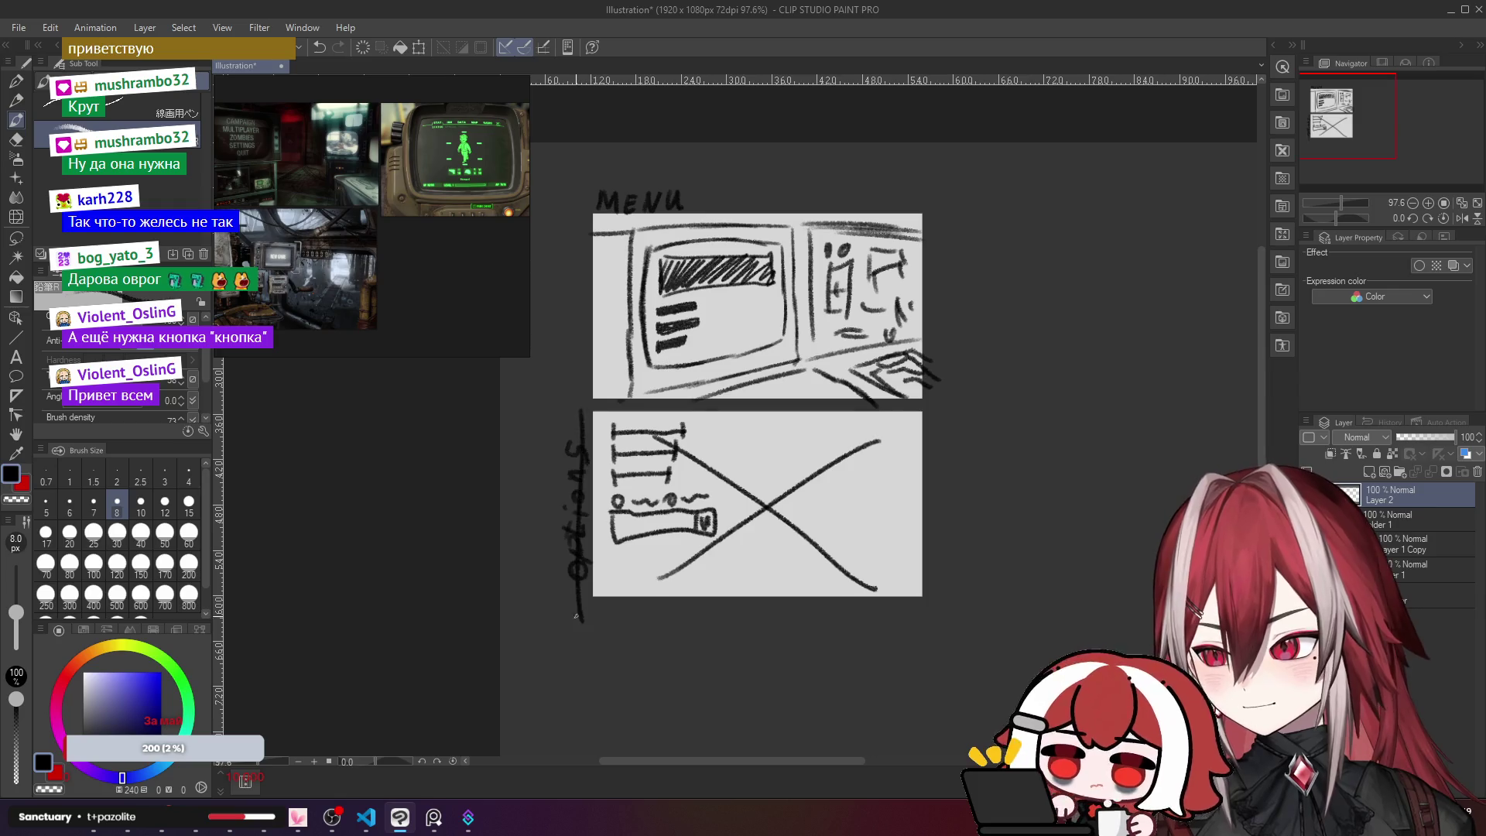
{"action": "left_click_drag", "start_coordinate": [1001, 188], "coordinate": [919, 259]}
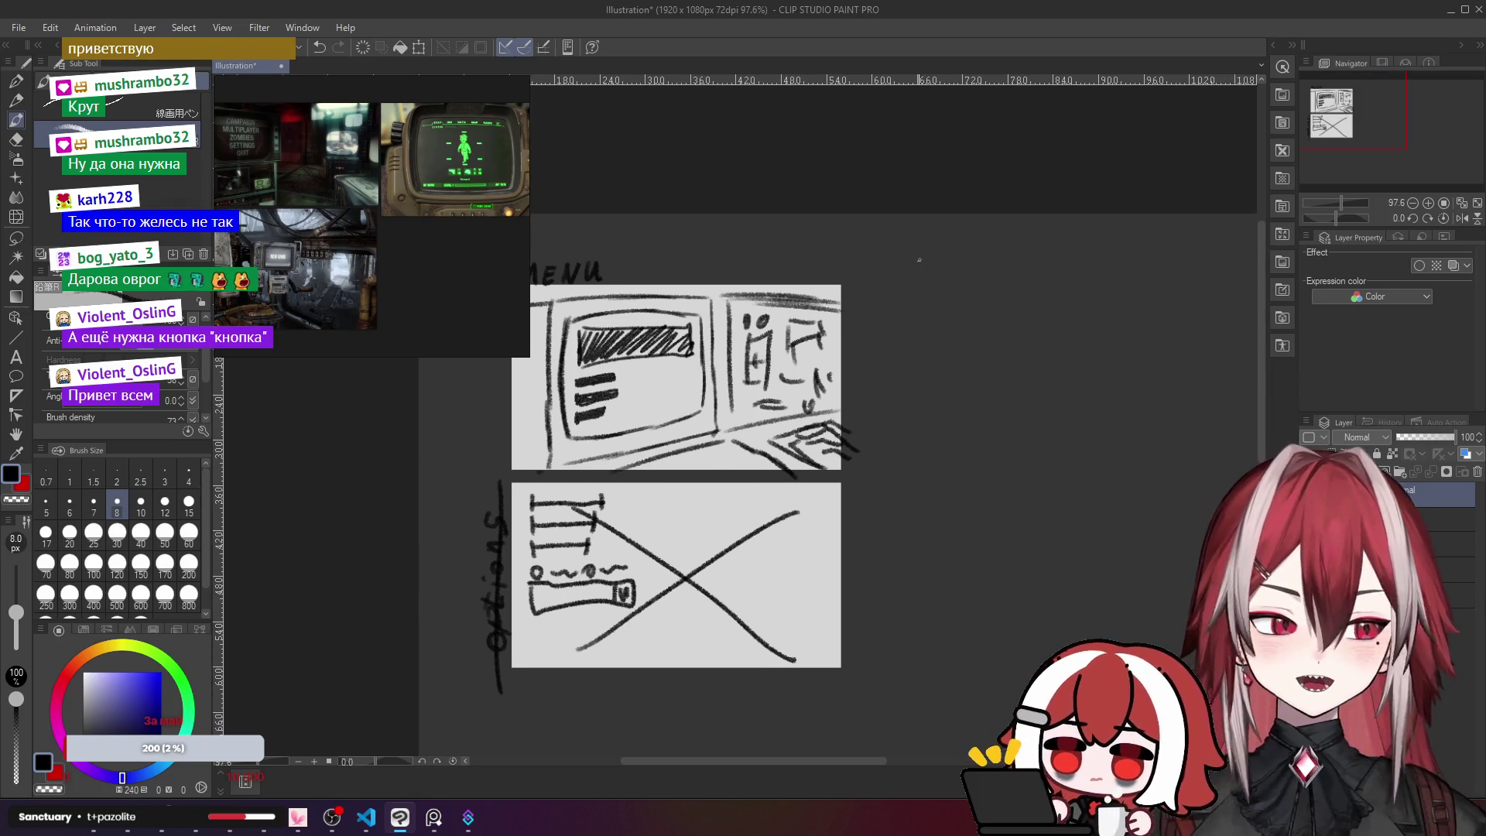
{"action": "left_click_drag", "start_coordinate": [923, 416], "coordinate": [945, 398]}
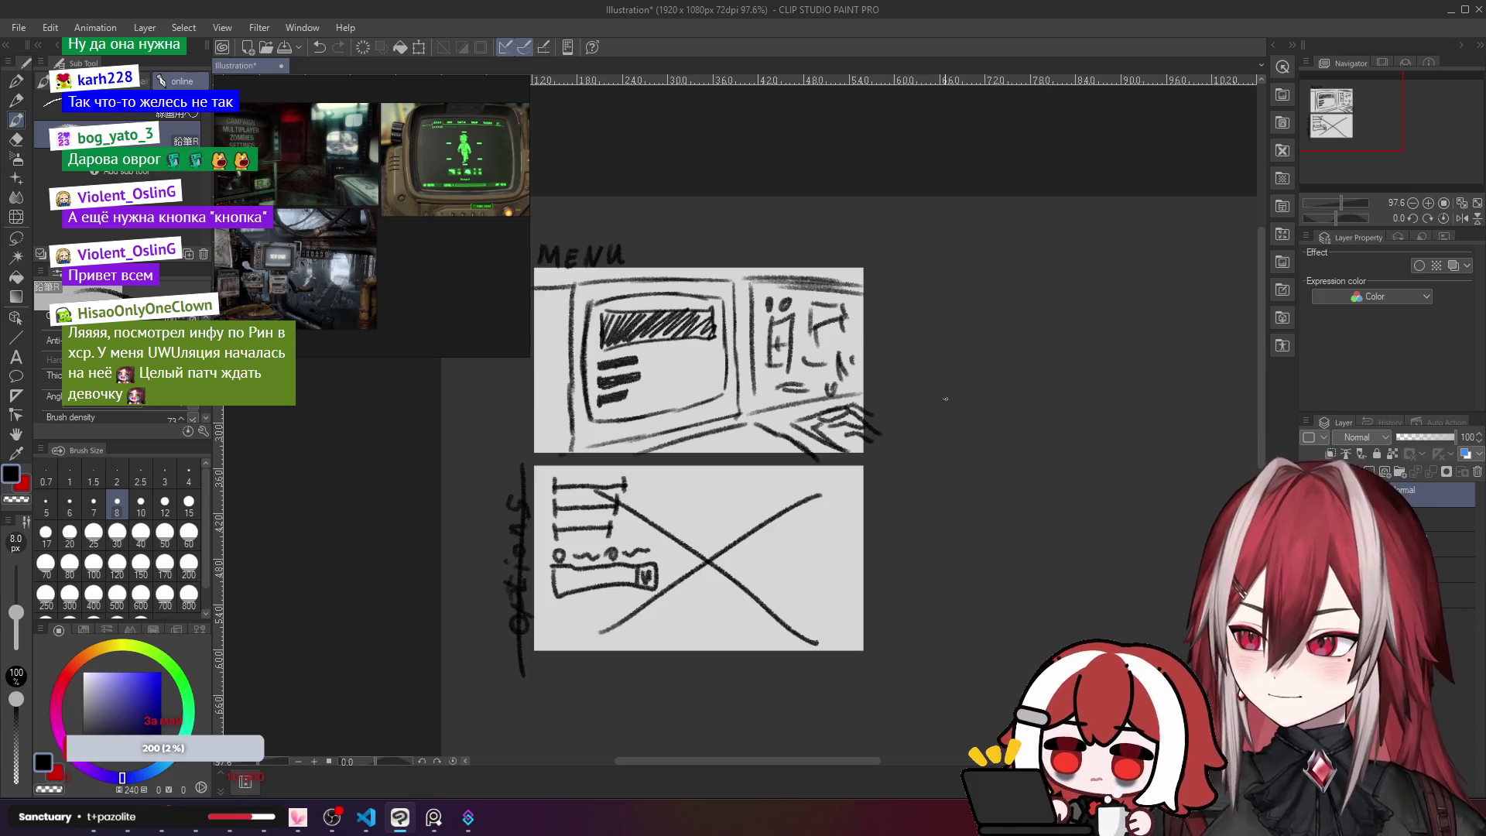
{"action": "left_click_drag", "start_coordinate": [764, 503], "coordinate": [802, 500]}
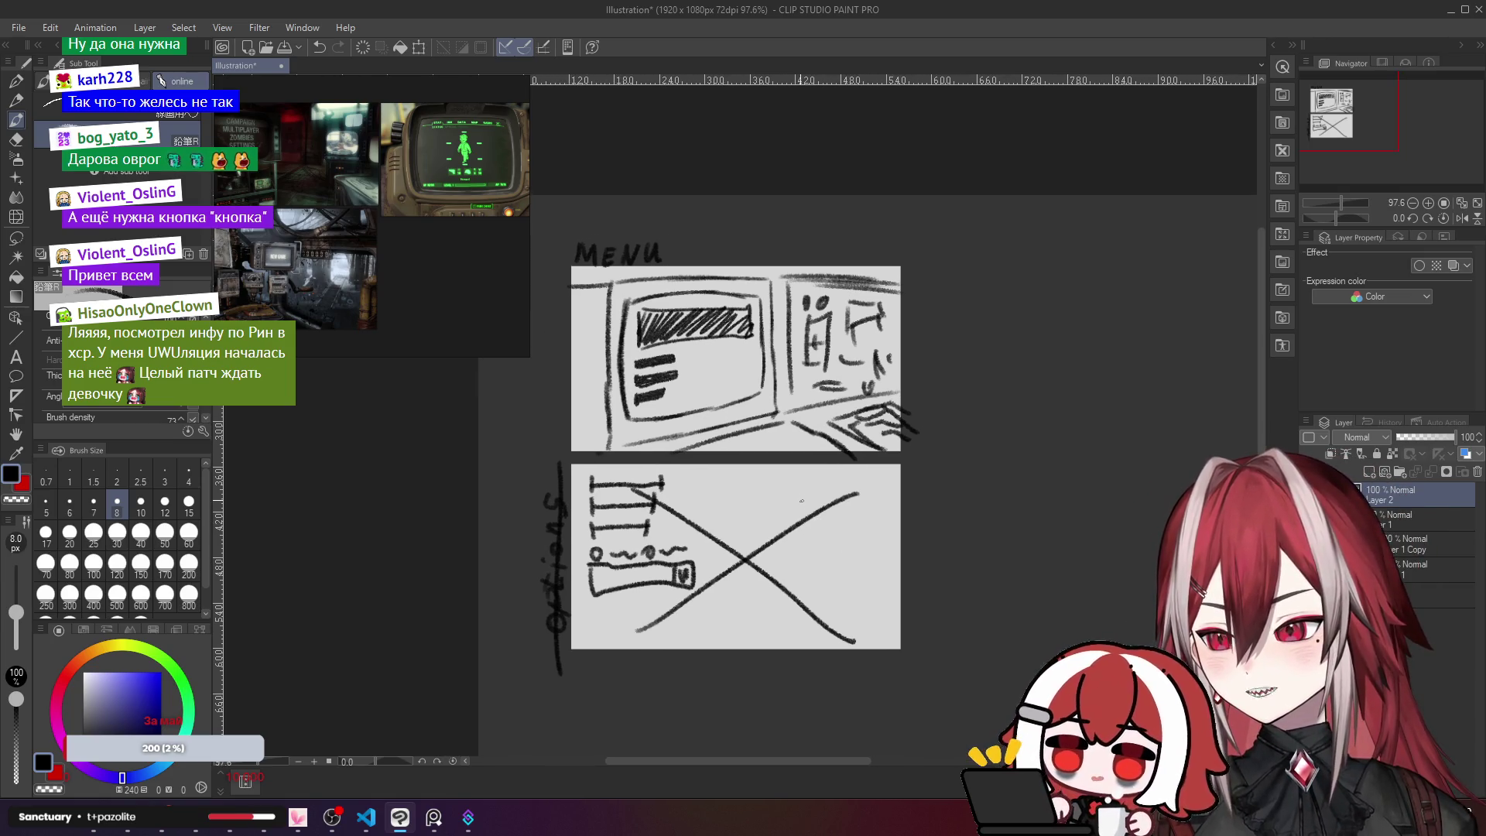
{"action": "scroll", "coordinate": [801, 501], "scroll_direction": "right", "scroll_amount": 2}
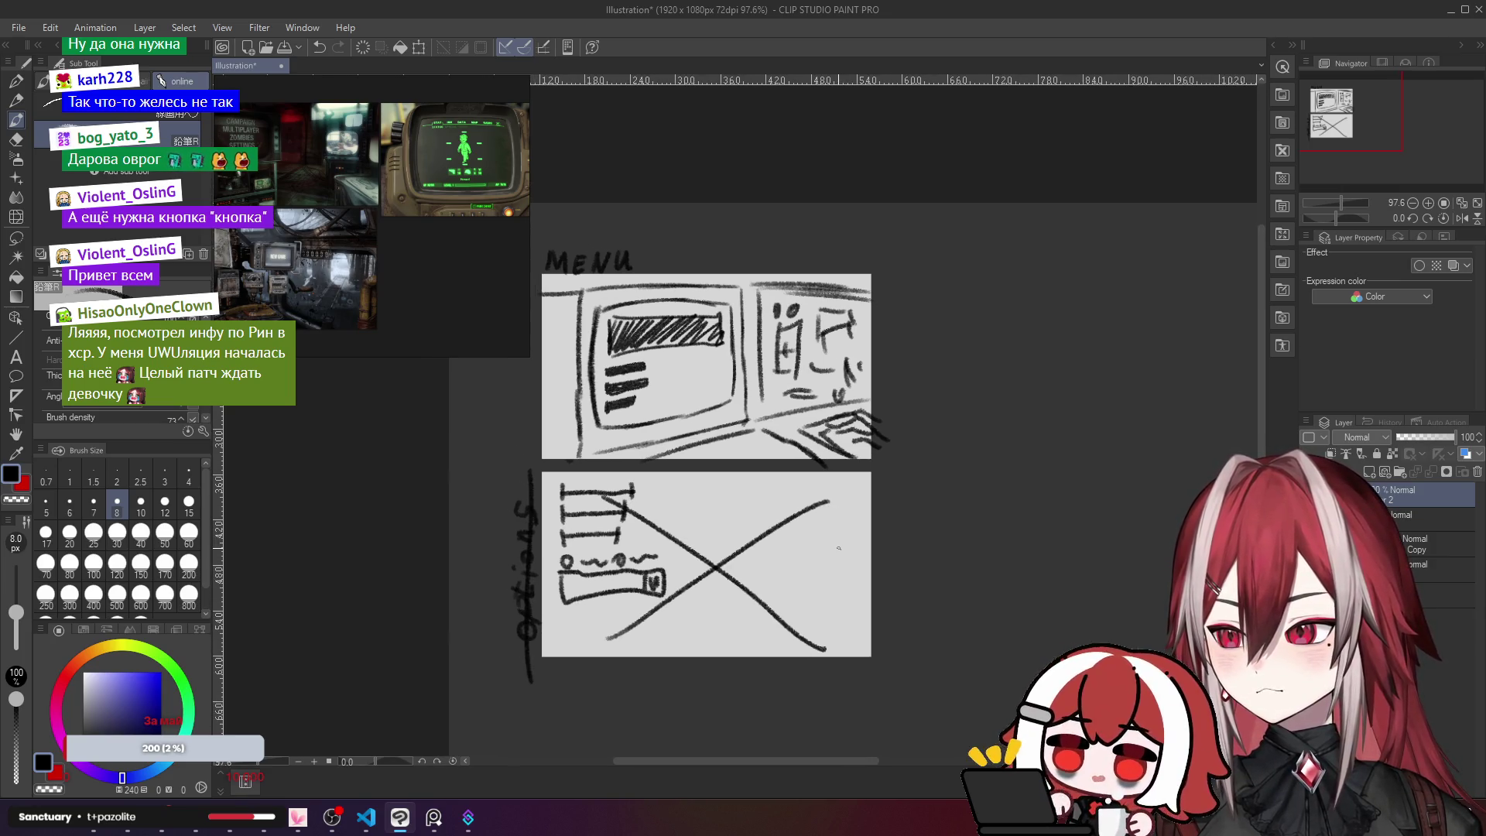
{"action": "mouse_move", "coordinate": [861, 551]}
{"action": "left_mouse_down"}
{"action": "mouse_move", "coordinate": [817, 525]}
{"action": "mouse_move", "coordinate": [868, 552]}
{"action": "mouse_move", "coordinate": [822, 544]}
{"action": "mouse_move", "coordinate": [805, 513]}
{"action": "mouse_move", "coordinate": [817, 529]}
{"action": "left_mouse_up"}
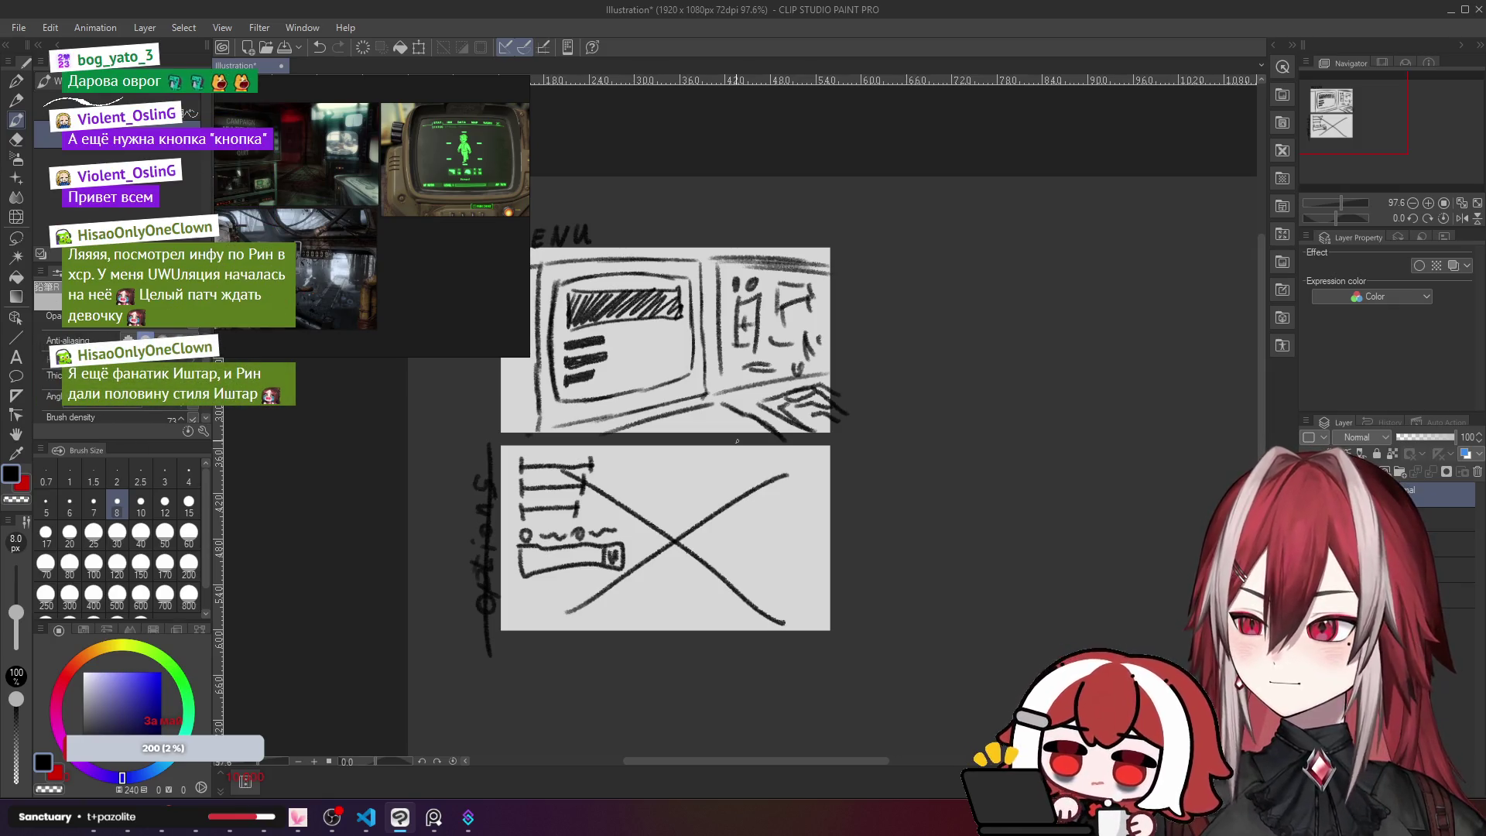
{"action": "left_click_drag", "start_coordinate": [853, 576], "coordinate": [783, 549]}
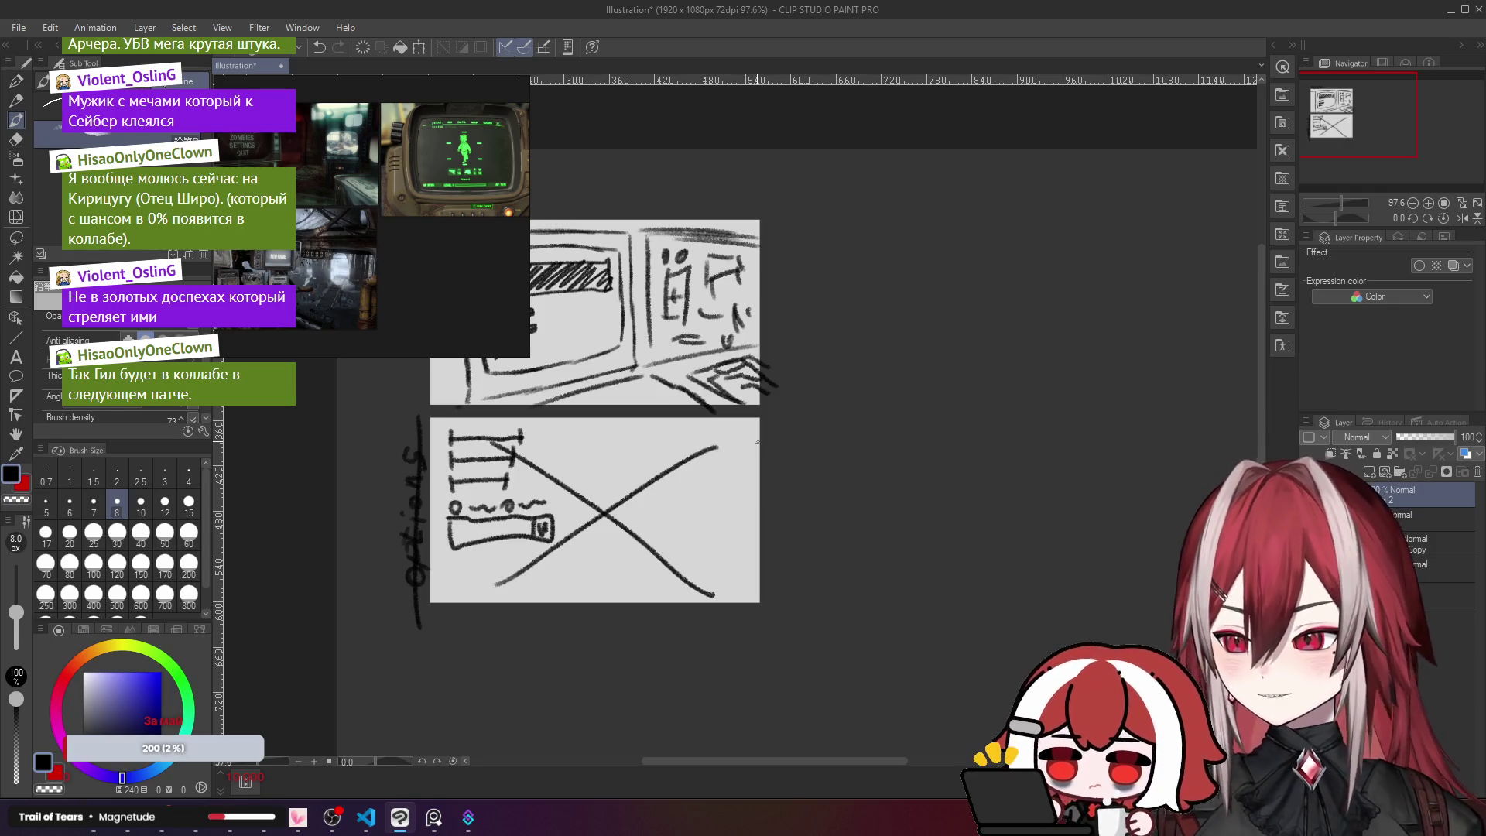
{"action": "left_click_drag", "start_coordinate": [757, 441], "coordinate": [899, 438]}
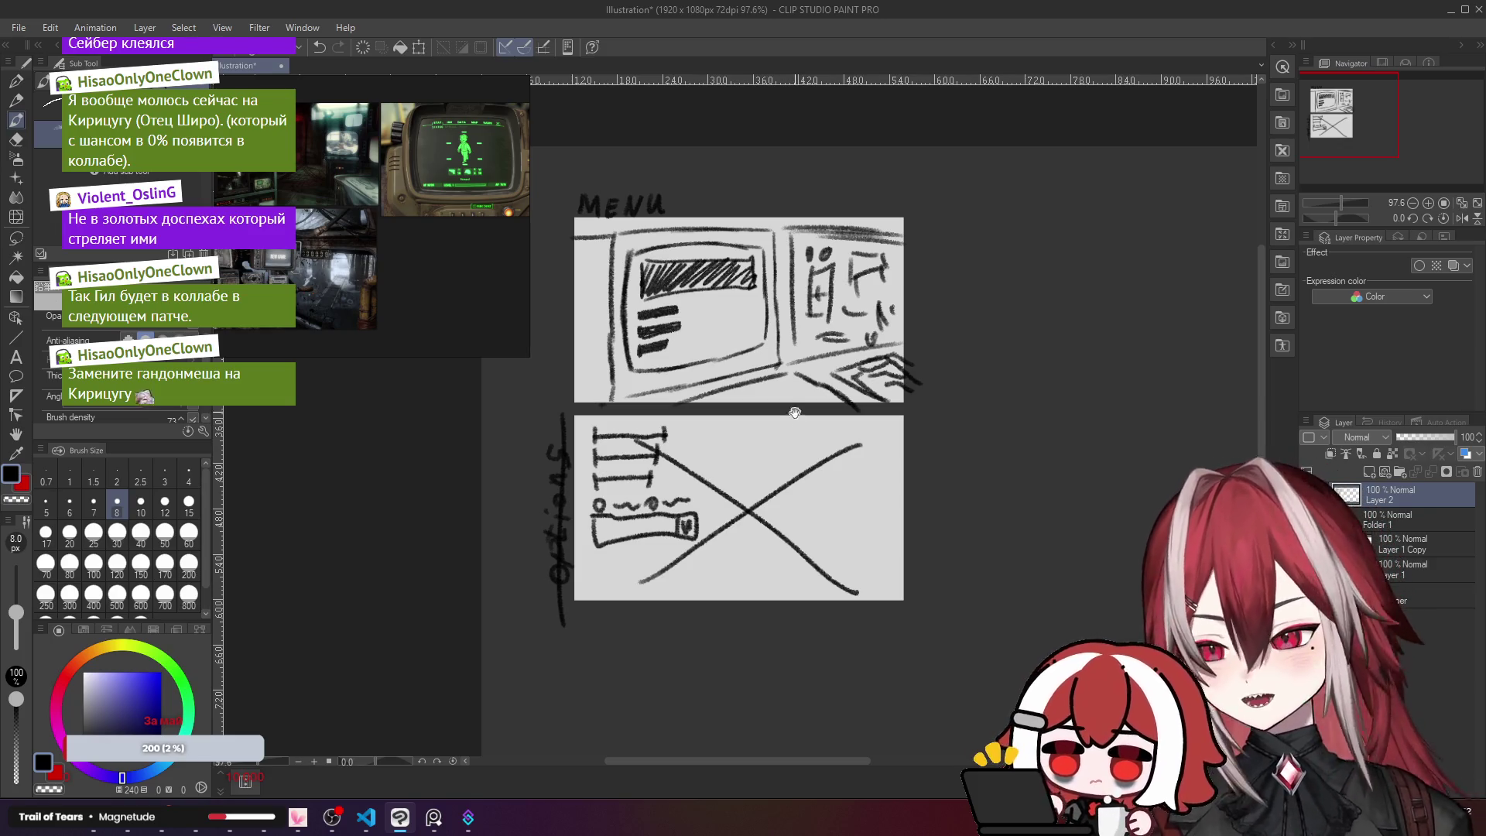
{"action": "left_click_drag", "start_coordinate": [794, 396], "coordinate": [754, 425]}
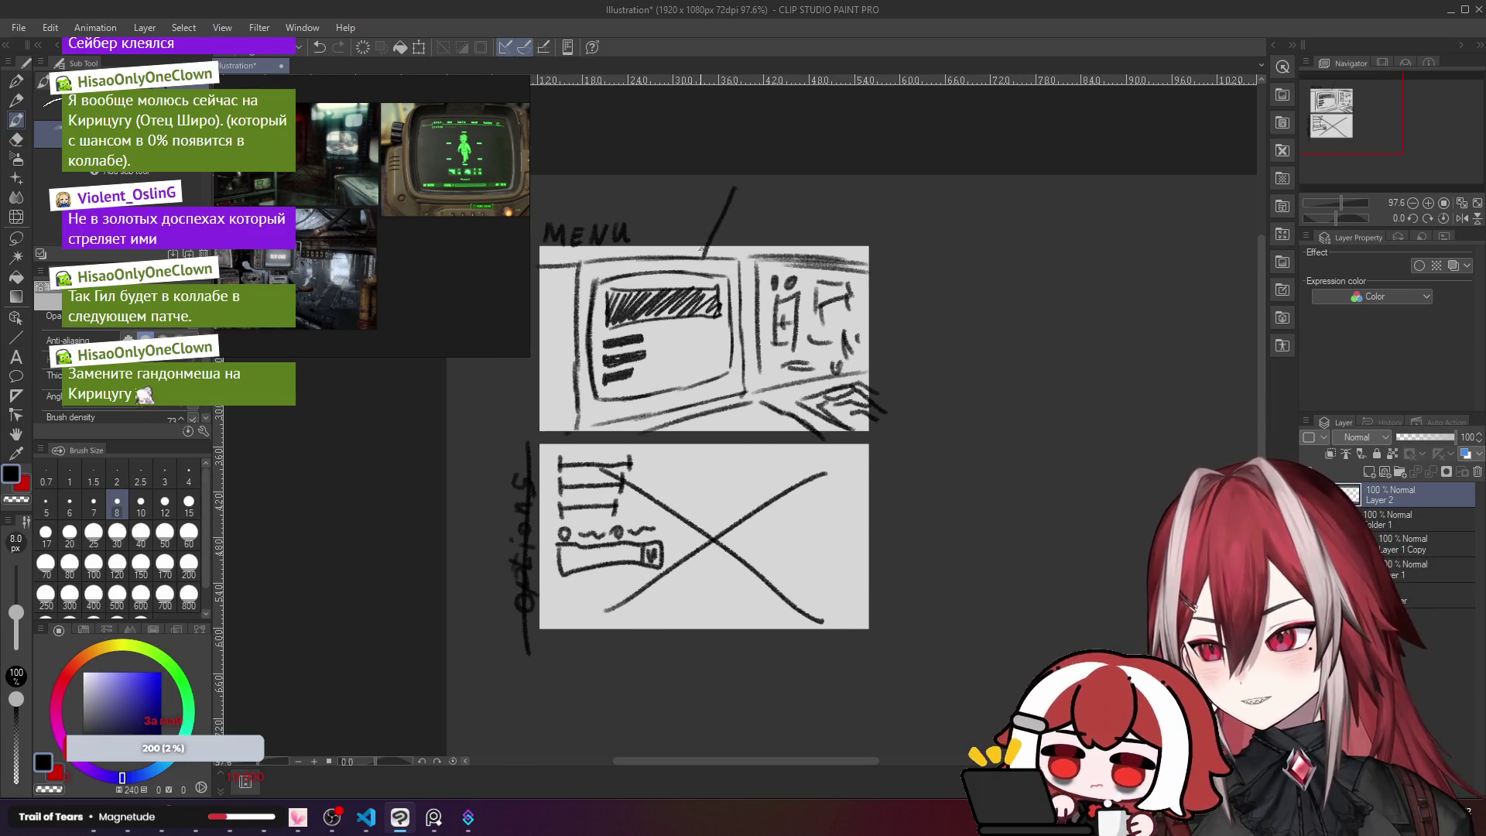
{"action": "mouse_move", "coordinate": [670, 259]}
{"action": "left_mouse_down"}
{"action": "mouse_move", "coordinate": [663, 277]}
{"action": "mouse_move", "coordinate": [681, 282]}
{"action": "left_mouse_up"}
{"action": "key", "text": "ctrl+z"}
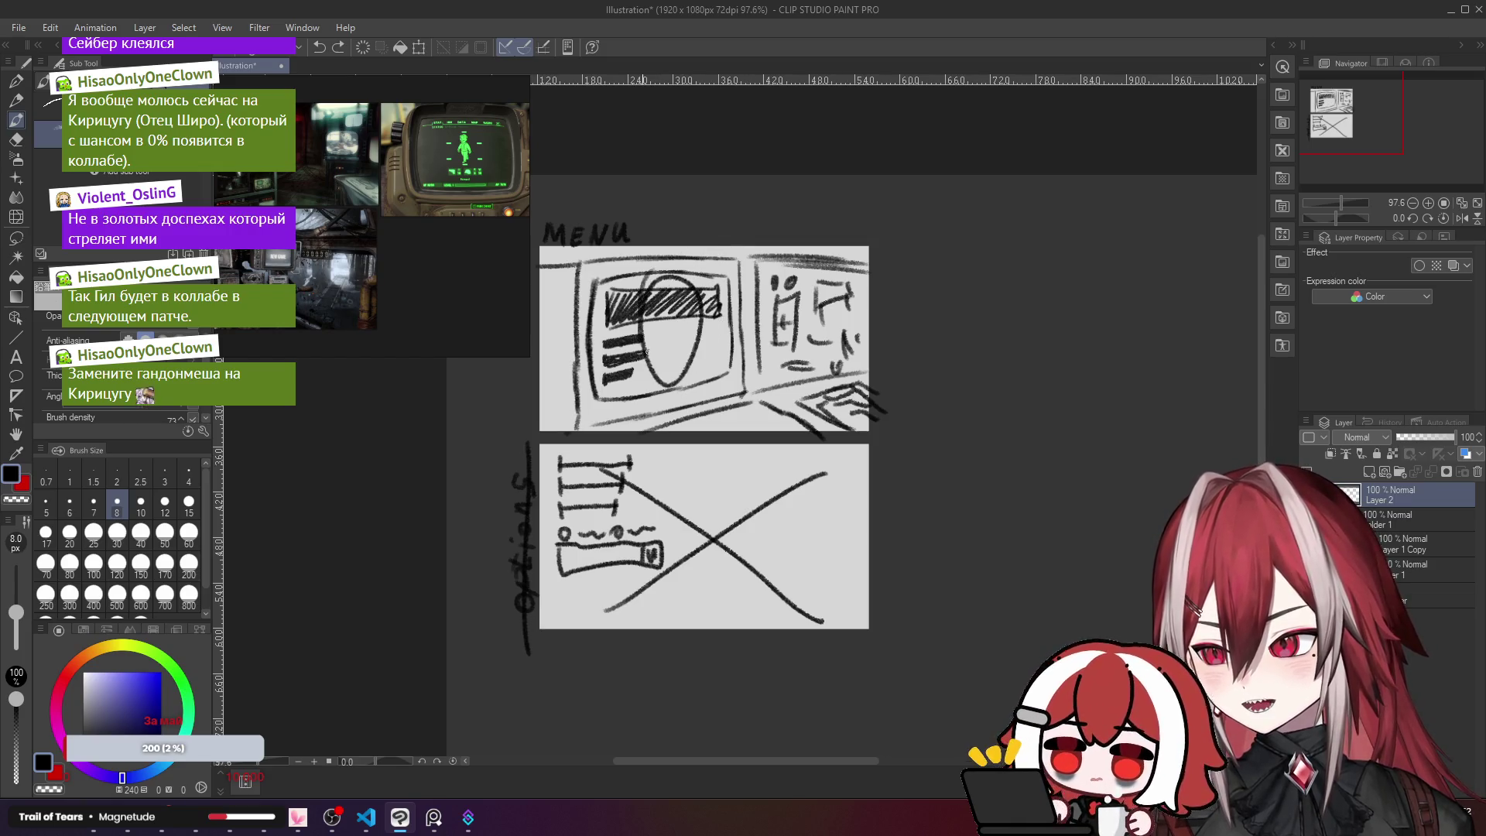
{"action": "key", "text": "ctrl+z"}
{"action": "left_click_drag", "start_coordinate": [833, 368], "coordinate": [834, 376]}
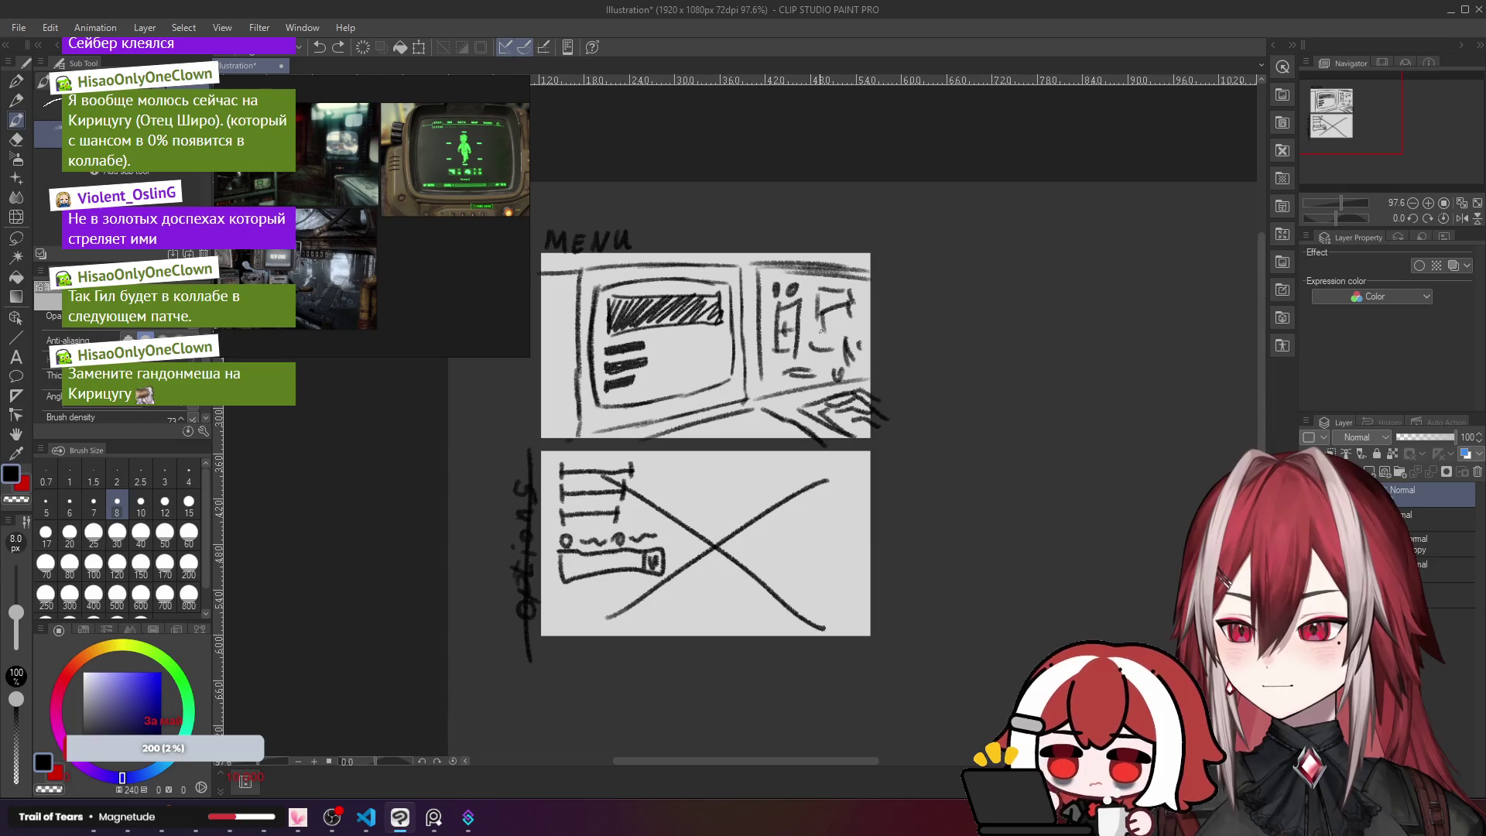
{"action": "left_click", "coordinate": [1450, 14]}
Step: Minimize the Godot editor and bring Chrome to the front
{"action": "left_click", "coordinate": [1396, 10]}
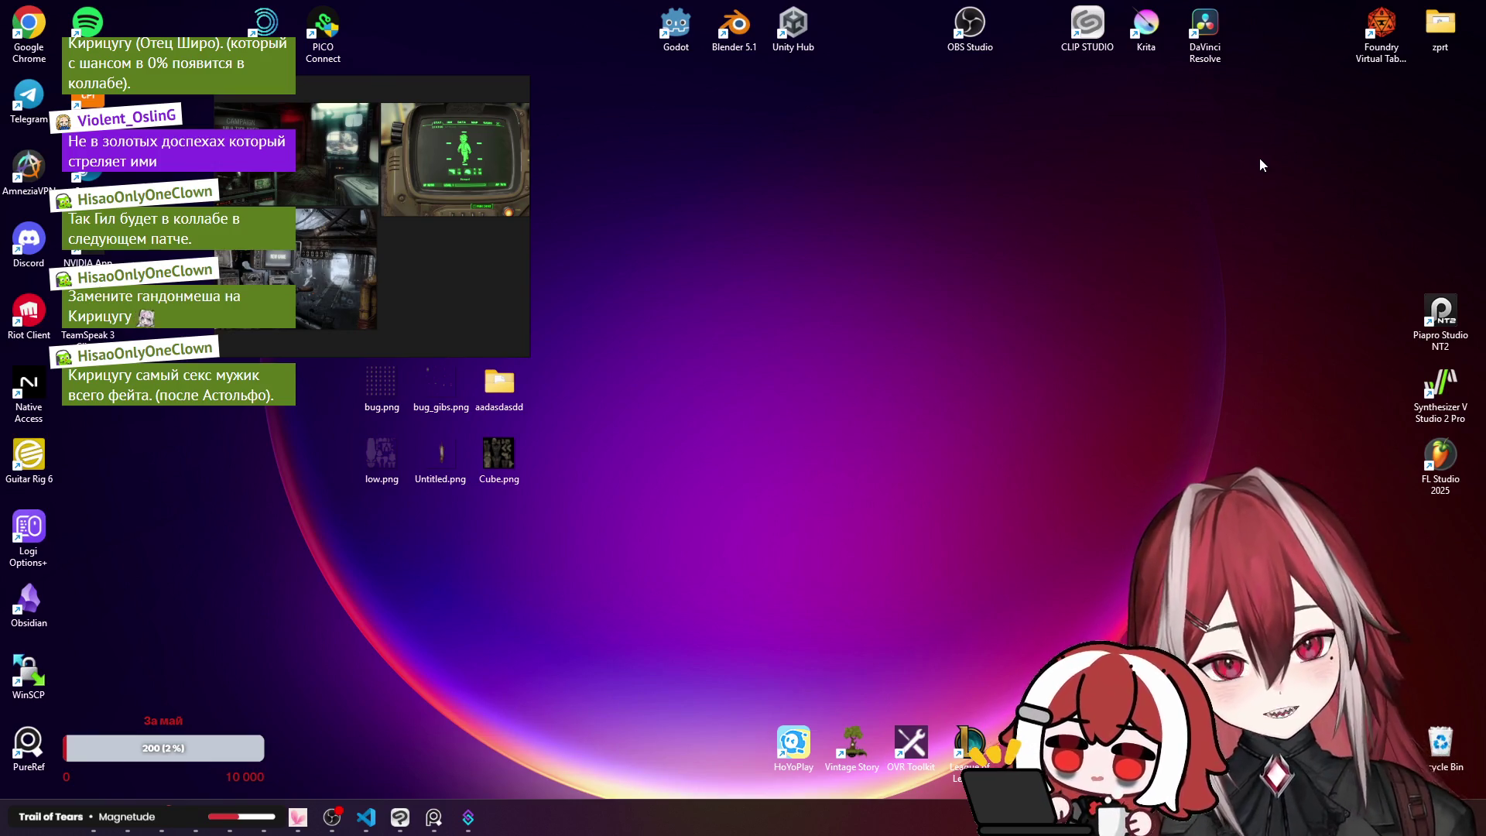
{"action": "left_click", "coordinate": [133, 824]}
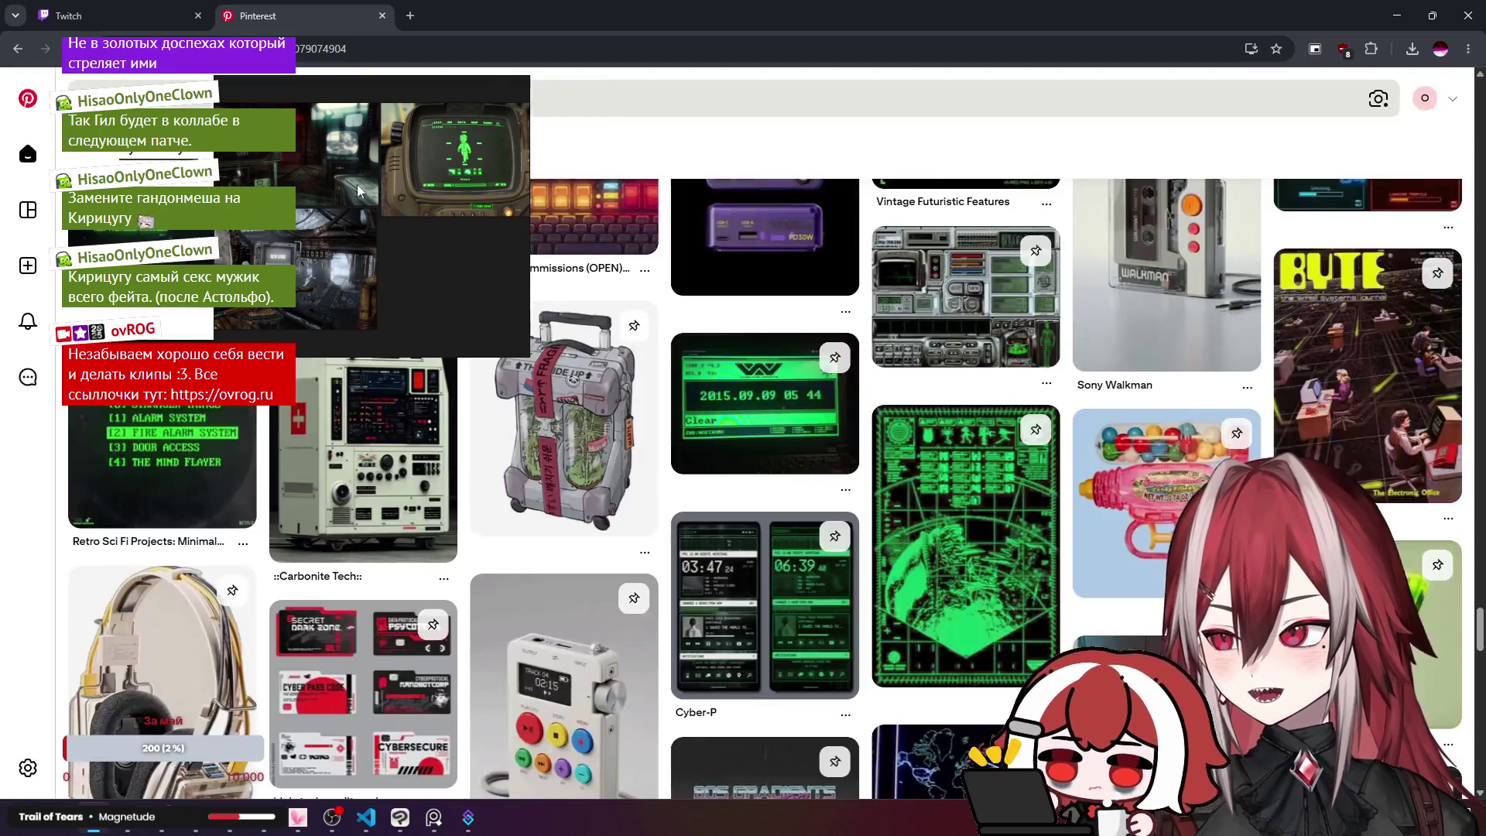
Step: Search Google for 'fate male characters list' in a new tab
{"action": "key", "text": "ctrl+t"}
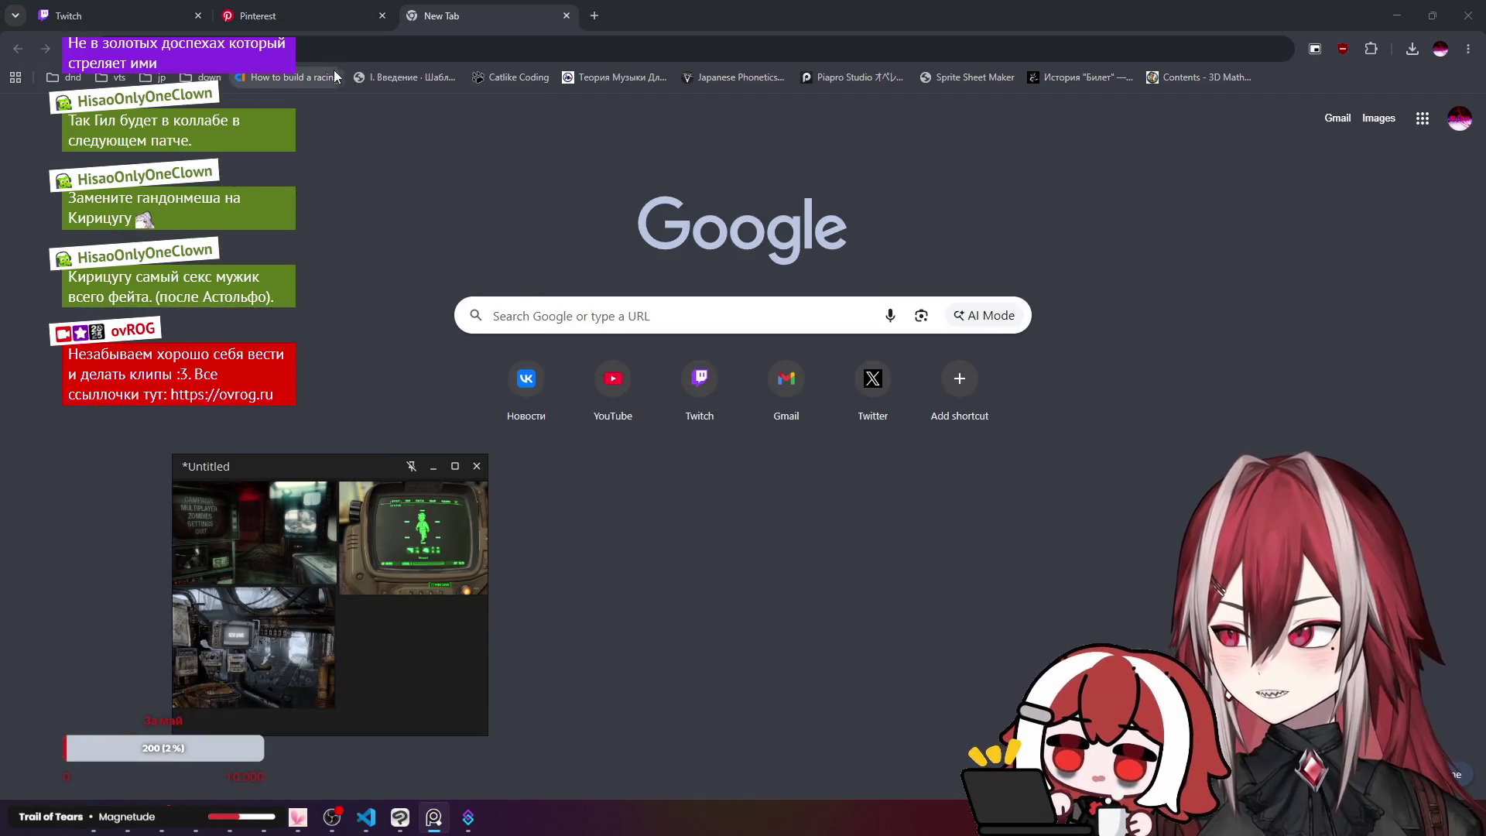
{"action": "left_click", "coordinate": [332, 54]}
{"action": "type", "text": "te"}
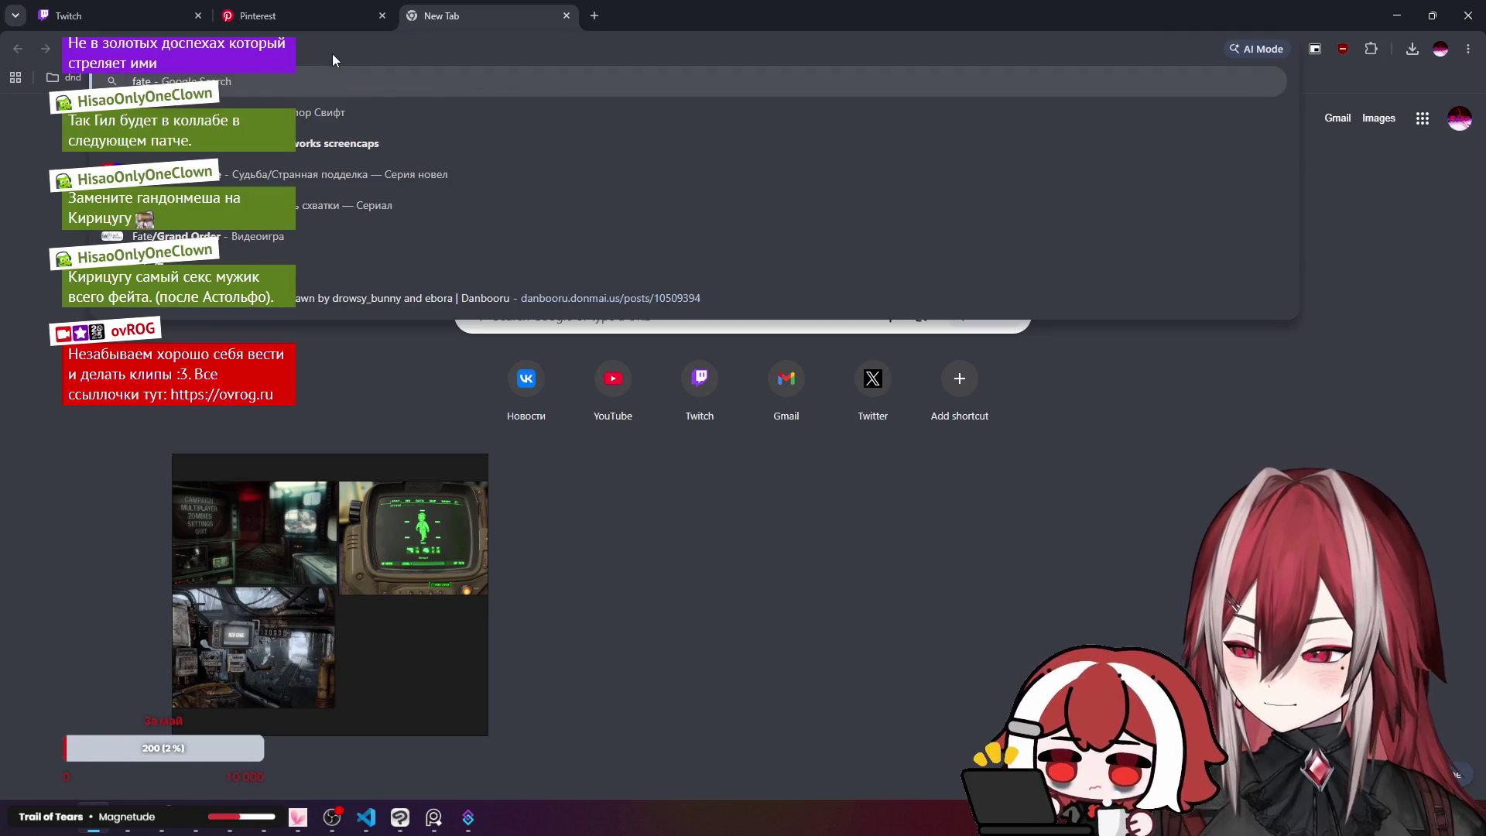
{"action": "type", "text": " male cha"}
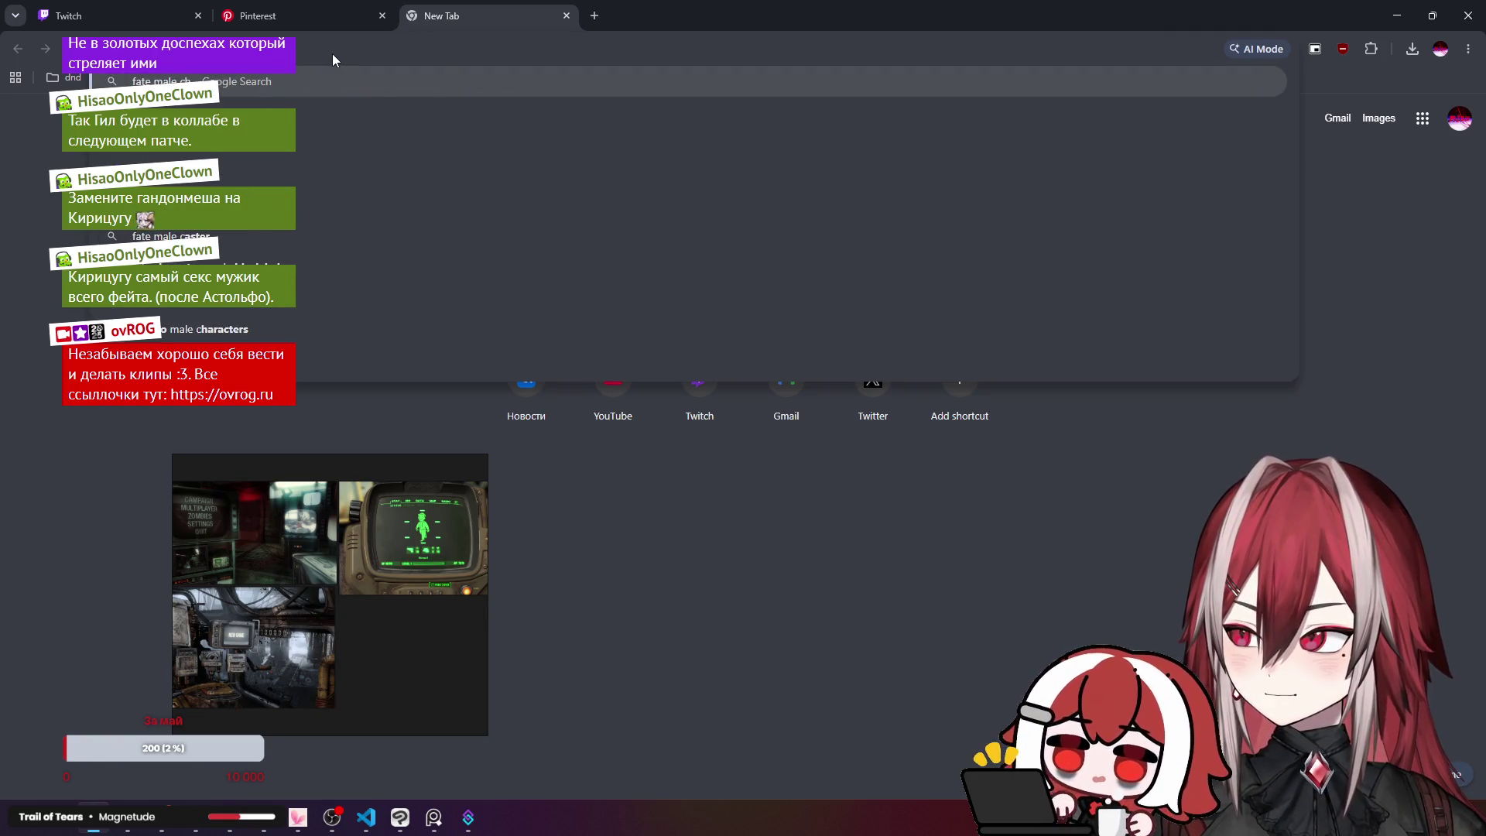
{"action": "key", "text": "Return"}
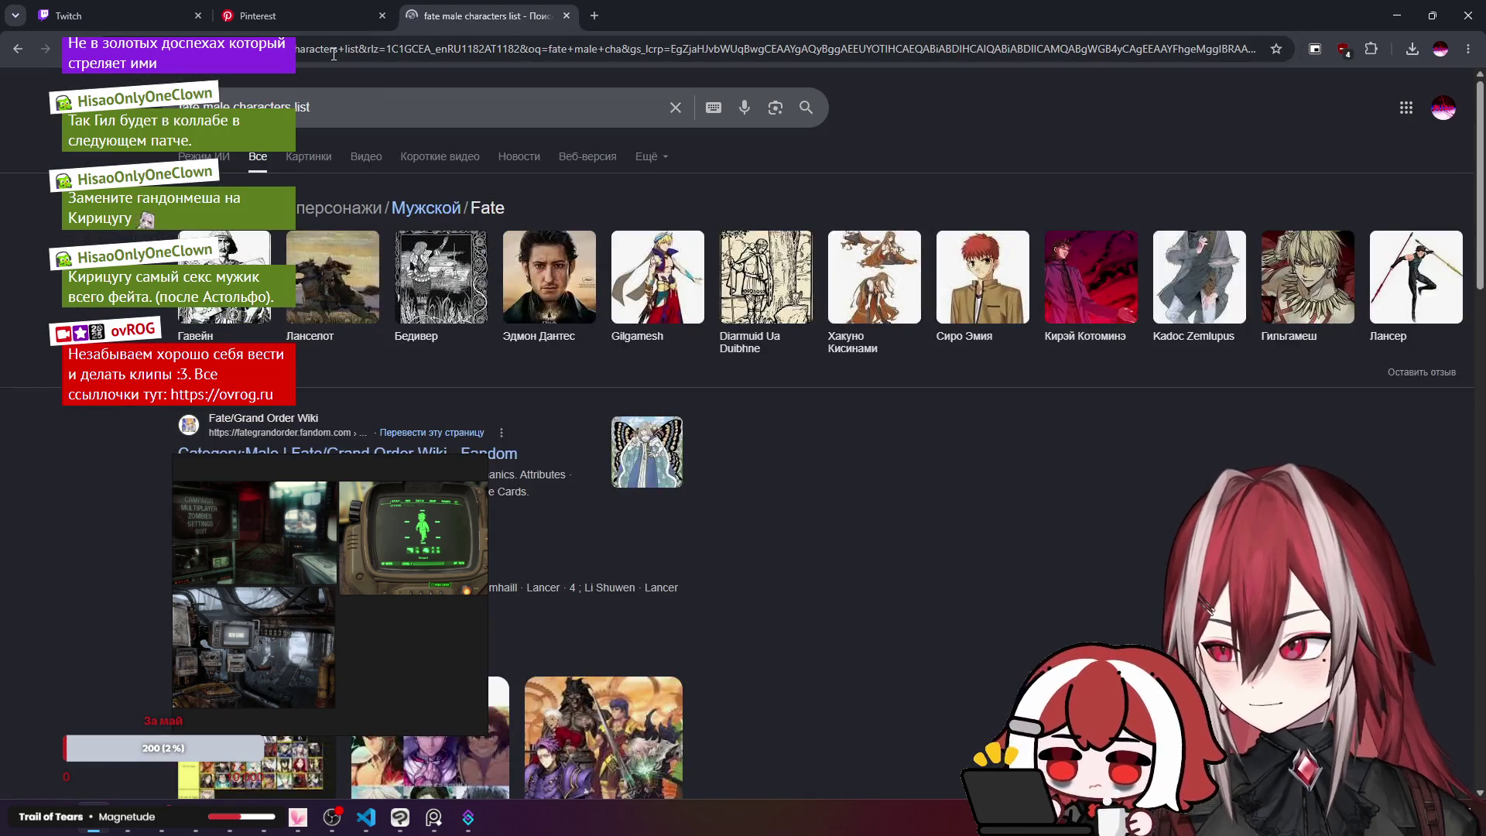
{"action": "left_click", "coordinate": [322, 439]}
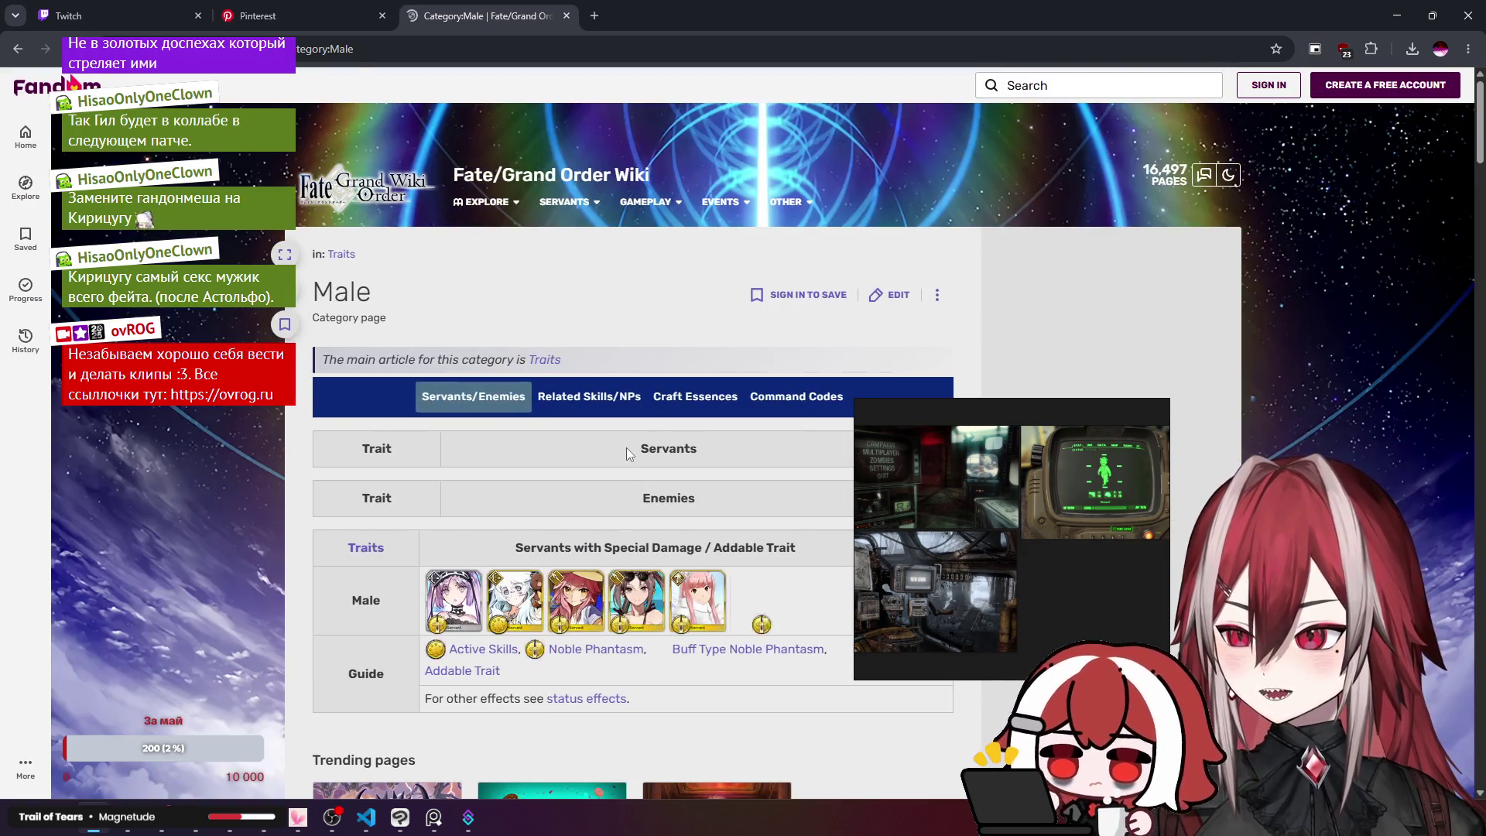
{"action": "scroll", "coordinate": [625, 447], "scroll_direction": "down", "scroll_amount": 12}
{"action": "scroll", "coordinate": [625, 448], "scroll_direction": "up", "scroll_amount": 8}
{"action": "scroll", "coordinate": [627, 449], "scroll_direction": "up", "scroll_amount": 3}
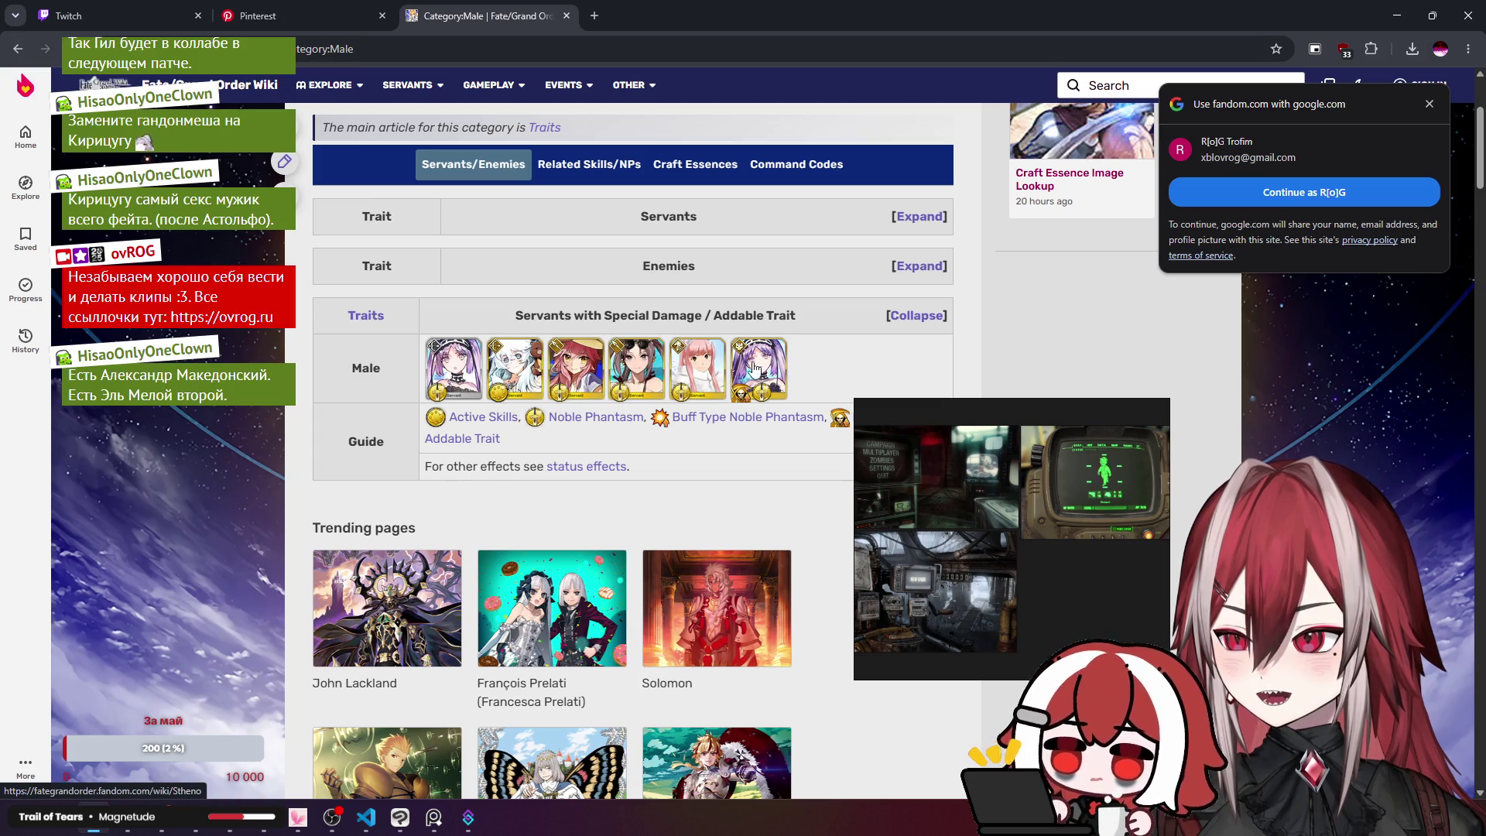
{"action": "scroll", "coordinate": [688, 376], "scroll_direction": "down", "scroll_amount": 3}
{"action": "scroll", "coordinate": [689, 376], "scroll_direction": "down", "scroll_amount": 10}
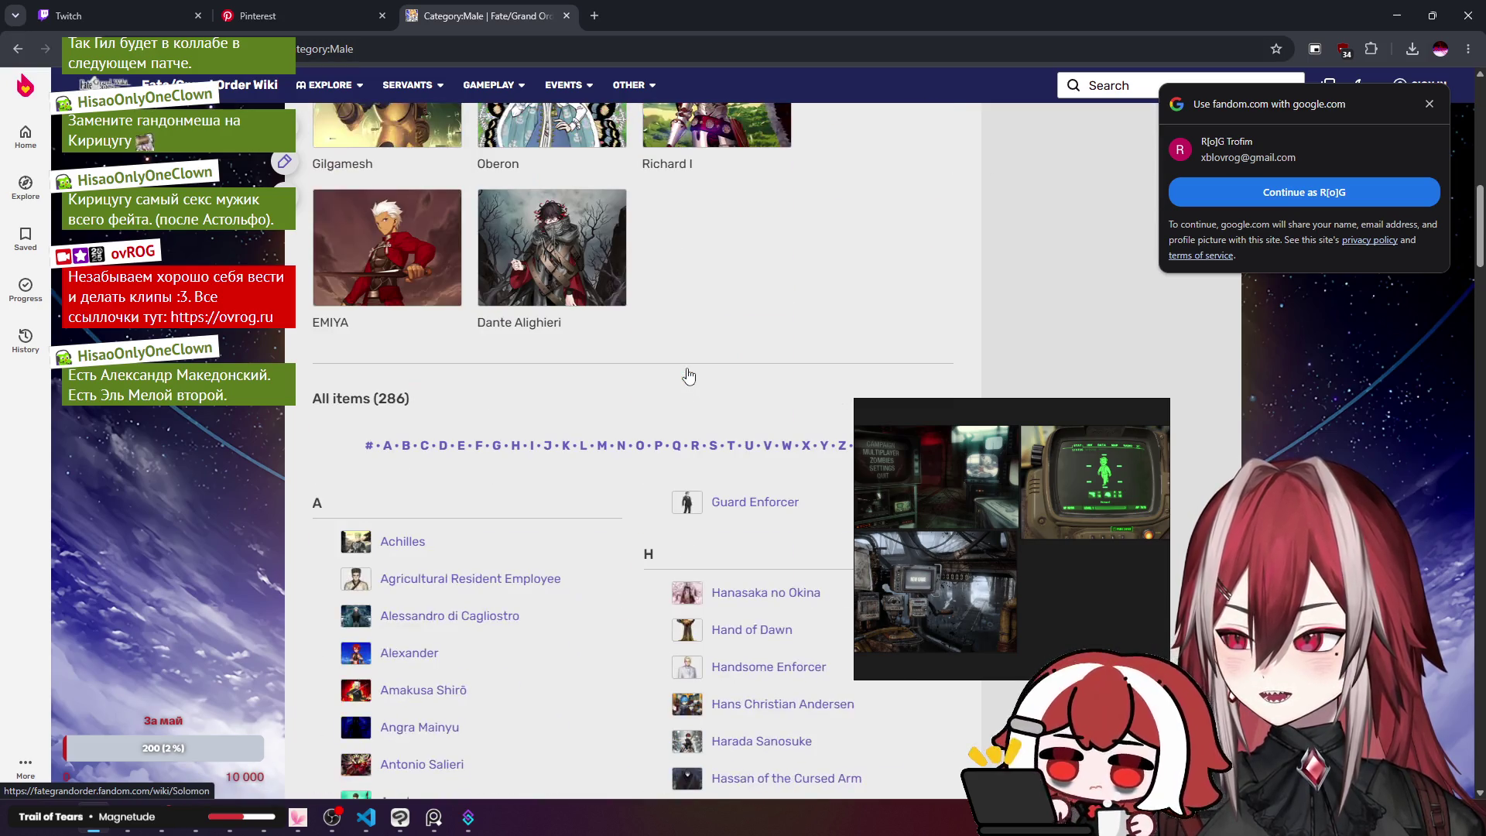
{"action": "key", "text": "alt+Left"}
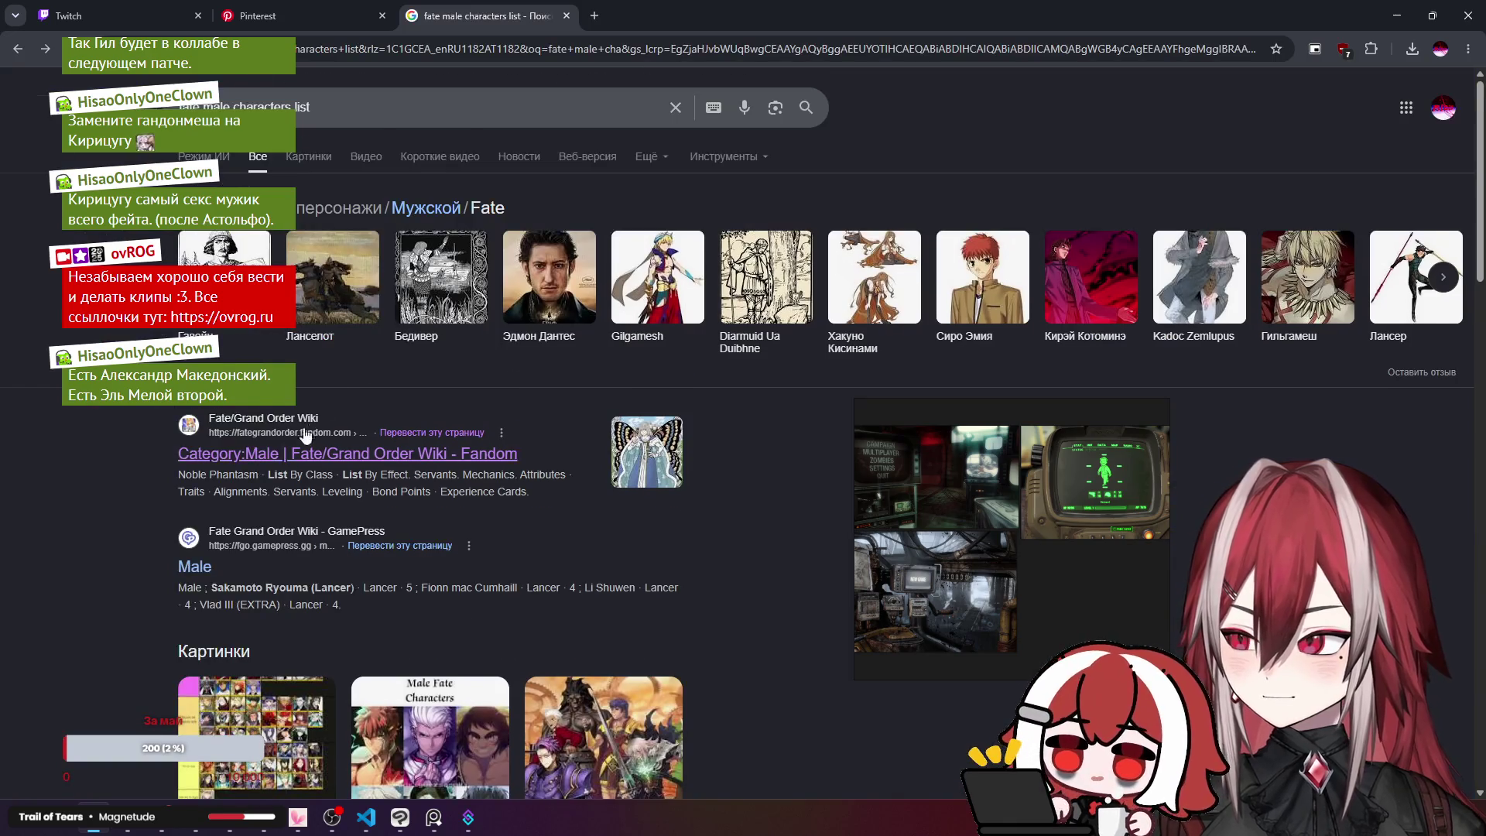
Step: Open the GamePress Male servant list in a new tab, and glance at Arthur Pendragon (Prototype)'s page before closing it
{"action": "scroll", "coordinate": [307, 437], "scroll_direction": "down", "scroll_amount": 1}
{"action": "middle_click", "coordinate": [207, 489]}
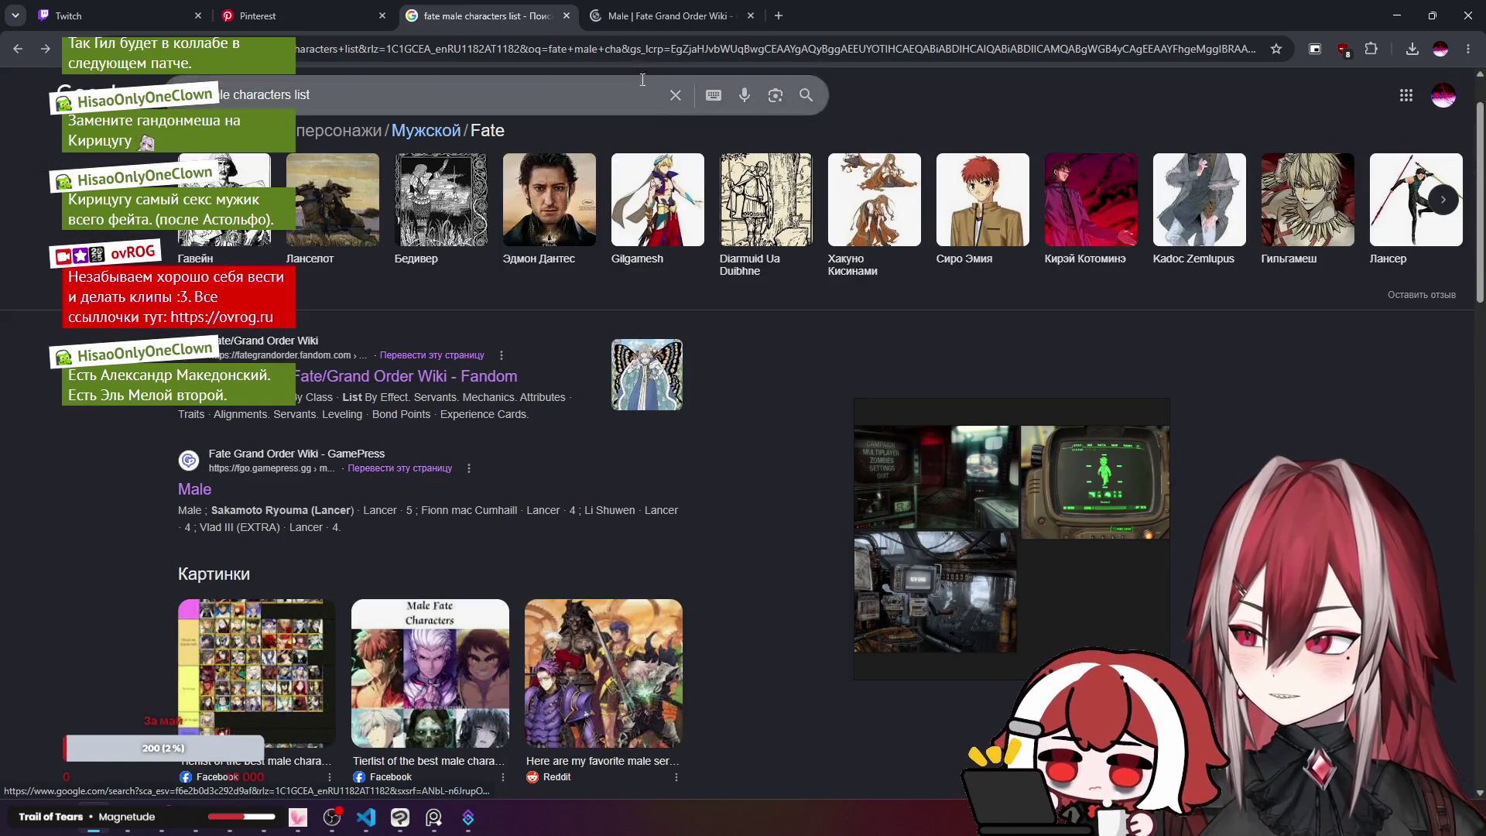
{"action": "left_click", "coordinate": [665, 16]}
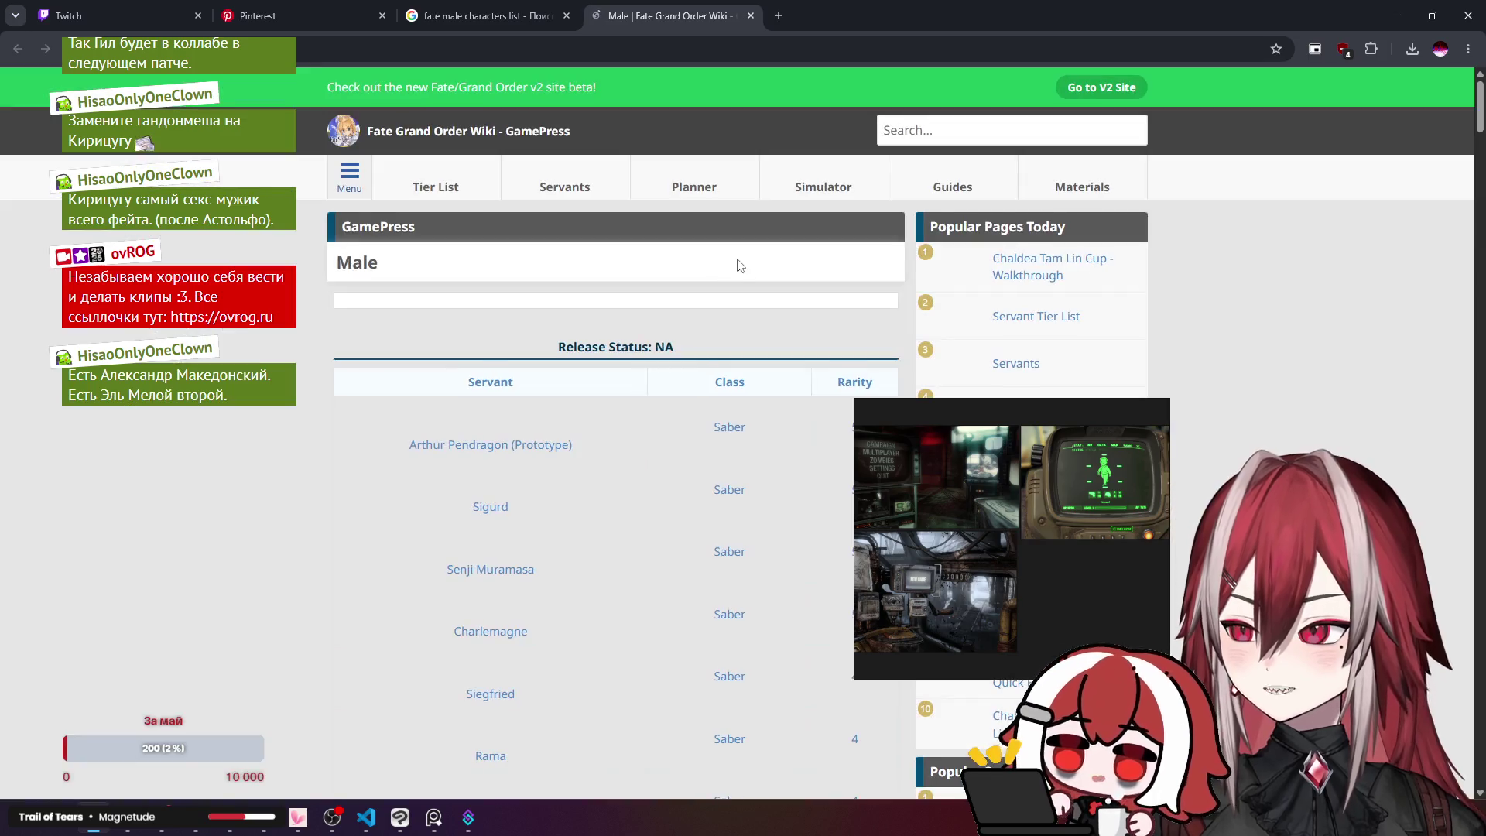
{"action": "scroll", "coordinate": [550, 263], "scroll_direction": "down", "scroll_amount": 3}
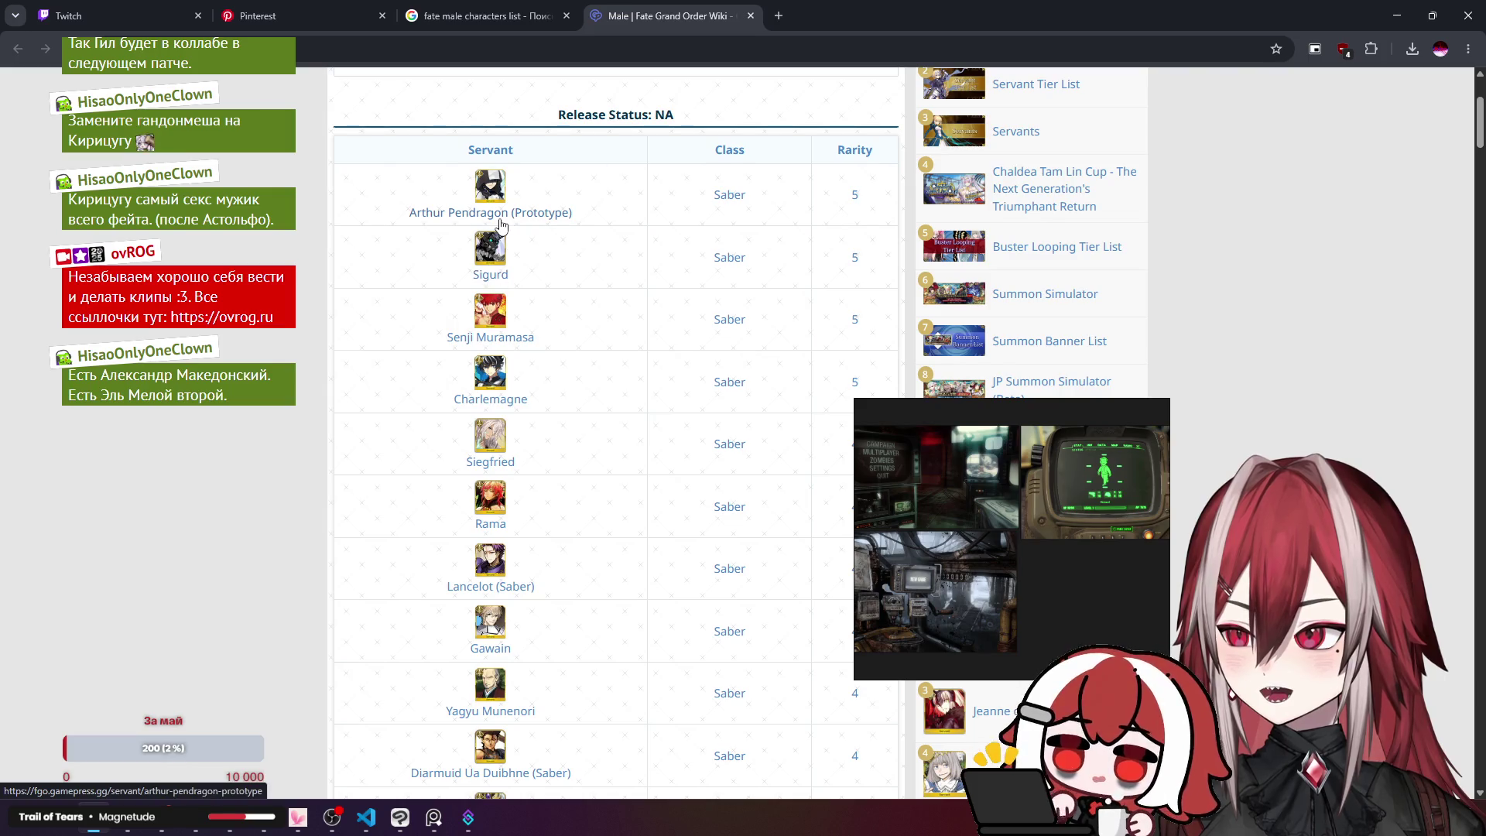
{"action": "middle_click", "coordinate": [499, 224]}
{"action": "left_click", "coordinate": [852, 16]}
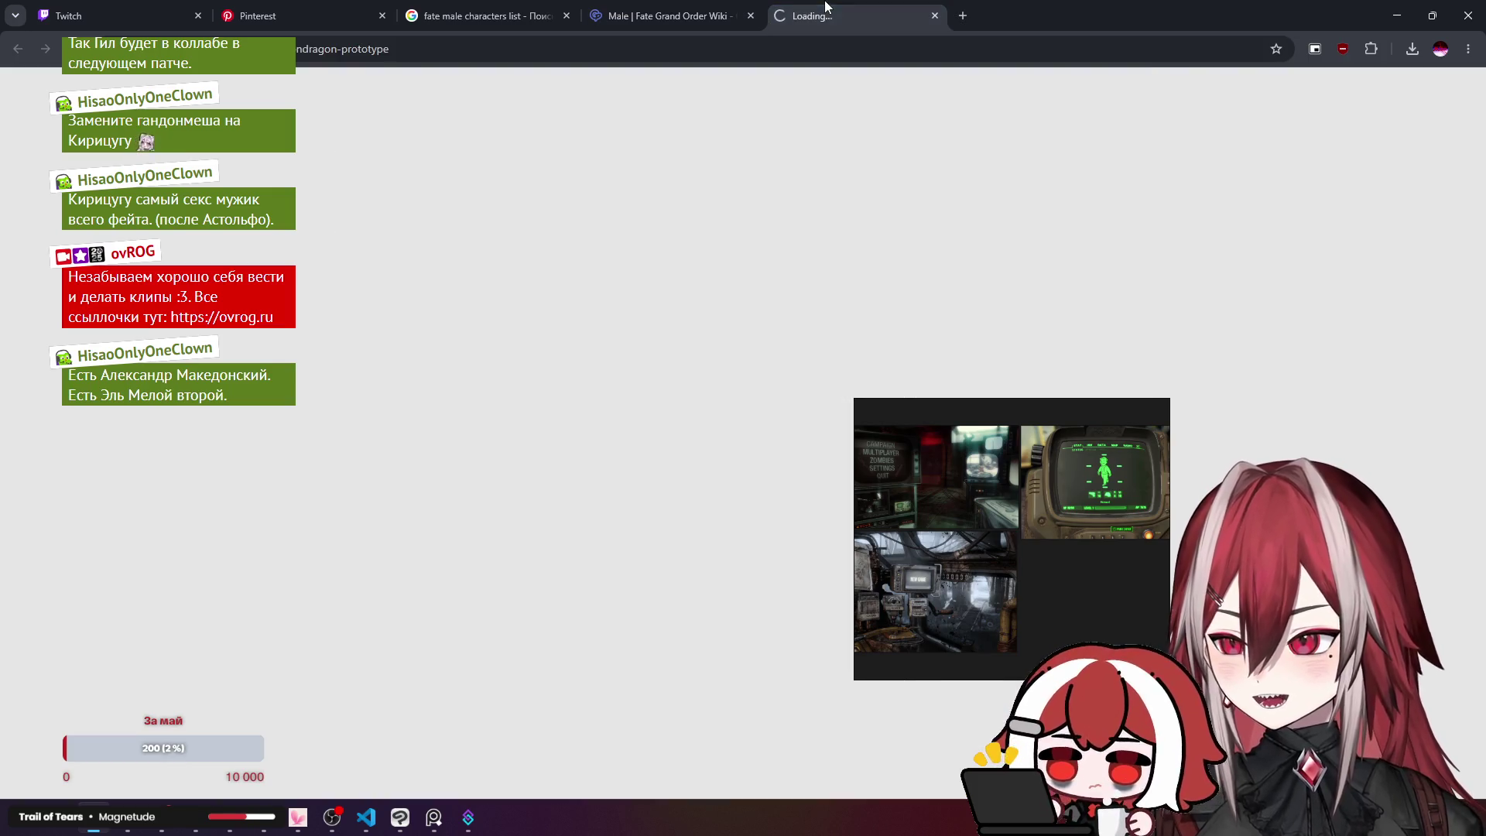
{"action": "scroll", "coordinate": [619, 232], "scroll_direction": "down", "scroll_amount": 4}
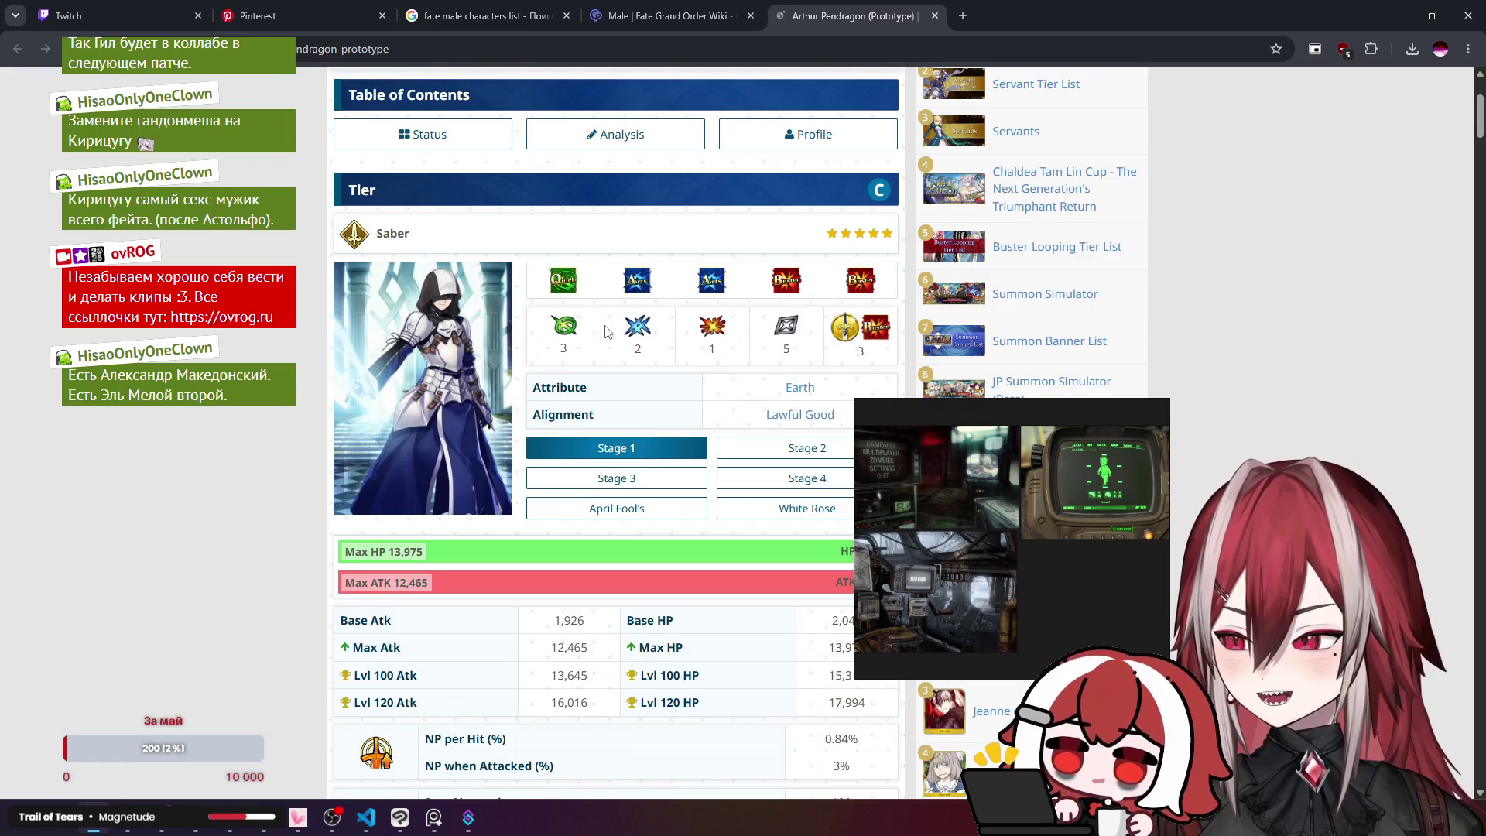
{"action": "key", "text": "ctrl+w"}
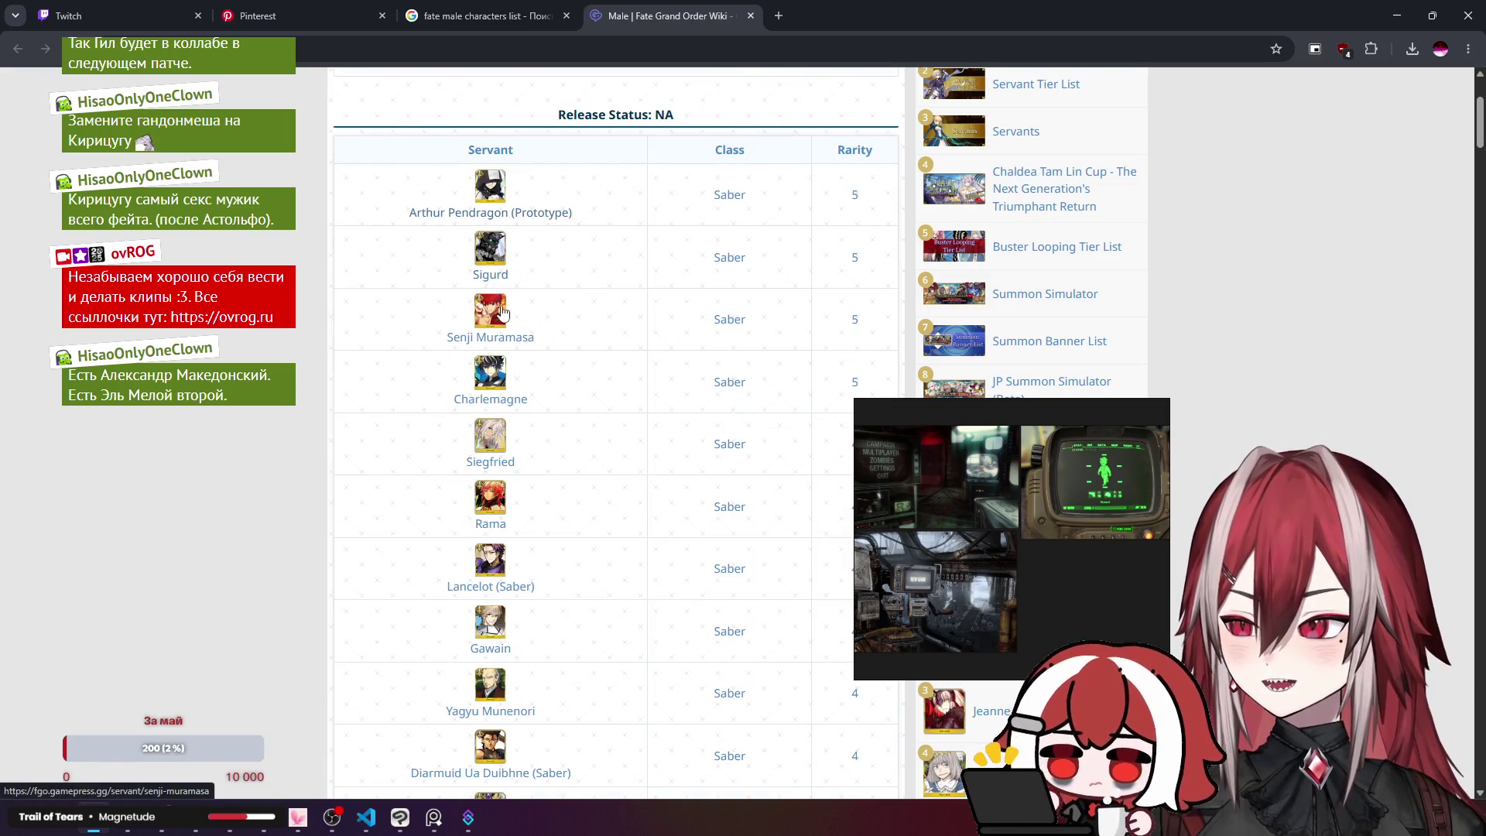
Step: Scroll down to the Archer servants and open Gilgamesh's page
{"action": "scroll", "coordinate": [522, 335], "scroll_direction": "down", "scroll_amount": 1}
{"action": "scroll", "coordinate": [522, 334], "scroll_direction": "down", "scroll_amount": 2}
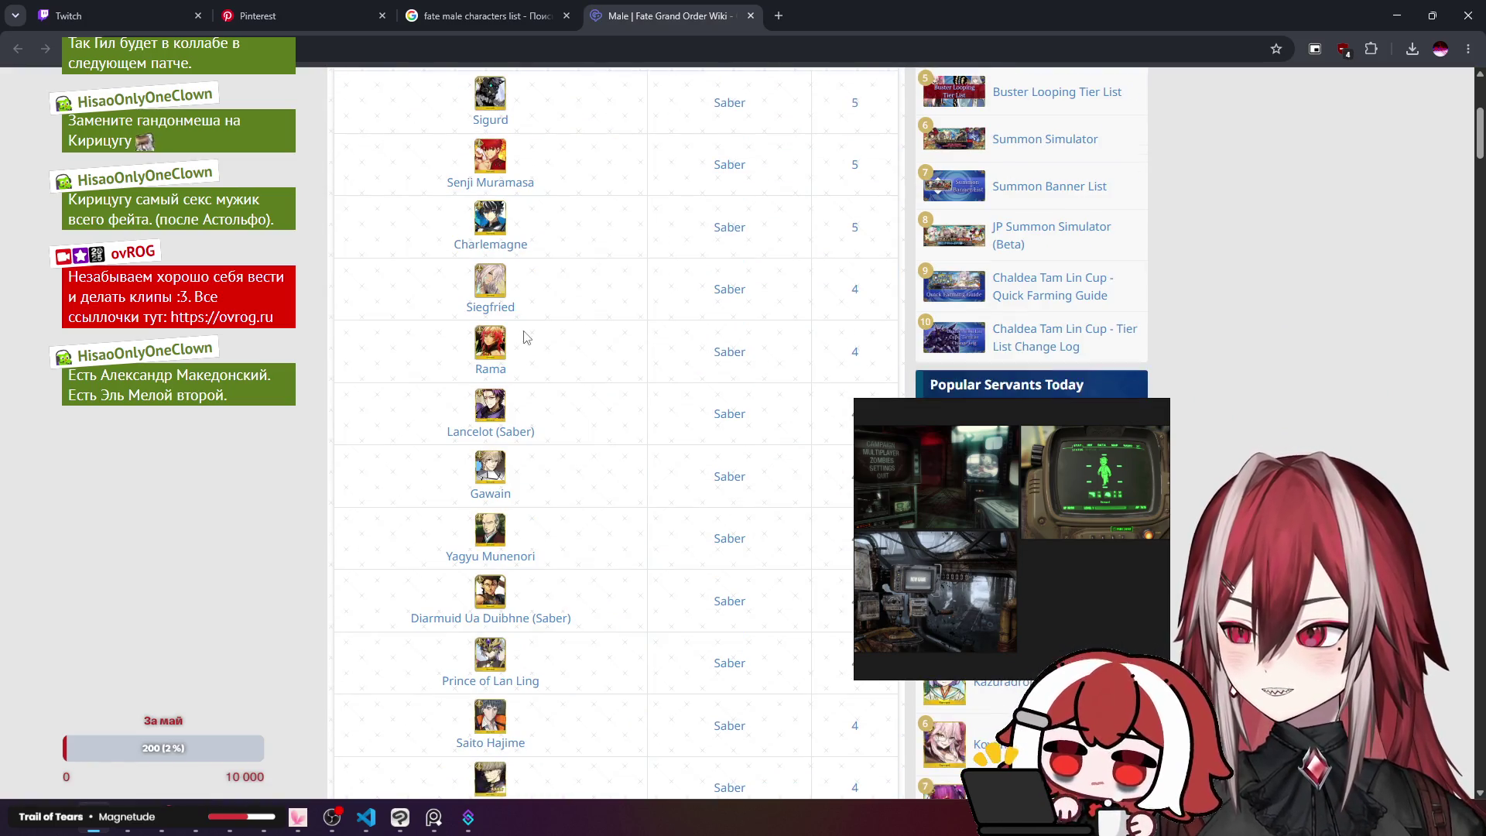
{"action": "scroll", "coordinate": [518, 341], "scroll_direction": "down", "scroll_amount": 3}
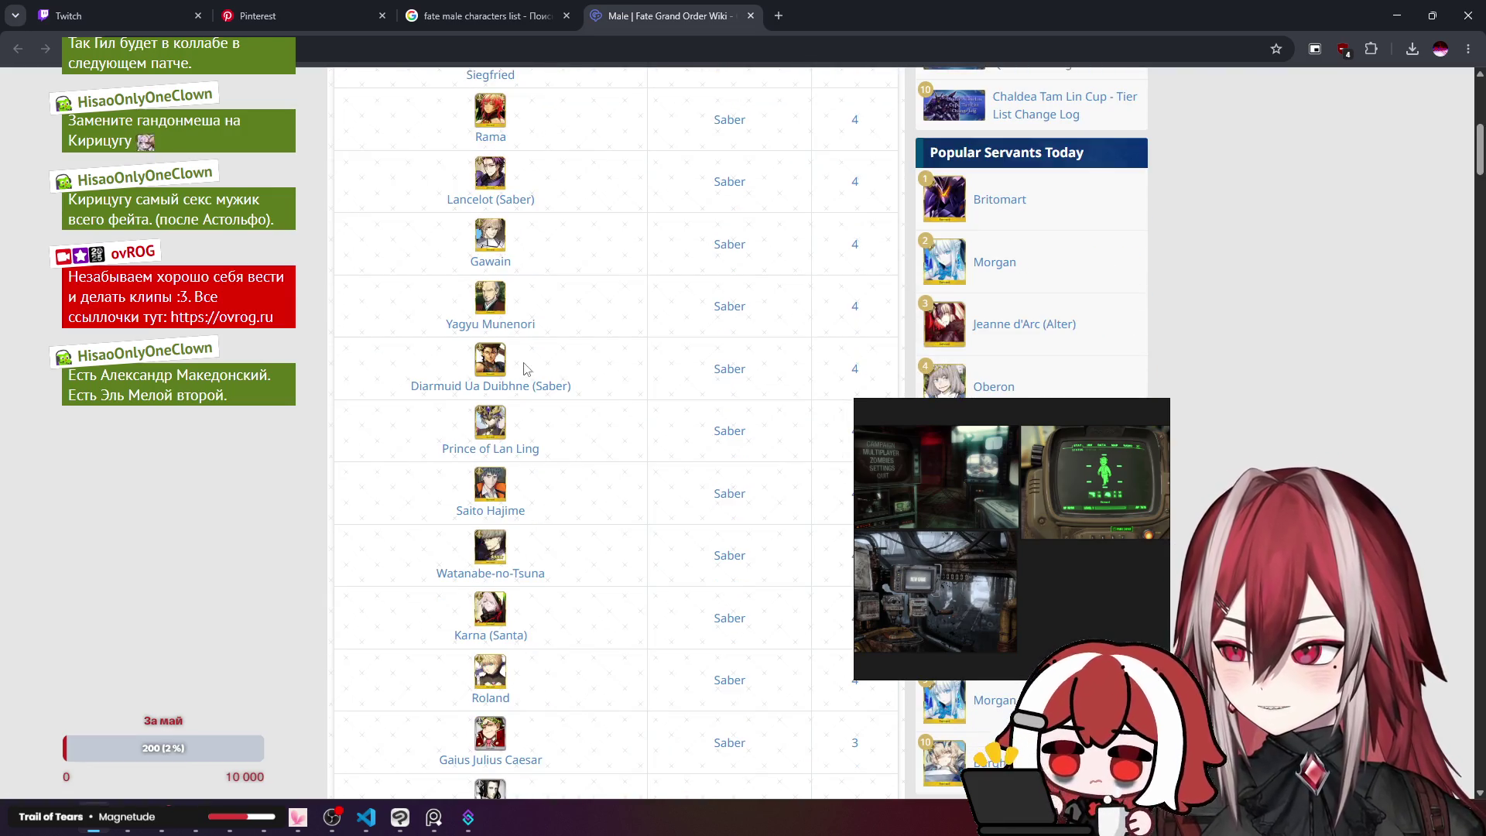
{"action": "scroll", "coordinate": [533, 379], "scroll_direction": "down", "scroll_amount": 3}
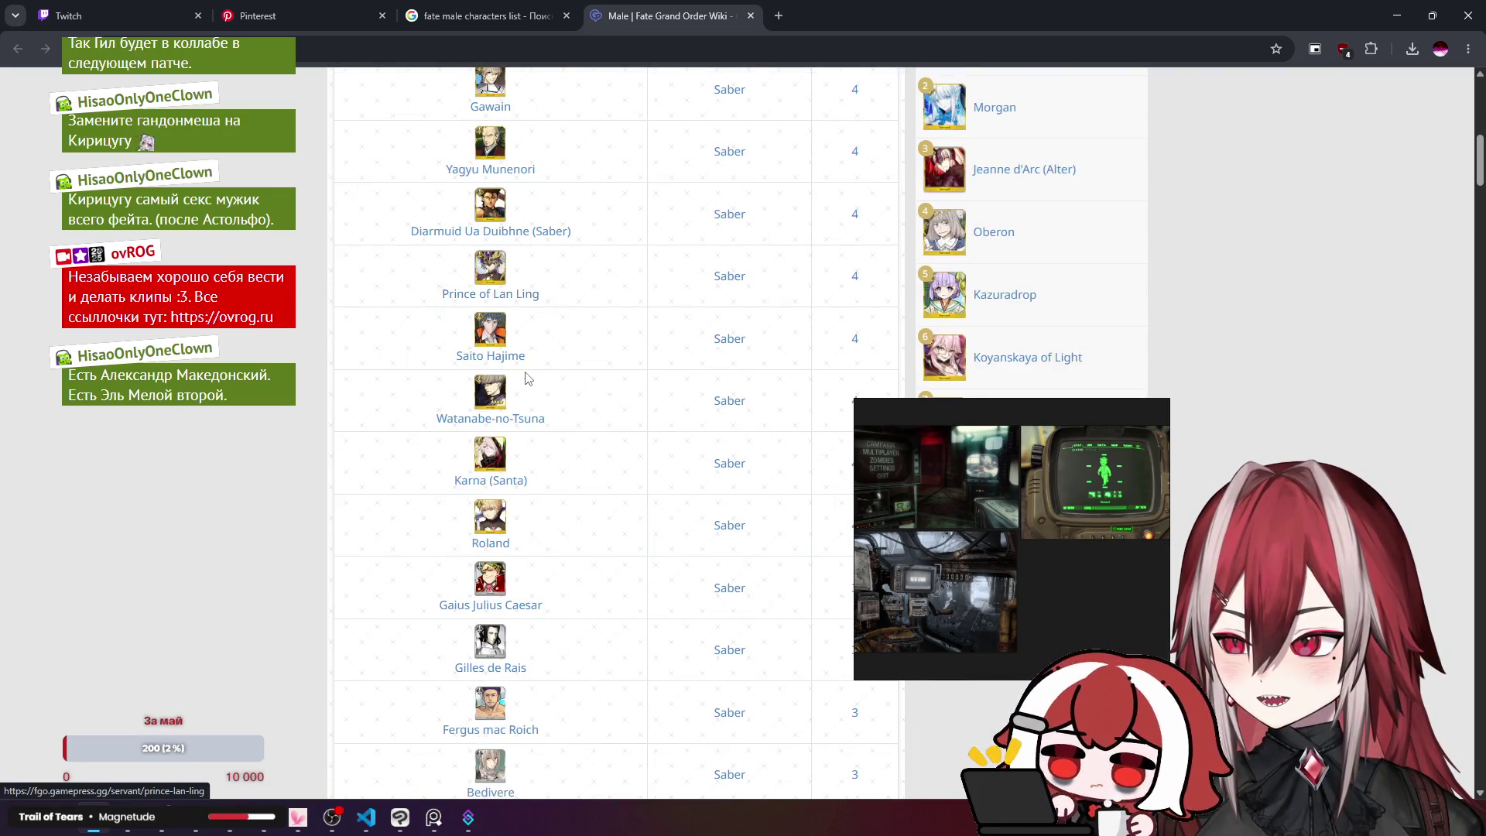
{"action": "scroll", "coordinate": [534, 342], "scroll_direction": "down", "scroll_amount": 2}
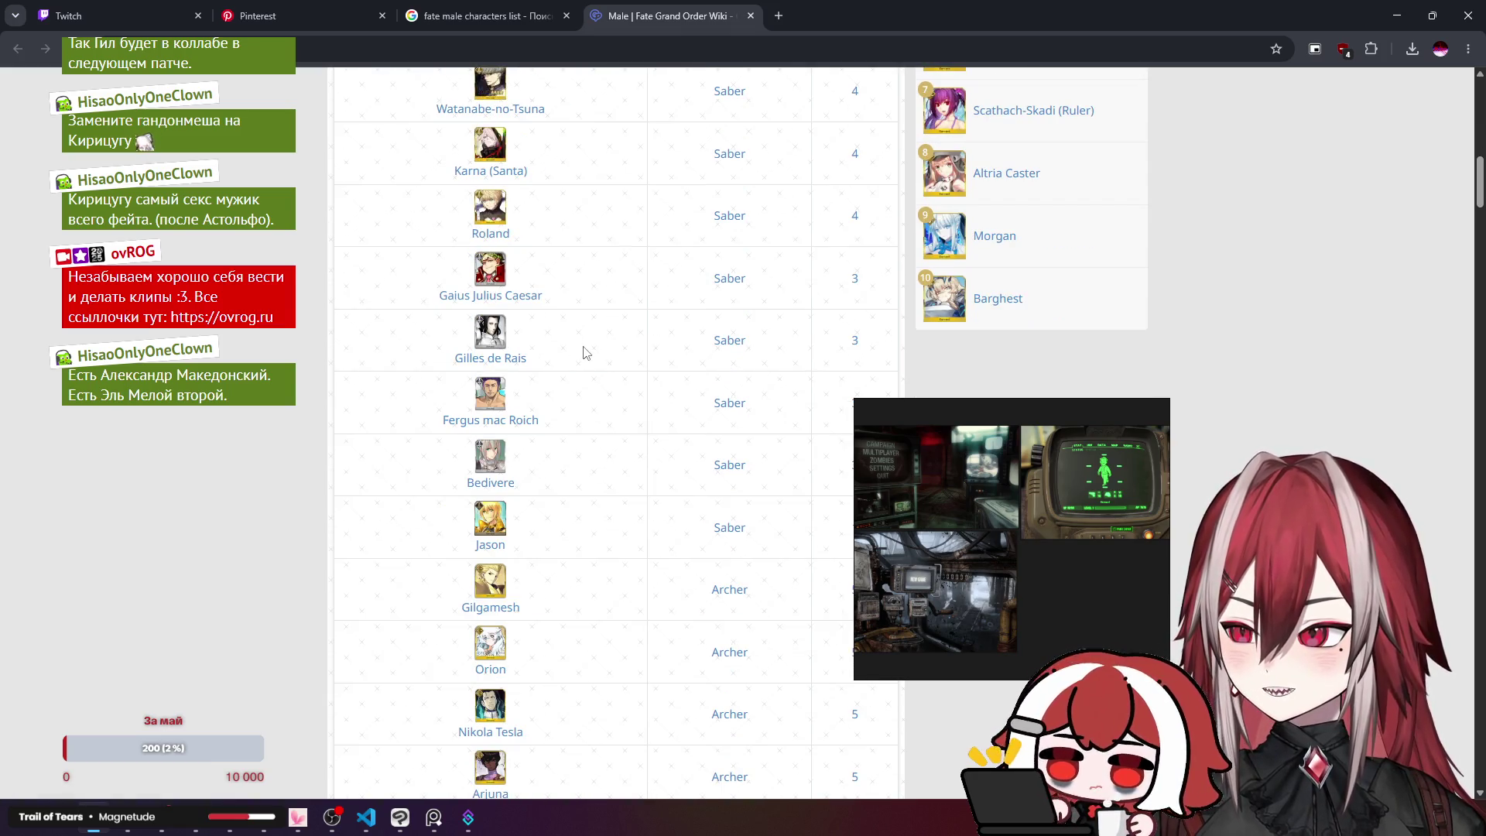
{"action": "scroll", "coordinate": [547, 356], "scroll_direction": "down", "scroll_amount": 1}
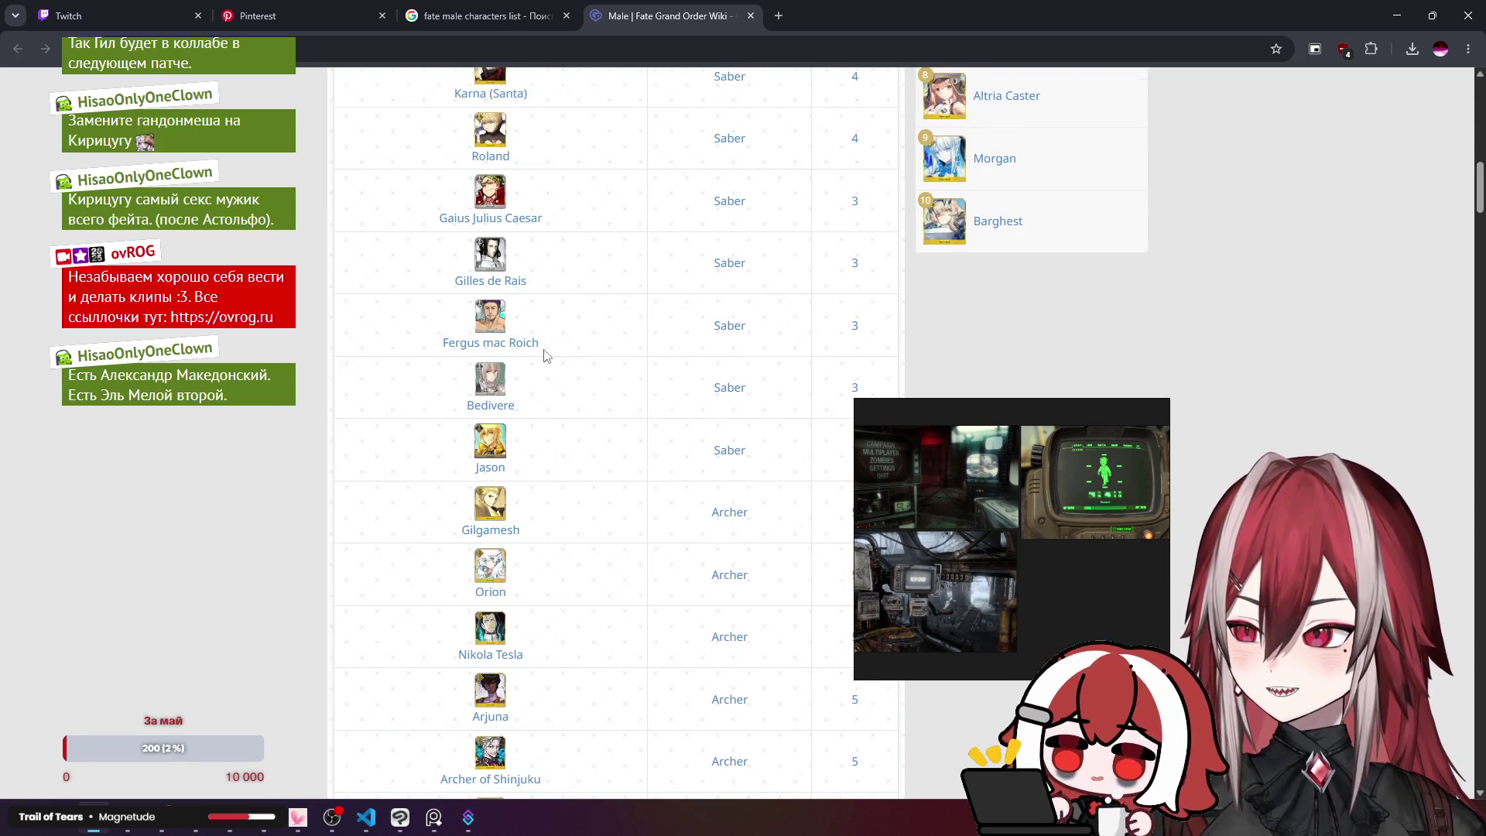
{"action": "scroll", "coordinate": [546, 356], "scroll_direction": "down", "scroll_amount": 2}
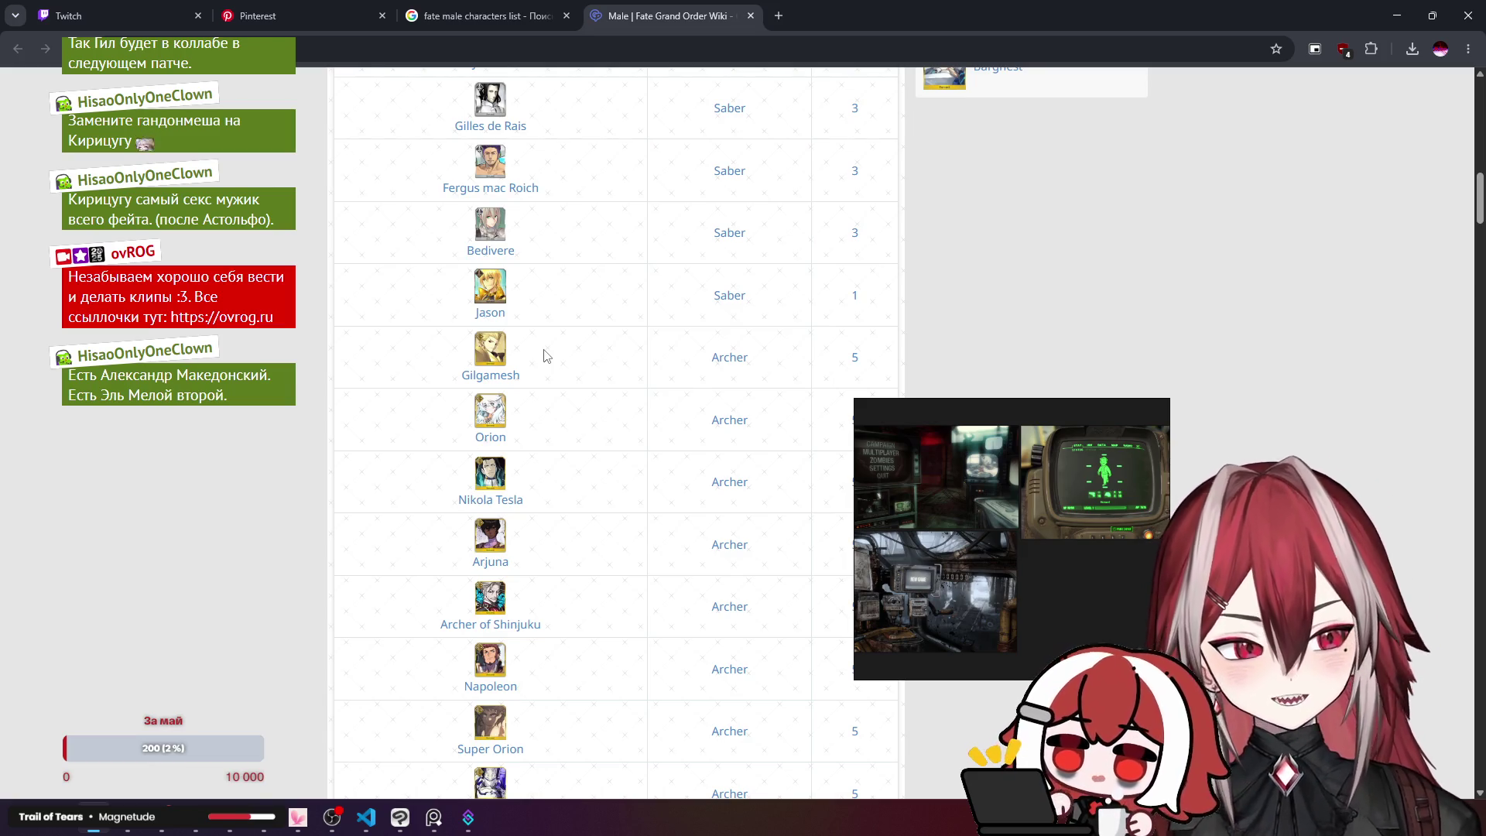
{"action": "left_click", "coordinate": [504, 377]}
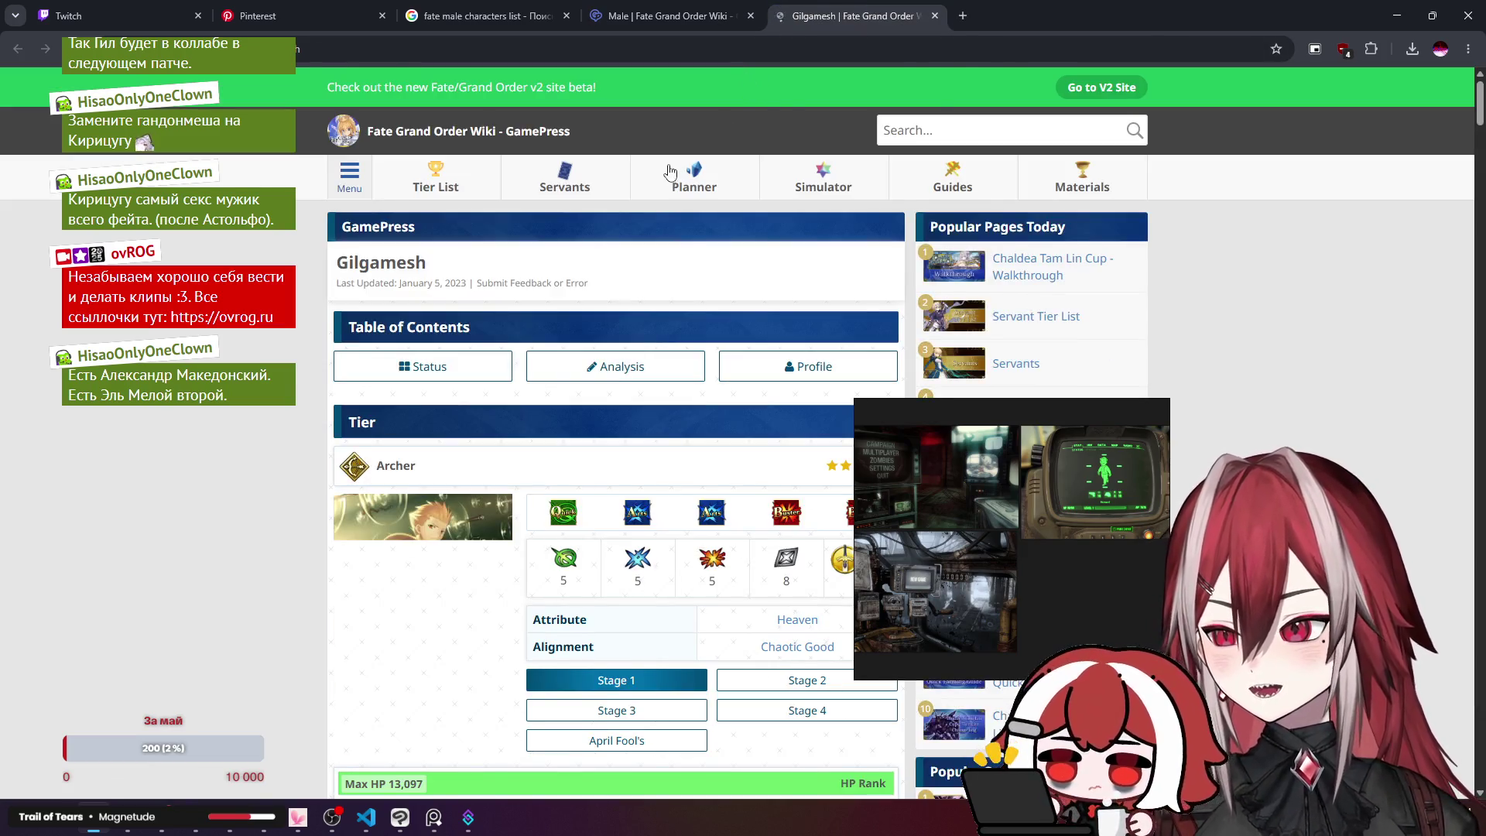
Step: Return to the Male list, close the Gilgamesh page, and open Orion's page
{"action": "scroll", "coordinate": [671, 170], "scroll_direction": "down", "scroll_amount": 3}
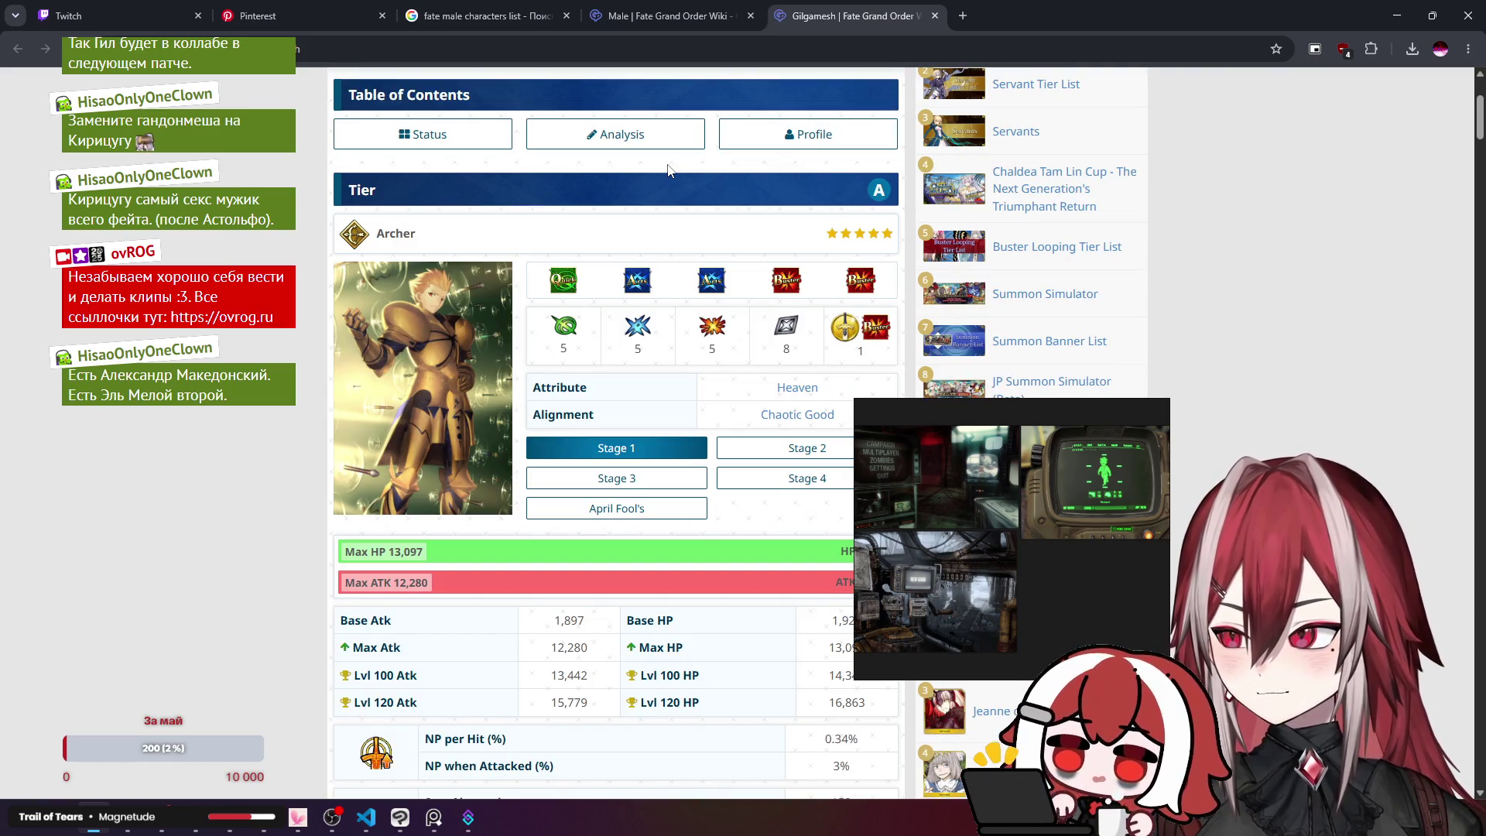
{"action": "left_click", "coordinate": [699, 6]}
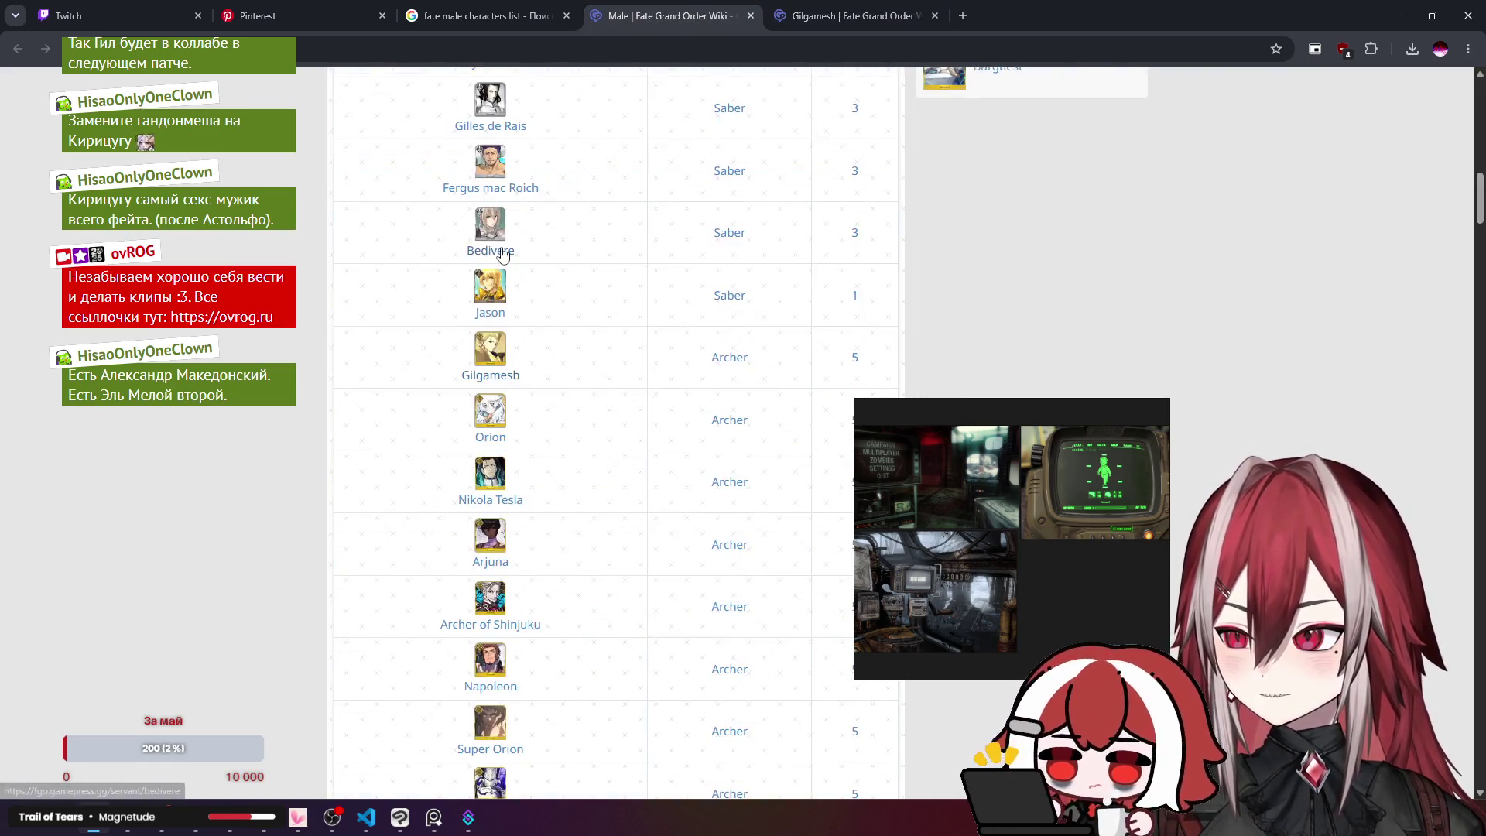
{"action": "middle_click", "coordinate": [821, 15]}
{"action": "scroll", "coordinate": [541, 304], "scroll_direction": "down", "scroll_amount": 1}
{"action": "middle_click", "coordinate": [495, 361]}
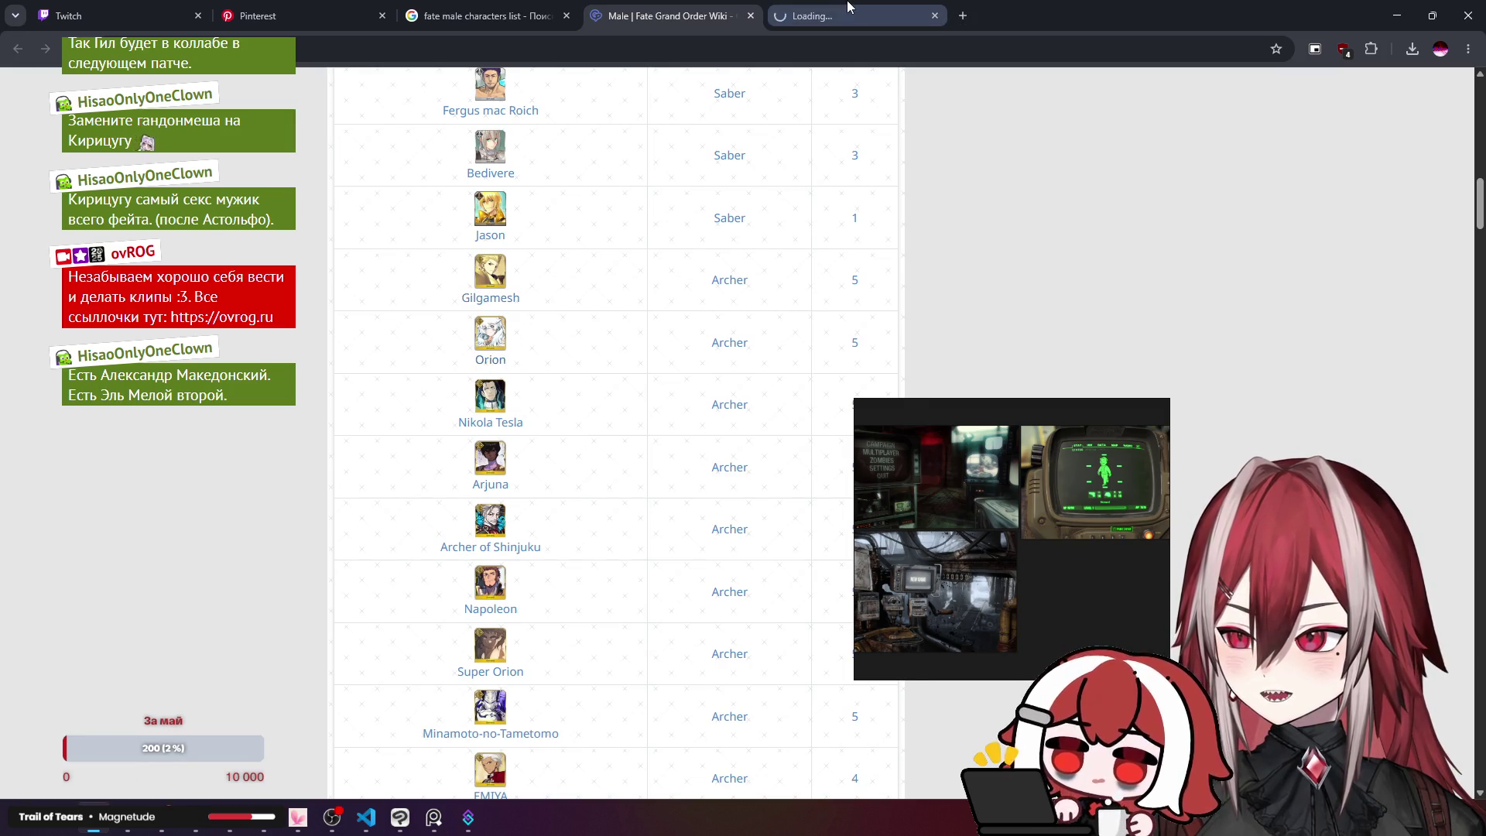
{"action": "scroll", "coordinate": [493, 371], "scroll_direction": "down", "scroll_amount": 5}
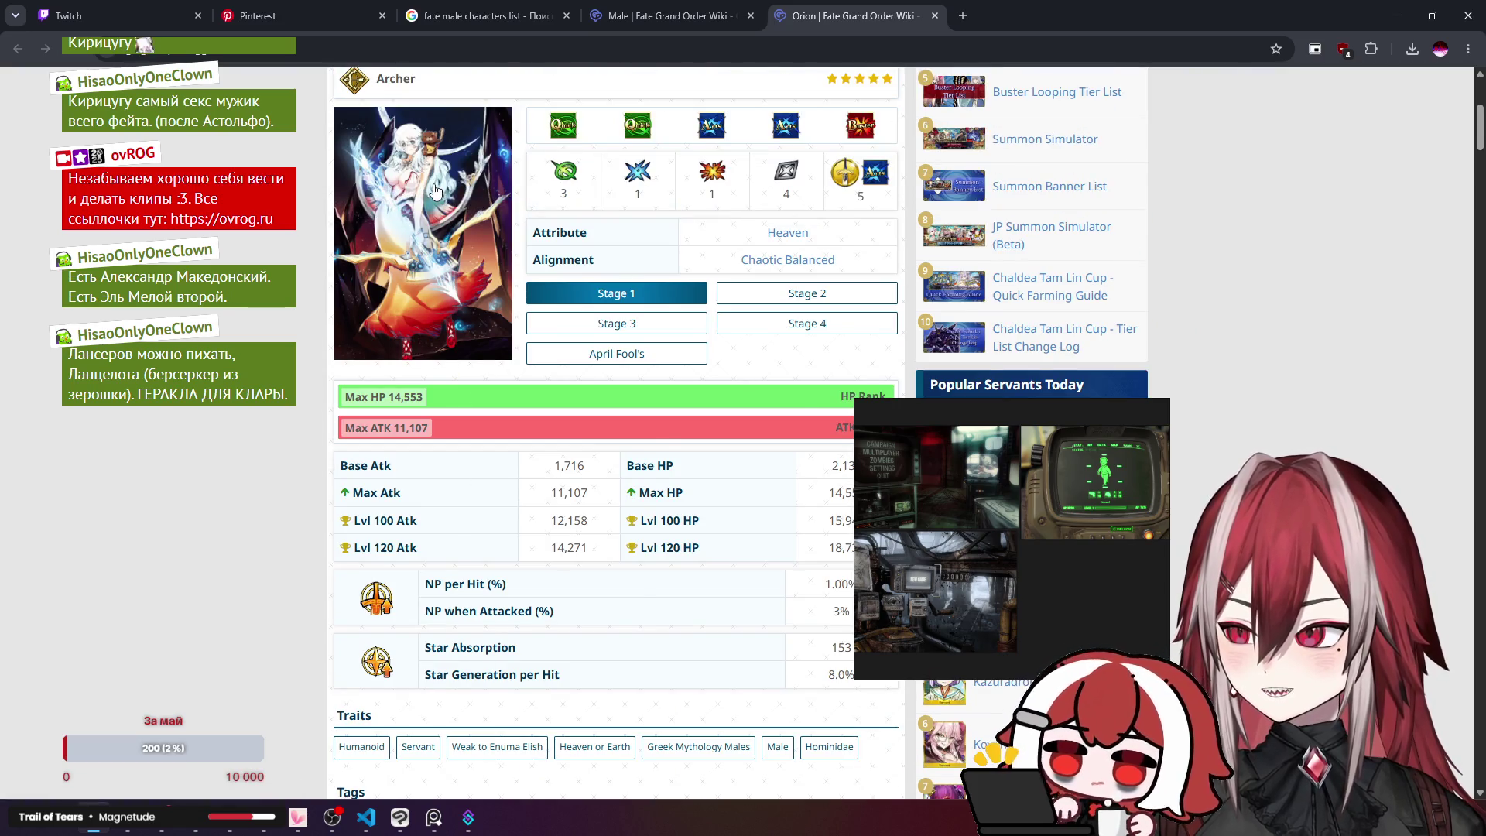
Step: Open Napoleon's servant page, browse it, and close it
{"action": "scroll", "coordinate": [433, 225], "scroll_direction": "up", "scroll_amount": 1}
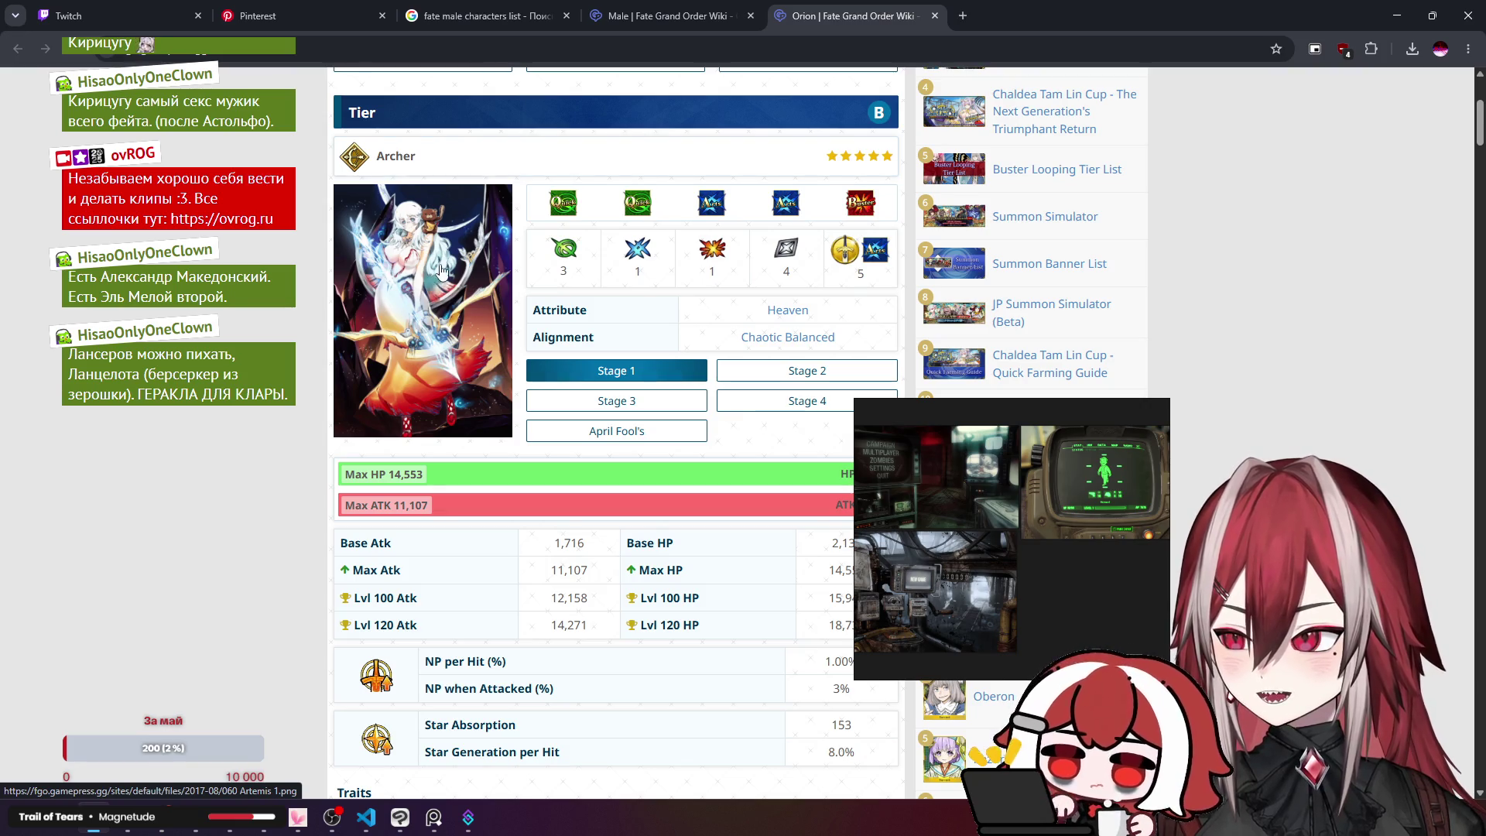
{"action": "scroll", "coordinate": [442, 270], "scroll_direction": "down", "scroll_amount": 18}
{"action": "scroll", "coordinate": [442, 271], "scroll_direction": "down", "scroll_amount": 15}
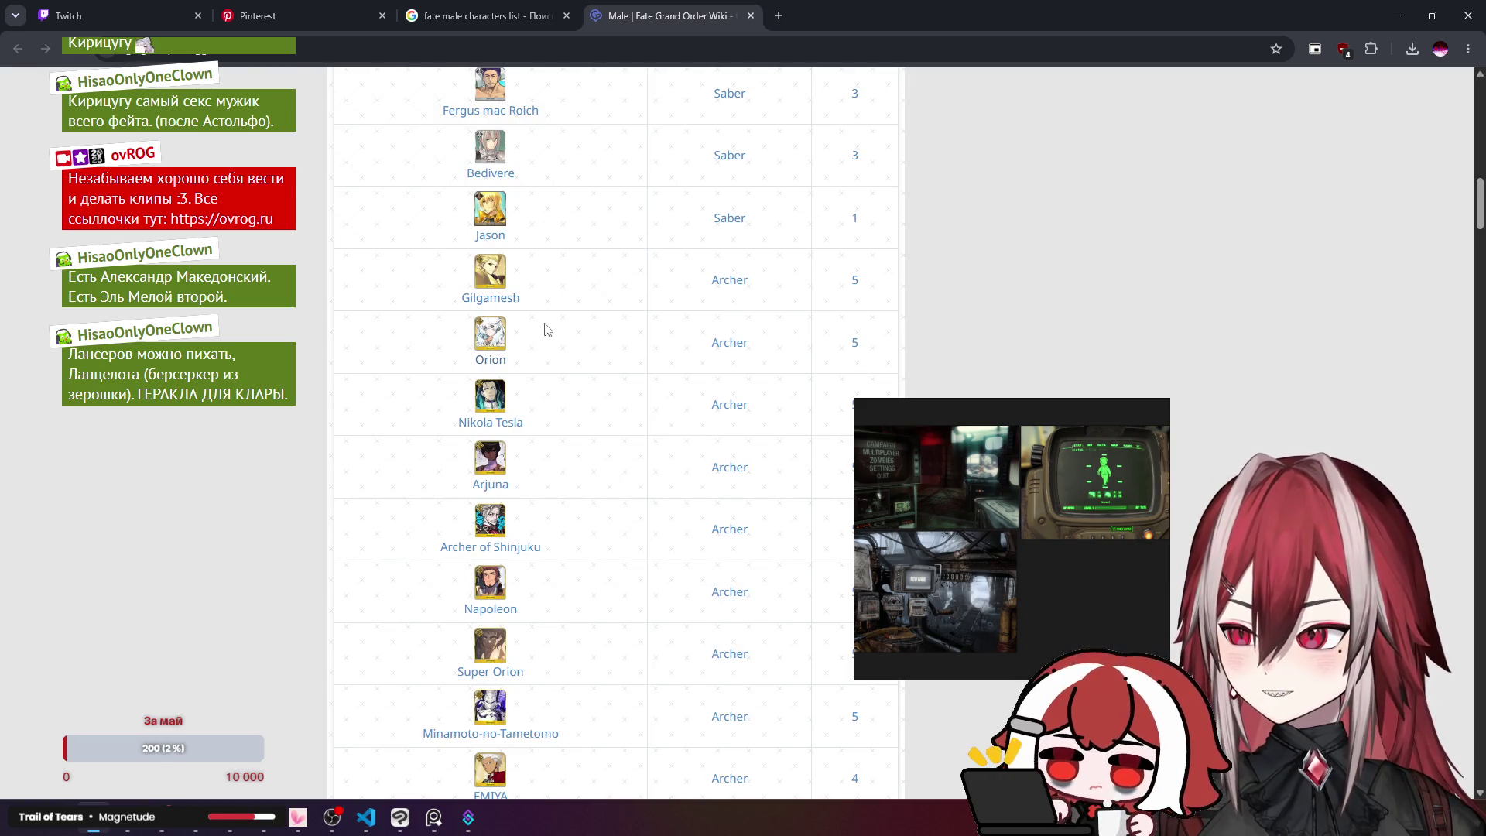
{"action": "scroll", "coordinate": [547, 330], "scroll_direction": "down", "scroll_amount": 3}
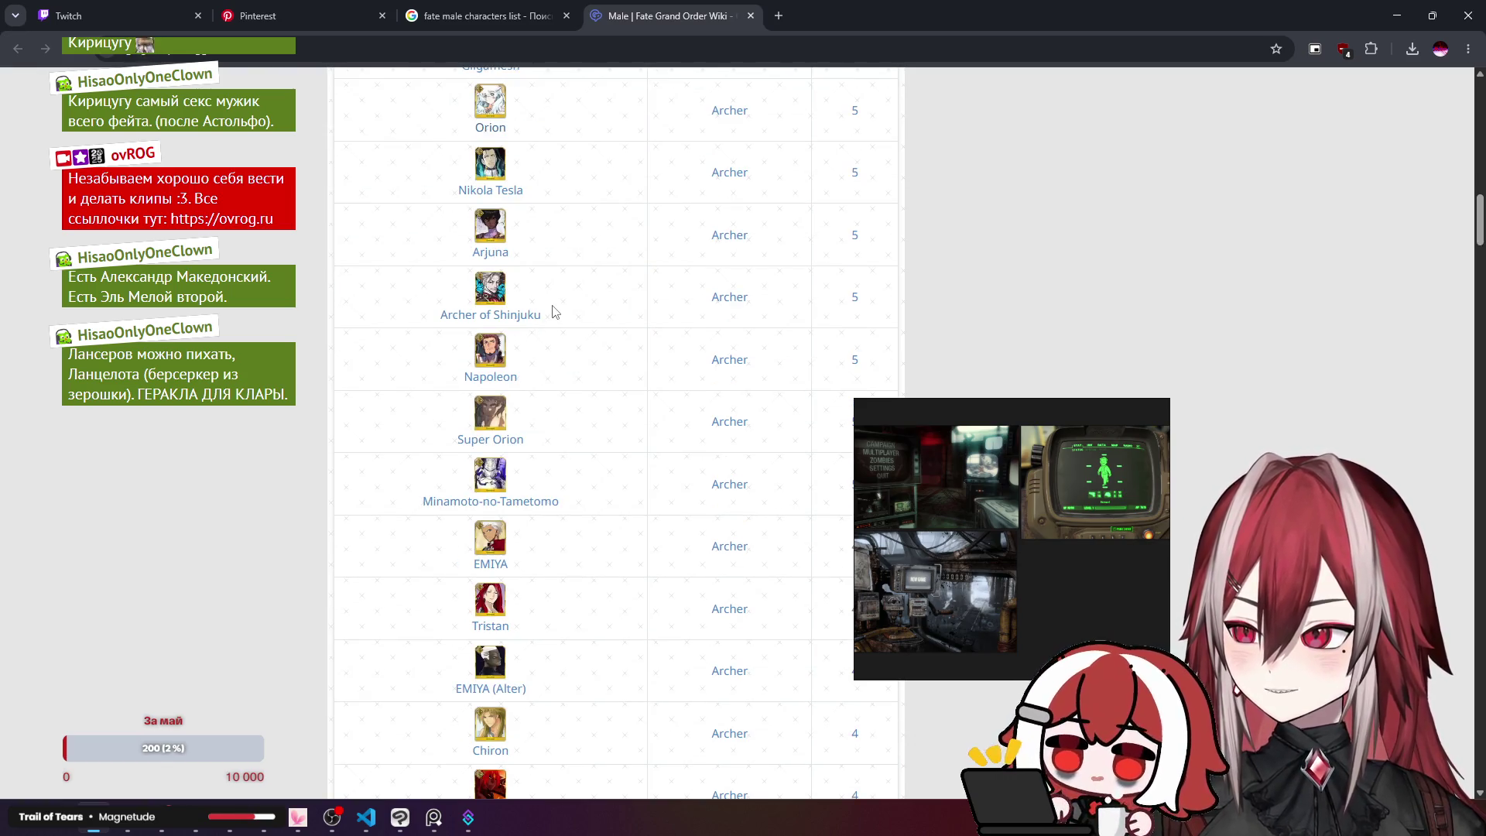
{"action": "left_click", "coordinate": [511, 379]}
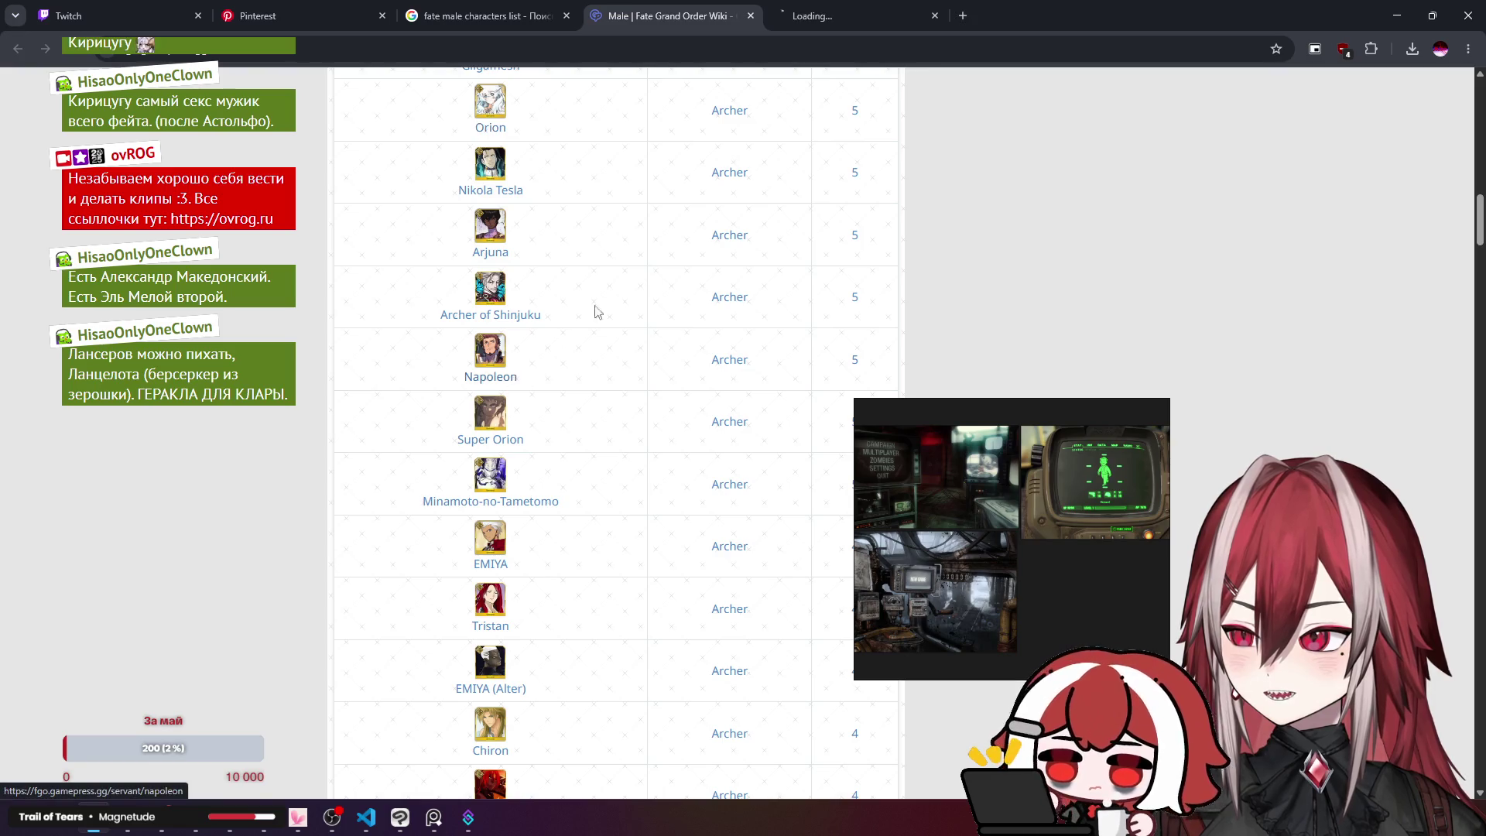
{"action": "scroll", "coordinate": [573, 240], "scroll_direction": "down", "scroll_amount": 2}
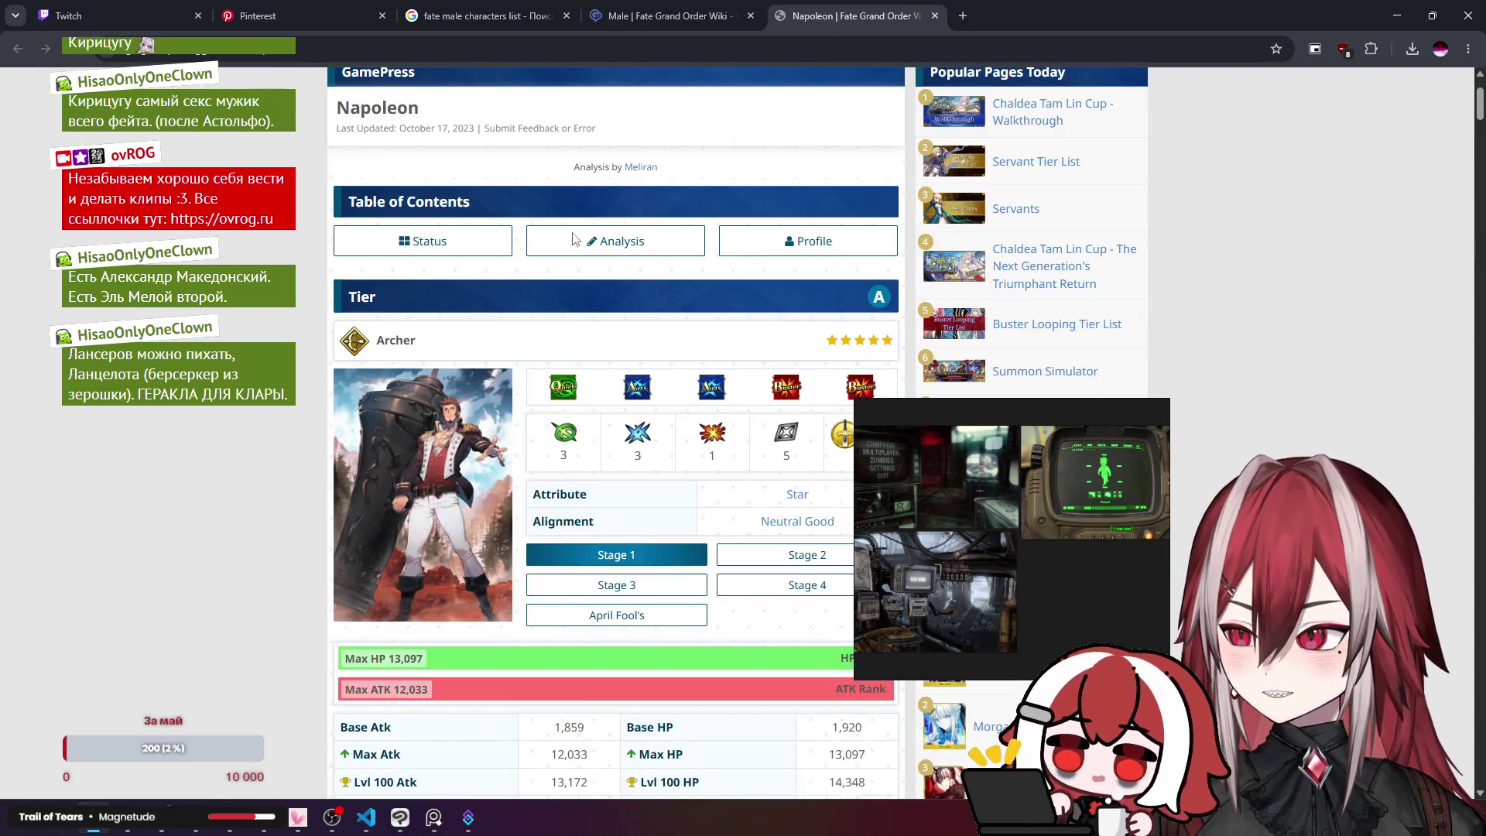
{"action": "scroll", "coordinate": [573, 241], "scroll_direction": "down", "scroll_amount": 3}
{"action": "scroll", "coordinate": [573, 241], "scroll_direction": "up", "scroll_amount": 1}
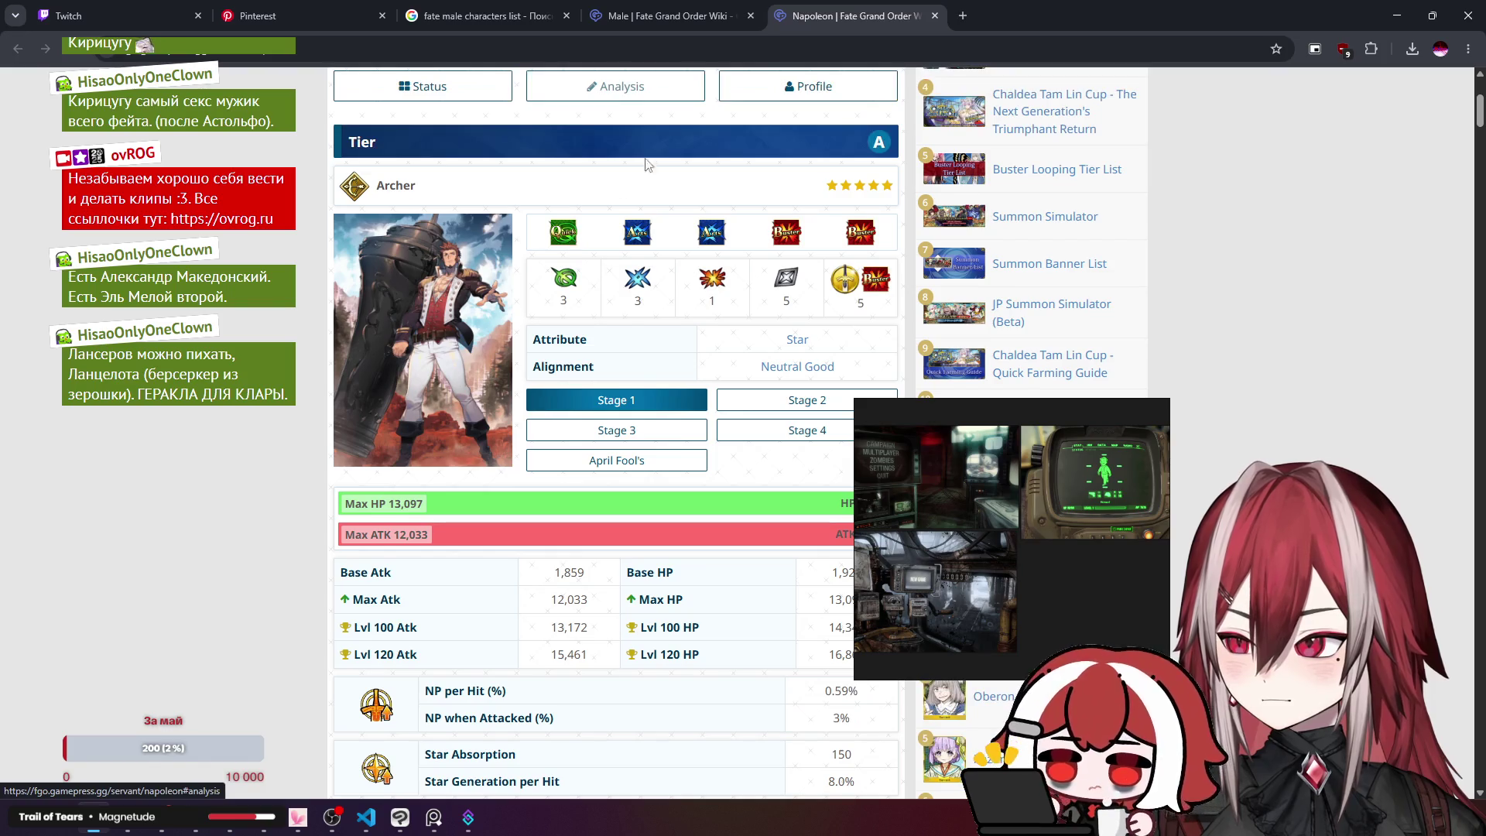
{"action": "middle_click", "coordinate": [831, 26]}
{"action": "scroll", "coordinate": [568, 292], "scroll_direction": "down", "scroll_amount": 3}
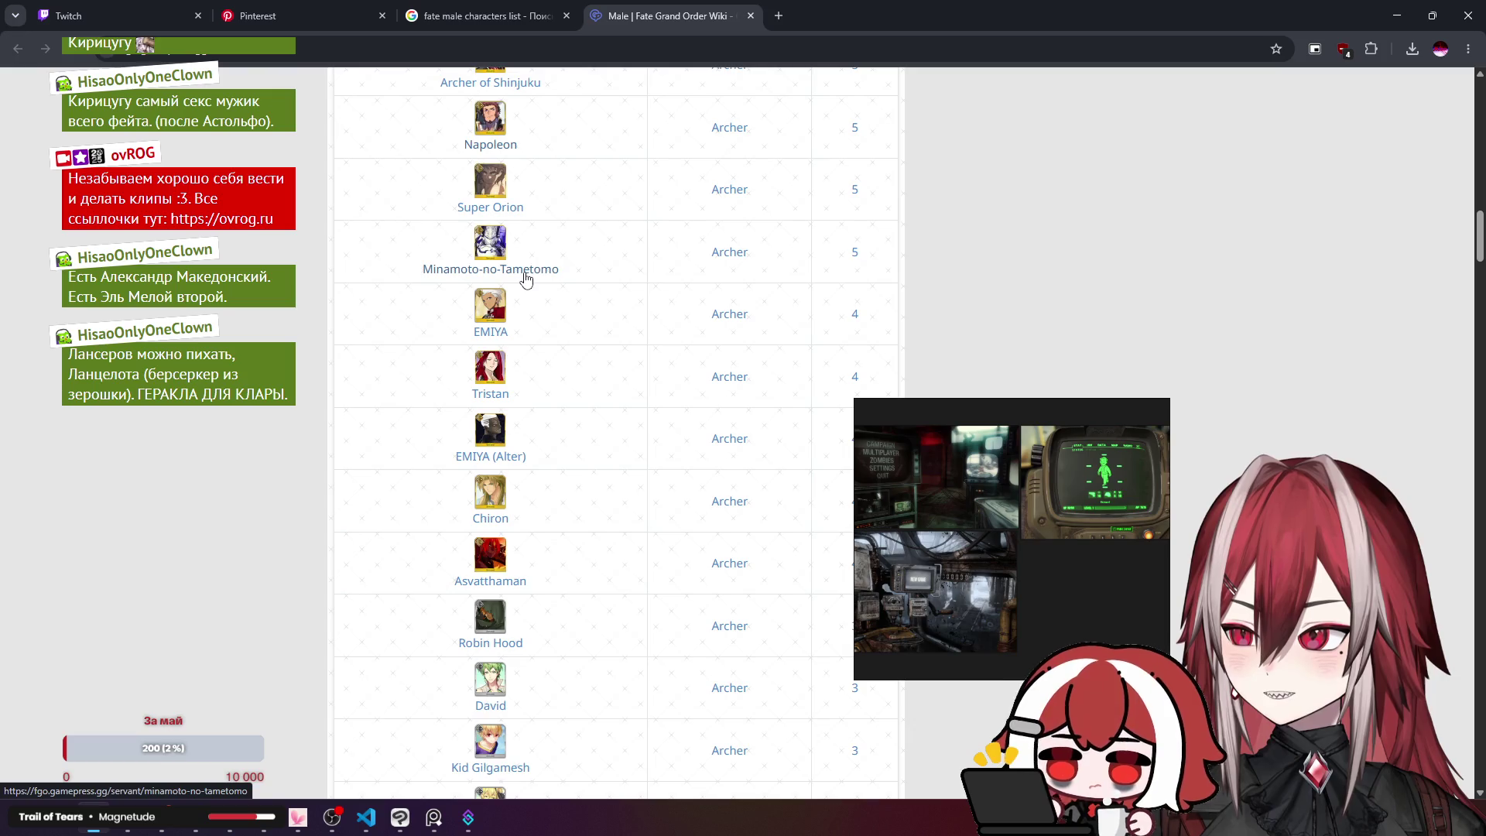
Step: View Minamoto-no-Tametomo's servant page and close it
{"action": "key", "text": "ctrl+Tab"}
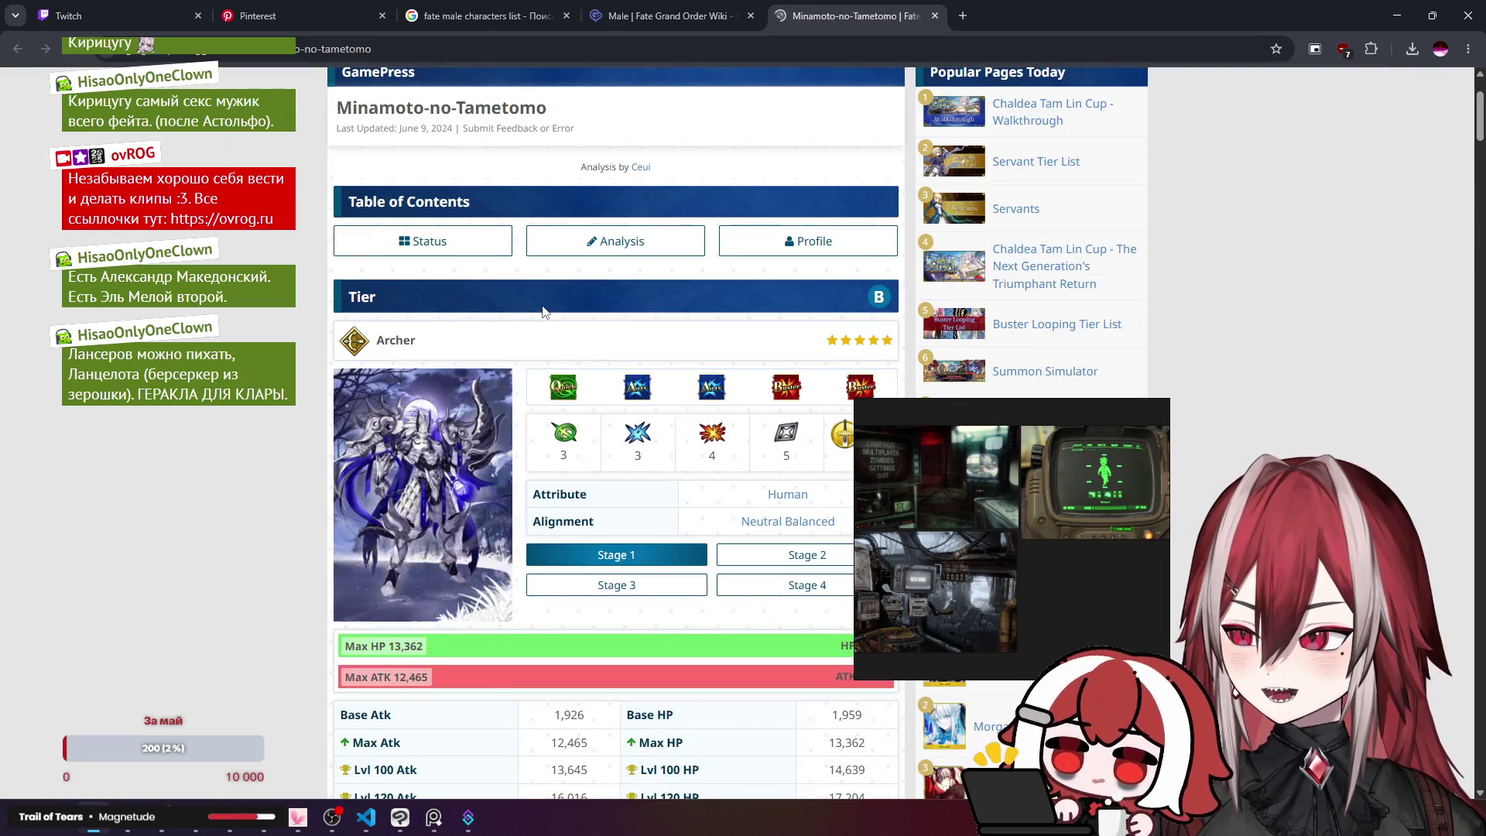
{"action": "scroll", "coordinate": [431, 331], "scroll_direction": "down", "scroll_amount": 12}
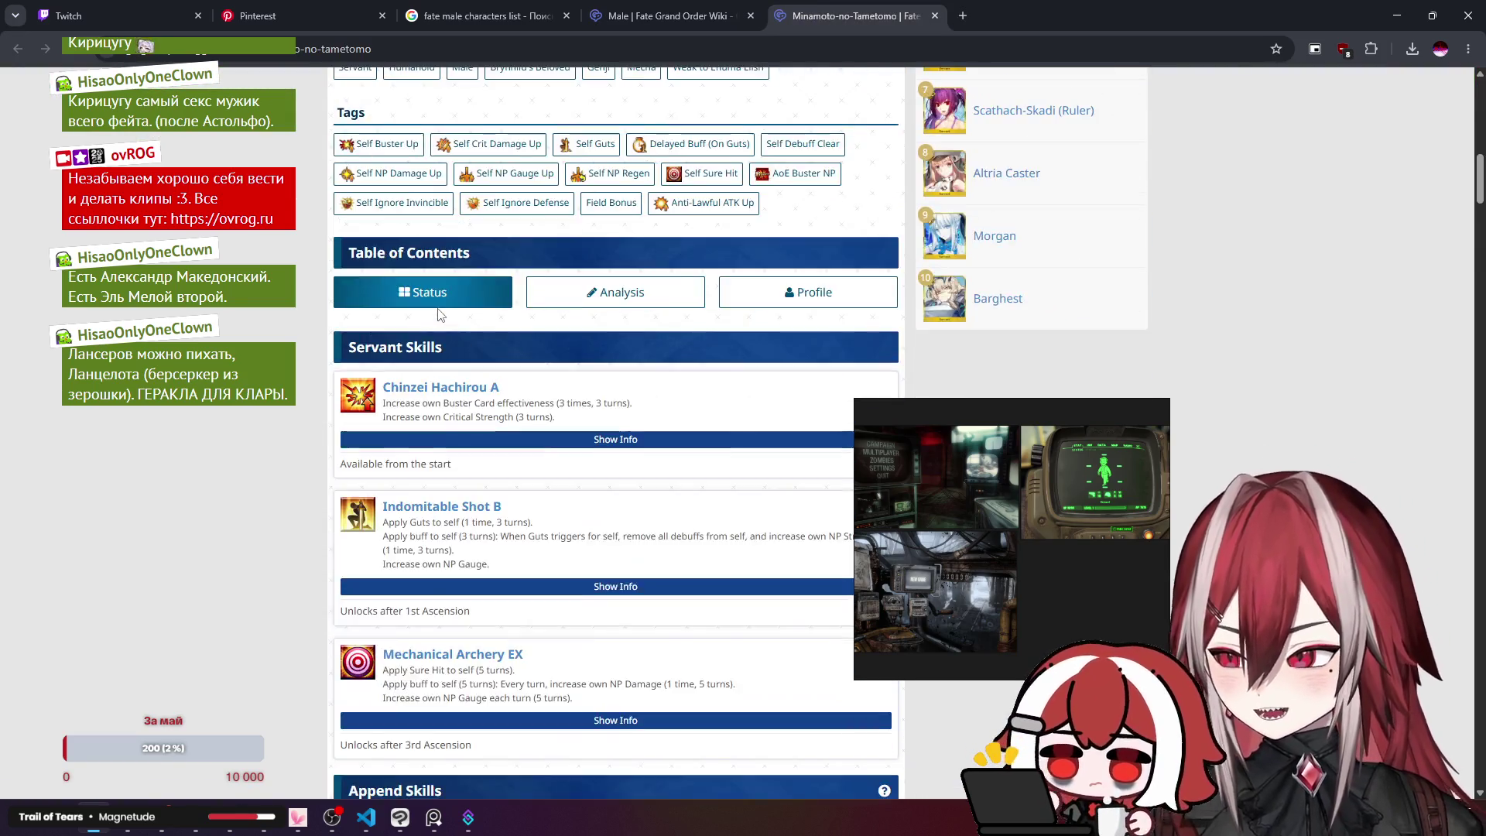
{"action": "scroll", "coordinate": [438, 313], "scroll_direction": "up", "scroll_amount": 9}
{"action": "middle_click", "coordinate": [814, 19]}
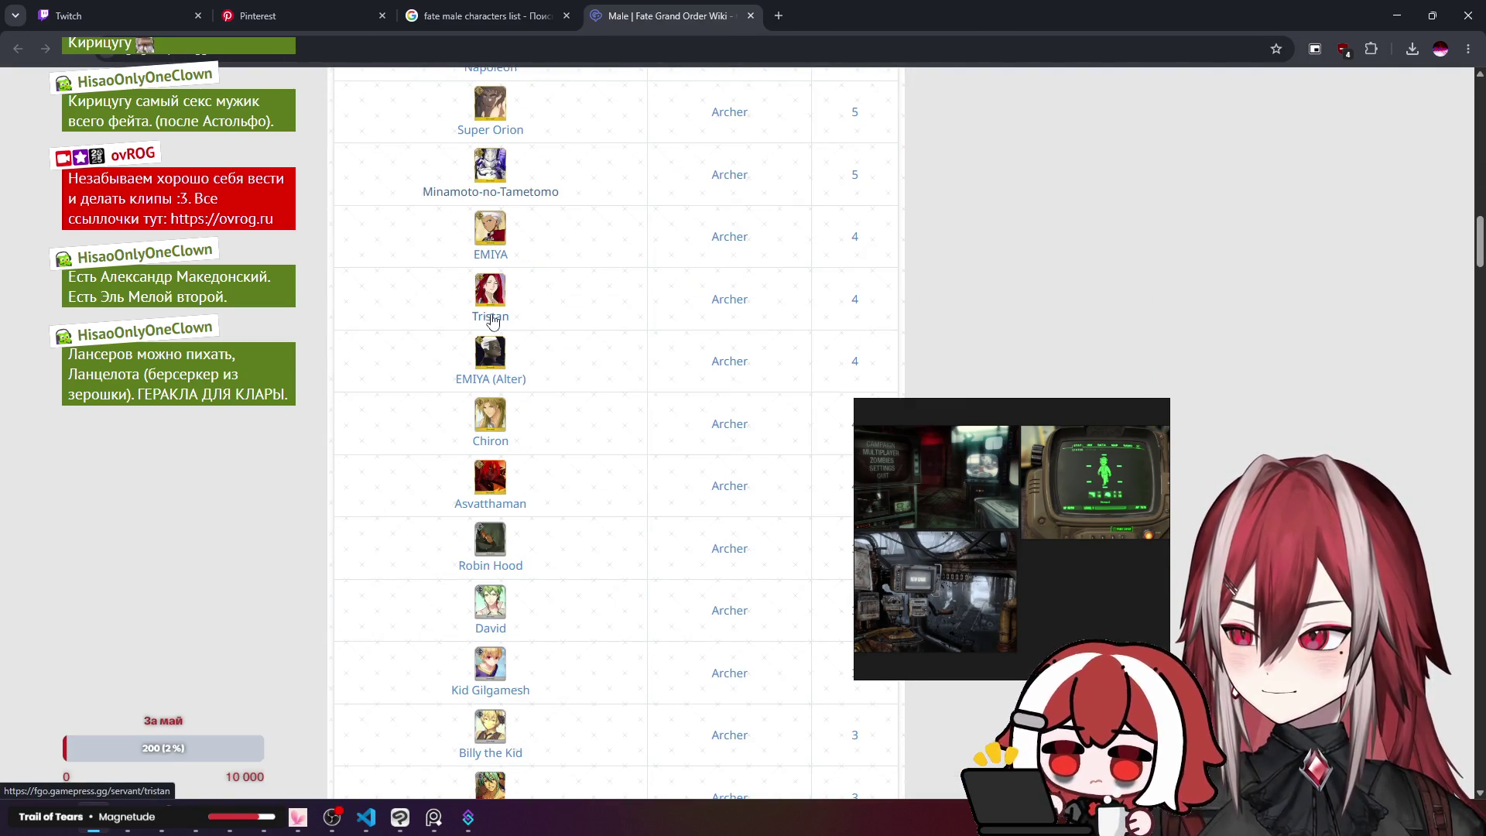
Step: Open Tristan's servant page, close it, and scroll further down the list
{"action": "middle_click", "coordinate": [492, 317]}
{"action": "key", "text": "ctrl+Tab"}
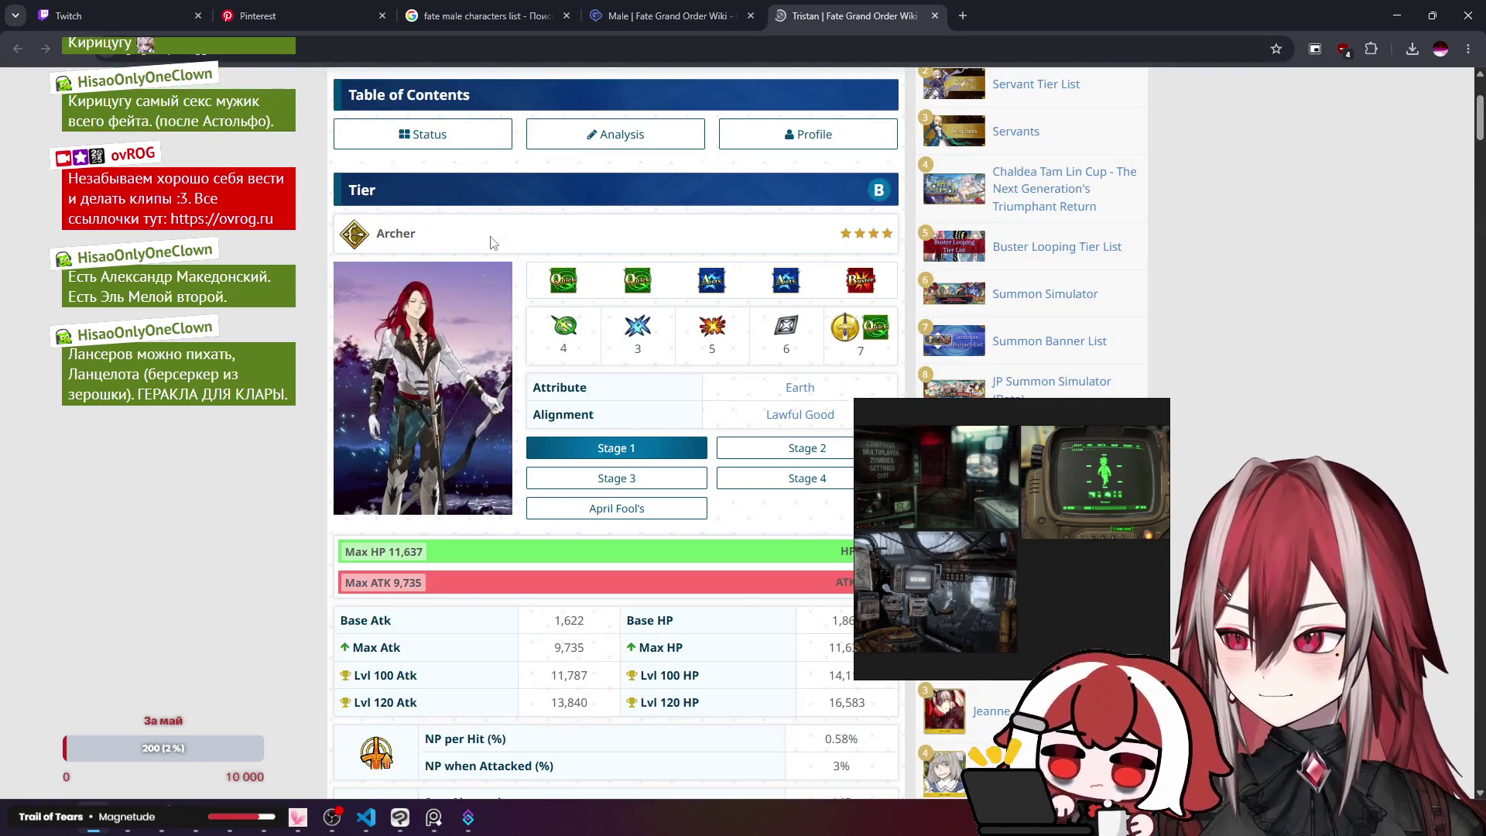
{"action": "middle_click", "coordinate": [856, 7]}
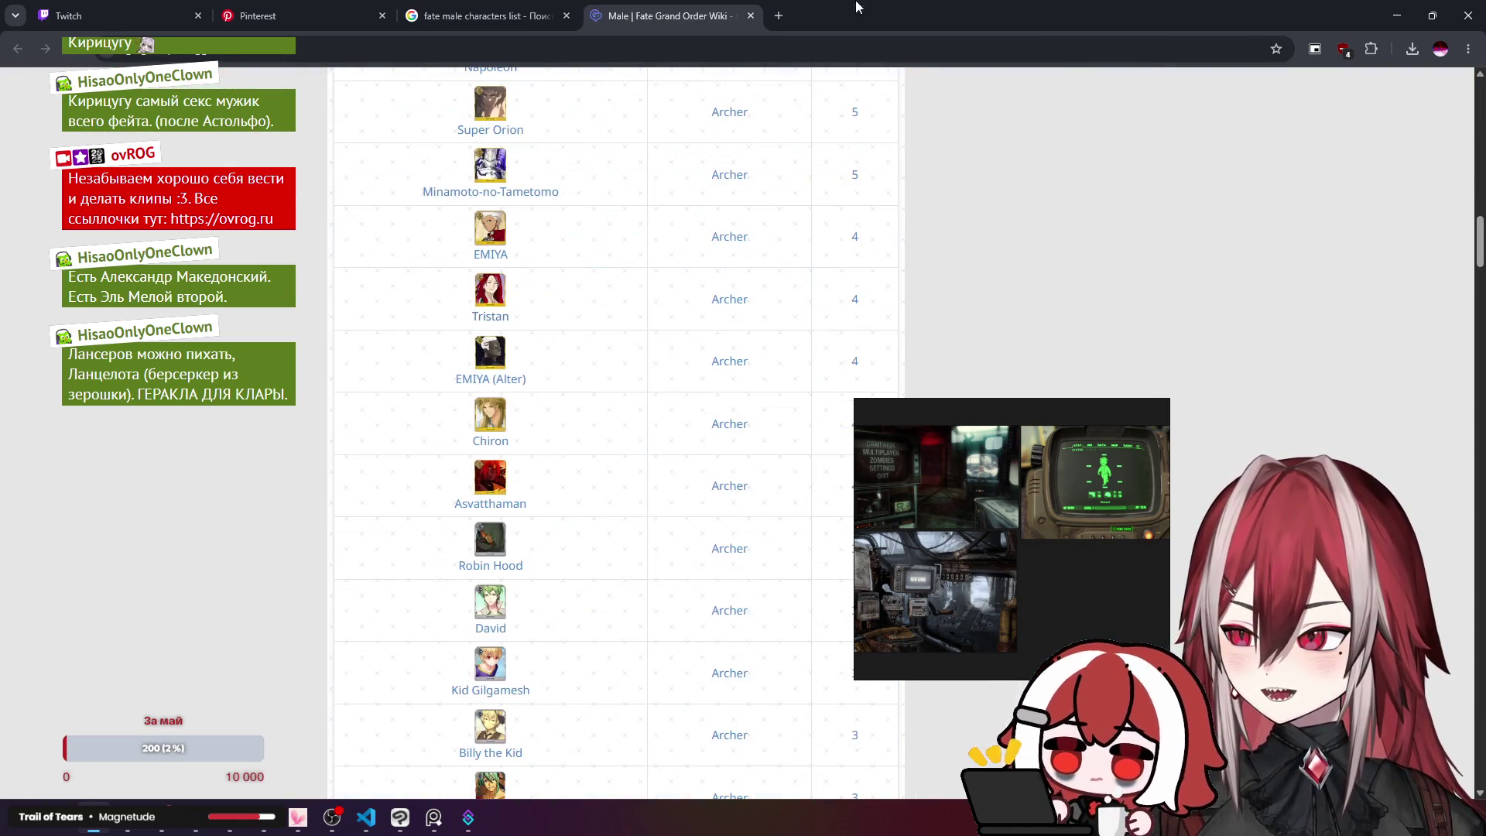
{"action": "scroll", "coordinate": [575, 239], "scroll_direction": "down", "scroll_amount": 1}
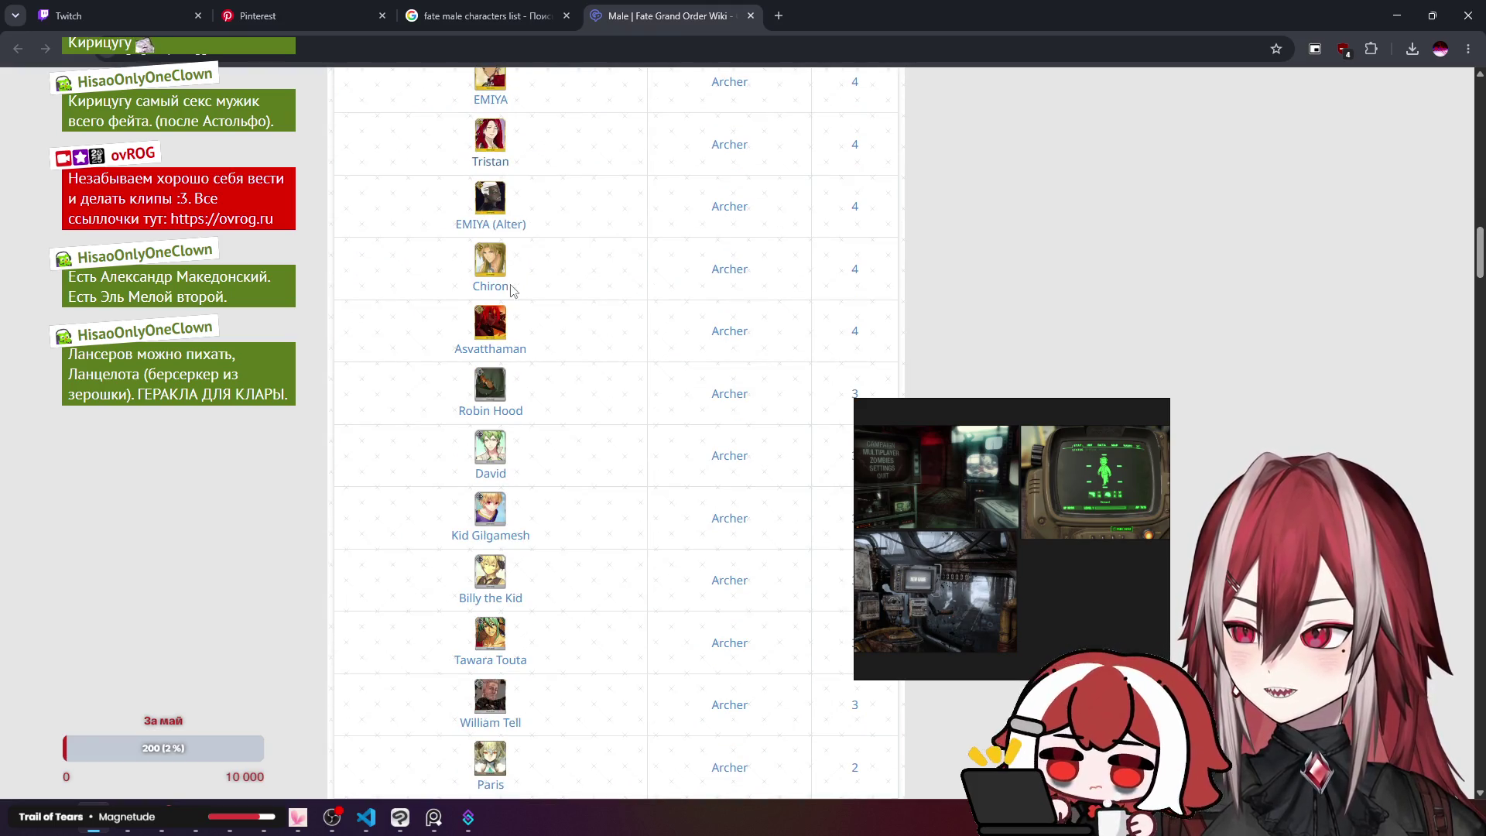
{"action": "scroll", "coordinate": [511, 409], "scroll_direction": "down", "scroll_amount": 1}
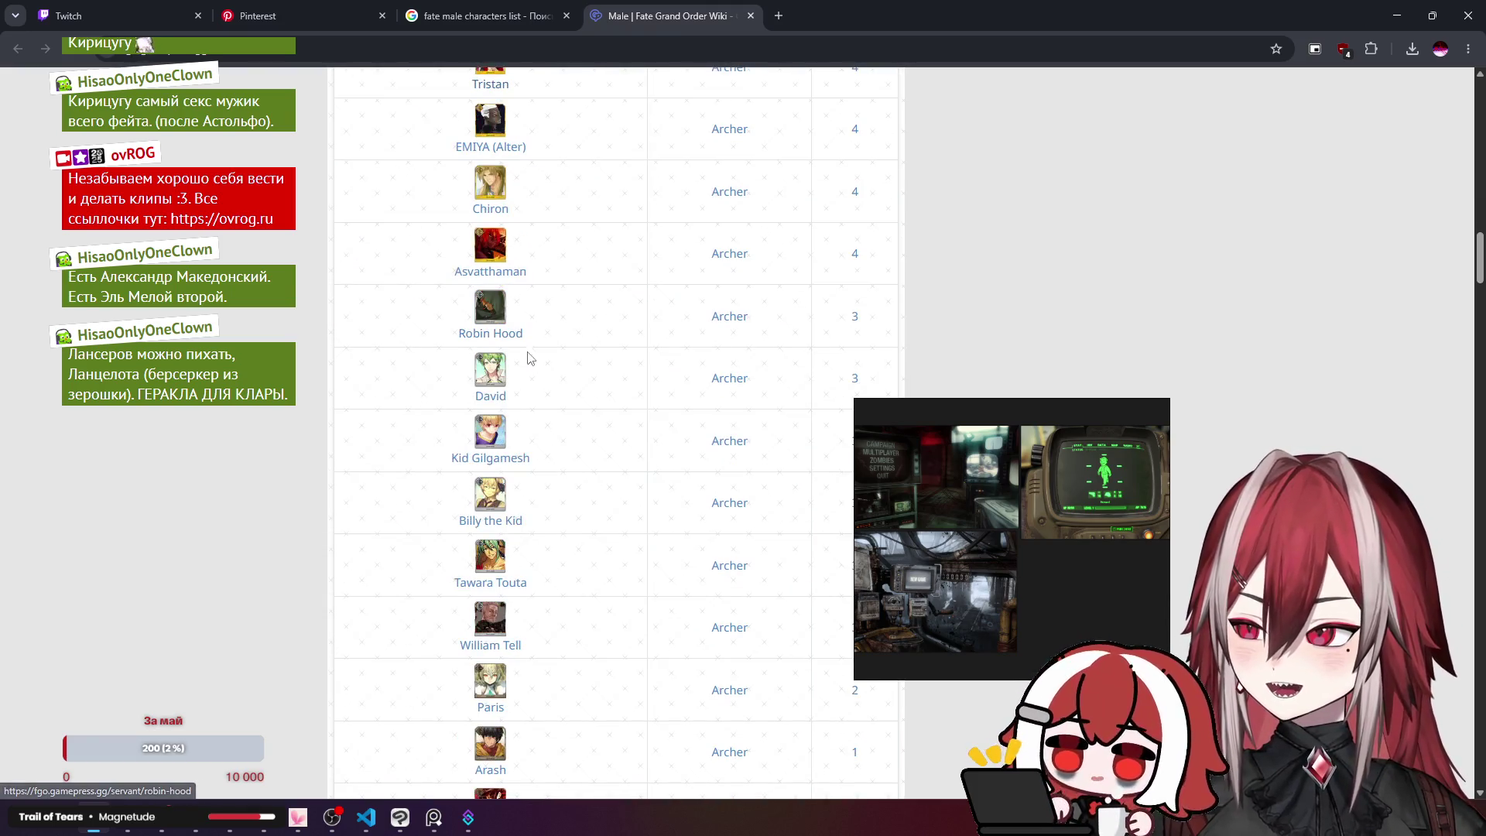
{"action": "scroll", "coordinate": [509, 392], "scroll_direction": "down", "scroll_amount": 1}
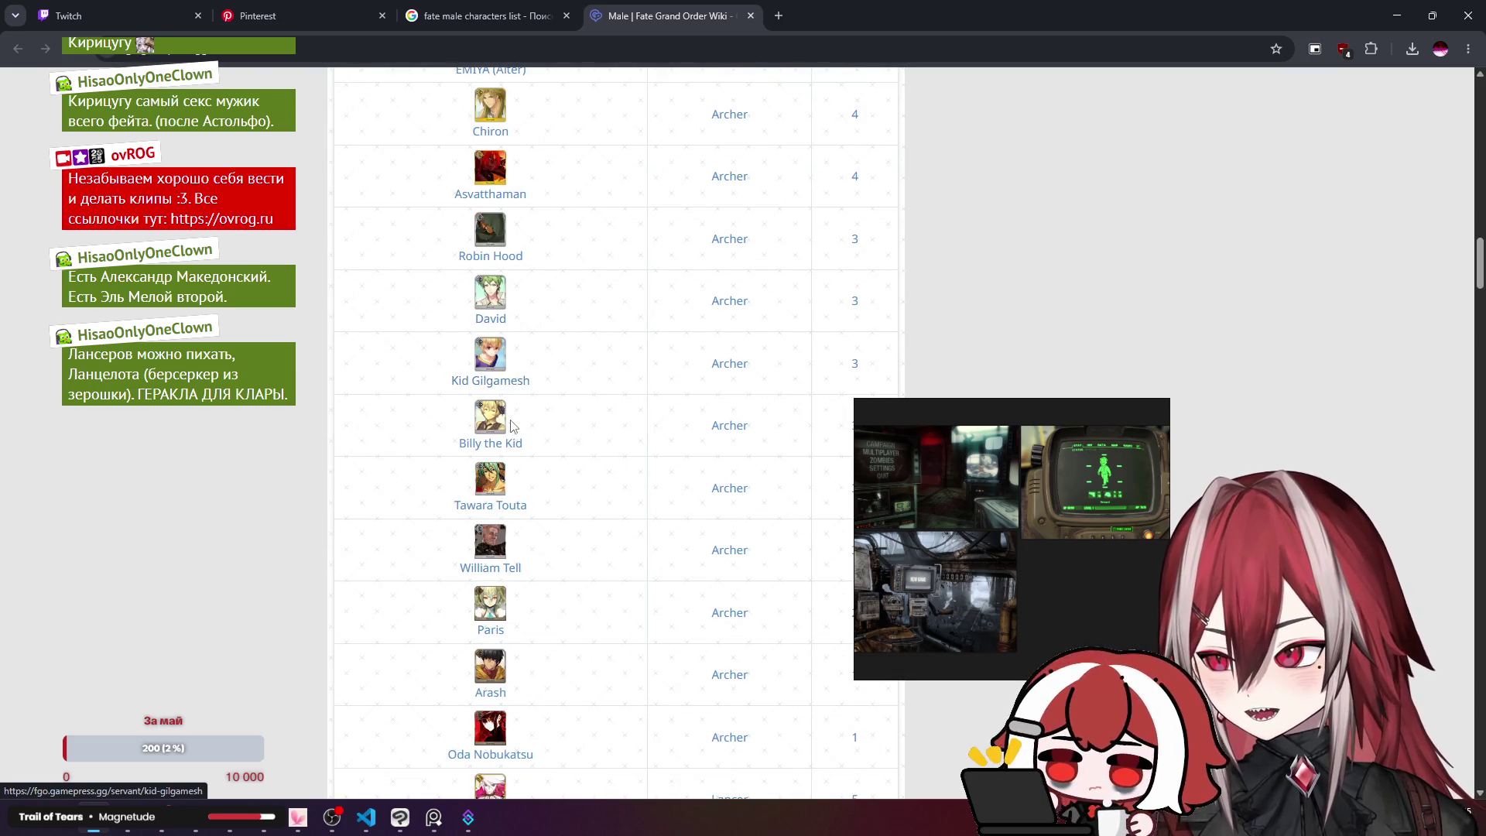
{"action": "scroll", "coordinate": [510, 425], "scroll_direction": "down", "scroll_amount": 4}
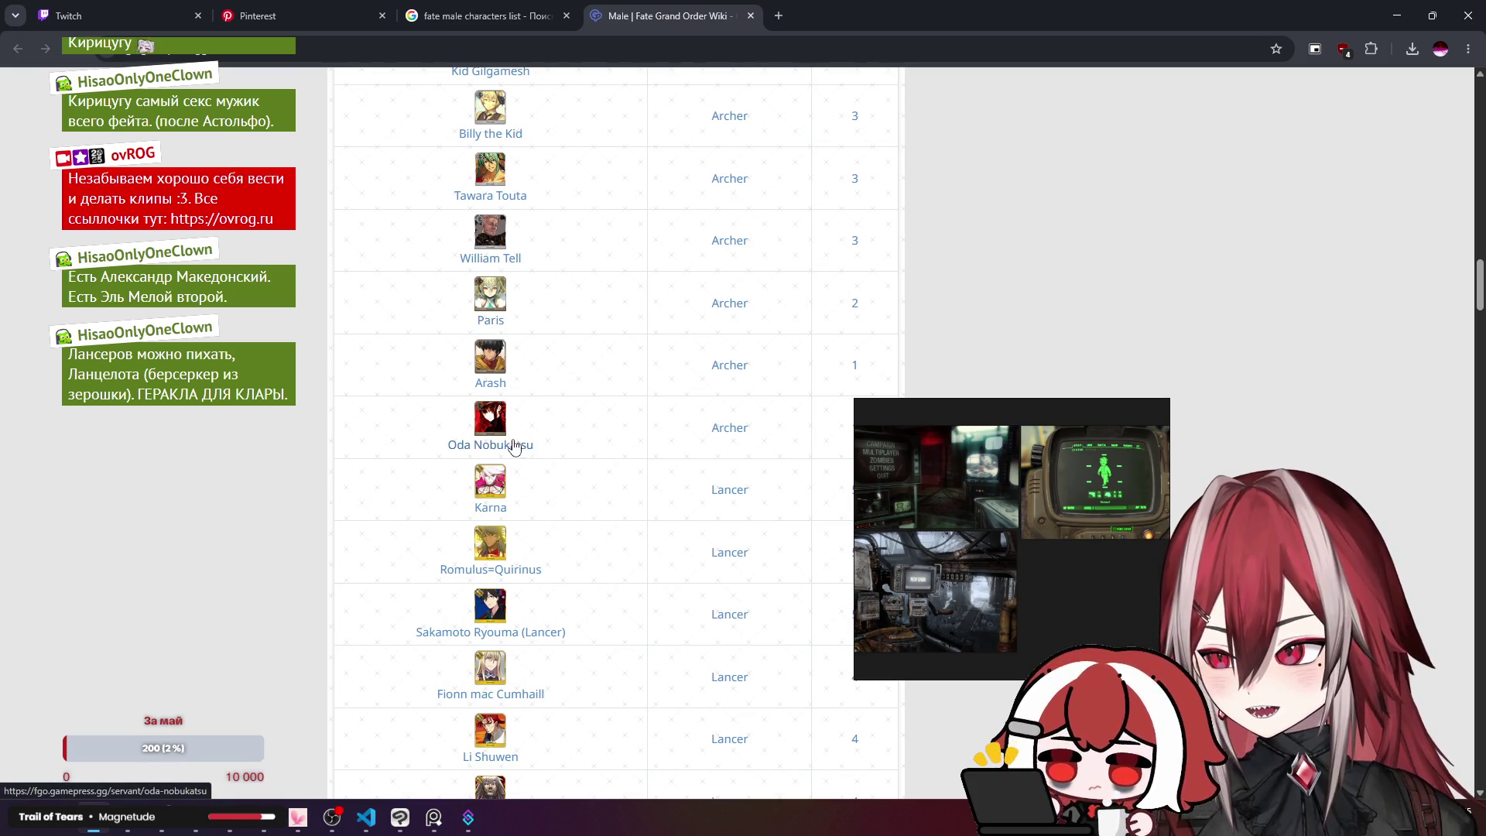
Step: Browse Oda Nobukatsu's servant page and close it
{"action": "key", "text": "ctrl+Tab"}
{"action": "scroll", "coordinate": [537, 288], "scroll_direction": "down", "scroll_amount": 3}
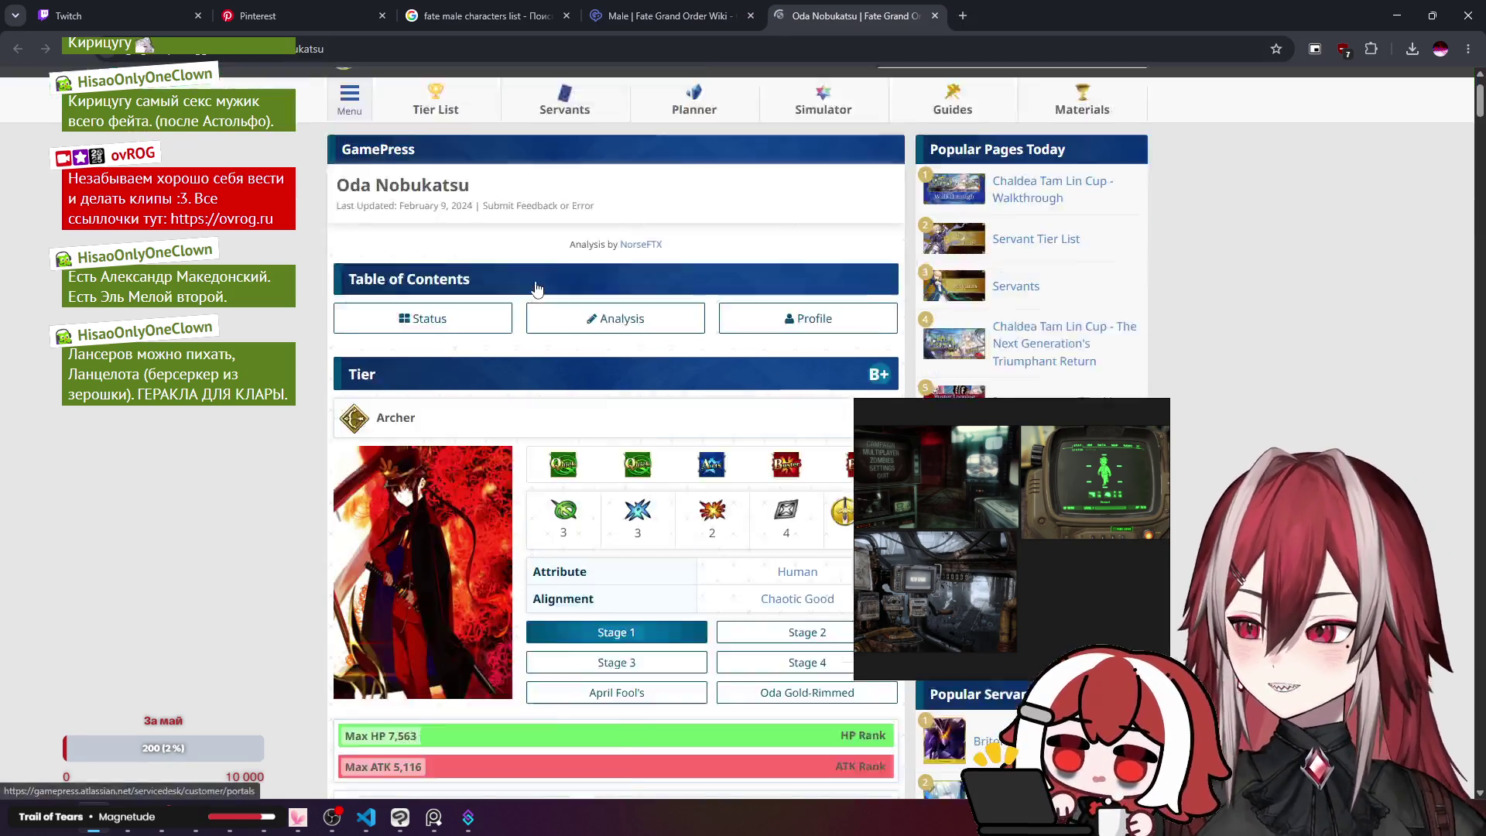
{"action": "scroll", "coordinate": [537, 288], "scroll_direction": "down", "scroll_amount": 9}
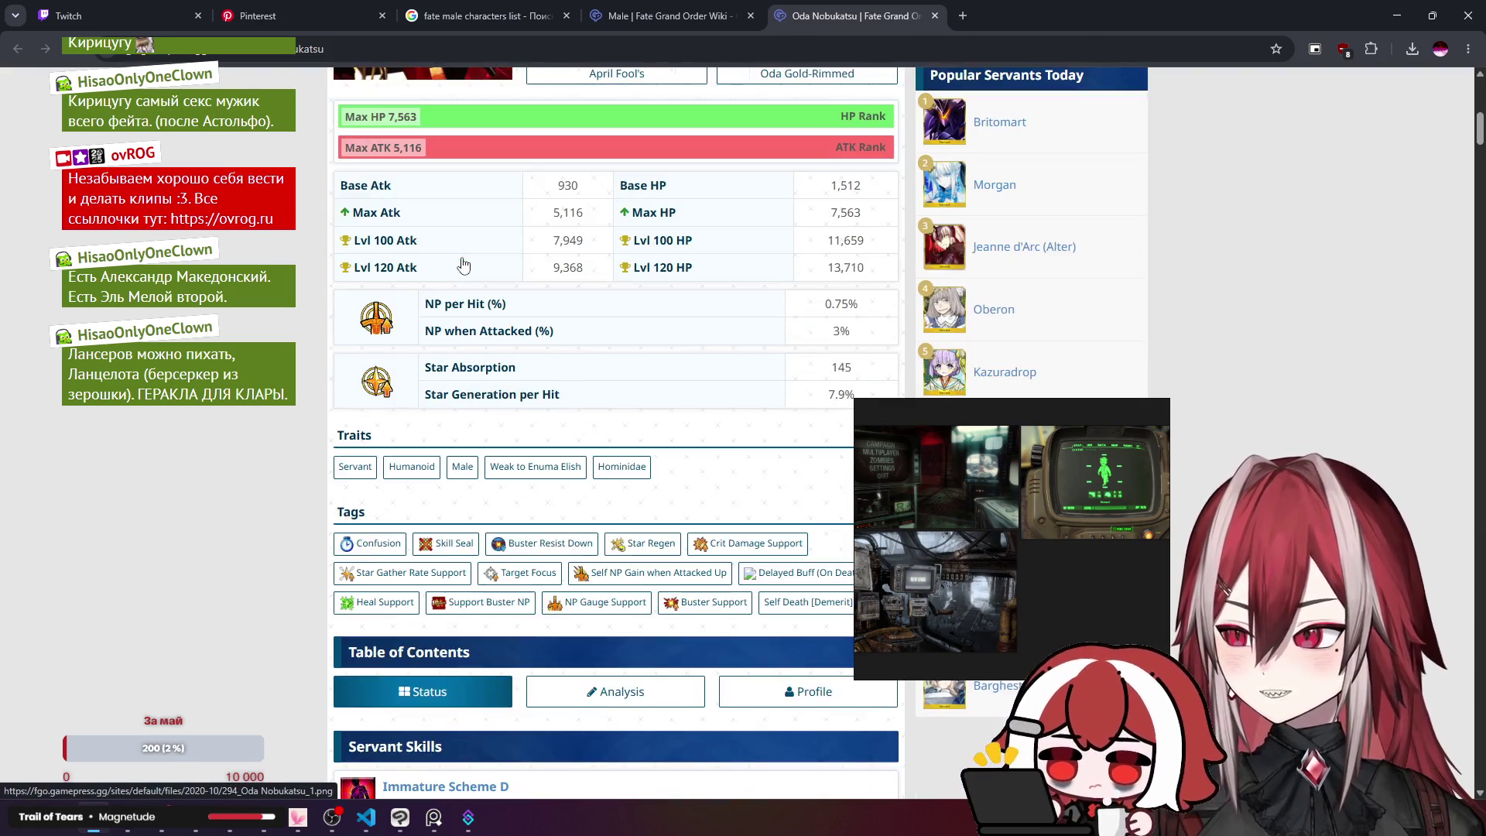
{"action": "scroll", "coordinate": [463, 264], "scroll_direction": "down", "scroll_amount": 9}
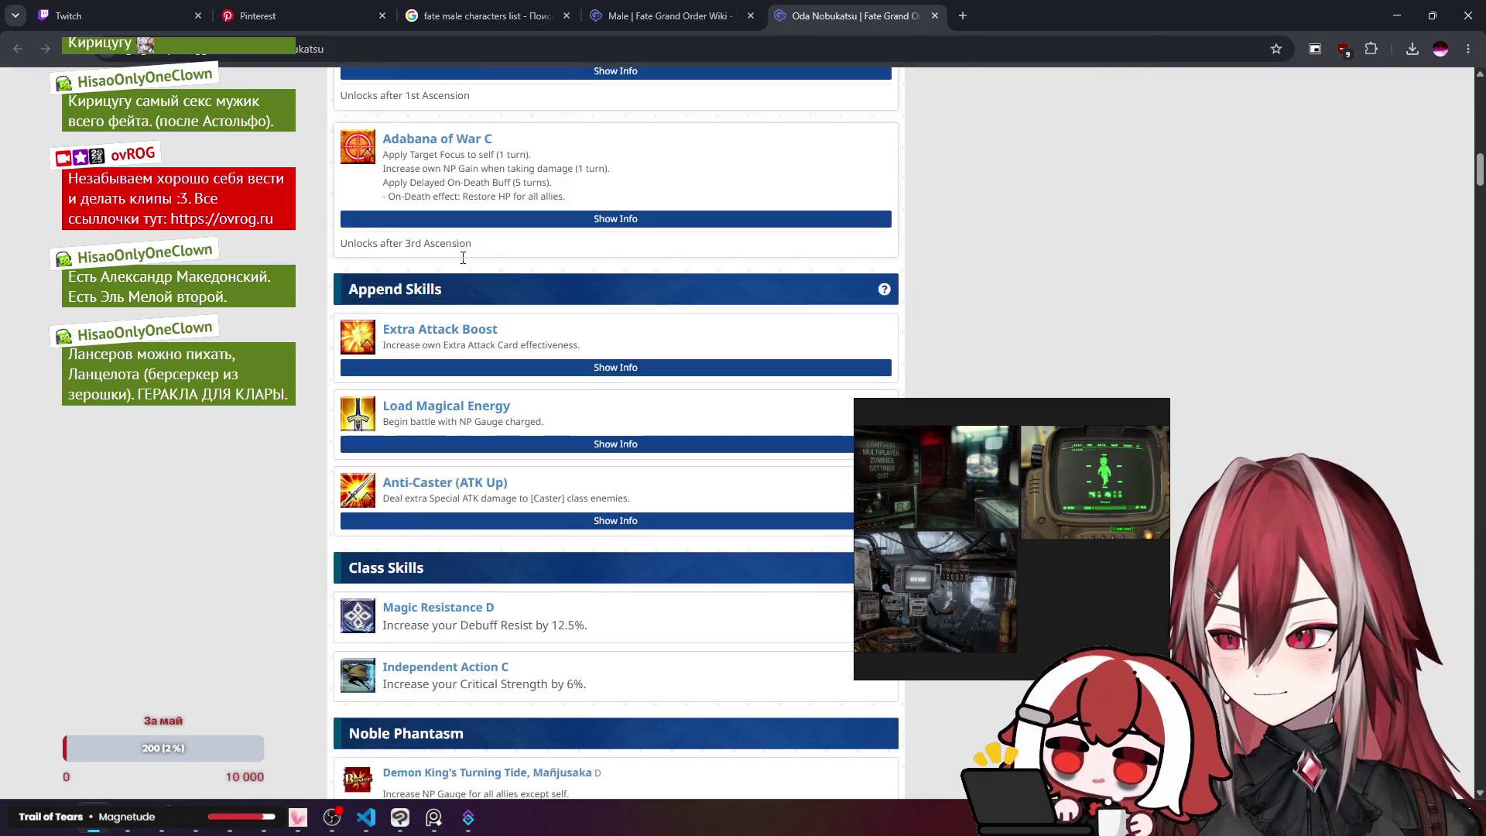
{"action": "scroll", "coordinate": [462, 257], "scroll_direction": "up", "scroll_amount": 5}
{"action": "scroll", "coordinate": [462, 257], "scroll_direction": "up", "scroll_amount": 10}
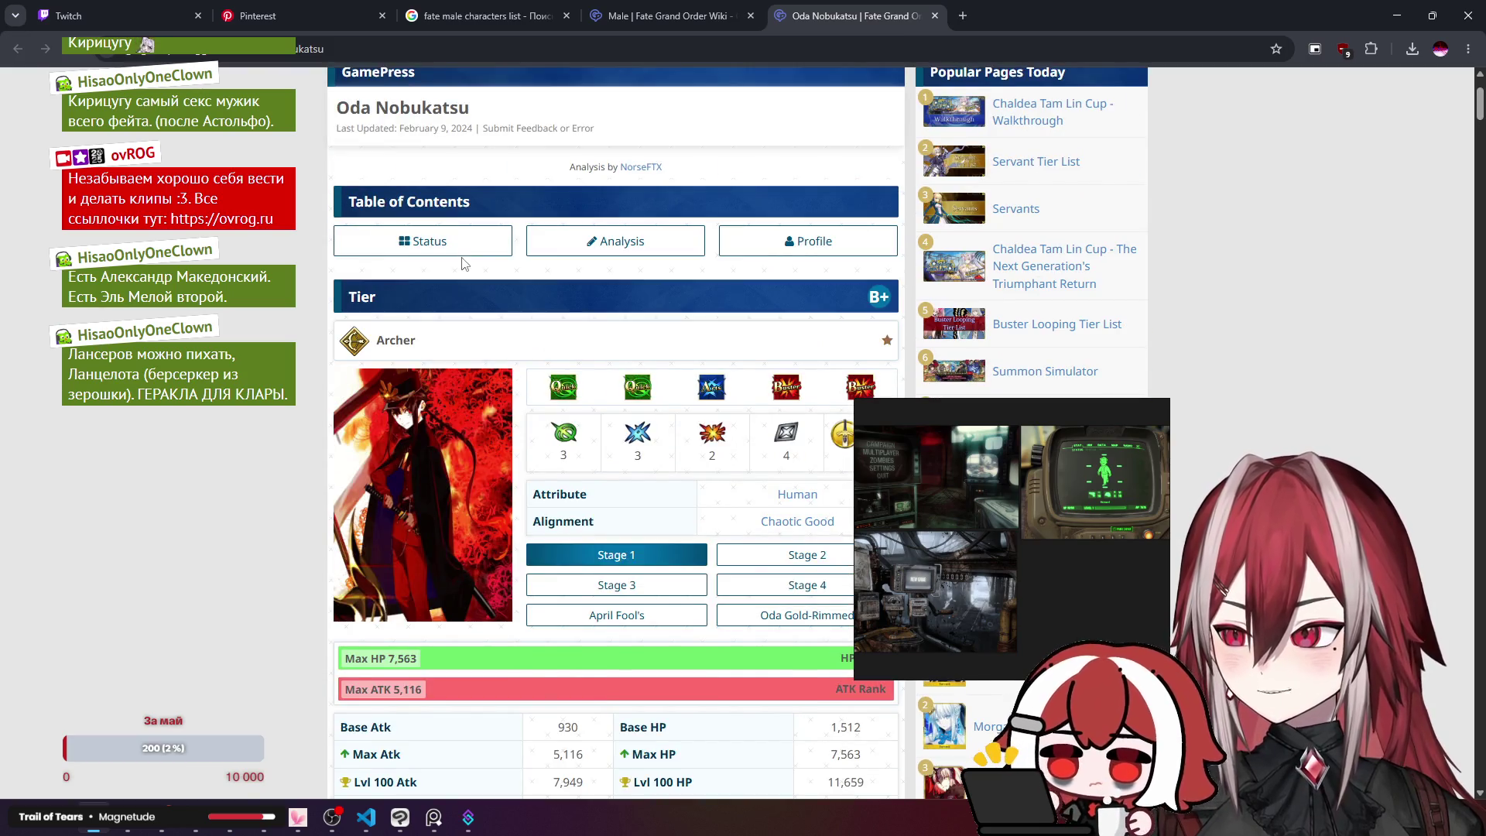
{"action": "middle_click", "coordinate": [817, 6]}
{"action": "scroll", "coordinate": [586, 225], "scroll_direction": "down", "scroll_amount": 4}
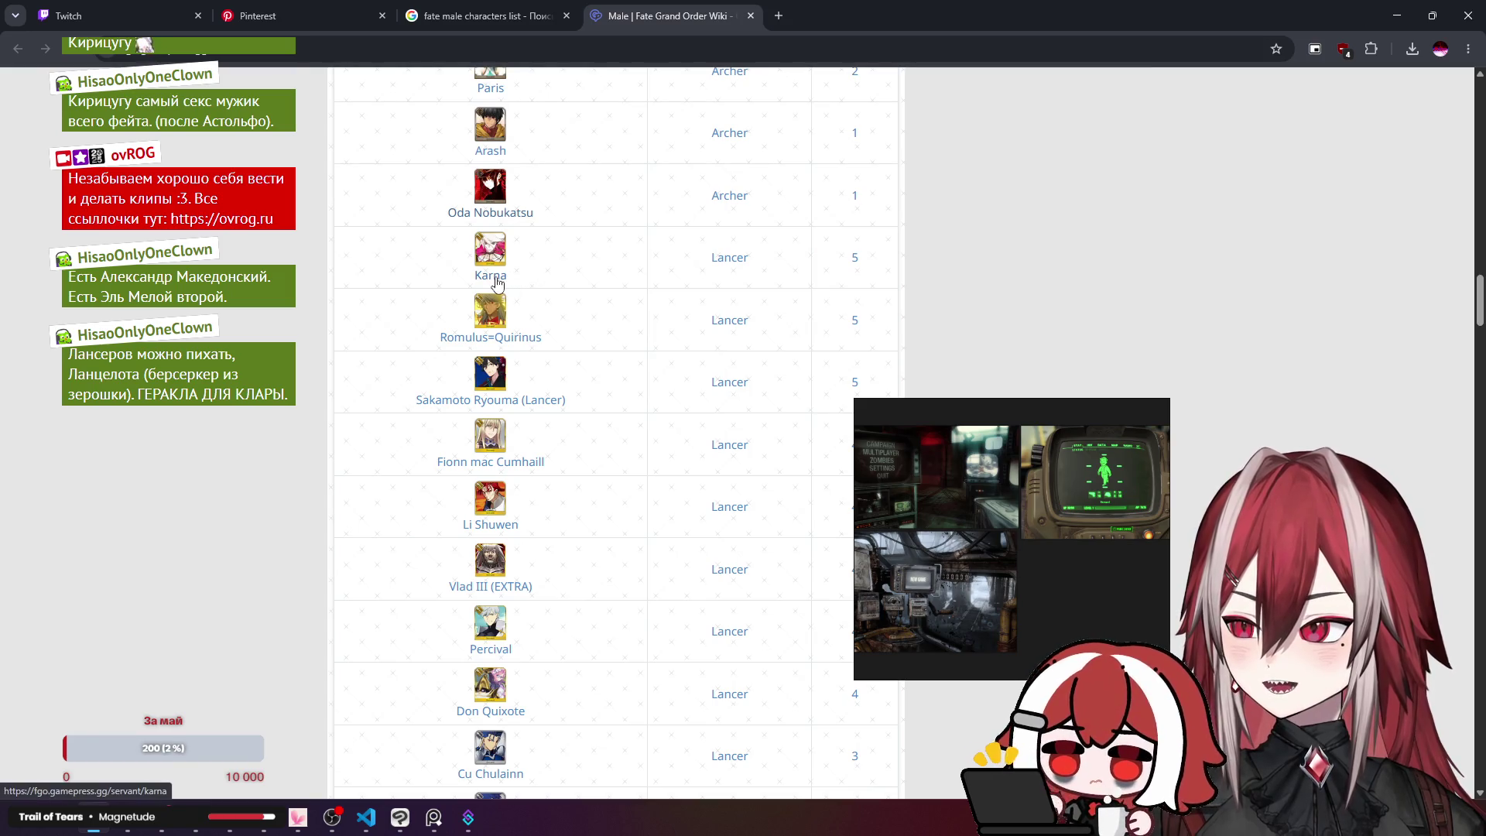
{"action": "scroll", "coordinate": [526, 325], "scroll_direction": "down", "scroll_amount": 3}
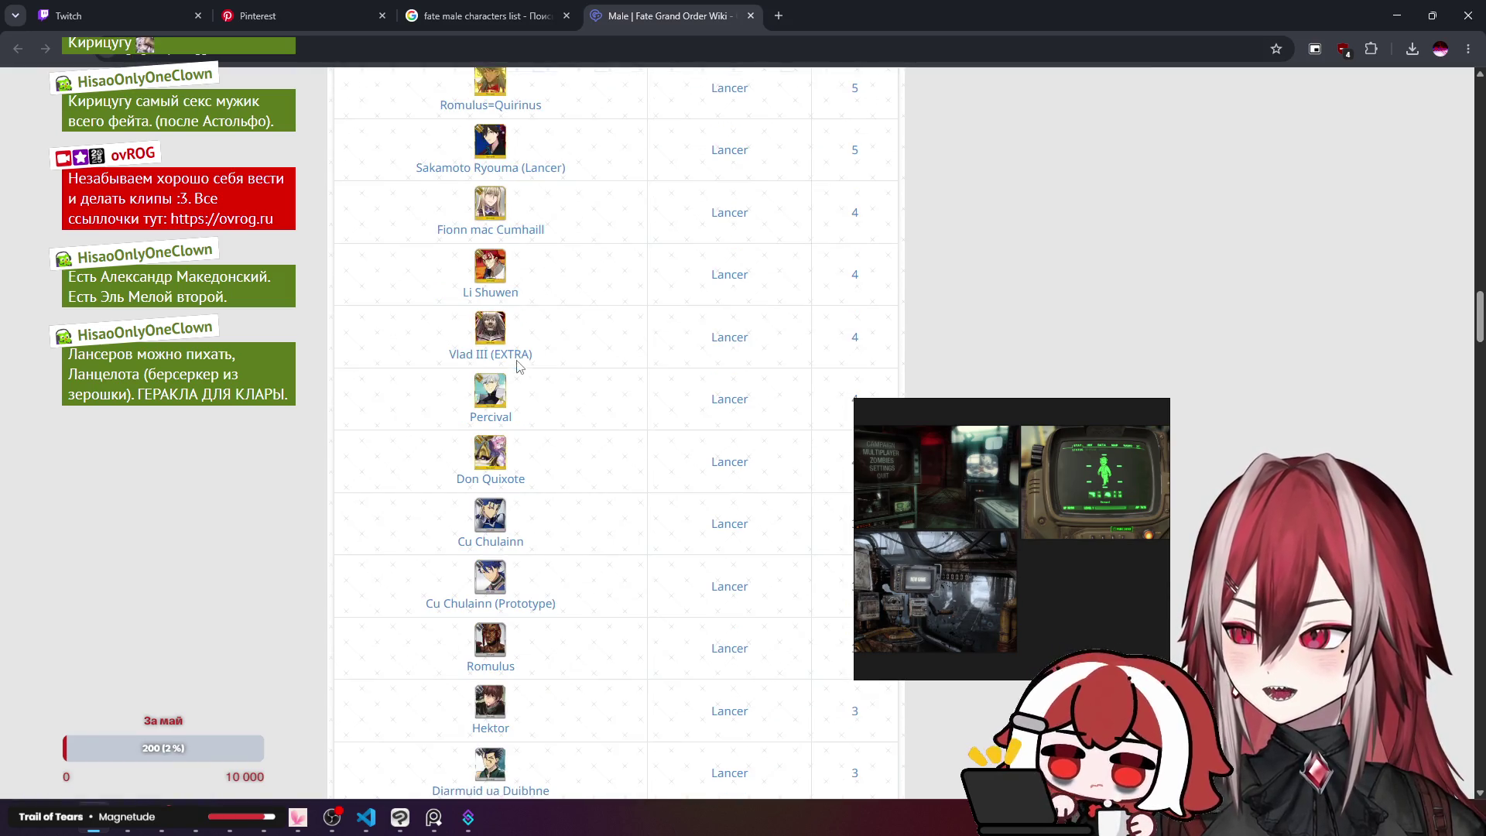
{"action": "scroll", "coordinate": [520, 364], "scroll_direction": "down", "scroll_amount": 1}
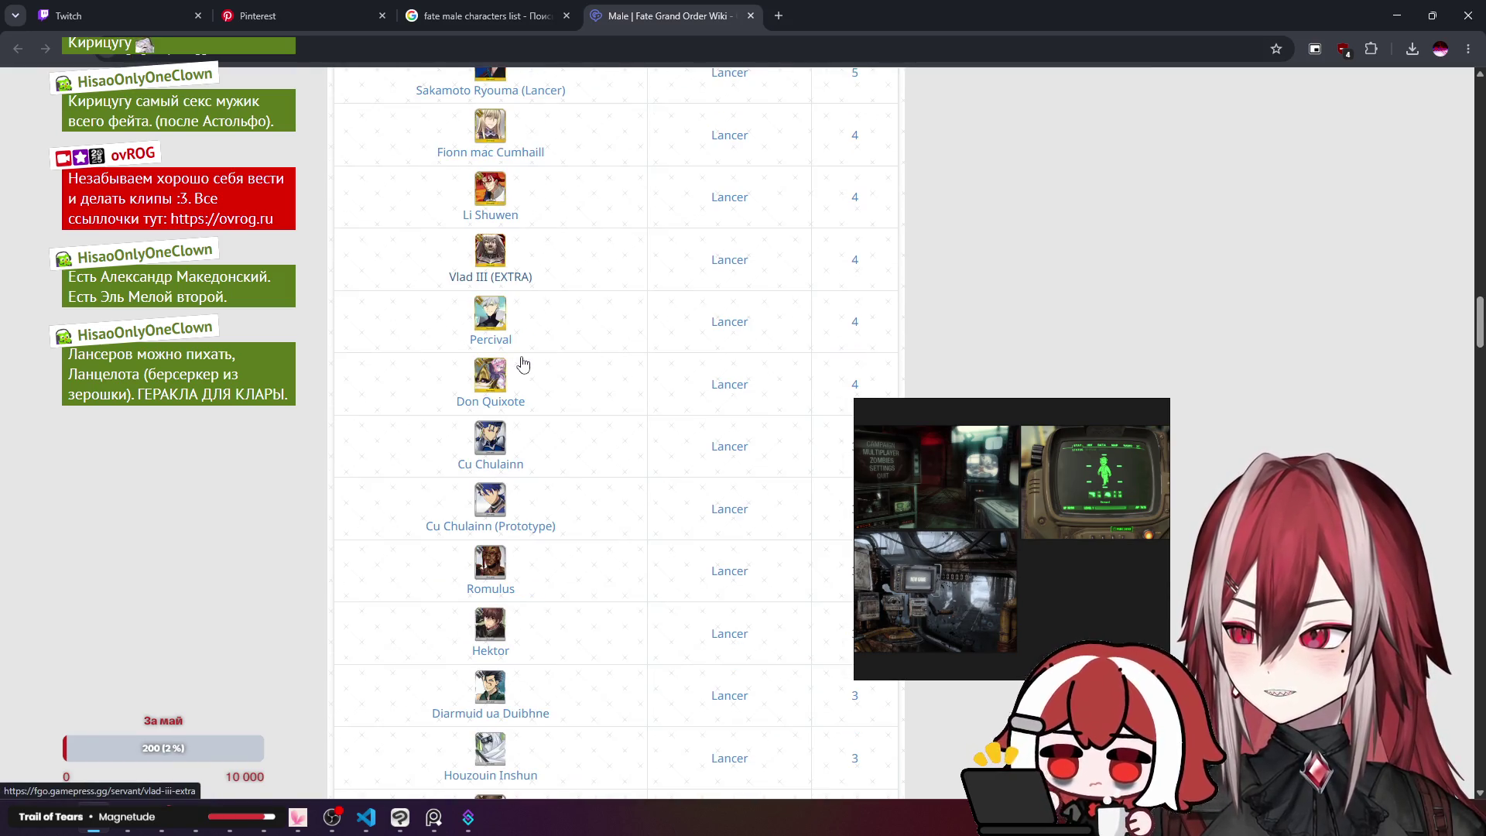
{"action": "left_click", "coordinate": [518, 408]}
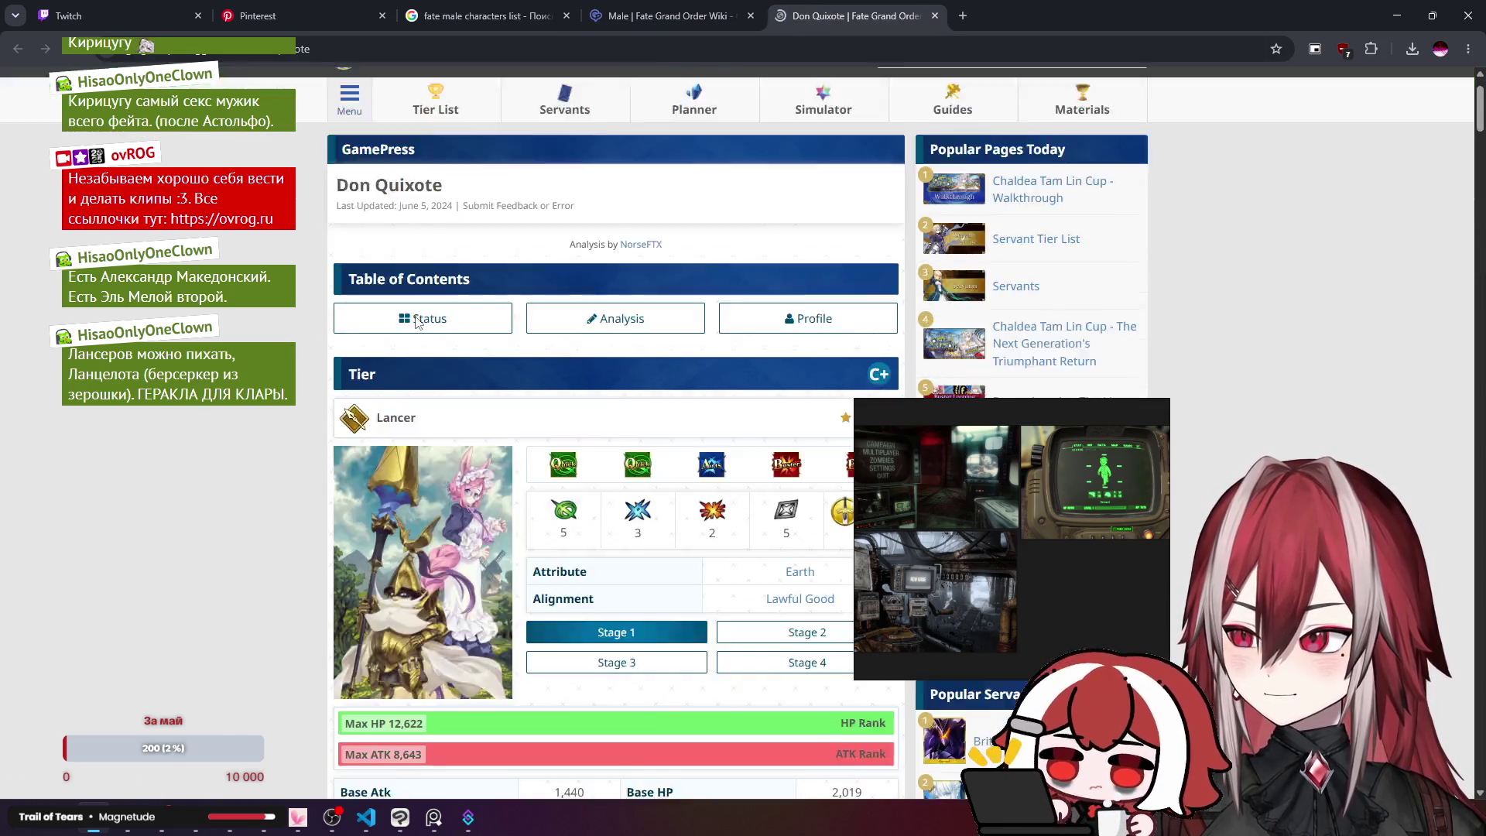
{"action": "scroll", "coordinate": [415, 315], "scroll_direction": "down", "scroll_amount": 6}
{"action": "scroll", "coordinate": [466, 294], "scroll_direction": "up", "scroll_amount": 3}
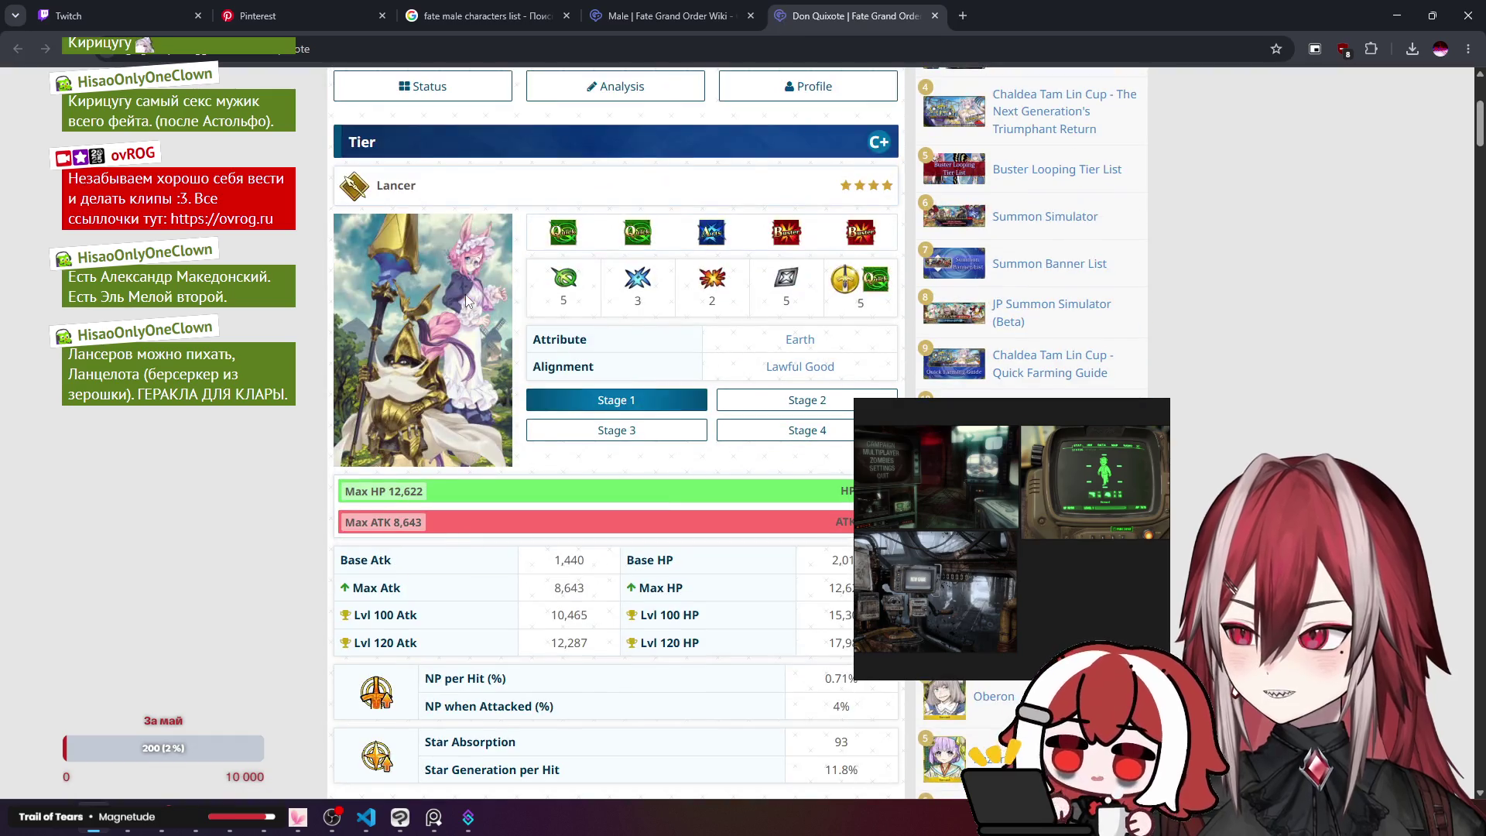
{"action": "key", "text": "ctrl+w"}
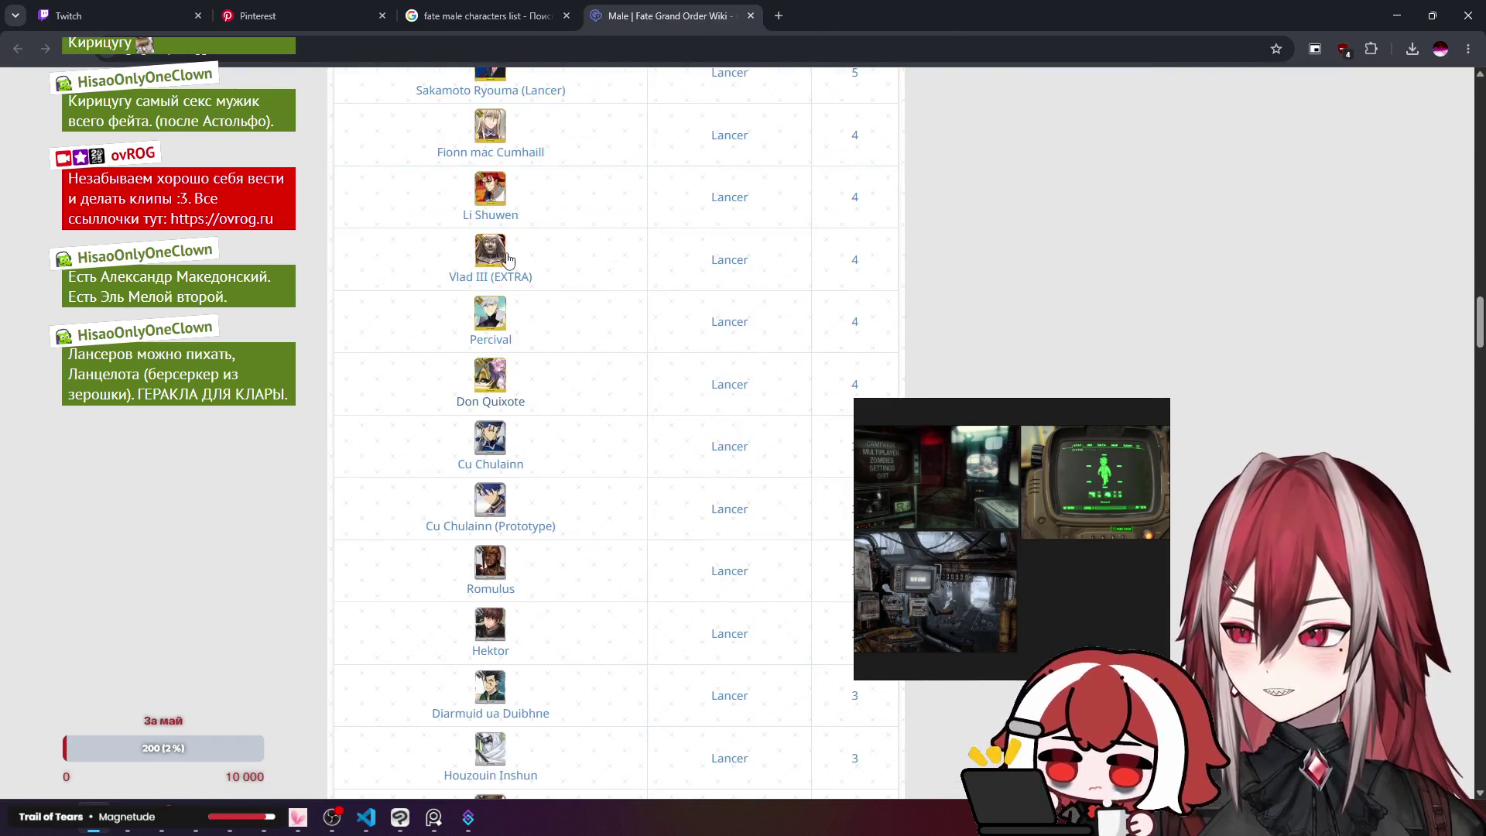
{"action": "scroll", "coordinate": [508, 259], "scroll_direction": "down", "scroll_amount": 1}
{"action": "scroll", "coordinate": [543, 267], "scroll_direction": "down", "scroll_amount": 1}
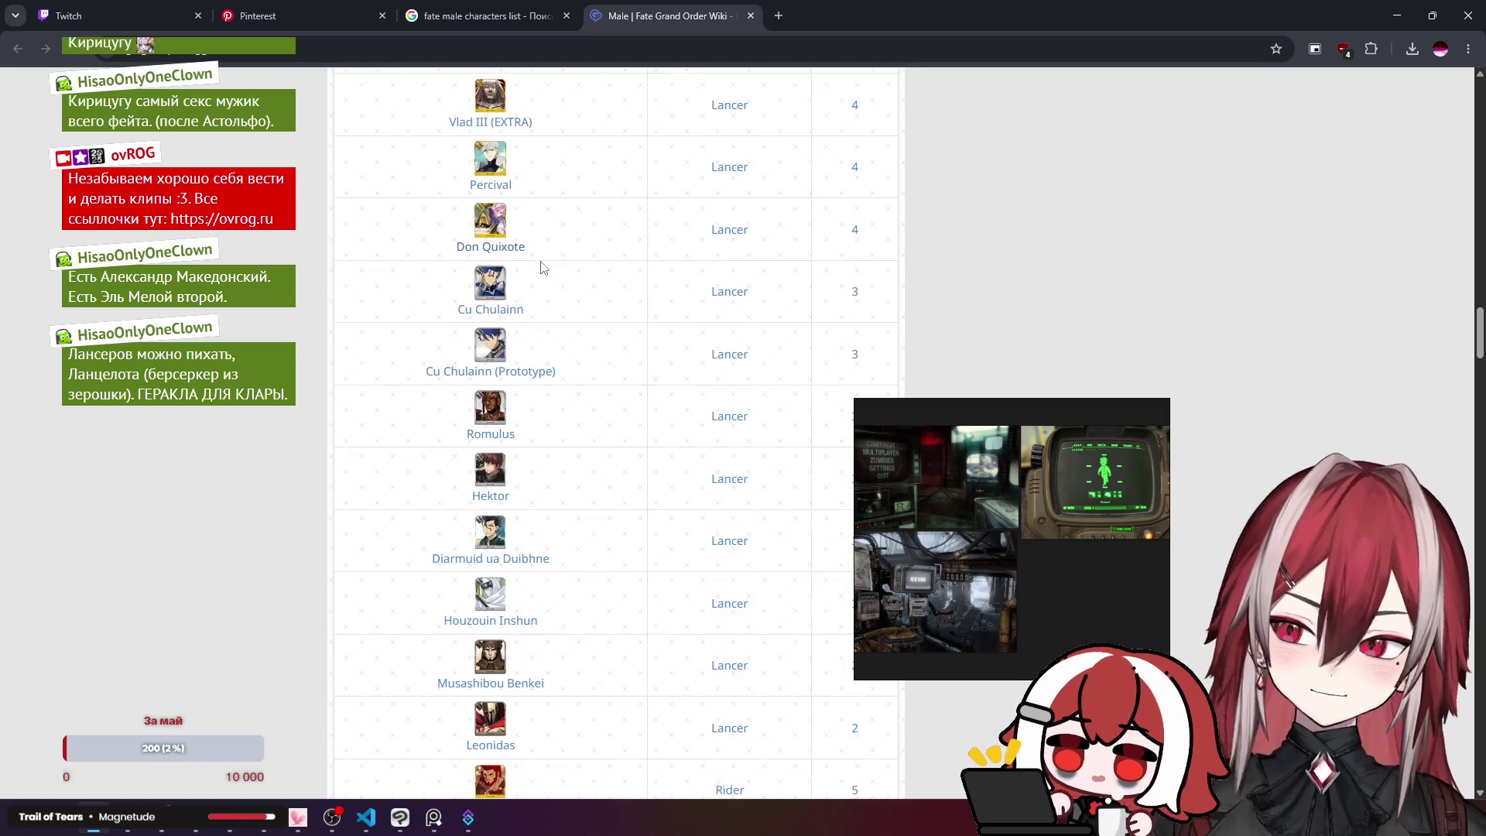
{"action": "scroll", "coordinate": [522, 317], "scroll_direction": "down", "scroll_amount": 1}
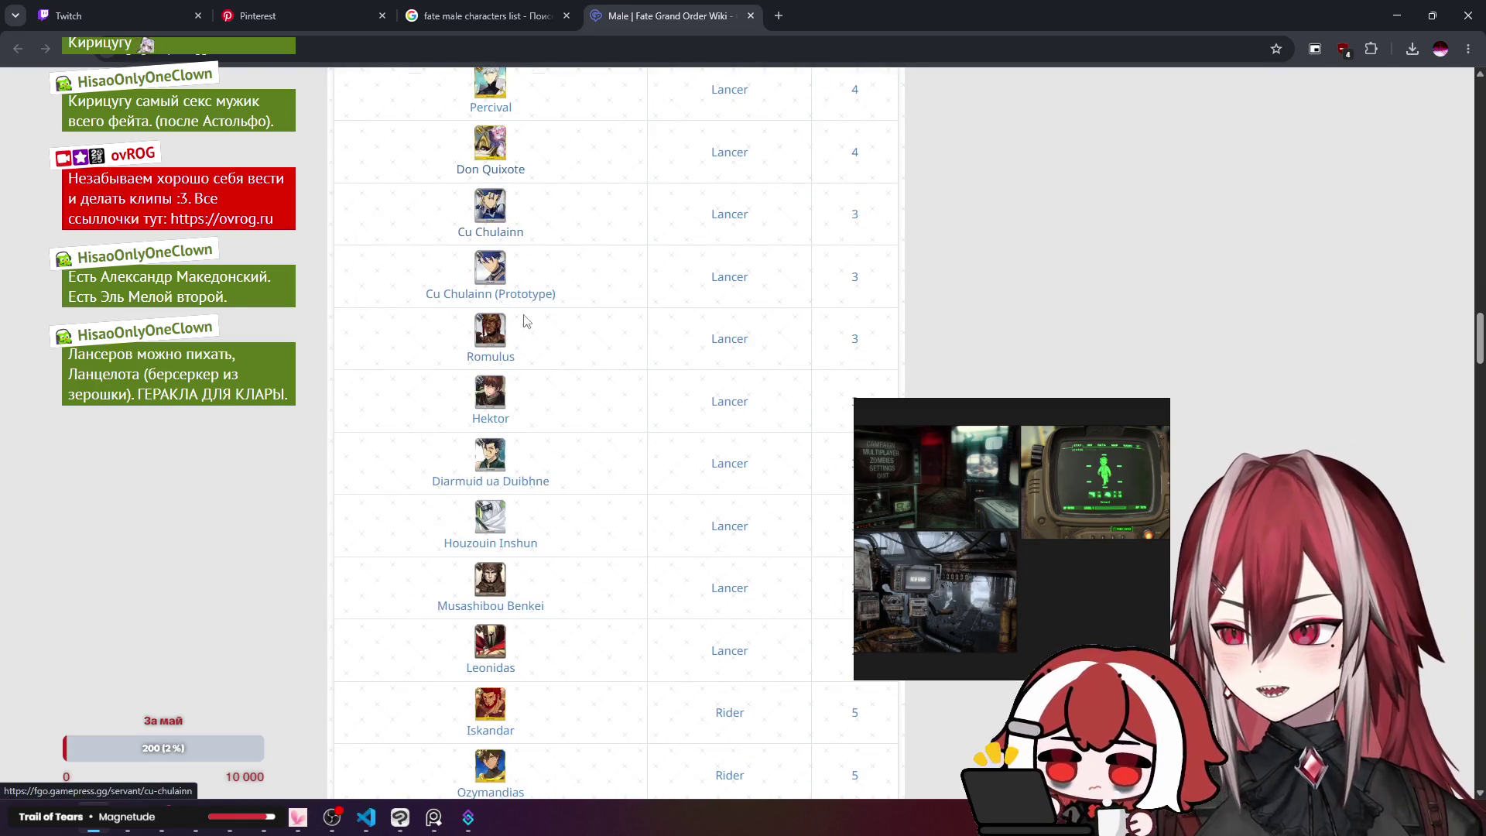
{"action": "scroll", "coordinate": [543, 306], "scroll_direction": "down", "scroll_amount": 1}
{"action": "scroll", "coordinate": [534, 314], "scroll_direction": "down", "scroll_amount": 1}
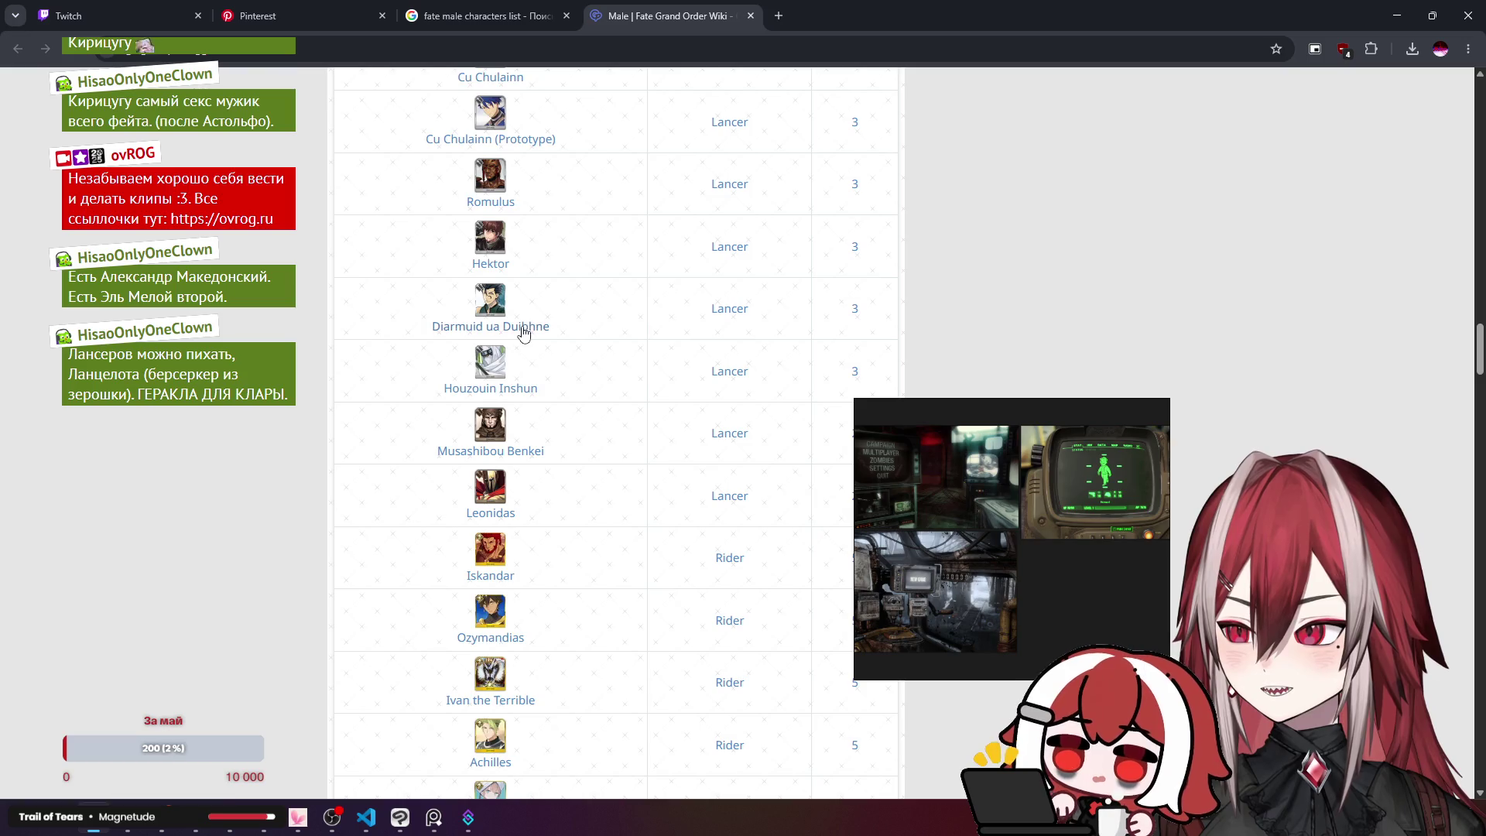
{"action": "scroll", "coordinate": [531, 317], "scroll_direction": "down", "scroll_amount": 3}
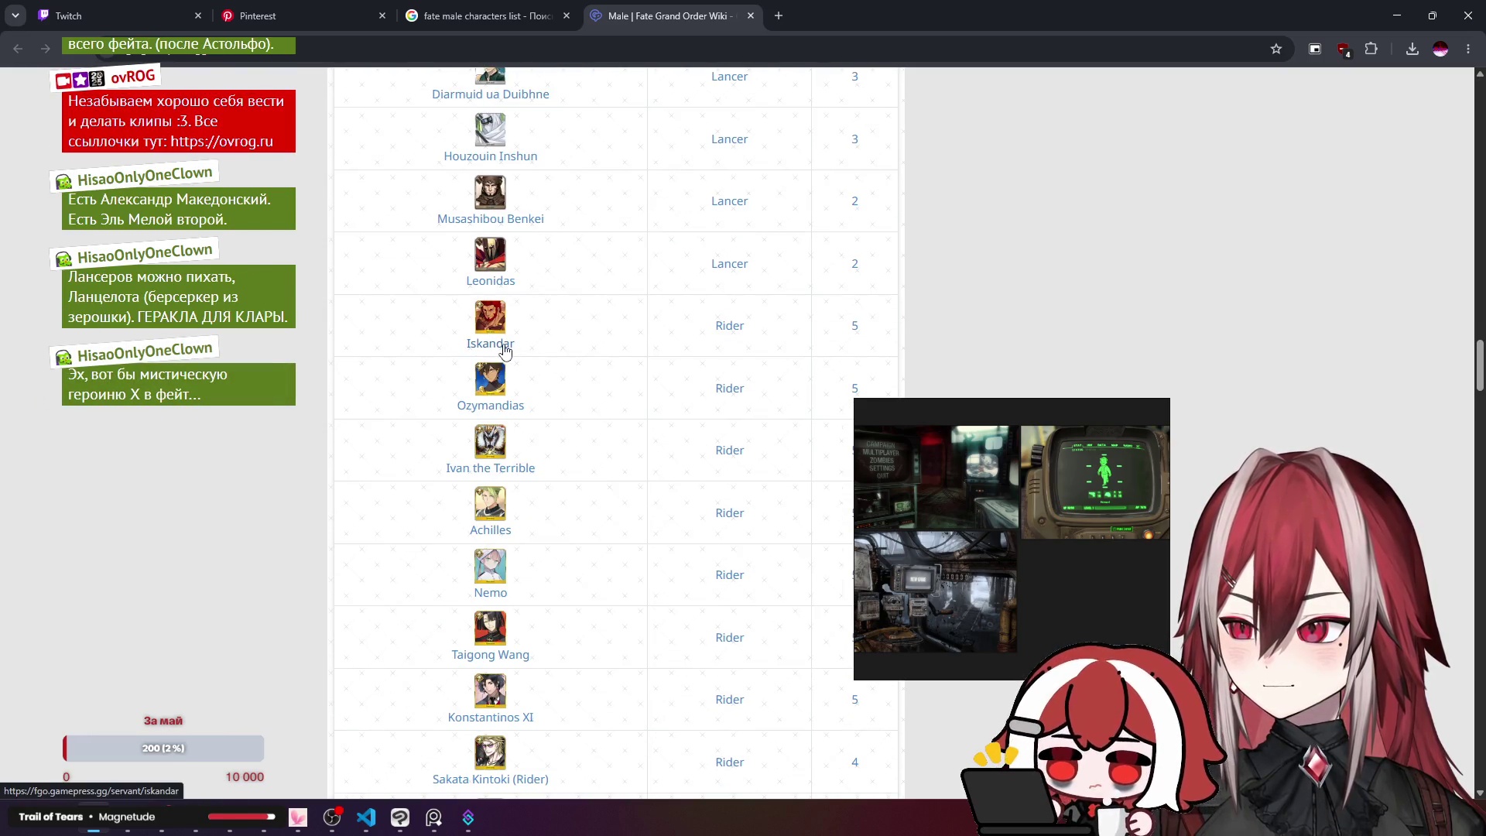
{"action": "left_click", "coordinate": [500, 341]}
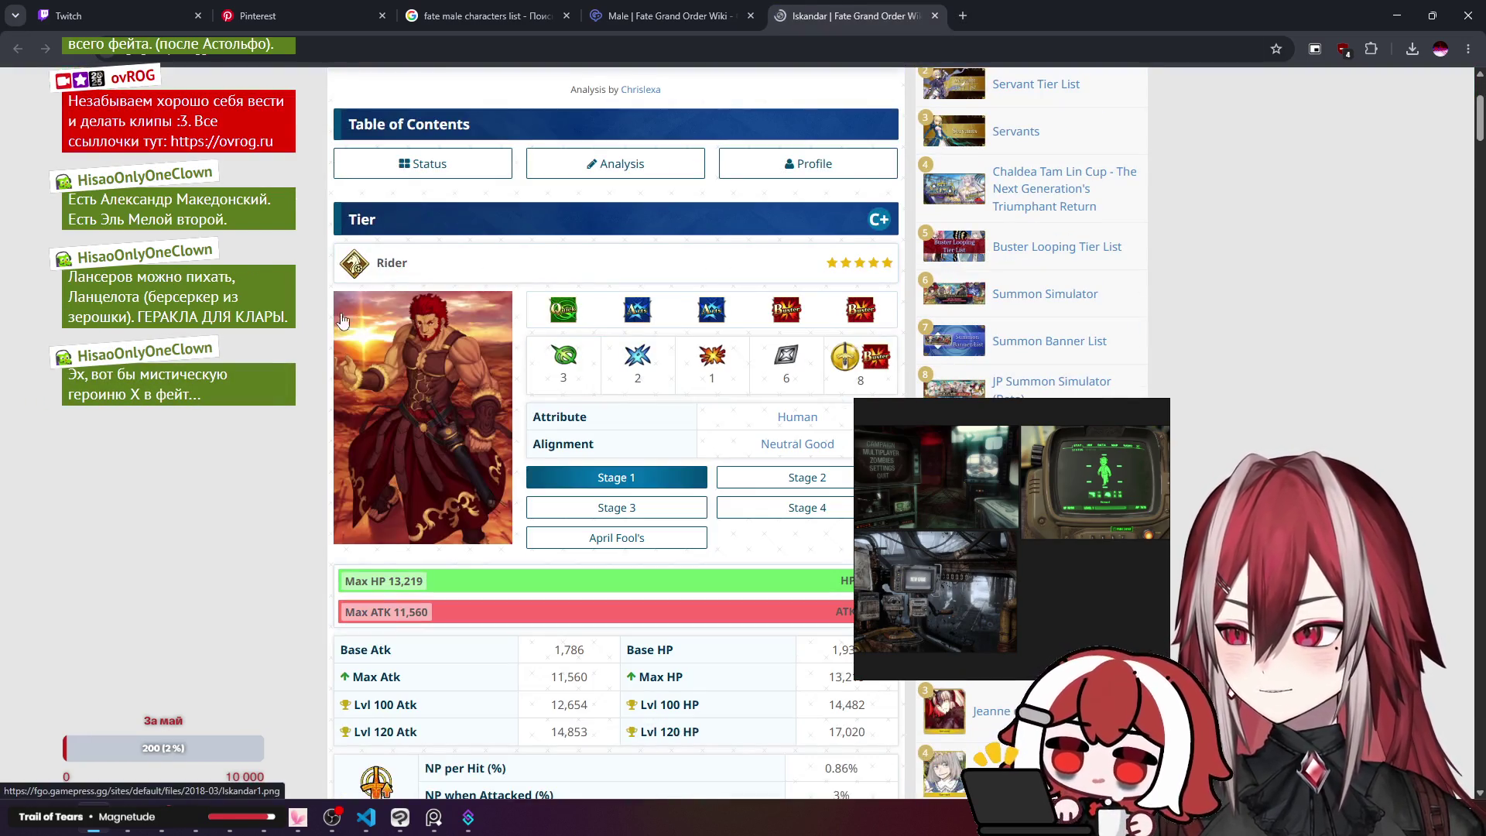
{"action": "scroll", "coordinate": [299, 313], "scroll_direction": "down", "scroll_amount": 2}
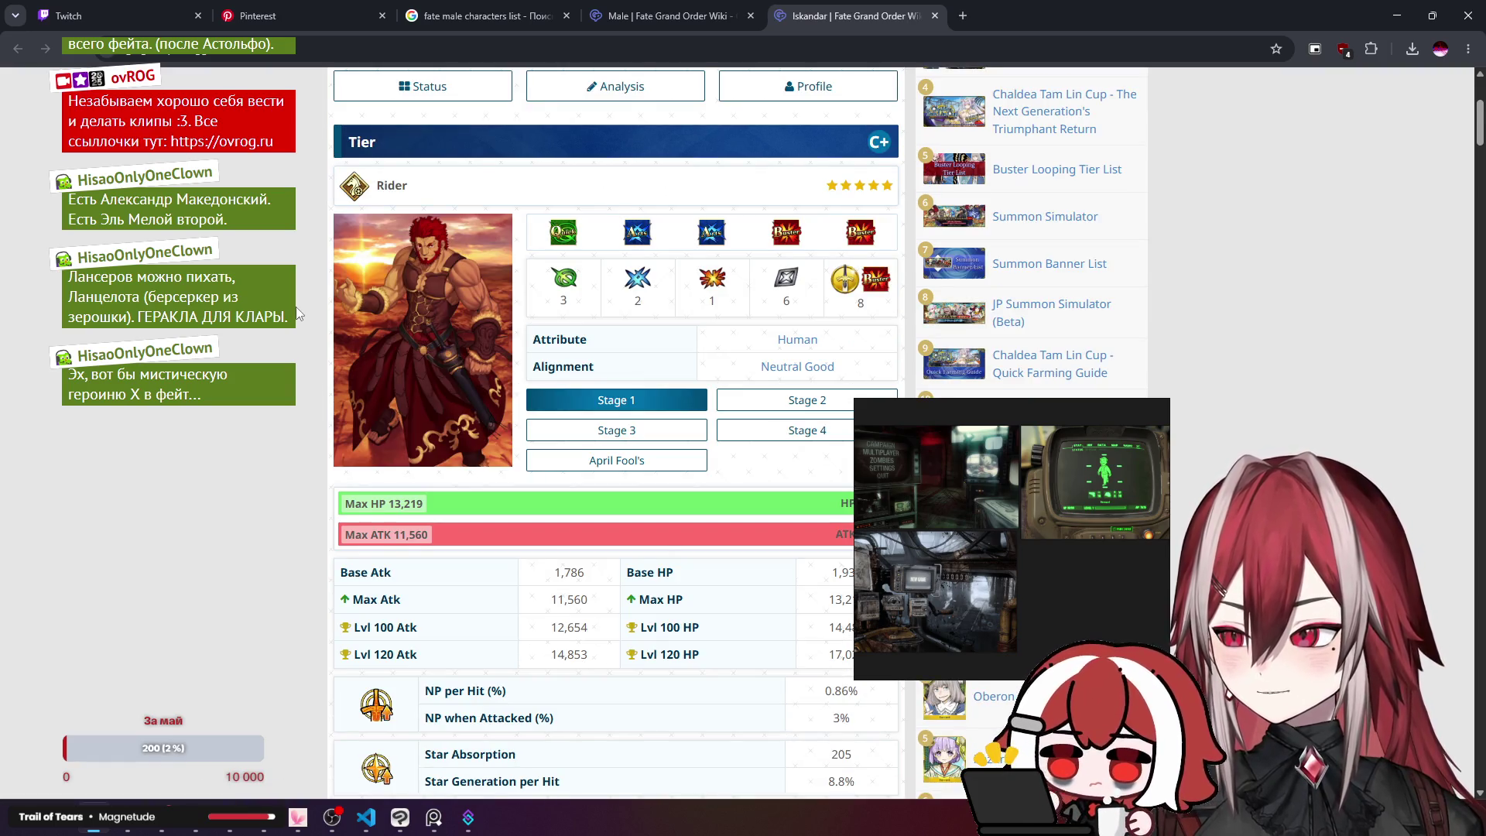
{"action": "scroll", "coordinate": [299, 313], "scroll_direction": "down", "scroll_amount": 4}
{"action": "scroll", "coordinate": [298, 313], "scroll_direction": "up", "scroll_amount": 5}
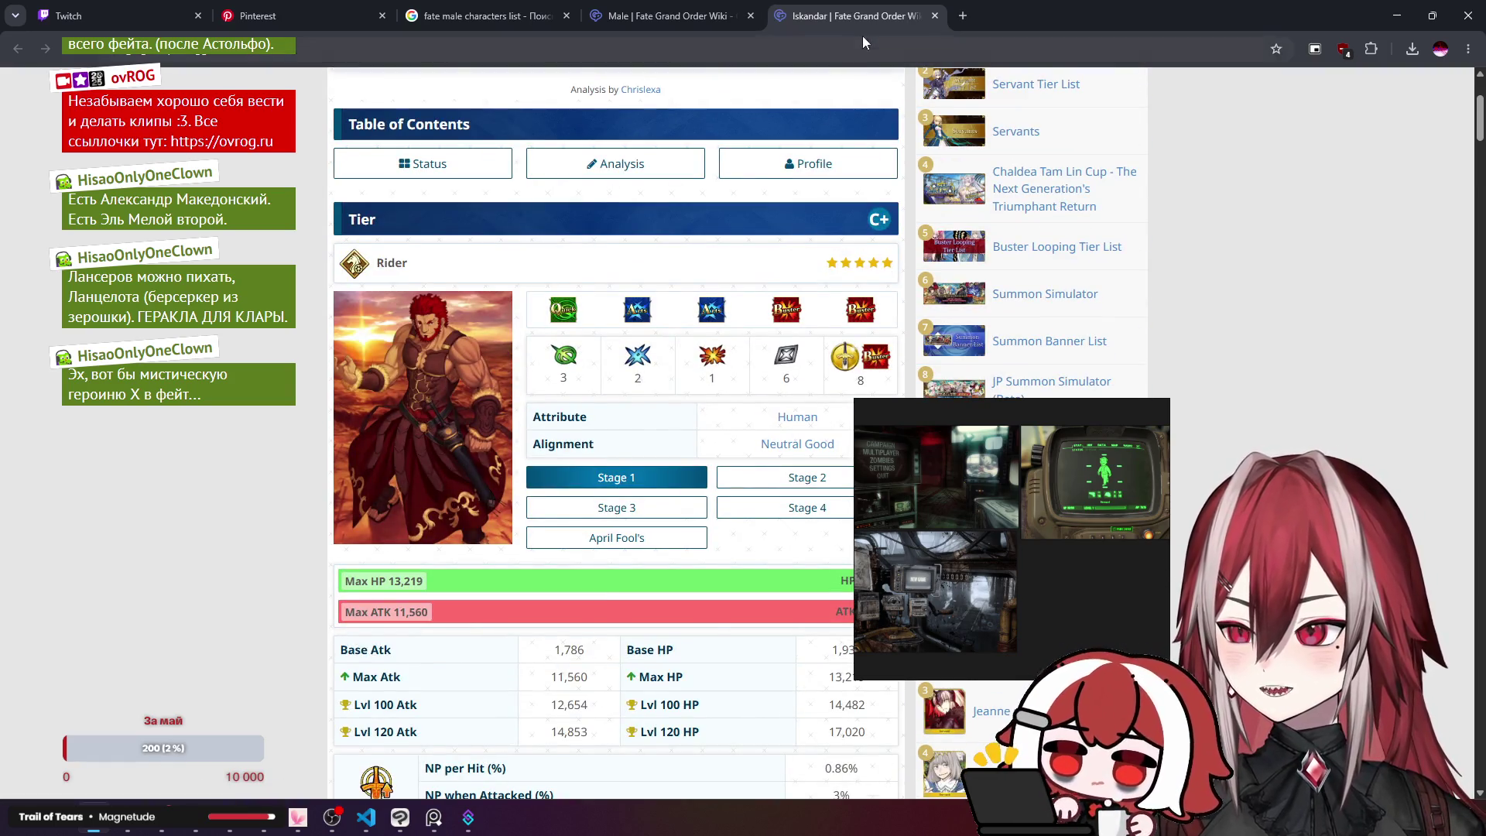
{"action": "middle_click", "coordinate": [877, 13]}
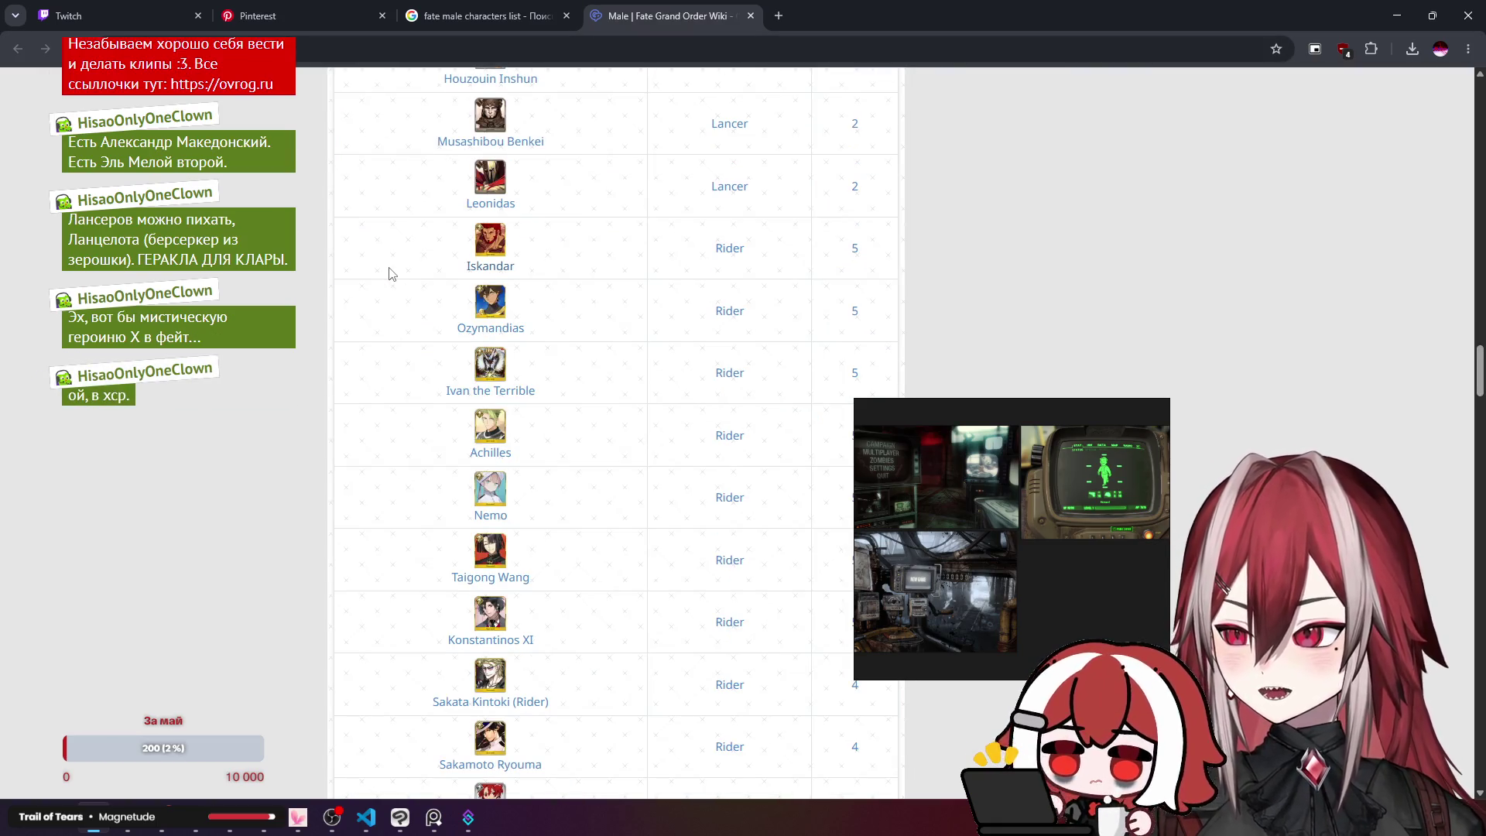
{"action": "scroll", "coordinate": [391, 274], "scroll_direction": "down", "scroll_amount": 1}
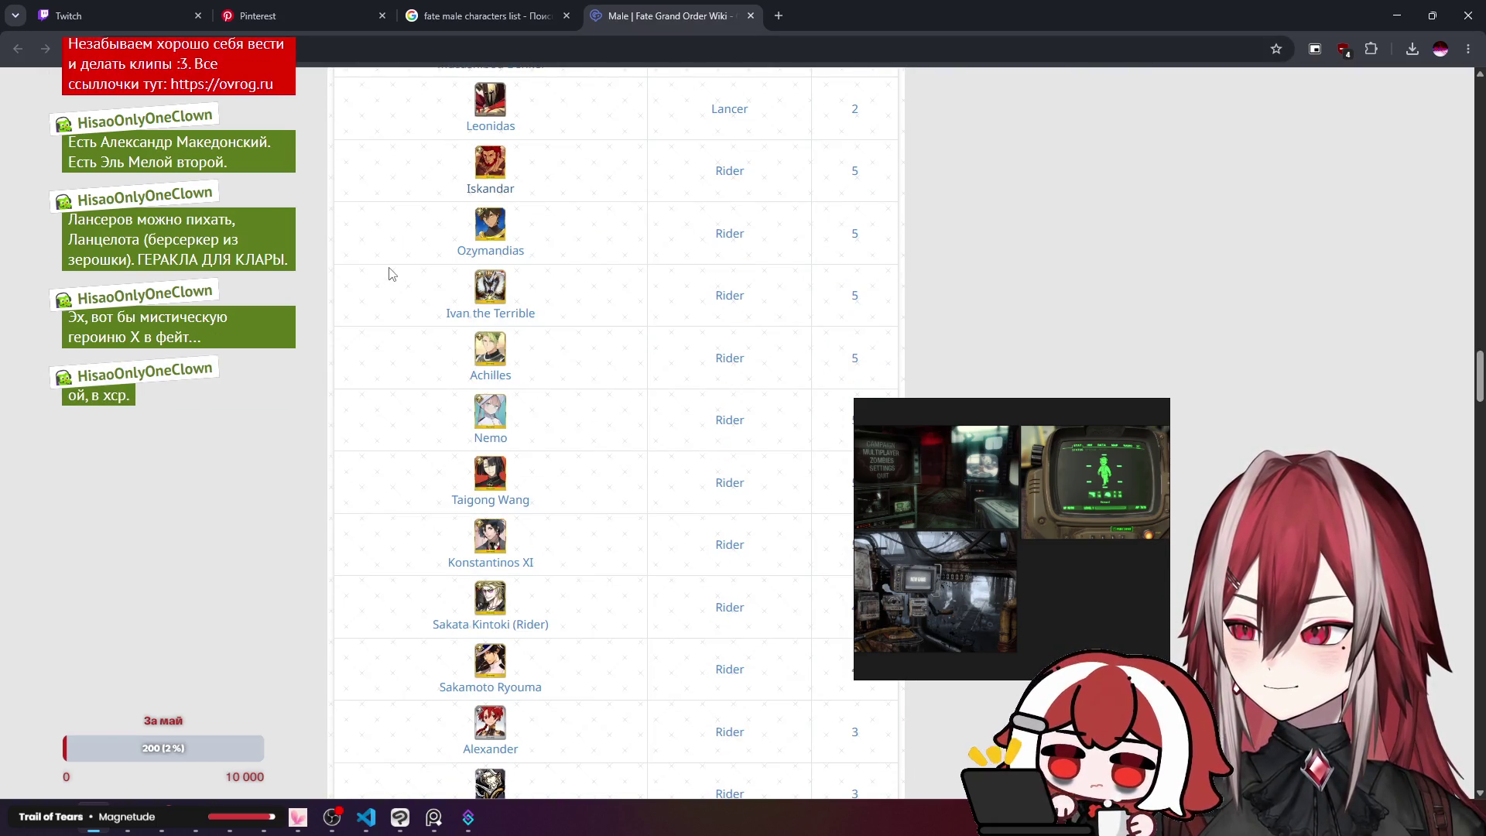
{"action": "scroll", "coordinate": [391, 274], "scroll_direction": "down", "scroll_amount": 1}
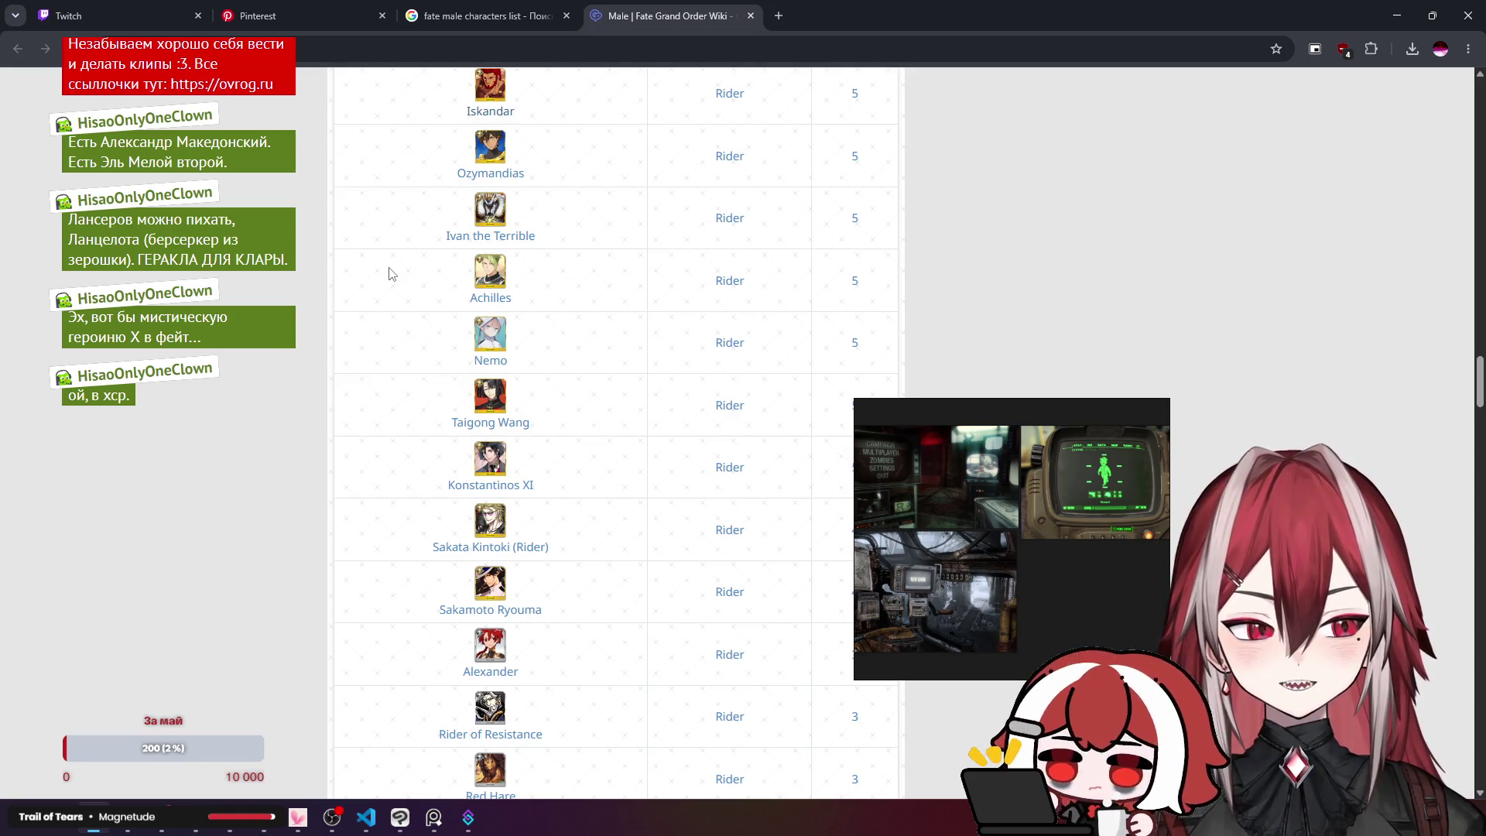
{"action": "left_click", "coordinate": [503, 427]}
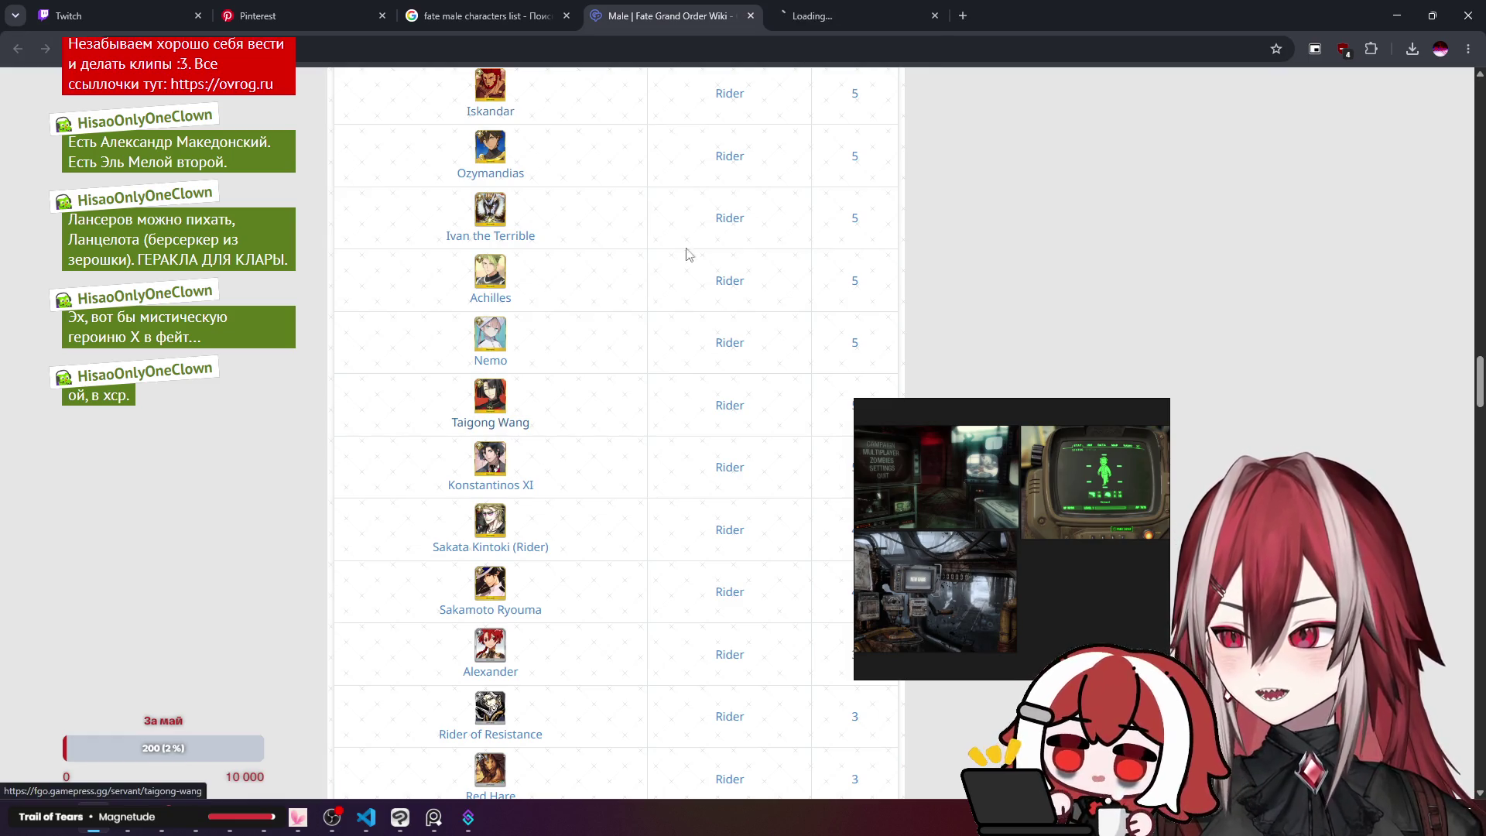
{"action": "scroll", "coordinate": [539, 235], "scroll_direction": "down", "scroll_amount": 1}
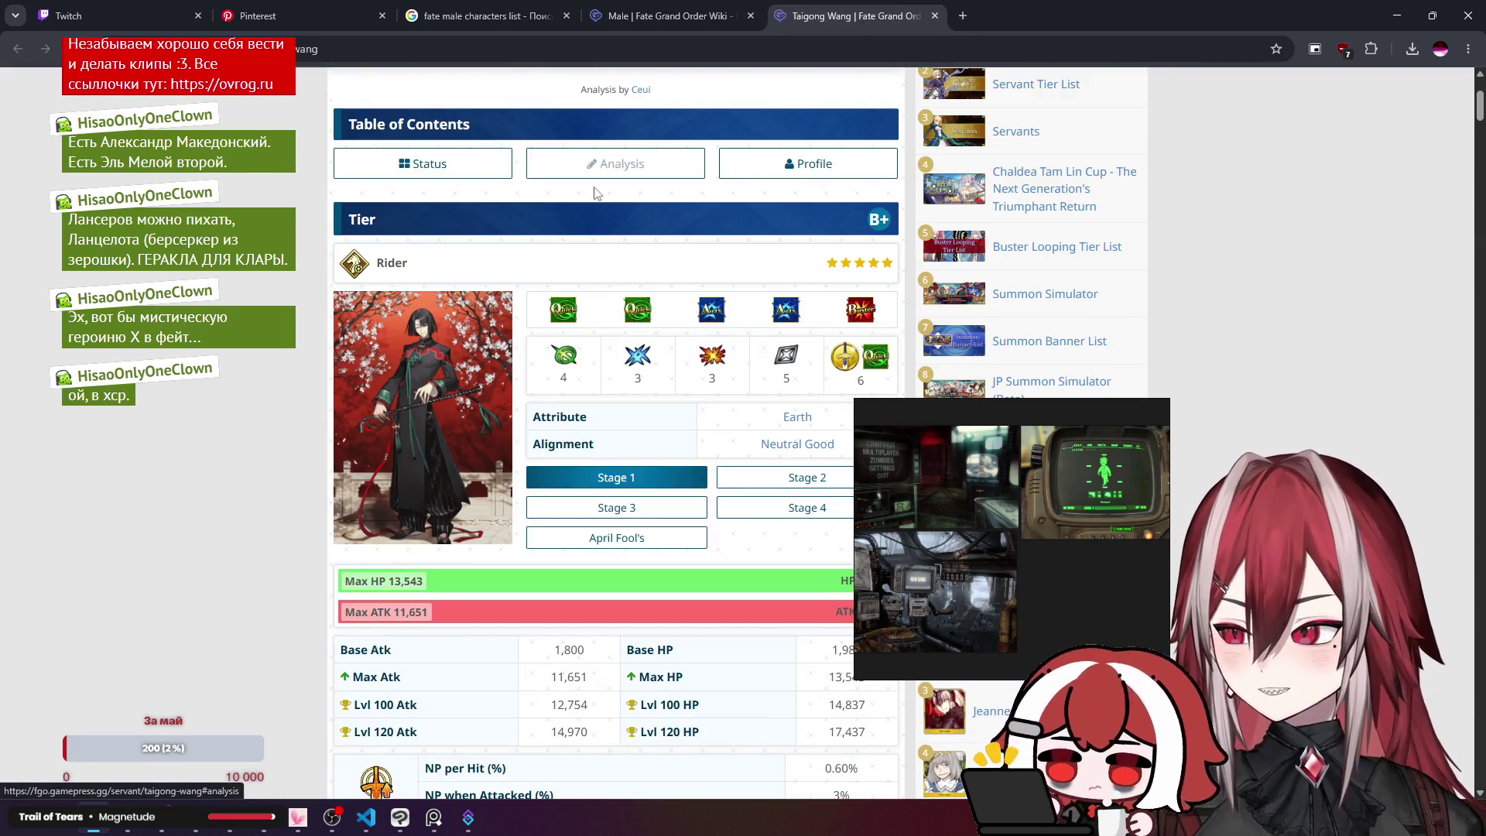
{"action": "key", "text": "ctrl+w"}
{"action": "scroll", "coordinate": [556, 325], "scroll_direction": "down", "scroll_amount": 2}
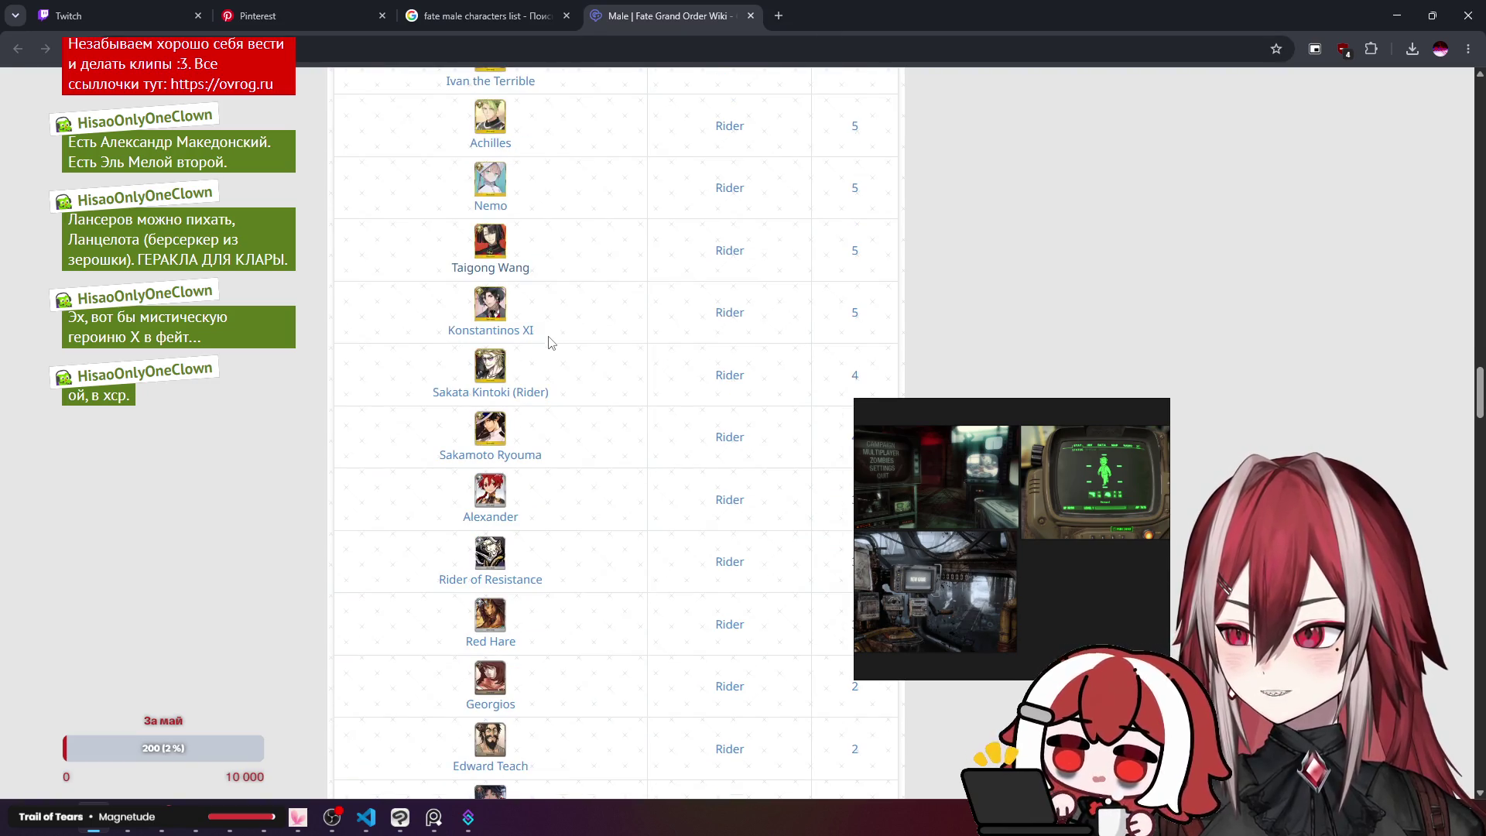
{"action": "left_click", "coordinate": [530, 339]}
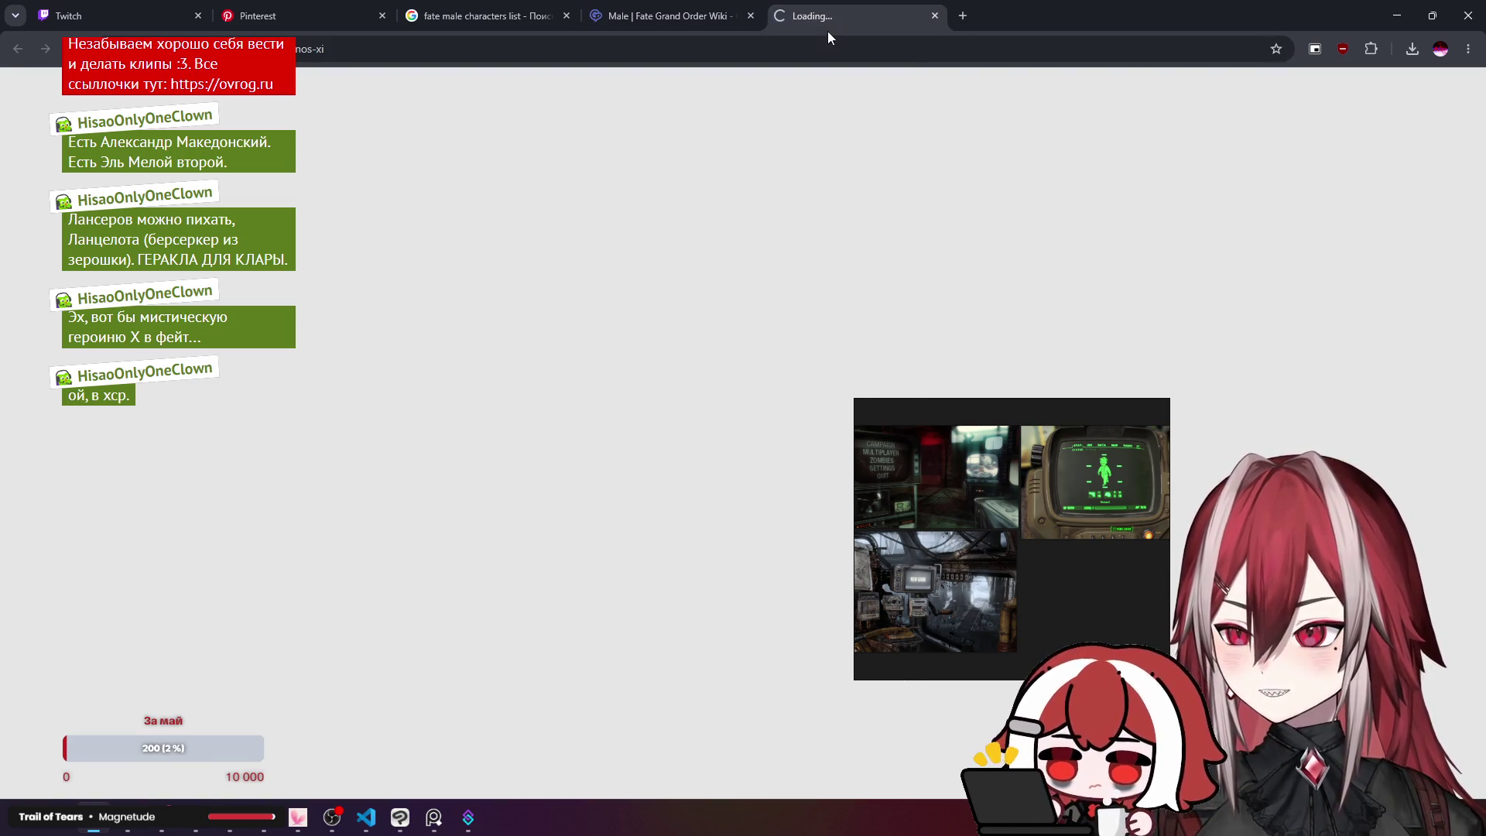
{"action": "left_click", "coordinate": [658, 16]}
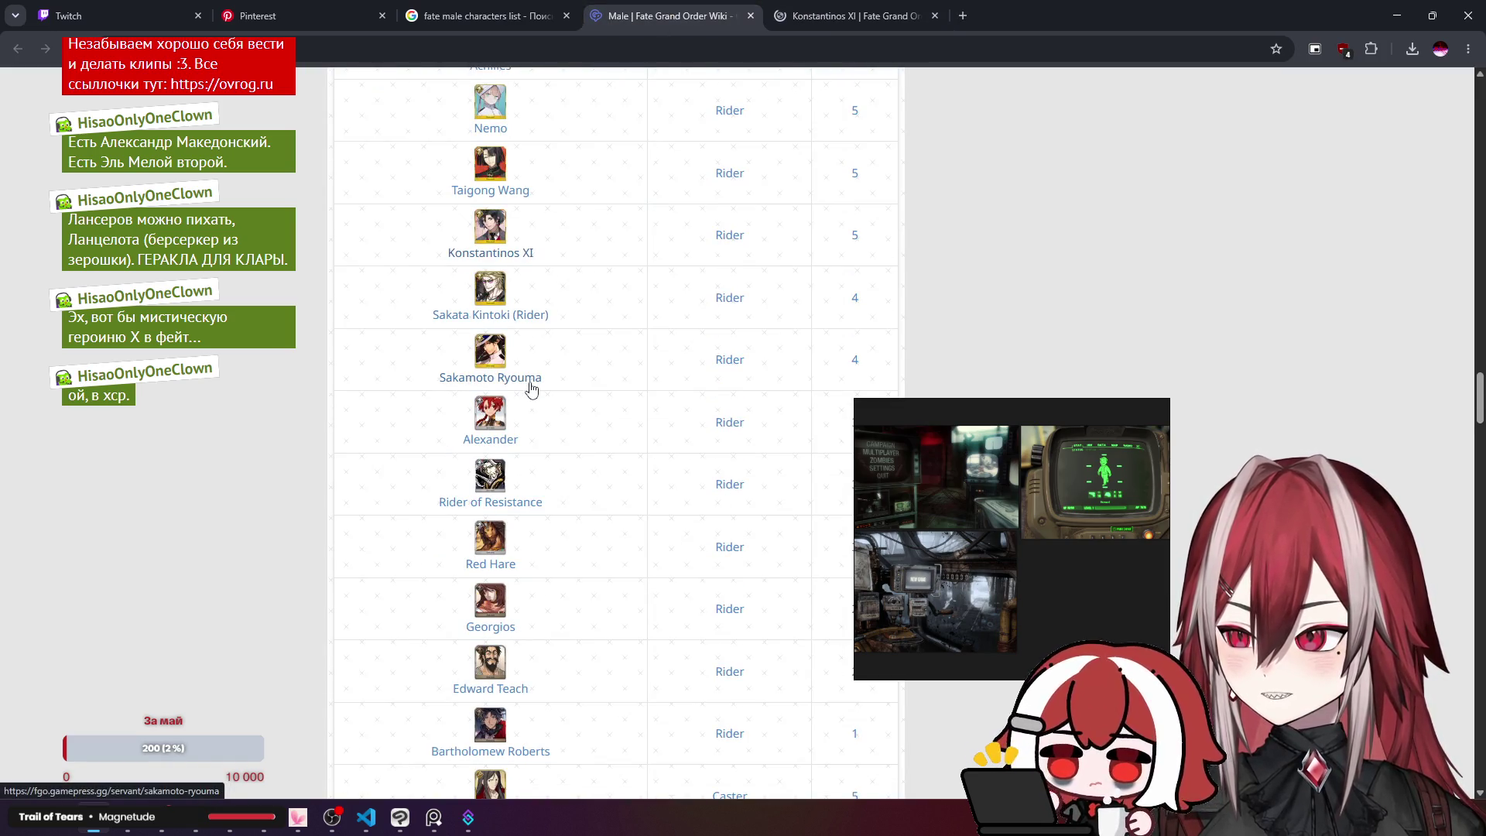
{"action": "key", "text": "ctrl+Tab"}
{"action": "scroll", "coordinate": [606, 321], "scroll_direction": "down", "scroll_amount": 3}
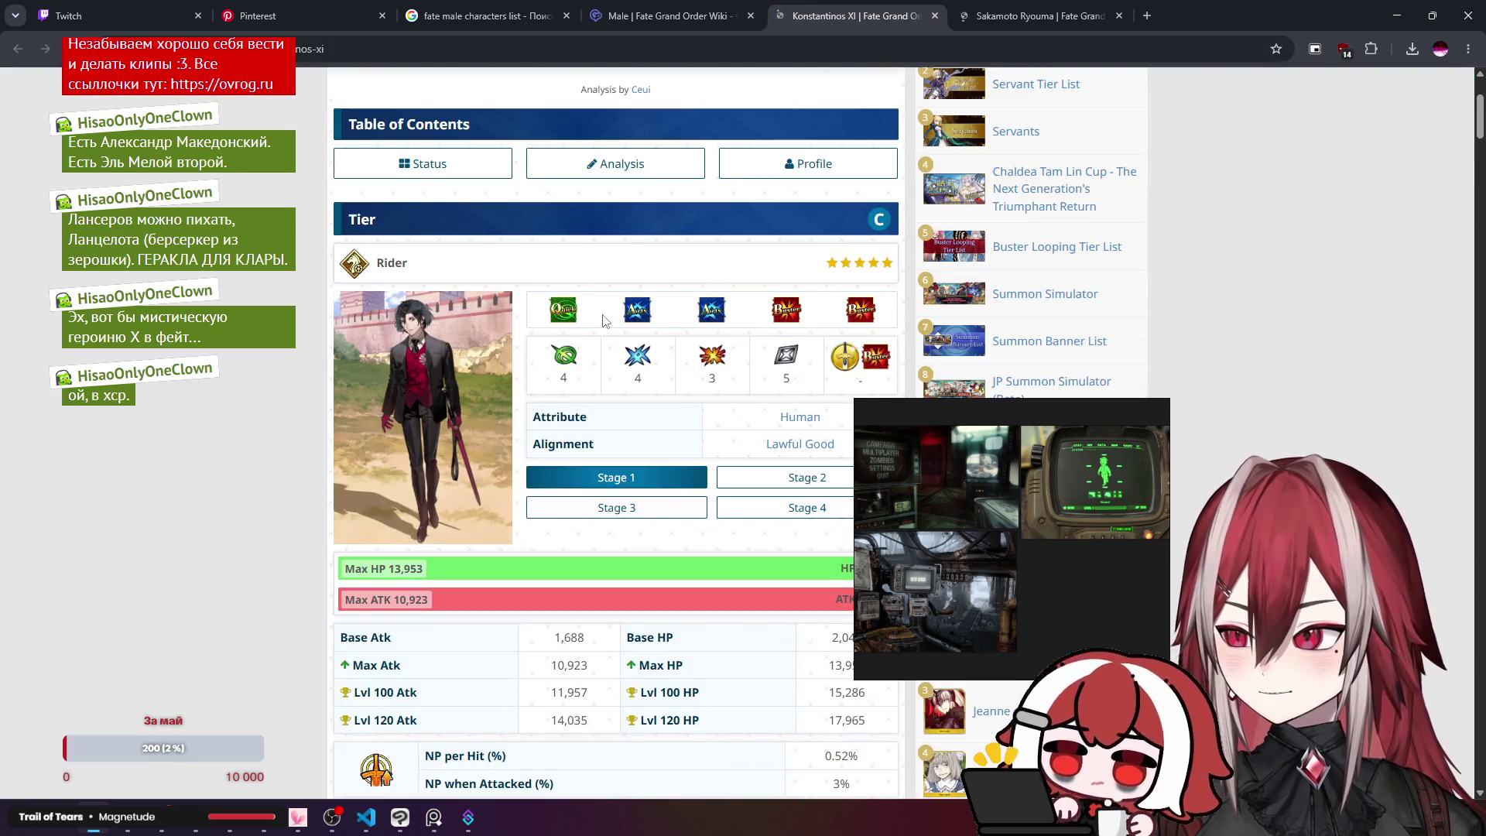
{"action": "scroll", "coordinate": [477, 351], "scroll_direction": "down", "scroll_amount": 5}
{"action": "scroll", "coordinate": [477, 351], "scroll_direction": "up", "scroll_amount": 4}
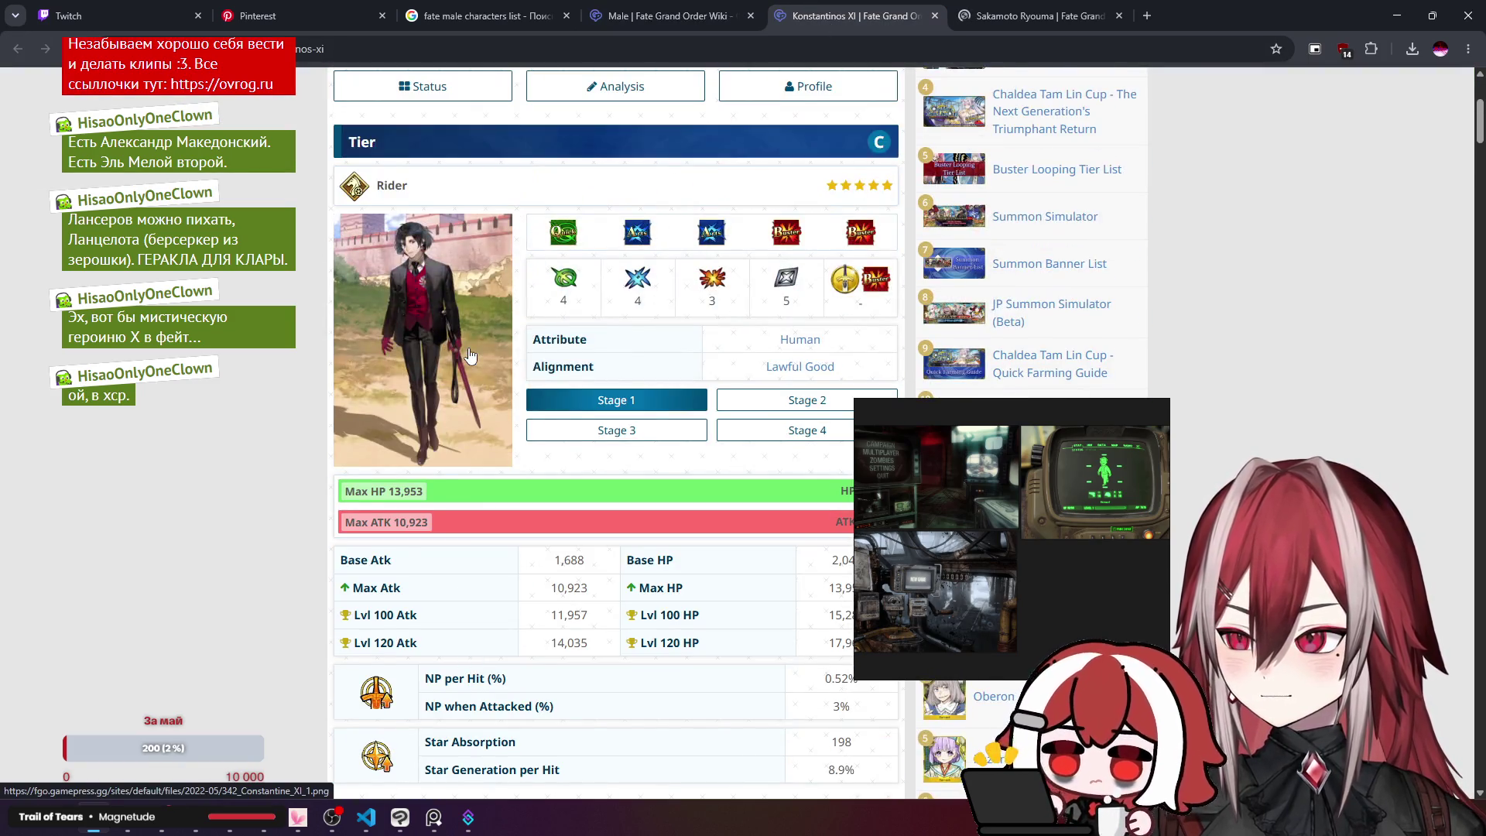
{"action": "left_click", "coordinate": [756, 399]}
{"action": "left_click", "coordinate": [757, 430]}
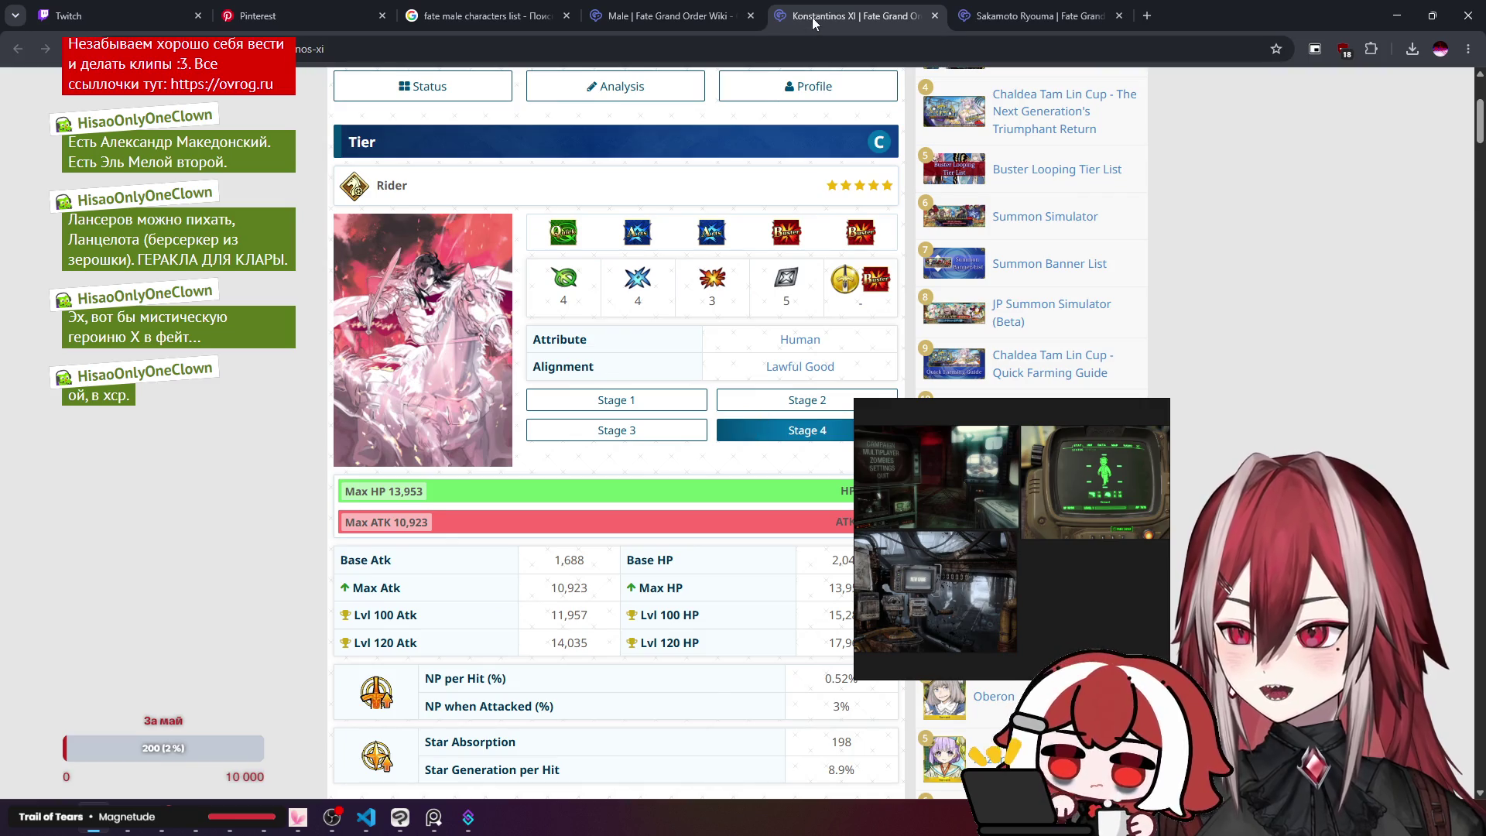
{"action": "key", "text": "ctrl+w"}
{"action": "left_click", "coordinate": [766, 399]}
{"action": "left_click", "coordinate": [636, 431]}
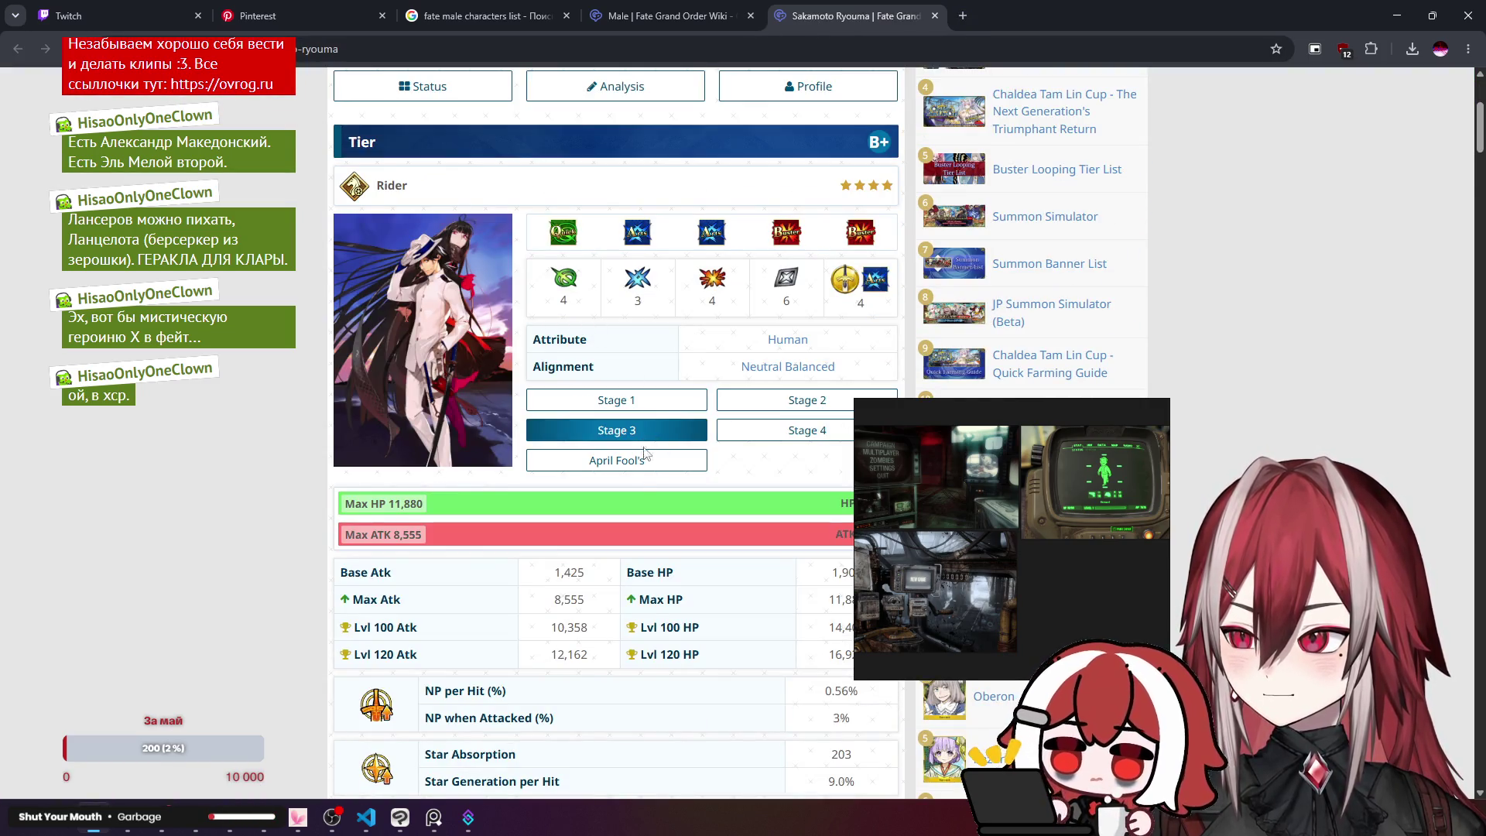
{"action": "left_click", "coordinate": [636, 465]}
{"action": "left_click", "coordinate": [739, 432]}
{"action": "left_click", "coordinate": [656, 435]}
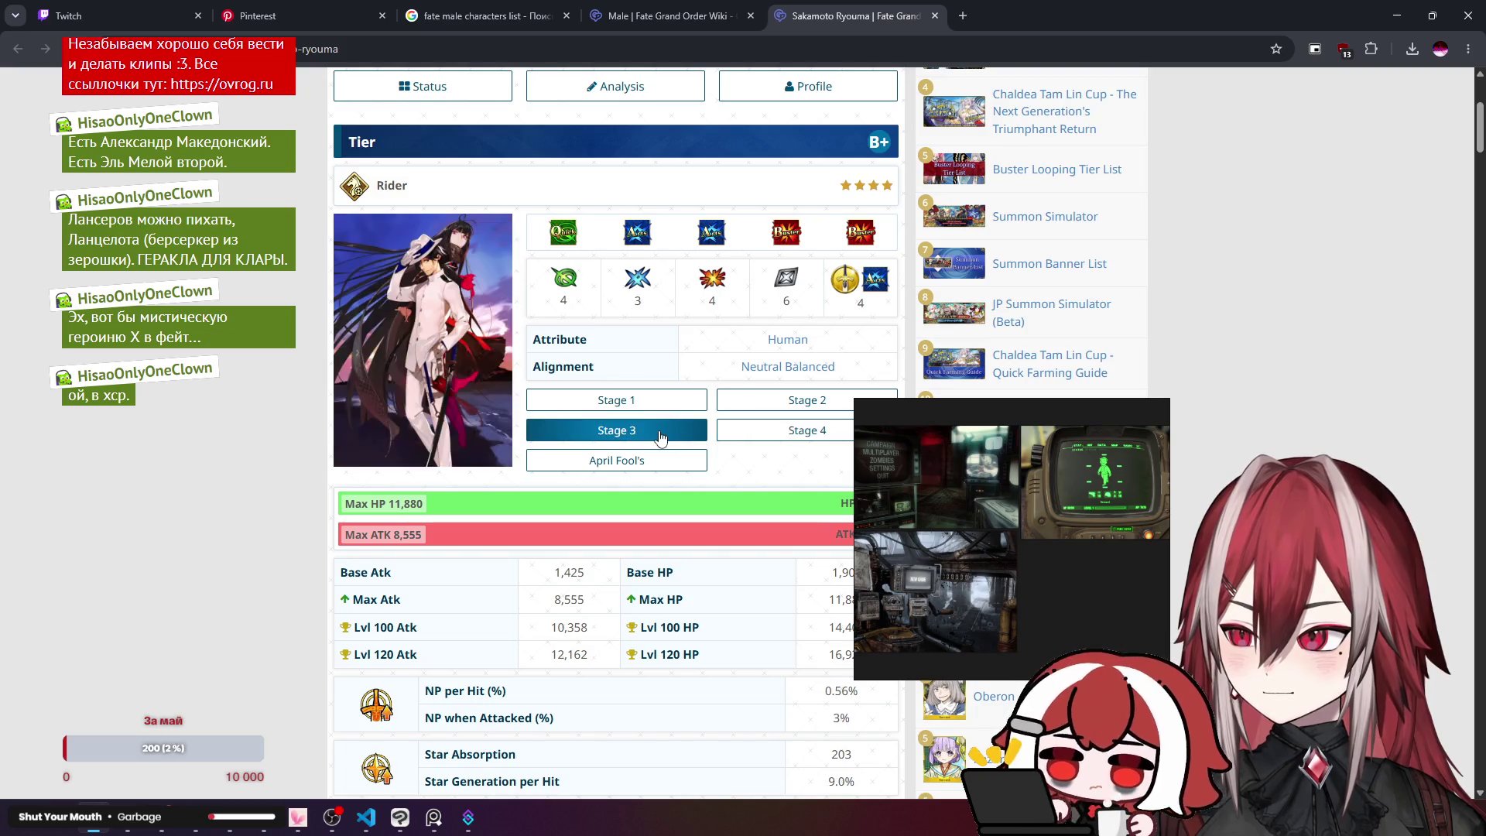
{"action": "key", "text": "ctrl+w"}
{"action": "scroll", "coordinate": [499, 289], "scroll_direction": "down", "scroll_amount": 1}
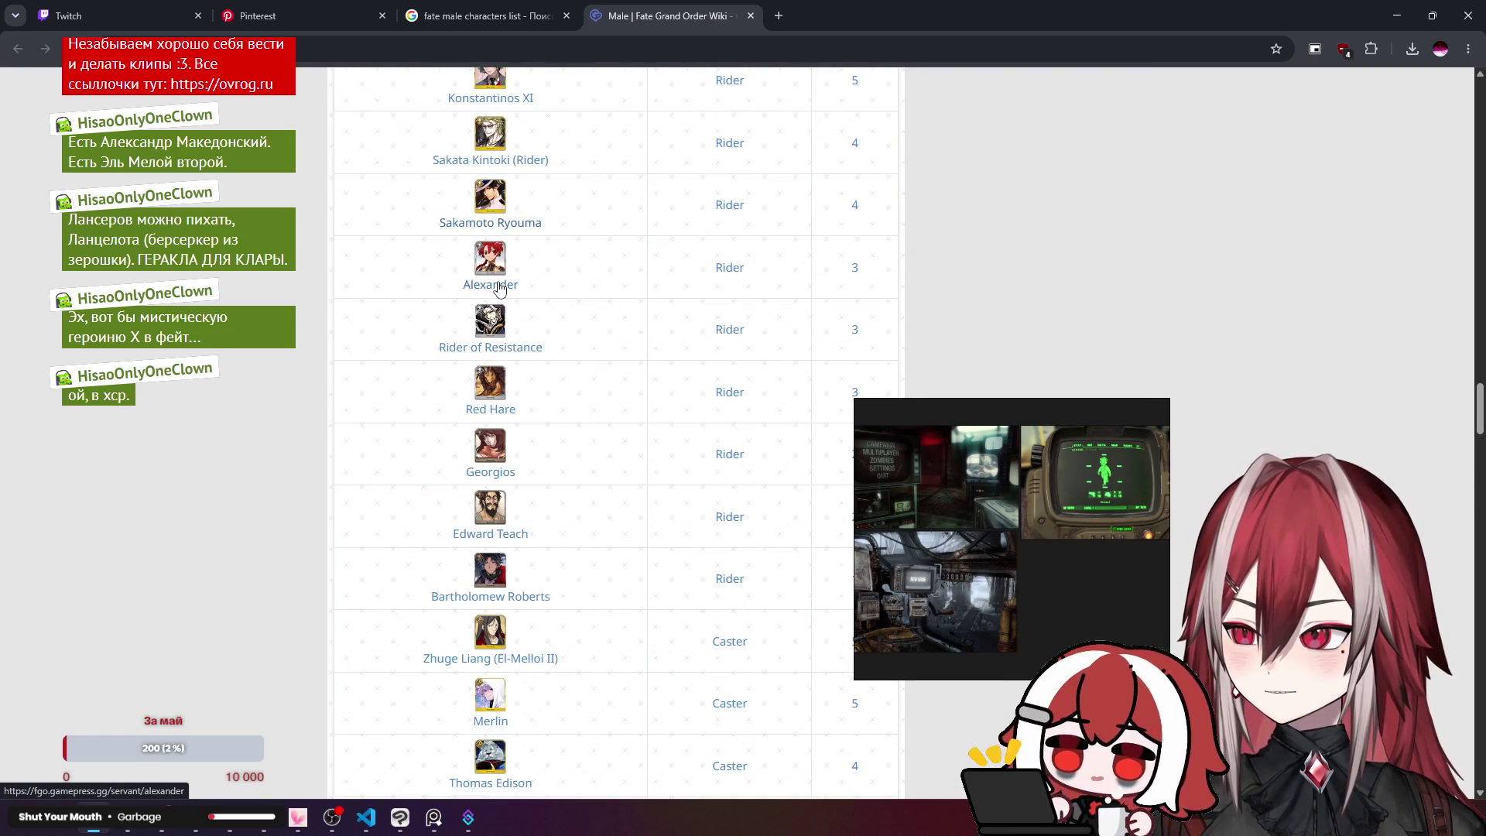
Step: Open Alexander's page, view his Stage 3 artwork, and close it
{"action": "scroll", "coordinate": [516, 393], "scroll_direction": "down", "scroll_amount": 1}
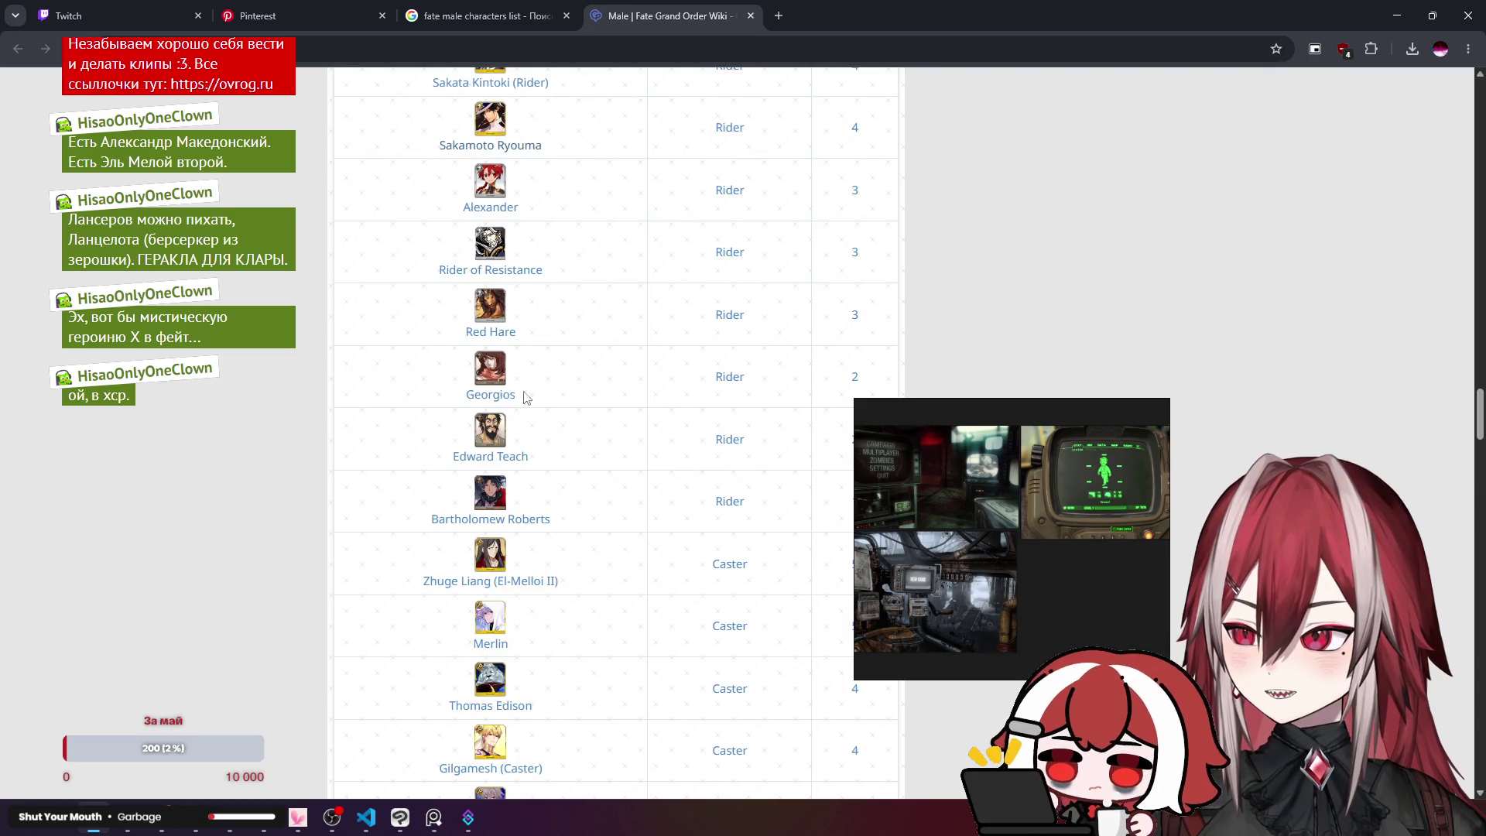
{"action": "left_click", "coordinate": [510, 202]}
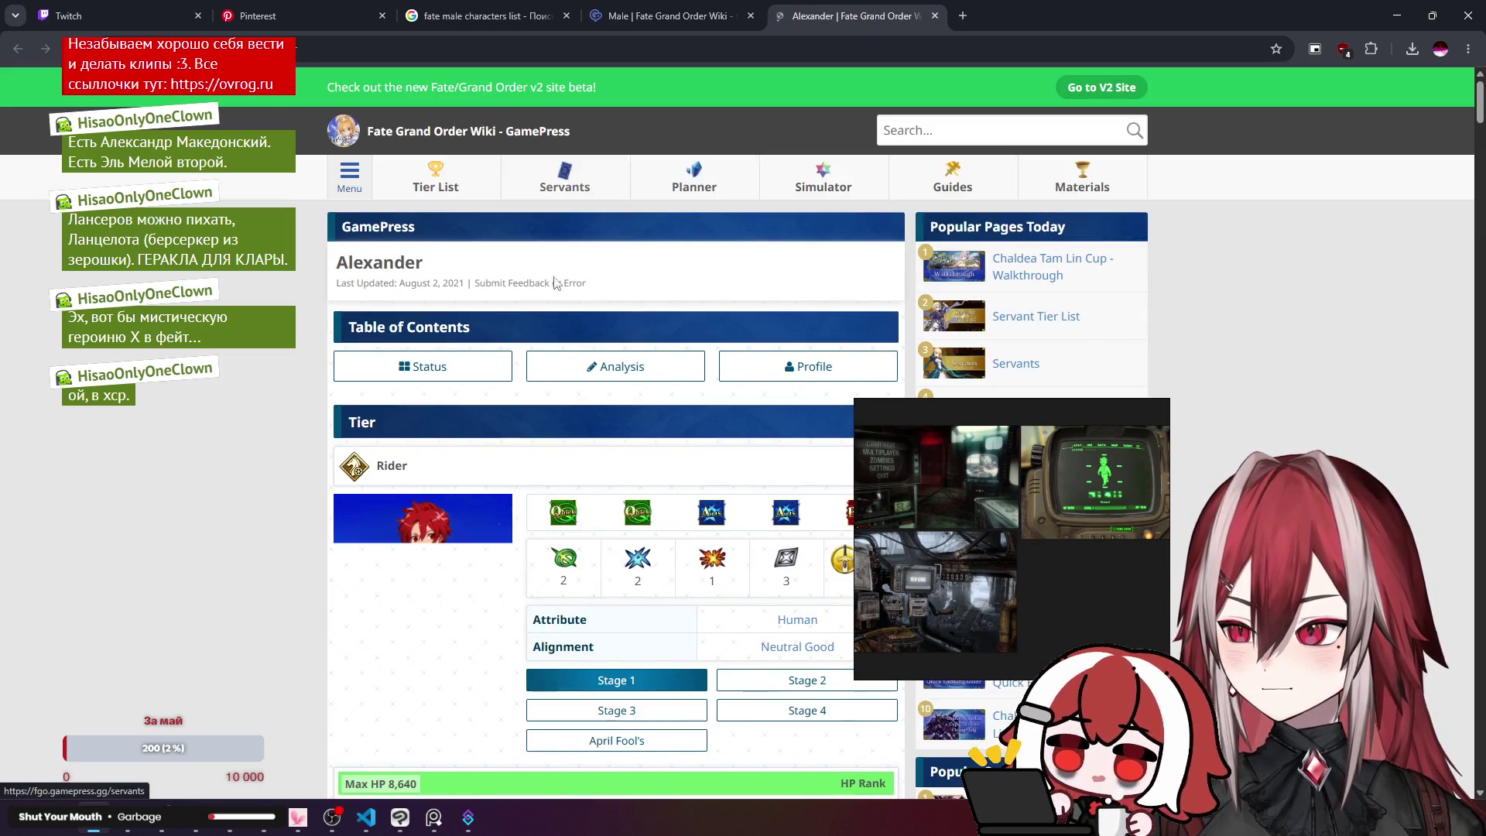
{"action": "scroll", "coordinate": [554, 282], "scroll_direction": "down", "scroll_amount": 2}
{"action": "left_click", "coordinate": [807, 556]}
{"action": "left_click", "coordinate": [616, 555]}
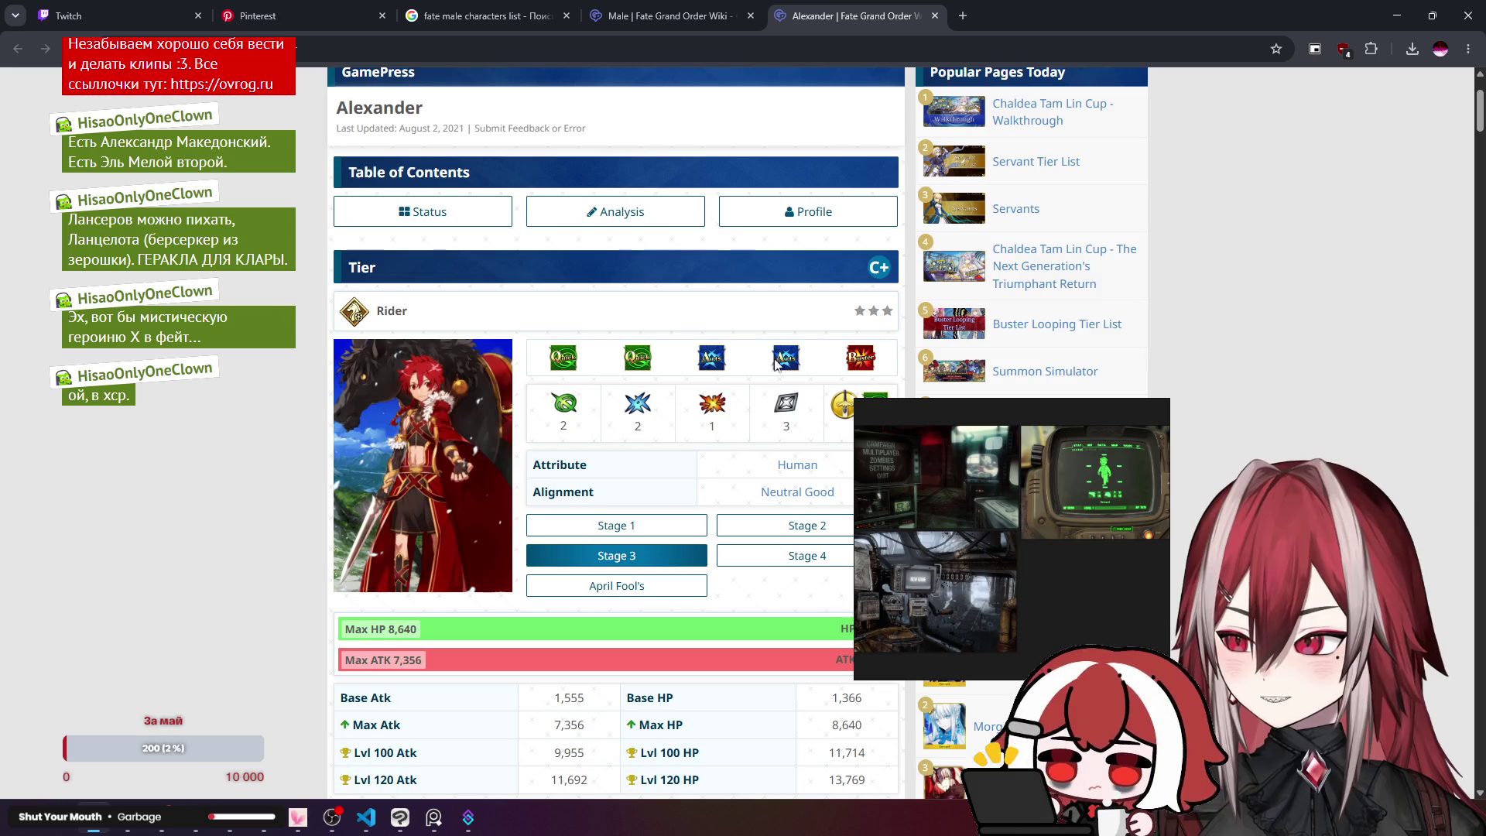
{"action": "key", "text": "ctrl+w"}
Step: Scroll down the Male list to the Berserkers and open Lancelot's page
{"action": "scroll", "coordinate": [574, 279], "scroll_direction": "down", "scroll_amount": 3}
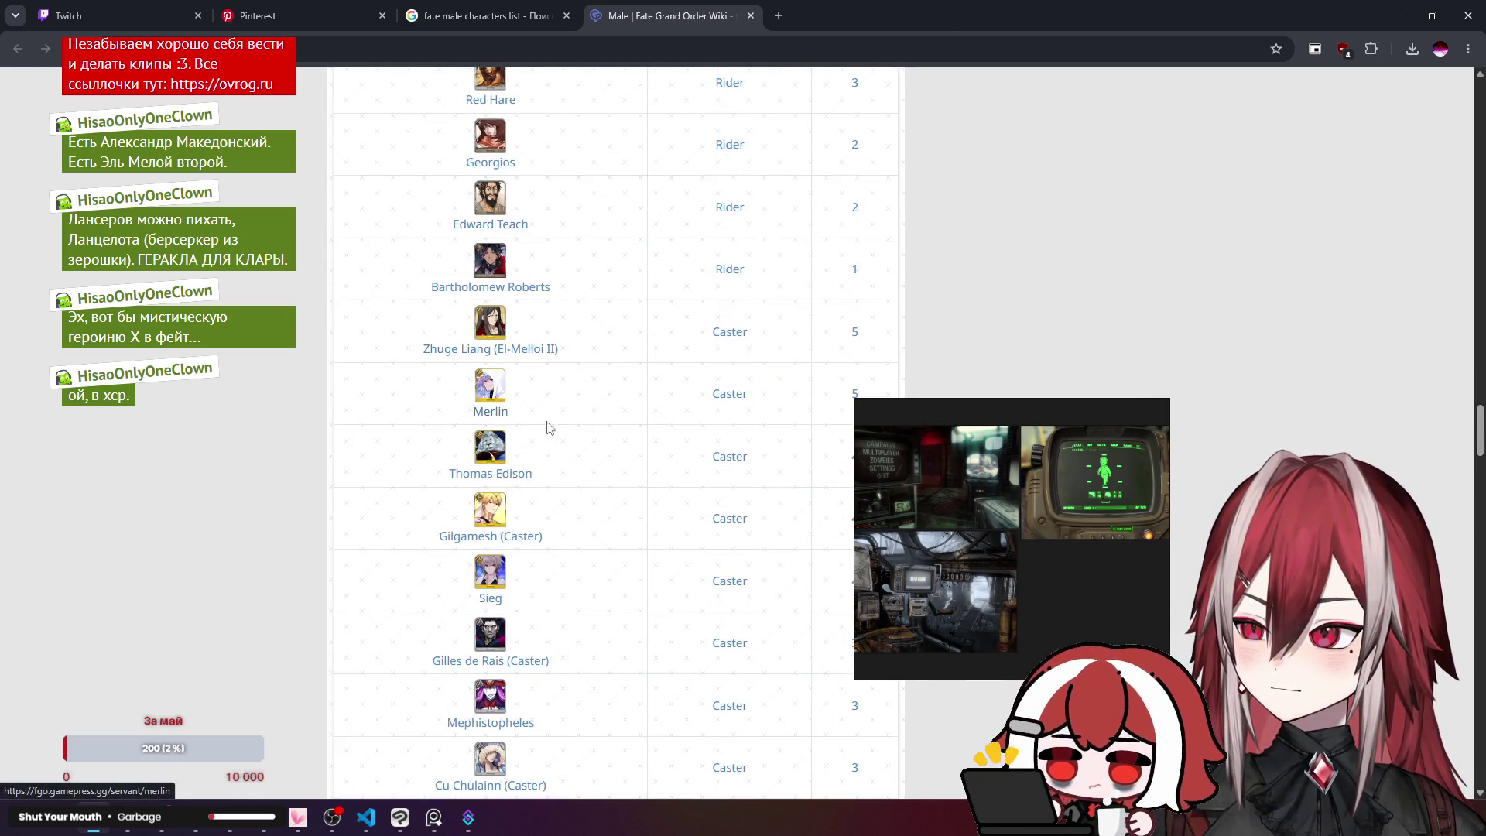
{"action": "scroll", "coordinate": [550, 426], "scroll_direction": "down", "scroll_amount": 2}
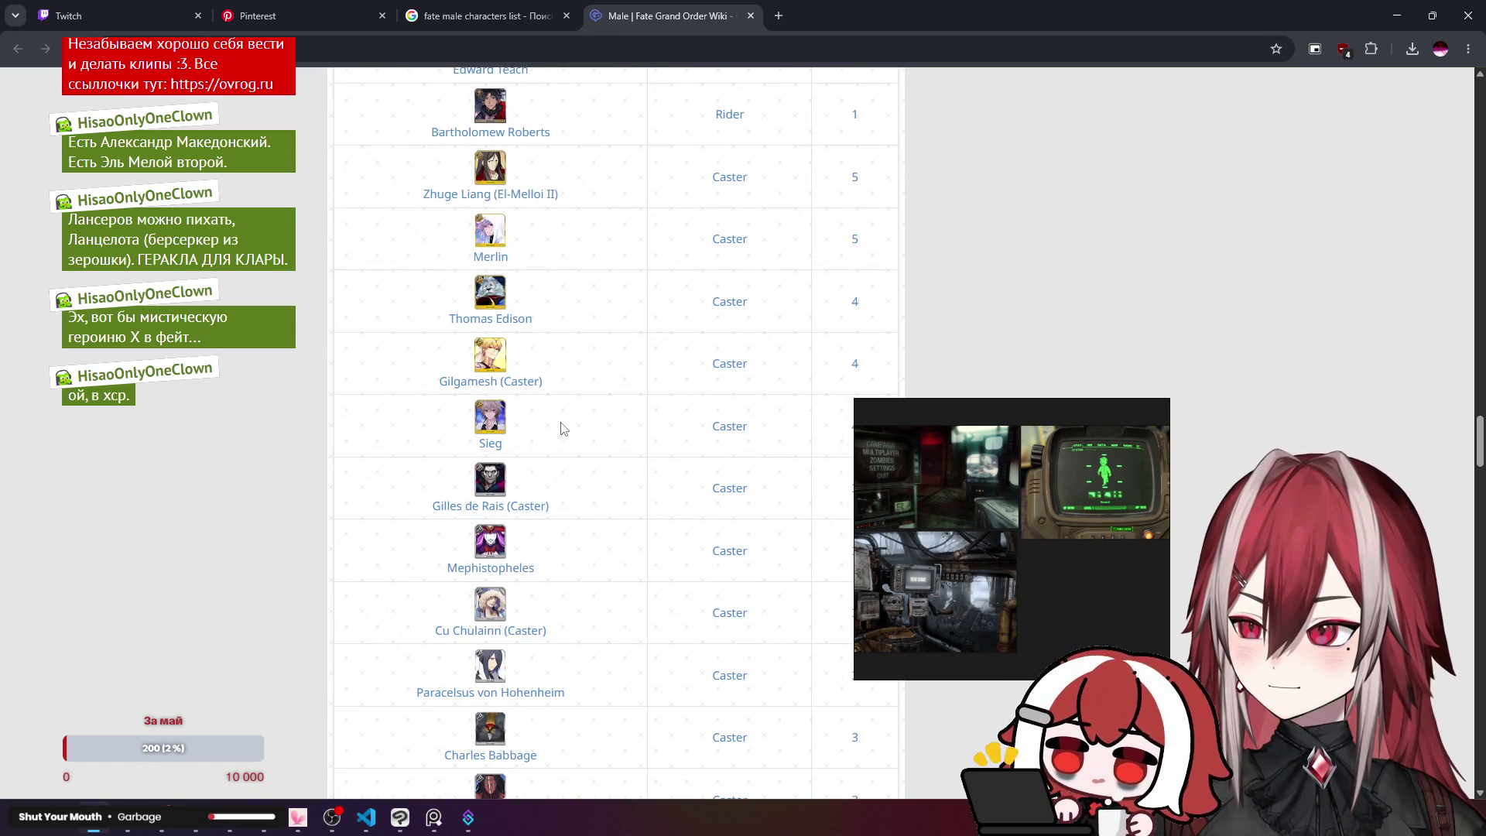
{"action": "scroll", "coordinate": [592, 369], "scroll_direction": "down", "scroll_amount": 2}
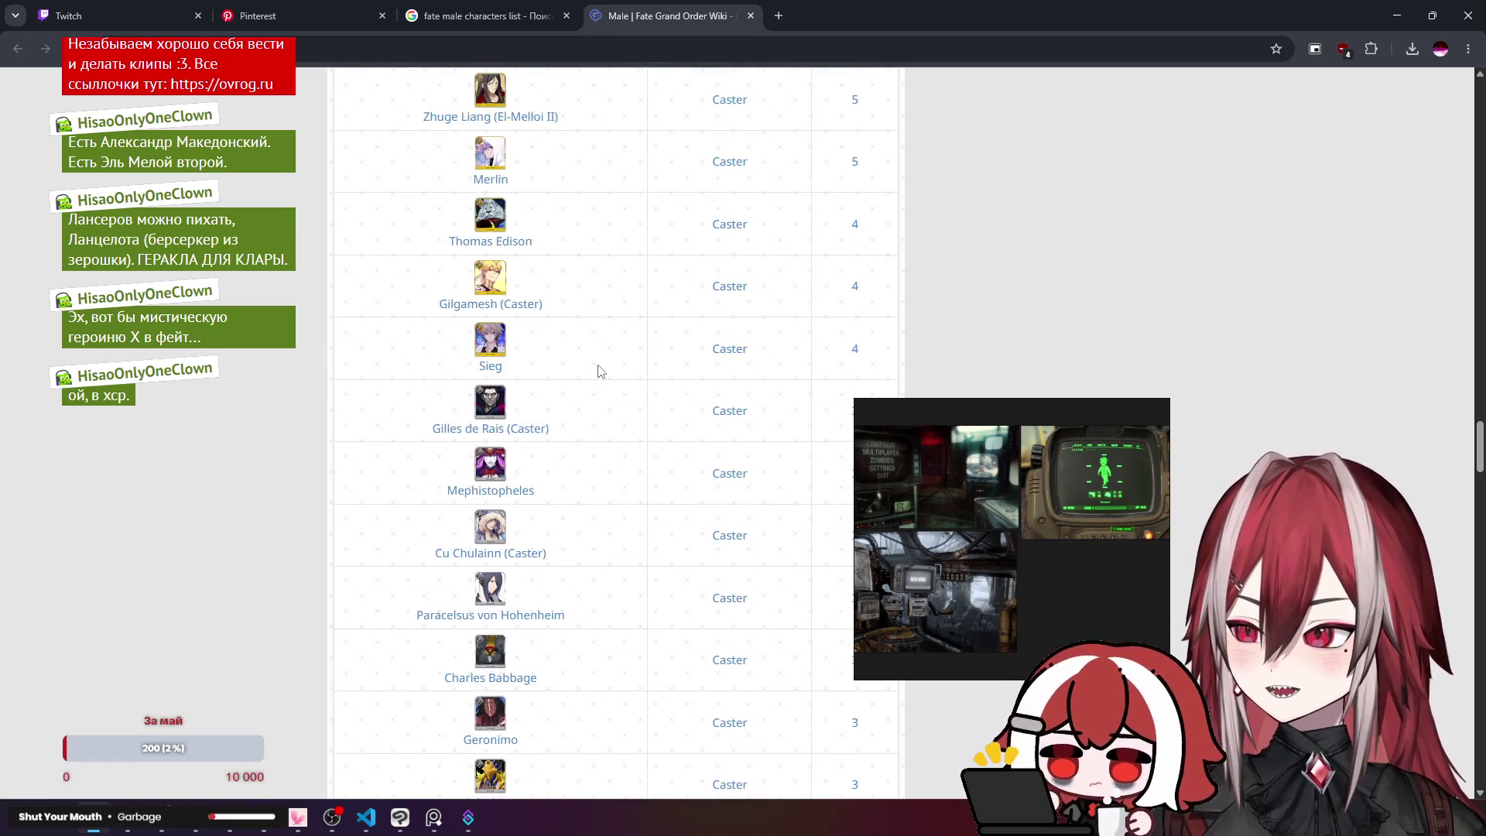
{"action": "scroll", "coordinate": [562, 364], "scroll_direction": "down", "scroll_amount": 4}
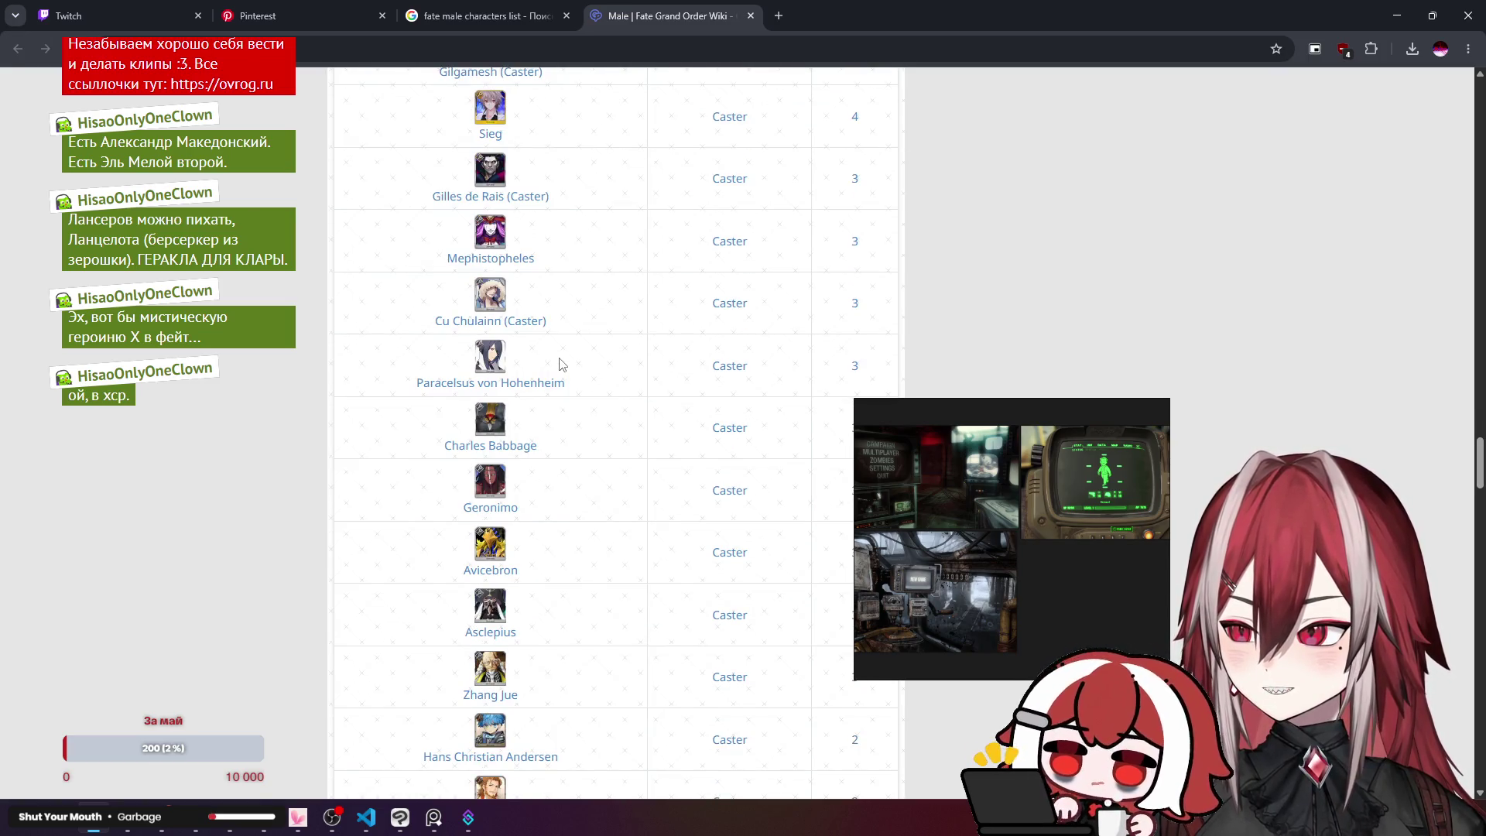
{"action": "scroll", "coordinate": [562, 364], "scroll_direction": "down", "scroll_amount": 4}
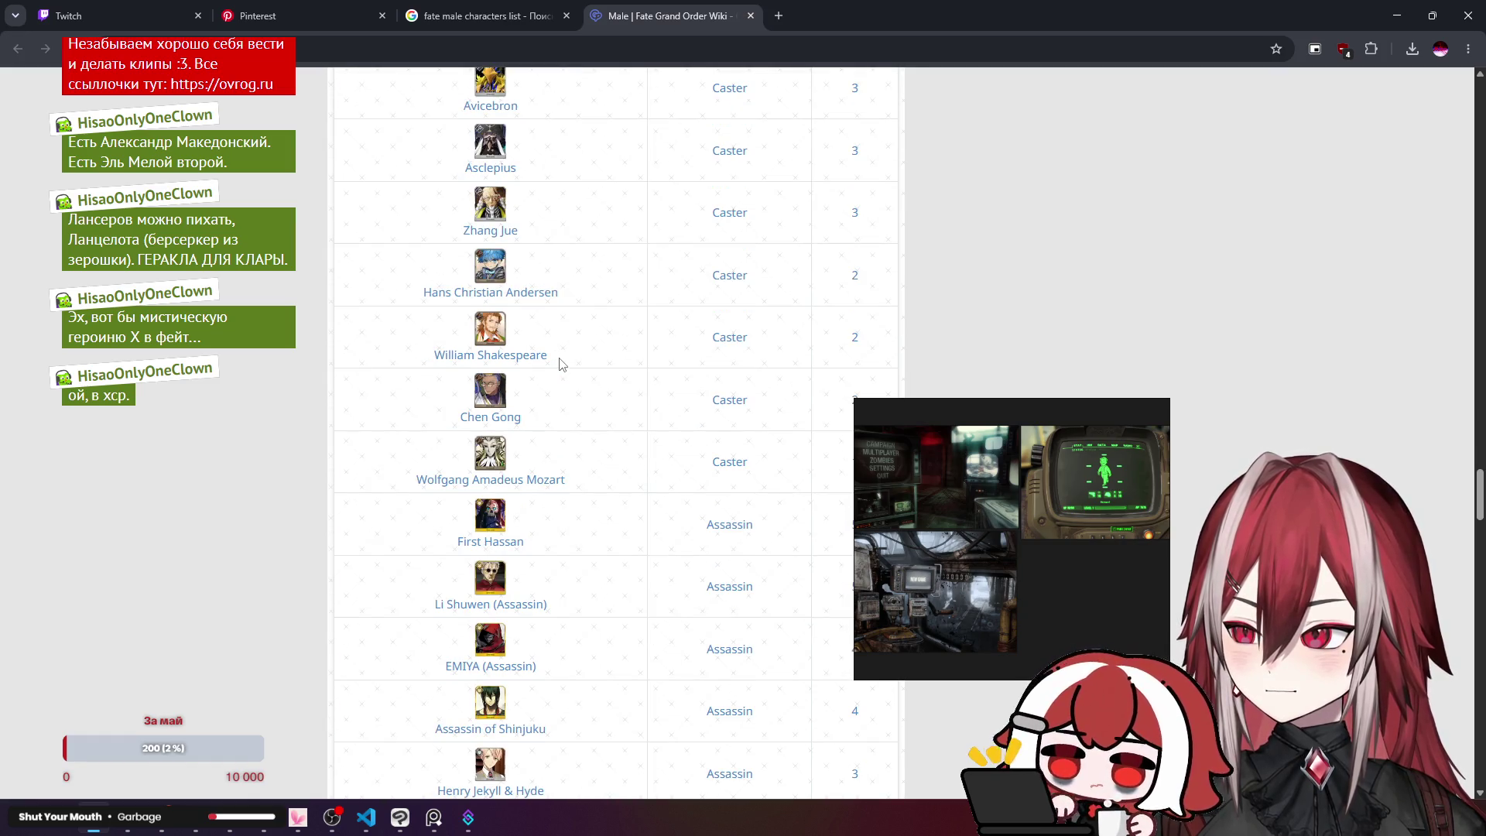
{"action": "scroll", "coordinate": [596, 396], "scroll_direction": "down", "scroll_amount": 5}
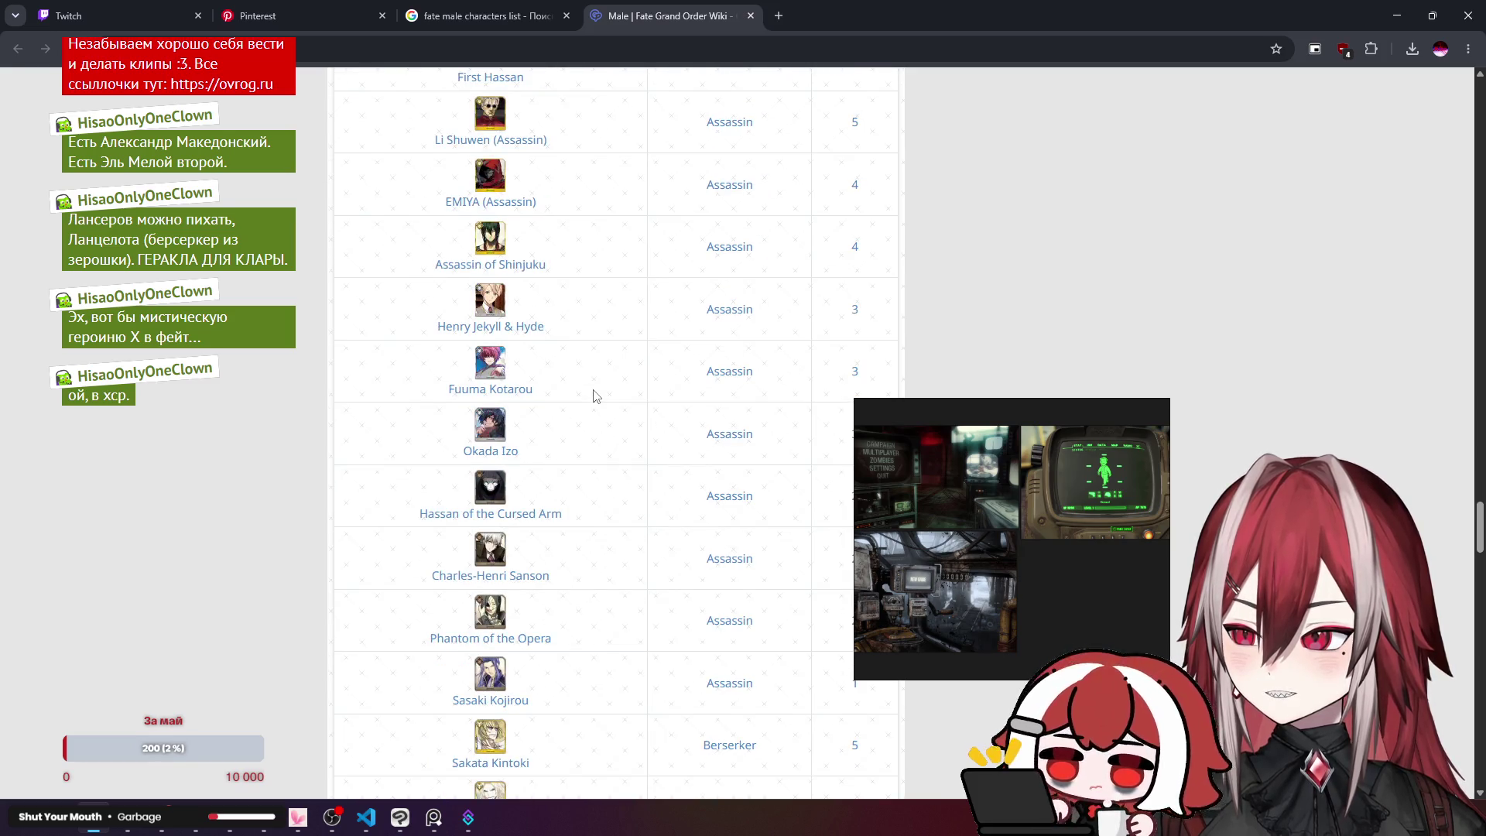
{"action": "scroll", "coordinate": [596, 396], "scroll_direction": "down", "scroll_amount": 3}
{"action": "scroll", "coordinate": [595, 396], "scroll_direction": "down", "scroll_amount": 5}
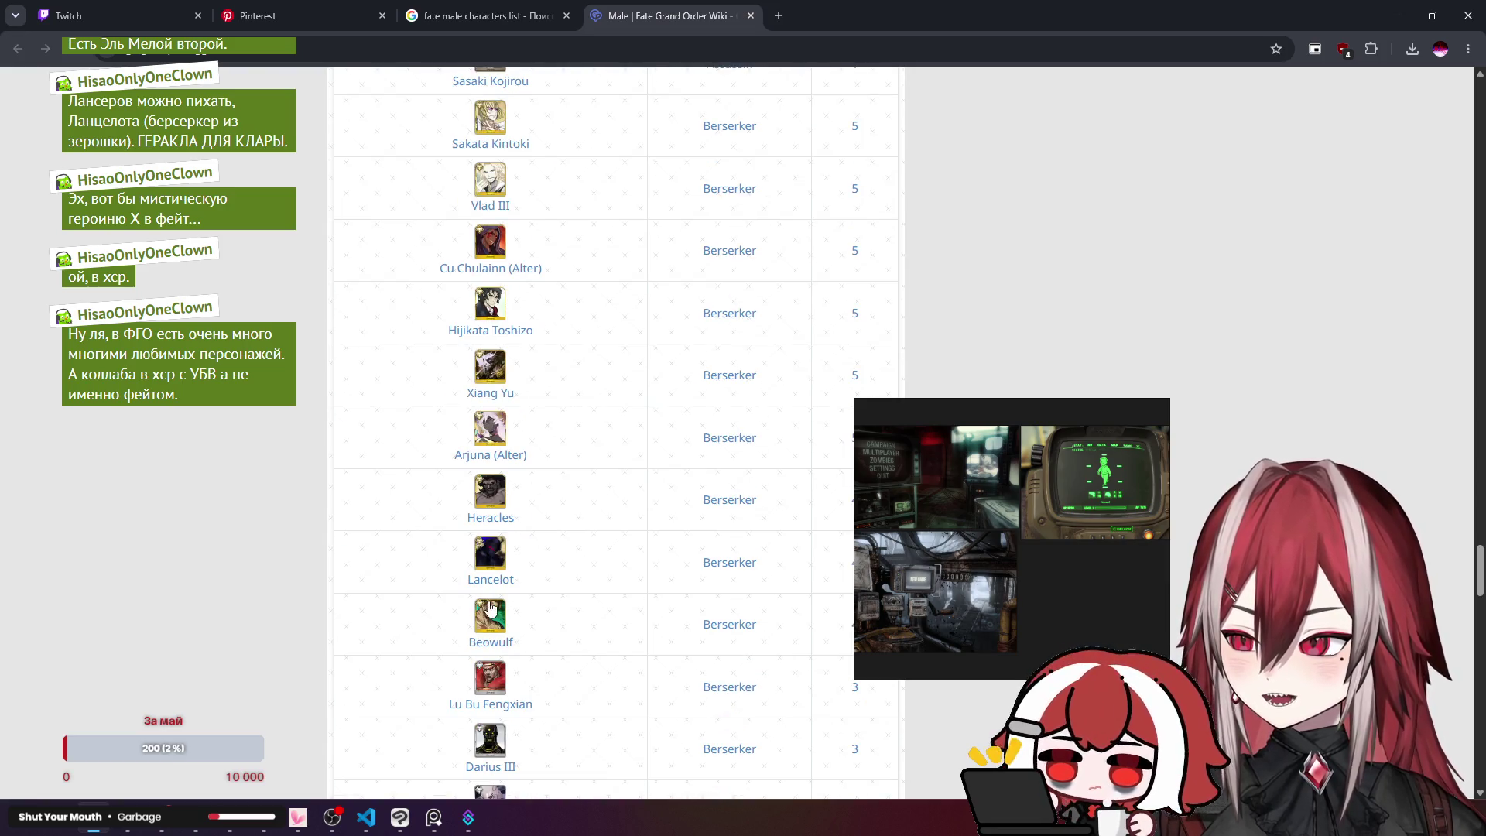
{"action": "left_click", "coordinate": [490, 579], "text": "ctrl+shift"}
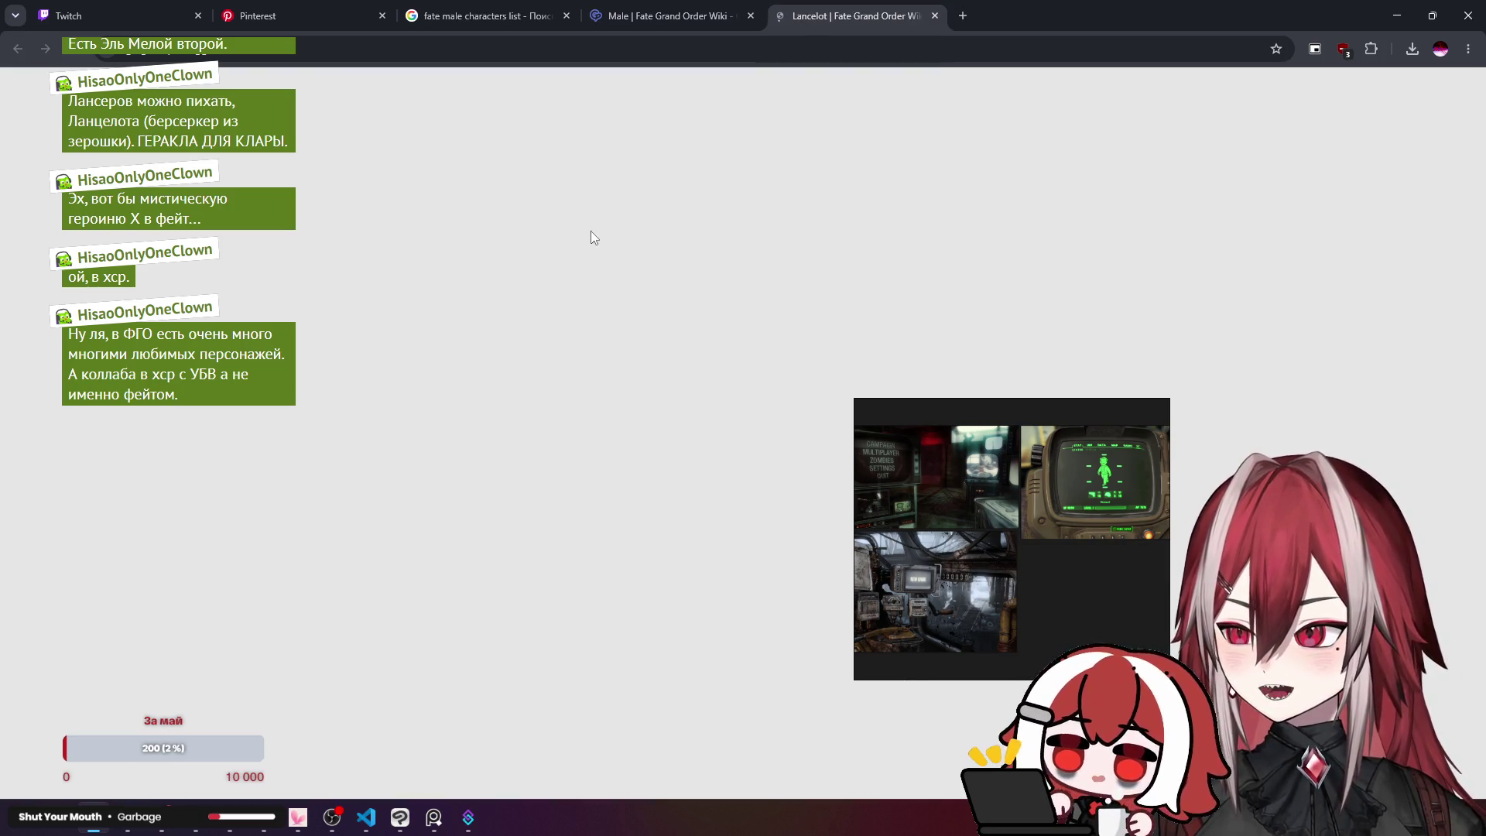
{"action": "scroll", "coordinate": [513, 364], "scroll_direction": "down", "scroll_amount": 2}
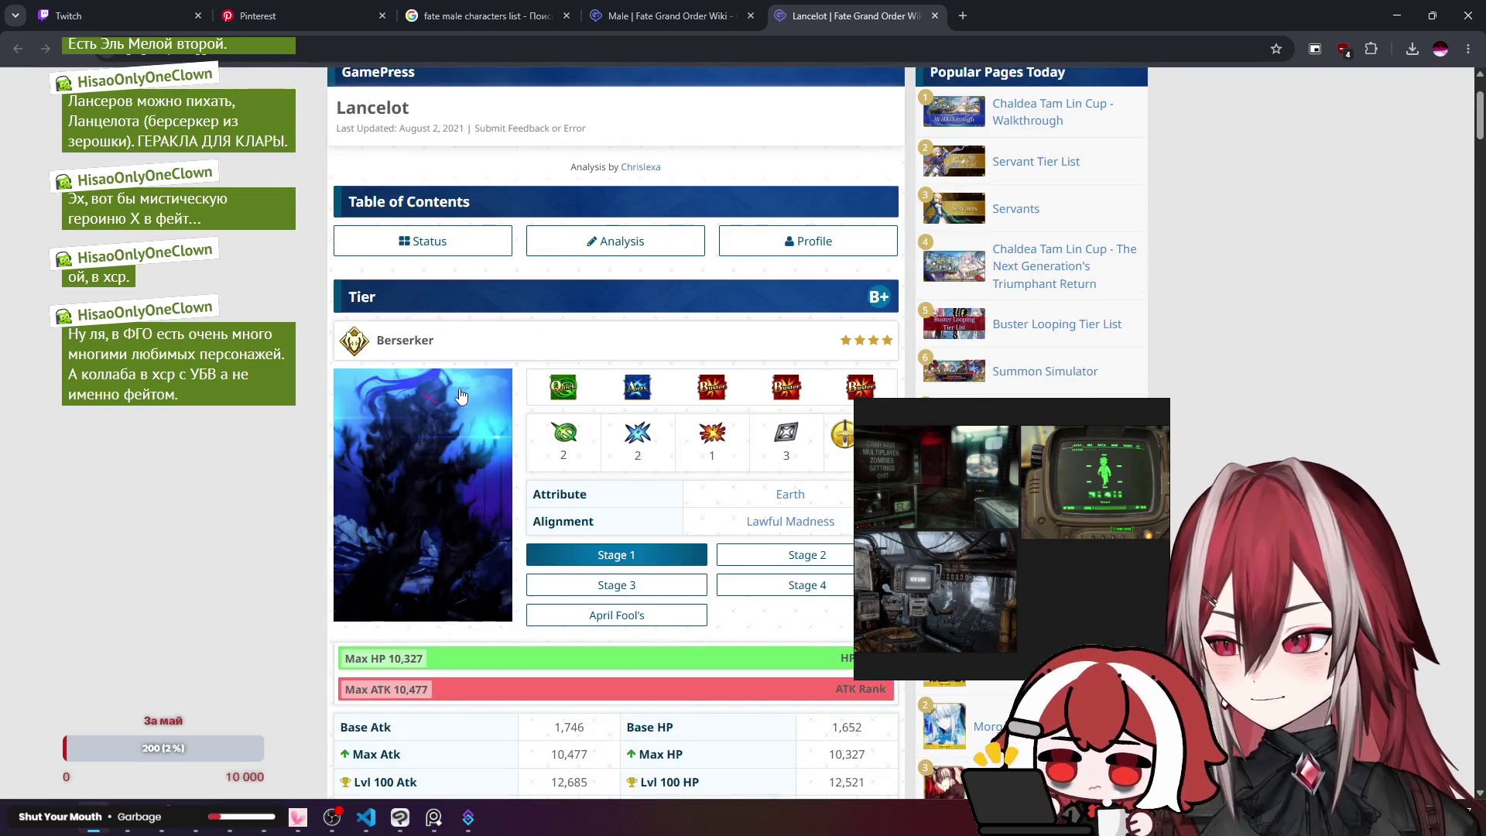
Step: Flip through Lancelot's stage artworks, including April Fool's, then close his page
{"action": "left_click", "coordinate": [779, 555]}
{"action": "left_click", "coordinate": [797, 586]}
{"action": "left_click", "coordinate": [665, 585]}
{"action": "left_click", "coordinate": [664, 615]}
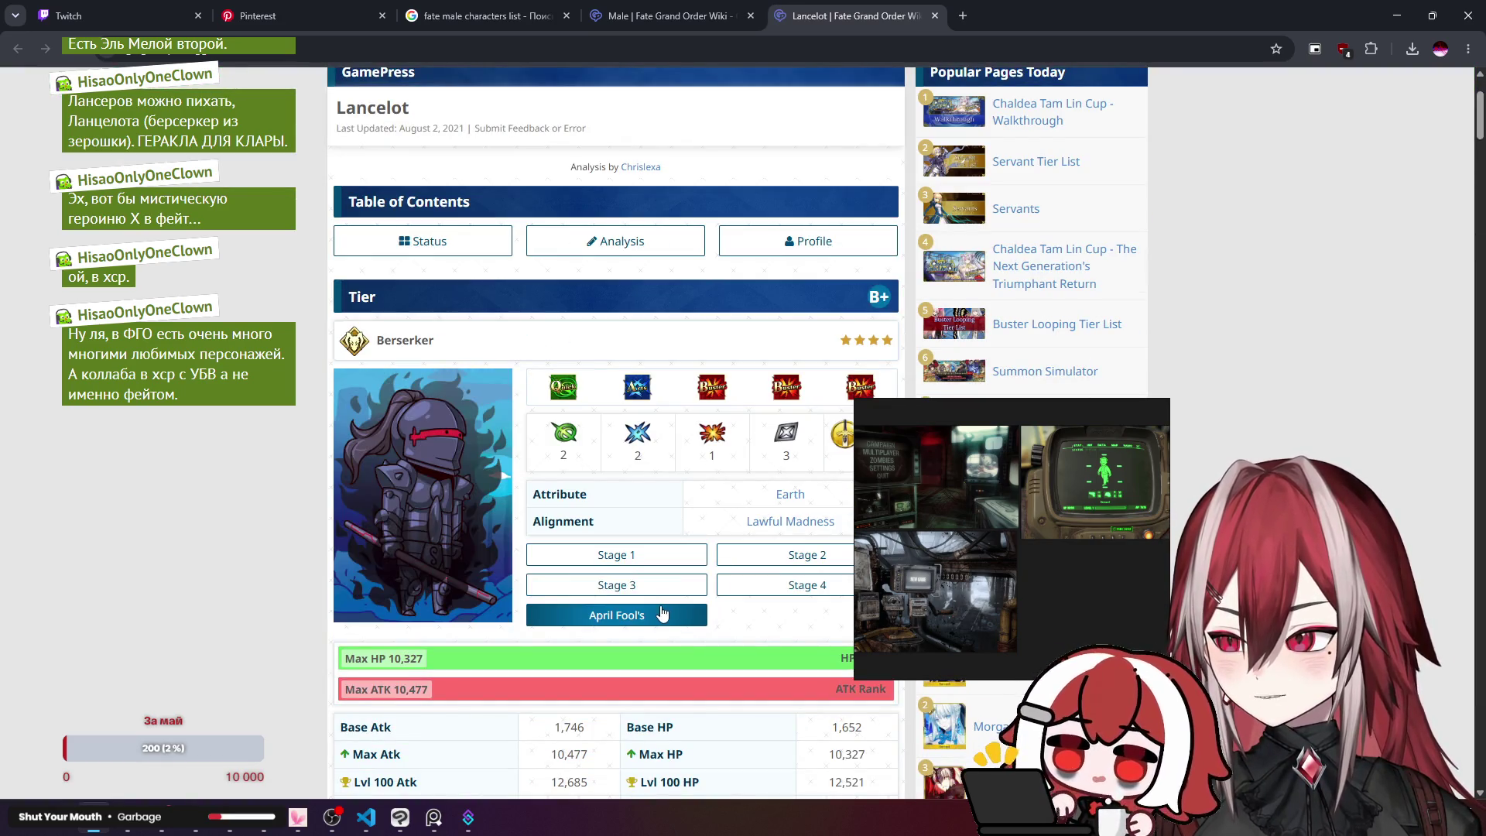
{"action": "left_click", "coordinate": [679, 588]}
{"action": "left_click", "coordinate": [727, 586]}
{"action": "left_click", "coordinate": [688, 557]}
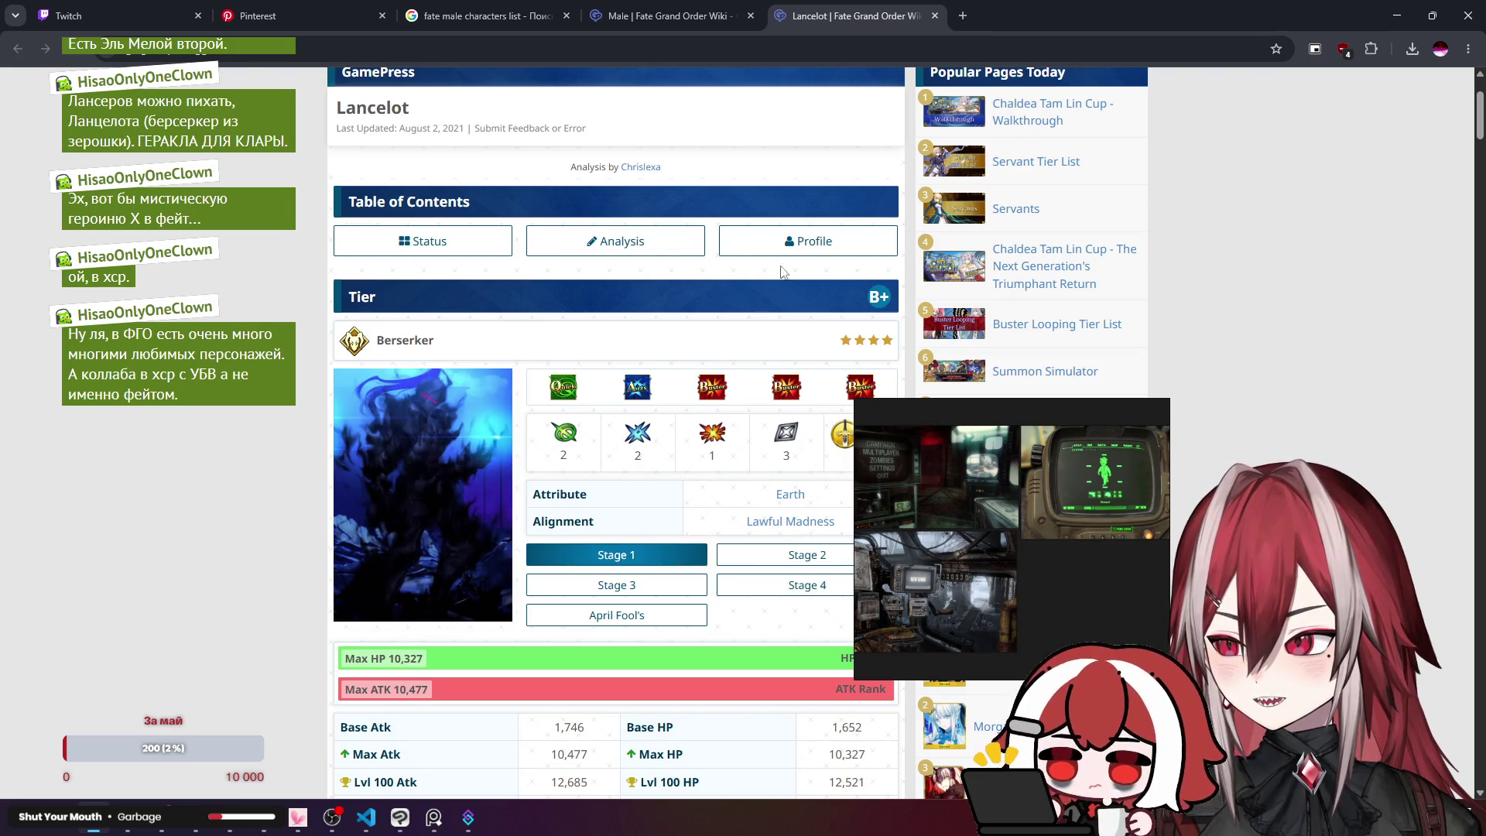
{"action": "middle_click", "coordinate": [837, 19]}
Step: Close the Male servant list tab and minimize the browser
{"action": "scroll", "coordinate": [612, 263], "scroll_direction": "down", "scroll_amount": 4}
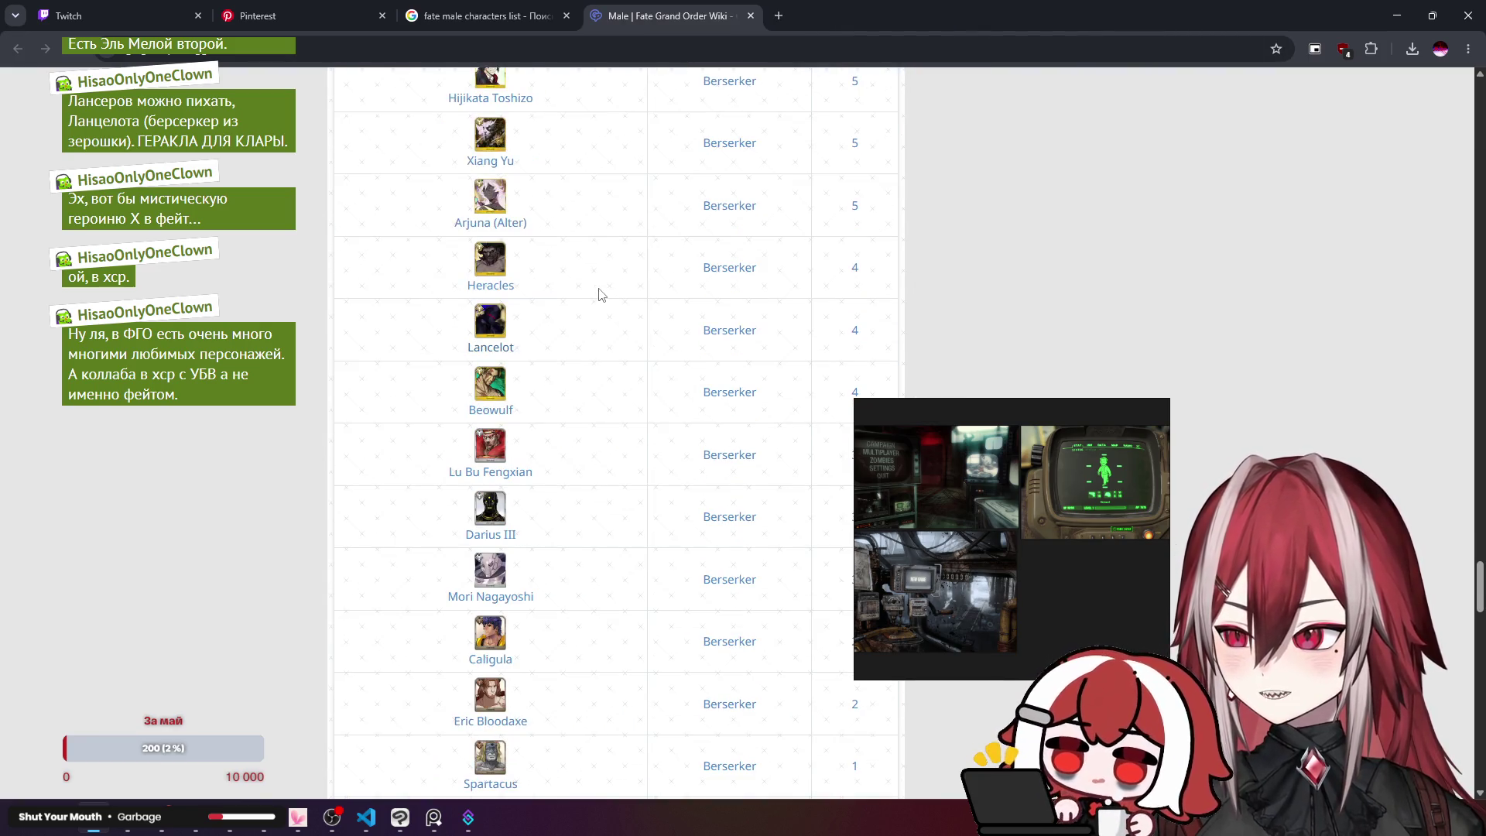
{"action": "scroll", "coordinate": [600, 294], "scroll_direction": "down", "scroll_amount": 3}
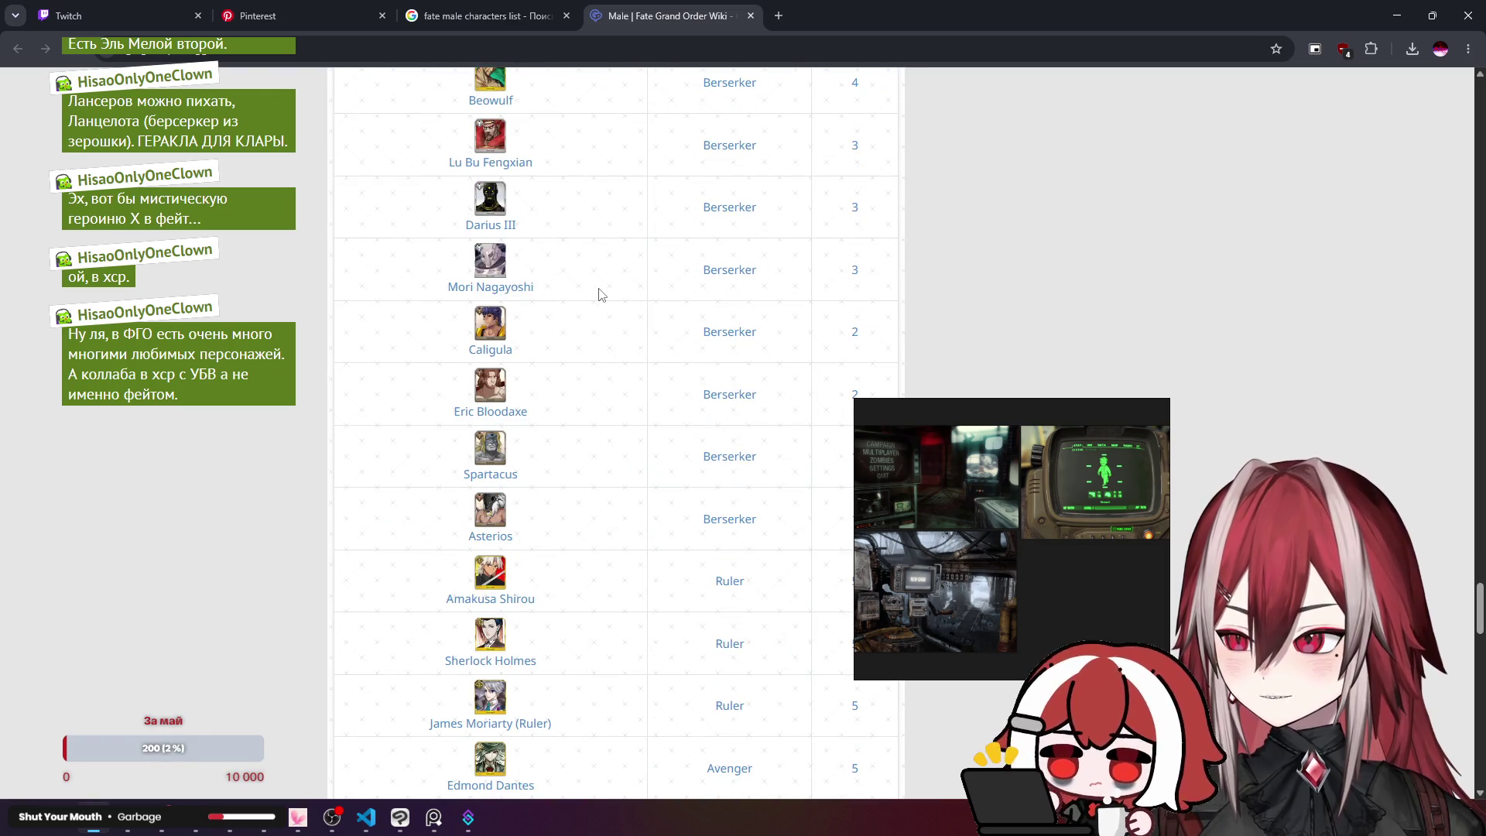
{"action": "scroll", "coordinate": [601, 294], "scroll_direction": "down", "scroll_amount": 9}
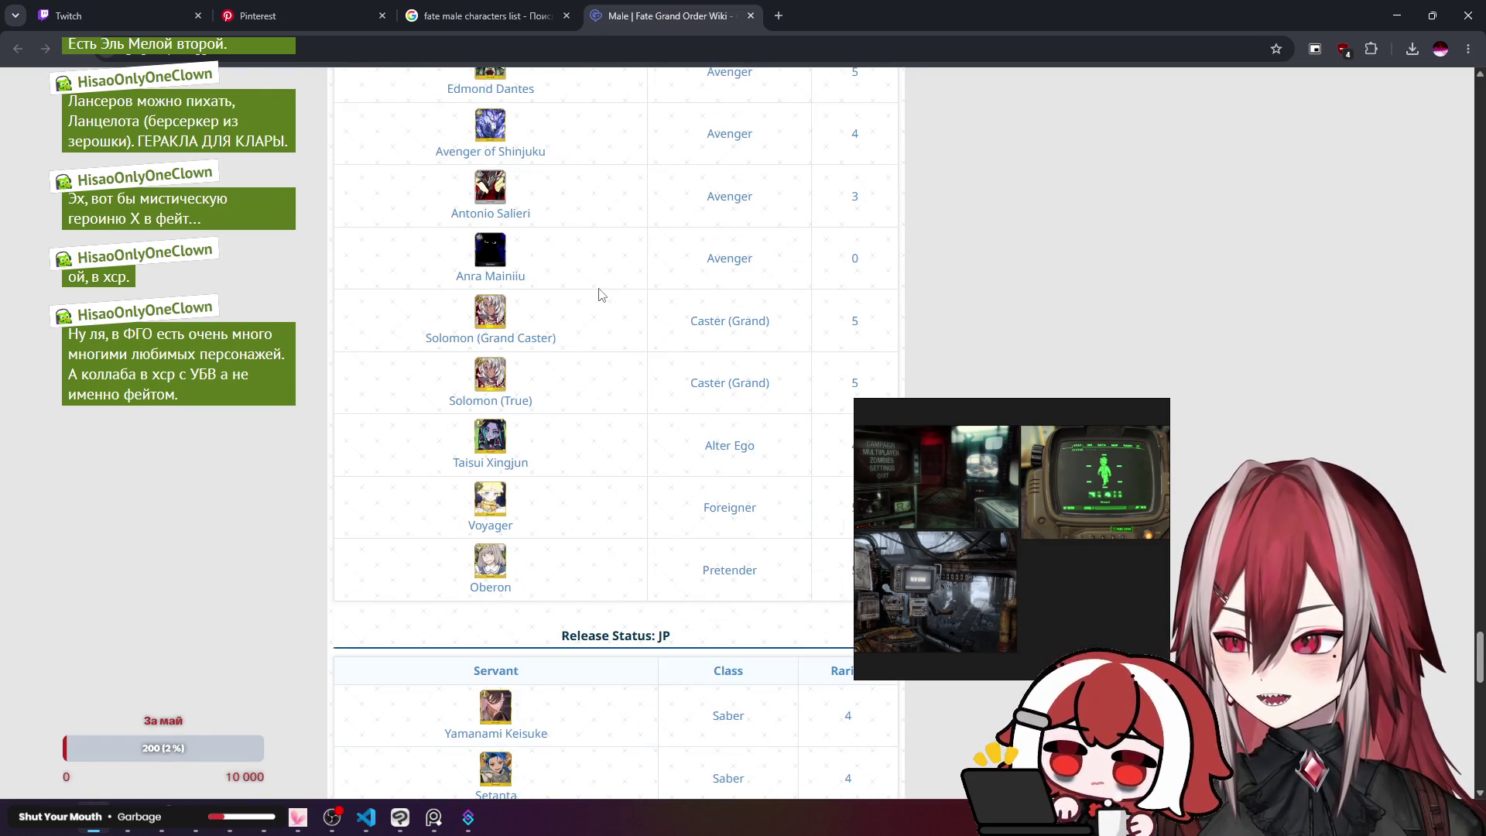
{"action": "scroll", "coordinate": [602, 294], "scroll_direction": "down", "scroll_amount": 2}
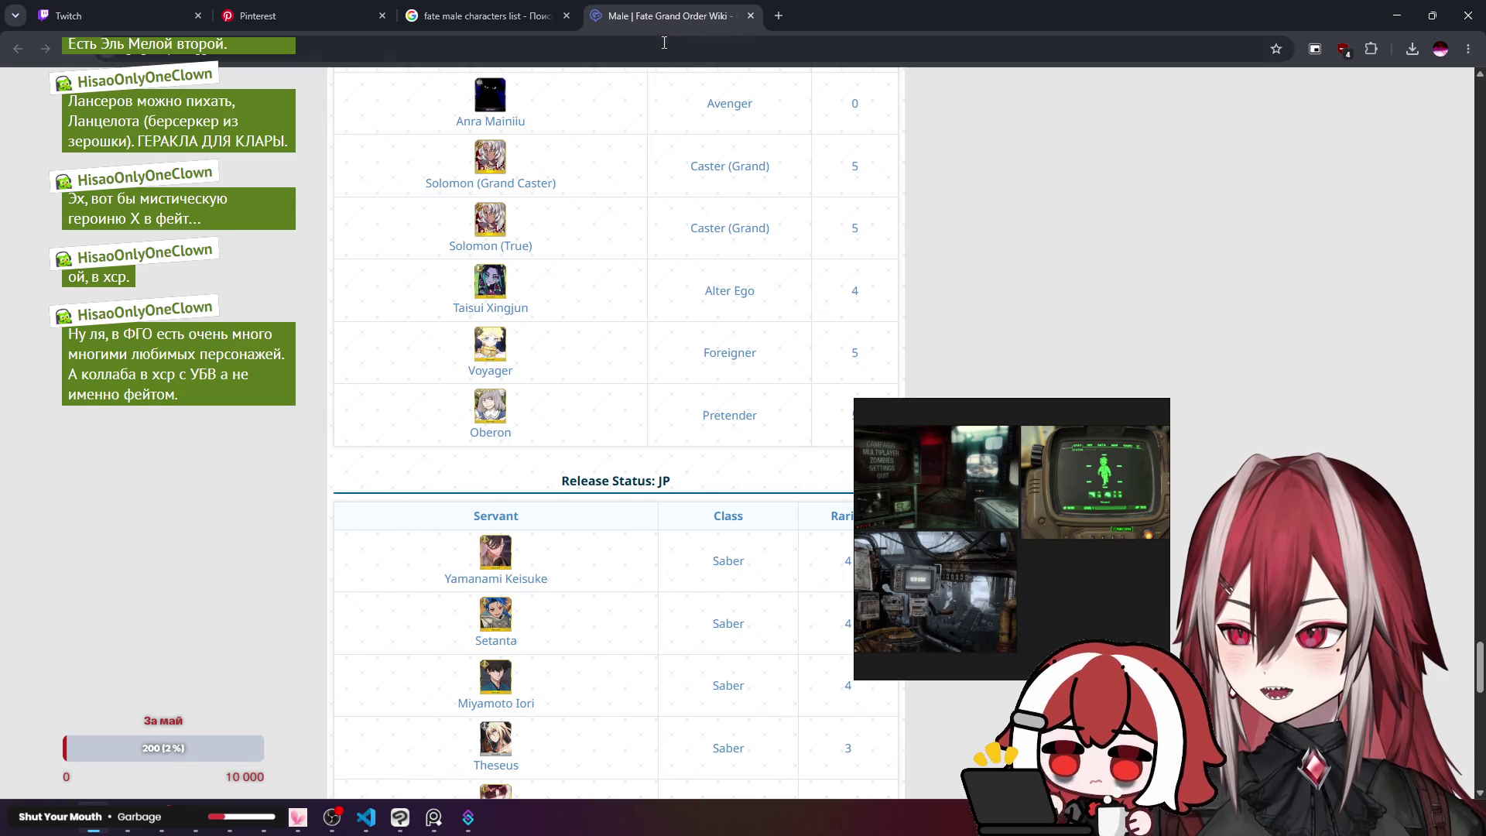
{"action": "left_click", "coordinate": [750, 16]}
{"action": "left_click", "coordinate": [1387, 10]}
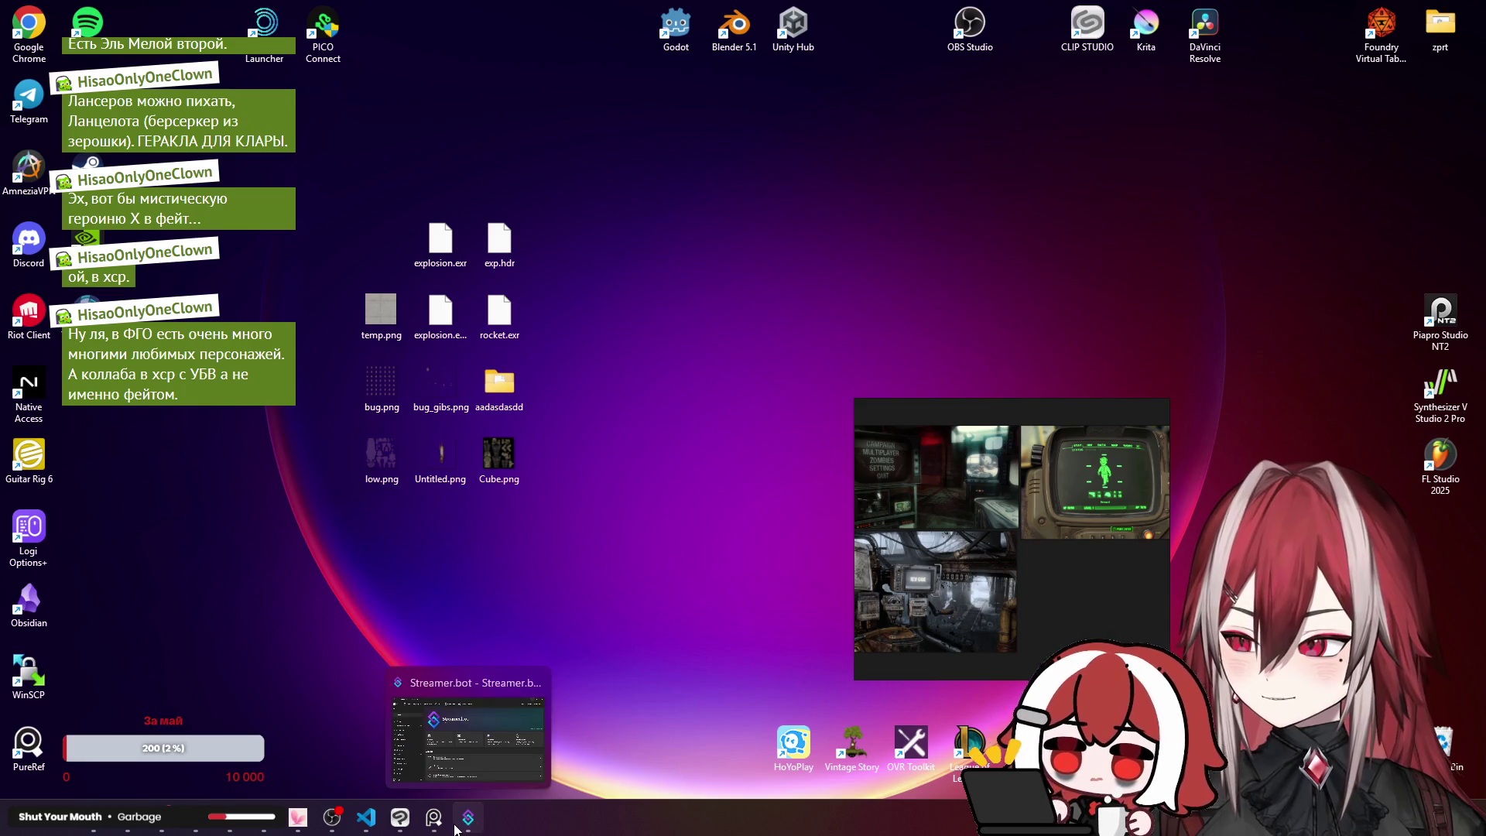
{"action": "mouse_move", "coordinate": [368, 831]}
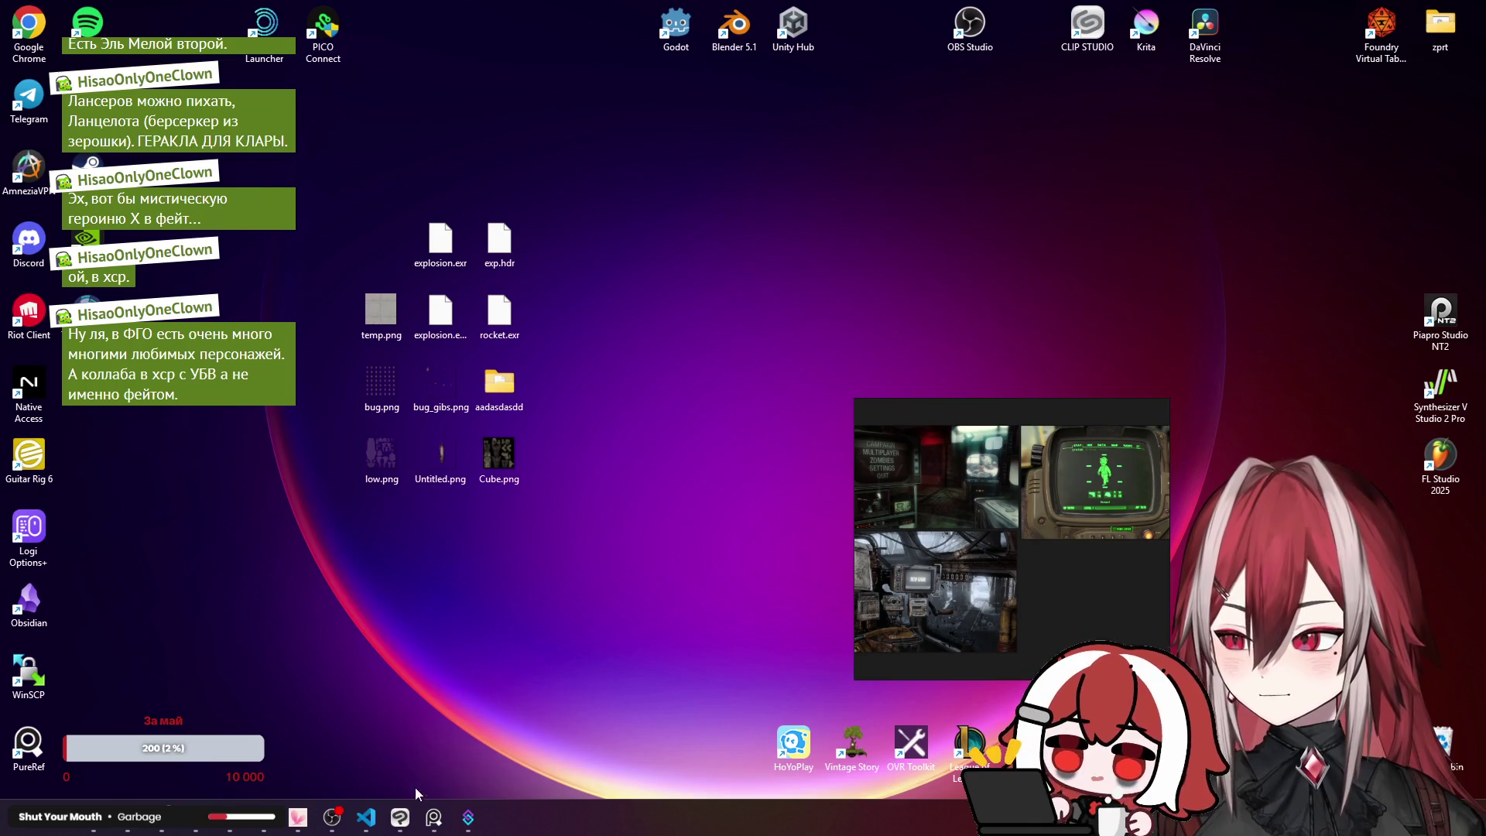
{"action": "left_click", "coordinate": [400, 817]}
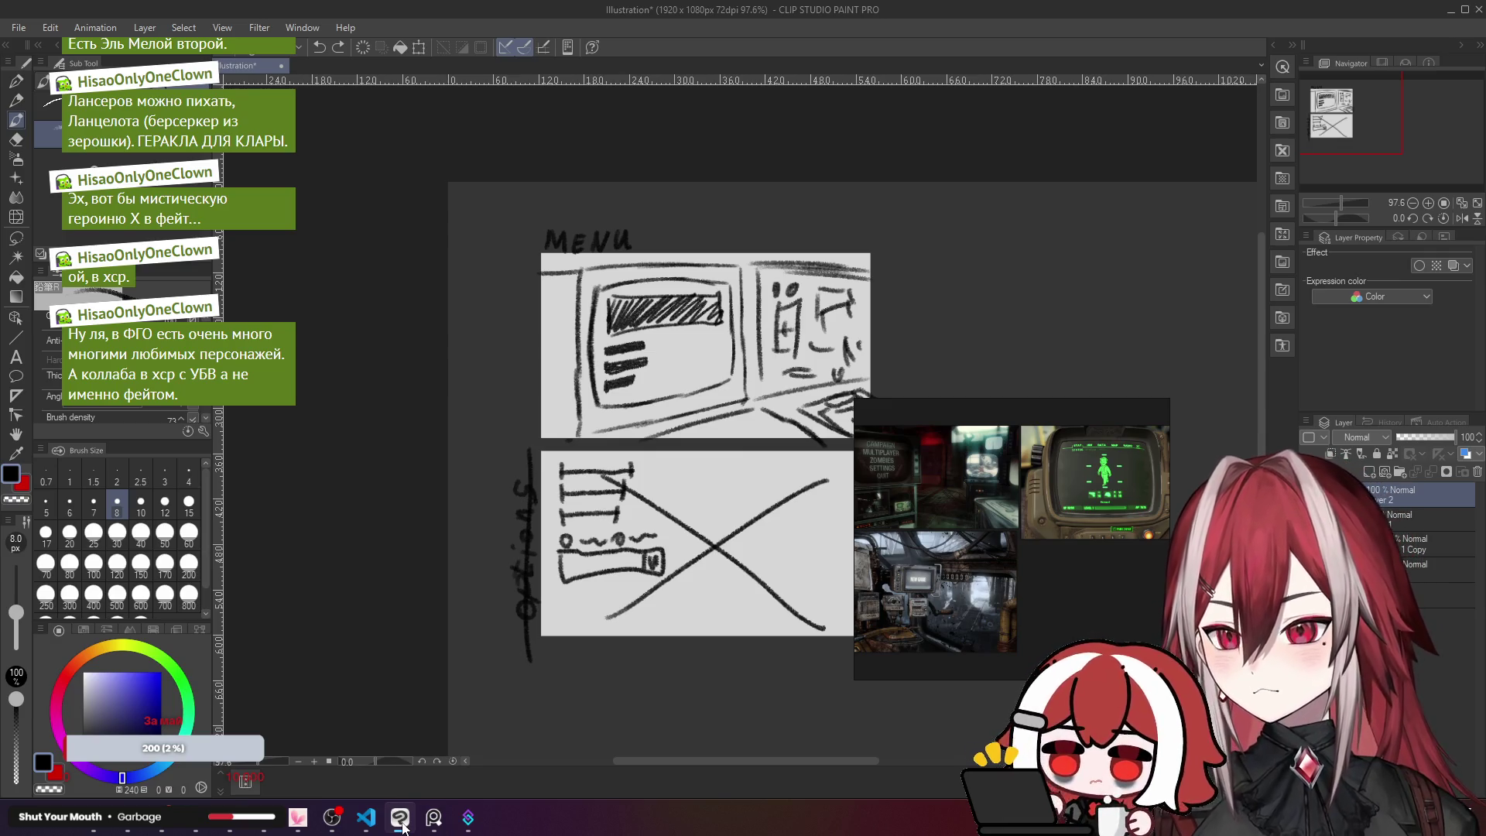
{"action": "left_click", "coordinate": [401, 822]}
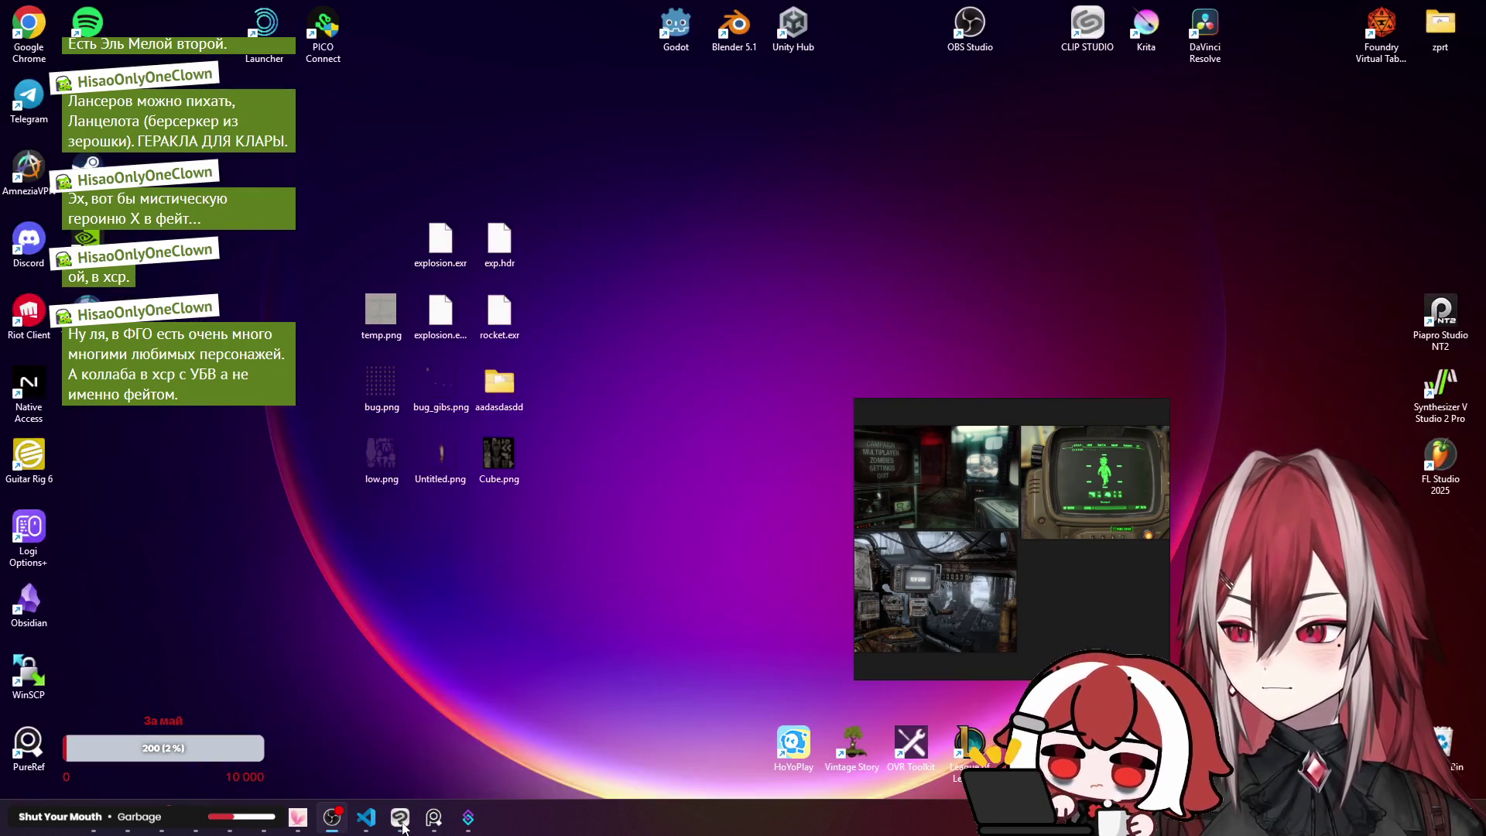
Step: Launch Blender 5.1, minimise the Untitled reference board, and return to the 'fate male characters list' results
{"action": "double_click", "coordinate": [734, 53]}
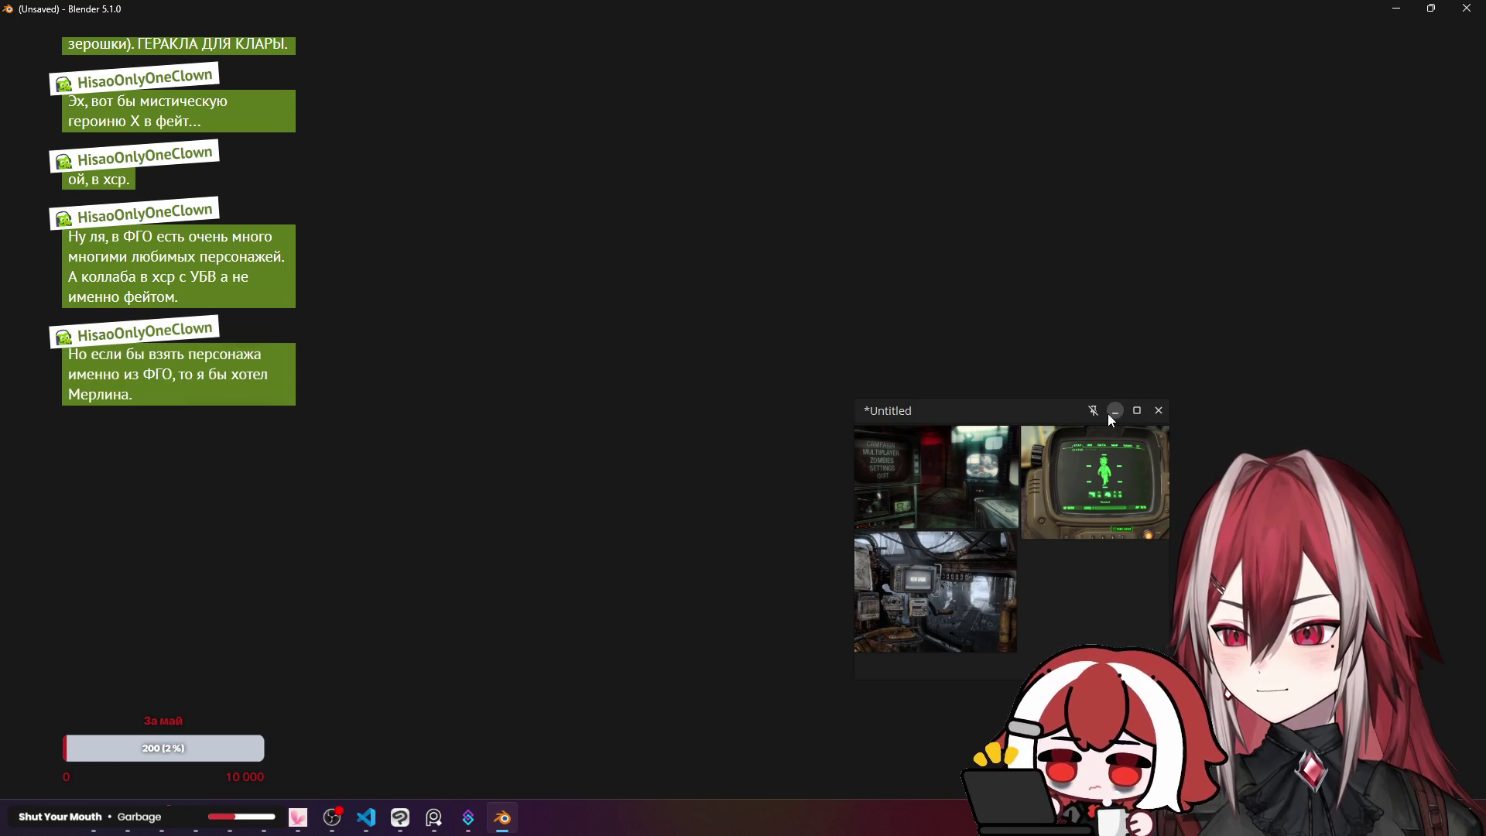
{"action": "left_click", "coordinate": [1115, 411]}
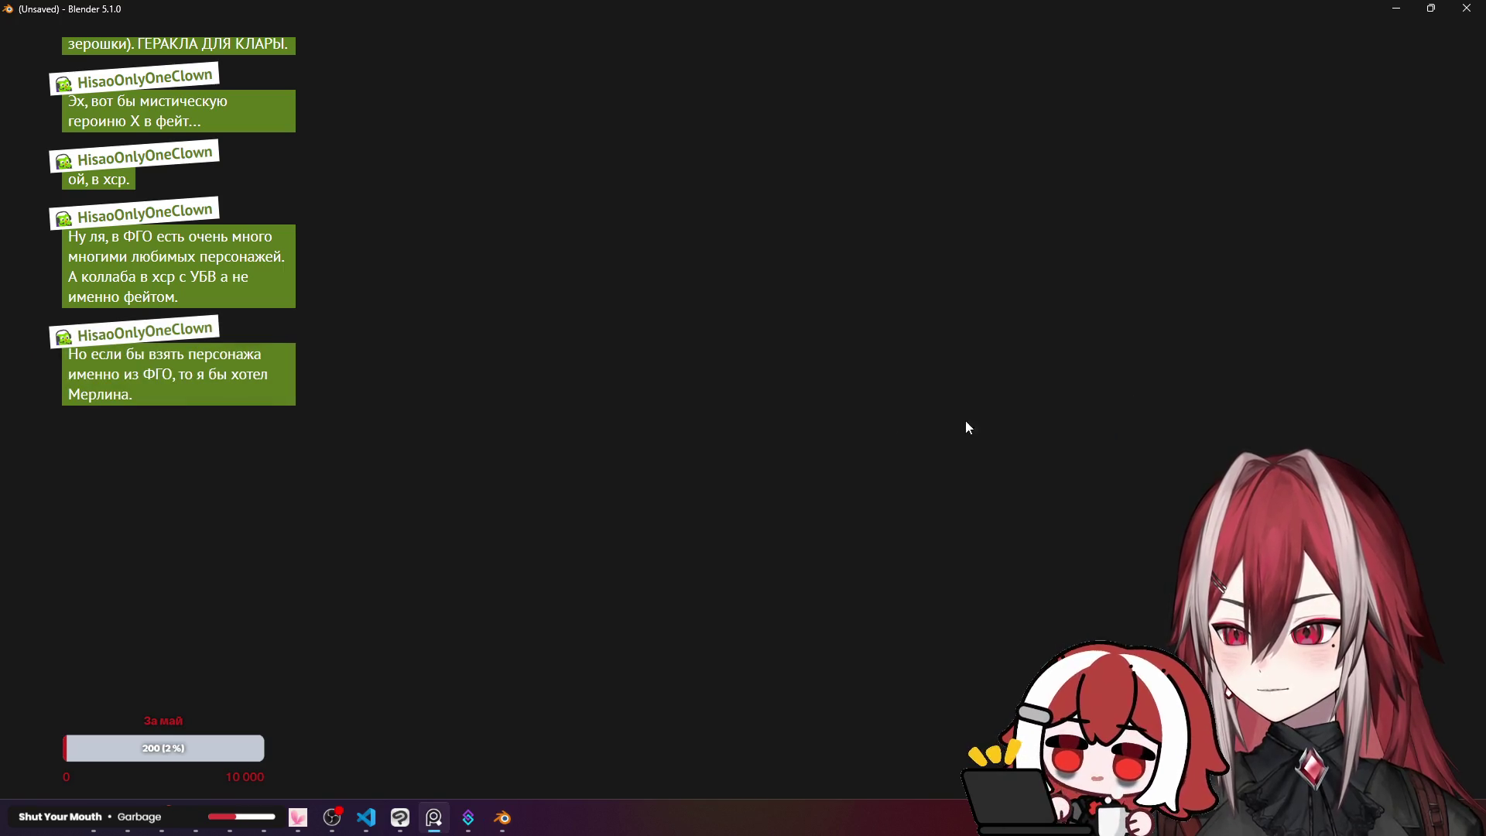
{"action": "left_click", "coordinate": [400, 818]}
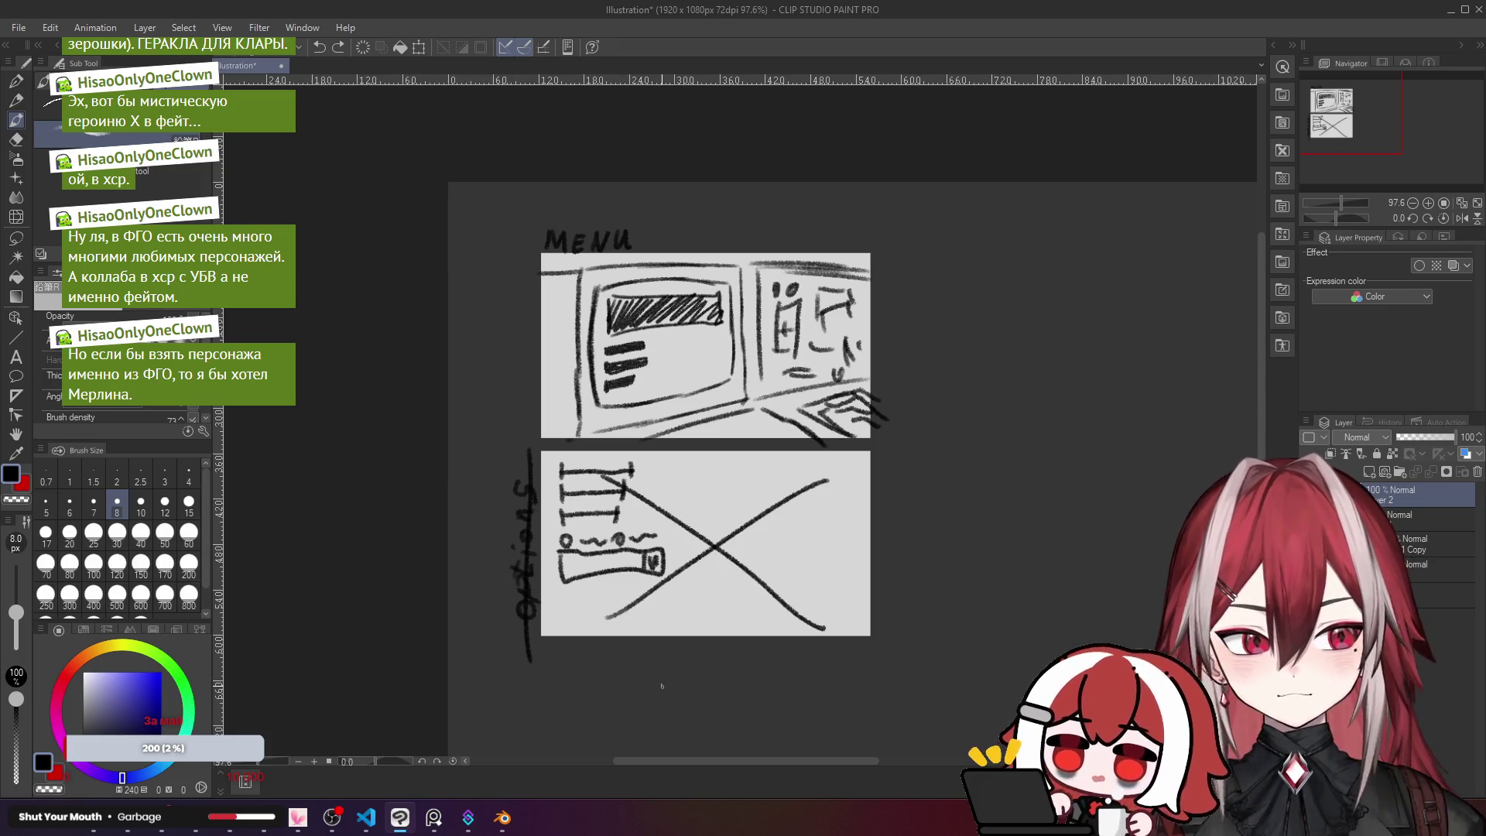
{"action": "scroll", "coordinate": [662, 685], "scroll_direction": "up", "scroll_amount": 3}
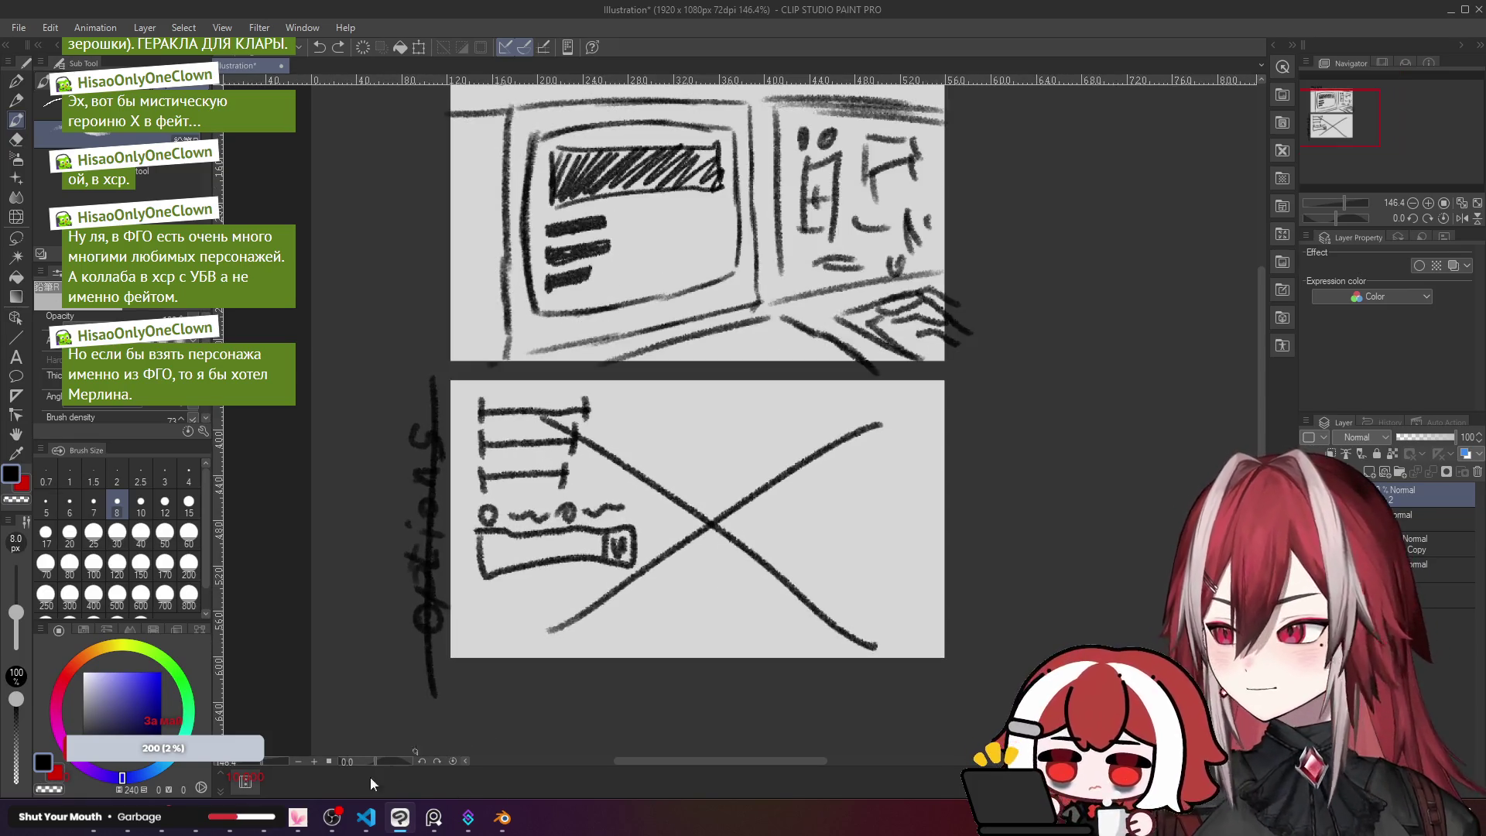
{"action": "key", "text": "alt+Tab"}
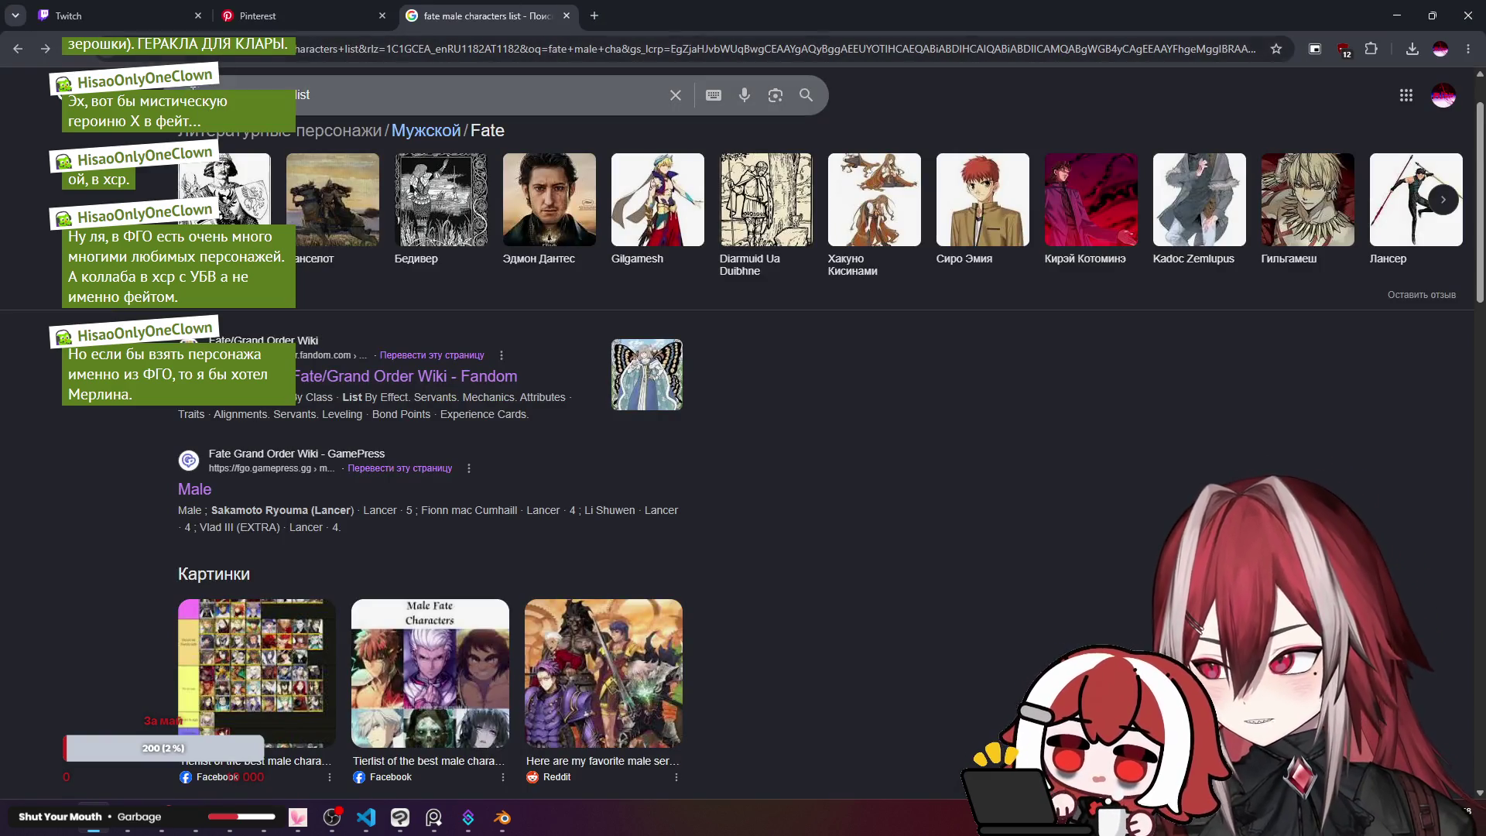
Step: Search Google for 'fate merlin' and show only the image results
{"action": "left_click", "coordinate": [605, 99]}
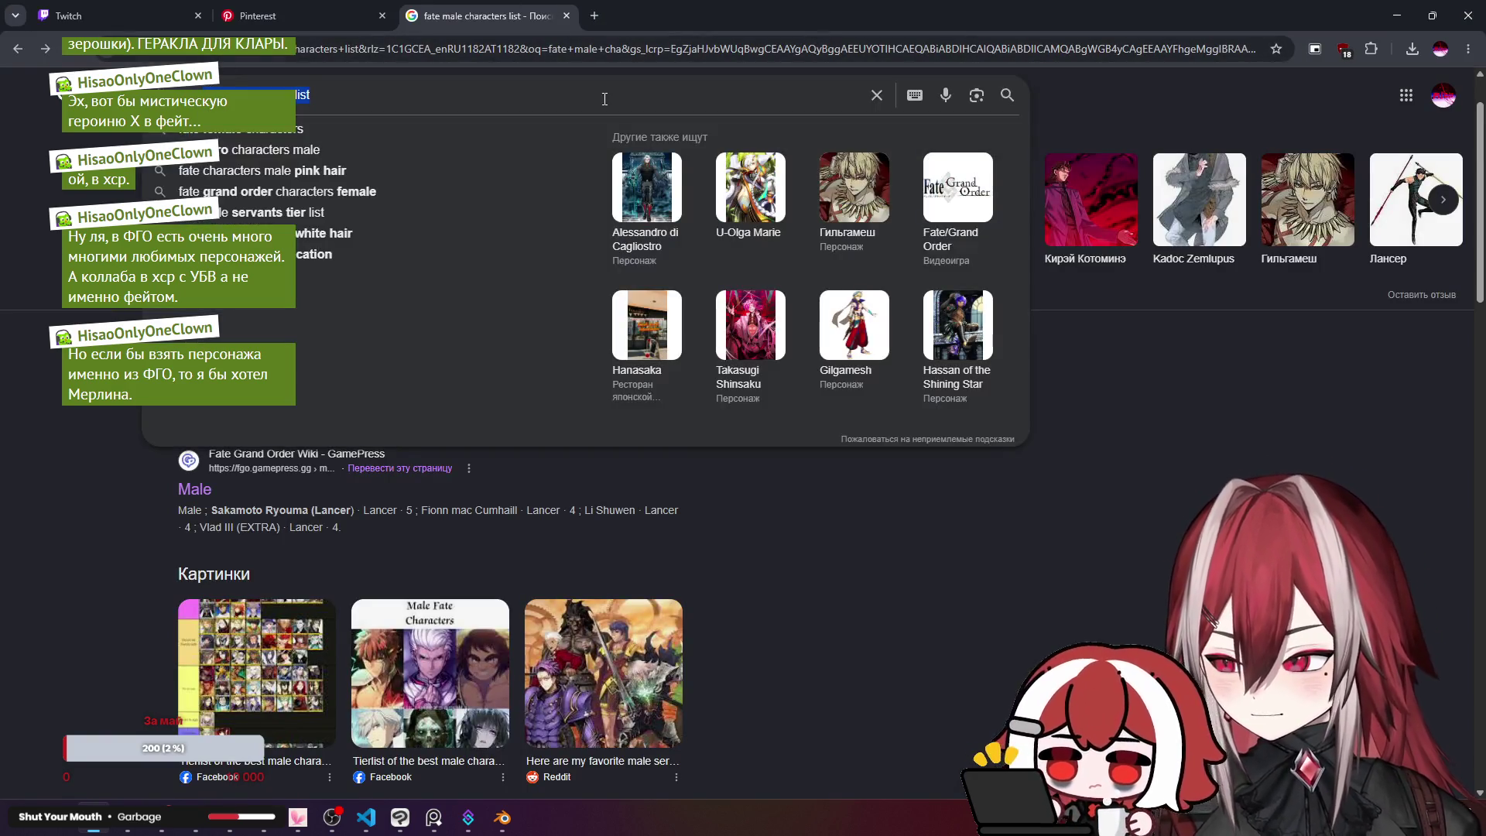
{"action": "type", "text": "fate mer"}
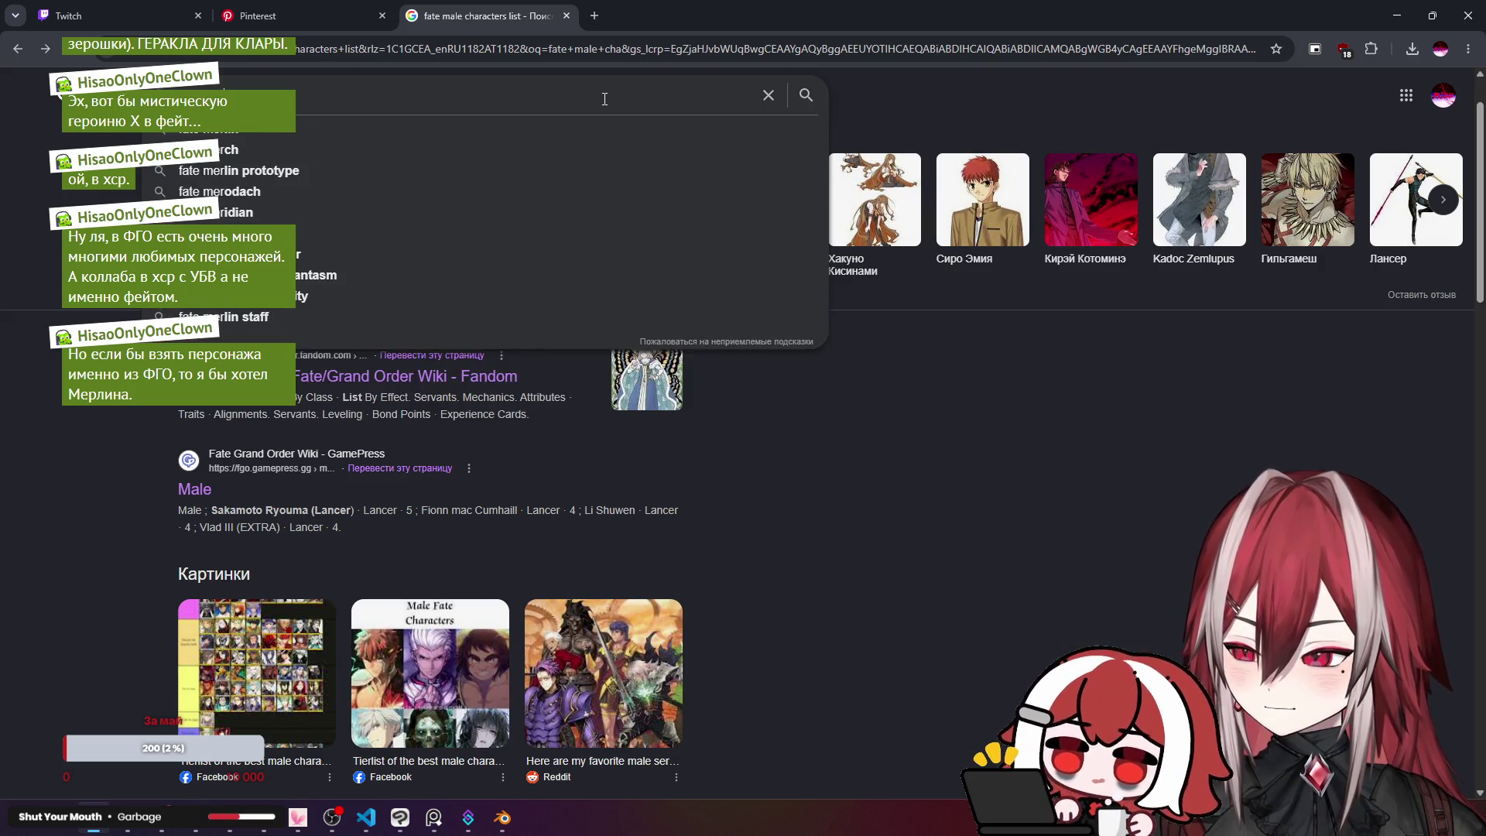
{"action": "key", "text": "Down"}
{"action": "key", "text": "Return"}
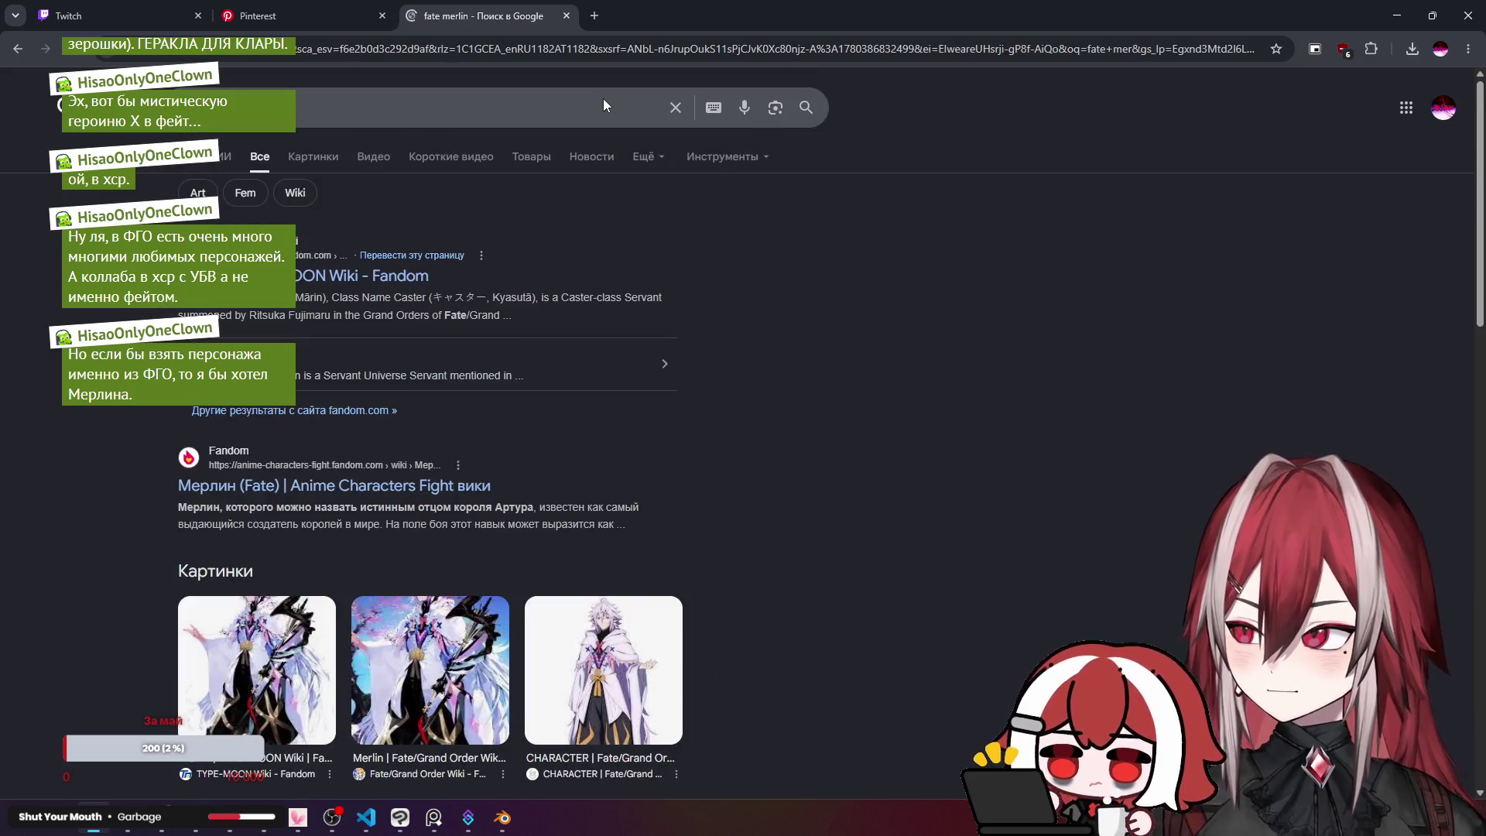
{"action": "left_click", "coordinate": [312, 157]}
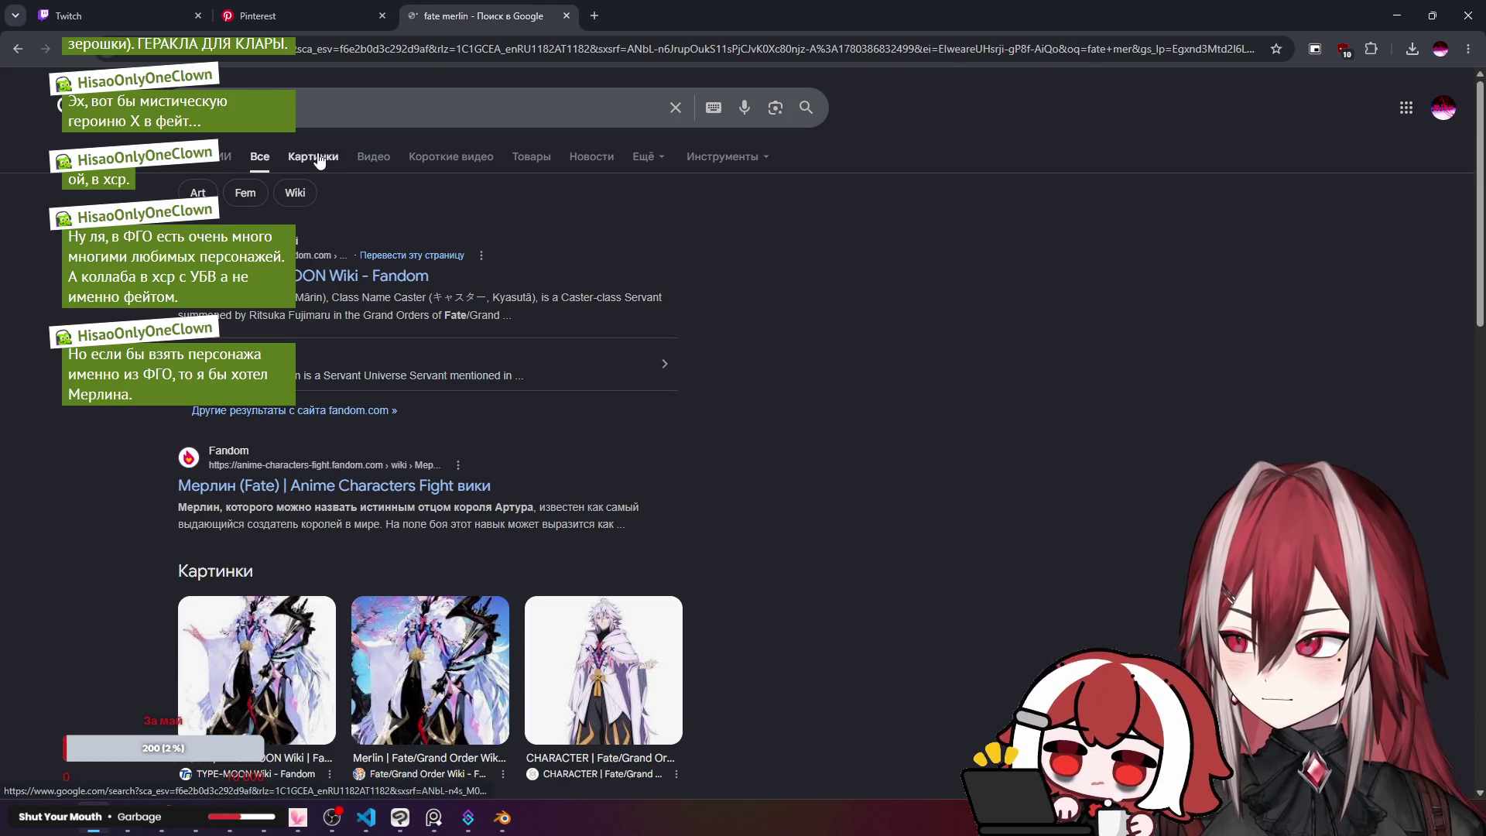
Step: Preview Merlin images from NamuWiki, TYPE-MOON Wiki and Fate/Grand Order Wiki, then go to the Pinterest board
{"action": "left_click", "coordinate": [515, 299]}
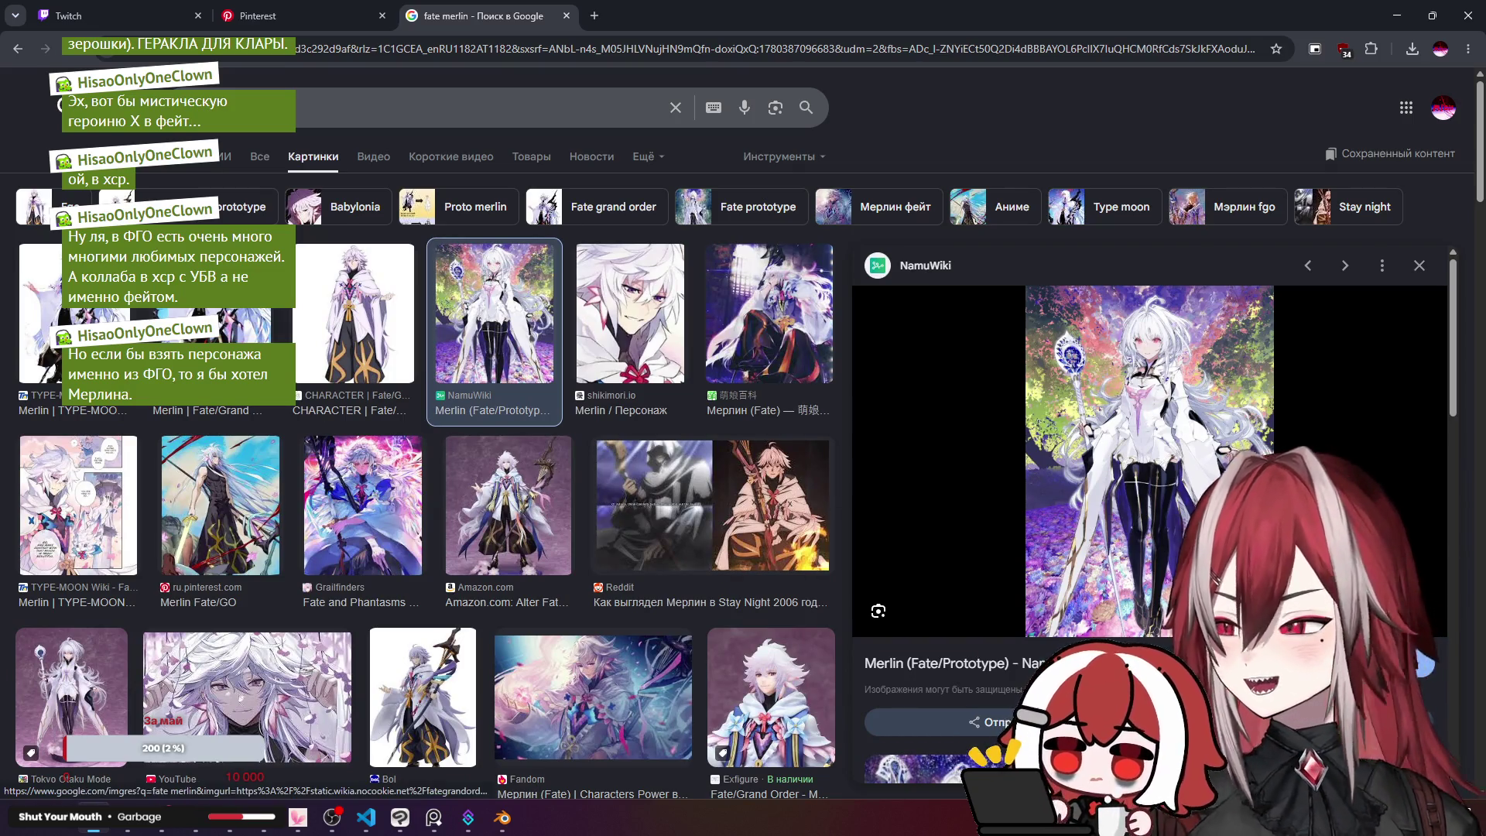
{"action": "left_click", "coordinate": [102, 309]}
{"action": "left_click", "coordinate": [201, 311]}
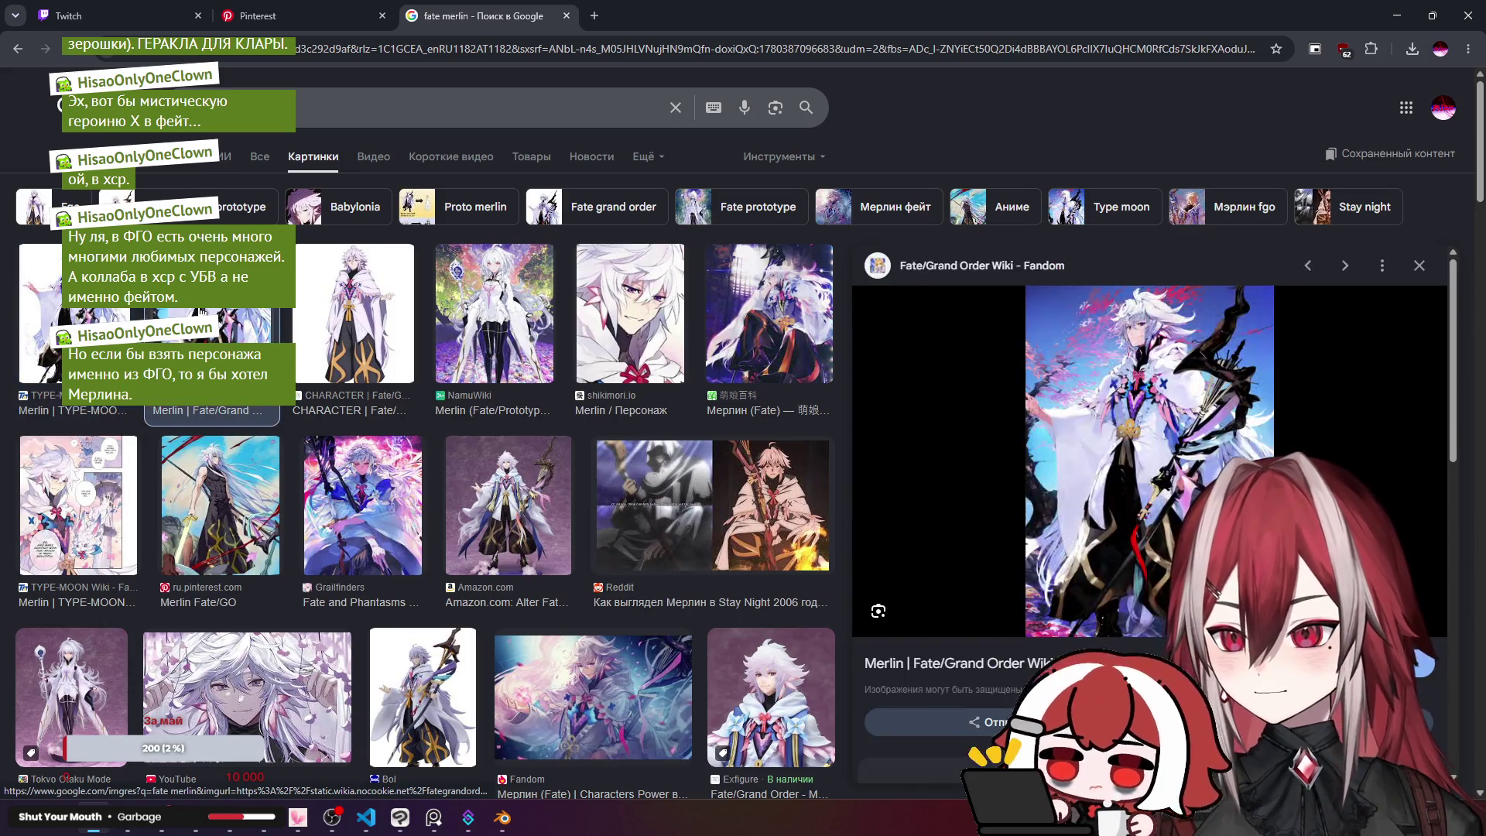
{"action": "left_click", "coordinate": [135, 317]}
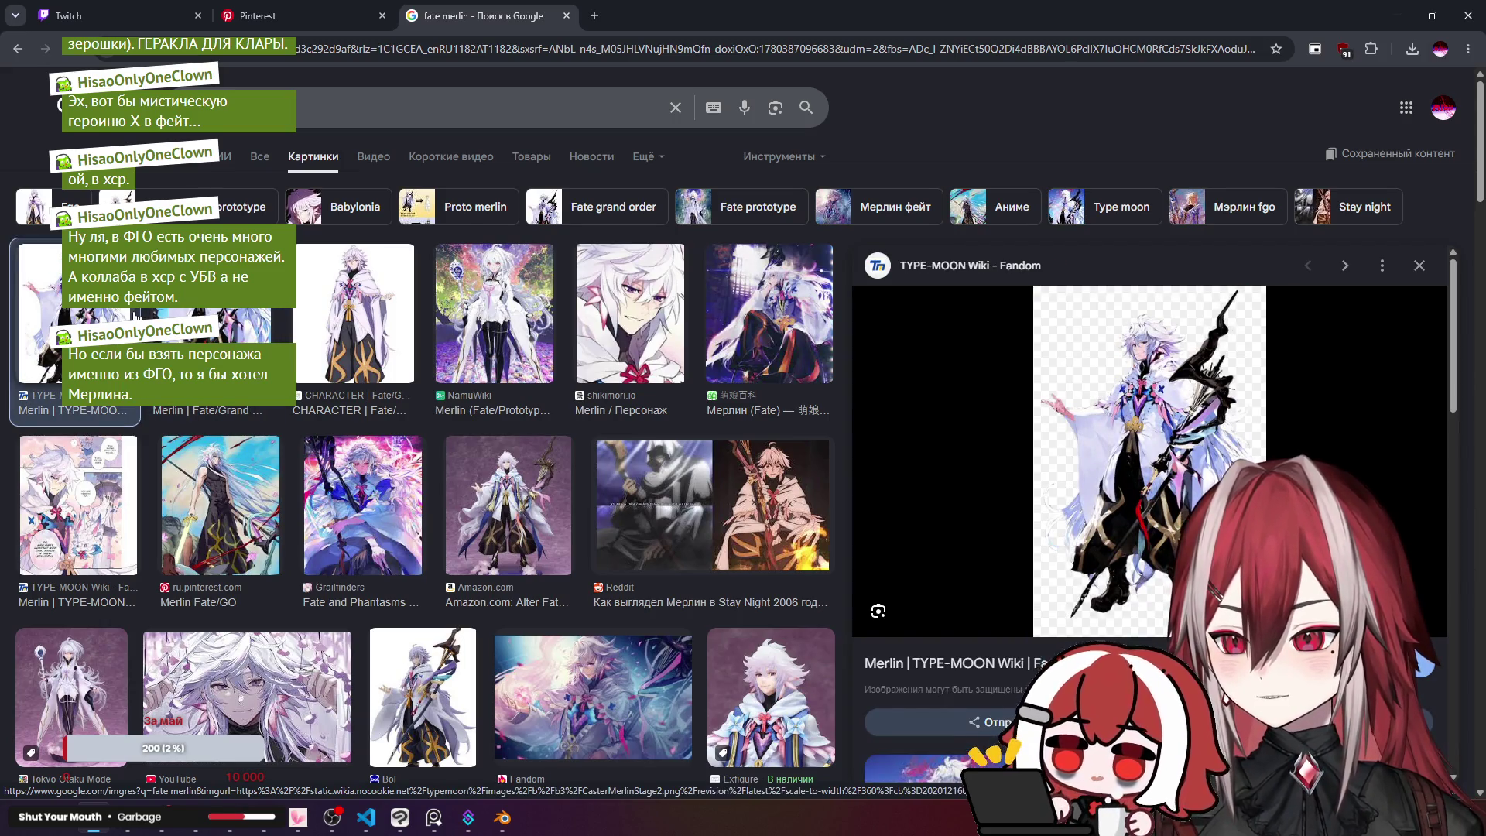
{"action": "scroll", "coordinate": [1099, 464], "scroll_direction": "down", "scroll_amount": 1}
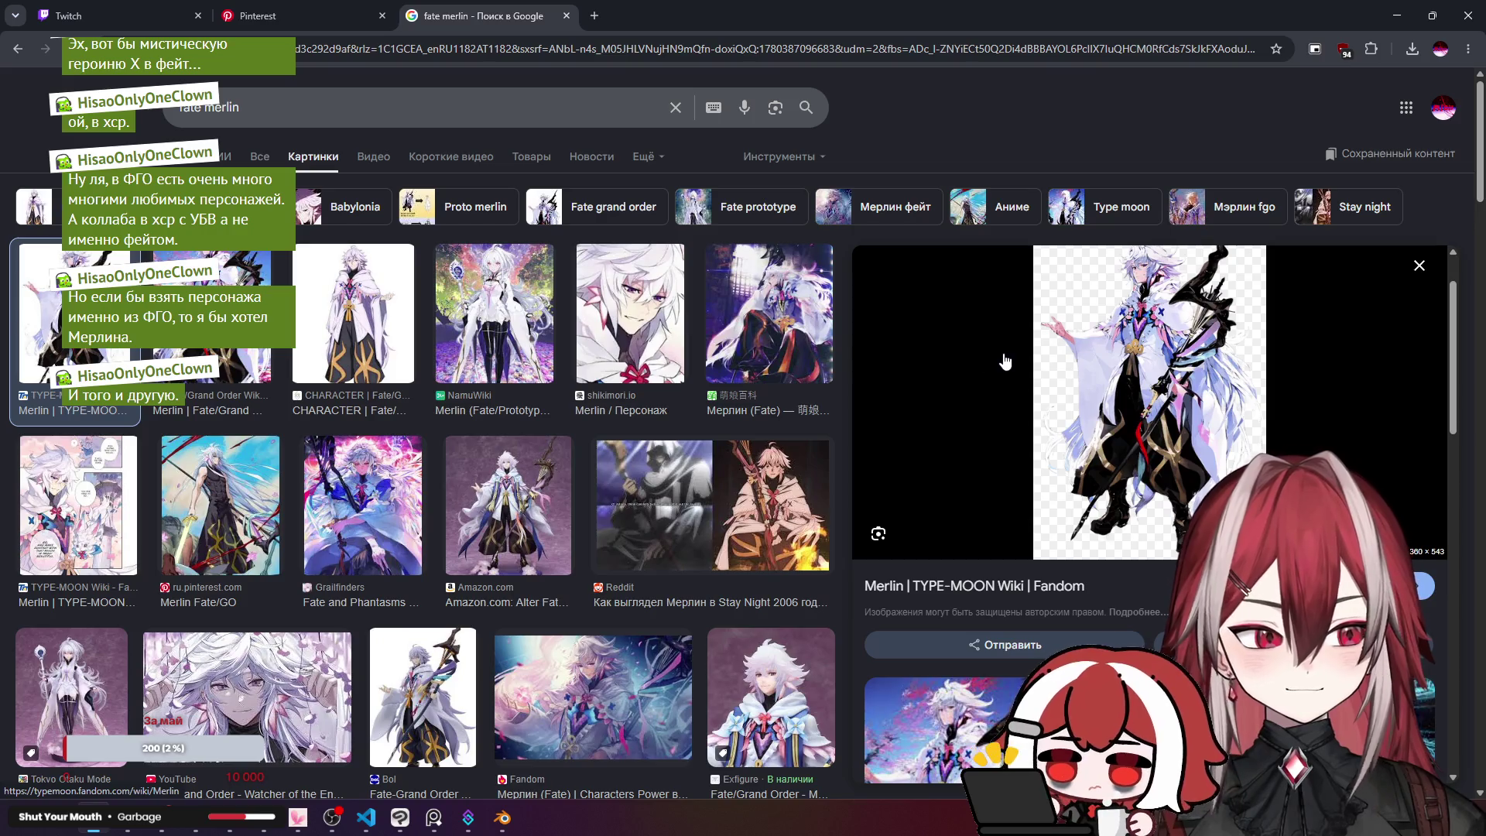
{"action": "scroll", "coordinate": [504, 314], "scroll_direction": "down", "scroll_amount": 2}
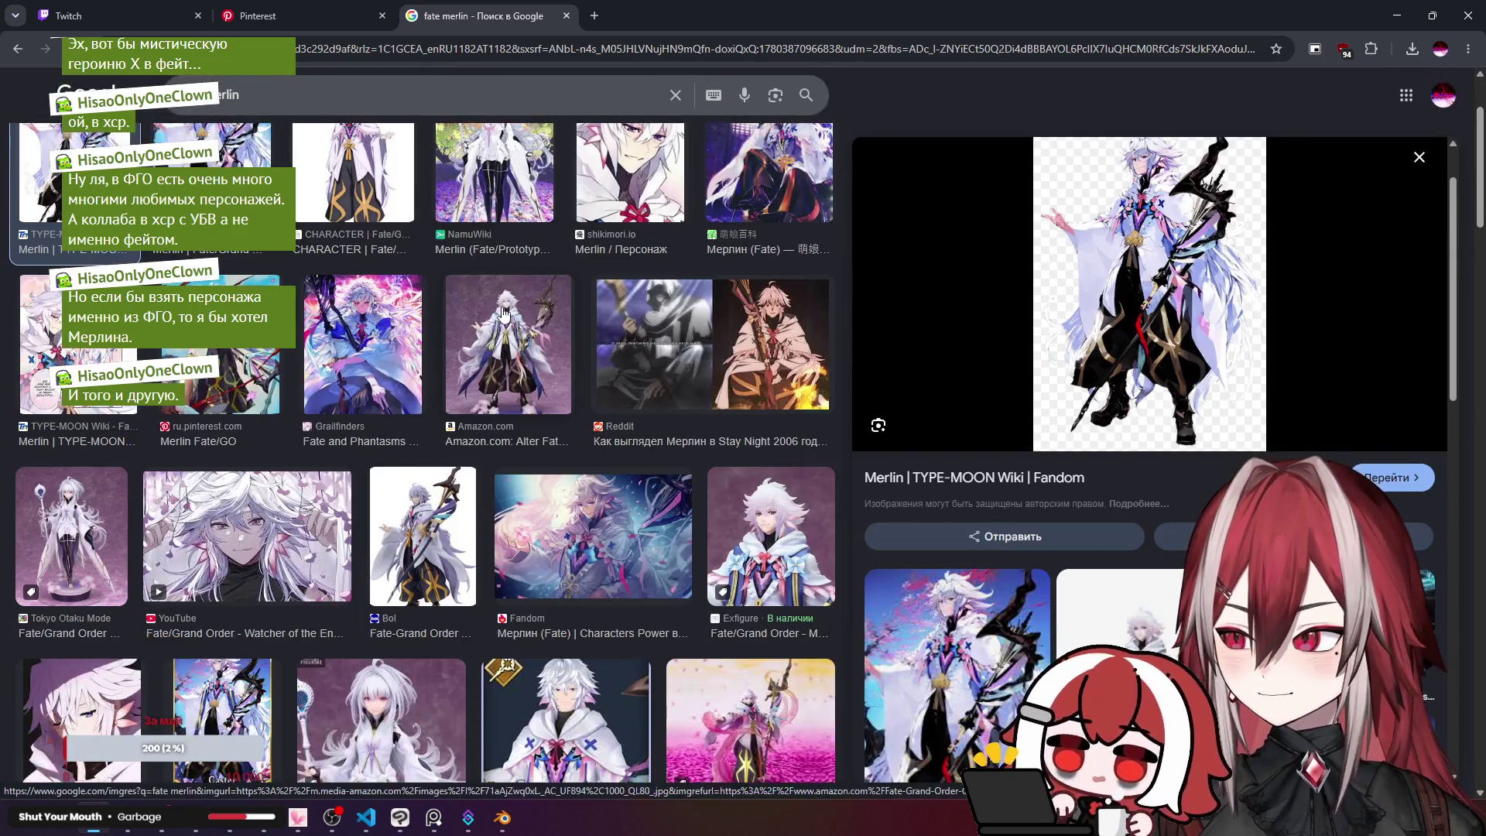
{"action": "scroll", "coordinate": [503, 314], "scroll_direction": "down", "scroll_amount": 2}
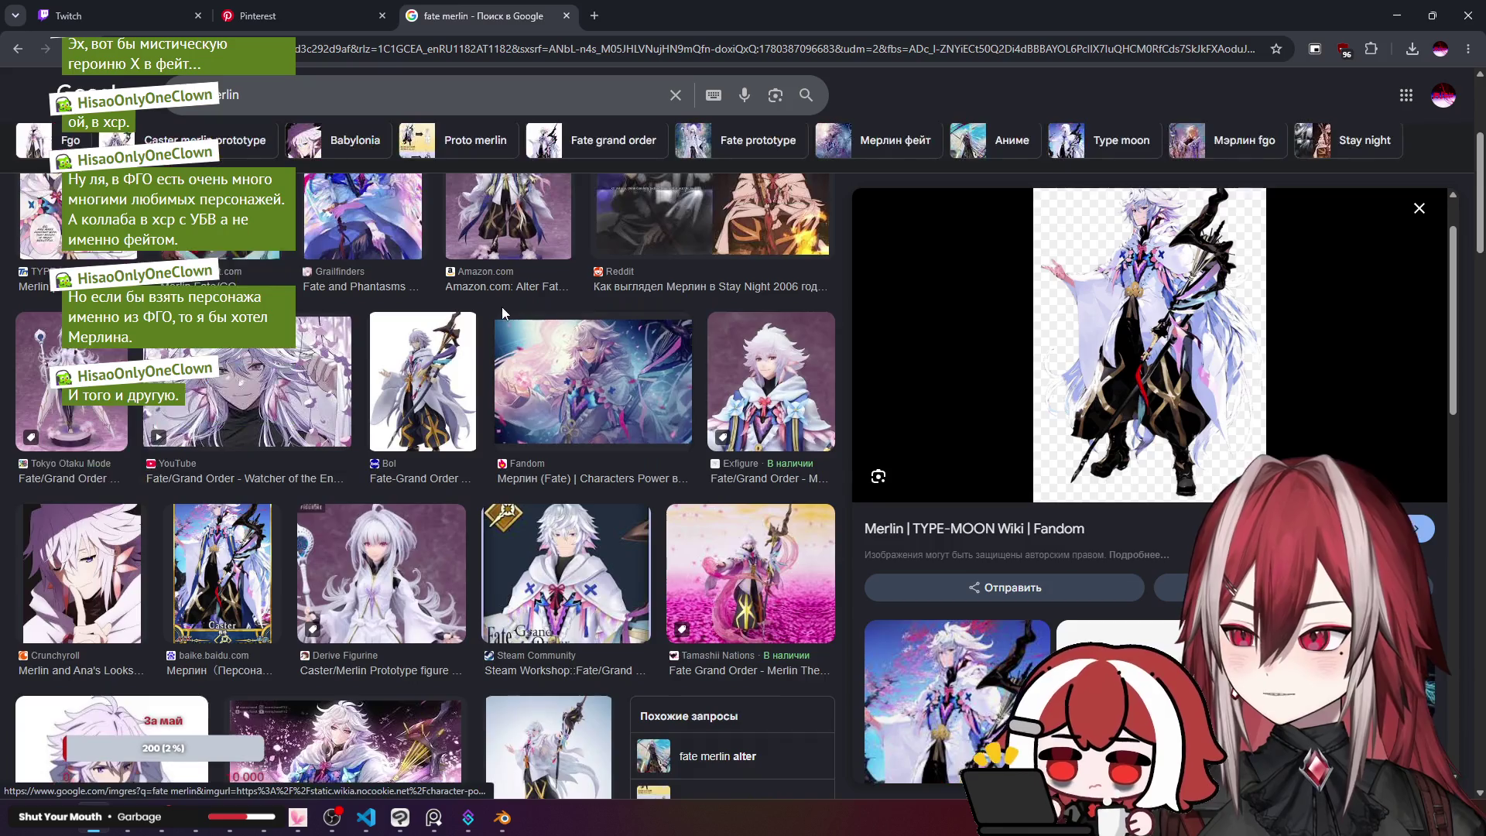
{"action": "scroll", "coordinate": [504, 313], "scroll_direction": "down", "scroll_amount": 3}
{"action": "key", "text": "ctrl+shift+Tab"}
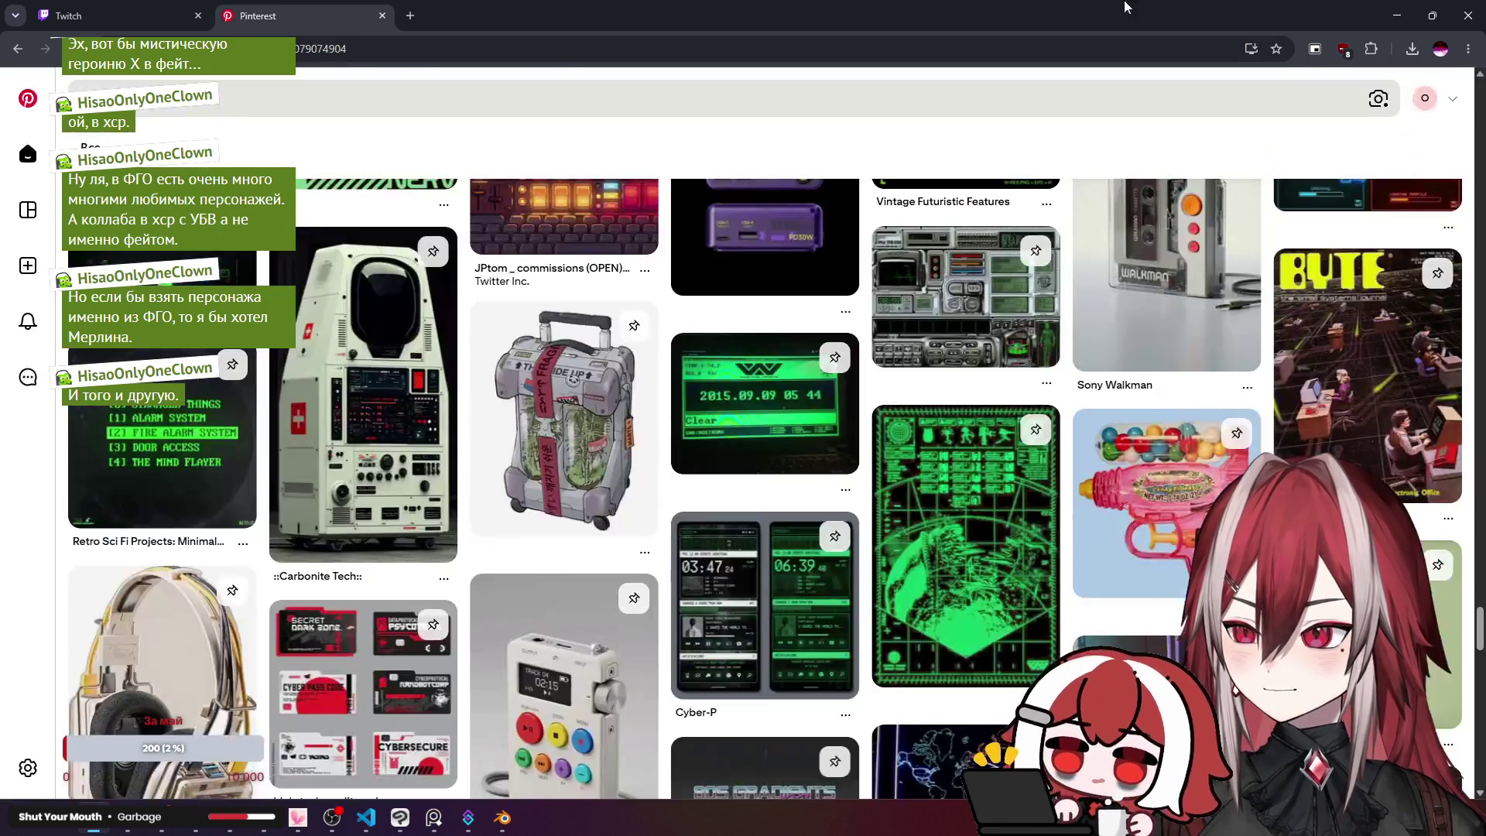
Step: Bring Blender to the front and delete the default cube, camera and light
{"action": "left_click", "coordinate": [1397, 16]}
{"action": "left_click", "coordinate": [502, 817]}
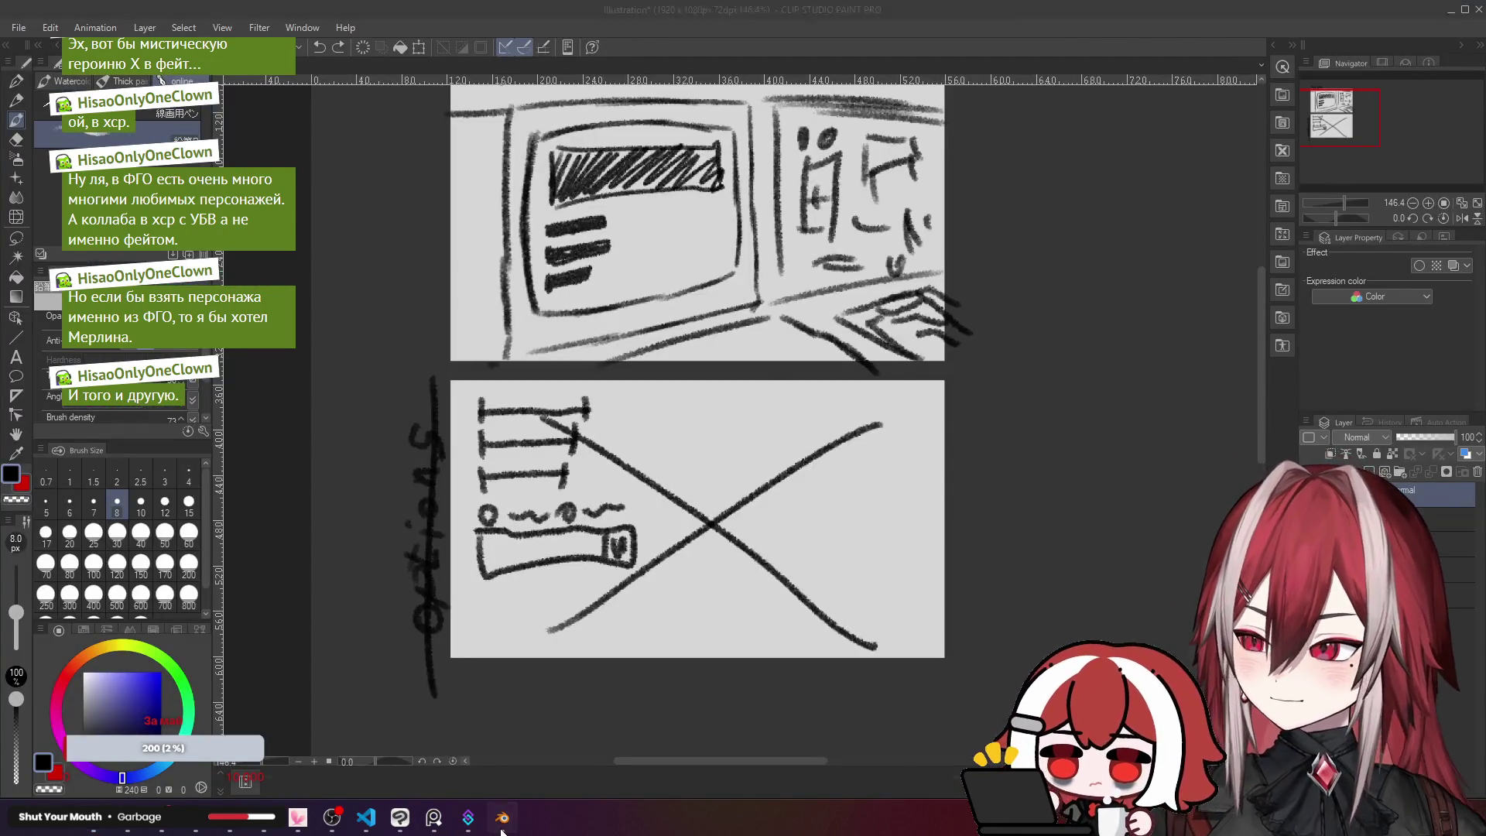
{"action": "left_click", "coordinate": [425, 427]}
{"action": "key", "text": "a"}
{"action": "key", "text": "x"}
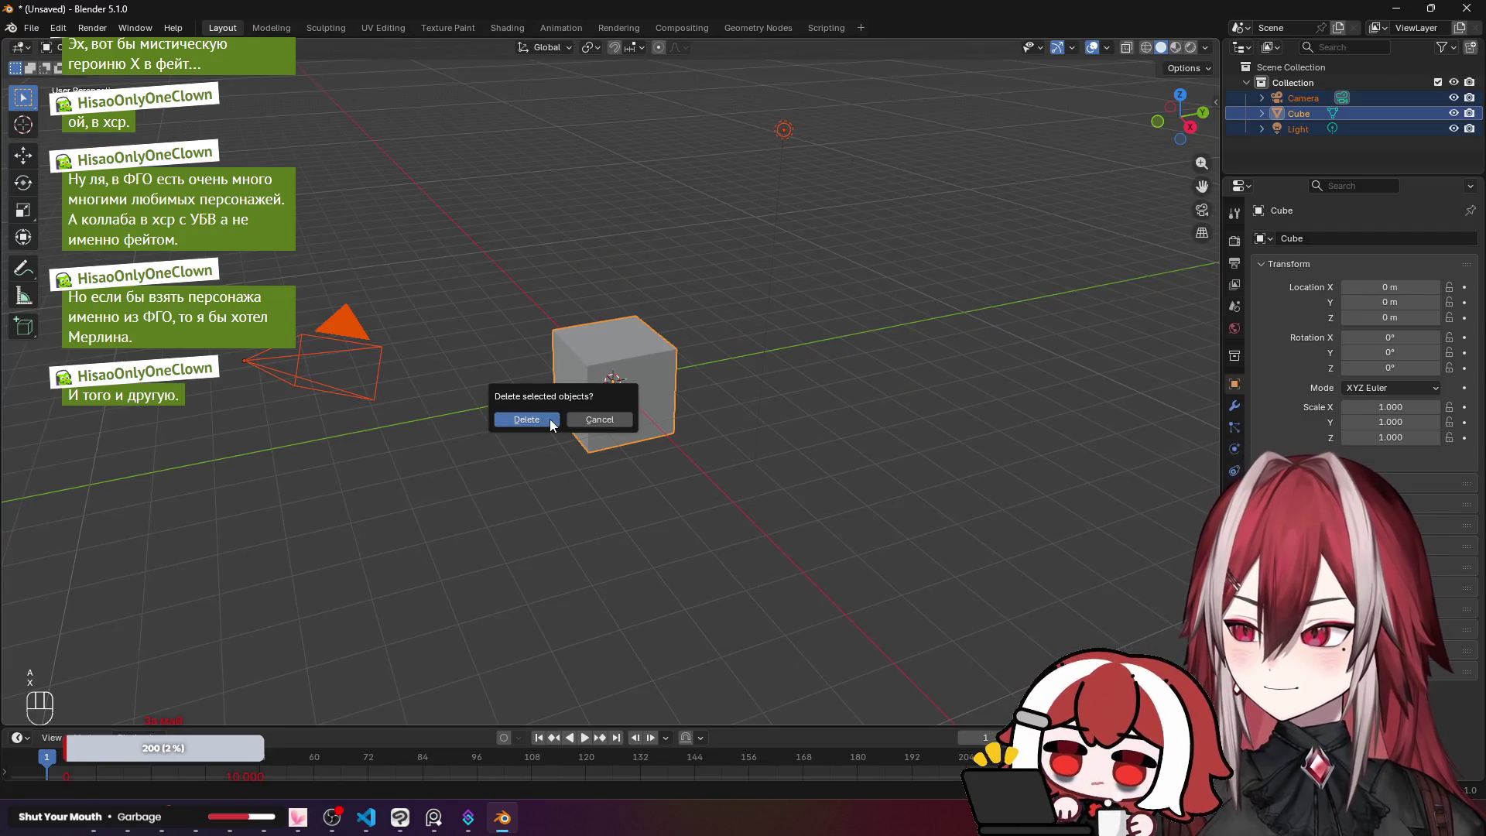
{"action": "left_click", "coordinate": [549, 420]}
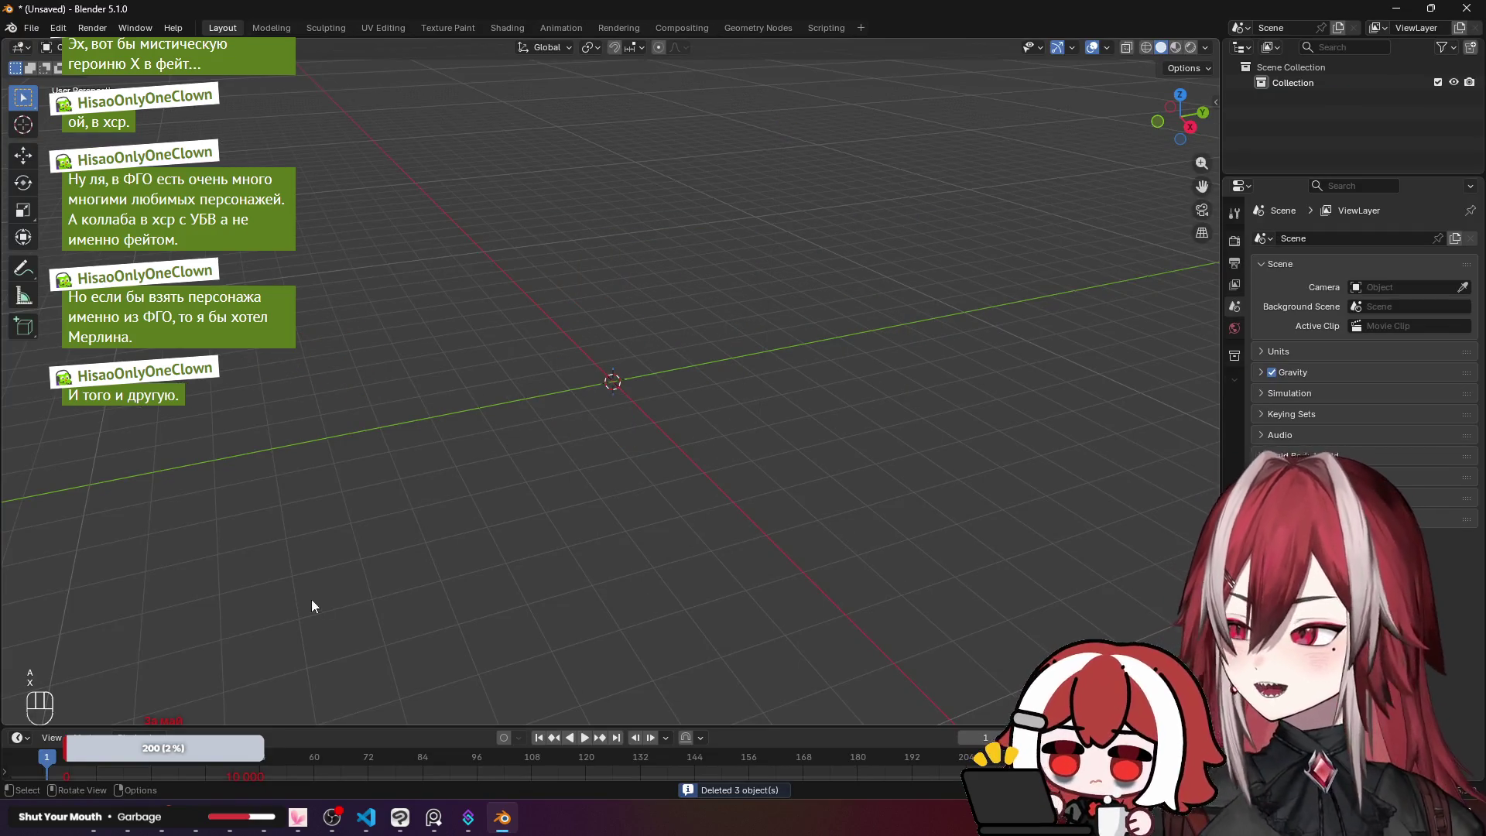
Step: Capture the top MENU sketch panel from Clip Studio Paint and try pasting it into Blender
{"action": "mouse_move", "coordinate": [459, 826]}
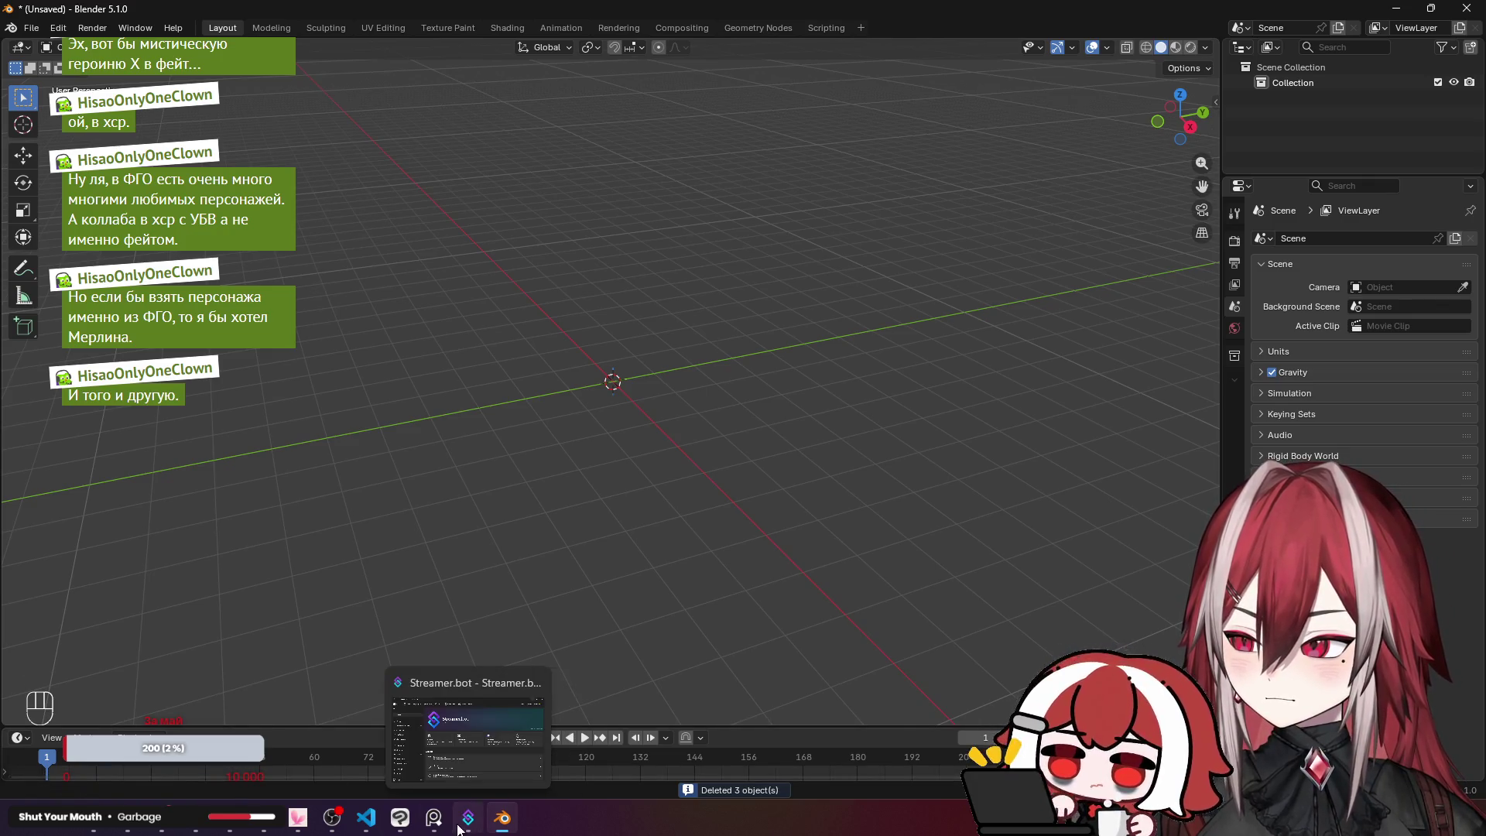
{"action": "left_click", "coordinate": [400, 817]}
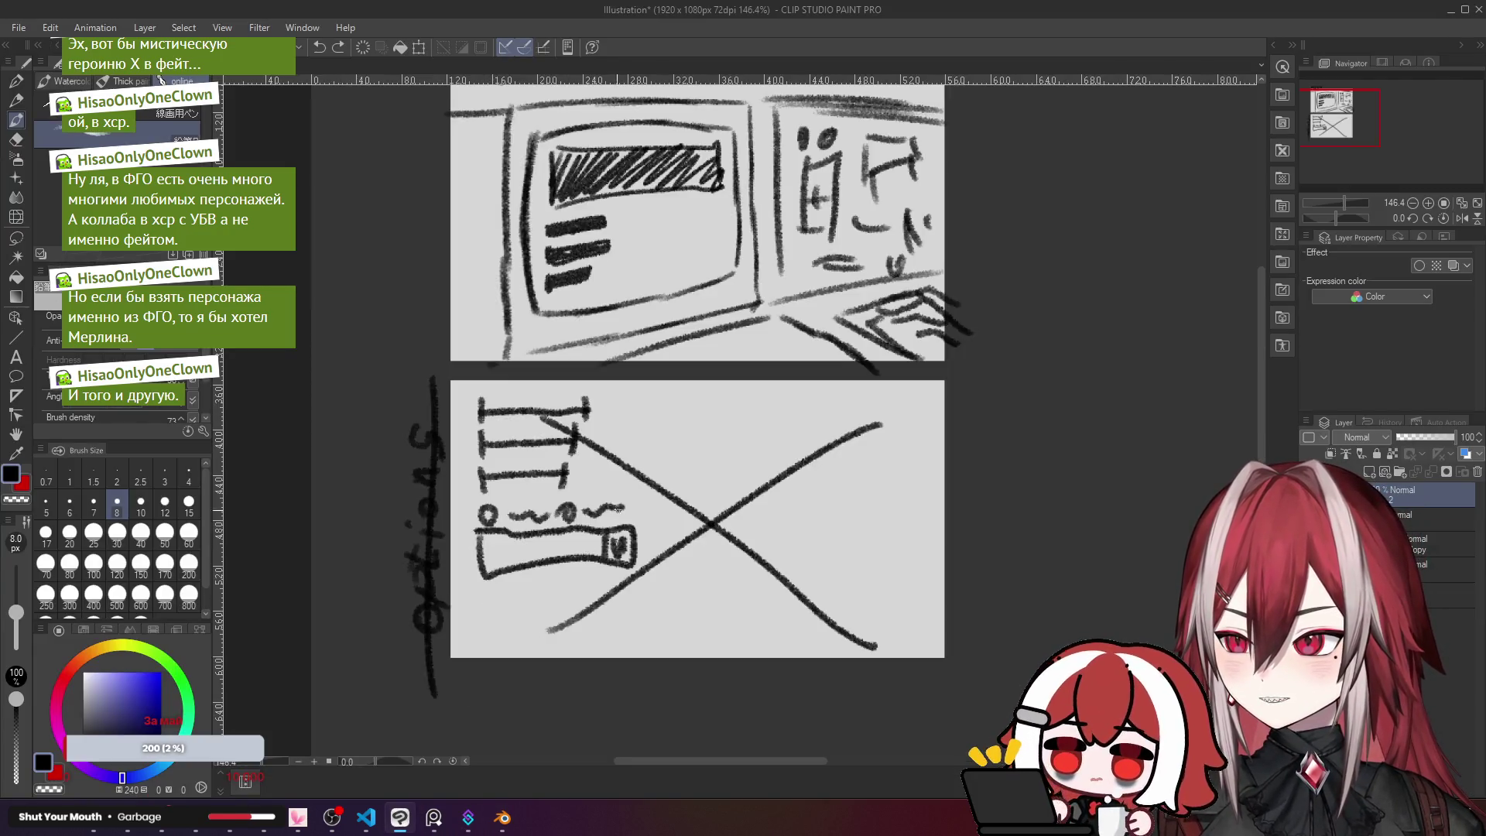
{"action": "scroll", "coordinate": [697, 418], "scroll_direction": "up", "scroll_amount": 3}
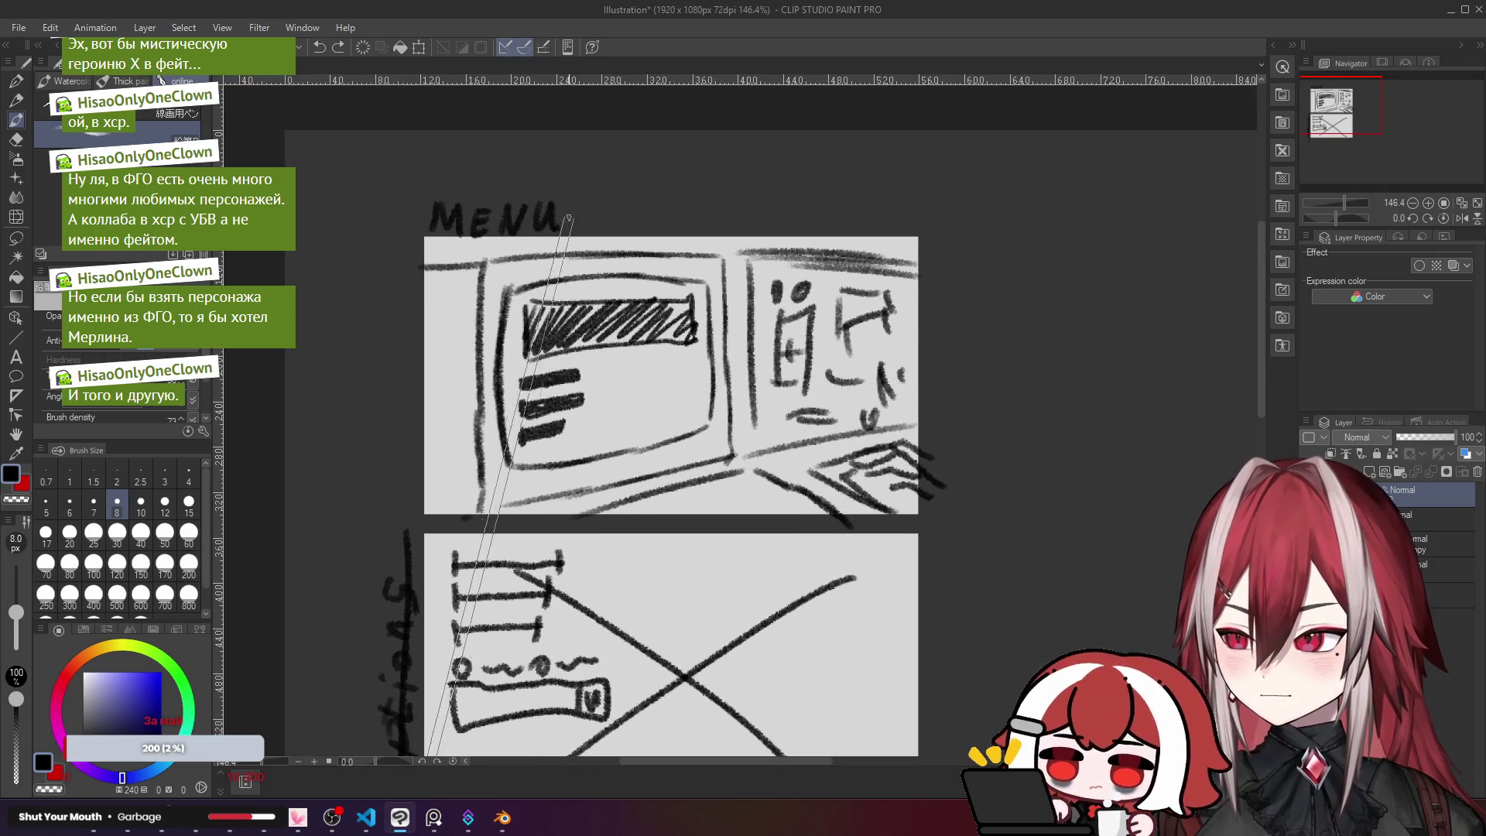
{"action": "key", "text": "super+shift+s"}
{"action": "mouse_move", "coordinate": [418, 229]}
{"action": "left_mouse_down"}
{"action": "mouse_move", "coordinate": [942, 529]}
{"action": "mouse_move", "coordinate": [921, 518]}
{"action": "left_mouse_up"}
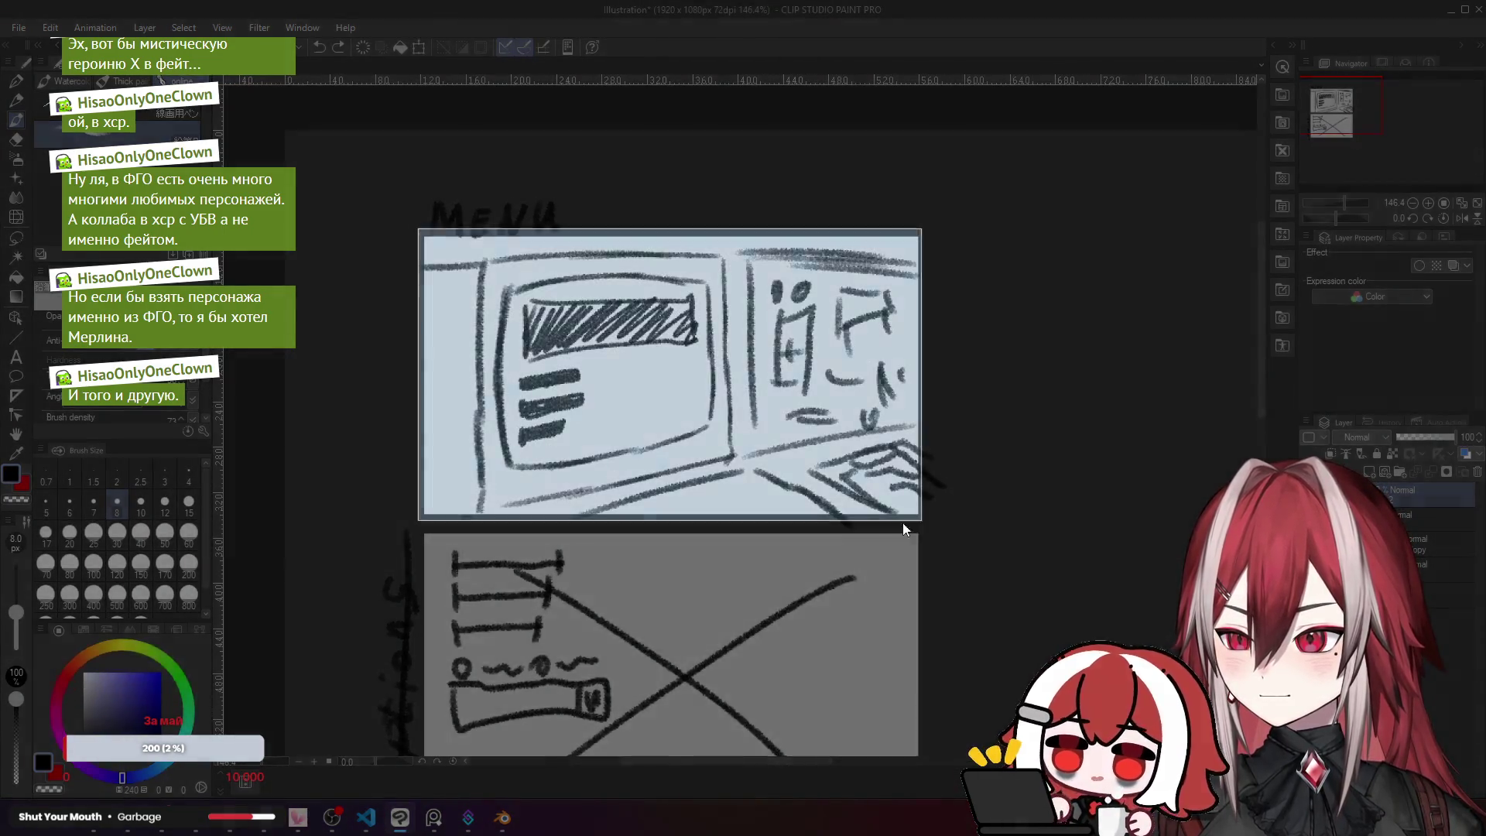
{"action": "key", "text": "alt+Tab"}
{"action": "key", "text": "ctrl+v"}
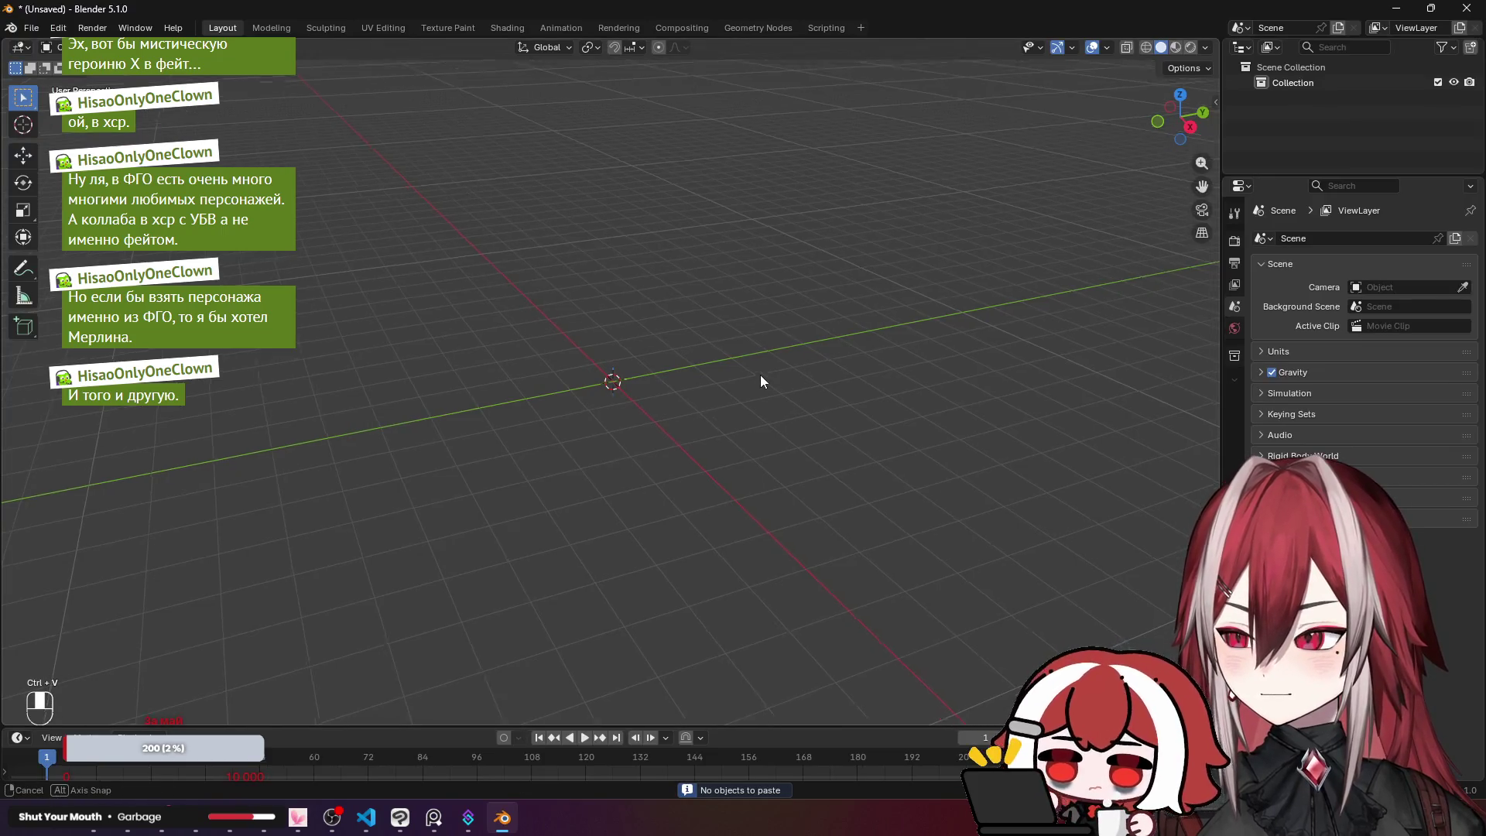
Step: Switch to the front view, orbit back to perspective, and briefly check the terminal sketch
{"action": "key", "text": "KP_1"}
{"action": "key", "text": "ctrl+v"}
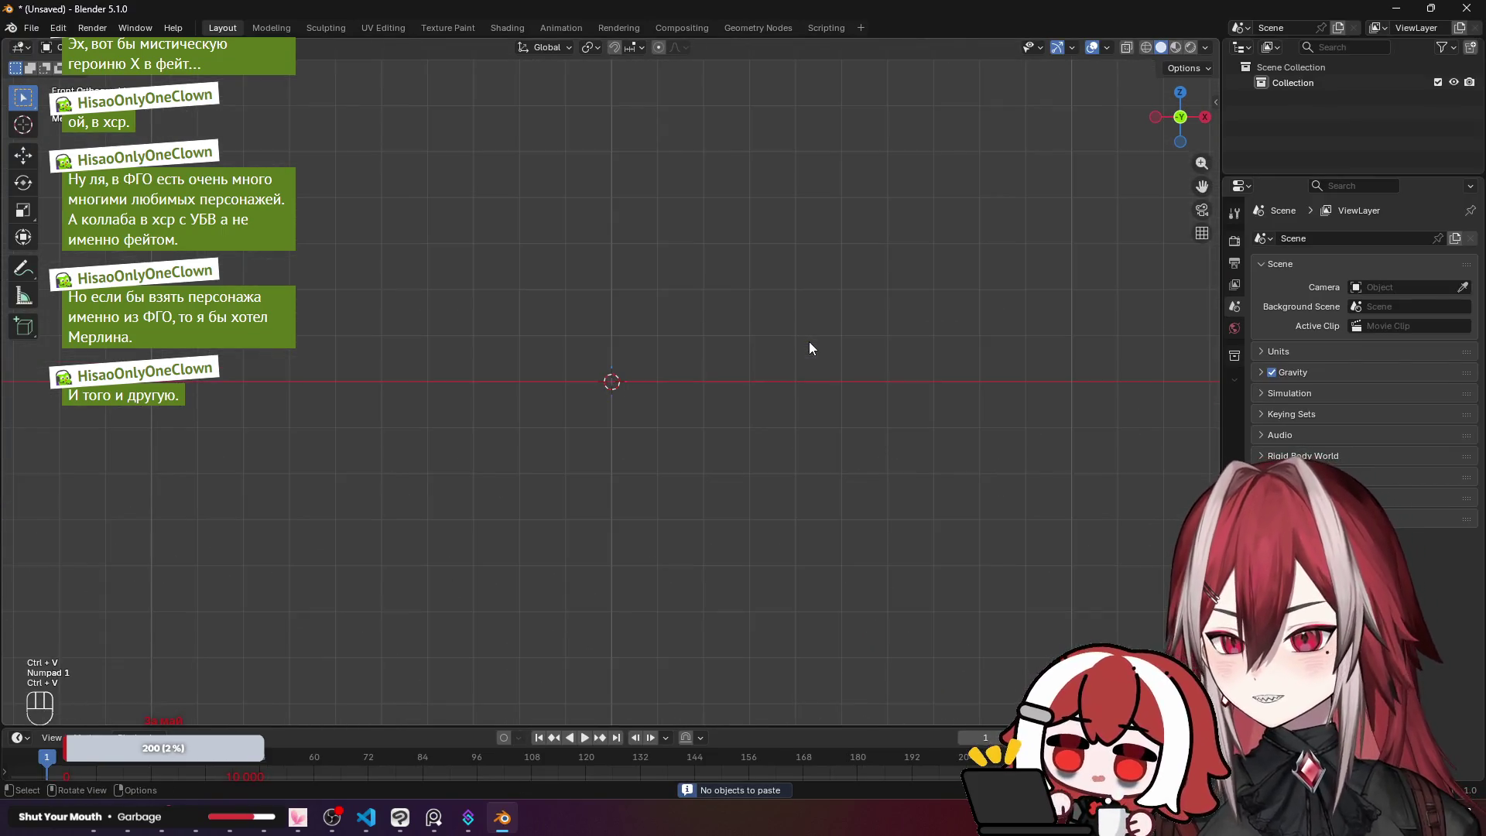
{"action": "mouse_move", "coordinate": [810, 342]}
{"action": "left_mouse_down"}
{"action": "mouse_move", "coordinate": [698, 408]}
{"action": "mouse_move", "coordinate": [681, 368]}
{"action": "mouse_move", "coordinate": [634, 333]}
{"action": "left_mouse_up"}
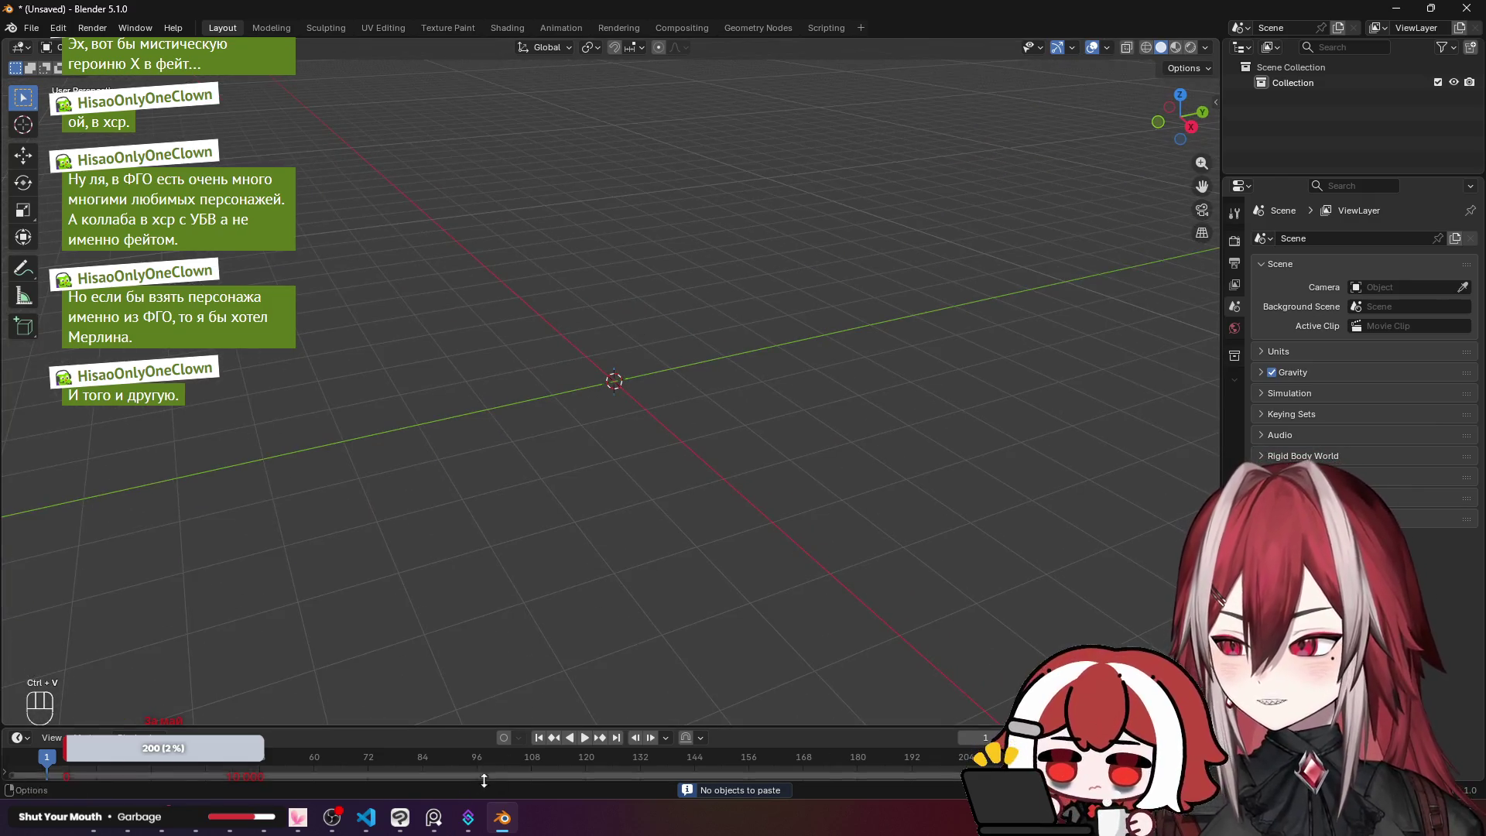
{"action": "left_click", "coordinate": [408, 820]}
{"action": "left_click", "coordinate": [407, 820]}
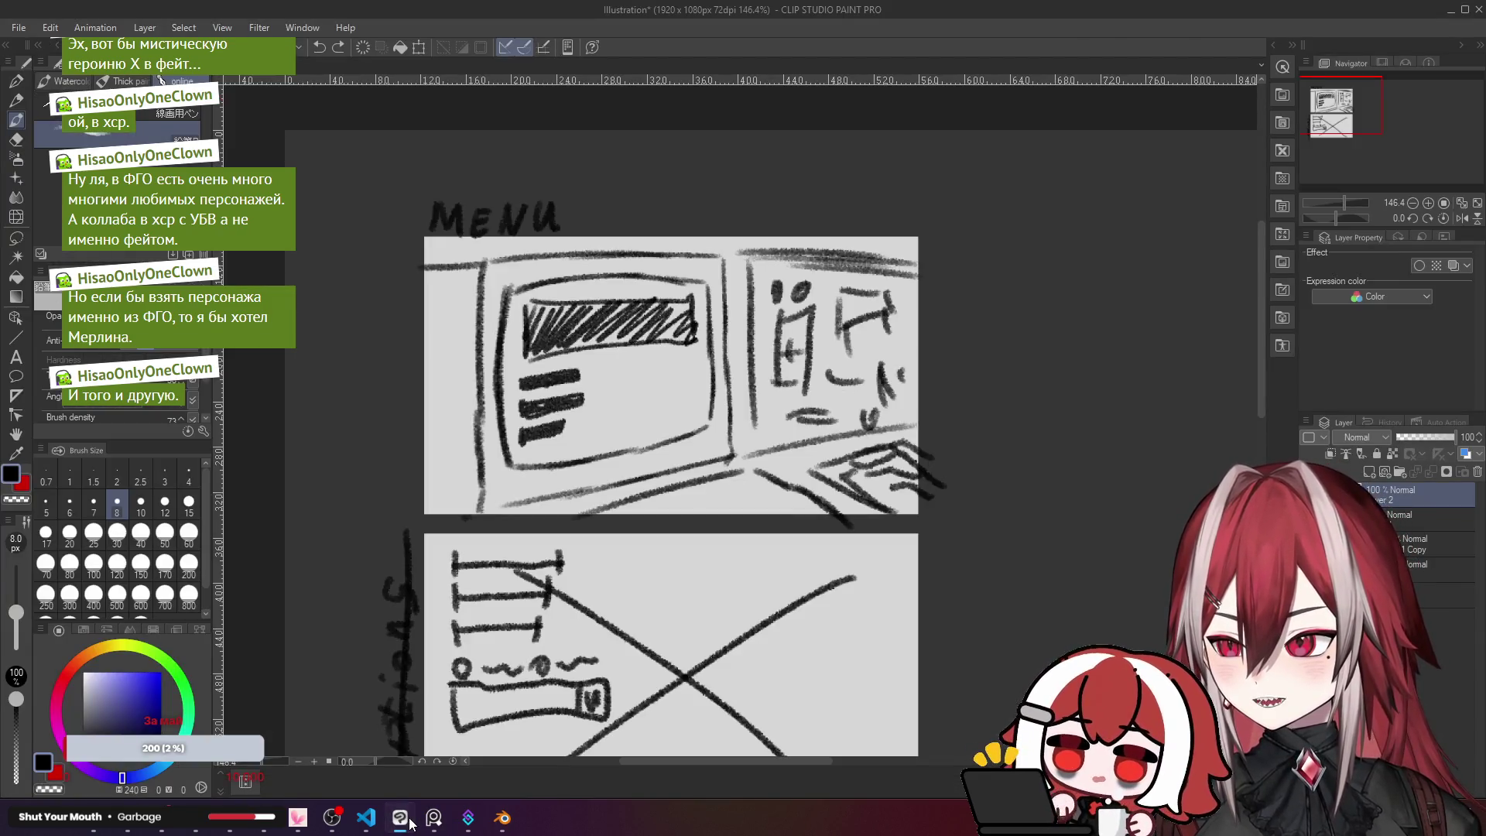
{"action": "left_click_drag", "start_coordinate": [726, 392], "coordinate": [716, 389]}
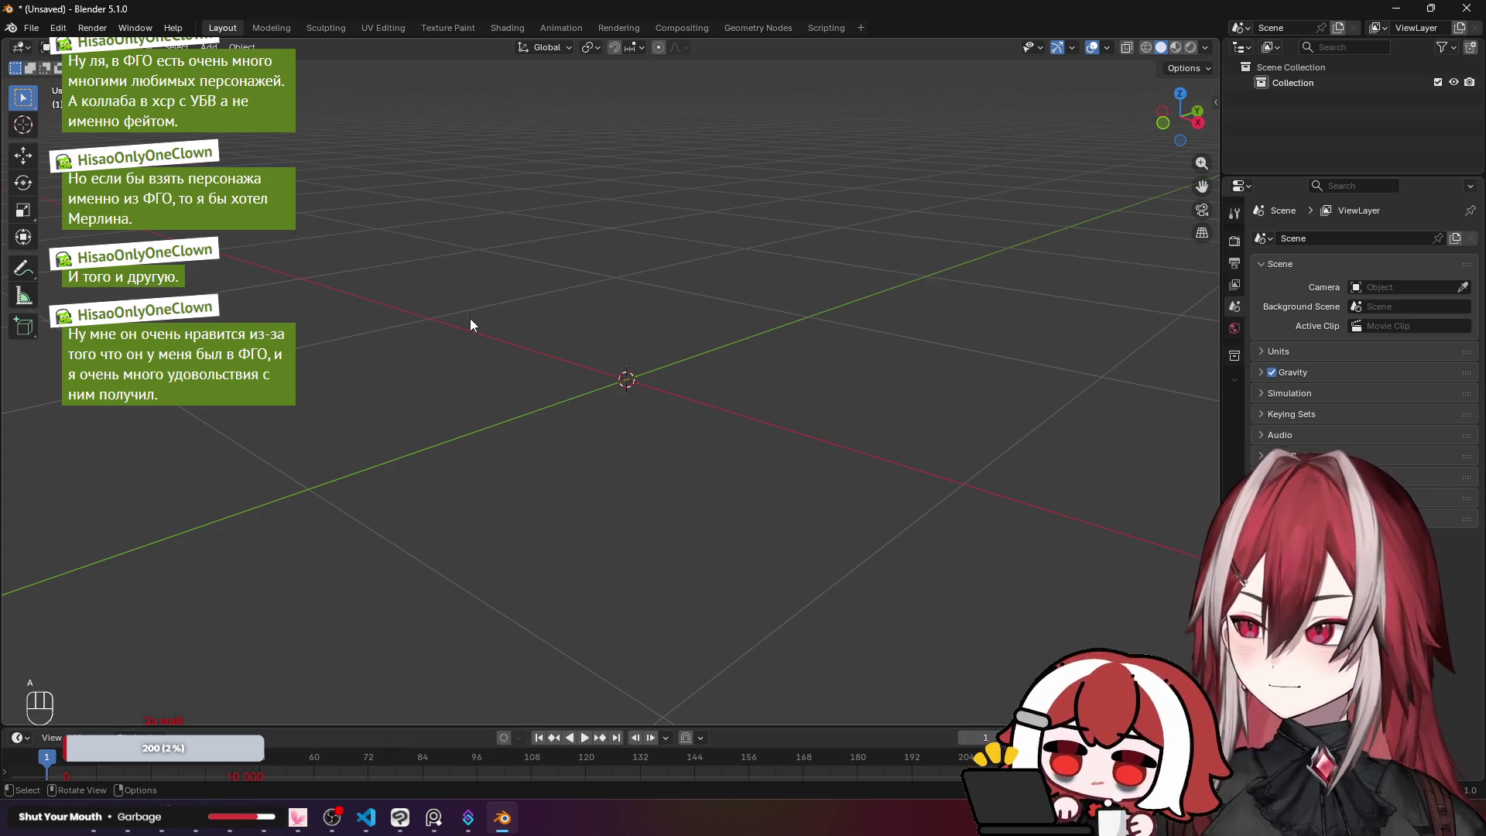
{"action": "key", "text": "shift+a"}
{"action": "key", "text": "shift+a"}
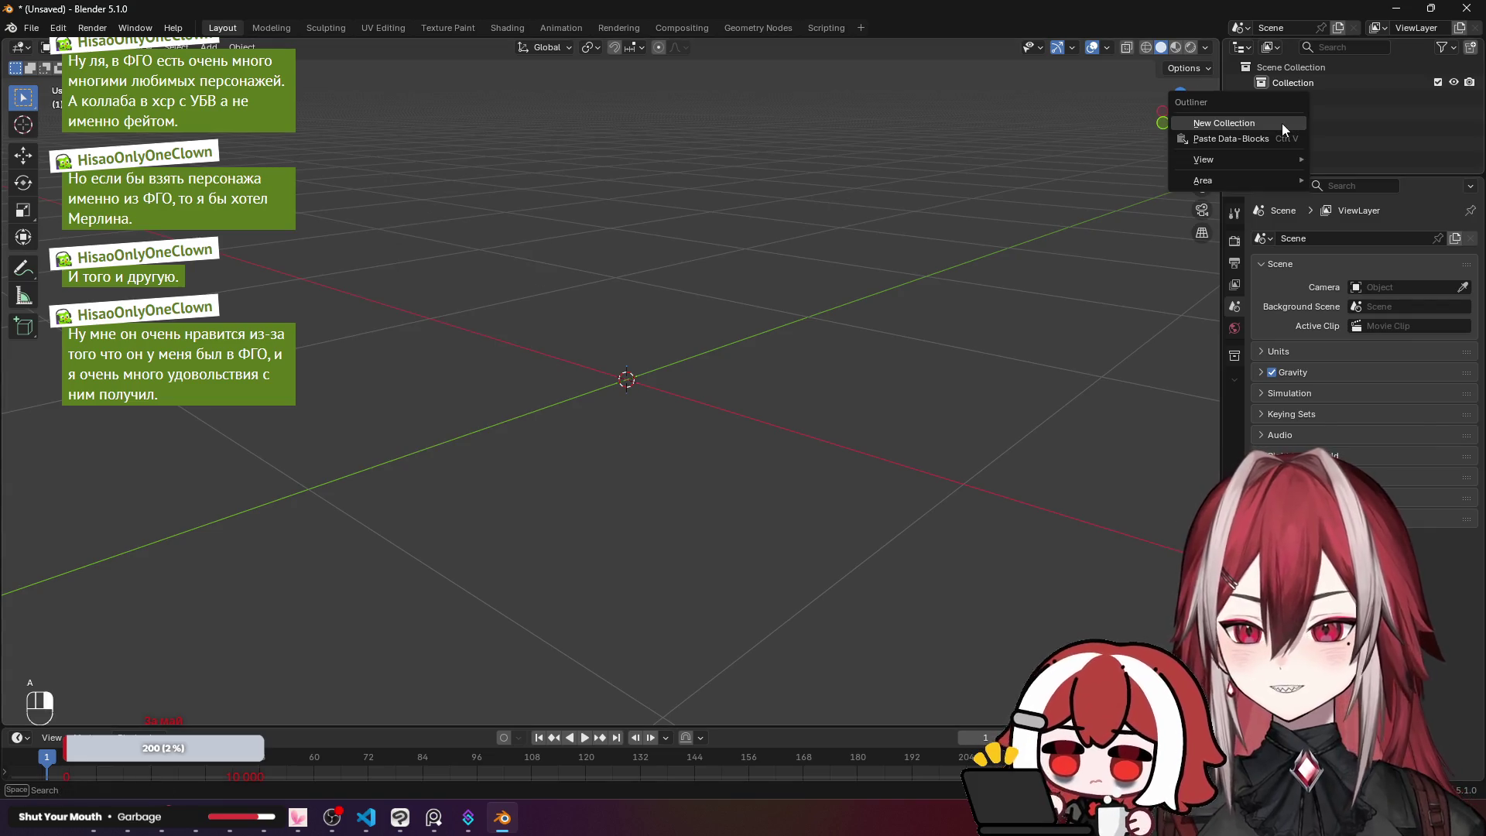
{"action": "left_click", "coordinate": [761, 314]}
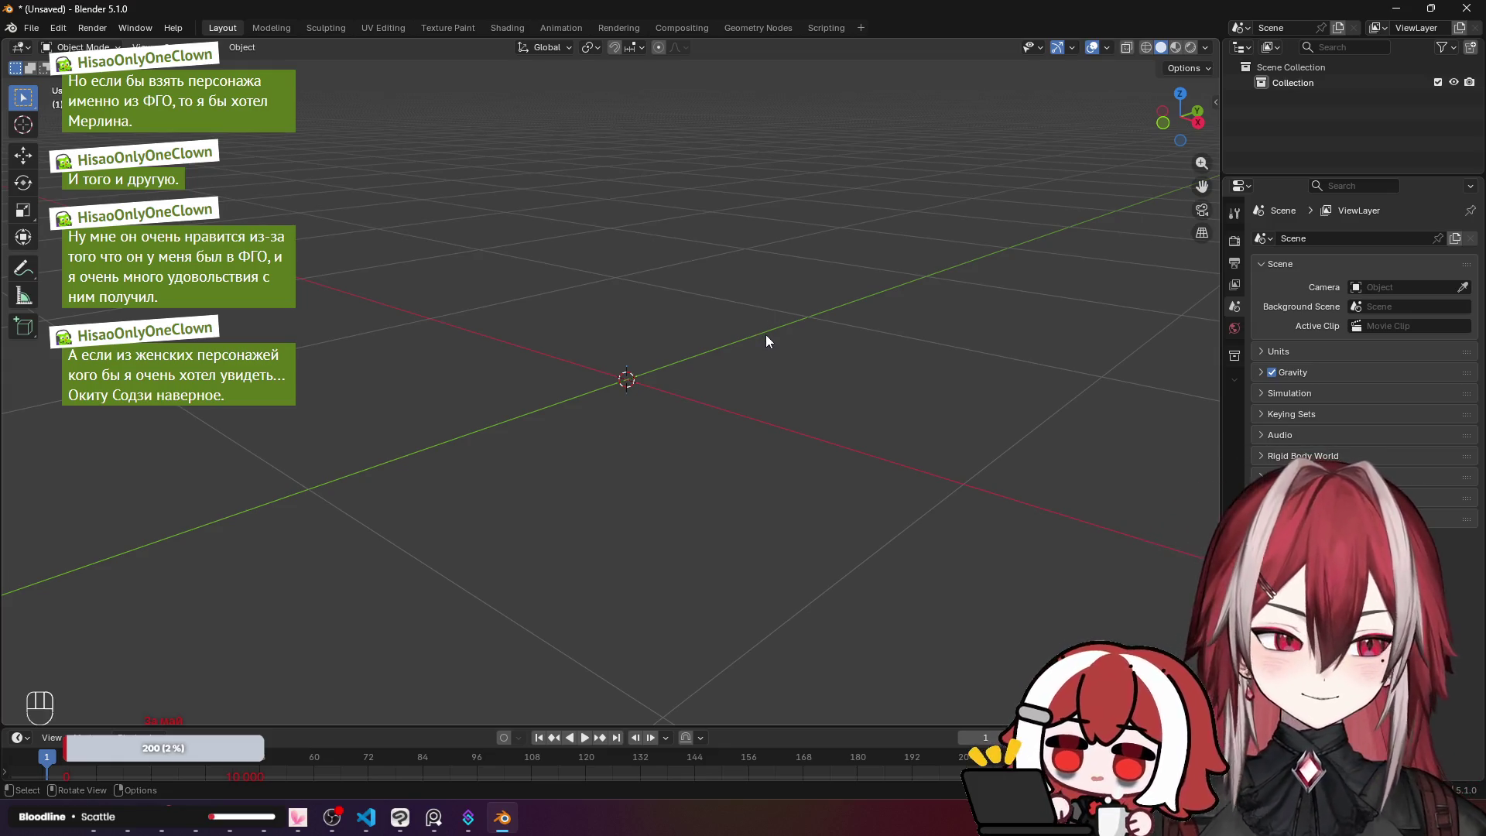
{"action": "right_click", "coordinate": [765, 334]}
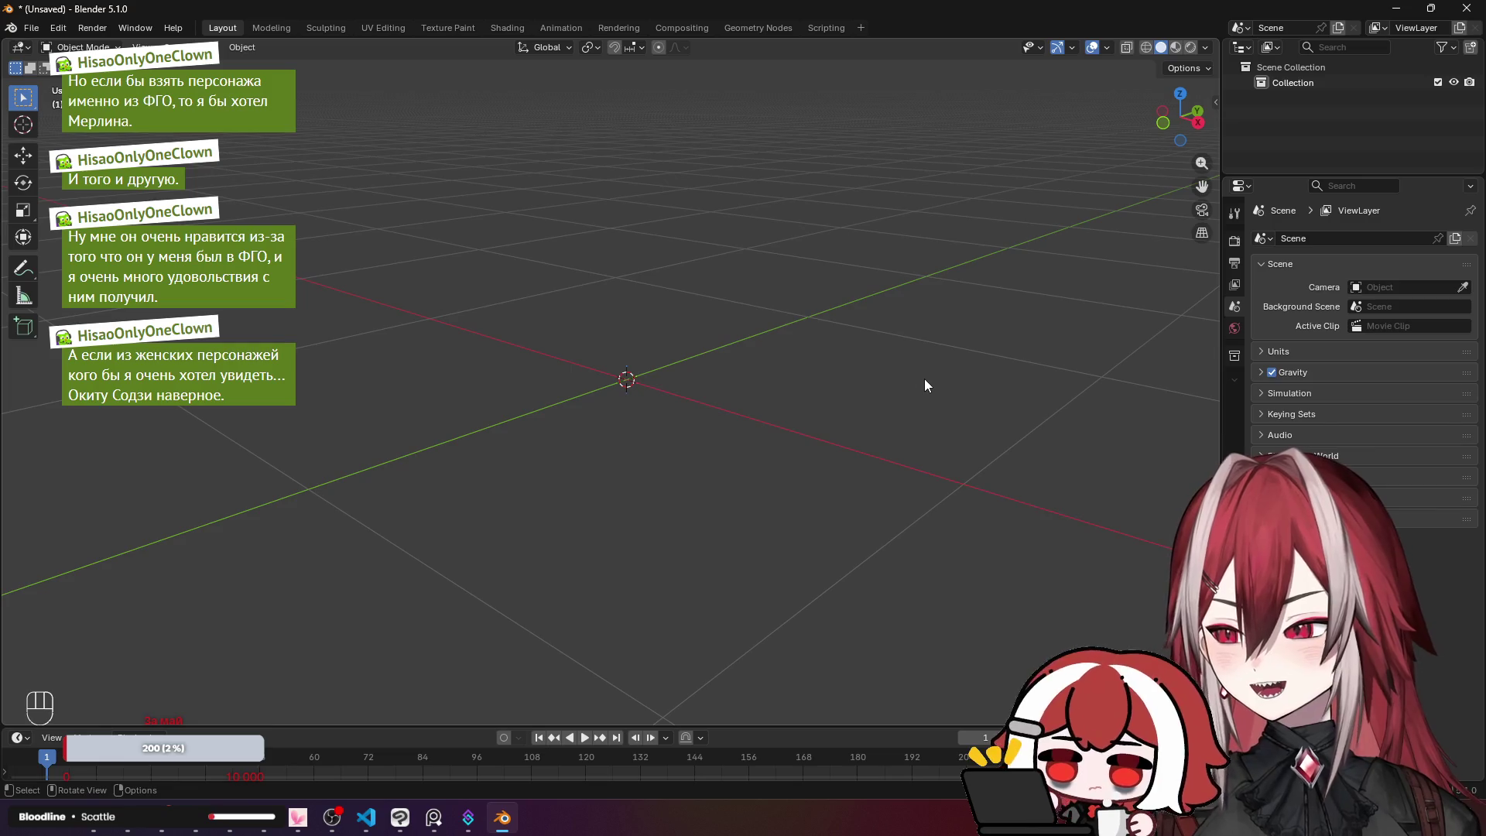
{"action": "right_click", "coordinate": [1299, 133]}
{"action": "key", "text": "a"}
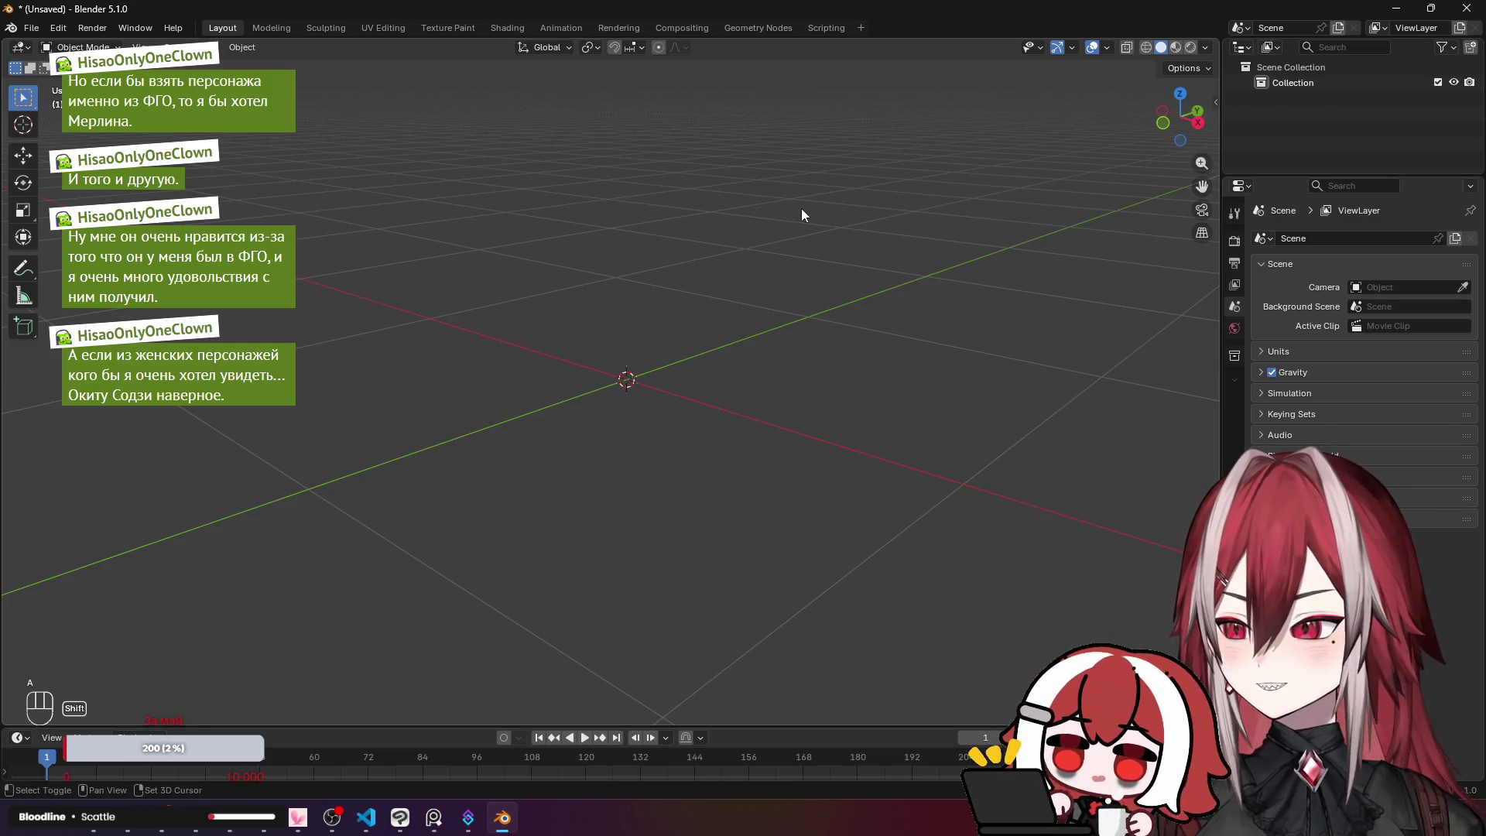
Step: Add a mesh plane and rotate it 90° in edit mode so it stands upright
{"action": "key", "text": "shift+a"}
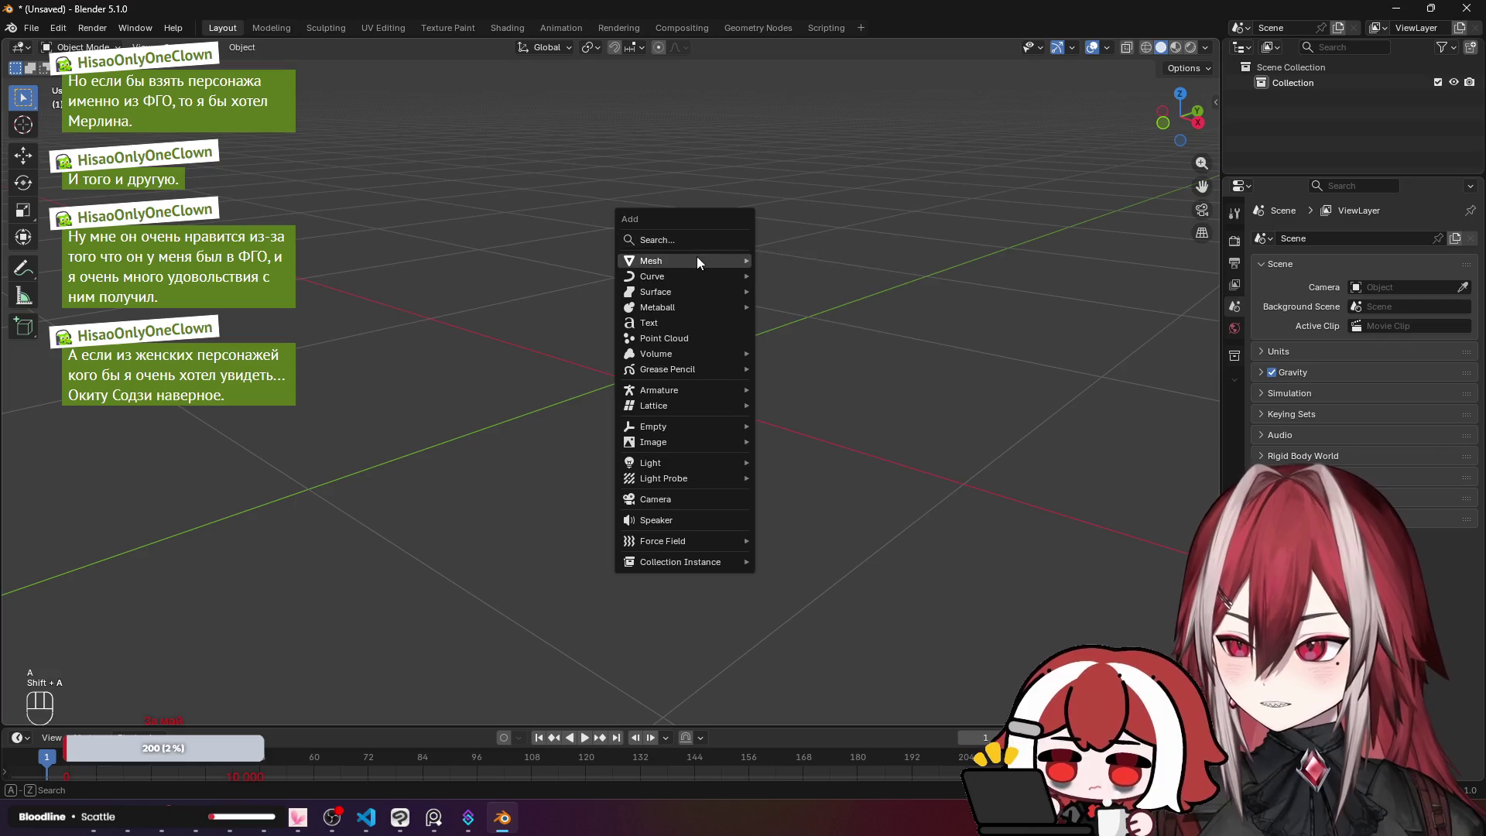
{"action": "mouse_move", "coordinate": [696, 260]}
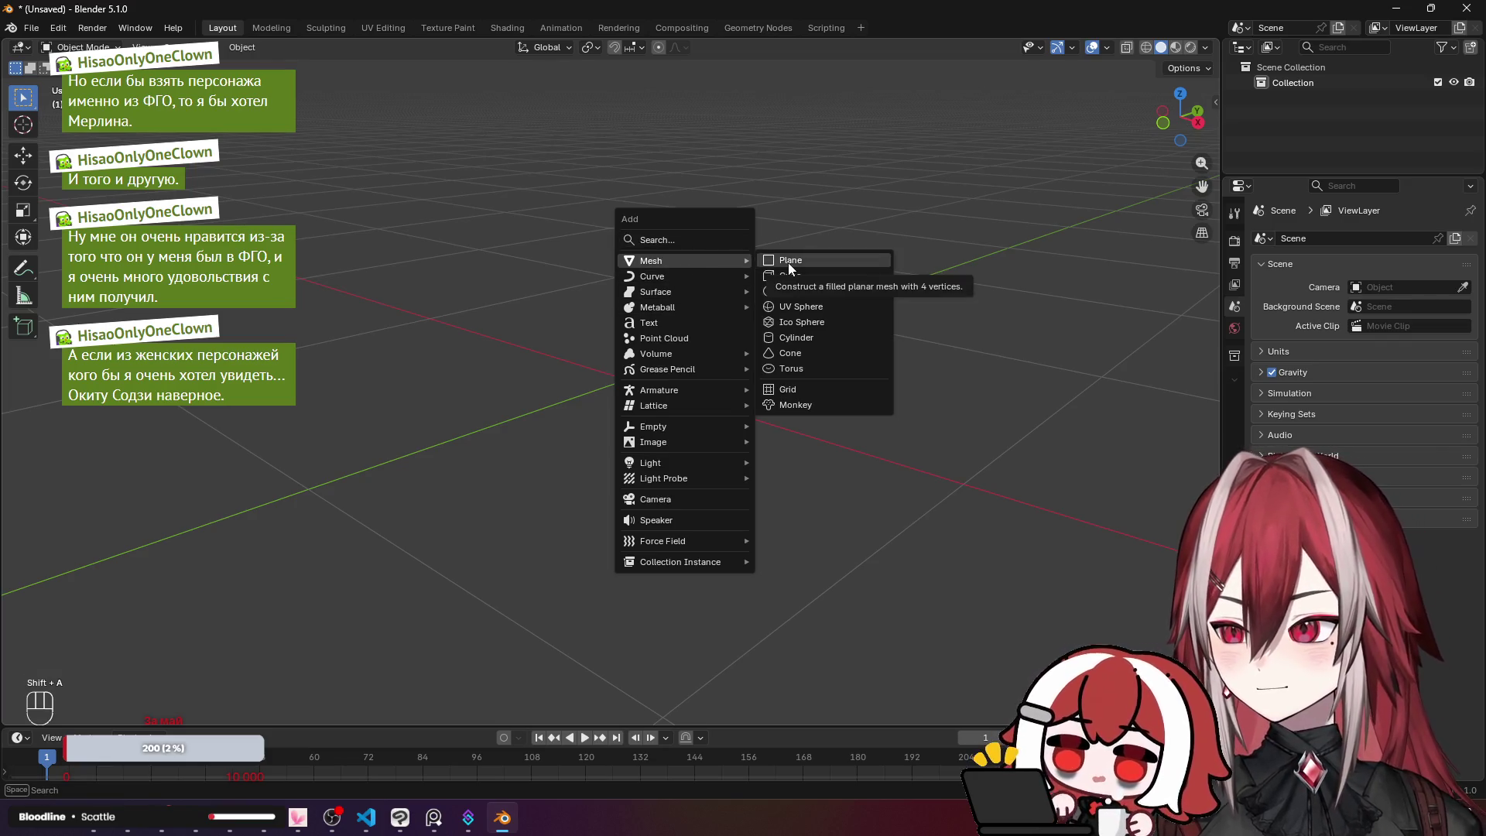
{"action": "left_click", "coordinate": [811, 260]}
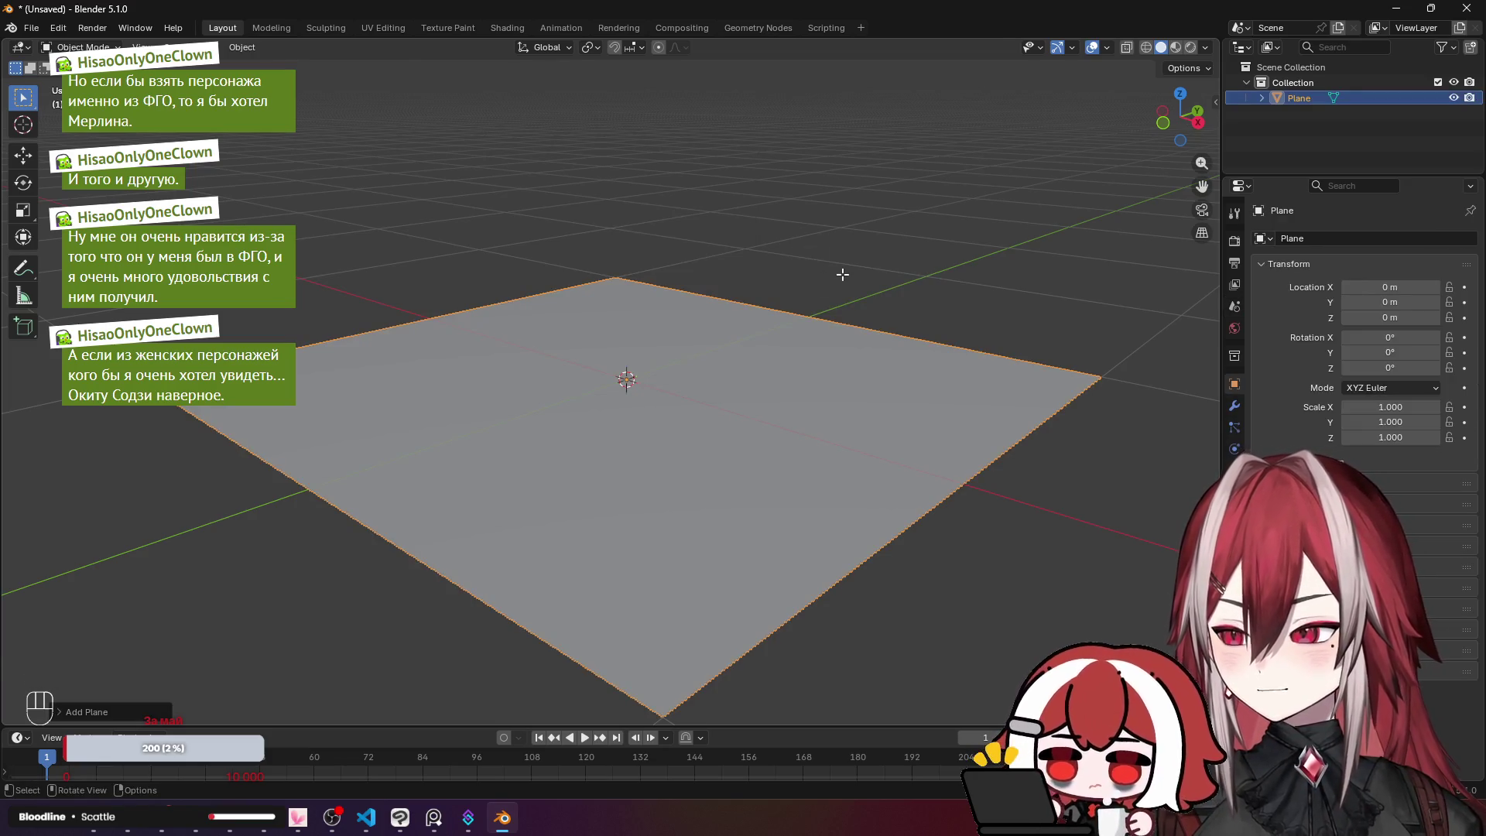
{"action": "key", "text": "Tab"}
{"action": "key", "text": "KP_3"}
{"action": "key", "text": "r"}
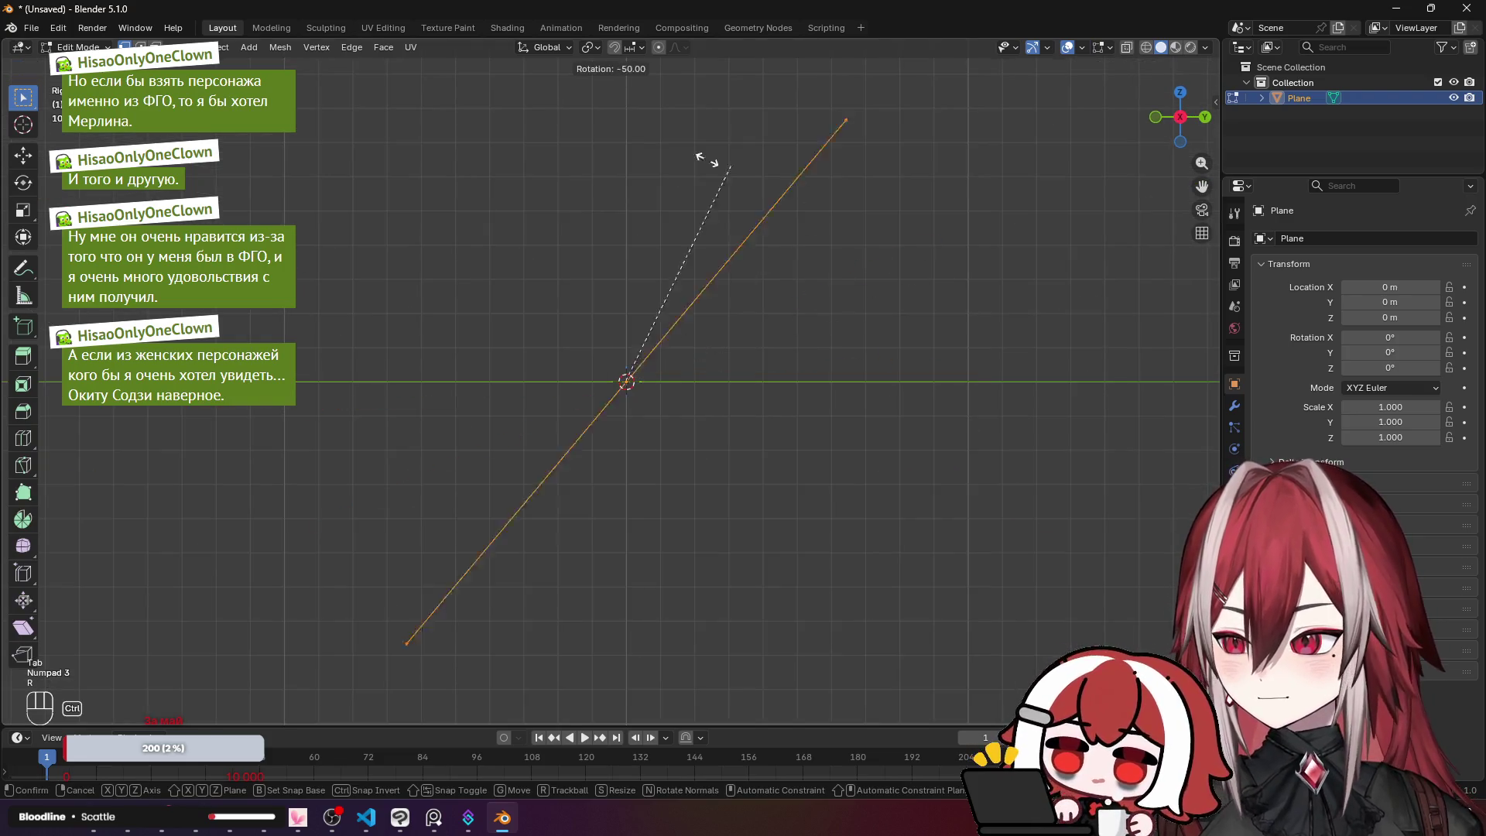
{"action": "left_click", "coordinate": [563, 145]}
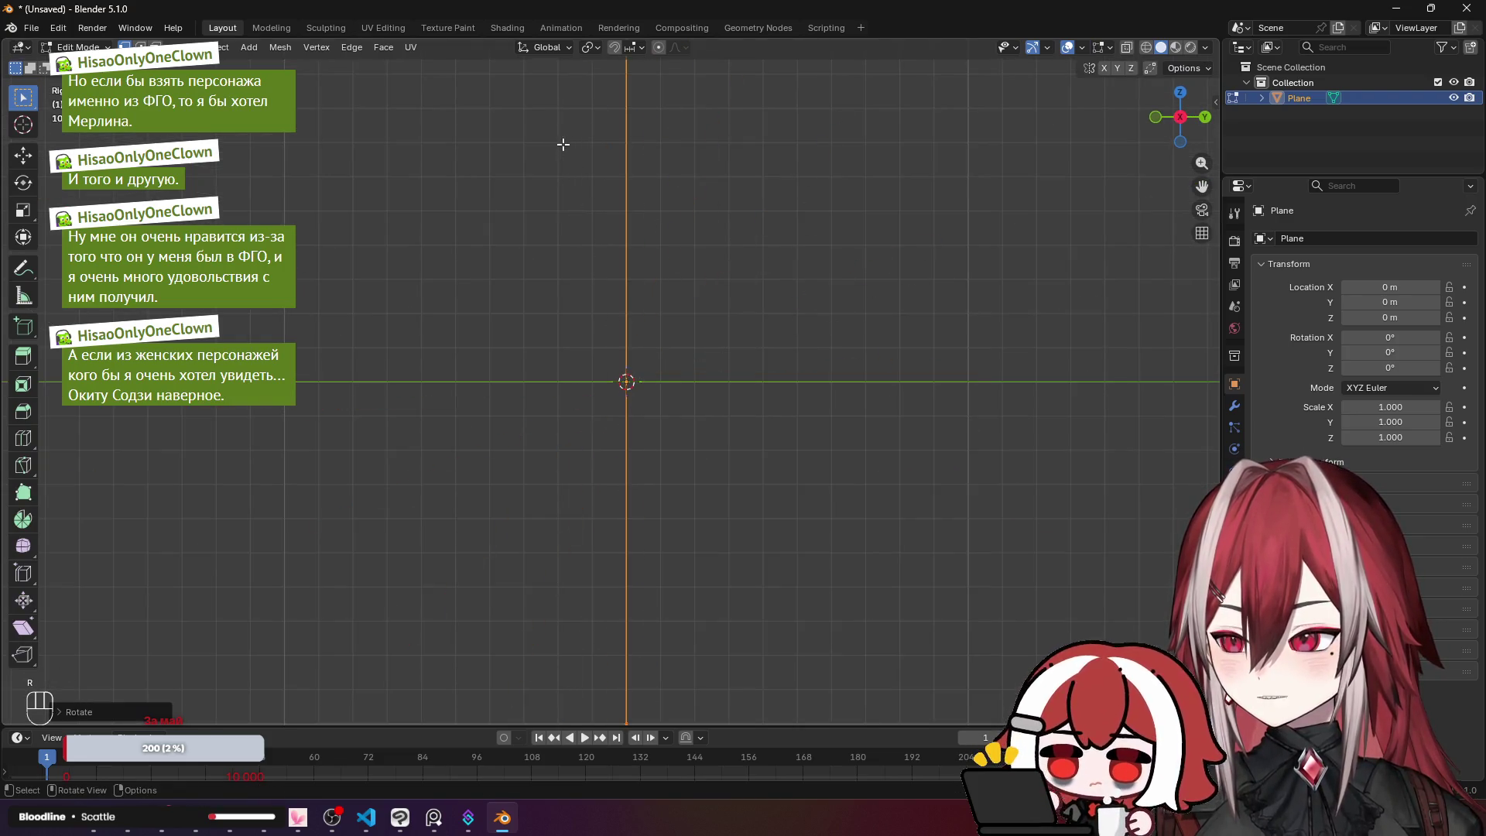
{"action": "key", "text": "KP_1"}
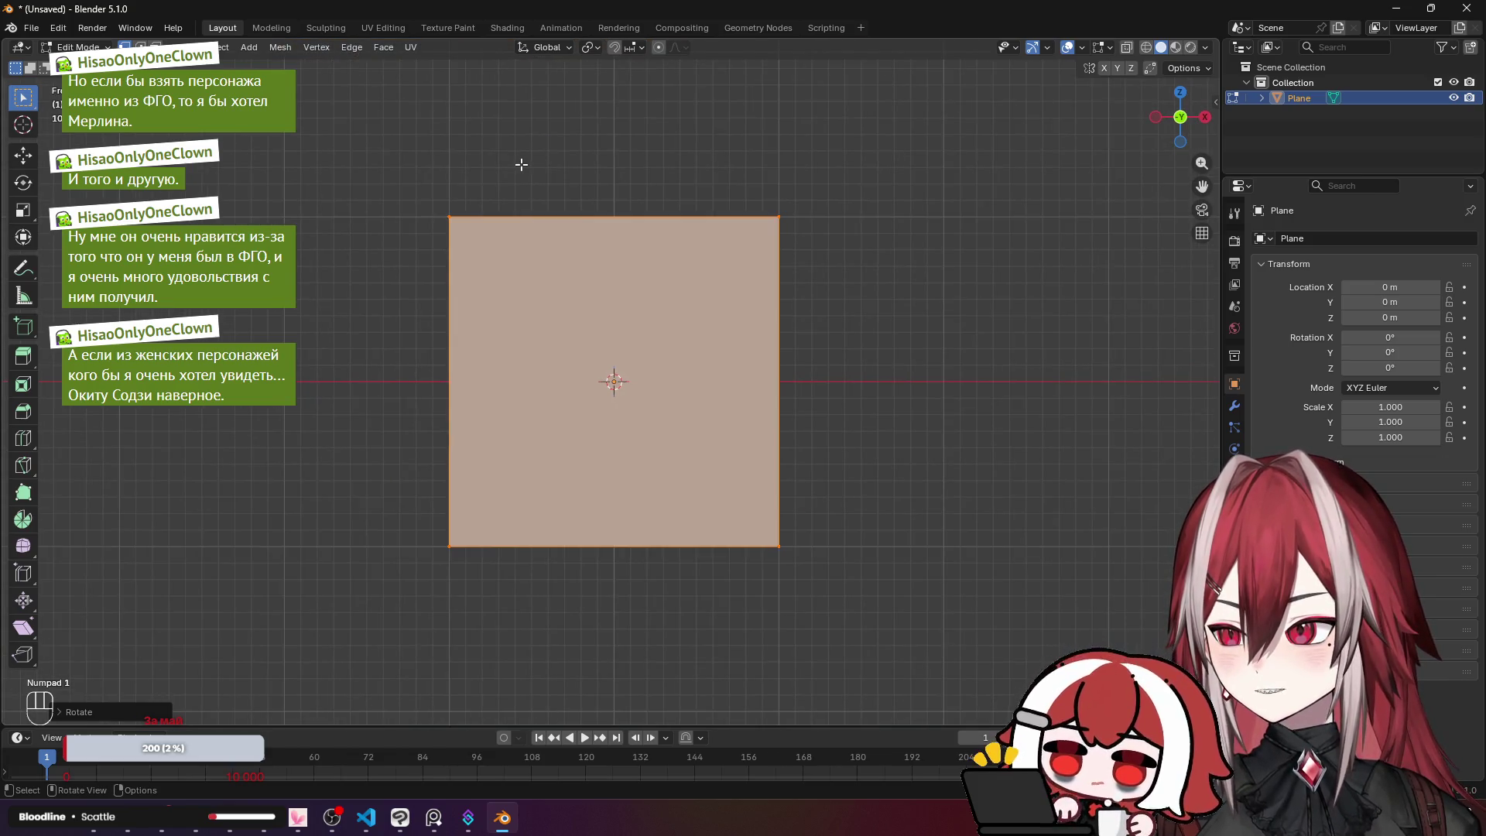
Step: Widen the plane to 2 m via its right edge and lower its bottom edge
{"action": "scroll", "coordinate": [520, 164], "scroll_direction": "down", "scroll_amount": 6}
{"action": "left_click_drag", "start_coordinate": [583, 206], "coordinate": [679, 396]}
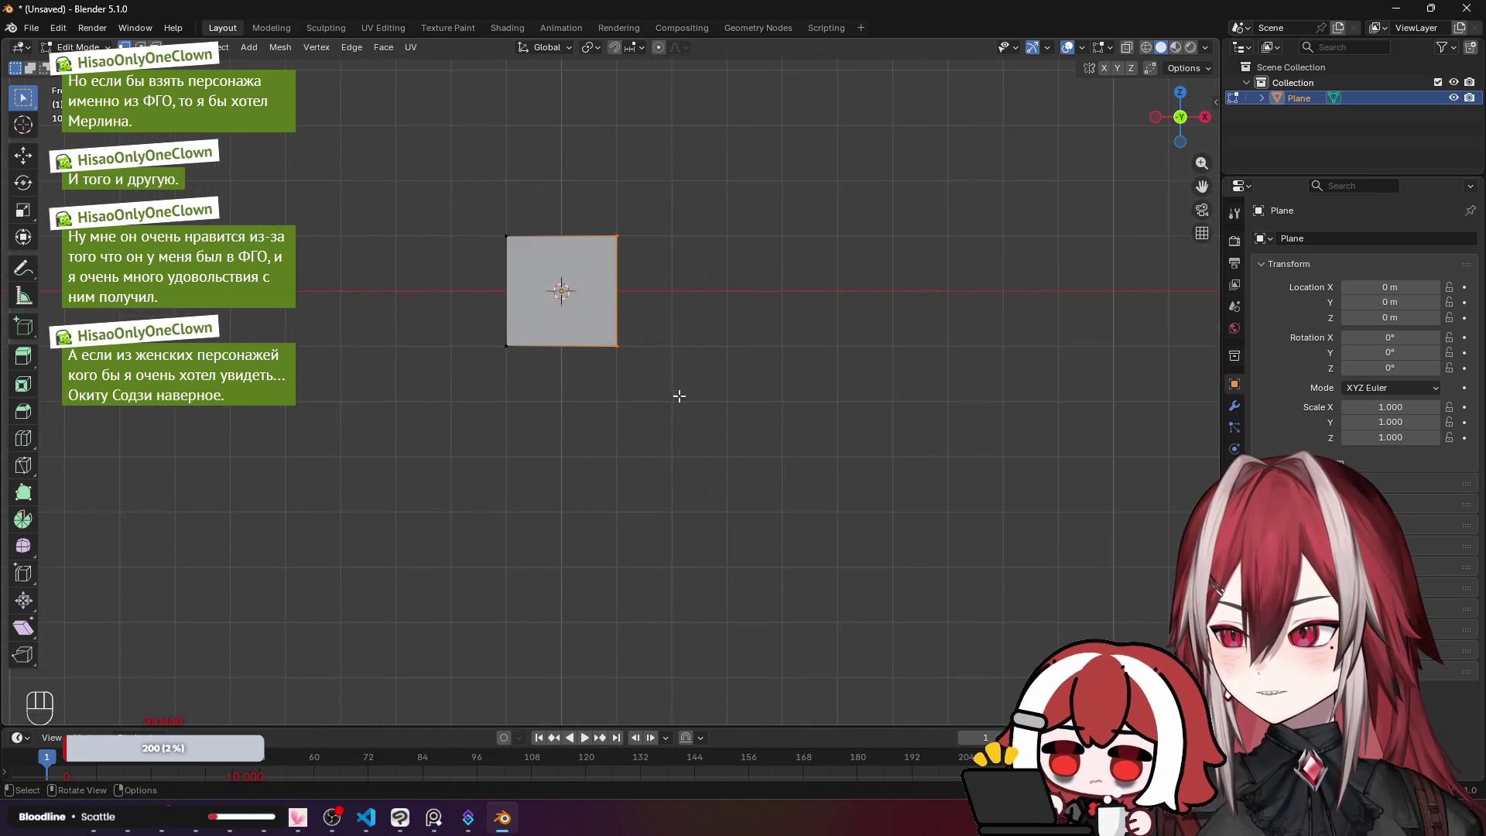
{"action": "key", "text": "g"}
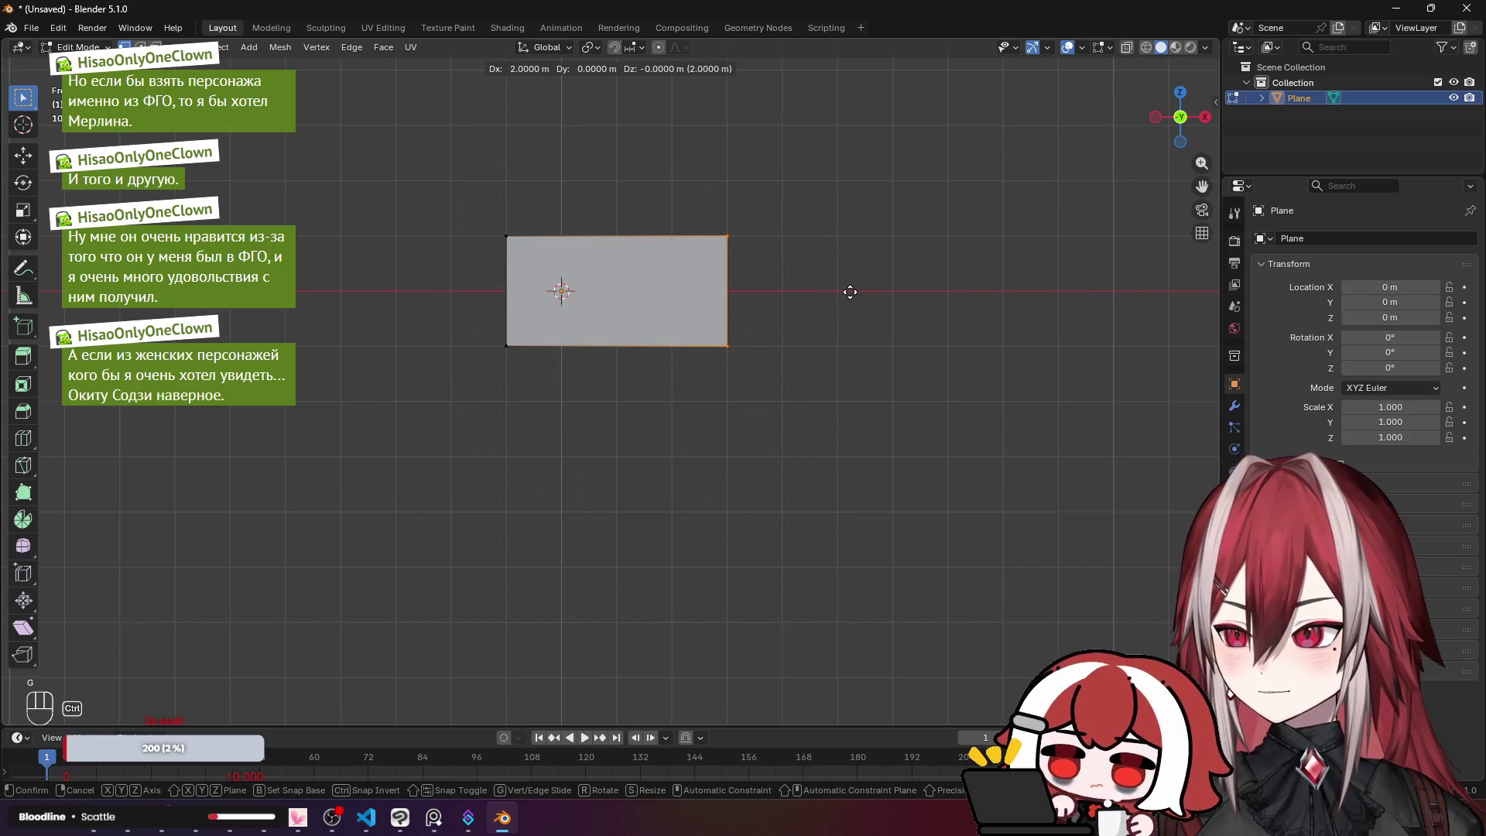
{"action": "left_click", "coordinate": [849, 292]}
{"action": "left_click_drag", "start_coordinate": [445, 309], "coordinate": [816, 411]}
{"action": "key", "text": "g"}
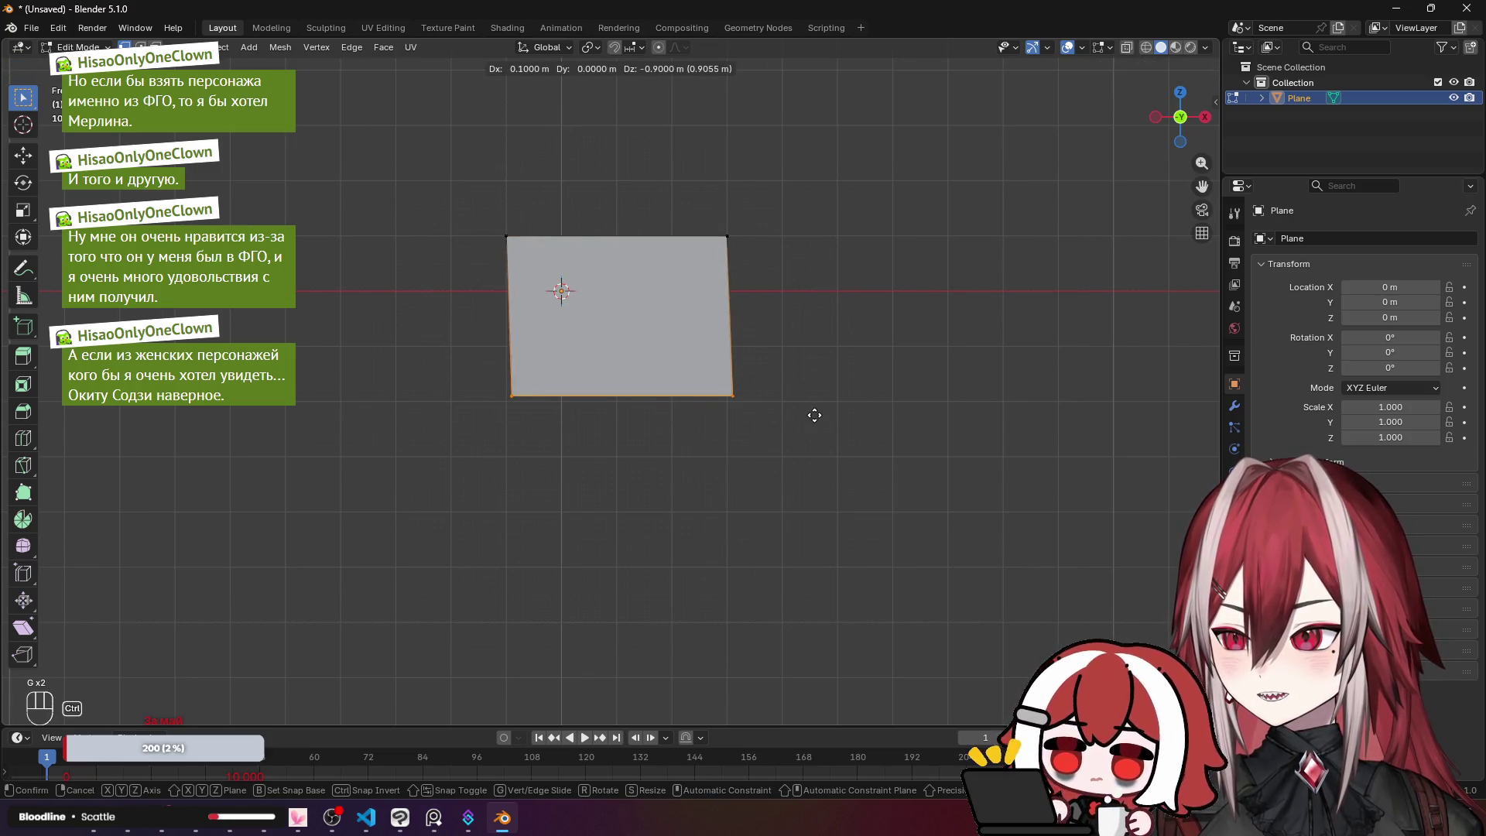
{"action": "left_click", "coordinate": [810, 420]}
{"action": "left_click", "coordinate": [792, 375]}
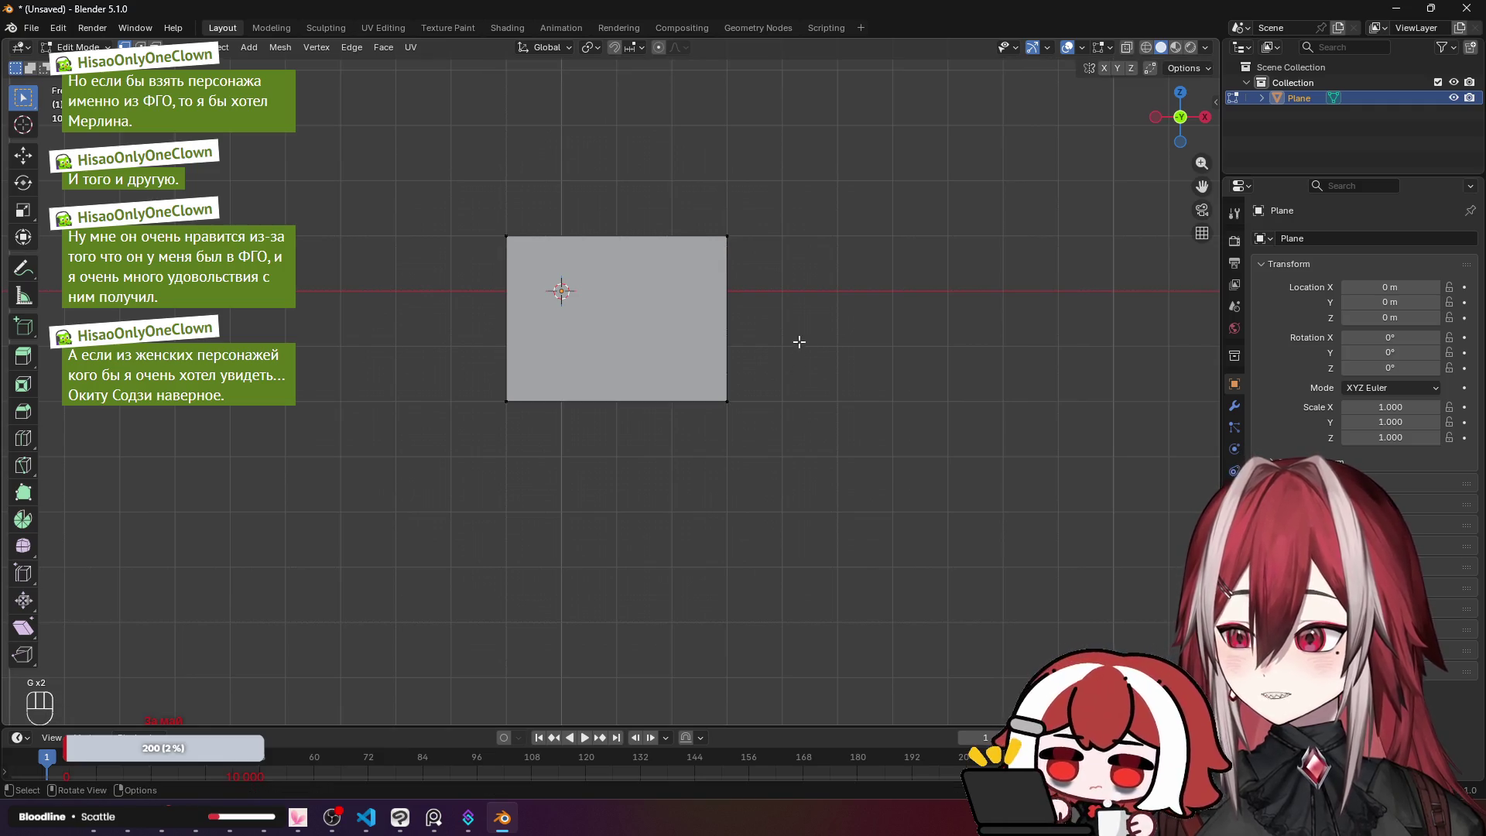
{"action": "left_click_drag", "start_coordinate": [799, 341], "coordinate": [738, 390]}
Step: Shift the whole plane left and raise it 0.6 m, then return to object mode
{"action": "key", "text": "a"}
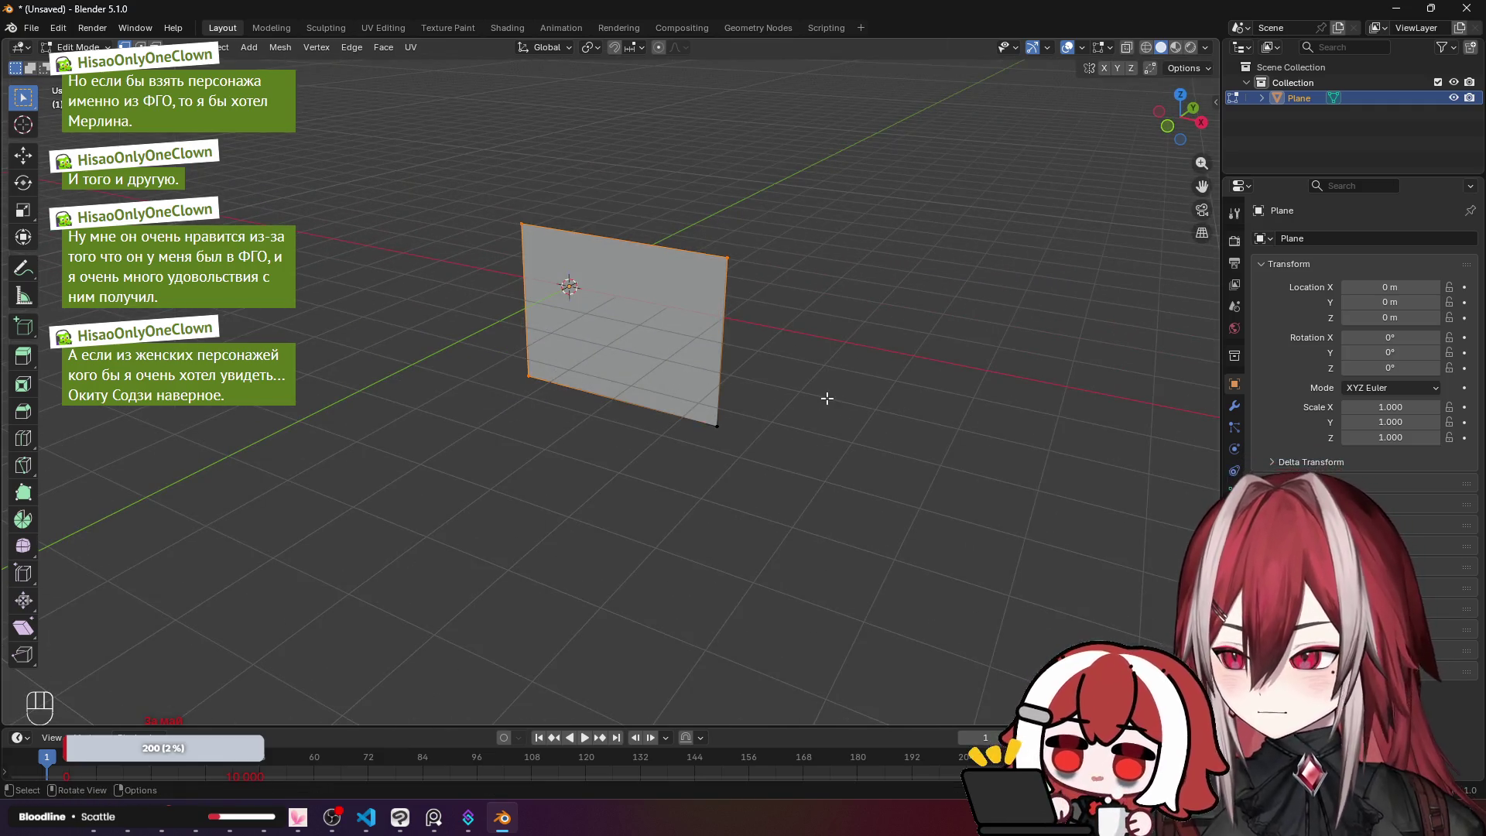
{"action": "key", "text": "a"}
{"action": "key", "text": "KP_1"}
{"action": "scroll", "coordinate": [825, 398], "scroll_direction": "up", "scroll_amount": 3}
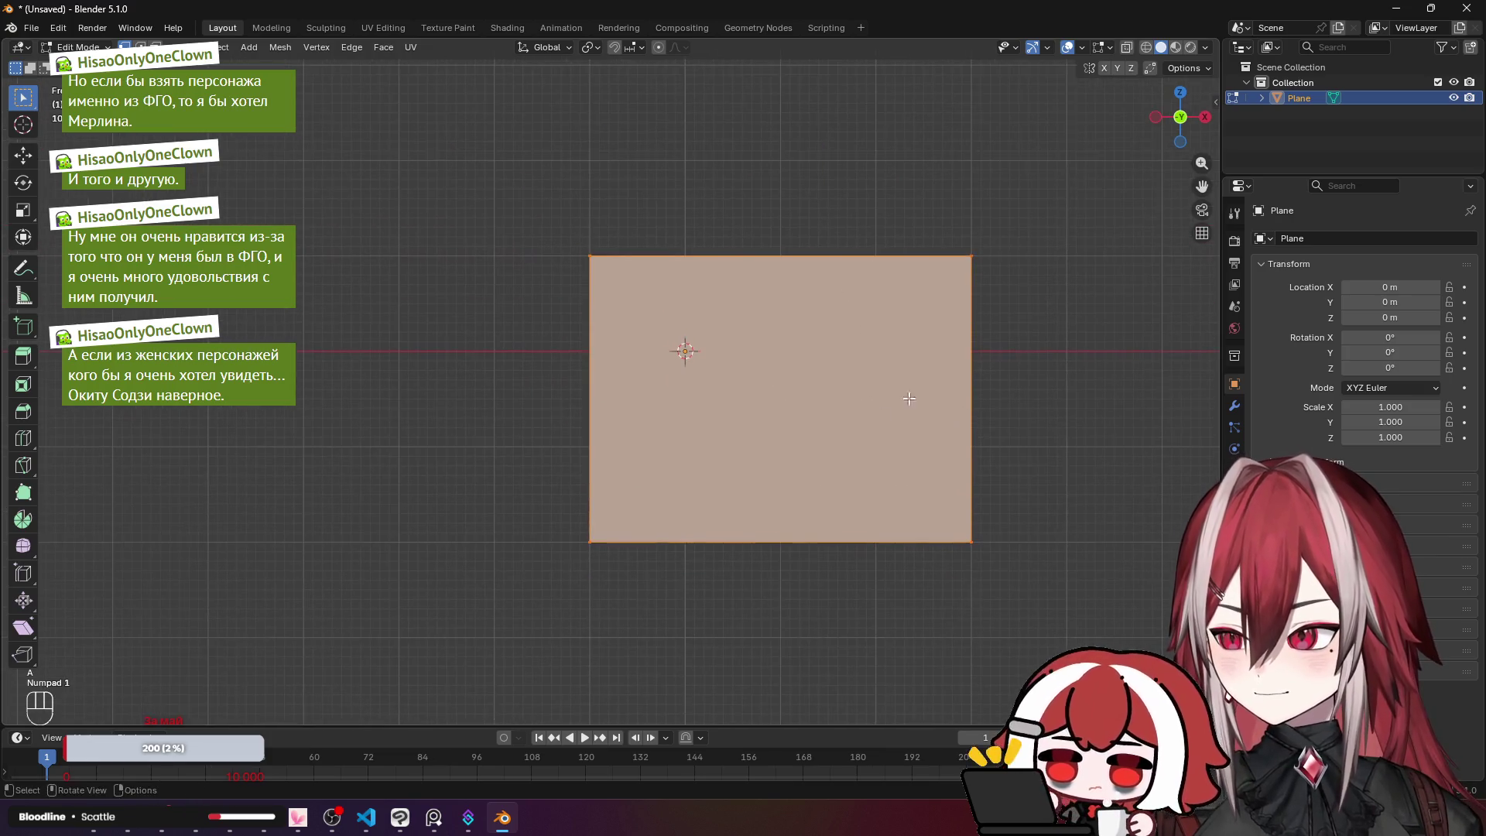
{"action": "key", "text": "g"}
{"action": "left_click", "coordinate": [875, 366]}
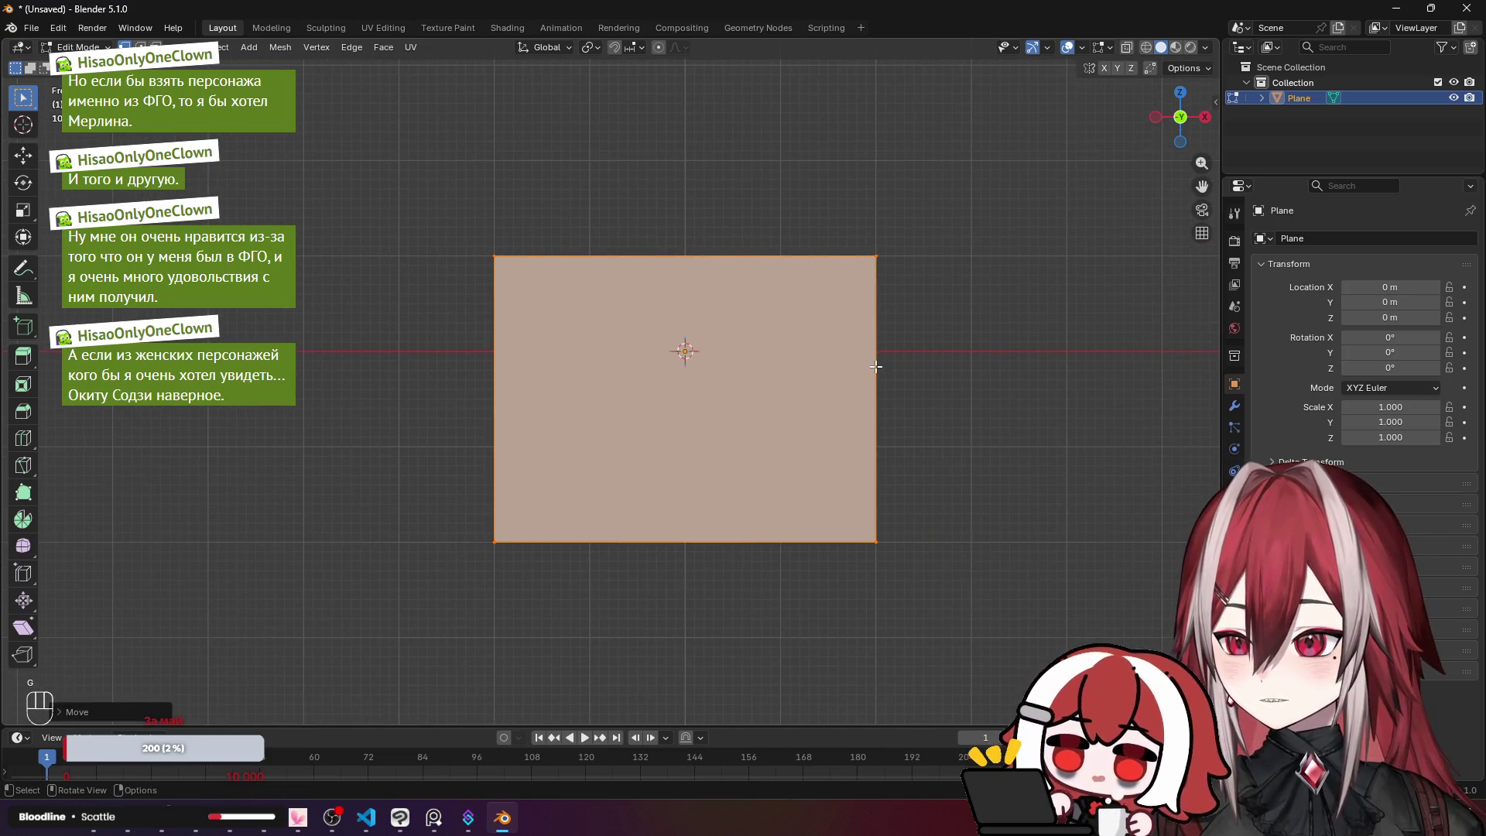
{"action": "key", "text": "g"}
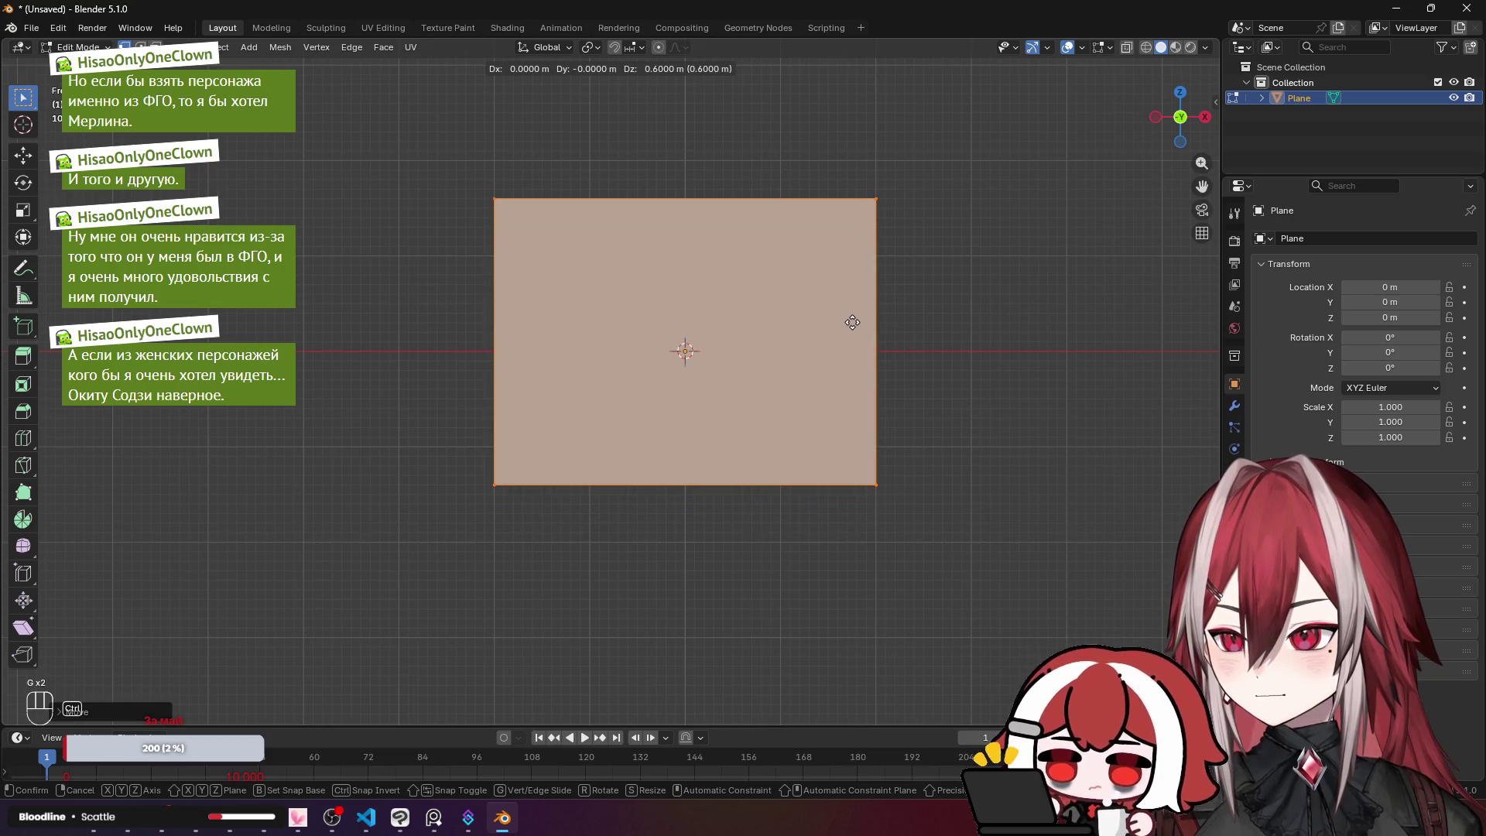
{"action": "left_click", "coordinate": [852, 325]}
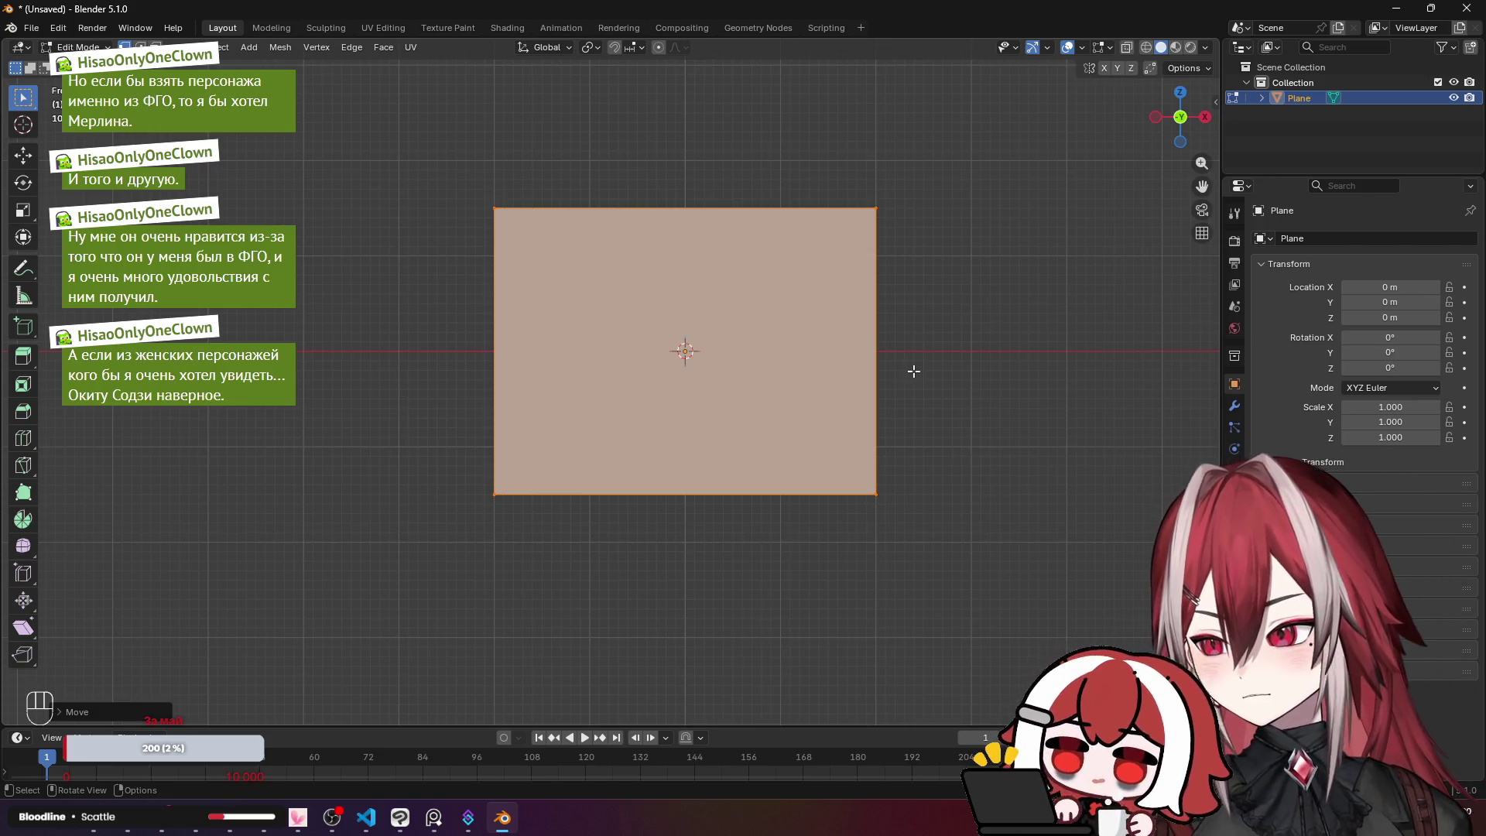
{"action": "mouse_move", "coordinate": [914, 371]}
{"action": "left_mouse_down"}
{"action": "mouse_move", "coordinate": [772, 400]}
{"action": "mouse_move", "coordinate": [809, 387]}
{"action": "left_mouse_up"}
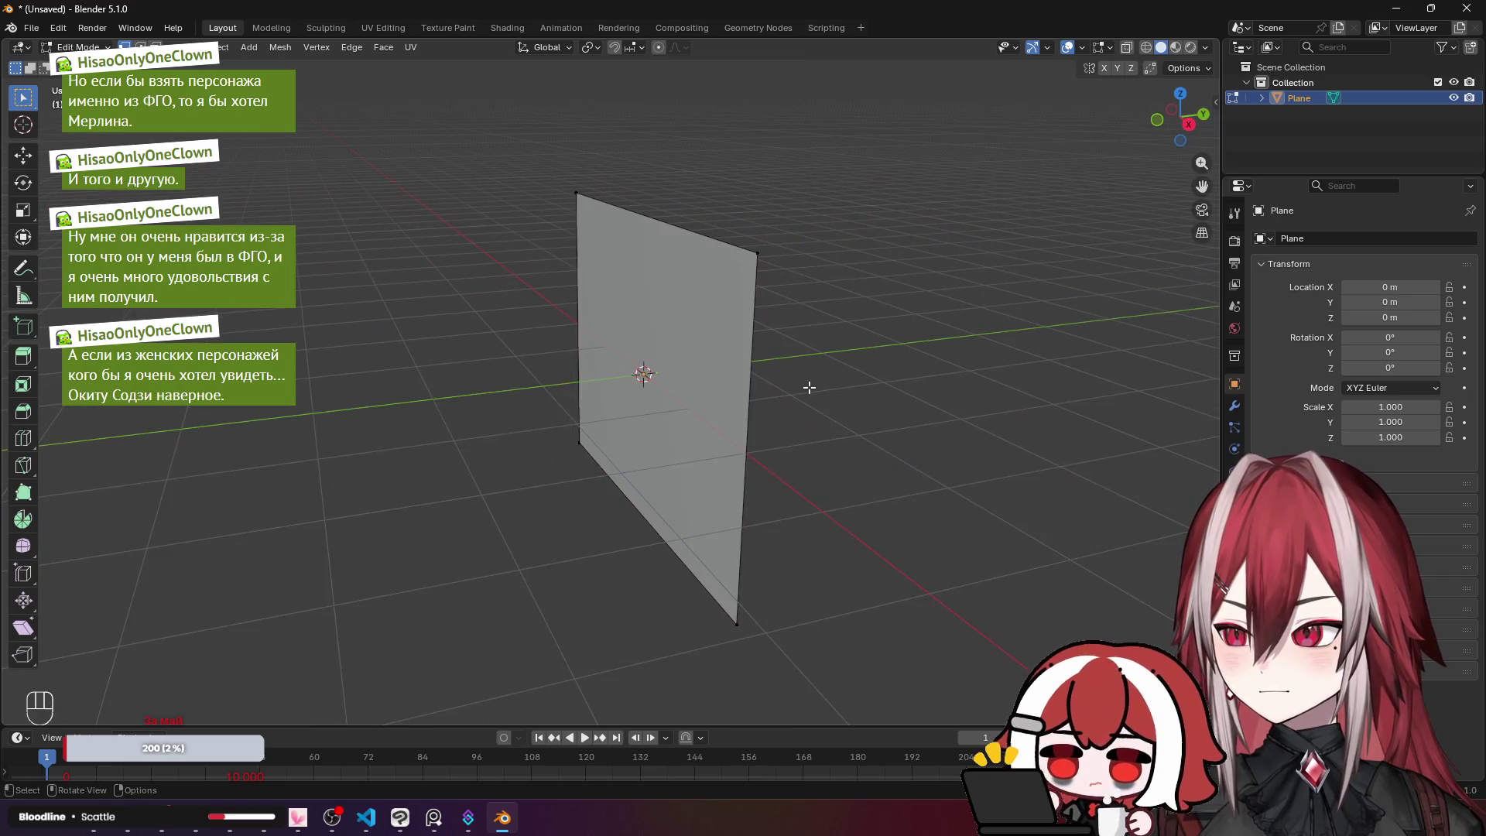
{"action": "key", "text": "Tab"}
{"action": "left_click_drag", "start_coordinate": [776, 327], "coordinate": [615, 239]}
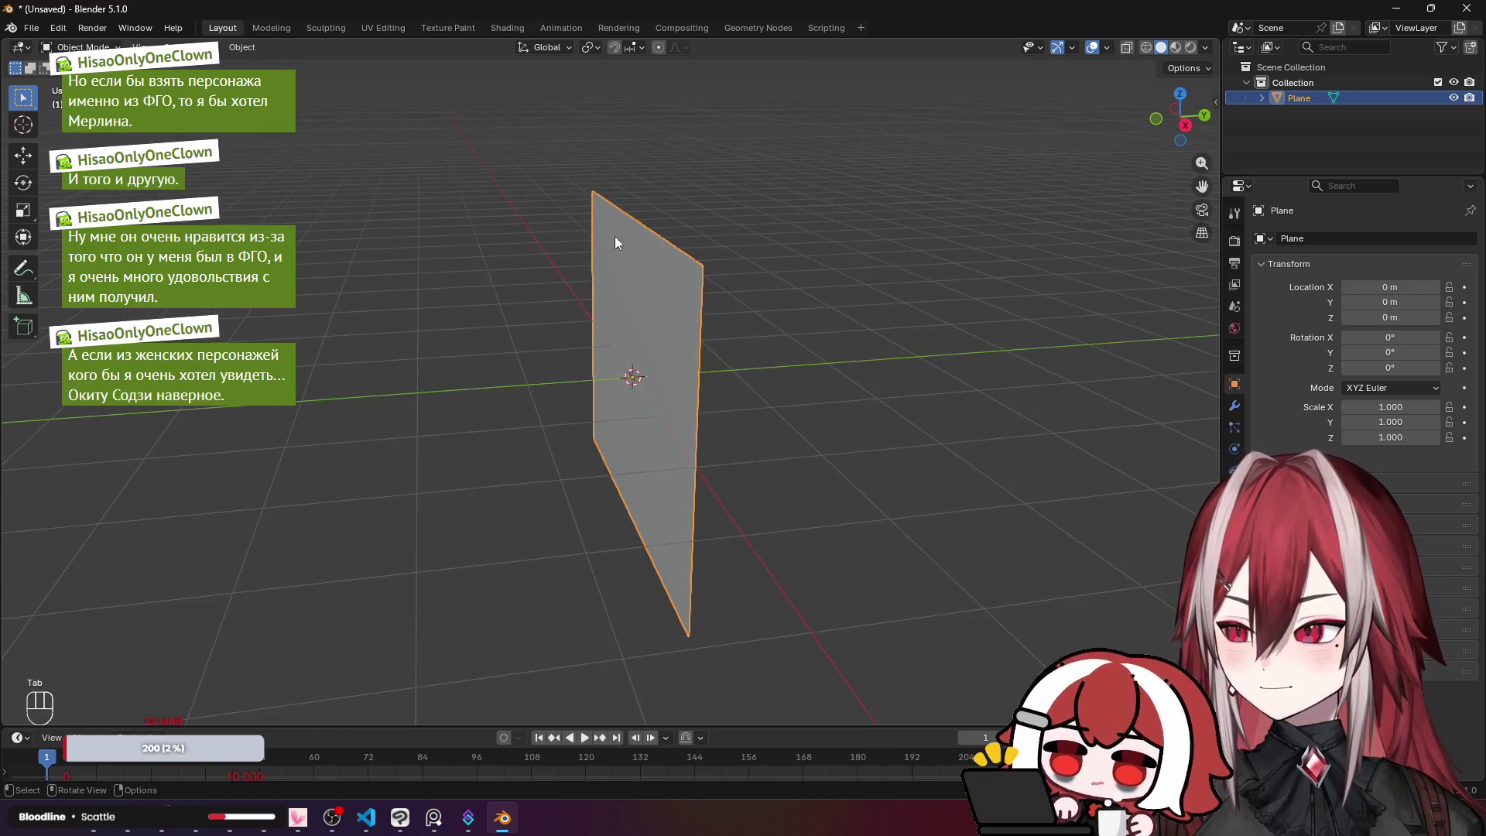
{"action": "key", "text": "Tab"}
{"action": "key", "text": "KP_1"}
{"action": "key", "text": "ctrl+r"}
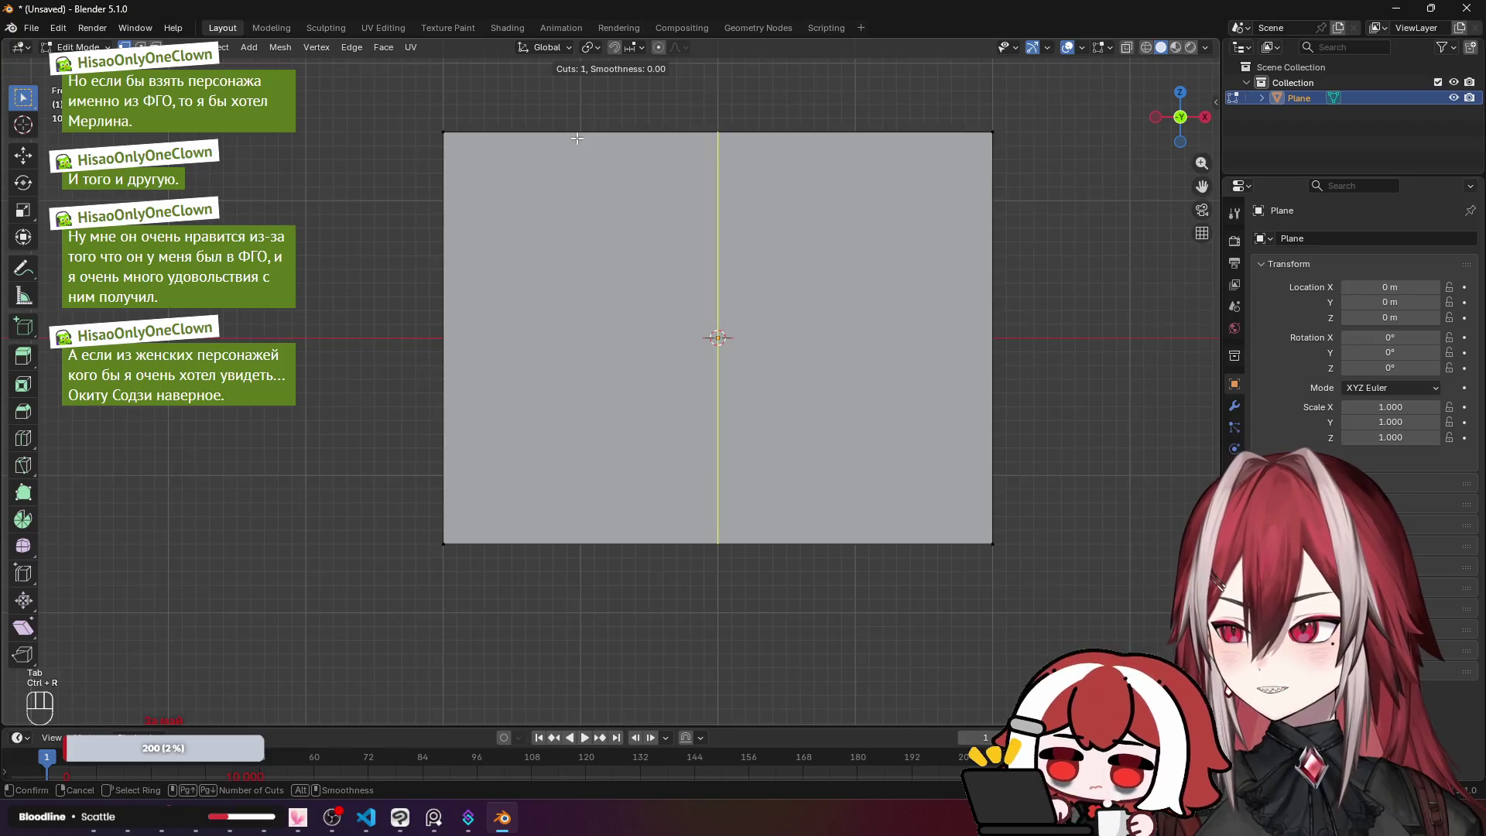
{"action": "scroll", "coordinate": [577, 138], "scroll_direction": "up", "scroll_amount": 2}
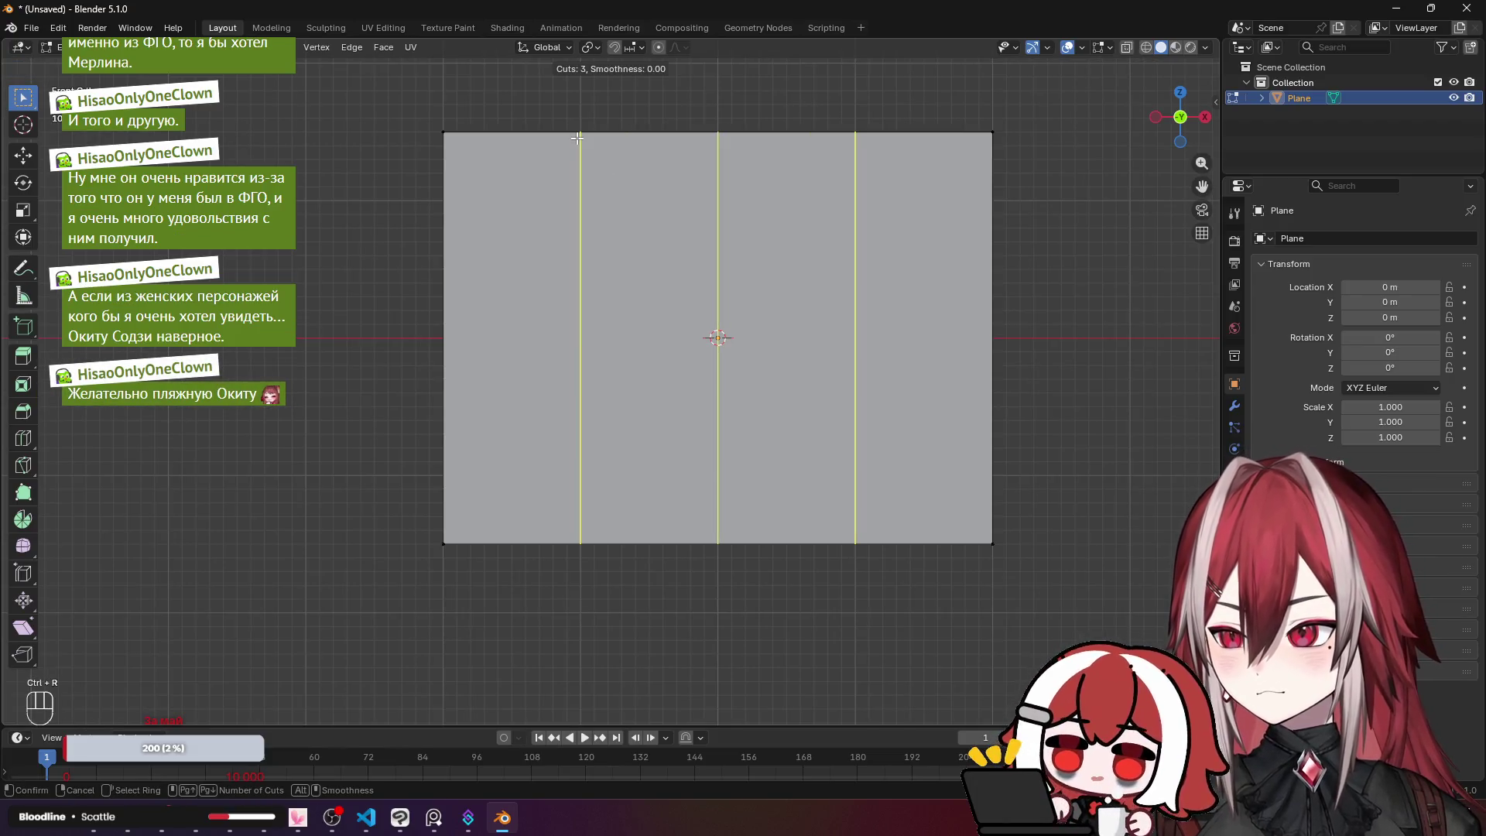
{"action": "scroll", "coordinate": [578, 138], "scroll_direction": "up", "scroll_amount": 9}
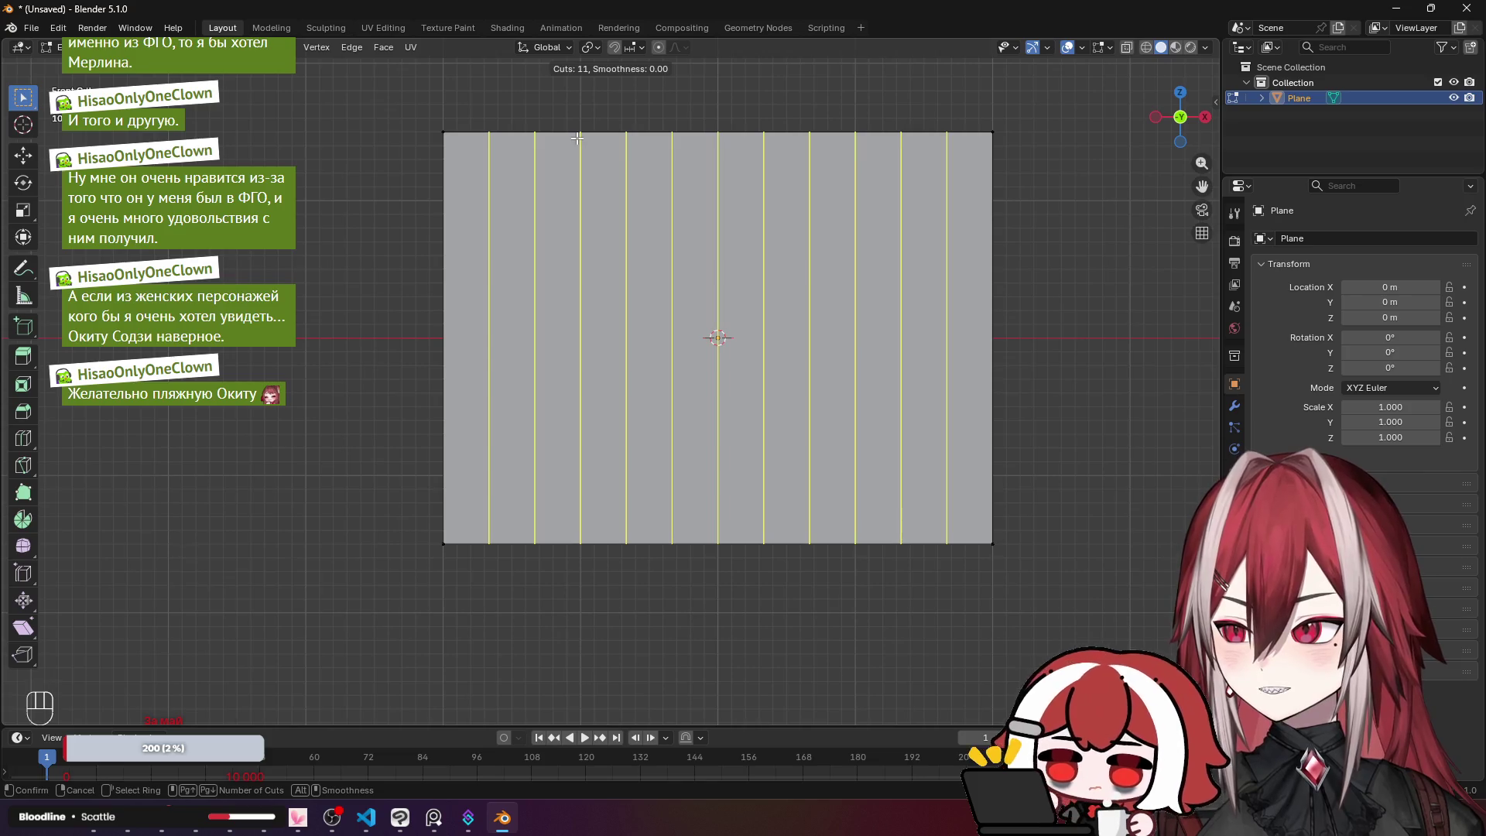
{"action": "scroll", "coordinate": [577, 138], "scroll_direction": "up", "scroll_amount": 1}
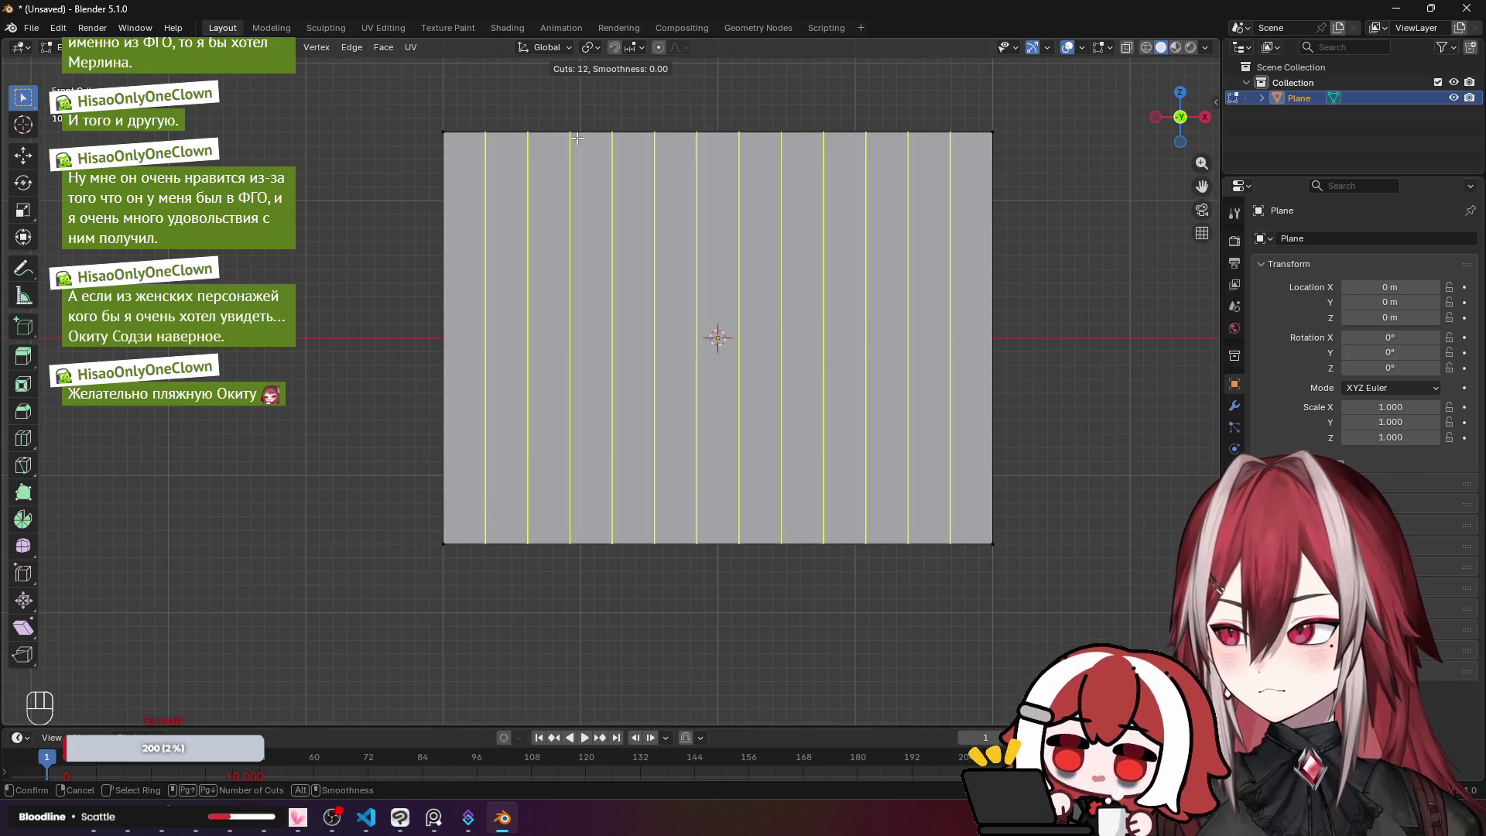
{"action": "key", "text": "Escape"}
{"action": "key", "text": "Tab"}
{"action": "right_click", "coordinate": [581, 182]}
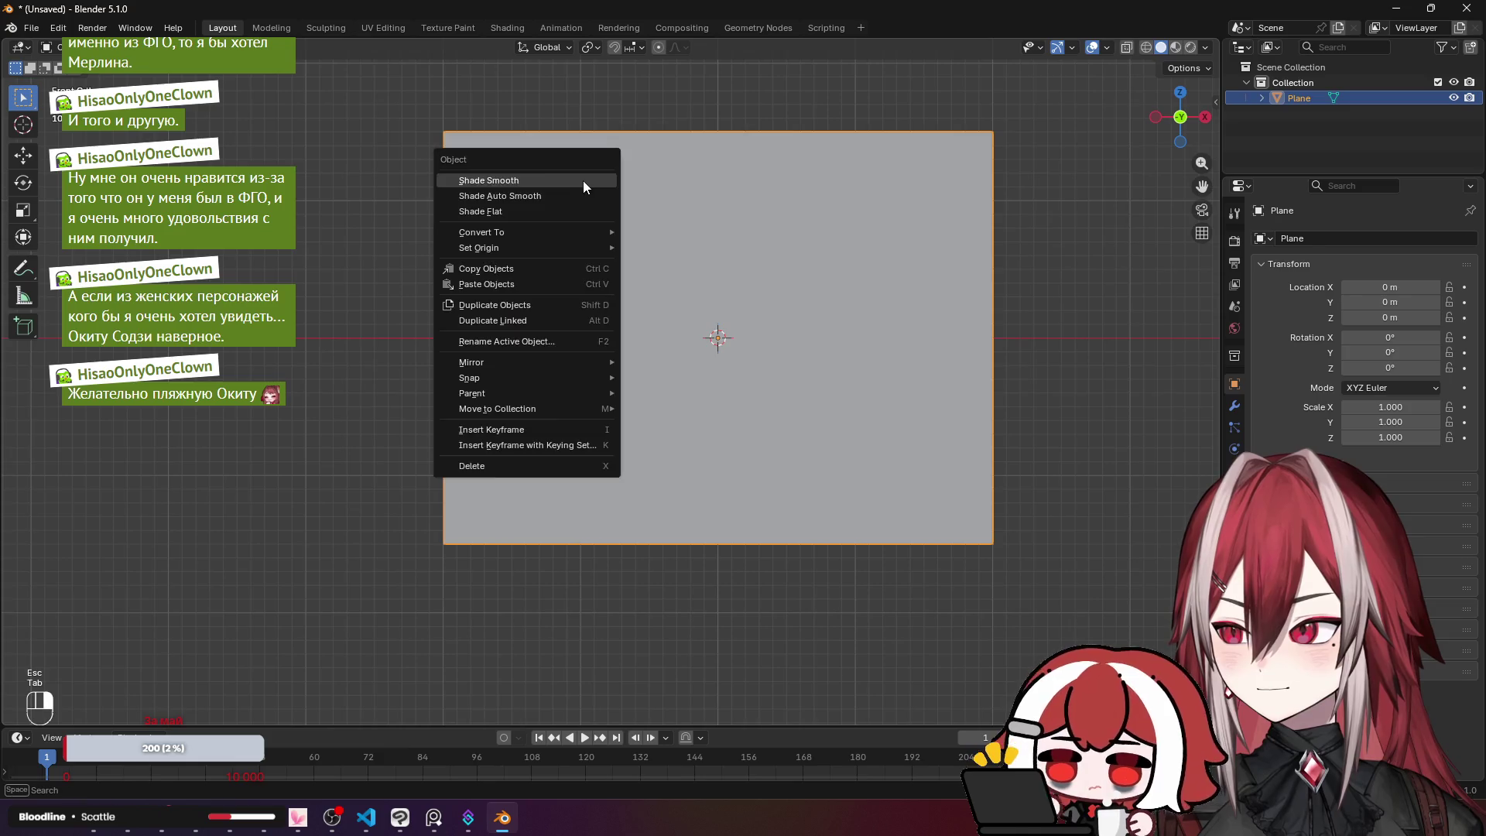
{"action": "key", "text": "Tab"}
{"action": "key", "text": "a"}
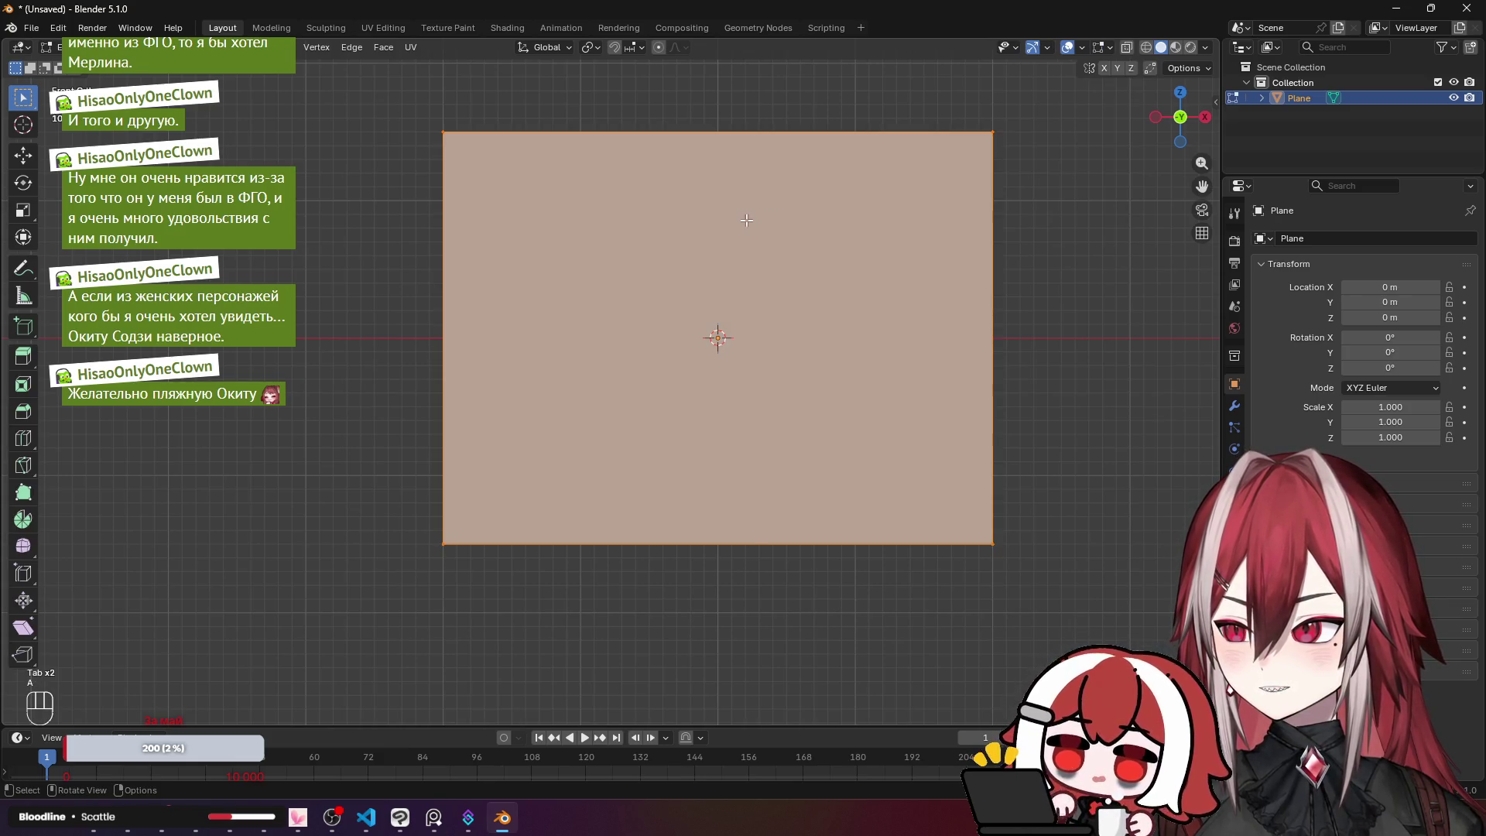
{"action": "right_click", "coordinate": [705, 229]}
{"action": "left_click", "coordinate": [685, 212]}
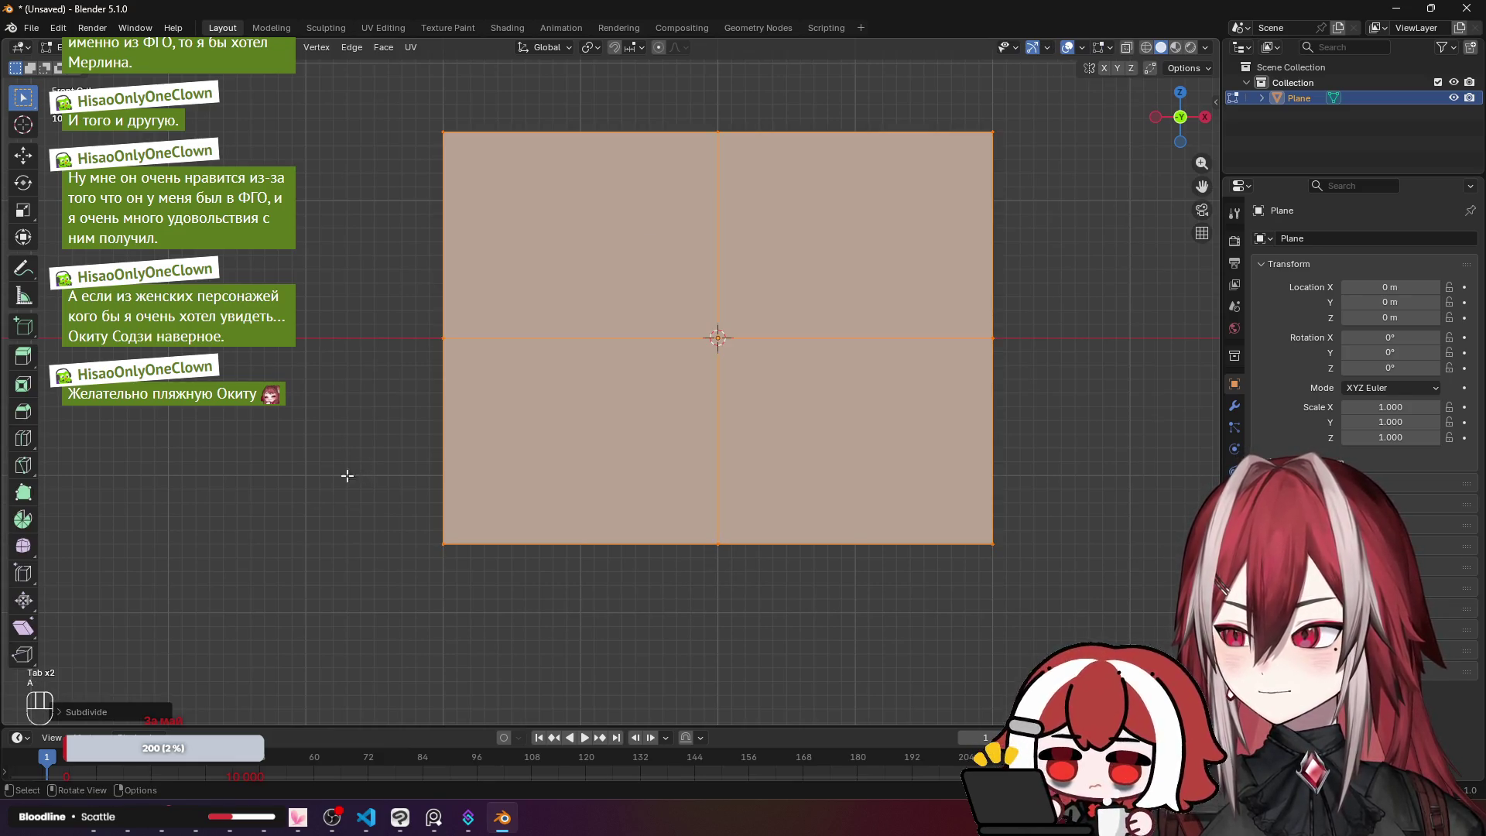
{"action": "left_click", "coordinate": [127, 711]}
{"action": "left_click", "coordinate": [253, 608]}
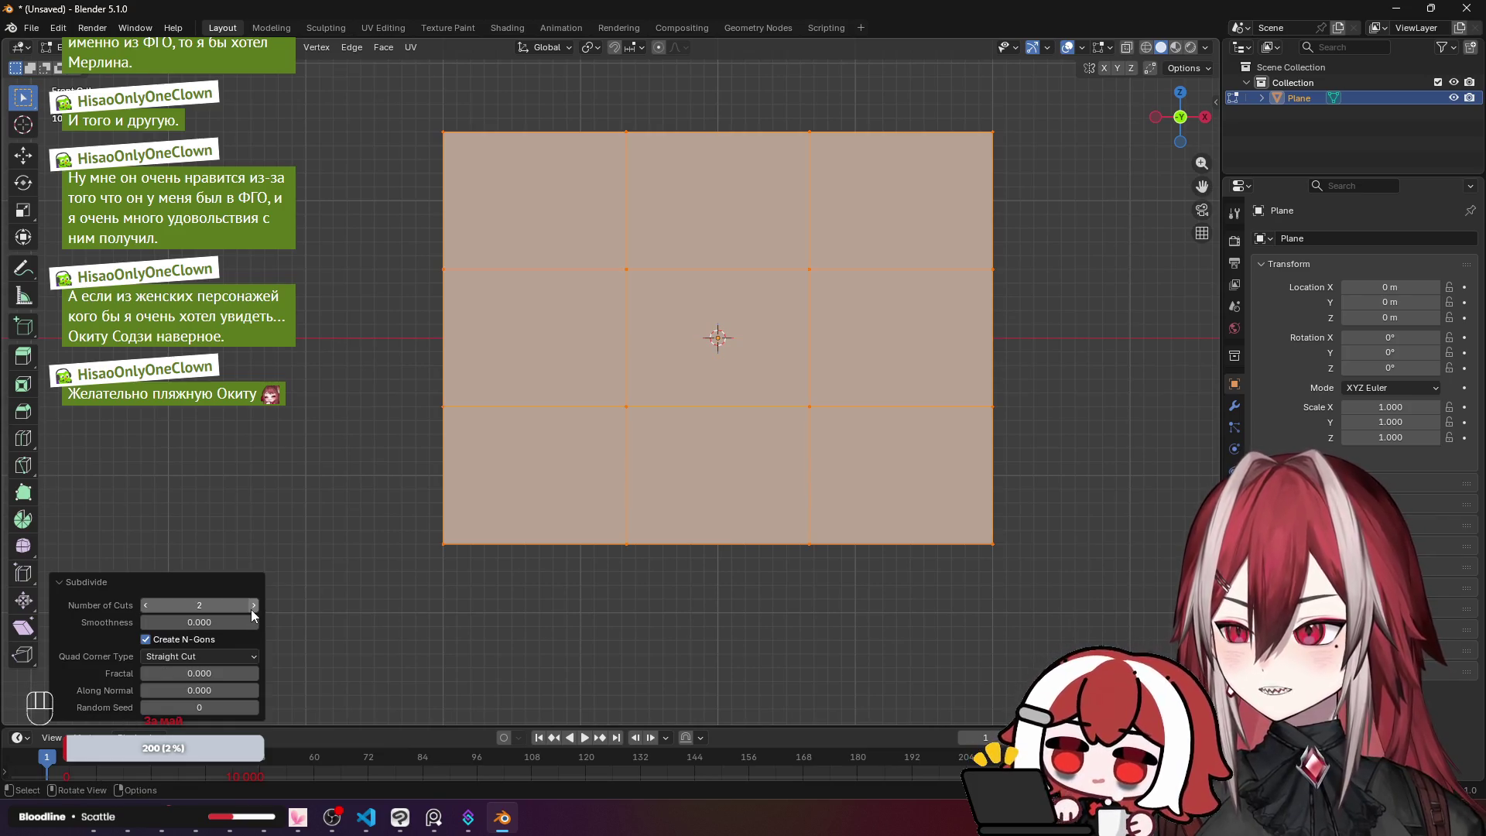
{"action": "left_click", "coordinate": [253, 607]}
{"action": "left_click", "coordinate": [253, 607]}
{"action": "left_click", "coordinate": [253, 607]}
{"action": "left_click", "coordinate": [253, 606]}
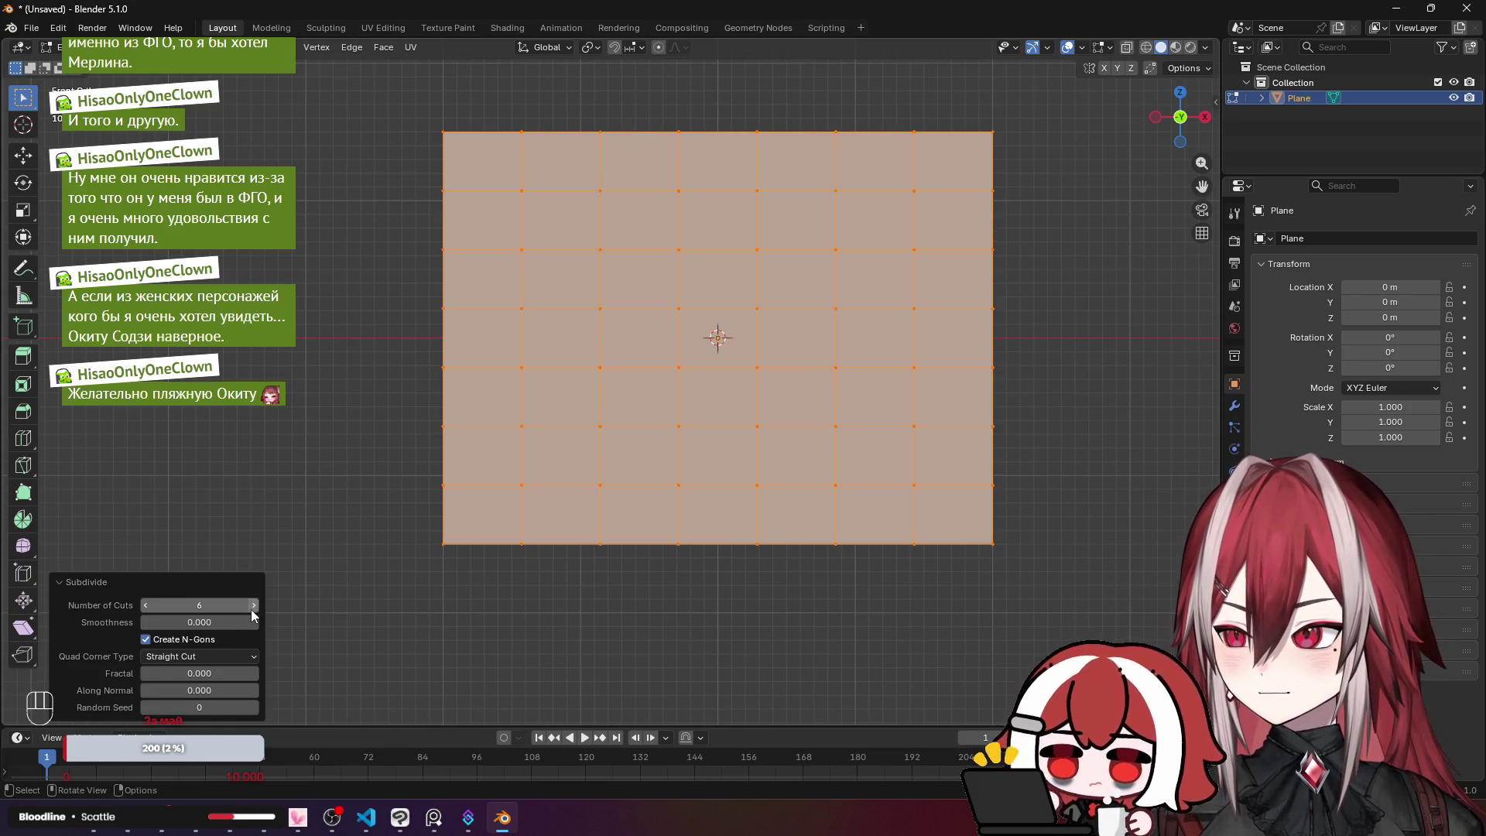
{"action": "left_click", "coordinate": [253, 606]}
{"action": "left_click", "coordinate": [253, 606]}
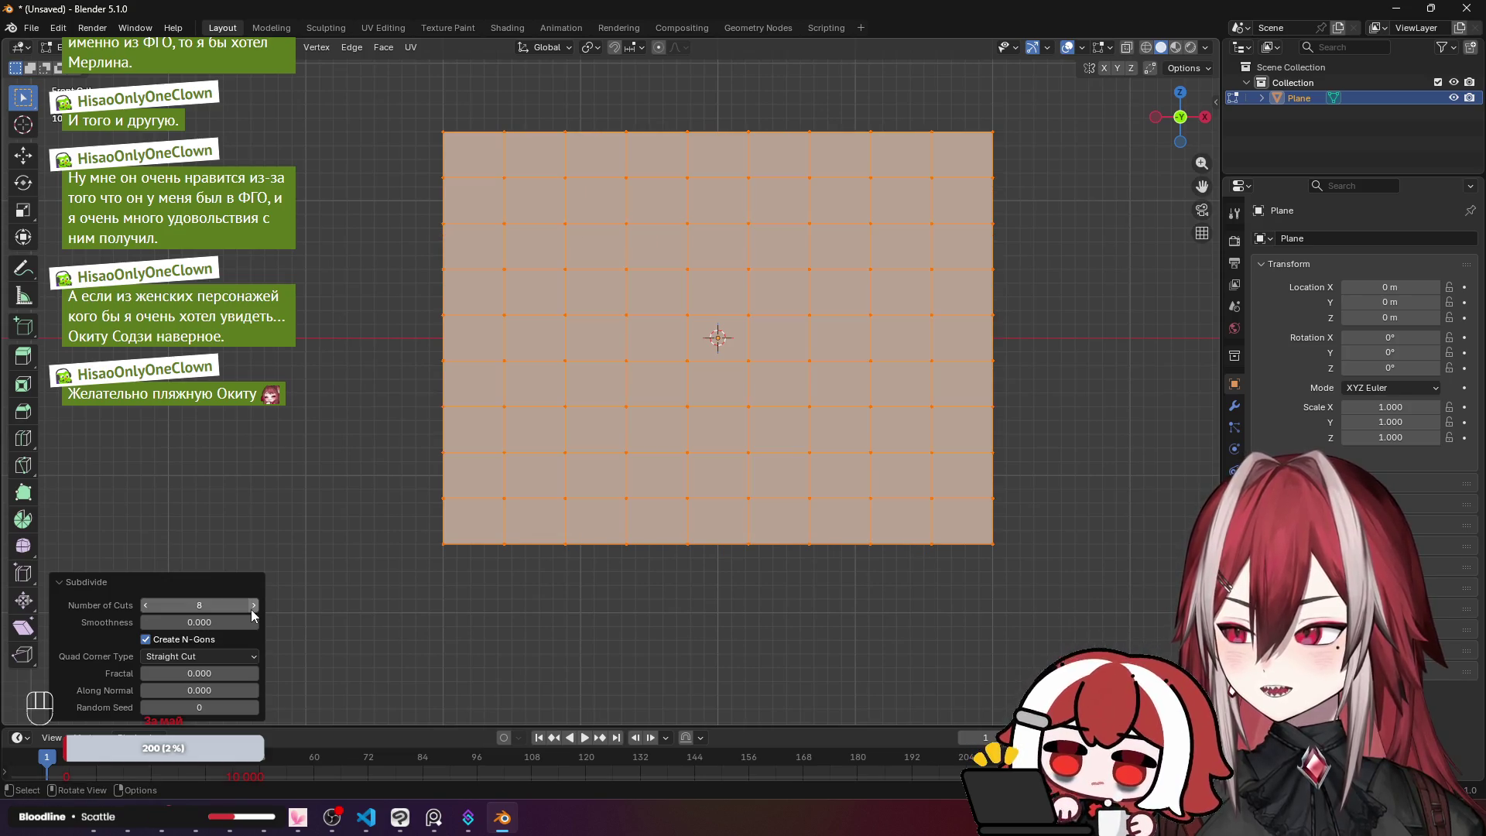
{"action": "left_click", "coordinate": [285, 434]}
{"action": "mouse_move", "coordinate": [344, 304]}
{"action": "left_mouse_down"}
{"action": "mouse_move", "coordinate": [407, 314]}
{"action": "mouse_move", "coordinate": [592, 292]}
{"action": "left_mouse_up"}
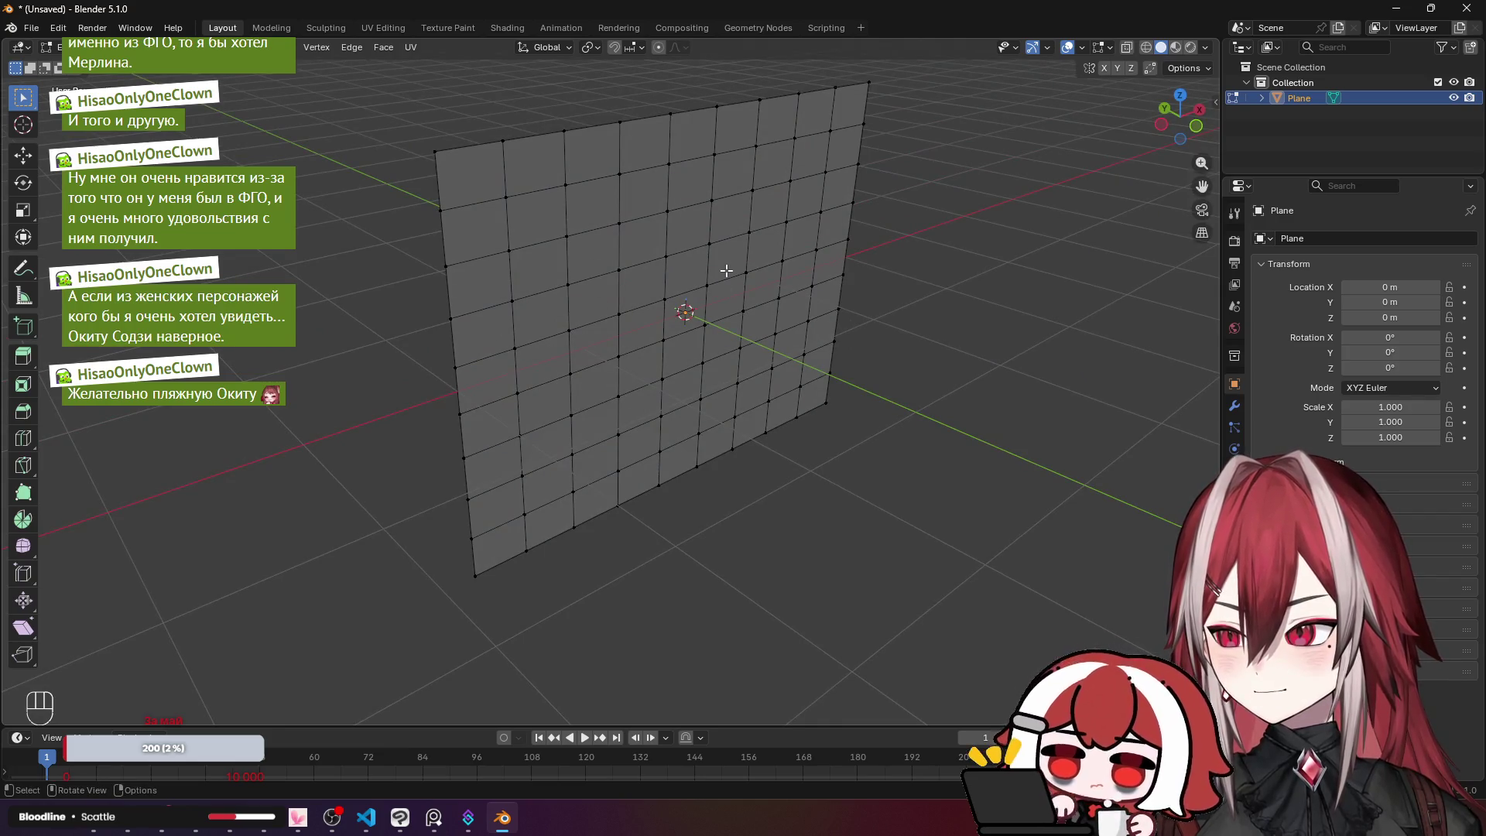
{"action": "left_click_drag", "start_coordinate": [726, 274], "coordinate": [520, 218]}
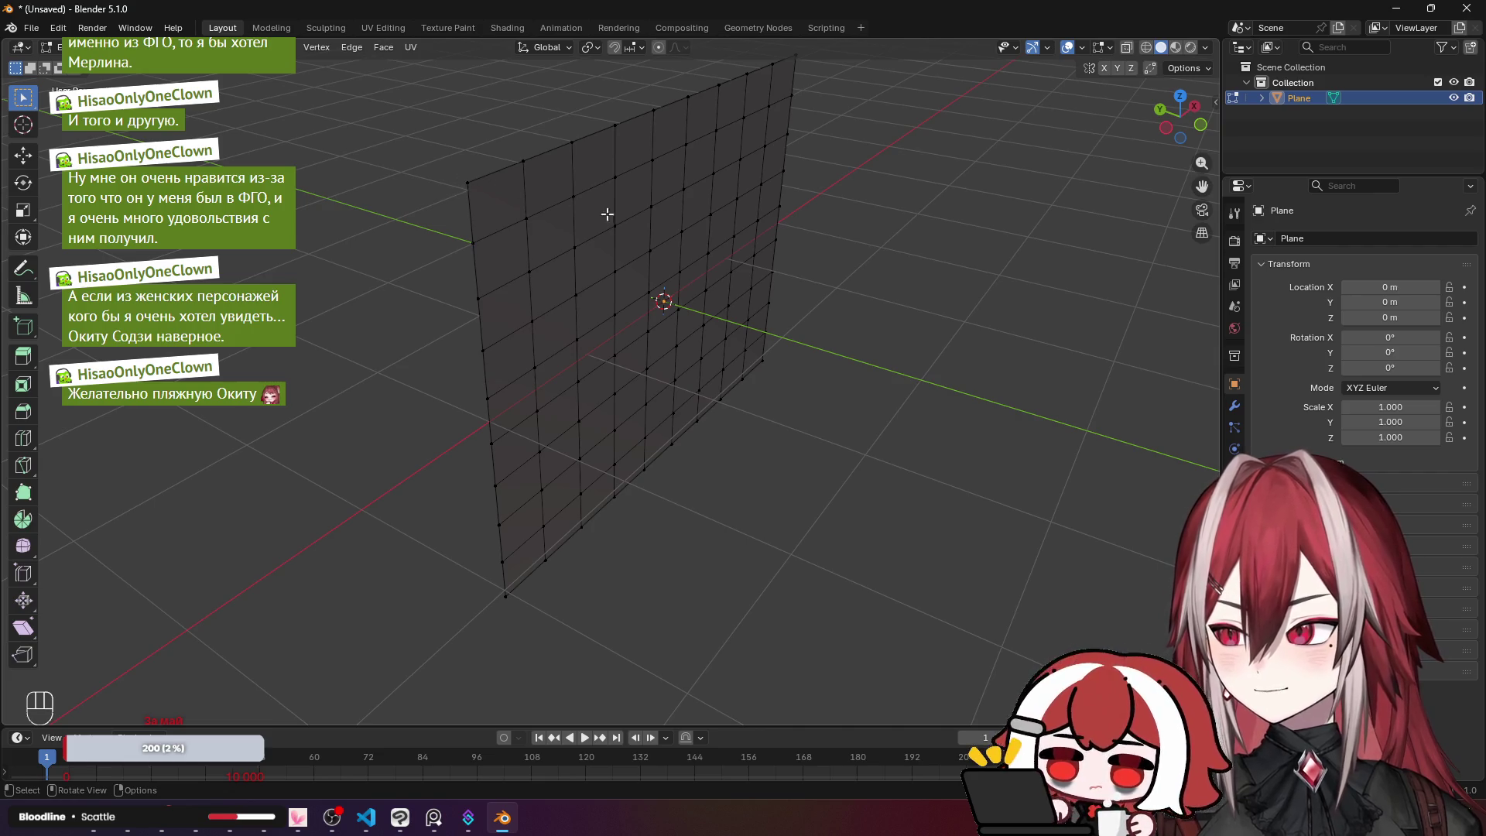
{"action": "key", "text": "ctrl+z"}
{"action": "key", "text": "ctrl+z"}
{"action": "key", "text": "ctrl+z"}
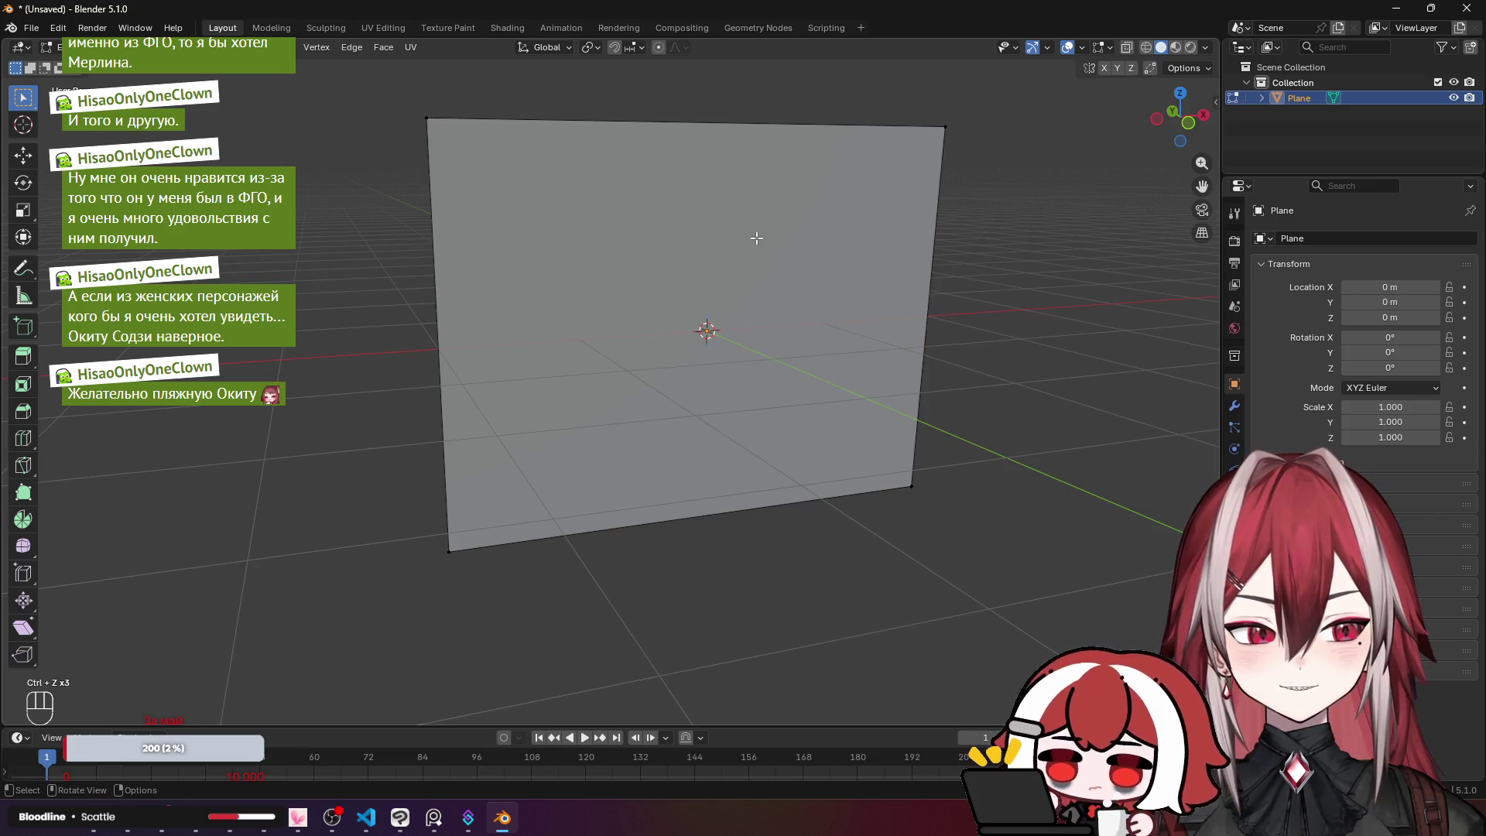
Step: Box-select the plane's entire face in edit mode
{"action": "mouse_move", "coordinate": [756, 238]}
{"action": "left_mouse_down"}
{"action": "mouse_move", "coordinate": [598, 189]}
{"action": "mouse_move", "coordinate": [631, 142]}
{"action": "mouse_move", "coordinate": [588, 166]}
{"action": "left_mouse_up"}
{"action": "key", "text": "a"}
{"action": "key", "text": "a"}
{"action": "scroll", "coordinate": [588, 166], "scroll_direction": "down", "scroll_amount": 2}
{"action": "mouse_move", "coordinate": [497, 142]}
{"action": "left_mouse_down"}
{"action": "mouse_move", "coordinate": [869, 557]}
{"action": "mouse_move", "coordinate": [905, 629]}
{"action": "left_mouse_up"}
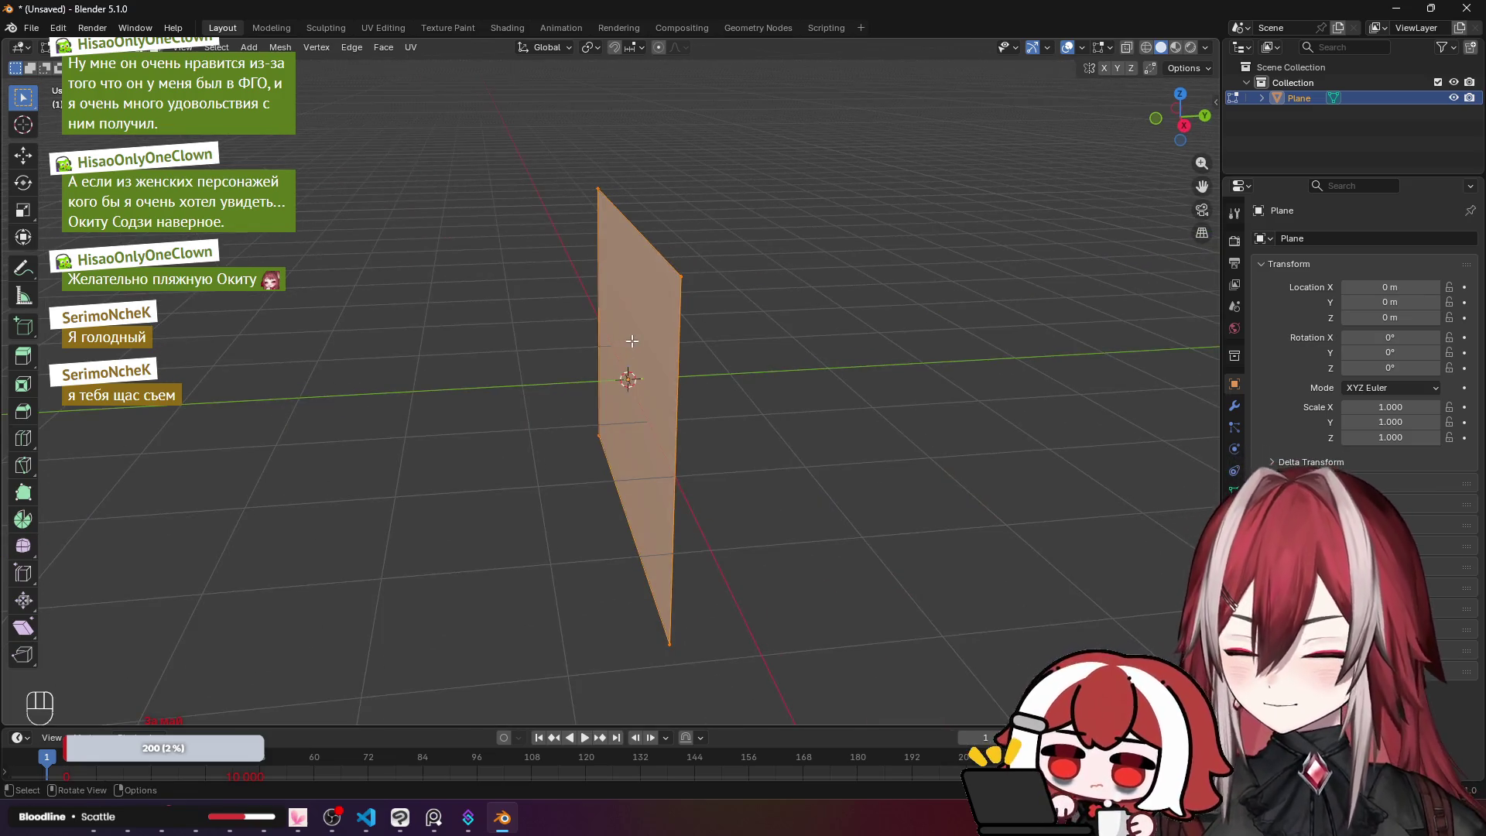
Step: Inspect the selected plane edge-on from the Right view, then orbit to perspective and back
{"action": "key", "text": "KP_3"}
{"action": "mouse_move", "coordinate": [636, 327]}
{"action": "left_mouse_down"}
{"action": "mouse_move", "coordinate": [763, 351]}
{"action": "mouse_move", "coordinate": [789, 312]}
{"action": "mouse_move", "coordinate": [756, 302]}
{"action": "left_mouse_up"}
{"action": "scroll", "coordinate": [842, 291], "scroll_direction": "up", "scroll_amount": 1}
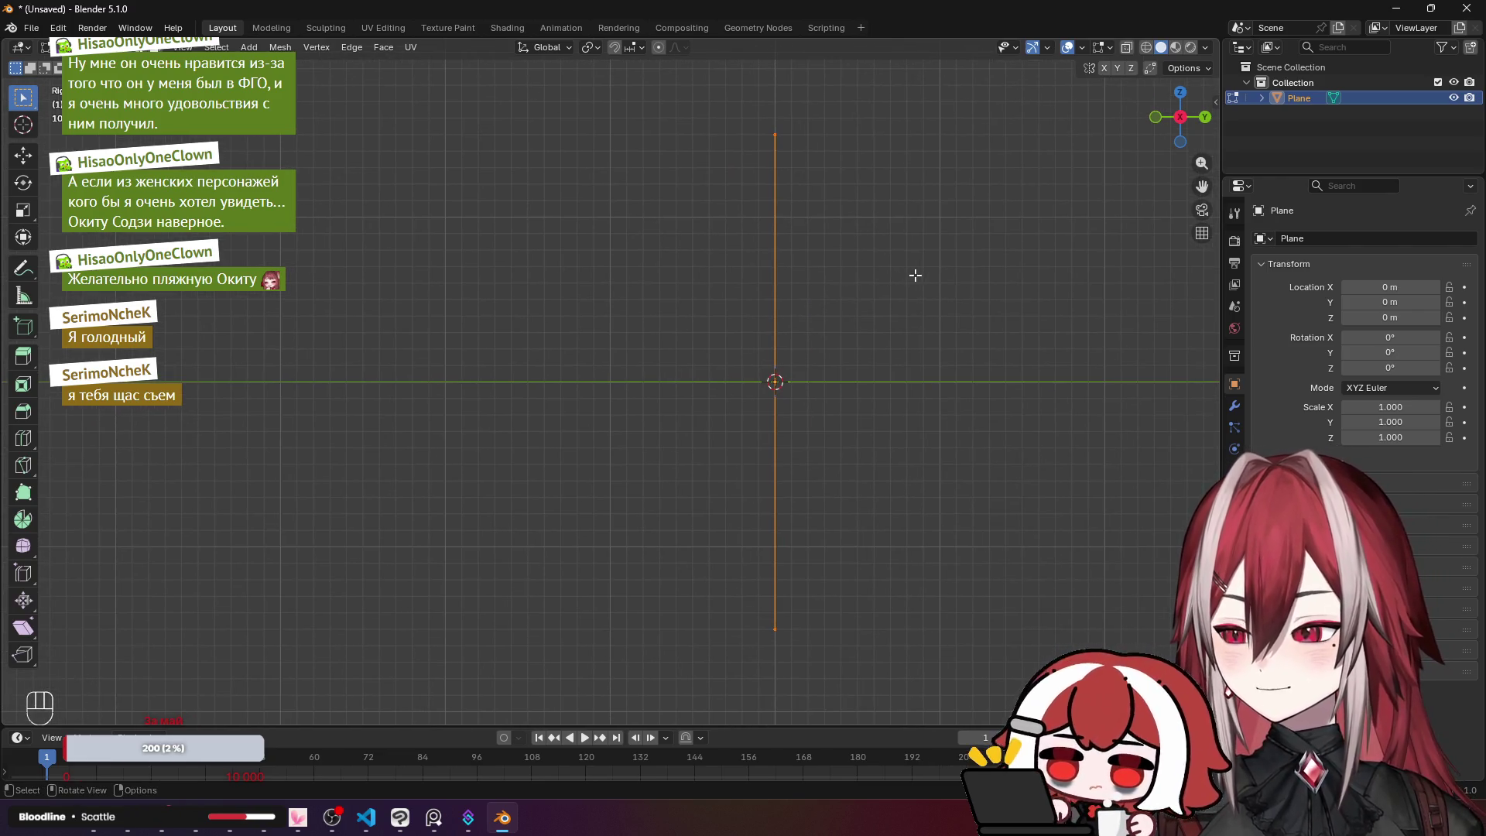
{"action": "scroll", "coordinate": [914, 275], "scroll_direction": "up", "scroll_amount": 1}
{"action": "scroll", "coordinate": [921, 276], "scroll_direction": "down", "scroll_amount": 1}
{"action": "scroll", "coordinate": [909, 271], "scroll_direction": "up", "scroll_amount": 1}
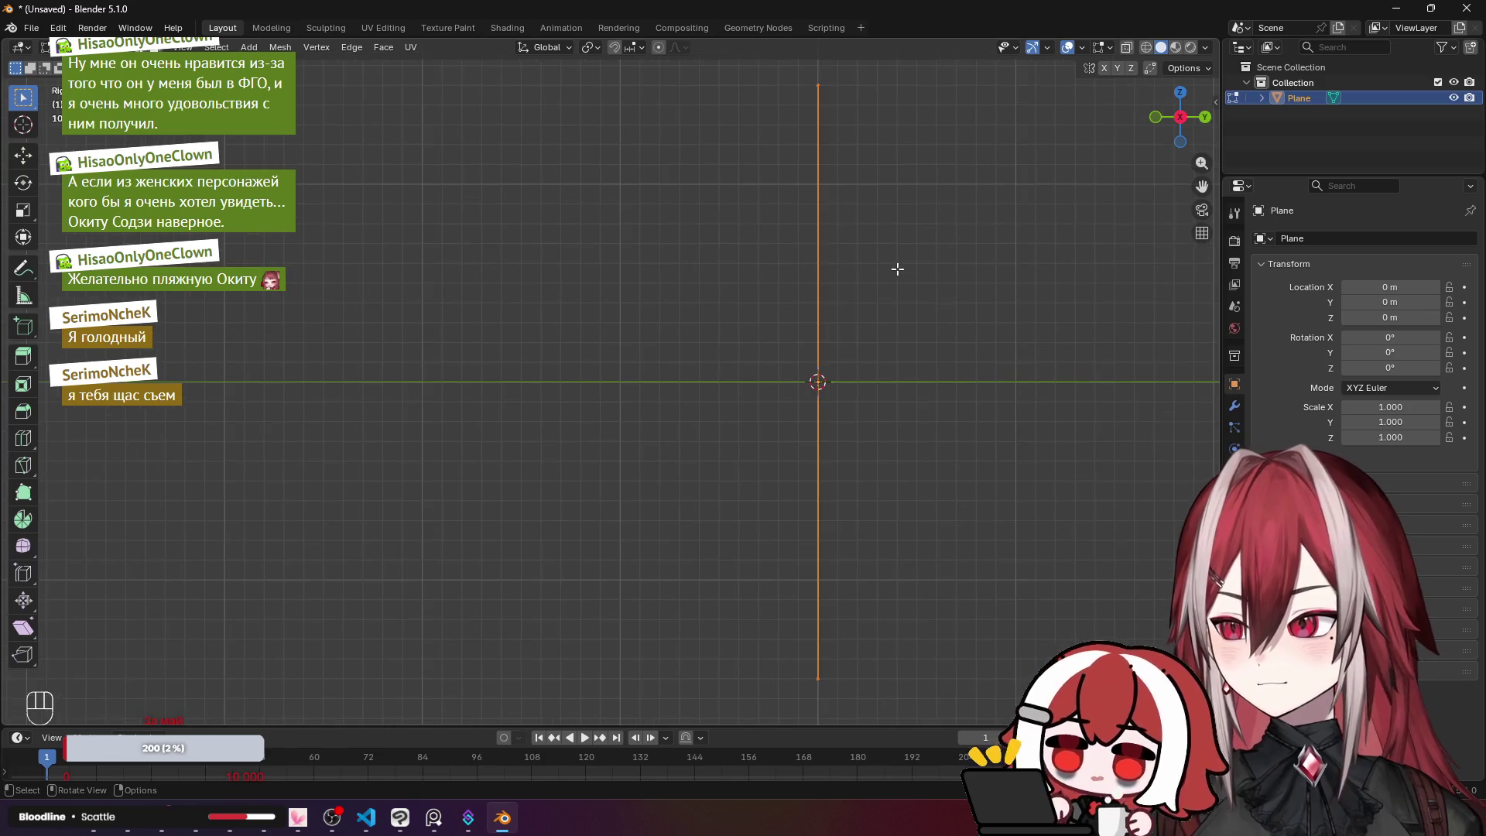
{"action": "scroll", "coordinate": [909, 288], "scroll_direction": "right", "scroll_amount": 1}
{"action": "scroll", "coordinate": [879, 289], "scroll_direction": "right", "scroll_amount": 1}
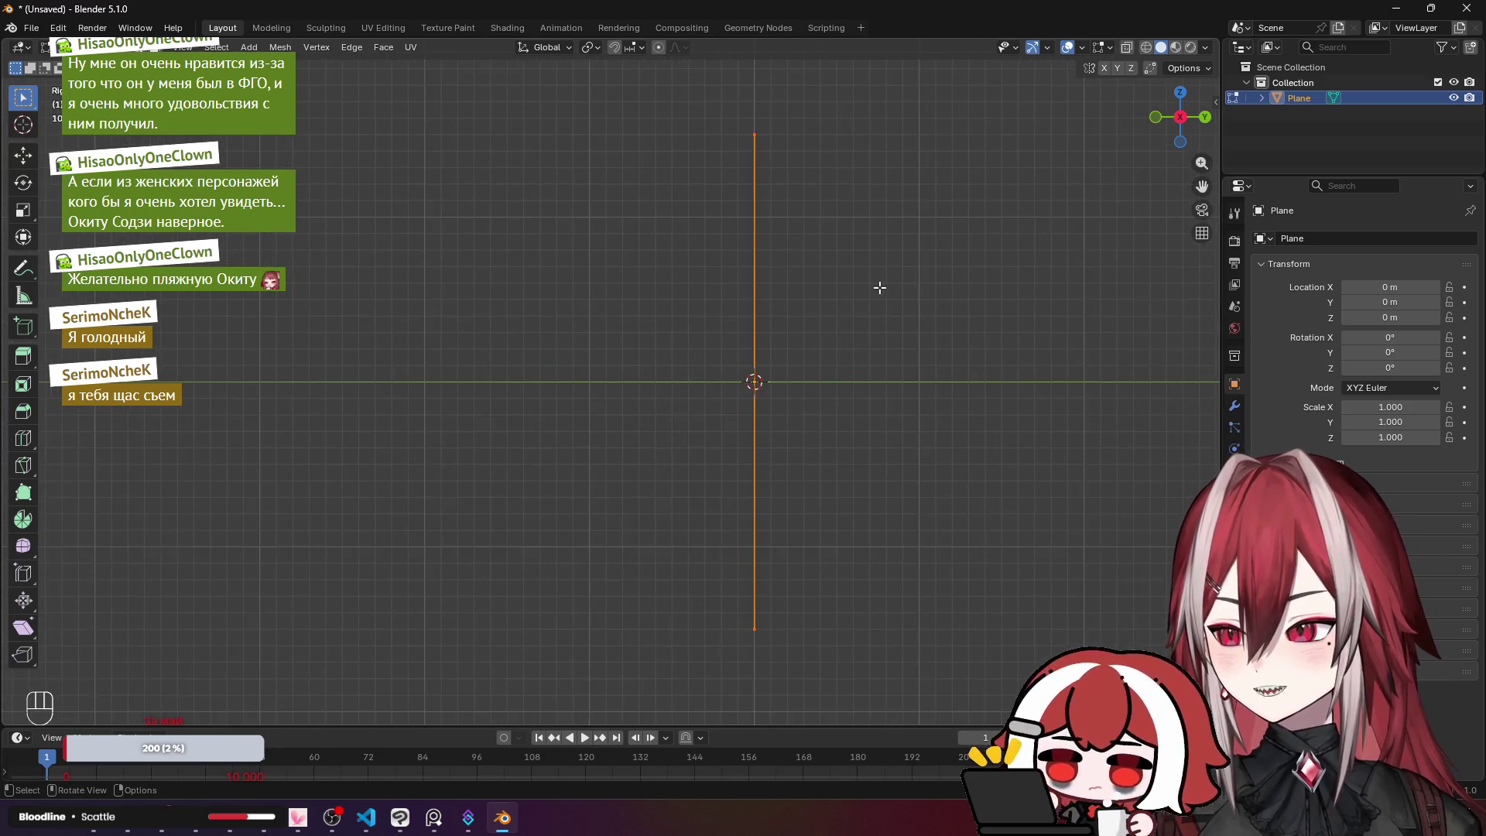
{"action": "scroll", "coordinate": [880, 287], "scroll_direction": "left", "scroll_amount": 1}
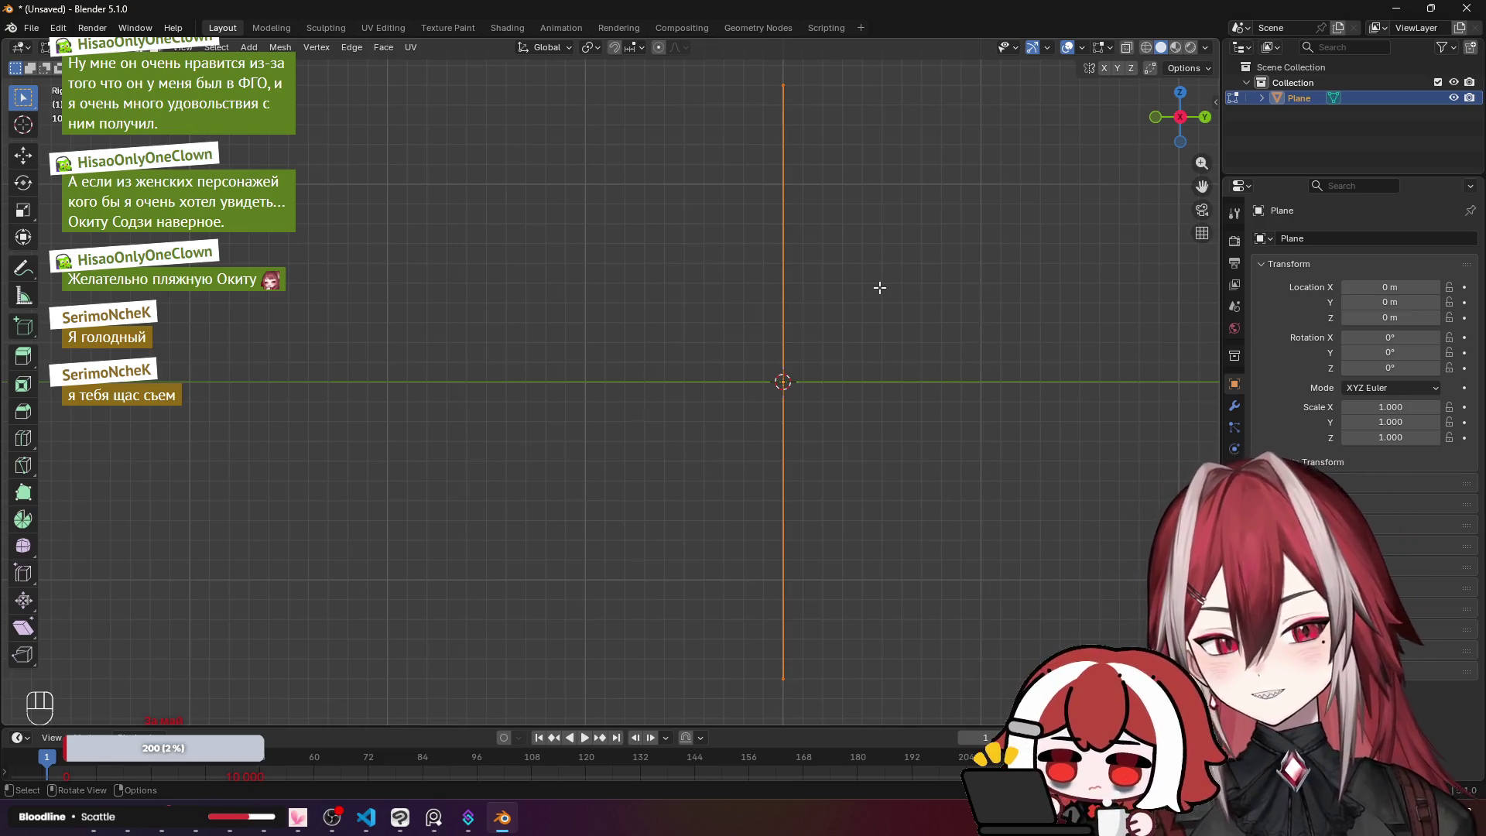
{"action": "mouse_move", "coordinate": [879, 287]}
{"action": "left_mouse_down"}
{"action": "mouse_move", "coordinate": [885, 335]}
{"action": "mouse_move", "coordinate": [842, 301]}
{"action": "mouse_move", "coordinate": [846, 278]}
{"action": "mouse_move", "coordinate": [834, 298]}
{"action": "mouse_move", "coordinate": [865, 309]}
{"action": "mouse_move", "coordinate": [875, 370]}
{"action": "mouse_move", "coordinate": [896, 368]}
{"action": "left_mouse_up"}
{"action": "key", "text": "KP_3"}
{"action": "key", "text": "e"}
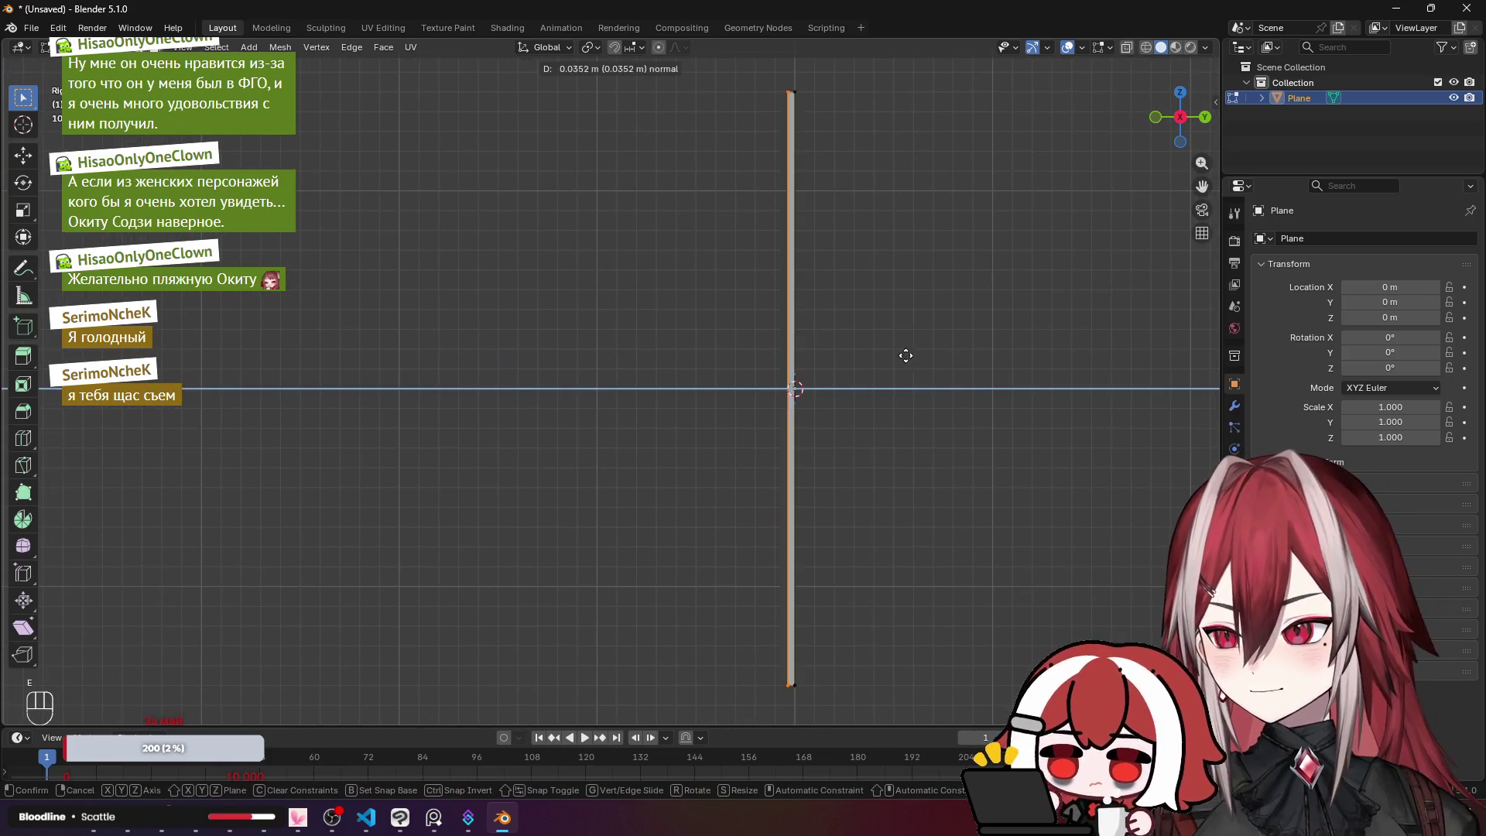
{"action": "key", "text": "ctrl"}
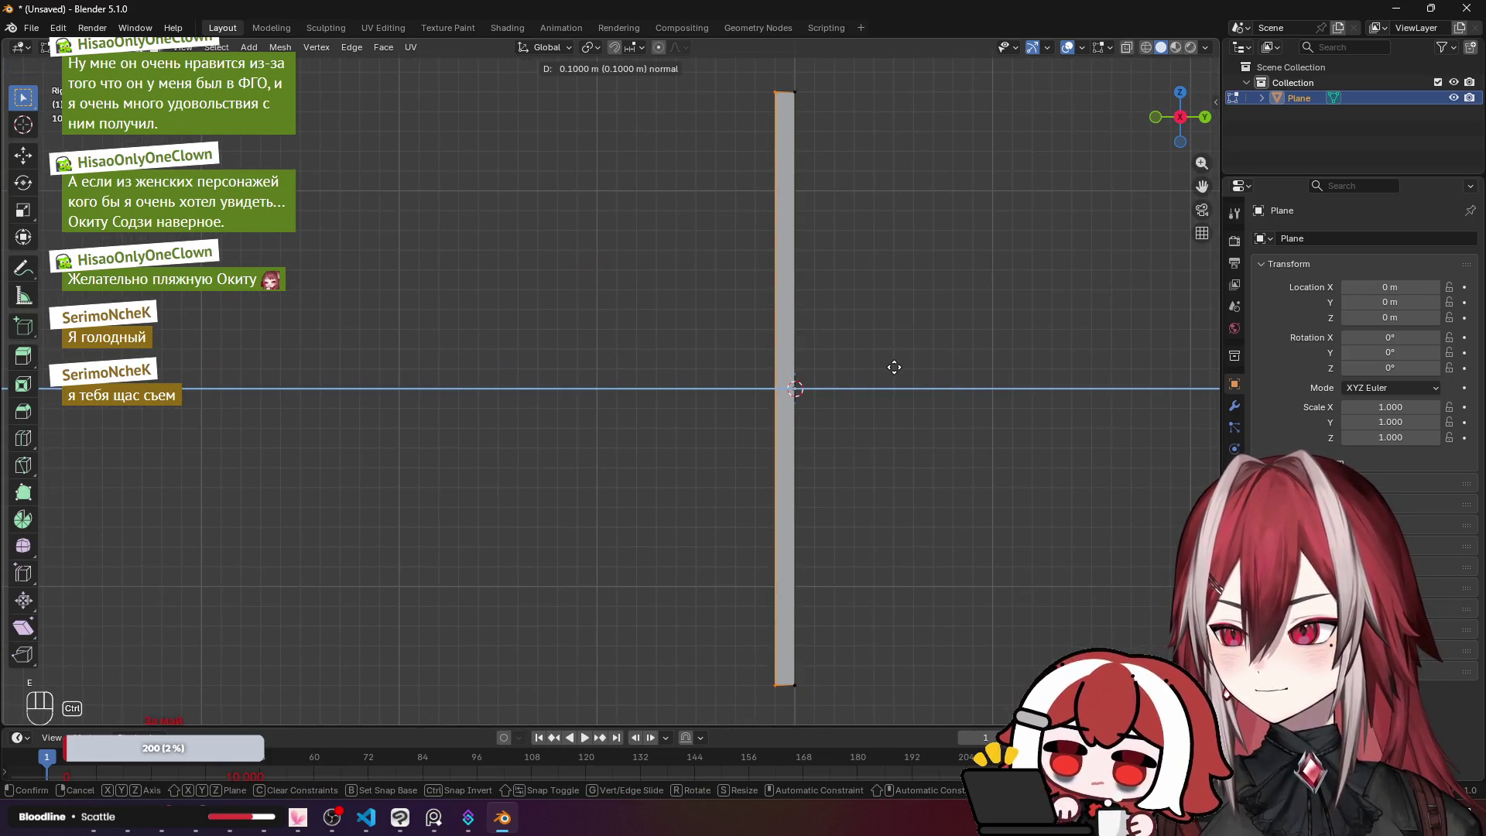
{"action": "left_click", "coordinate": [891, 369]}
{"action": "mouse_move", "coordinate": [888, 368]}
{"action": "left_mouse_down"}
{"action": "mouse_move", "coordinate": [870, 349]}
{"action": "mouse_move", "coordinate": [913, 335]}
{"action": "left_mouse_up"}
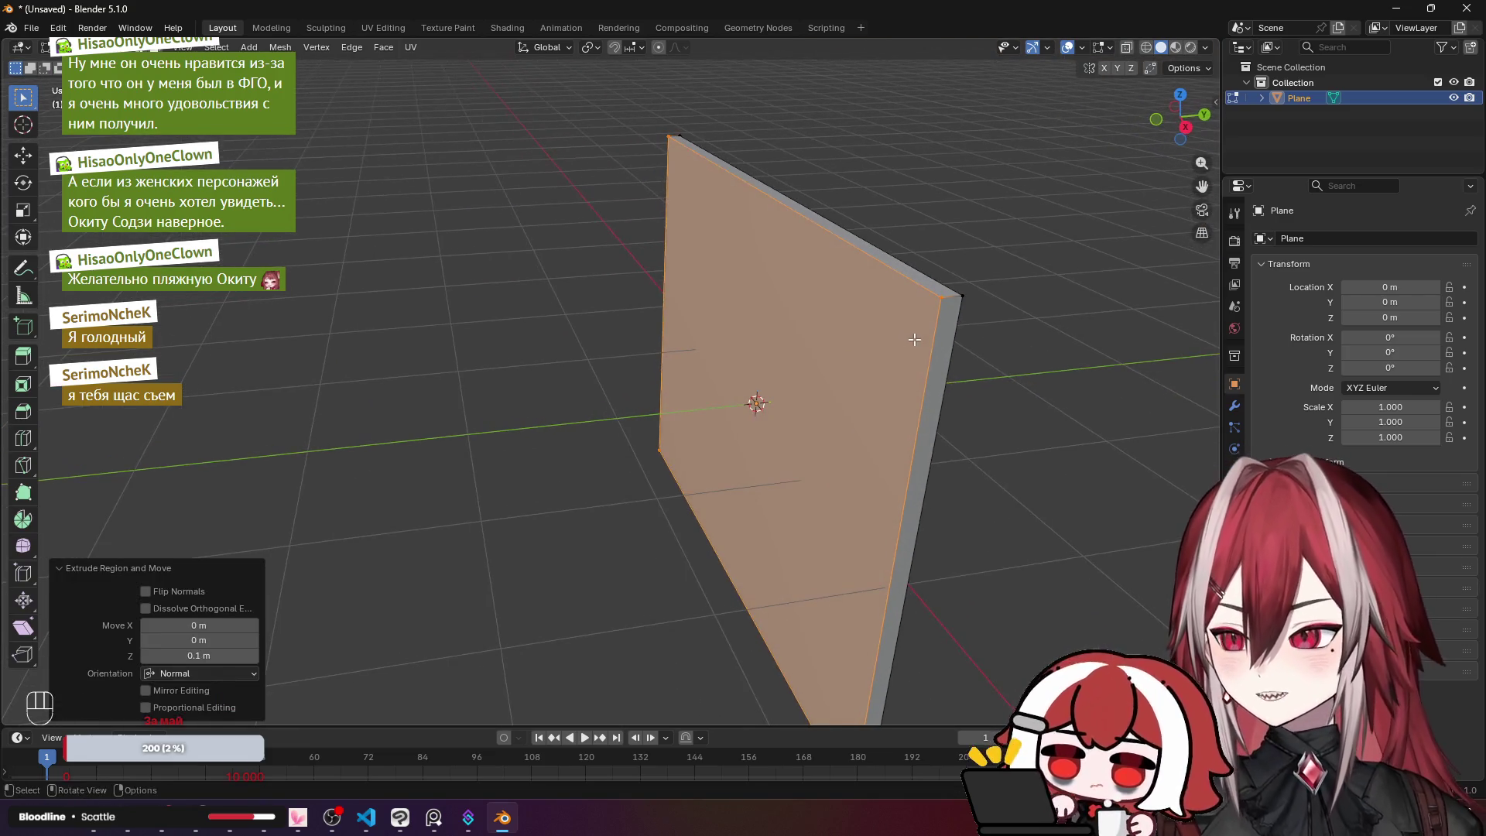
{"action": "key", "text": "ctrl+b"}
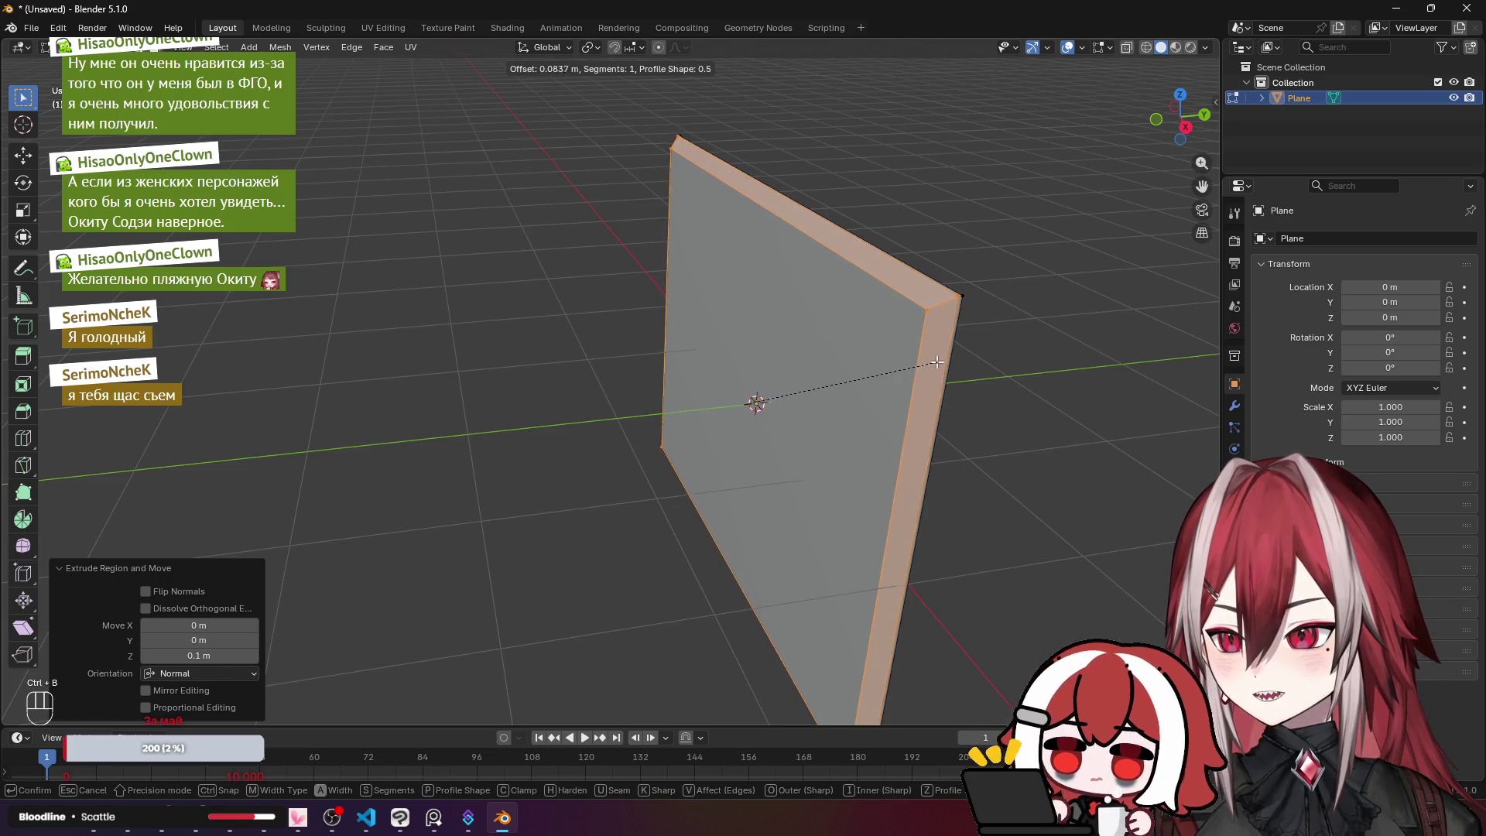
{"action": "scroll", "coordinate": [936, 362], "scroll_direction": "up", "scroll_amount": 1}
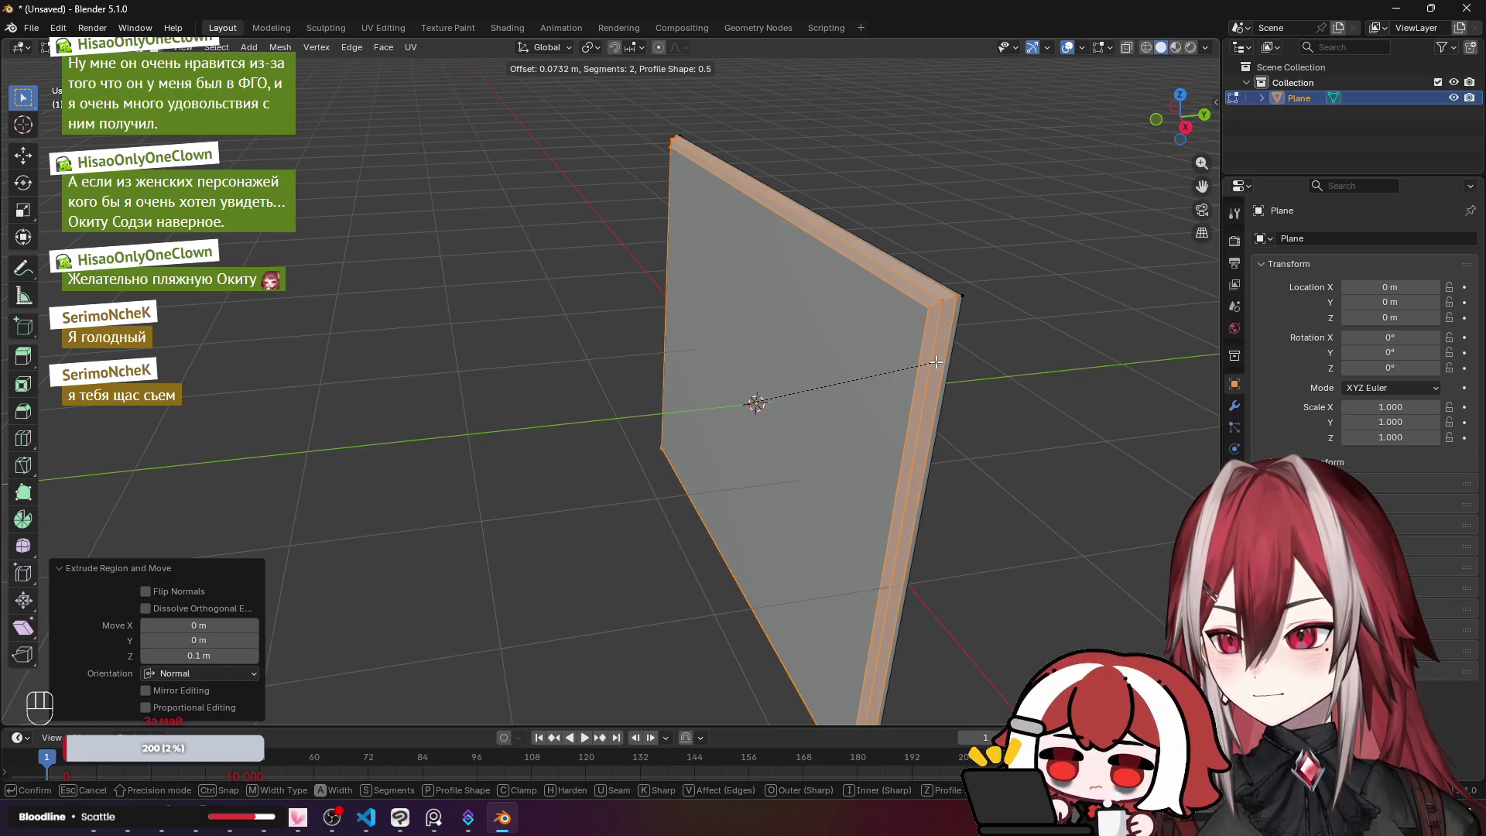
{"action": "key", "text": "Escape"}
{"action": "mouse_move", "coordinate": [935, 362]}
{"action": "left_mouse_down"}
{"action": "mouse_move", "coordinate": [1039, 345]}
{"action": "mouse_move", "coordinate": [1067, 364]}
{"action": "left_mouse_up"}
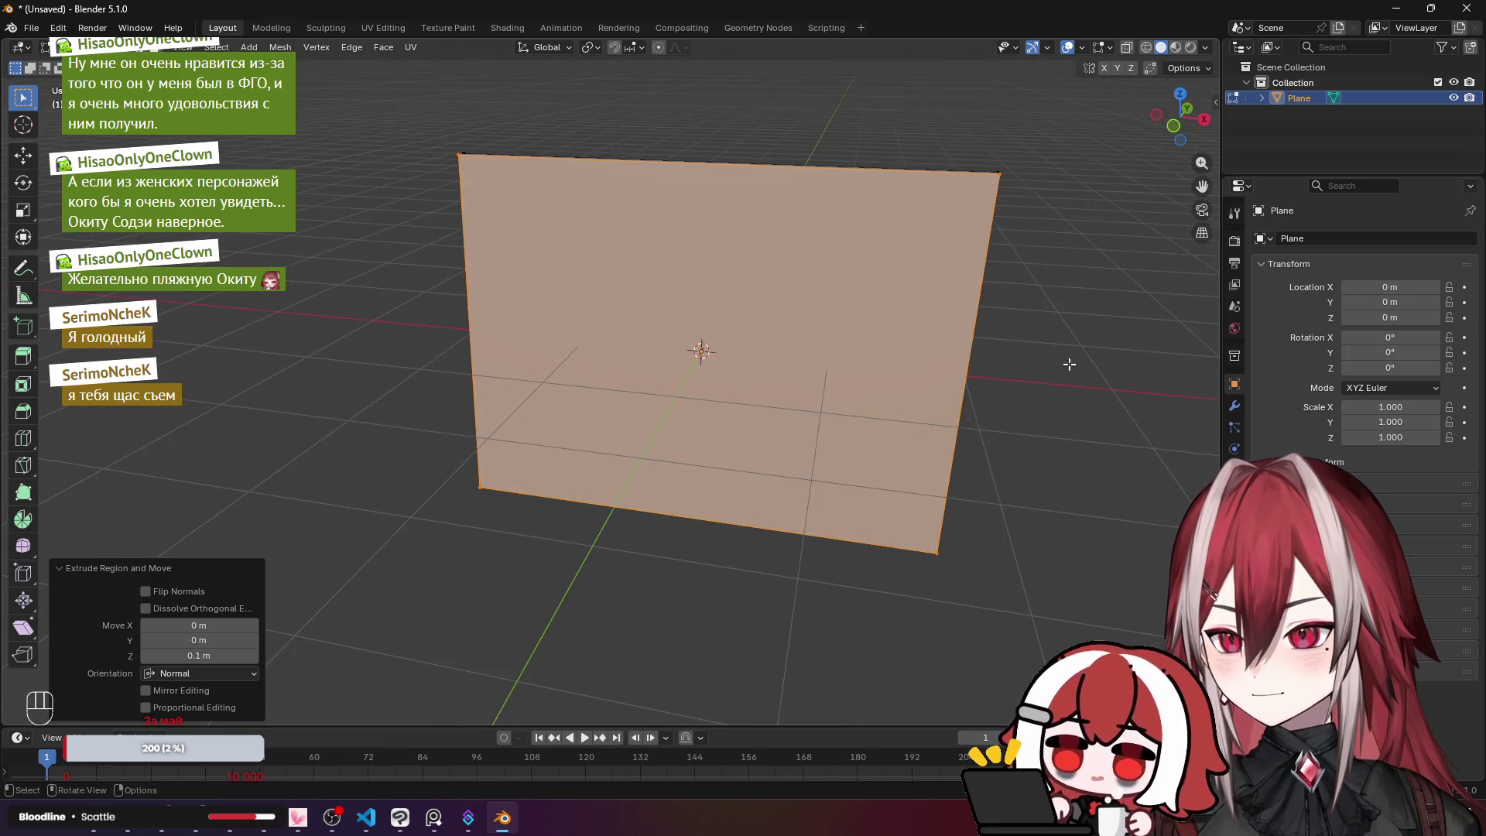
{"action": "key", "text": "s"}
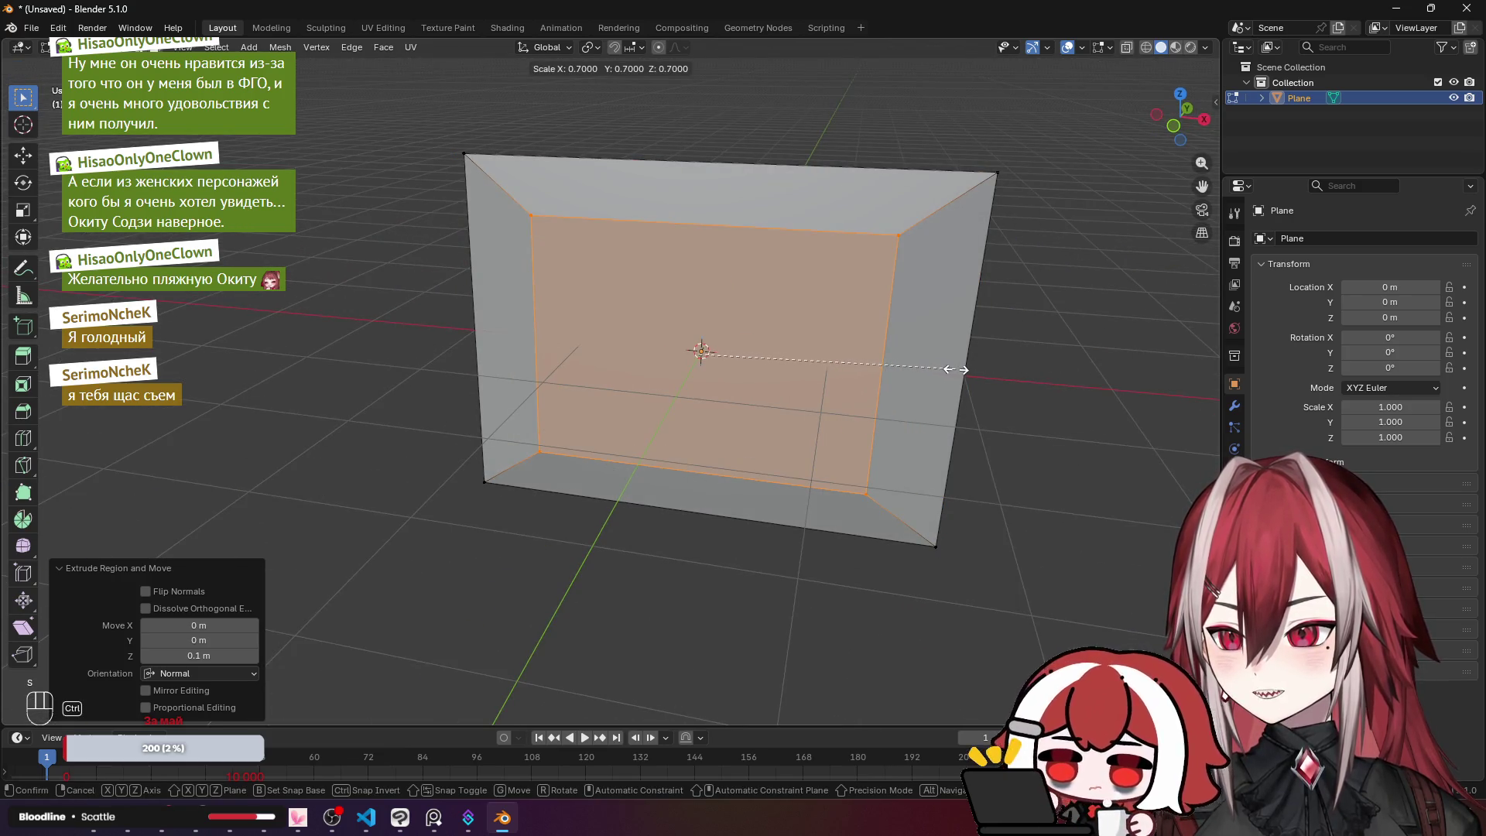
{"action": "left_click", "coordinate": [921, 365]}
{"action": "mouse_move", "coordinate": [921, 364]}
{"action": "left_mouse_down"}
{"action": "mouse_move", "coordinate": [825, 351]}
{"action": "mouse_move", "coordinate": [836, 320]}
{"action": "mouse_move", "coordinate": [816, 288]}
{"action": "left_mouse_up"}
{"action": "key", "text": "ctrl+b"}
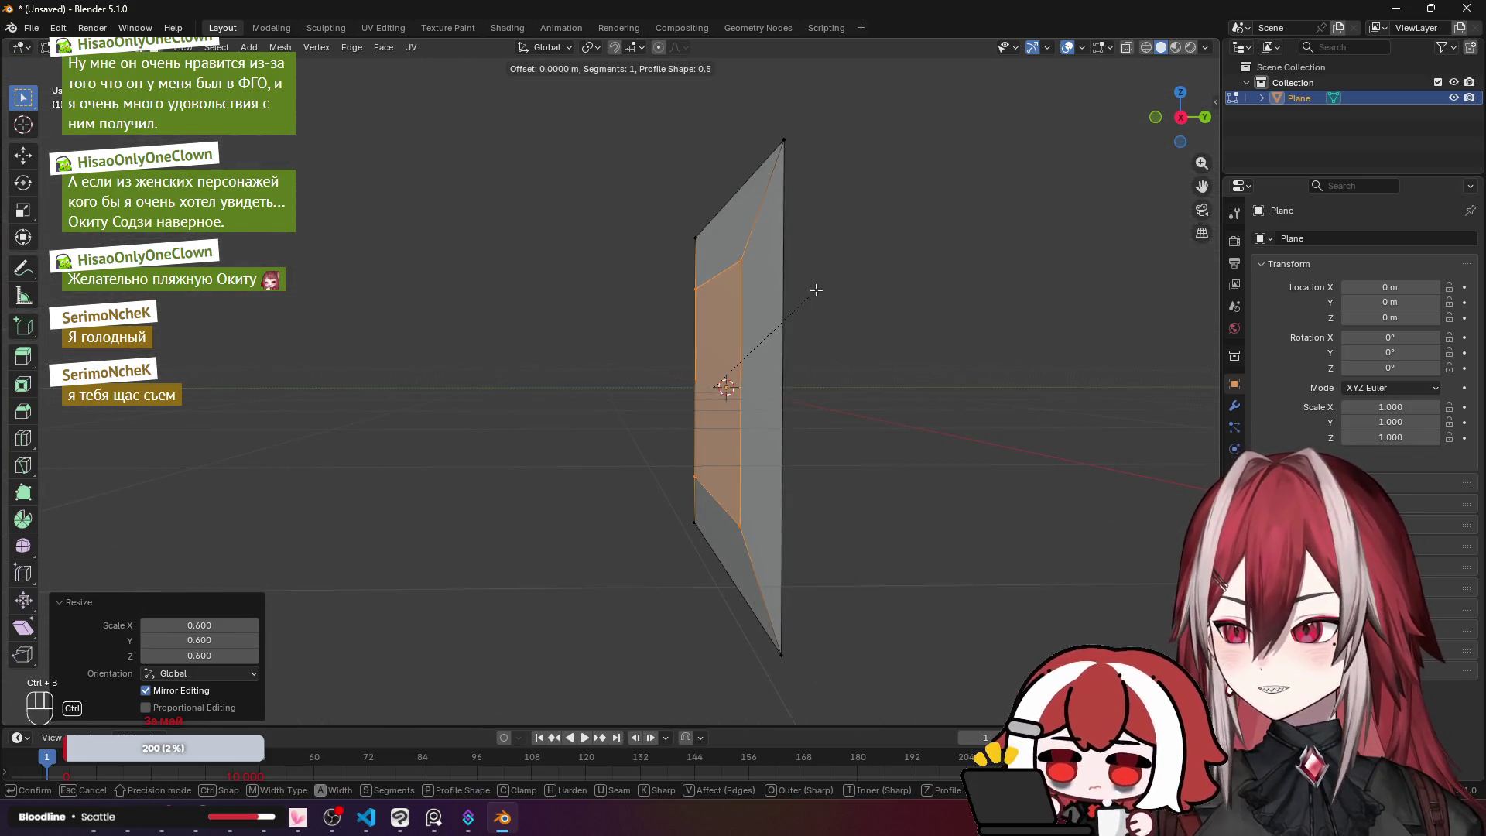
{"action": "scroll", "coordinate": [882, 302], "scroll_direction": "up", "scroll_amount": 2}
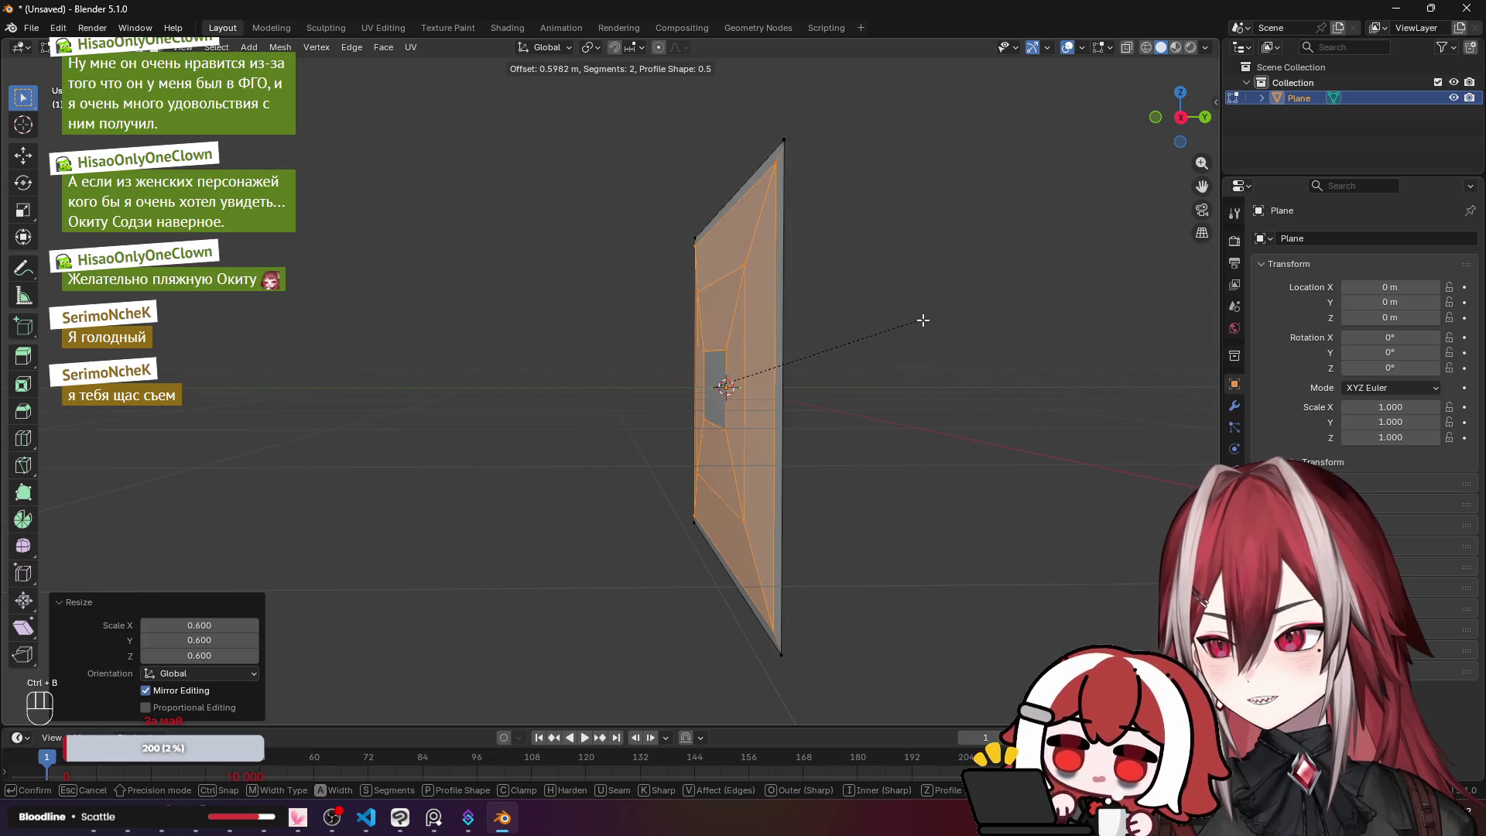
{"action": "scroll", "coordinate": [929, 322], "scroll_direction": "up", "scroll_amount": 1}
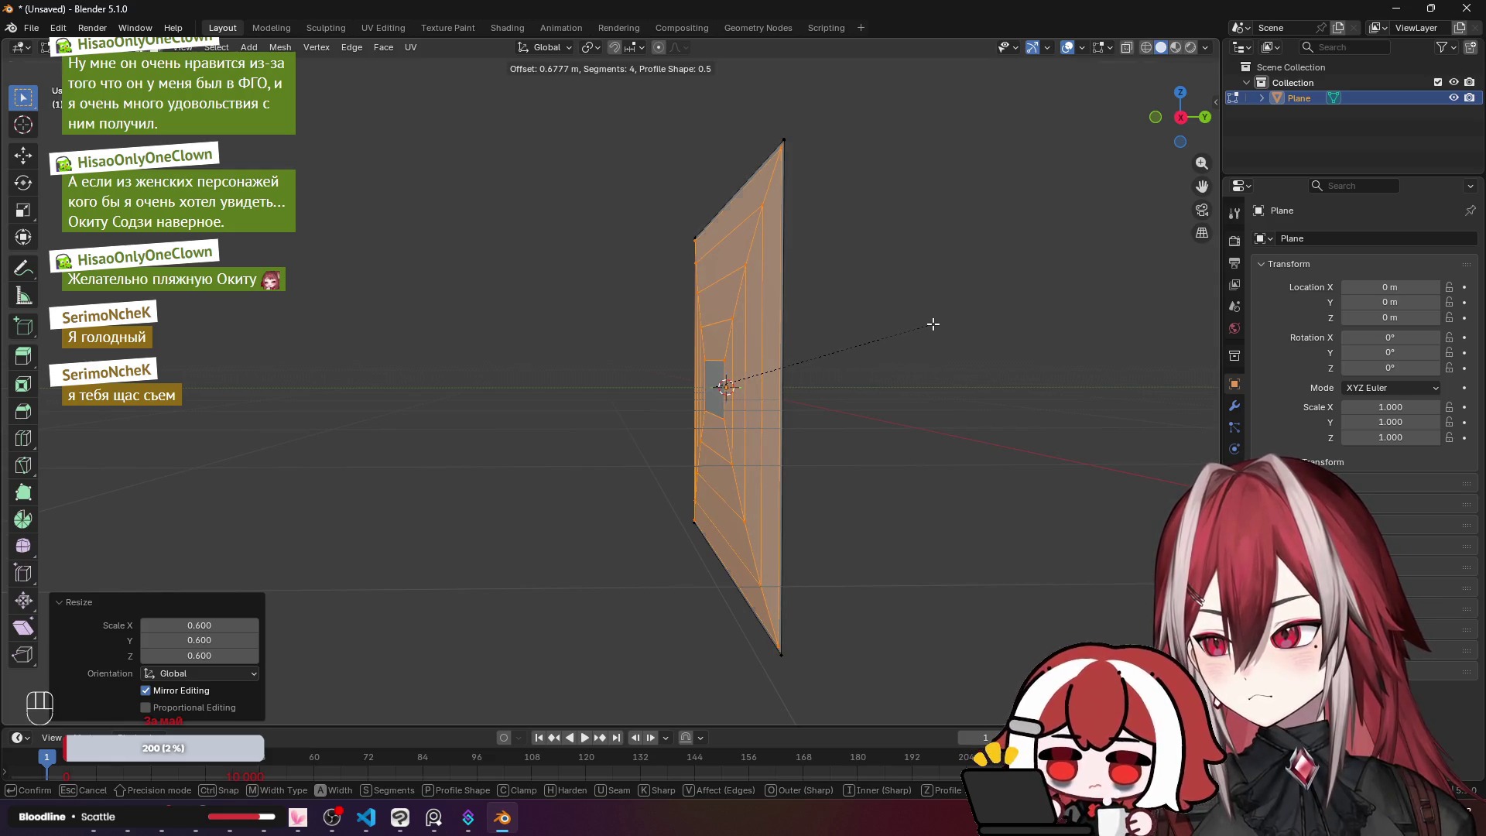
{"action": "key", "text": "Escape"}
{"action": "key", "text": "ctrl+z"}
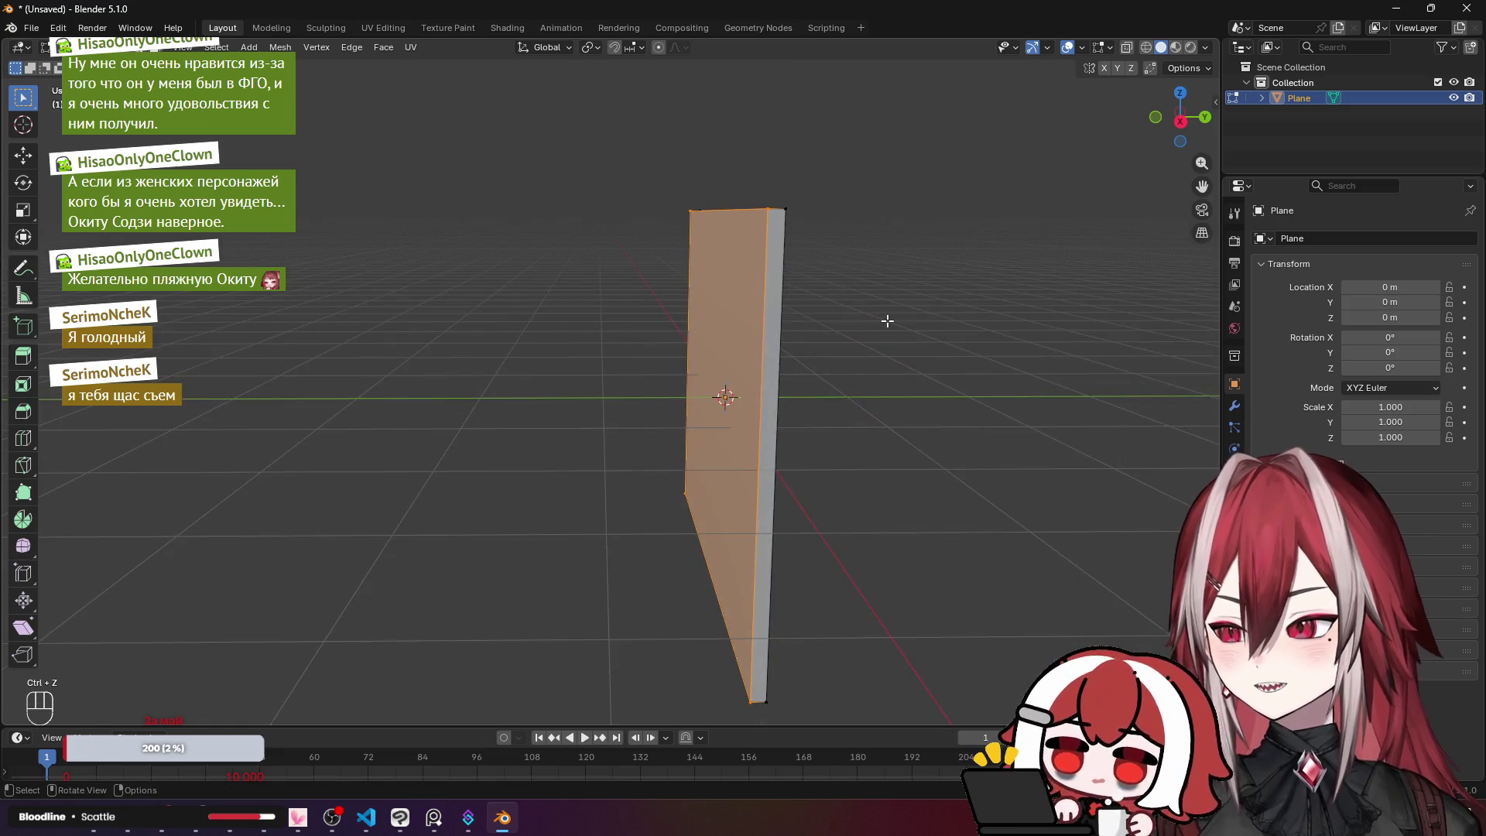
{"action": "mouse_move", "coordinate": [887, 320]}
{"action": "left_mouse_down"}
{"action": "mouse_move", "coordinate": [724, 278]}
{"action": "mouse_move", "coordinate": [737, 282]}
{"action": "left_mouse_up"}
{"action": "key", "text": "ctrl+b"}
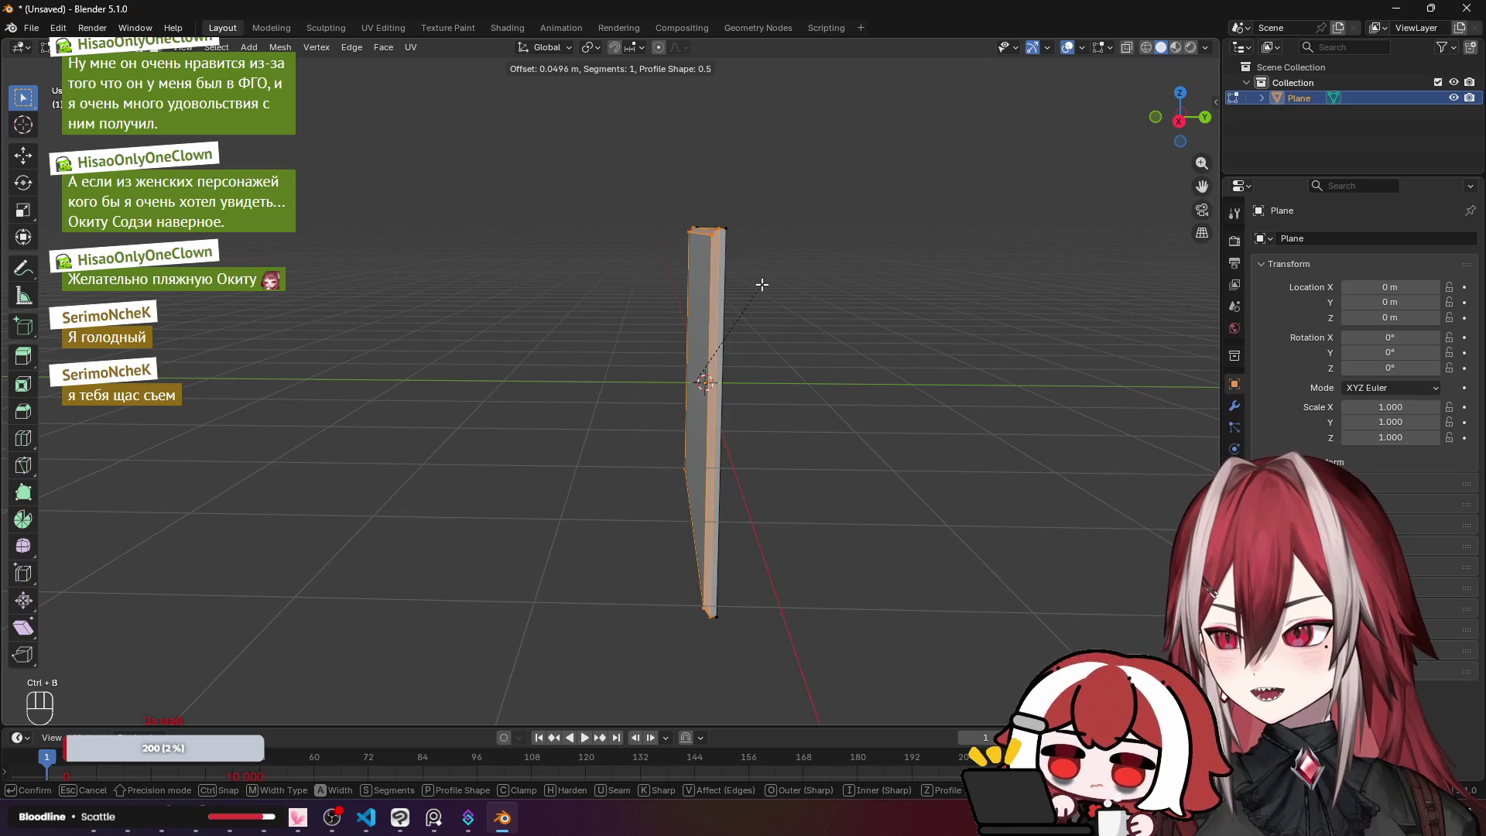
{"action": "scroll", "coordinate": [767, 285], "scroll_direction": "up", "scroll_amount": 1}
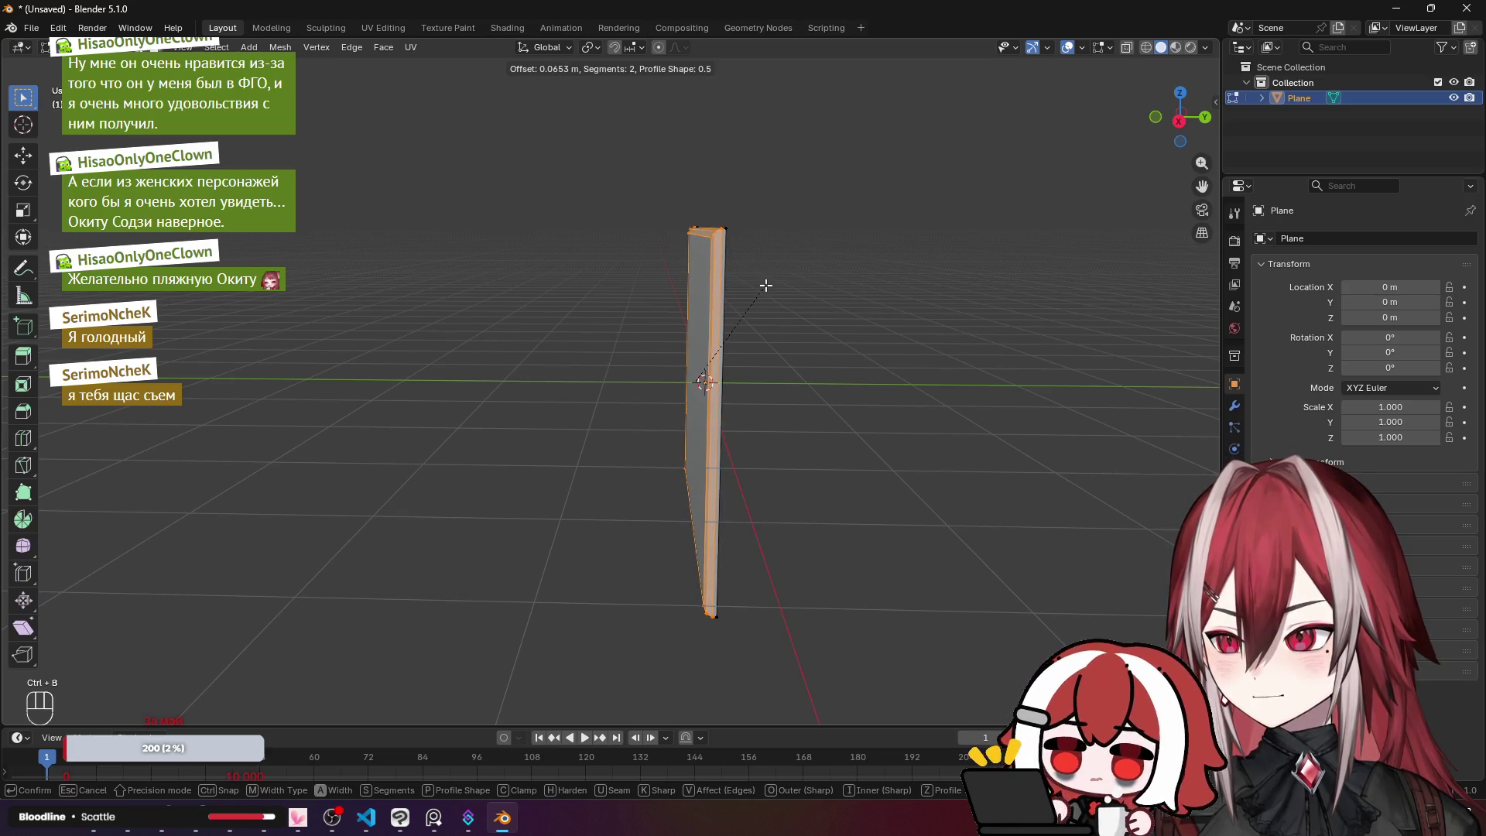
{"action": "left_click", "coordinate": [765, 286]}
{"action": "mouse_move", "coordinate": [766, 283]}
{"action": "left_mouse_down"}
{"action": "mouse_move", "coordinate": [829, 188]}
{"action": "mouse_move", "coordinate": [907, 244]}
{"action": "mouse_move", "coordinate": [918, 275]}
{"action": "mouse_move", "coordinate": [765, 311]}
{"action": "left_mouse_up"}
{"action": "key", "text": "ctrl+z"}
{"action": "key", "text": "ctrl+z"}
{"action": "left_click", "coordinate": [859, 294]}
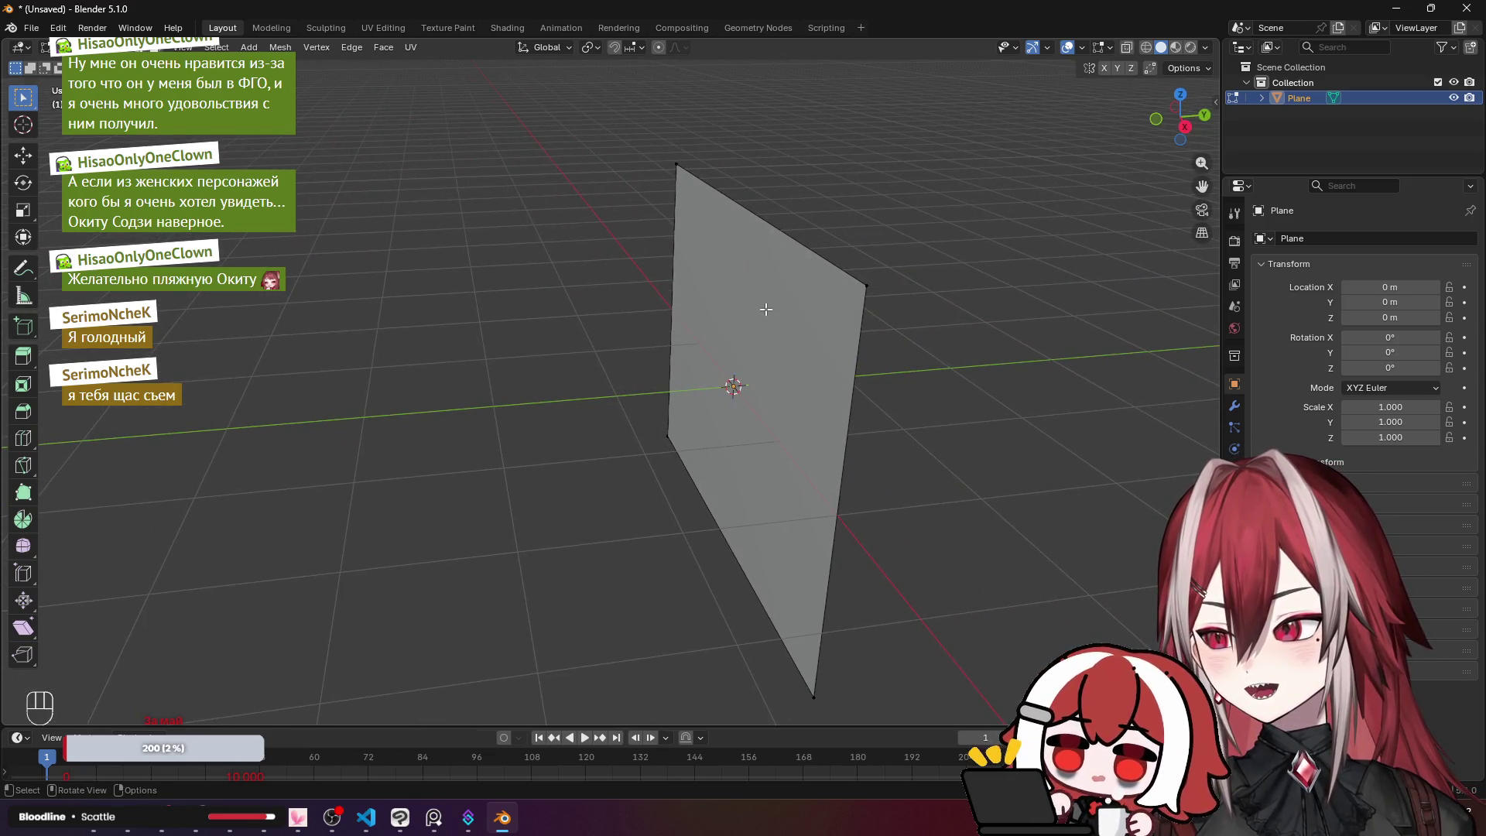
Step: Rename the Plane object to 'screen' in the Outliner
{"action": "left_click_drag", "start_coordinate": [697, 243], "coordinate": [729, 243]}
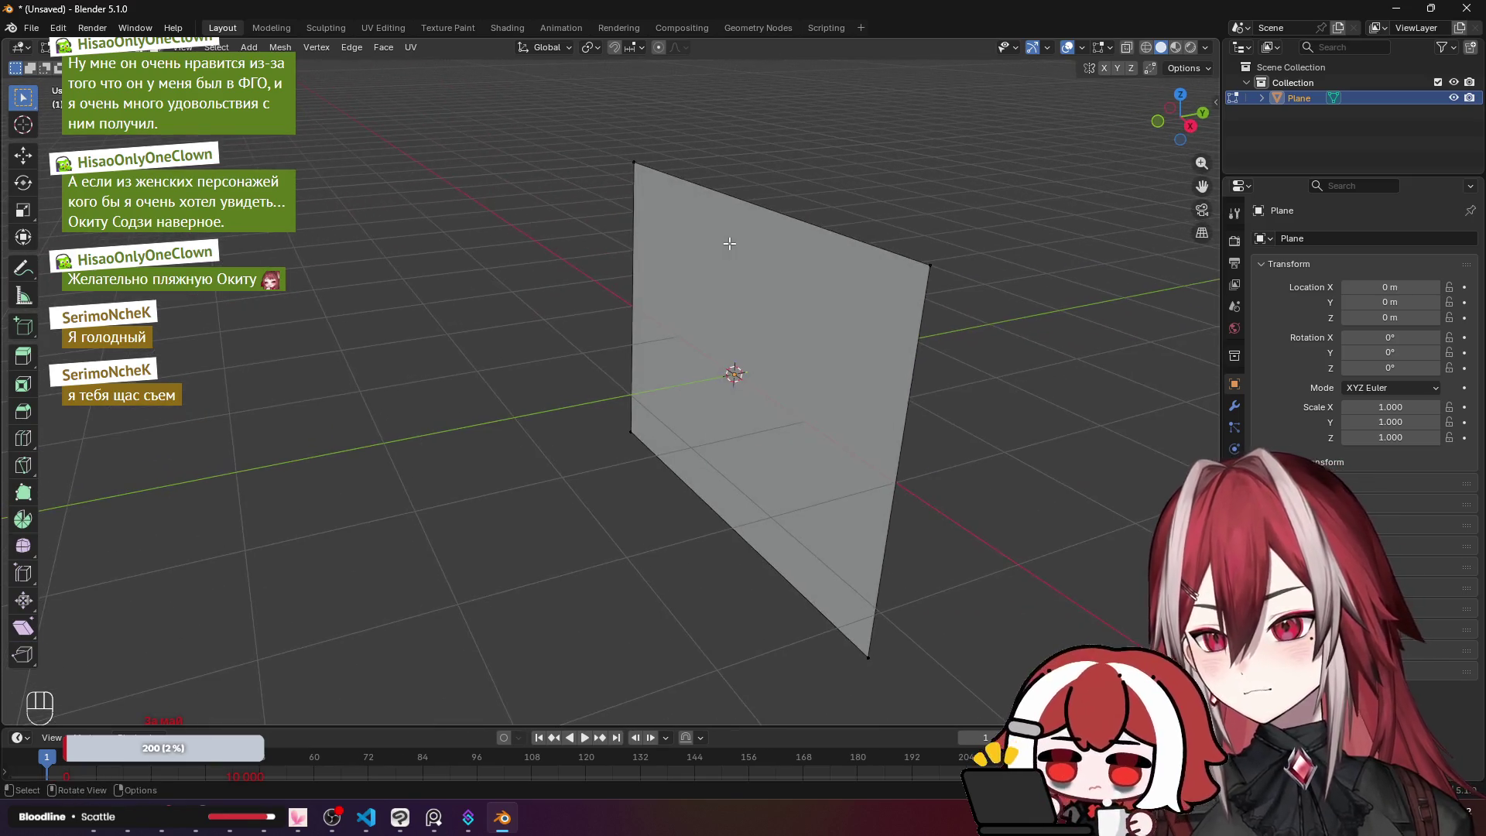
{"action": "key", "text": "Tab"}
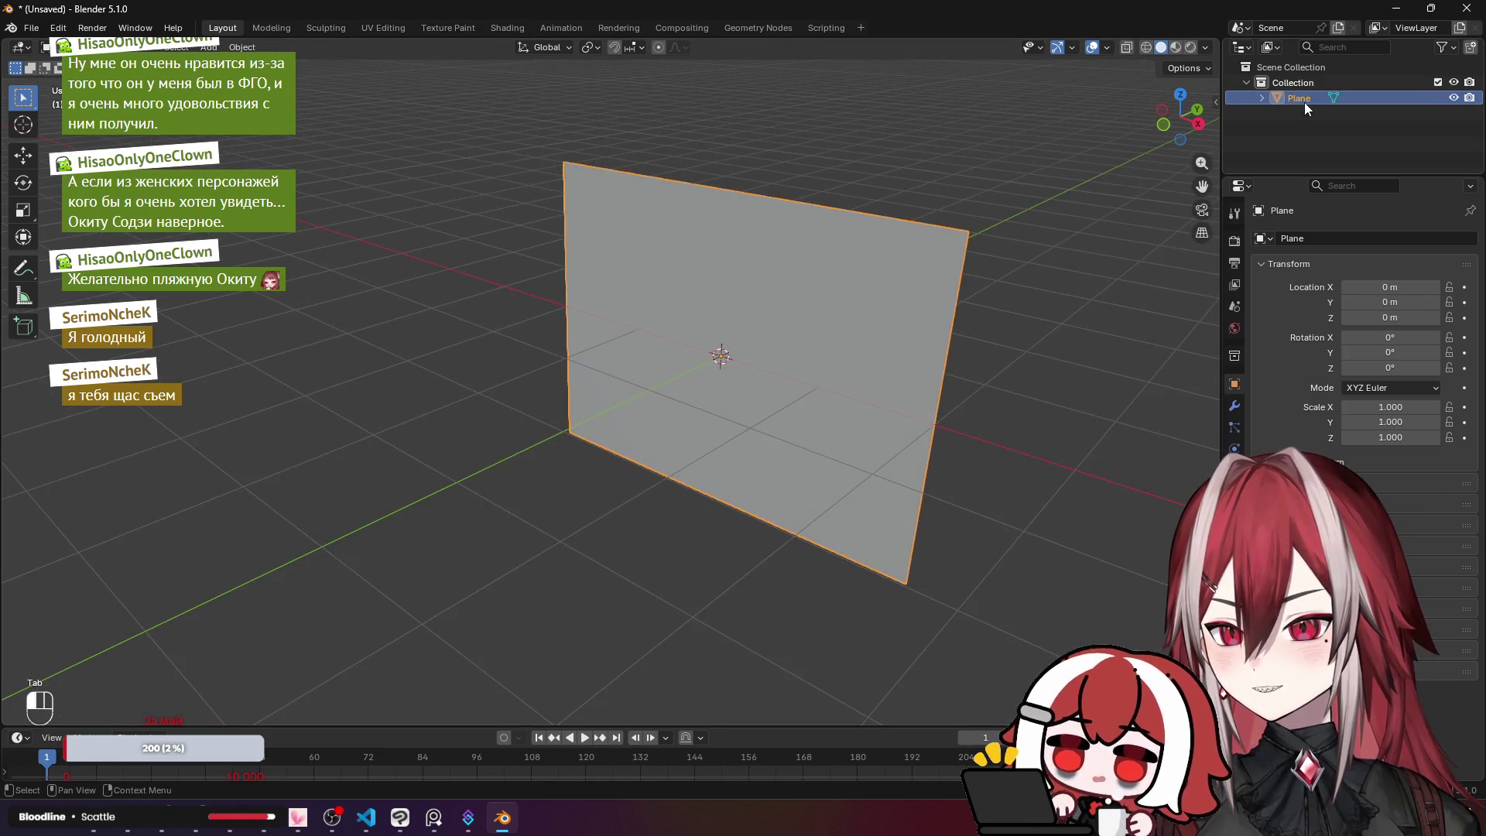
{"action": "double_click", "coordinate": [1303, 100]}
{"action": "type", "text": "creen"}
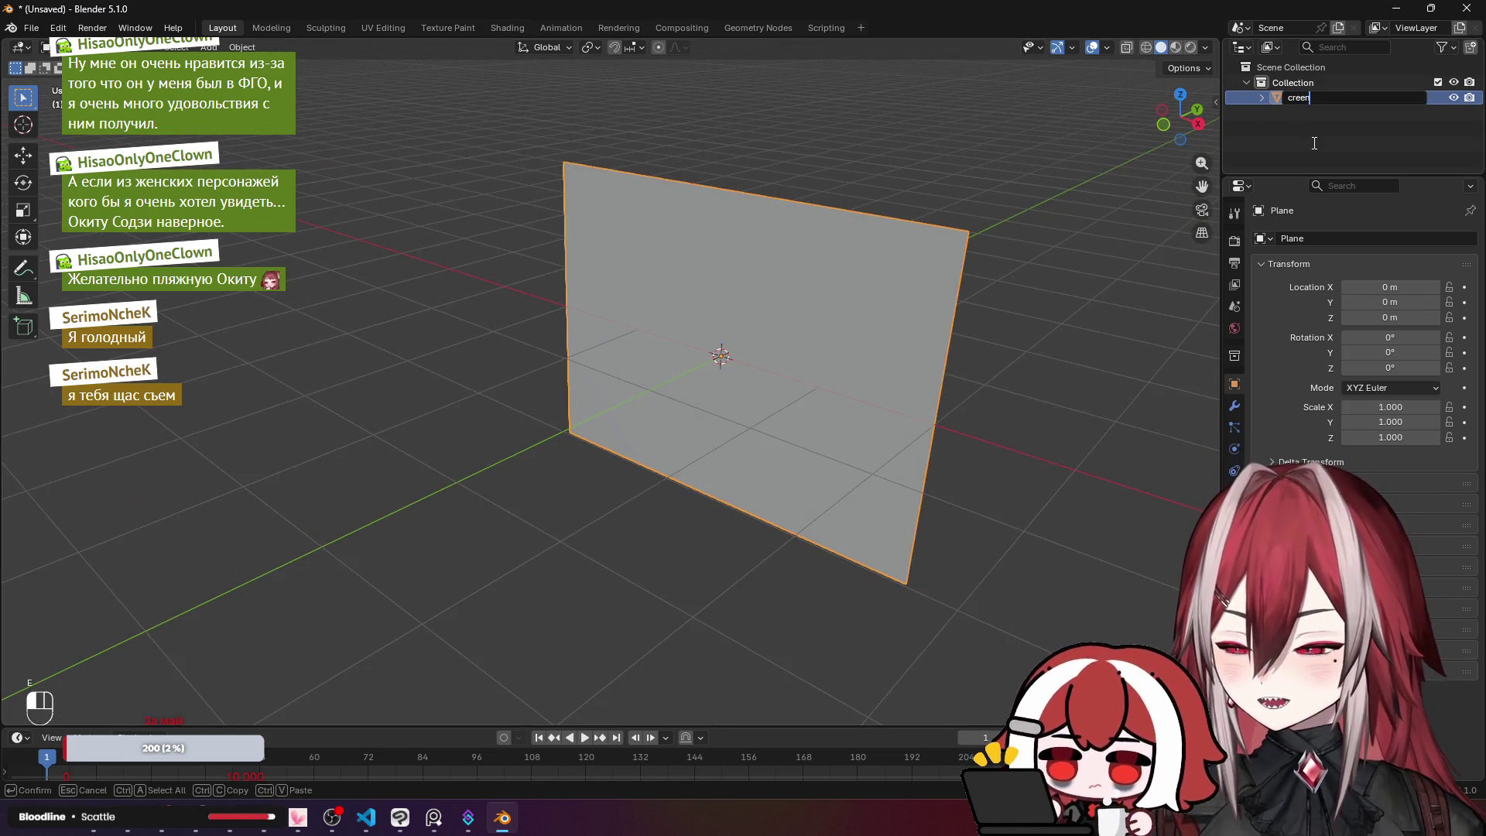
{"action": "key", "text": "BackSpace"}
{"action": "key", "text": "BackSpace"}
{"action": "type", "text": "s"}
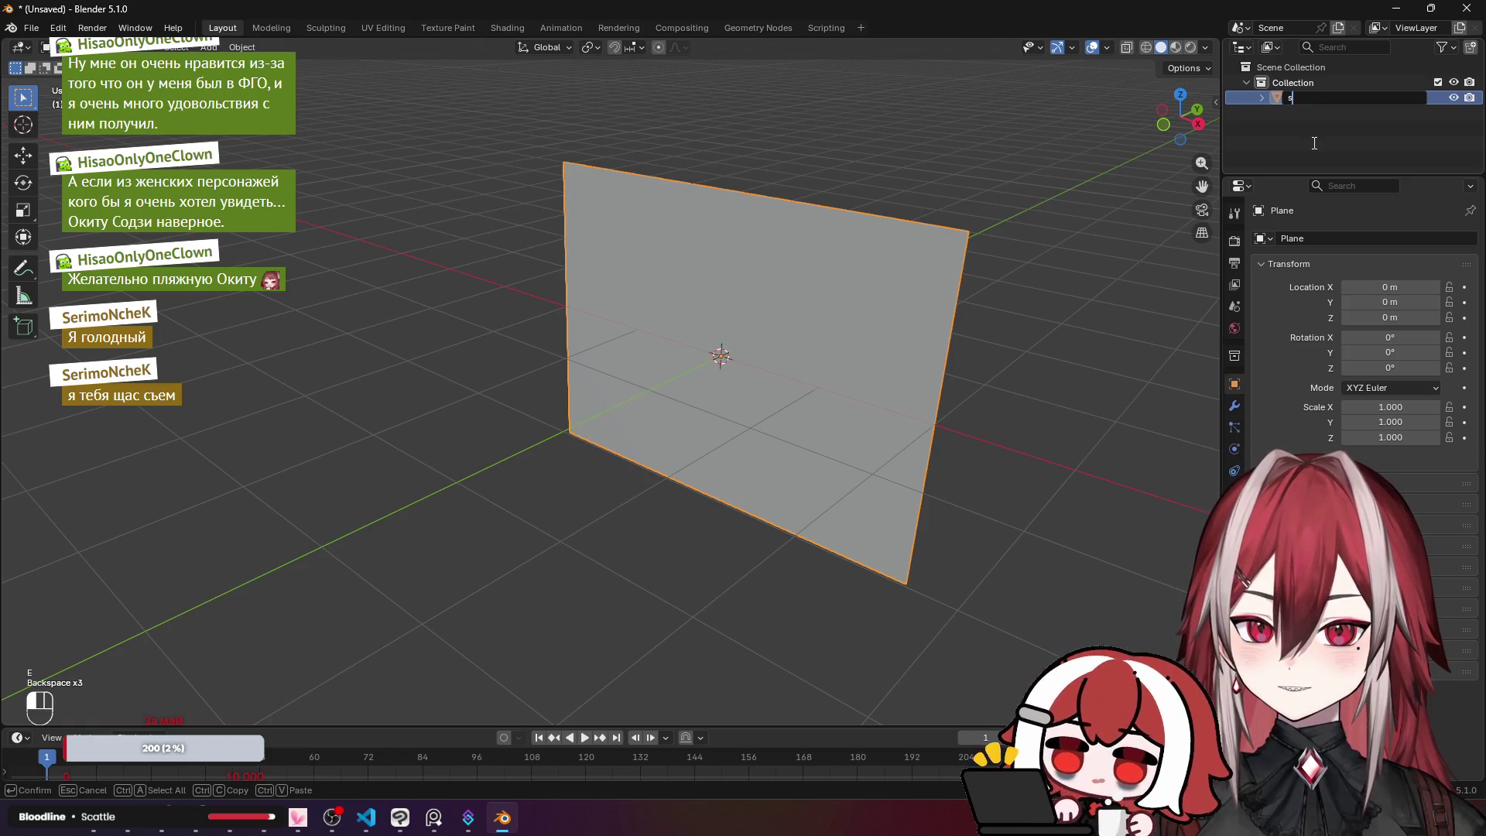
{"action": "type", "text": "creen"}
{"action": "key", "text": "Return"}
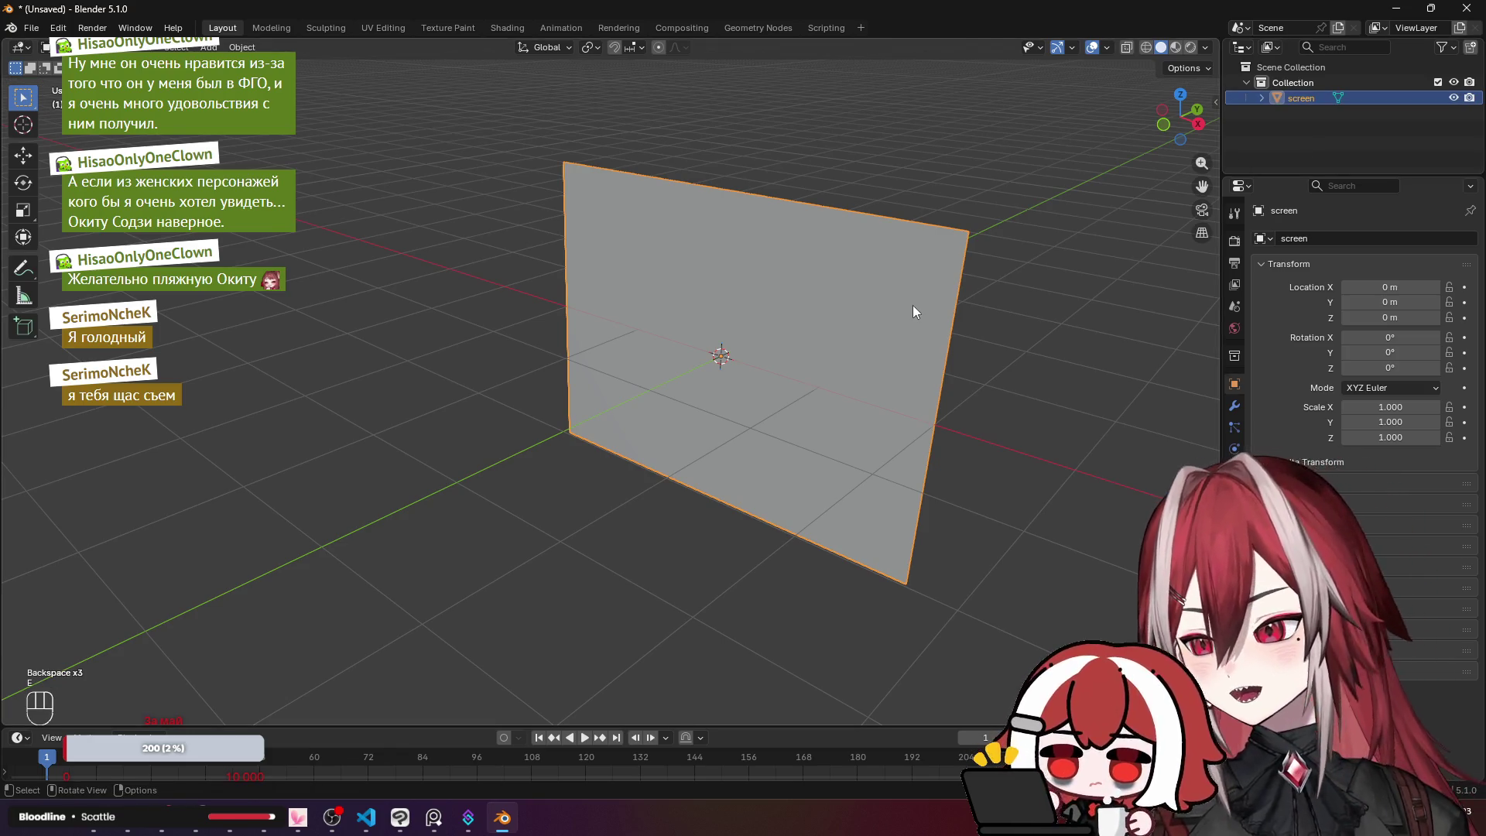
Step: Duplicate the screen's face in place and split it off with Separate Selection
{"action": "key", "text": "Tab"}
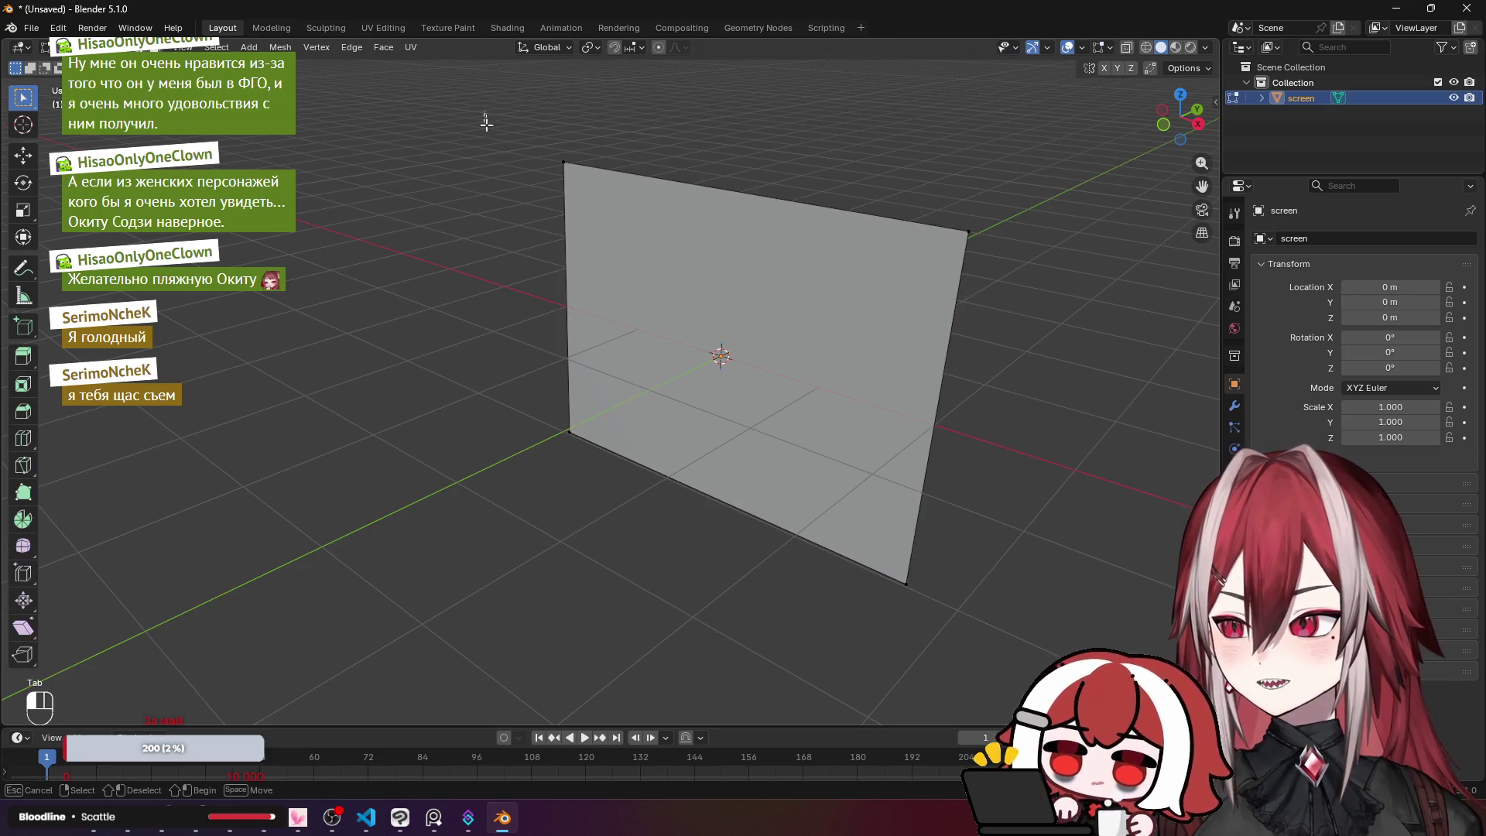
{"action": "mouse_move", "coordinate": [485, 117]}
{"action": "left_mouse_down"}
{"action": "mouse_move", "coordinate": [941, 606]}
{"action": "mouse_move", "coordinate": [967, 602]}
{"action": "left_mouse_up"}
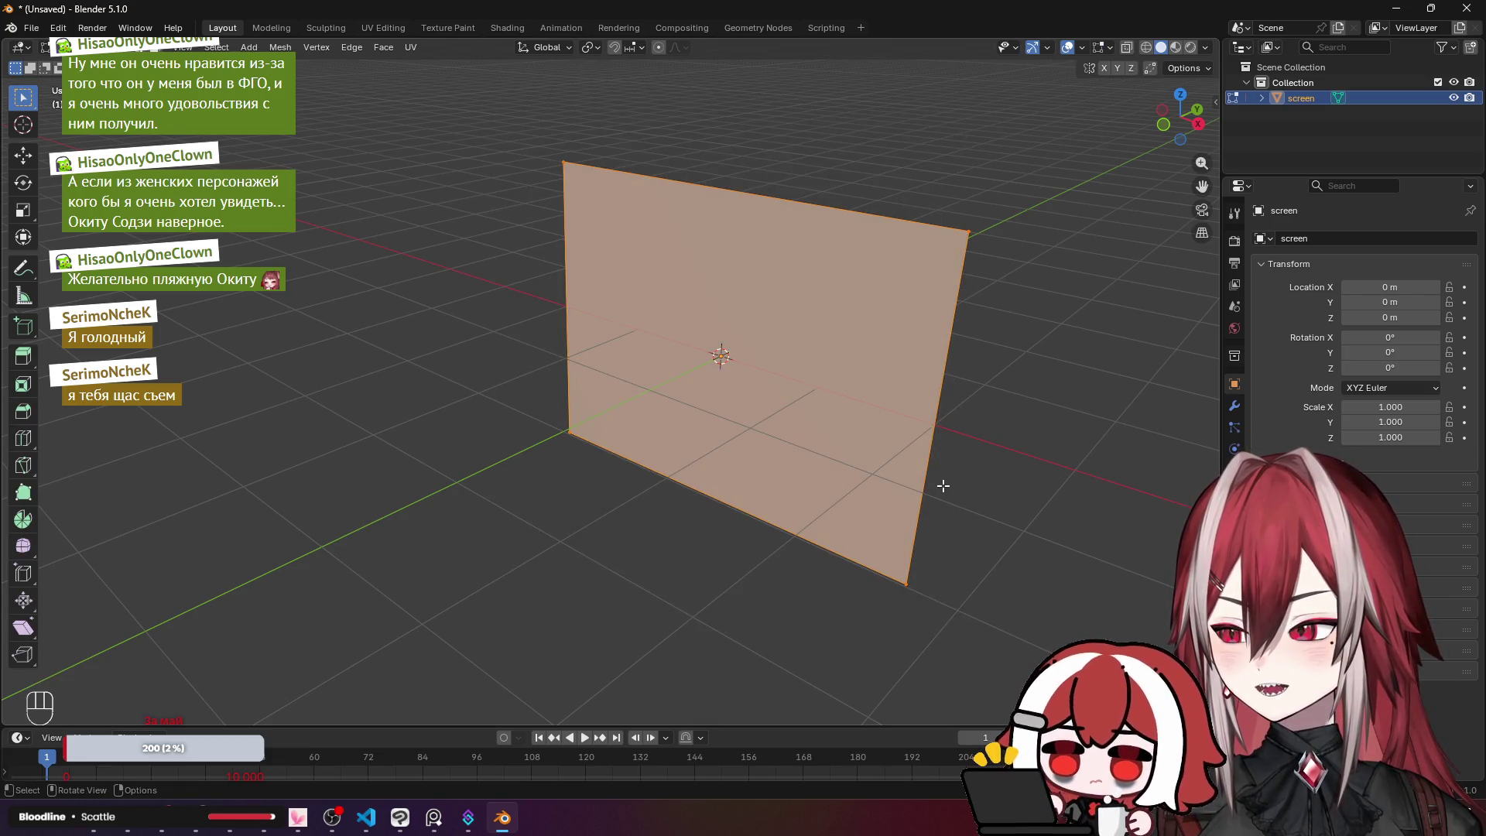
{"action": "left_click_drag", "start_coordinate": [943, 486], "coordinate": [898, 476]}
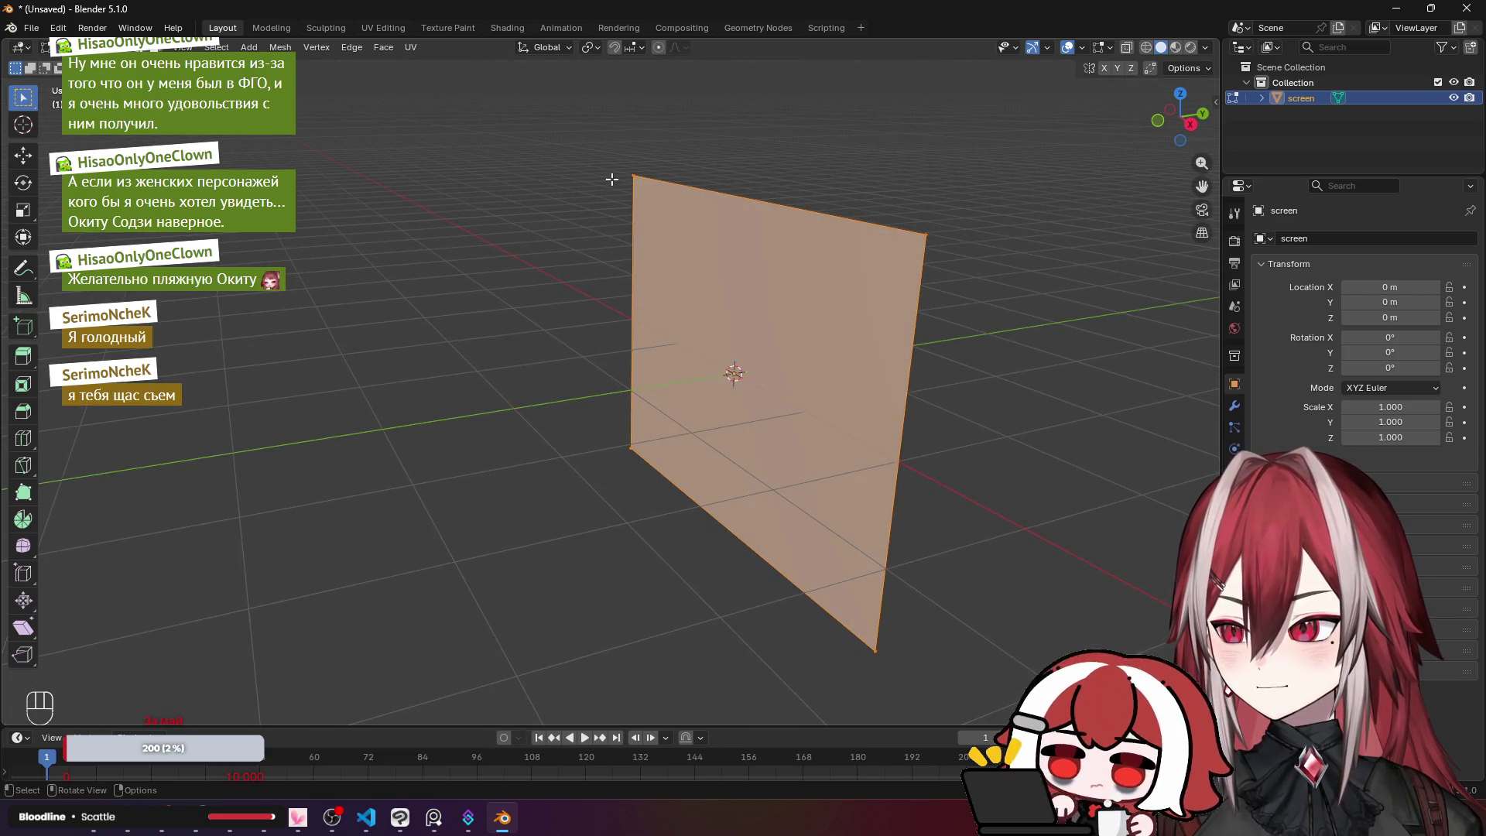
{"action": "left_click_drag", "start_coordinate": [781, 253], "coordinate": [890, 318]}
{"action": "key", "text": "shift+d"}
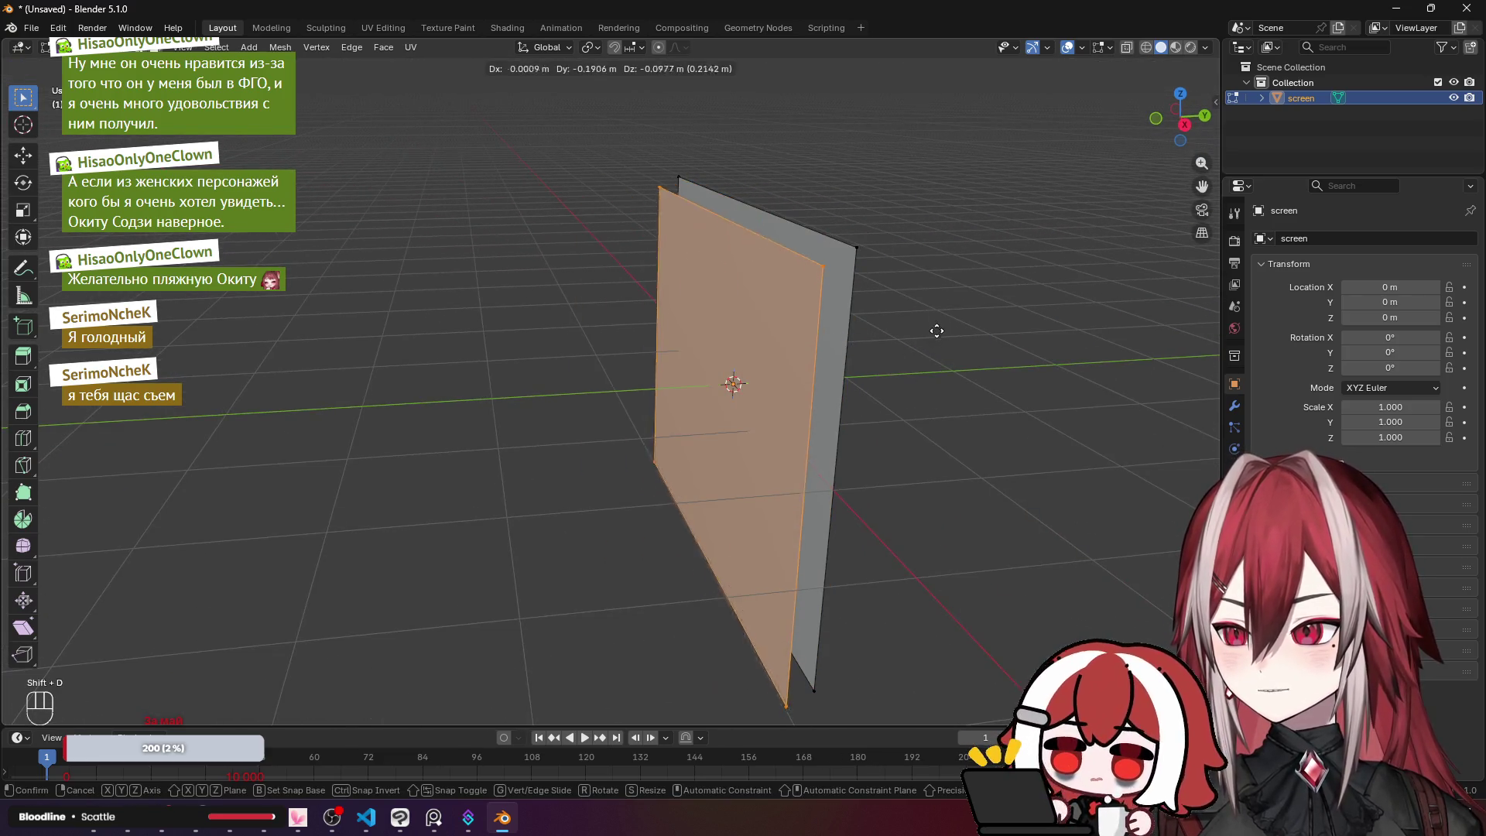
{"action": "right_click", "coordinate": [930, 318]}
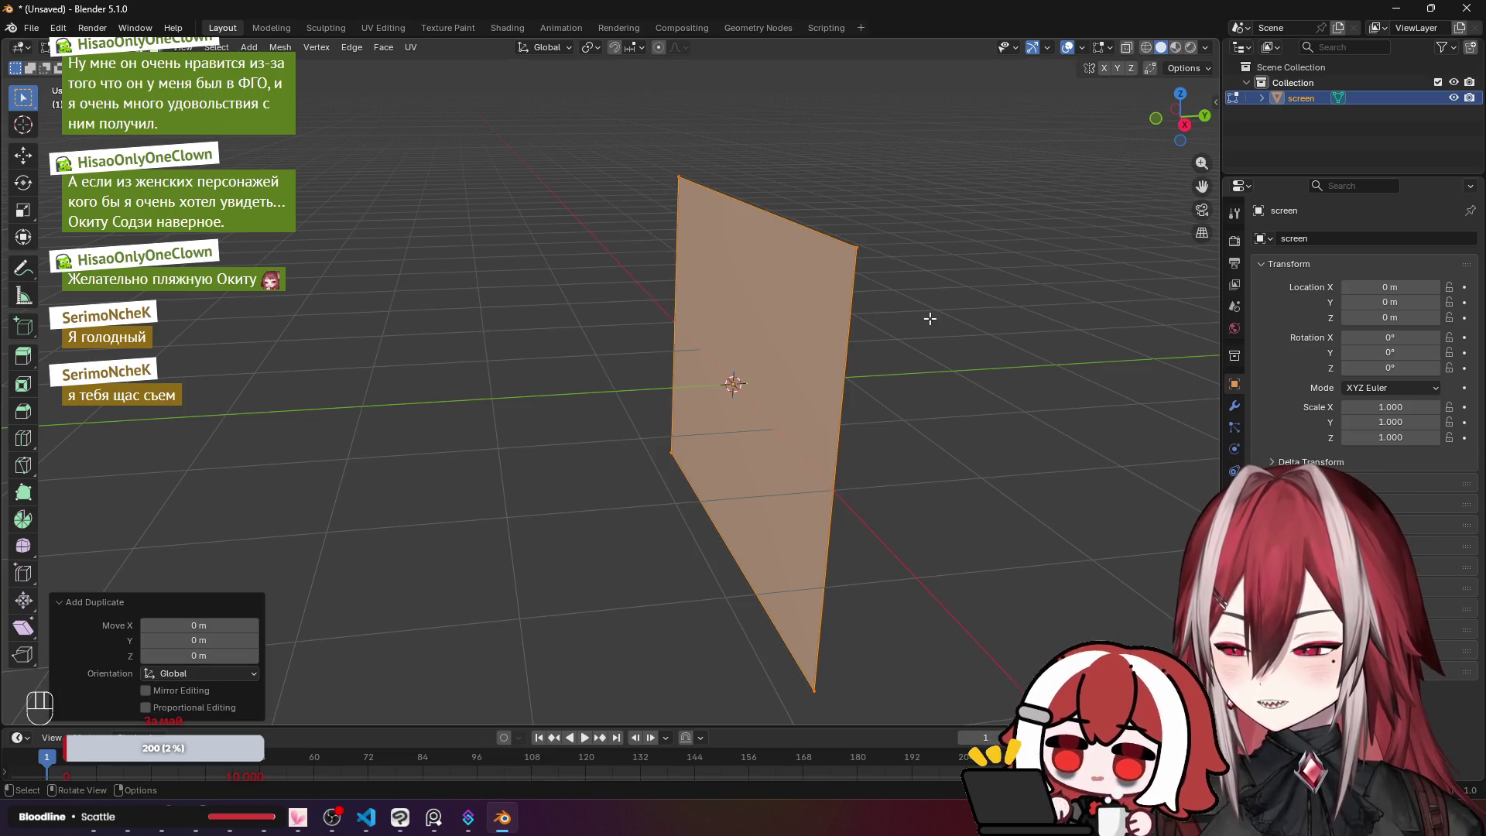
{"action": "key", "text": "F3"}
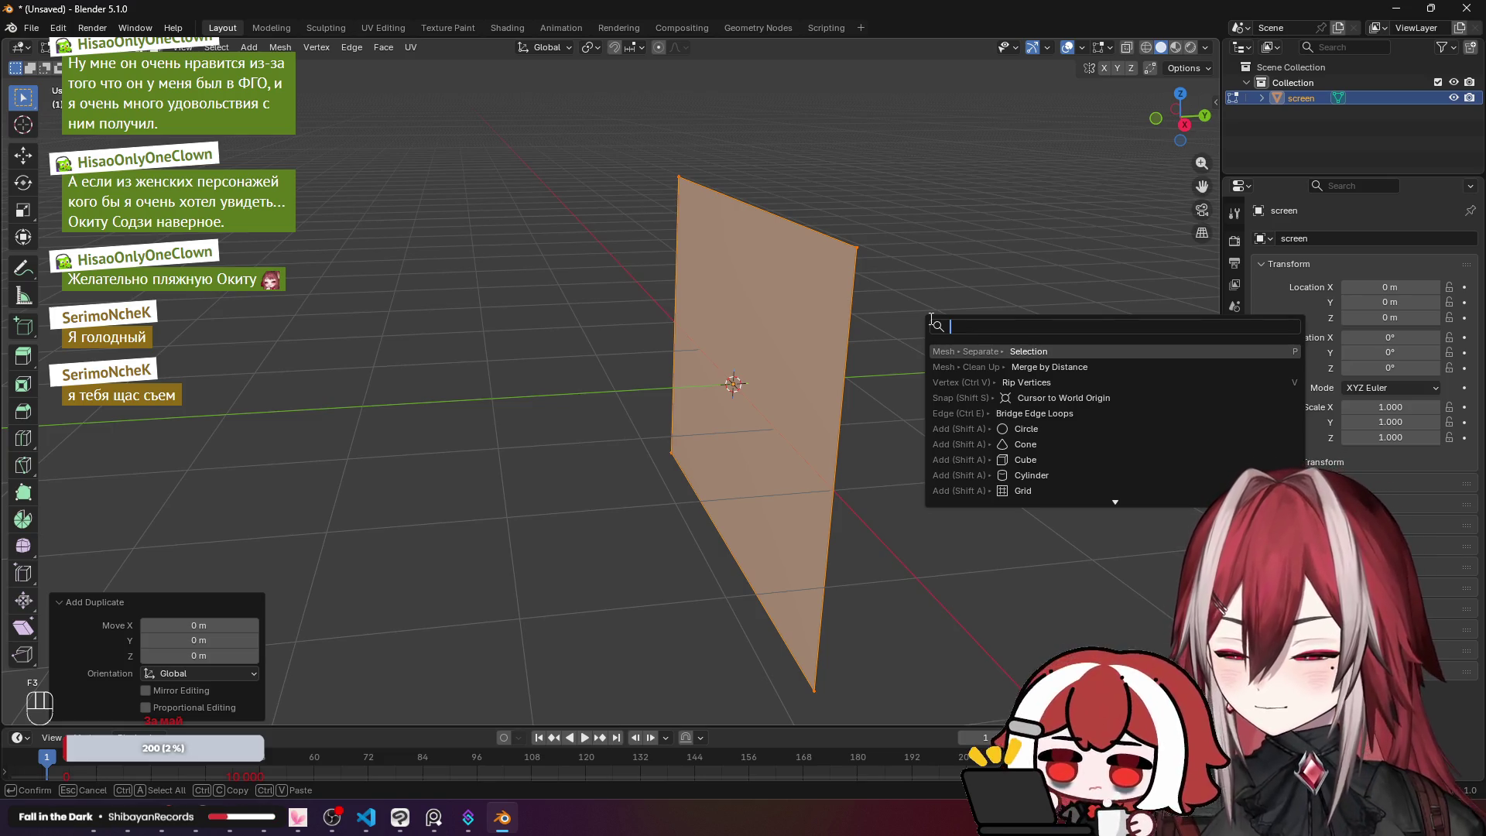
{"action": "type", "text": "s"}
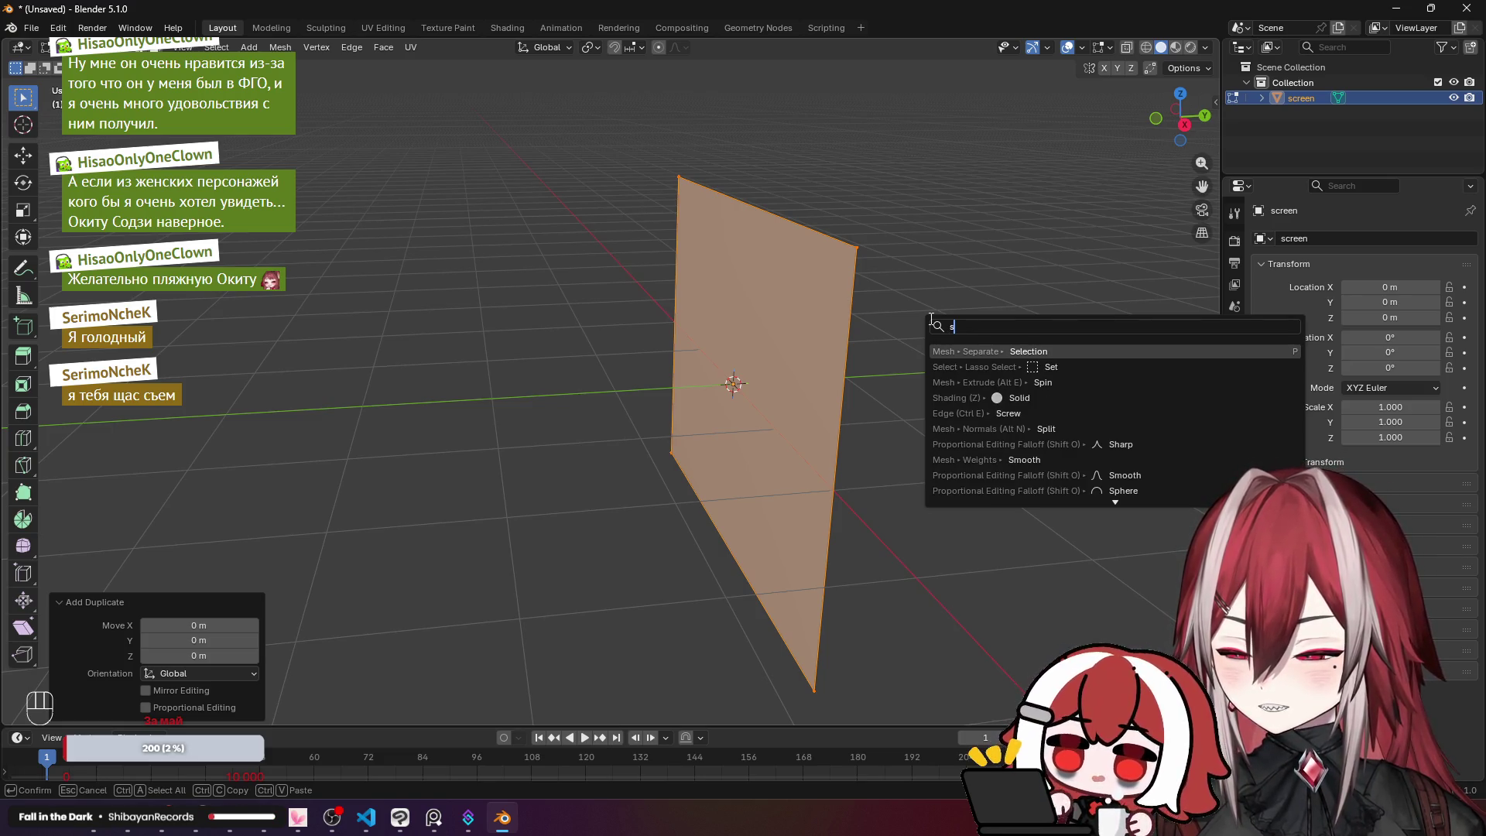
{"action": "type", "text": "ep"}
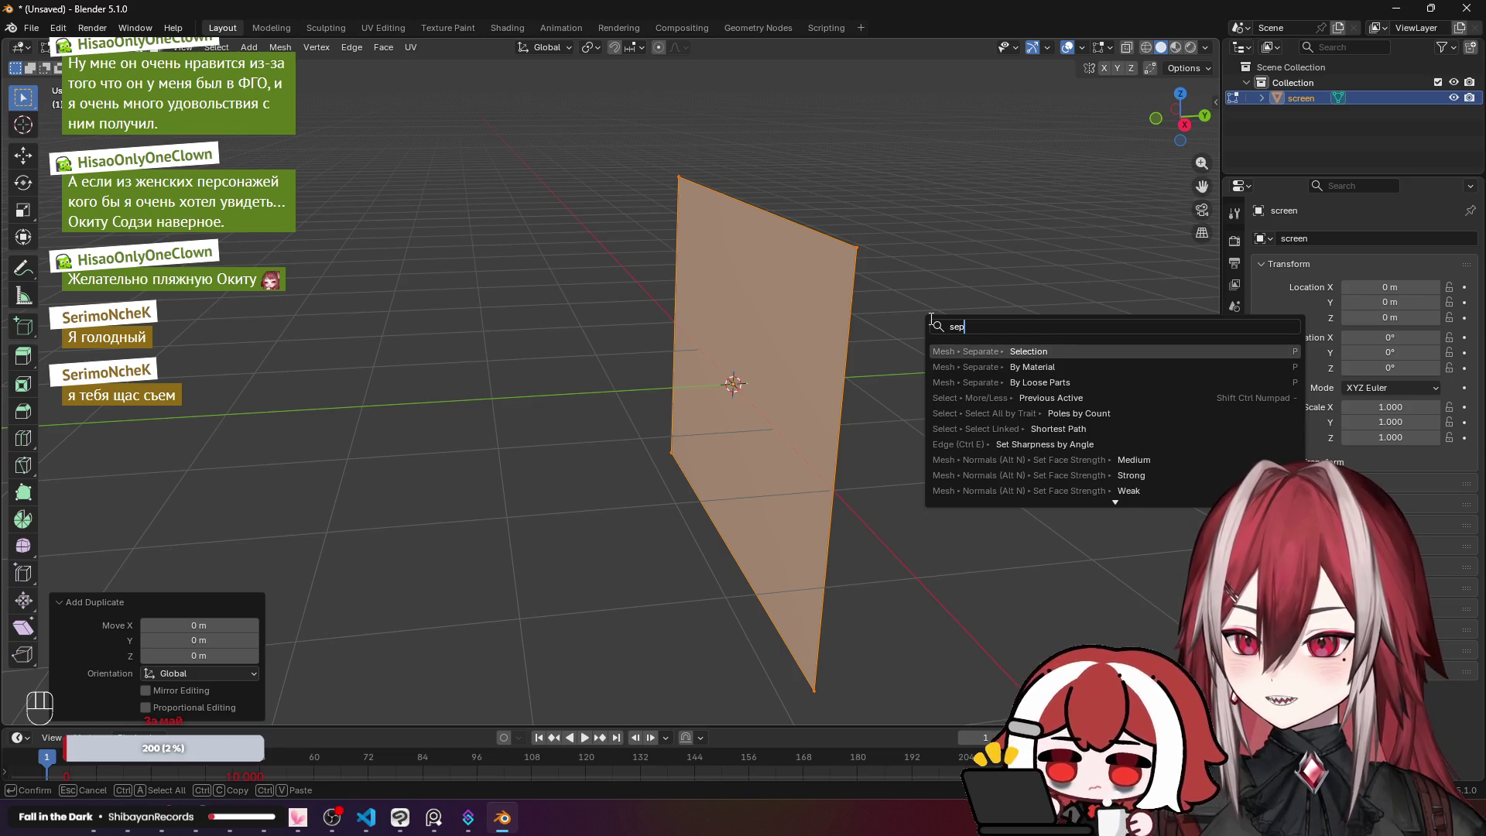
{"action": "key", "text": "Return"}
Step: Rename the new screen.001 object to 'body' and start editing its mesh
{"action": "scroll", "coordinate": [931, 319], "scroll_direction": "right", "scroll_amount": 2}
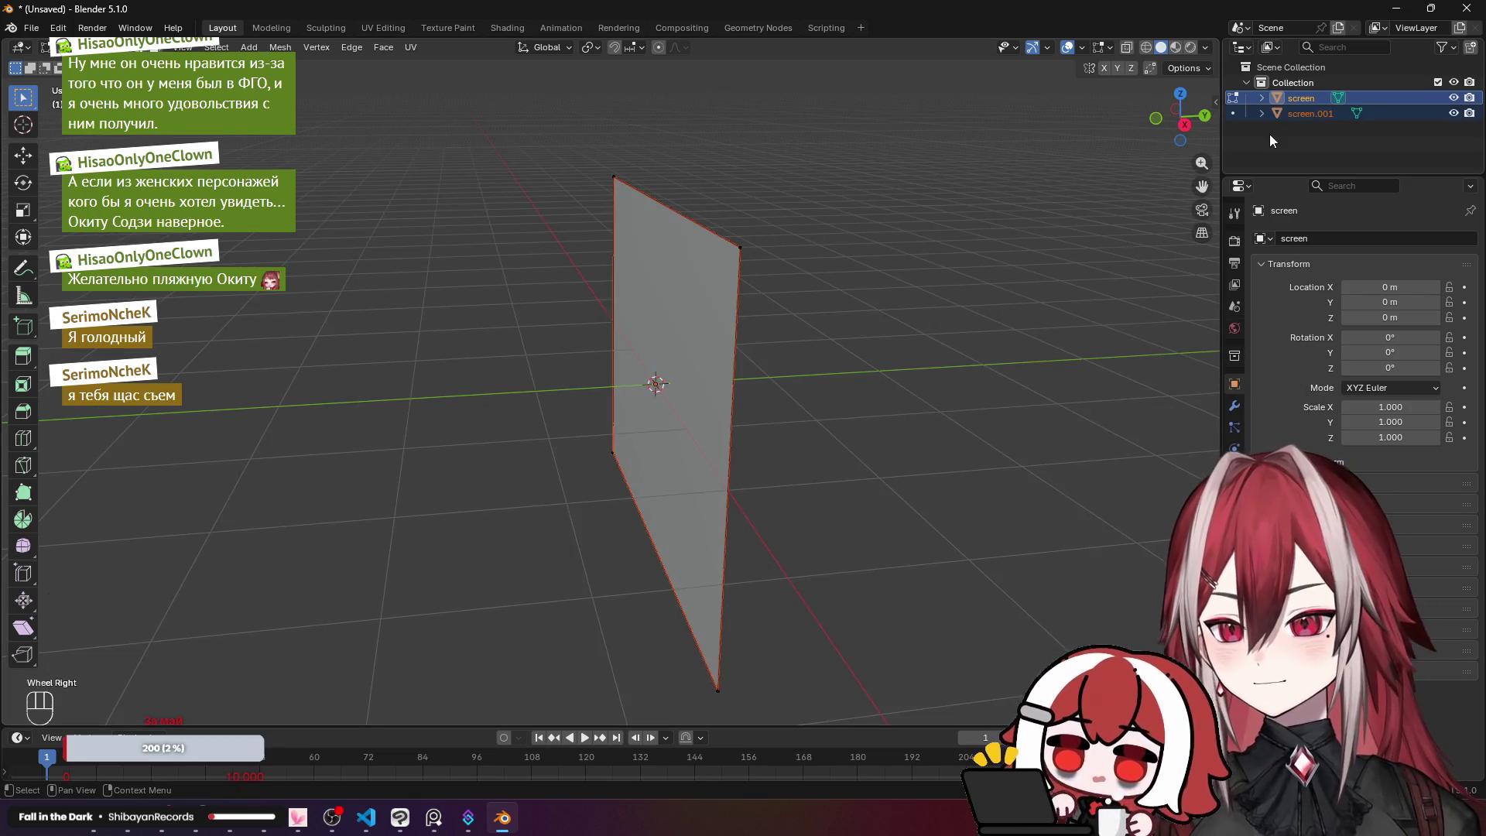
{"action": "double_click", "coordinate": [1330, 117]}
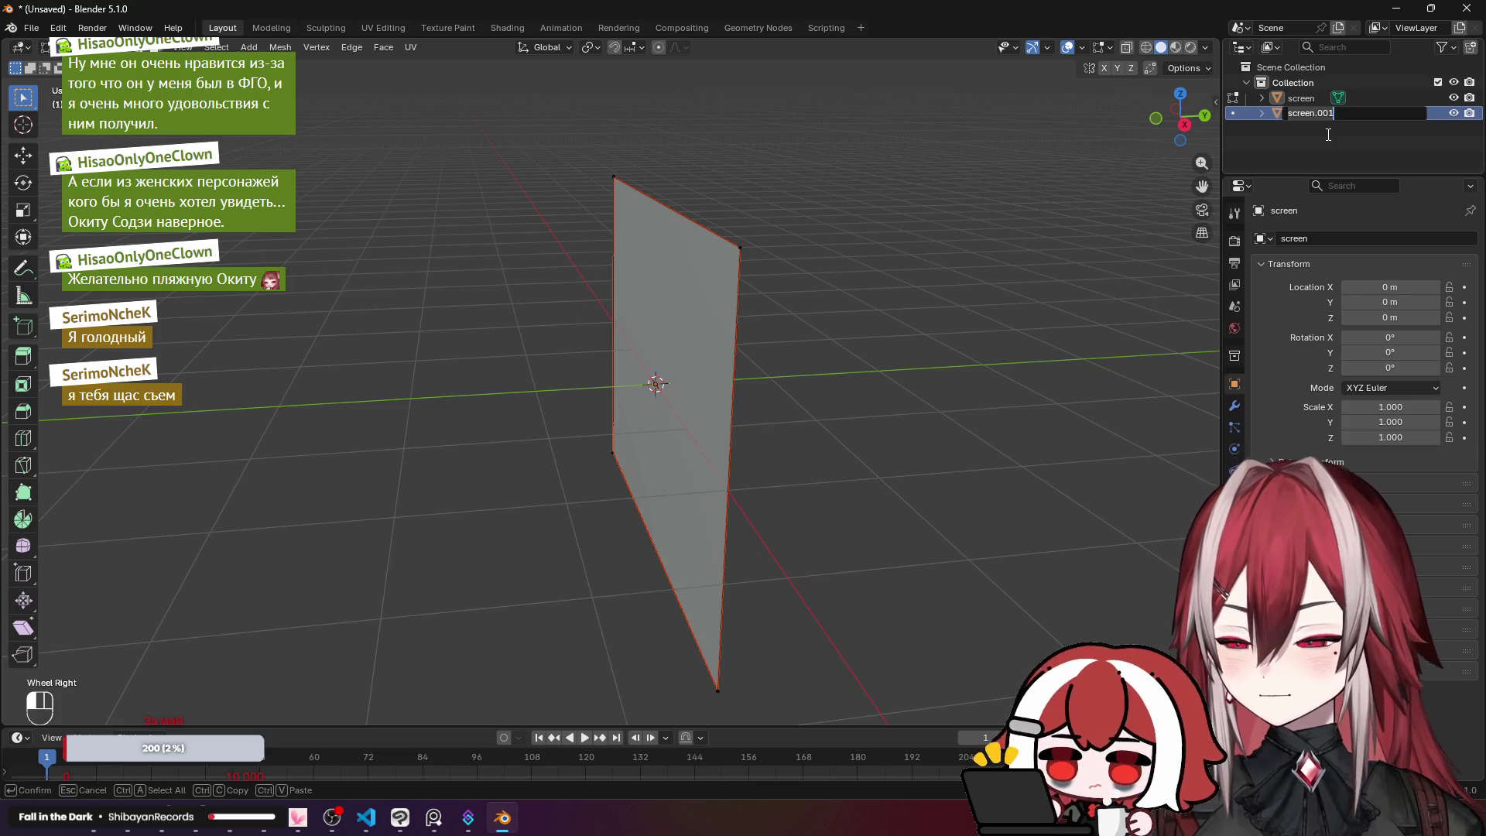
{"action": "type", "text": "m"}
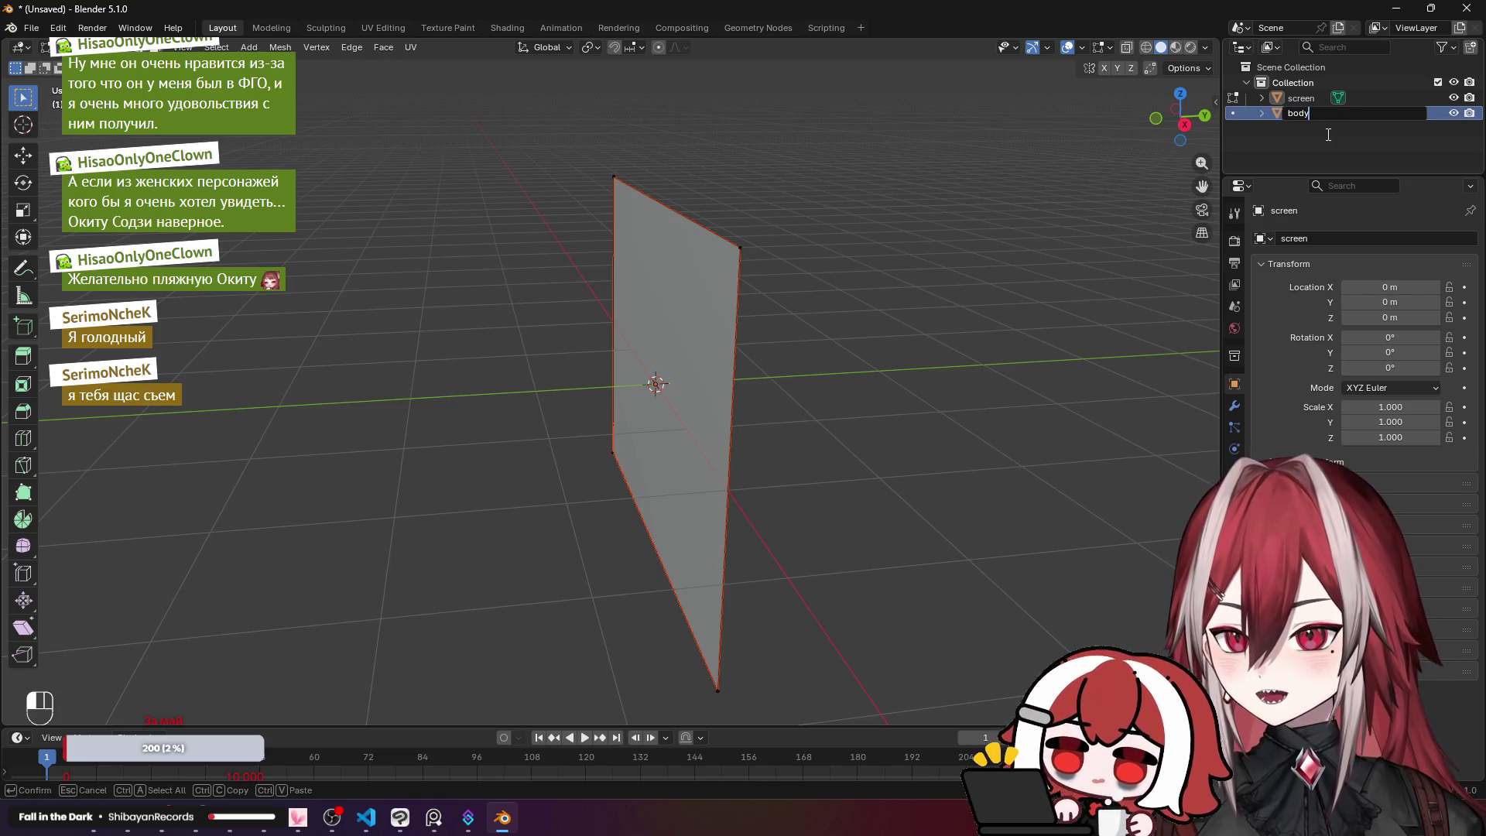
{"action": "key", "text": "Return"}
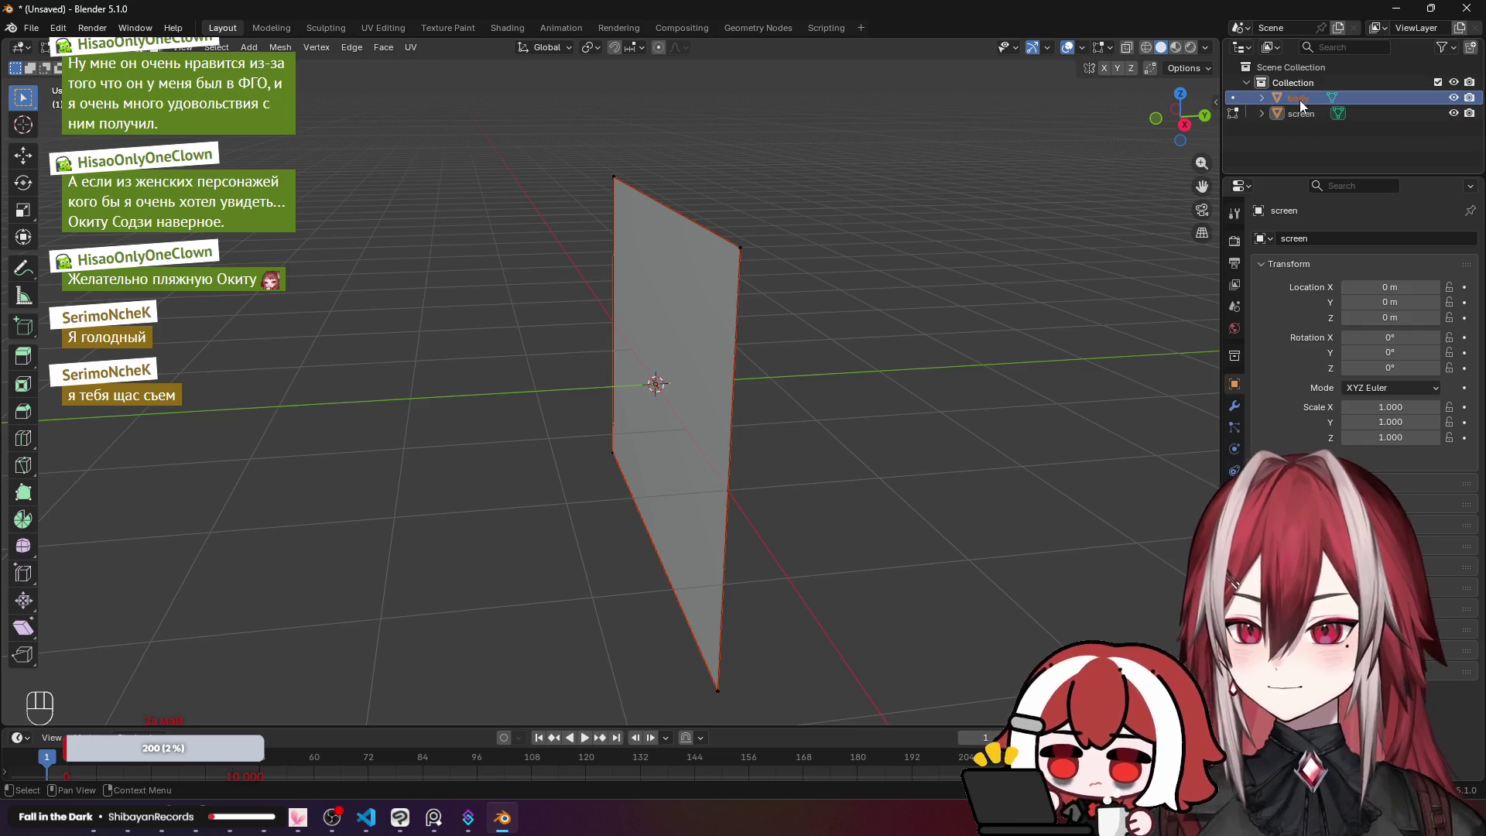
{"action": "key", "text": "Tab"}
{"action": "left_click", "coordinate": [1303, 96]}
{"action": "key", "text": "Tab"}
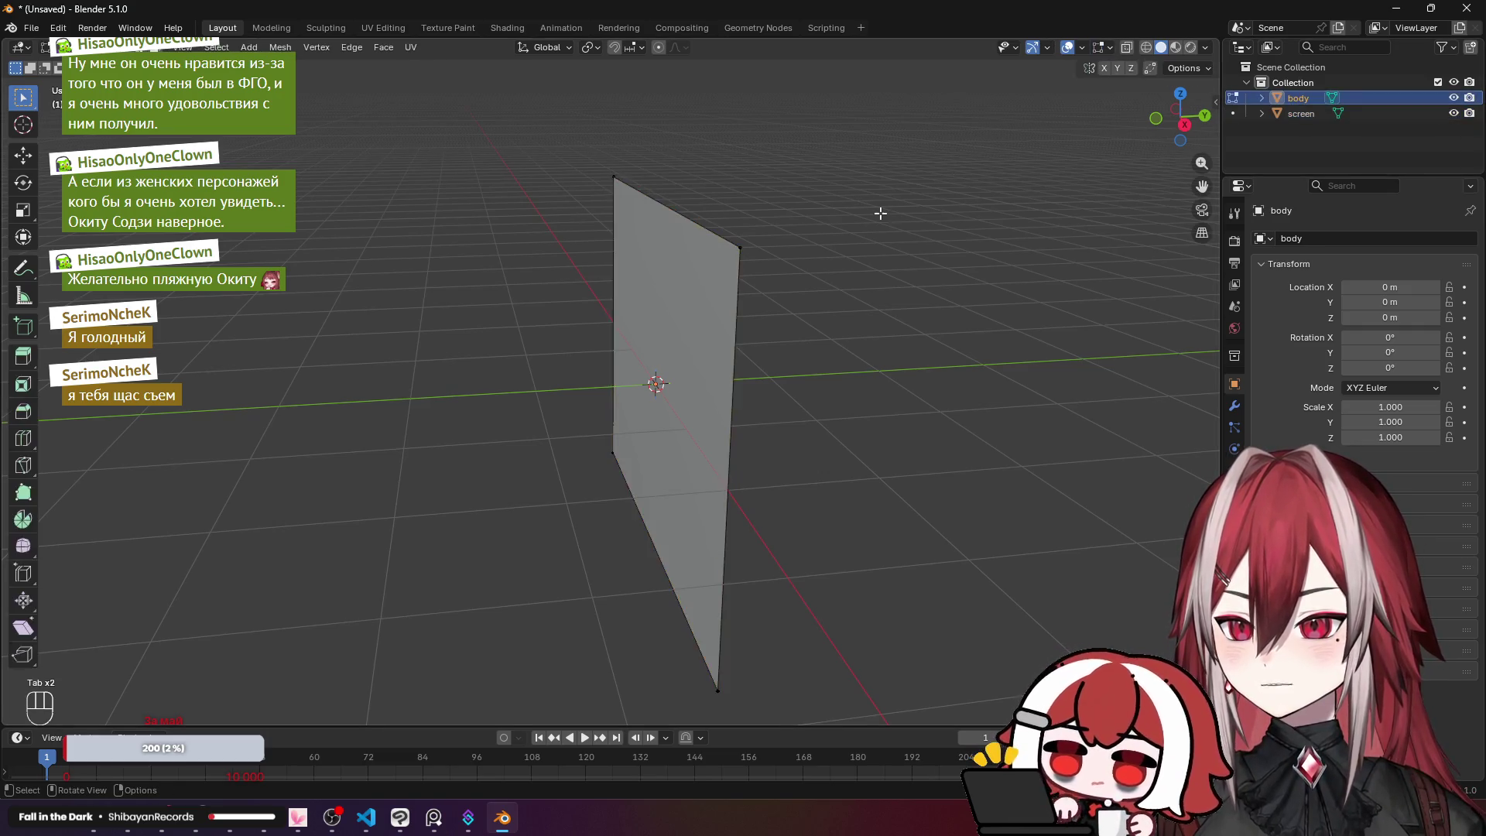
Step: From the front view, extrude body's face along its normals, leaving it in place
{"action": "mouse_move", "coordinate": [411, 137]}
{"action": "left_mouse_down"}
{"action": "mouse_move", "coordinate": [664, 434]}
{"action": "mouse_move", "coordinate": [1059, 713]}
{"action": "left_mouse_up"}
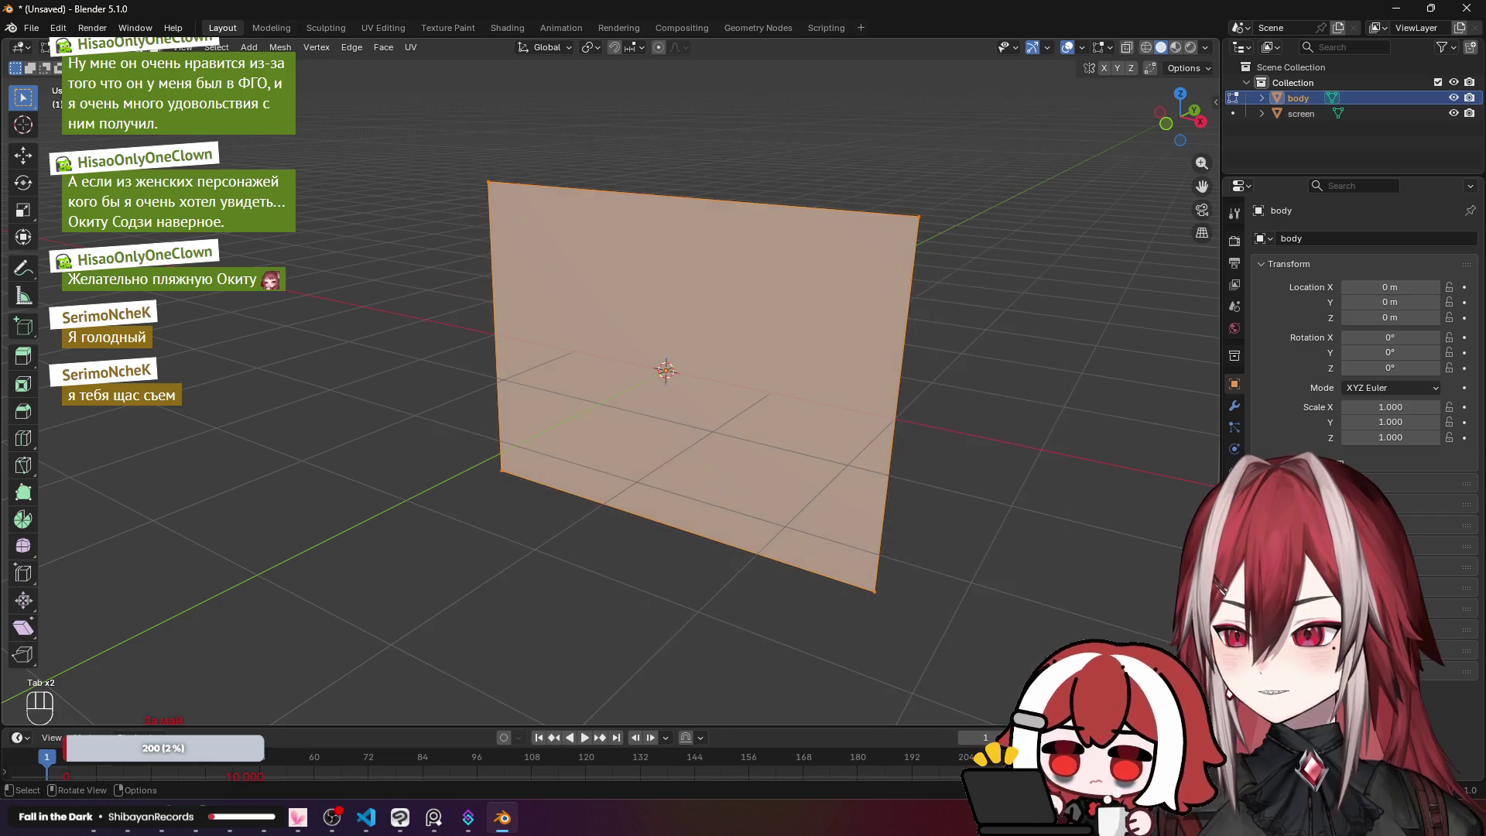
{"action": "key", "text": "KP_1"}
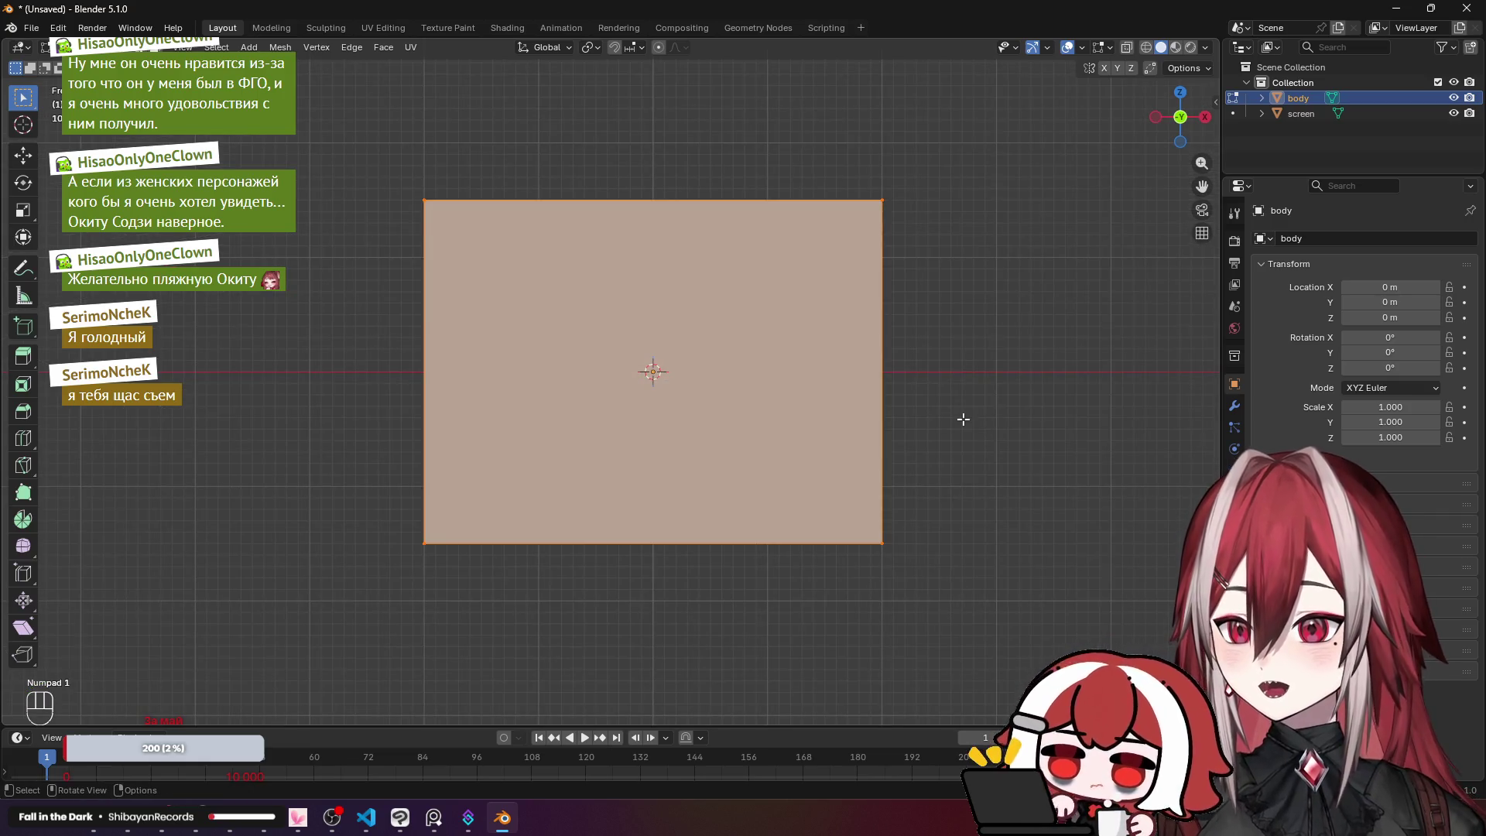
{"action": "key", "text": "alt+e"}
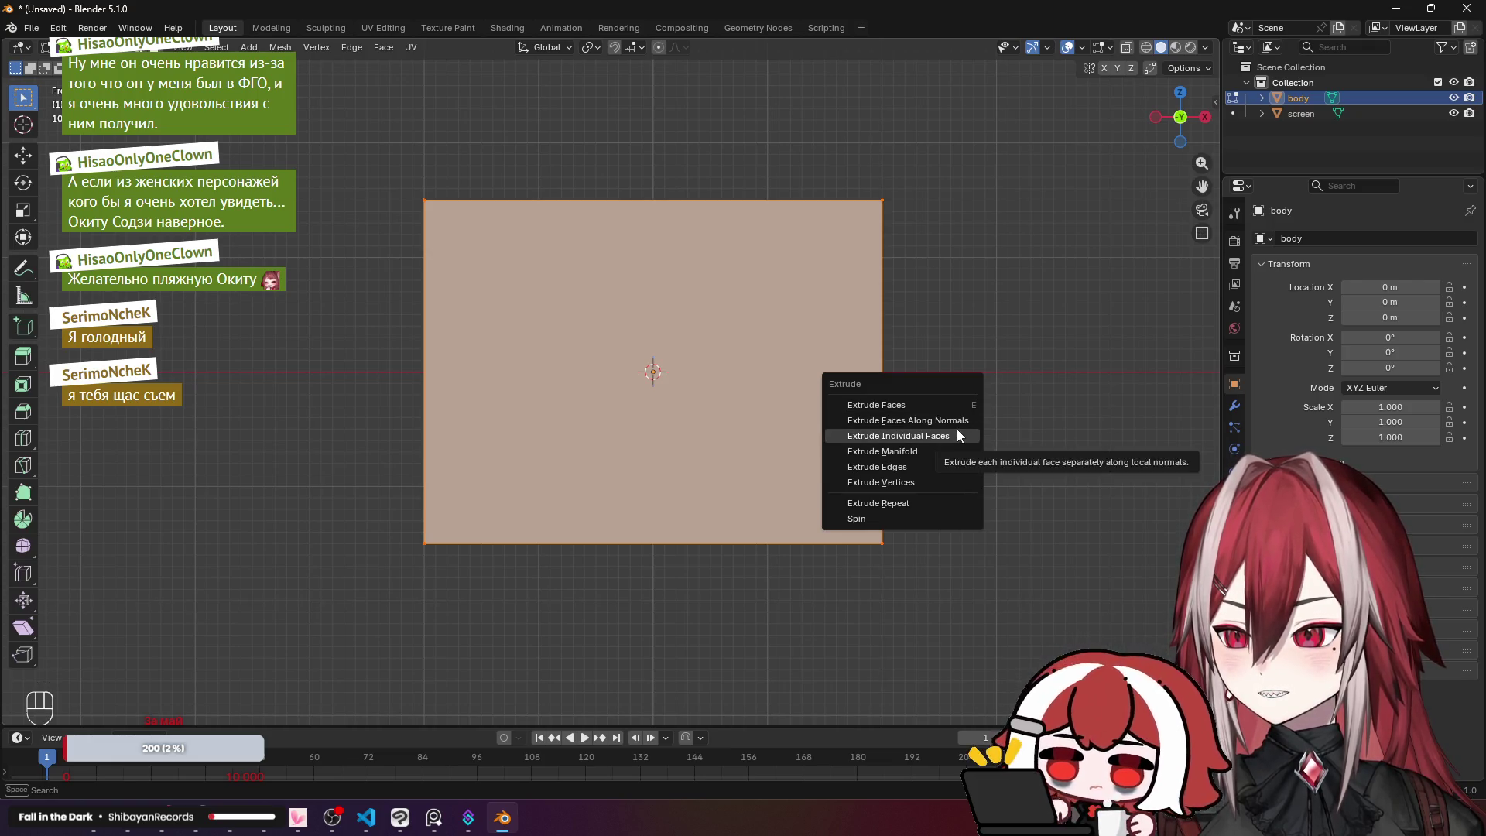
{"action": "left_click", "coordinate": [958, 420]}
{"action": "right_click", "coordinate": [980, 245]}
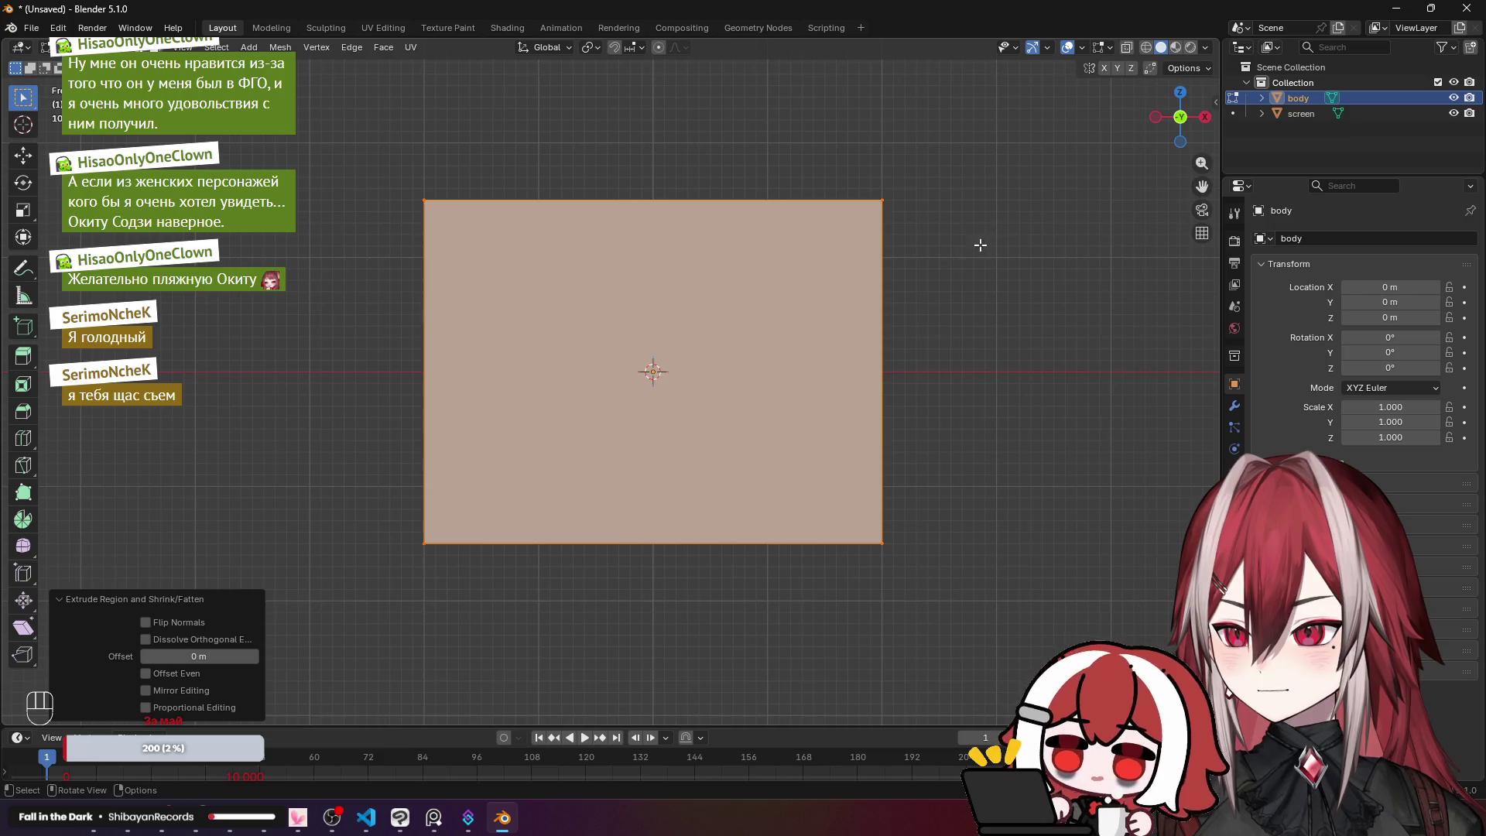
Step: Scale the extruded face to 1.1 and hide the screen object
{"action": "key", "text": "g"}
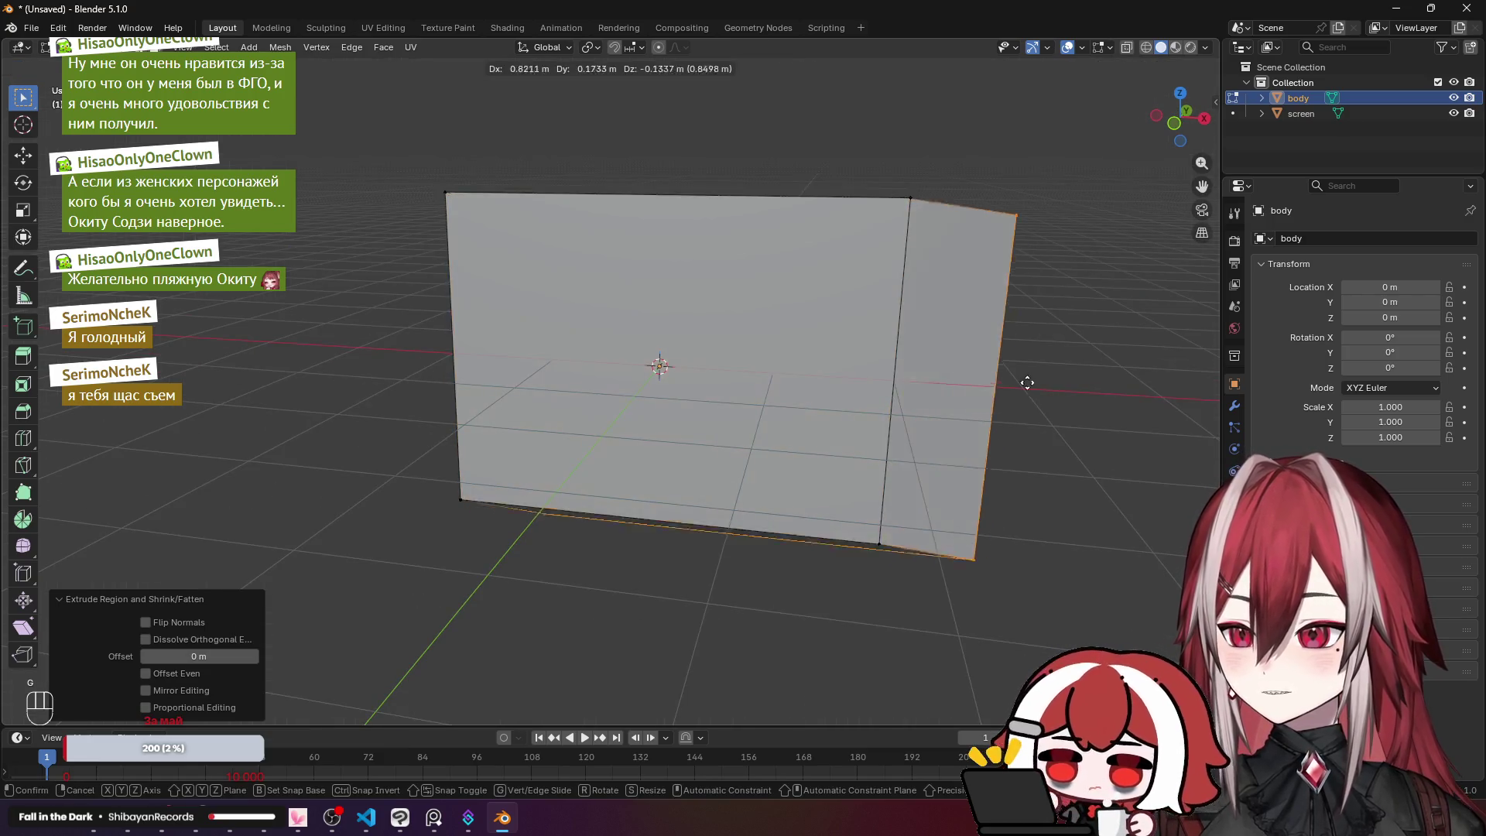
{"action": "key", "text": "s"}
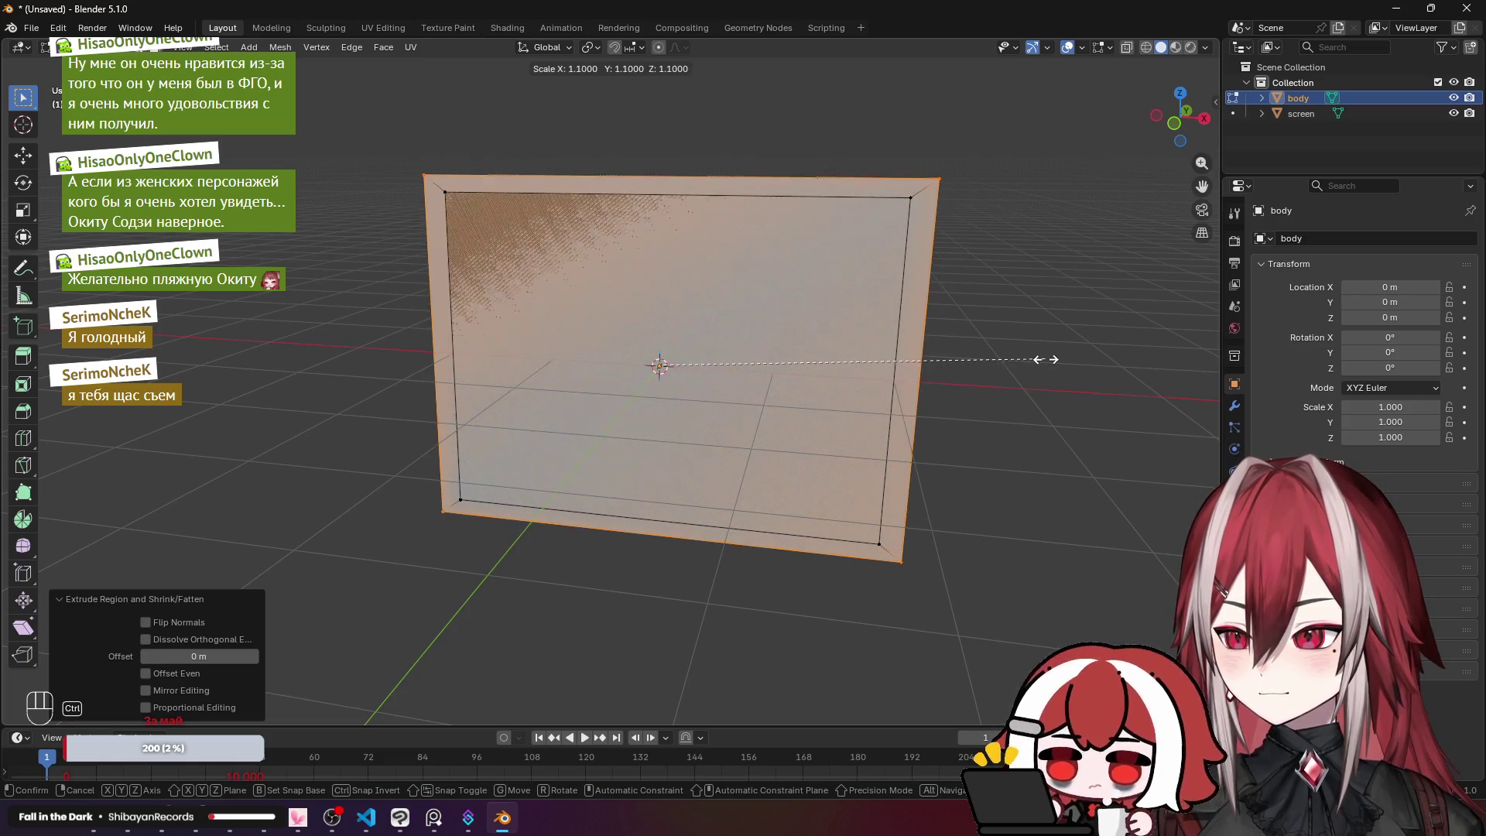
{"action": "left_click", "coordinate": [1047, 359]}
{"action": "mouse_move", "coordinate": [1180, 116]}
{"action": "left_mouse_down"}
{"action": "mouse_move", "coordinate": [1146, 123]}
{"action": "mouse_move", "coordinate": [1172, 118]}
{"action": "left_mouse_up"}
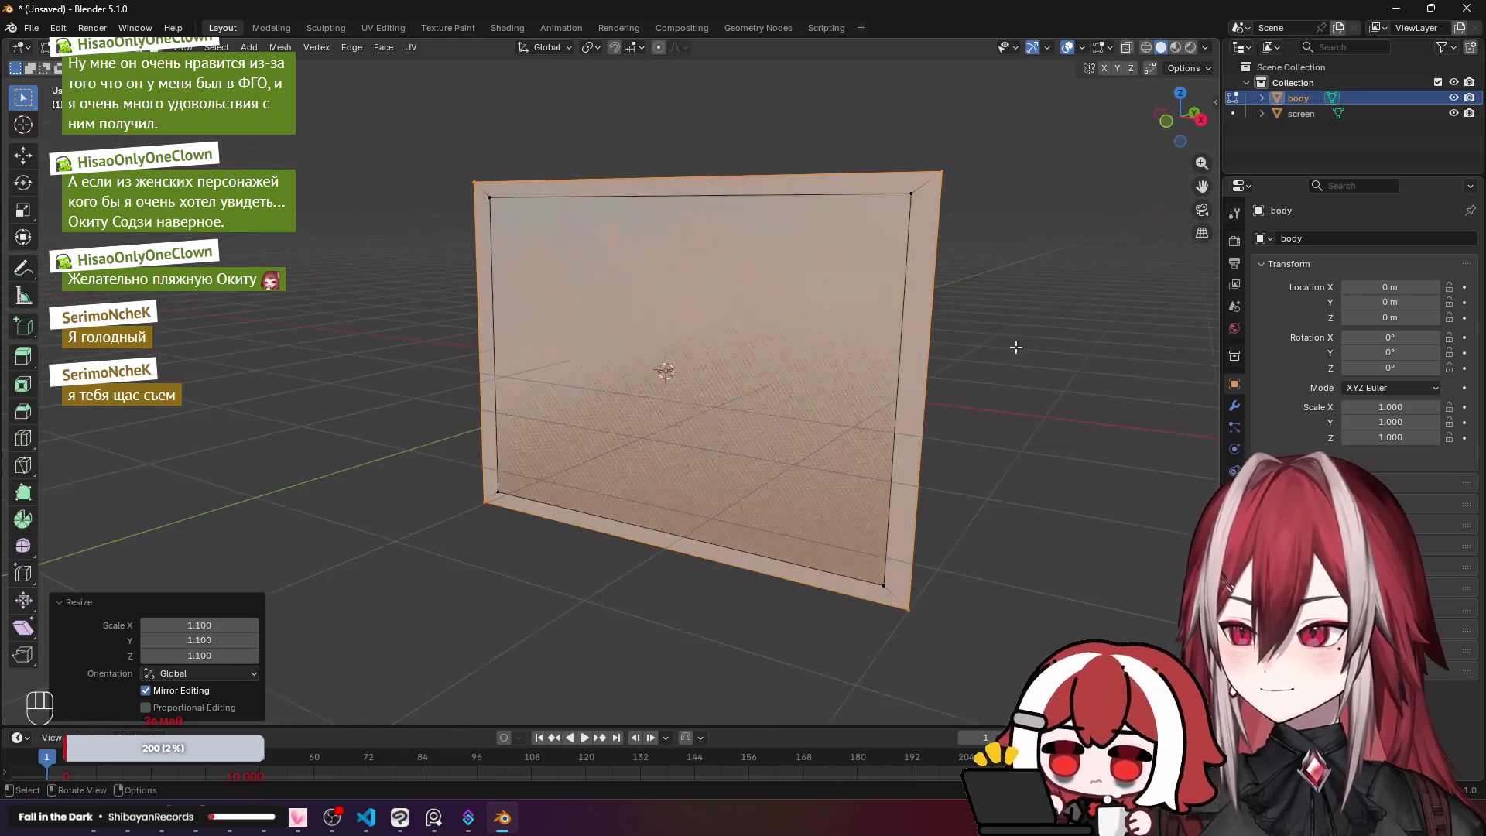
{"action": "left_click", "coordinate": [1461, 118]}
{"action": "mouse_move", "coordinate": [890, 287]}
{"action": "left_mouse_down"}
{"action": "mouse_move", "coordinate": [912, 286]}
{"action": "mouse_move", "coordinate": [815, 290]}
{"action": "mouse_move", "coordinate": [822, 281]}
{"action": "left_mouse_up"}
Step: Undo the tapered rim extrusion so body is a flat panel again
{"action": "key", "text": "3"}
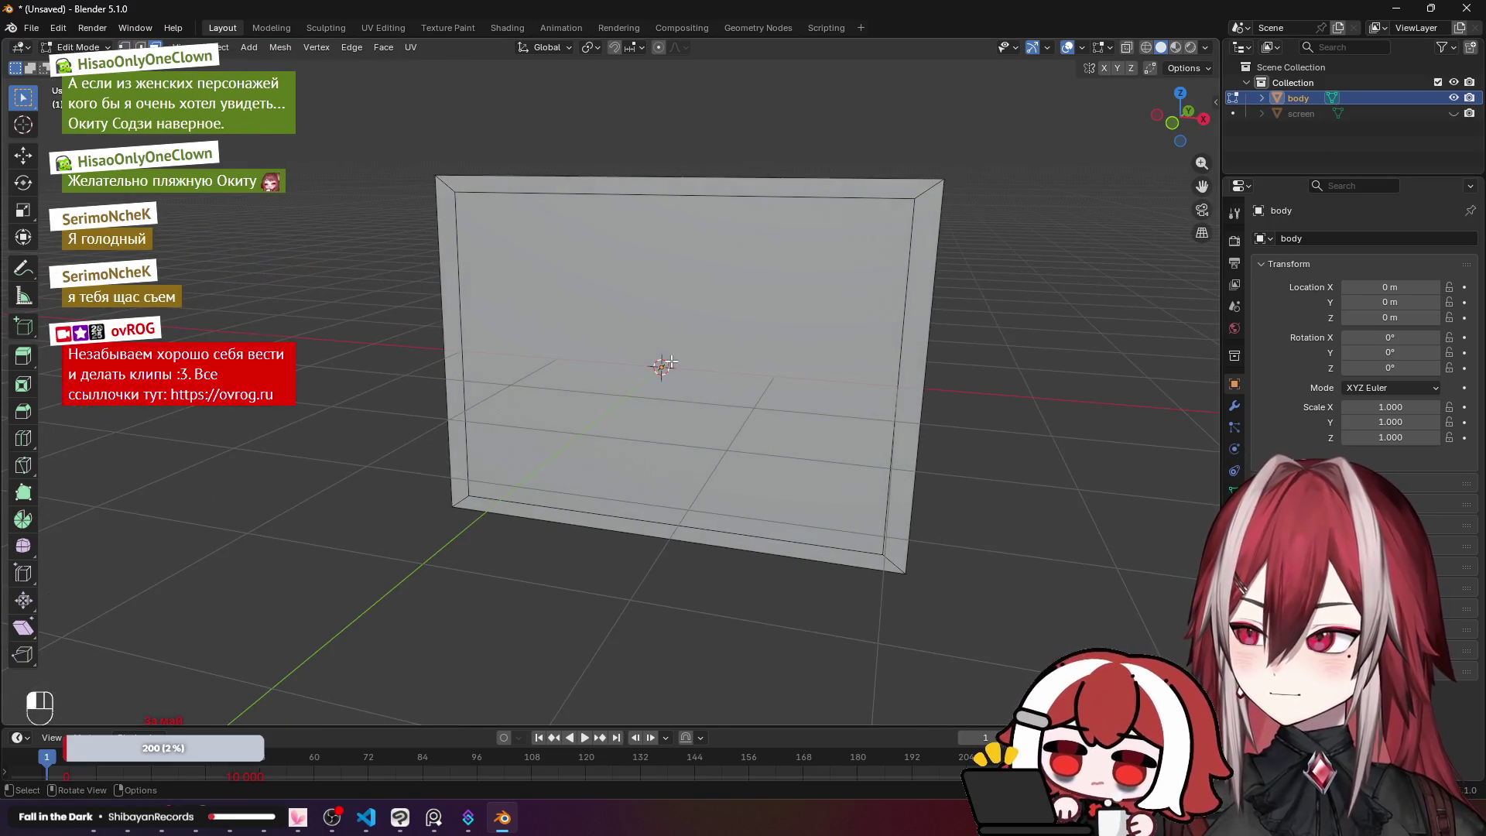
{"action": "key", "text": "a"}
{"action": "key", "text": "x"}
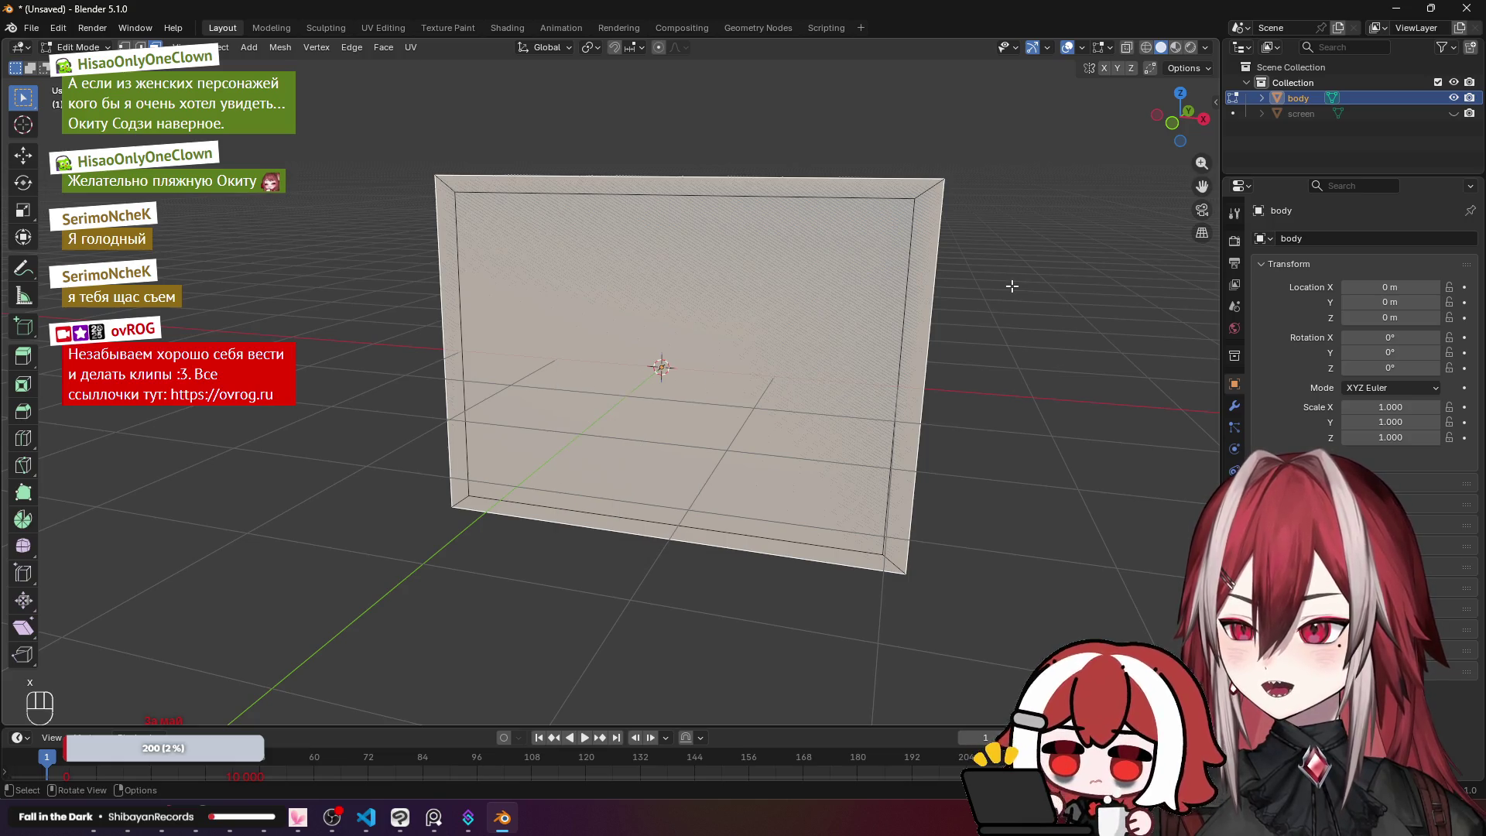
{"action": "key", "text": "ctrl+z"}
{"action": "key", "text": "ctrl+z"}
{"action": "key", "text": "ctrl+z"}
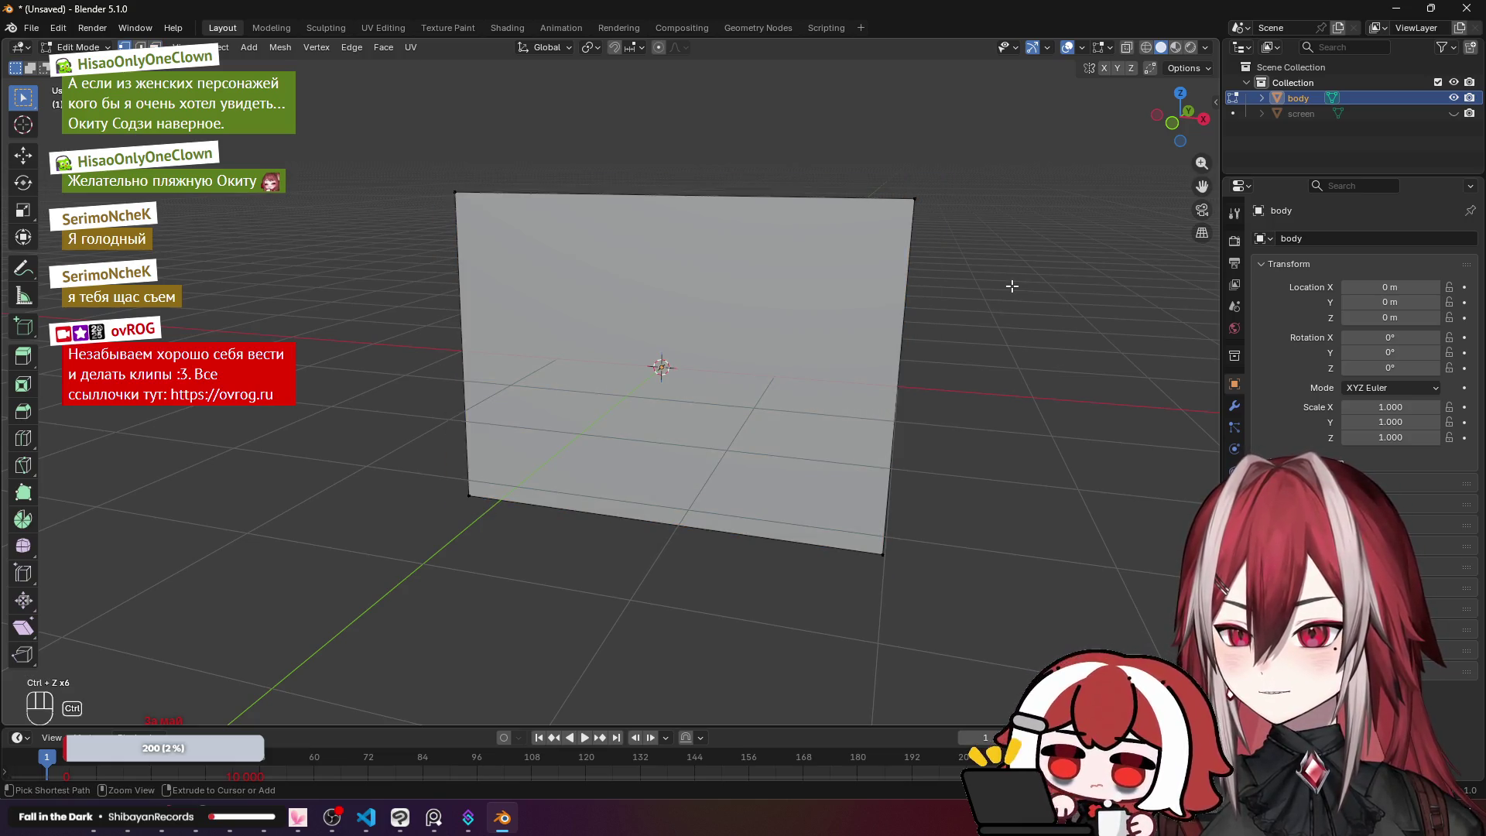
{"action": "key", "text": "ctrl+z"}
{"action": "key", "text": "ctrl+z"}
Step: Keep screen hidden, make body the active object, and enter its edit mode
{"action": "left_click", "coordinate": [1291, 113]}
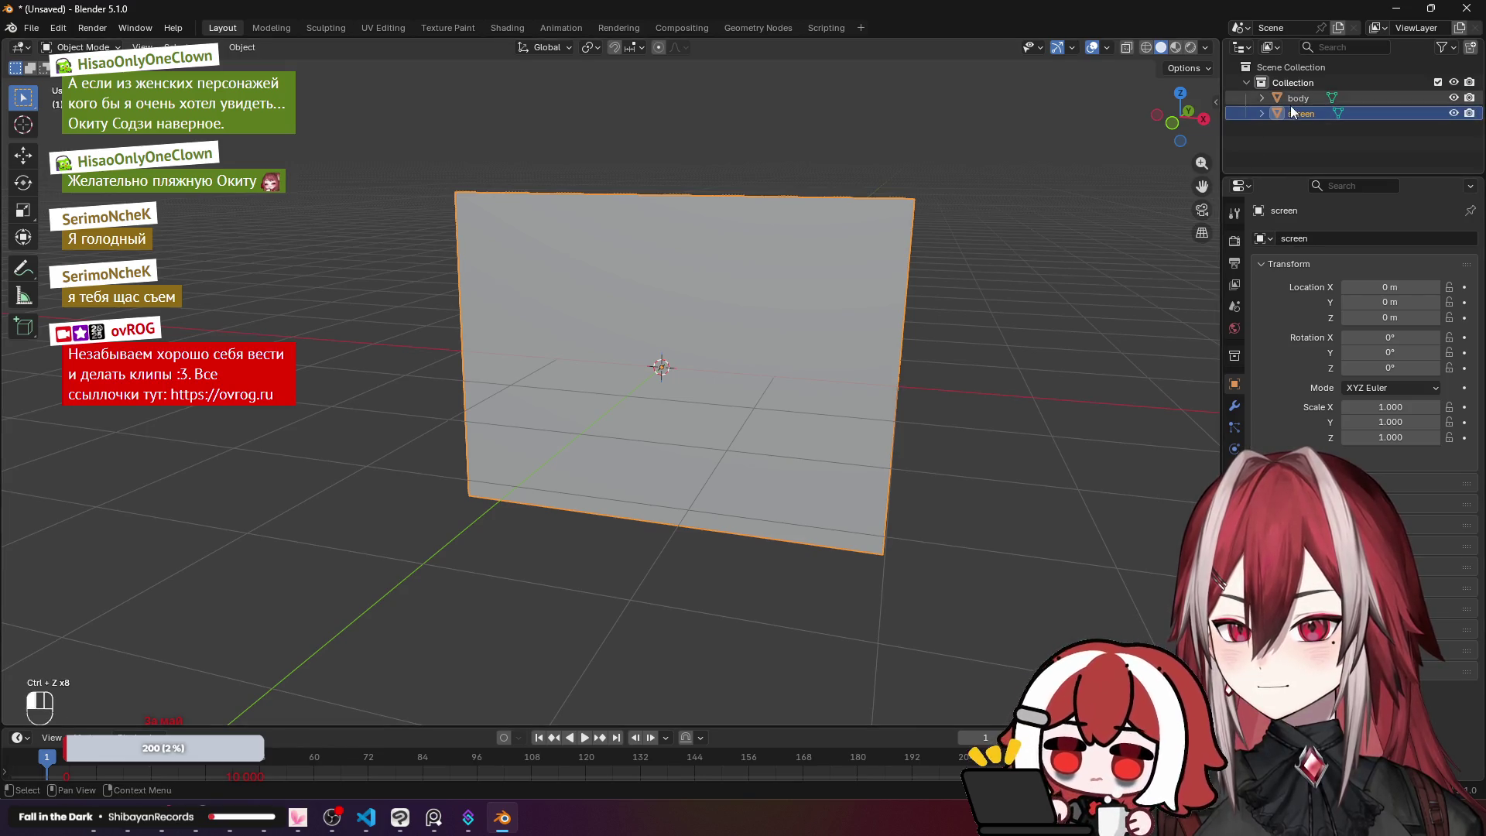
{"action": "left_click", "coordinate": [1299, 98]}
{"action": "left_click", "coordinate": [1454, 113]}
{"action": "left_click", "coordinate": [920, 207]}
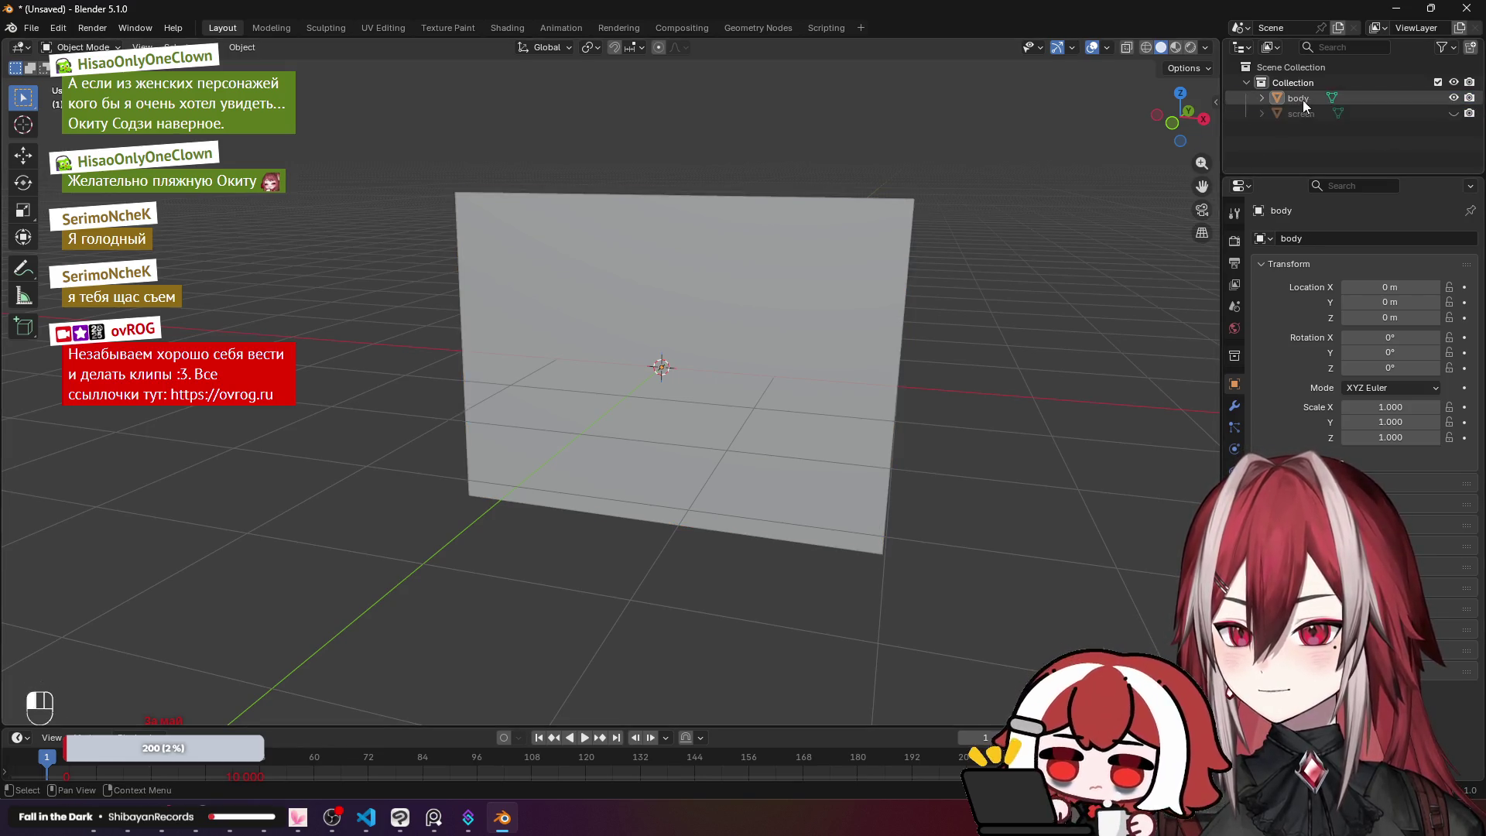
{"action": "key", "text": "Tab"}
Step: Select all of body in front view and extrude its face in place
{"action": "key", "text": "g"}
{"action": "key", "text": "a"}
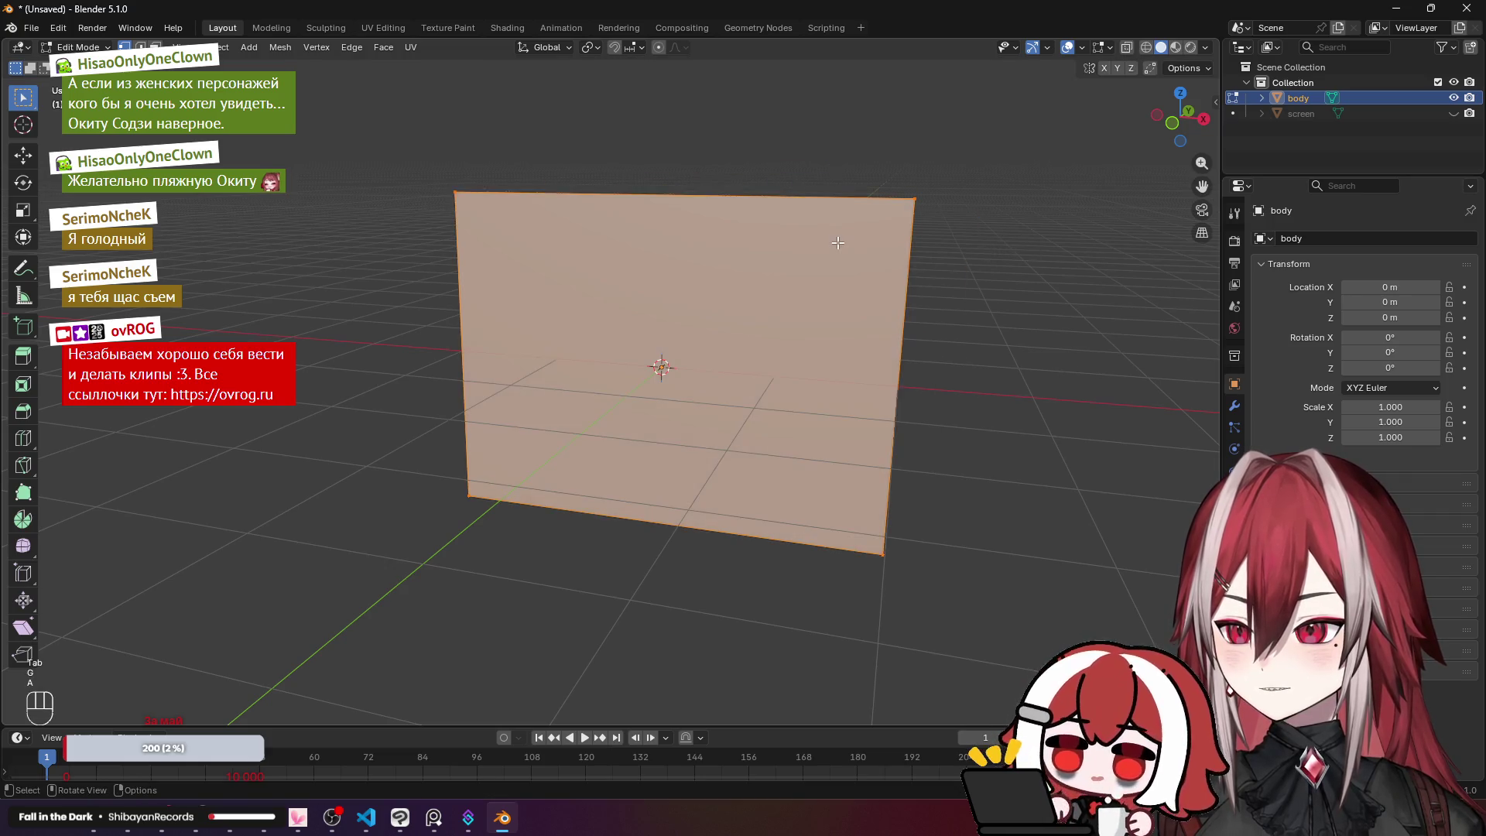
{"action": "key", "text": "KP_1"}
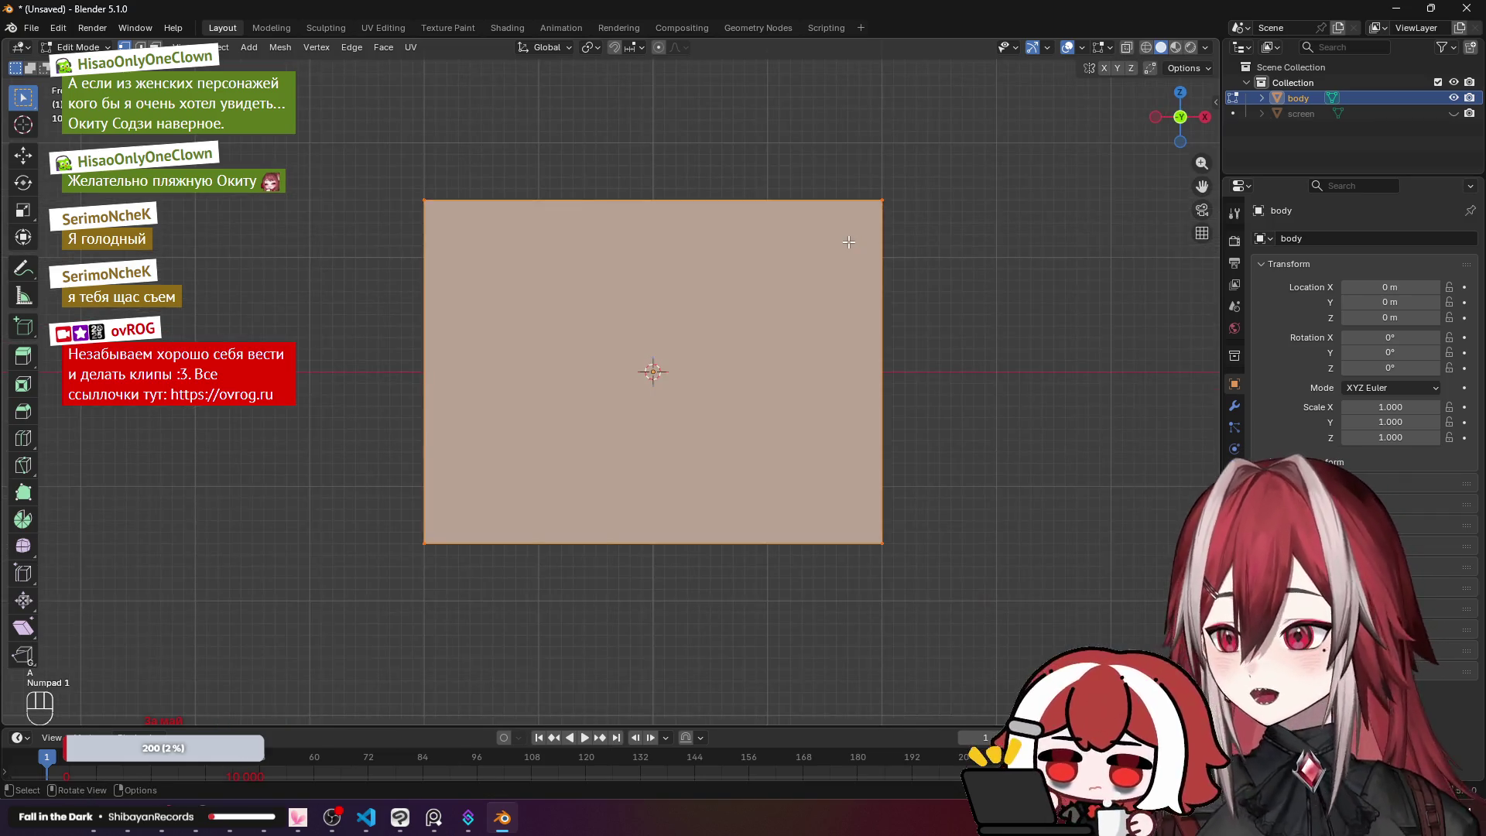
{"action": "key", "text": "e"}
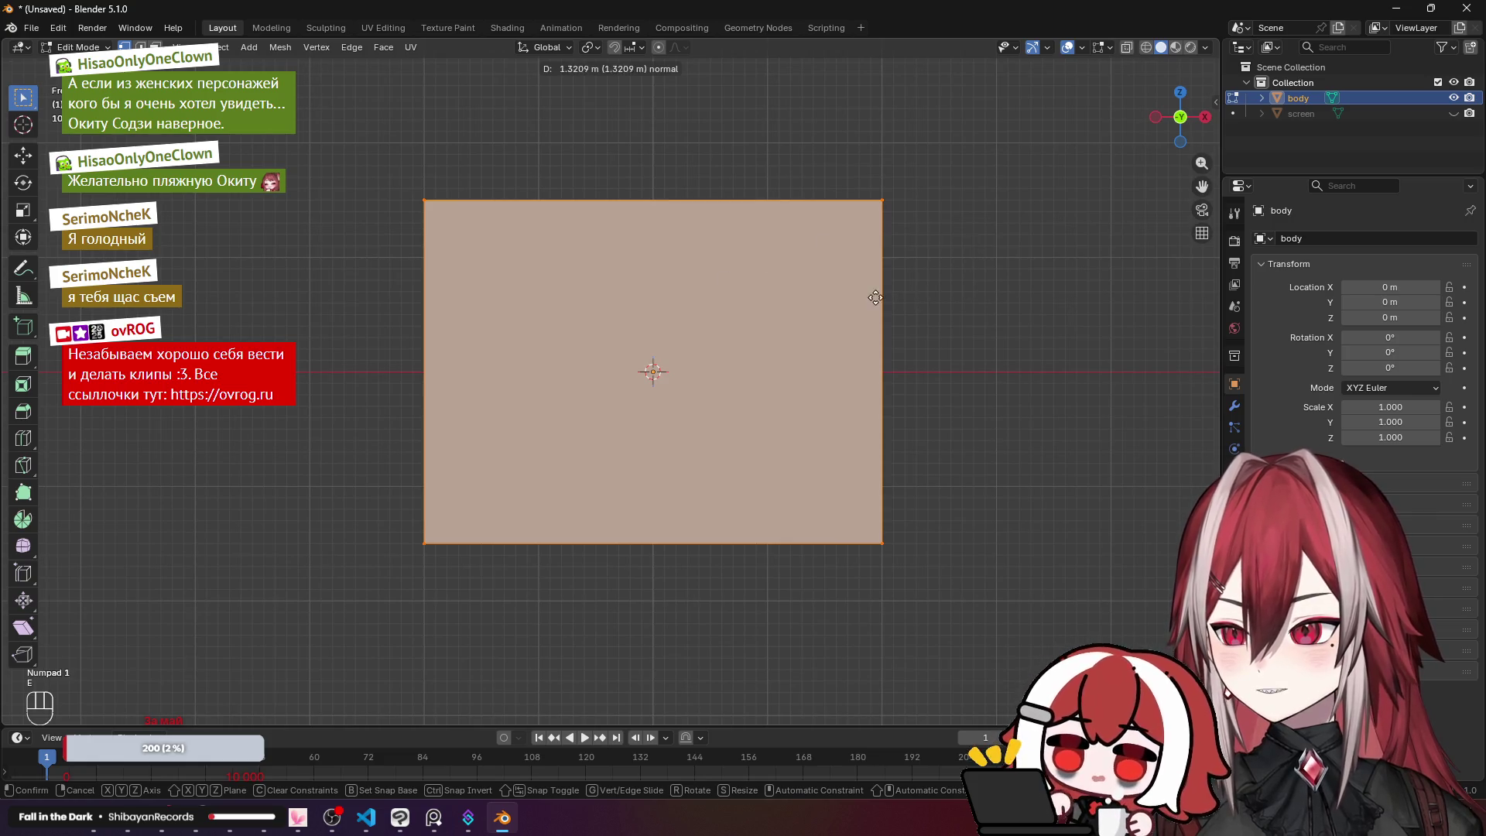
{"action": "right_click", "coordinate": [872, 299]}
{"action": "key", "text": "g"}
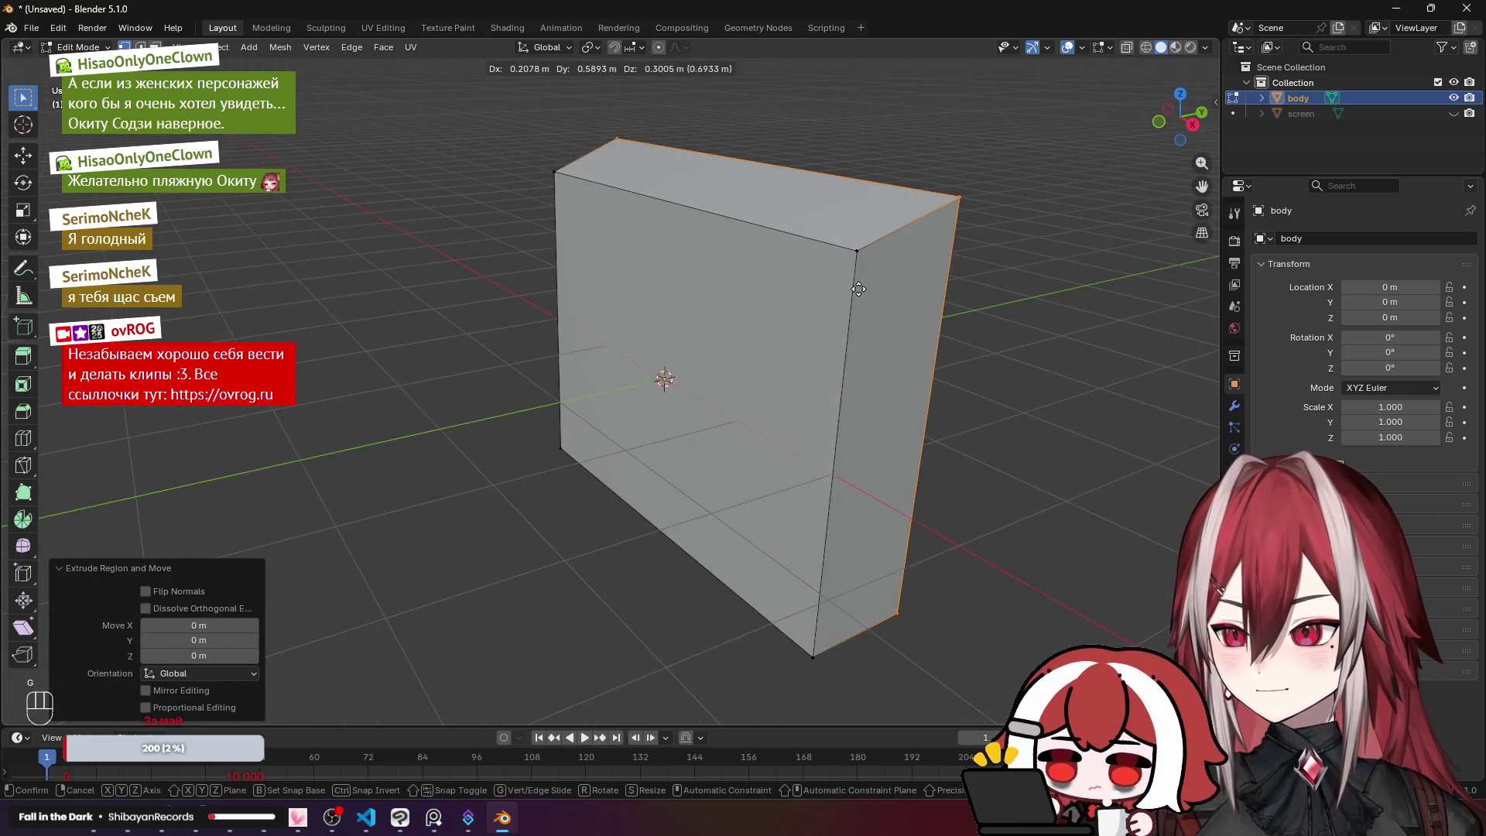
{"action": "right_click", "coordinate": [882, 284]}
{"action": "key", "text": "KP_1"}
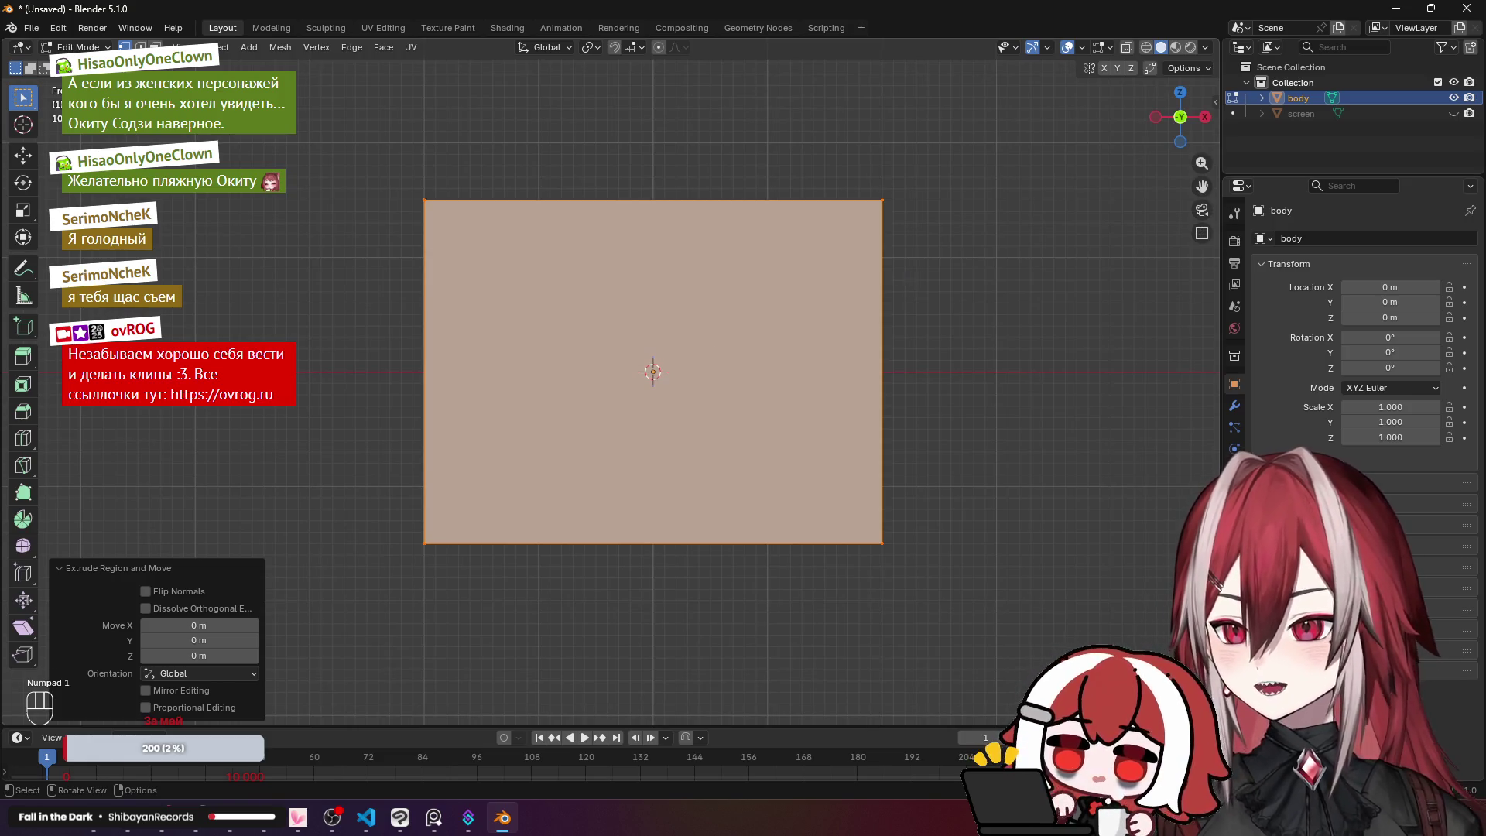
Step: Scale the extruded face up to 1.1 to form a rim, then deselect all frame geometry
{"action": "key", "text": "s"}
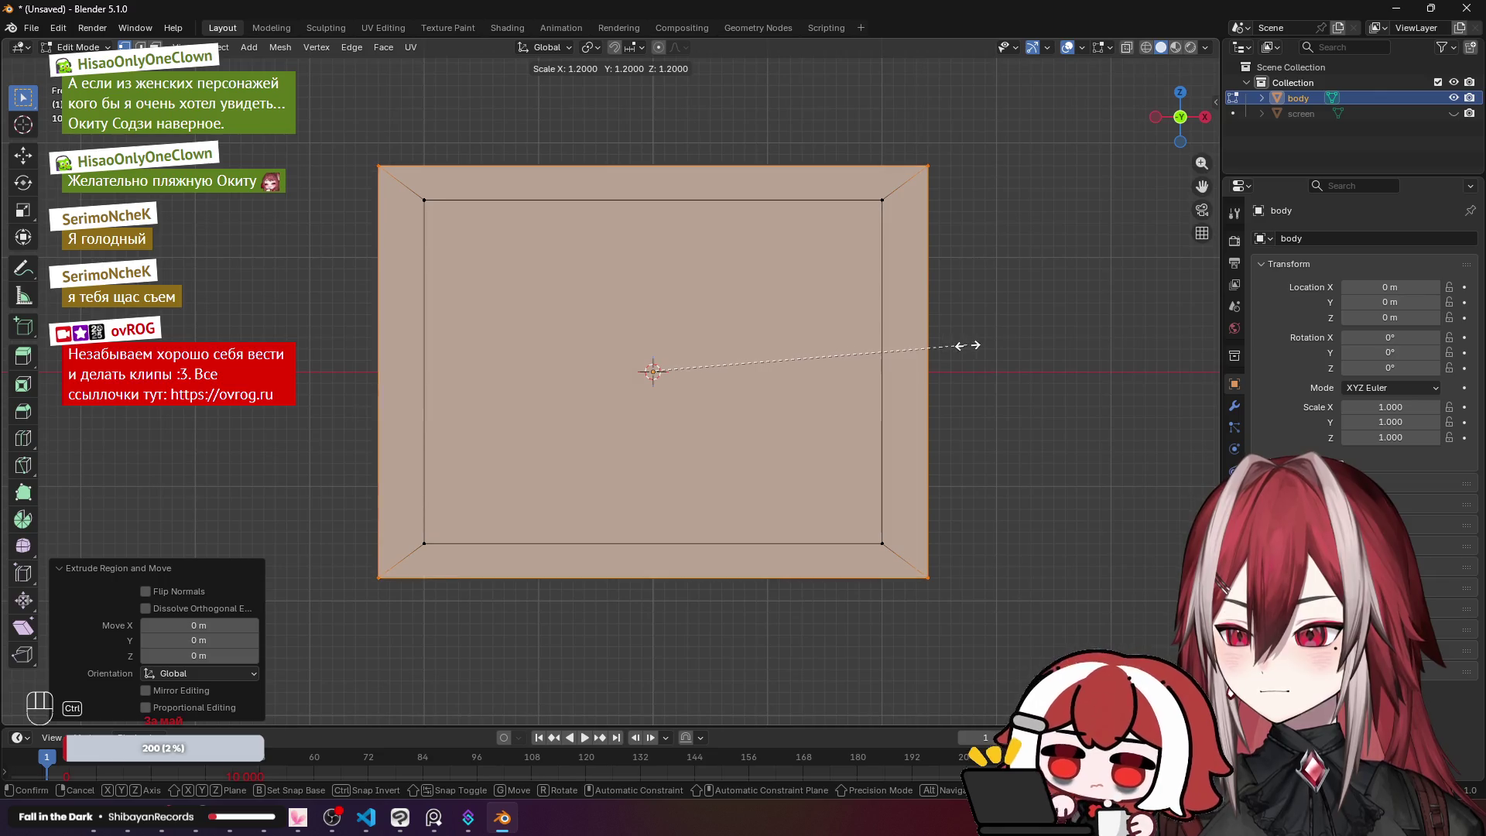
{"action": "left_click", "coordinate": [949, 342]}
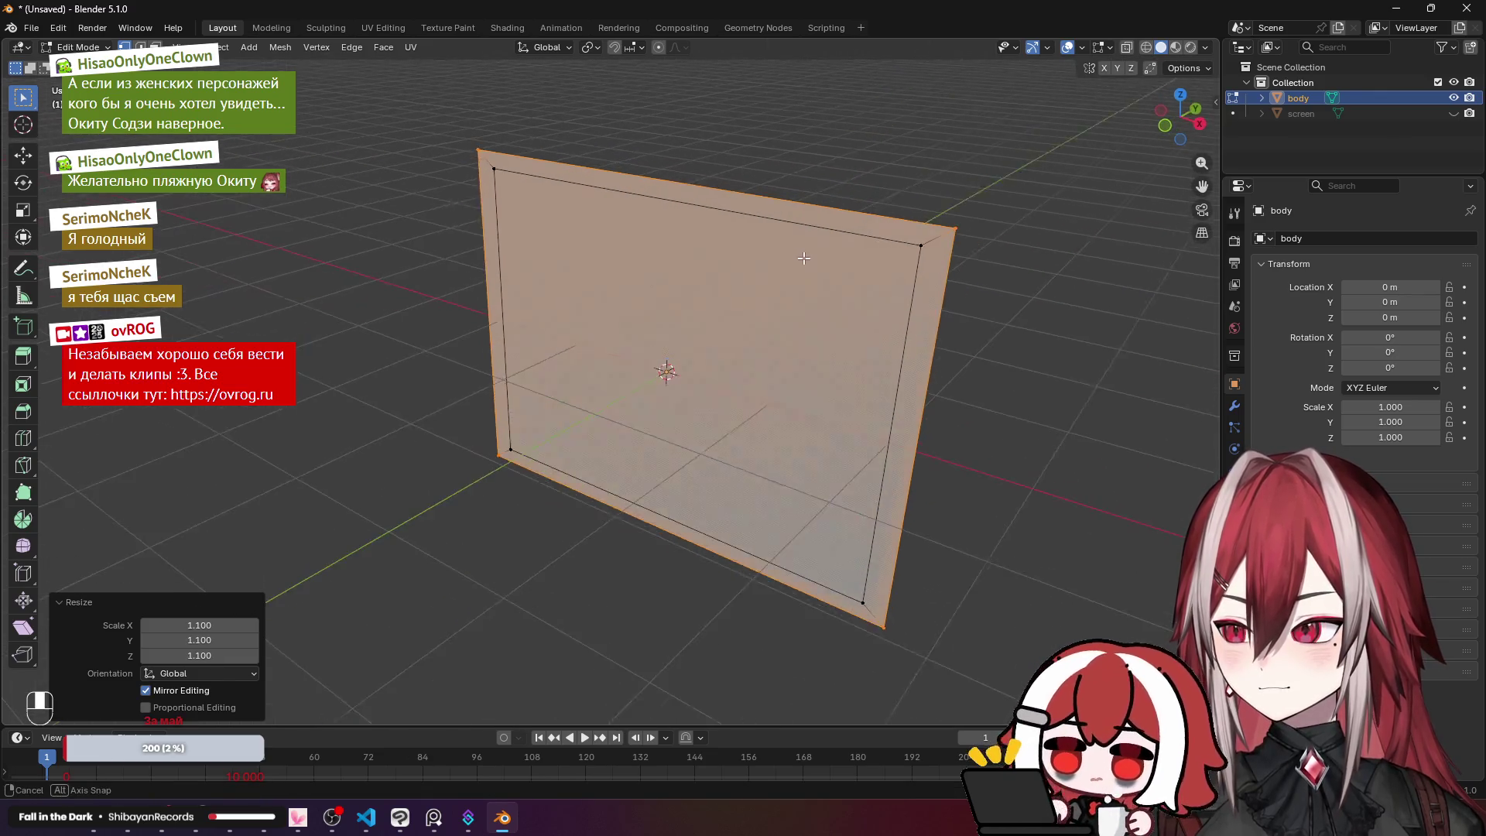
{"action": "left_click", "coordinate": [820, 255], "text": "alt"}
{"action": "key", "text": "g"}
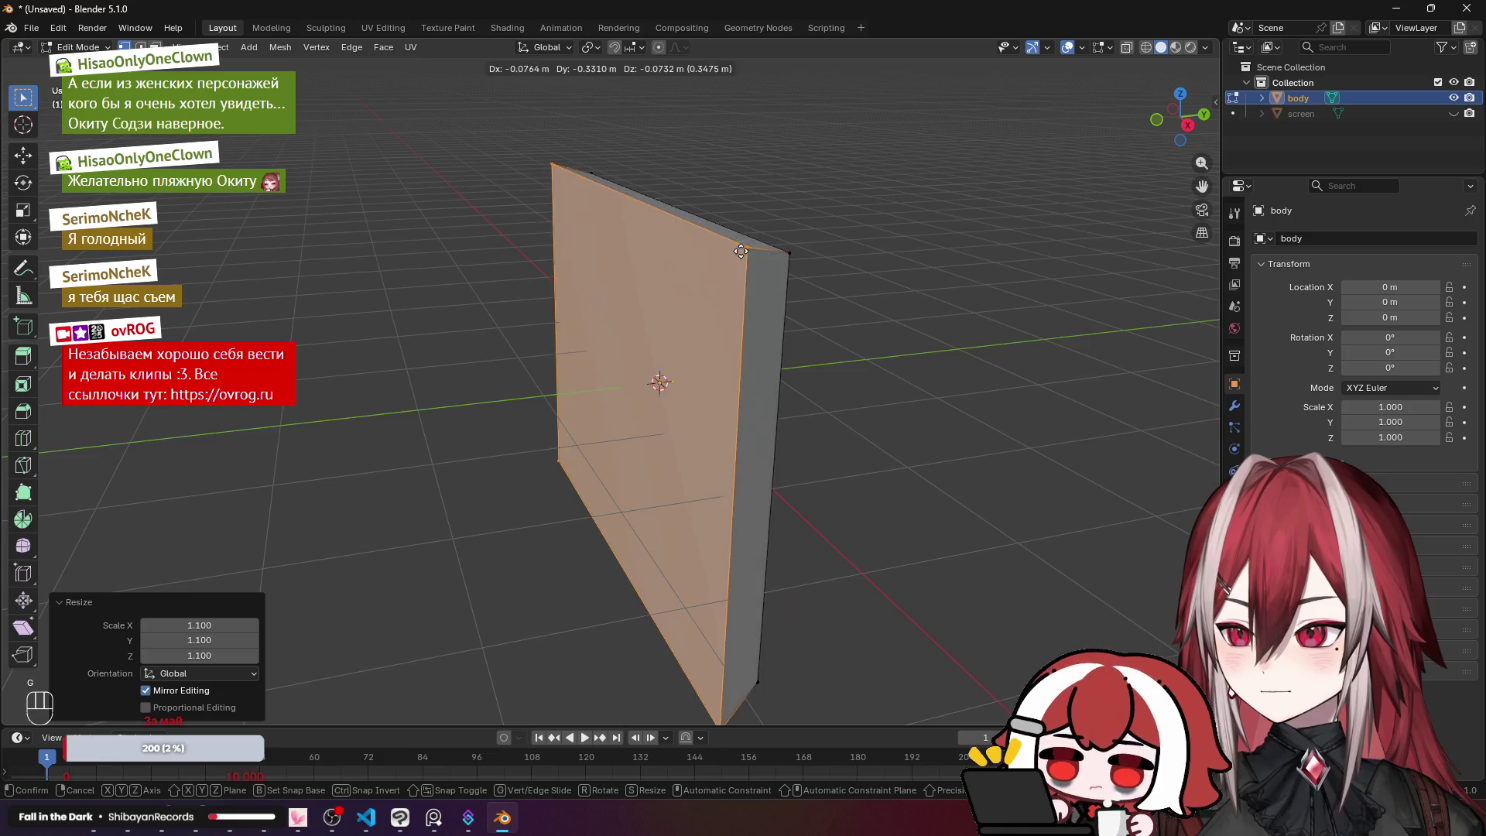
{"action": "right_click", "coordinate": [741, 250]}
{"action": "left_click_drag", "start_coordinate": [740, 250], "coordinate": [538, 272]}
{"action": "key", "text": "alt+a"}
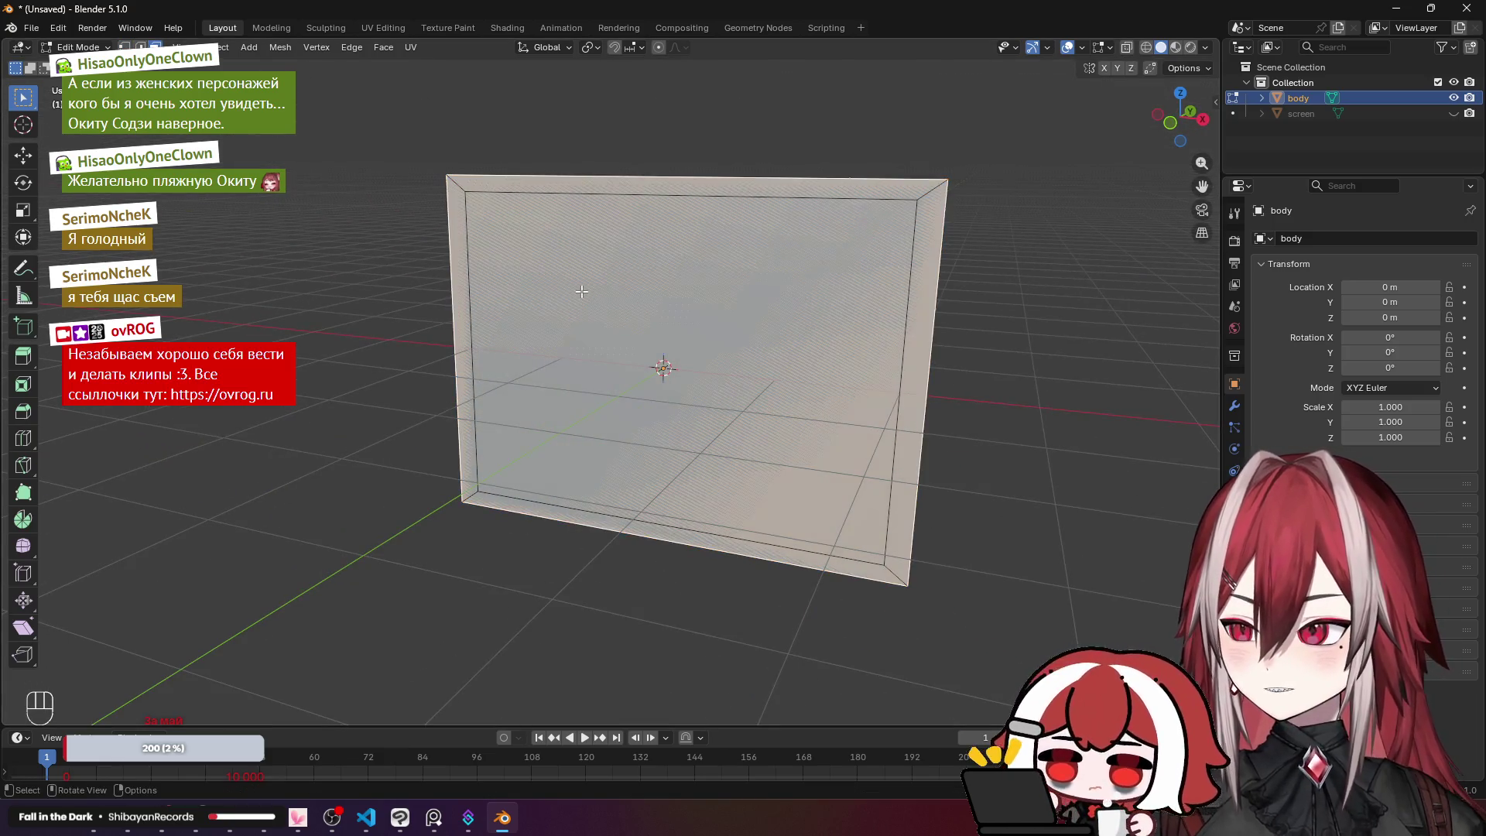
Step: Delete the face filling the body frame so only a hollow rim remains
{"action": "key", "text": "x"}
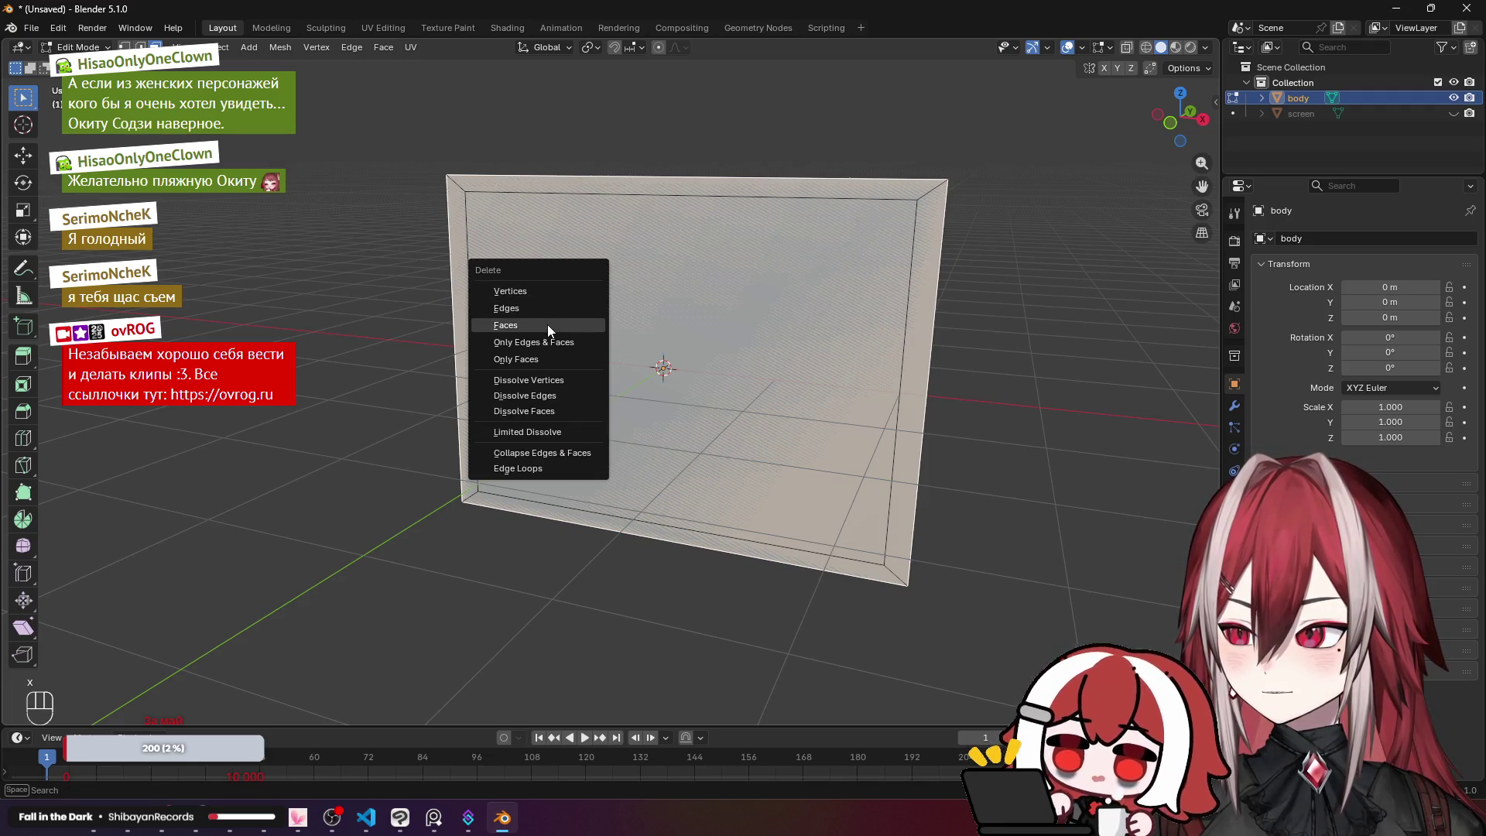
{"action": "left_click", "coordinate": [548, 325]}
{"action": "left_click", "coordinate": [584, 290]}
{"action": "key", "text": "x"}
{"action": "left_click", "coordinate": [656, 282]}
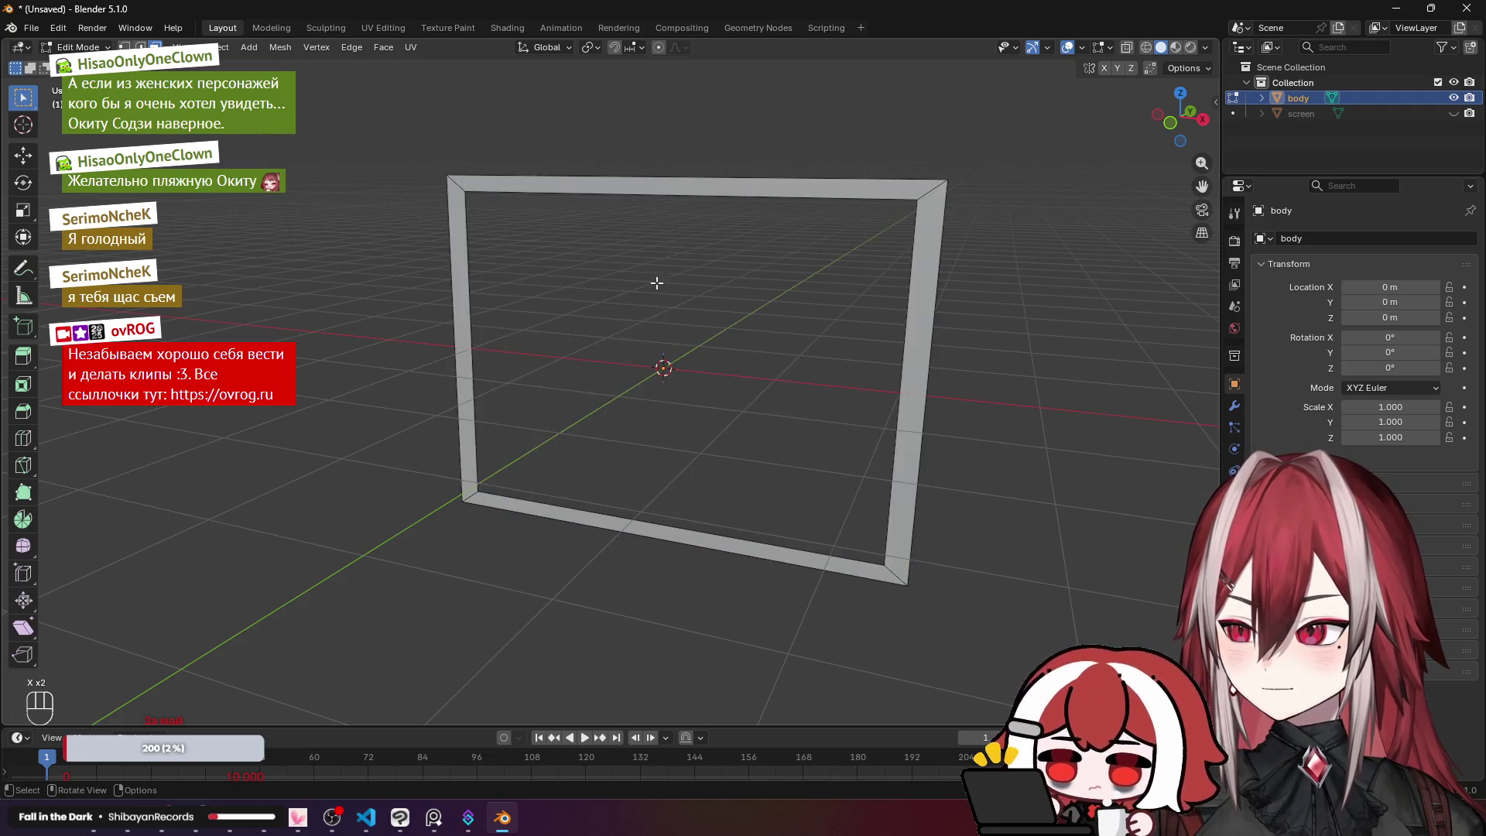
{"action": "mouse_move", "coordinate": [656, 282]}
{"action": "left_mouse_down"}
{"action": "mouse_move", "coordinate": [794, 187]}
{"action": "mouse_move", "coordinate": [856, 242]}
{"action": "left_mouse_up"}
Step: Nudge the frame's top face, then check the Viewport Shading and Overlays settings
{"action": "left_click", "coordinate": [580, 211]}
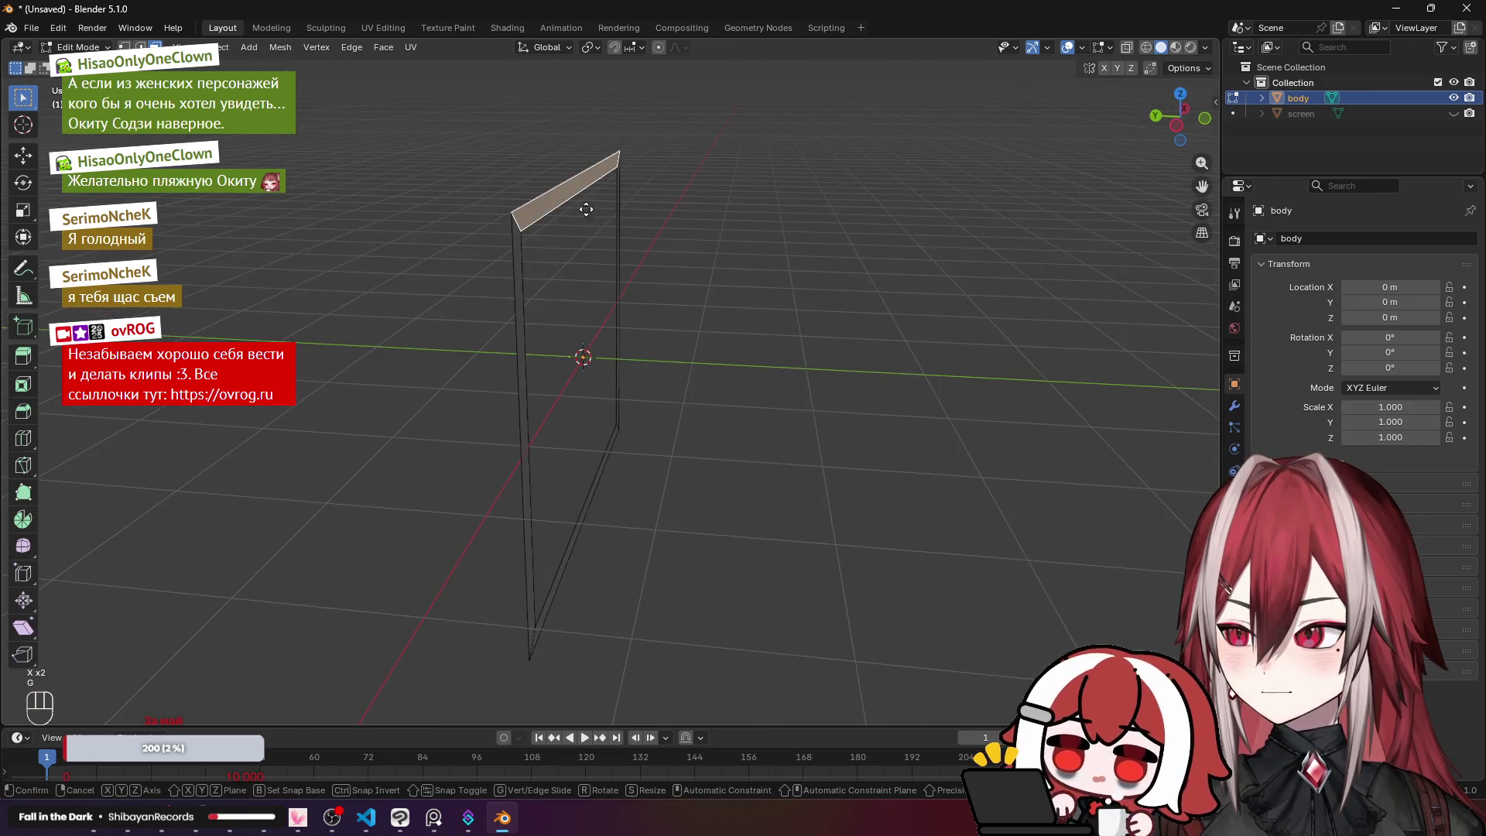
{"action": "key", "text": "g"}
{"action": "left_click", "coordinate": [642, 186]}
{"action": "left_click_drag", "start_coordinate": [641, 186], "coordinate": [1137, 67]}
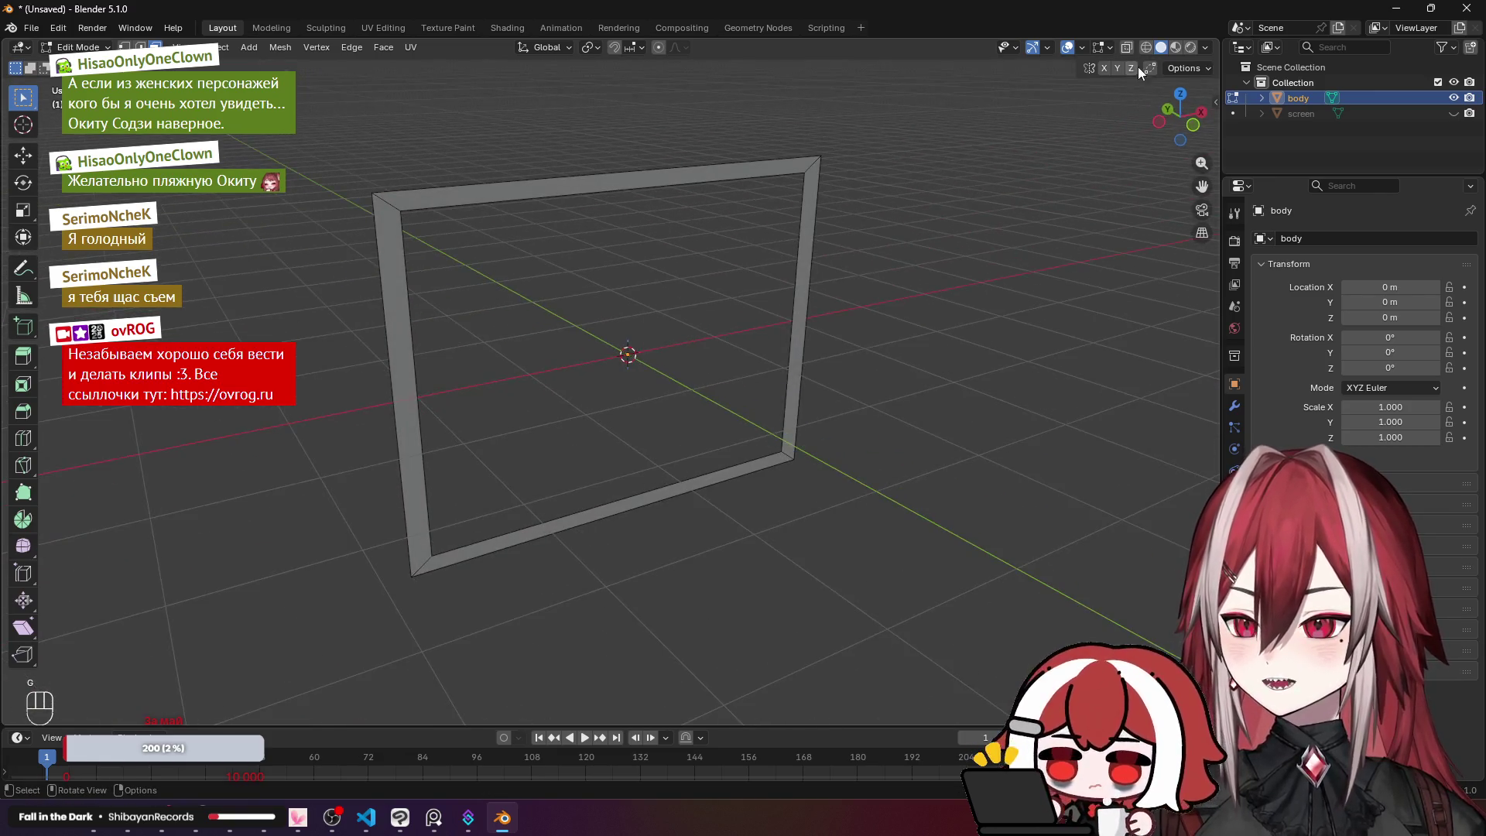
{"action": "left_click", "coordinate": [1203, 48]}
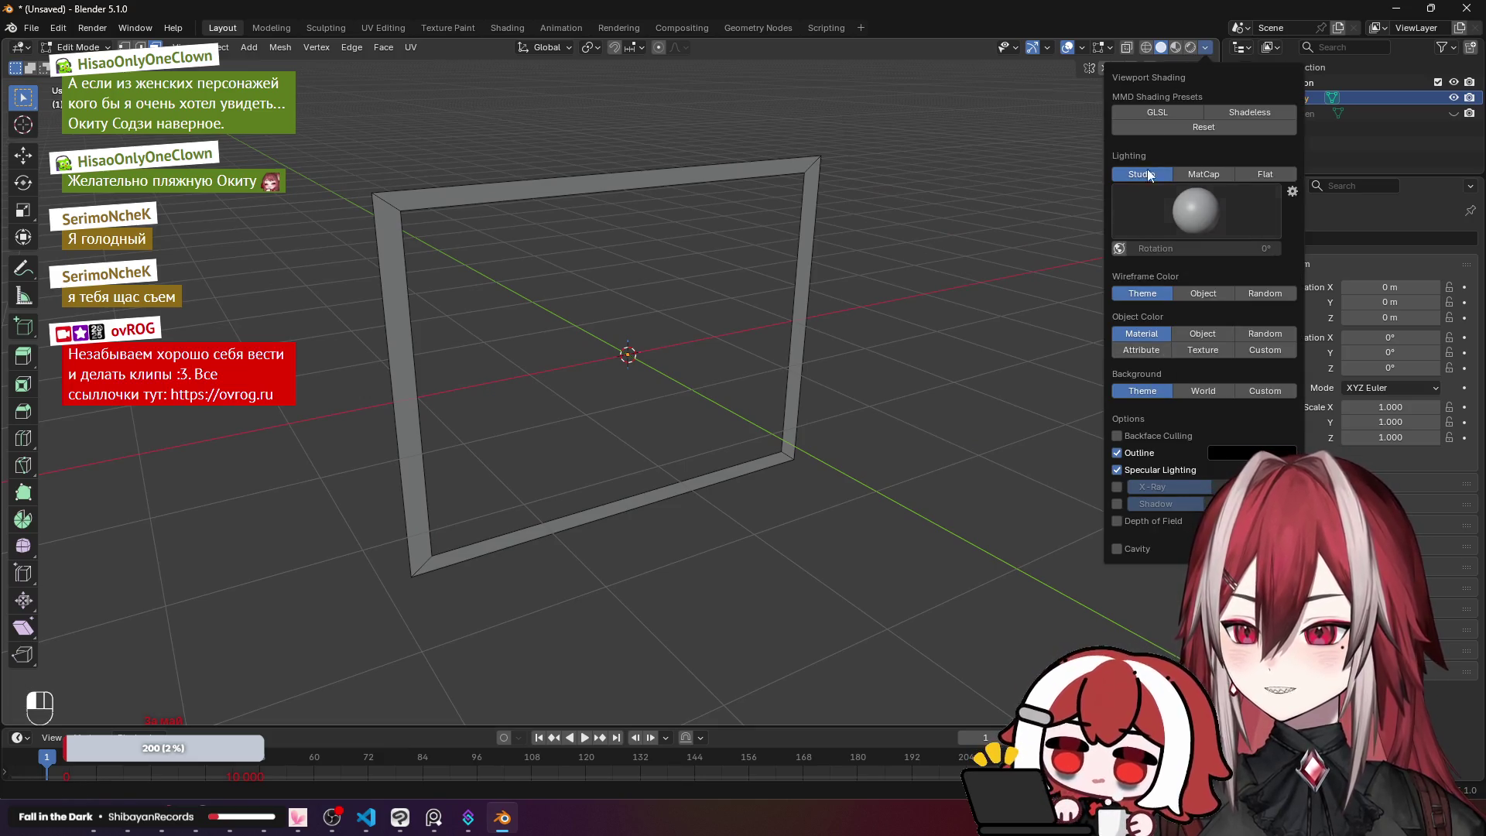
{"action": "left_click", "coordinate": [1126, 49]}
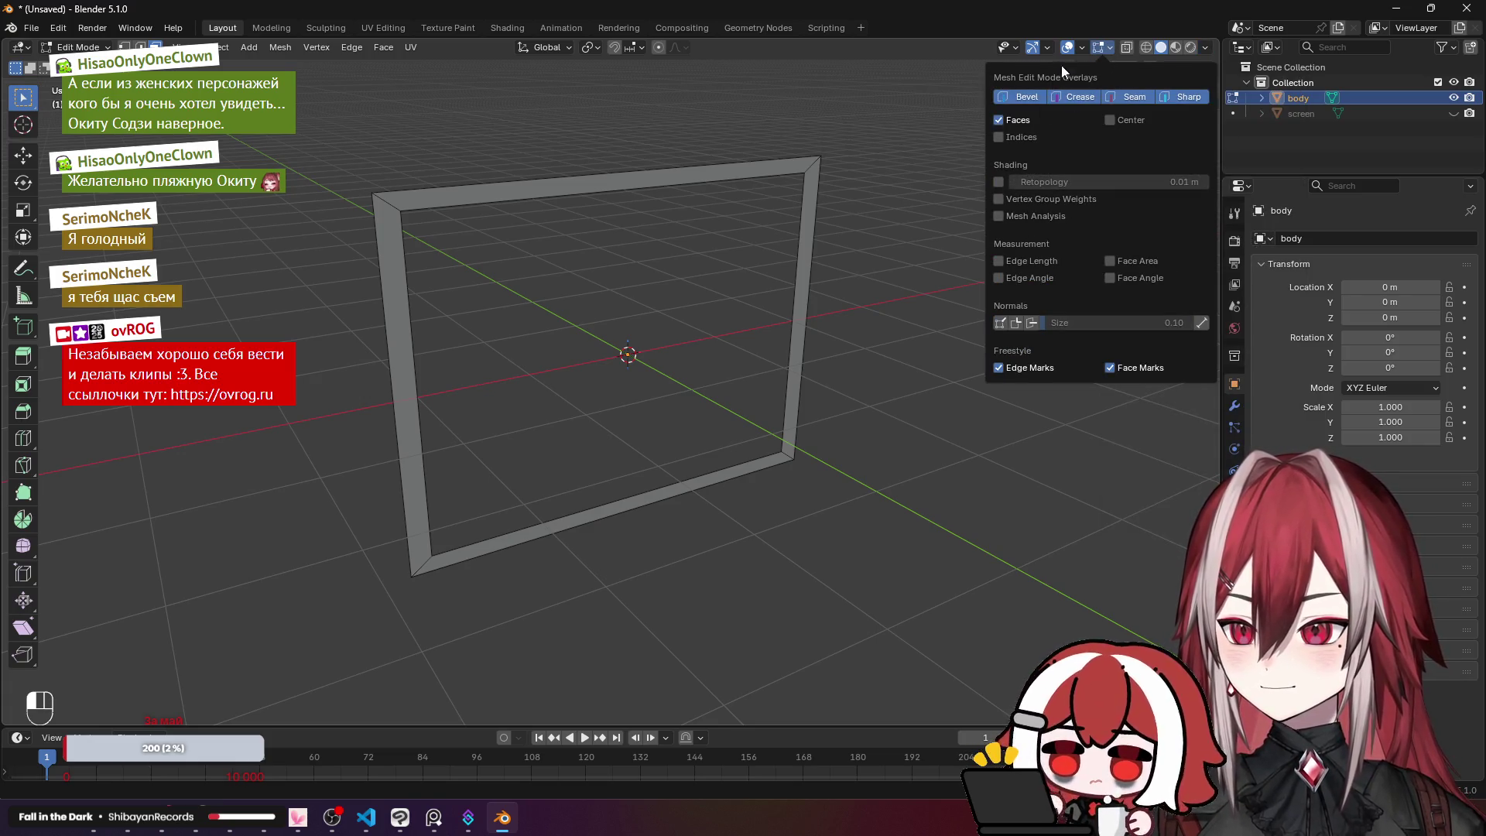
Step: Select the whole frame mesh and recalculate its normals to face outward
{"action": "mouse_move", "coordinate": [1084, 43]}
{"action": "key", "text": "a"}
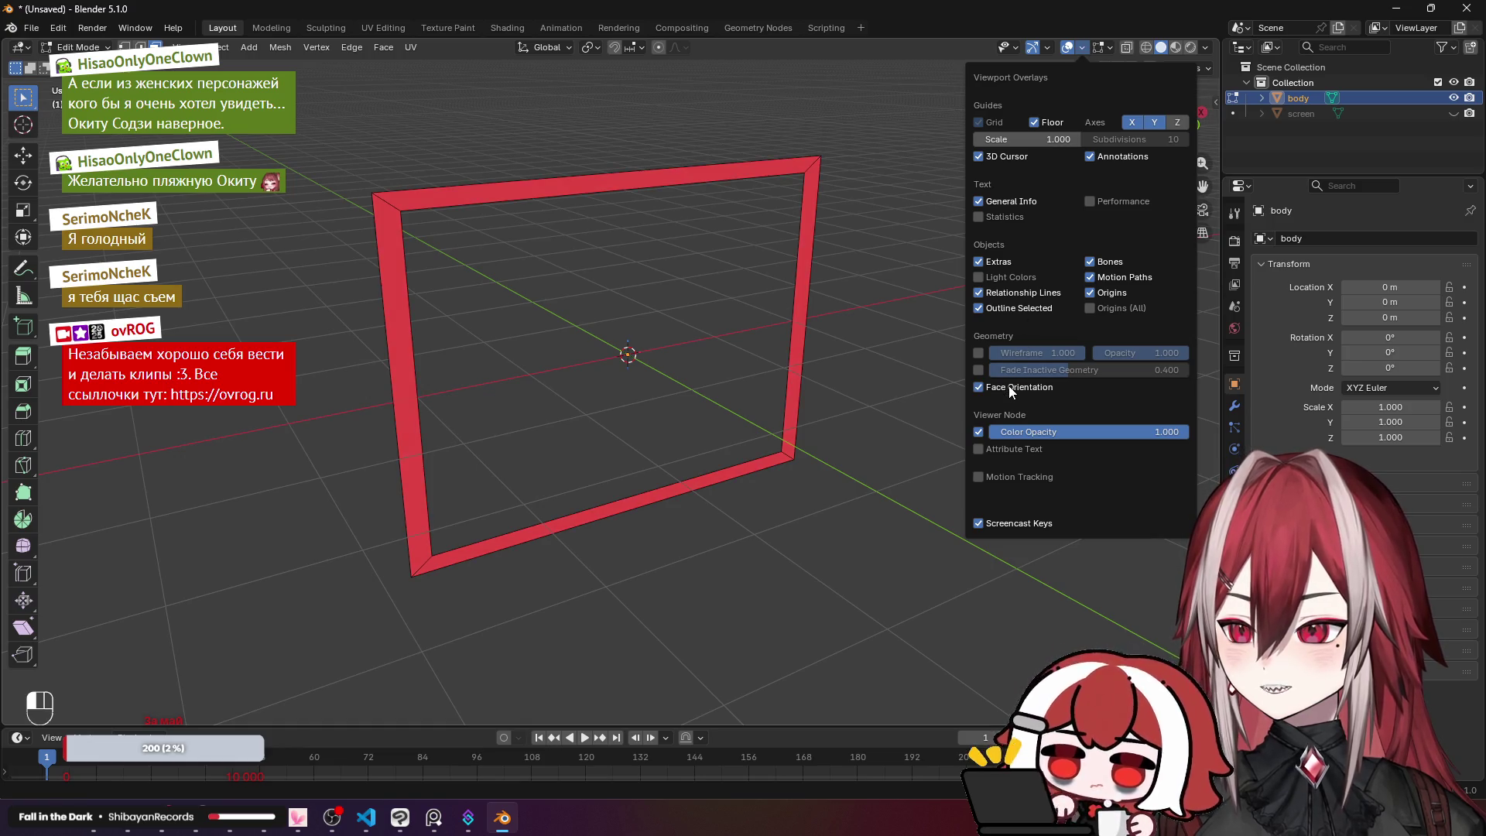
{"action": "left_click_drag", "start_coordinate": [793, 263], "coordinate": [835, 252]}
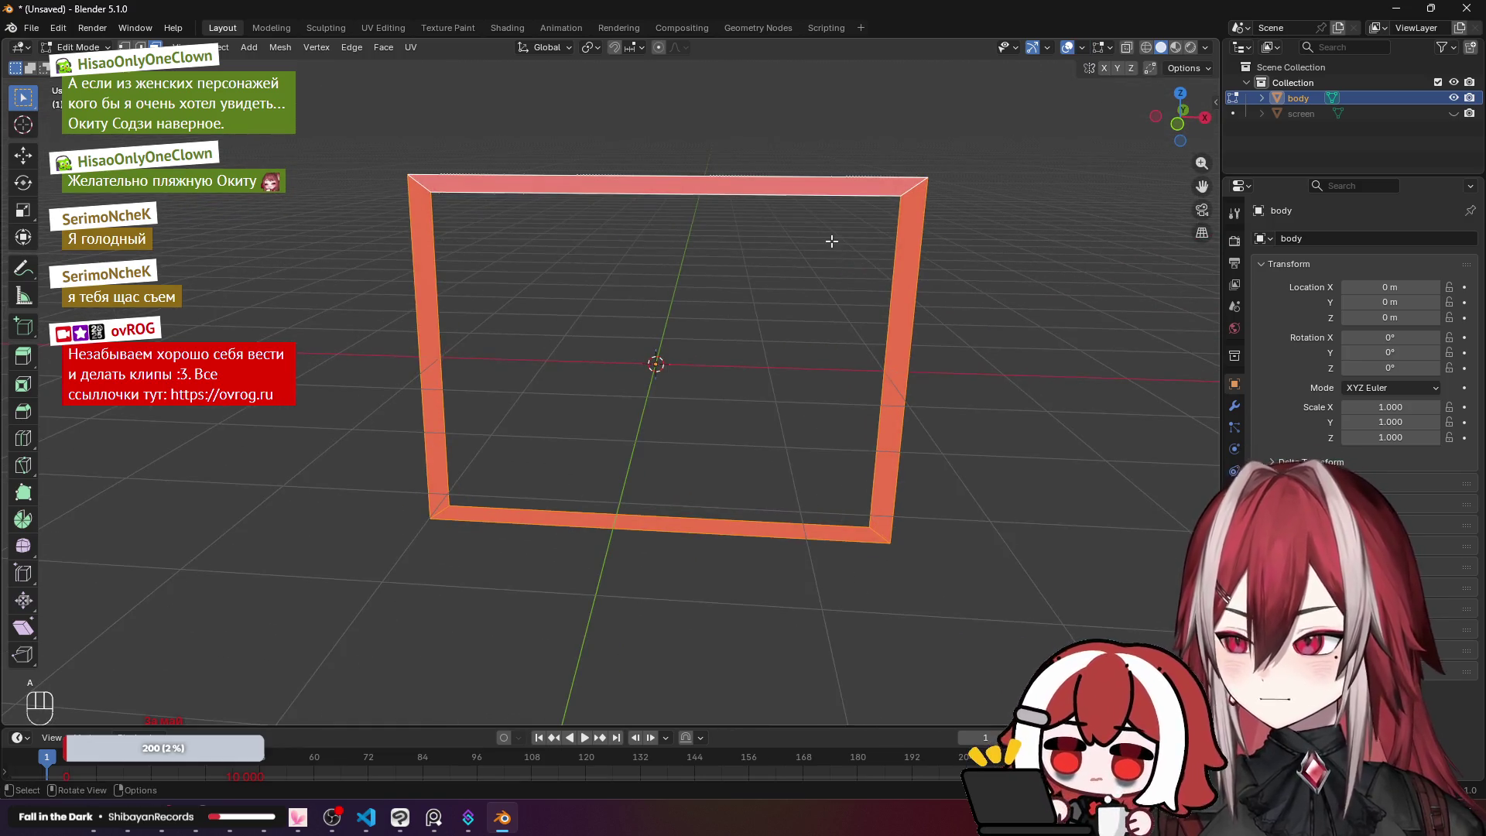
{"action": "key", "text": "shift+n"}
{"action": "key", "text": "ctrl+shift+n"}
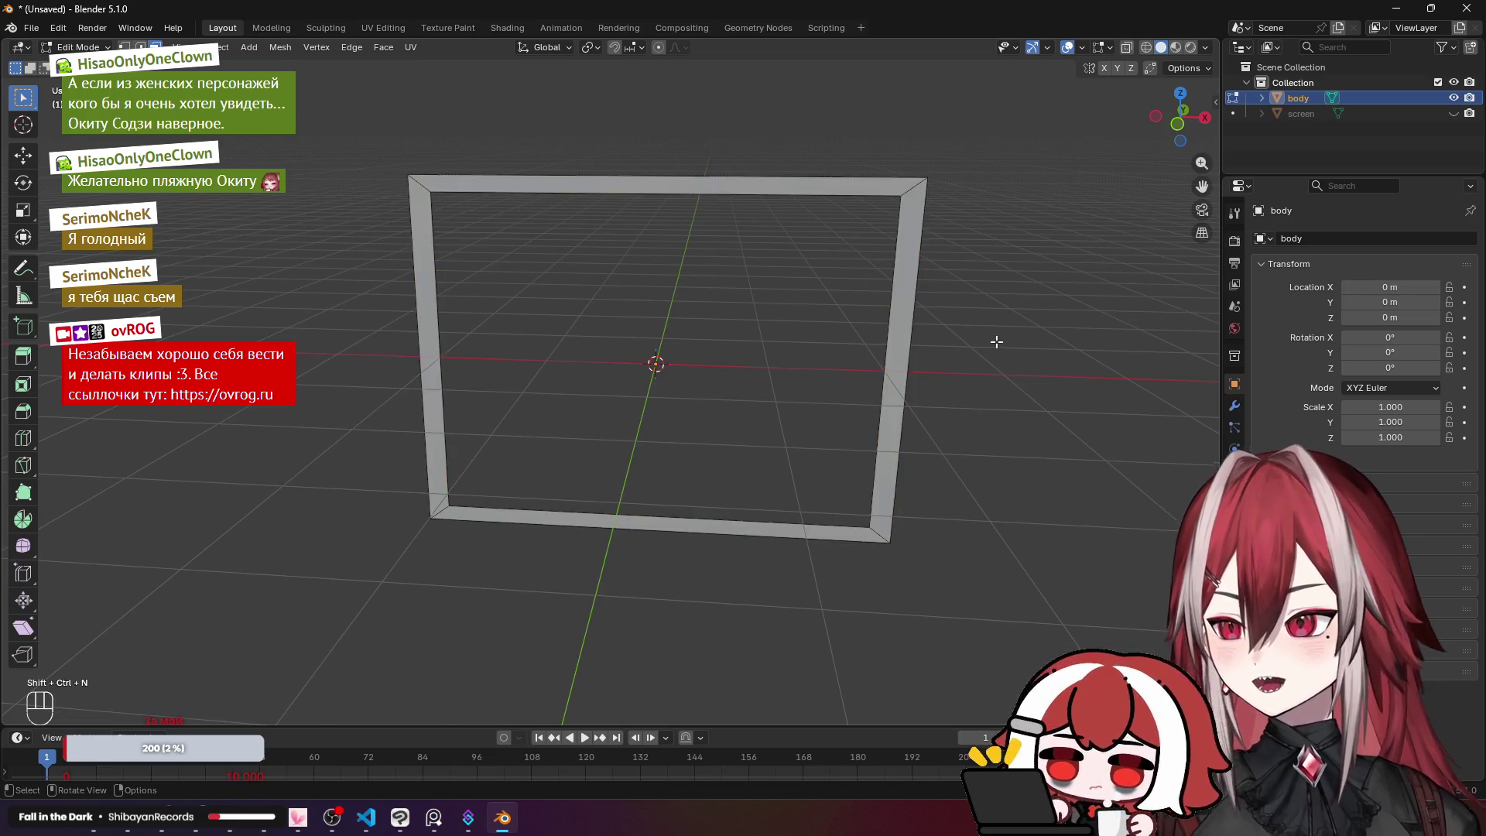
Step: Switch to the front view and unhide the screen object inside the frame
{"action": "left_click", "coordinate": [1453, 113]}
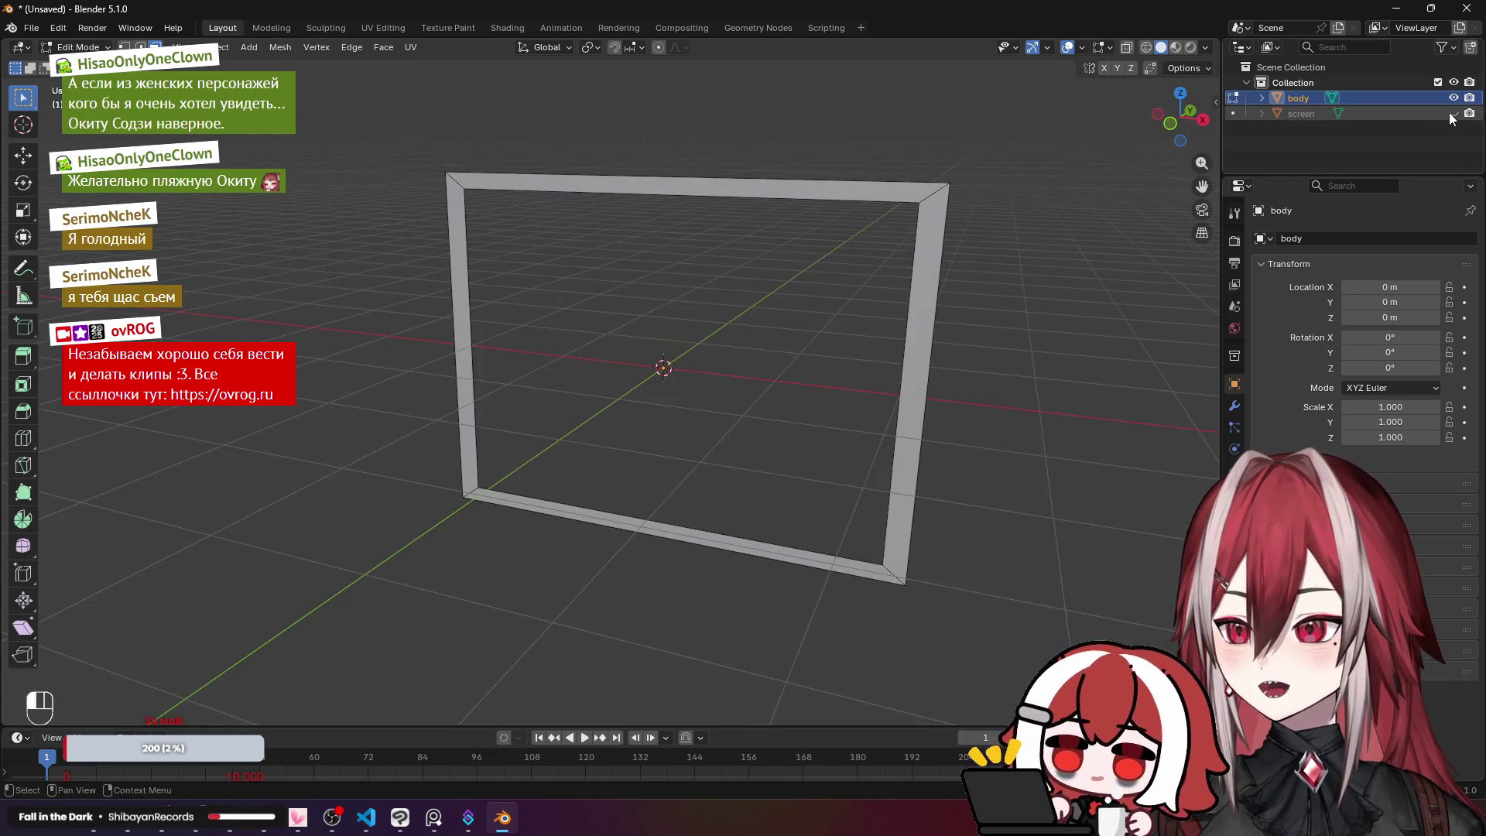
{"action": "left_click", "coordinate": [1454, 113]}
{"action": "key", "text": "Tab"}
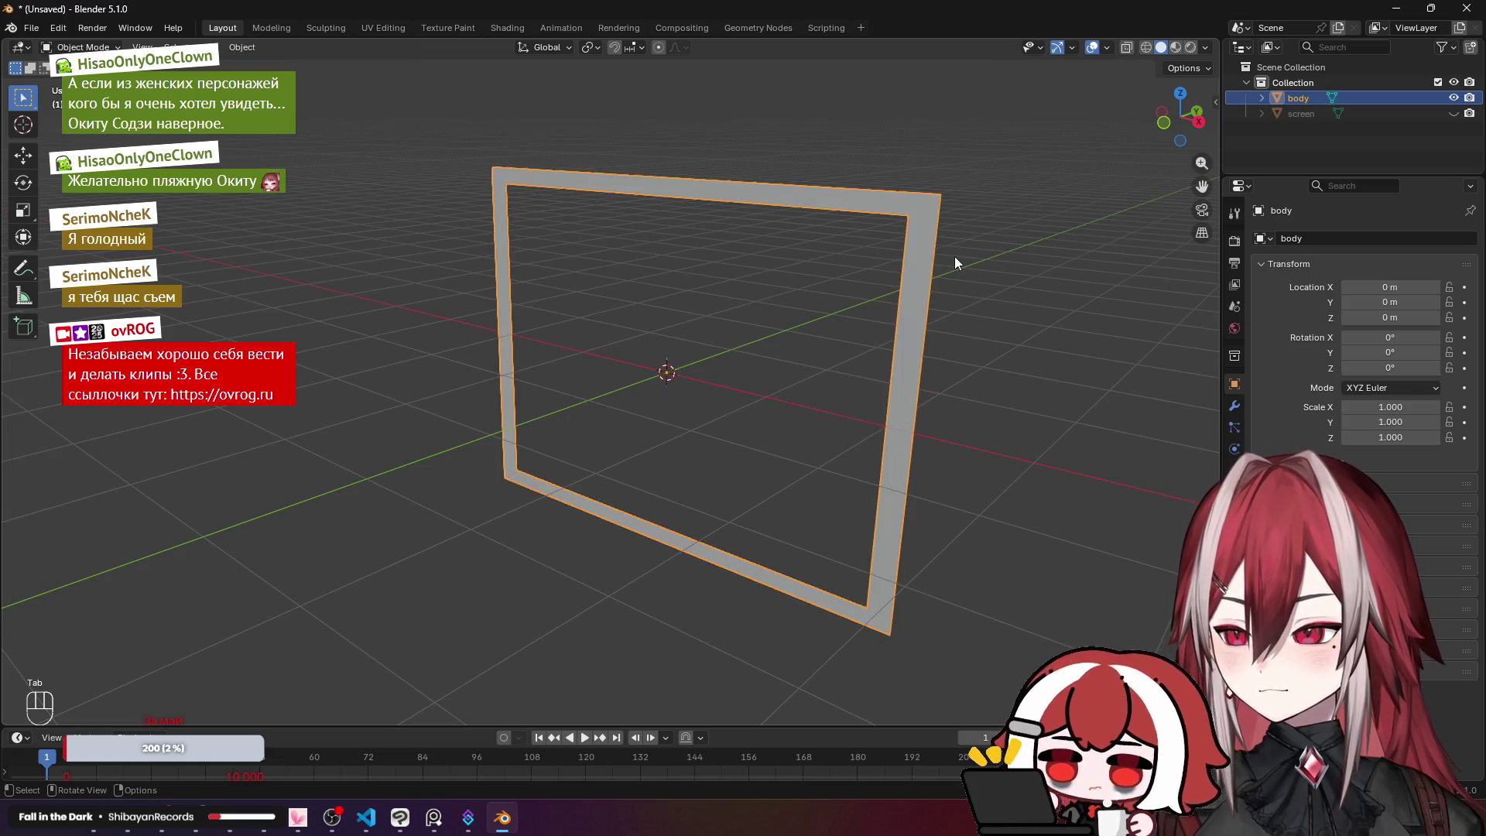
{"action": "key", "text": "KP_1"}
{"action": "key", "text": "Tab"}
{"action": "left_click", "coordinate": [1452, 113]}
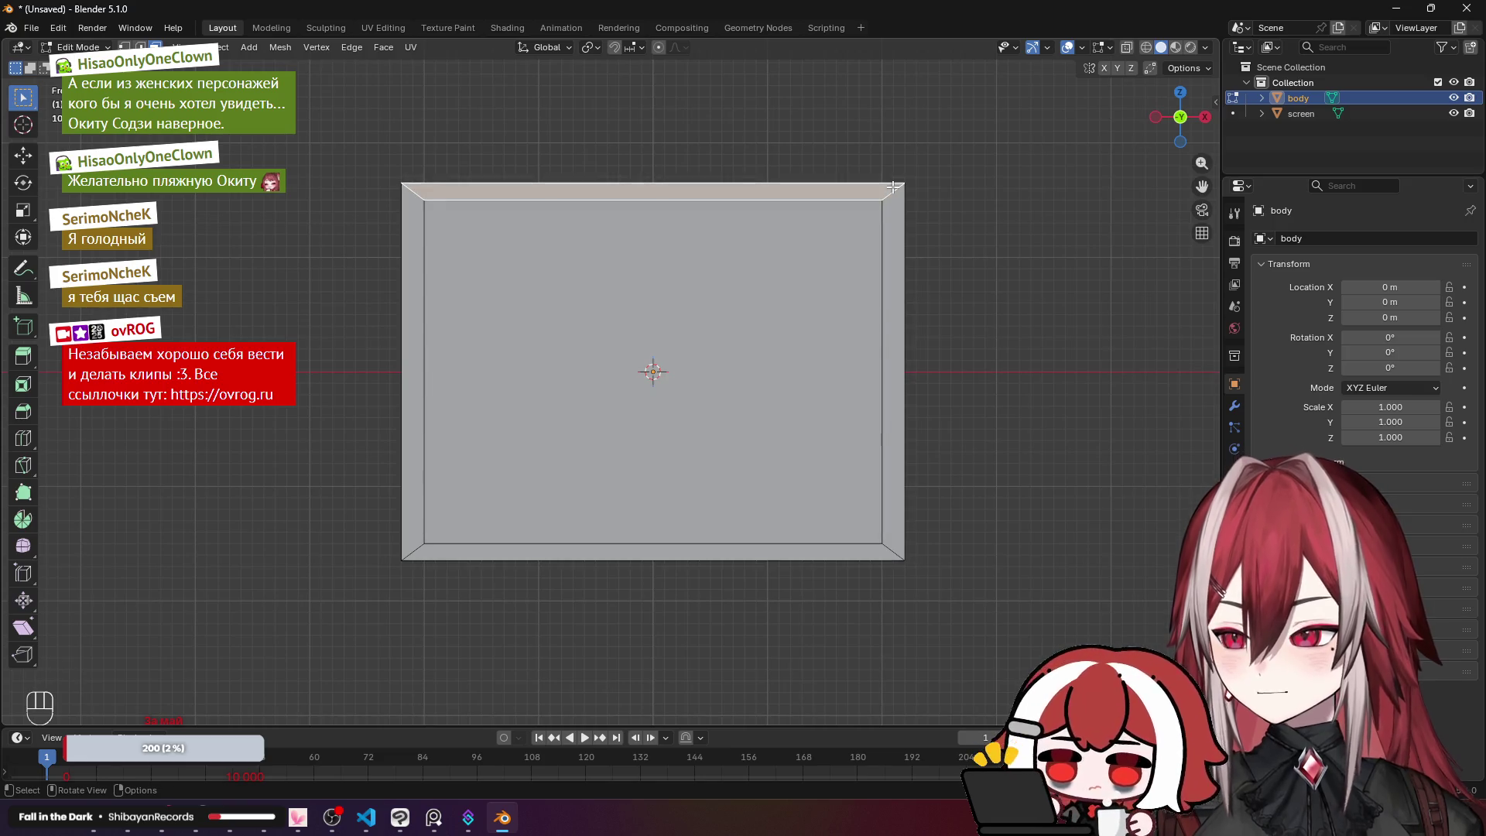
Step: Extrude the whole frame mesh along its normals about 0.128 m, then deselect everything
{"action": "key", "text": "ctrl+l"}
{"action": "key", "text": "KP_3"}
{"action": "left_click_drag", "start_coordinate": [892, 187], "coordinate": [728, 182]}
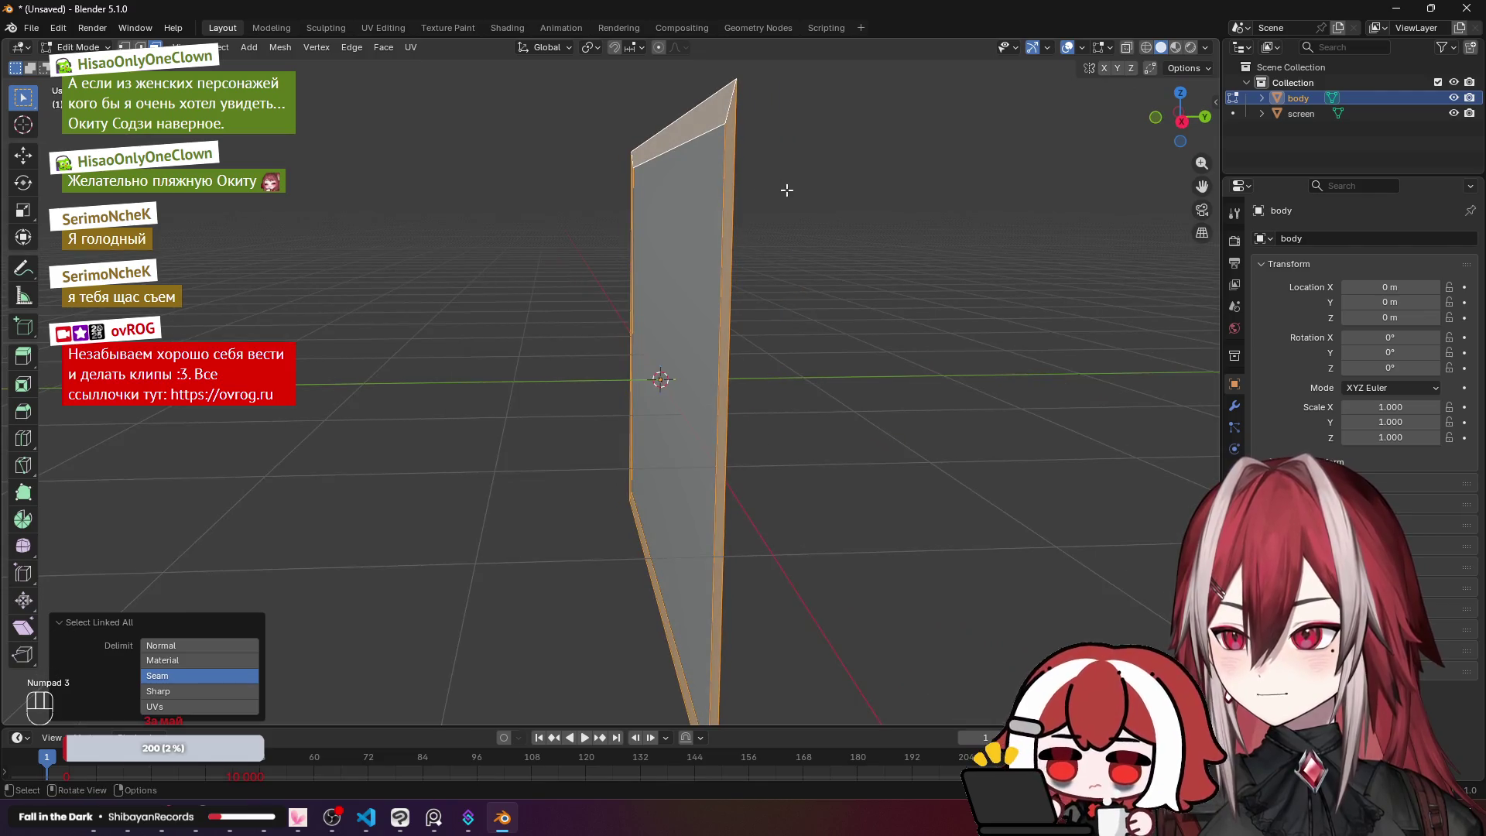
{"action": "key", "text": "e"}
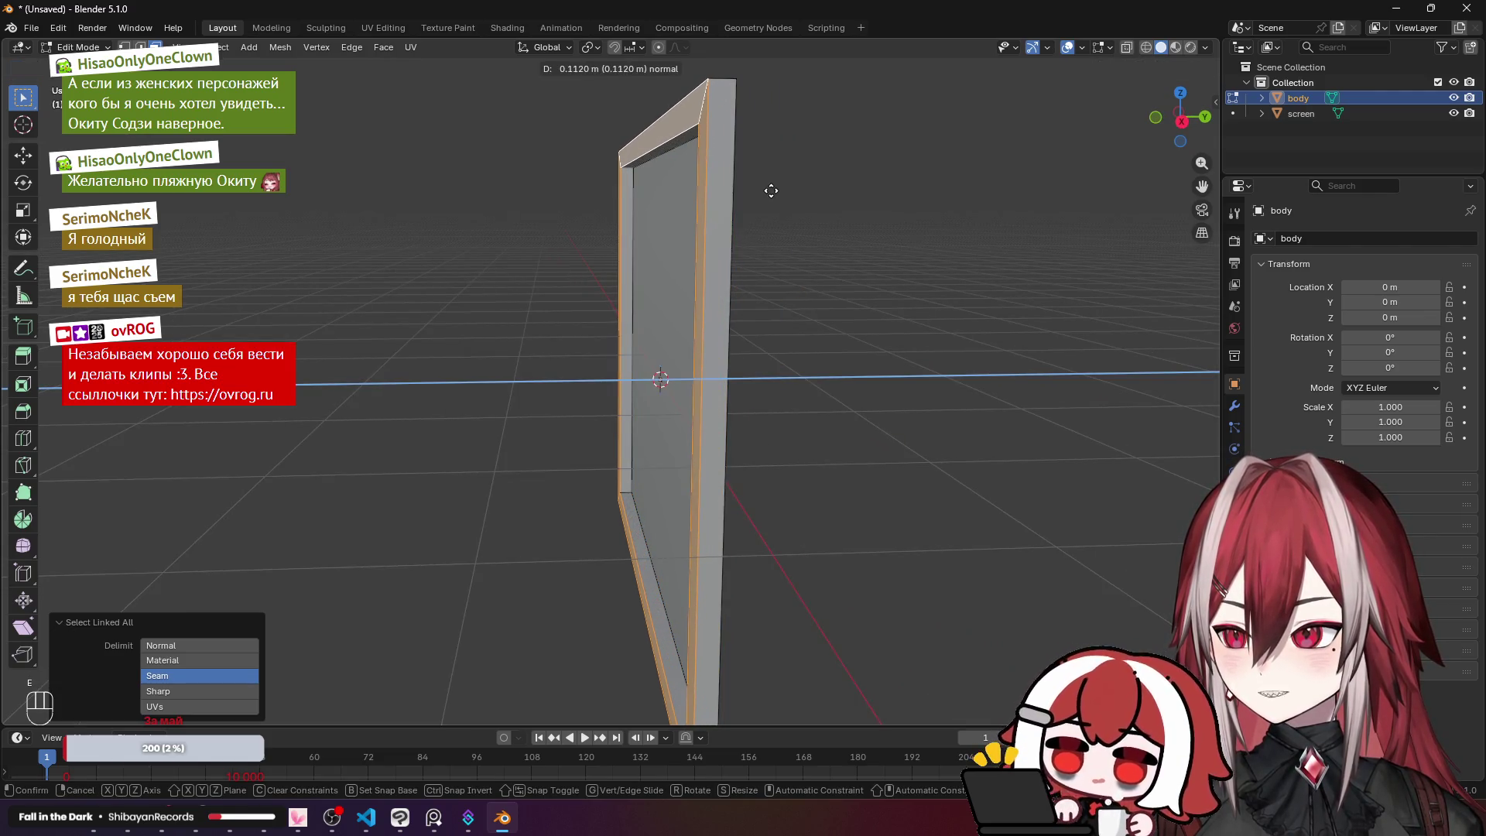
{"action": "left_click", "coordinate": [770, 190]}
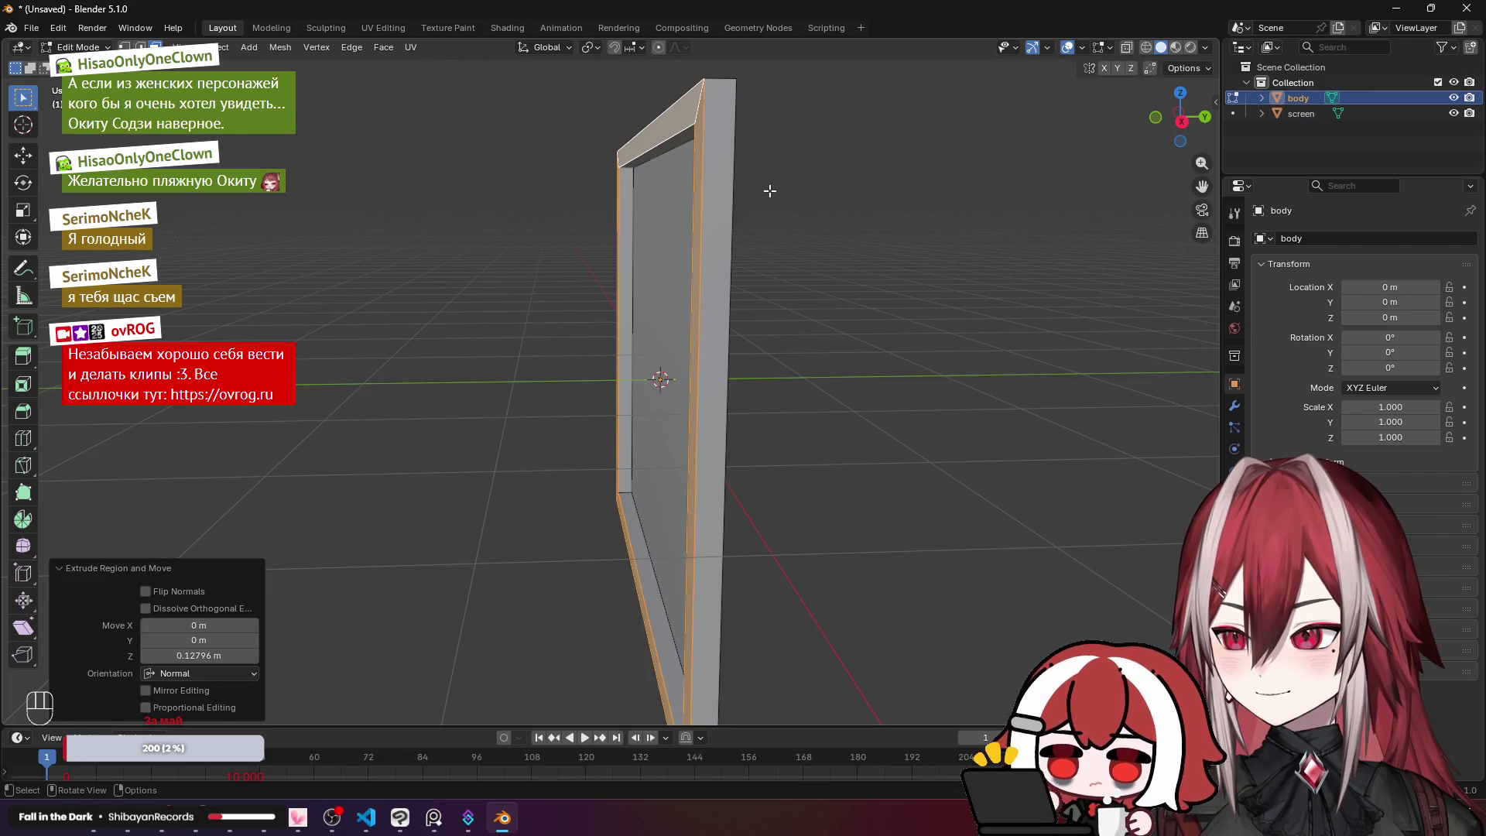
{"action": "mouse_move", "coordinate": [769, 189]}
{"action": "left_mouse_down"}
{"action": "mouse_move", "coordinate": [772, 212]}
{"action": "mouse_move", "coordinate": [829, 246]}
{"action": "mouse_move", "coordinate": [813, 224]}
{"action": "mouse_move", "coordinate": [882, 146]}
{"action": "mouse_move", "coordinate": [1016, 246]}
{"action": "mouse_move", "coordinate": [921, 212]}
{"action": "mouse_move", "coordinate": [902, 271]}
{"action": "mouse_move", "coordinate": [838, 288]}
{"action": "left_mouse_up"}
{"action": "key", "text": "alt+a"}
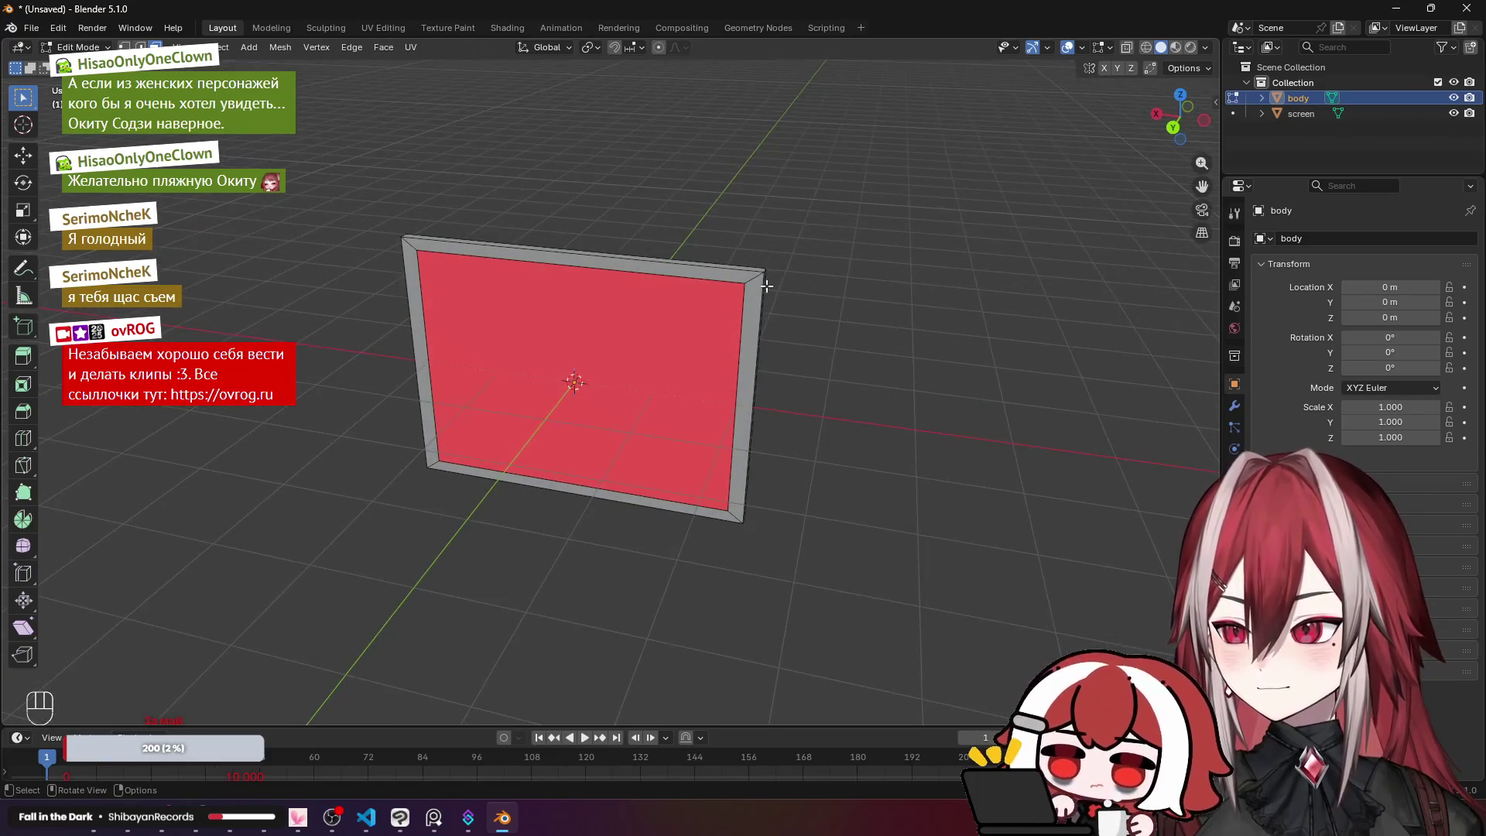
Step: Hide the screen object and orbit to an edge-on view of the frame
{"action": "scroll", "coordinate": [720, 269], "scroll_direction": "up", "scroll_amount": 4}
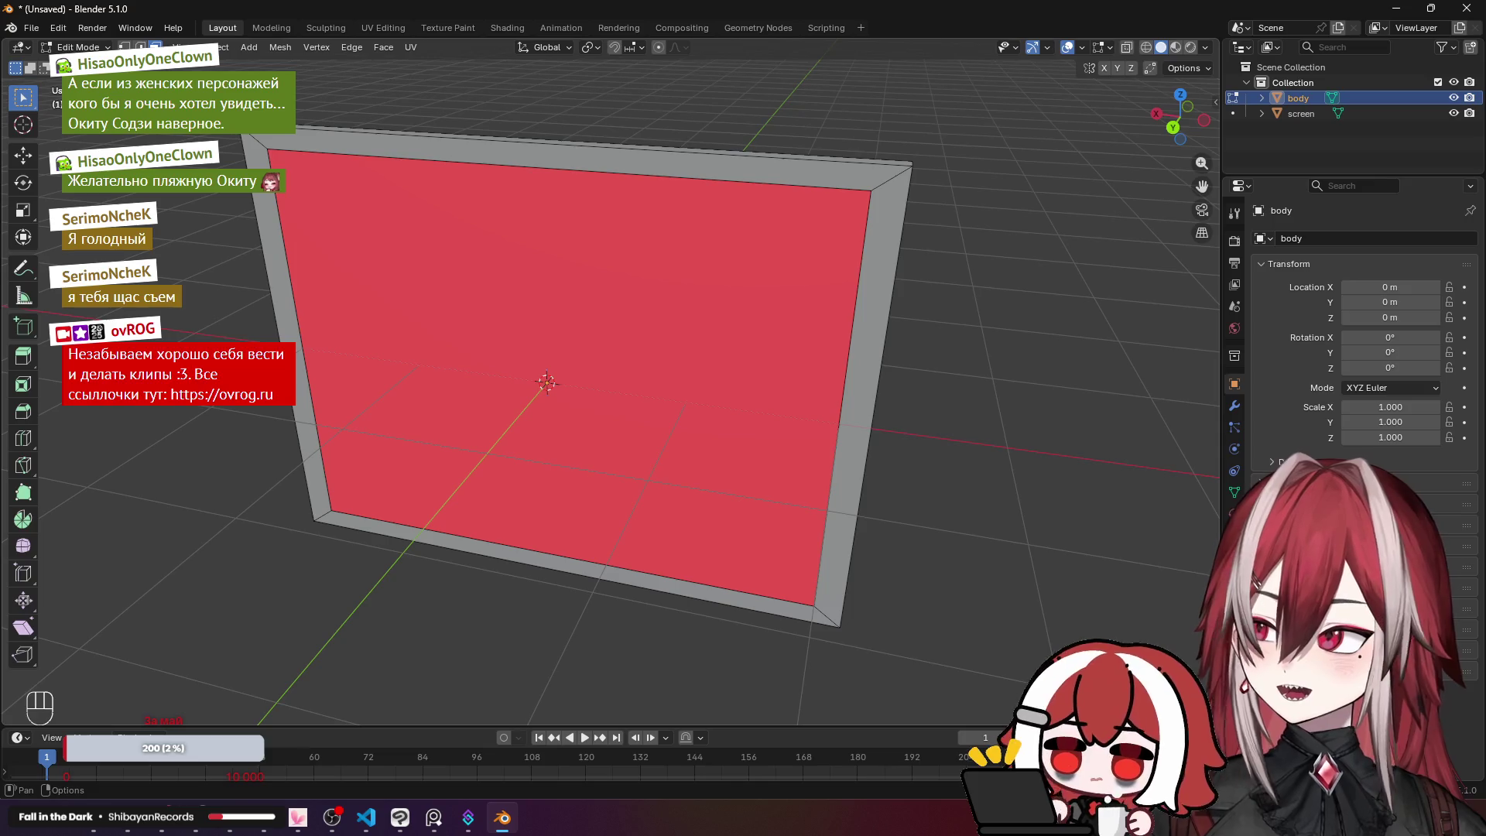
{"action": "left_click", "coordinate": [348, 152], "text": "alt+shift"}
{"action": "mouse_move", "coordinate": [348, 152]}
{"action": "left_mouse_down"}
{"action": "mouse_move", "coordinate": [277, 140]}
{"action": "mouse_move", "coordinate": [843, 169]}
{"action": "left_mouse_up"}
{"action": "left_click", "coordinate": [1453, 113]}
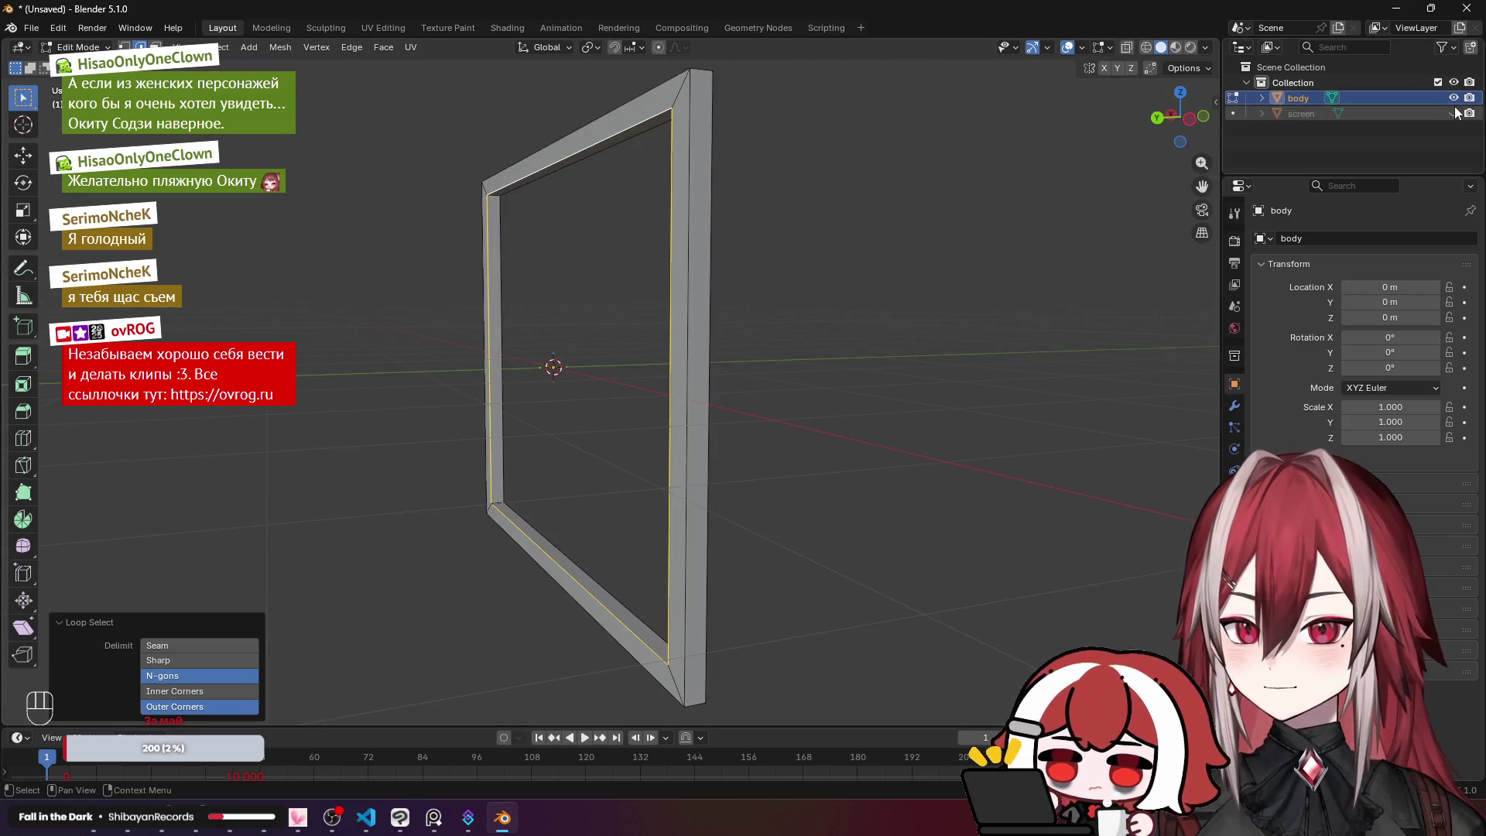
{"action": "mouse_move", "coordinate": [735, 170]}
{"action": "left_mouse_down"}
{"action": "mouse_move", "coordinate": [733, 91]}
{"action": "mouse_move", "coordinate": [766, 66]}
{"action": "mouse_move", "coordinate": [789, 151]}
{"action": "mouse_move", "coordinate": [754, 120]}
{"action": "left_mouse_up"}
Step: Delete the frame's left, top, right and bottom rim faces and select the open edge loop
{"action": "left_click", "coordinate": [302, 216]}
{"action": "left_click", "coordinate": [572, 153], "text": "shift"}
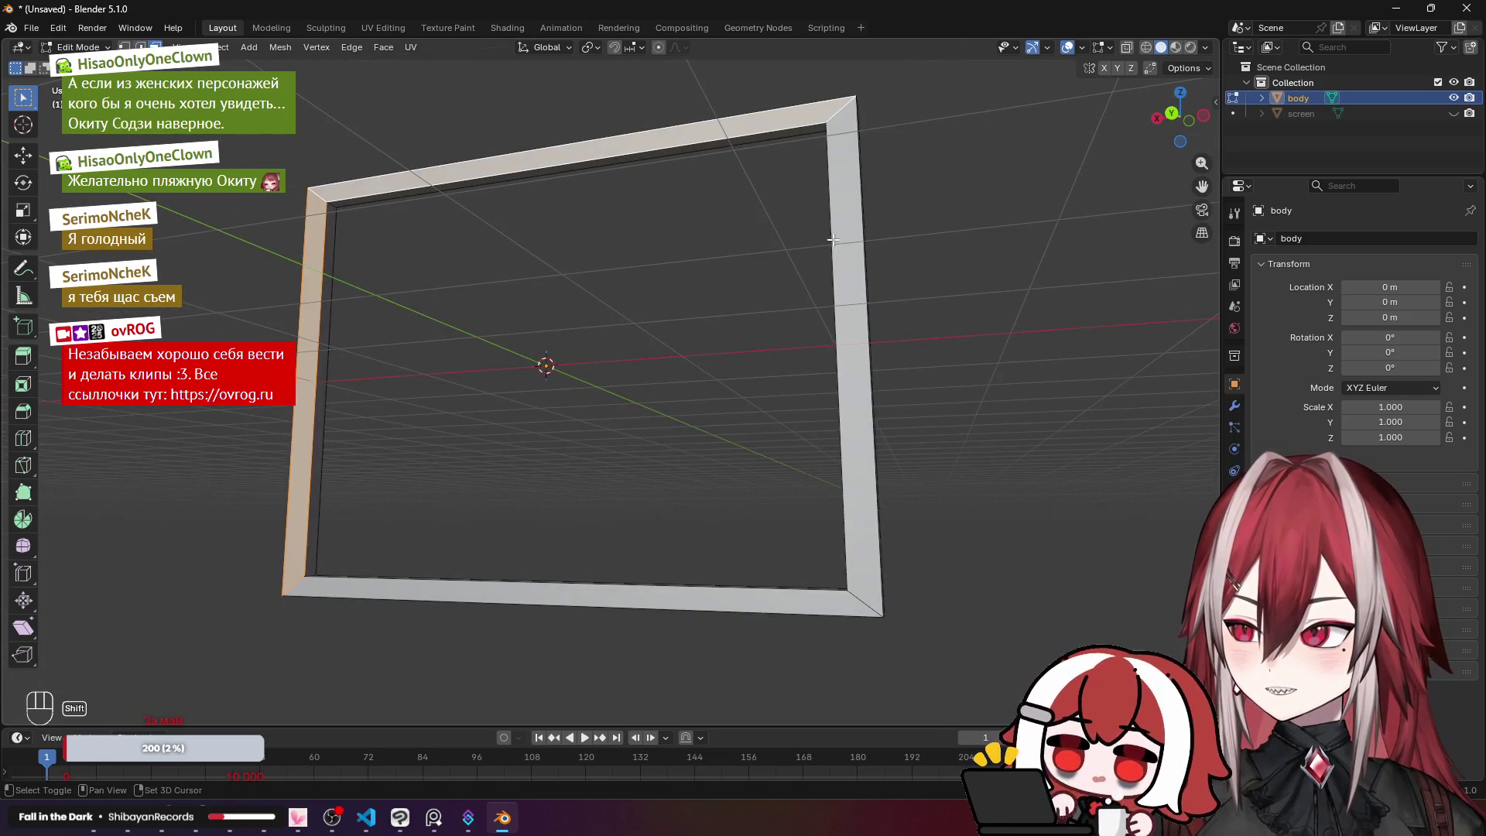
{"action": "left_click", "coordinate": [852, 244], "text": "shift"}
{"action": "left_click", "coordinate": [834, 597], "text": "shift"}
{"action": "key", "text": "x"}
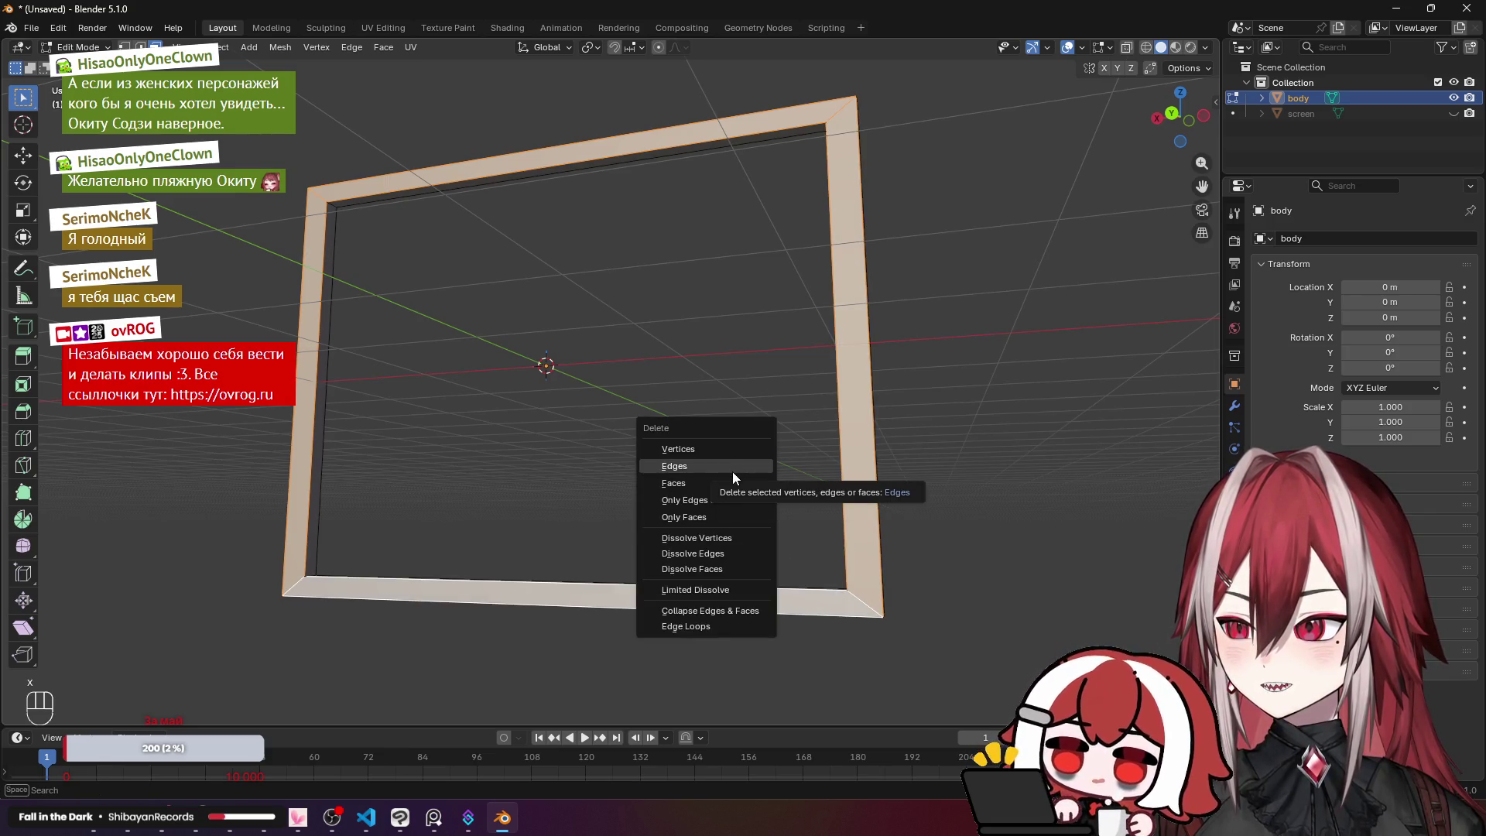
{"action": "left_click", "coordinate": [727, 483]}
{"action": "mouse_move", "coordinate": [742, 451]}
{"action": "left_mouse_down"}
{"action": "mouse_move", "coordinate": [796, 345]}
{"action": "mouse_move", "coordinate": [806, 408]}
{"action": "mouse_move", "coordinate": [736, 508]}
{"action": "mouse_move", "coordinate": [664, 524]}
{"action": "mouse_move", "coordinate": [642, 503]}
{"action": "left_mouse_up"}
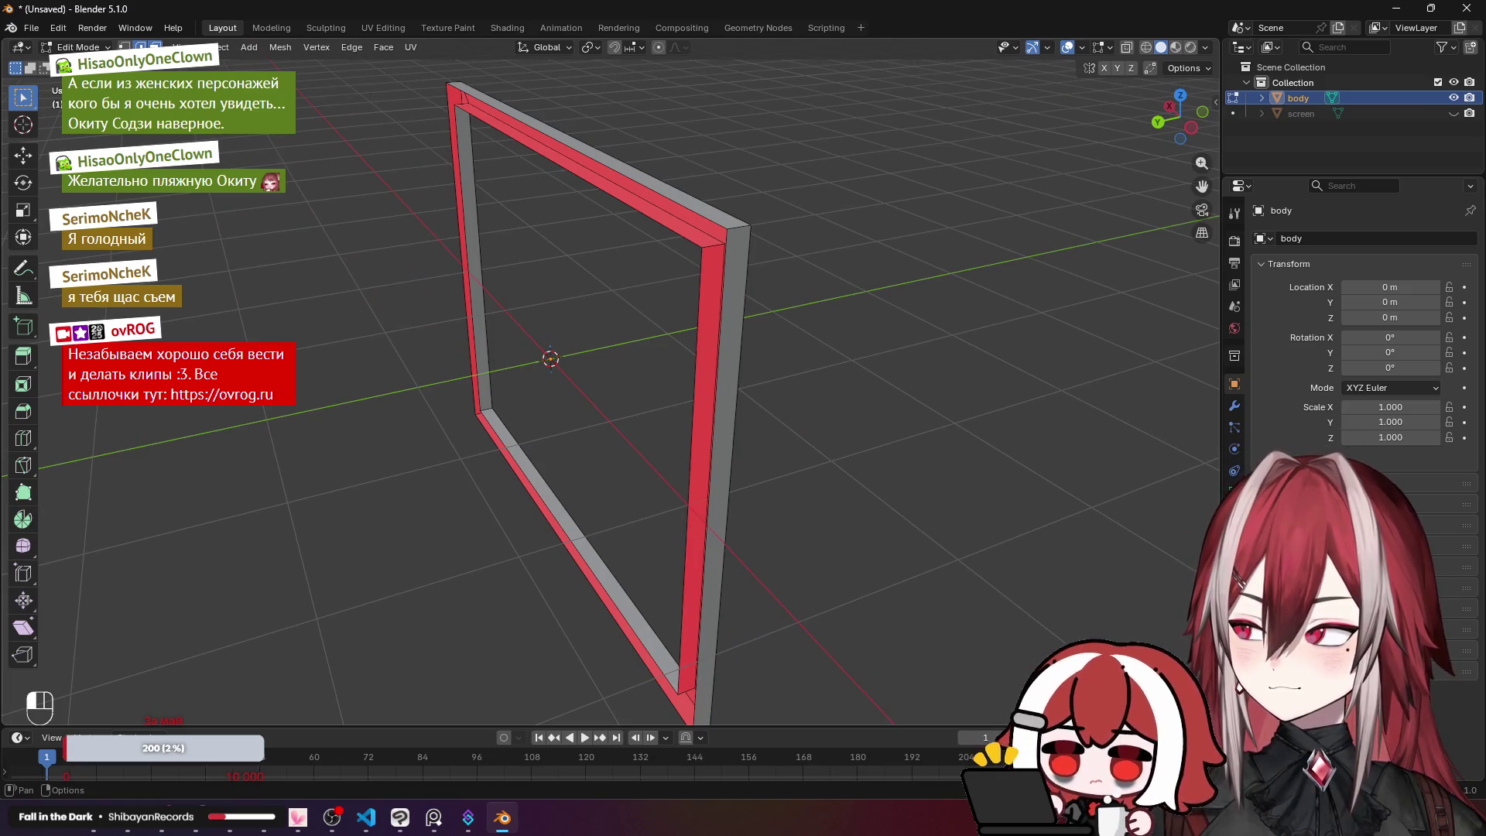
{"action": "left_click", "coordinate": [446, 86], "text": "alt"}
{"action": "key", "text": "KP_3"}
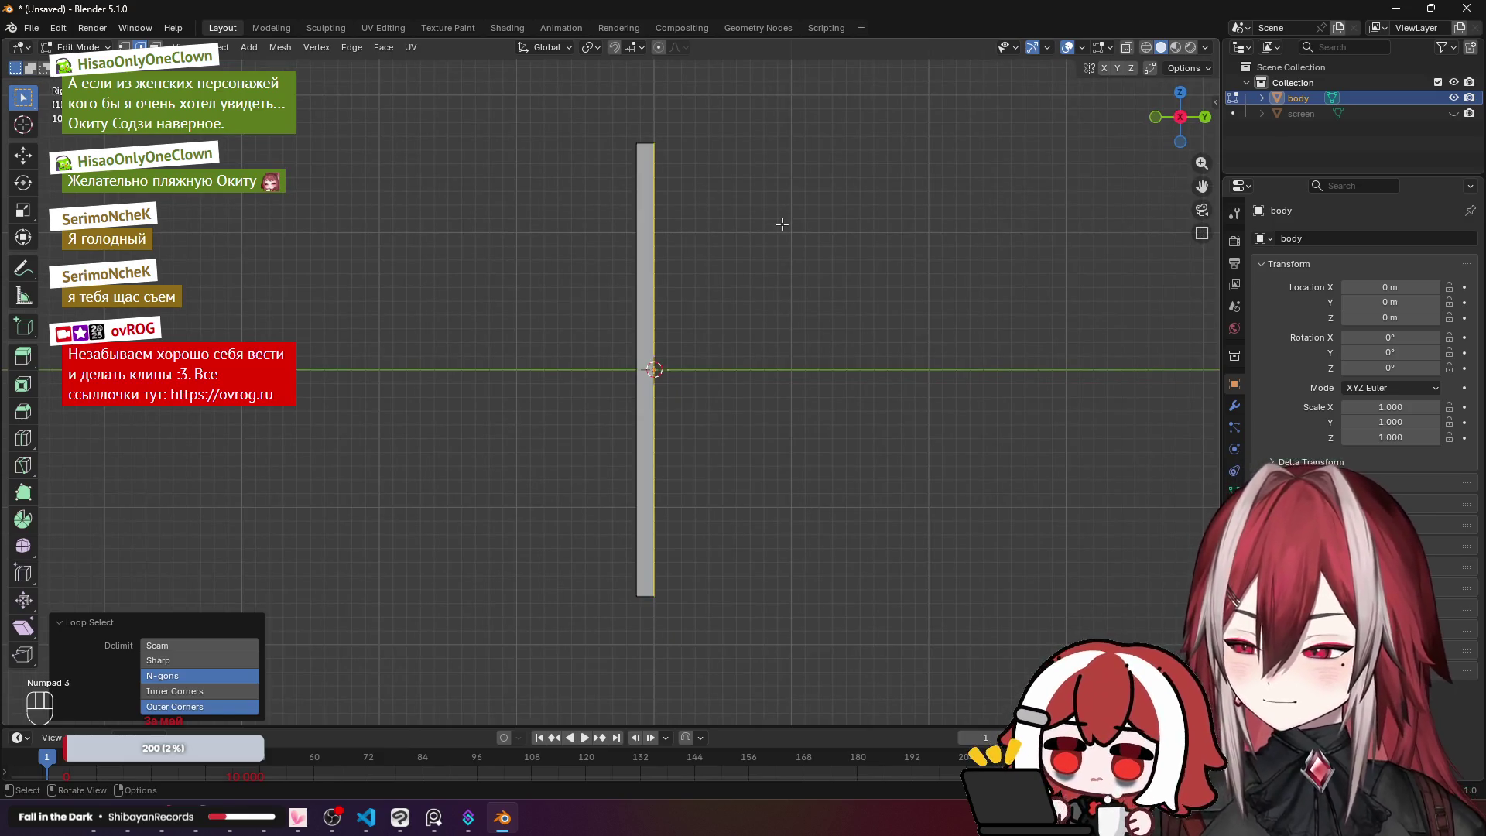
Step: Push the open edge loop back 1 m into a deep box, then switch to Clip Studio Paint
{"action": "key", "text": "g"}
{"action": "left_click", "coordinate": [823, 205]}
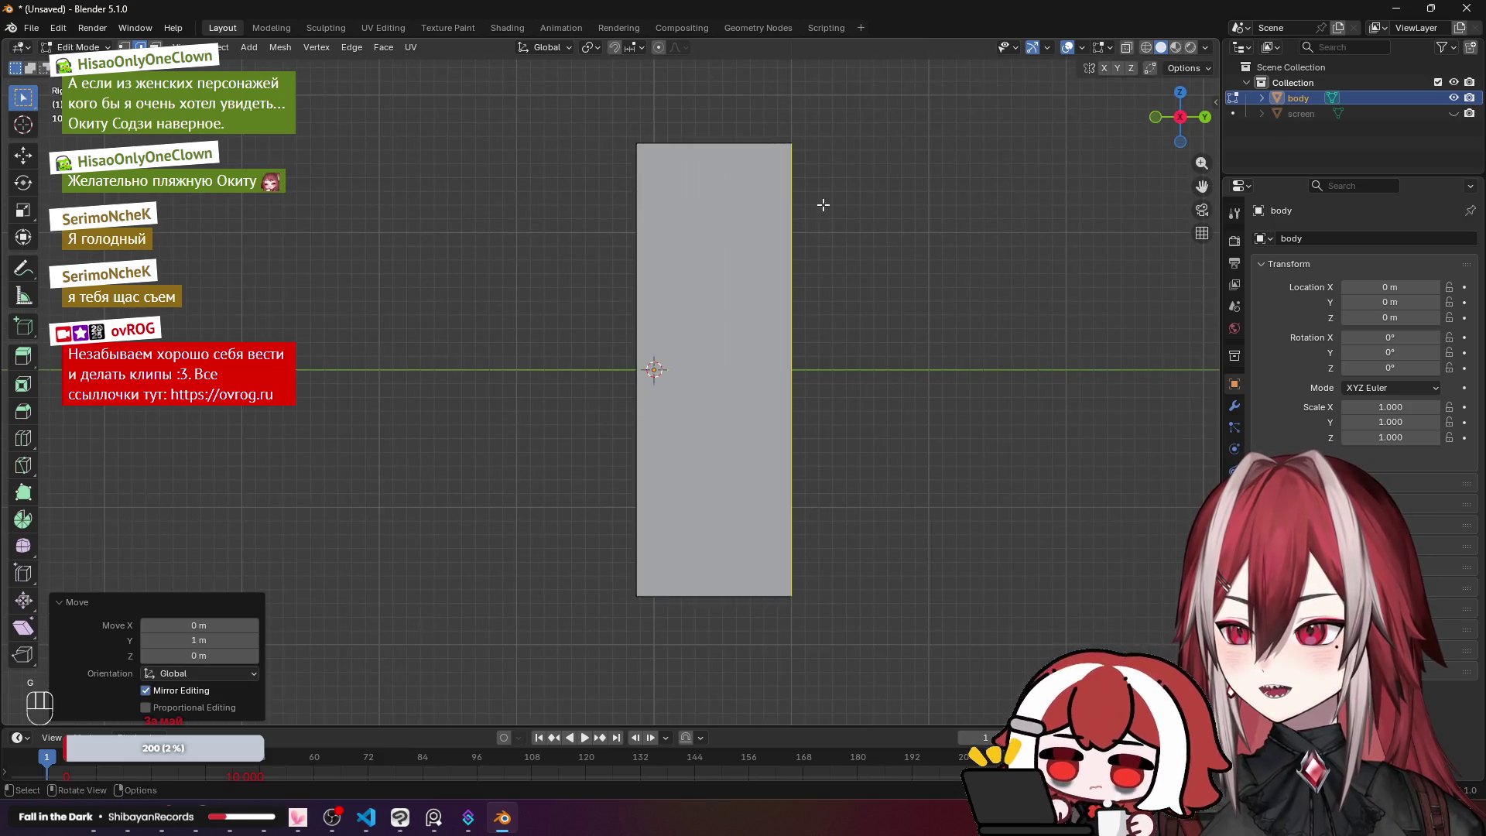
{"action": "mouse_move", "coordinate": [822, 205]}
{"action": "left_mouse_down"}
{"action": "mouse_move", "coordinate": [939, 248]}
{"action": "mouse_move", "coordinate": [818, 218]}
{"action": "mouse_move", "coordinate": [874, 190]}
{"action": "left_mouse_up"}
{"action": "key", "text": "KP_1"}
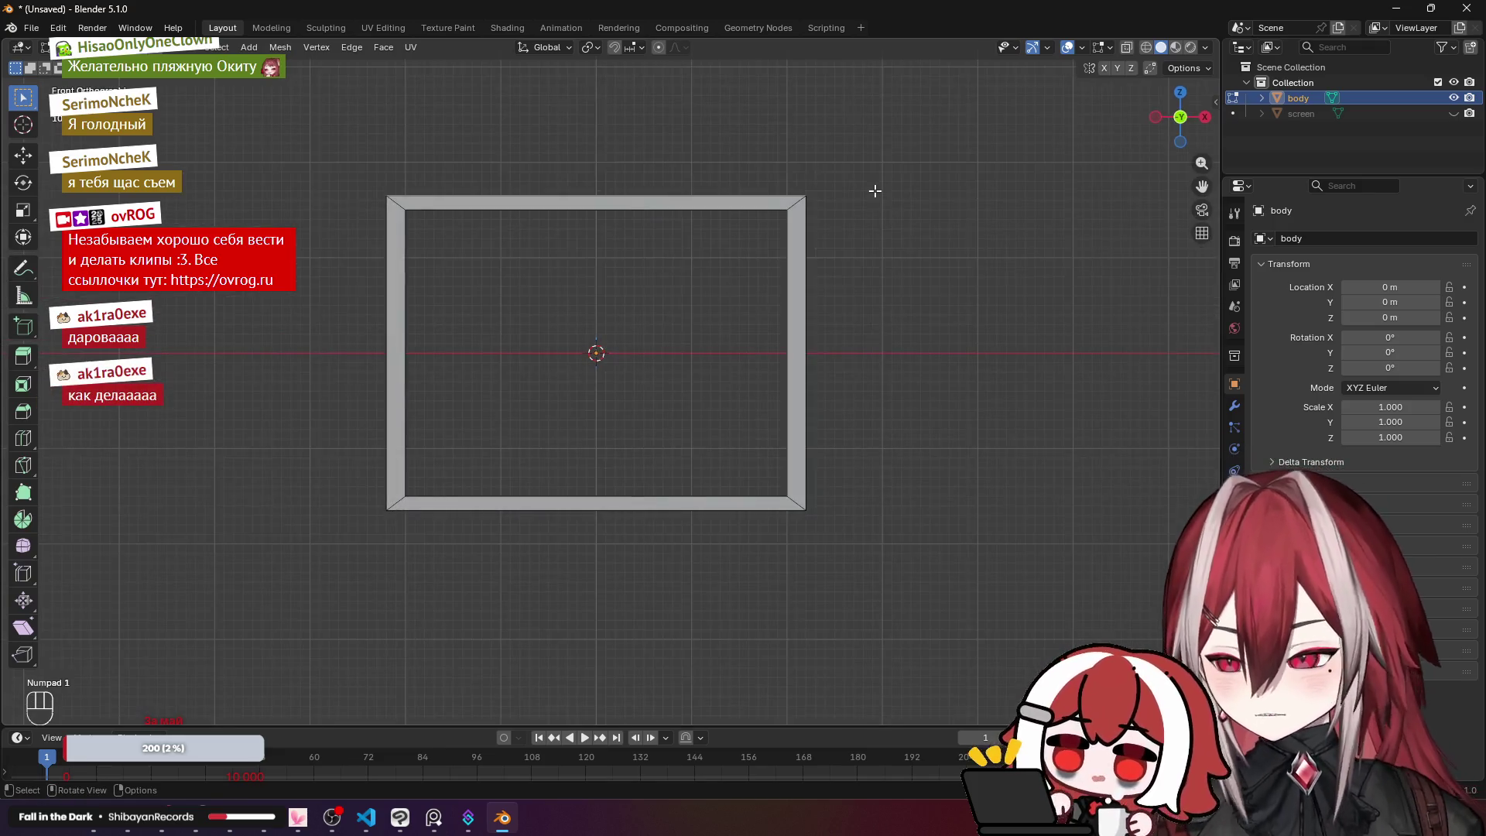
{"action": "left_click", "coordinate": [400, 818]}
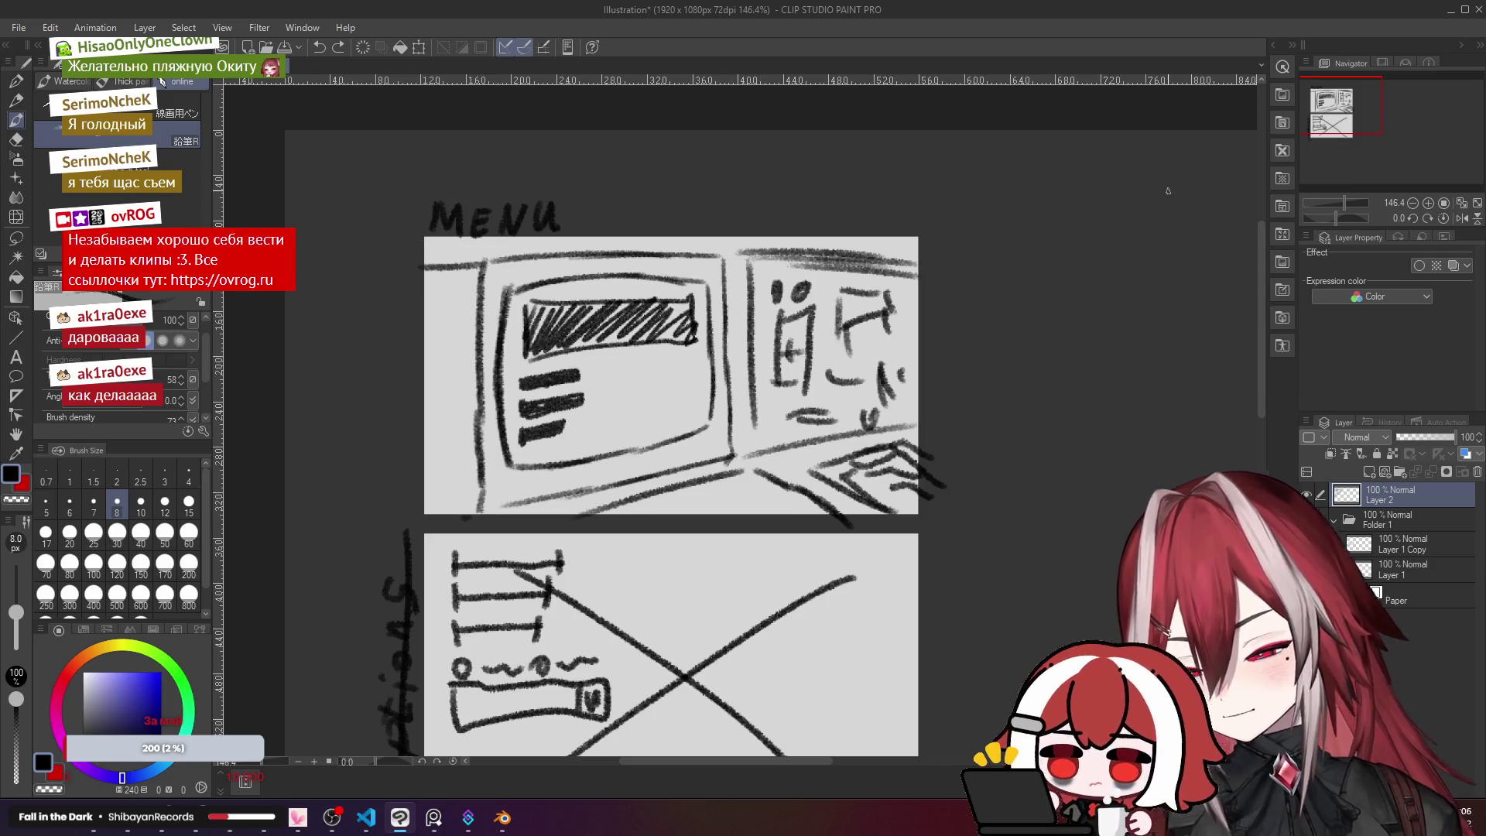
{"action": "left_click", "coordinate": [1453, 12]}
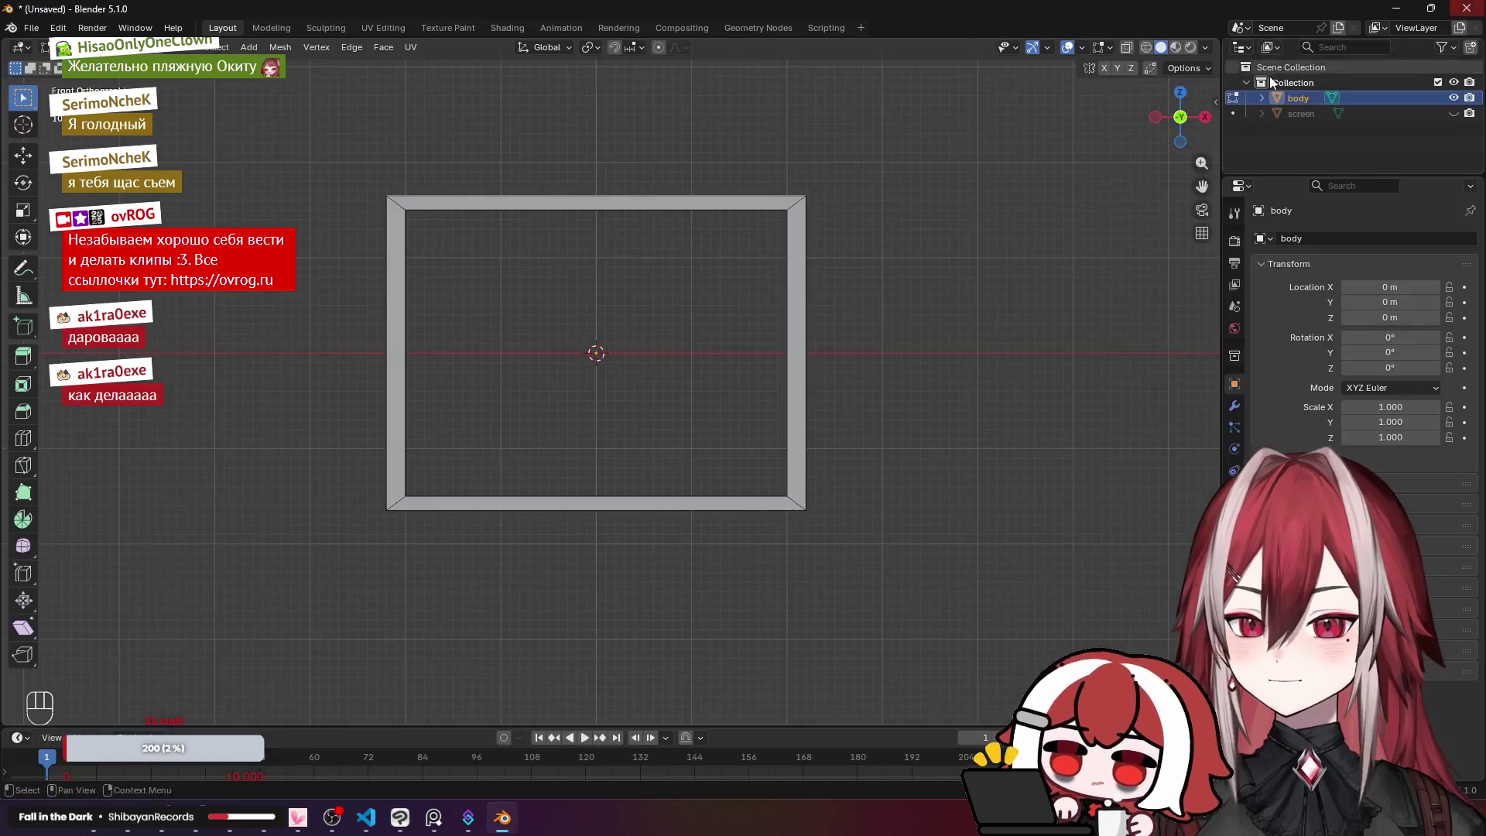
{"action": "mouse_move", "coordinate": [866, 154]}
{"action": "left_mouse_down"}
{"action": "mouse_move", "coordinate": [808, 208]}
{"action": "mouse_move", "coordinate": [773, 205]}
{"action": "mouse_move", "coordinate": [820, 202]}
{"action": "mouse_move", "coordinate": [801, 203]}
{"action": "left_mouse_up"}
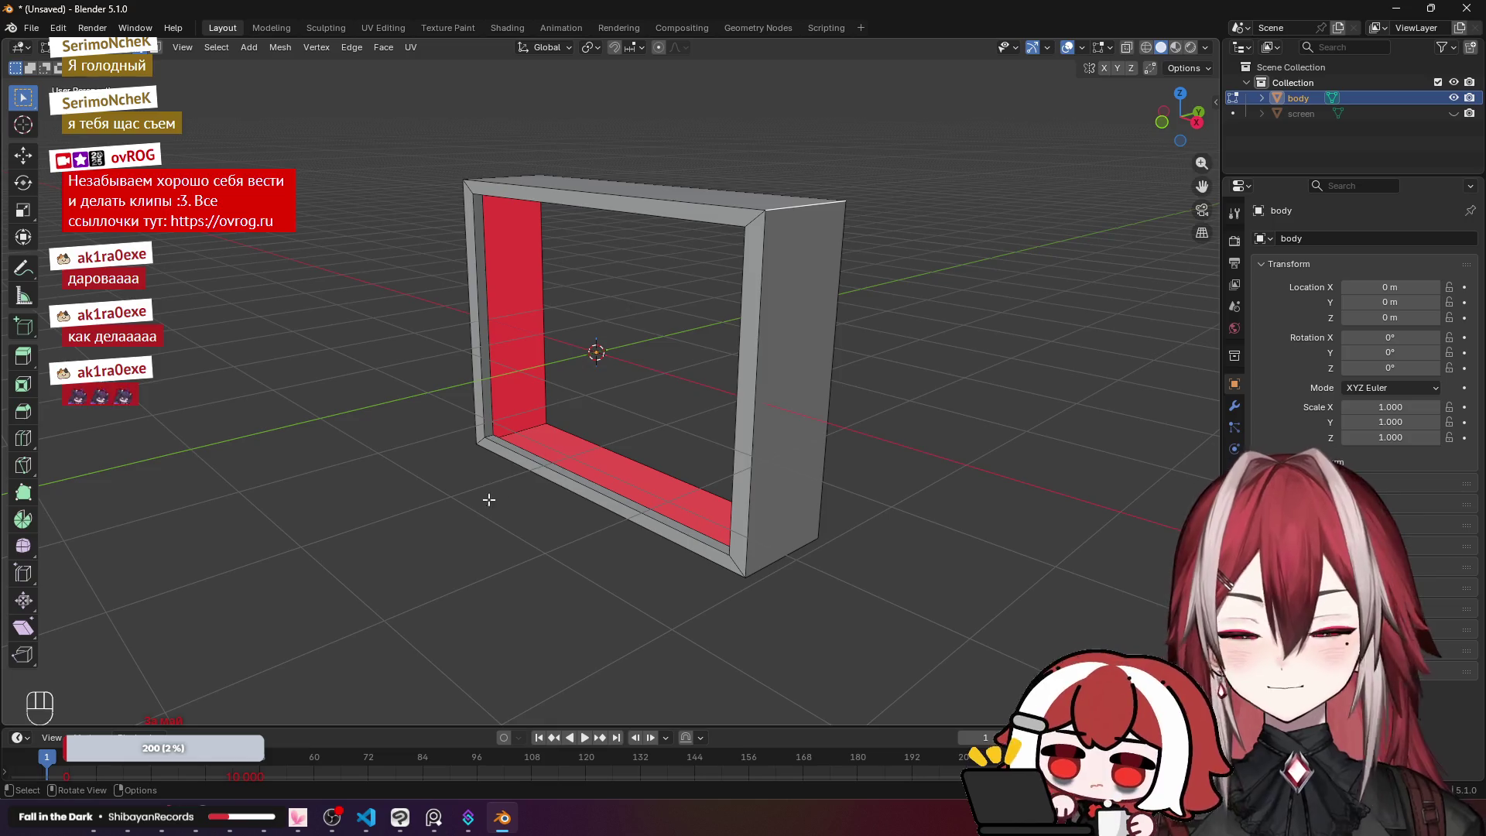
{"action": "left_click", "coordinate": [400, 819]}
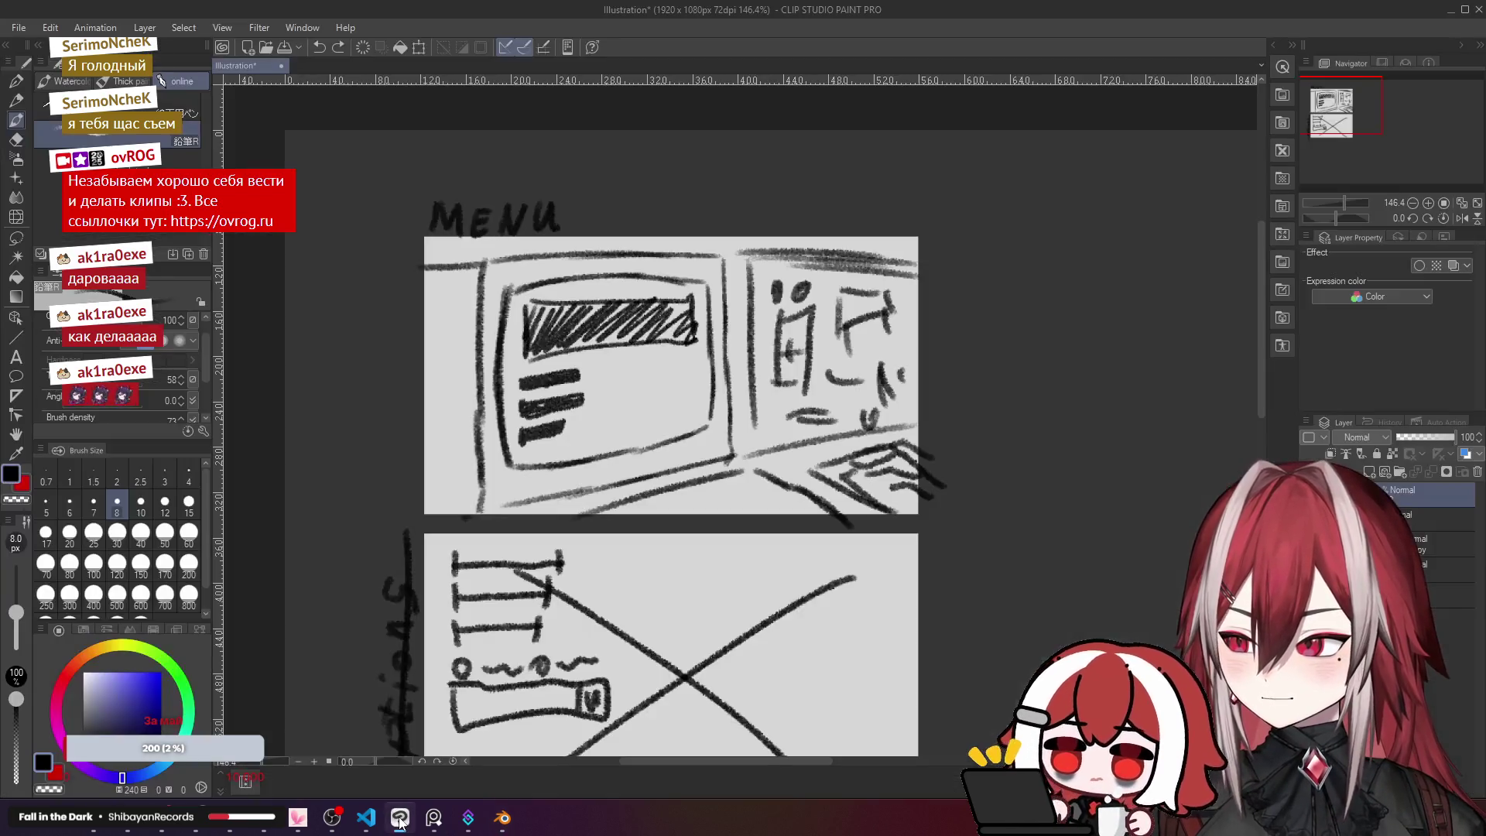
{"action": "left_click", "coordinate": [400, 818]}
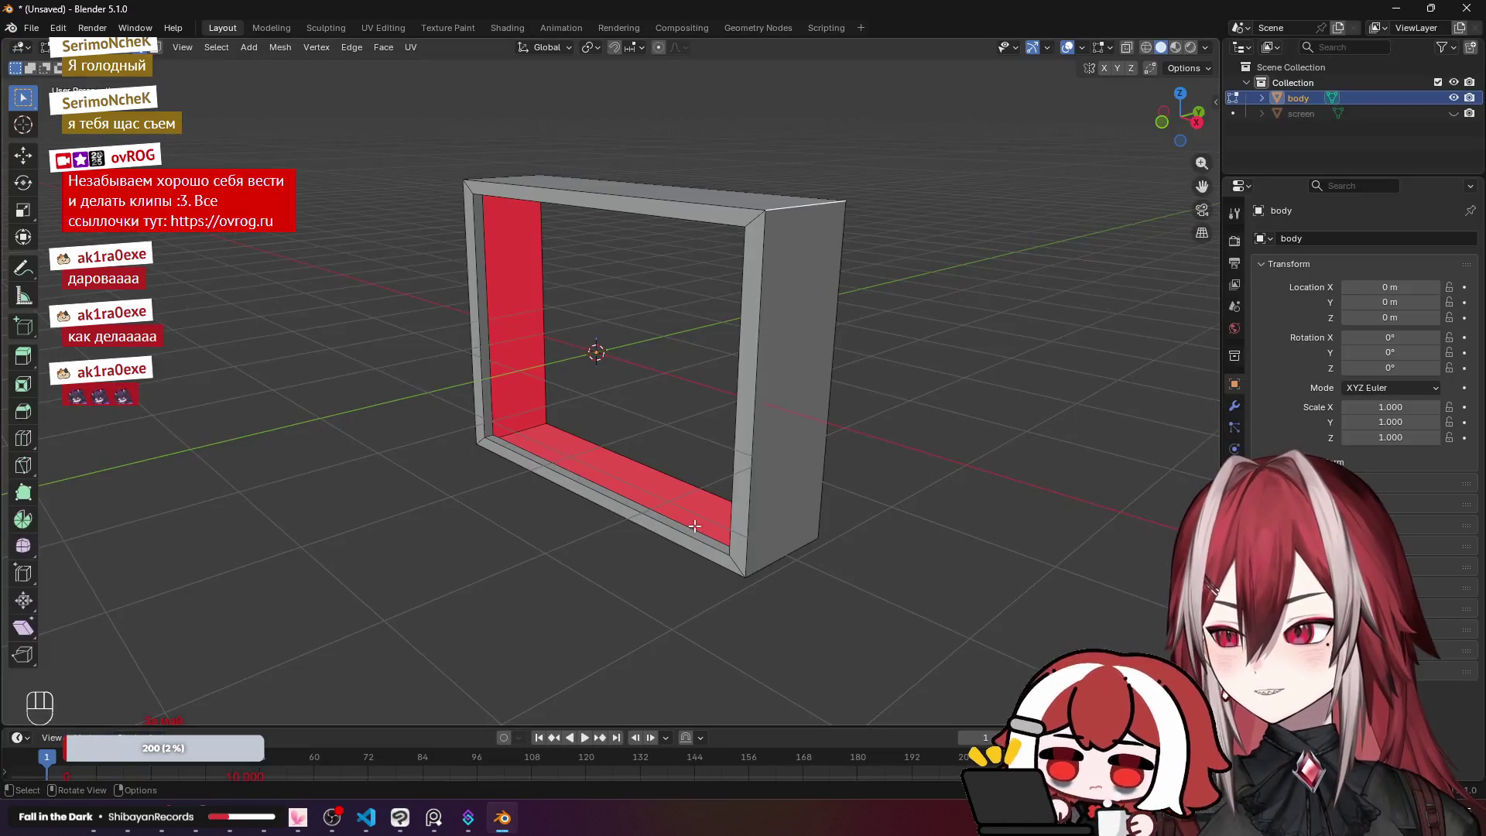
{"action": "mouse_move", "coordinate": [762, 460]}
{"action": "left_mouse_down"}
{"action": "mouse_move", "coordinate": [782, 459]}
{"action": "mouse_move", "coordinate": [742, 459]}
{"action": "mouse_move", "coordinate": [758, 459]}
{"action": "left_mouse_up"}
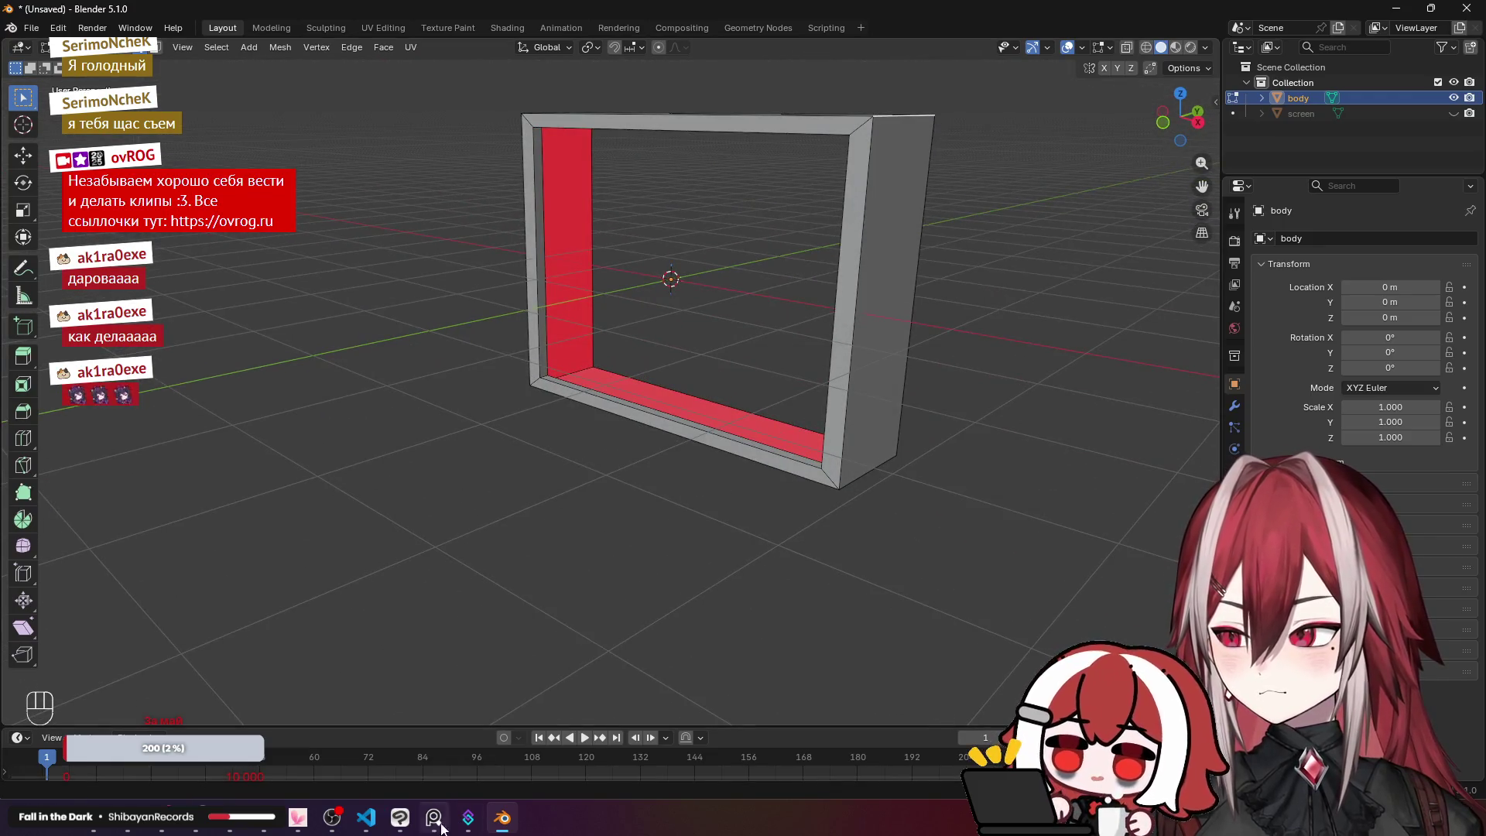
{"action": "left_click", "coordinate": [398, 822]}
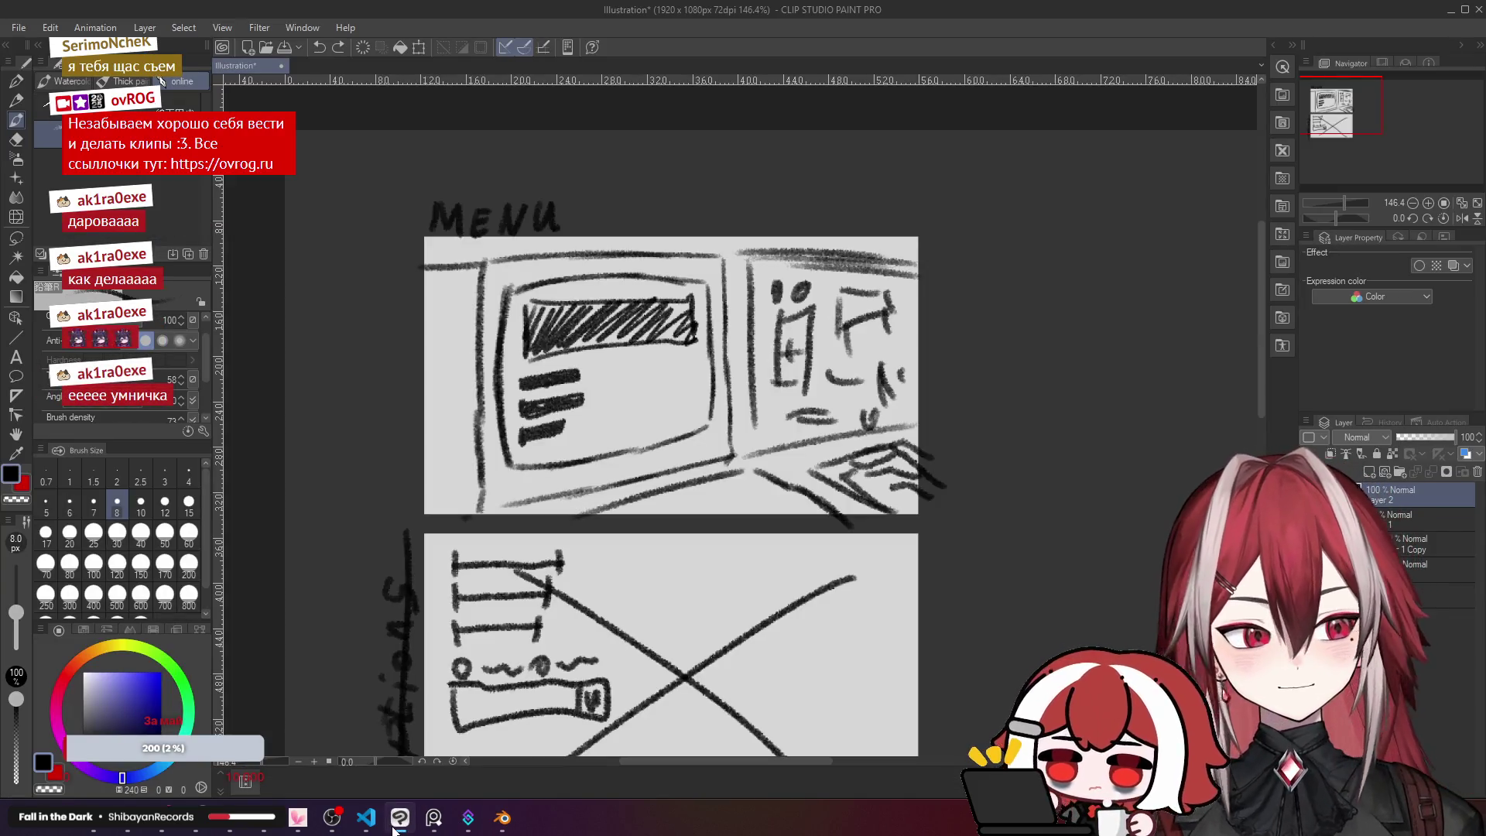
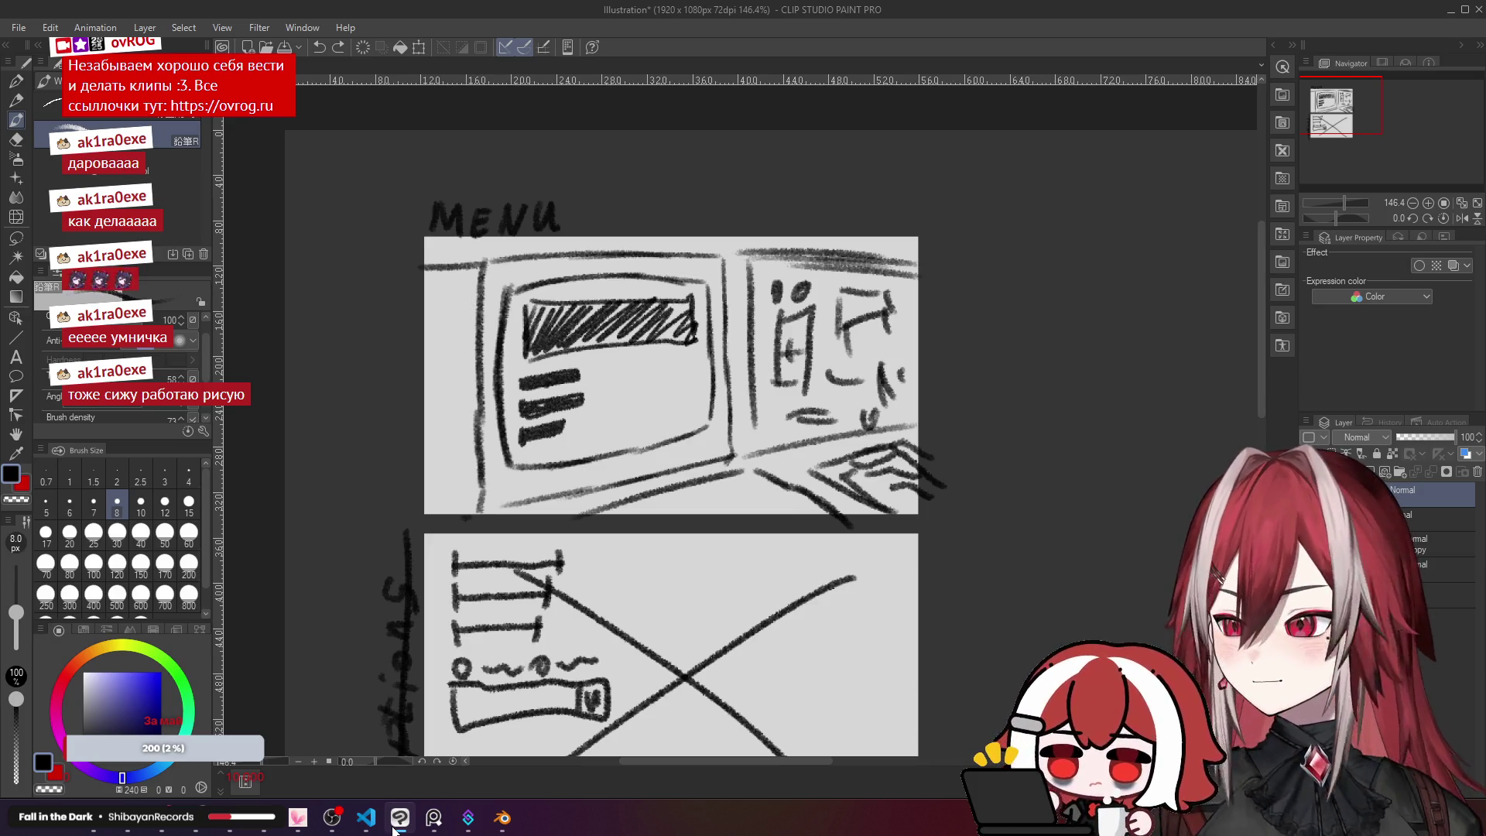
Step: Switch from the Clip Studio Paint sketch to the Blender window with the monitor frame
{"action": "mouse_move", "coordinate": [507, 829]}
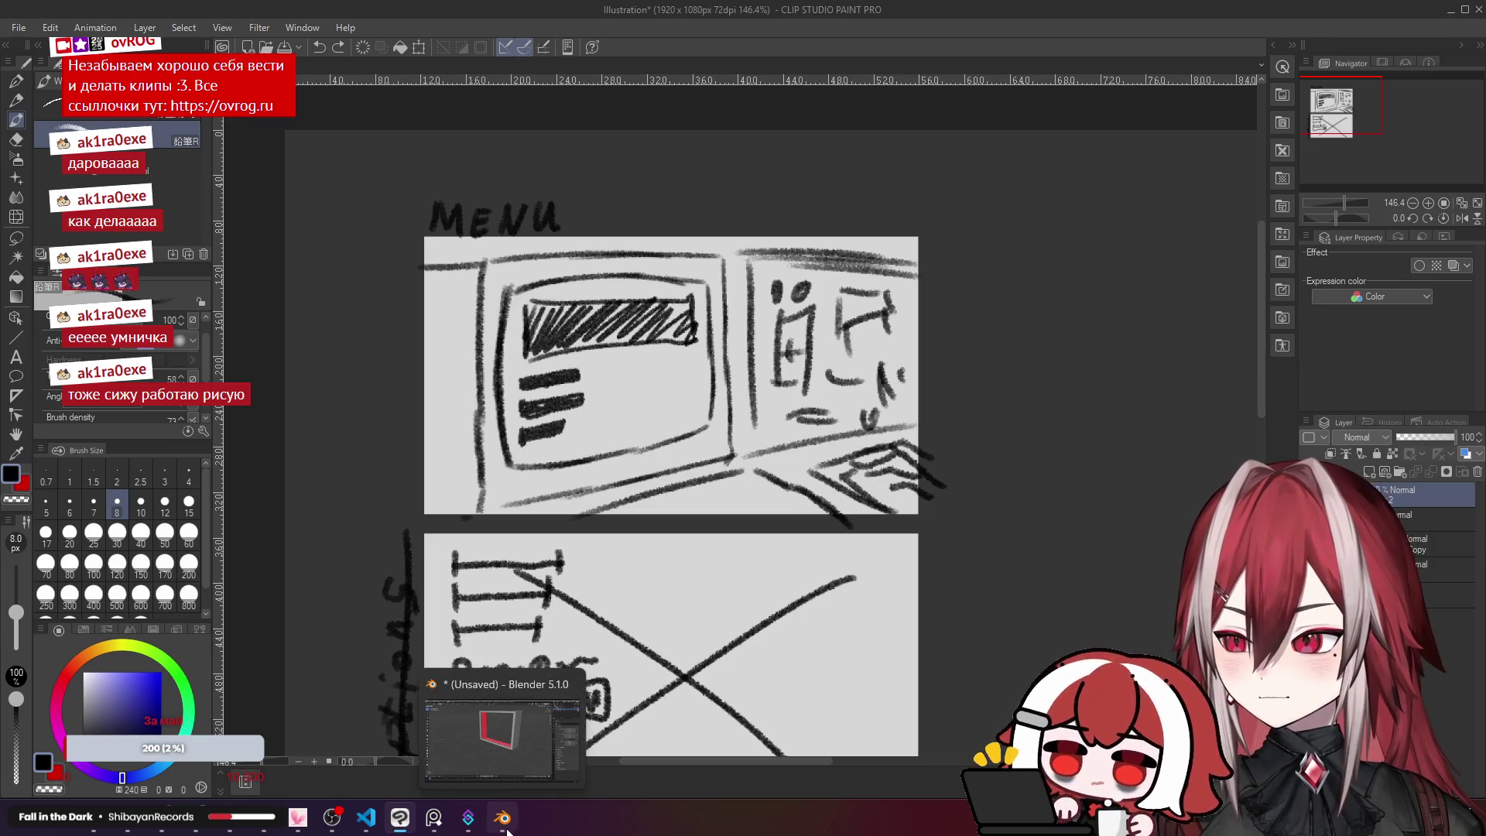
{"action": "left_click", "coordinate": [507, 830]}
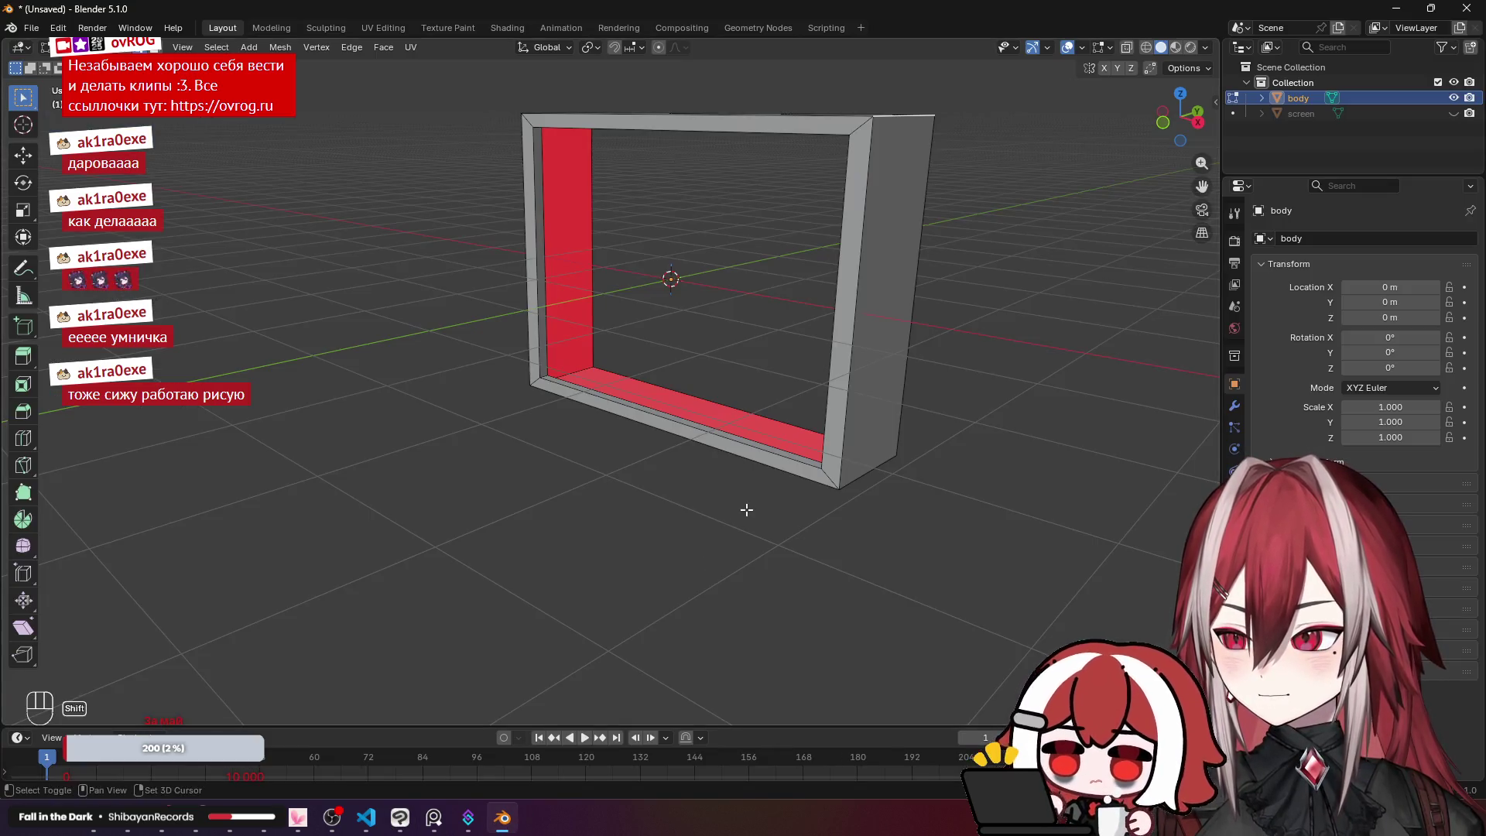
{"action": "mouse_move", "coordinate": [746, 508]}
{"action": "left_mouse_down"}
{"action": "mouse_move", "coordinate": [574, 385]}
{"action": "mouse_move", "coordinate": [554, 411]}
{"action": "mouse_move", "coordinate": [581, 326]}
{"action": "left_mouse_up"}
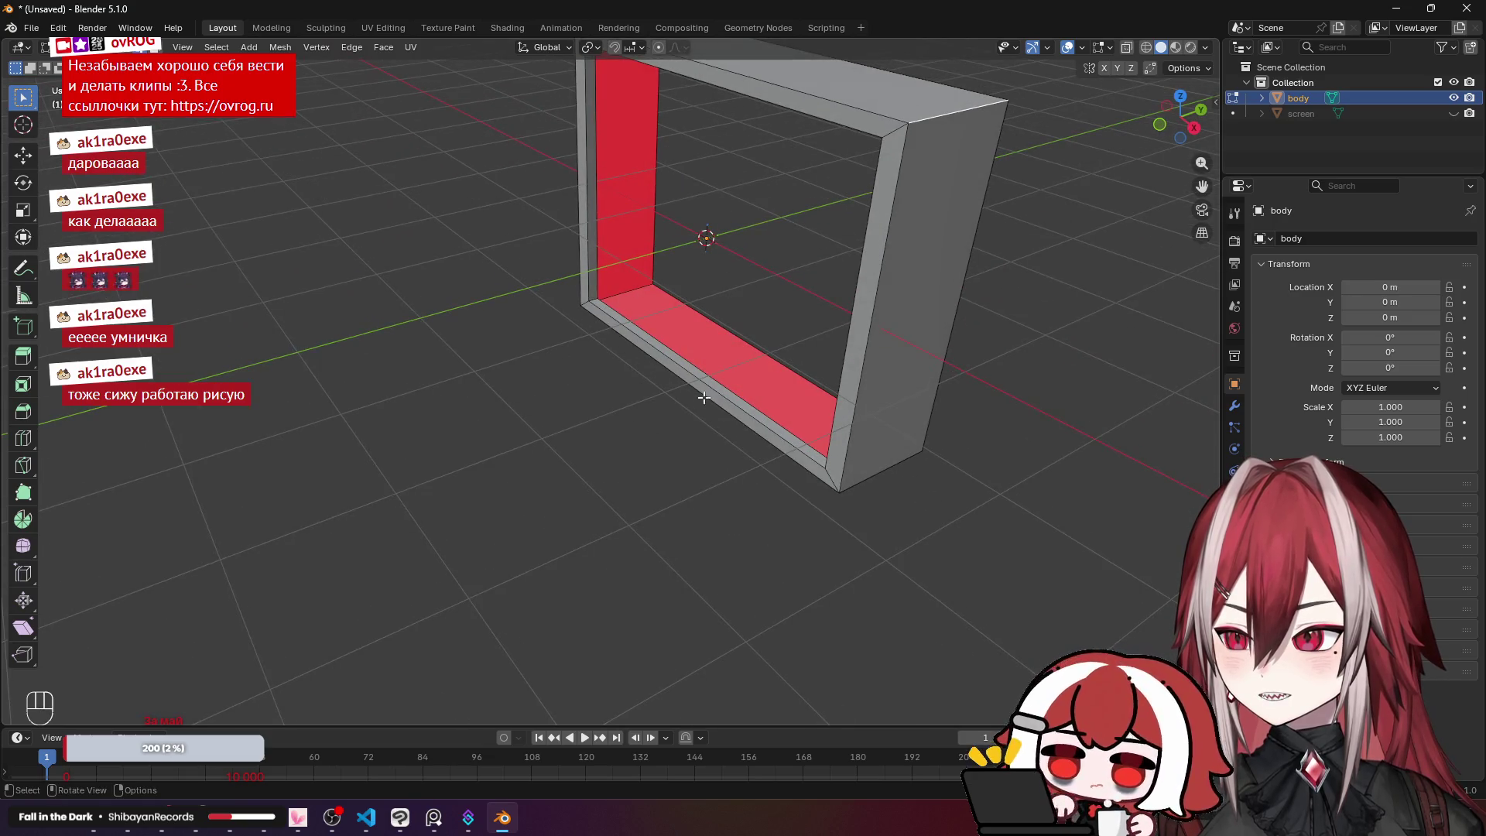
{"action": "mouse_move", "coordinate": [849, 476]}
{"action": "left_mouse_down"}
{"action": "mouse_move", "coordinate": [1037, 454]}
{"action": "mouse_move", "coordinate": [683, 488]}
{"action": "mouse_move", "coordinate": [820, 502]}
{"action": "mouse_move", "coordinate": [690, 482]}
{"action": "left_mouse_up"}
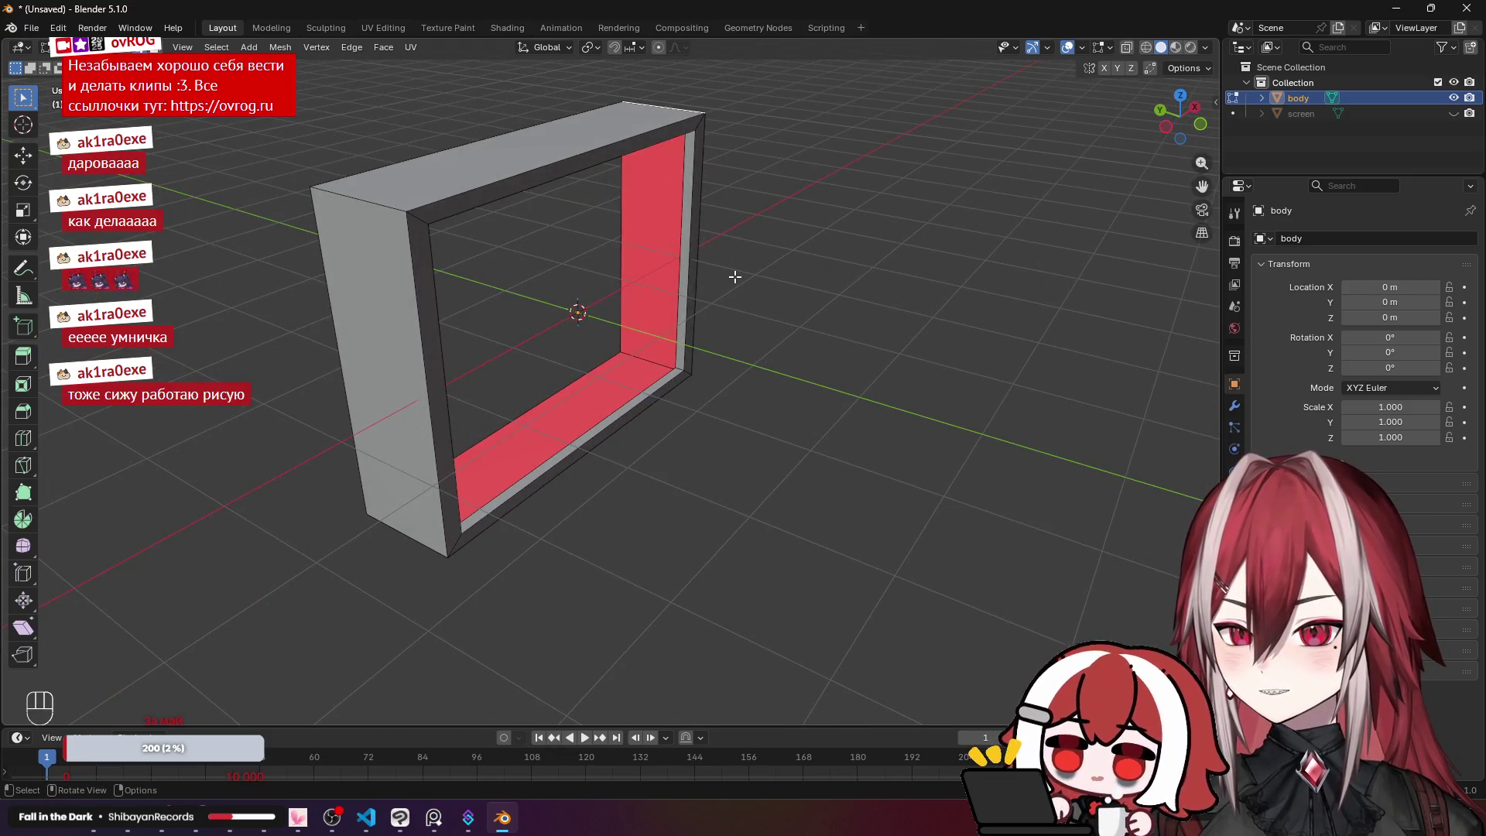
{"action": "mouse_move", "coordinate": [735, 276]}
{"action": "left_mouse_down"}
{"action": "mouse_move", "coordinate": [705, 343]}
{"action": "mouse_move", "coordinate": [717, 368]}
{"action": "mouse_move", "coordinate": [617, 335]}
{"action": "mouse_move", "coordinate": [531, 563]}
{"action": "left_mouse_up"}
{"action": "key", "text": "alt+Tab"}
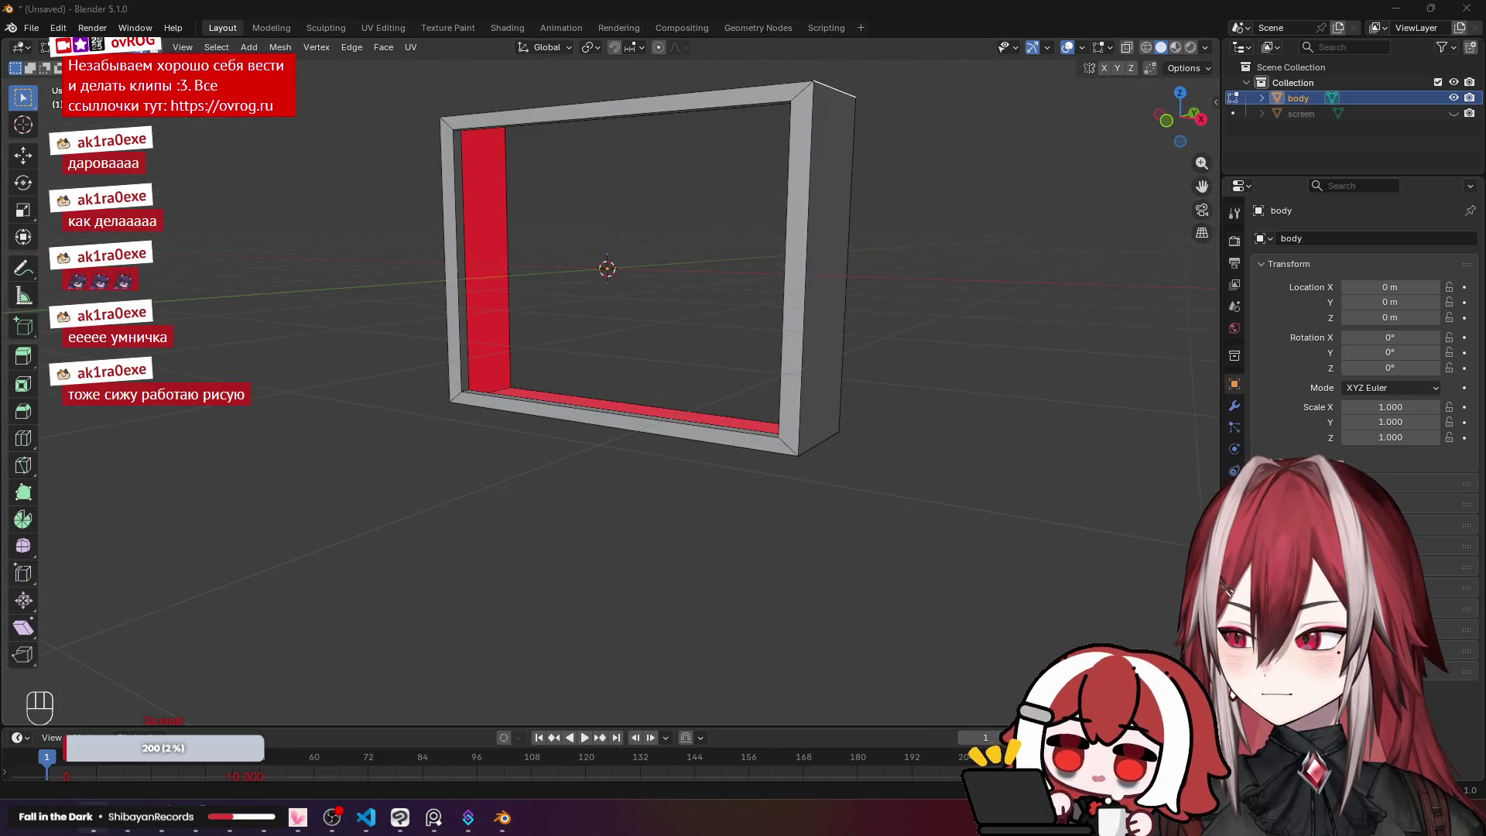
{"action": "left_click", "coordinate": [406, 16]}
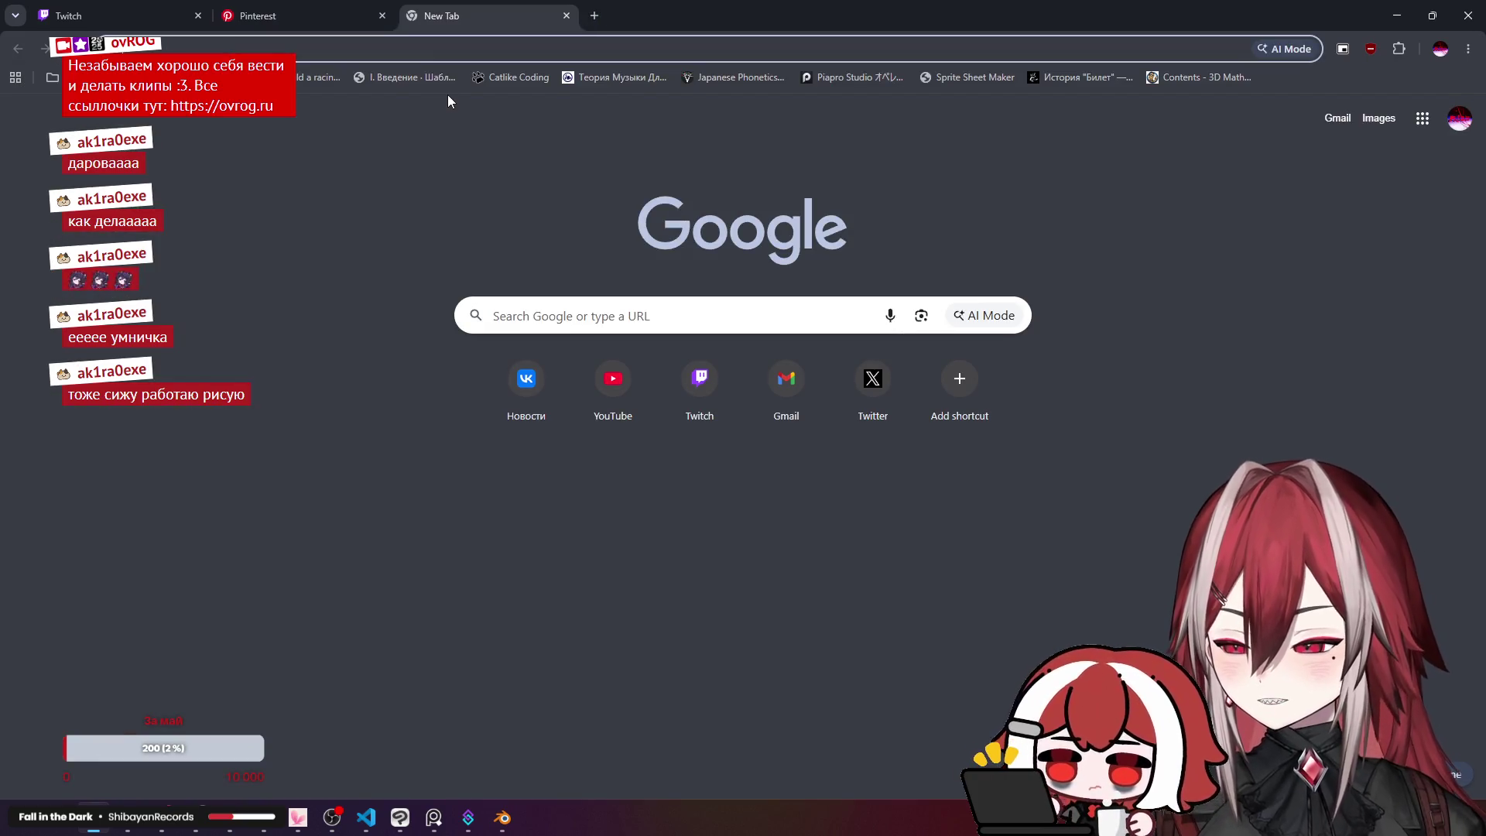
Step: Search Google for 'old supercomputers with monitors'
{"action": "type", "text": "s"}
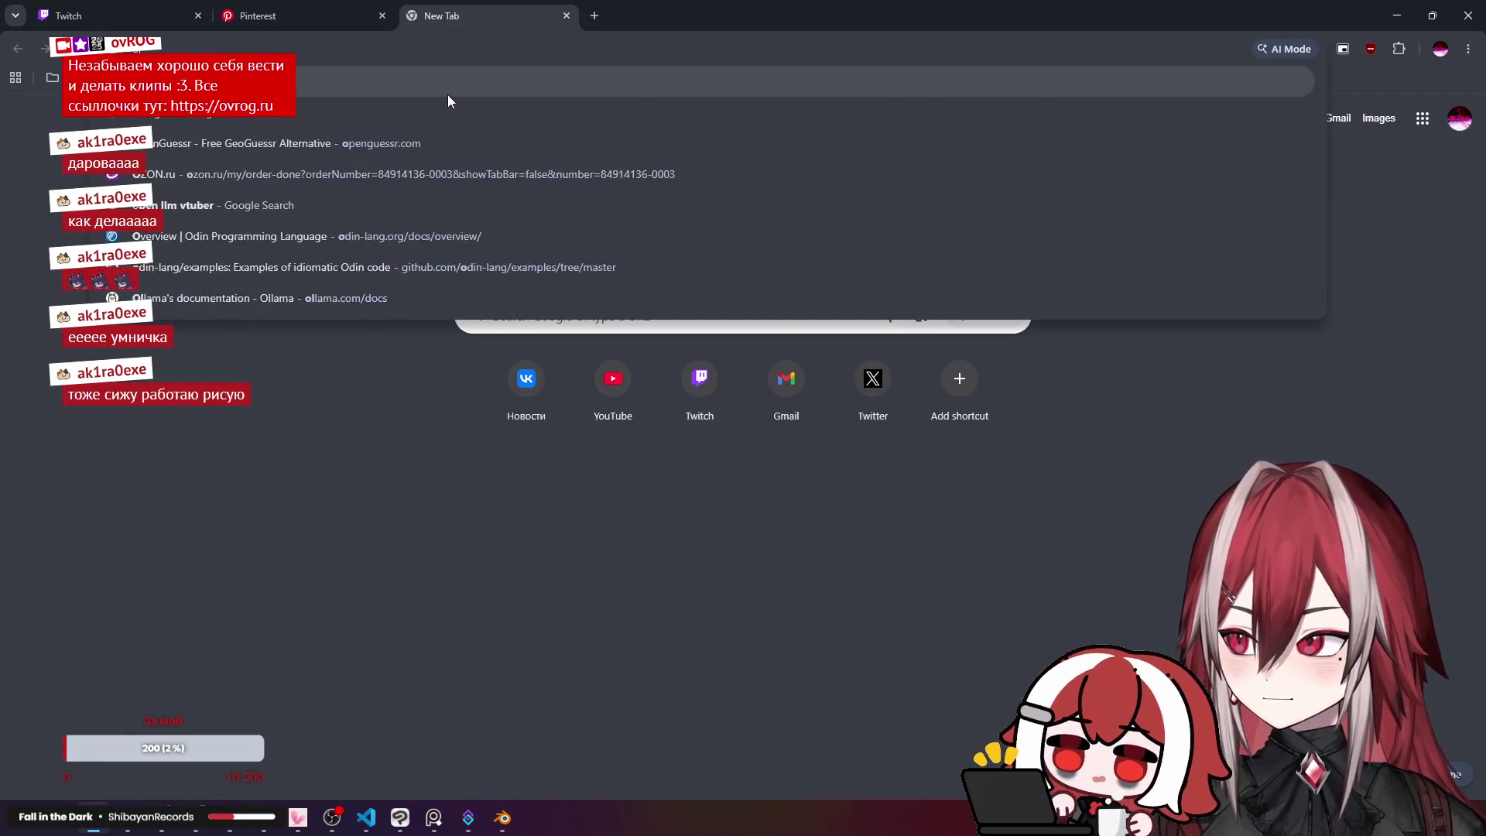
{"action": "key", "text": "Escape"}
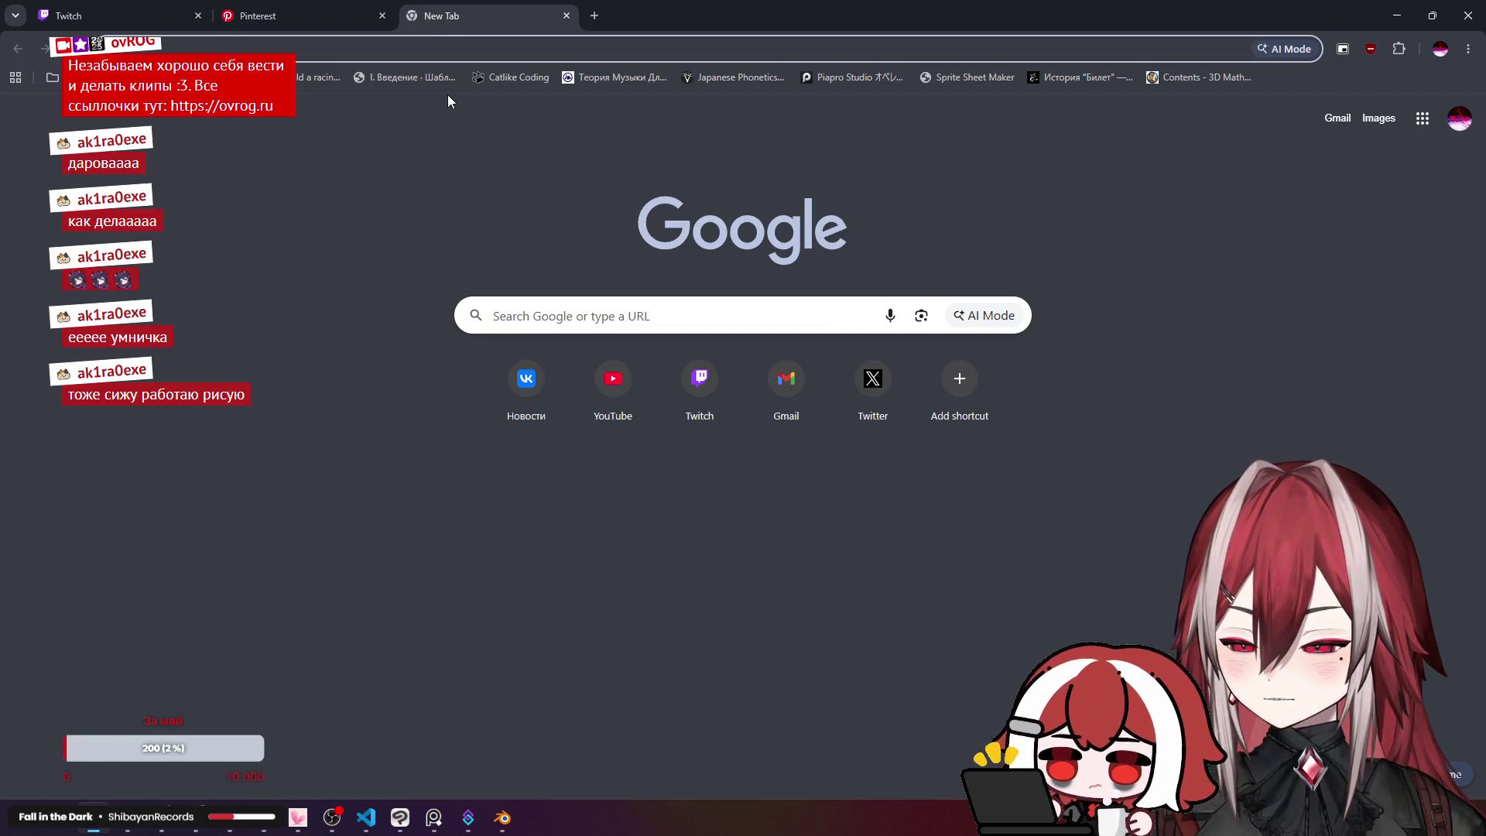
{"action": "type", "text": "old super"}
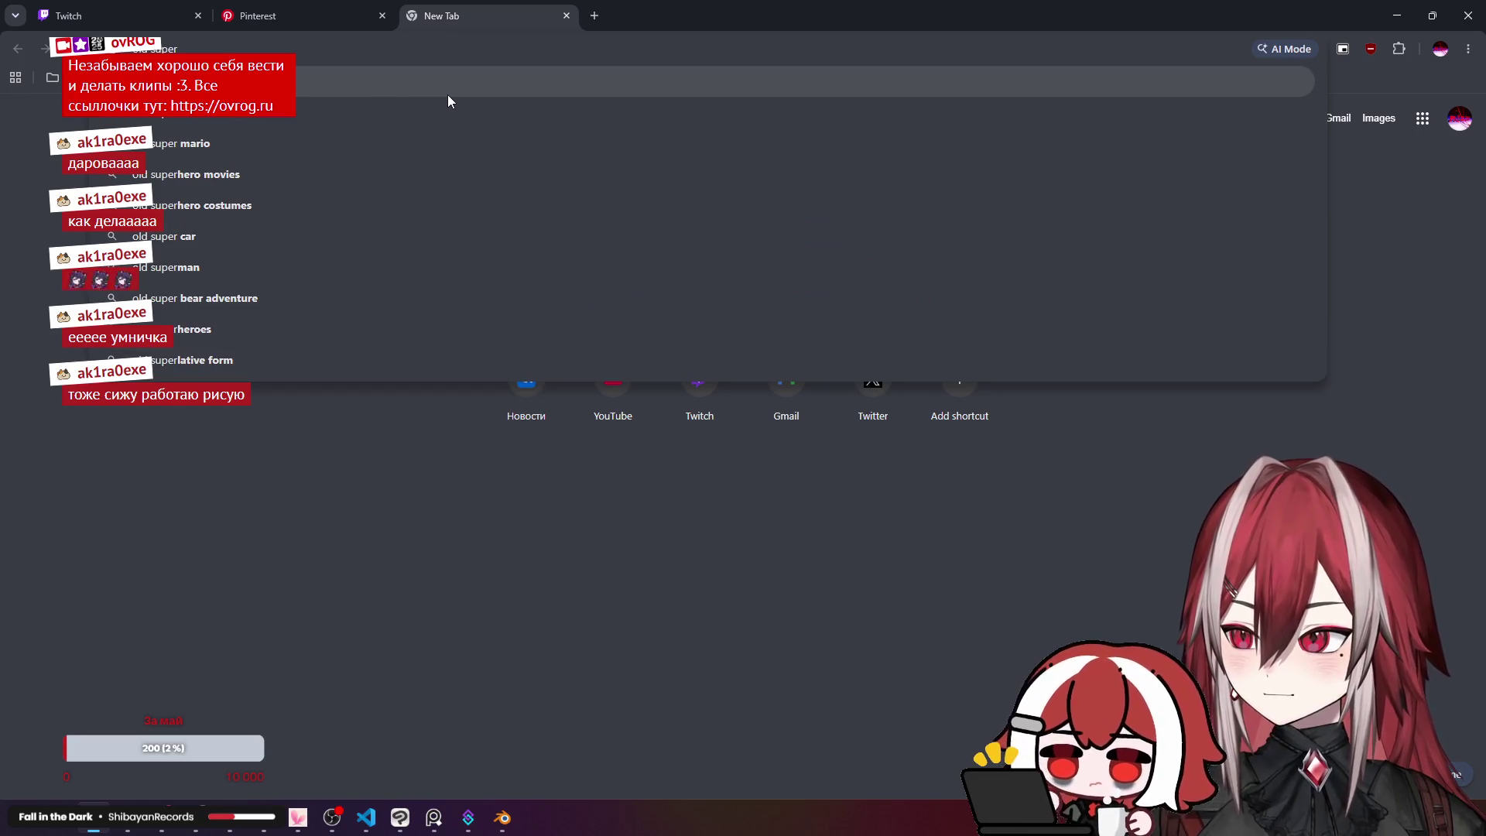
{"action": "type", "text": "com"}
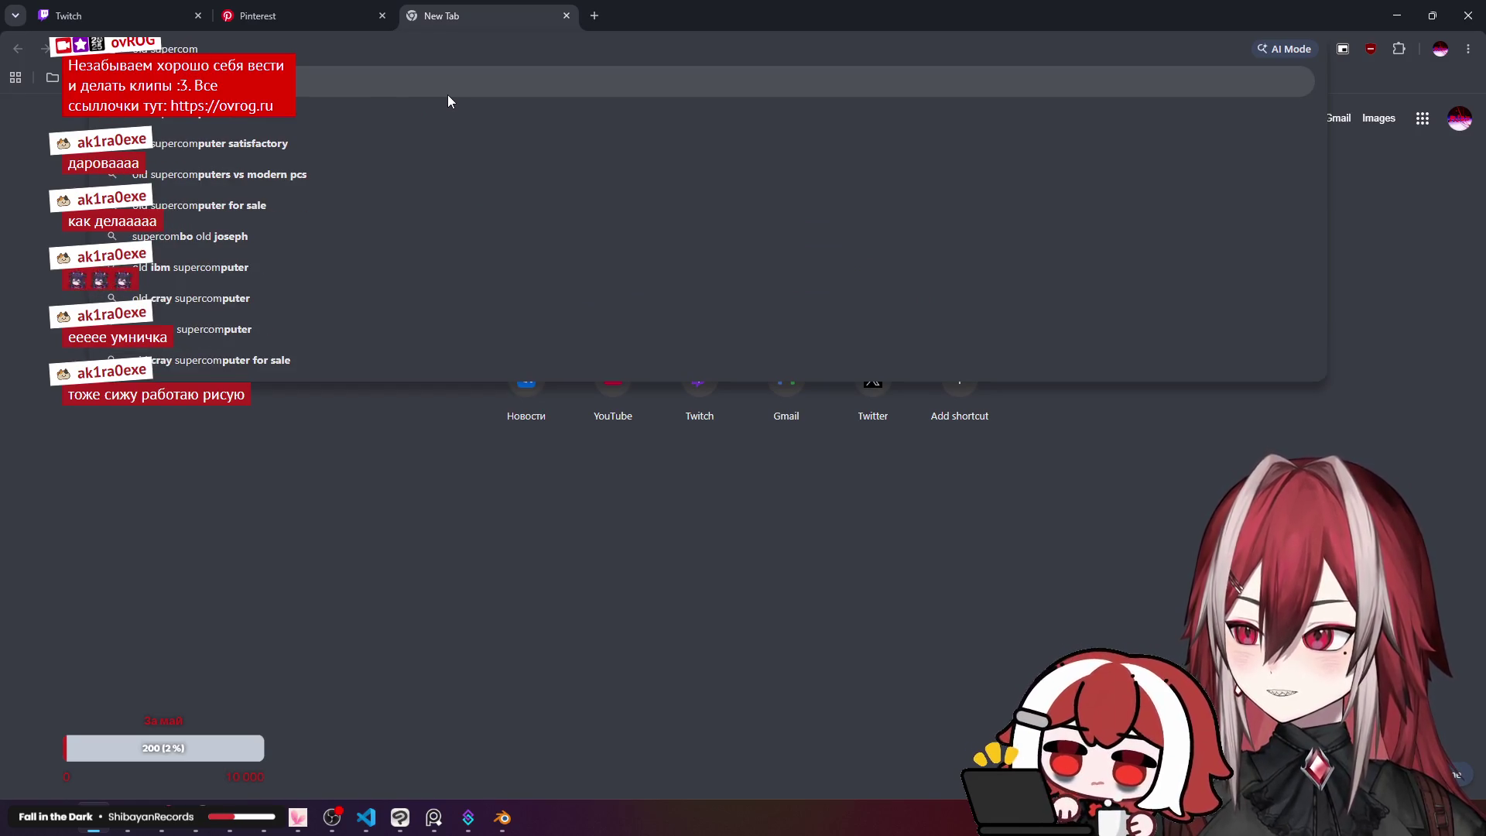
{"action": "type", "text": "puters with "}
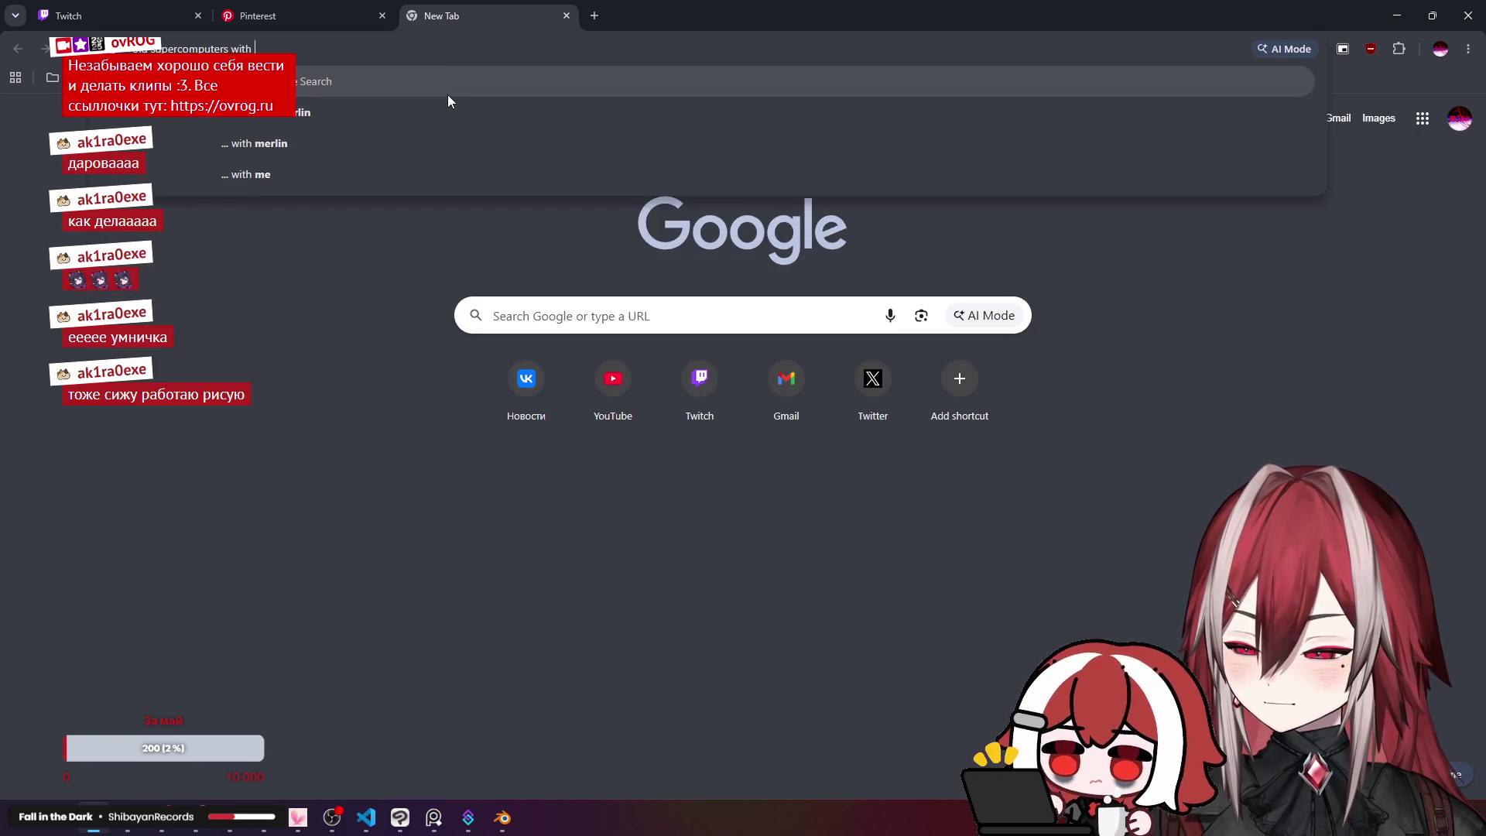
{"action": "type", "text": "monitors"}
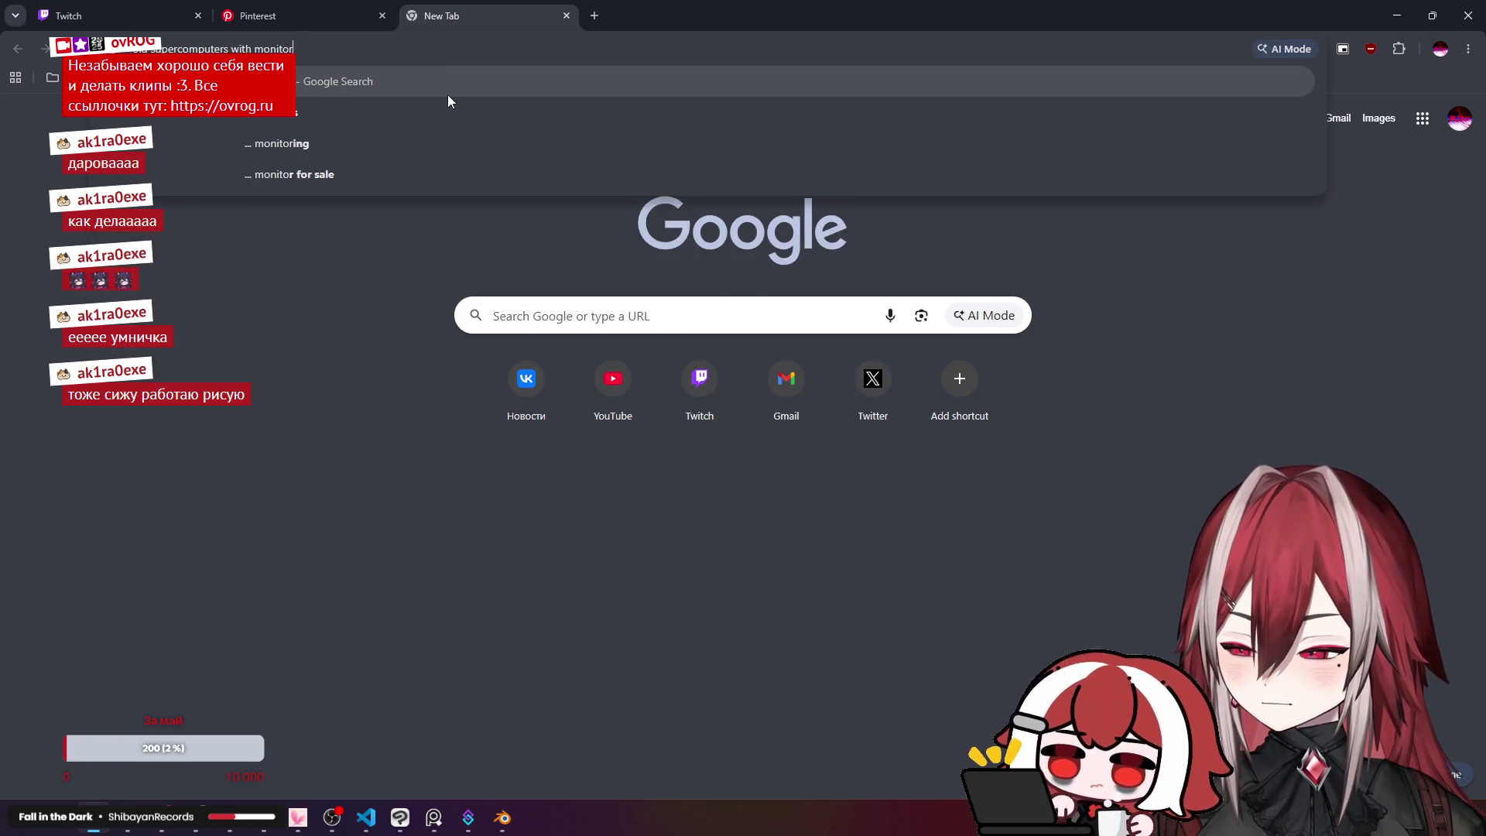
{"action": "key", "text": "Return"}
Step: Show only image results and browse the vintage mainframe and CRT terminal pictures
{"action": "left_click", "coordinate": [317, 158]}
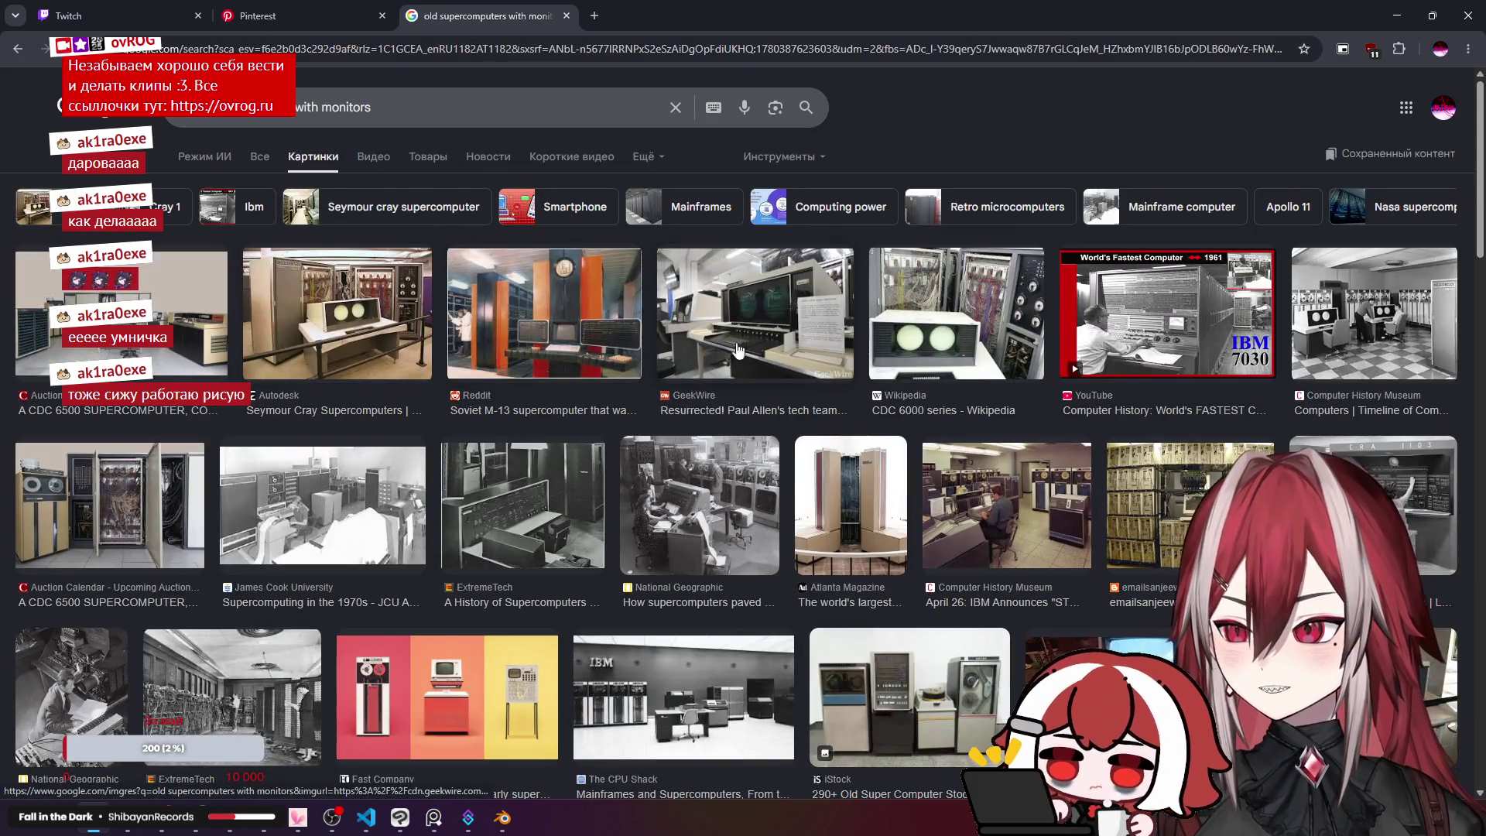
{"action": "scroll", "coordinate": [426, 420], "scroll_direction": "down", "scroll_amount": 4}
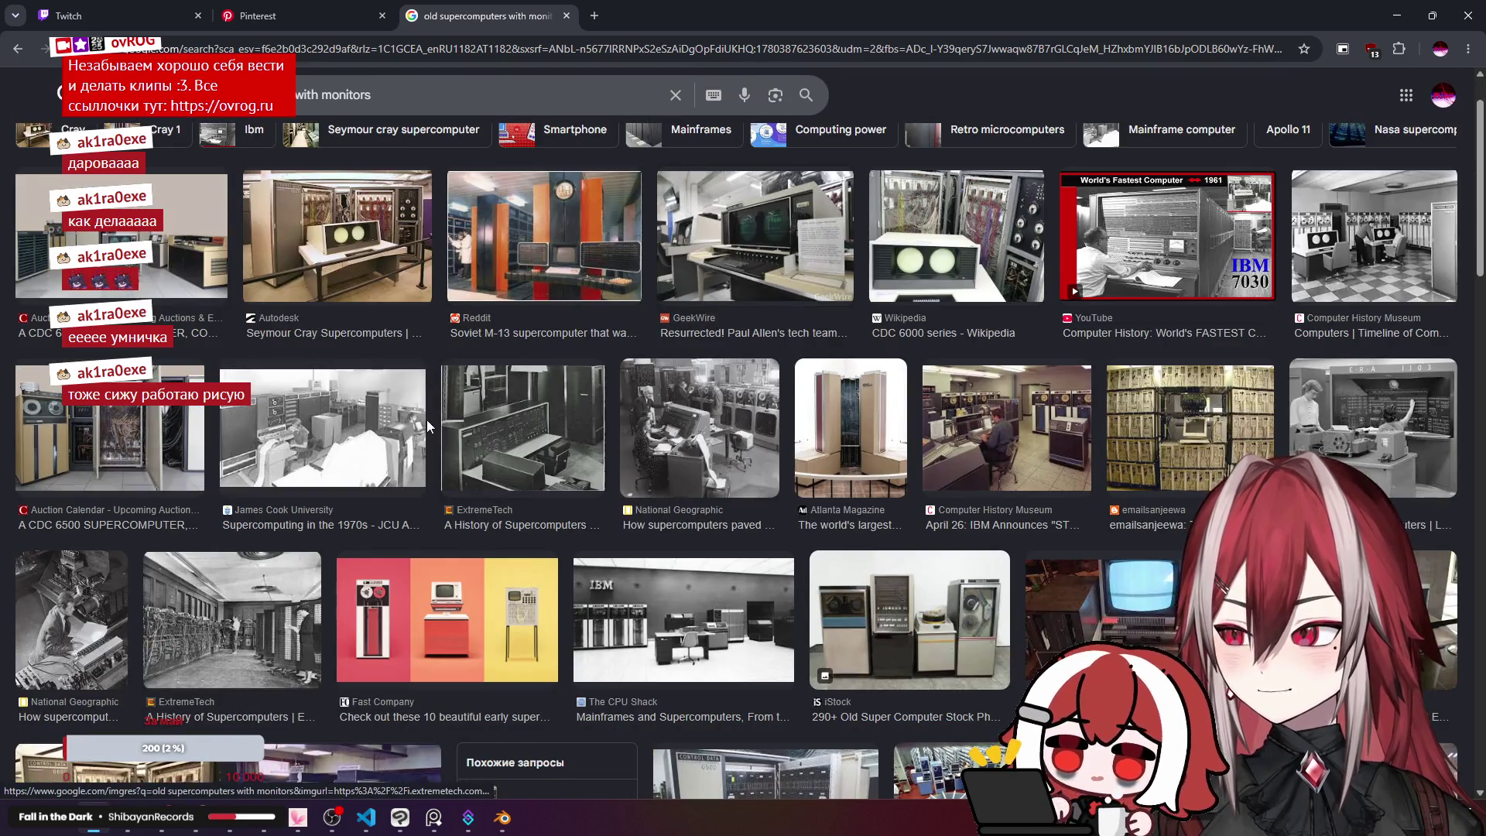
{"action": "scroll", "coordinate": [672, 410], "scroll_direction": "down", "scroll_amount": 5}
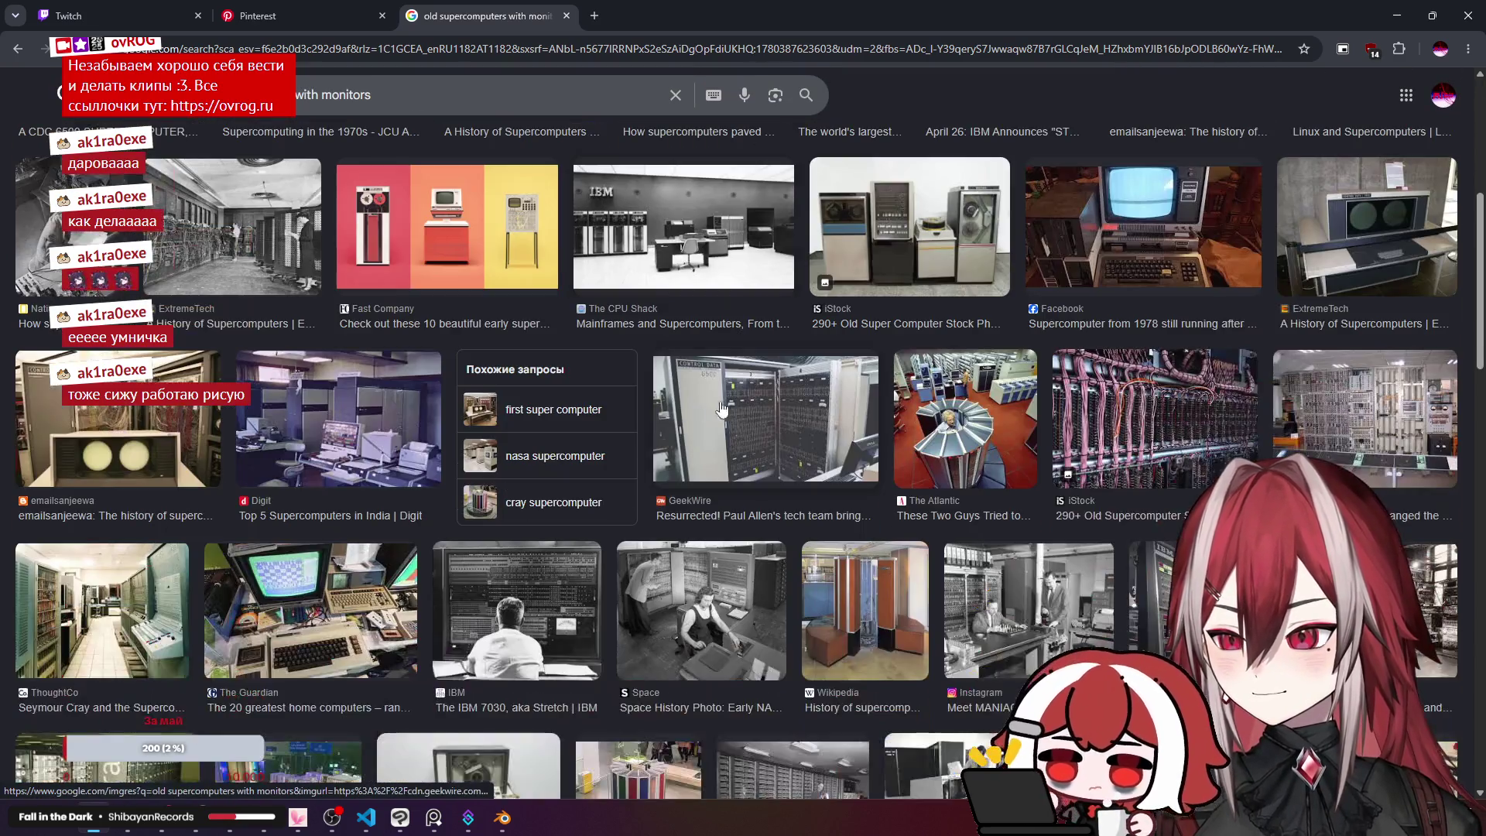
{"action": "scroll", "coordinate": [1087, 415], "scroll_direction": "down", "scroll_amount": 1}
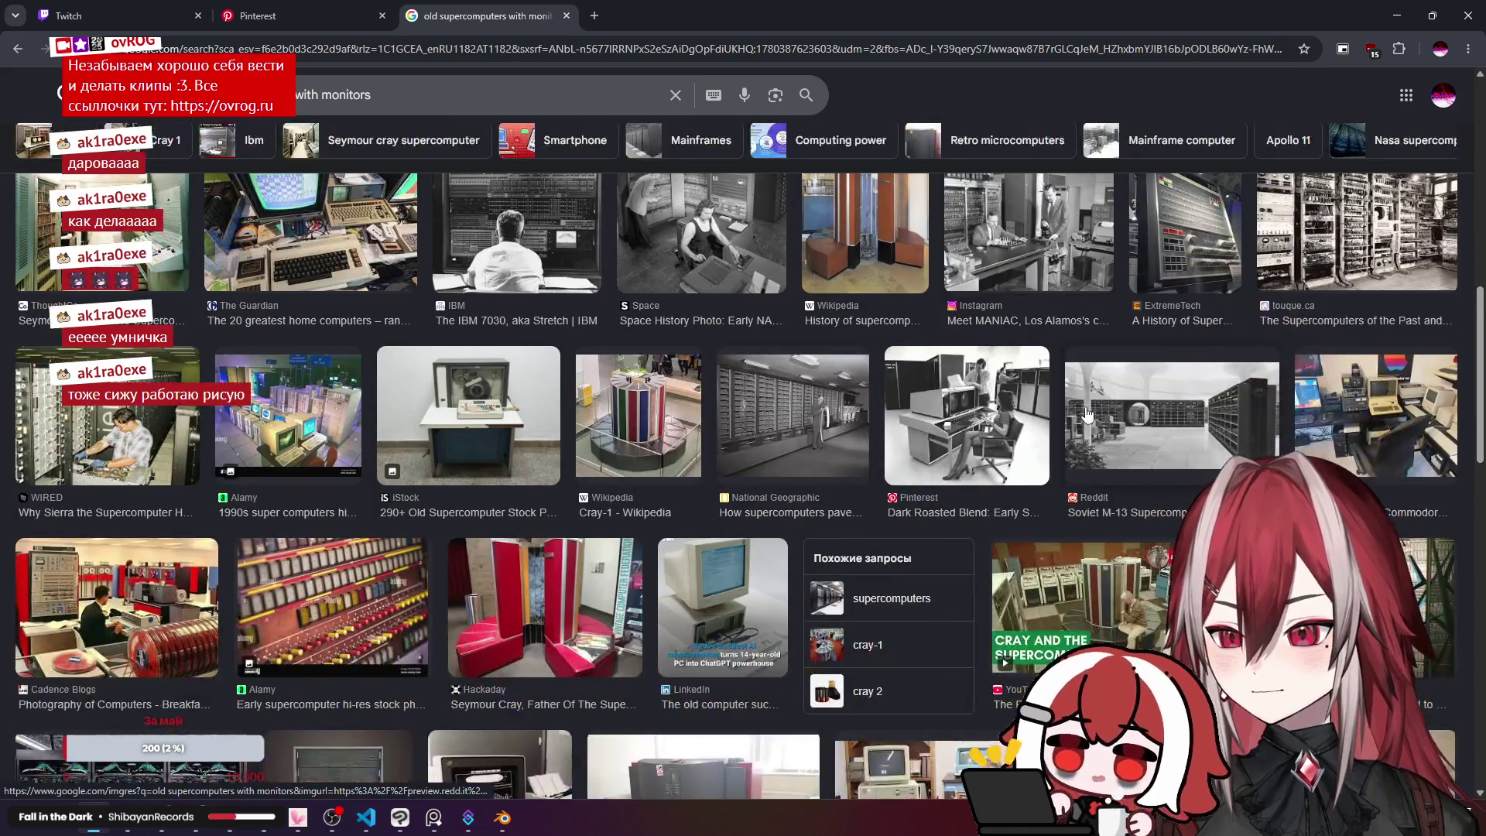
{"action": "scroll", "coordinate": [462, 381], "scroll_direction": "down", "scroll_amount": 6}
{"action": "scroll", "coordinate": [462, 381], "scroll_direction": "down", "scroll_amount": 1}
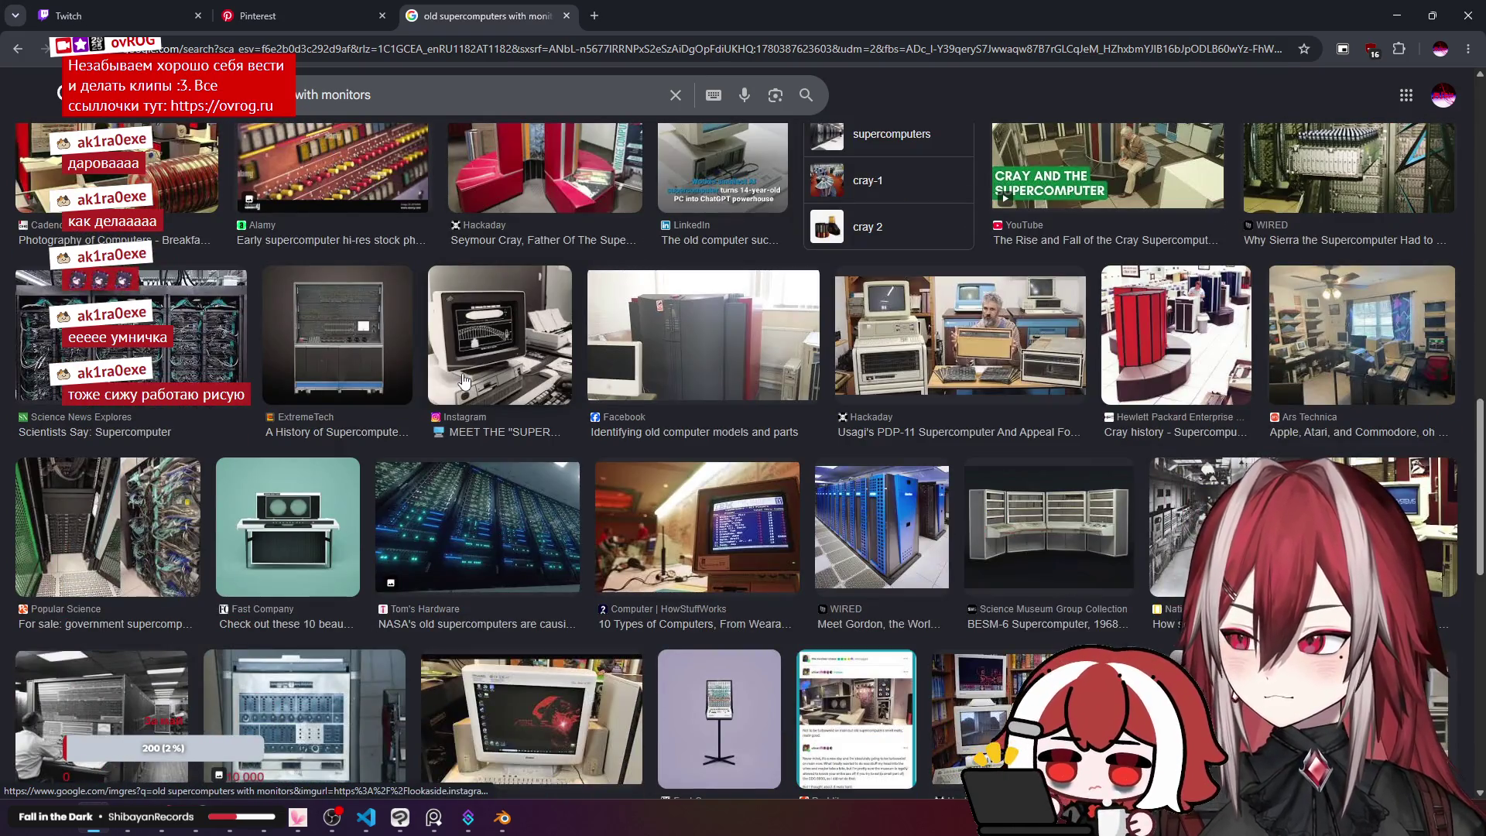
{"action": "scroll", "coordinate": [531, 350], "scroll_direction": "down", "scroll_amount": 2}
{"action": "scroll", "coordinate": [531, 350], "scroll_direction": "down", "scroll_amount": 2}
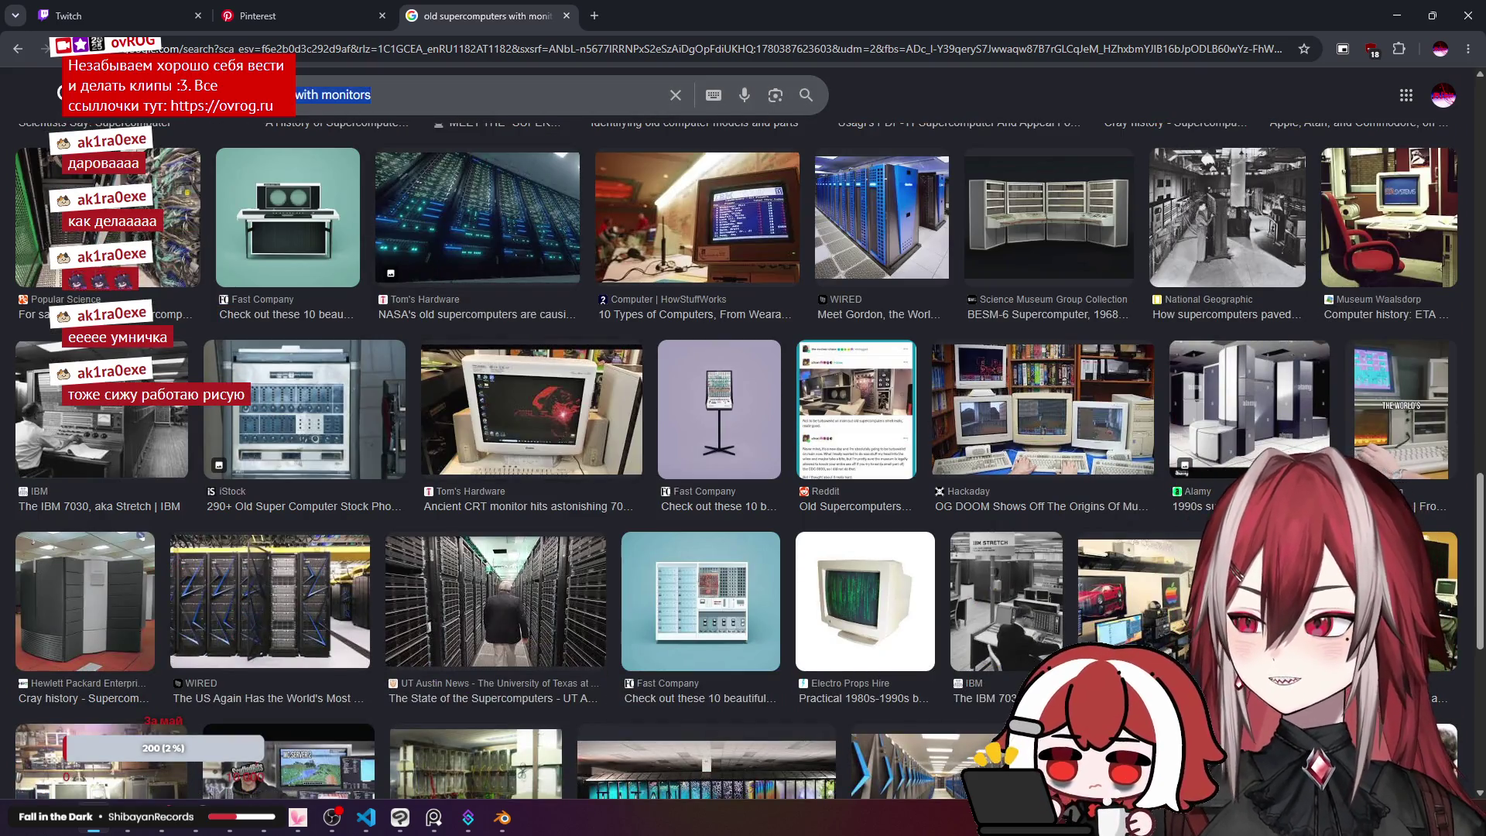
Step: Search images for 'cassette futurism' and preview the Aesthetics Wiki and NamuWiki results
{"action": "type", "text": "c"}
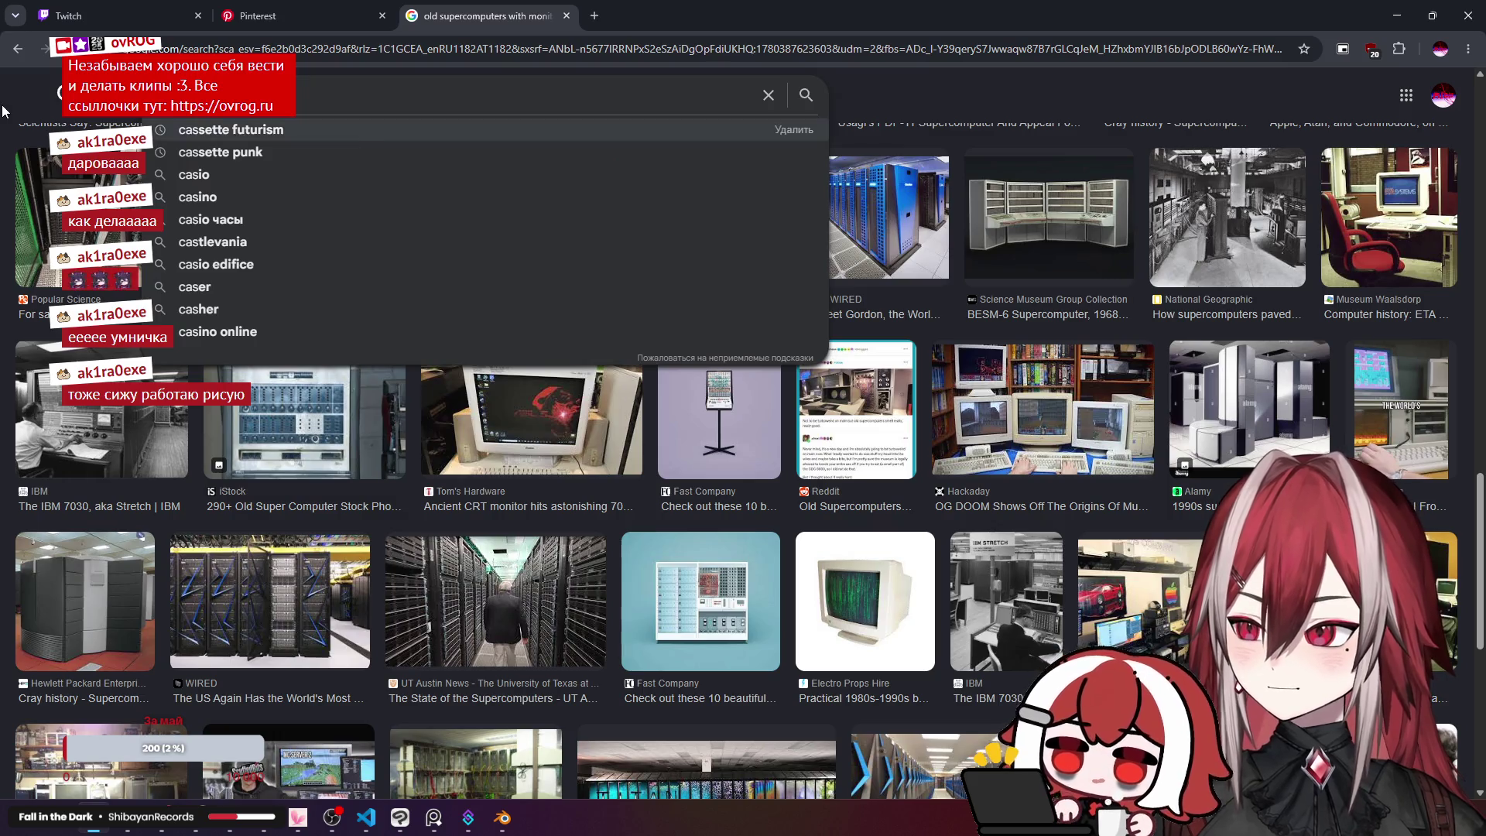
{"action": "key", "text": "Down"}
{"action": "key", "text": "Return"}
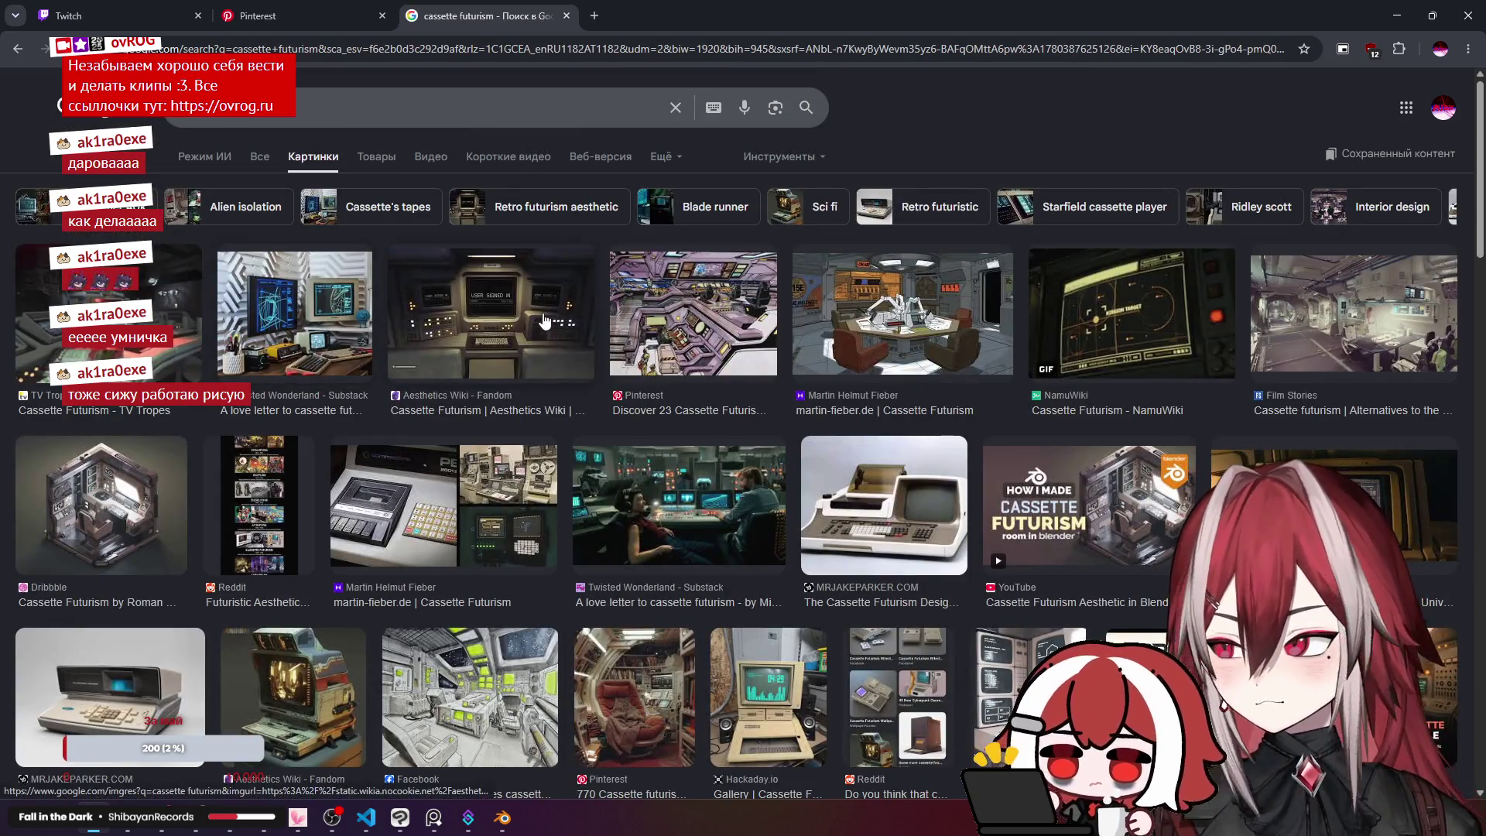
{"action": "left_click", "coordinate": [536, 321]}
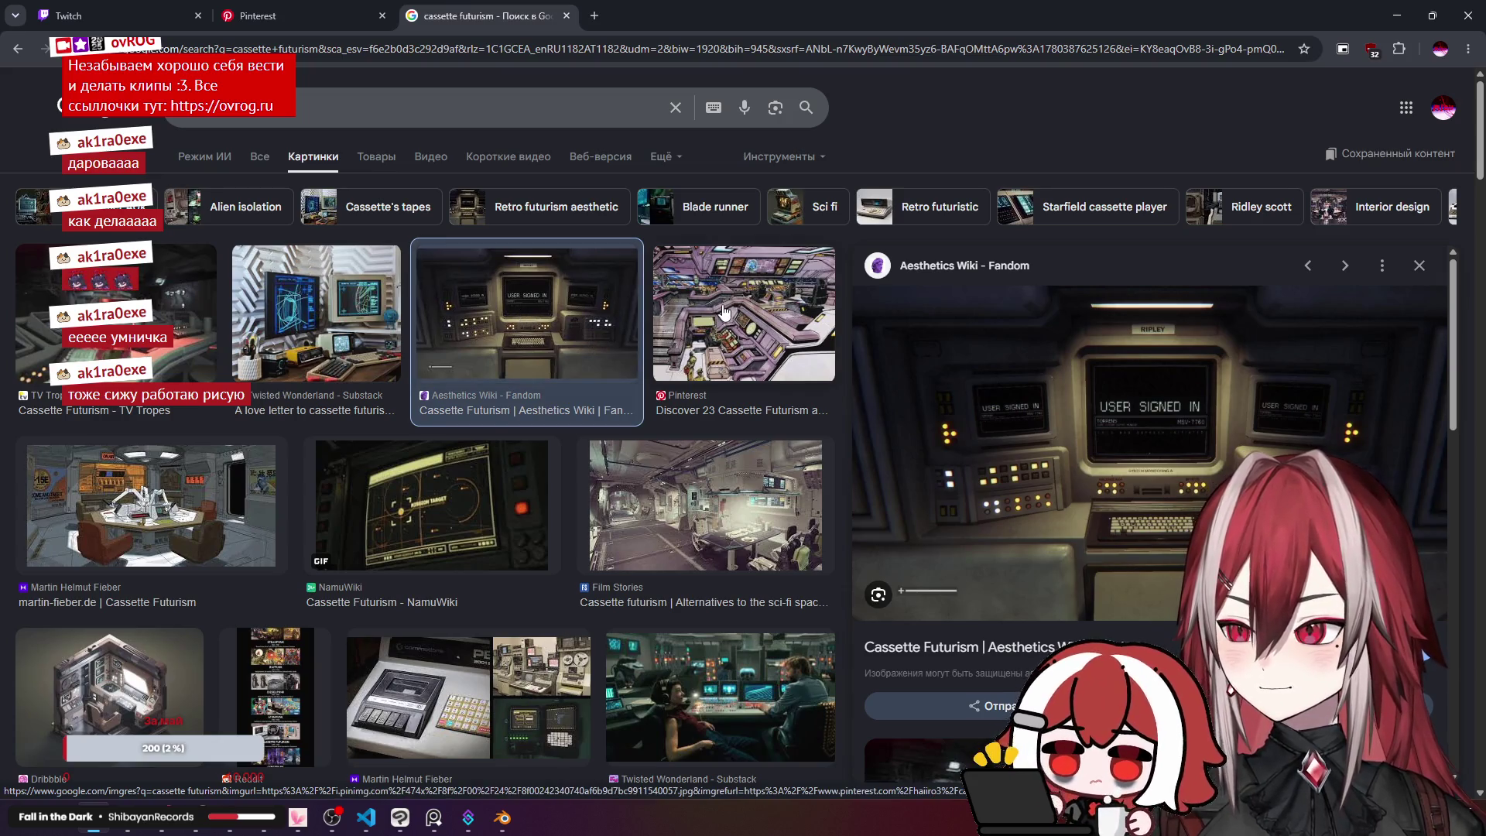
{"action": "left_click", "coordinate": [458, 520]}
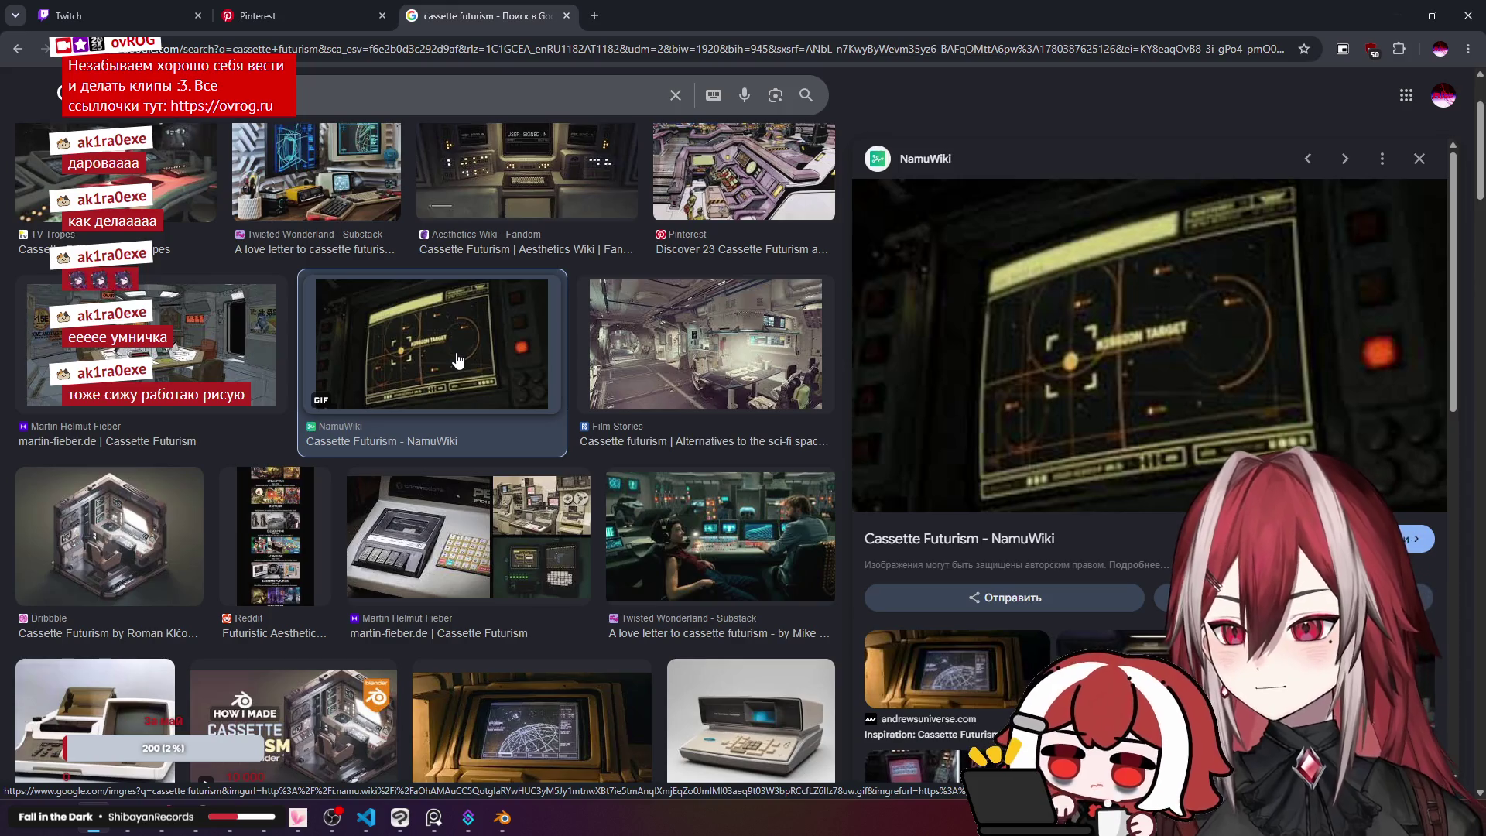
Step: Preview the martin-fieber.de cassette computer and Dribbble cassette futurism interior images
{"action": "scroll", "coordinate": [468, 367], "scroll_direction": "down", "scroll_amount": 2}
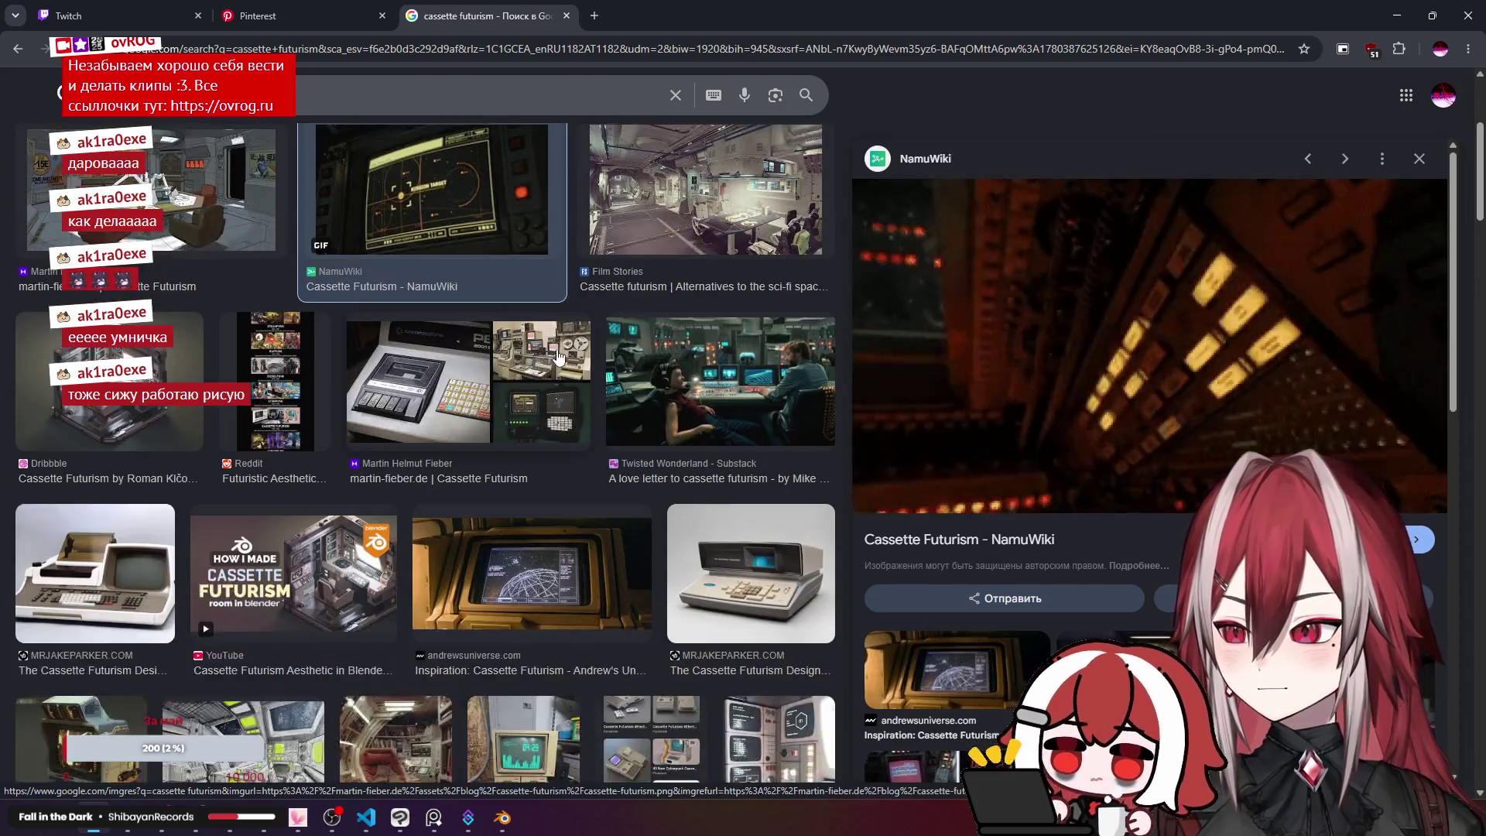
{"action": "left_click", "coordinate": [474, 372]}
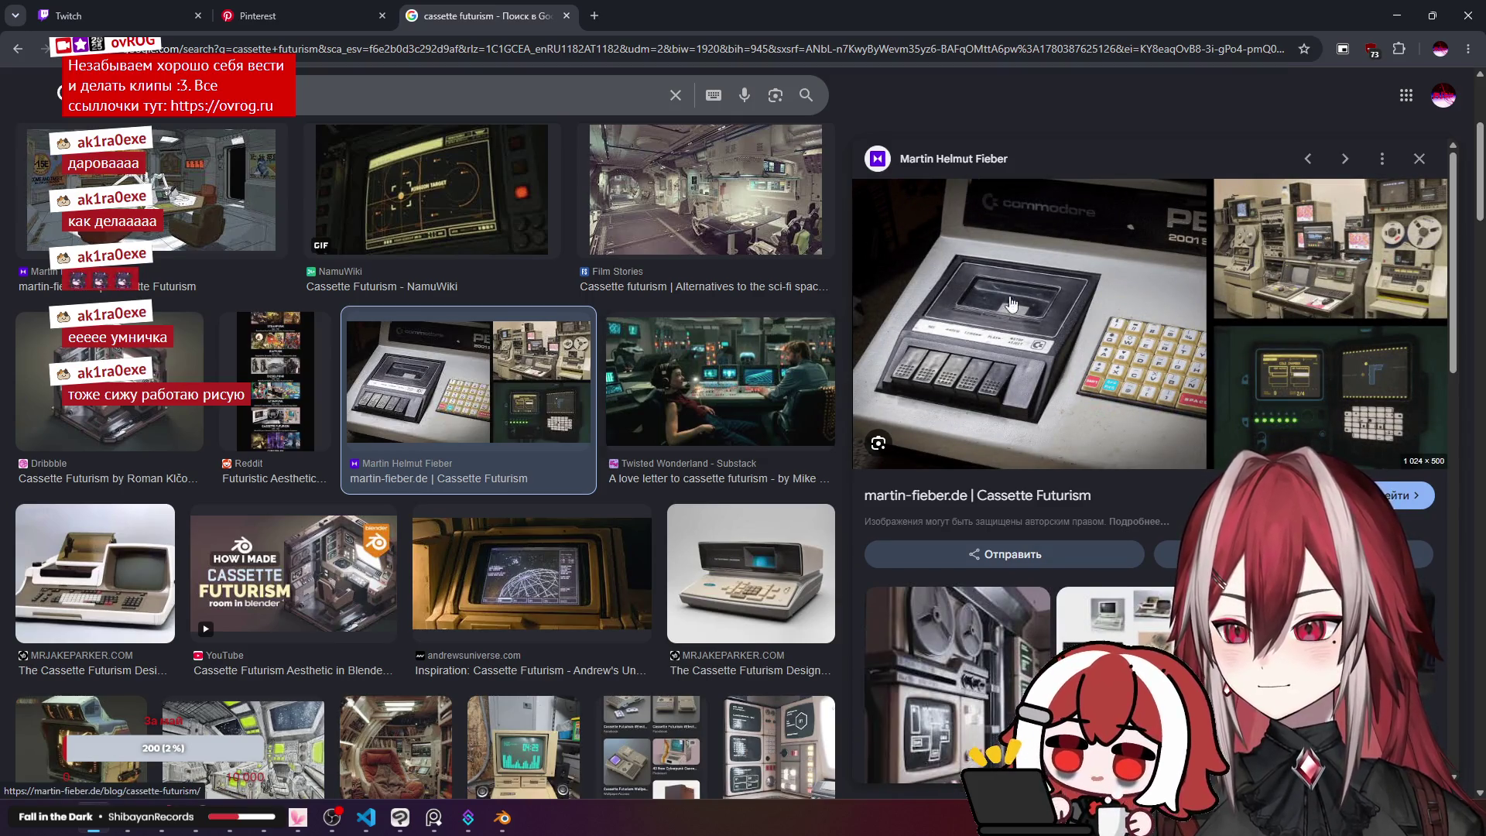
{"action": "scroll", "coordinate": [715, 351], "scroll_direction": "down", "scroll_amount": 4}
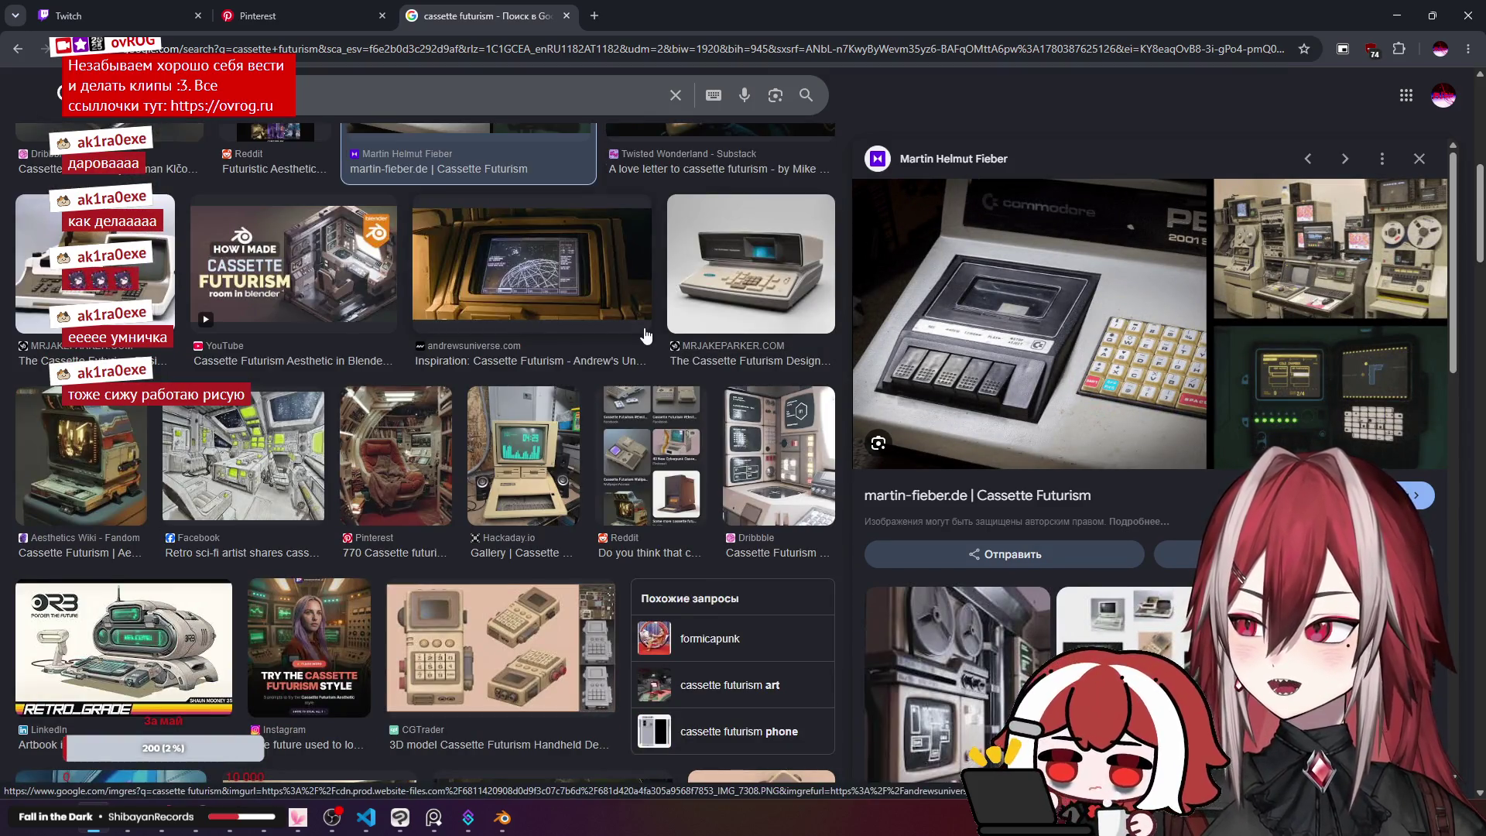
{"action": "scroll", "coordinate": [766, 317], "scroll_direction": "down", "scroll_amount": 2}
{"action": "left_click", "coordinate": [766, 317]}
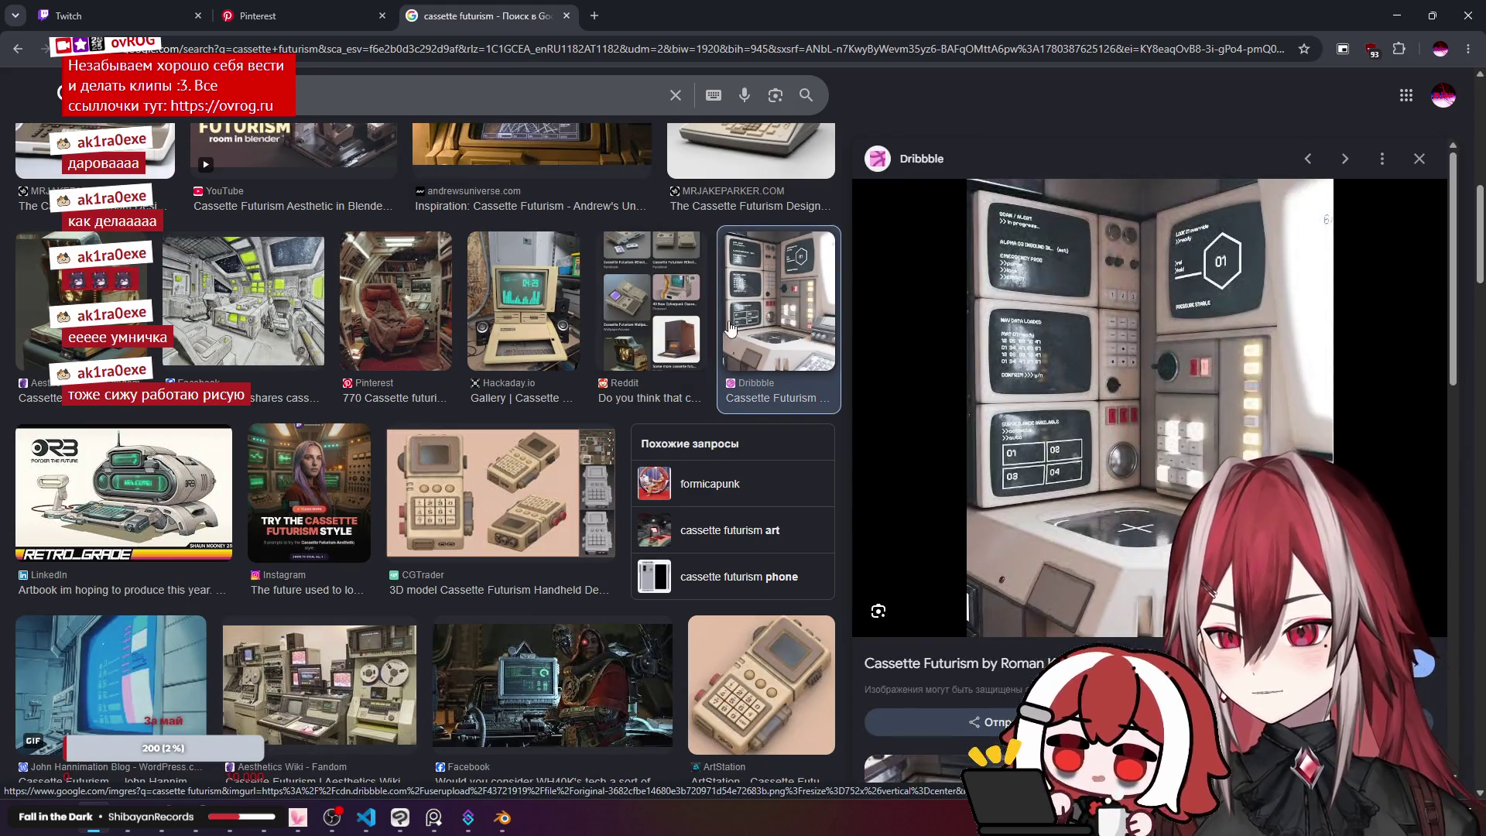
{"action": "scroll", "coordinate": [1102, 349], "scroll_direction": "down", "scroll_amount": 5}
{"action": "scroll", "coordinate": [574, 291], "scroll_direction": "down", "scroll_amount": 3}
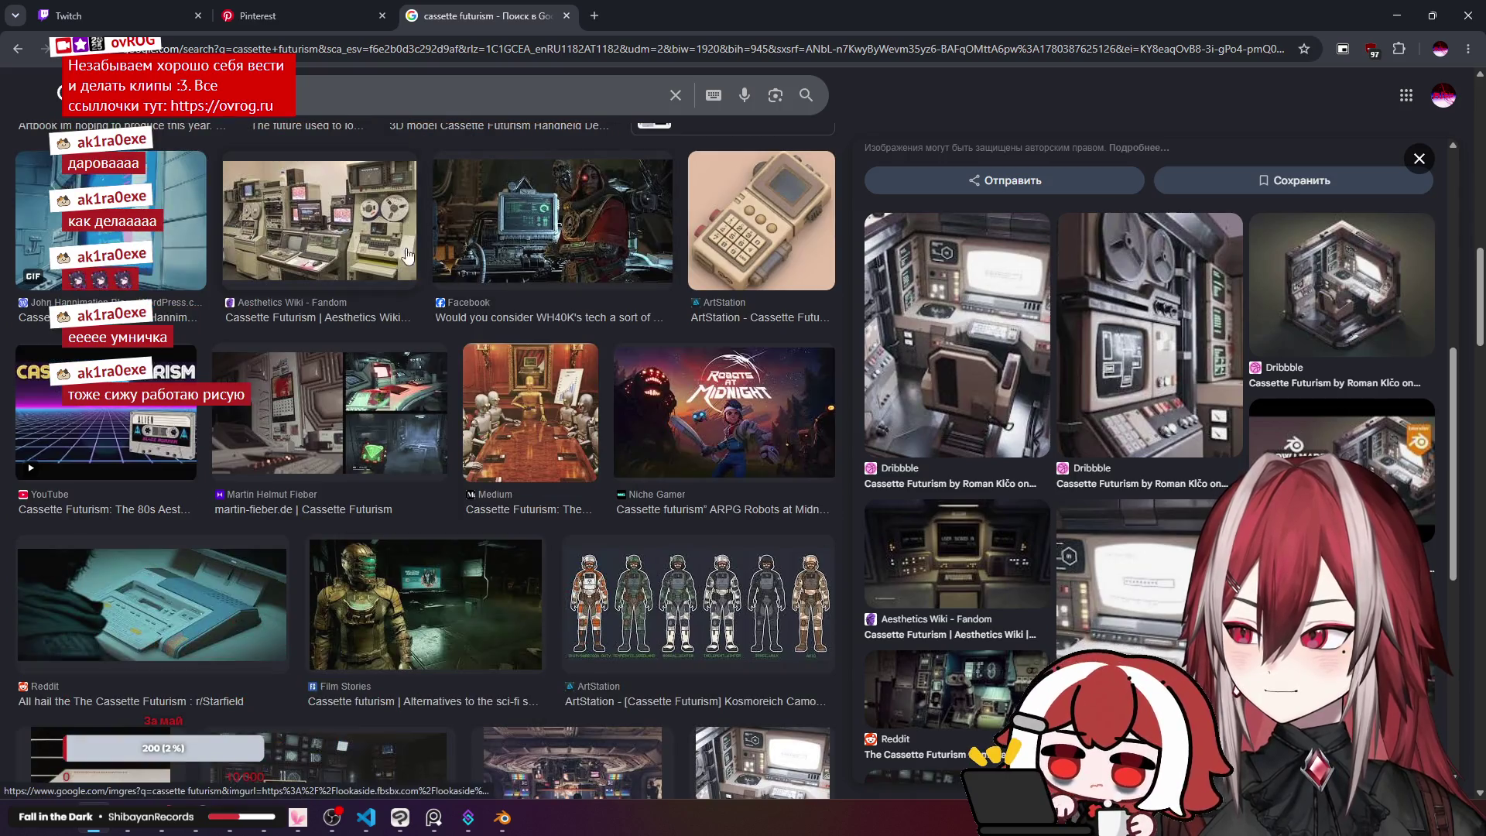
Step: Preview the retro console and MRJAKEPARKER control room images, then the Aesthetics Wiki result
{"action": "left_click", "coordinate": [408, 255]}
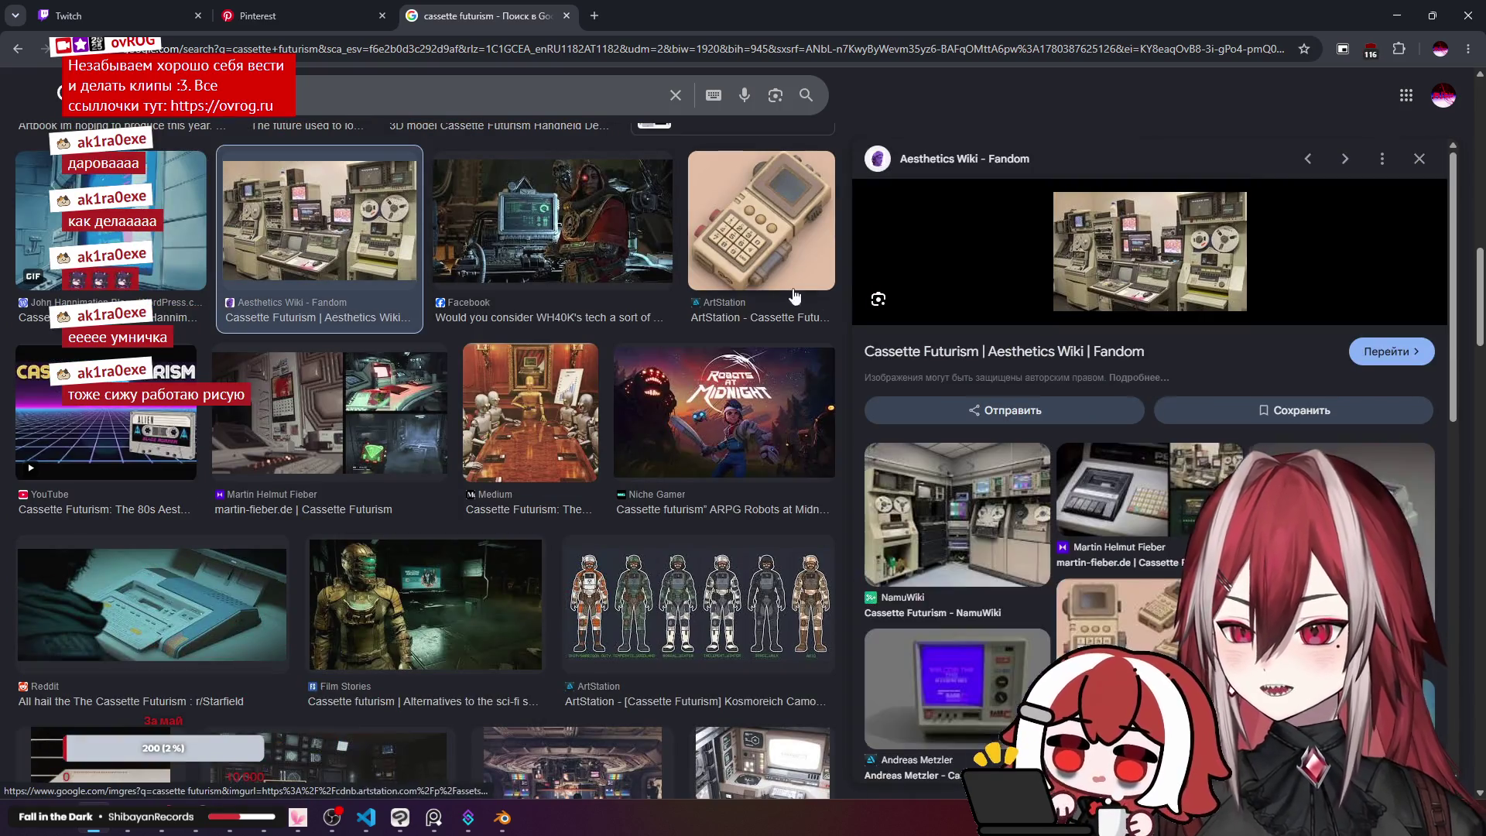
{"action": "scroll", "coordinate": [1066, 430], "scroll_direction": "down", "scroll_amount": 3}
{"action": "scroll", "coordinate": [1067, 430], "scroll_direction": "down", "scroll_amount": 4}
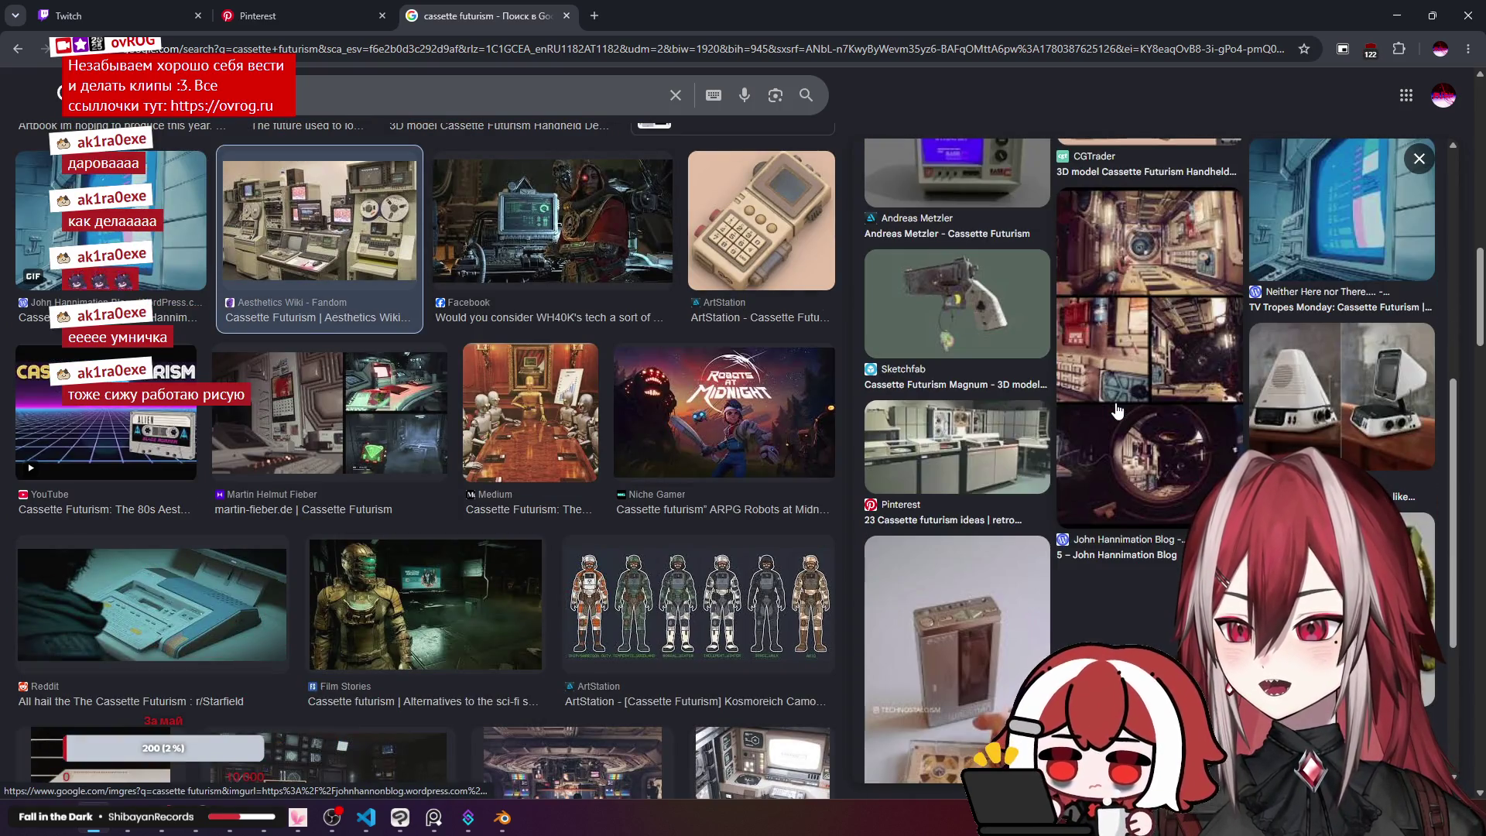
{"action": "scroll", "coordinate": [1132, 343], "scroll_direction": "down", "scroll_amount": 4}
{"action": "scroll", "coordinate": [569, 349], "scroll_direction": "down", "scroll_amount": 6}
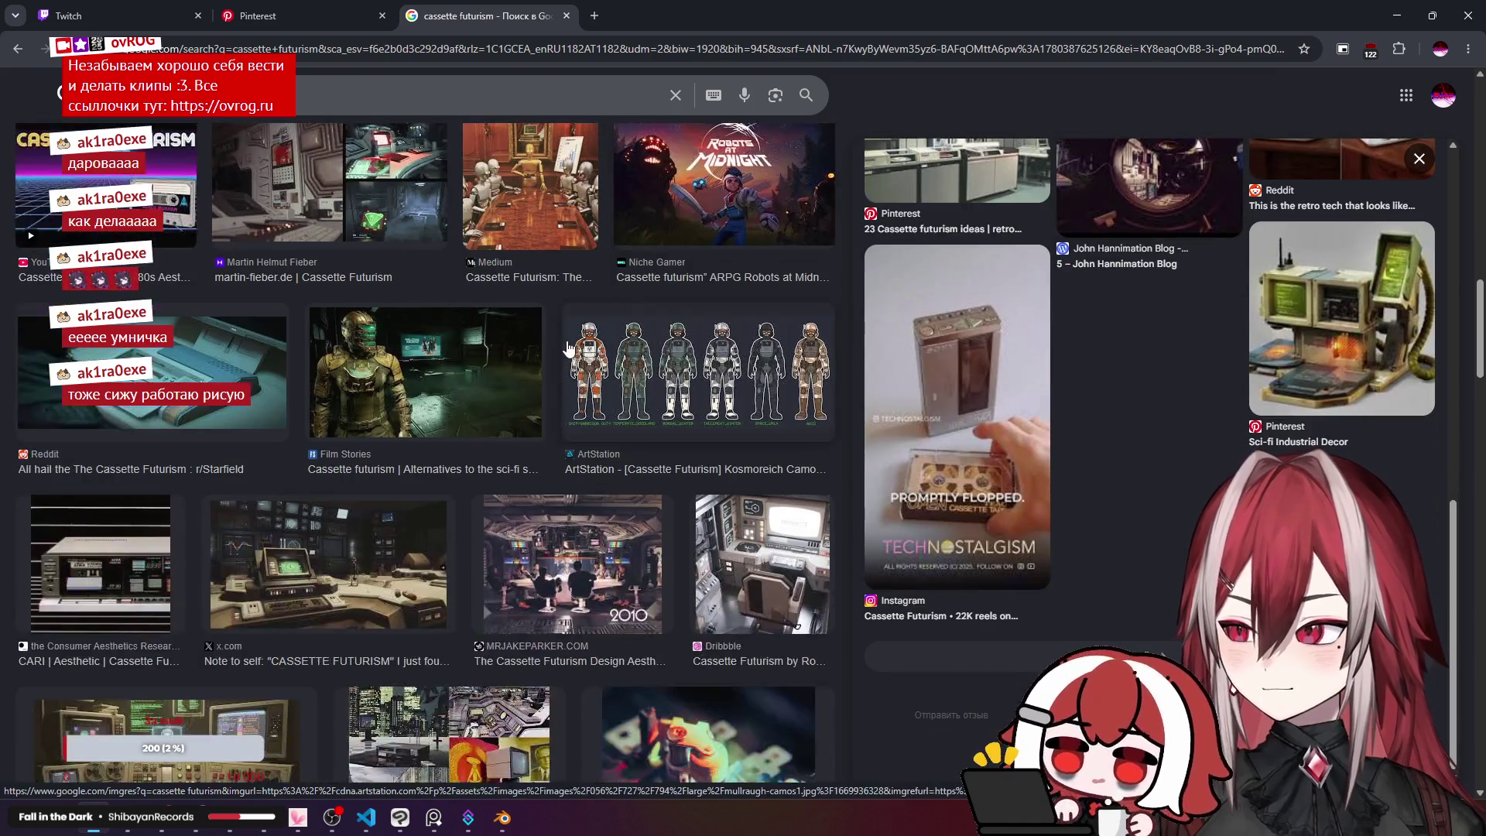
{"action": "left_click", "coordinate": [551, 328]}
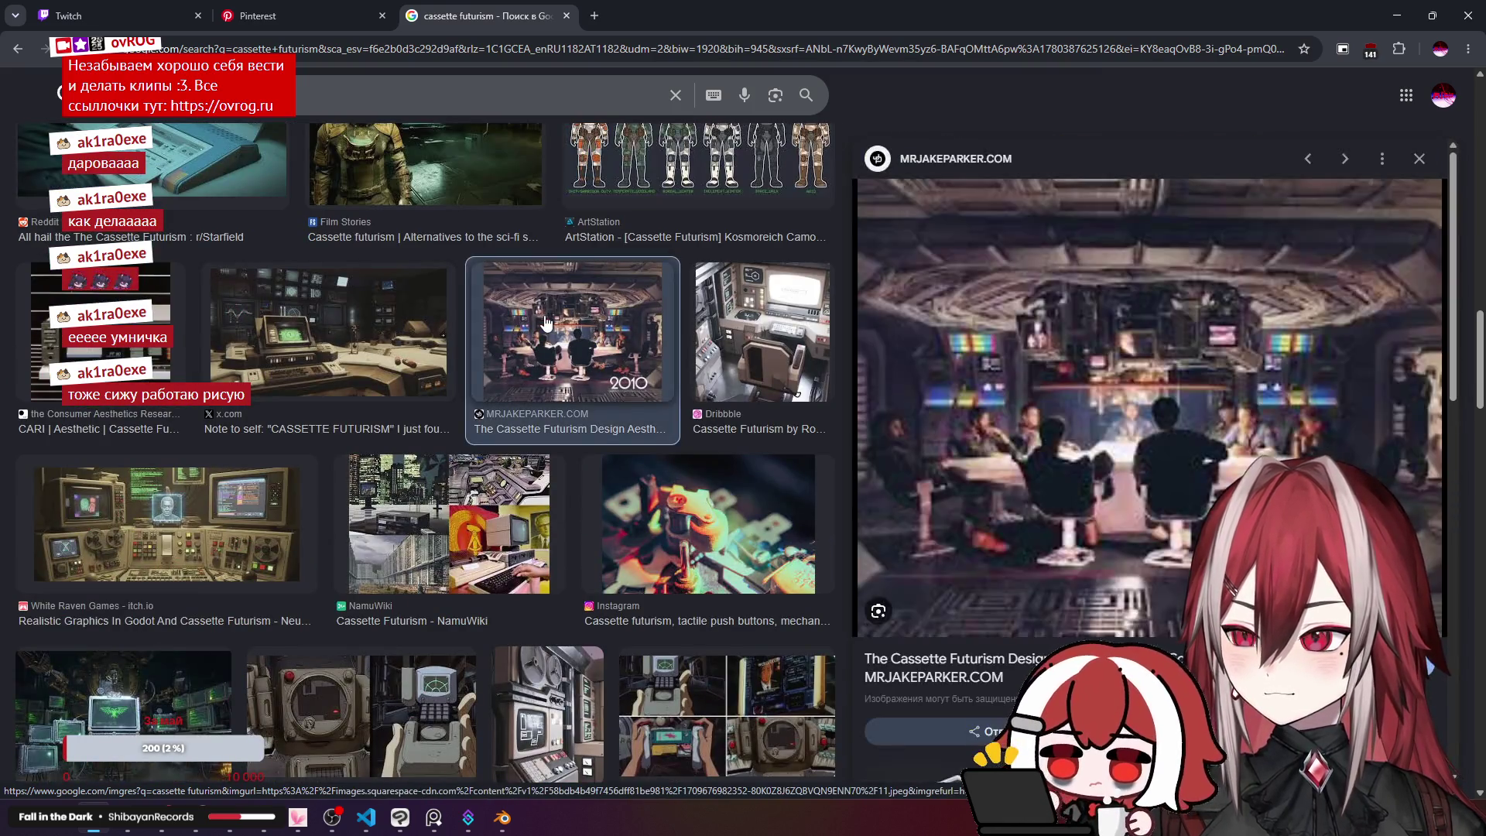
{"action": "scroll", "coordinate": [561, 361], "scroll_direction": "down", "scroll_amount": 3}
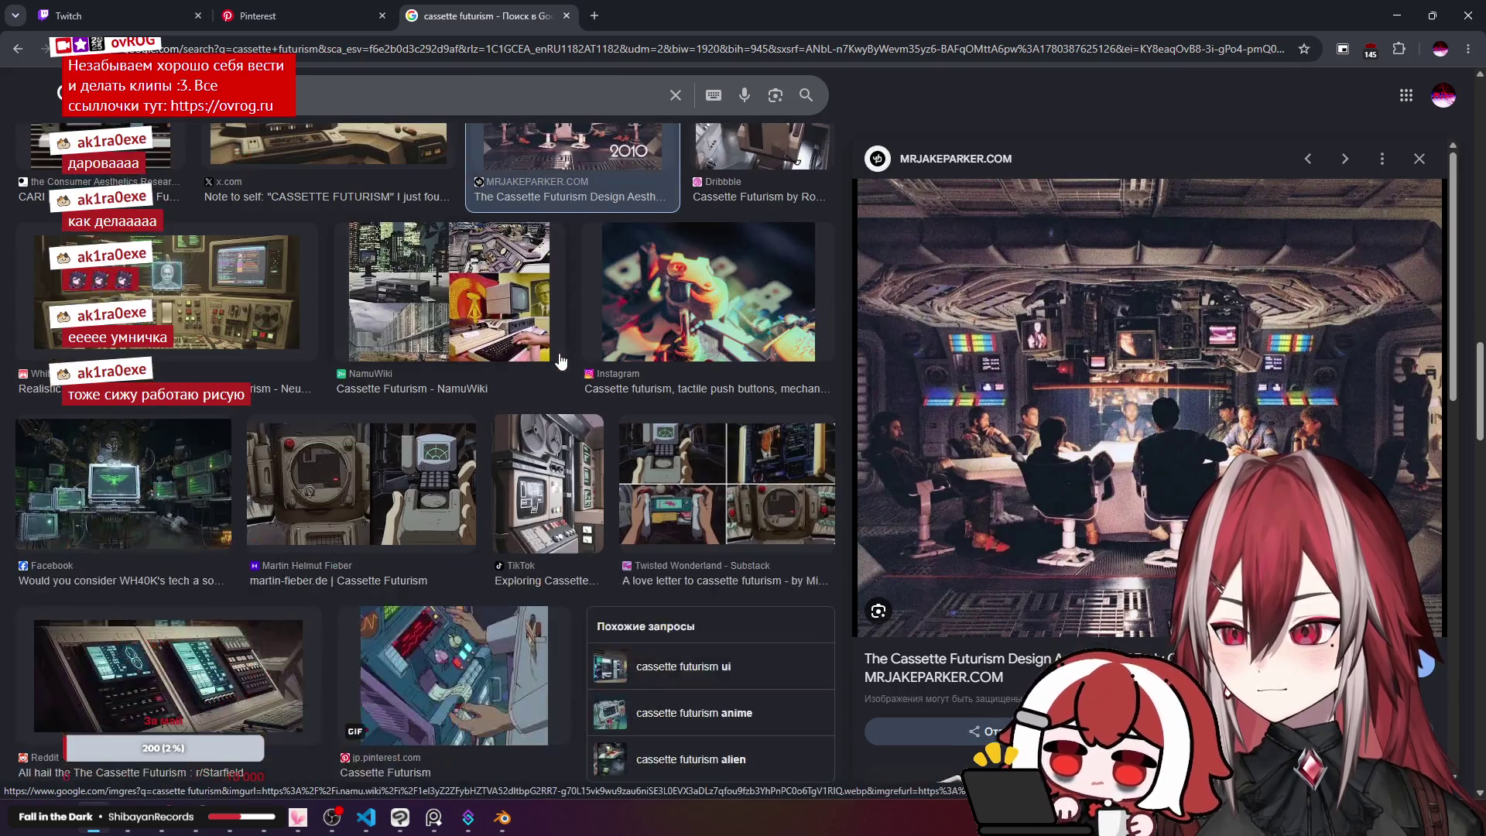
{"action": "scroll", "coordinate": [561, 360], "scroll_direction": "down", "scroll_amount": 4}
{"action": "scroll", "coordinate": [324, 454], "scroll_direction": "up", "scroll_amount": 7}
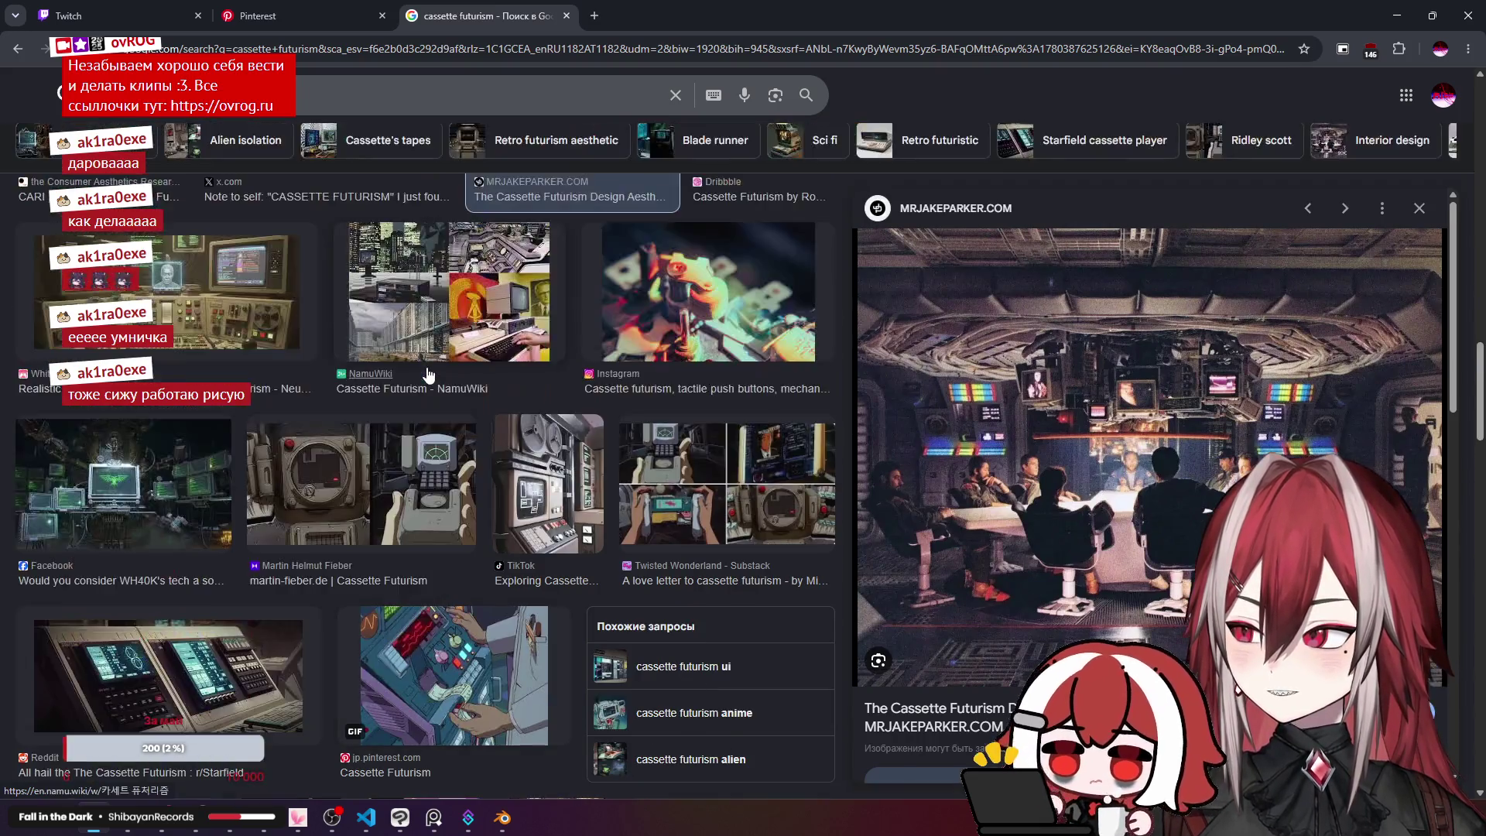
{"action": "scroll", "coordinate": [324, 454], "scroll_direction": "up", "scroll_amount": 3}
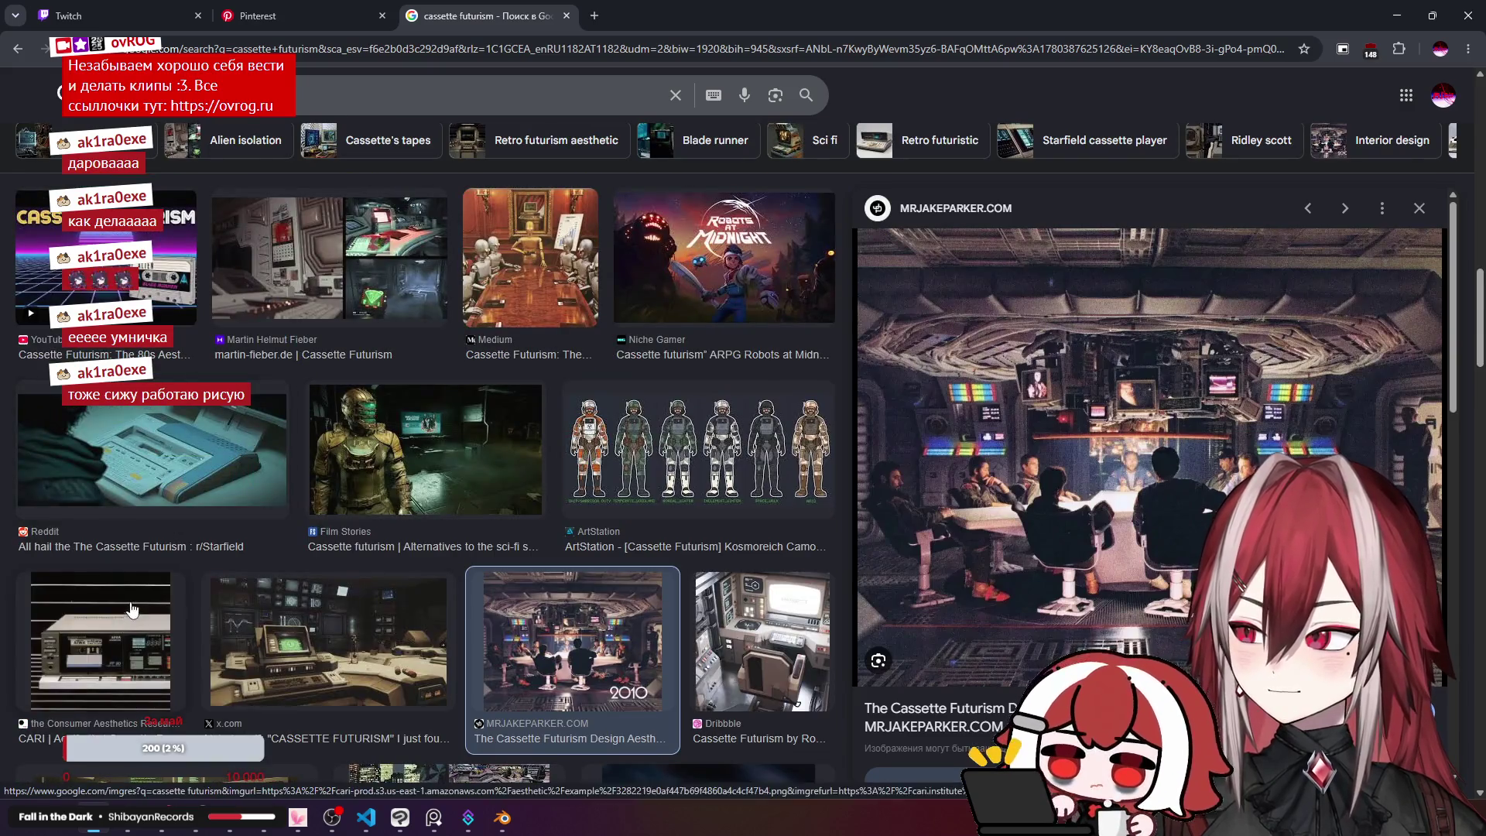
{"action": "scroll", "coordinate": [275, 415], "scroll_direction": "up", "scroll_amount": 2}
{"action": "scroll", "coordinate": [272, 407], "scroll_direction": "up", "scroll_amount": 2}
{"action": "left_click", "coordinate": [272, 410]}
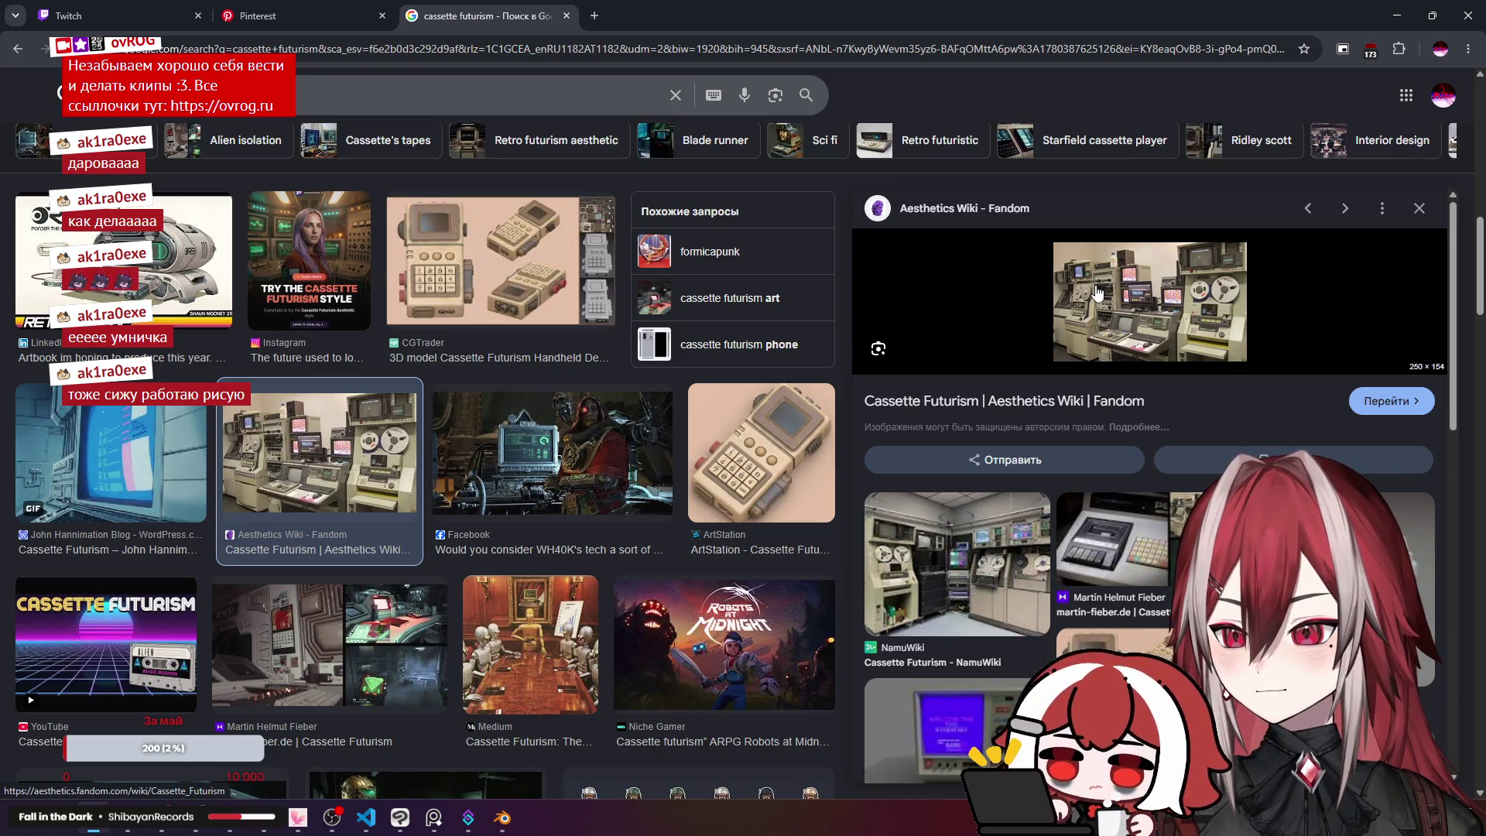
Step: Run a Google Lens visual search on the Aesthetics Wiki image and widen the matches panel
{"action": "right_click", "coordinate": [1129, 294]}
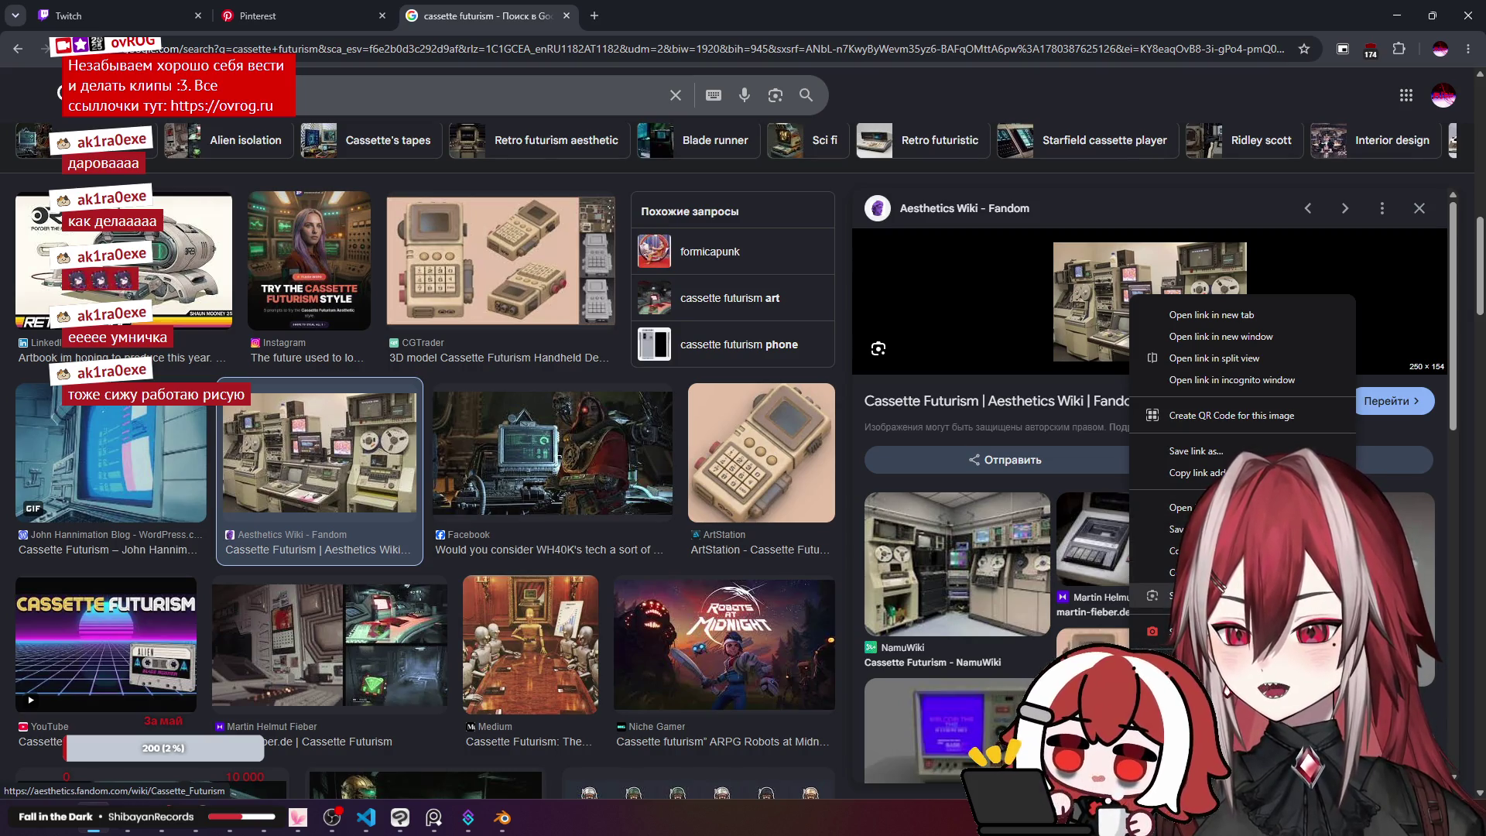
{"action": "left_click", "coordinate": [1173, 595]}
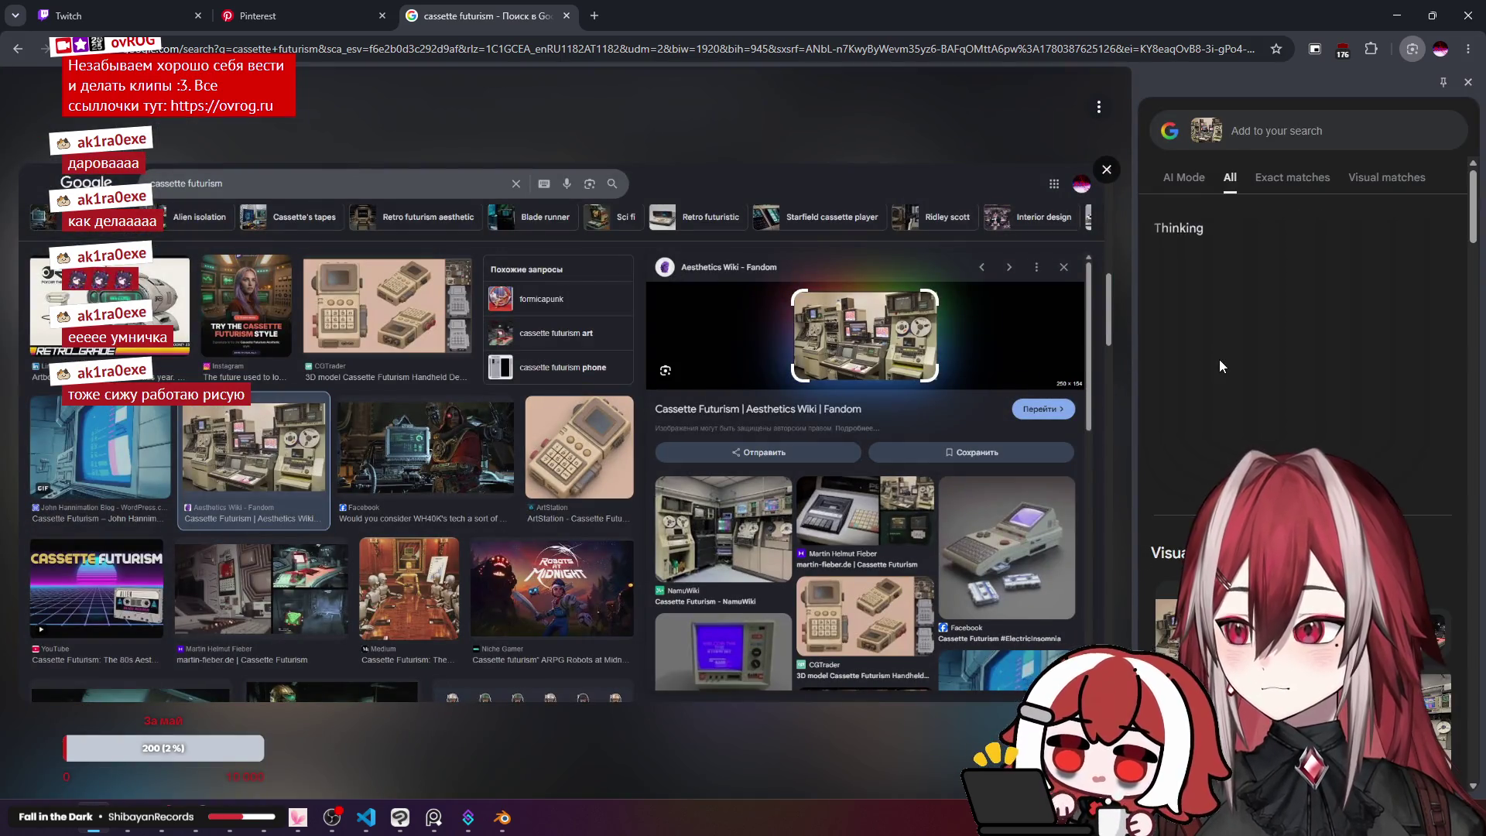
{"action": "scroll", "coordinate": [1264, 331], "scroll_direction": "down", "scroll_amount": 10}
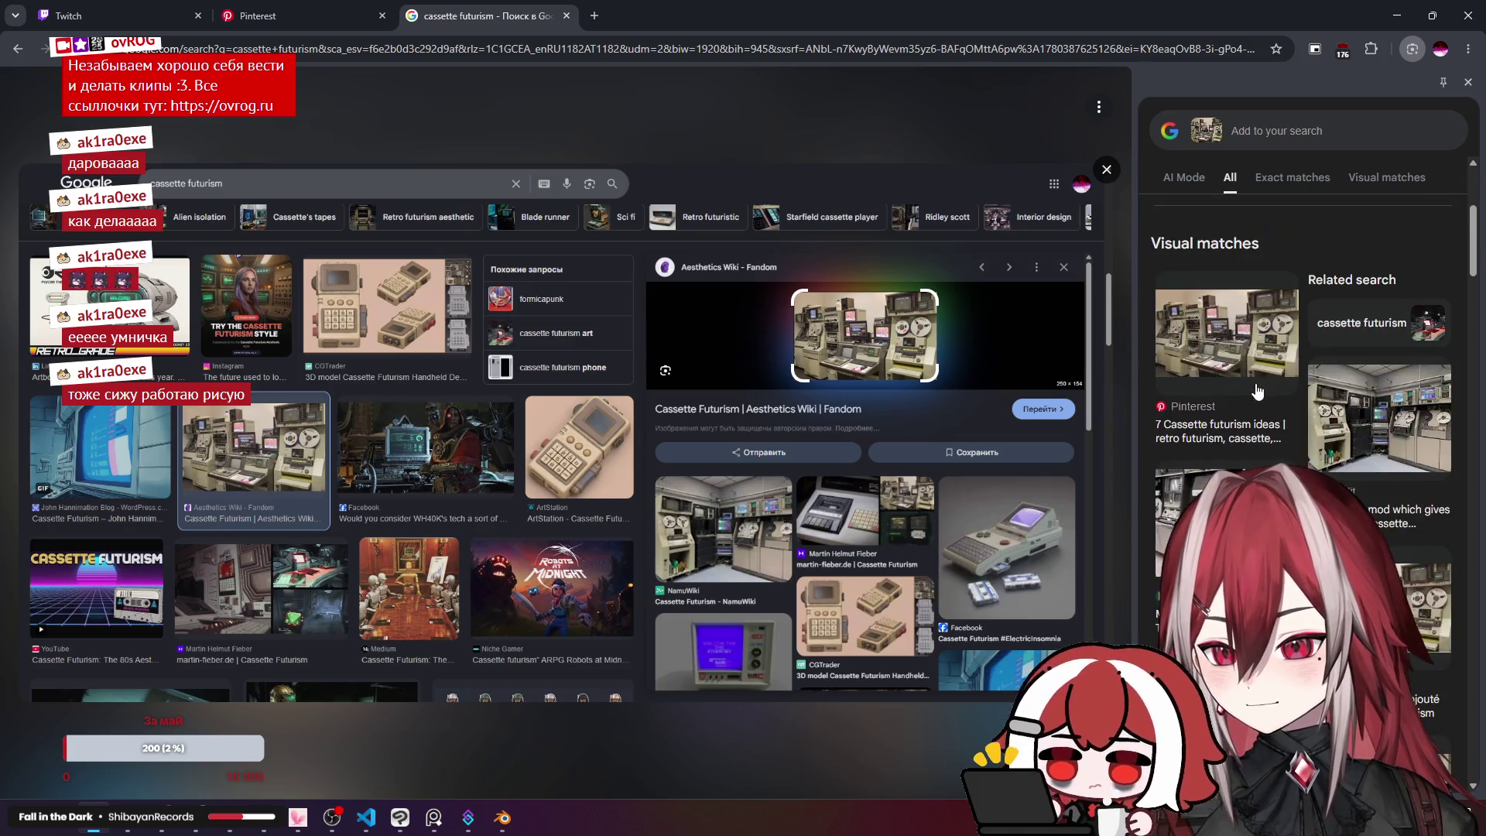
{"action": "scroll", "coordinate": [1242, 462], "scroll_direction": "up", "scroll_amount": 10}
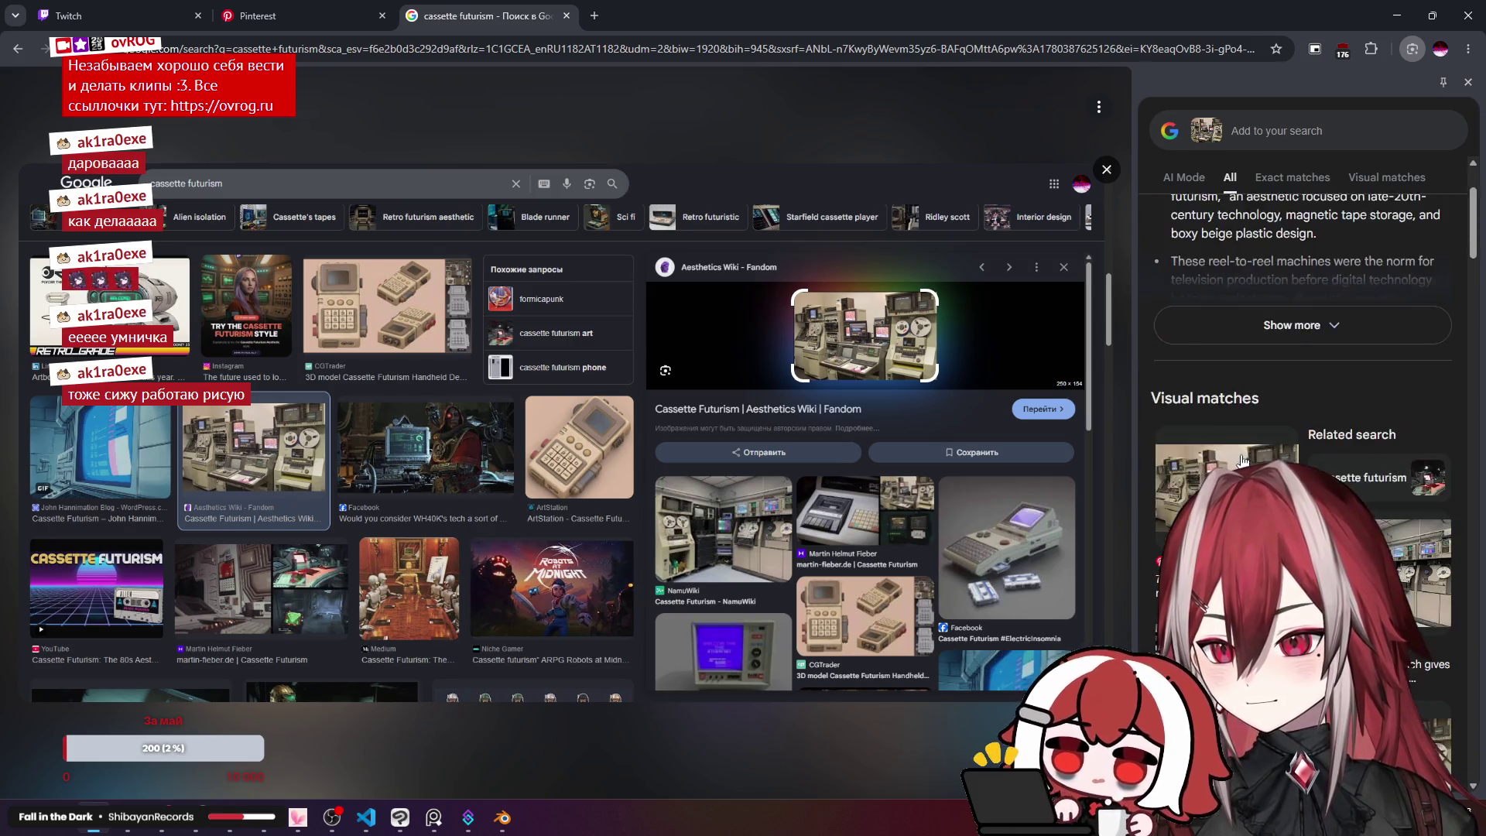
{"action": "left_click", "coordinate": [1354, 177]}
{"action": "left_click_drag", "start_coordinate": [1130, 197], "coordinate": [890, 197]}
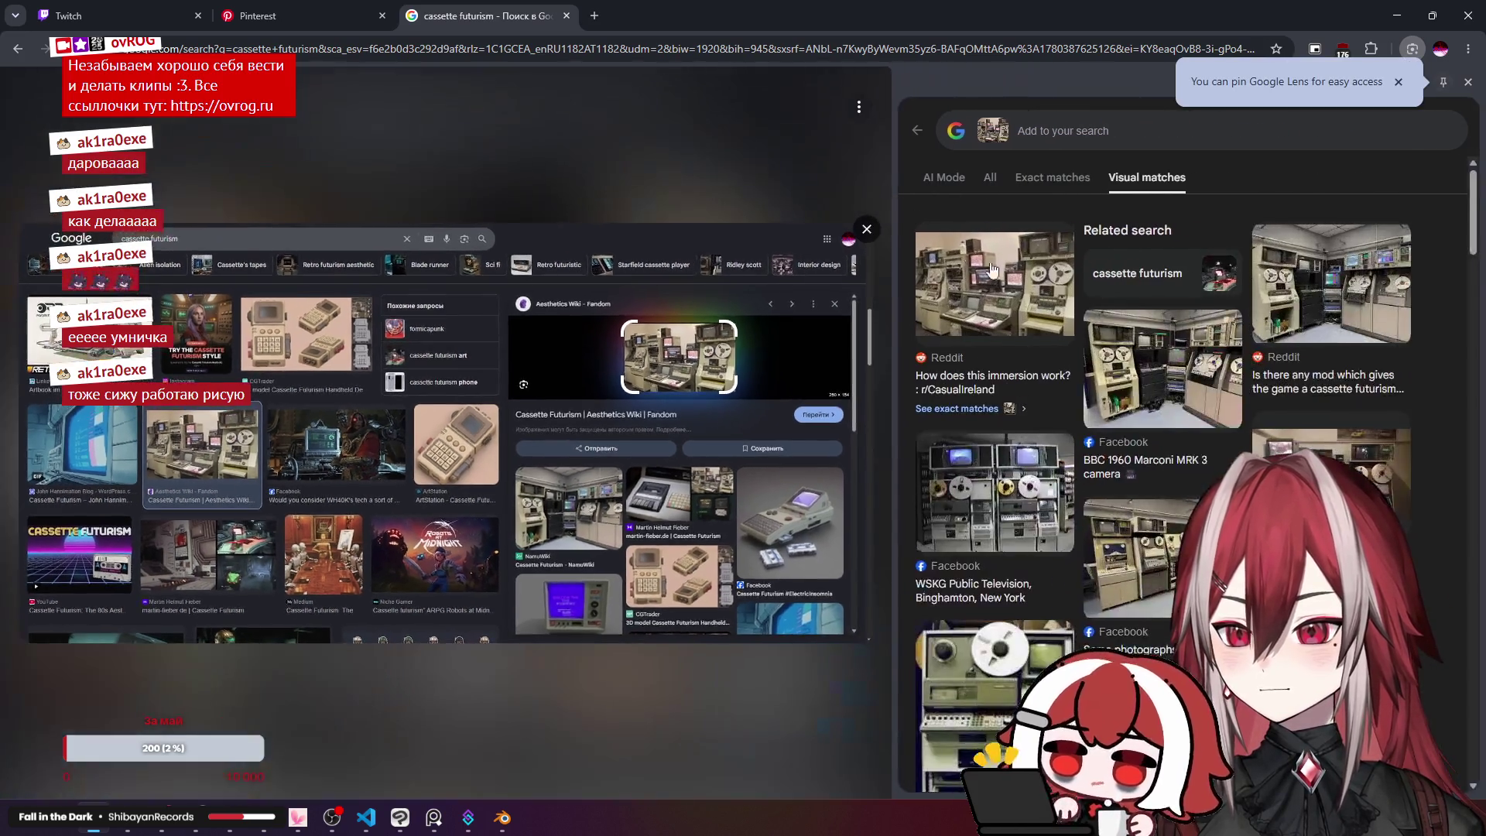
{"action": "scroll", "coordinate": [1134, 457], "scroll_direction": "down", "scroll_amount": 5}
{"action": "scroll", "coordinate": [1133, 456], "scroll_direction": "down", "scroll_amount": 5}
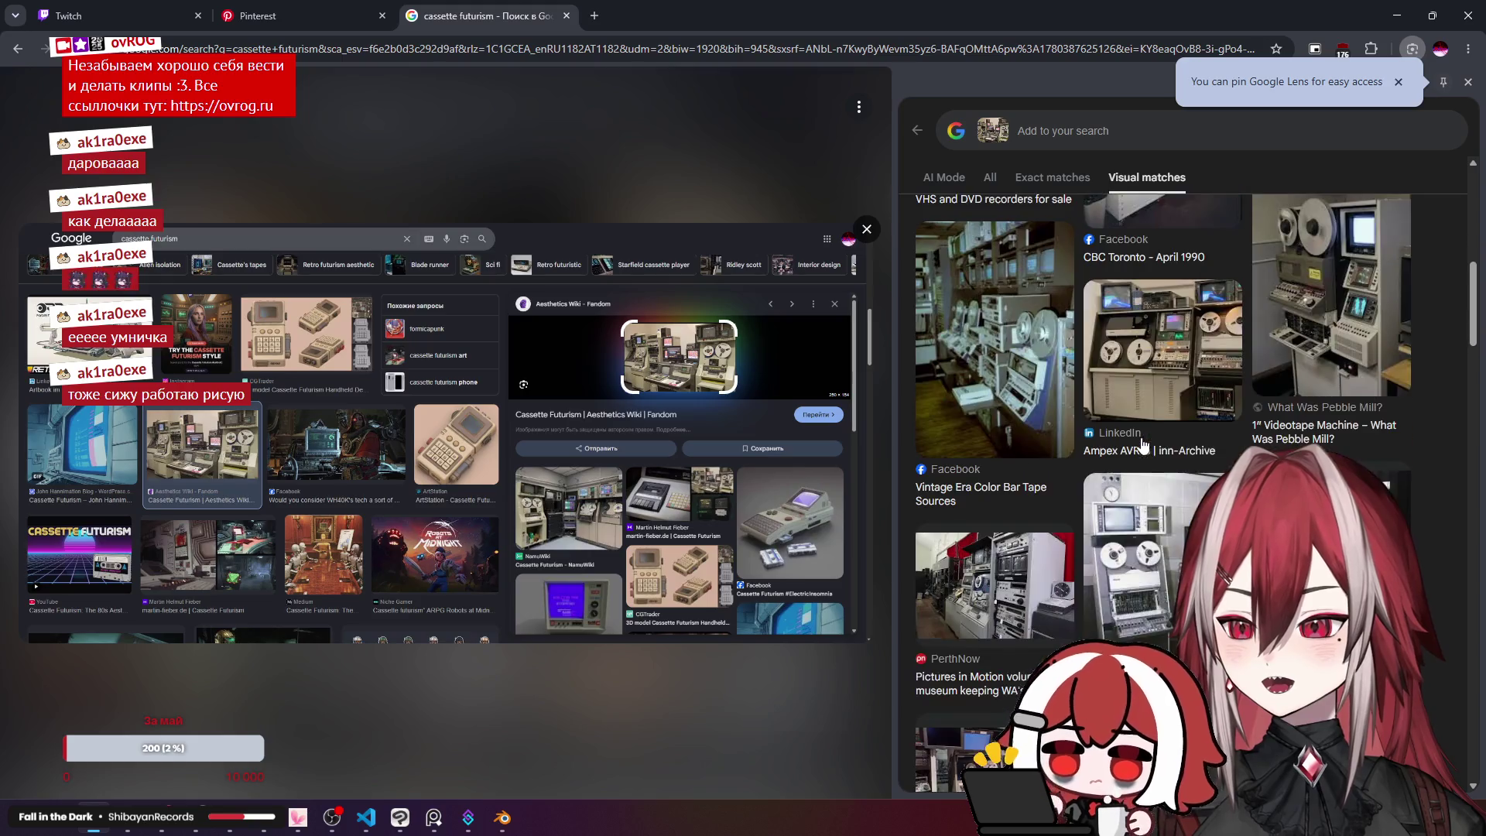
{"action": "scroll", "coordinate": [1134, 456], "scroll_direction": "down", "scroll_amount": 2}
Step: Inspect the Ampex AVR-3 match and open its image full size in a new tab
{"action": "left_click", "coordinate": [1168, 377]}
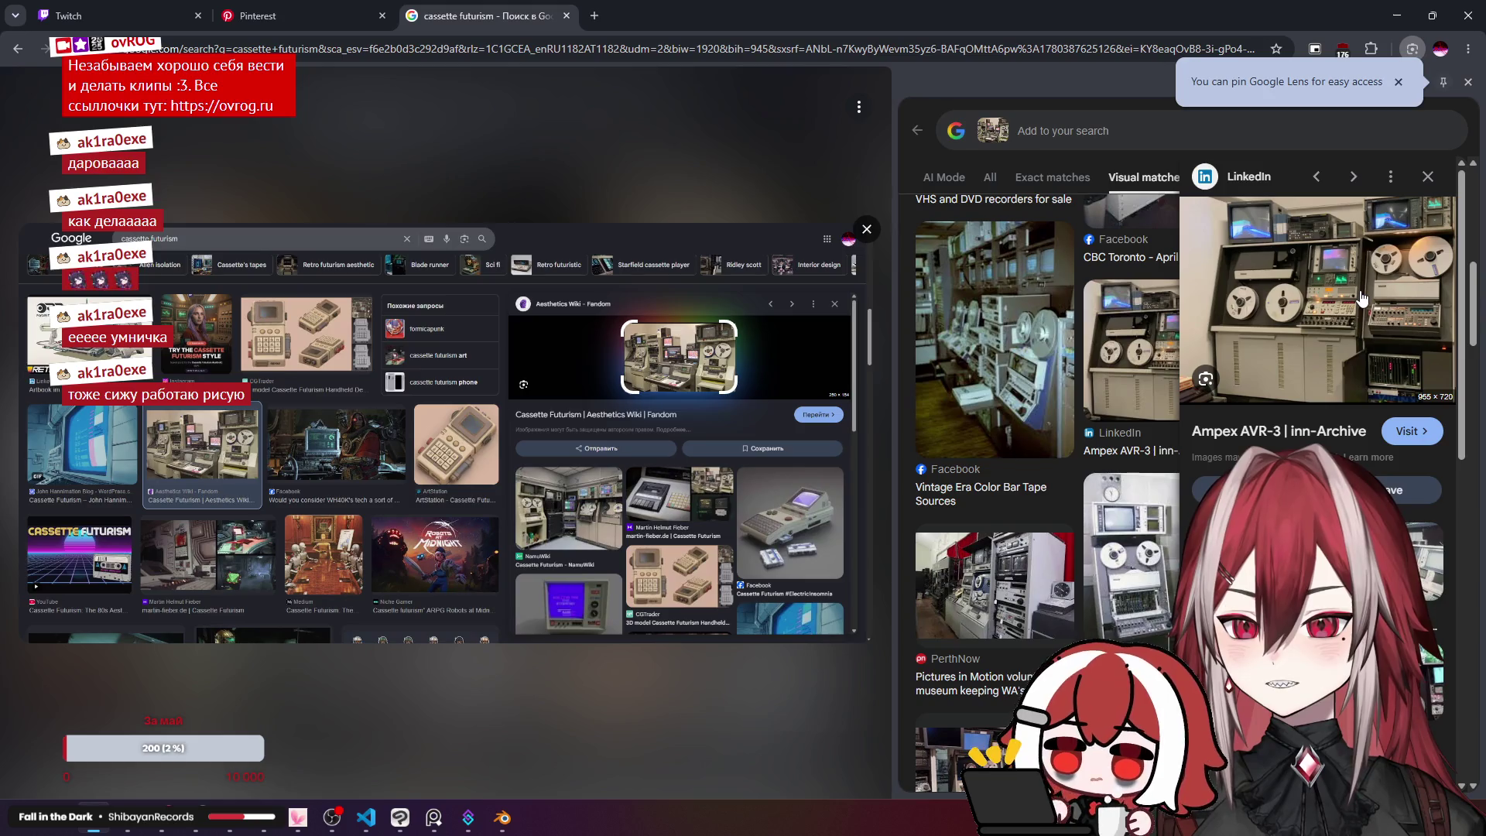
{"action": "left_click", "coordinate": [1303, 280]}
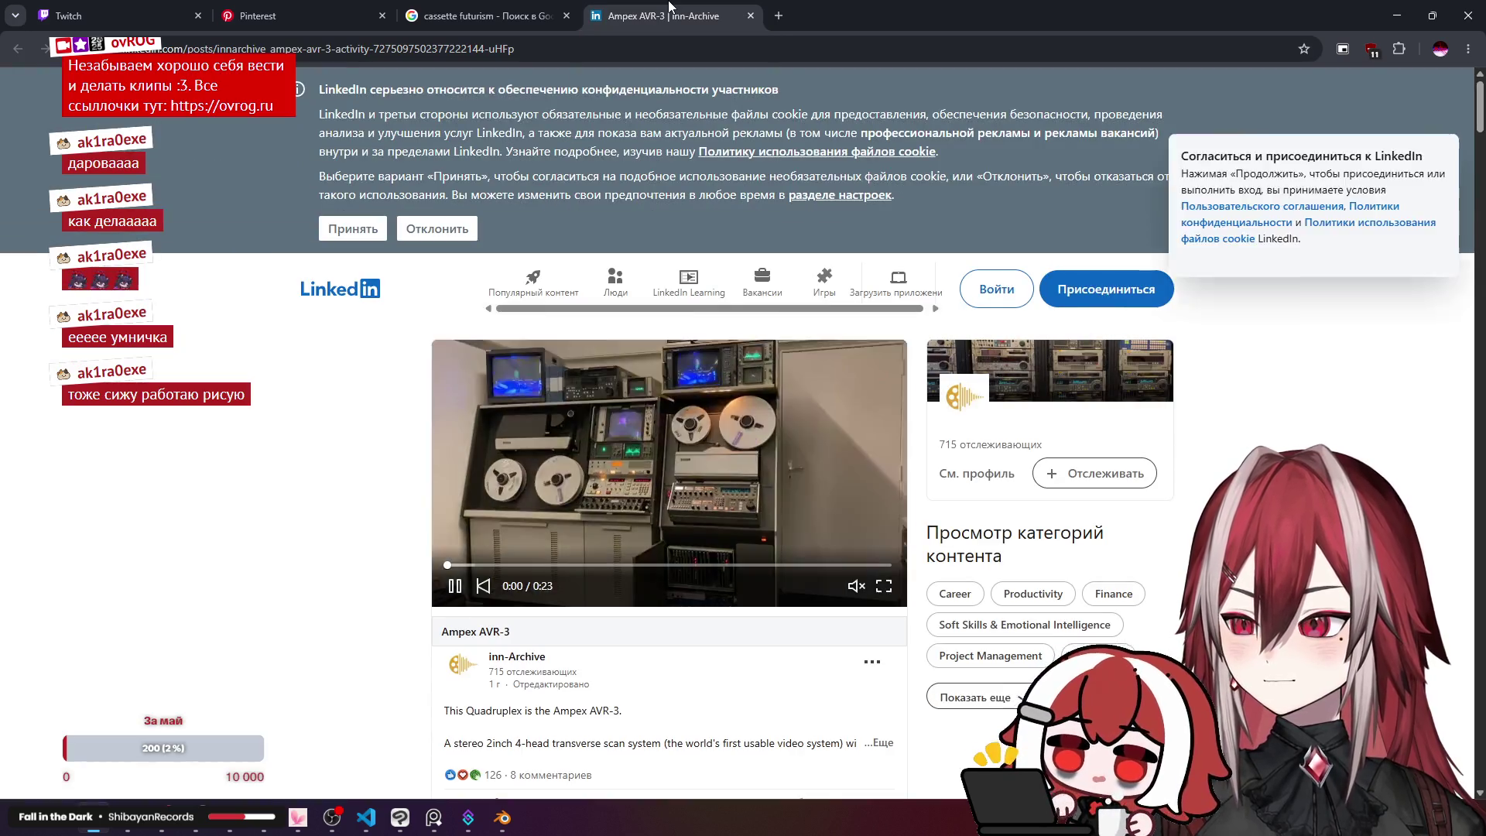
{"action": "middle_click", "coordinate": [669, 6]}
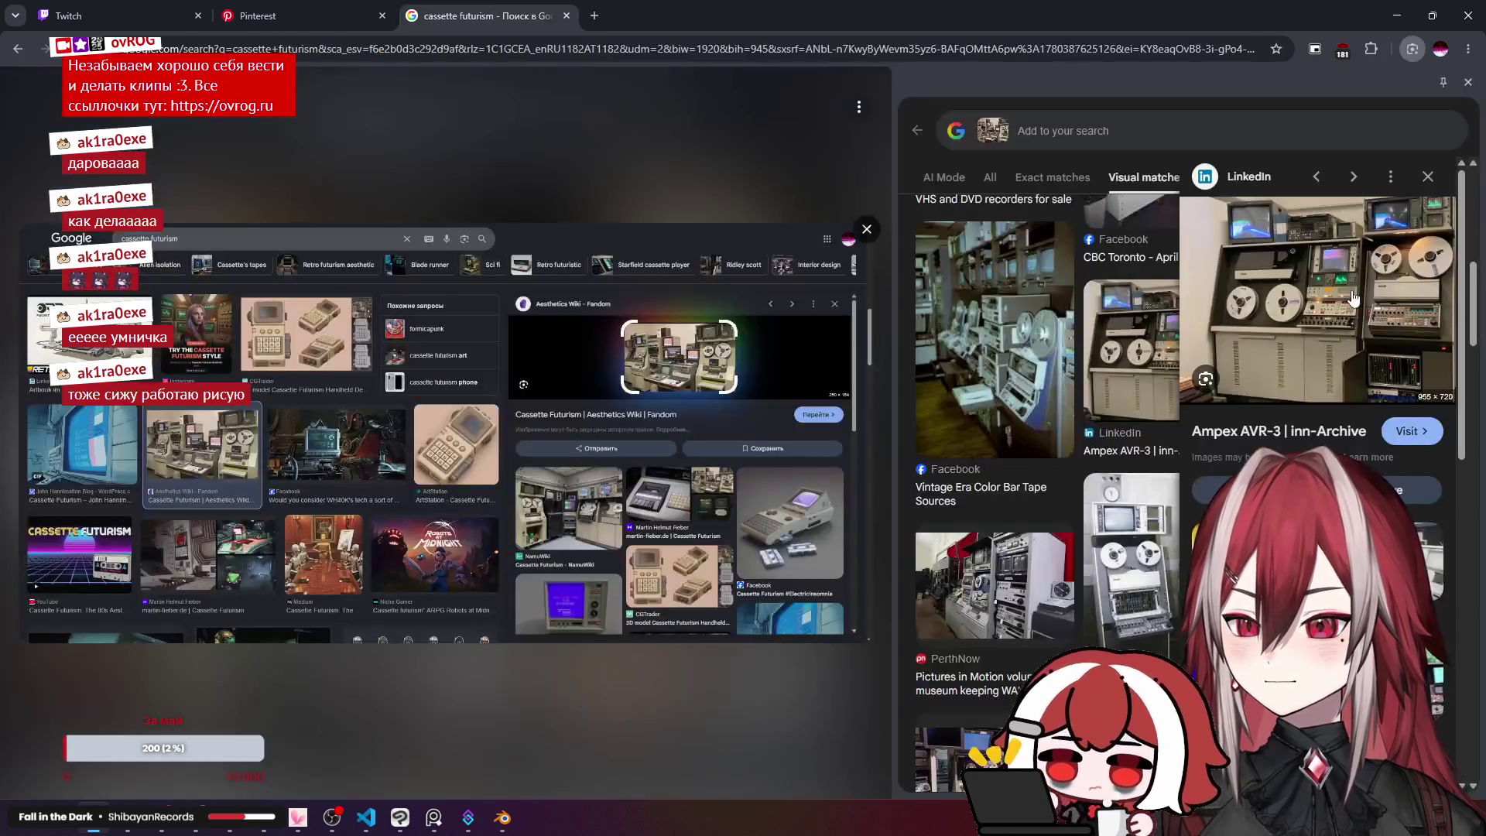
{"action": "right_click", "coordinate": [1103, 284]}
{"action": "left_click", "coordinate": [1232, 437]}
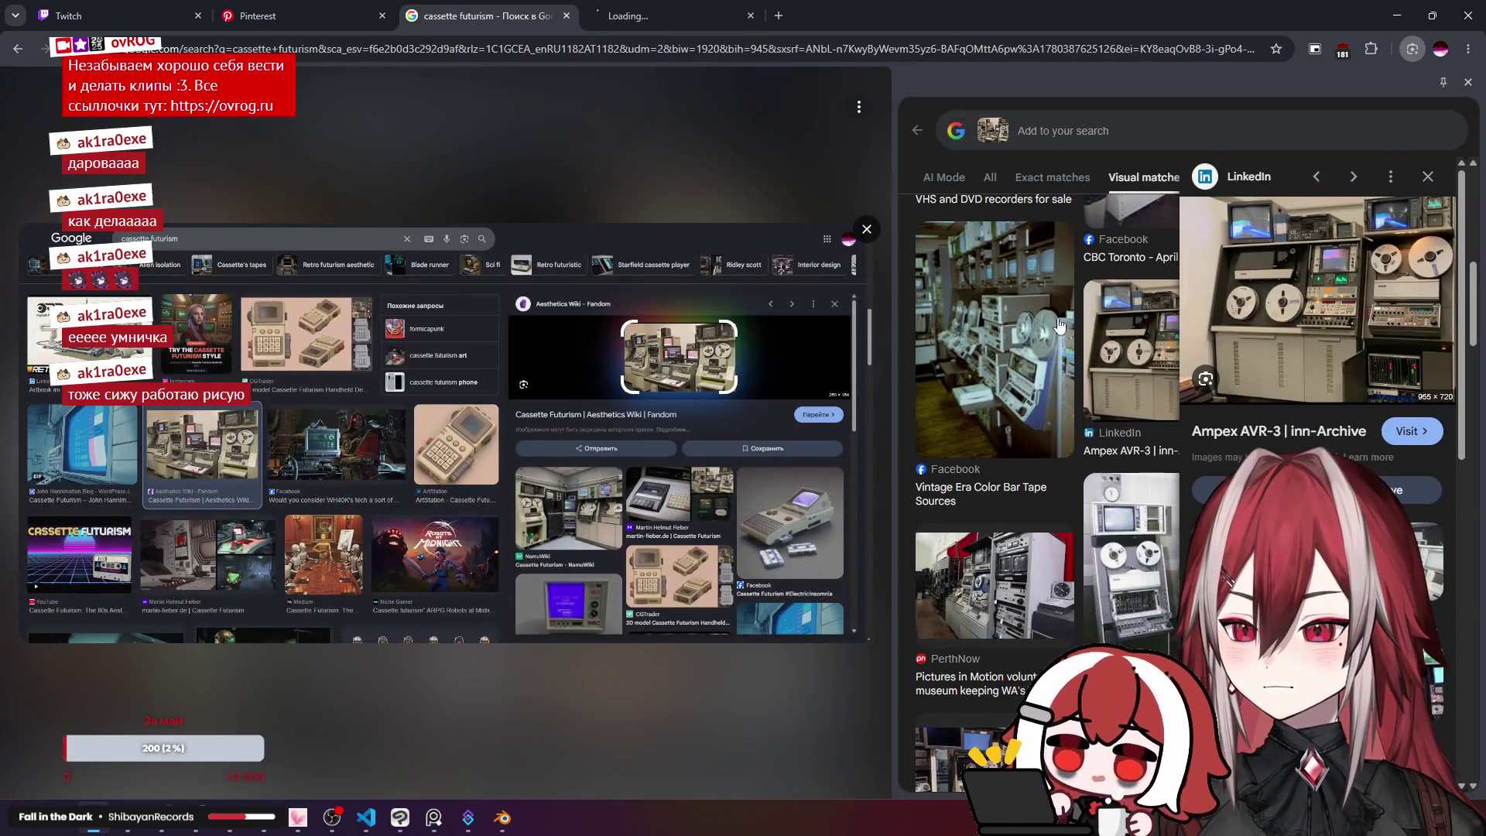
{"action": "left_click", "coordinate": [657, 16]}
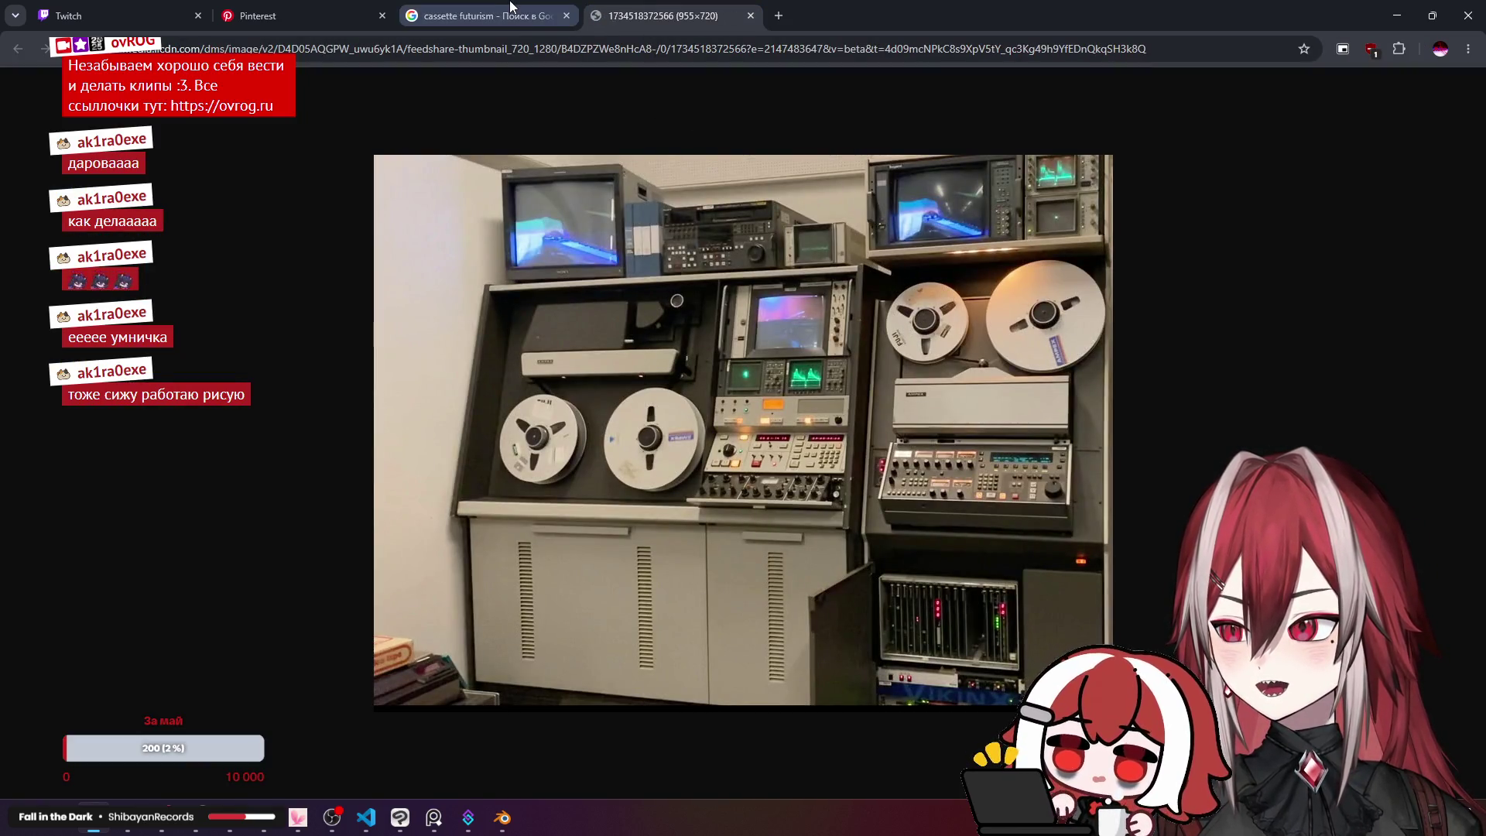
{"action": "left_click", "coordinate": [479, 16]}
Step: Preview the AMPEX AVR-3 Quadruplex and Gullion's Studio matches, opening the studio photo in a new tab
{"action": "left_click", "coordinate": [1138, 449]}
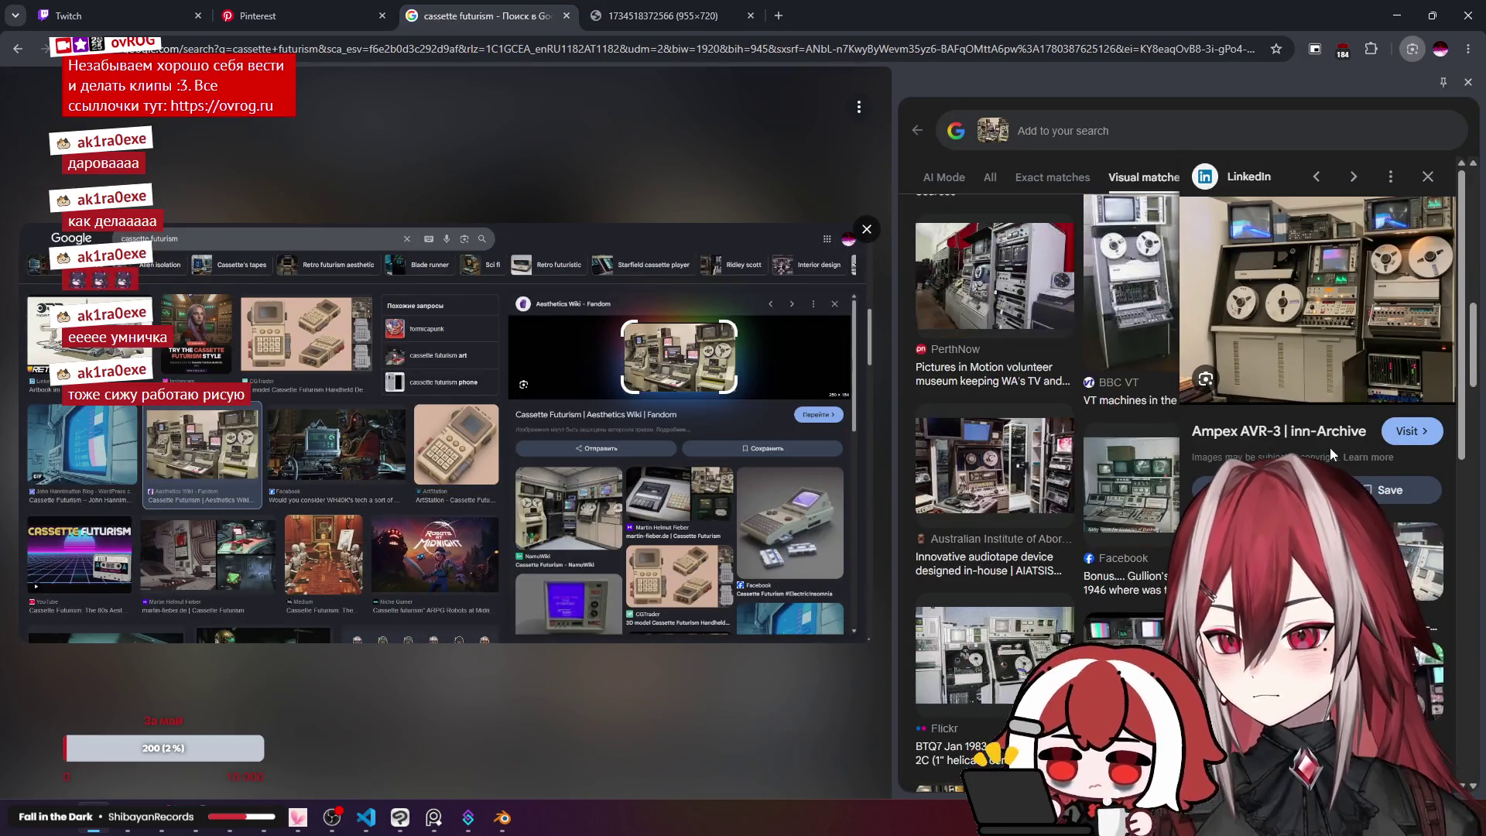
{"action": "scroll", "coordinate": [1137, 449], "scroll_direction": "down", "scroll_amount": 2}
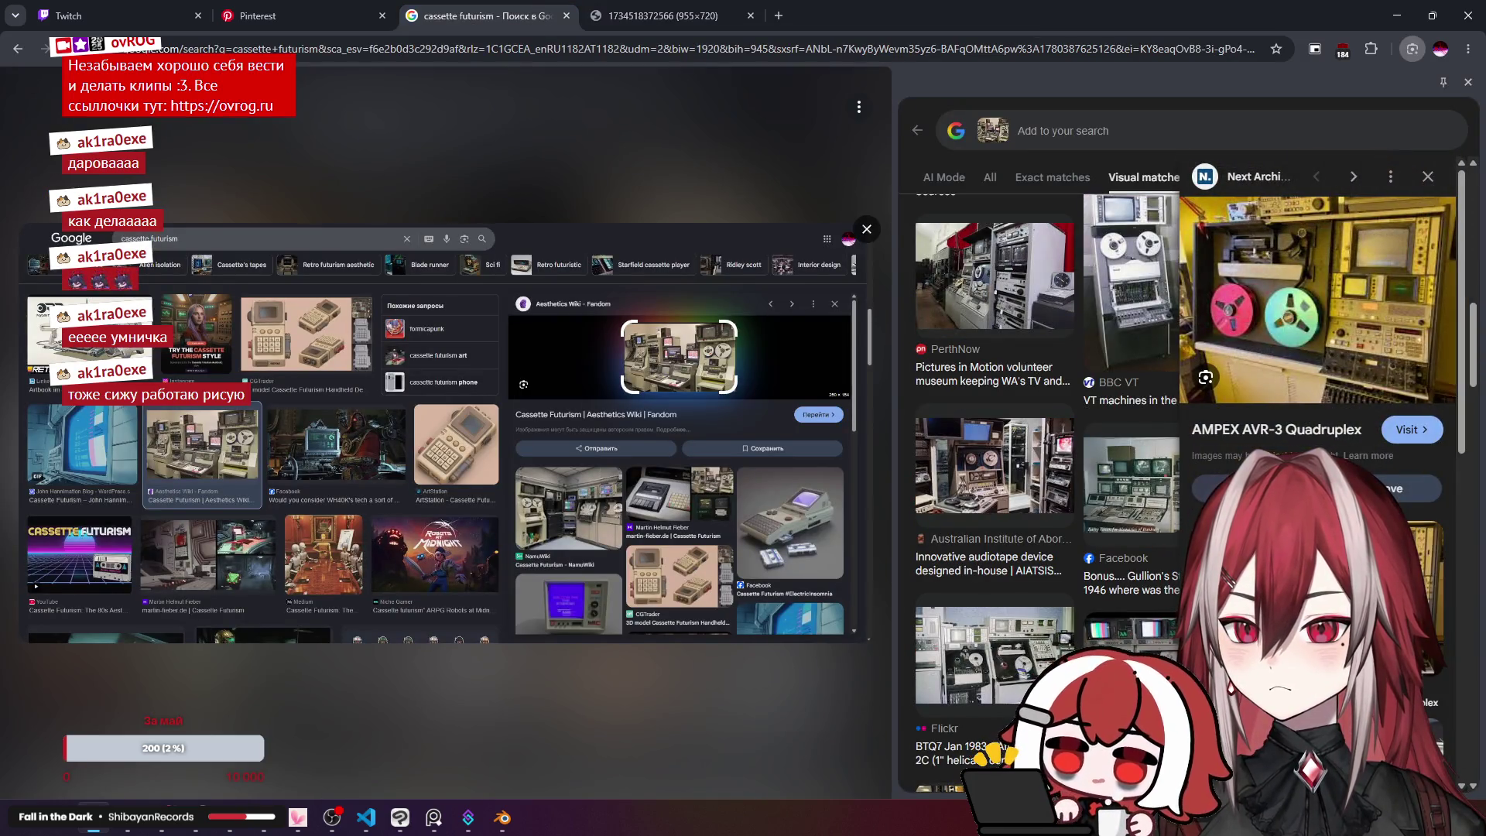
{"action": "left_click", "coordinate": [1097, 476]}
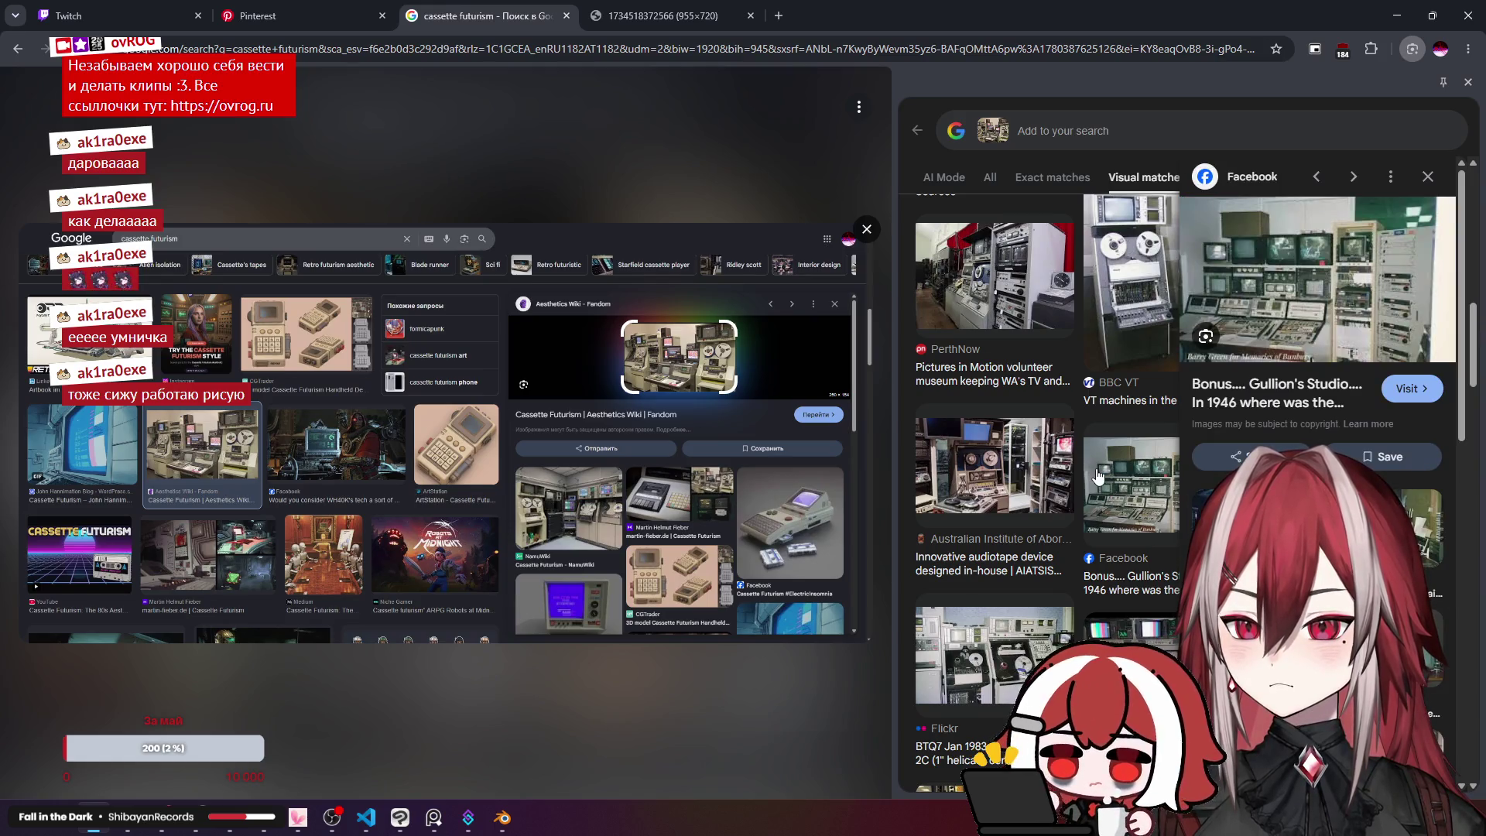
{"action": "right_click", "coordinate": [1298, 300]}
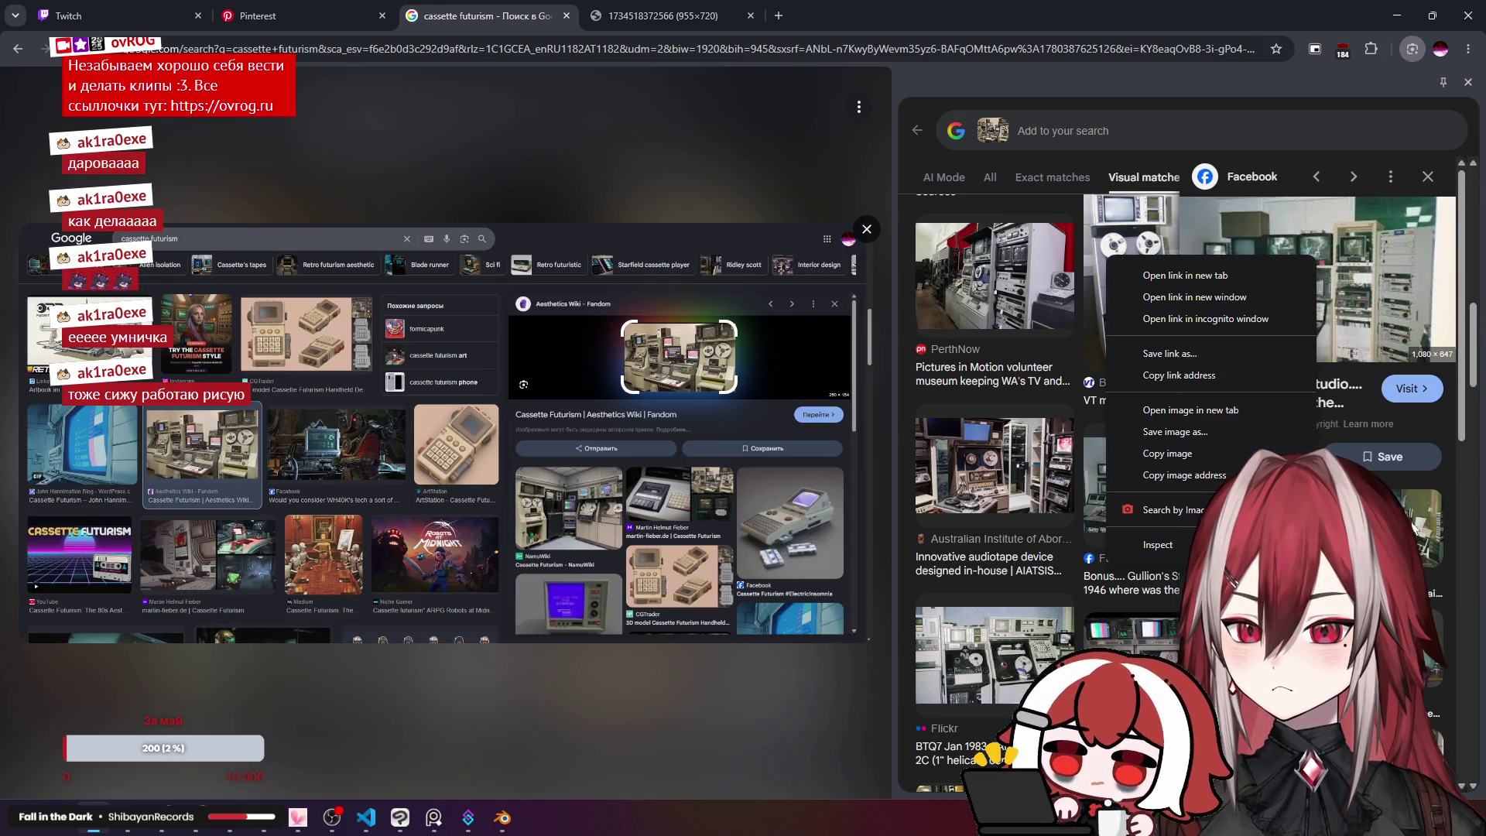
{"action": "key", "text": "Escape"}
{"action": "key", "text": "Right"}
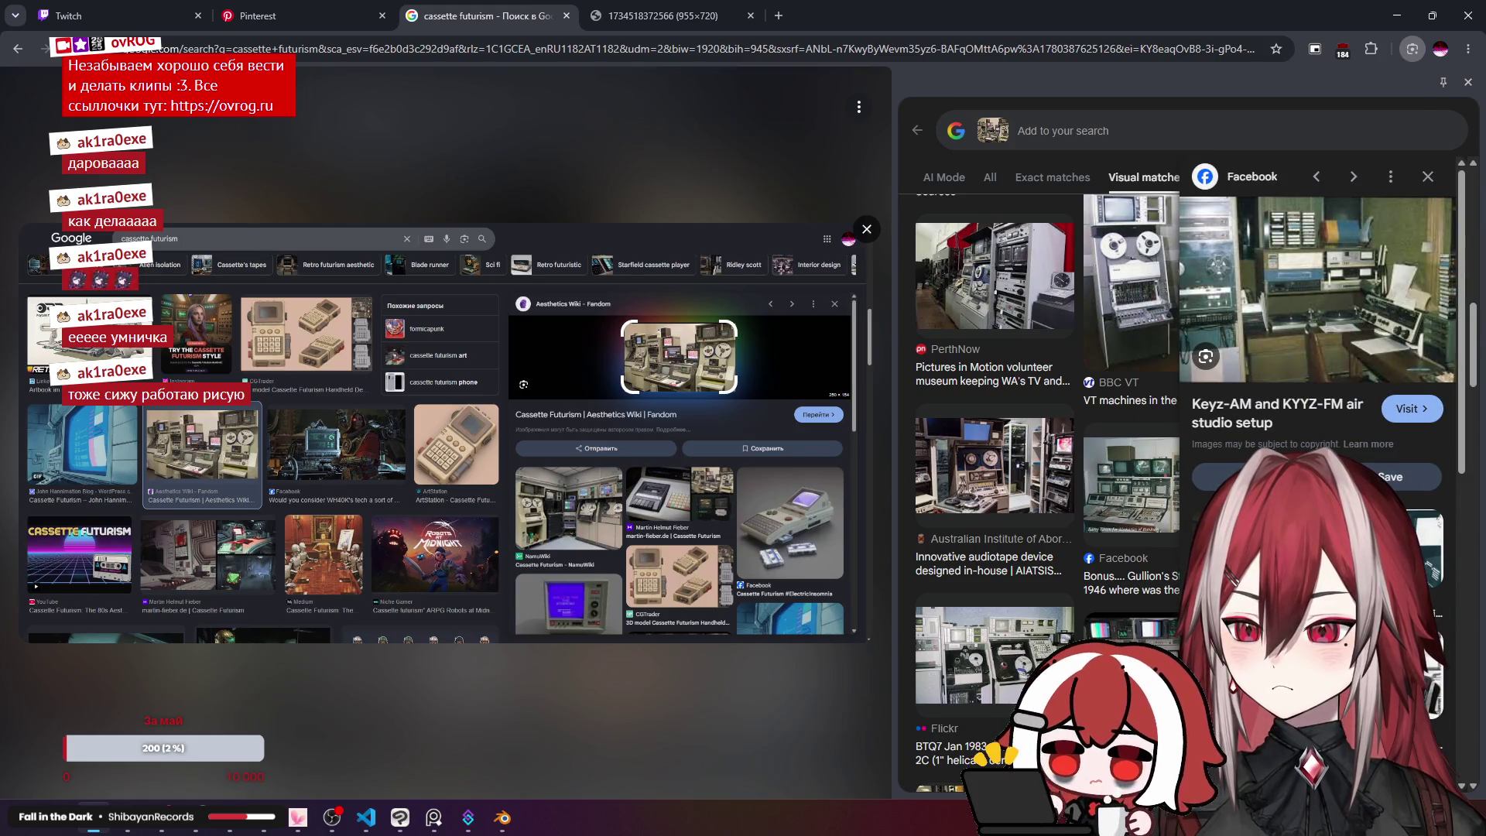
{"action": "key", "text": "Right"}
{"action": "right_click", "coordinate": [1305, 279]}
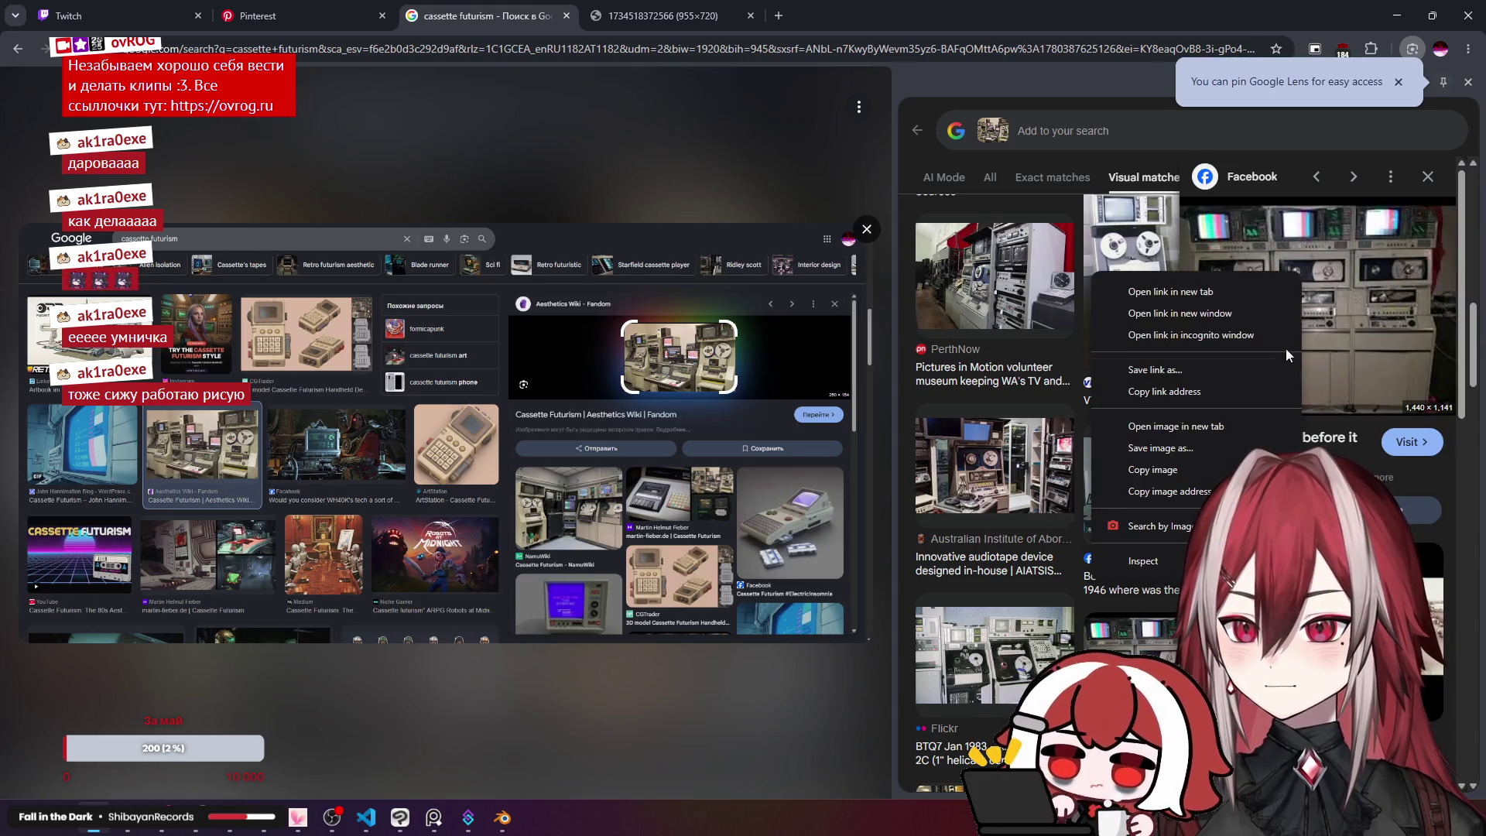
{"action": "left_click", "coordinate": [1201, 427]}
Step: Preview the Flickr BTQ7 and Media dept May 1984 matches, opening the tape machine photo in a new tab
{"action": "scroll", "coordinate": [1315, 348], "scroll_direction": "down", "scroll_amount": 4}
{"action": "scroll", "coordinate": [1006, 387], "scroll_direction": "down", "scroll_amount": 2}
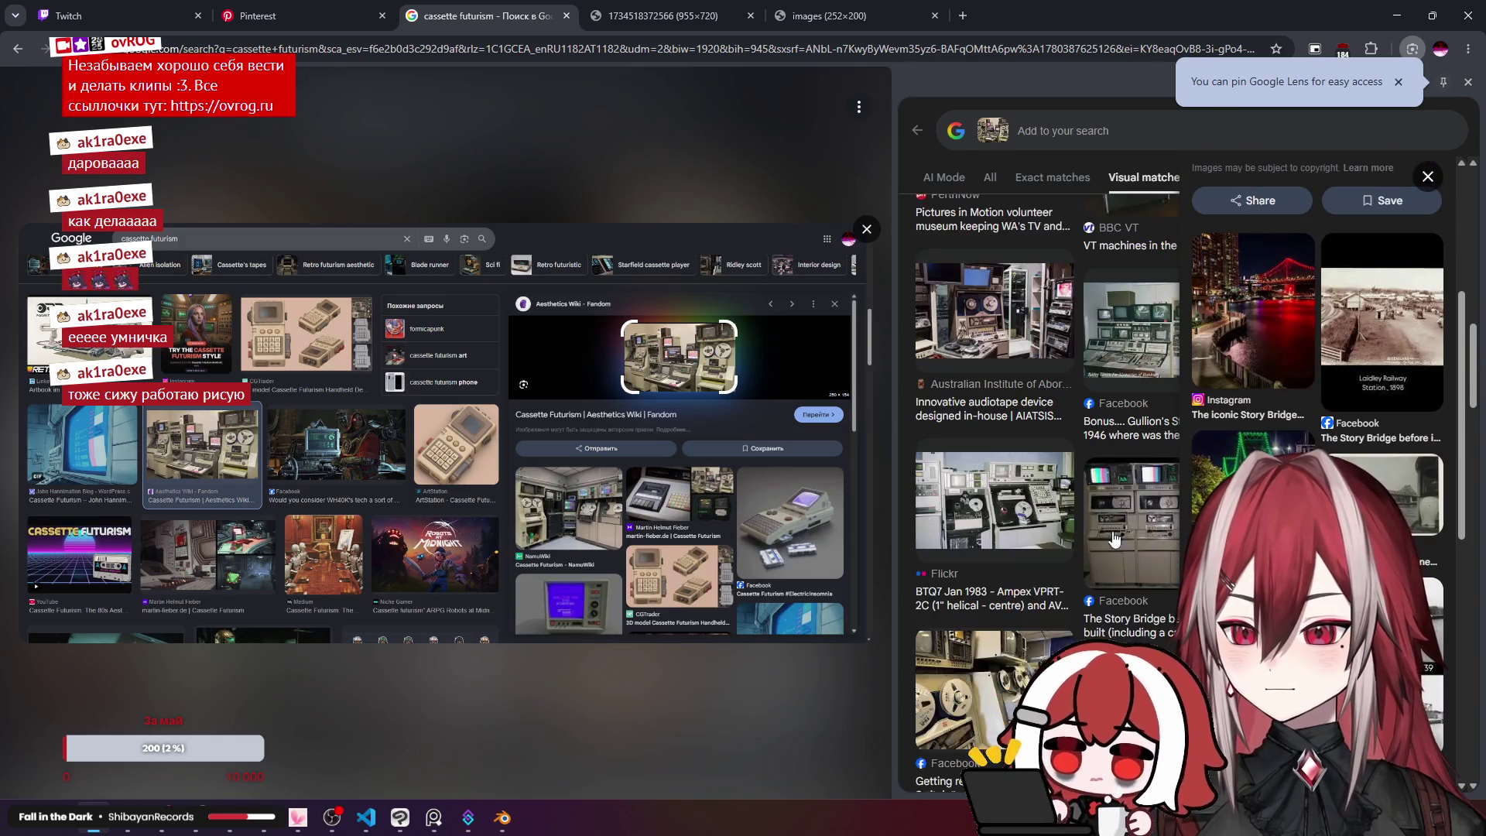
{"action": "scroll", "coordinate": [1006, 387], "scroll_direction": "down", "scroll_amount": 2}
{"action": "left_click", "coordinate": [1022, 372]}
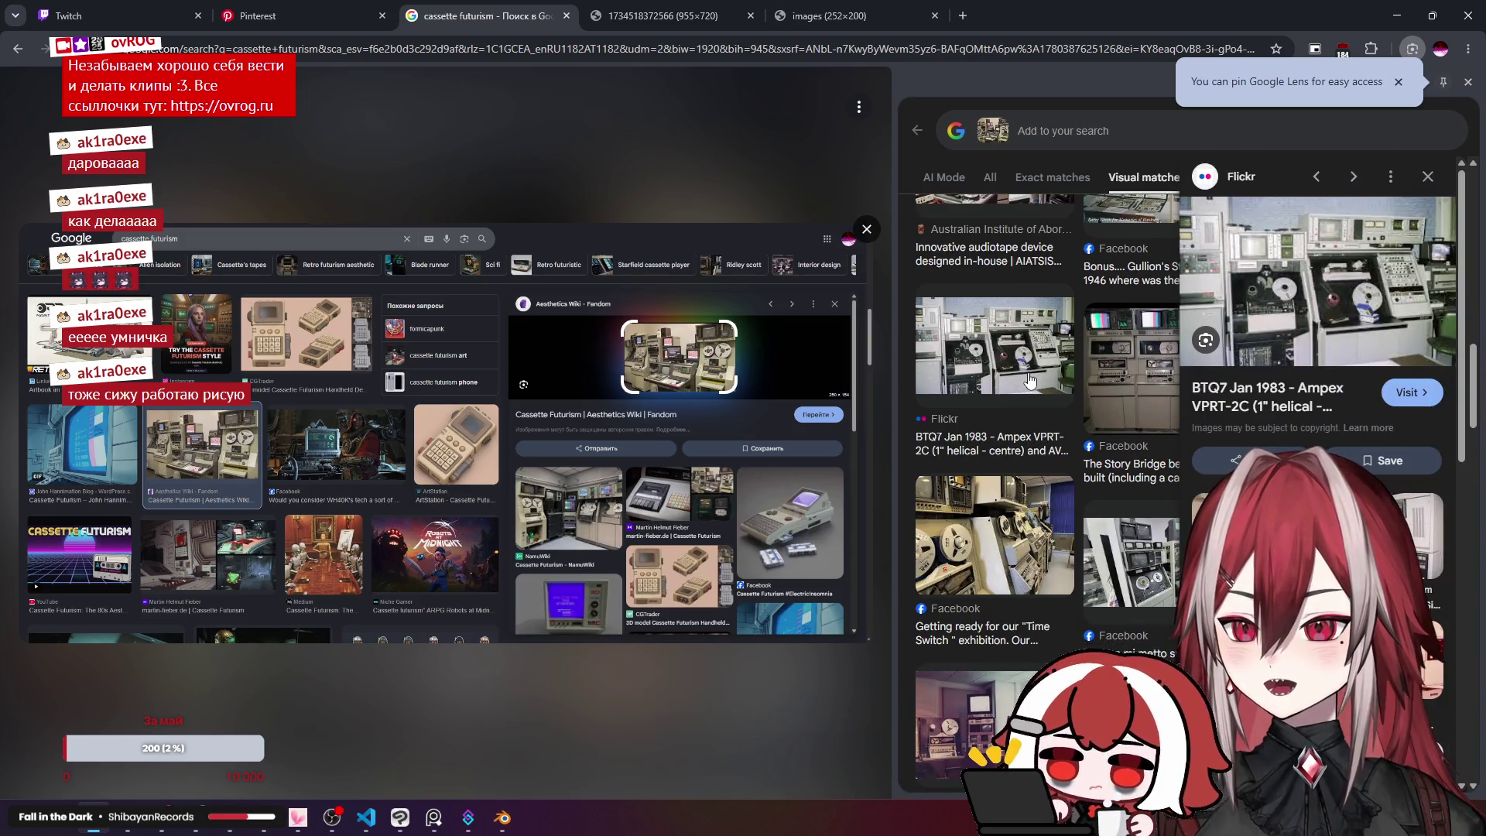
{"action": "scroll", "coordinate": [1021, 372], "scroll_direction": "down", "scroll_amount": 1}
{"action": "scroll", "coordinate": [1126, 405], "scroll_direction": "down", "scroll_amount": 3}
{"action": "left_click", "coordinate": [1135, 267]}
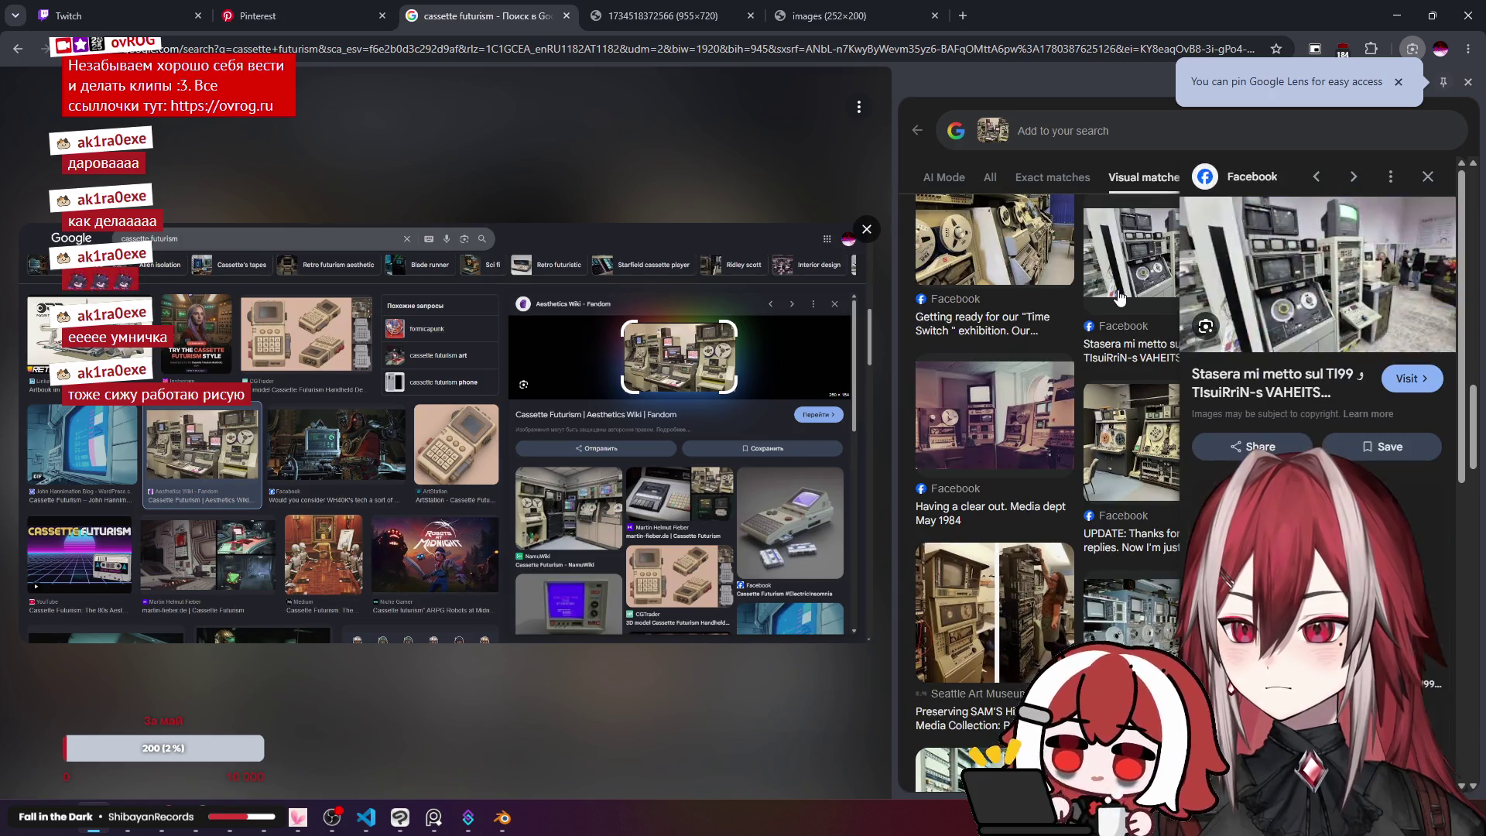
{"action": "right_click", "coordinate": [1095, 249]}
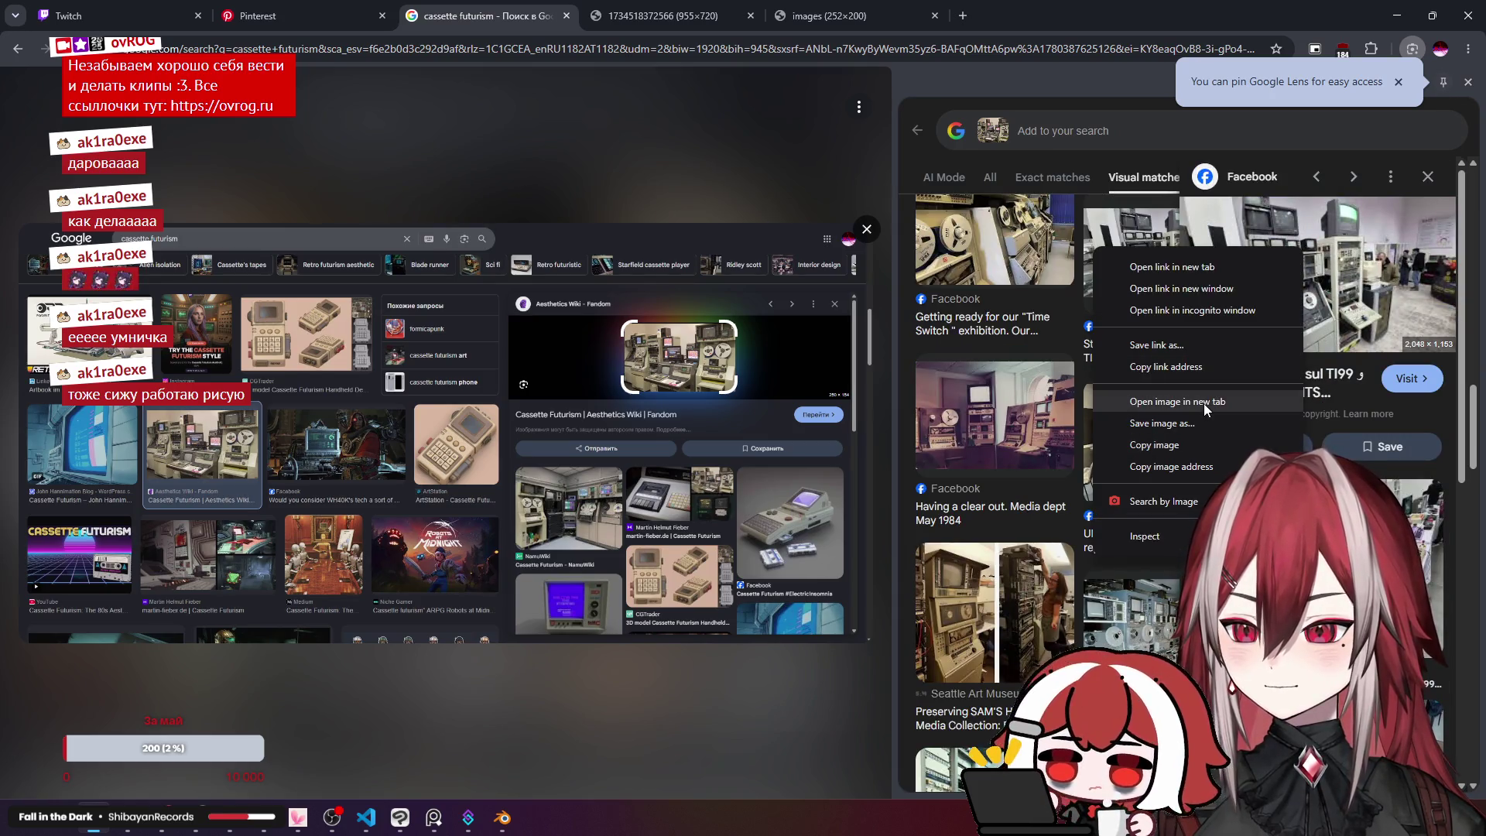
{"action": "left_click", "coordinate": [1204, 402]}
{"action": "left_click", "coordinate": [995, 414]}
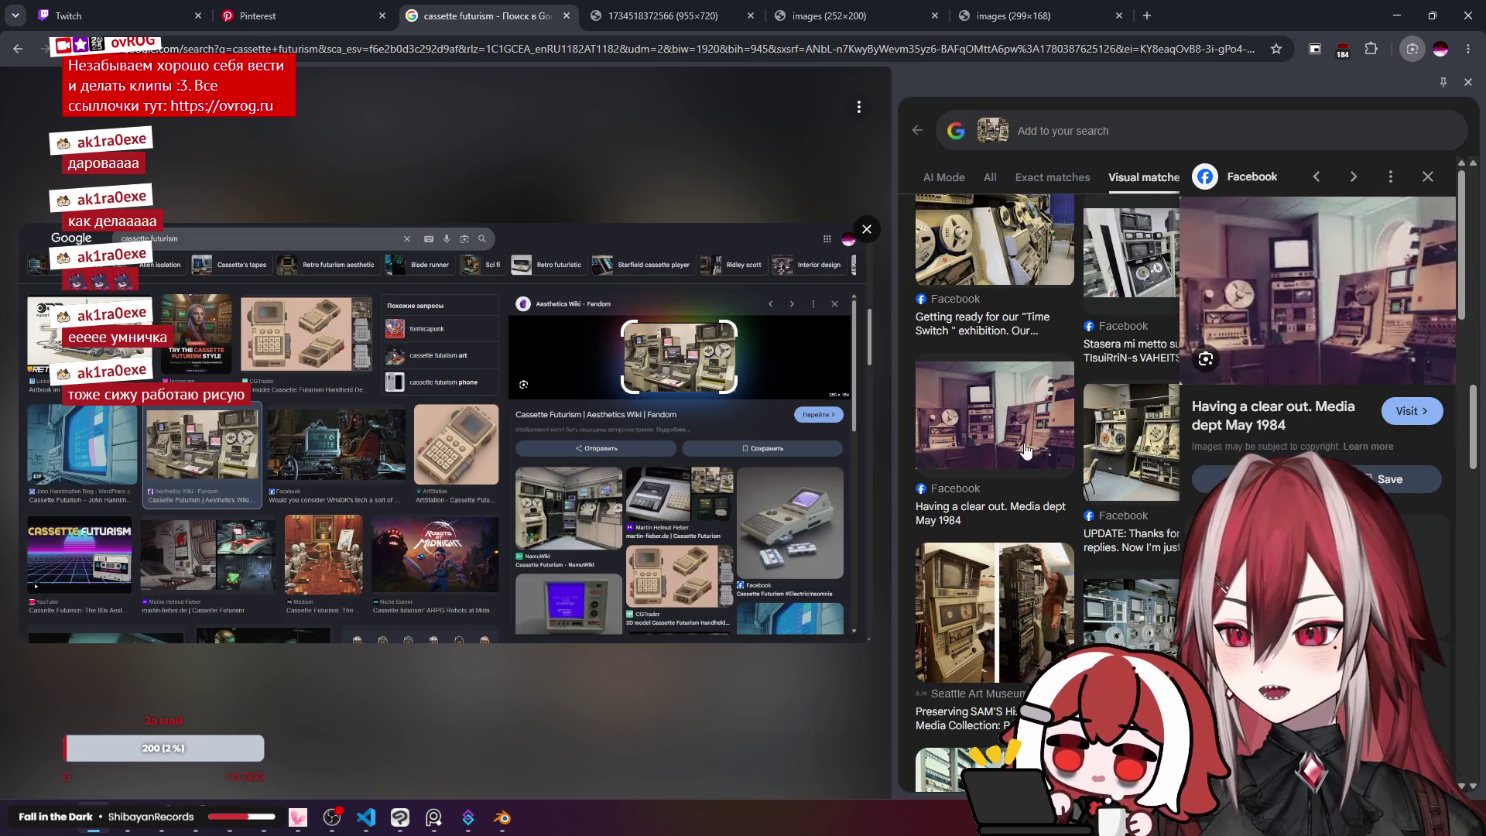
{"action": "scroll", "coordinate": [1088, 406], "scroll_direction": "down", "scroll_amount": 2}
{"action": "scroll", "coordinate": [1088, 406], "scroll_direction": "down", "scroll_amount": 1}
Step: Review the opened Ampex, 252×200 and 299×168 image tabs, then close two of them
{"action": "left_click", "coordinate": [732, 17]}
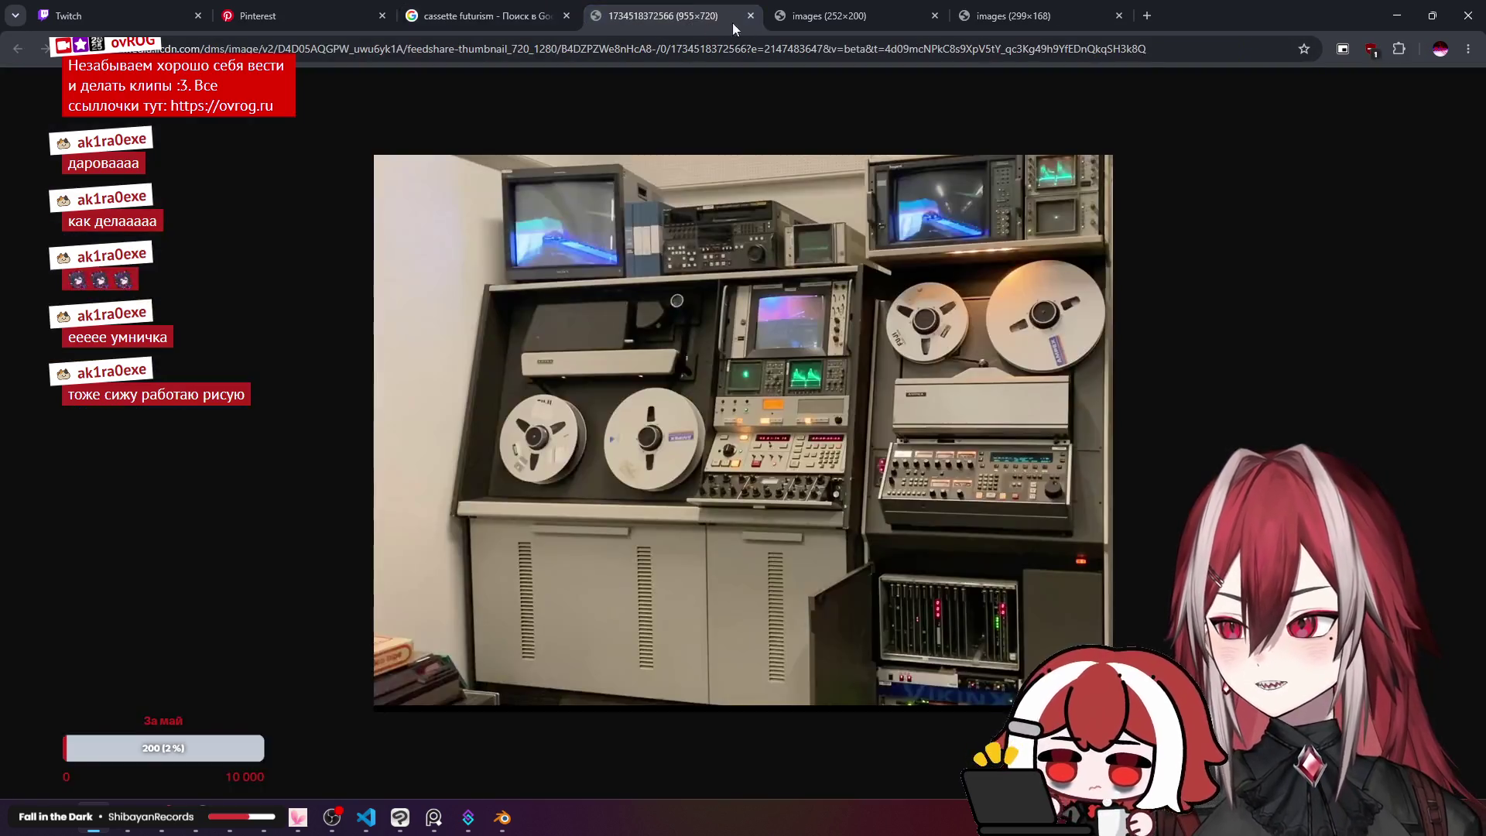
{"action": "left_click", "coordinate": [862, 8]}
{"action": "left_click", "coordinate": [981, 16]}
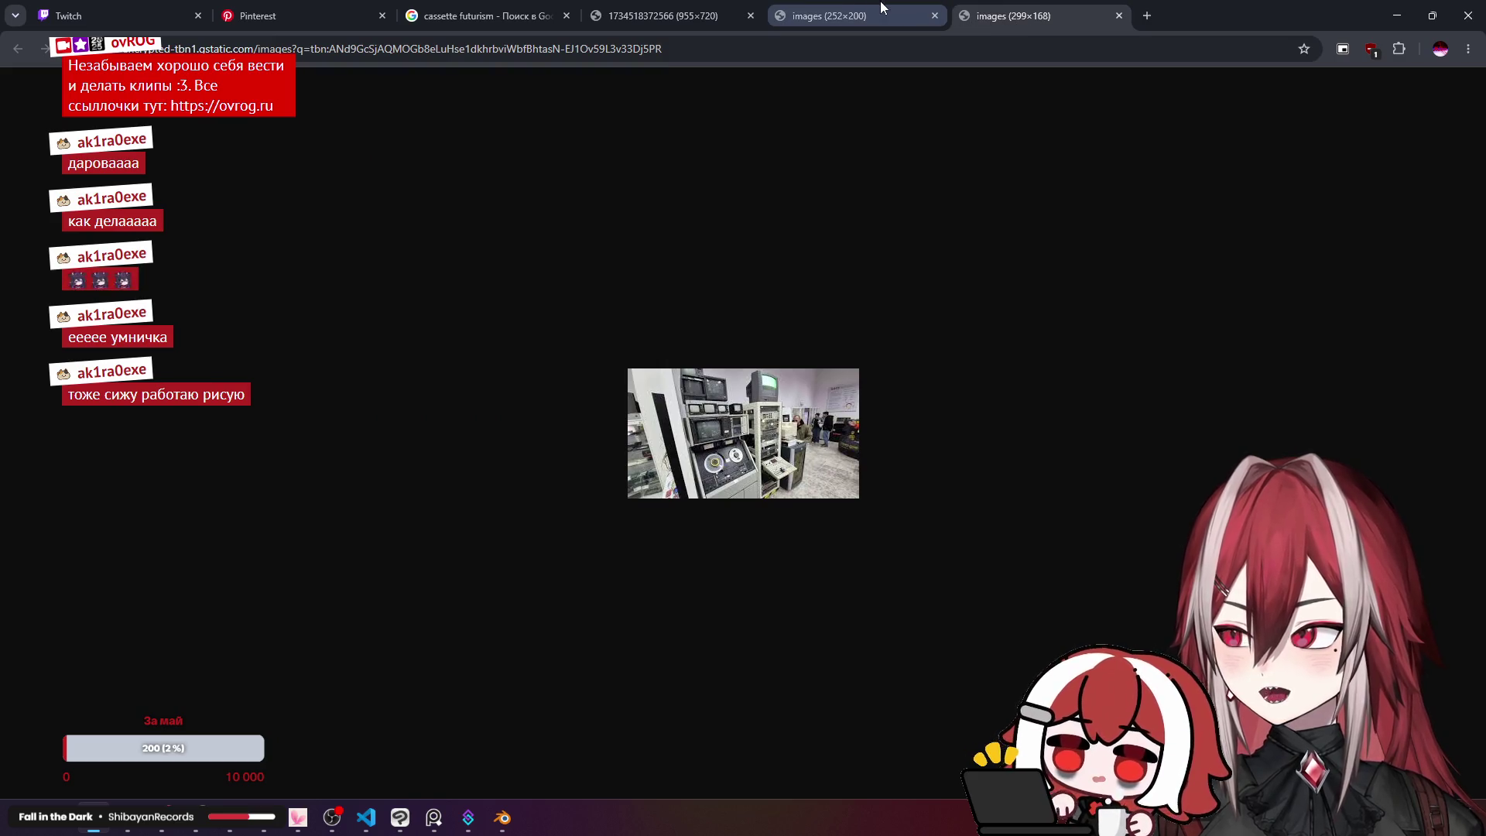
{"action": "key", "text": "ctrl+w"}
{"action": "key", "text": "ctrl+w"}
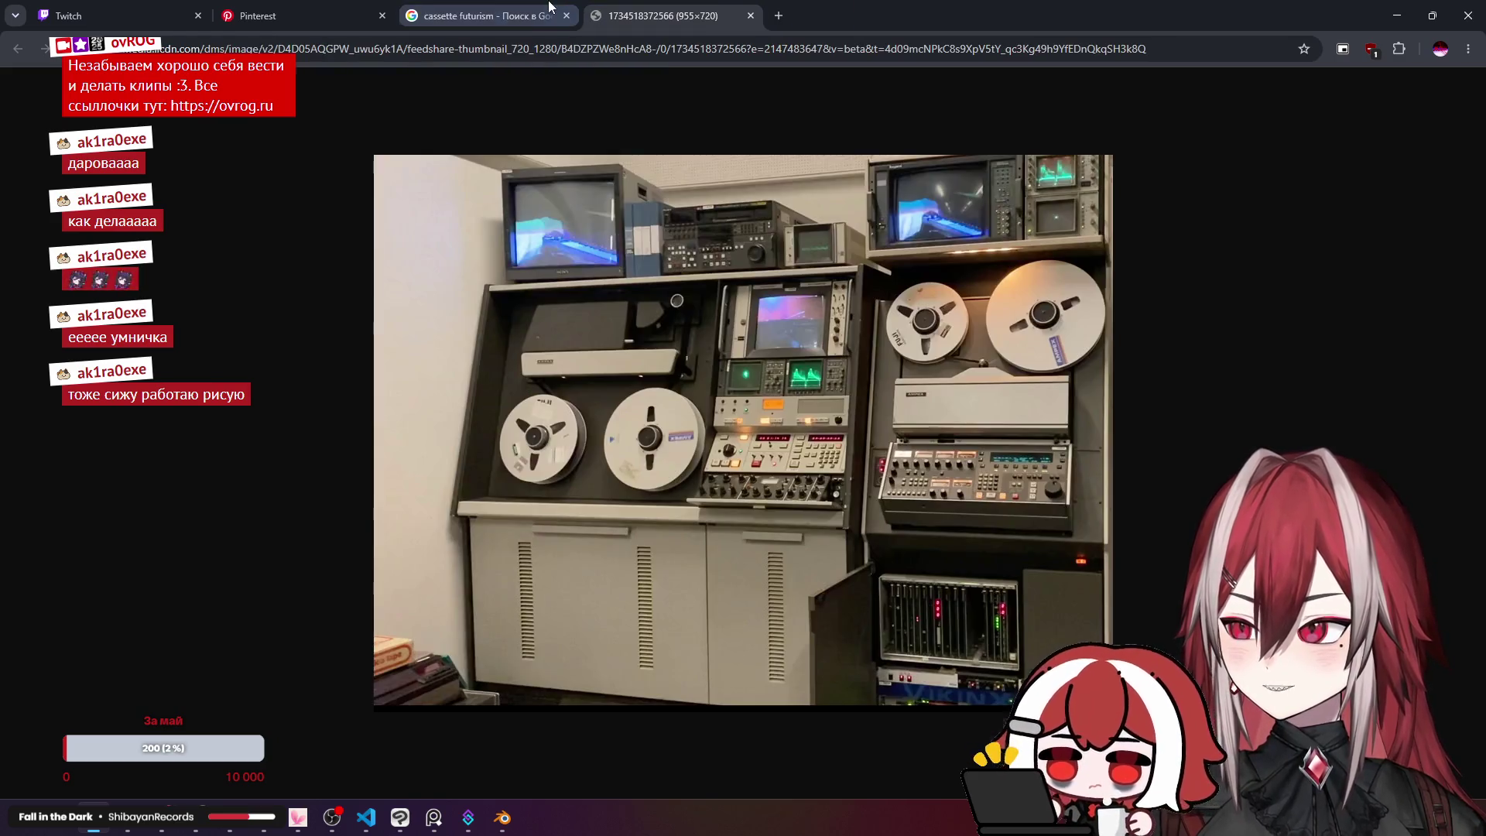
{"action": "key", "text": "ctrl+shift+Tab"}
{"action": "scroll", "coordinate": [1160, 430], "scroll_direction": "down", "scroll_amount": 5}
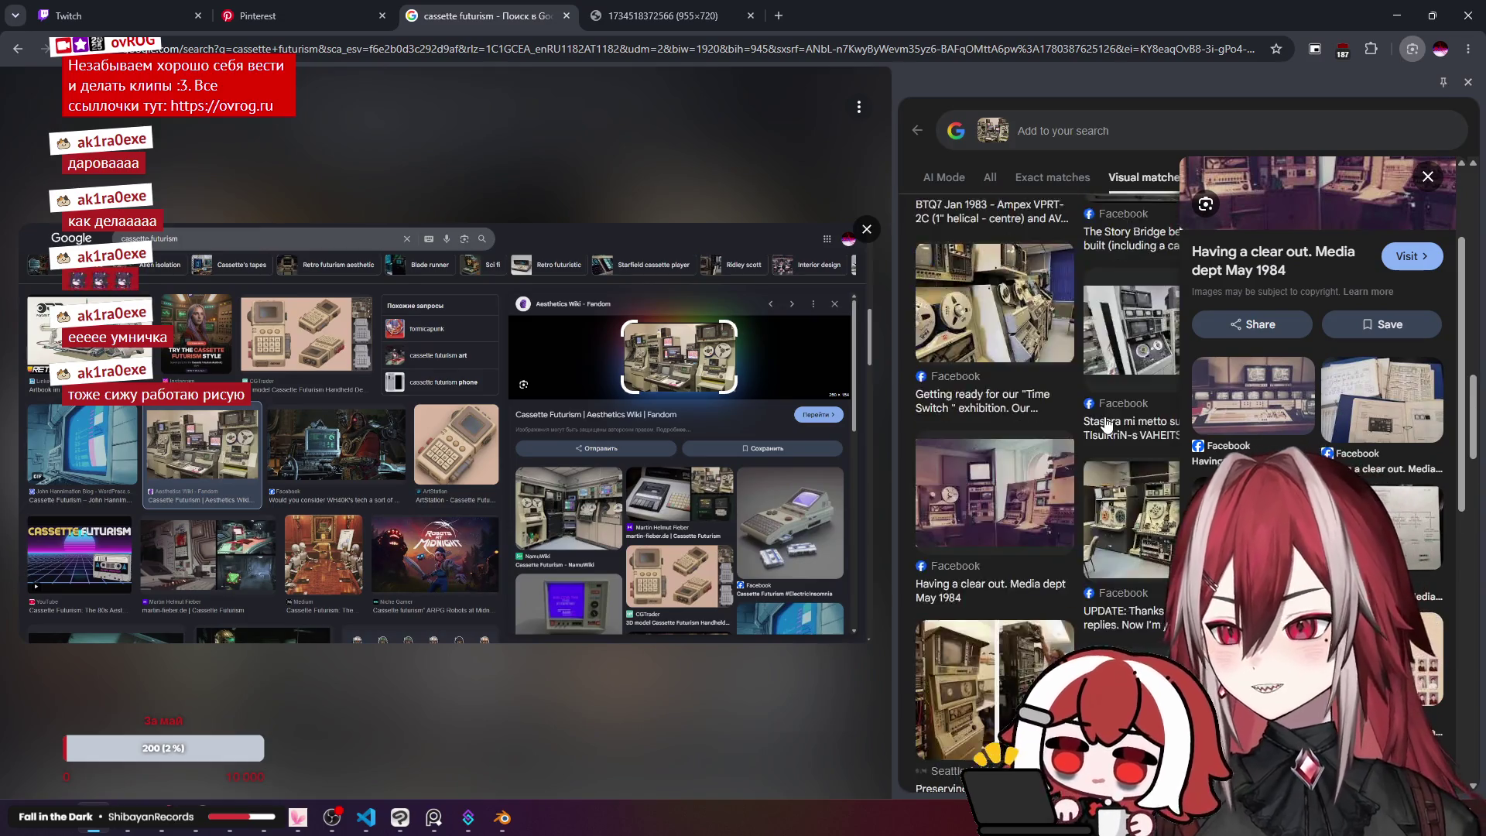
{"action": "scroll", "coordinate": [1107, 424], "scroll_direction": "up", "scroll_amount": 6}
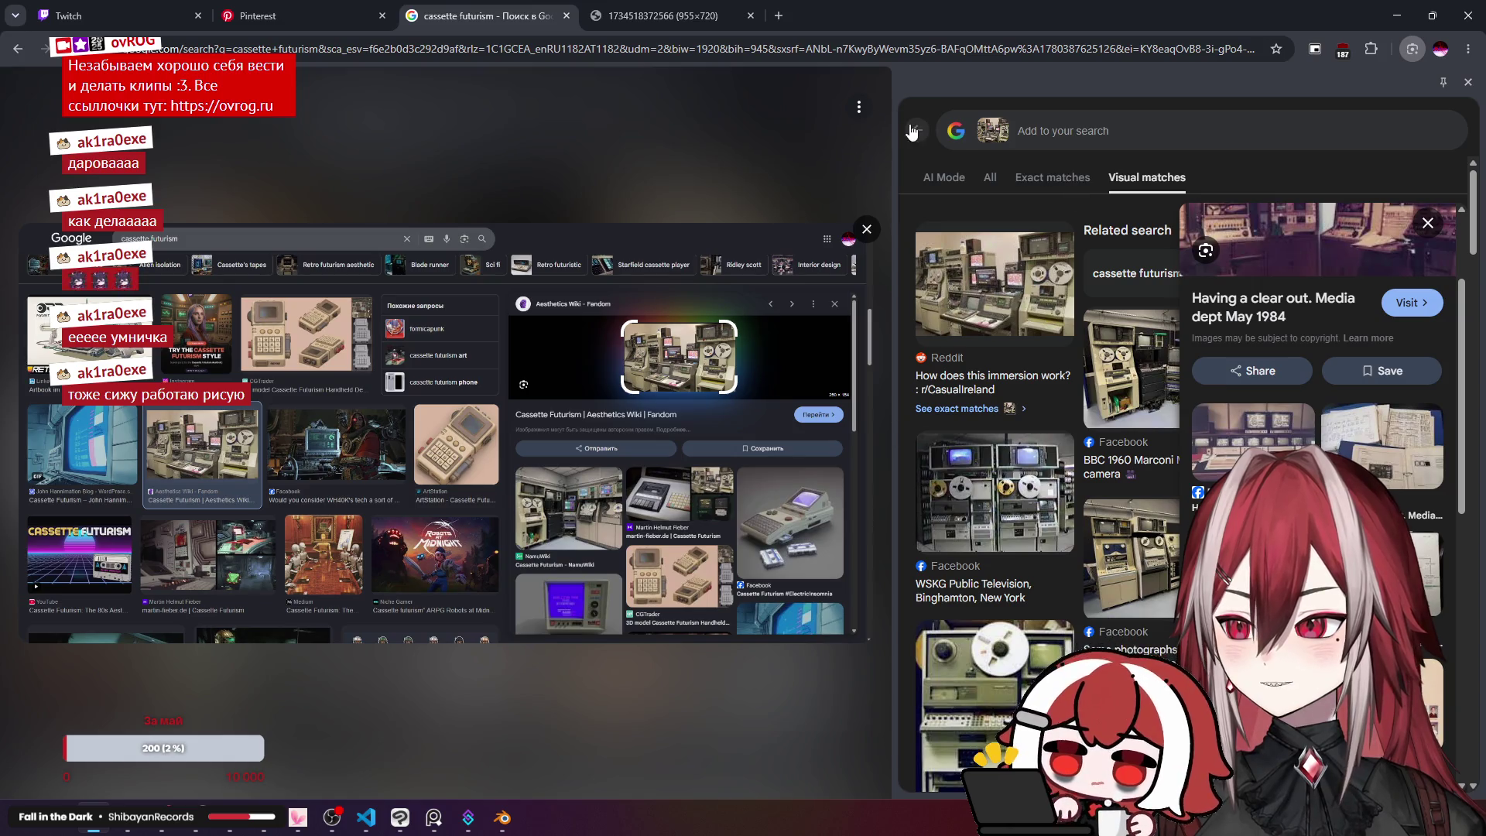
Step: Leave Lens and return to the cassette futurism image results with the Aesthetics Wiki preview
{"action": "left_click", "coordinate": [1205, 144]}
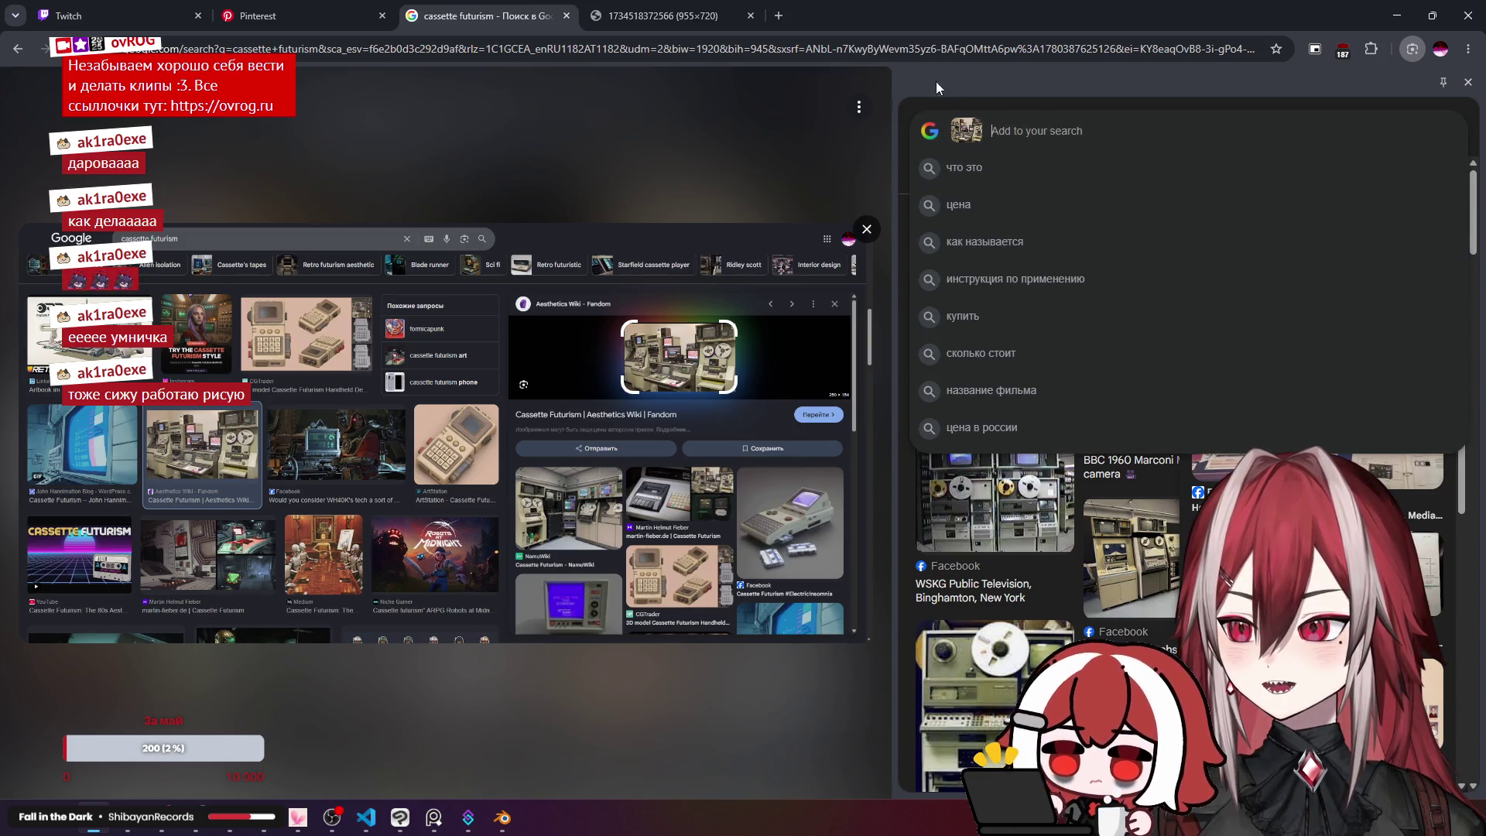
{"action": "left_click", "coordinate": [859, 106]}
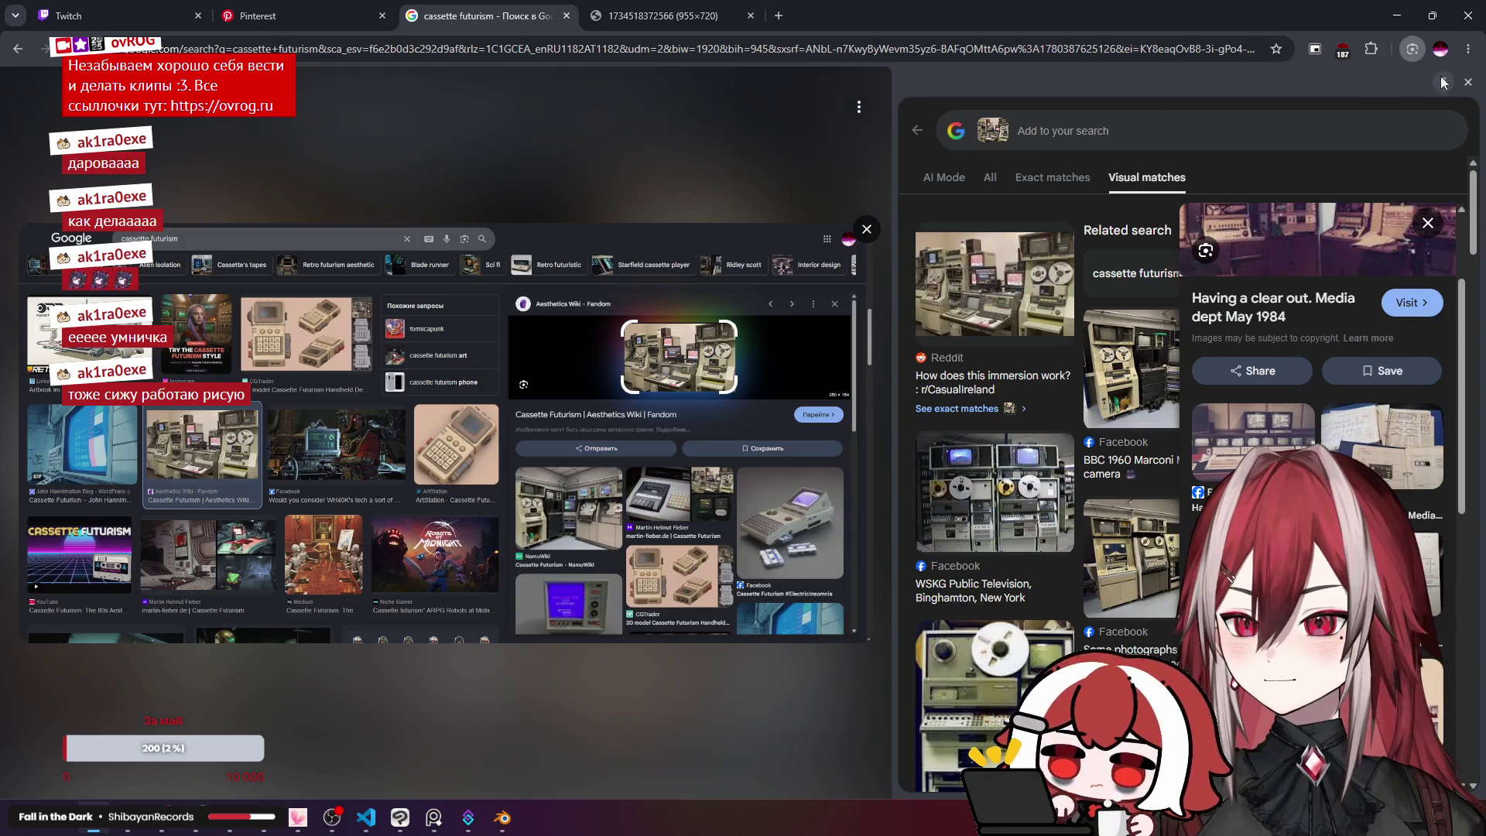
{"action": "left_click", "coordinate": [1468, 81]}
{"action": "right_click", "coordinate": [1159, 263]}
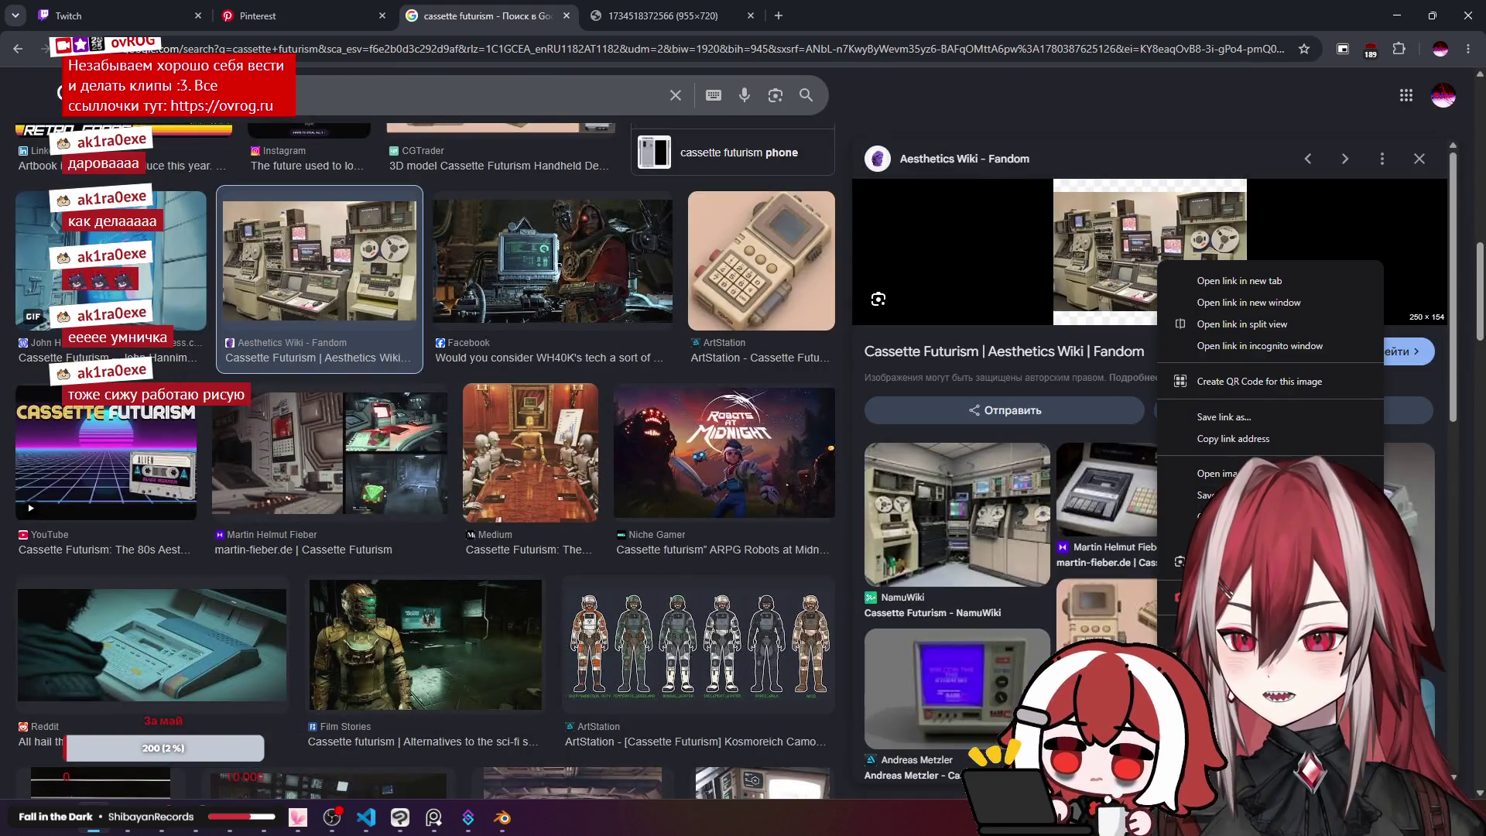
Step: Run a Google image search on the reel-to-reel broadcast studio photo
{"action": "mouse_move", "coordinate": [1238, 560]}
{"action": "left_click", "coordinate": [1091, 628]}
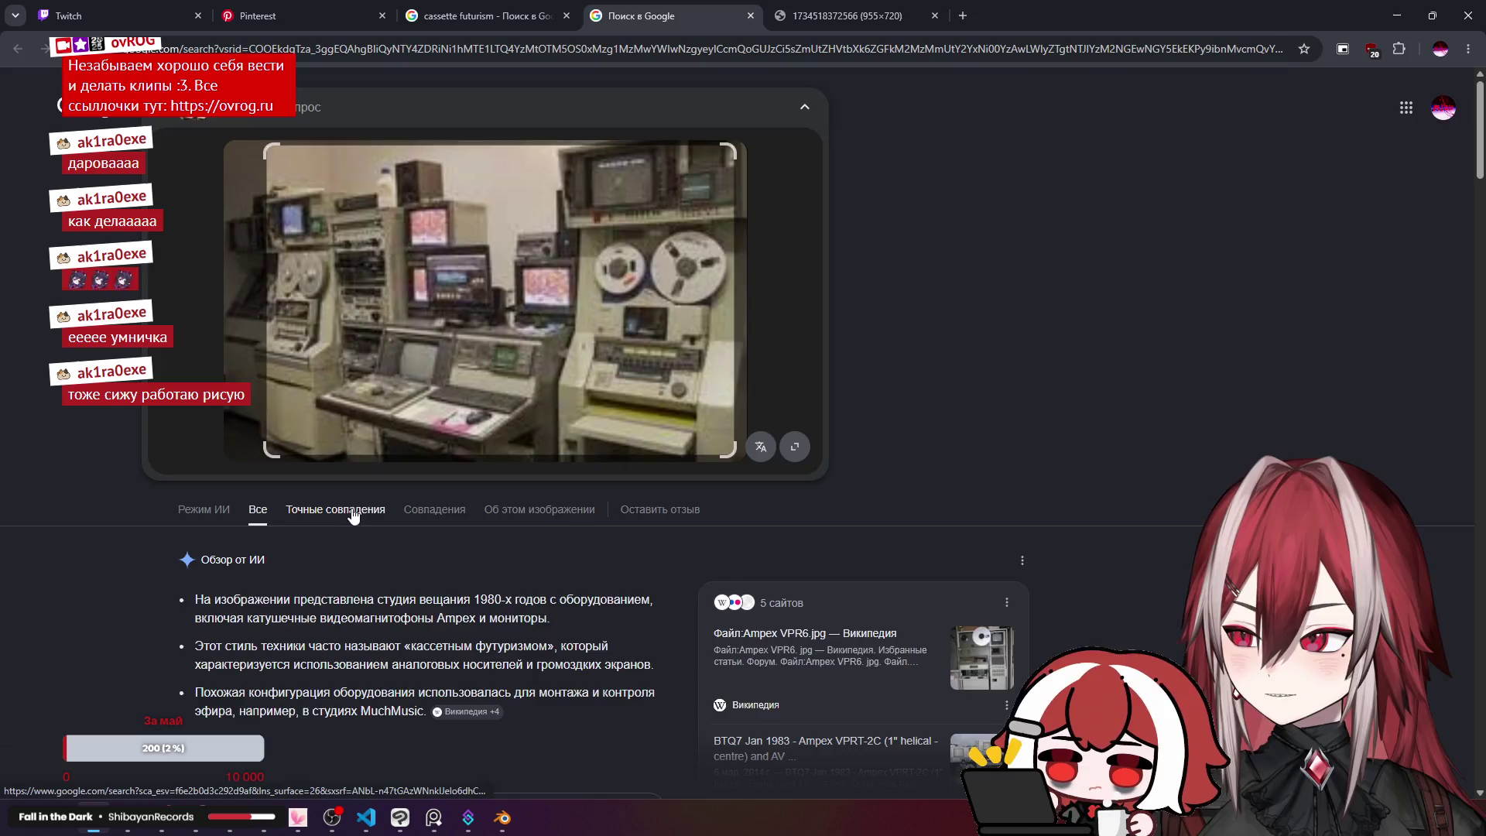
{"action": "scroll", "coordinate": [379, 462], "scroll_direction": "down", "scroll_amount": 5}
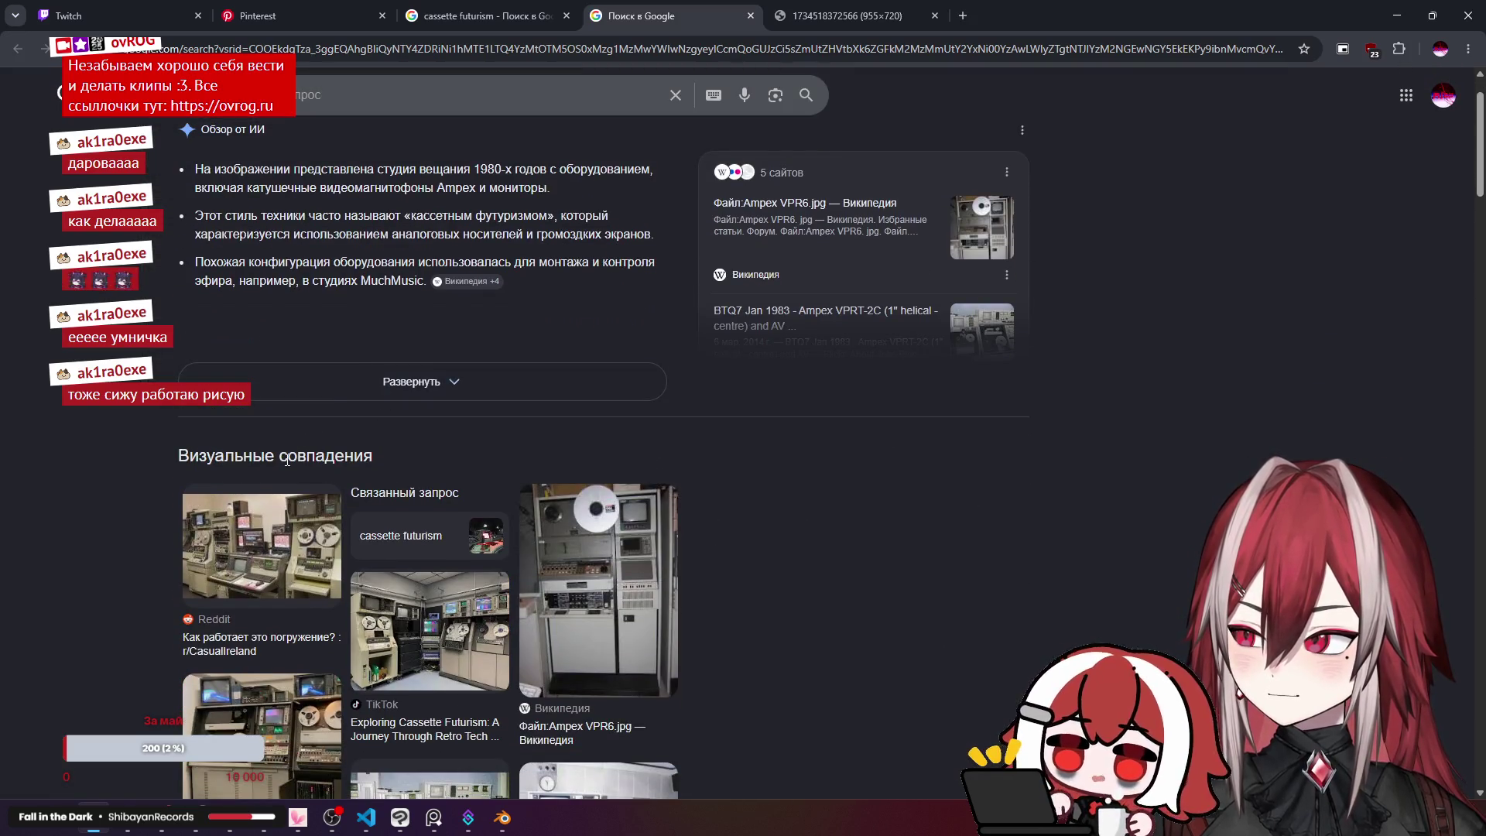
{"action": "scroll", "coordinate": [308, 453], "scroll_direction": "down", "scroll_amount": 4}
{"action": "scroll", "coordinate": [308, 453], "scroll_direction": "down", "scroll_amount": 5}
{"action": "scroll", "coordinate": [316, 431], "scroll_direction": "up", "scroll_amount": 10}
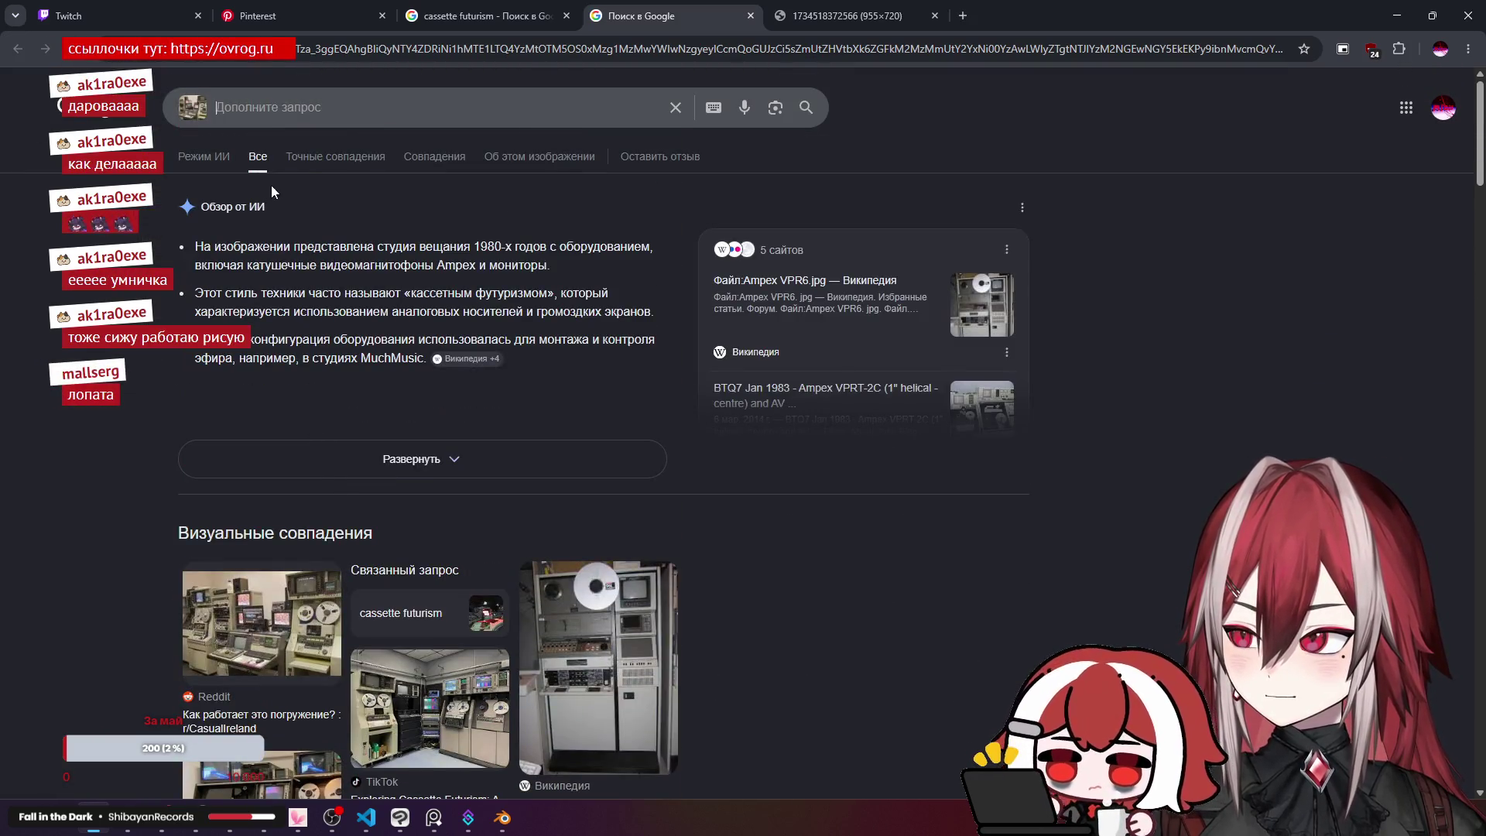
Step: Show visual matches, preview the Library and Archives Canada images, then the LiveJournal reel-to-reel image
{"action": "left_click", "coordinate": [420, 160]}
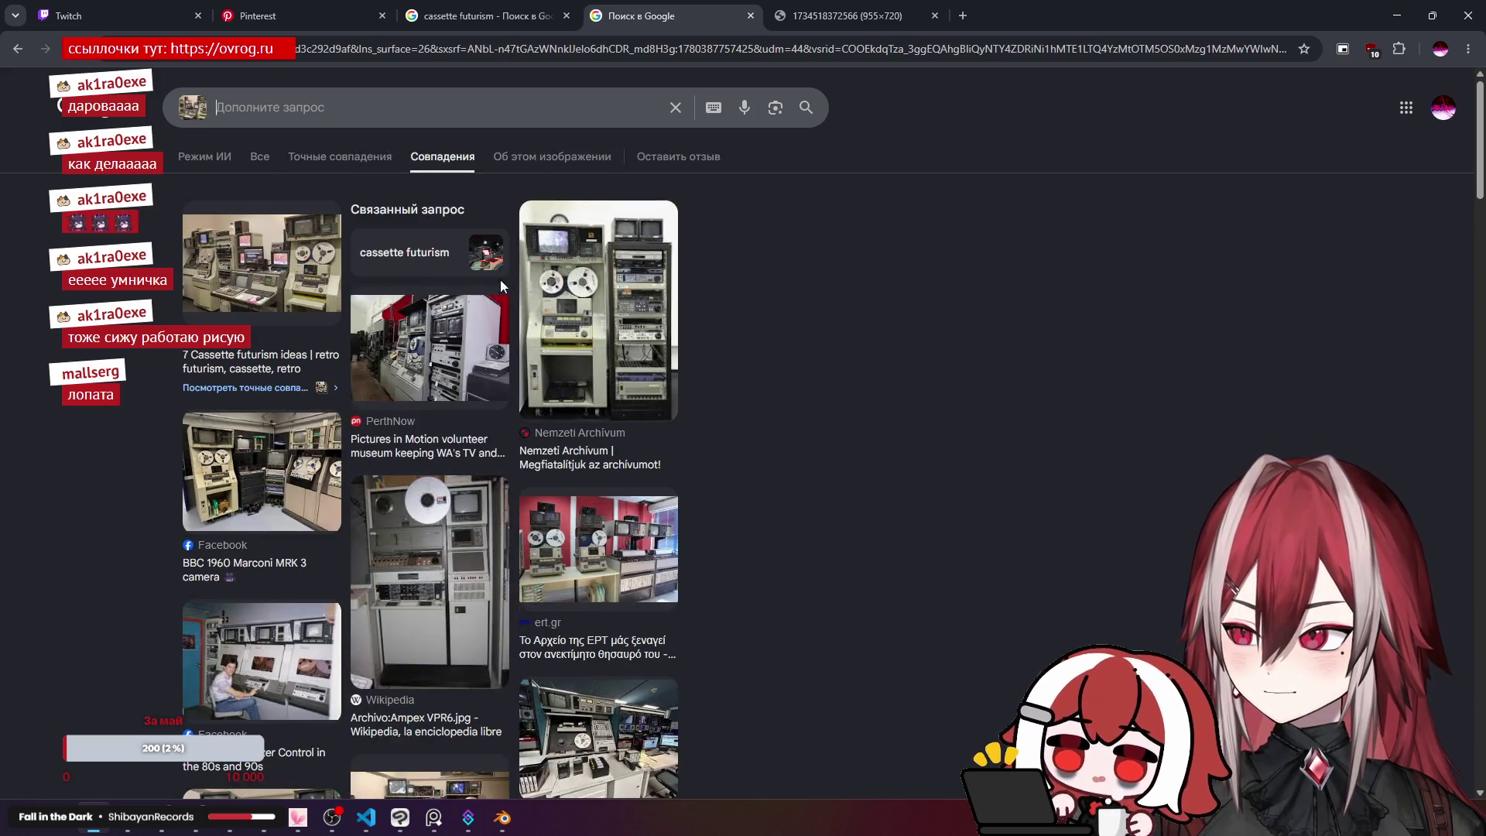
{"action": "scroll", "coordinate": [383, 296], "scroll_direction": "down", "scroll_amount": 3}
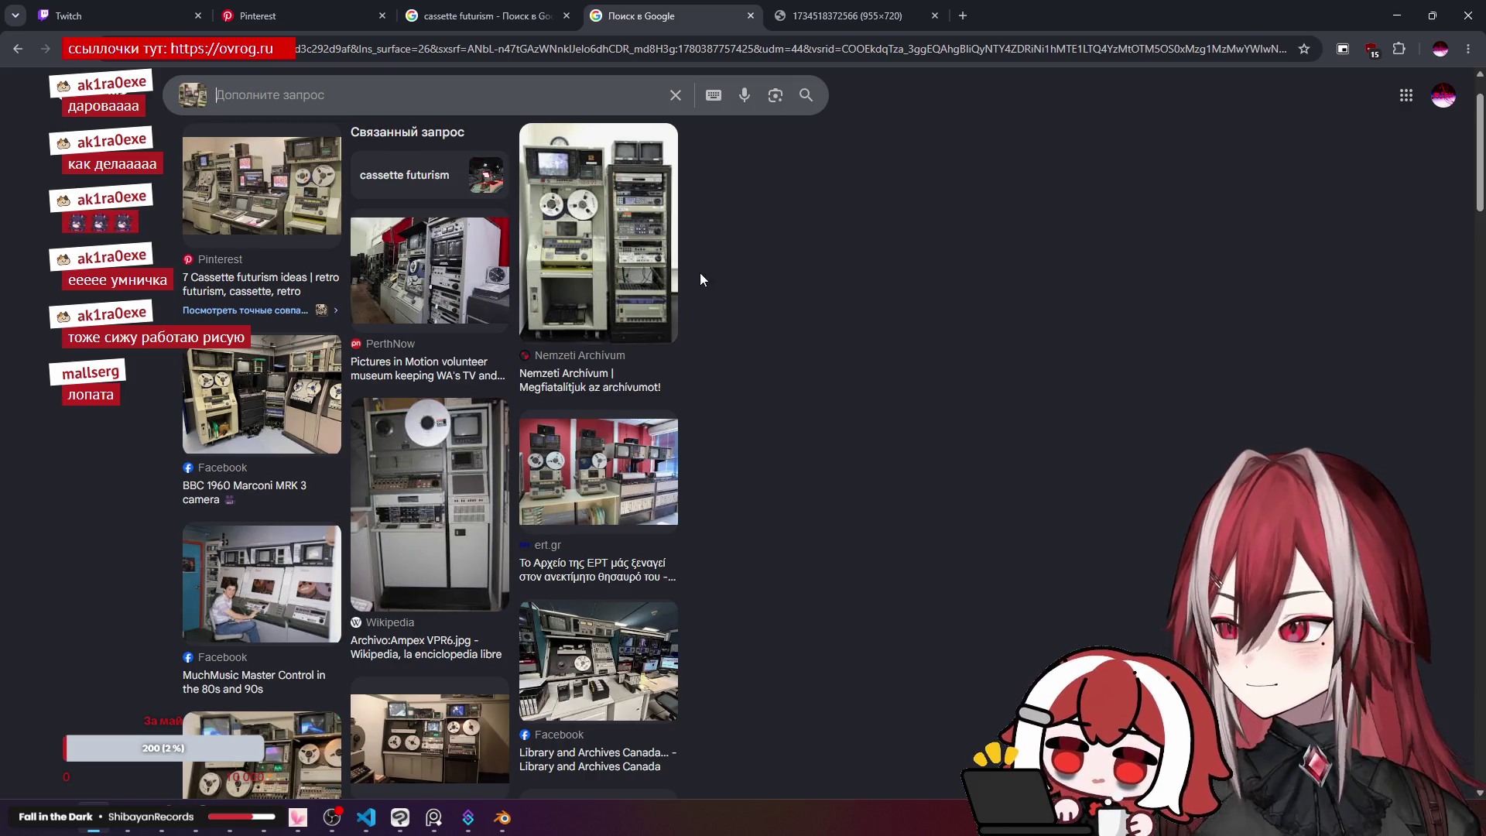
{"action": "scroll", "coordinate": [651, 298], "scroll_direction": "down", "scroll_amount": 2}
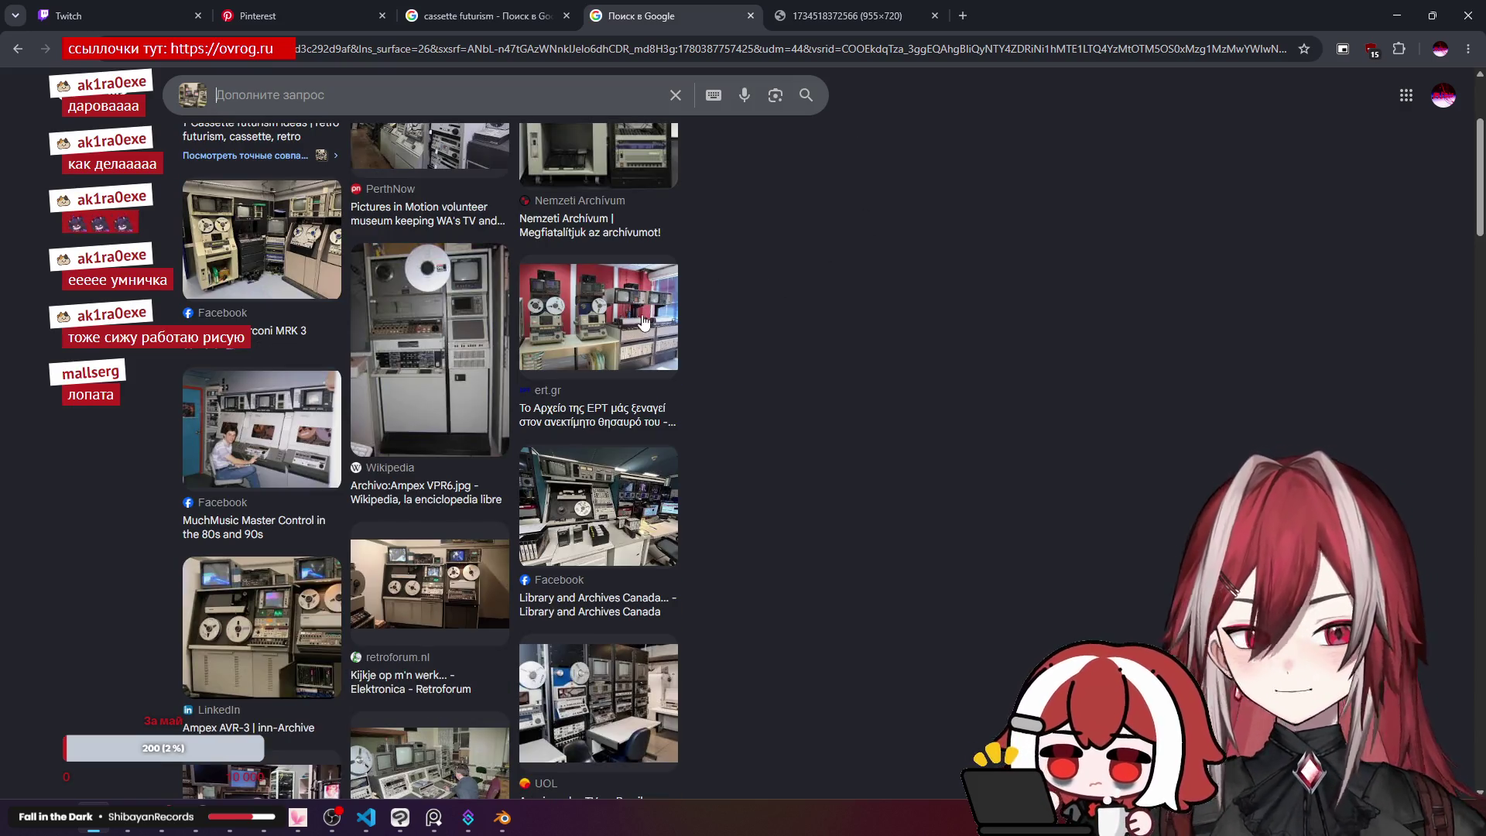
{"action": "scroll", "coordinate": [641, 311], "scroll_direction": "down", "scroll_amount": 2}
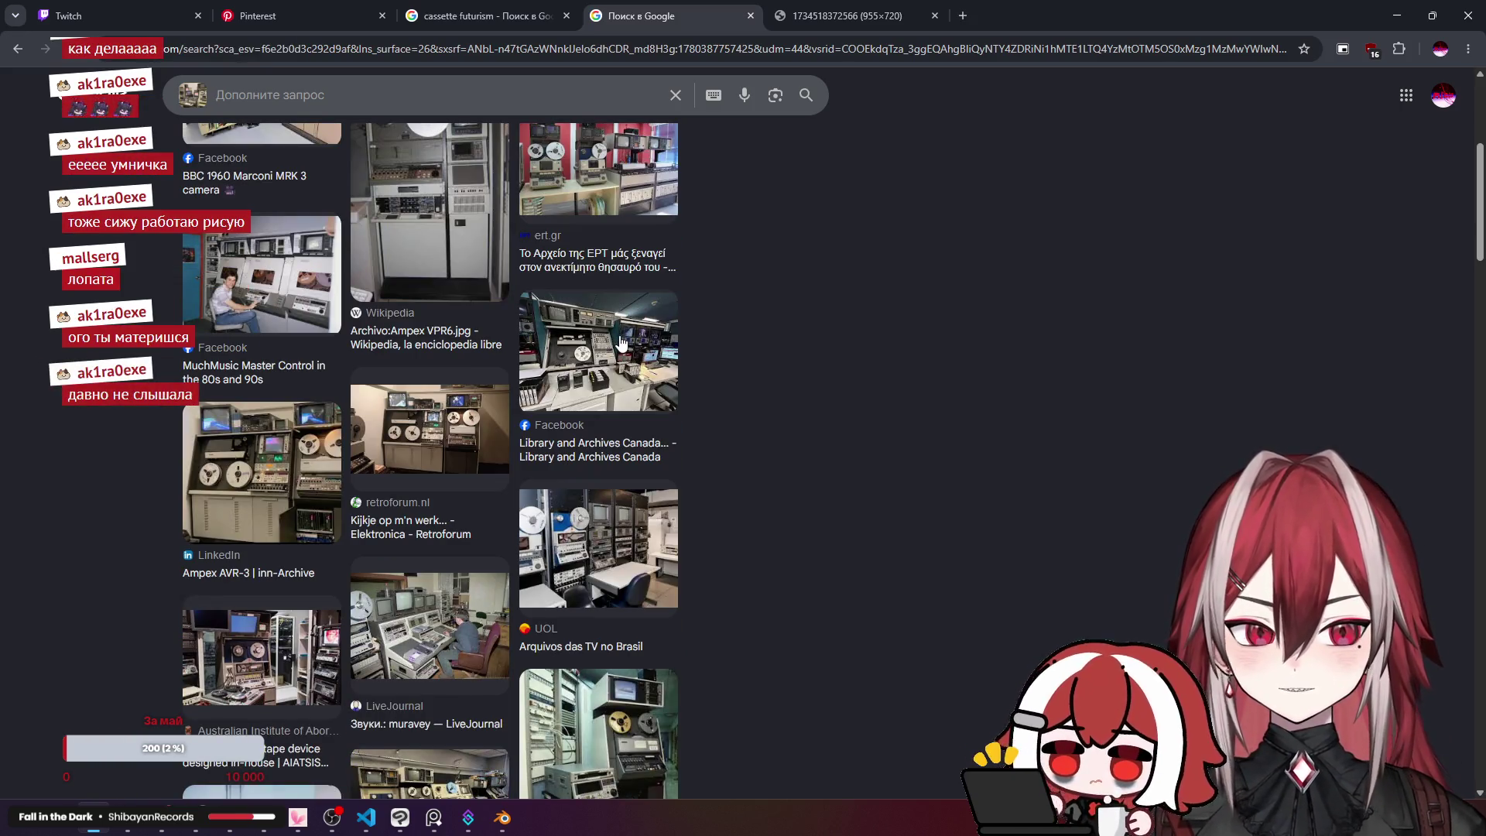
{"action": "left_click", "coordinate": [621, 342]}
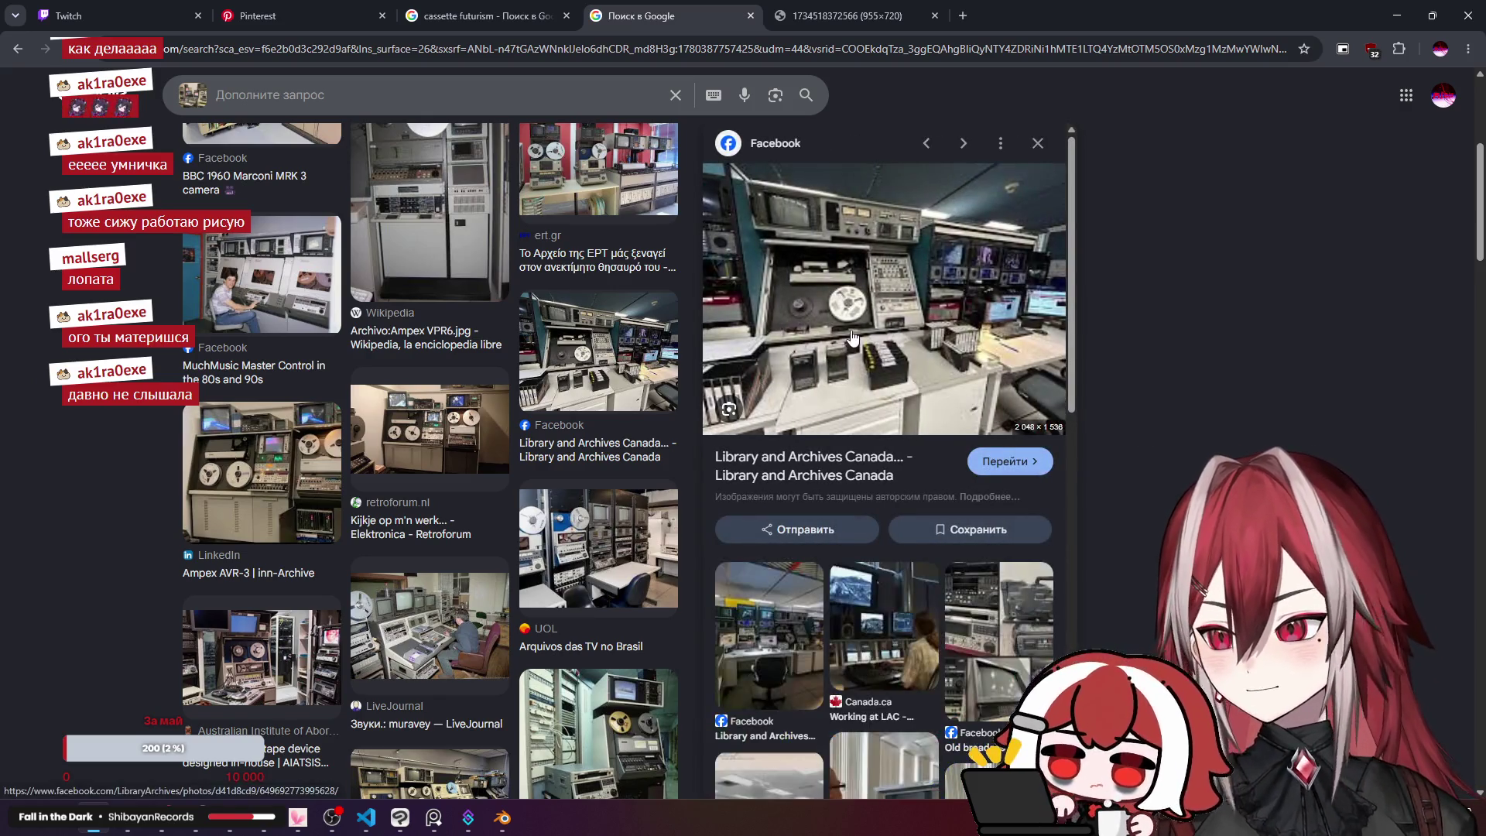
{"action": "left_click", "coordinate": [833, 589]}
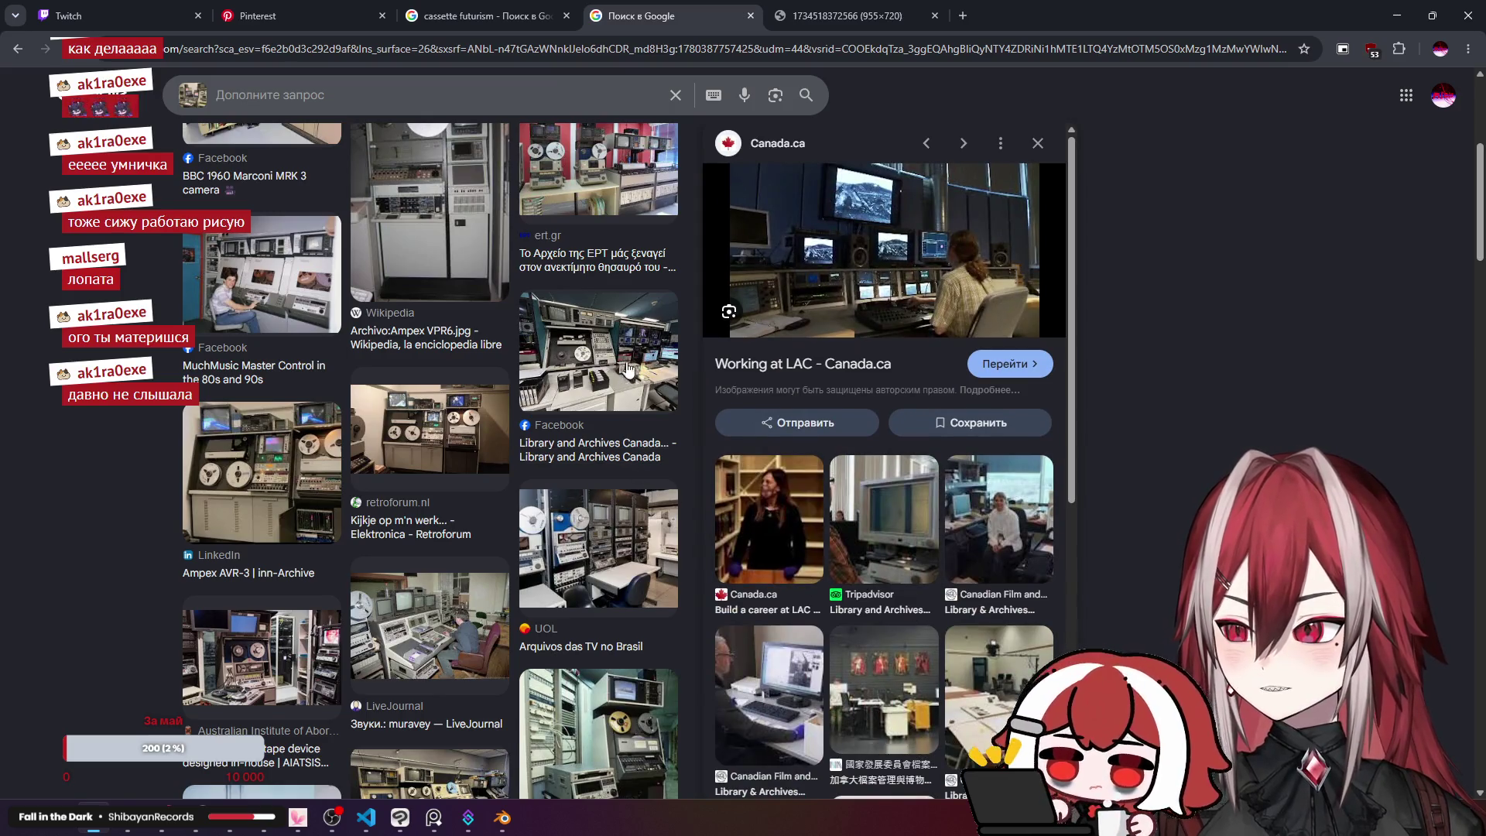
{"action": "left_click", "coordinate": [633, 349]}
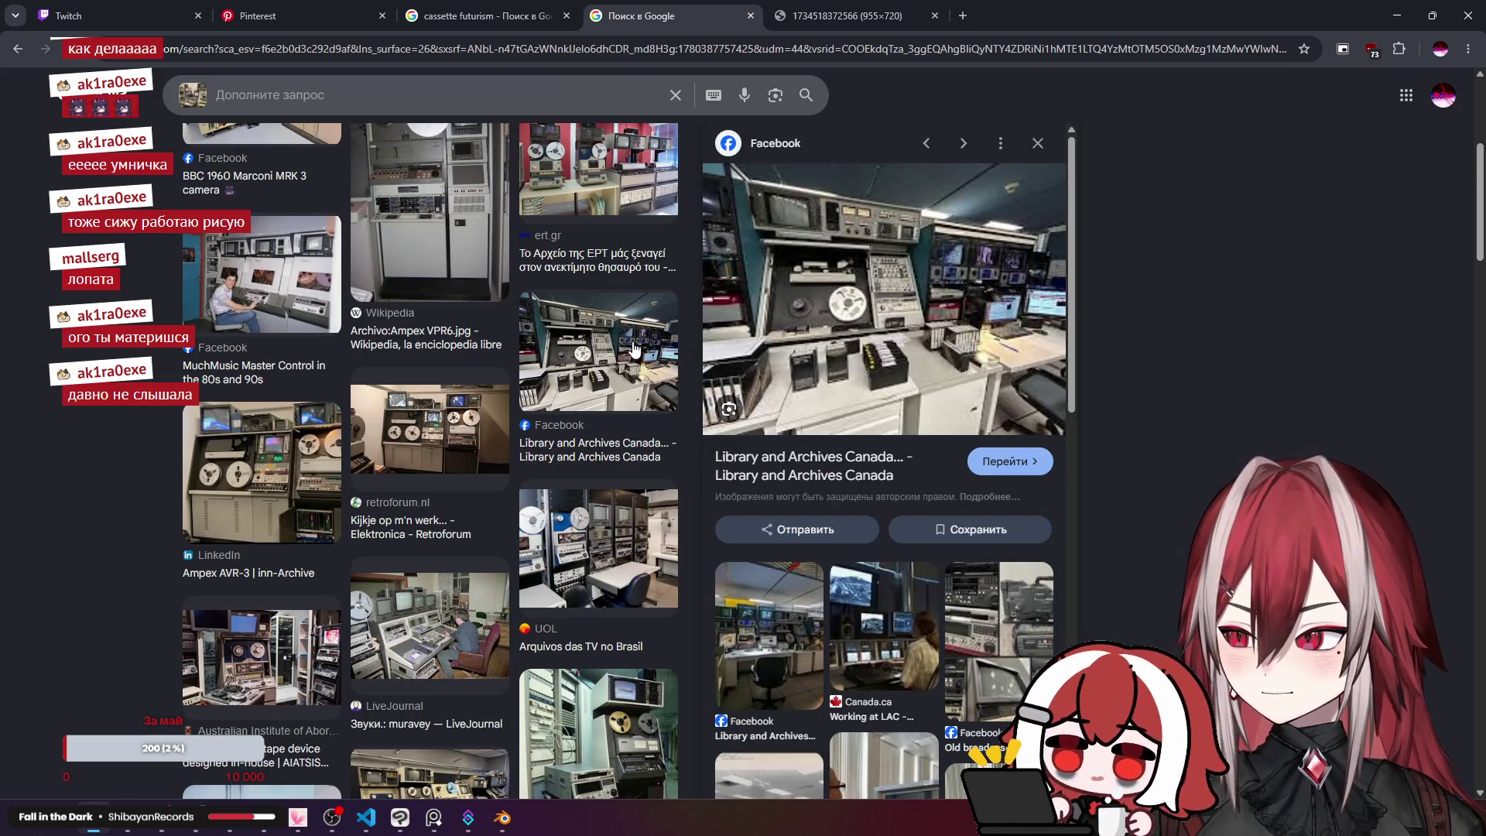
{"action": "left_click", "coordinate": [419, 589]}
{"action": "right_click", "coordinate": [896, 201]}
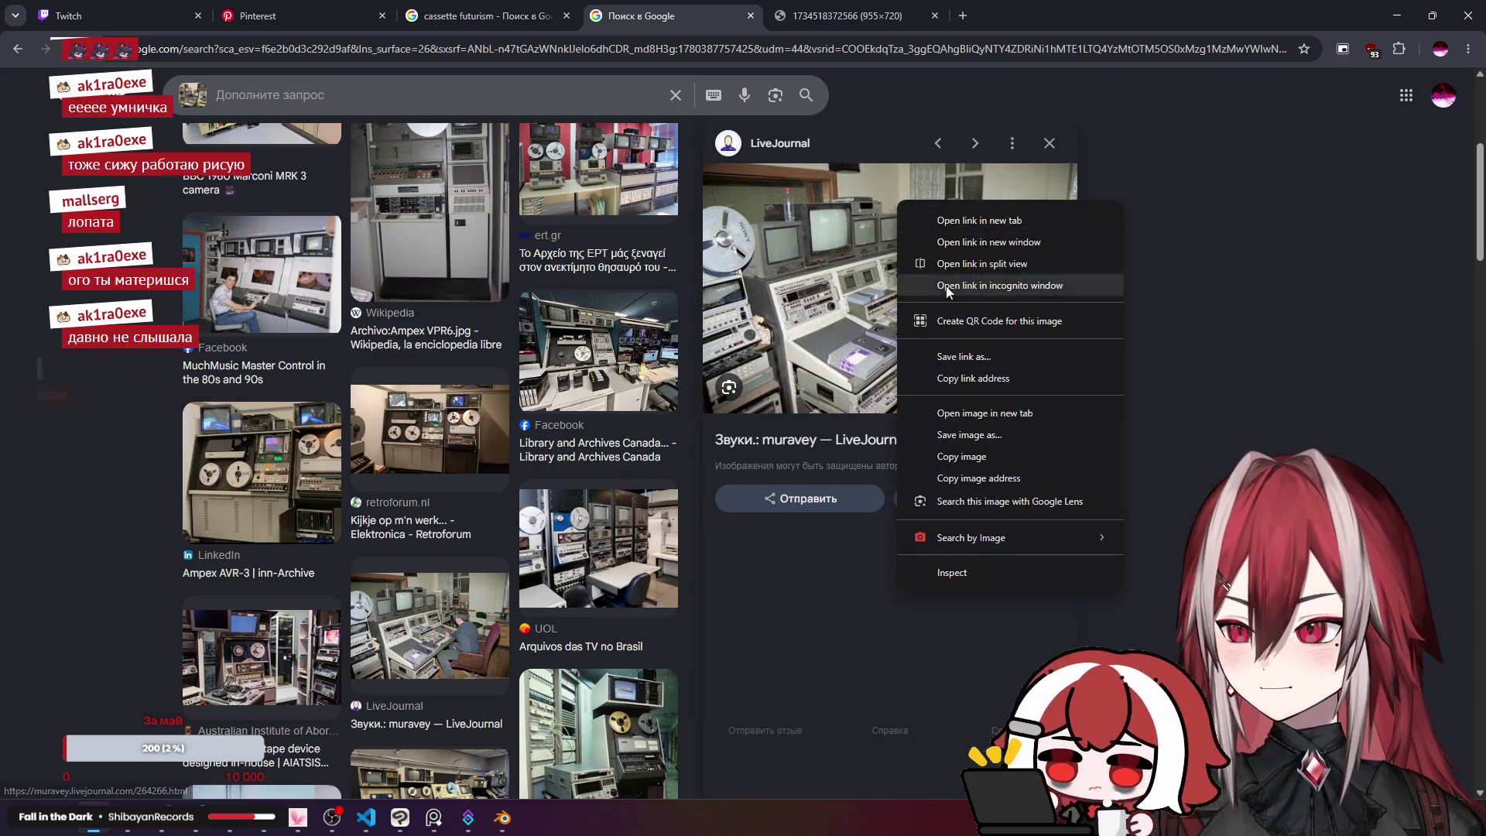
Step: Open the LiveJournal match in a new tab, compare it with the larger reel-to-reel image, and return to results
{"action": "left_click", "coordinate": [1003, 420]}
{"action": "left_click", "coordinate": [893, 12]}
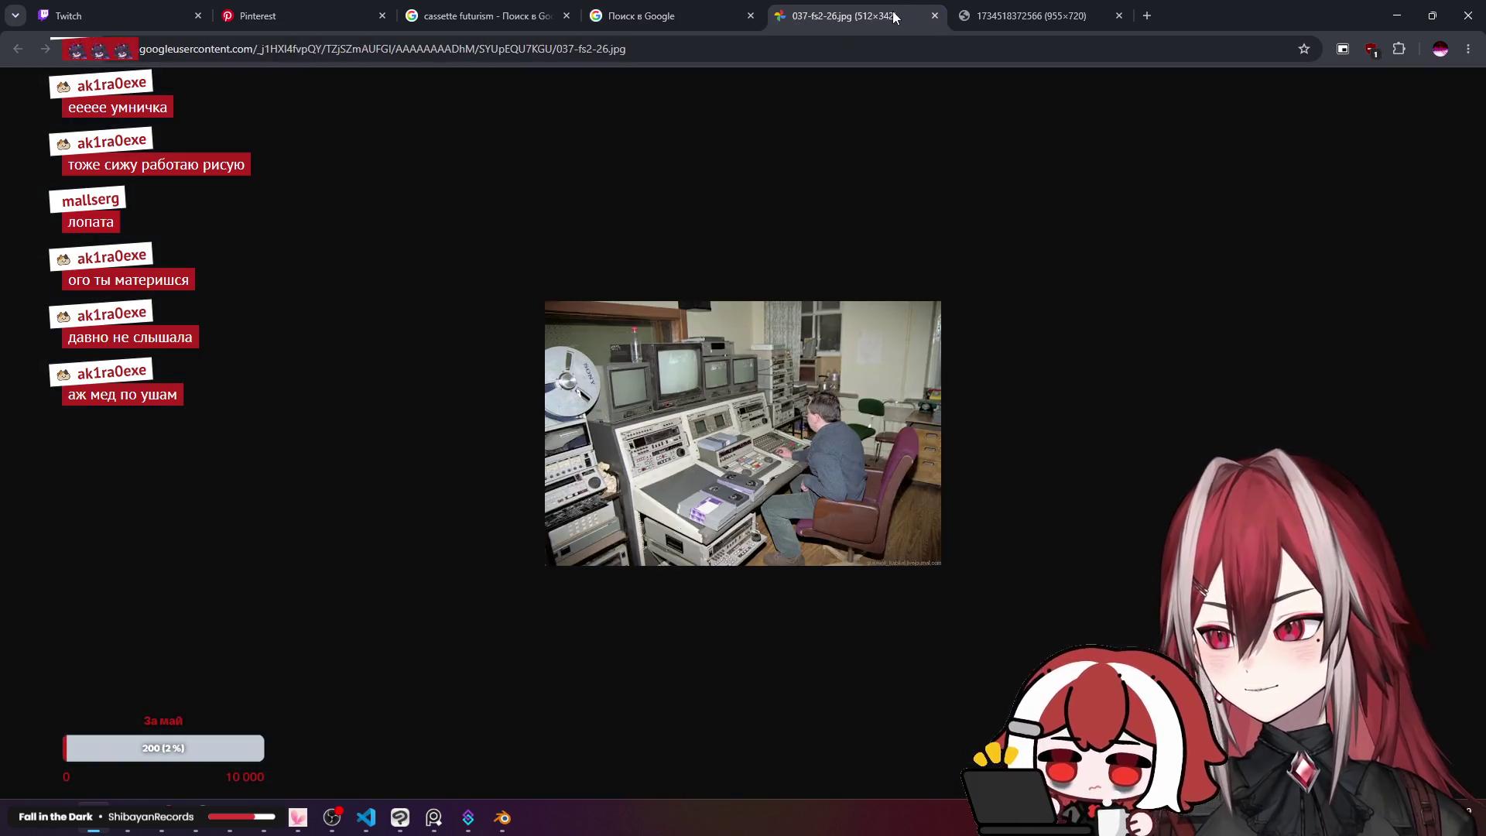
{"action": "left_click", "coordinate": [981, 6]}
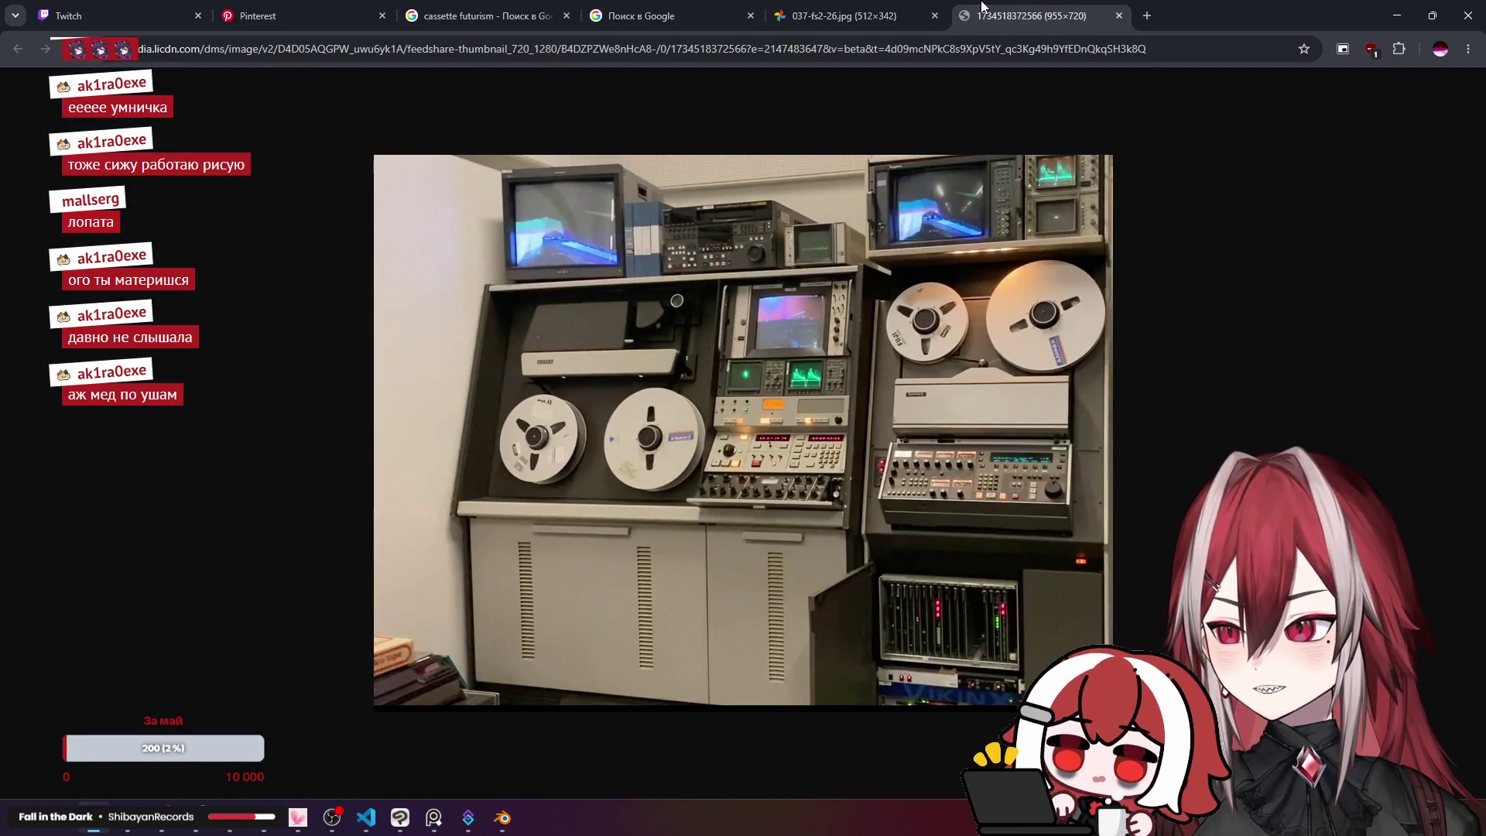
{"action": "left_click", "coordinate": [851, 16]}
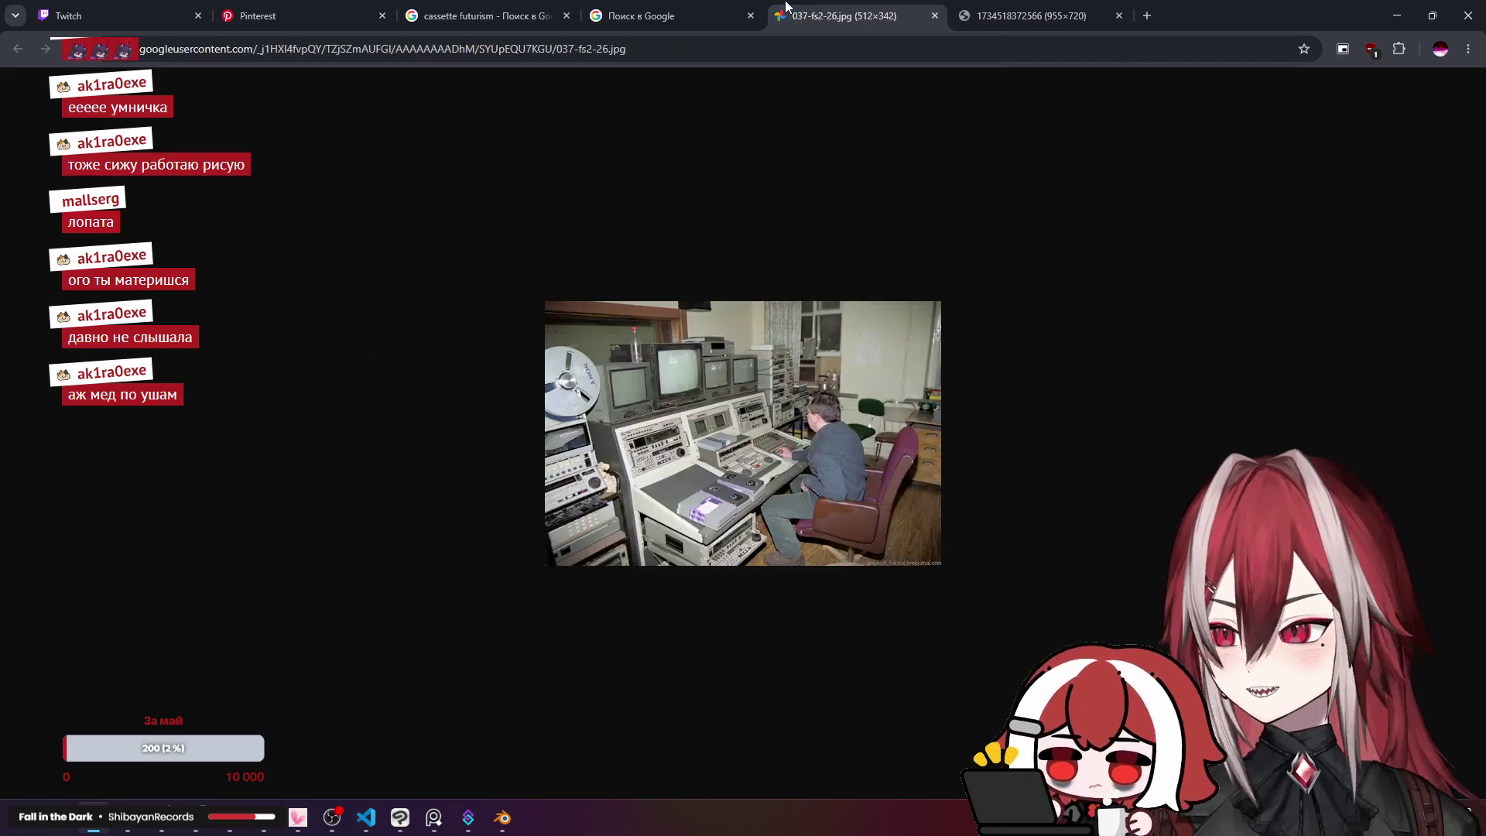
{"action": "left_click", "coordinate": [681, 16]}
Step: Preview the Australian Institute, Bonjour museum, Drive2 Останкино and Obsolete technology console matches
{"action": "left_click", "coordinate": [262, 503]}
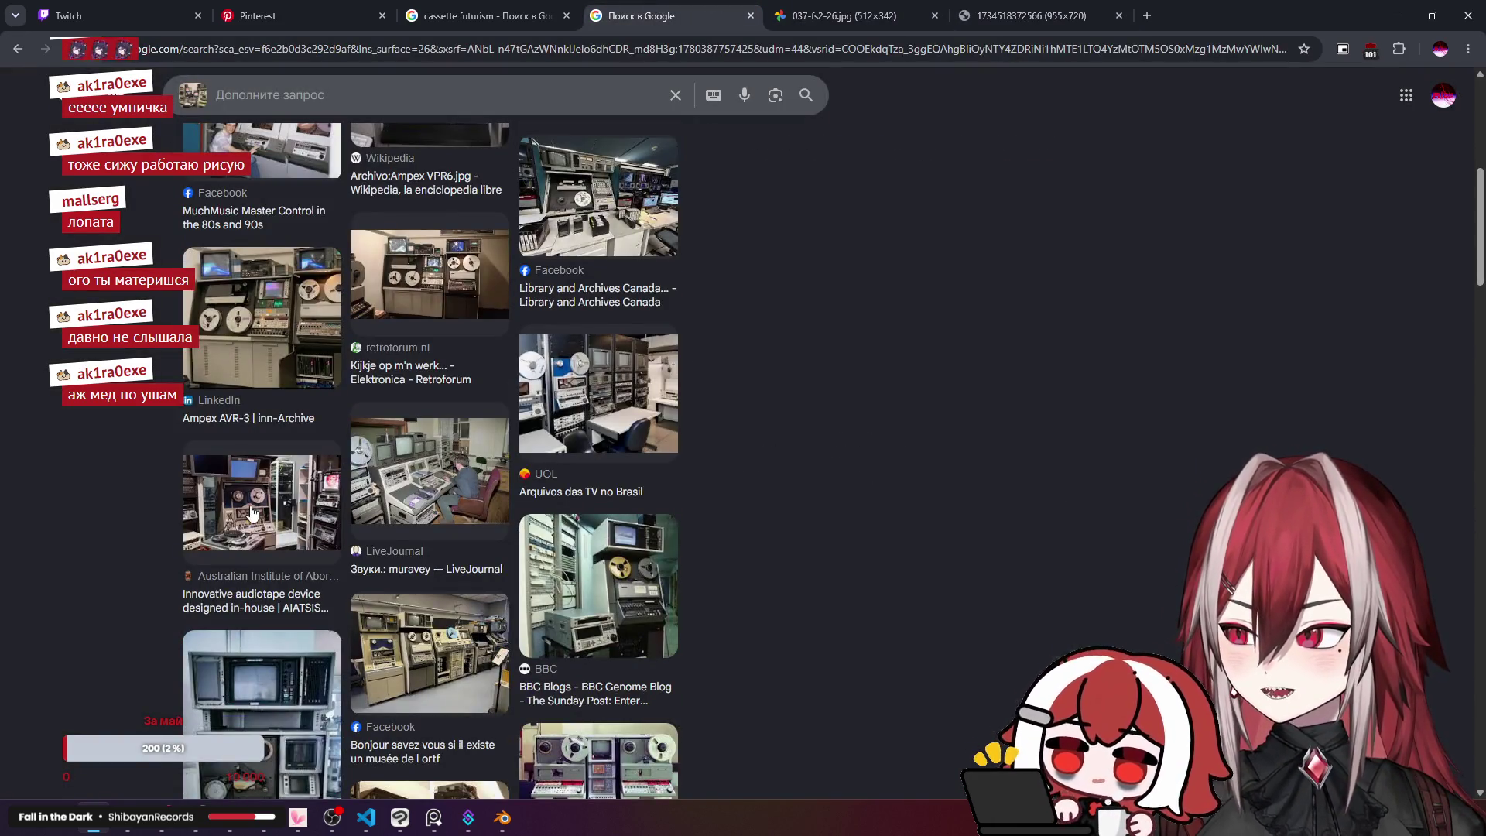
{"action": "scroll", "coordinate": [389, 489], "scroll_direction": "down", "scroll_amount": 2}
{"action": "left_click", "coordinate": [389, 489]}
{"action": "scroll", "coordinate": [389, 489], "scroll_direction": "down", "scroll_amount": 3}
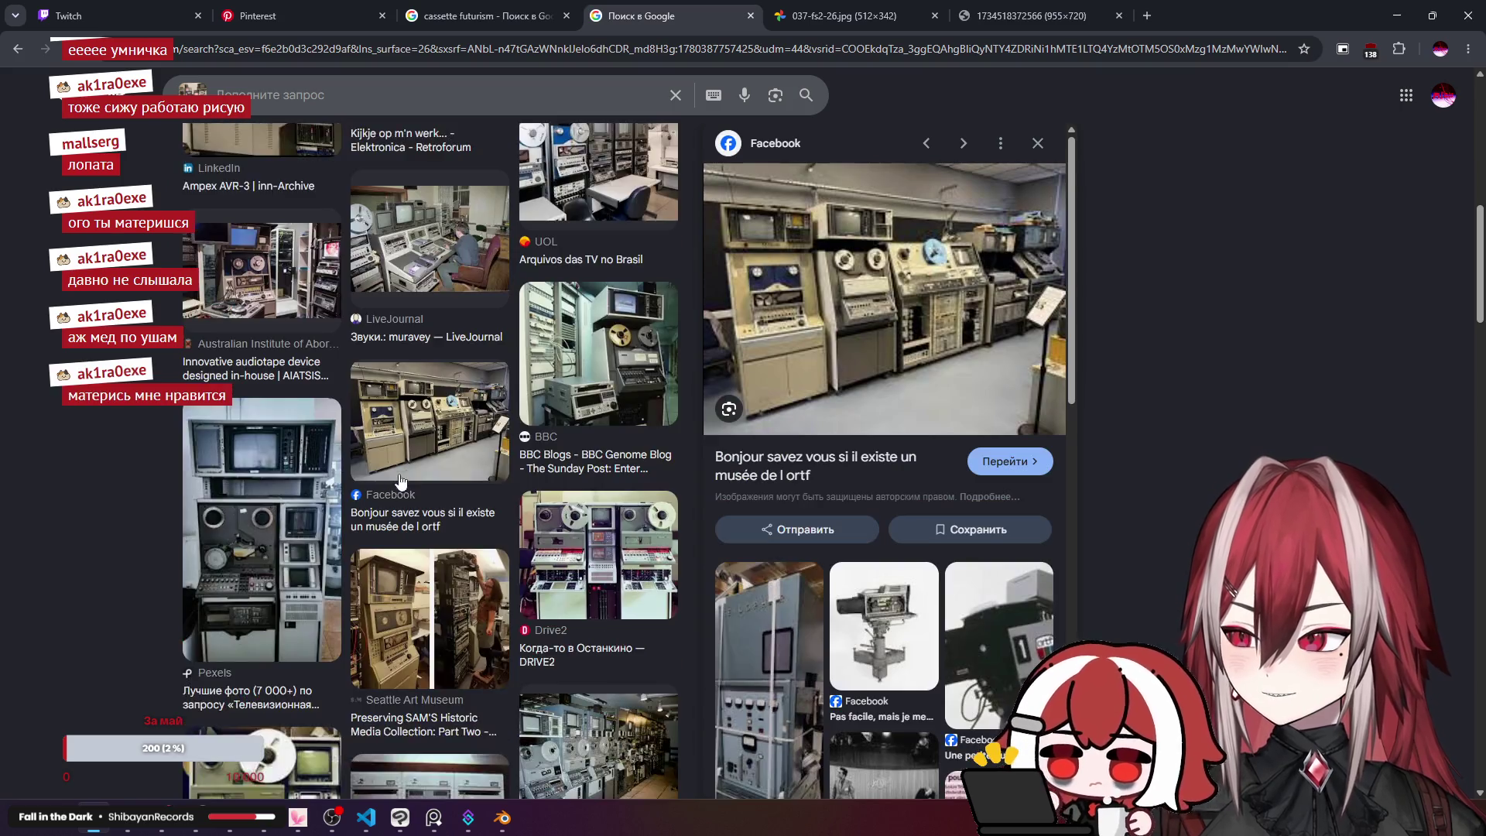
{"action": "left_click", "coordinate": [662, 394]}
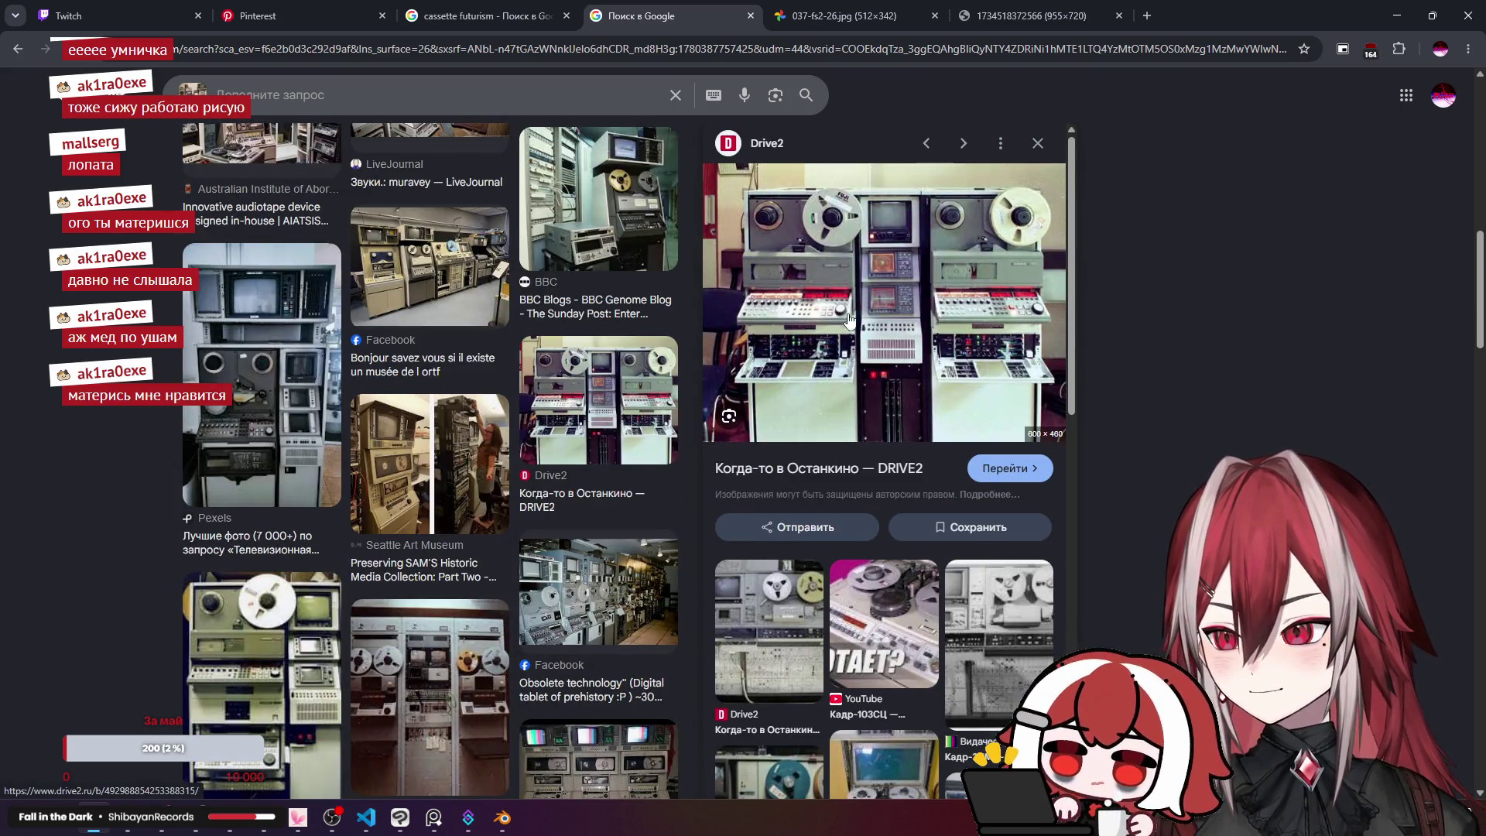
{"action": "scroll", "coordinate": [849, 319], "scroll_direction": "down", "scroll_amount": 1}
{"action": "scroll", "coordinate": [856, 289], "scroll_direction": "up", "scroll_amount": 1}
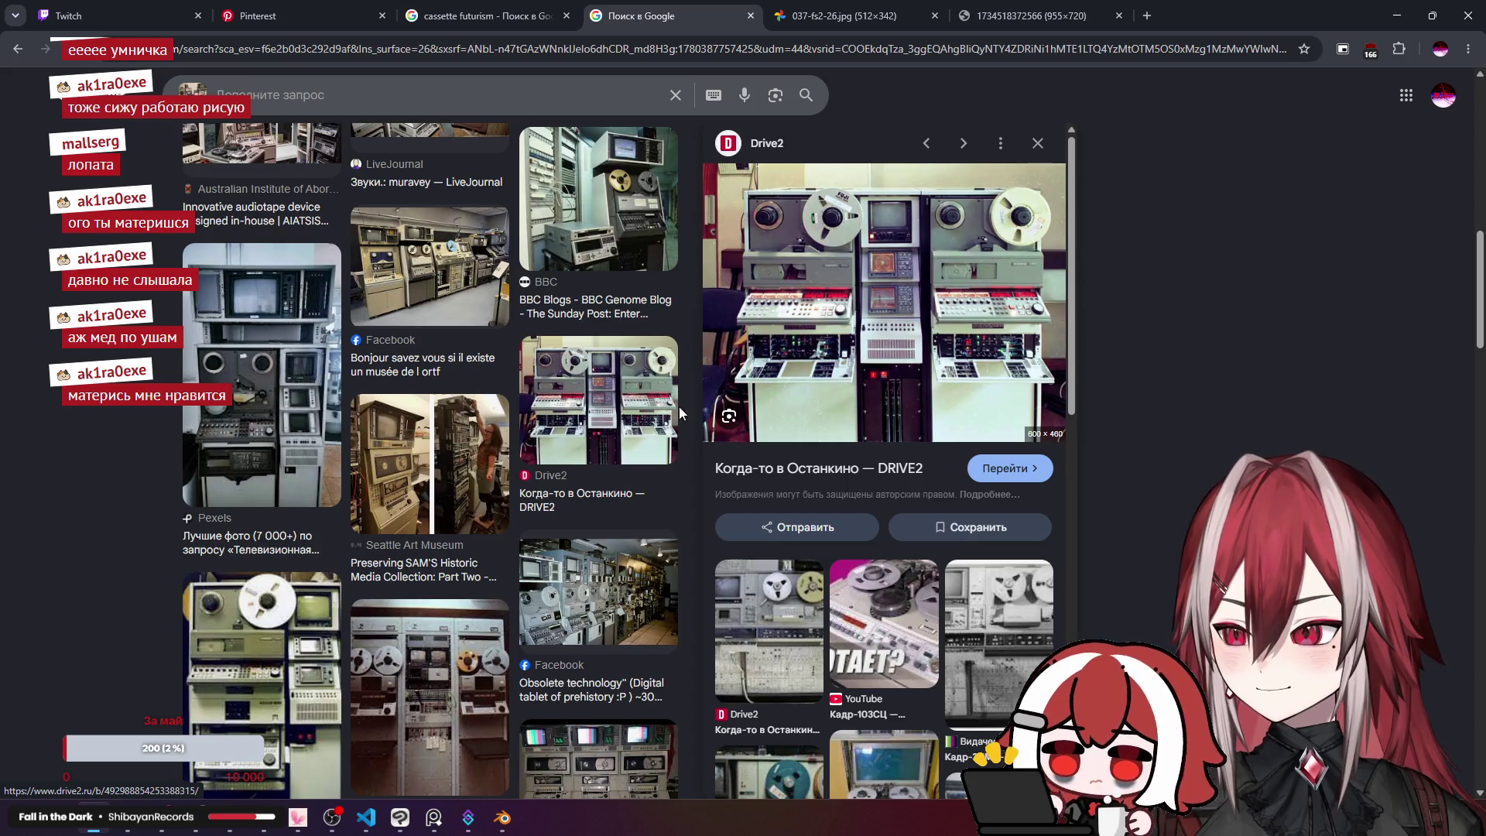
{"action": "left_click", "coordinate": [623, 577]}
{"action": "scroll", "coordinate": [890, 332], "scroll_direction": "down", "scroll_amount": 3}
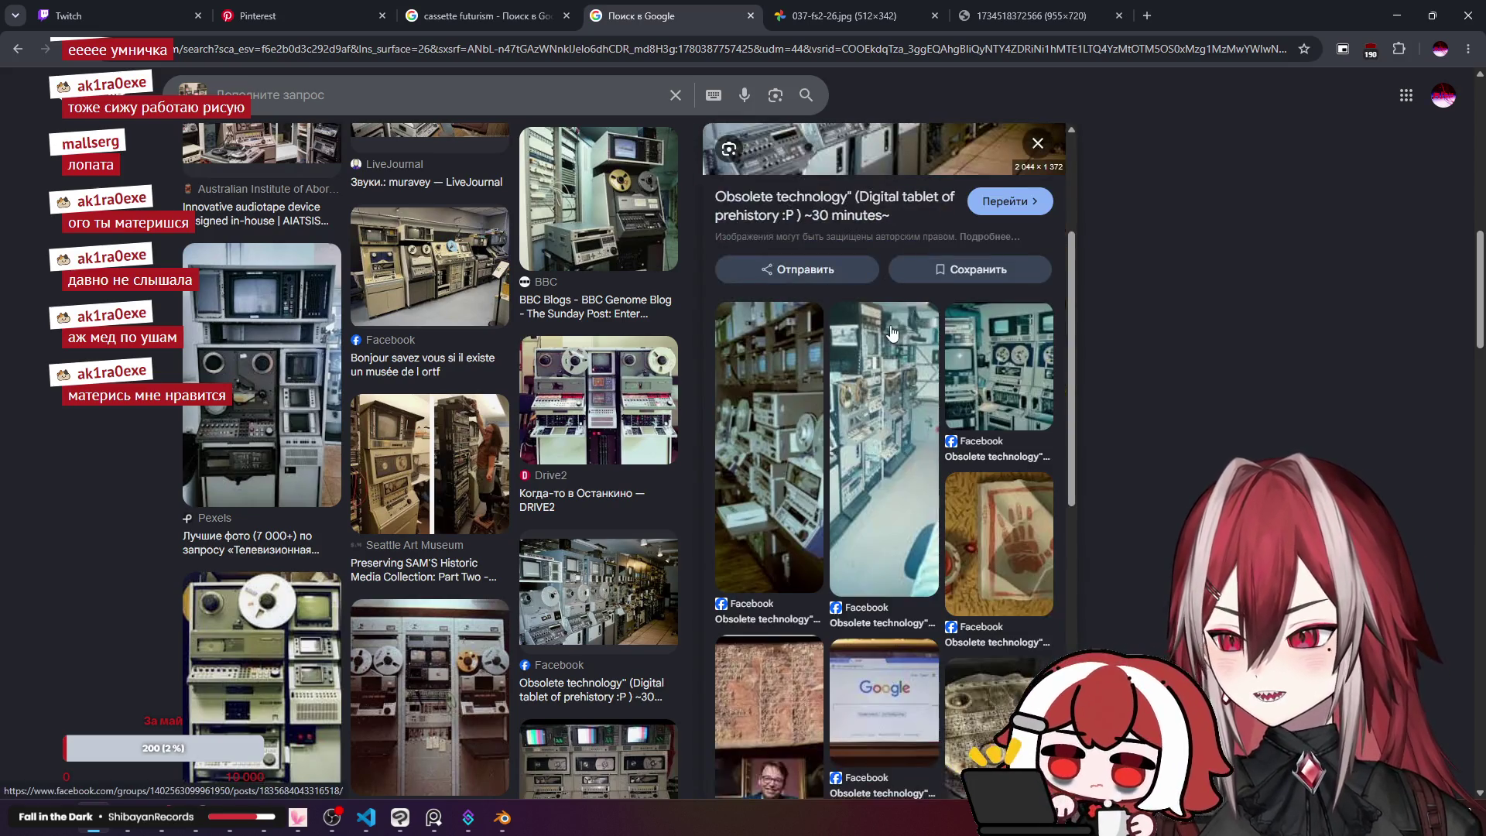
{"action": "scroll", "coordinate": [893, 333], "scroll_direction": "up", "scroll_amount": 3}
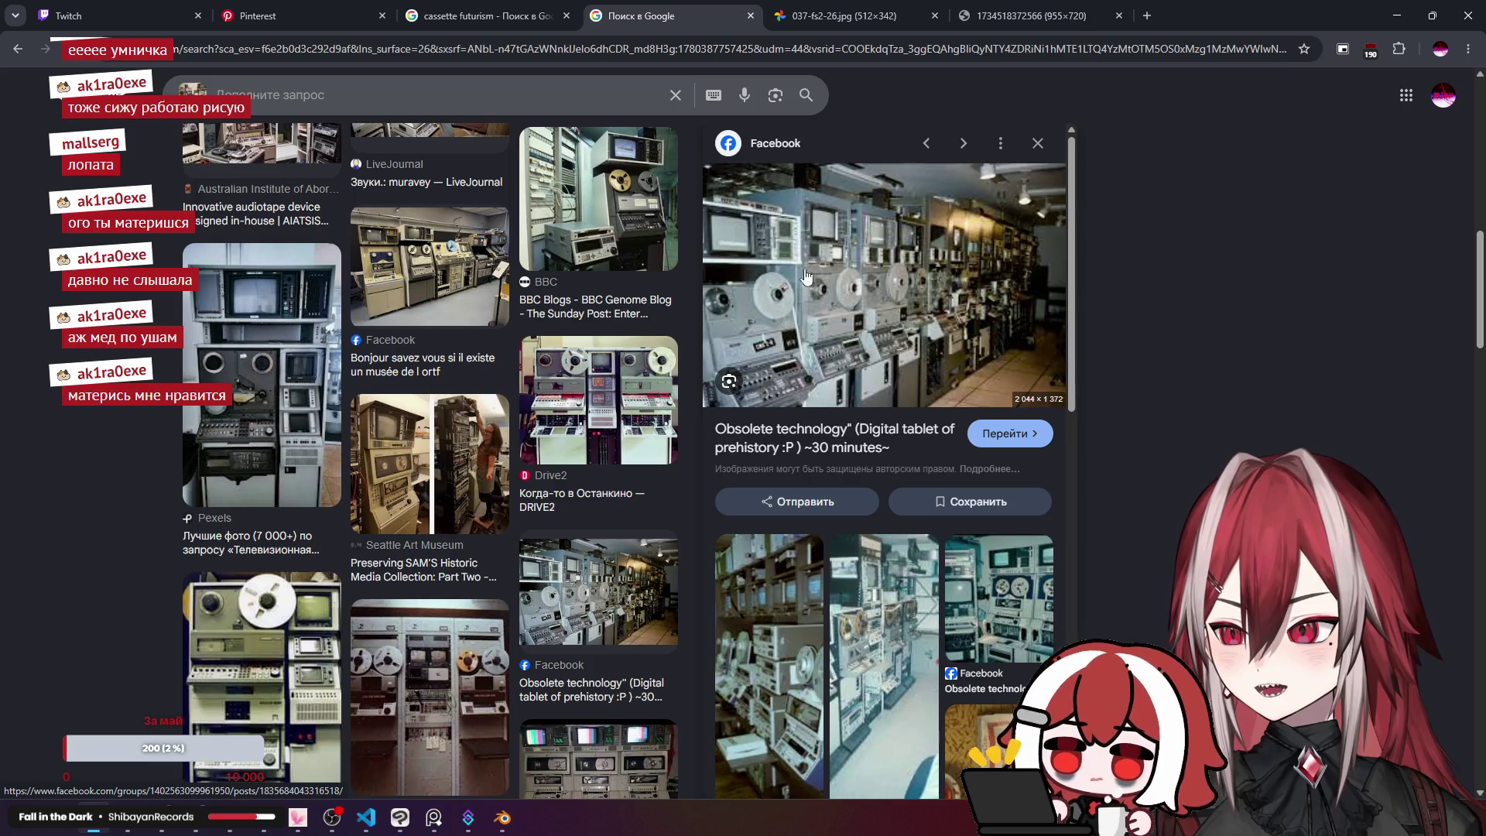
Step: Open the Obsolete technology image and its Facebook source page in new tabs, close both, then close the preview
{"action": "right_click", "coordinate": [904, 334]}
{"action": "left_click", "coordinate": [1003, 495]}
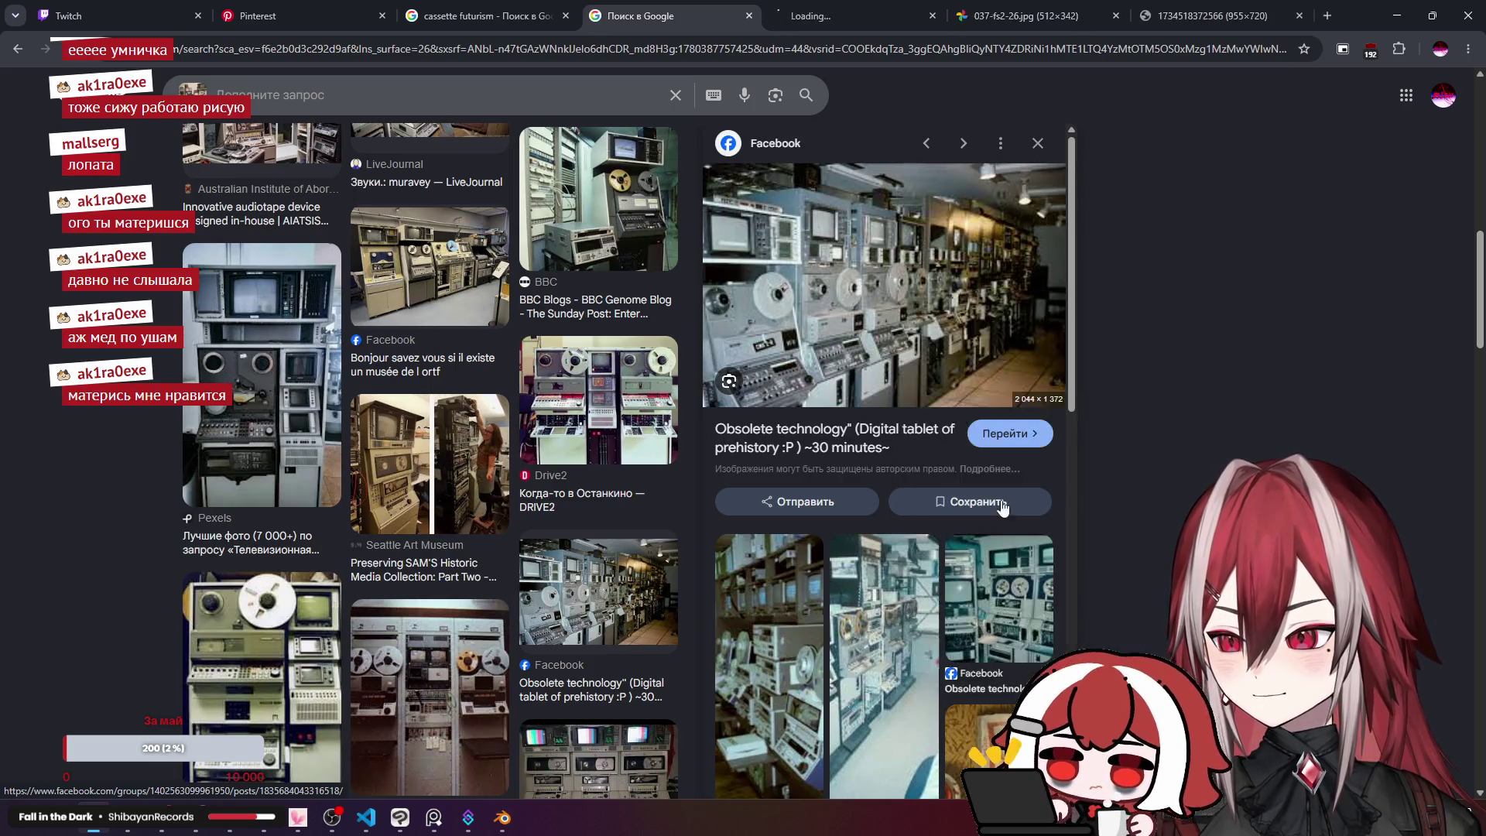
{"action": "left_click", "coordinate": [792, 17]}
{"action": "key", "text": "ctrl+w"}
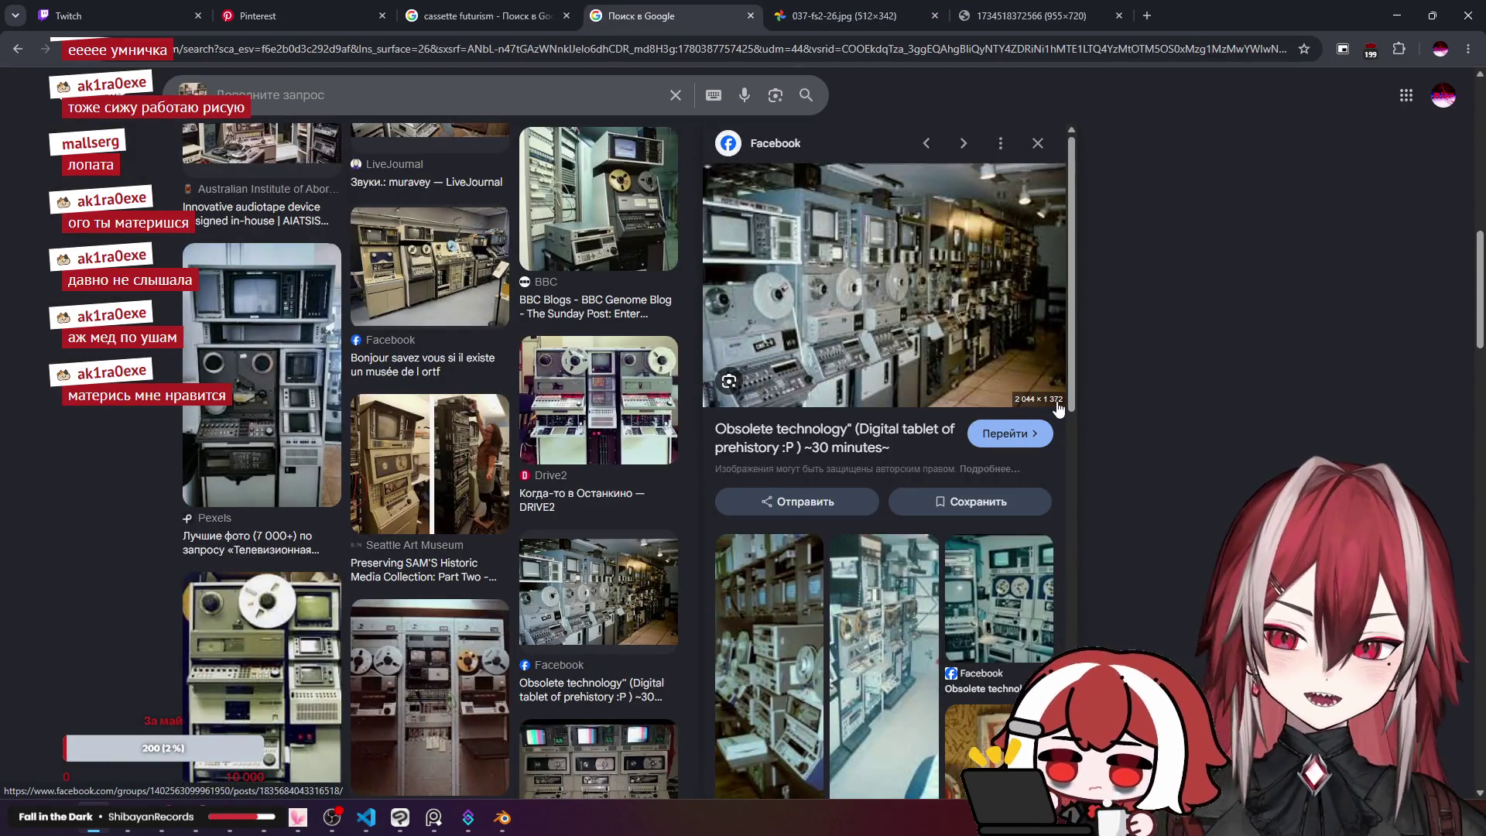
{"action": "right_click", "coordinate": [935, 302]}
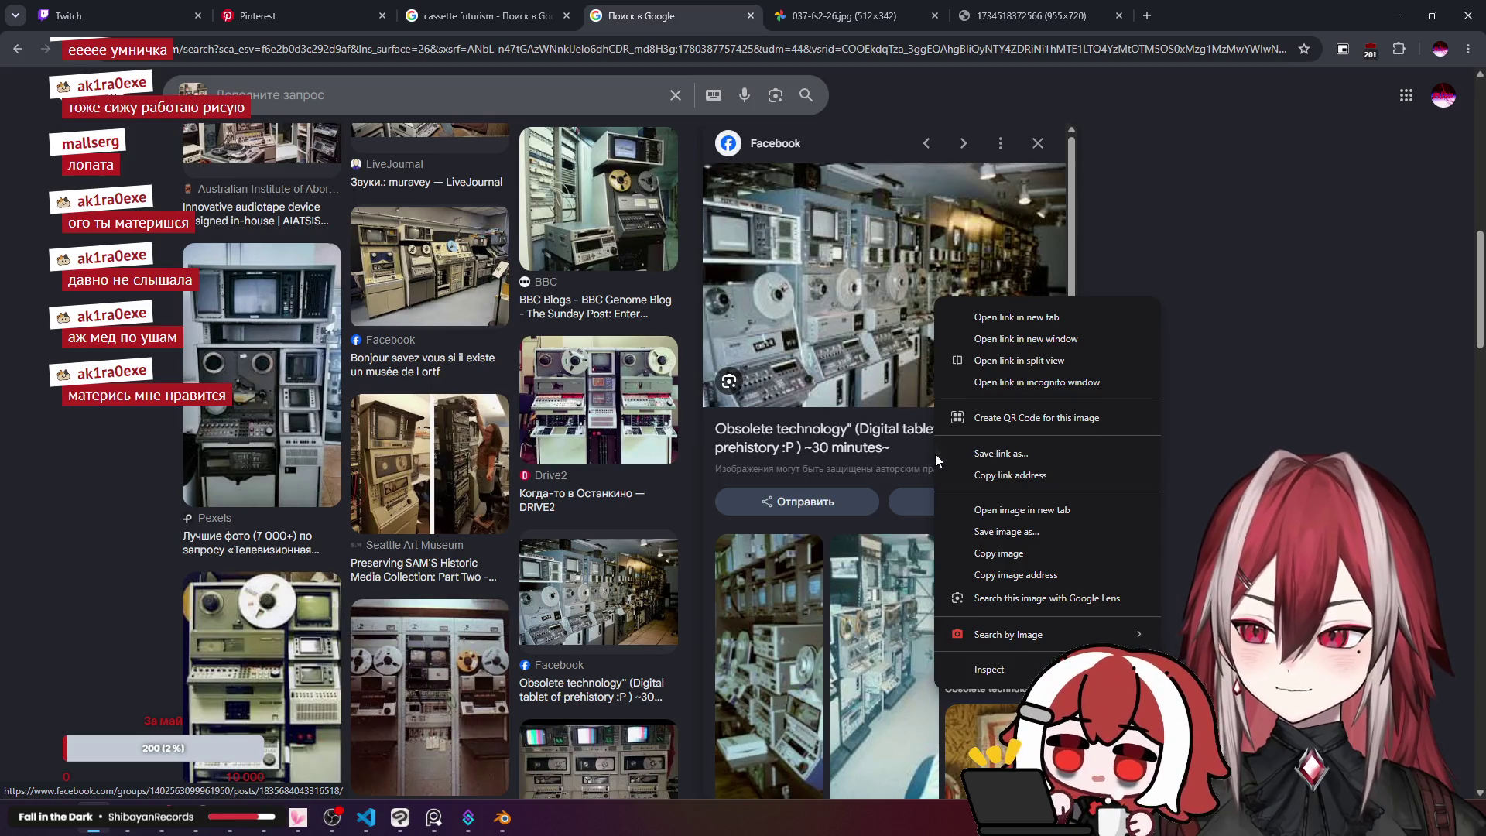
{"action": "left_click", "coordinate": [757, 303]}
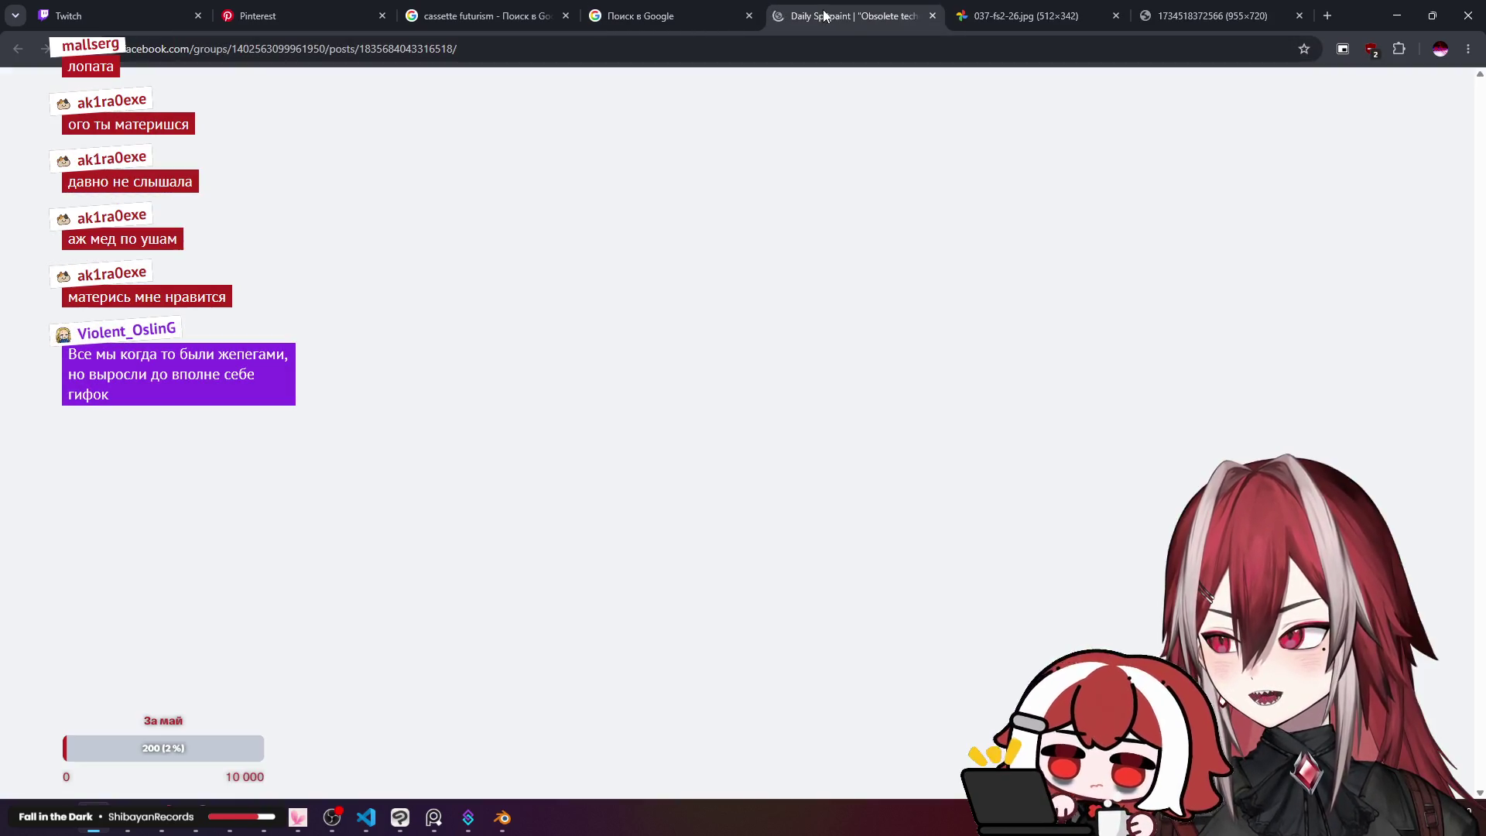
{"action": "middle_click", "coordinate": [825, 15]}
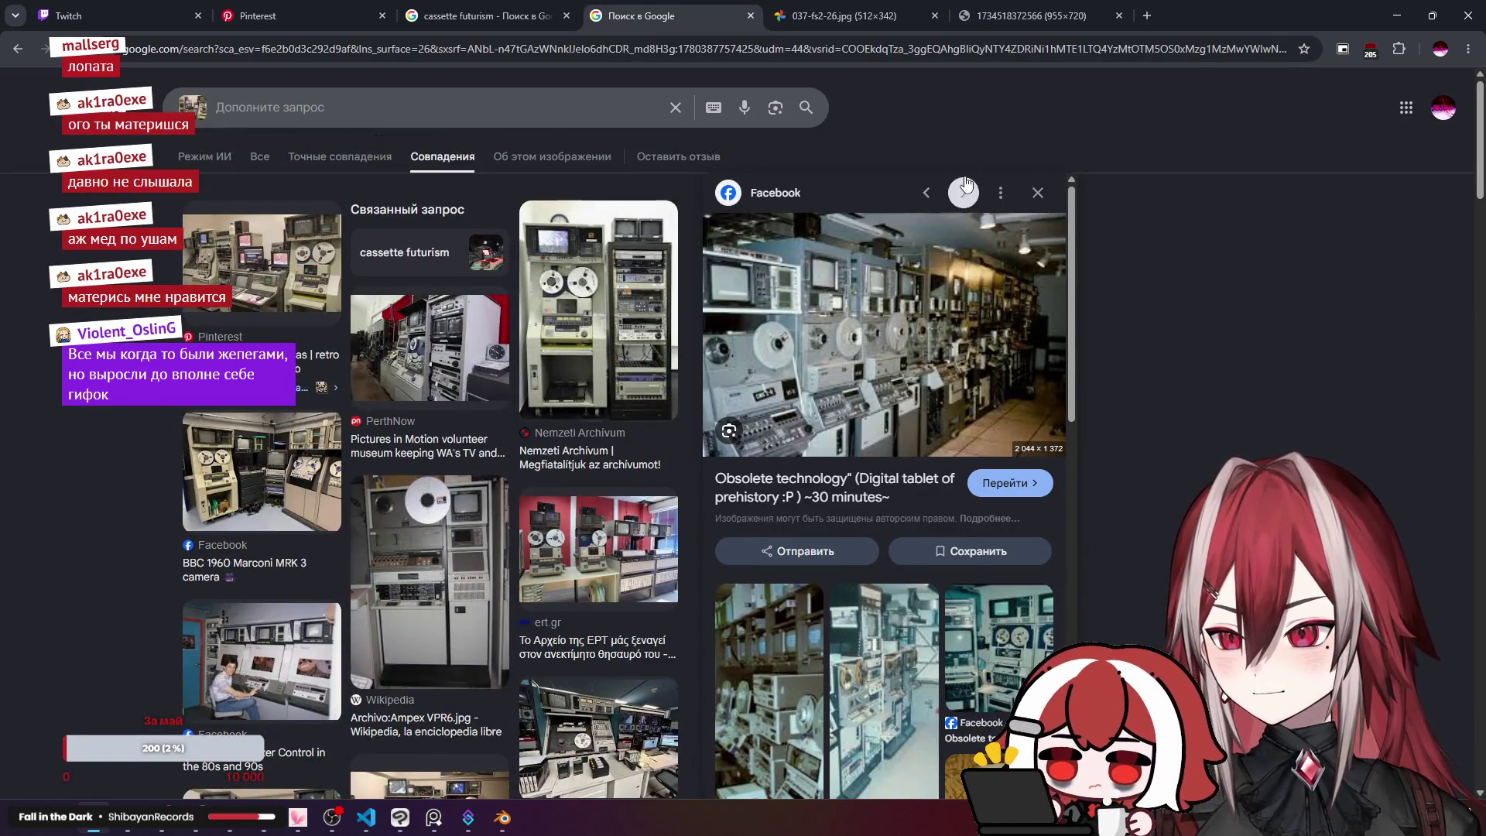
{"action": "left_click", "coordinate": [1036, 193]}
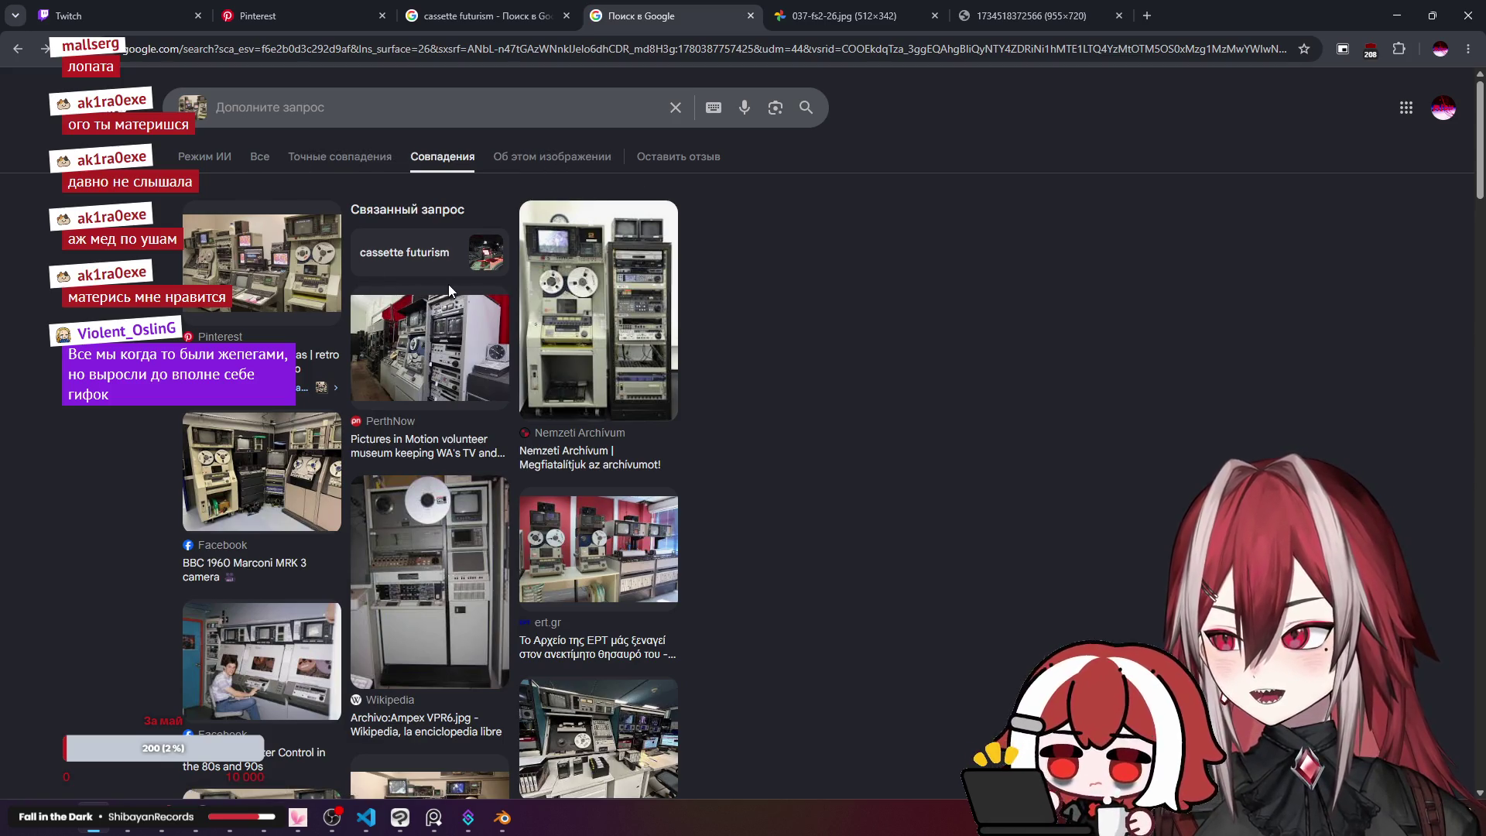
Step: Scroll further down the matches and preview the NBC early automation and Visiting PBS Toc images
{"action": "scroll", "coordinate": [467, 383], "scroll_direction": "down", "scroll_amount": 8}
{"action": "scroll", "coordinate": [466, 383], "scroll_direction": "down", "scroll_amount": 10}
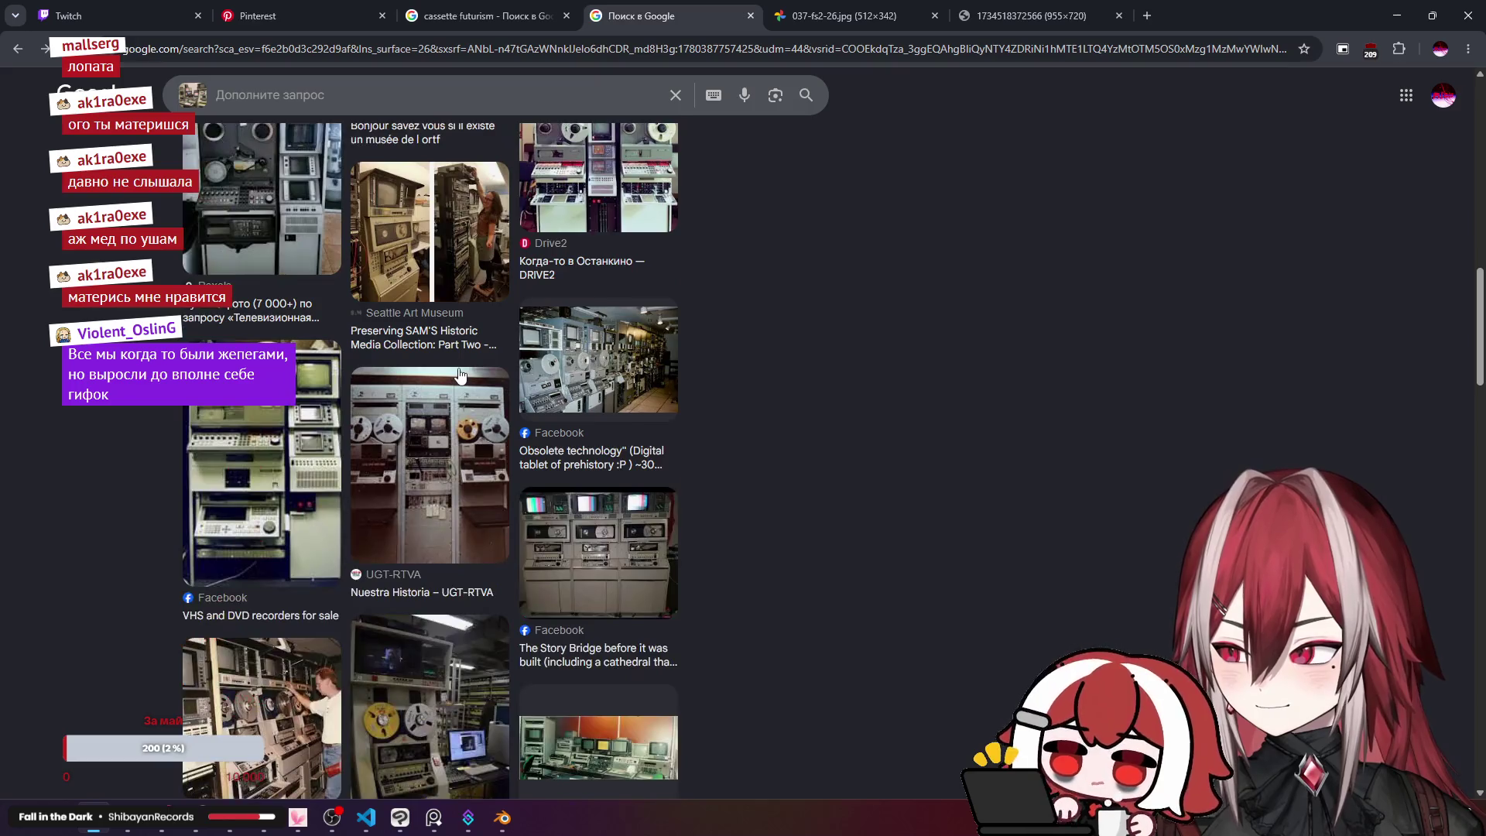
{"action": "scroll", "coordinate": [461, 376], "scroll_direction": "down", "scroll_amount": 10}
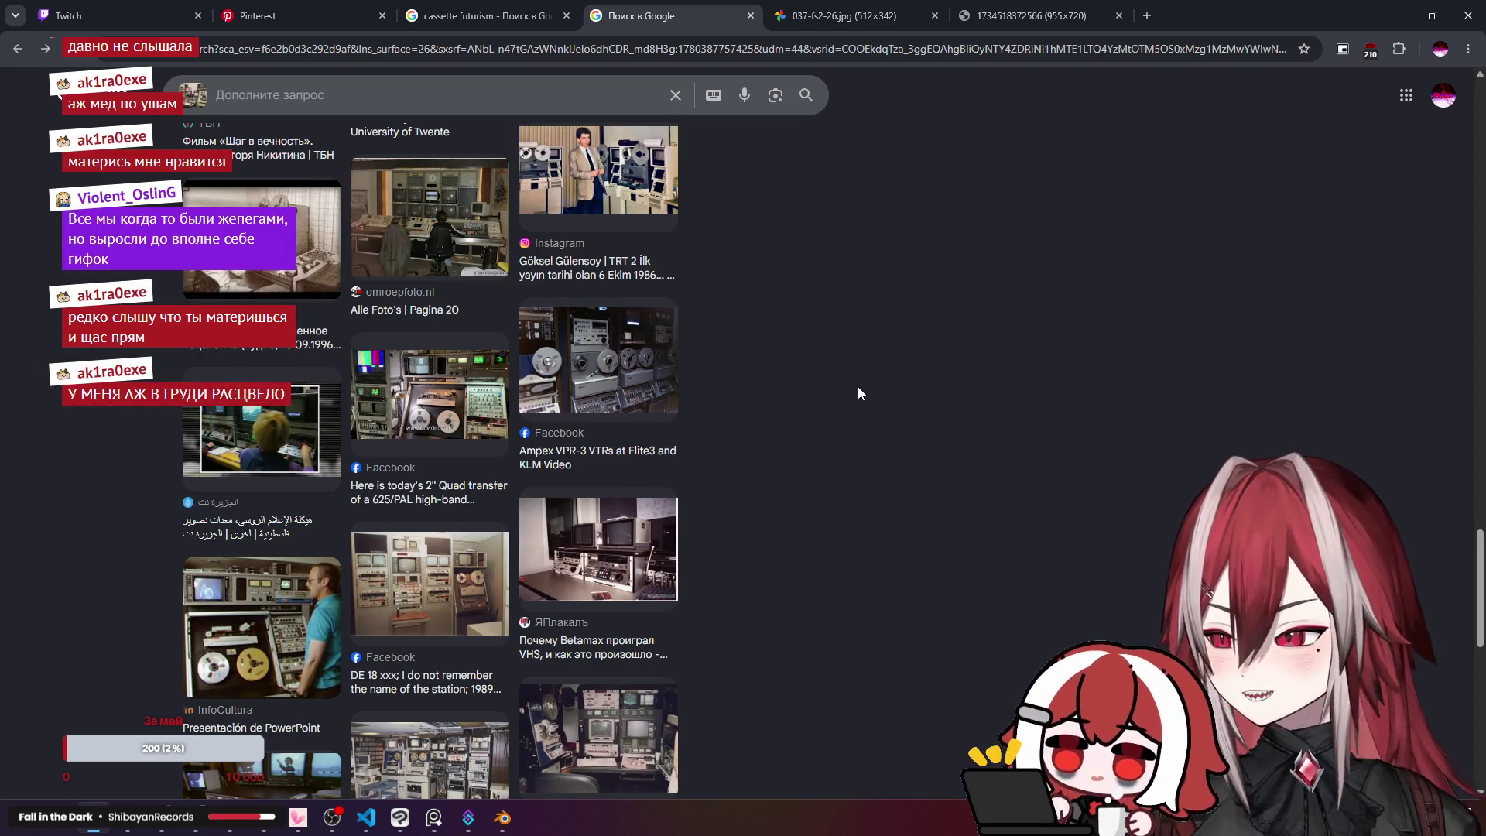
{"action": "scroll", "coordinate": [857, 393], "scroll_direction": "down", "scroll_amount": 3}
{"action": "left_click", "coordinate": [584, 492]}
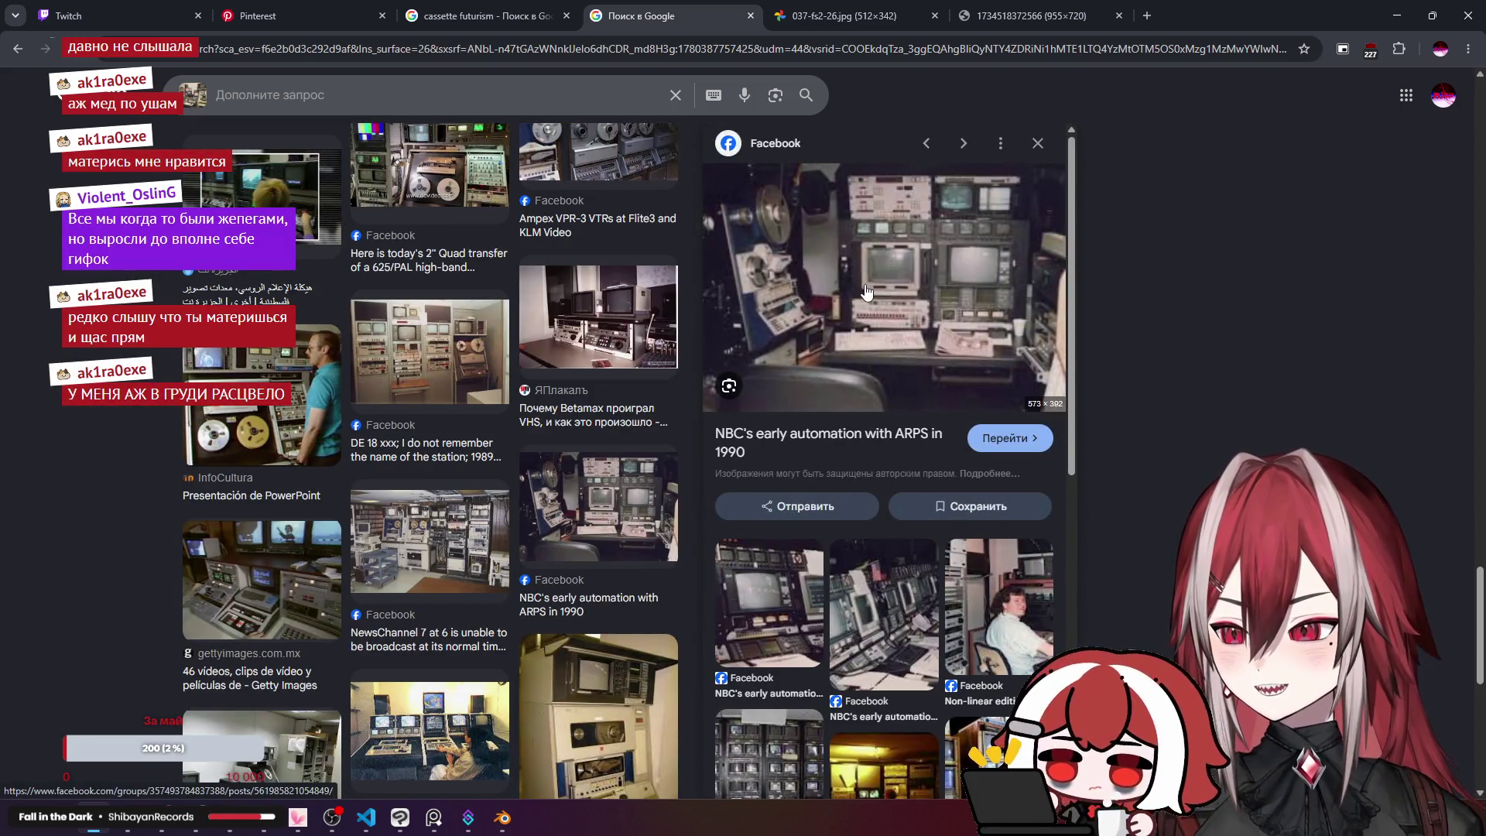
{"action": "scroll", "coordinate": [979, 329], "scroll_direction": "down", "scroll_amount": 3}
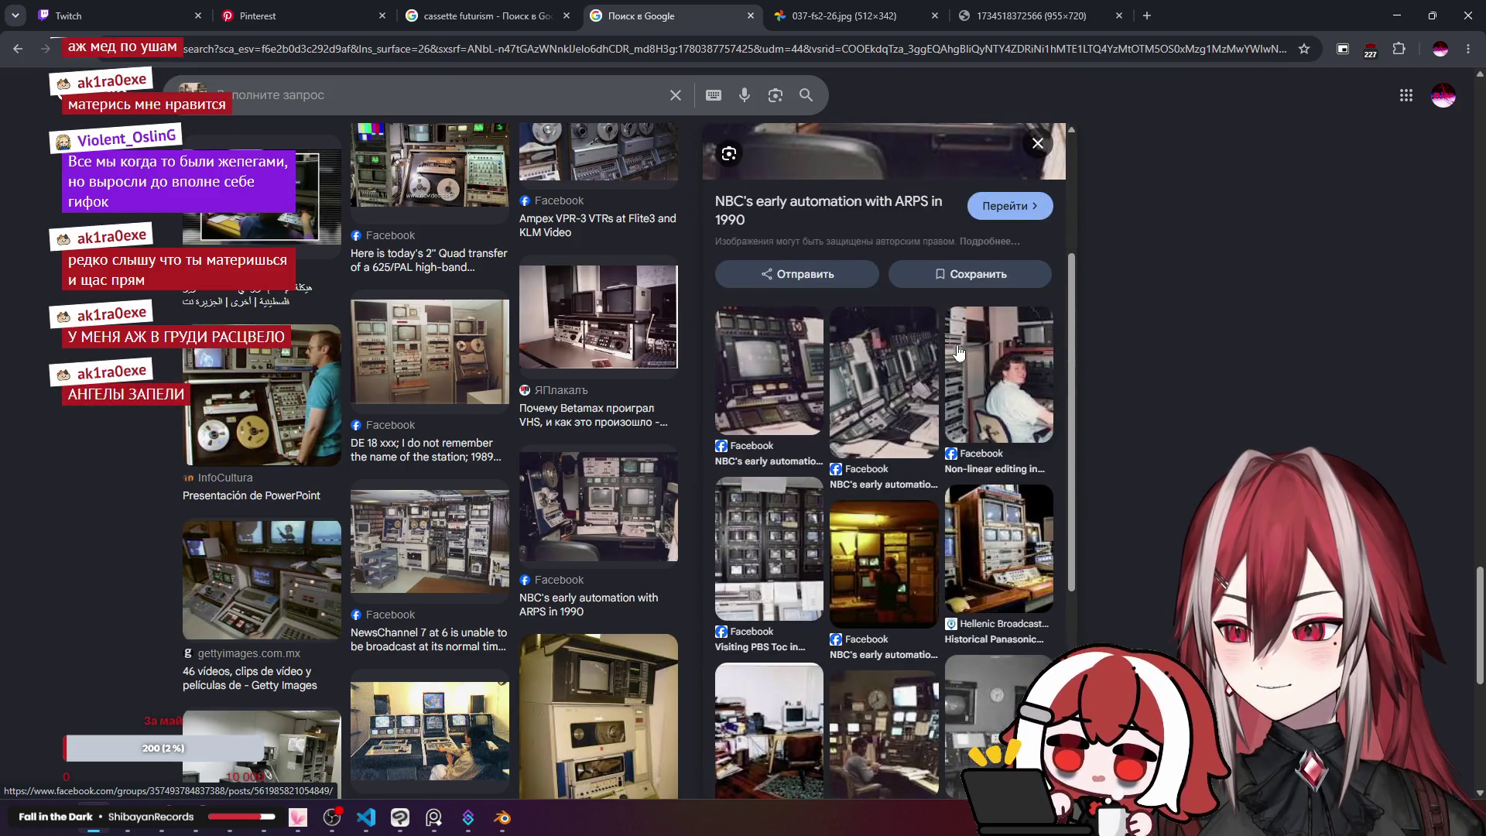
{"action": "left_click", "coordinate": [776, 548]}
{"action": "scroll", "coordinate": [540, 483], "scroll_direction": "down", "scroll_amount": 3}
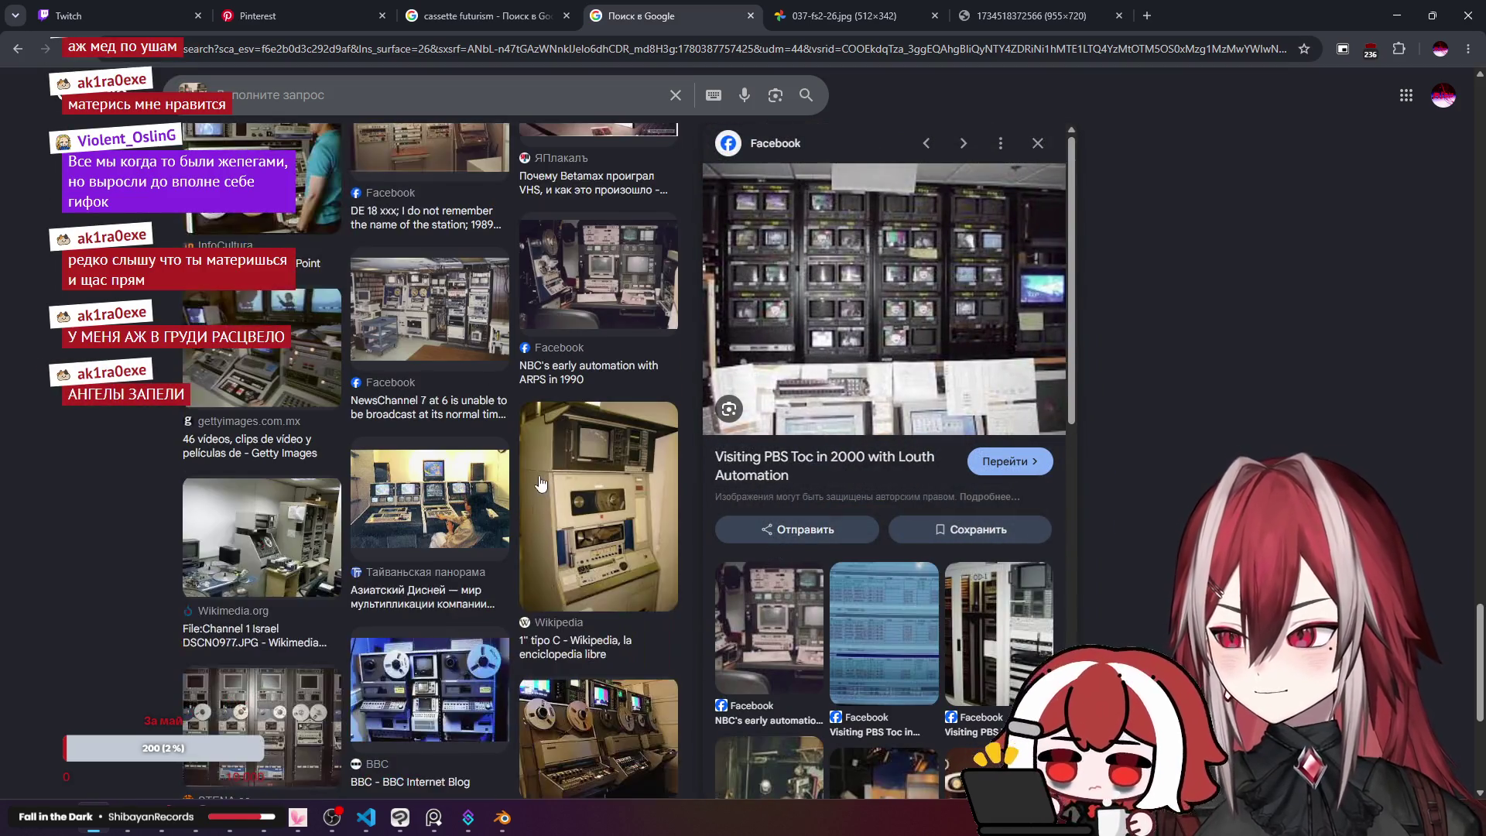
Step: Preview the NewsChannel 7, STENA.ee, Rai.it, Dereneville and forumimage.ru tape-machine photos
{"action": "left_click", "coordinate": [453, 339]}
{"action": "scroll", "coordinate": [701, 346], "scroll_direction": "down", "scroll_amount": 4}
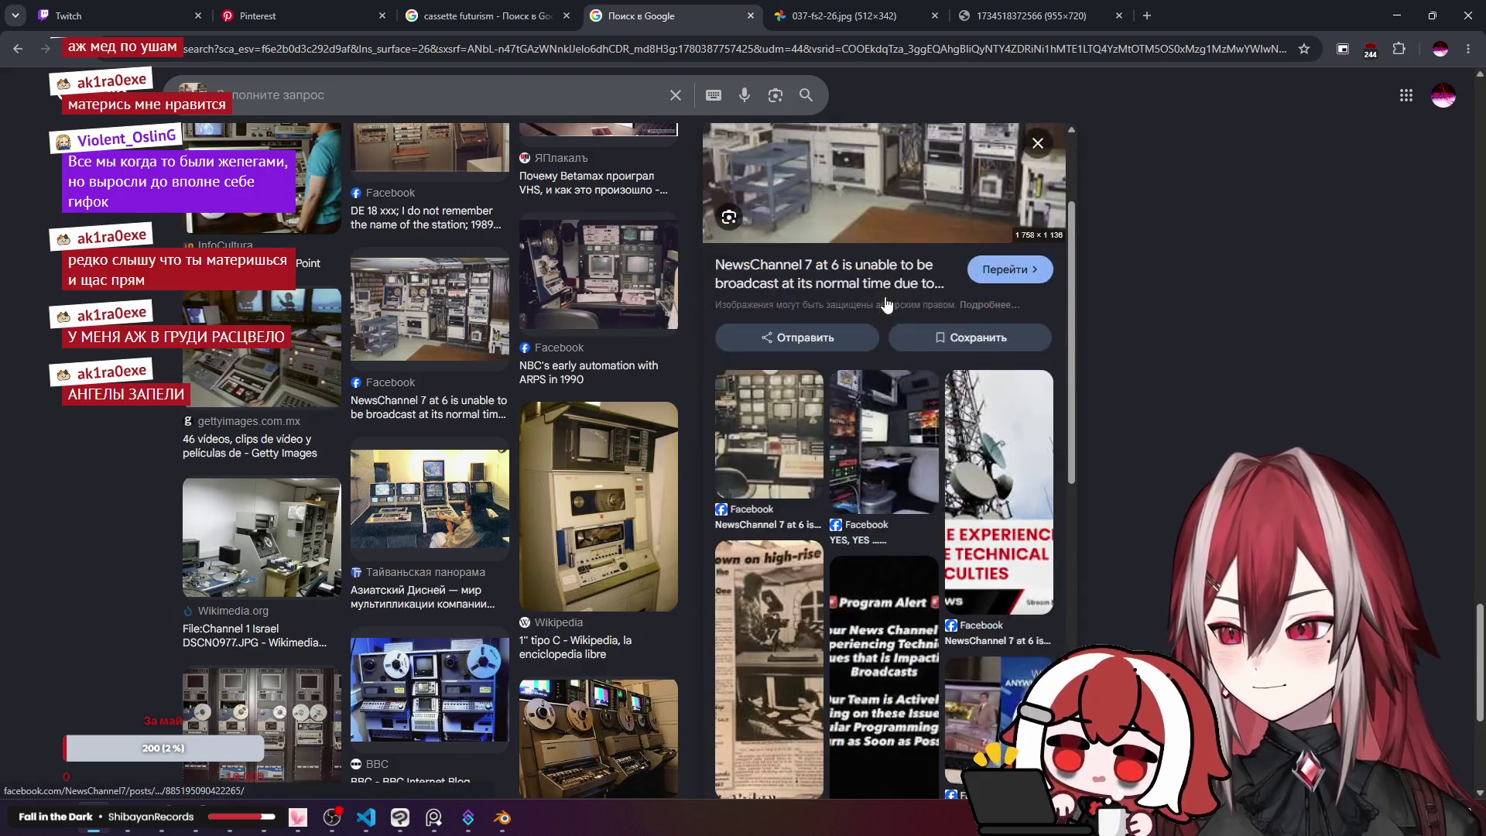
{"action": "scroll", "coordinate": [585, 422], "scroll_direction": "down", "scroll_amount": 3}
{"action": "left_click", "coordinate": [238, 462]}
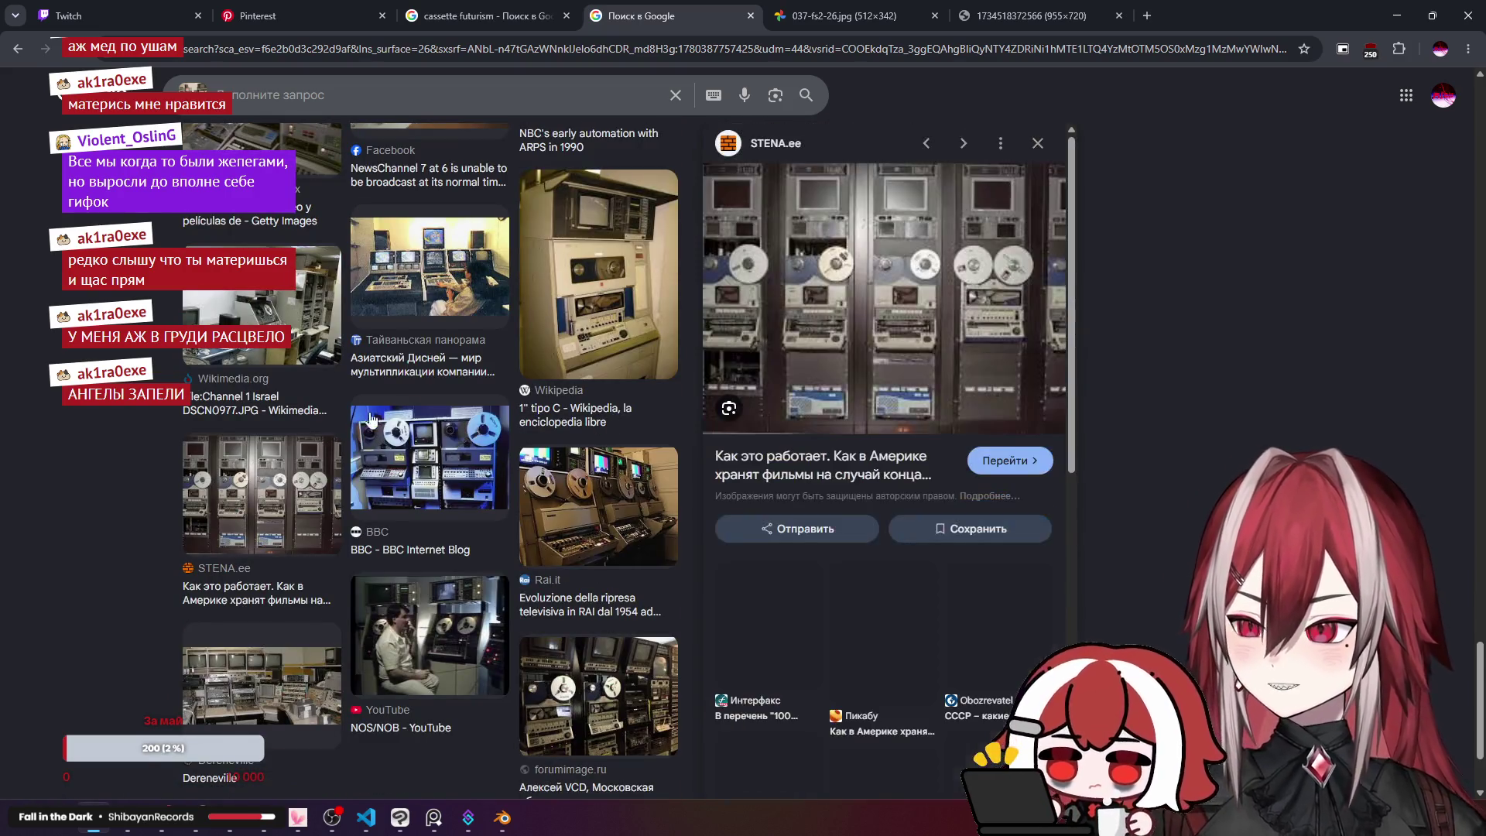
{"action": "scroll", "coordinate": [456, 384], "scroll_direction": "down", "scroll_amount": 2}
{"action": "left_click", "coordinate": [606, 360]}
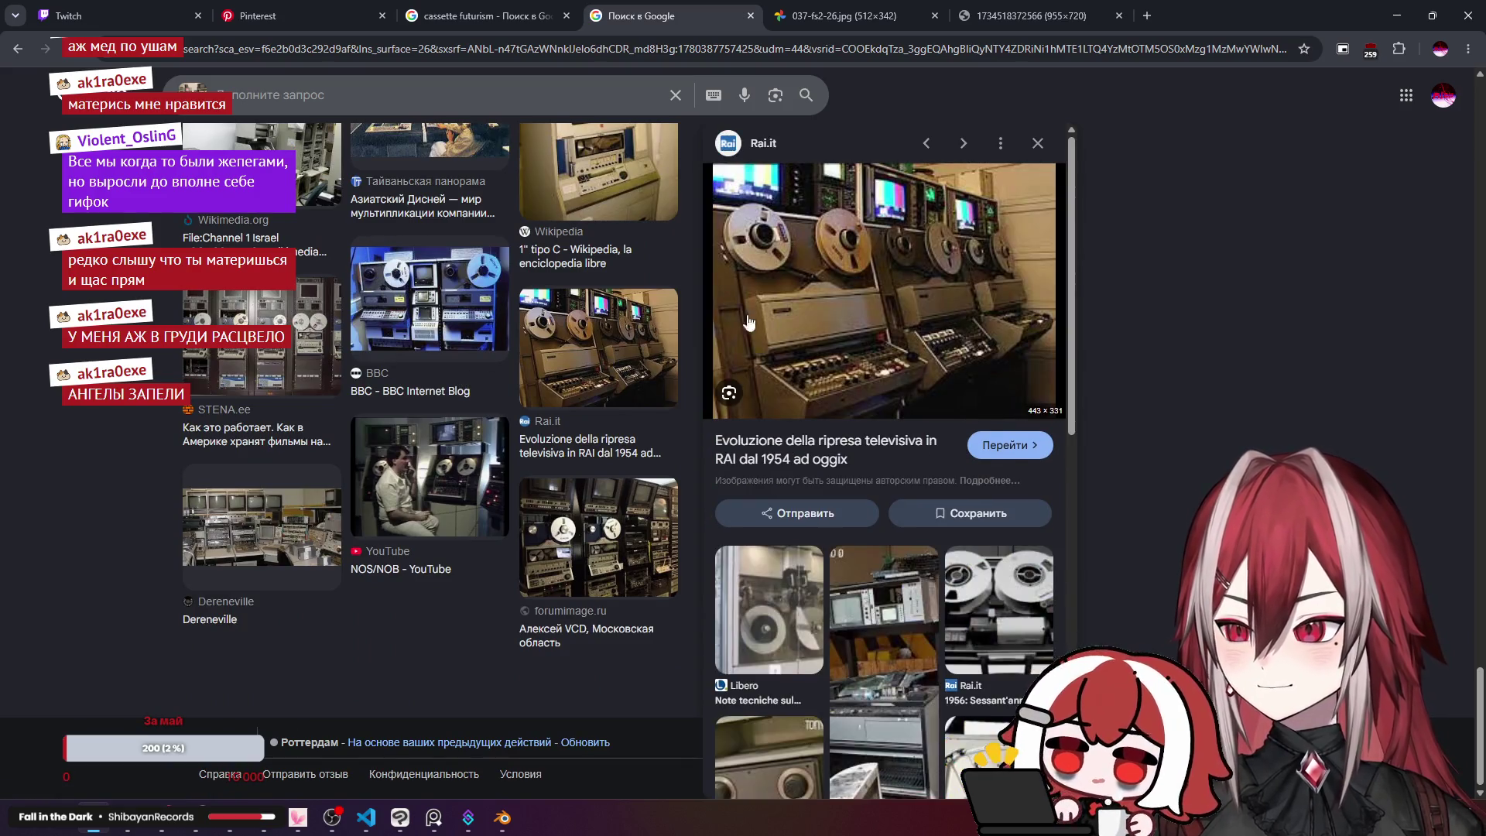
{"action": "left_click", "coordinate": [294, 499]}
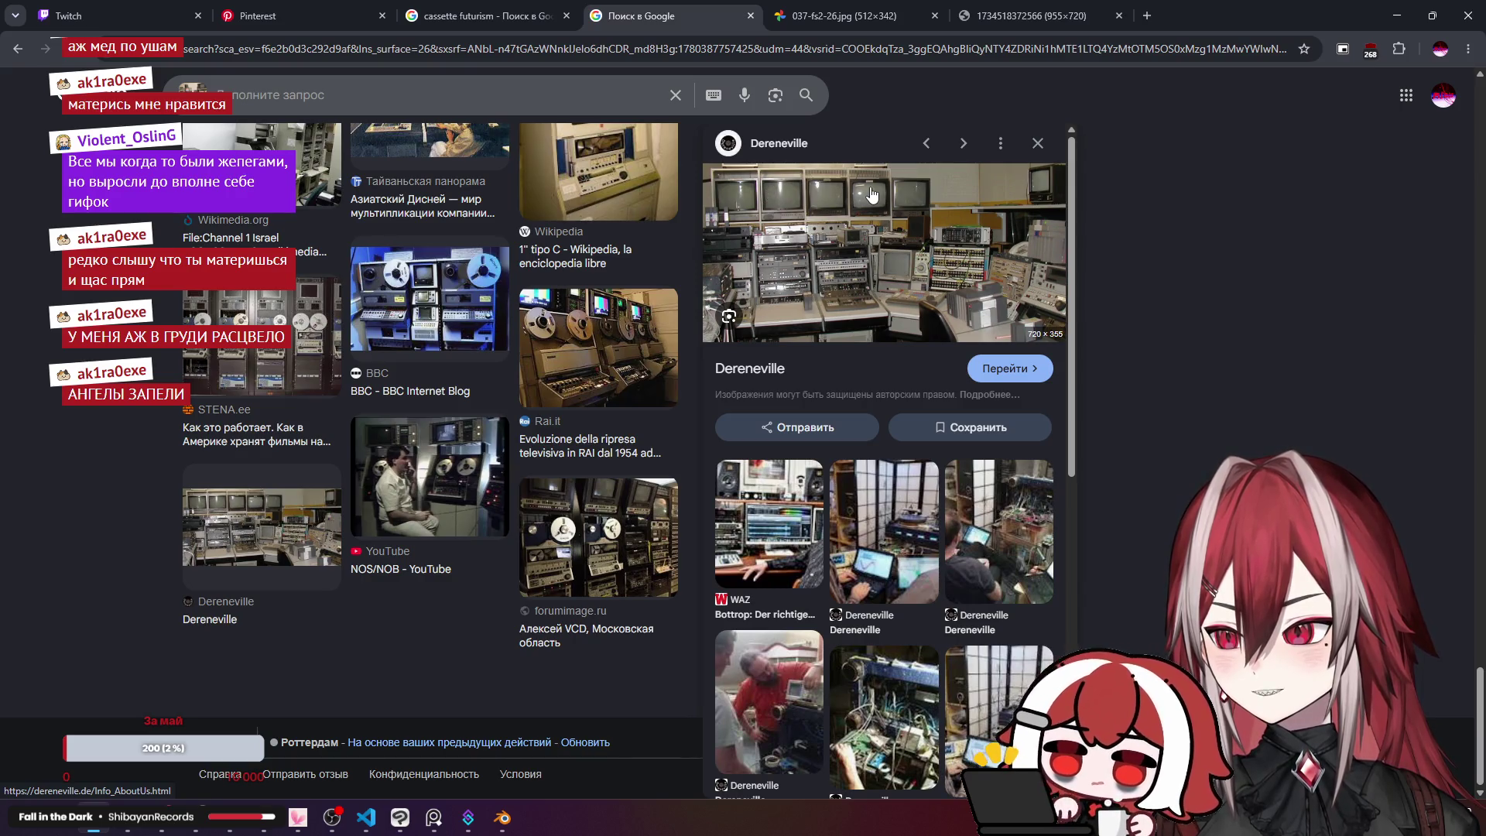
{"action": "left_click", "coordinate": [599, 536]}
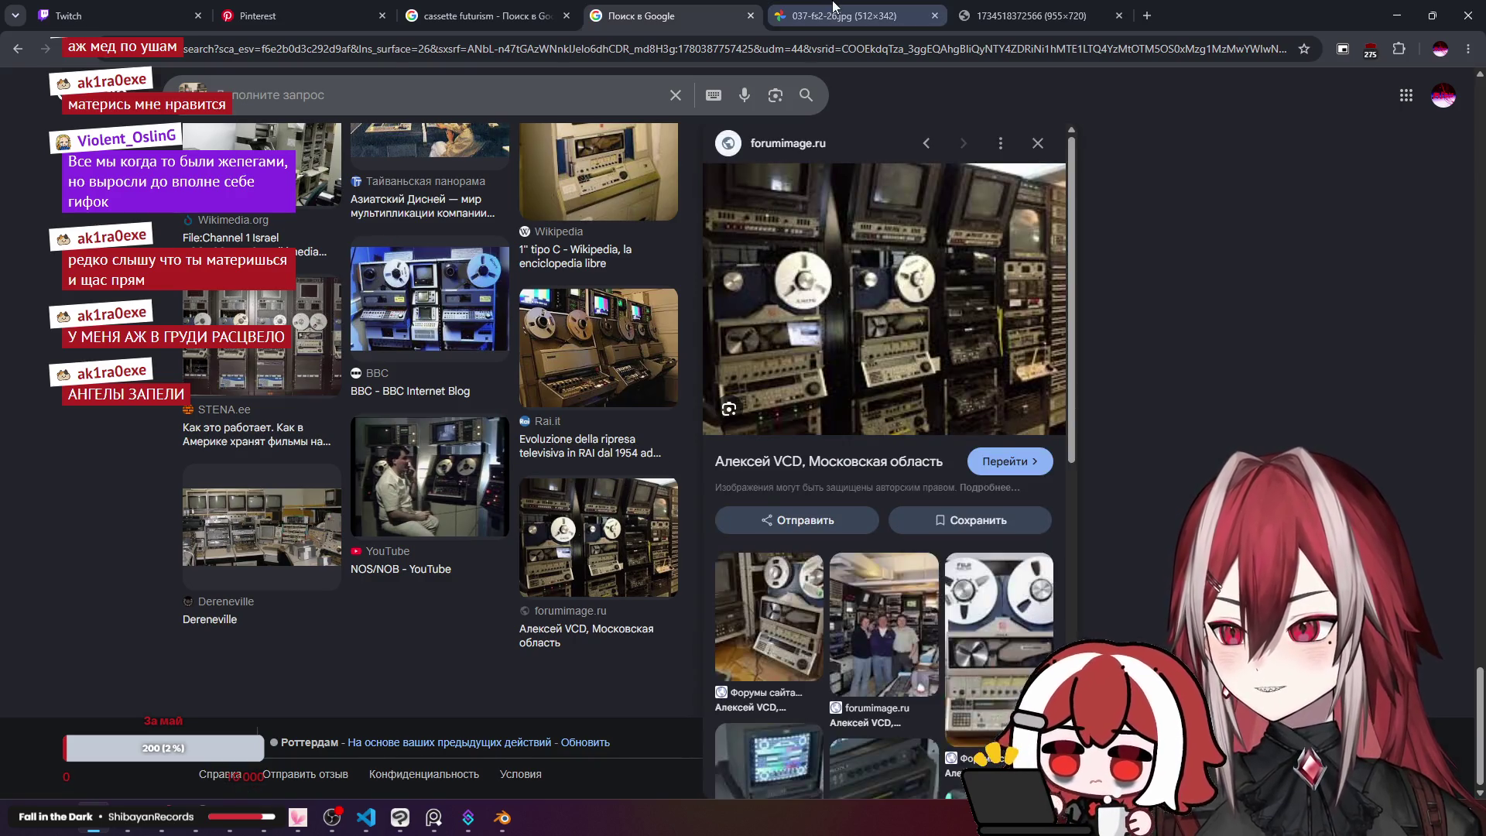
Step: Bring up the context menu on the large tape-machine photo in its own tab
{"action": "left_click", "coordinate": [922, 21]}
{"action": "left_click", "coordinate": [1003, 3]}
{"action": "right_click", "coordinate": [820, 282]}
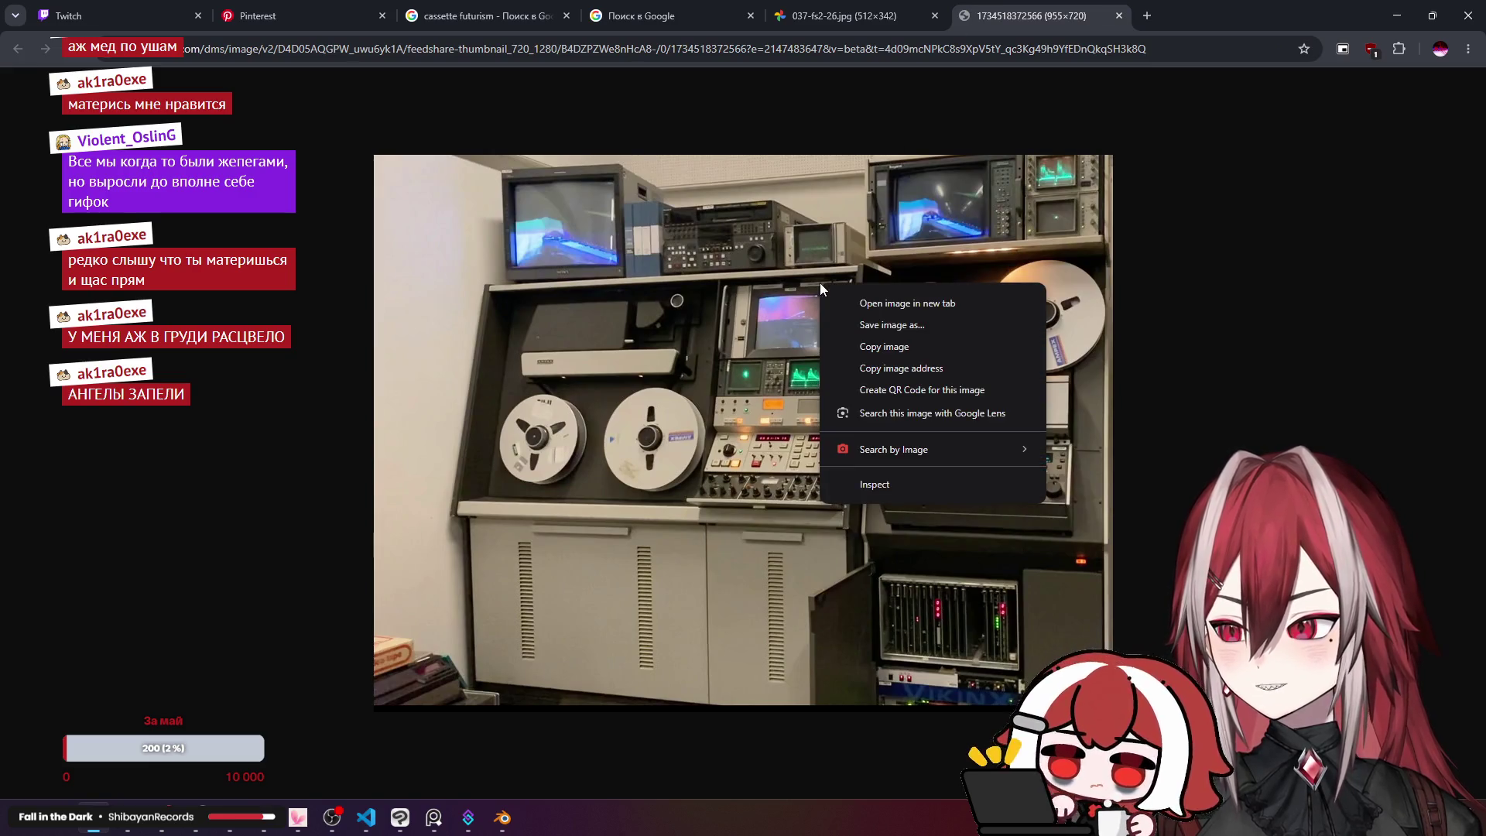
Step: Copy the tape-machine photo and paste it into an enlarged PureRef board beside the Pip-Boy image
{"action": "left_click", "coordinate": [867, 346]}
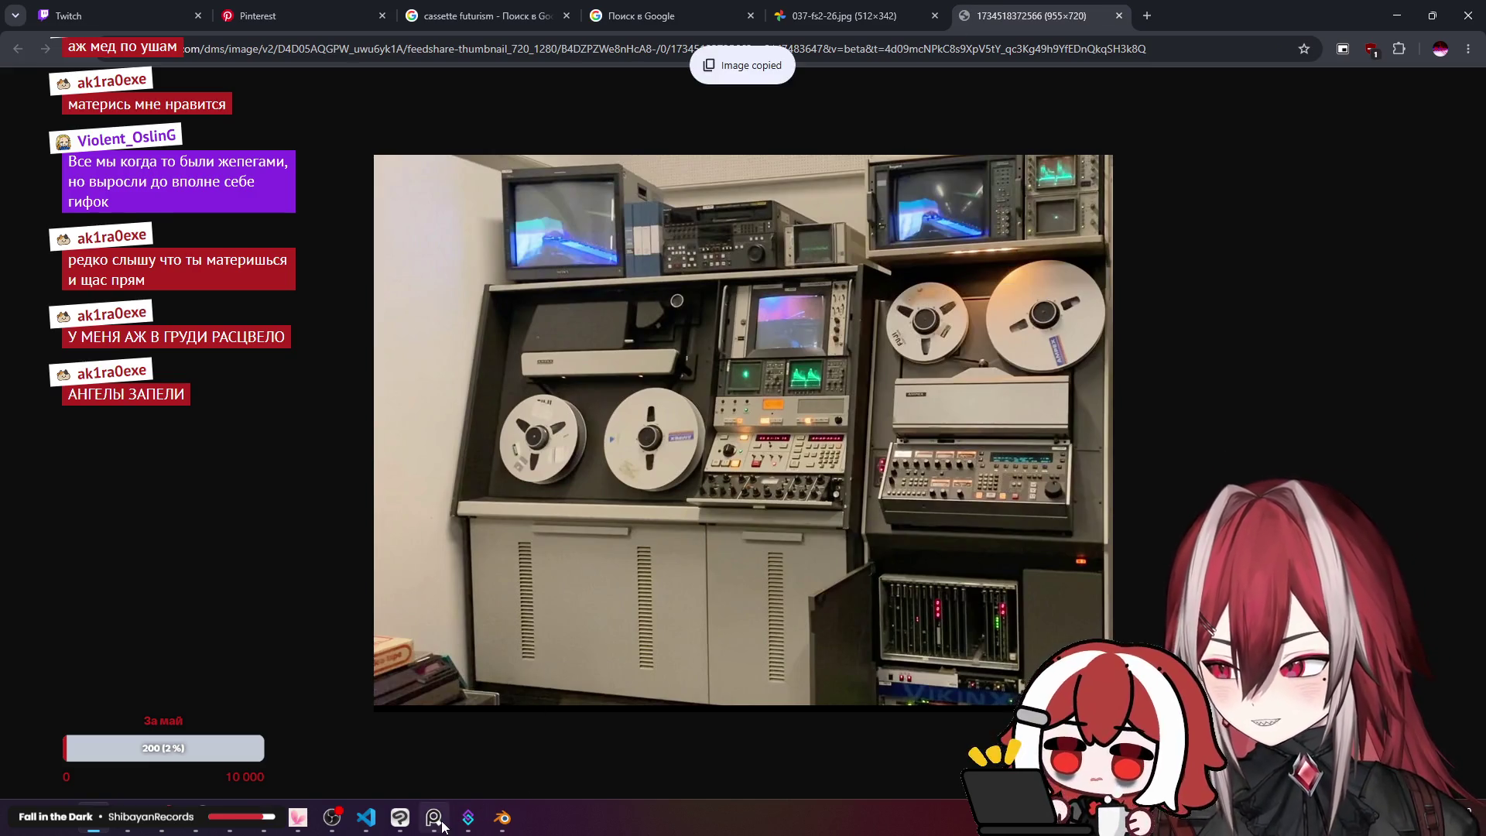
{"action": "left_click", "coordinate": [440, 822]}
{"action": "left_click_drag", "start_coordinate": [1024, 414], "coordinate": [724, 379]}
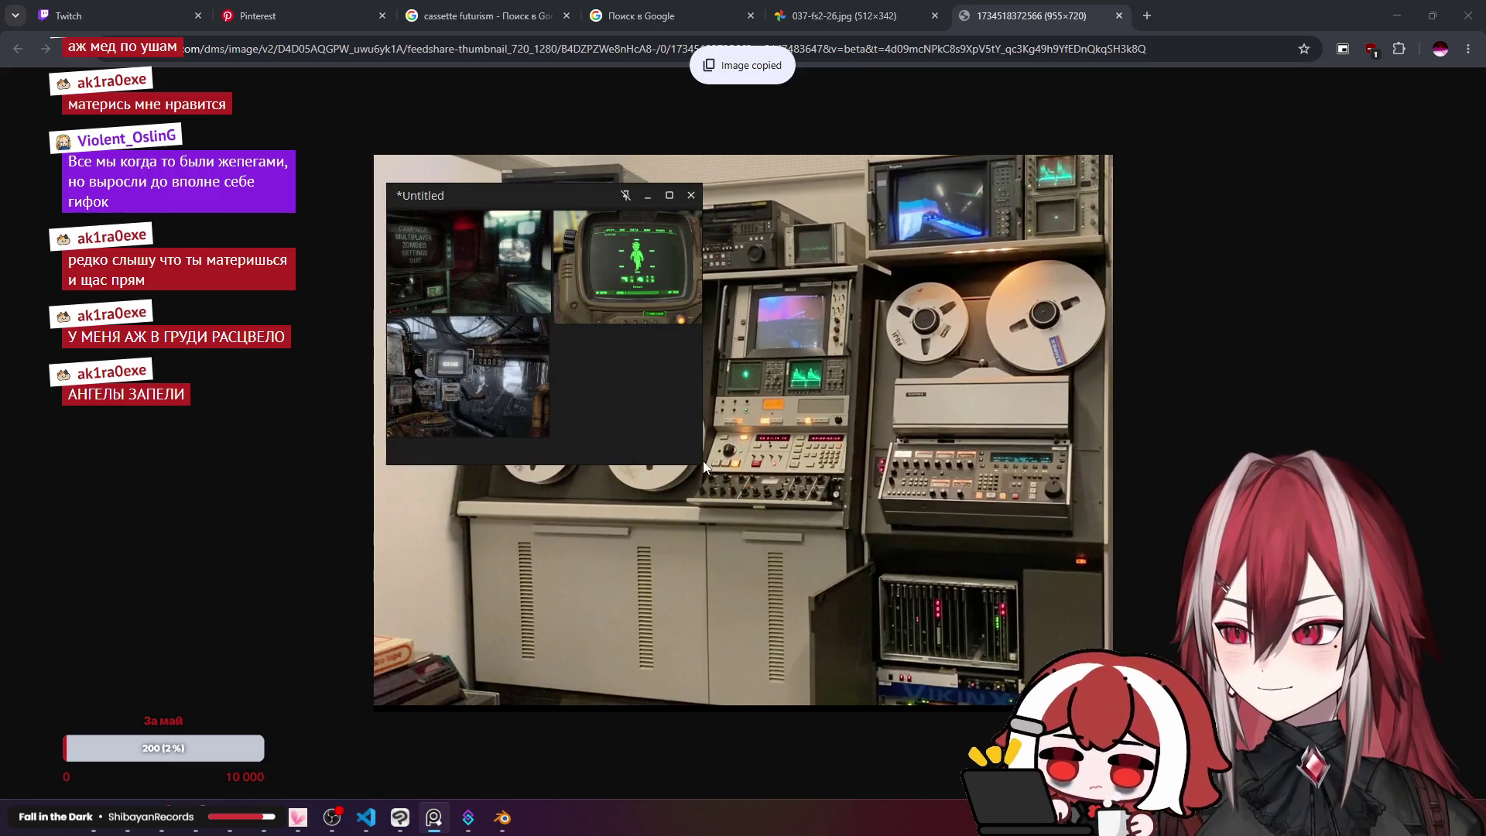
{"action": "left_click_drag", "start_coordinate": [702, 461], "coordinate": [1102, 670]}
{"action": "key", "text": "ctrl+v"}
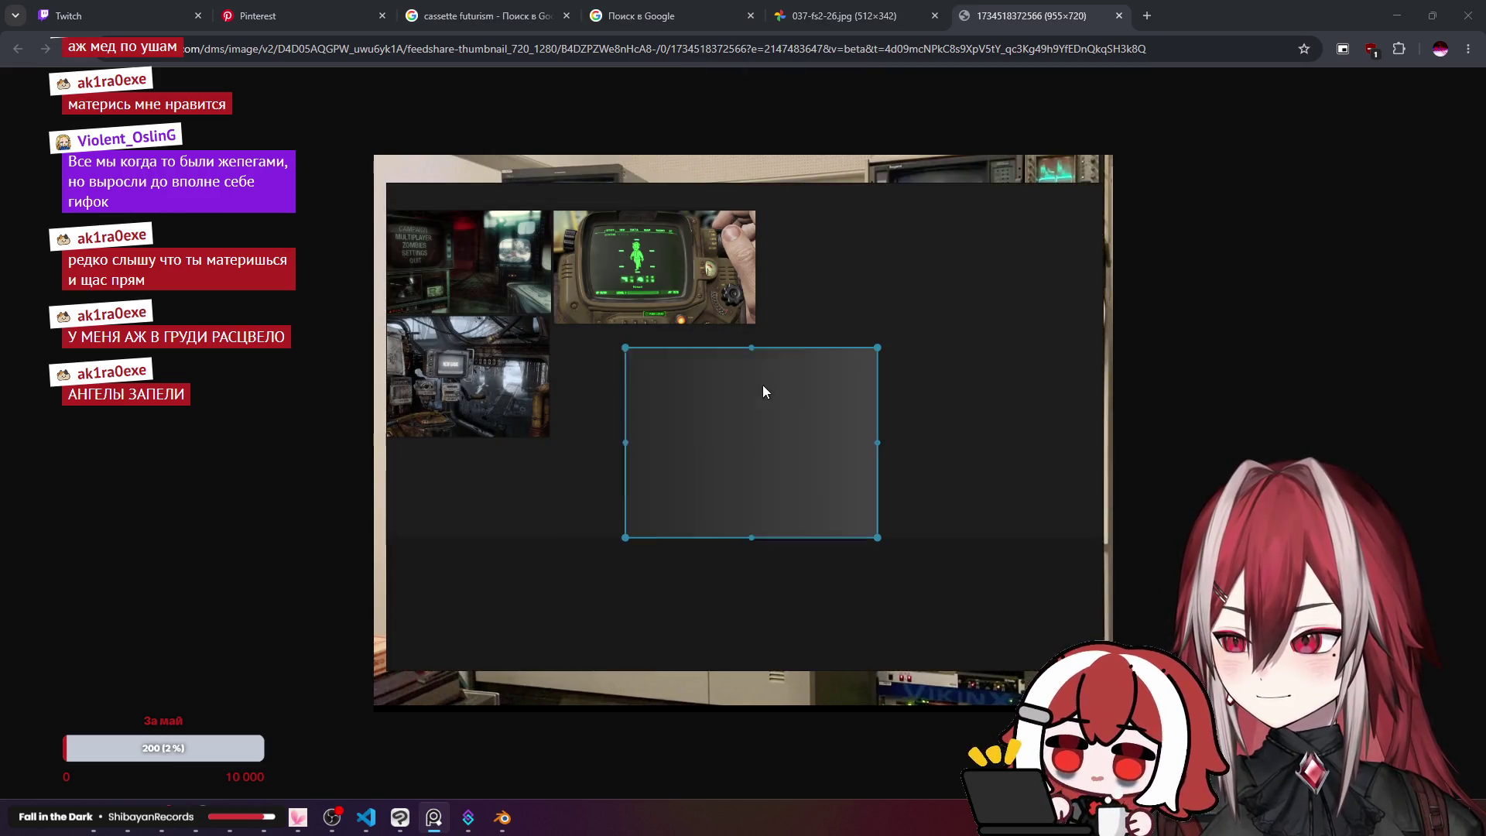
{"action": "left_click_drag", "start_coordinate": [748, 429], "coordinate": [676, 401]}
Step: Move the PureRef board lower, close the 037-fs2-26.jpg tab, and minimize Chrome to reveal Blender
{"action": "left_click", "coordinate": [865, 11]}
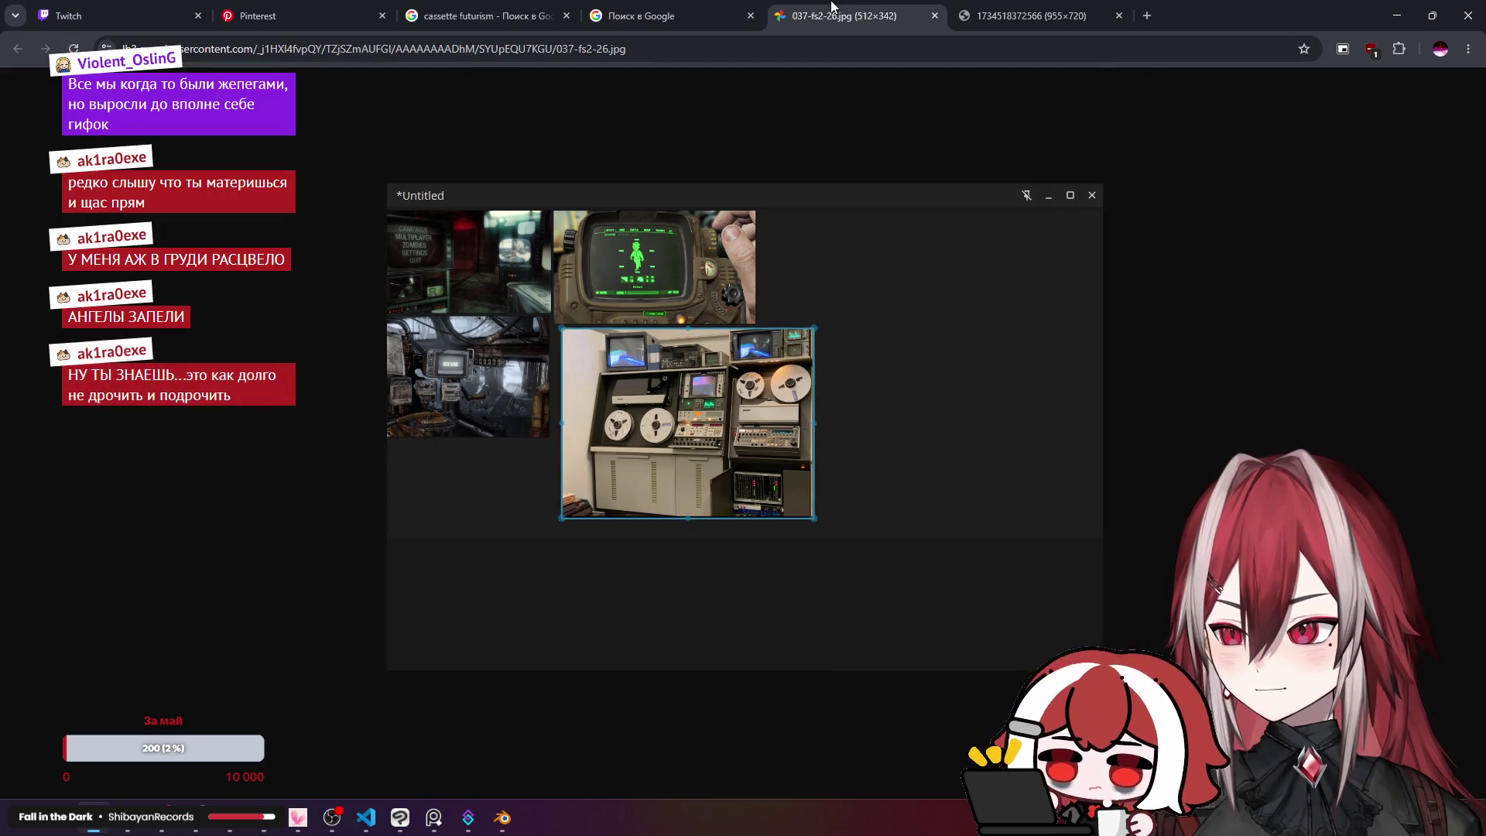
{"action": "left_click", "coordinate": [1044, 7]}
{"action": "left_click_drag", "start_coordinate": [974, 198], "coordinate": [922, 305]}
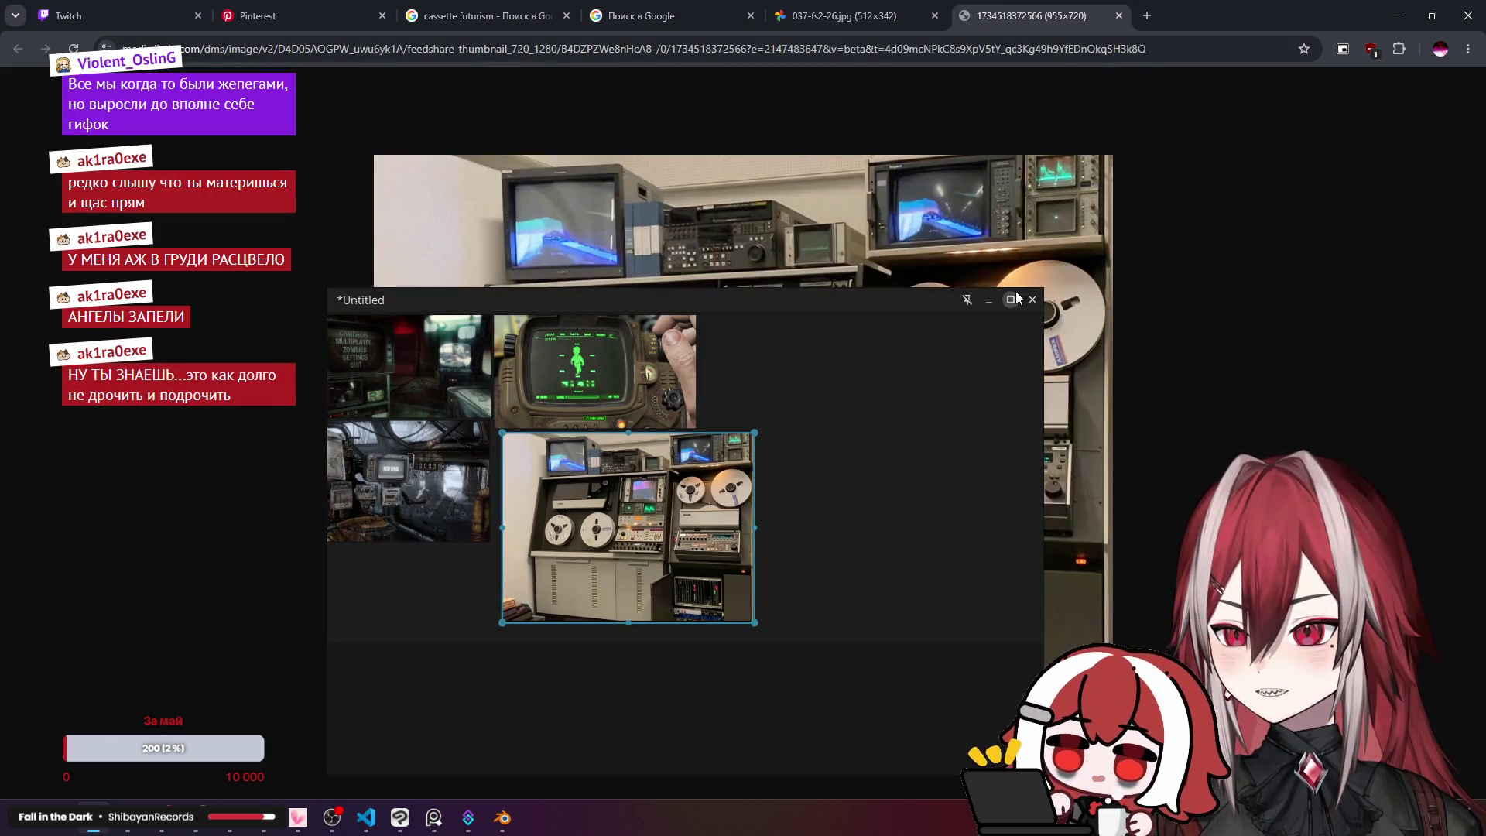
{"action": "left_click", "coordinate": [864, 9]}
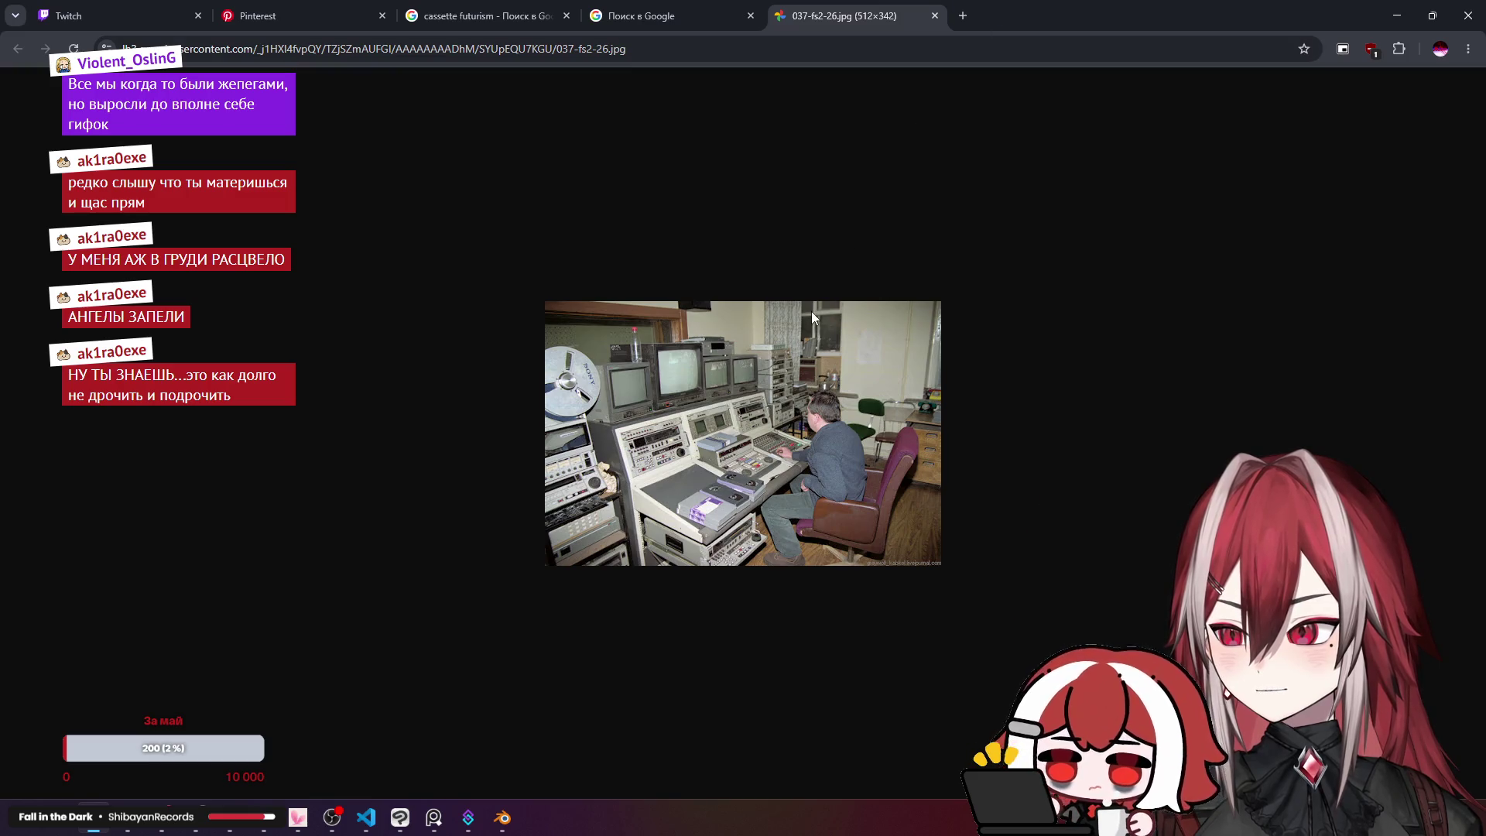
{"action": "middle_click", "coordinate": [825, 12]}
{"action": "left_click", "coordinate": [1407, 7]}
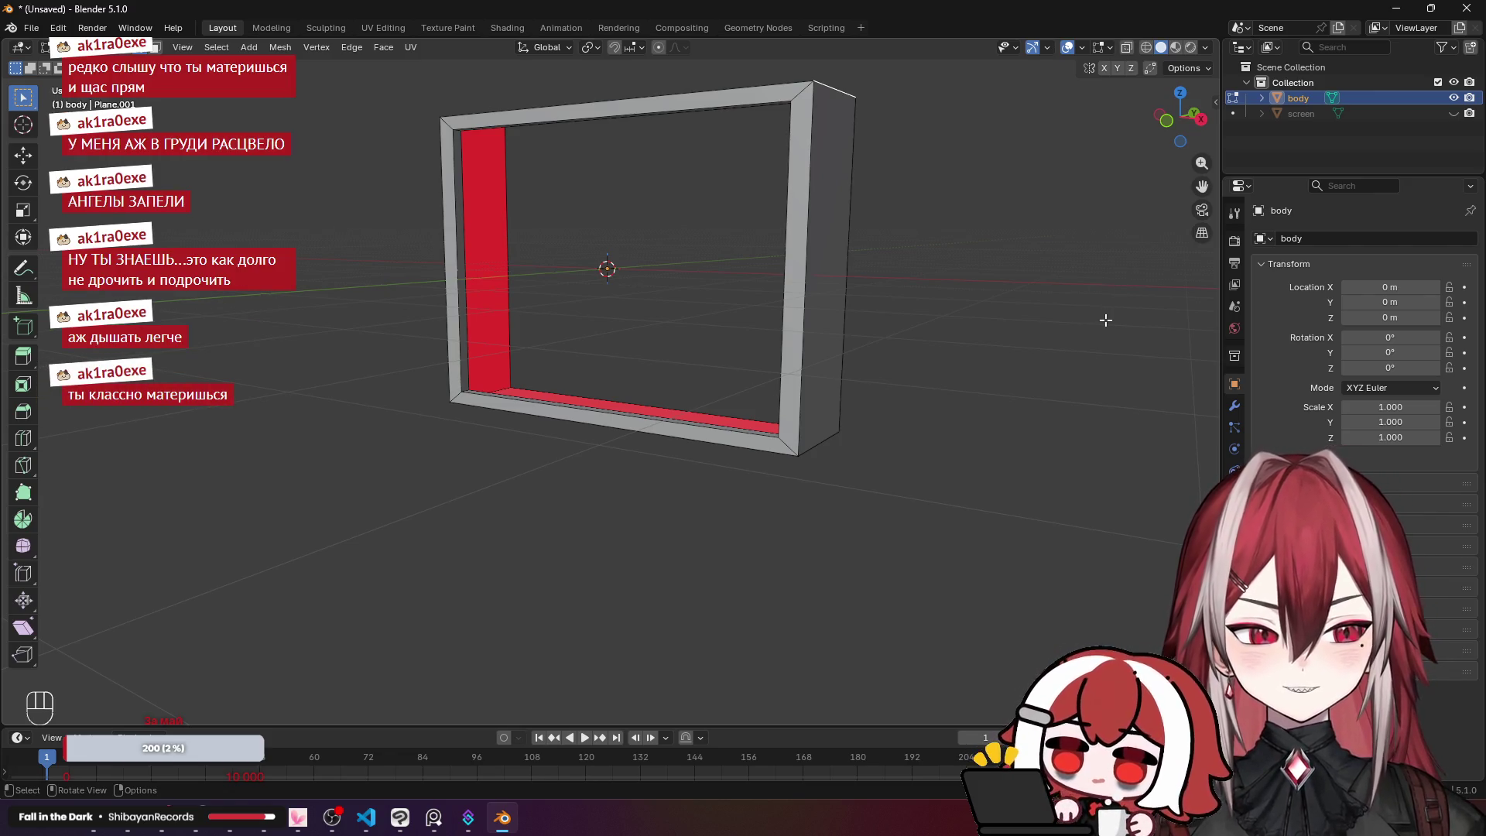
Step: Move PureRef to the upper left and shrink it until only the reel-to-reel photo fills the window
{"action": "left_click", "coordinate": [435, 821]}
{"action": "left_click_drag", "start_coordinate": [828, 306], "coordinate": [879, 217]}
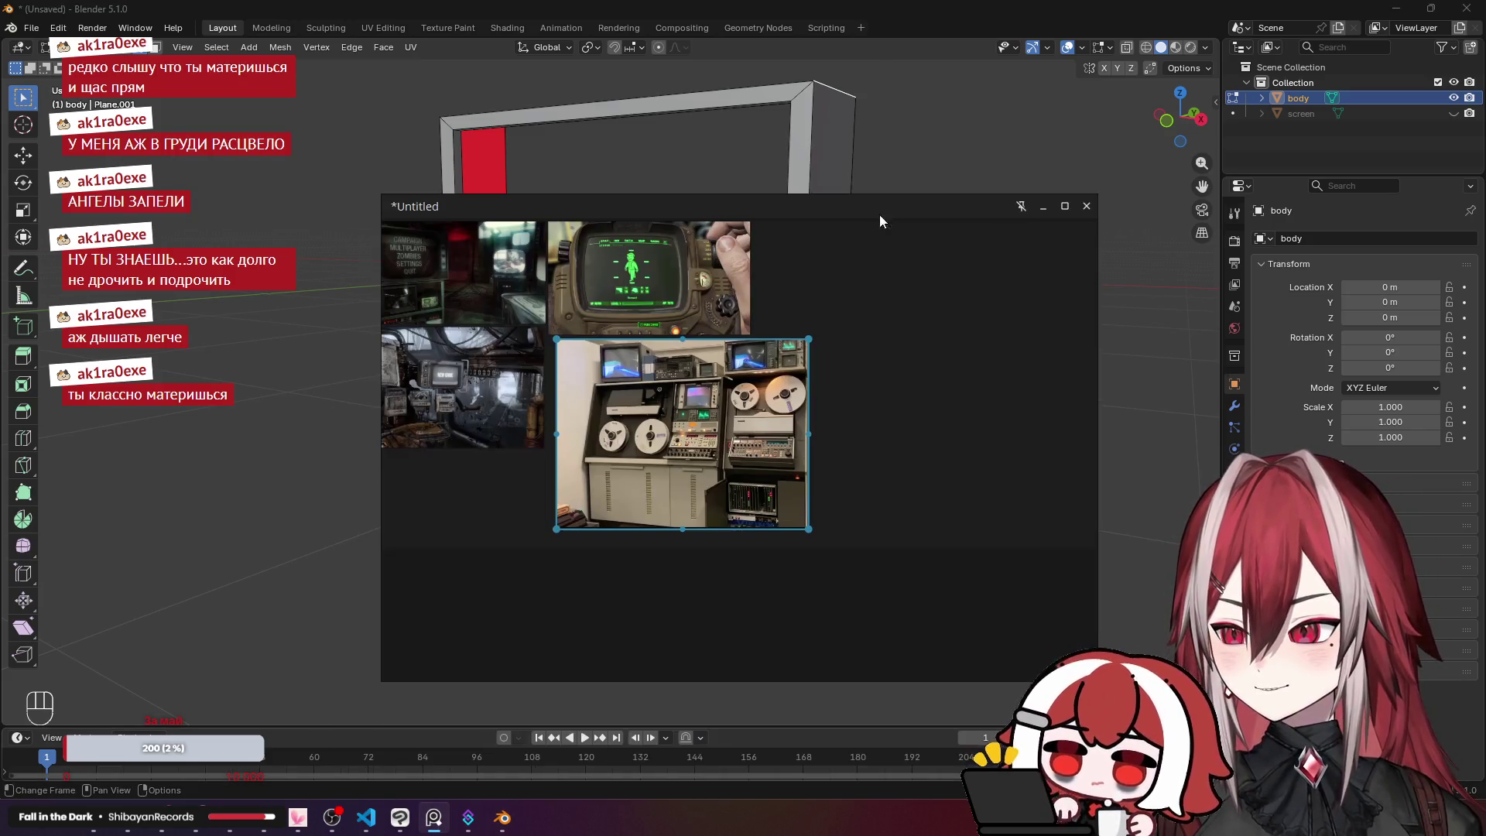
{"action": "left_click_drag", "start_coordinate": [811, 530], "coordinate": [751, 489]}
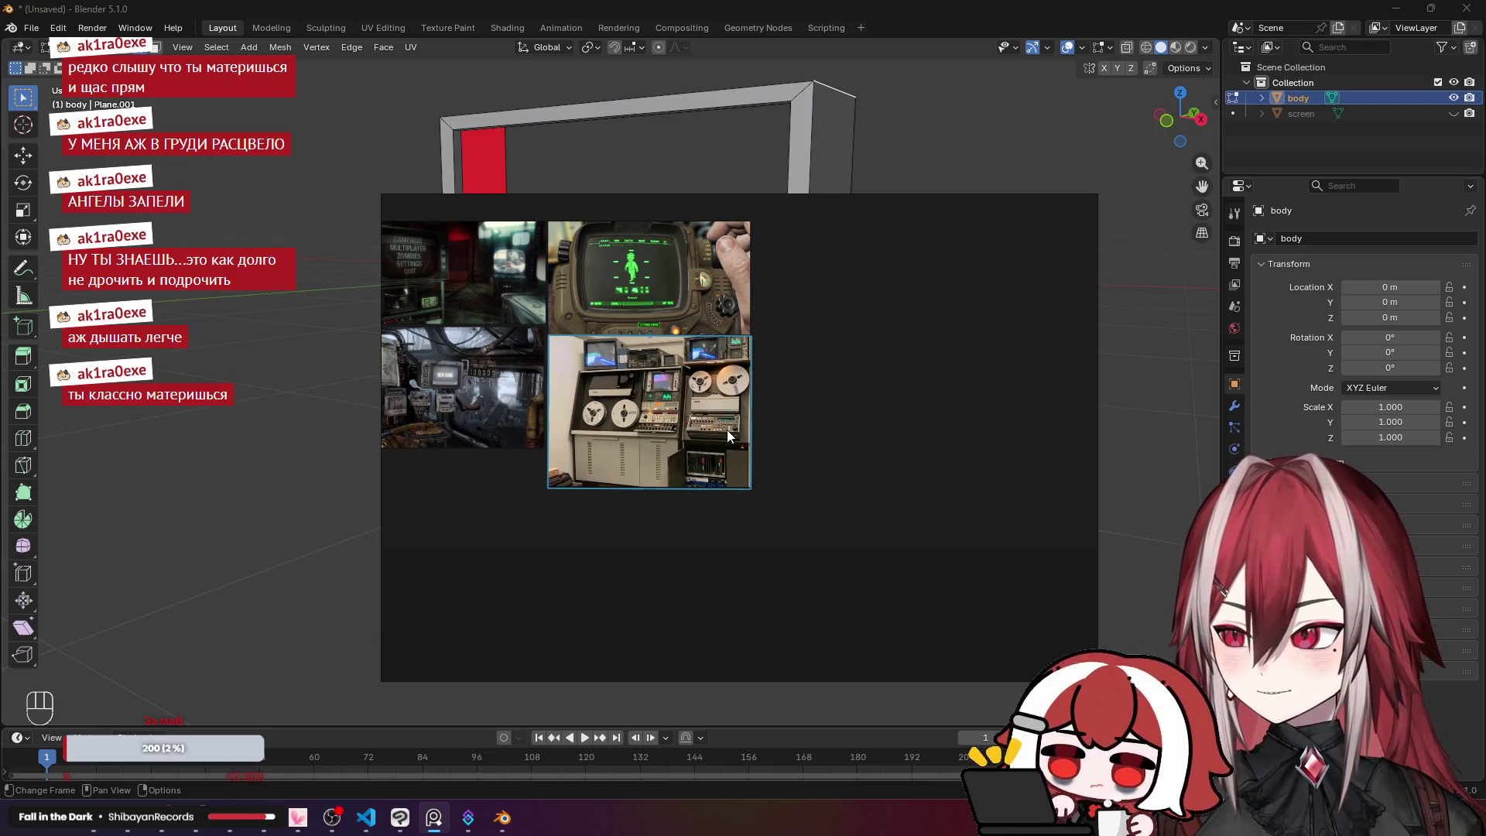
{"action": "left_click_drag", "start_coordinate": [791, 203], "coordinate": [452, 127]}
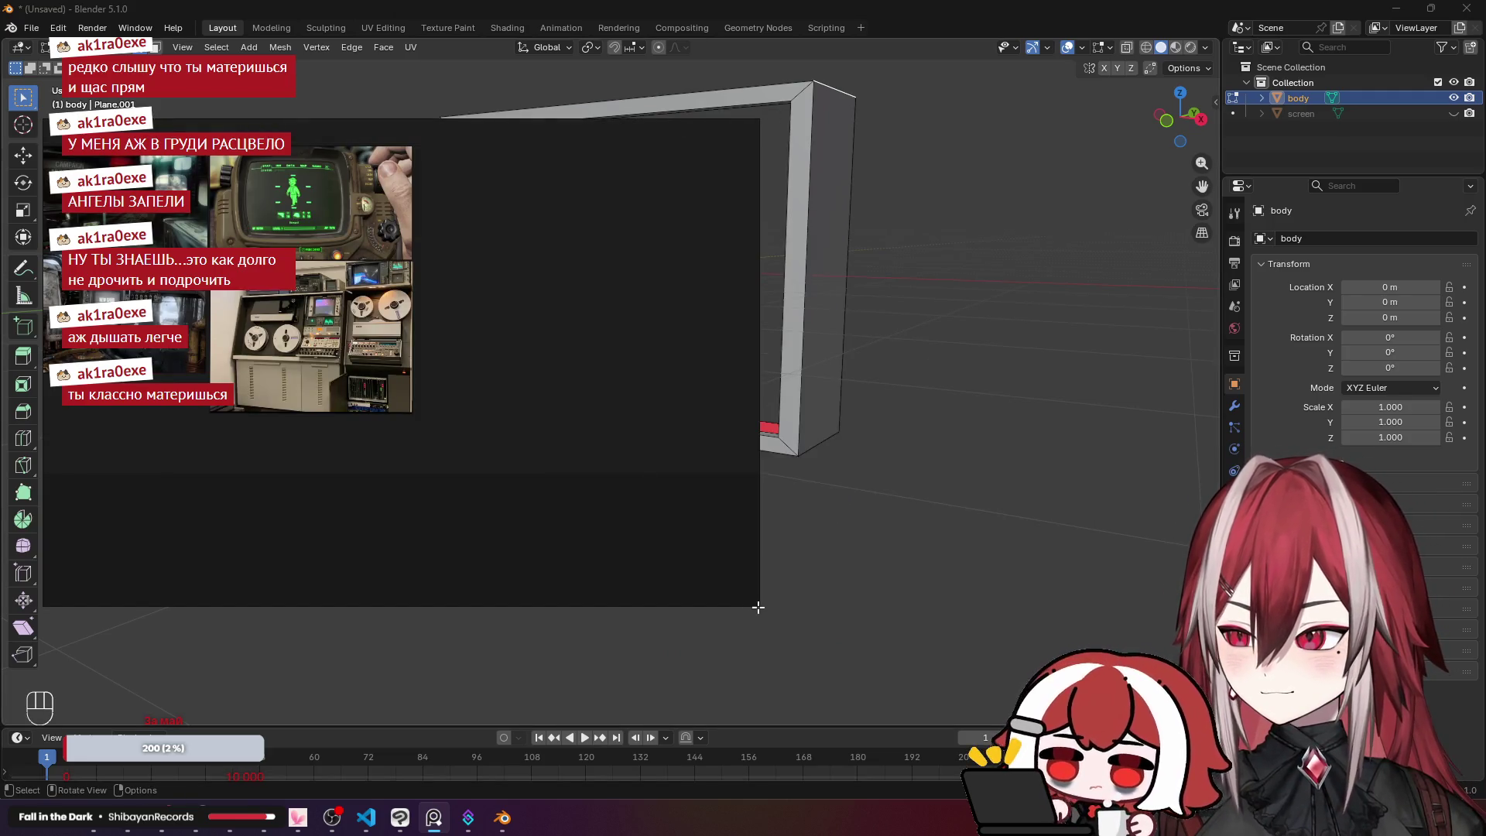
{"action": "left_click_drag", "start_coordinate": [758, 602], "coordinate": [468, 457]}
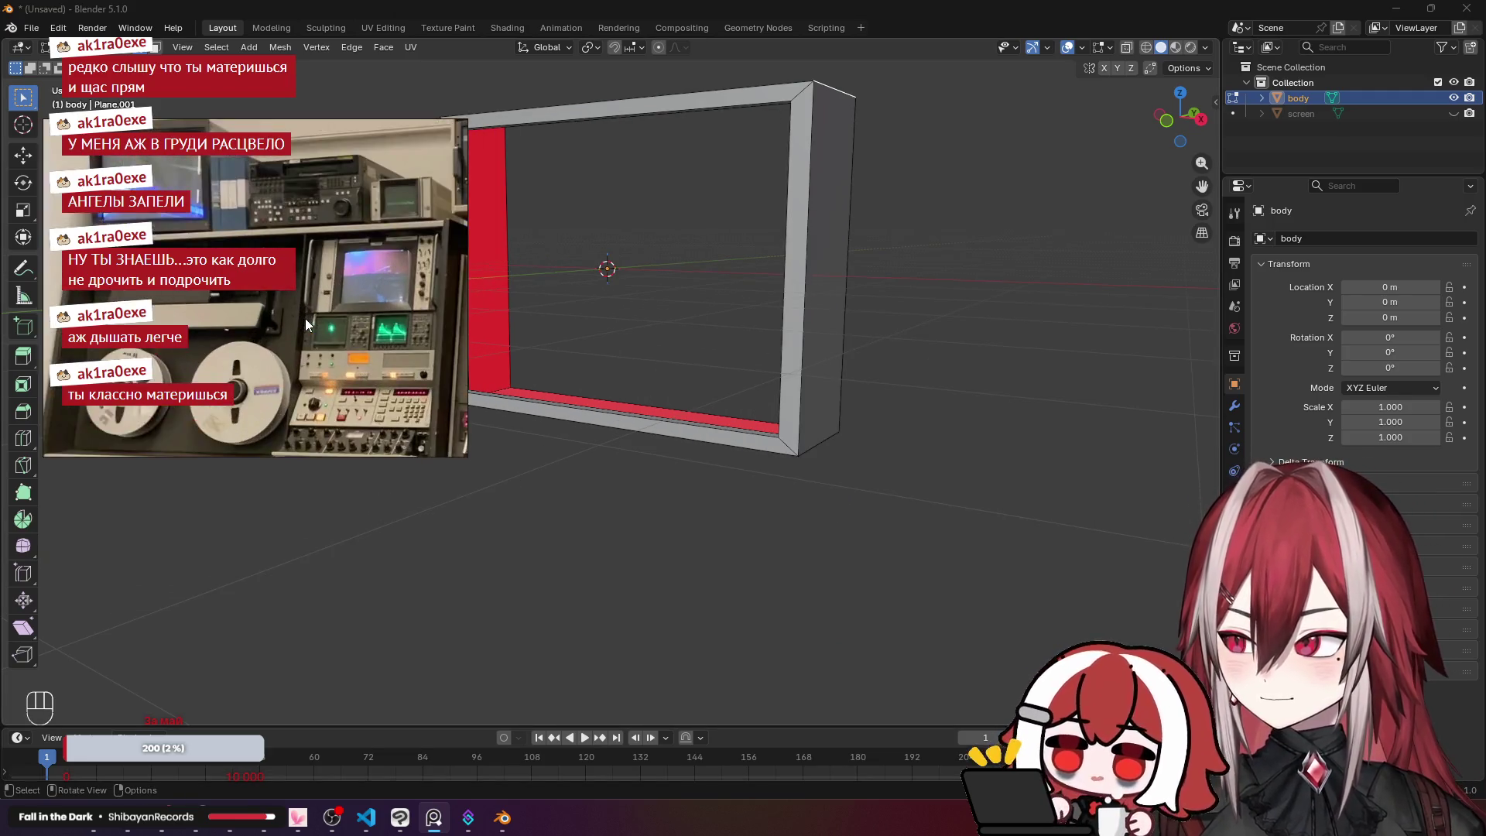
{"action": "mouse_move", "coordinate": [750, 262]}
{"action": "left_mouse_down"}
{"action": "mouse_move", "coordinate": [594, 222]}
{"action": "mouse_move", "coordinate": [628, 250]}
{"action": "left_mouse_up"}
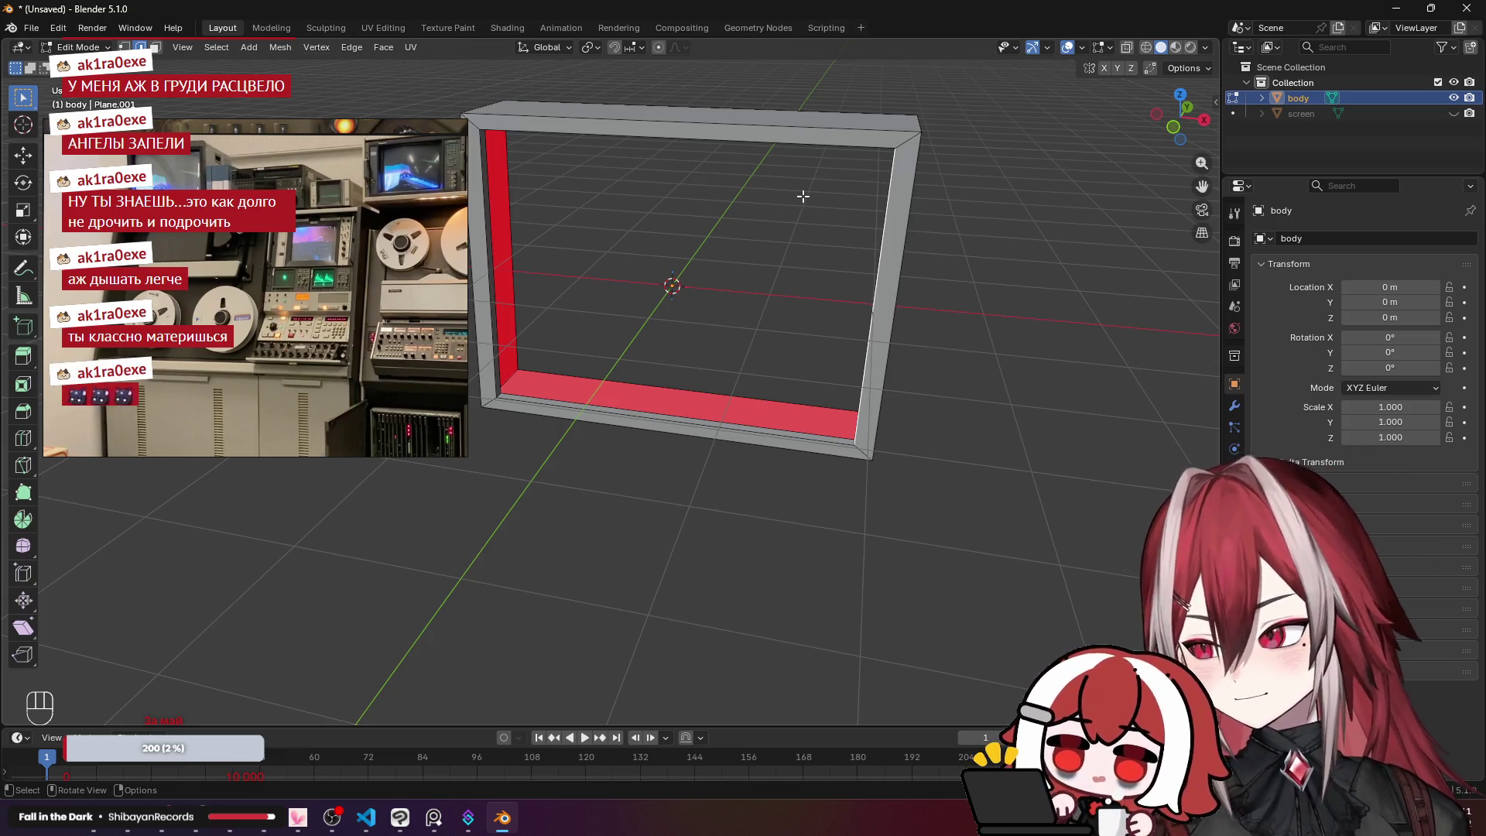
{"action": "left_click_drag", "start_coordinate": [801, 203], "coordinate": [785, 210]}
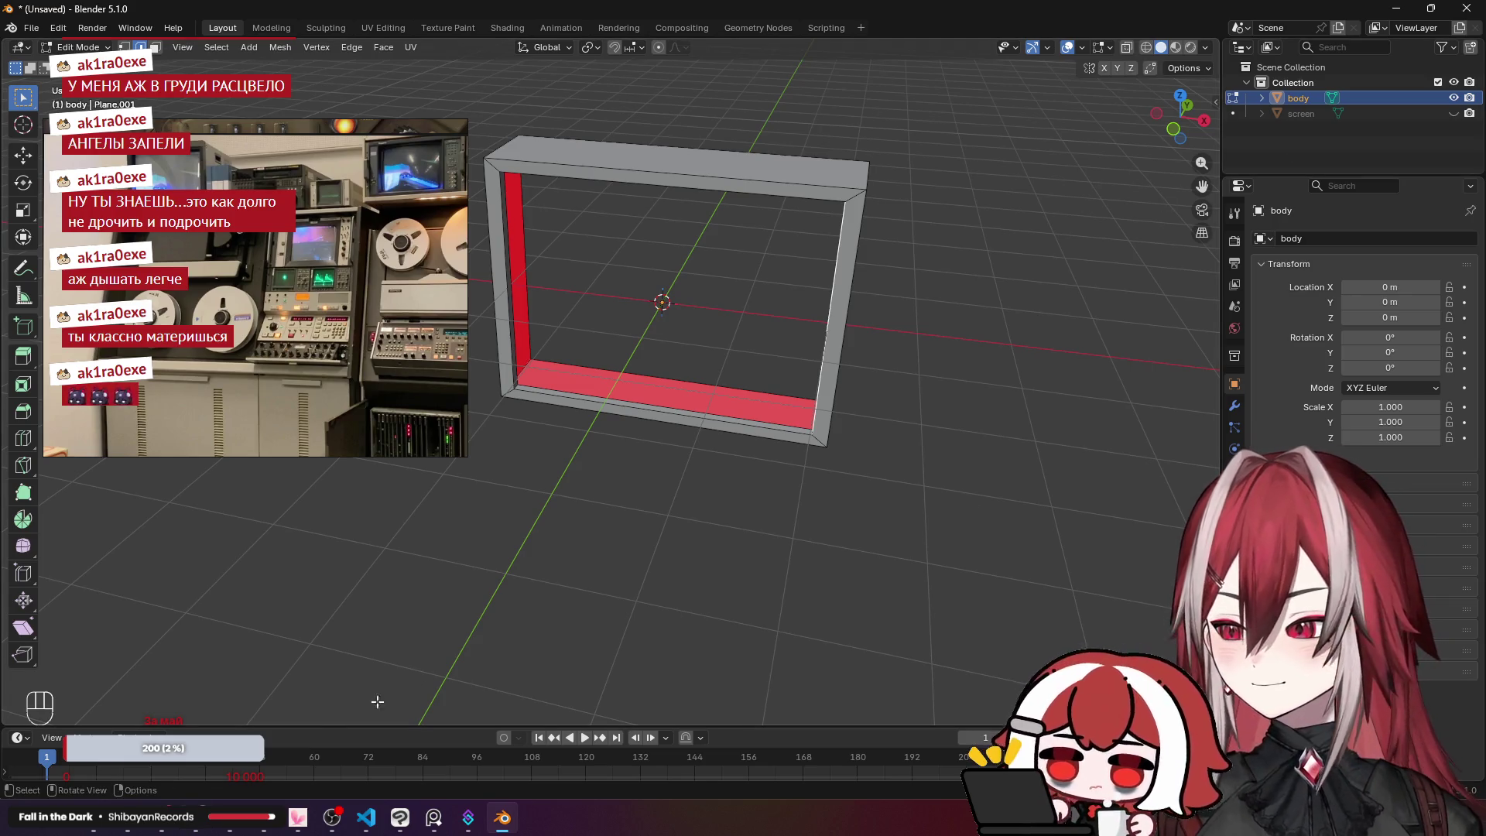
{"action": "mouse_move", "coordinate": [197, 829]}
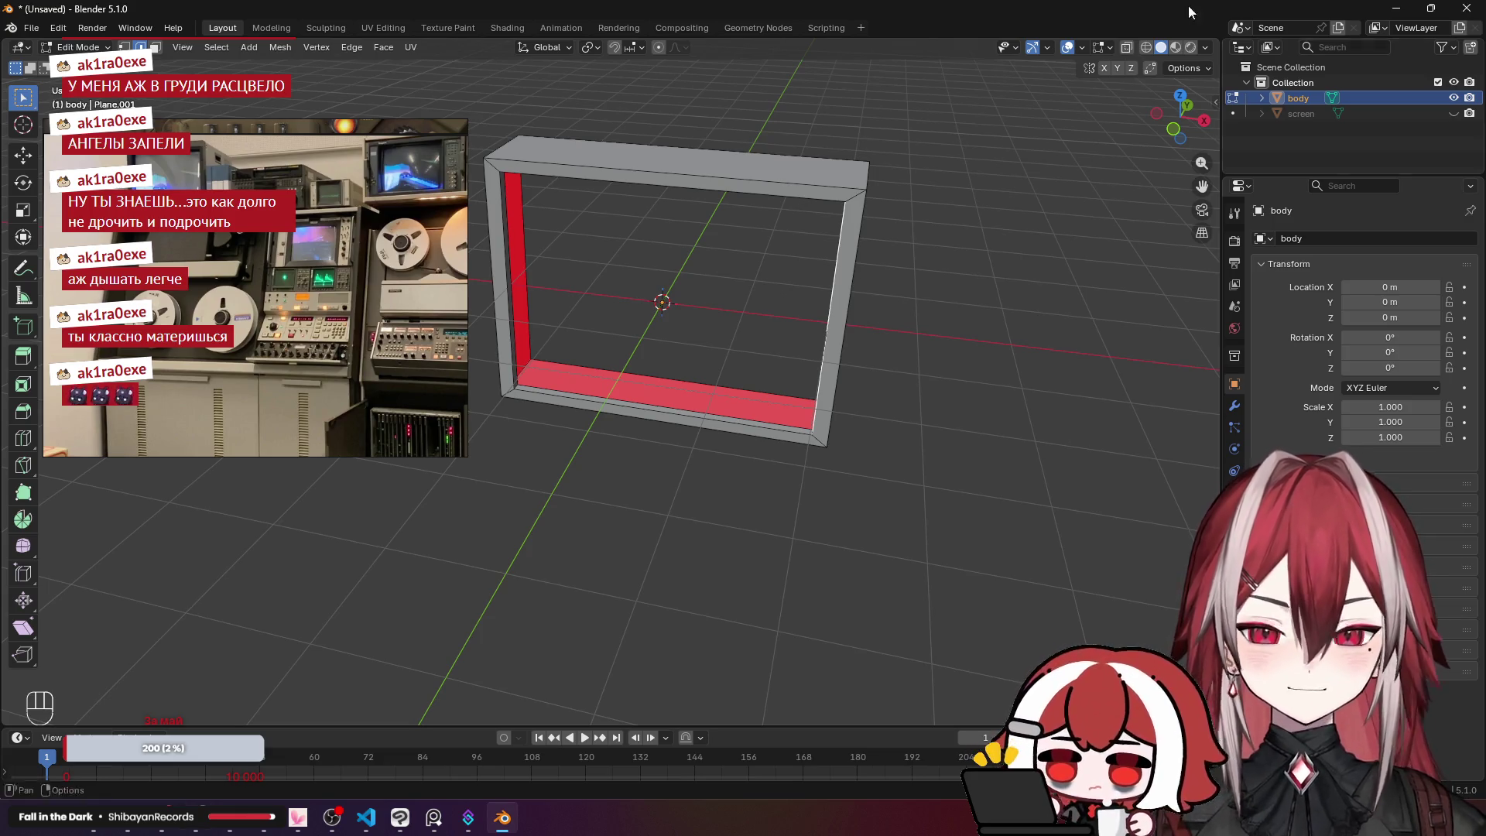
{"action": "scroll", "coordinate": [665, 194], "scroll_direction": "up", "scroll_amount": 2}
{"action": "mouse_move", "coordinate": [665, 194]}
{"action": "left_mouse_down"}
{"action": "mouse_move", "coordinate": [723, 231]}
{"action": "mouse_move", "coordinate": [763, 201]}
{"action": "mouse_move", "coordinate": [723, 235]}
{"action": "mouse_move", "coordinate": [897, 257]}
{"action": "left_mouse_up"}
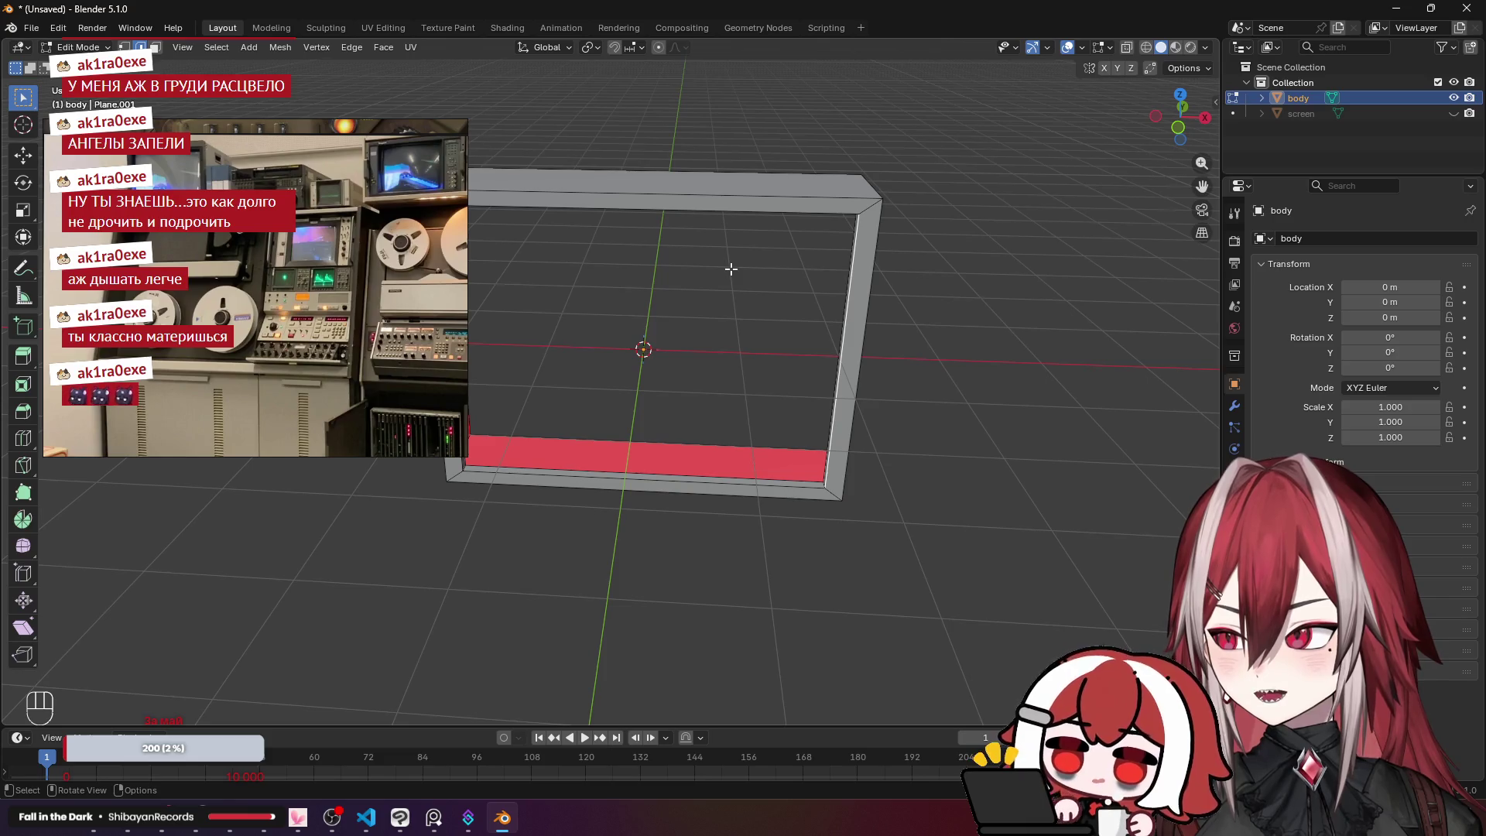
{"action": "mouse_move", "coordinate": [759, 275]}
{"action": "left_mouse_down"}
{"action": "mouse_move", "coordinate": [674, 283]}
{"action": "mouse_move", "coordinate": [779, 335]}
{"action": "mouse_move", "coordinate": [686, 305]}
{"action": "mouse_move", "coordinate": [723, 276]}
{"action": "left_mouse_up"}
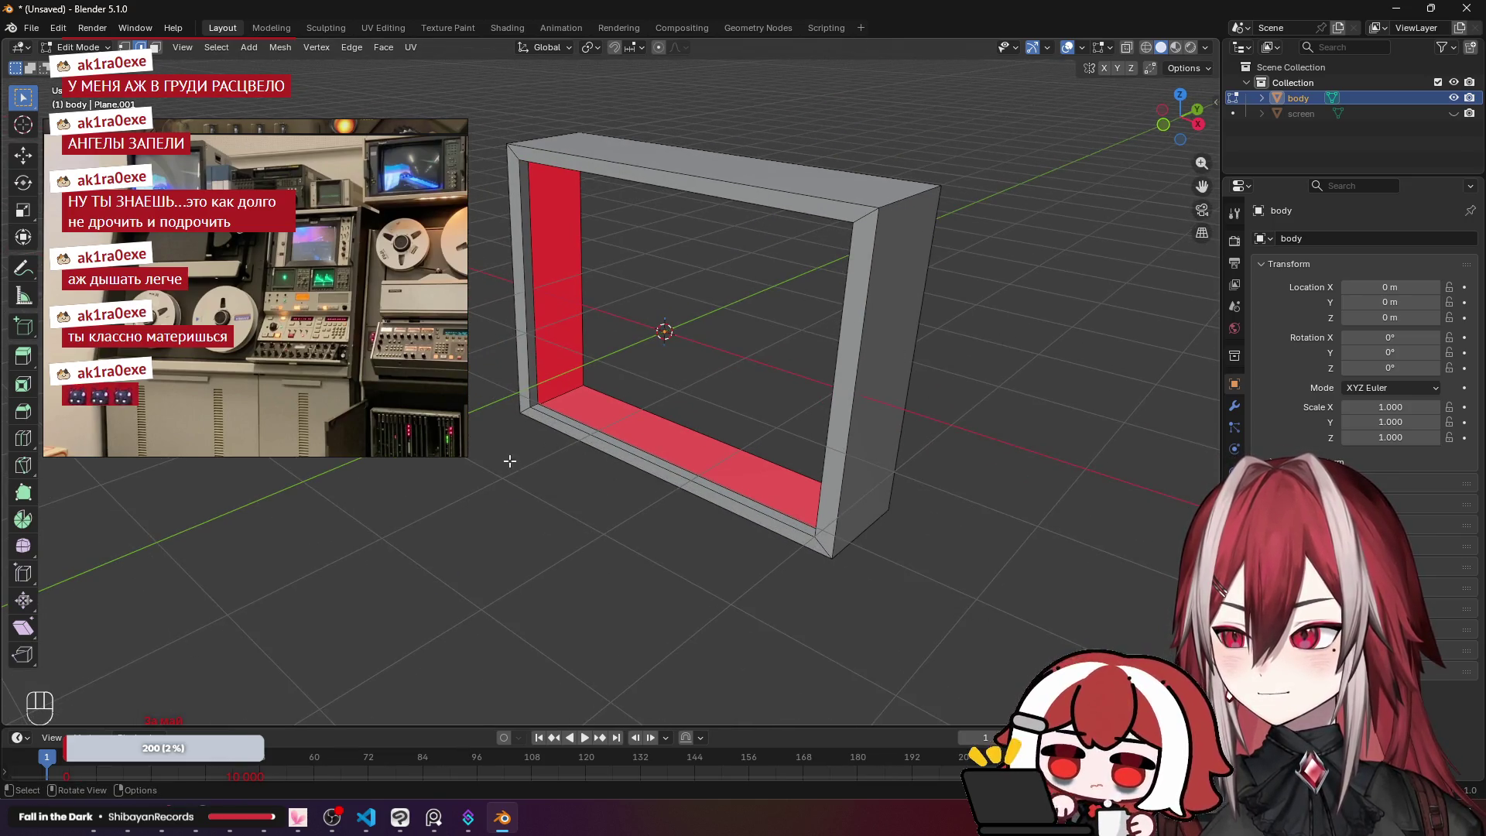
{"action": "scroll", "coordinate": [859, 550], "scroll_direction": "down", "scroll_amount": 2}
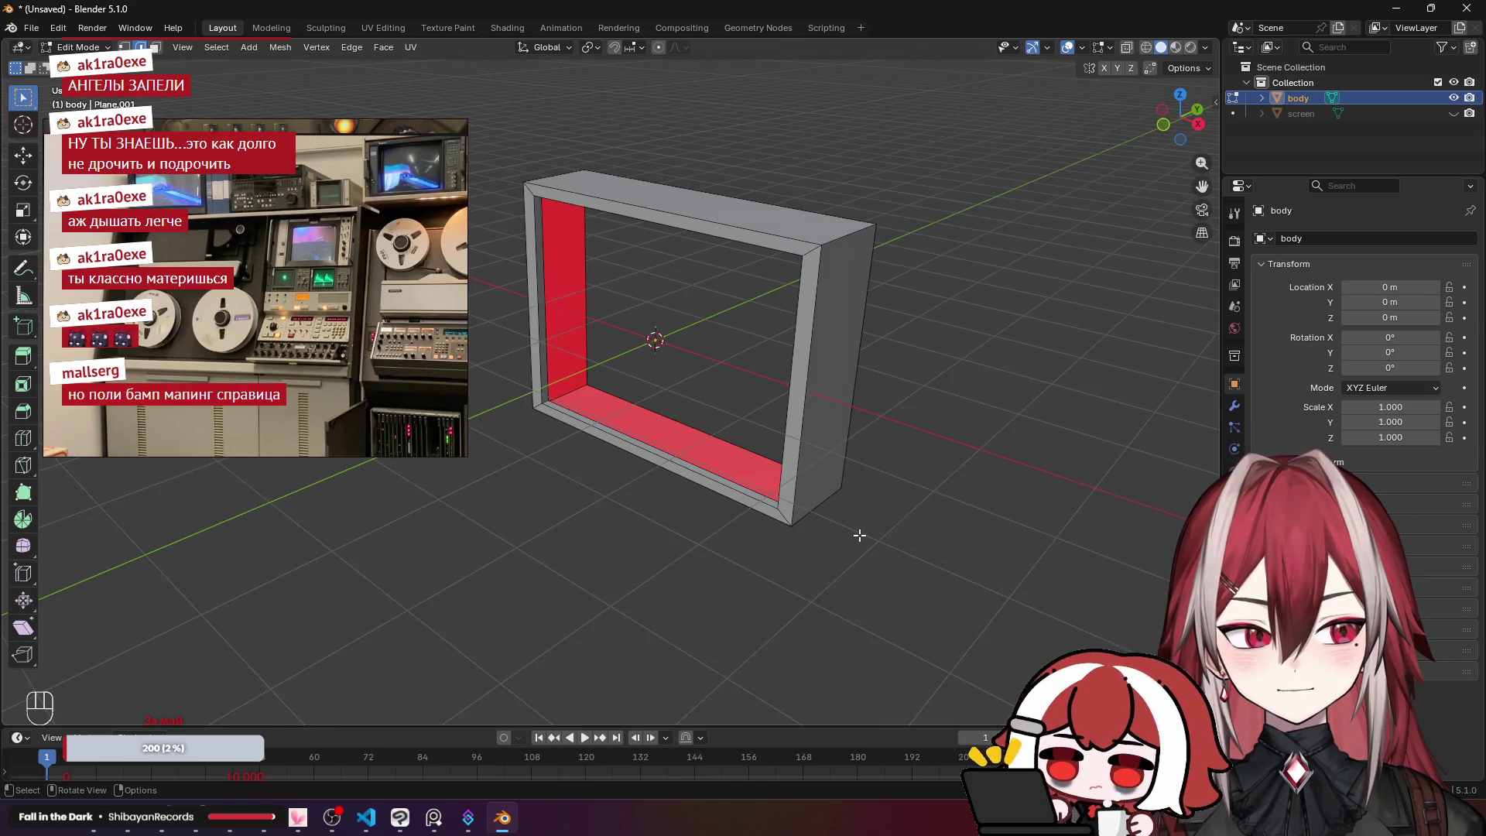
{"action": "scroll", "coordinate": [859, 534], "scroll_direction": "up", "scroll_amount": 3}
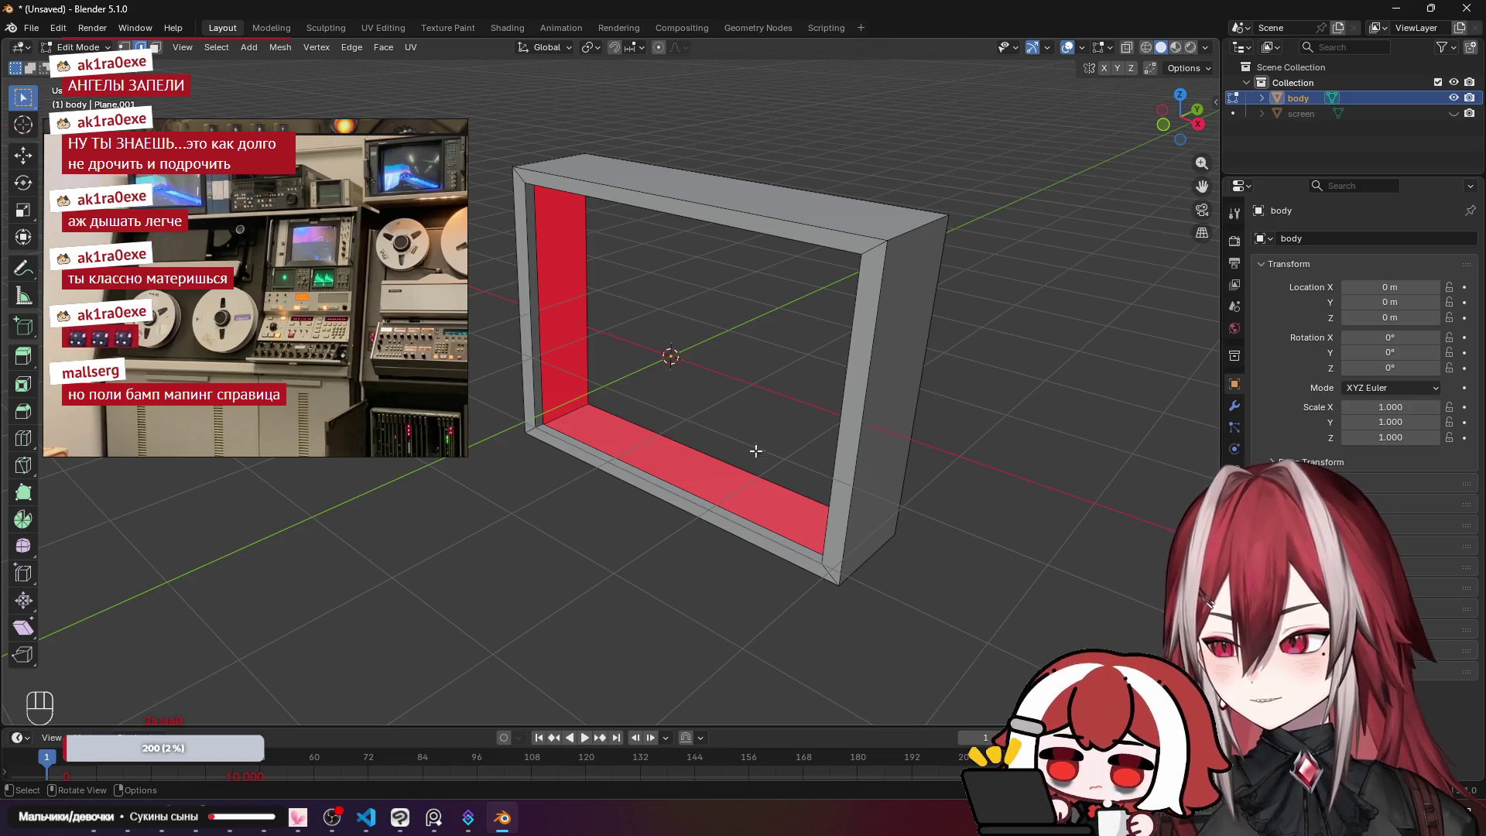
{"action": "left_click", "coordinate": [393, 828]}
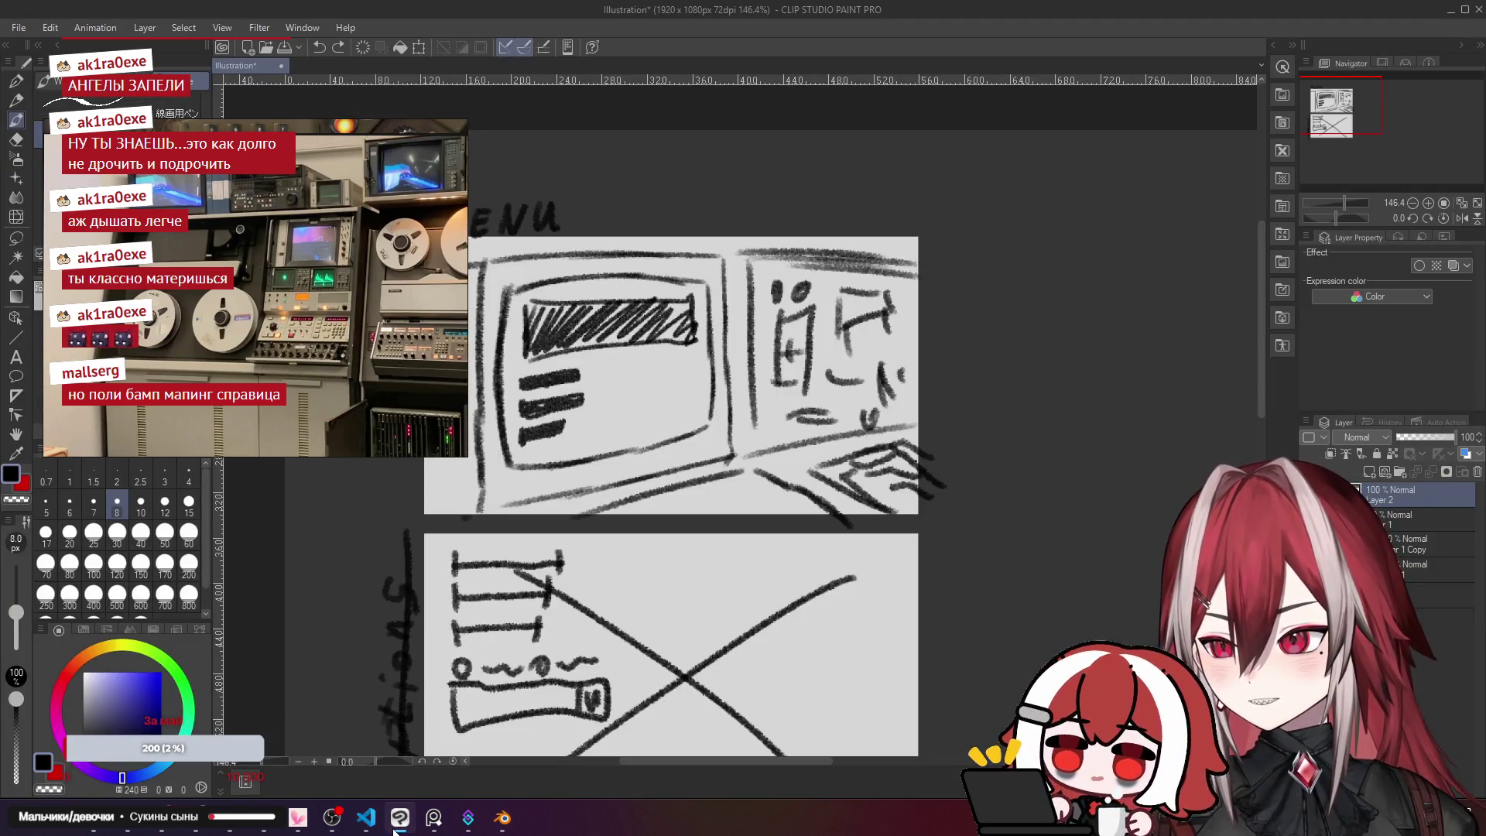
{"action": "key", "text": "alt+Tab"}
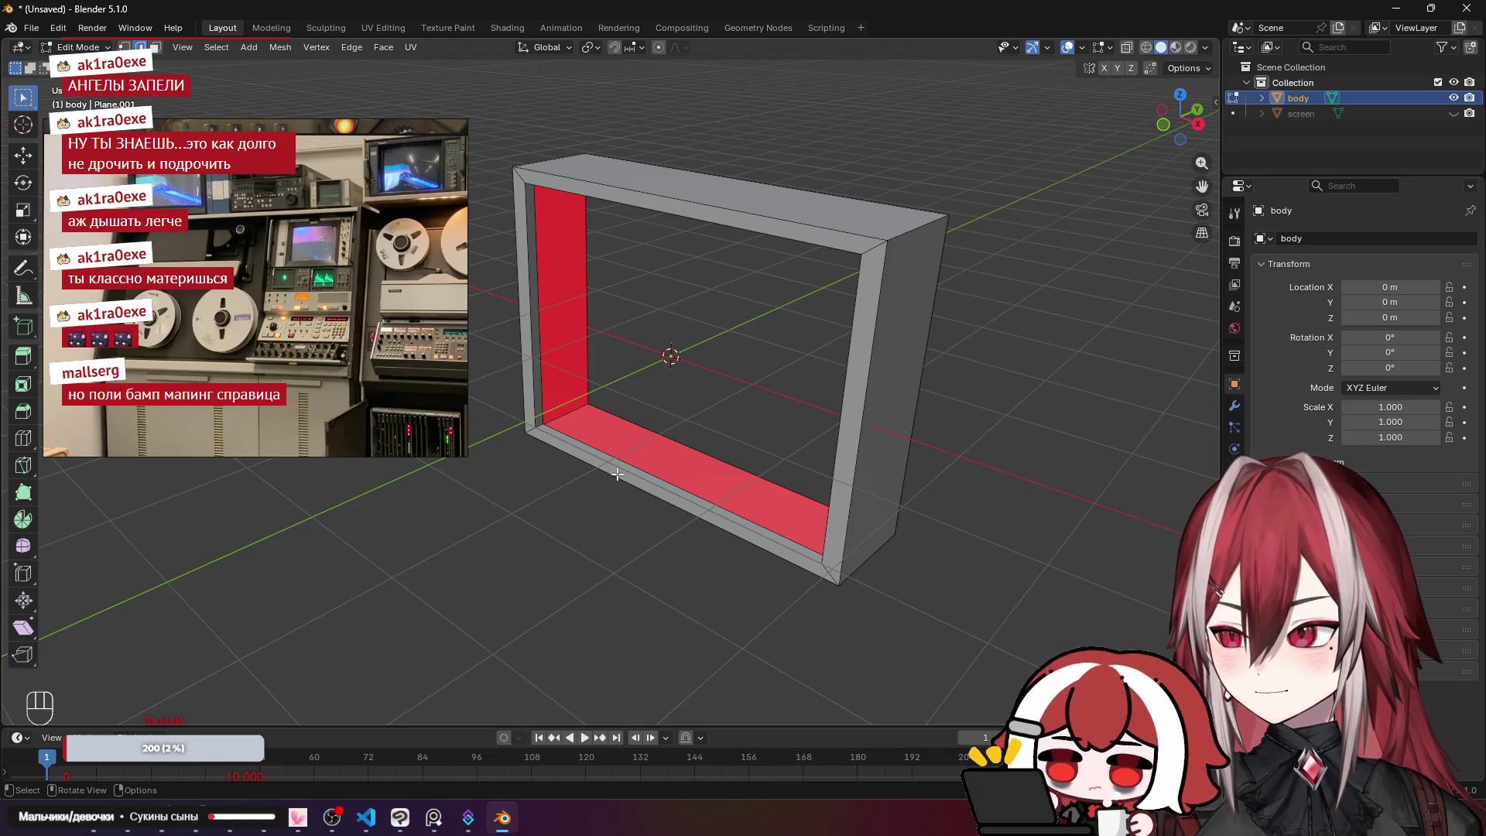
Step: Return the frame to Object Mode and show the Shift+A Add > Mesh primitives list
{"action": "left_click_drag", "start_coordinate": [617, 473], "coordinate": [774, 418]}
{"action": "scroll", "coordinate": [860, 370], "scroll_direction": "up", "scroll_amount": 5}
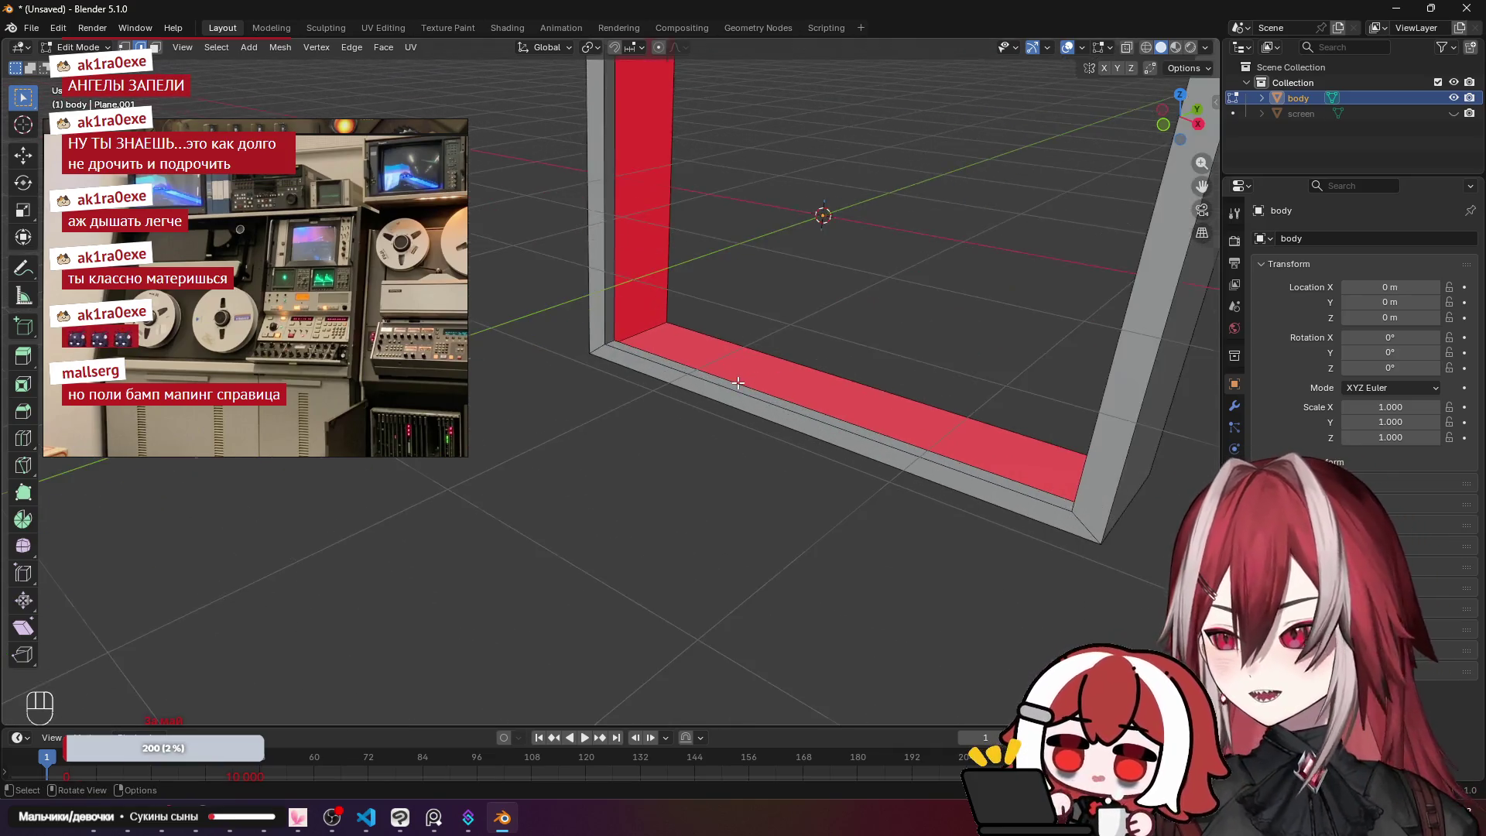
{"action": "scroll", "coordinate": [859, 370], "scroll_direction": "down", "scroll_amount": 5}
{"action": "mouse_move", "coordinate": [860, 370]}
{"action": "left_mouse_down"}
{"action": "mouse_move", "coordinate": [756, 385]}
{"action": "mouse_move", "coordinate": [875, 311]}
{"action": "left_mouse_up"}
{"action": "key", "text": "Tab"}
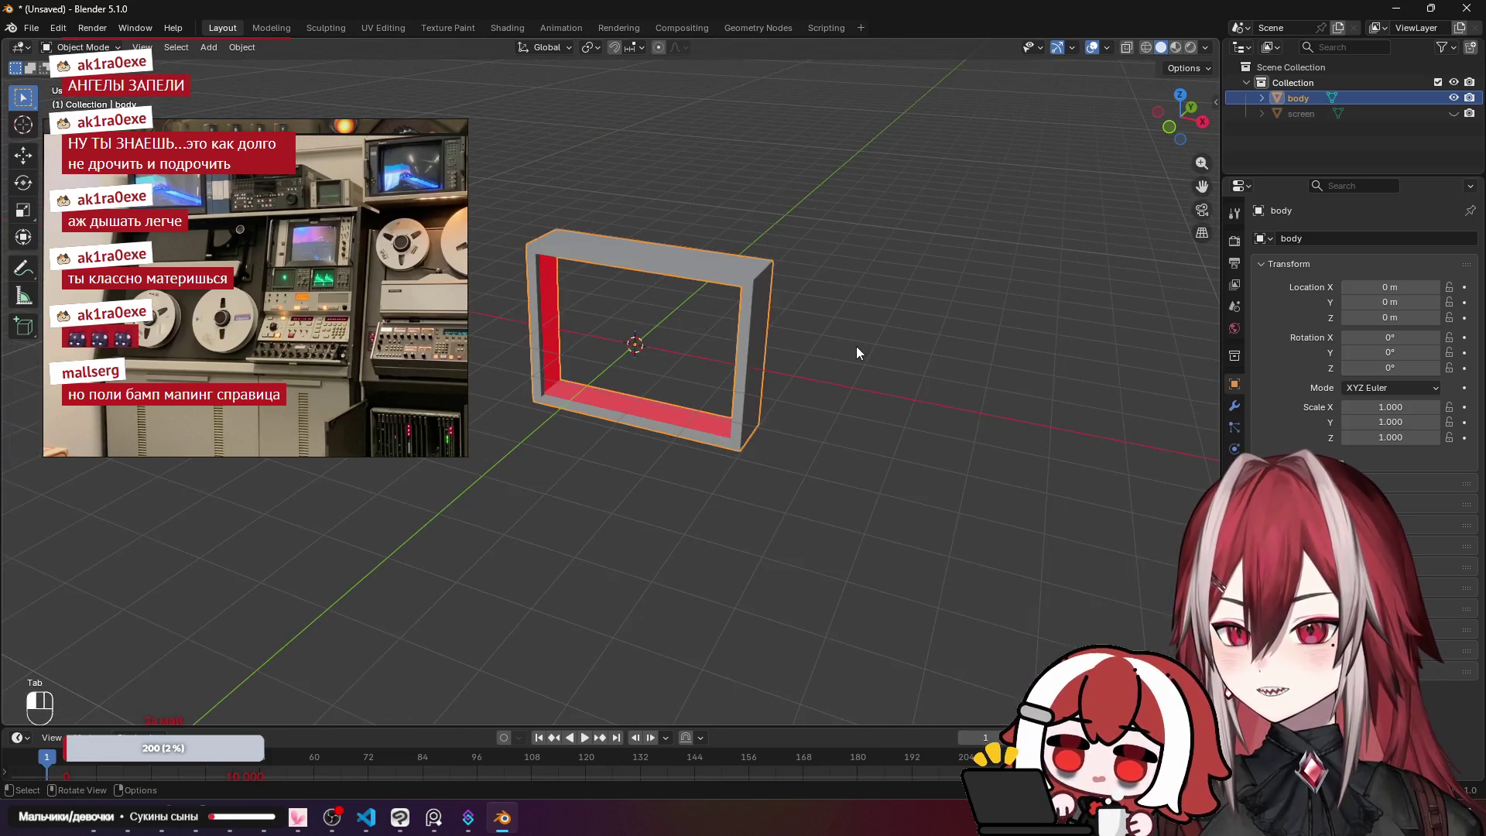
{"action": "key", "text": "shift+a"}
{"action": "mouse_move", "coordinate": [856, 346]}
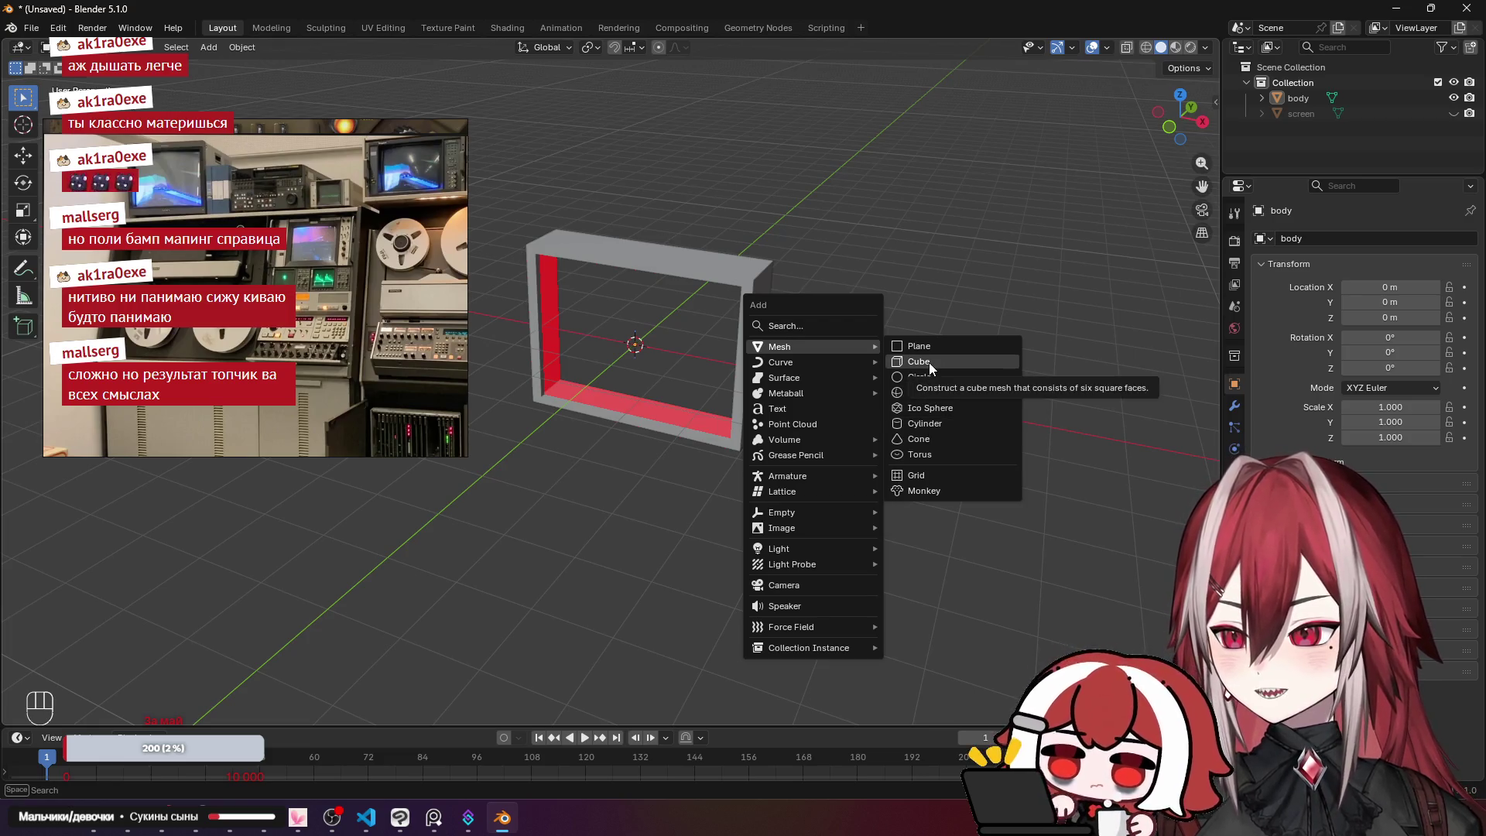
Step: Add a cube, enter its Edit Mode, and look down from the top view
{"action": "left_click", "coordinate": [928, 361]}
{"action": "key", "text": "Tab"}
{"action": "left_click", "coordinate": [688, 334]}
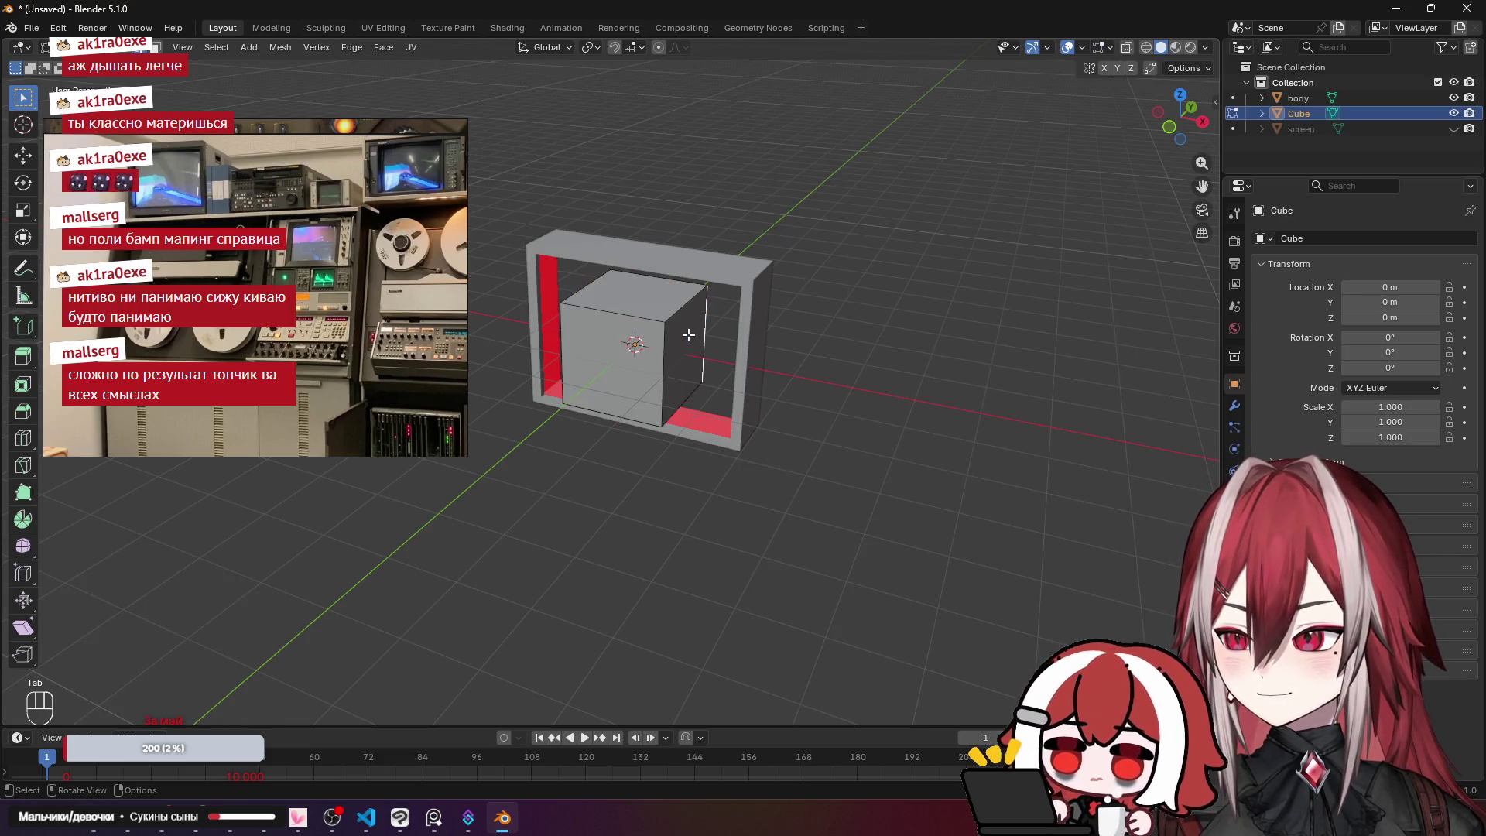
{"action": "left_click", "coordinate": [503, 193]}
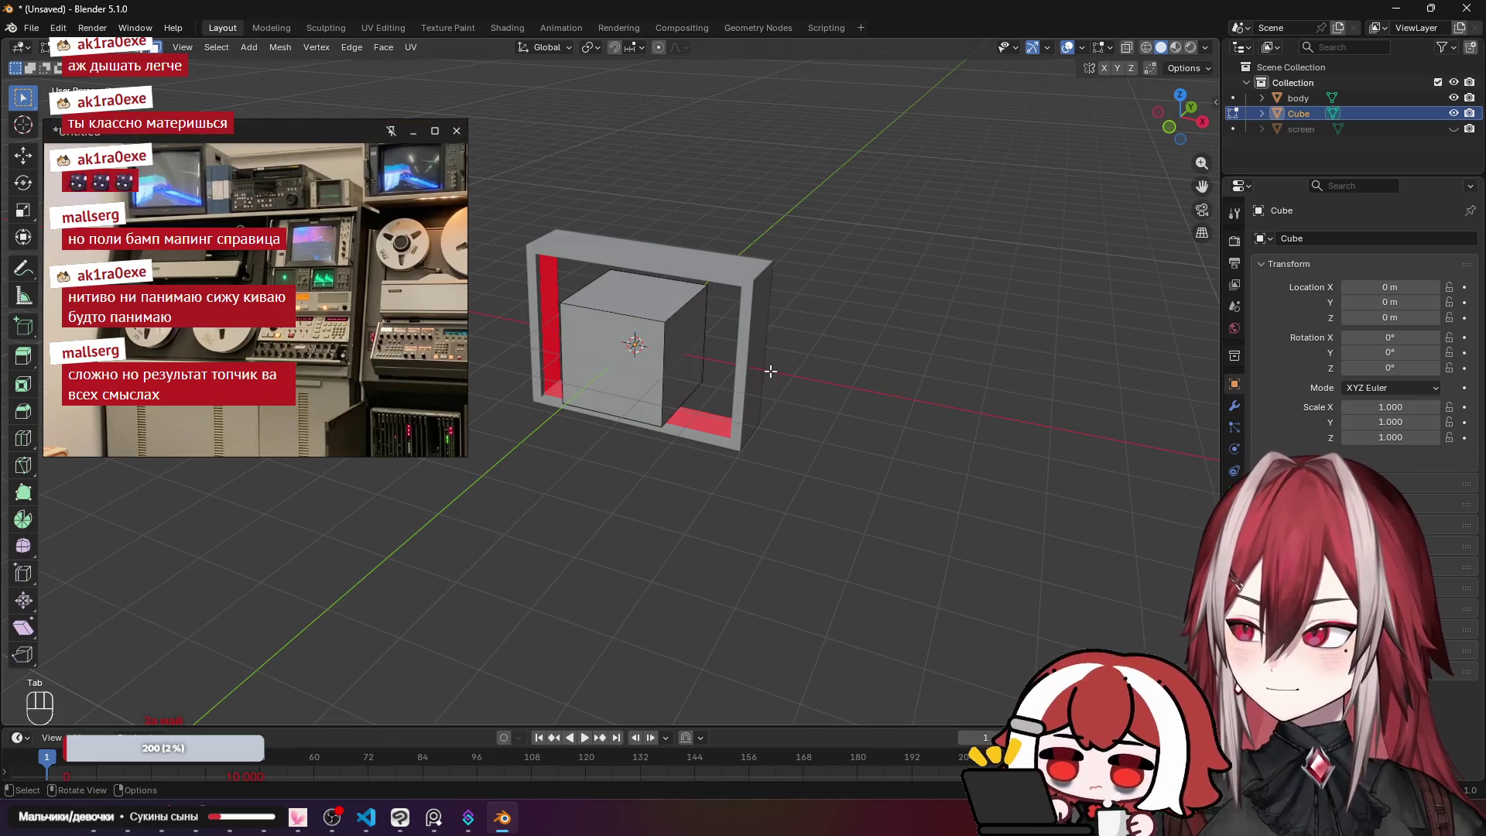
{"action": "key", "text": "KP_7"}
{"action": "scroll", "coordinate": [697, 394], "scroll_direction": "up", "scroll_amount": 2}
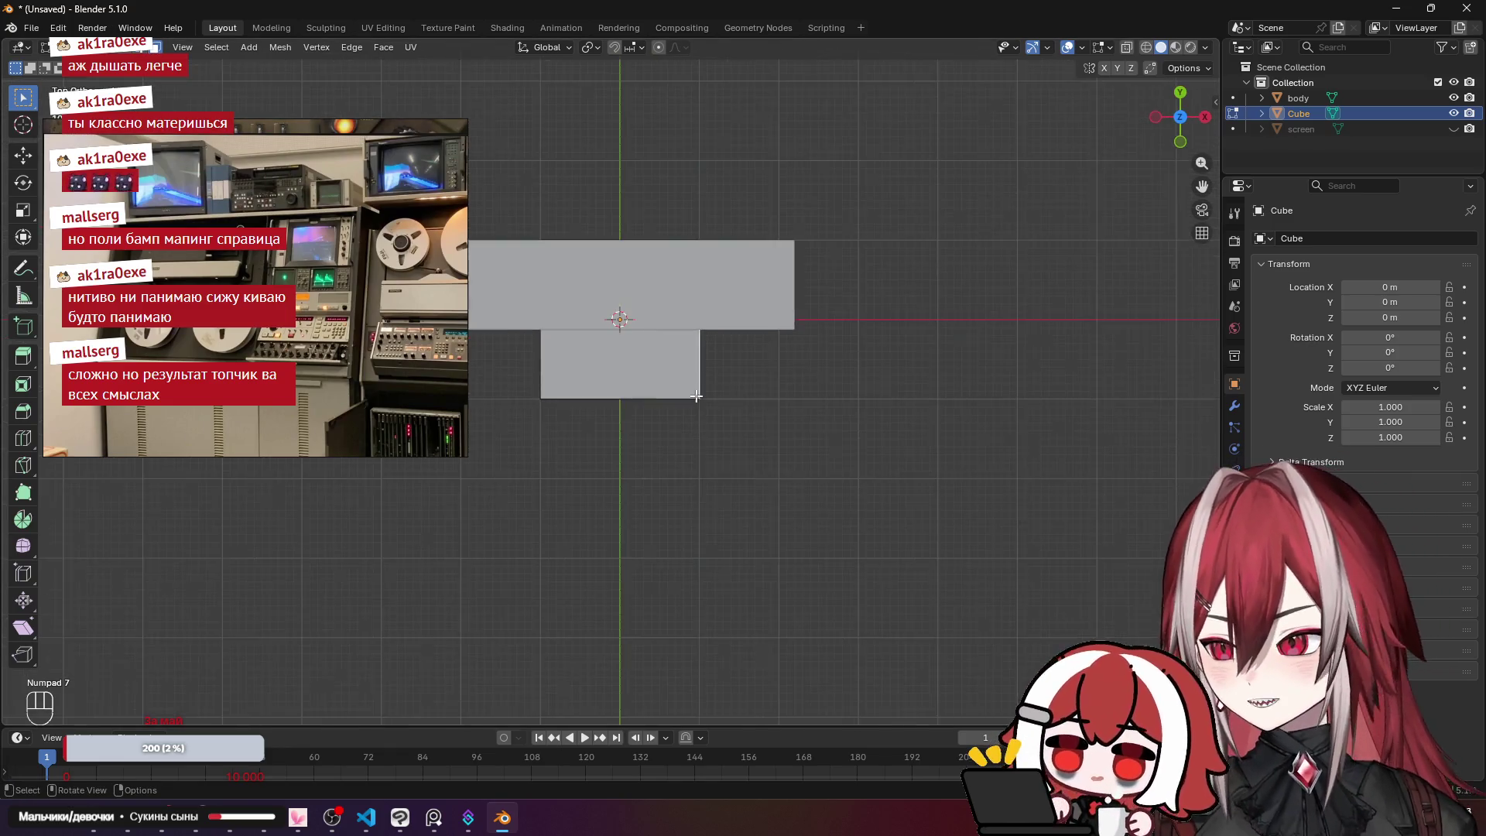
{"action": "scroll", "coordinate": [693, 419], "scroll_direction": "up", "scroll_amount": 4}
Step: Shift the cube geometry sideways by 1.4 m, then move it along the X axis
{"action": "key", "text": "g"}
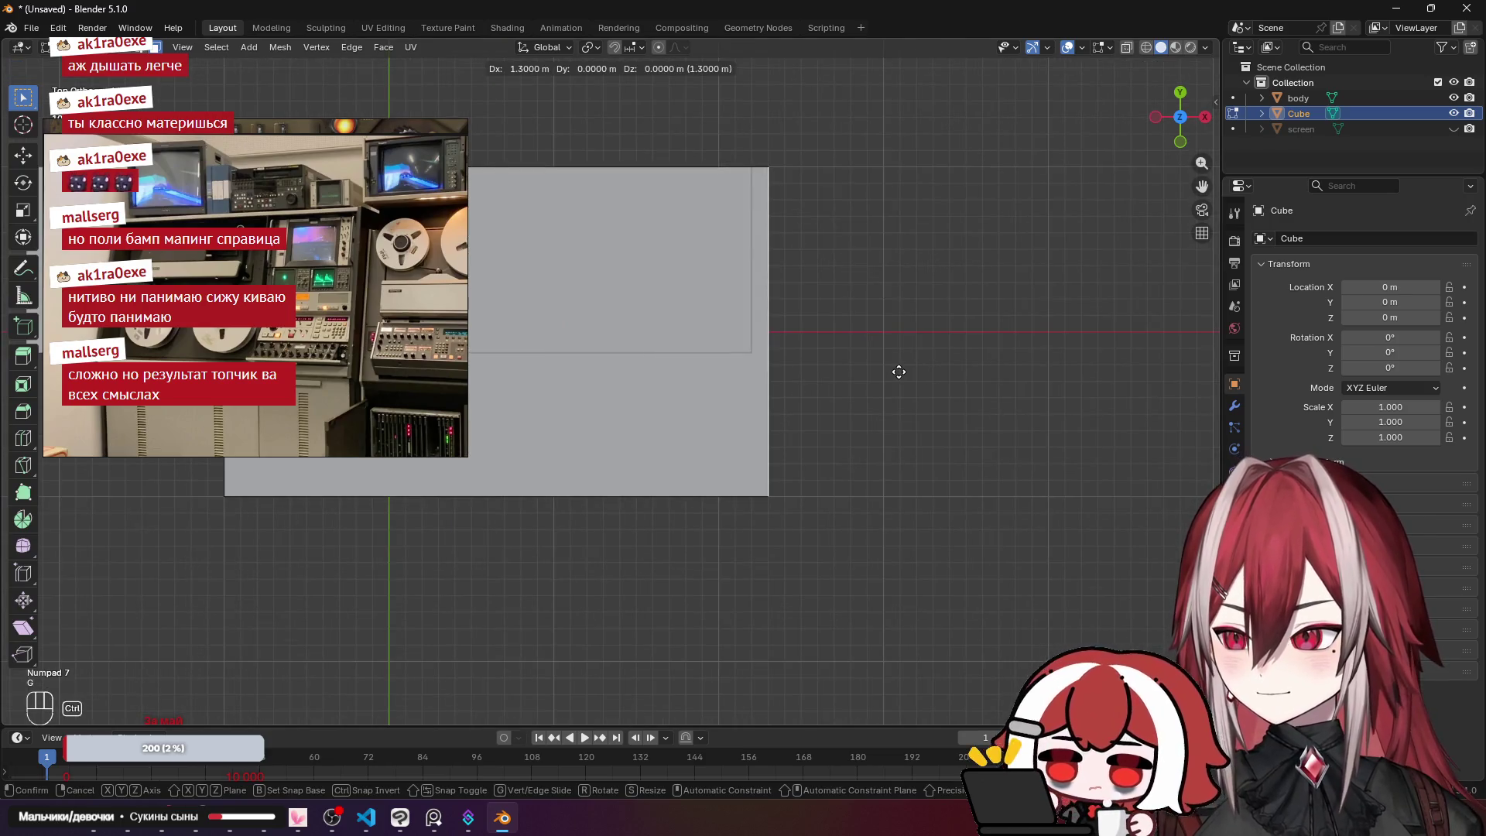
{"action": "left_click", "coordinate": [915, 368]}
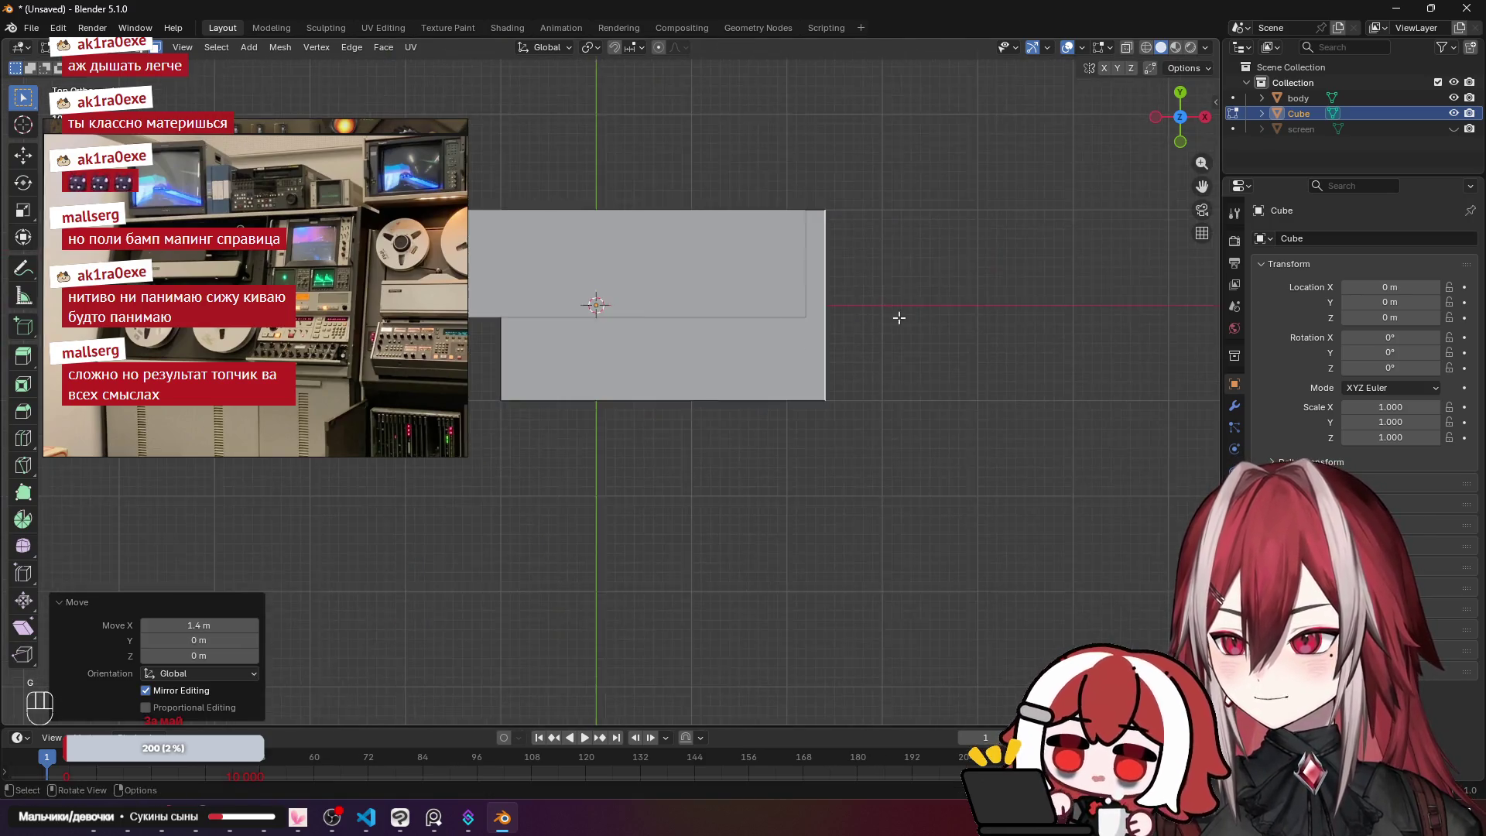
{"action": "key", "text": "KP_7"}
{"action": "scroll", "coordinate": [588, 279], "scroll_direction": "up", "scroll_amount": 2}
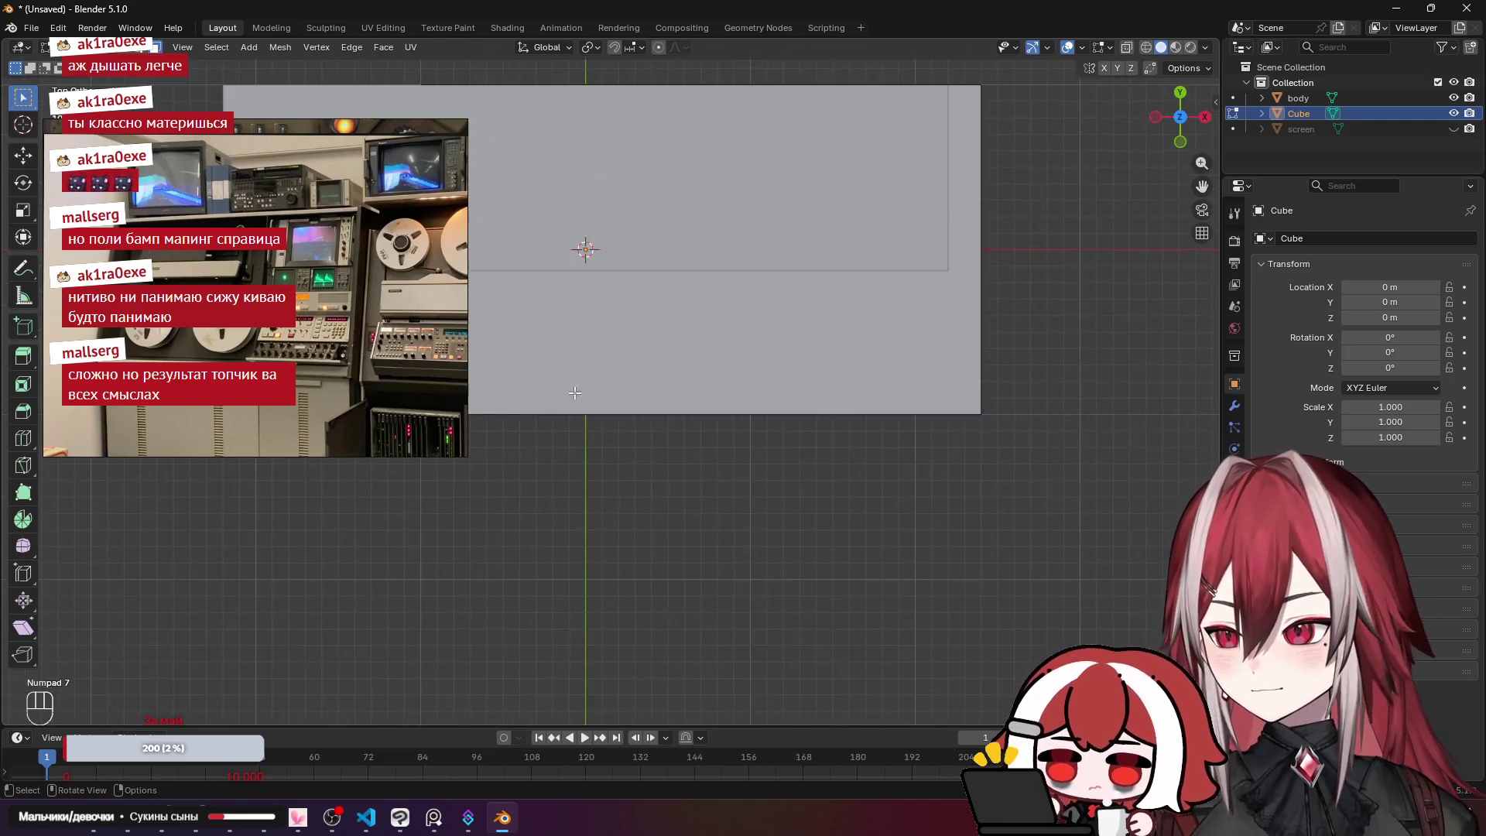
{"action": "key", "text": "g"}
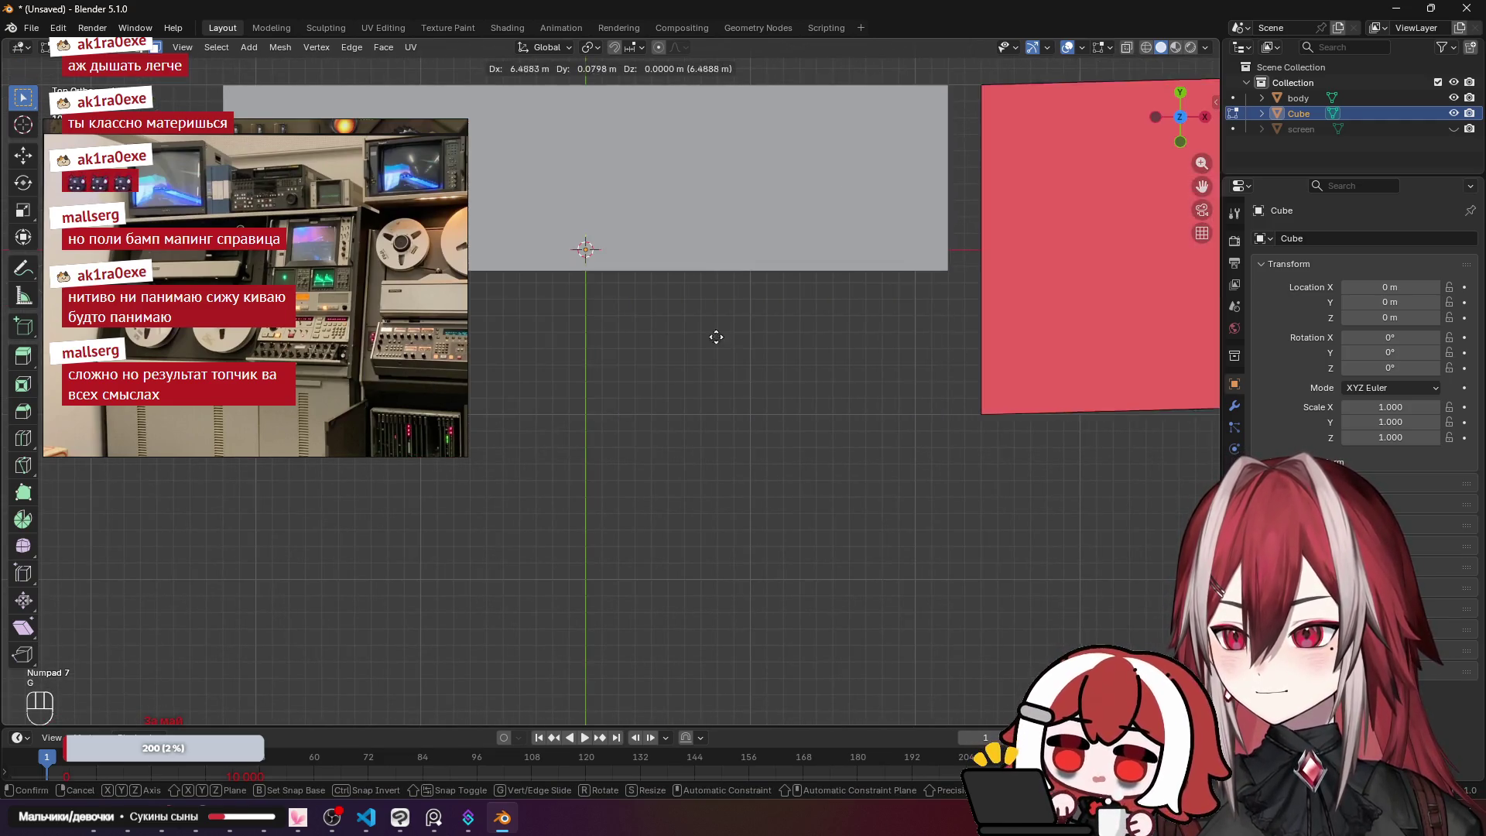
{"action": "right_click", "coordinate": [629, 351]}
{"action": "key", "text": "g"}
{"action": "key", "text": "x"}
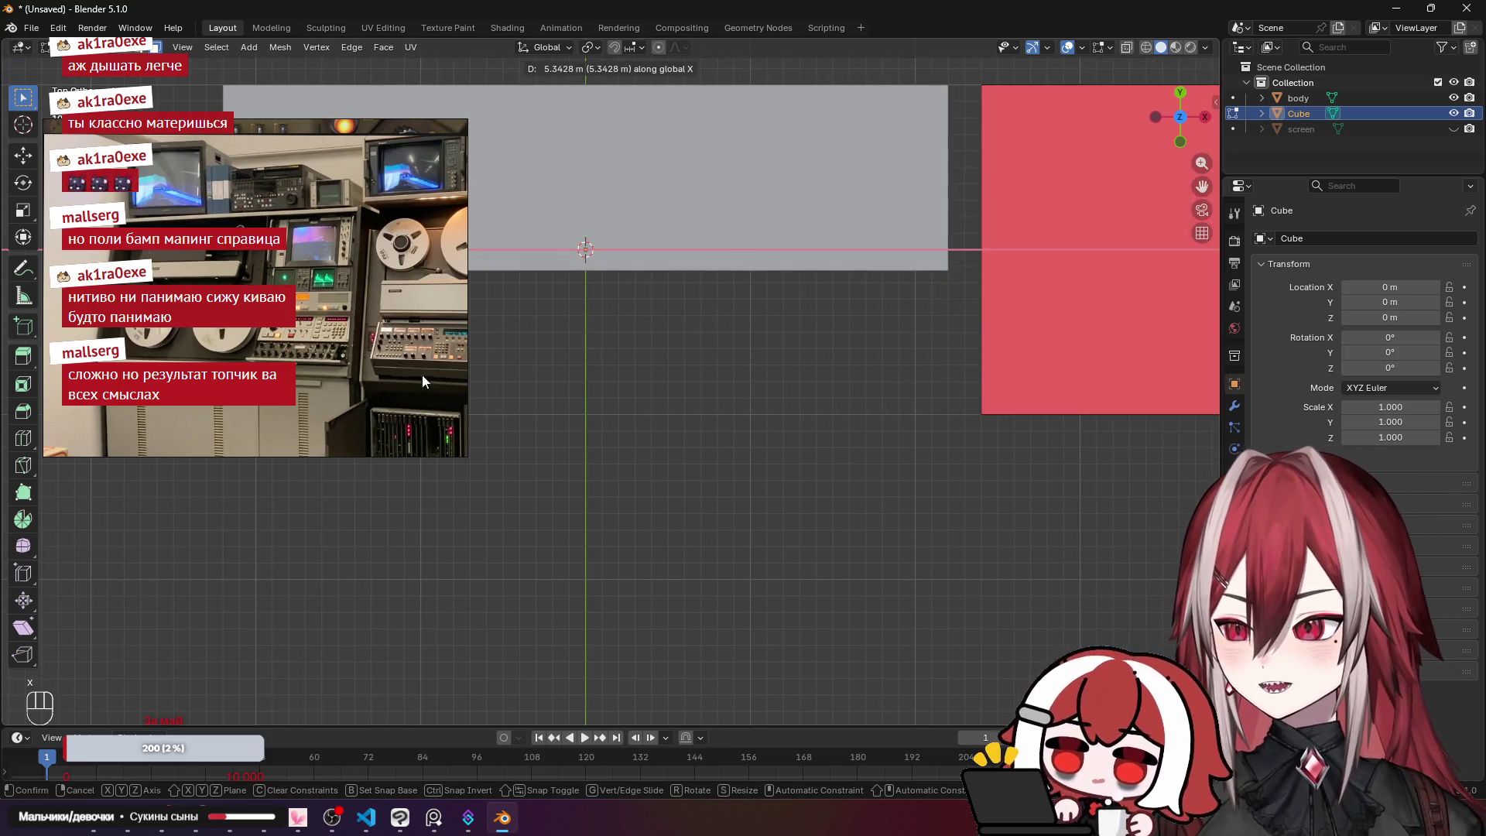
{"action": "left_click", "coordinate": [849, 421]}
Step: In front view, move the geometry along X to 3.2 m
{"action": "key", "text": "KP_1"}
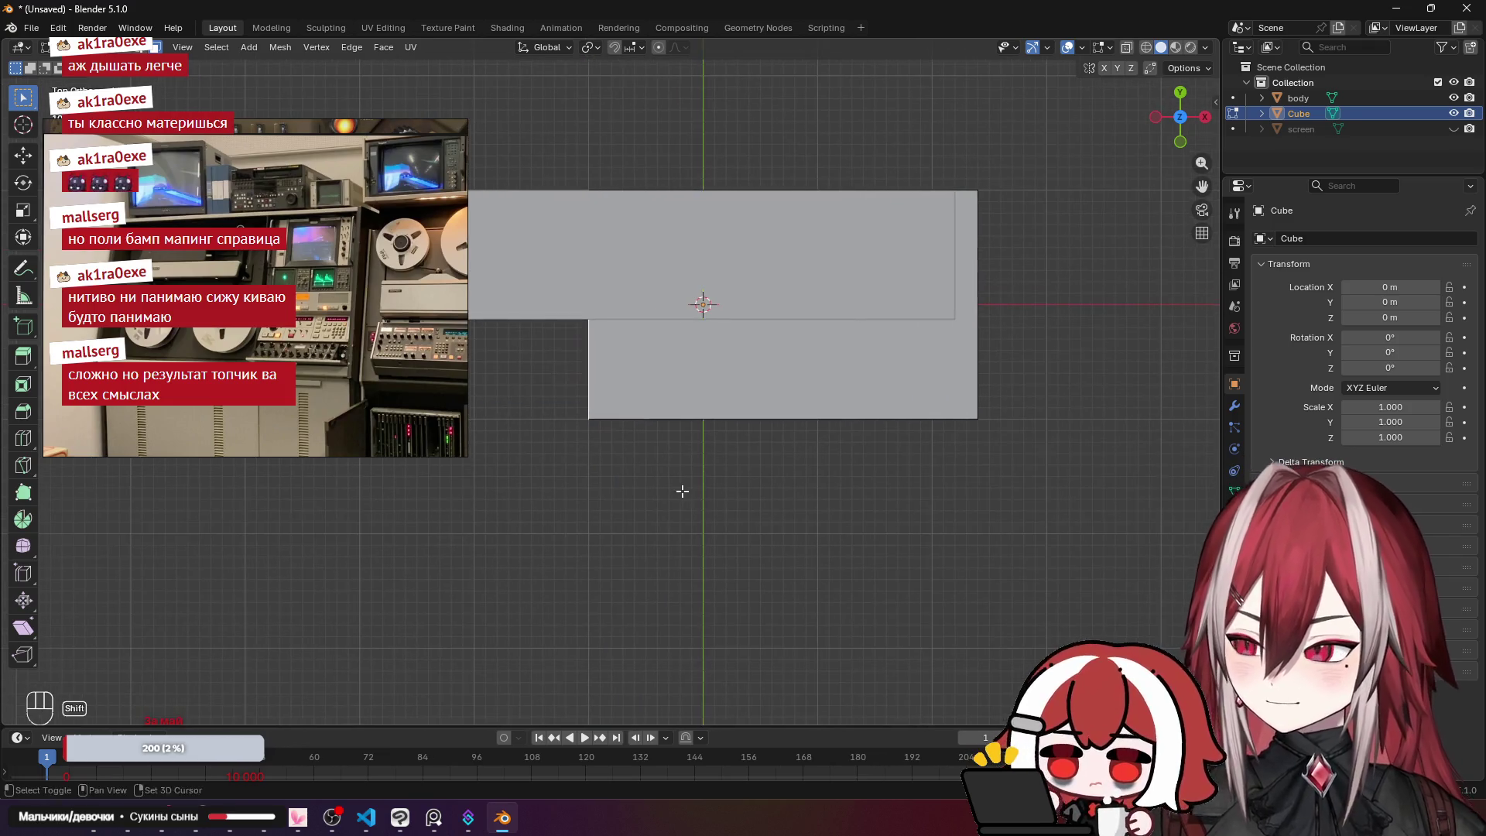
{"action": "key", "text": "g"}
{"action": "key", "text": "x"}
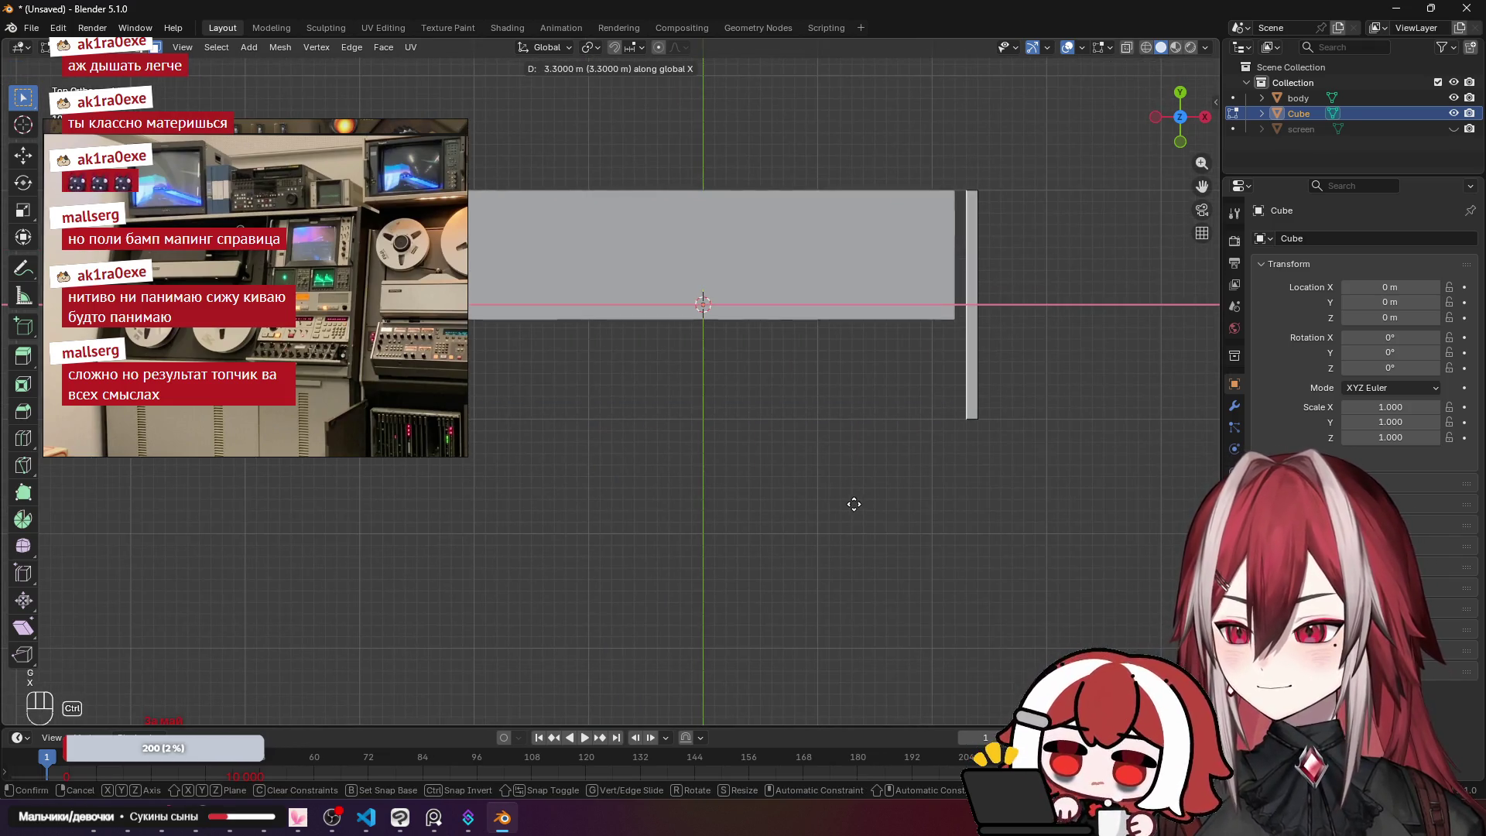
{"action": "left_click", "coordinate": [843, 504]}
{"action": "mouse_move", "coordinate": [869, 498]}
{"action": "left_mouse_down"}
{"action": "mouse_move", "coordinate": [880, 429]}
{"action": "mouse_move", "coordinate": [845, 404]}
{"action": "mouse_move", "coordinate": [786, 431]}
{"action": "mouse_move", "coordinate": [786, 356]}
{"action": "mouse_move", "coordinate": [638, 368]}
{"action": "mouse_move", "coordinate": [640, 356]}
{"action": "mouse_move", "coordinate": [722, 358]}
{"action": "mouse_move", "coordinate": [634, 351]}
{"action": "mouse_move", "coordinate": [717, 363]}
{"action": "mouse_move", "coordinate": [589, 327]}
{"action": "left_mouse_up"}
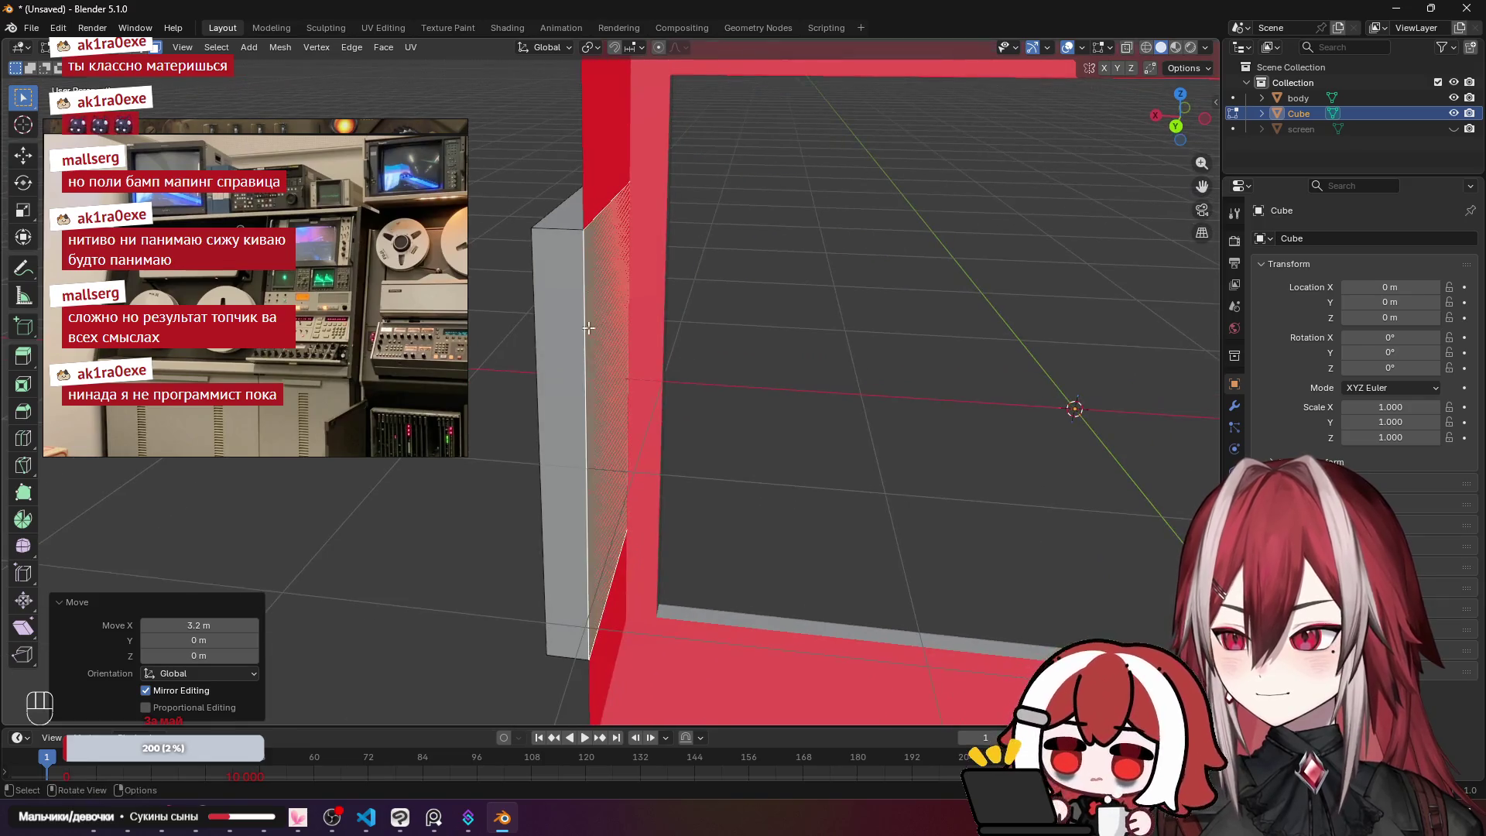
Step: Delete only the faces of the grey slab beside the frame
{"action": "left_click", "coordinate": [561, 316]}
{"action": "key", "text": "x"}
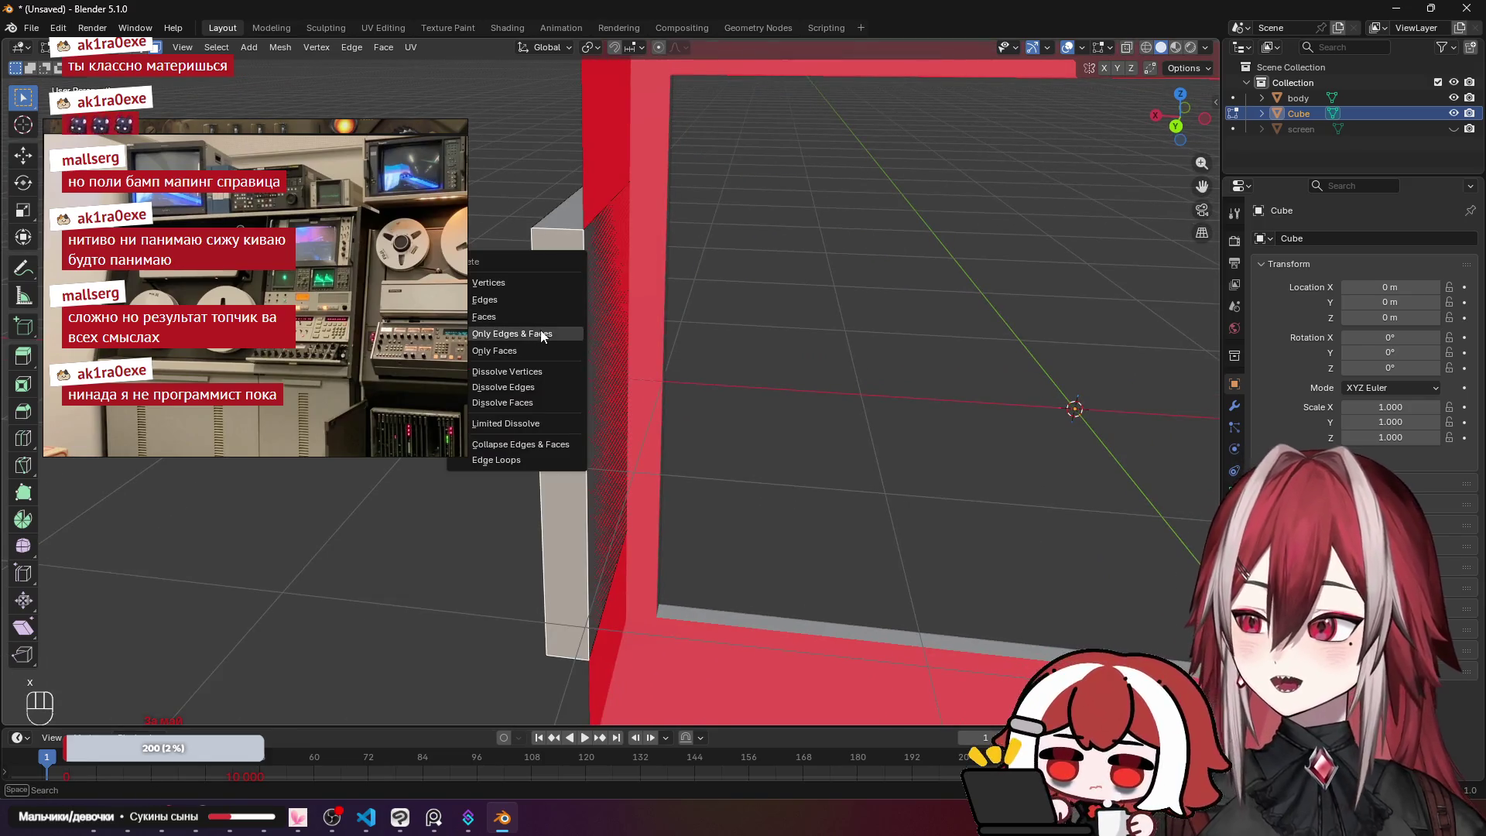
{"action": "left_click", "coordinate": [531, 345]}
{"action": "mouse_move", "coordinate": [531, 345]}
{"action": "left_mouse_down"}
{"action": "mouse_move", "coordinate": [663, 349]}
{"action": "mouse_move", "coordinate": [604, 345]}
{"action": "mouse_move", "coordinate": [577, 318]}
{"action": "mouse_move", "coordinate": [609, 346]}
{"action": "mouse_move", "coordinate": [912, 361]}
{"action": "mouse_move", "coordinate": [749, 379]}
{"action": "mouse_move", "coordinate": [810, 318]}
{"action": "mouse_move", "coordinate": [661, 287]}
{"action": "left_mouse_up"}
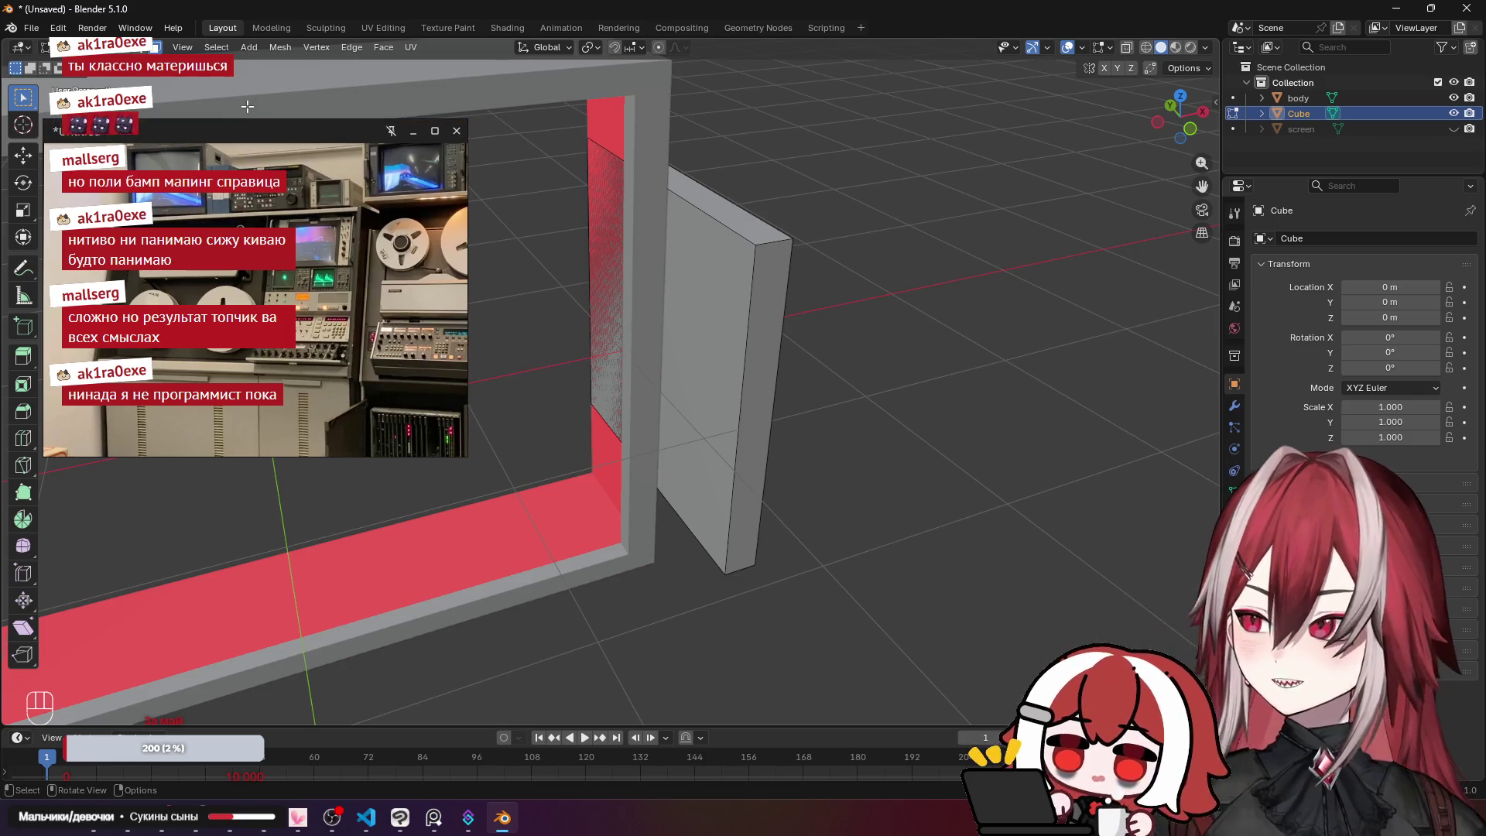
Step: From top view, nudge the grey bar's edge slightly along X
{"action": "key", "text": "KP_7"}
{"action": "scroll", "coordinate": [694, 298], "scroll_direction": "up", "scroll_amount": 3}
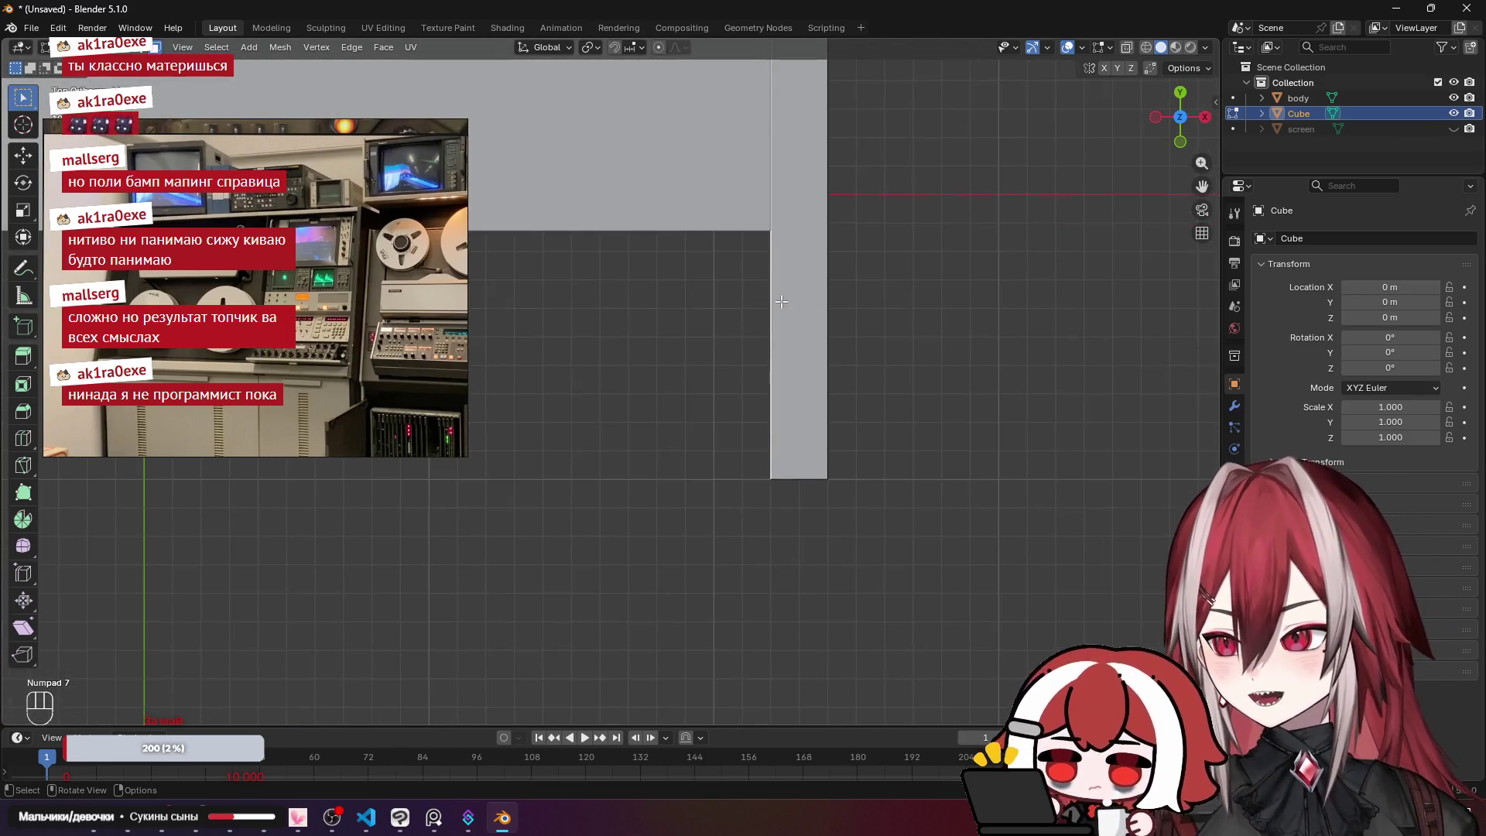
{"action": "key", "text": "g"}
{"action": "key", "text": "x"}
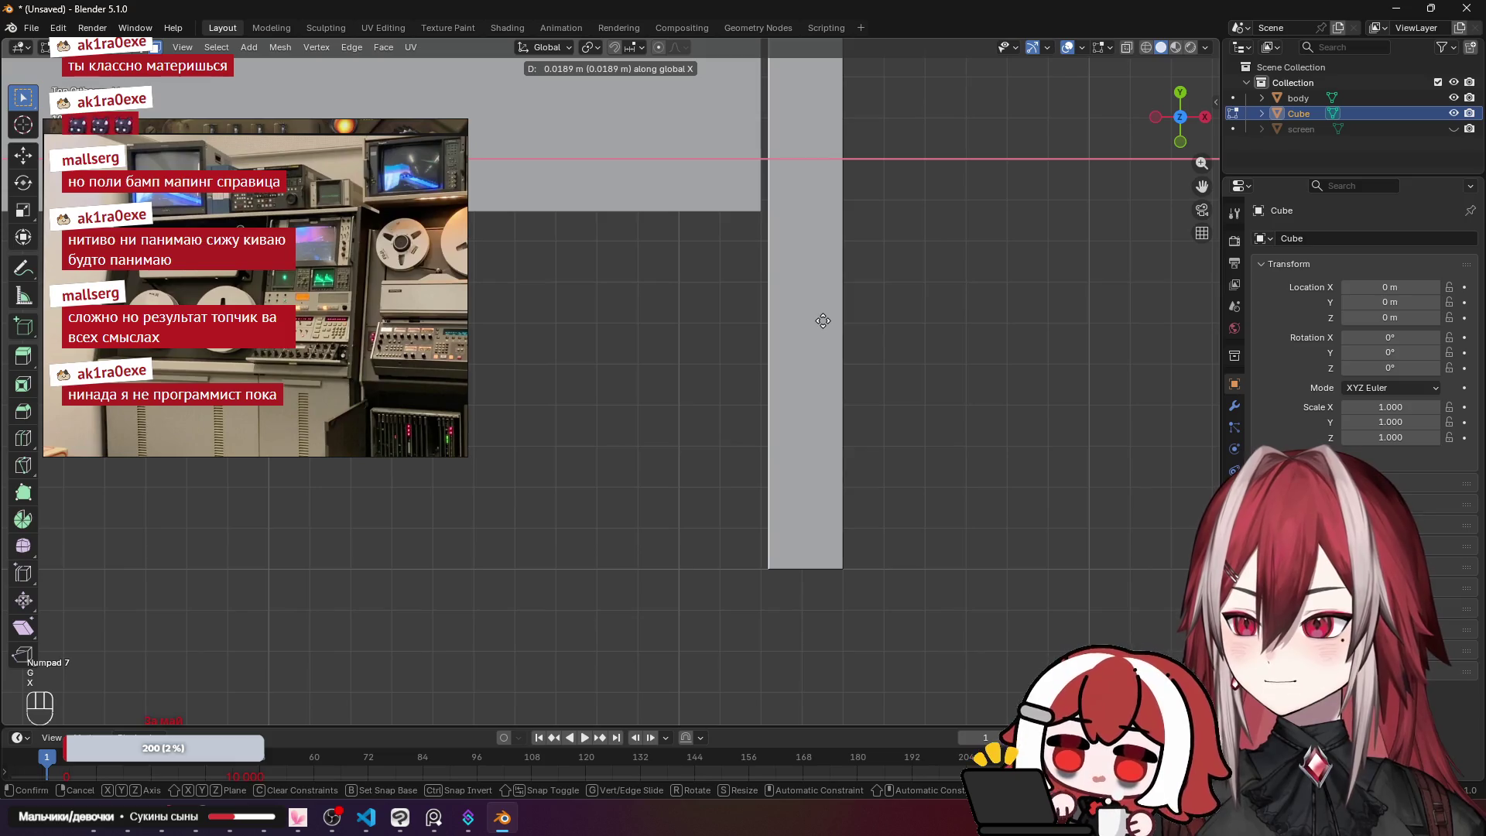
{"action": "left_click", "coordinate": [813, 327]}
{"action": "mouse_move", "coordinate": [813, 327]}
{"action": "left_mouse_down"}
{"action": "mouse_move", "coordinate": [869, 206]}
{"action": "mouse_move", "coordinate": [774, 263]}
{"action": "left_mouse_up"}
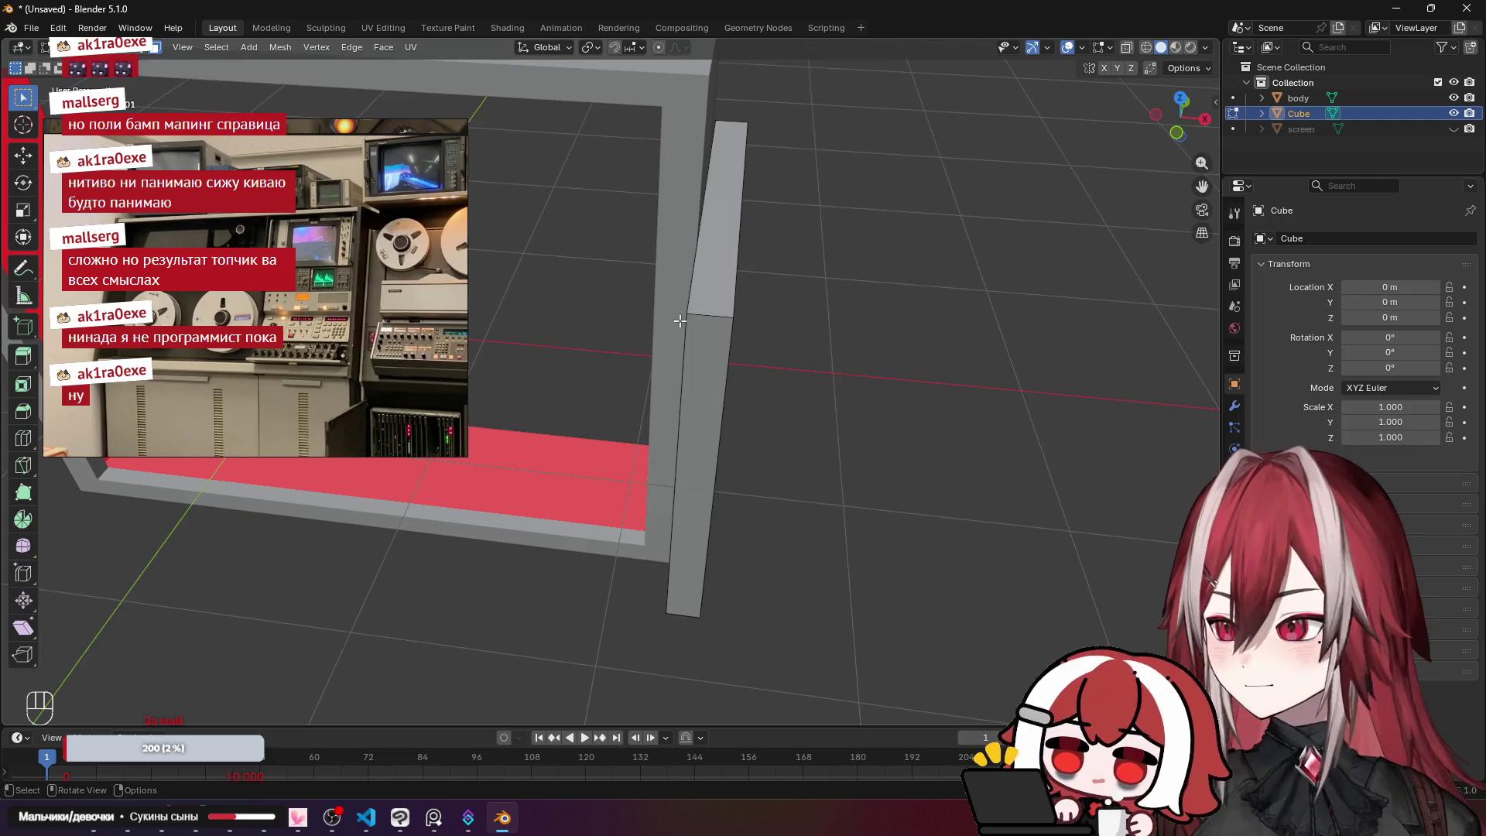
Step: Move the grey bar about 0.85 m along Y
{"action": "key", "text": "KP_7"}
{"action": "key", "text": "g"}
{"action": "key", "text": "y"}
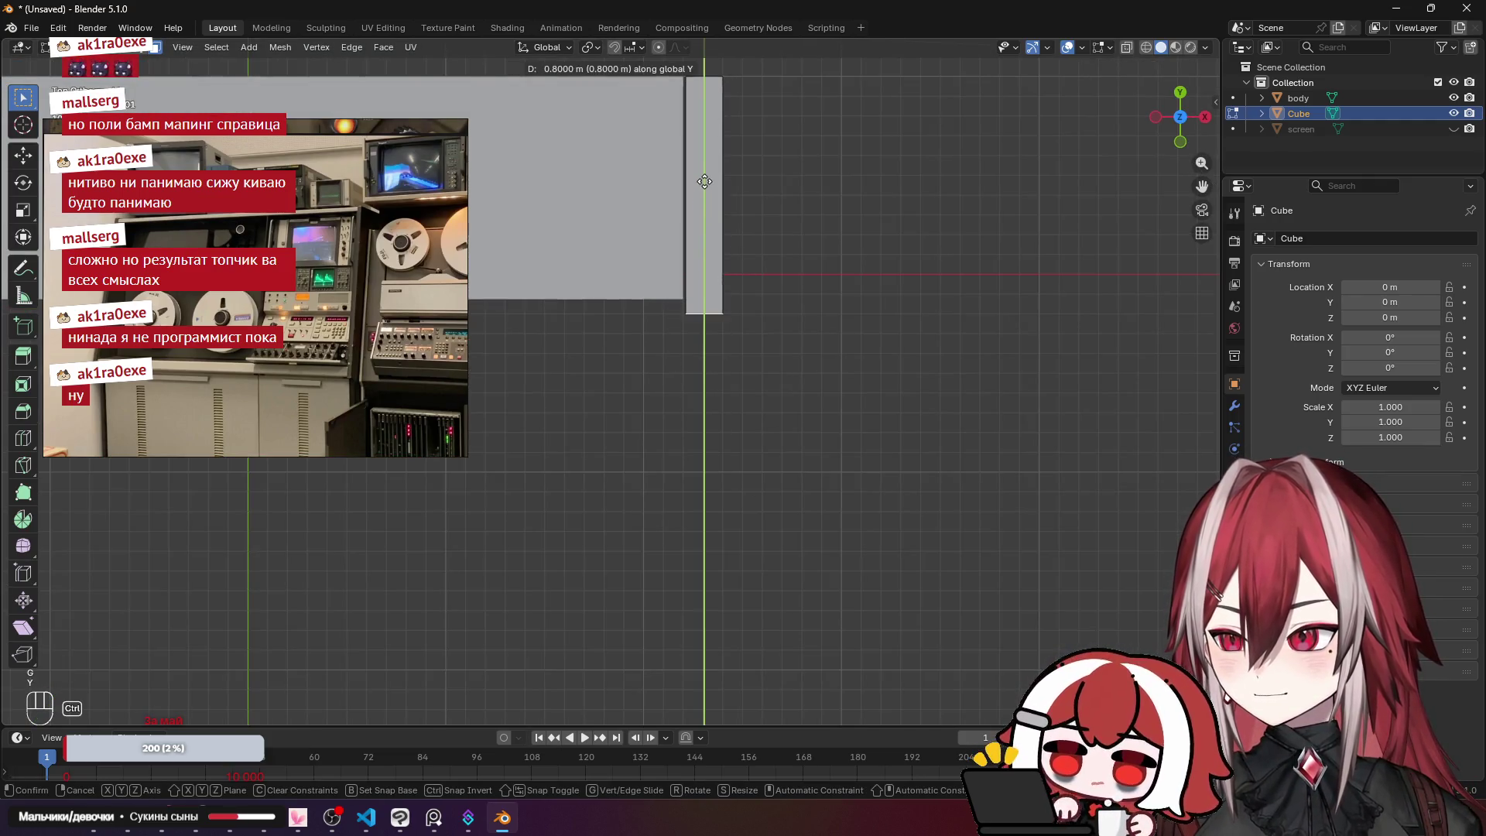
{"action": "mouse_move", "coordinate": [705, 186]}
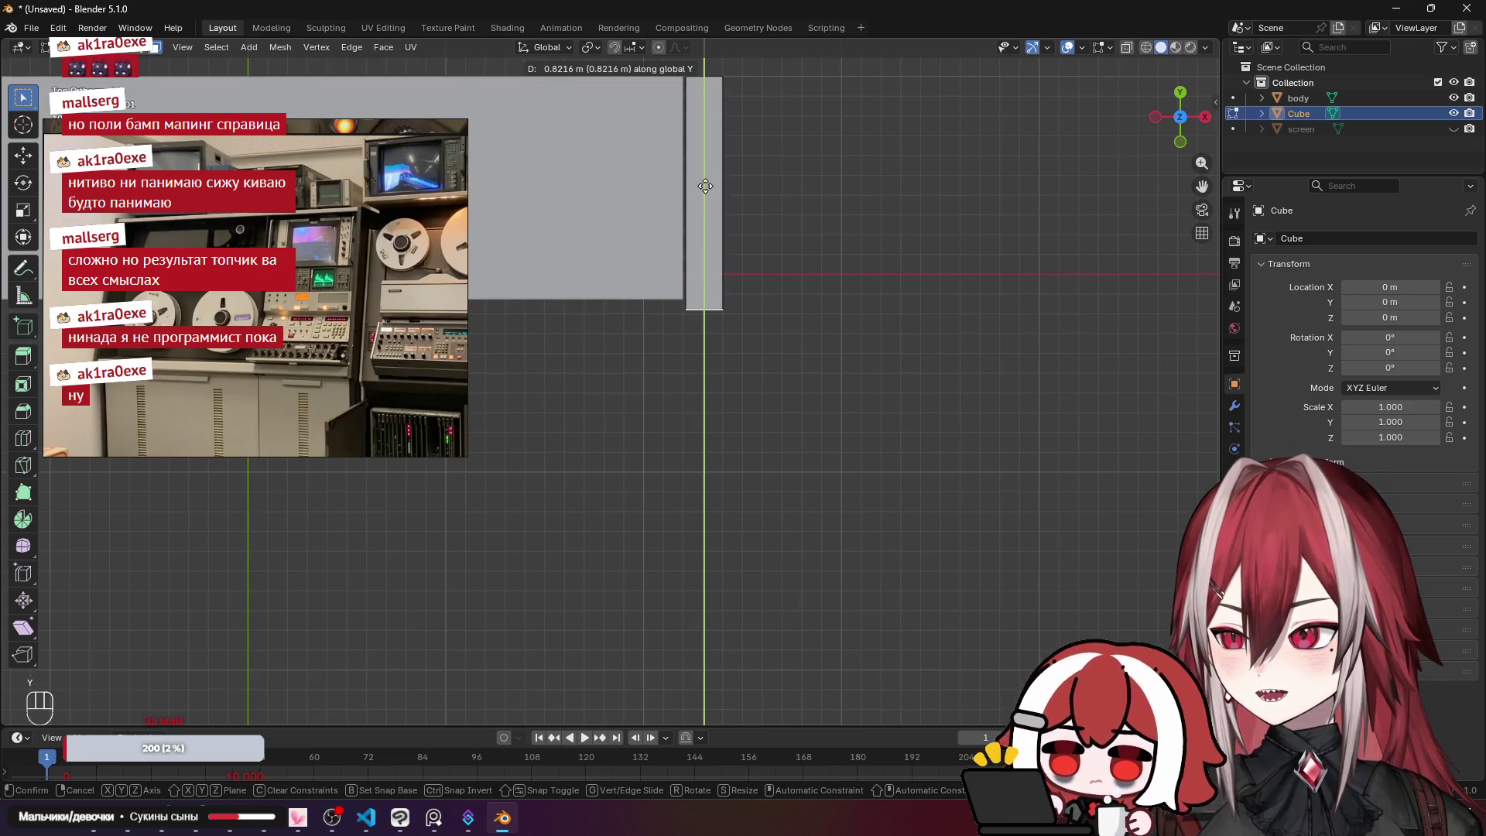
{"action": "left_click", "coordinate": [706, 186]}
{"action": "mouse_move", "coordinate": [705, 186]}
{"action": "left_mouse_down"}
{"action": "mouse_move", "coordinate": [801, 199]}
{"action": "mouse_move", "coordinate": [792, 99]}
{"action": "mouse_move", "coordinate": [770, 151]}
{"action": "left_mouse_up"}
{"action": "scroll", "coordinate": [762, 221], "scroll_direction": "up", "scroll_amount": 4}
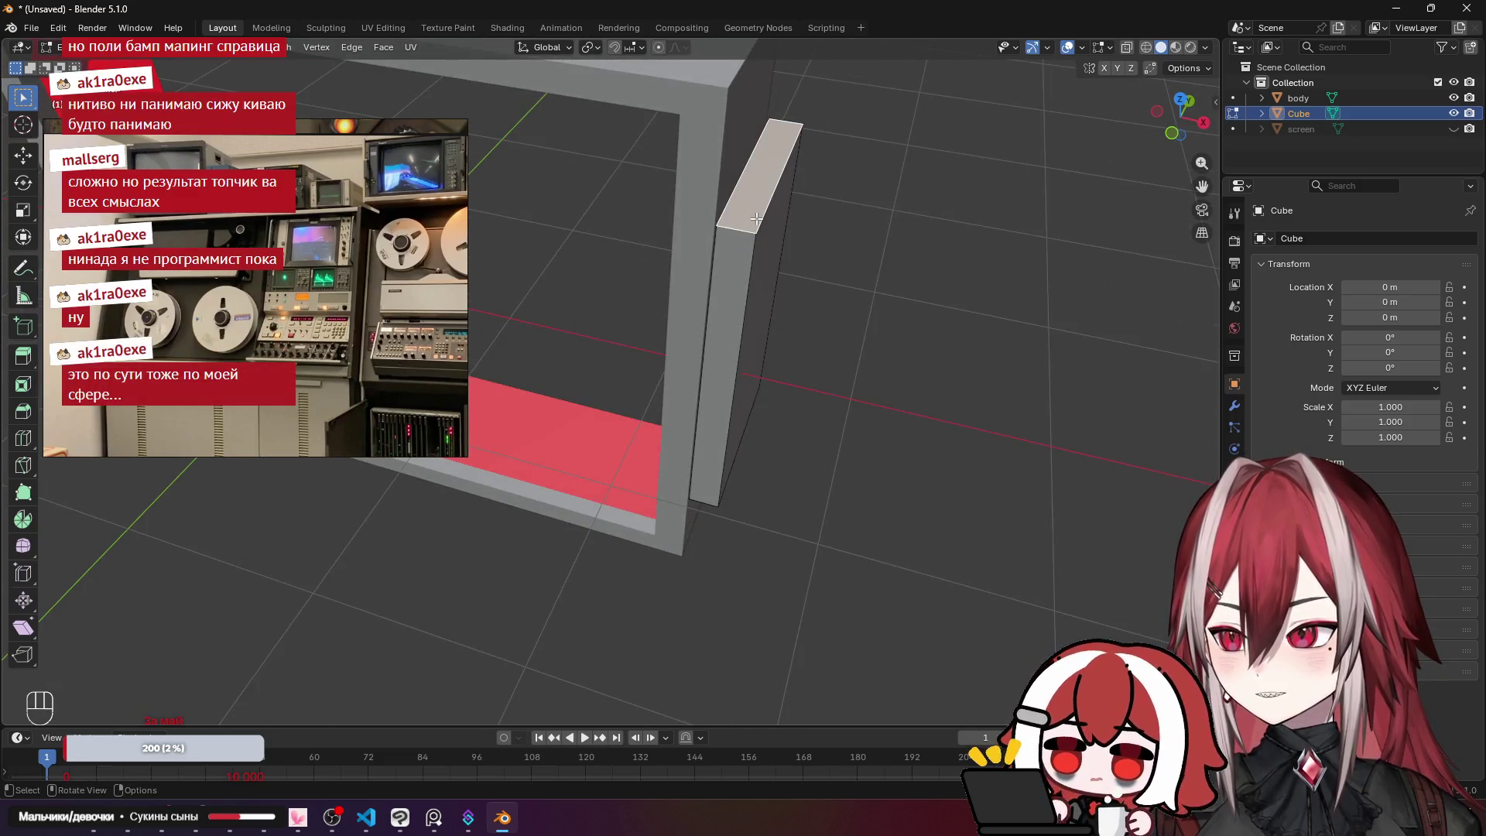
{"action": "scroll", "coordinate": [786, 272], "scroll_direction": "down", "scroll_amount": 5}
{"action": "left_click_drag", "start_coordinate": [786, 271], "coordinate": [786, 242]}
{"action": "left_click_drag", "start_coordinate": [758, 316], "coordinate": [756, 305]}
Step: Select the bar's side face and scale it along Z to the frame's full height
{"action": "left_click", "coordinate": [728, 507]}
{"action": "key", "text": "KP_1"}
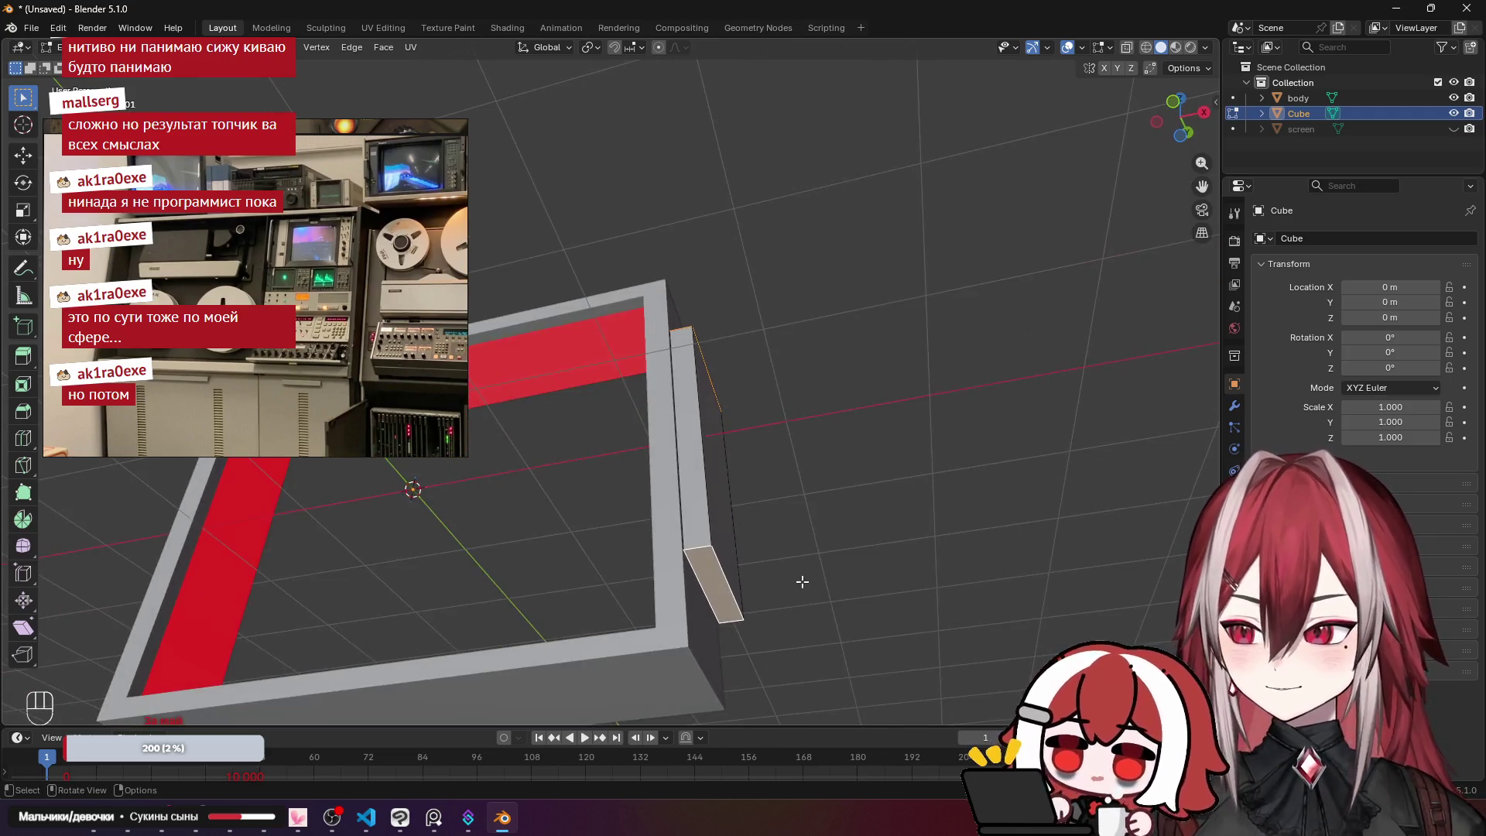
{"action": "scroll", "coordinate": [801, 530], "scroll_direction": "up", "scroll_amount": 3}
{"action": "scroll", "coordinate": [803, 488], "scroll_direction": "left", "scroll_amount": 2}
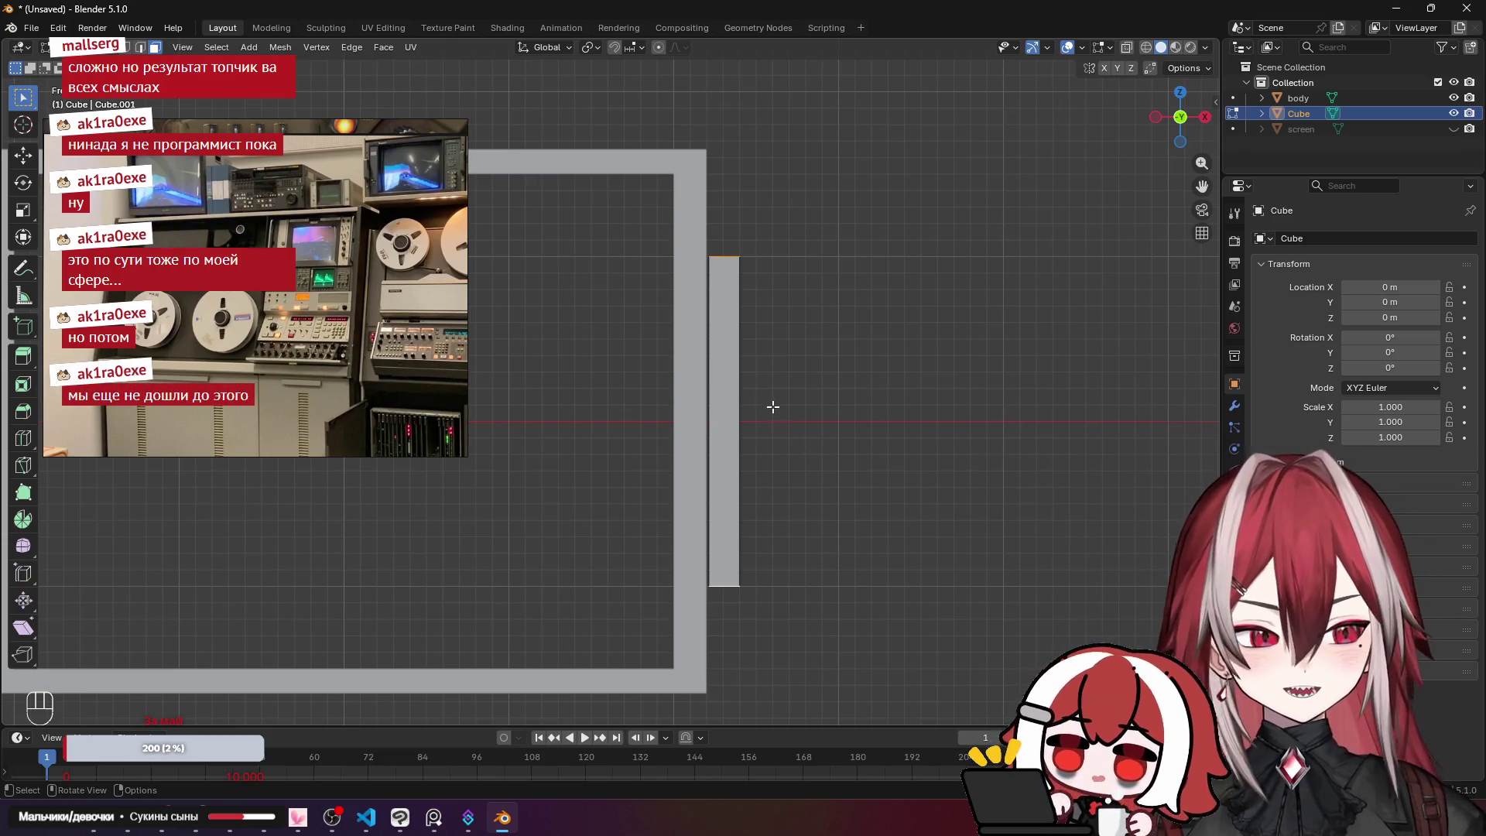
{"action": "scroll", "coordinate": [865, 399], "scroll_direction": "down", "scroll_amount": 1}
{"action": "scroll", "coordinate": [852, 384], "scroll_direction": "left", "scroll_amount": 2}
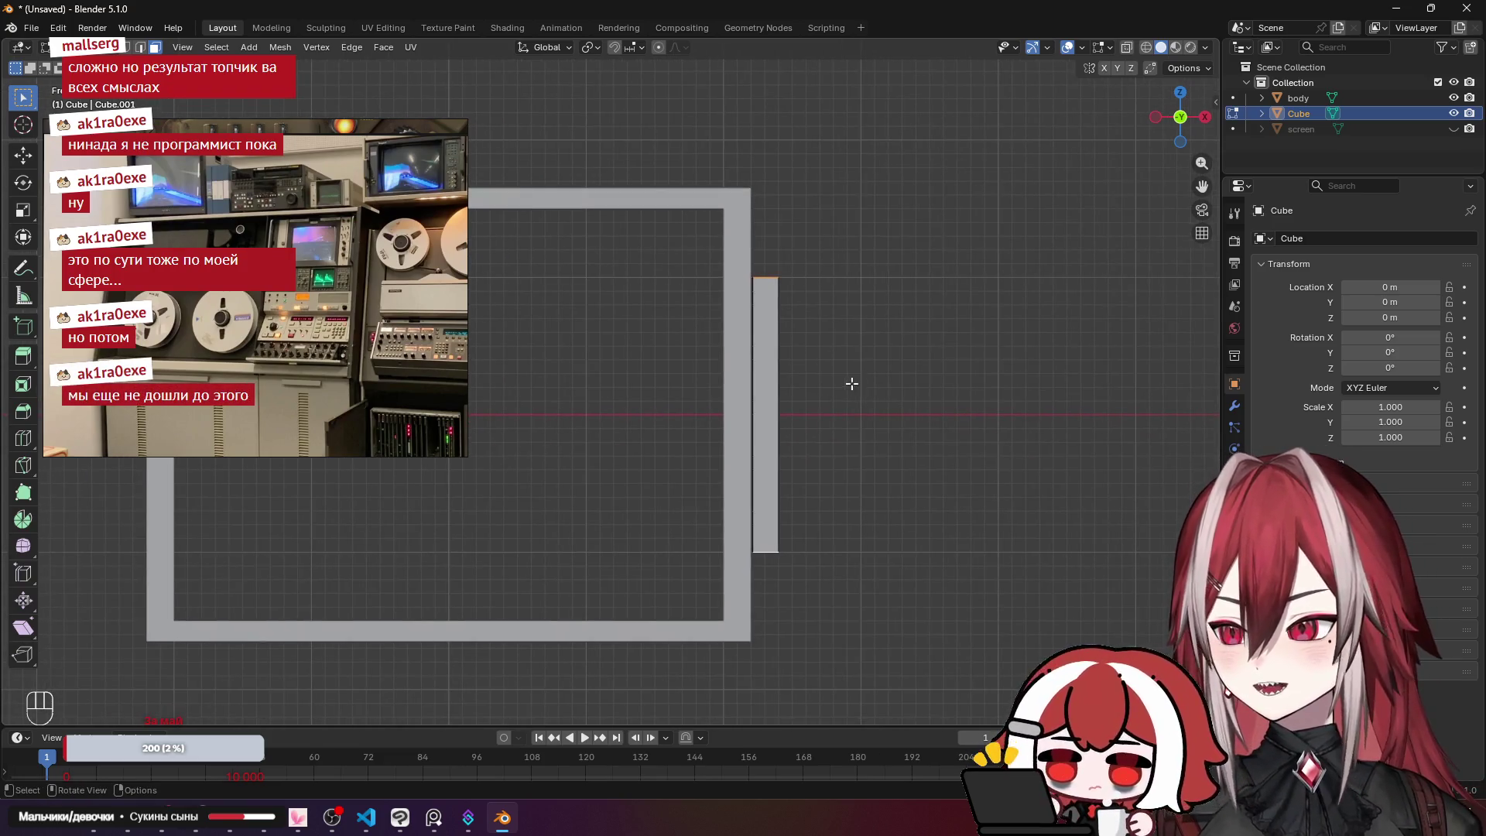
{"action": "key", "text": "s"}
{"action": "key", "text": "z"}
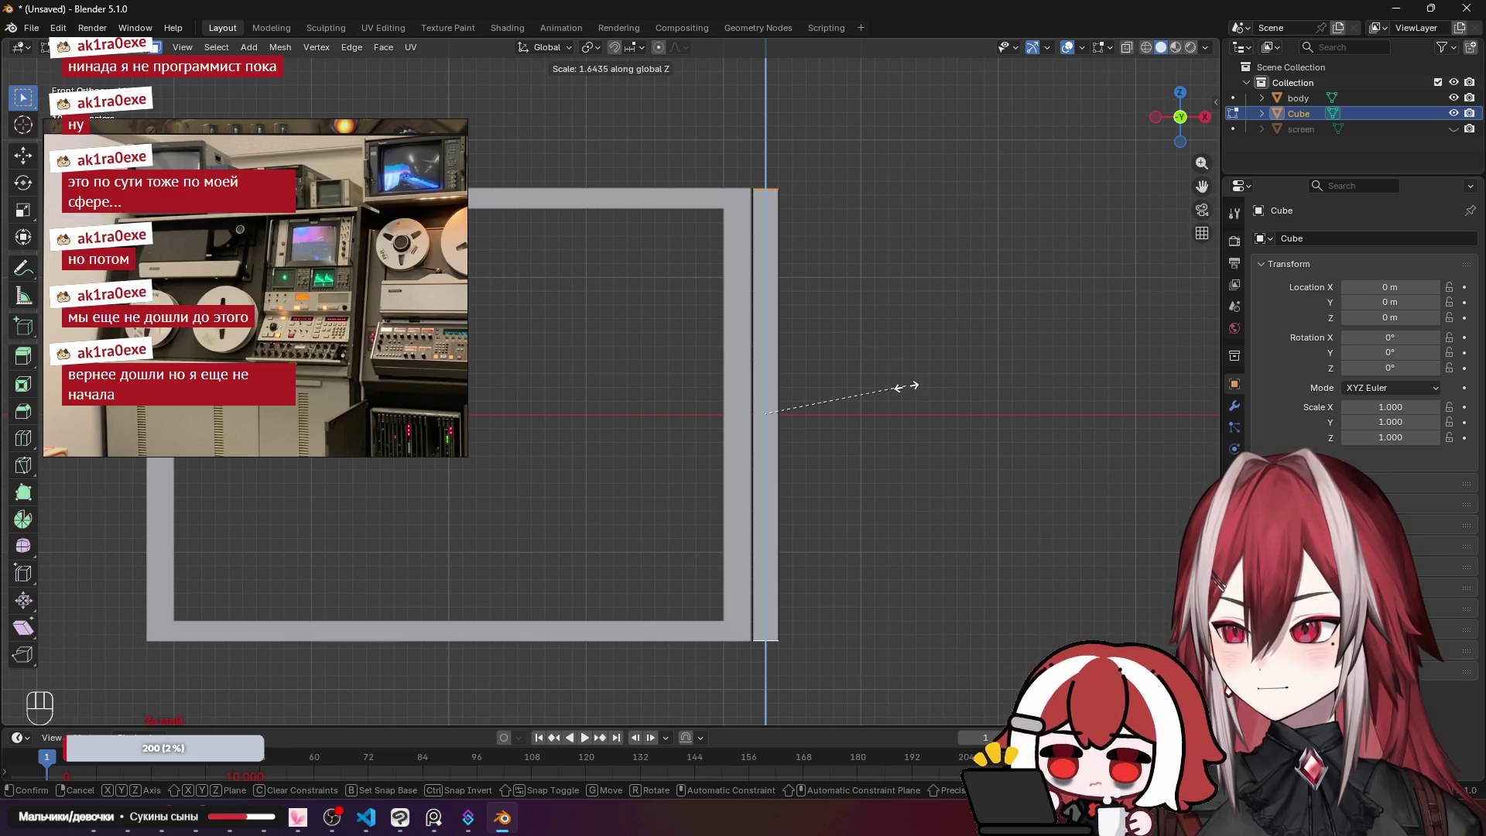
{"action": "left_click", "coordinate": [901, 376]}
{"action": "mouse_move", "coordinate": [911, 332]}
{"action": "left_mouse_down"}
{"action": "mouse_move", "coordinate": [866, 387]}
{"action": "mouse_move", "coordinate": [834, 298]}
{"action": "mouse_move", "coordinate": [856, 421]}
{"action": "mouse_move", "coordinate": [779, 328]}
{"action": "mouse_move", "coordinate": [633, 372]}
{"action": "left_mouse_up"}
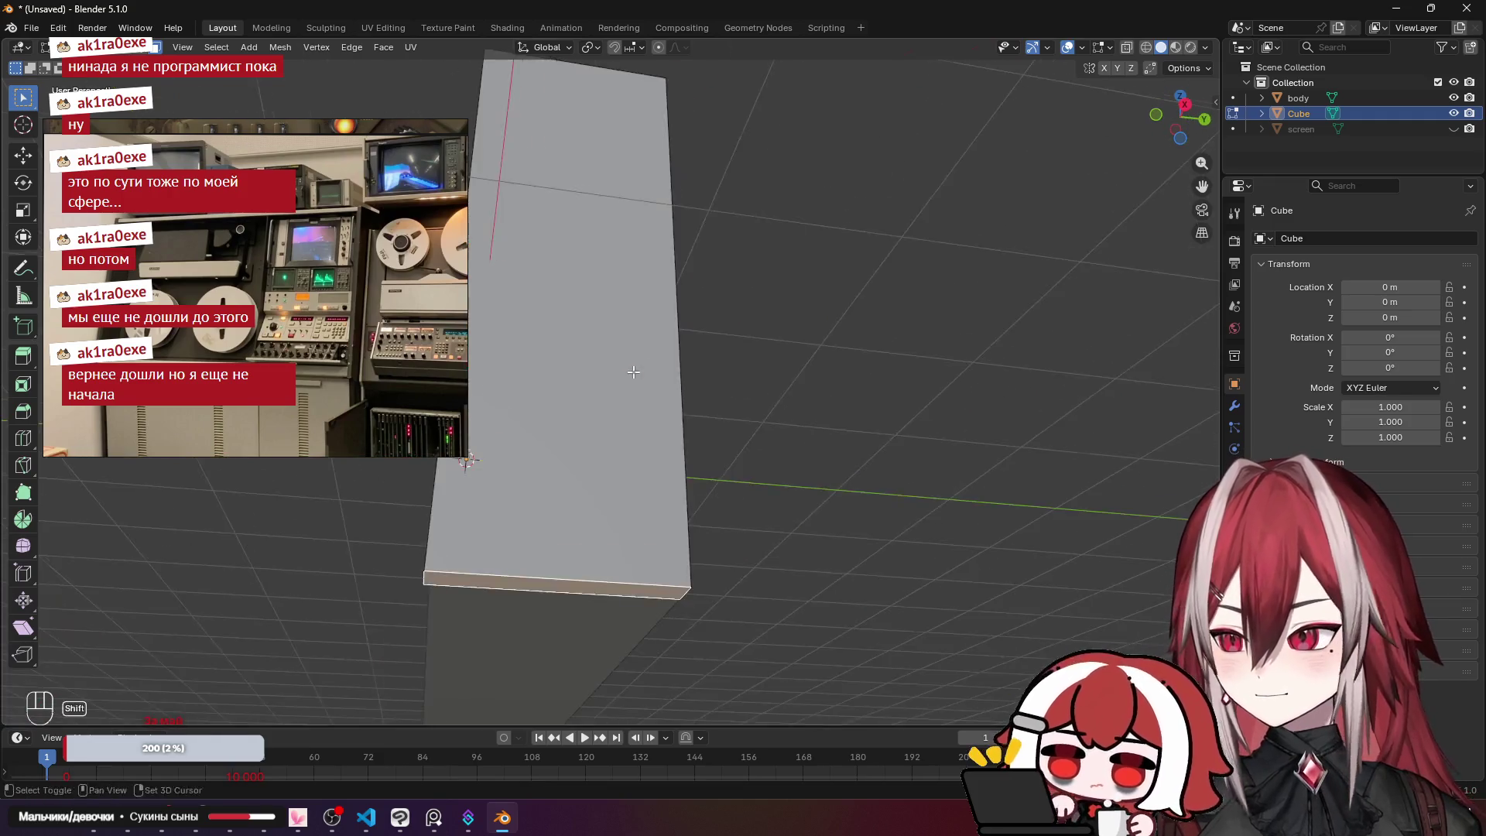
Step: Review the stretched bar from front and perspective views, then switch to the Clip Studio Paint sketch
{"action": "key", "text": "KP_1"}
{"action": "left_click_drag", "start_coordinate": [813, 309], "coordinate": [777, 169]}
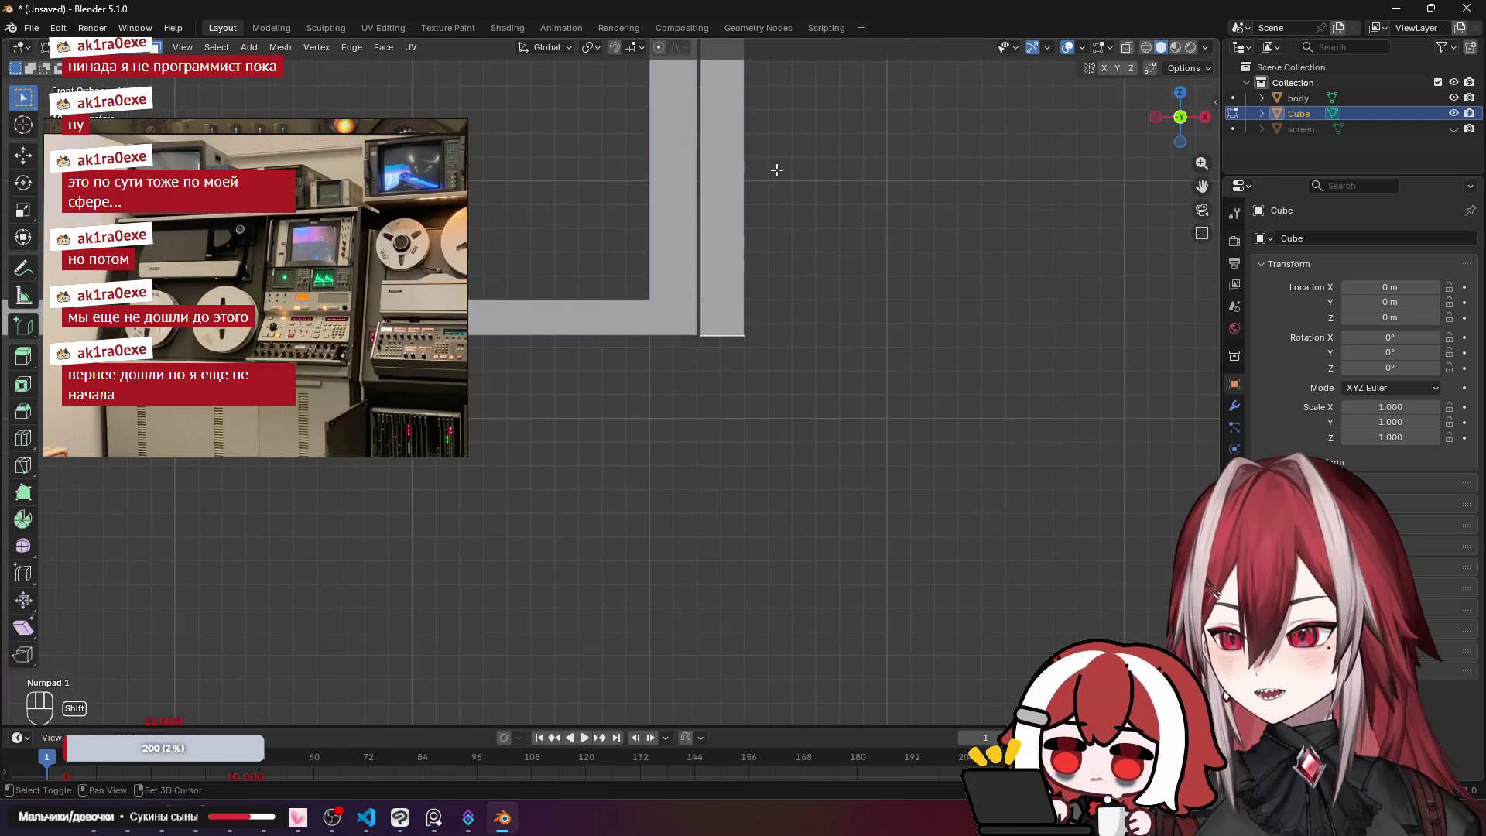
{"action": "scroll", "coordinate": [774, 202], "scroll_direction": "up", "scroll_amount": 6}
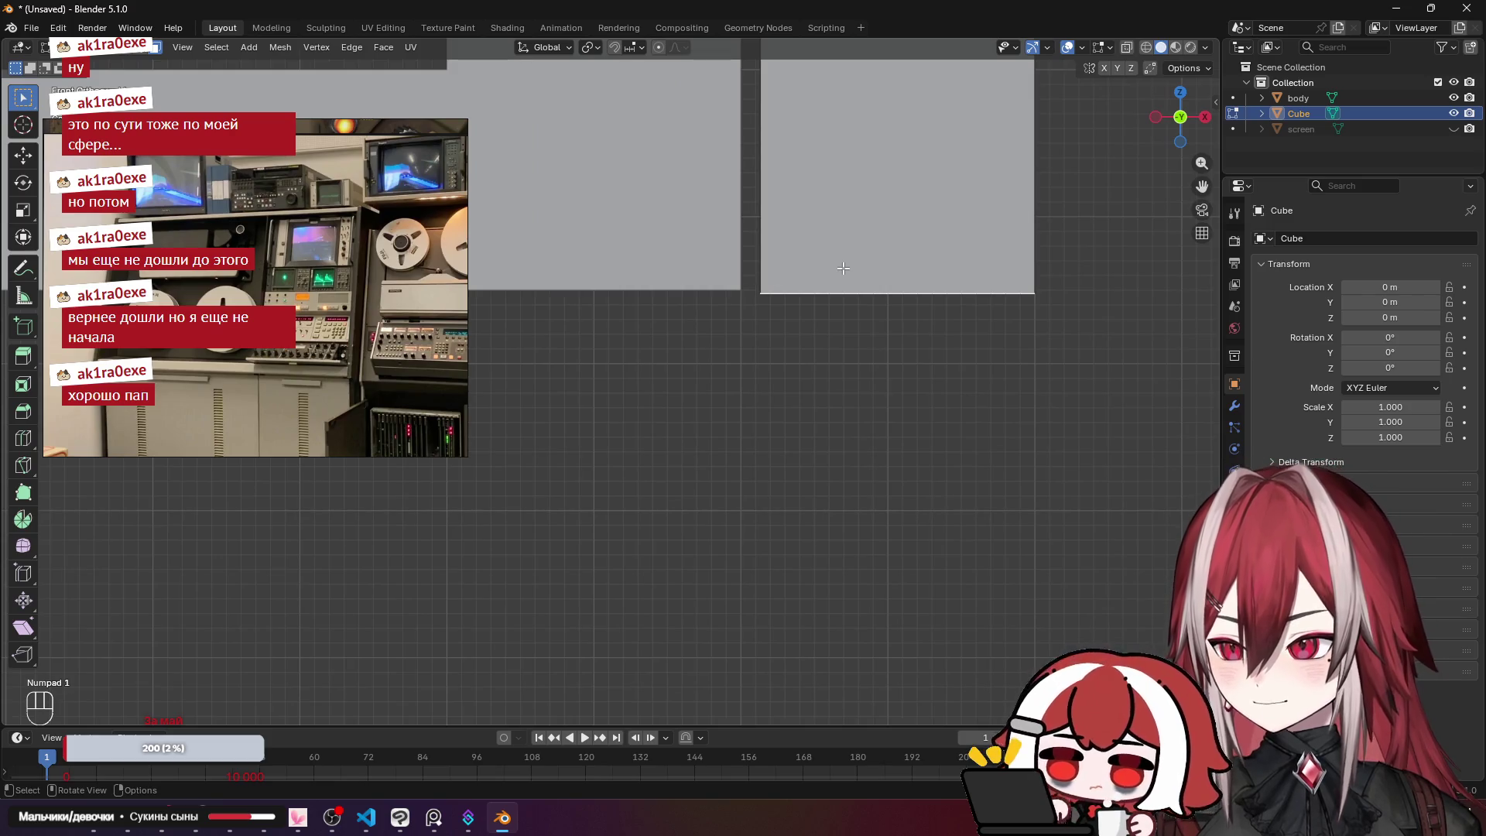
{"action": "scroll", "coordinate": [844, 268], "scroll_direction": "down", "scroll_amount": 3}
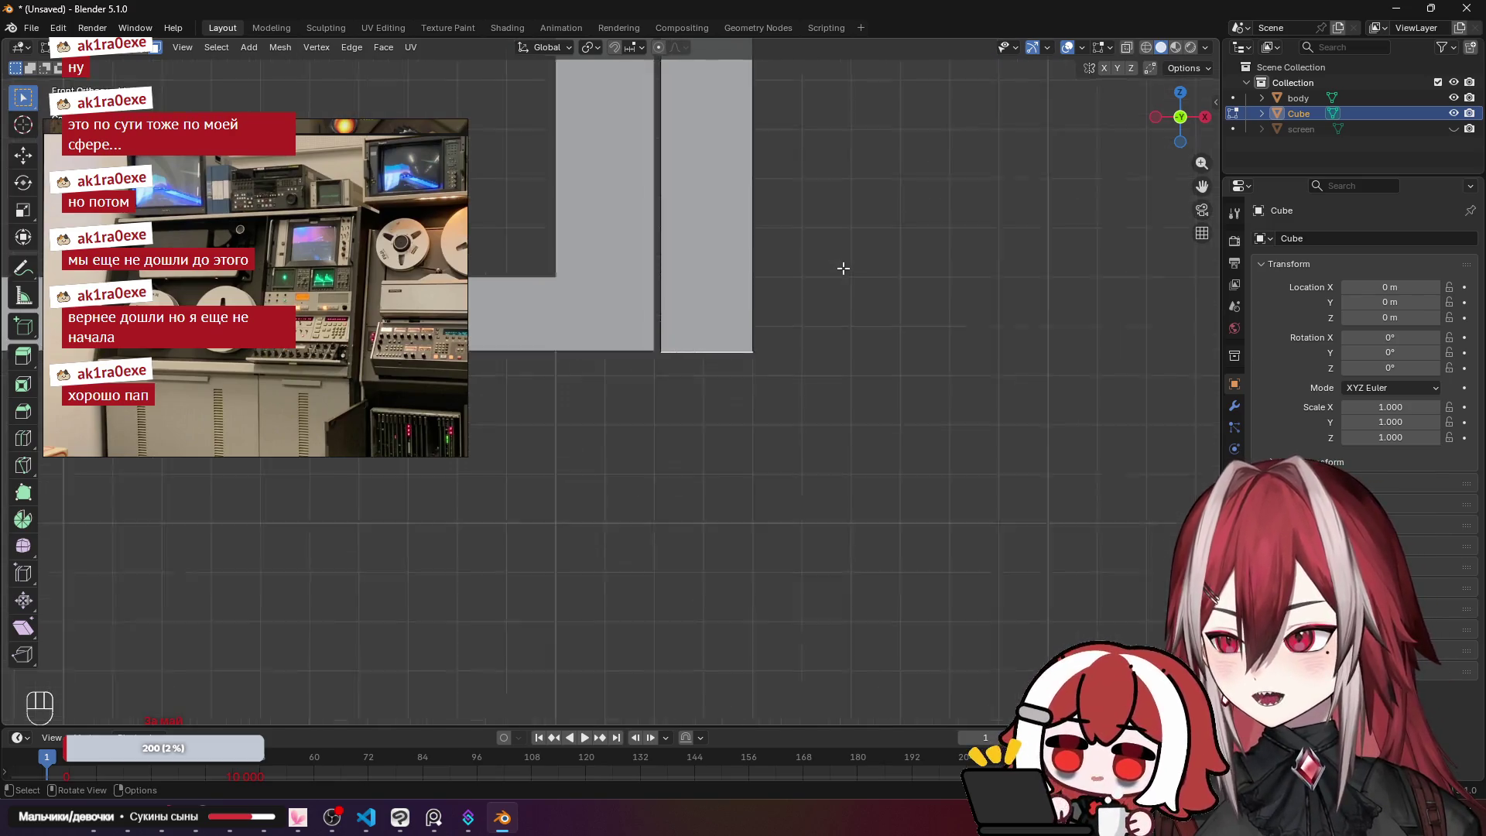
{"action": "mouse_move", "coordinate": [844, 265]}
{"action": "left_mouse_down"}
{"action": "mouse_move", "coordinate": [701, 206]}
{"action": "mouse_move", "coordinate": [766, 293]}
{"action": "mouse_move", "coordinate": [677, 339]}
{"action": "mouse_move", "coordinate": [728, 314]}
{"action": "left_mouse_up"}
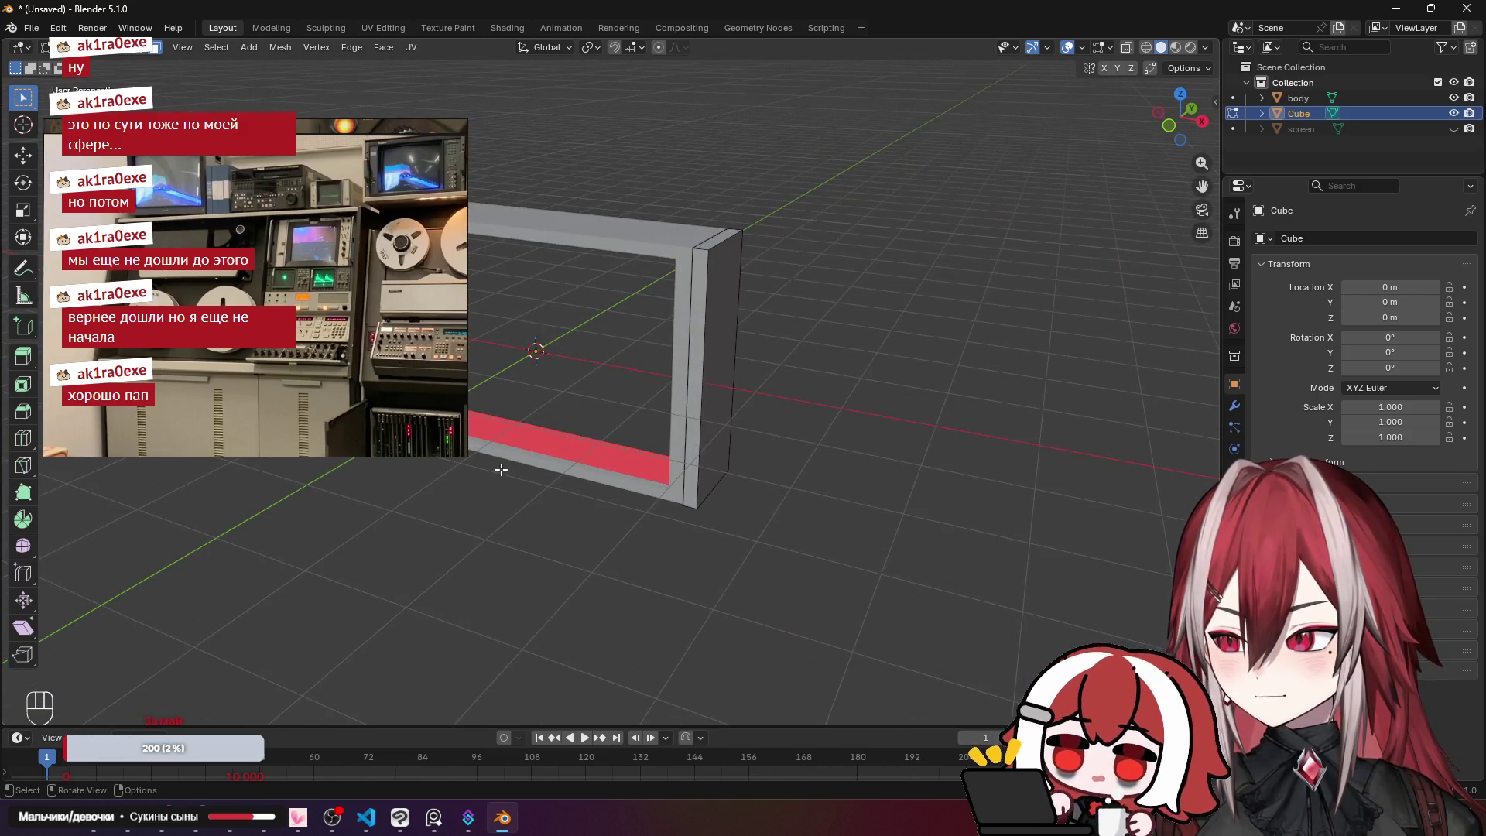
{"action": "left_click_drag", "start_coordinate": [502, 469], "coordinate": [648, 416]}
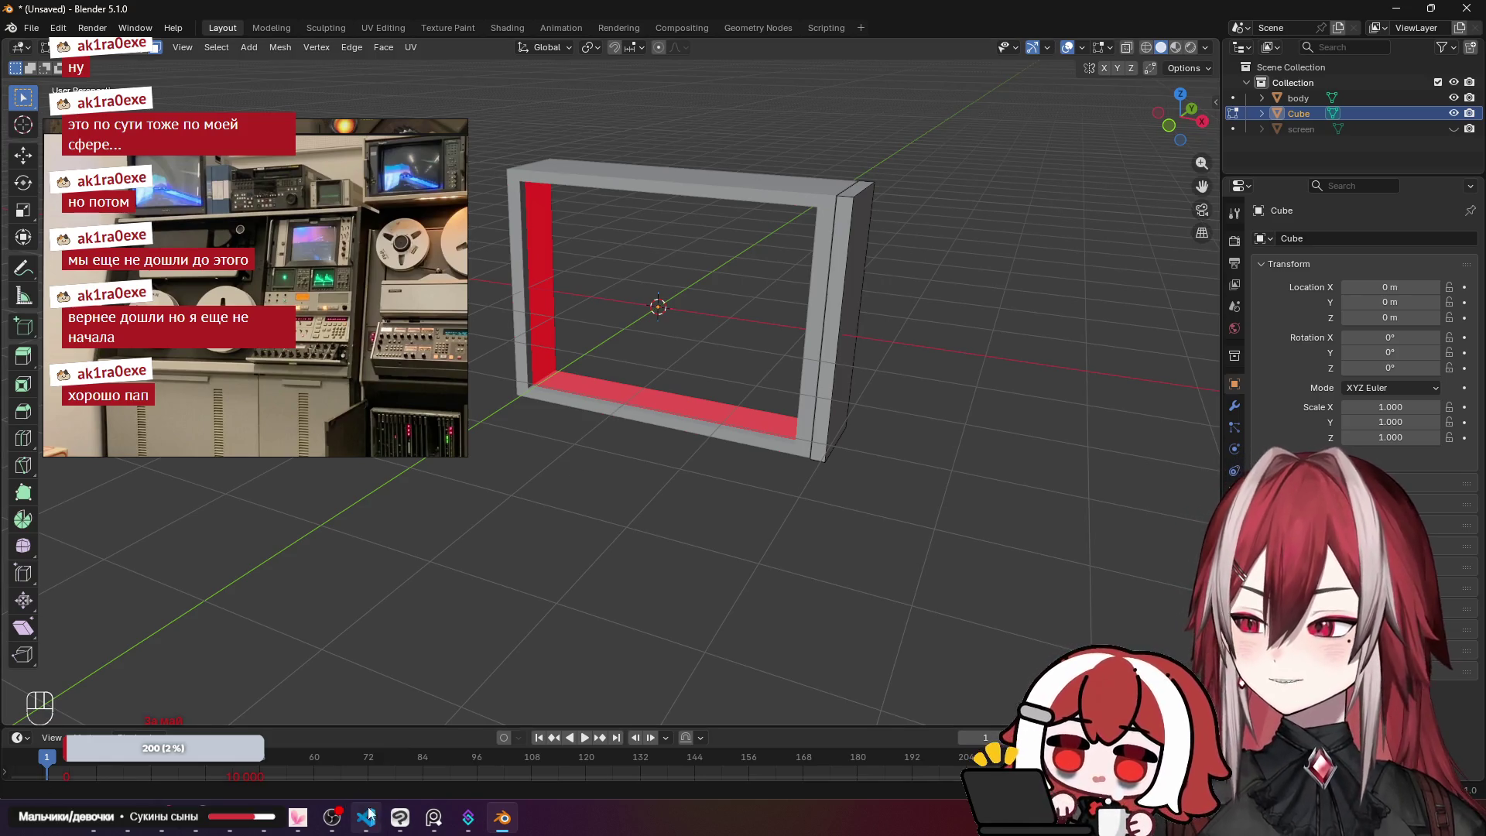
{"action": "left_click", "coordinate": [400, 818]}
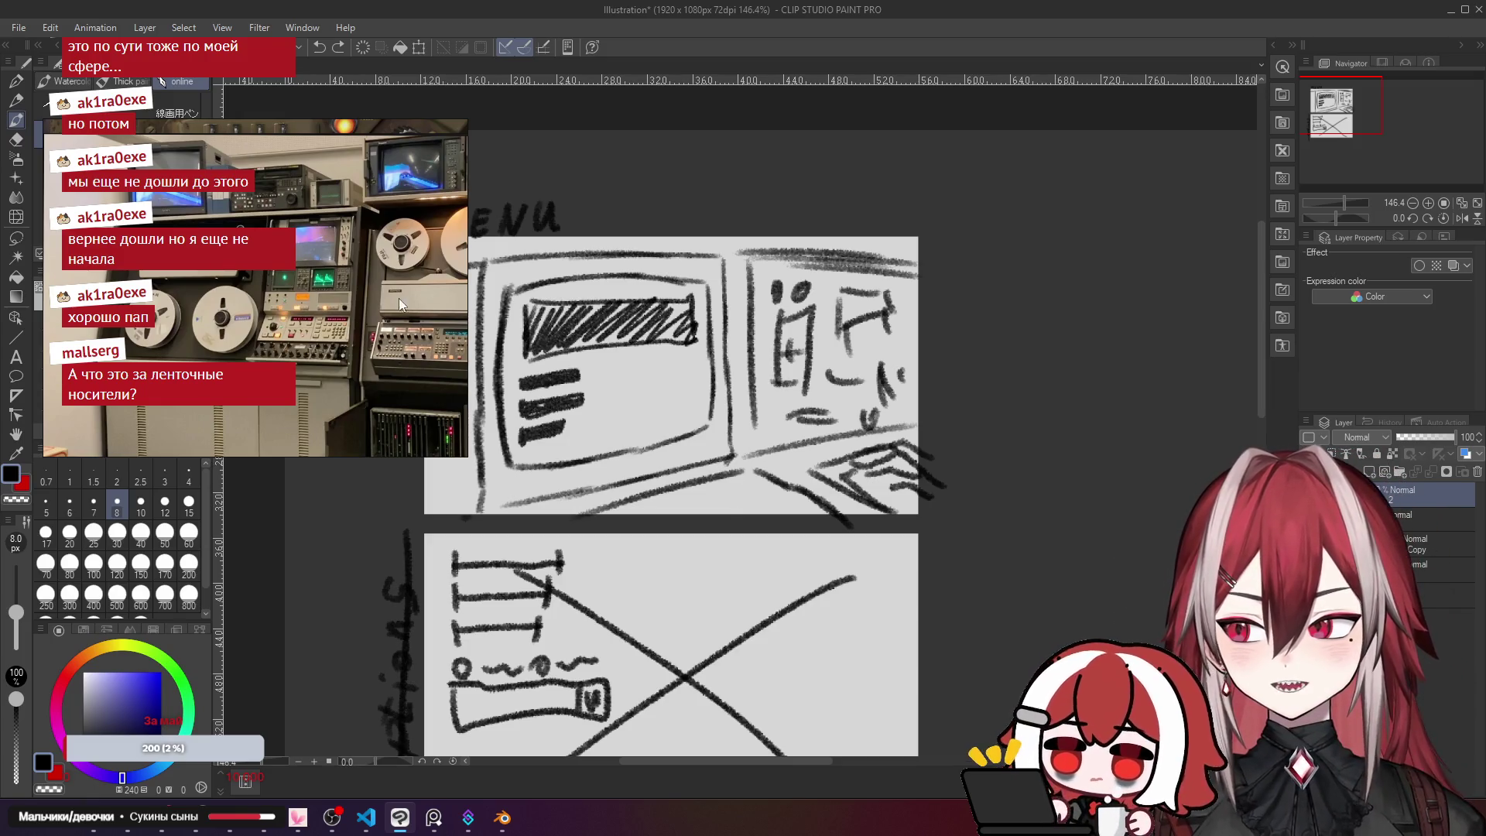
{"action": "left_click", "coordinate": [1444, 14]}
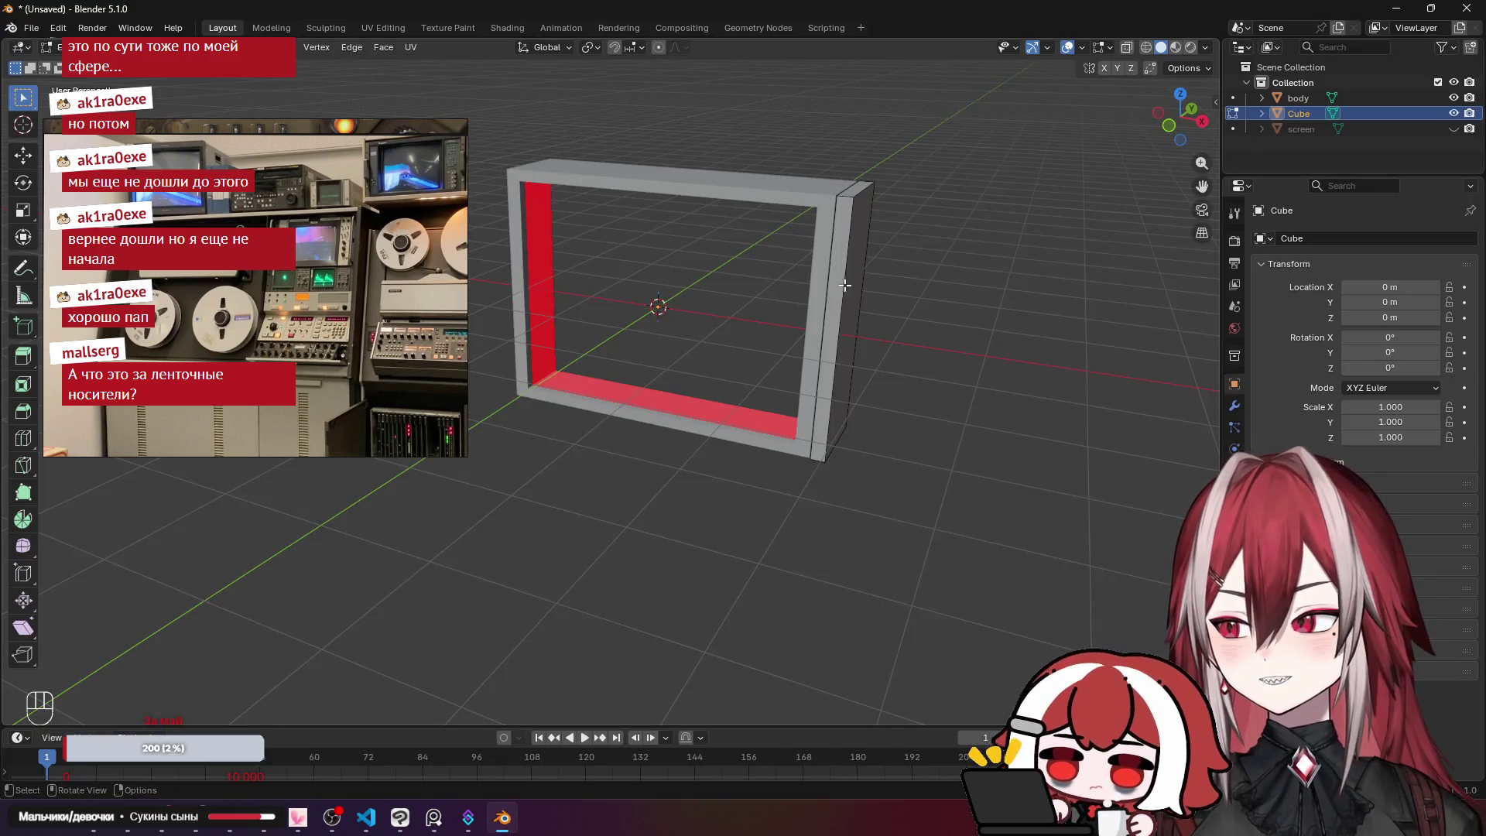
{"action": "scroll", "coordinate": [719, 289], "scroll_direction": "up", "scroll_amount": 1}
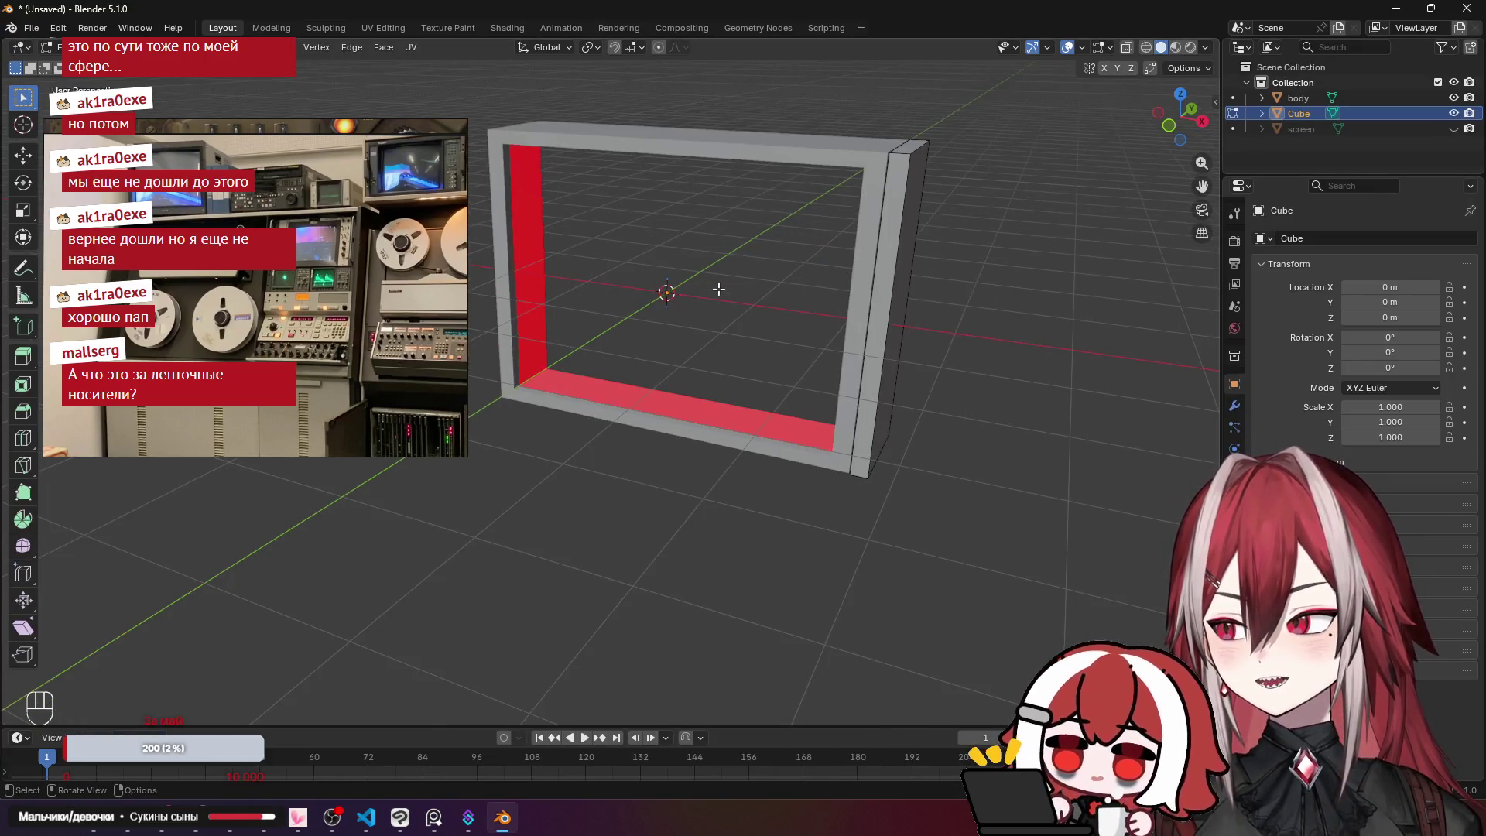
{"action": "scroll", "coordinate": [718, 286], "scroll_direction": "up", "scroll_amount": 2}
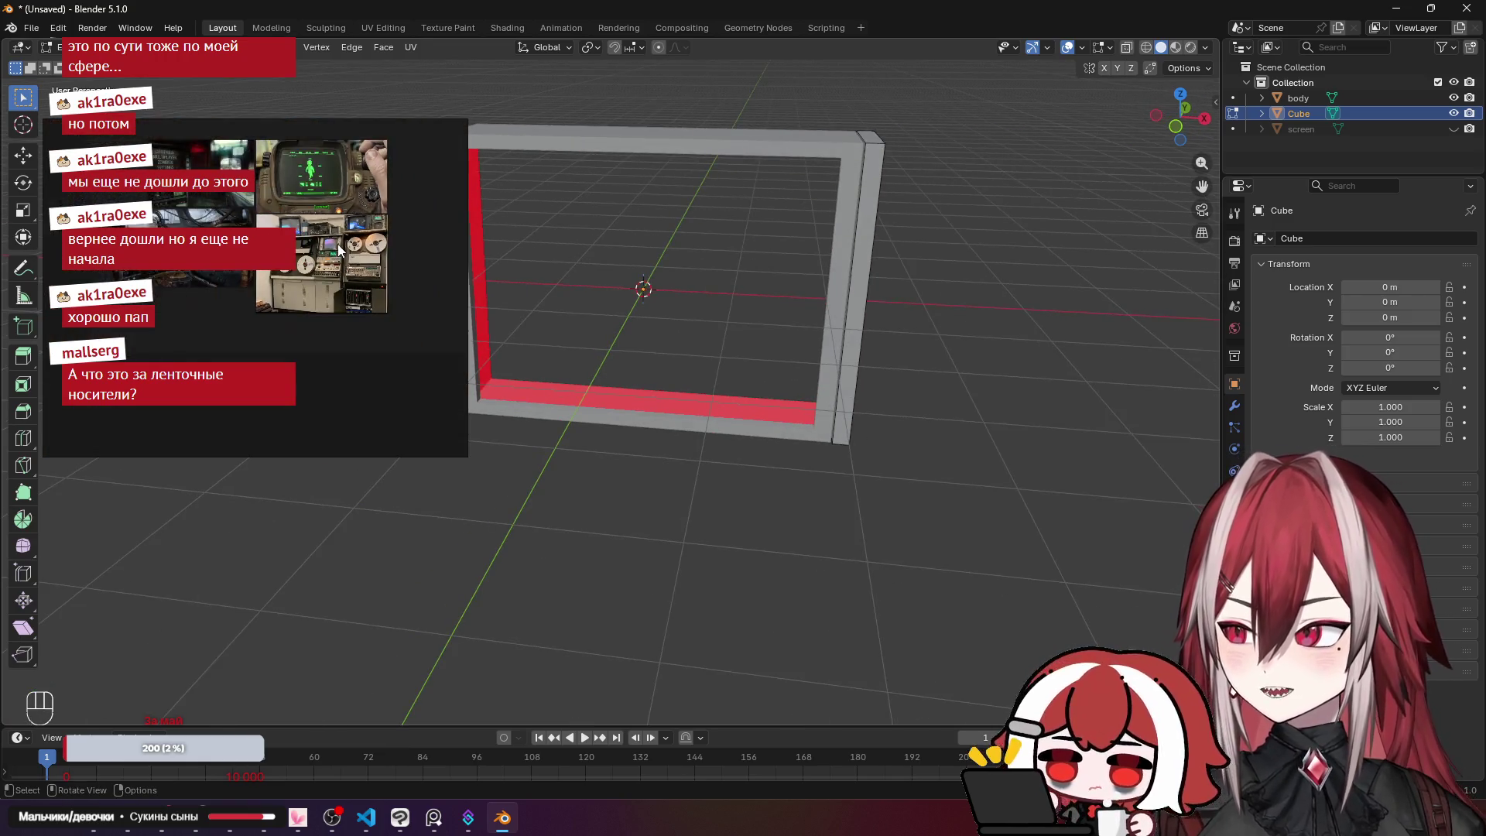
{"action": "left_click", "coordinate": [374, 297]}
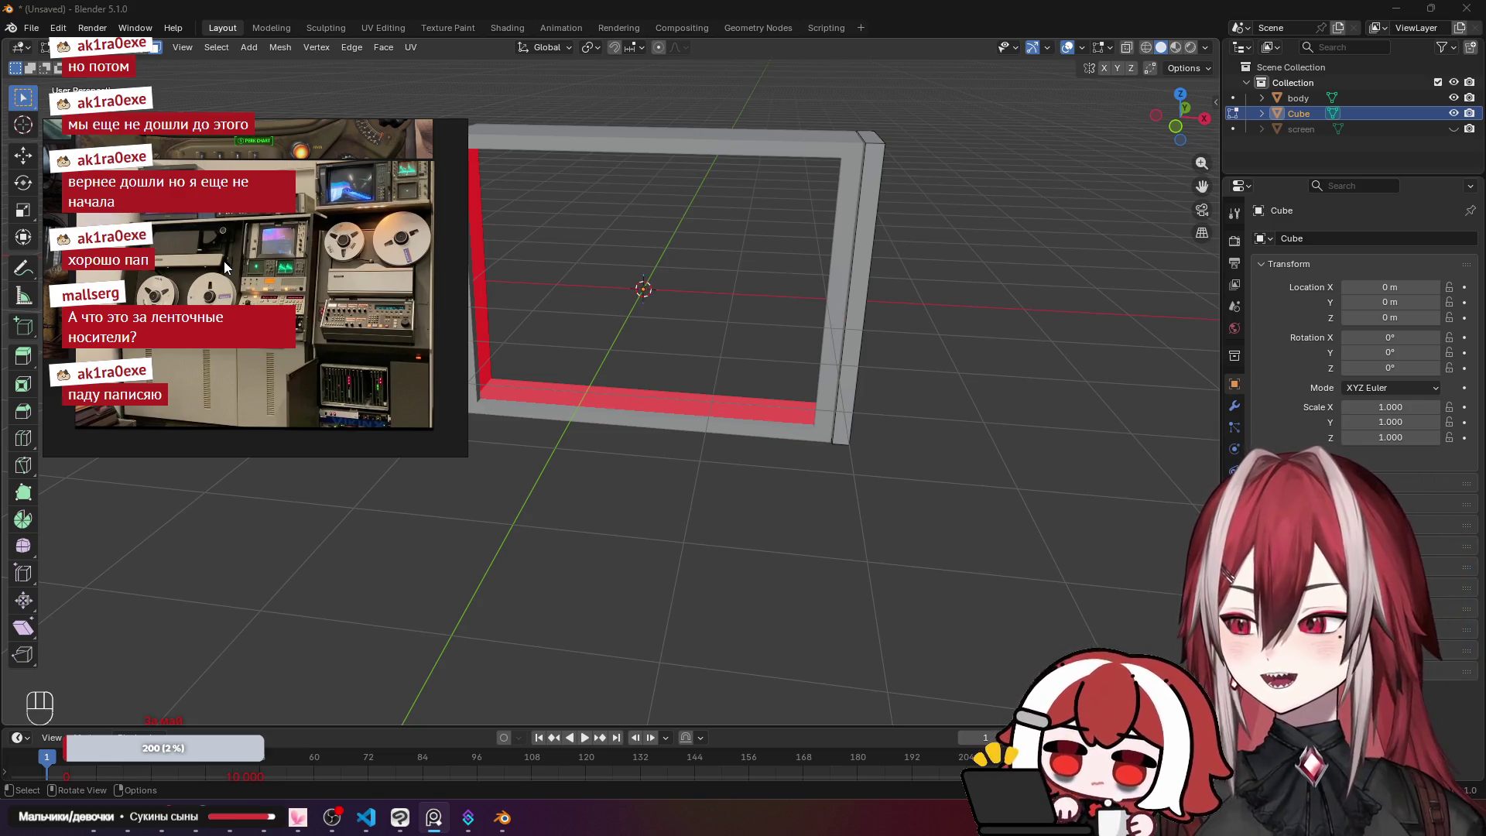
Step: Zoom in on the side block, settling on a straight front view of its top
{"action": "left_click_drag", "start_coordinate": [619, 232], "coordinate": [1048, 189]}
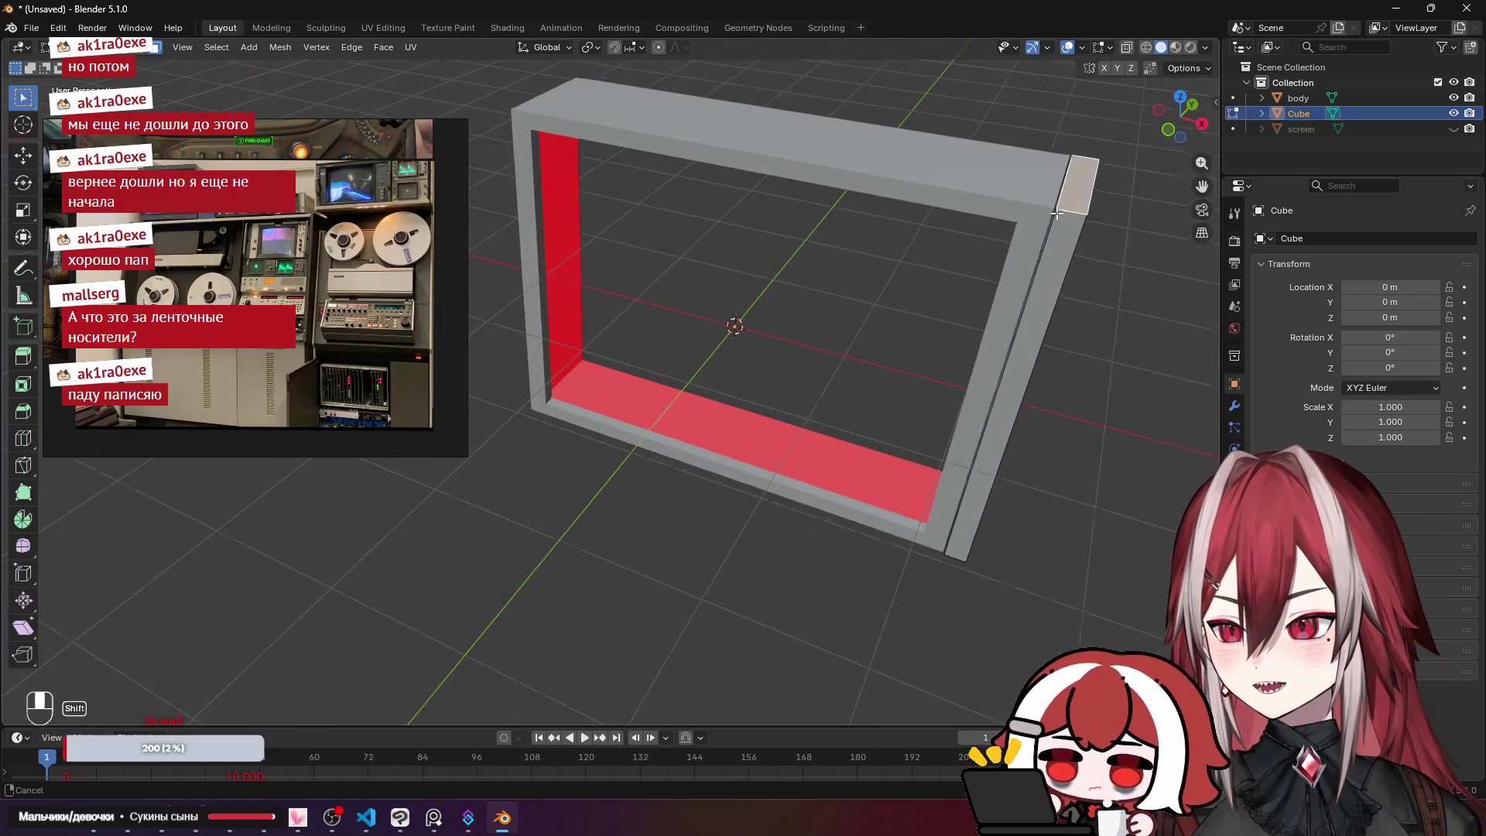
{"action": "key", "text": "KP_1"}
{"action": "scroll", "coordinate": [895, 283], "scroll_direction": "up", "scroll_amount": 8}
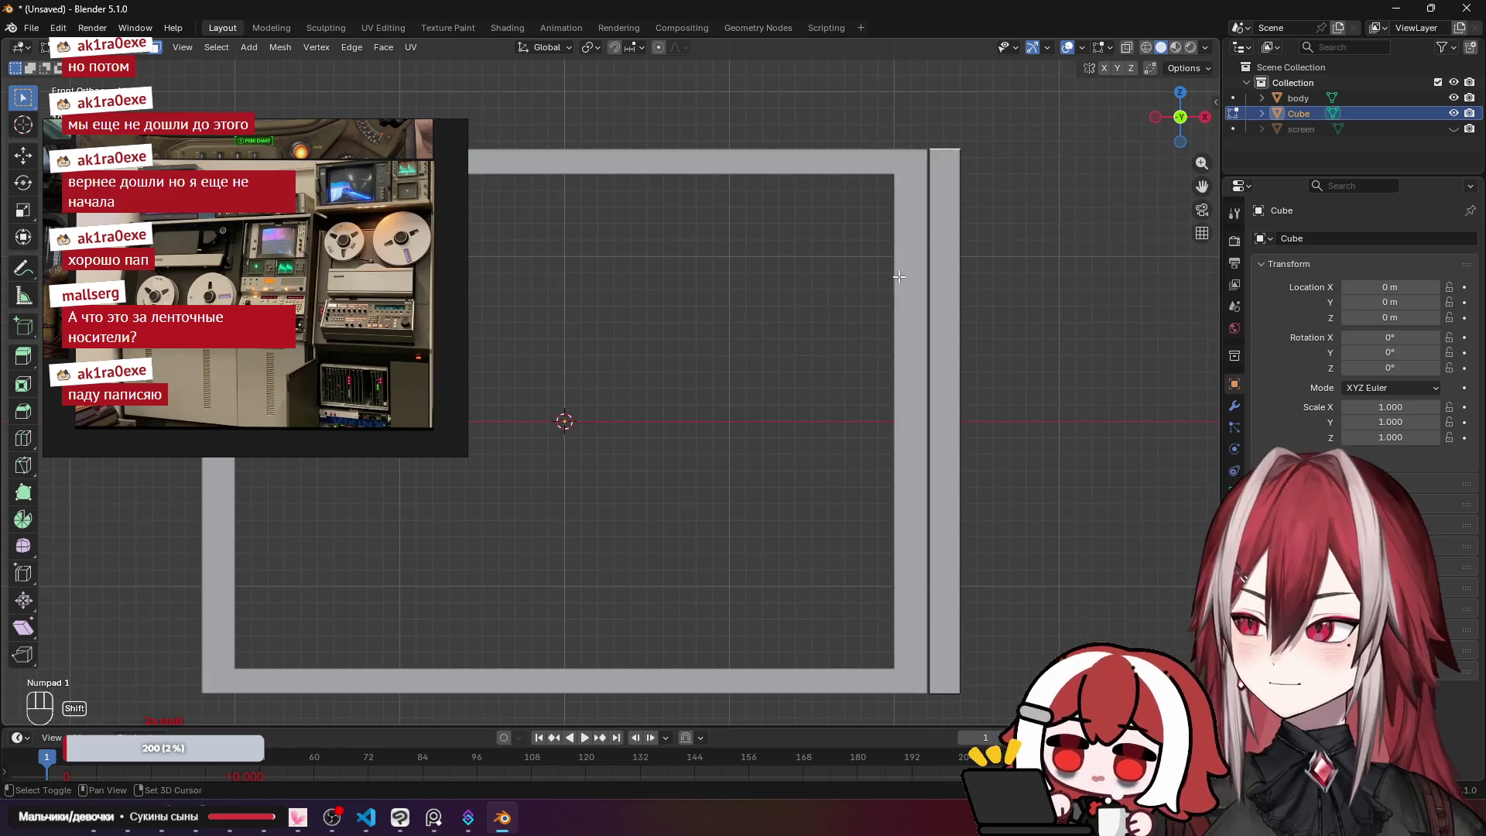
{"action": "mouse_move", "coordinate": [806, 315]}
{"action": "left_mouse_down"}
{"action": "mouse_move", "coordinate": [939, 239]}
{"action": "mouse_move", "coordinate": [884, 349]}
{"action": "left_mouse_up"}
{"action": "key", "text": "KP_1"}
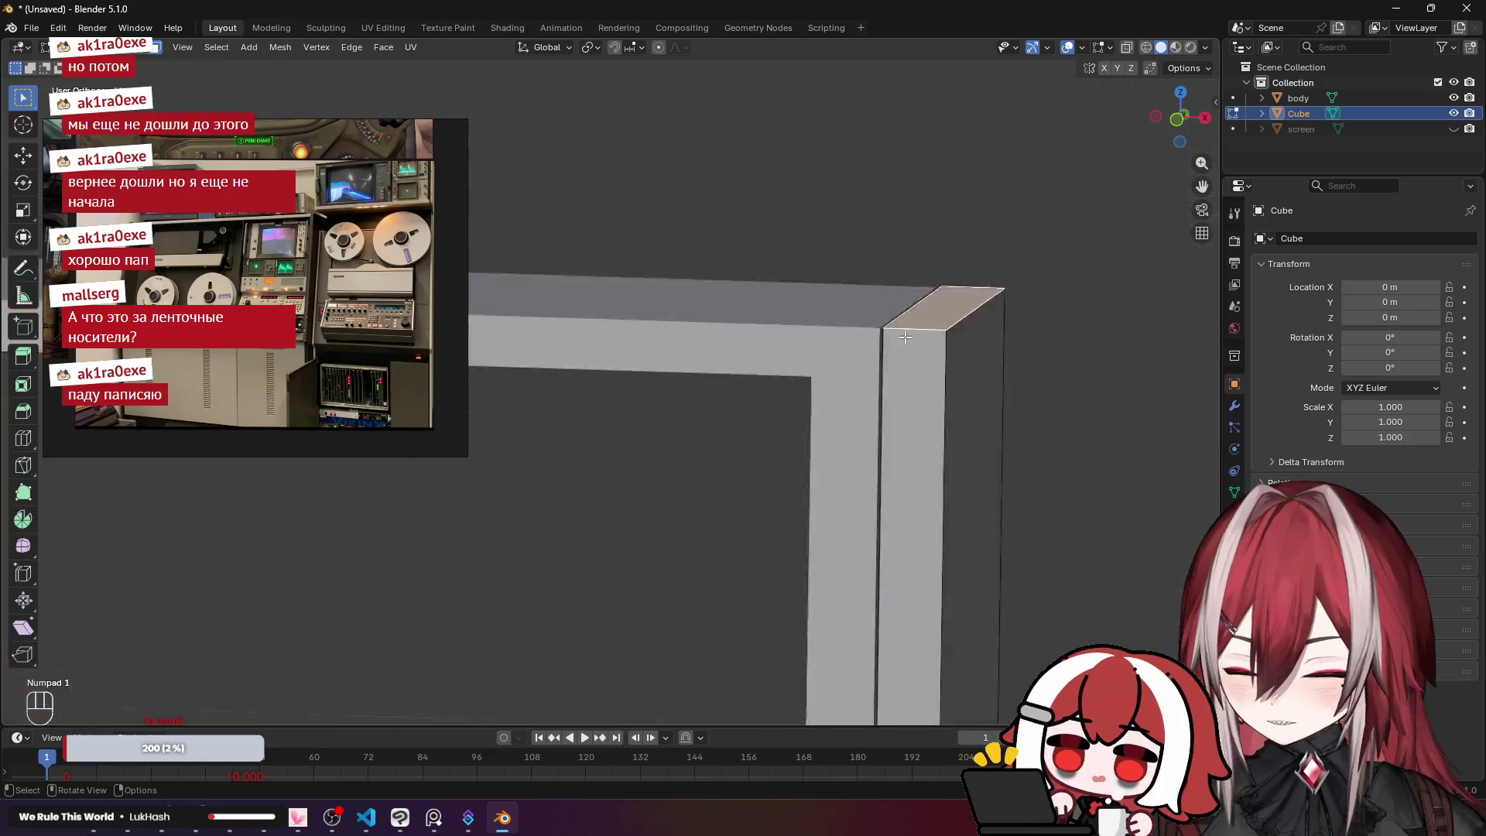
{"action": "scroll", "coordinate": [905, 338], "scroll_direction": "down", "scroll_amount": 2}
{"action": "scroll", "coordinate": [905, 242], "scroll_direction": "down", "scroll_amount": 5}
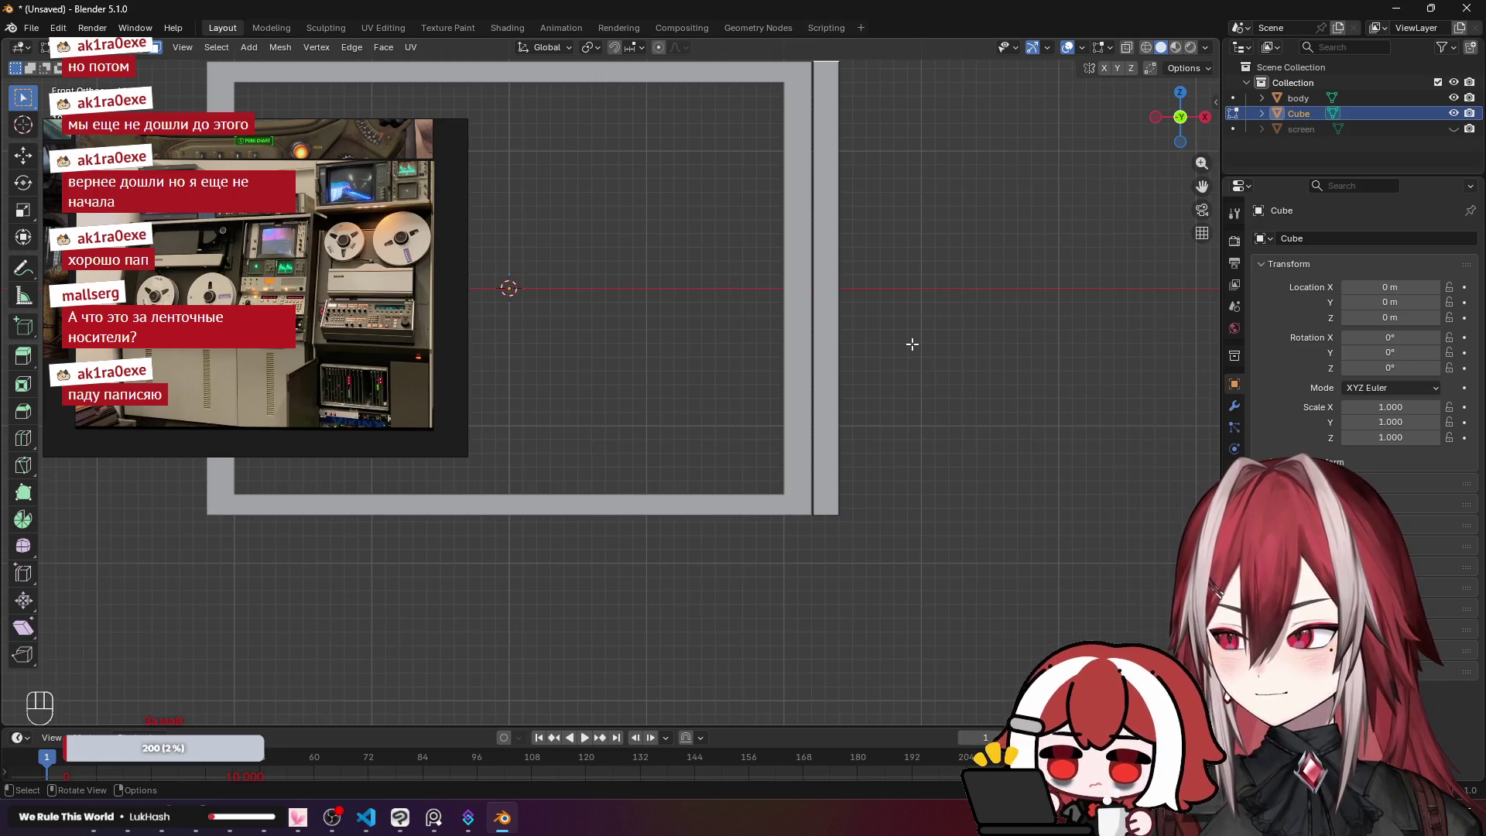
{"action": "mouse_move", "coordinate": [912, 344]}
{"action": "left_mouse_down"}
{"action": "mouse_move", "coordinate": [792, 389]}
{"action": "mouse_move", "coordinate": [854, 325]}
{"action": "mouse_move", "coordinate": [854, 374]}
{"action": "left_mouse_up"}
{"action": "key", "text": "KP_1"}
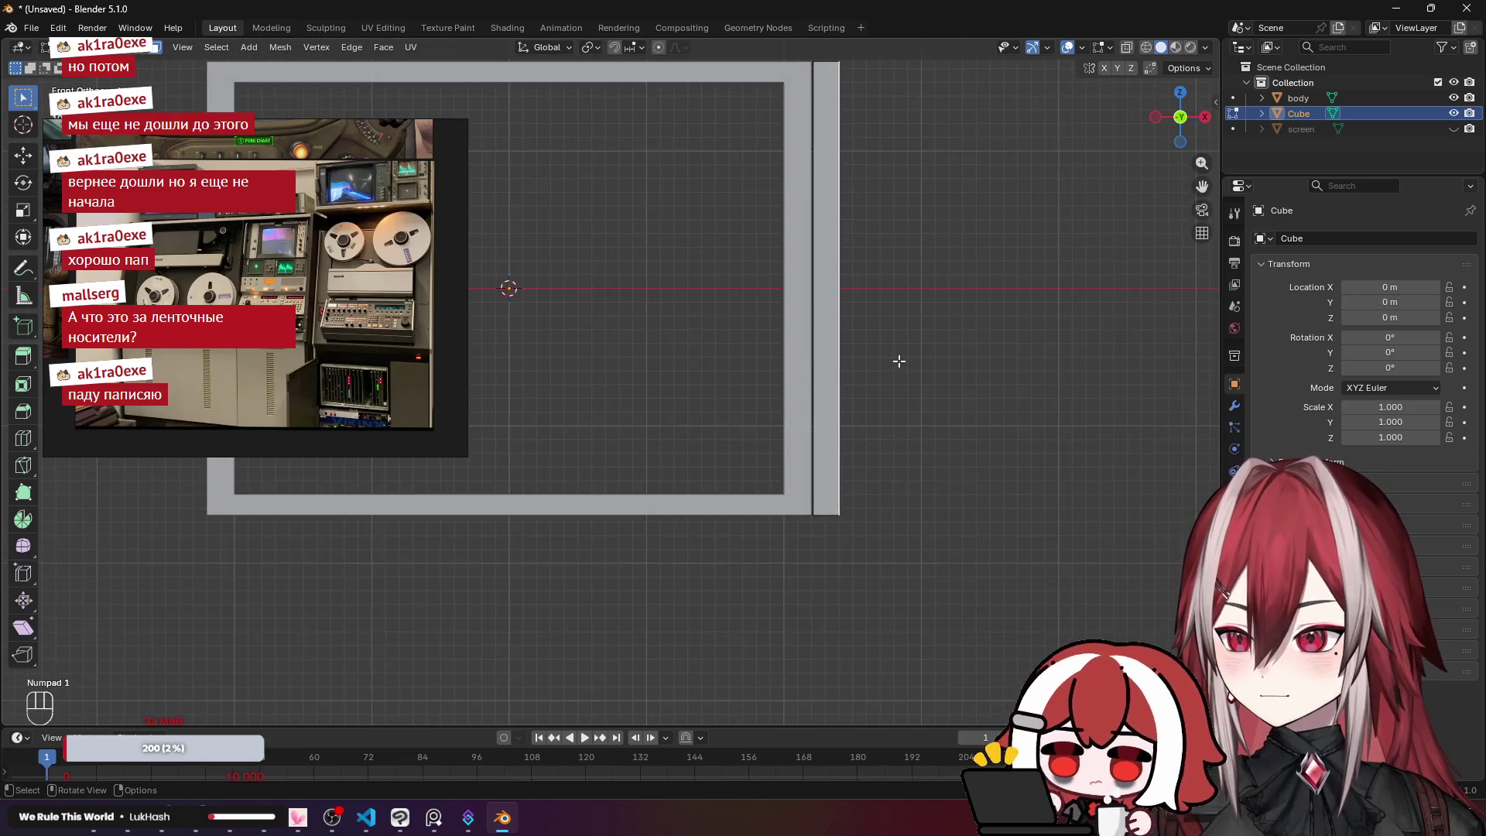
{"action": "mouse_move", "coordinate": [899, 356]}
{"action": "left_mouse_down"}
{"action": "mouse_move", "coordinate": [831, 432]}
{"action": "mouse_move", "coordinate": [824, 396]}
{"action": "left_mouse_up"}
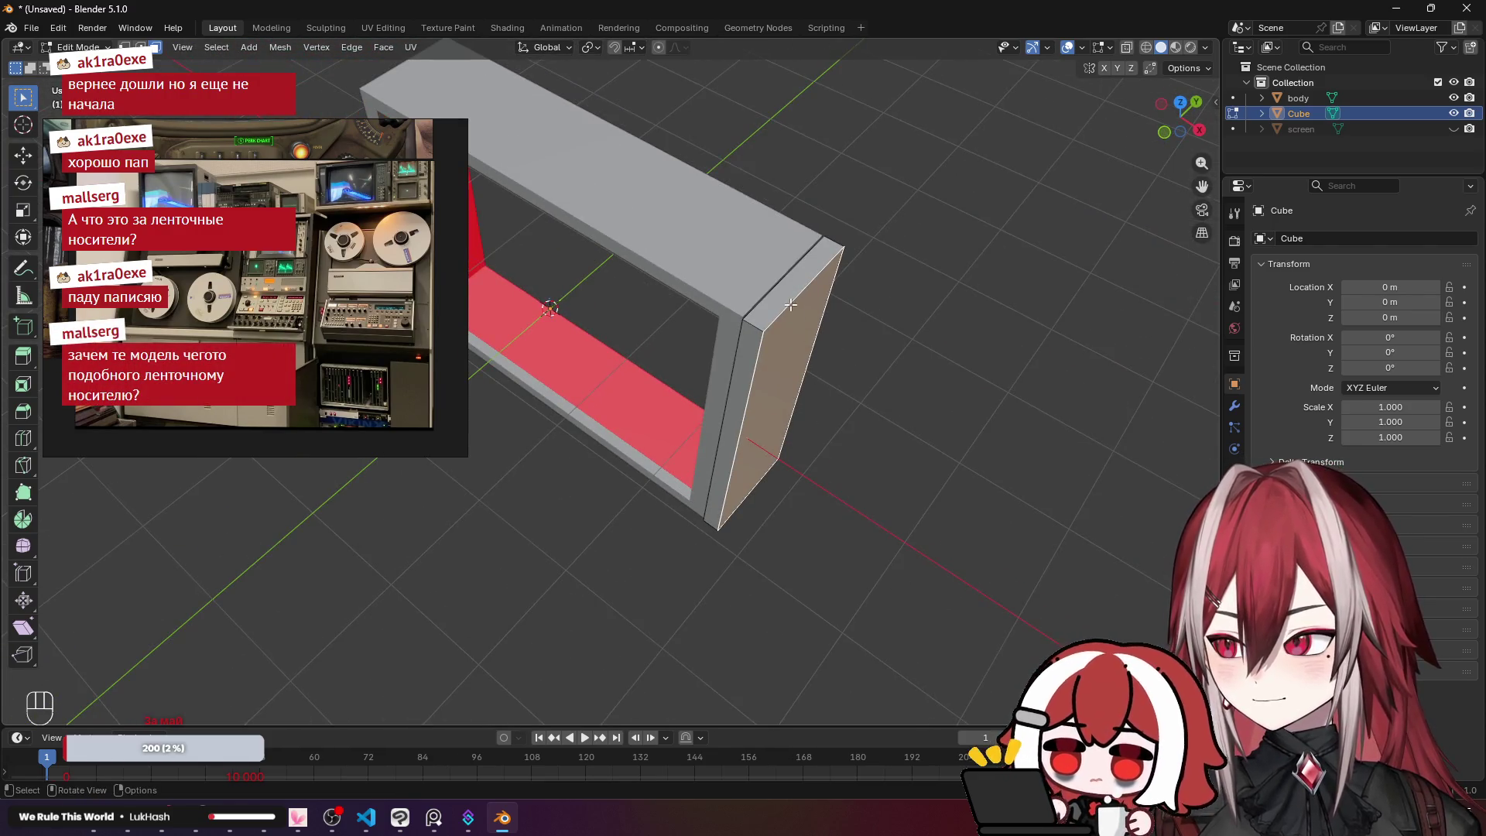
{"action": "key", "text": "KP_1"}
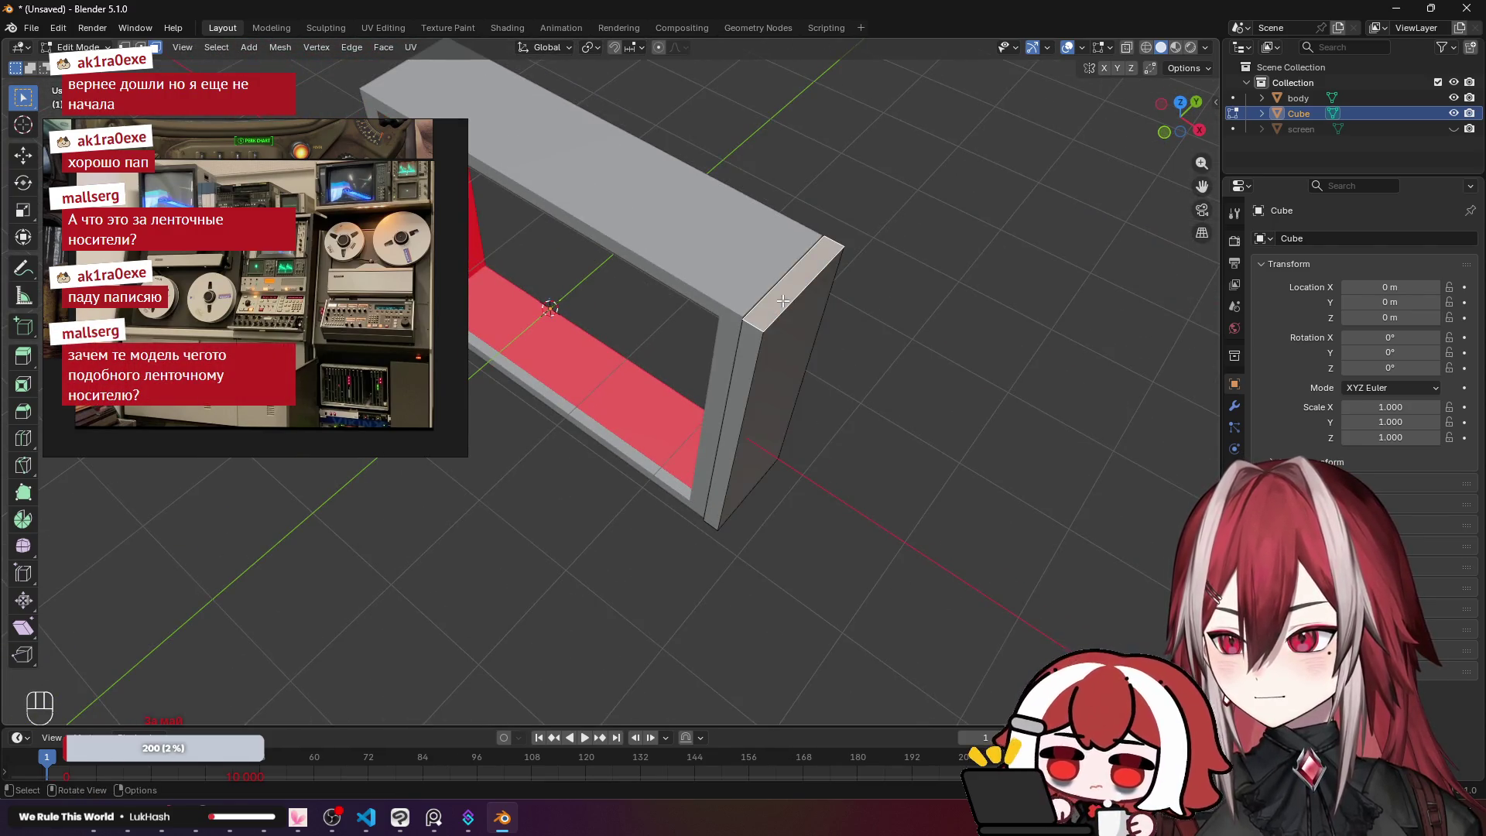
{"action": "scroll", "coordinate": [660, 474], "scroll_direction": "up", "scroll_amount": 8}
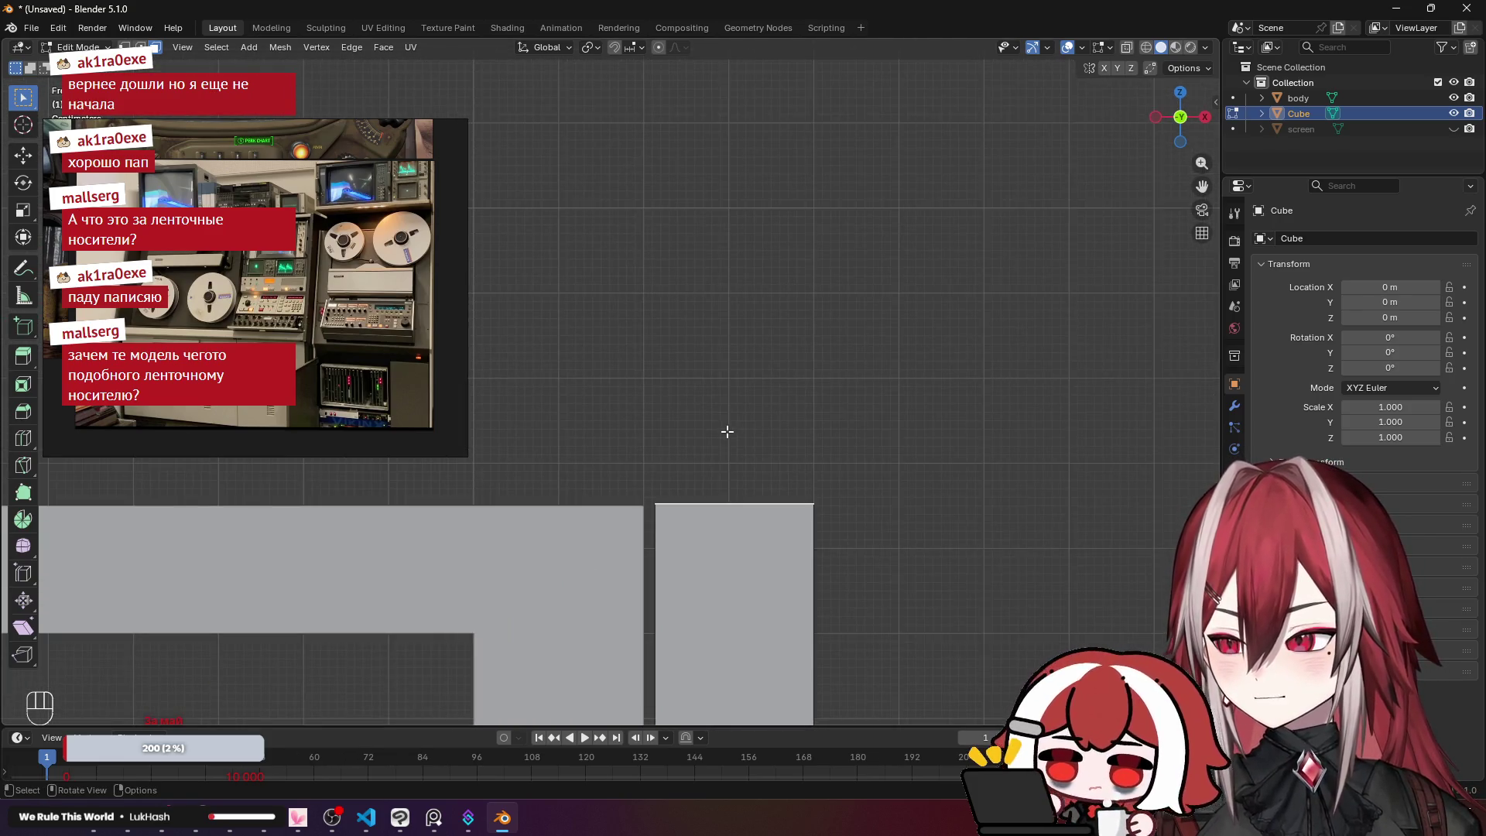
Step: Extrude the side block's top face upward and confirm it
{"action": "key", "text": "e"}
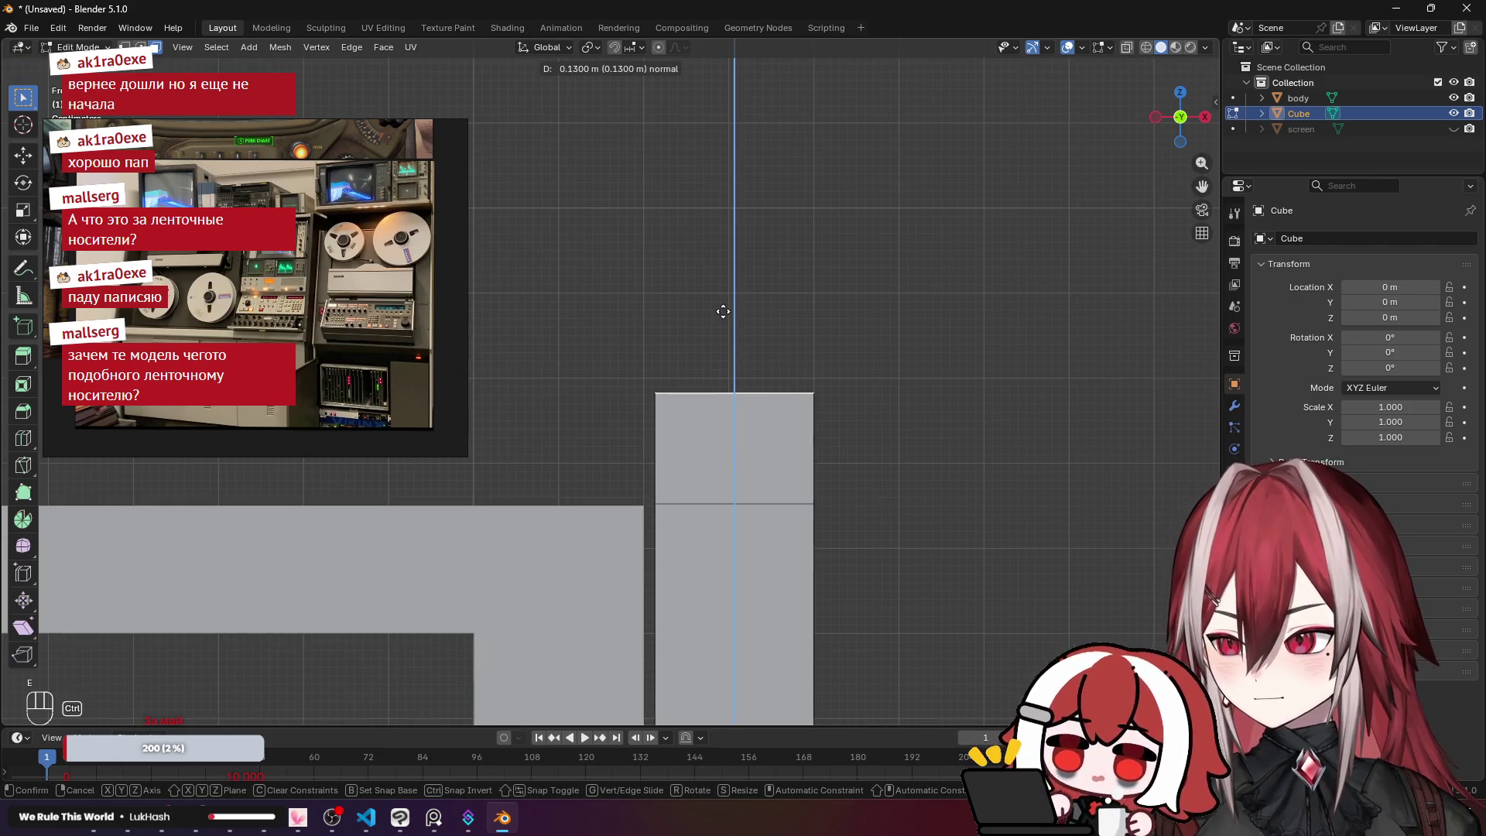
{"action": "left_click", "coordinate": [737, 258]}
{"action": "mouse_move", "coordinate": [737, 259]}
{"action": "left_mouse_down"}
{"action": "mouse_move", "coordinate": [704, 347]}
{"action": "mouse_move", "coordinate": [766, 281]}
{"action": "left_mouse_up"}
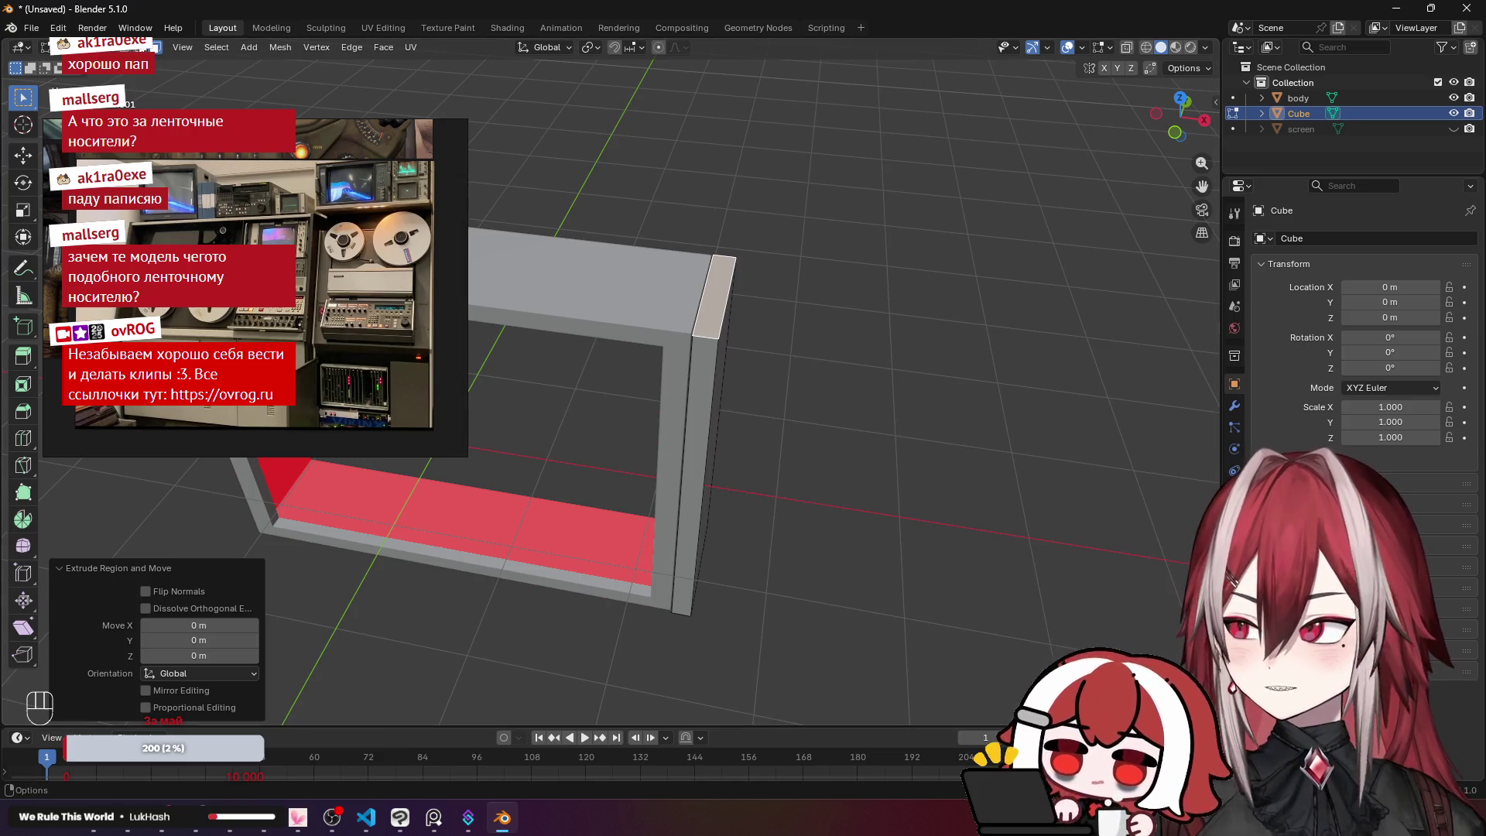
Step: Undo the last change and compare the model against the sketch in Clip Studio Paint
{"action": "key", "text": "ctrl+z"}
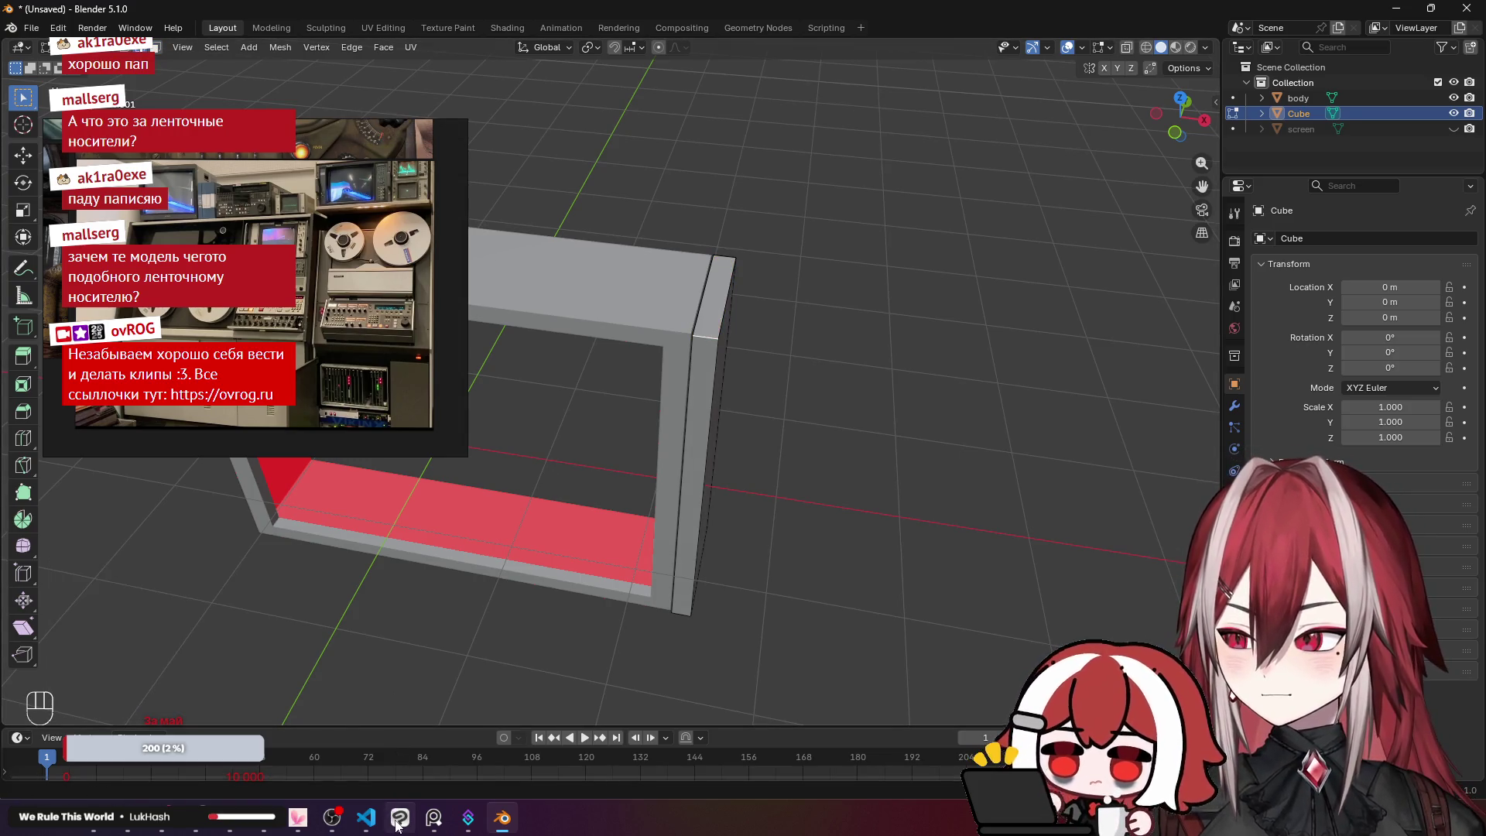
{"action": "left_click", "coordinate": [400, 818]}
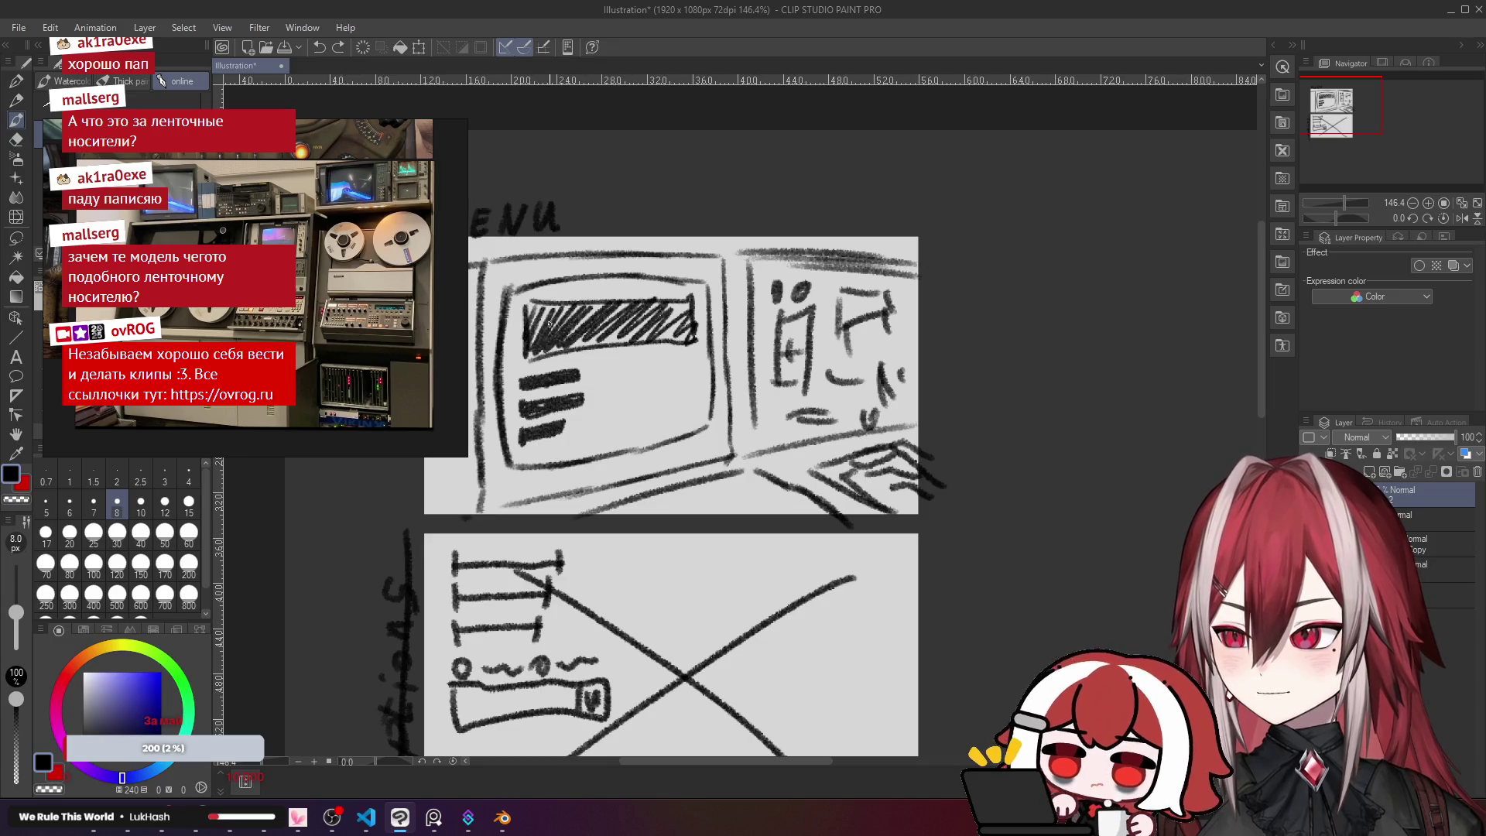
{"action": "left_click", "coordinate": [503, 817]}
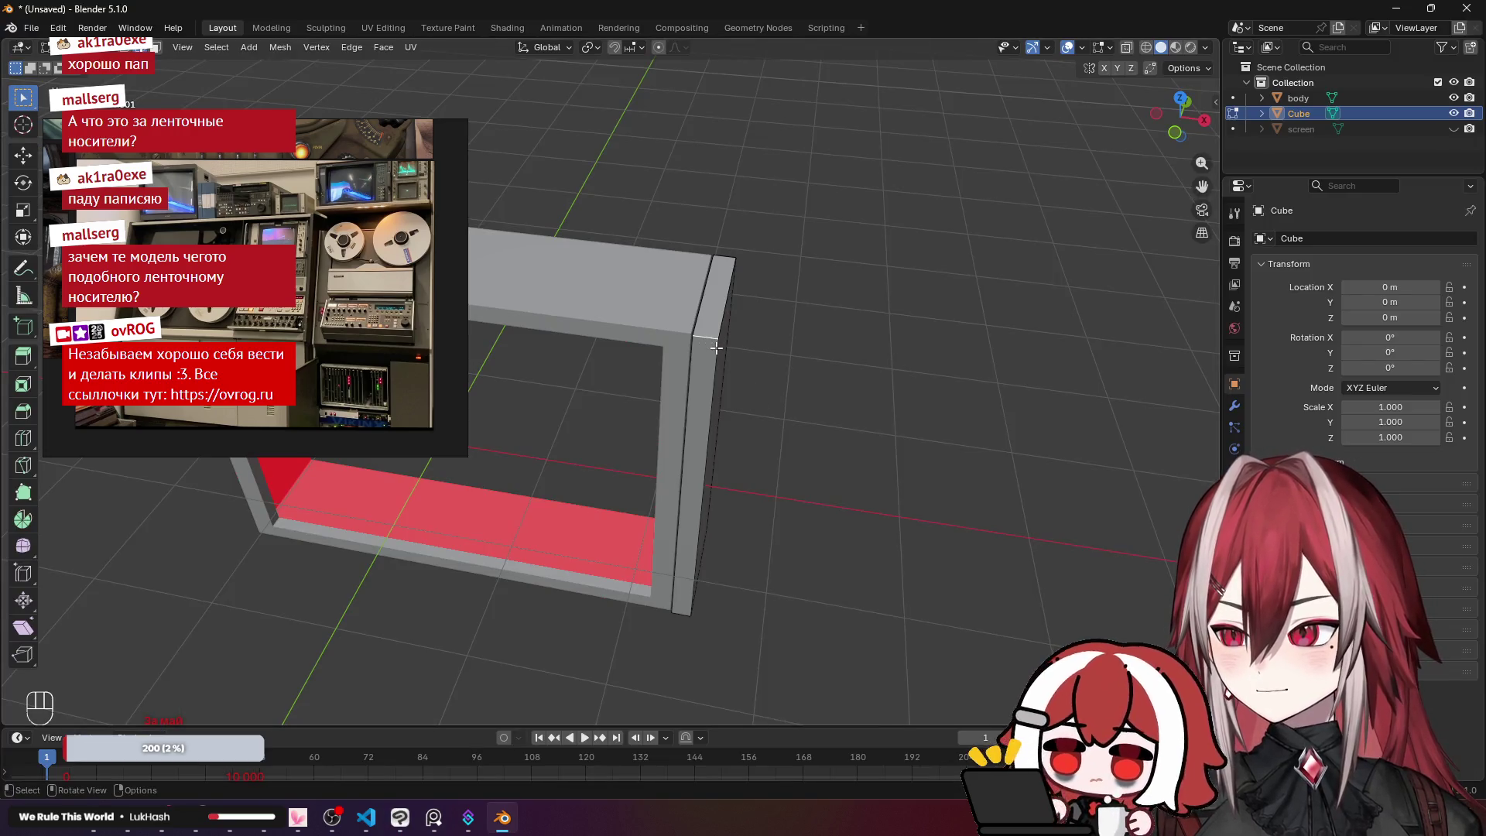
Step: Delete the side block's grey face along its vertical corner edge next to the frame
{"action": "left_click", "coordinate": [714, 350]}
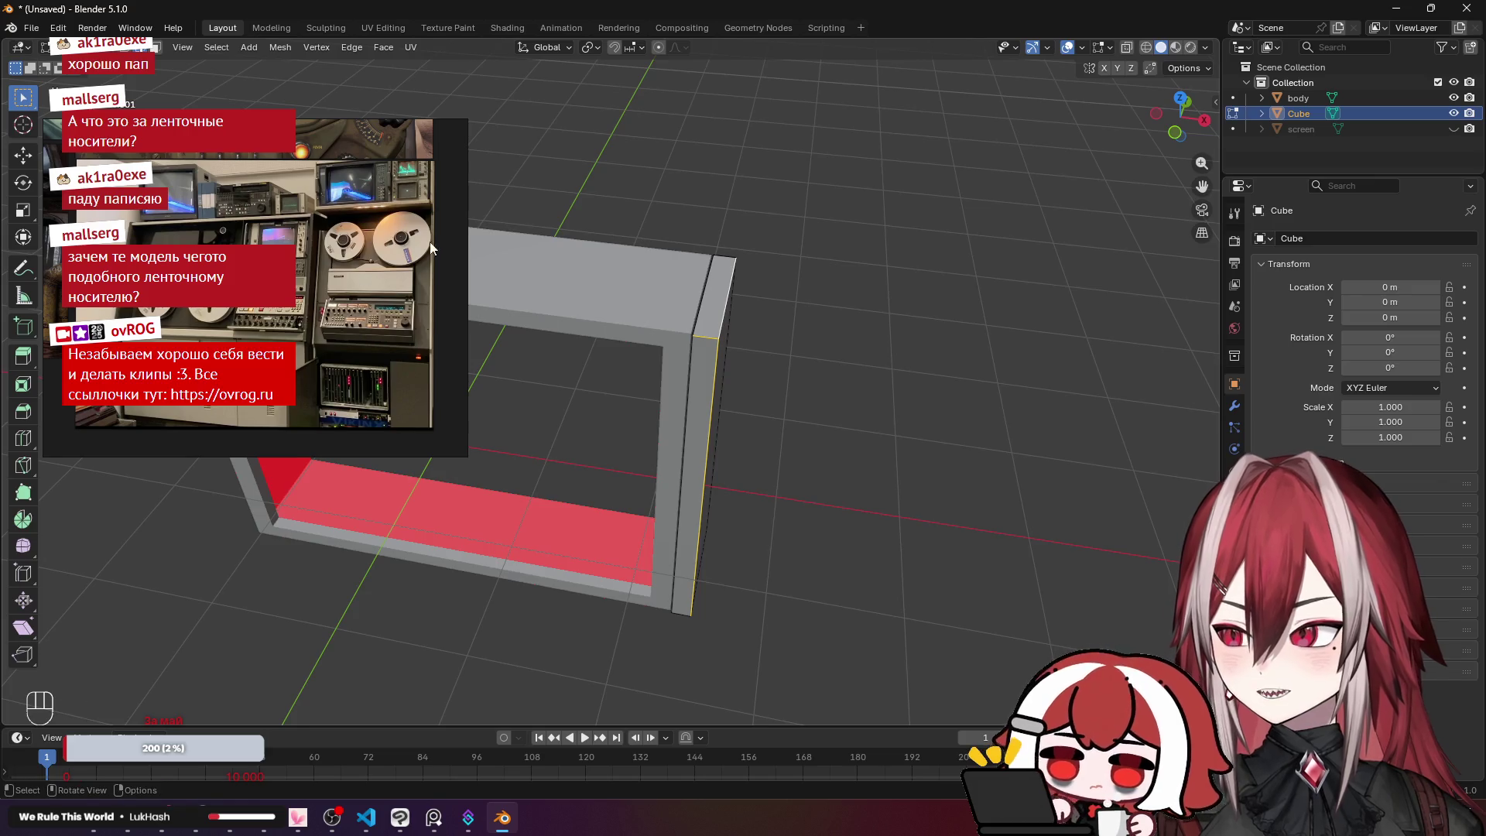
{"action": "mouse_move", "coordinate": [325, 246]}
{"action": "left_mouse_down"}
{"action": "mouse_move", "coordinate": [596, 355]}
{"action": "mouse_move", "coordinate": [679, 463]}
{"action": "mouse_move", "coordinate": [619, 265]}
{"action": "mouse_move", "coordinate": [645, 357]}
{"action": "mouse_move", "coordinate": [697, 387]}
{"action": "mouse_move", "coordinate": [661, 434]}
{"action": "left_mouse_up"}
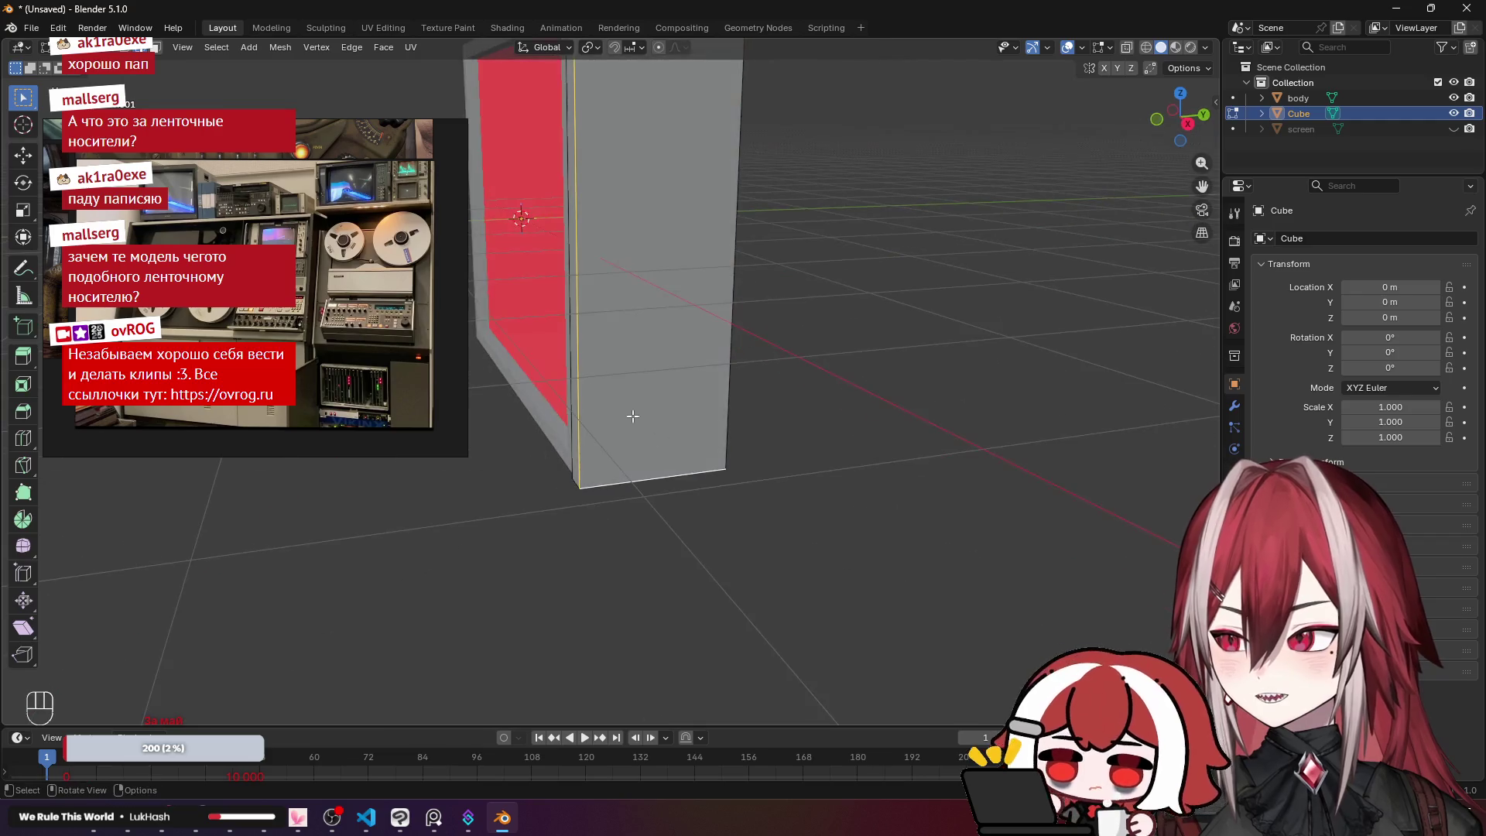
{"action": "left_click_drag", "start_coordinate": [634, 273], "coordinate": [719, 325]}
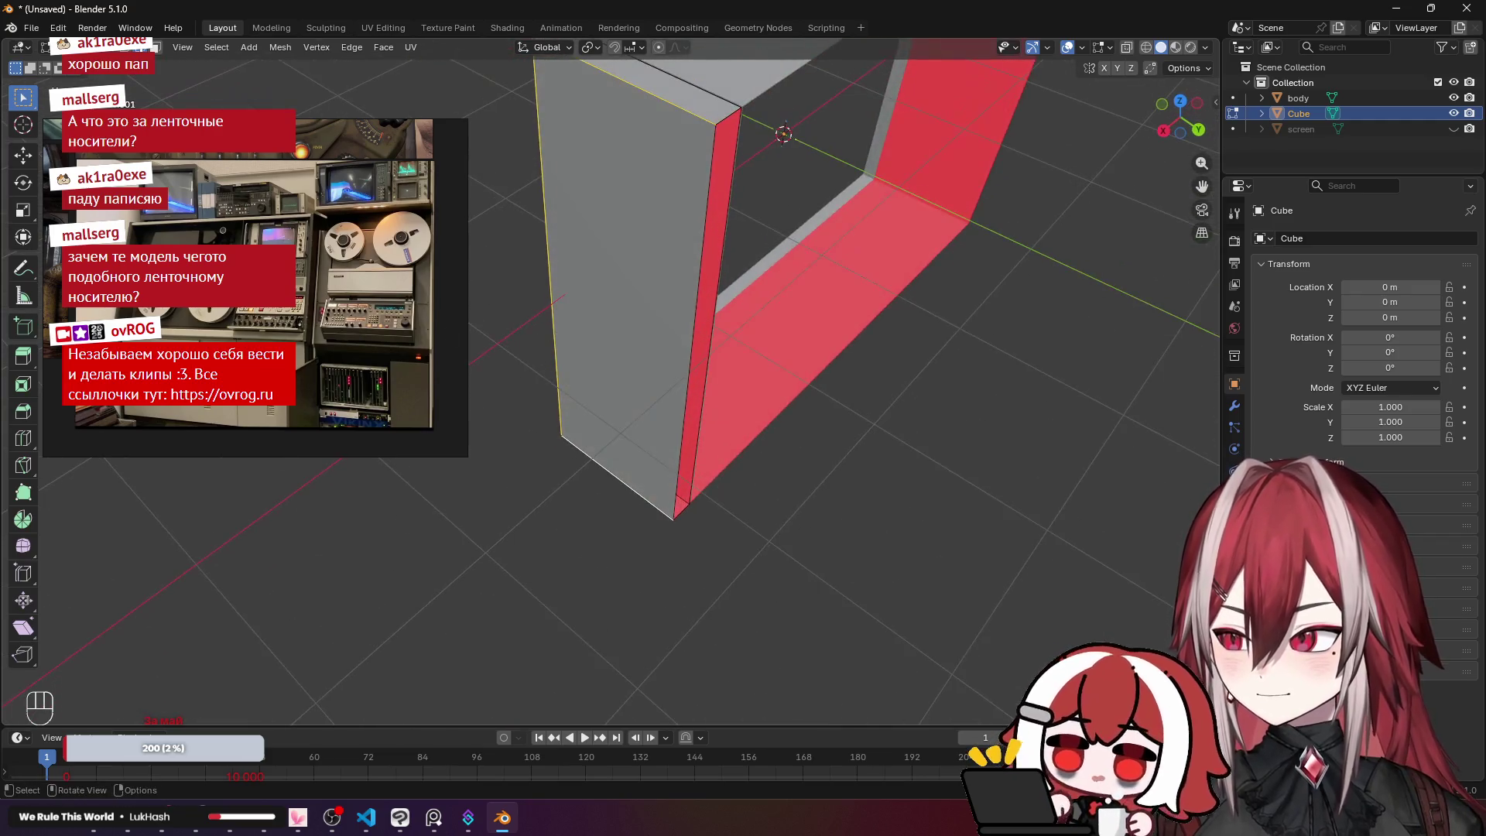
{"action": "left_click", "coordinate": [707, 230], "text": "shift"}
{"action": "key", "text": "x"}
{"action": "left_click", "coordinate": [650, 128]}
Step: Delete the block's right edge together with its red face
{"action": "mouse_move", "coordinate": [617, 148]}
{"action": "left_mouse_down"}
{"action": "mouse_move", "coordinate": [858, 99]}
{"action": "mouse_move", "coordinate": [759, 149]}
{"action": "mouse_move", "coordinate": [706, 226]}
{"action": "left_mouse_up"}
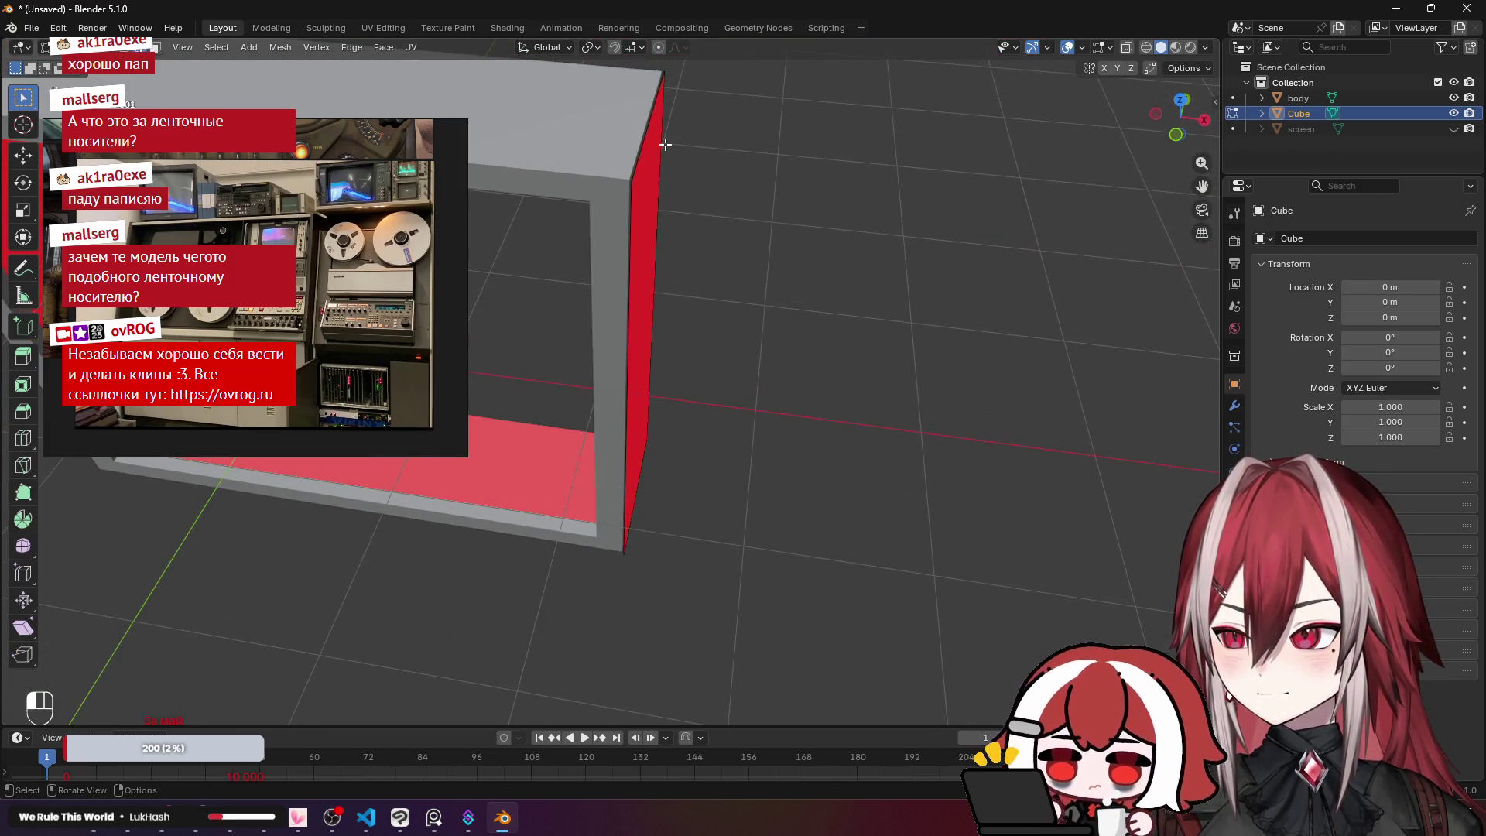
{"action": "left_click", "coordinate": [664, 147]}
{"action": "key", "text": "x"}
{"action": "left_click", "coordinate": [656, 156]}
Step: Delete the block's bottom edge and return to a straight front view
{"action": "mouse_move", "coordinate": [656, 156]}
{"action": "left_mouse_down"}
{"action": "mouse_move", "coordinate": [649, 134]}
{"action": "mouse_move", "coordinate": [604, 119]}
{"action": "mouse_move", "coordinate": [634, 119]}
{"action": "mouse_move", "coordinate": [627, 143]}
{"action": "mouse_move", "coordinate": [577, 65]}
{"action": "mouse_move", "coordinate": [643, 67]}
{"action": "mouse_move", "coordinate": [655, 110]}
{"action": "left_mouse_up"}
{"action": "left_click", "coordinate": [634, 533]}
{"action": "key", "text": "x"}
{"action": "left_click", "coordinate": [634, 532]}
{"action": "mouse_move", "coordinate": [634, 532]}
{"action": "left_mouse_down"}
{"action": "mouse_move", "coordinate": [687, 485]}
{"action": "mouse_move", "coordinate": [698, 356]}
{"action": "left_mouse_up"}
{"action": "key", "text": "Tab"}
{"action": "key", "text": "Tab"}
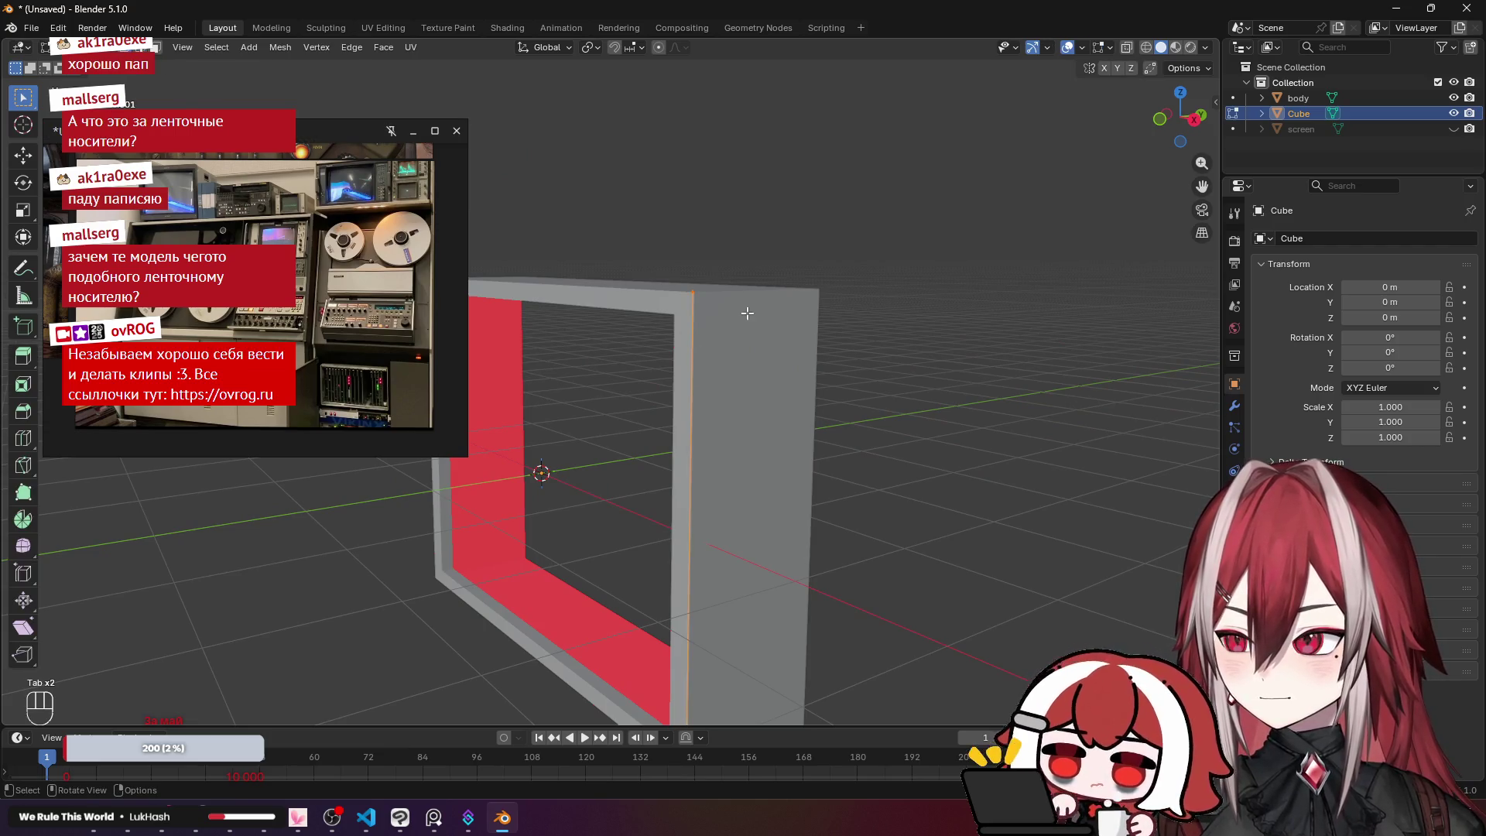
{"action": "key", "text": "KP_1"}
Step: Zoom to the block's corner and nudge its top vertex slightly upward
{"action": "scroll", "coordinate": [696, 292], "scroll_direction": "up", "scroll_amount": 5}
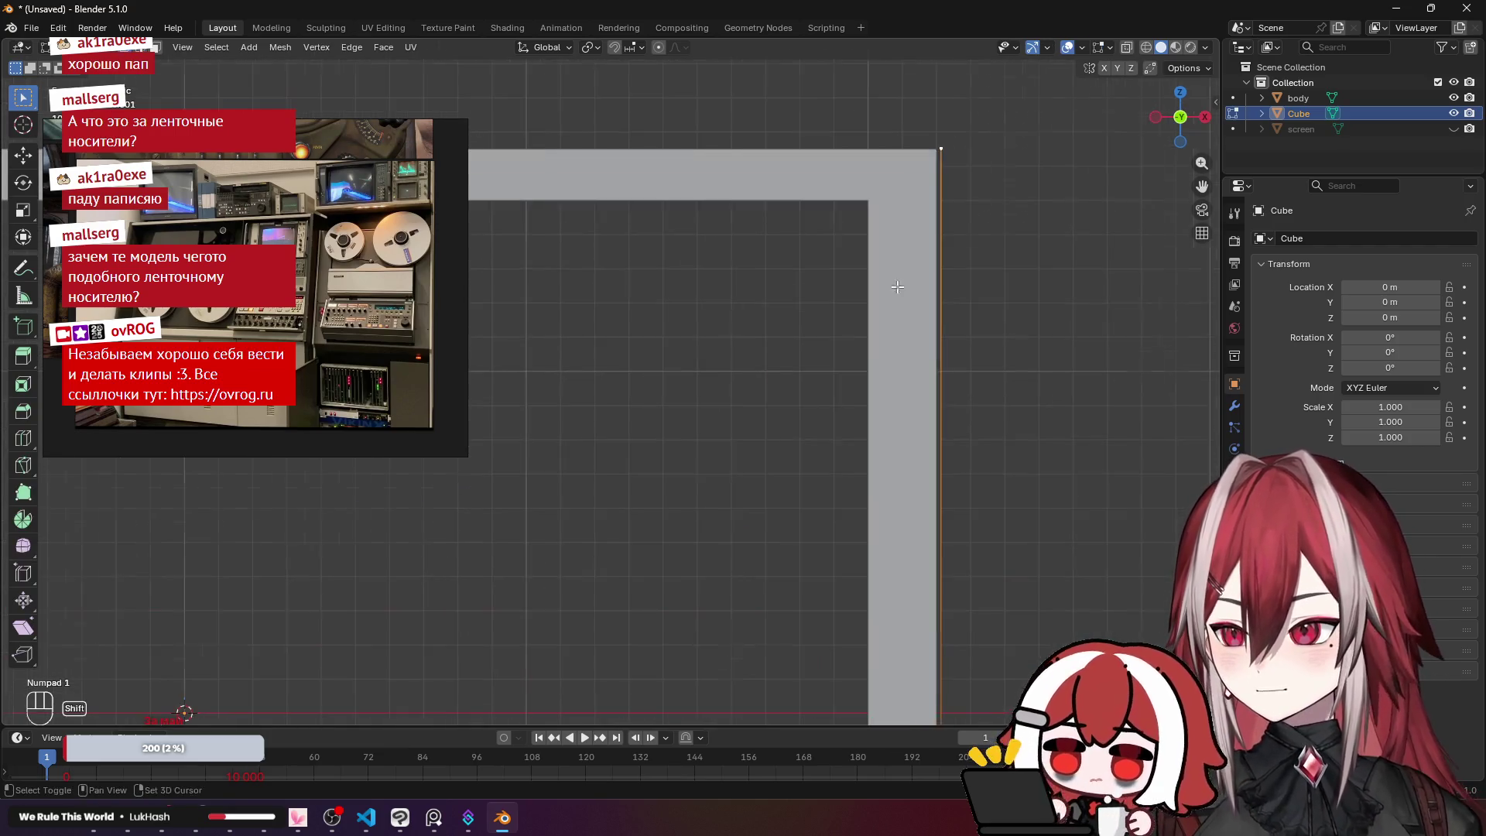
{"action": "scroll", "coordinate": [797, 336], "scroll_direction": "up", "scroll_amount": 3}
{"action": "scroll", "coordinate": [784, 366], "scroll_direction": "down", "scroll_amount": 1}
{"action": "scroll", "coordinate": [831, 366], "scroll_direction": "up", "scroll_amount": 2}
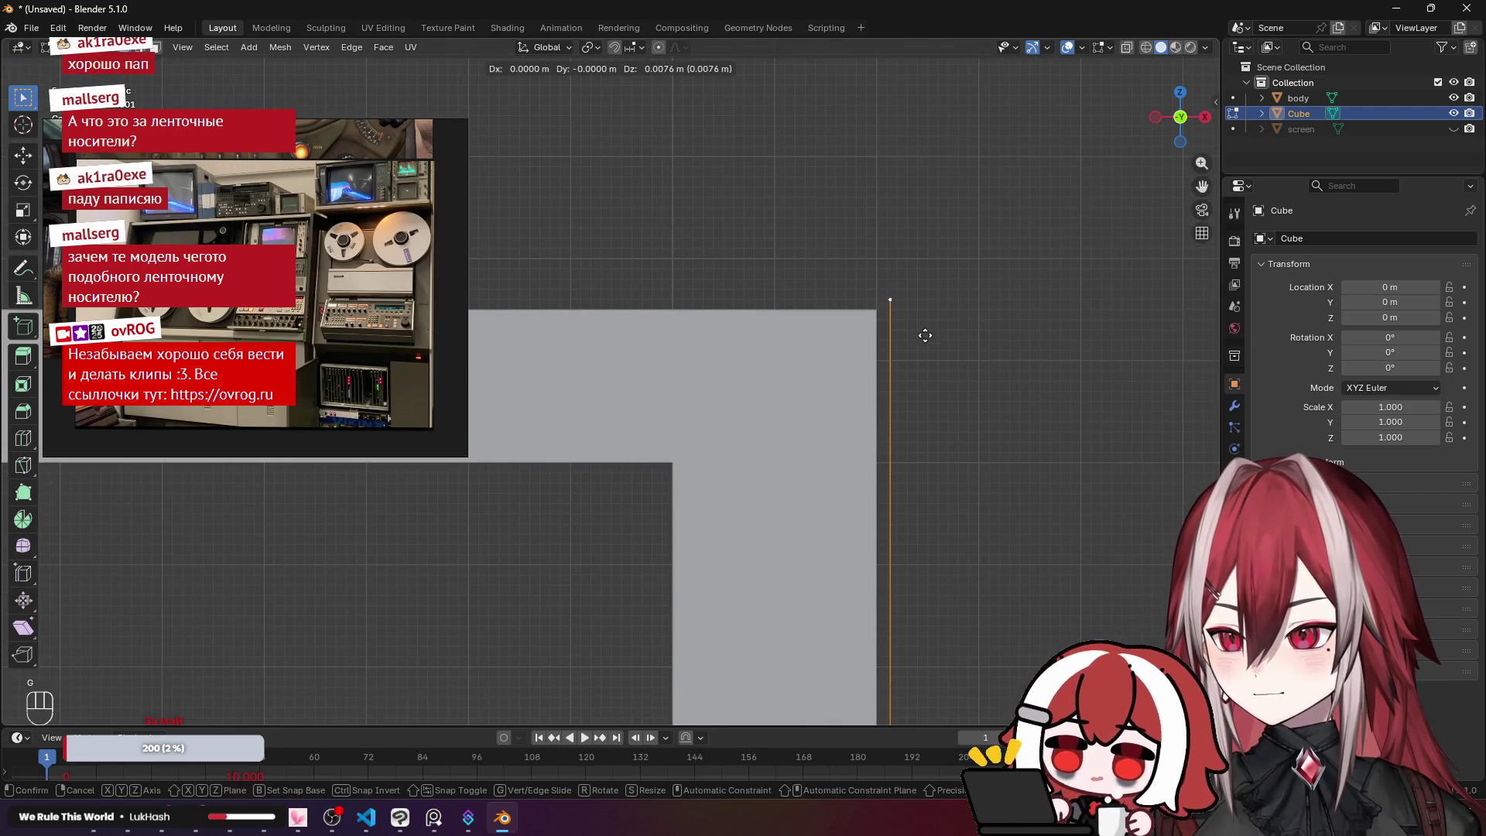
{"action": "key", "text": "g"}
{"action": "left_click", "coordinate": [925, 334]}
Step: Move the top vertex 0.0055 m up along Z to level it with the frame top, then exit Edit Mode
{"action": "scroll", "coordinate": [925, 334], "scroll_direction": "down", "scroll_amount": 4}
{"action": "scroll", "coordinate": [762, 345], "scroll_direction": "up", "scroll_amount": 1}
{"action": "scroll", "coordinate": [764, 346], "scroll_direction": "up", "scroll_amount": 3}
{"action": "key", "text": "g"}
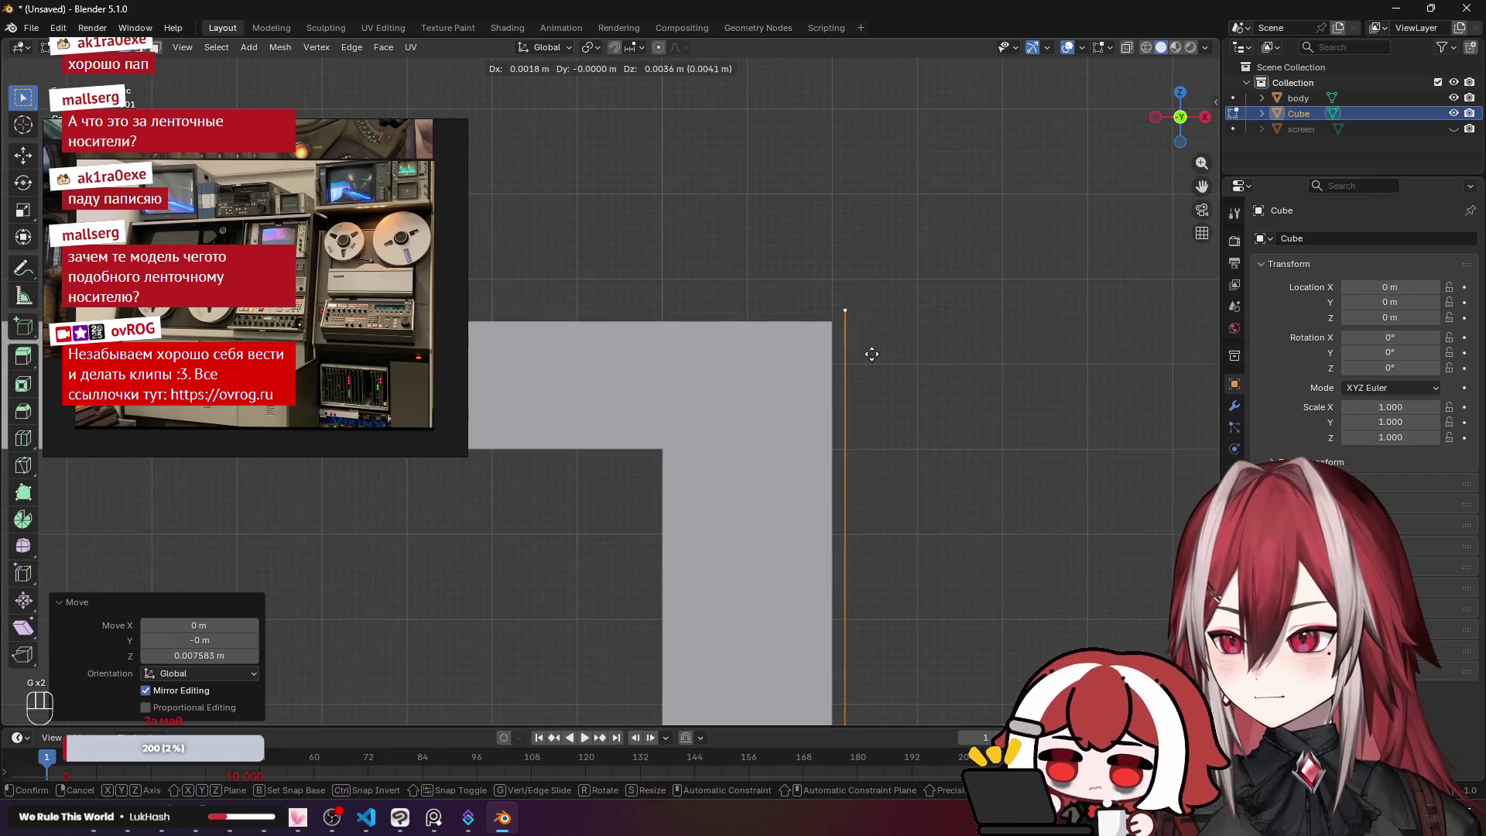
{"action": "key", "text": "z"}
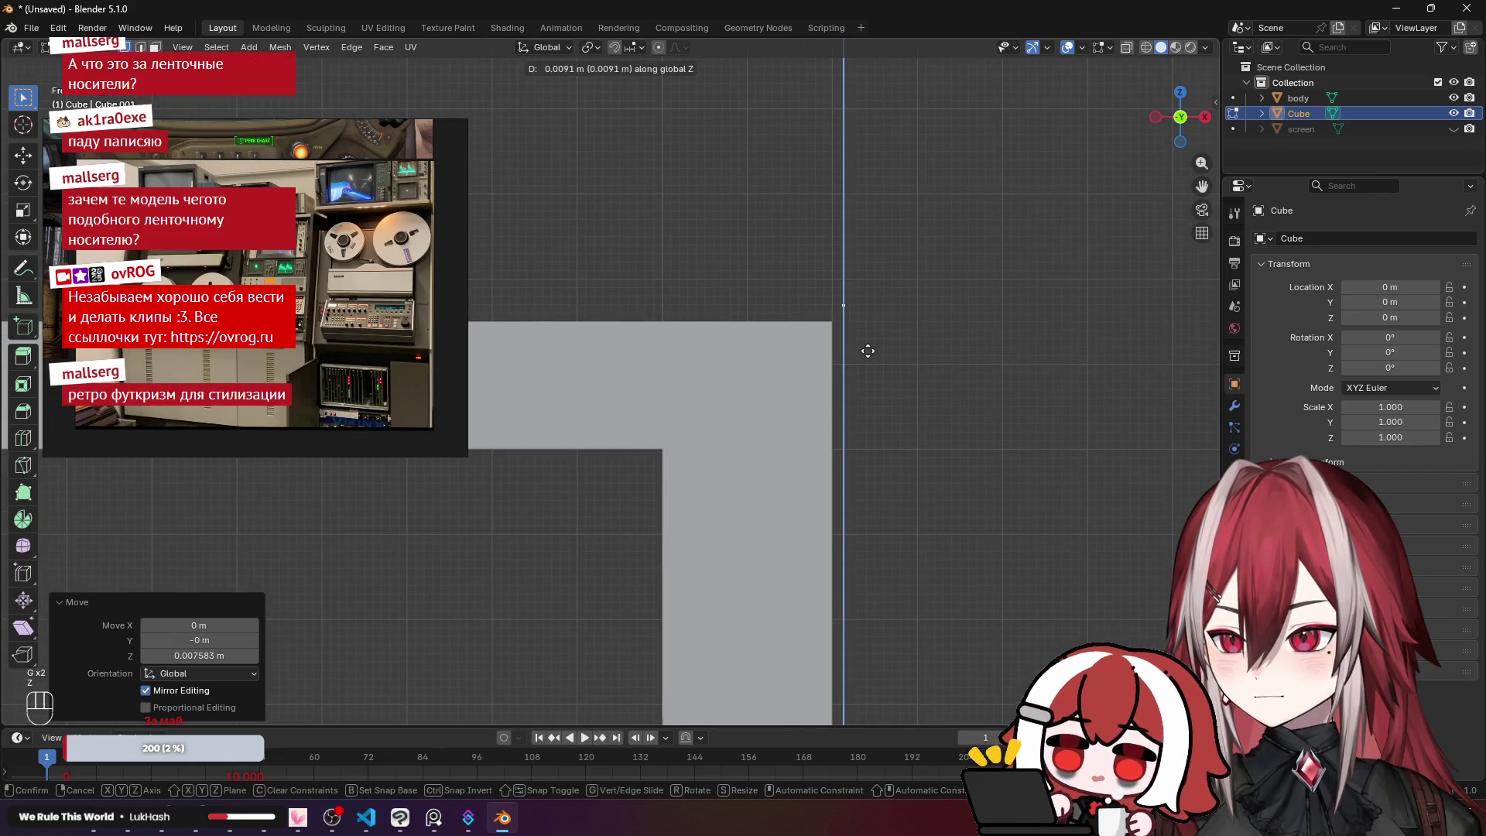
{"action": "left_click", "coordinate": [867, 354]}
{"action": "scroll", "coordinate": [865, 352], "scroll_direction": "down", "scroll_amount": 5}
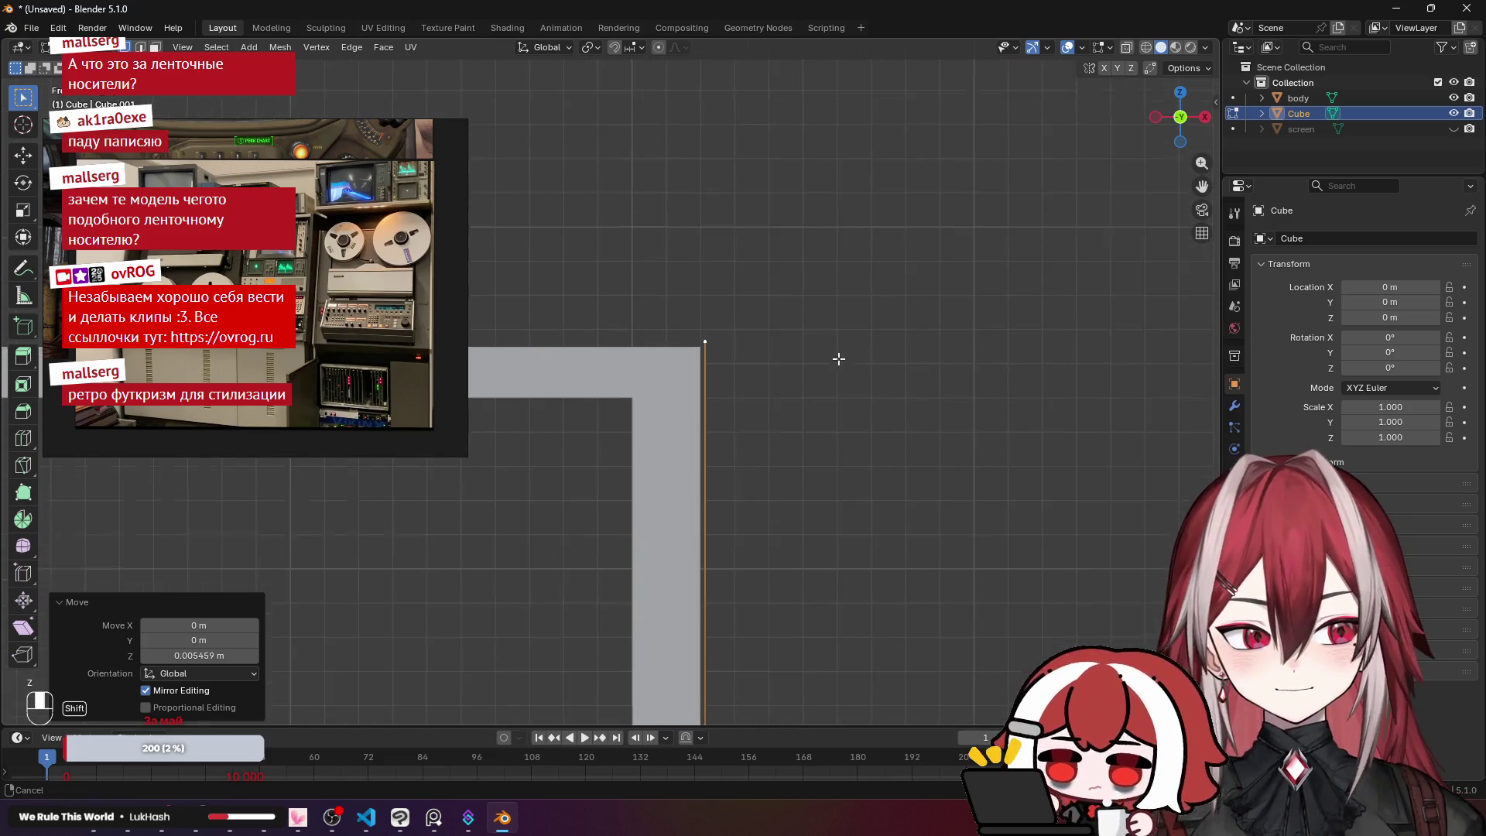
{"action": "scroll", "coordinate": [859, 278], "scroll_direction": "down", "scroll_amount": 1}
{"action": "mouse_move", "coordinate": [827, 297]}
{"action": "left_mouse_down"}
{"action": "mouse_move", "coordinate": [797, 340]}
{"action": "mouse_move", "coordinate": [810, 320]}
{"action": "left_mouse_up"}
{"action": "key", "text": "Tab"}
Step: Delete the Cube side block
{"action": "key", "text": "x"}
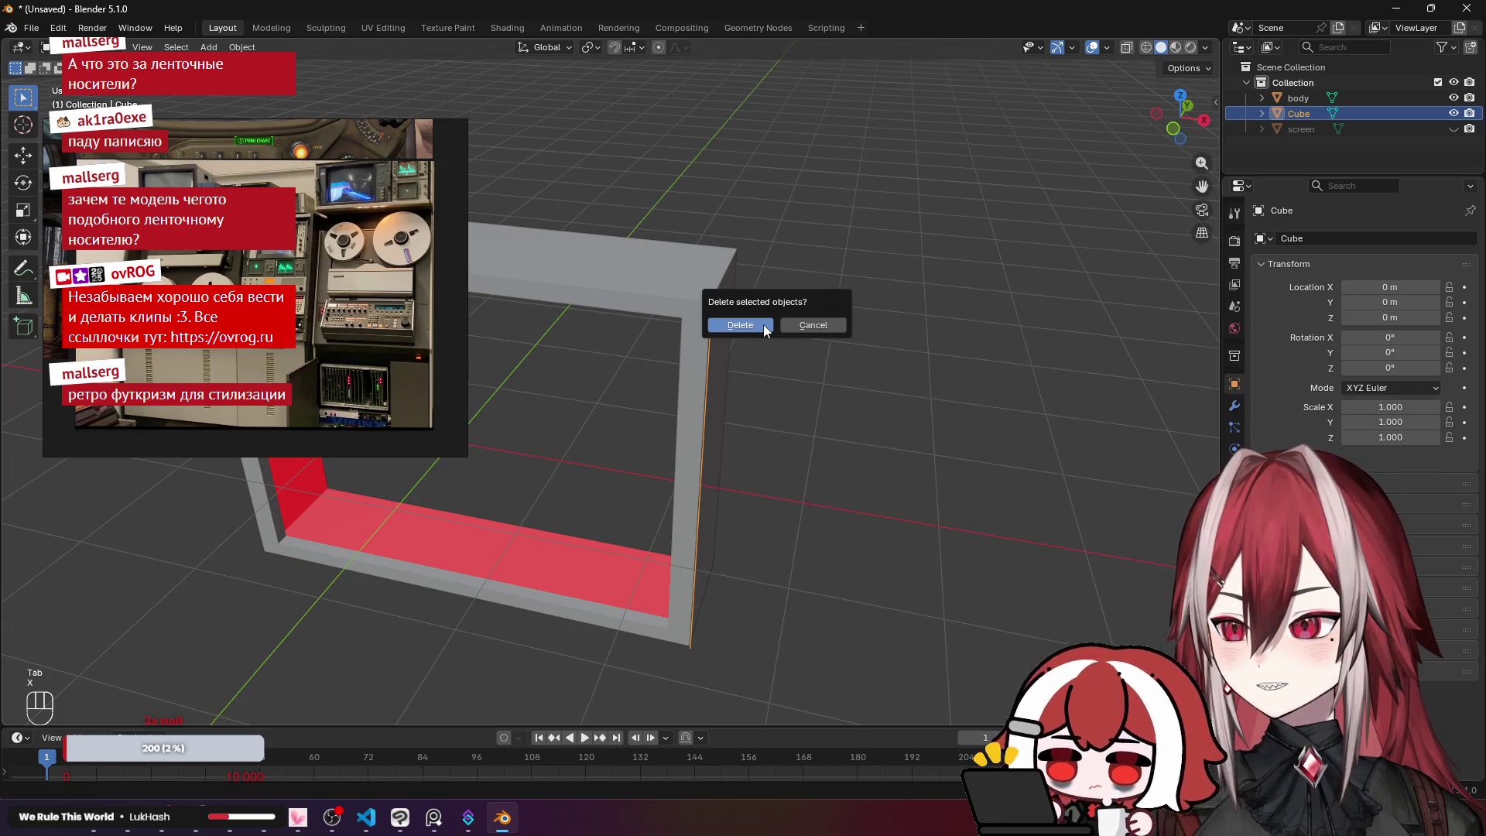
{"action": "left_click", "coordinate": [763, 325]}
{"action": "key", "text": "Tab"}
Step: Duplicate the body frame's outer edge loop in place and scale it up to 1.017
{"action": "left_click_drag", "start_coordinate": [766, 347], "coordinate": [862, 318]}
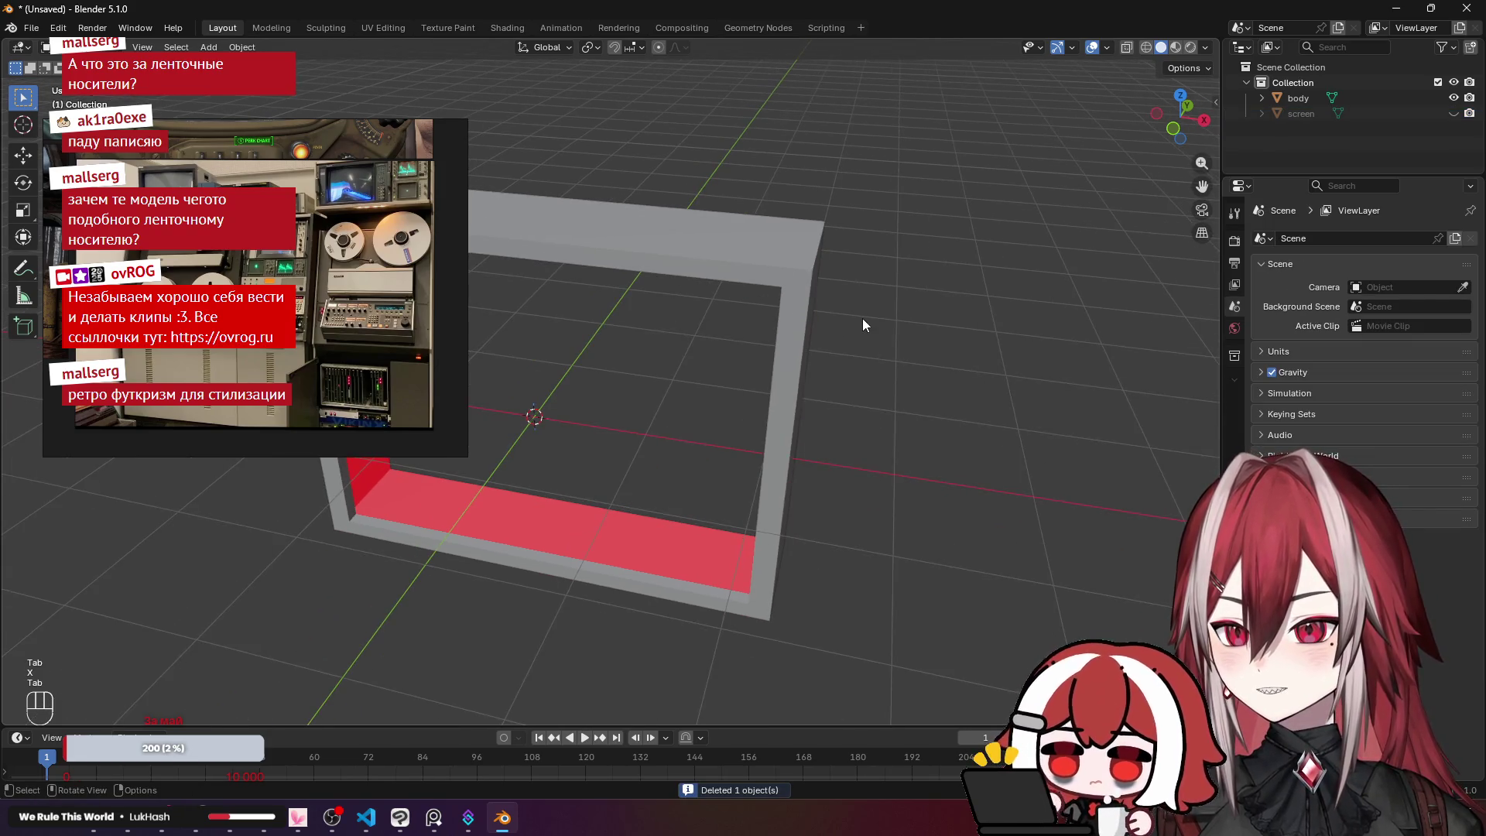
{"action": "left_click", "coordinate": [779, 288]}
{"action": "key", "text": "Tab"}
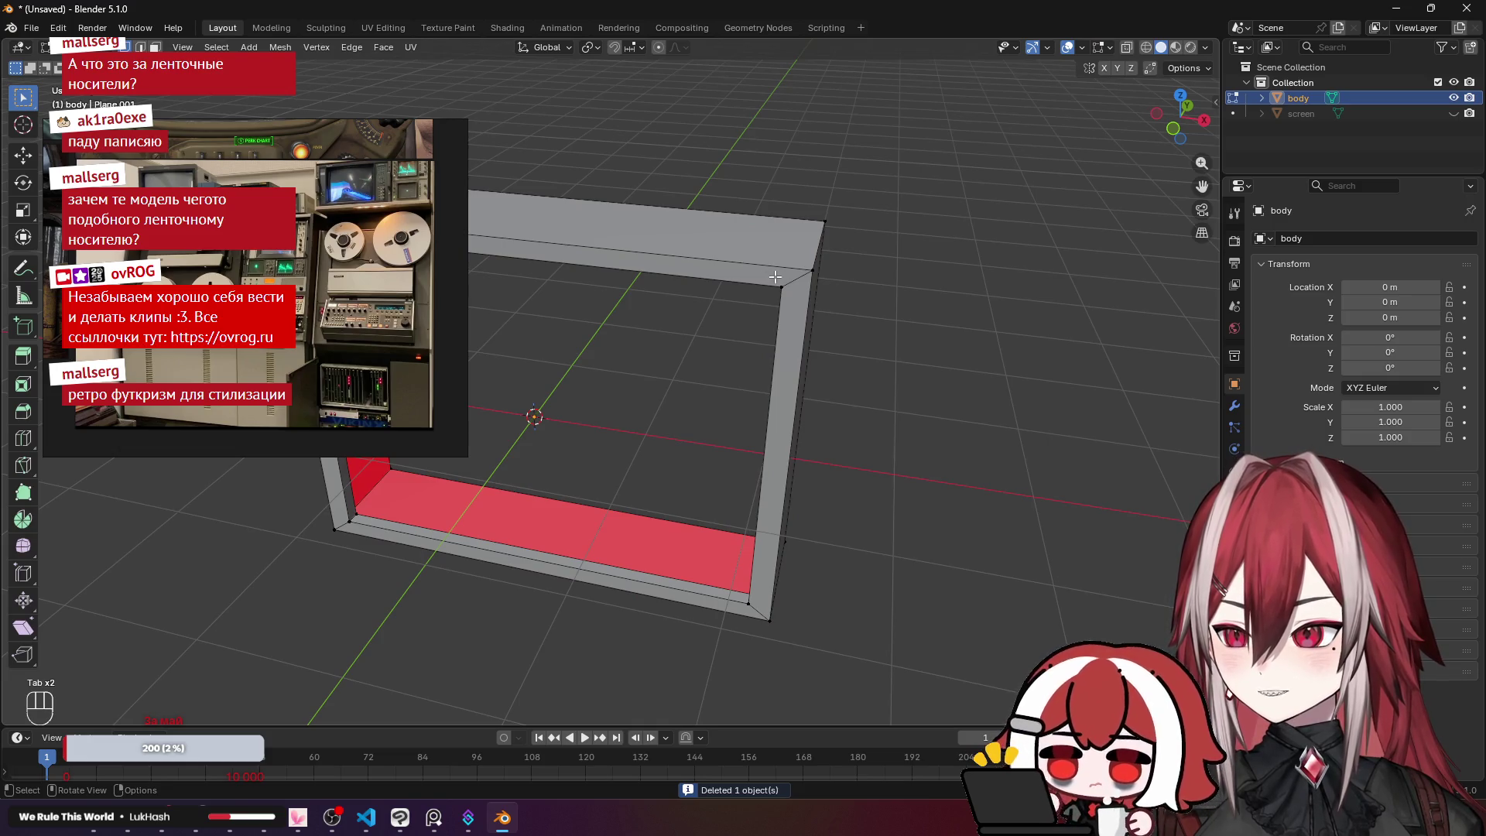
{"action": "left_click", "coordinate": [777, 280], "text": "alt"}
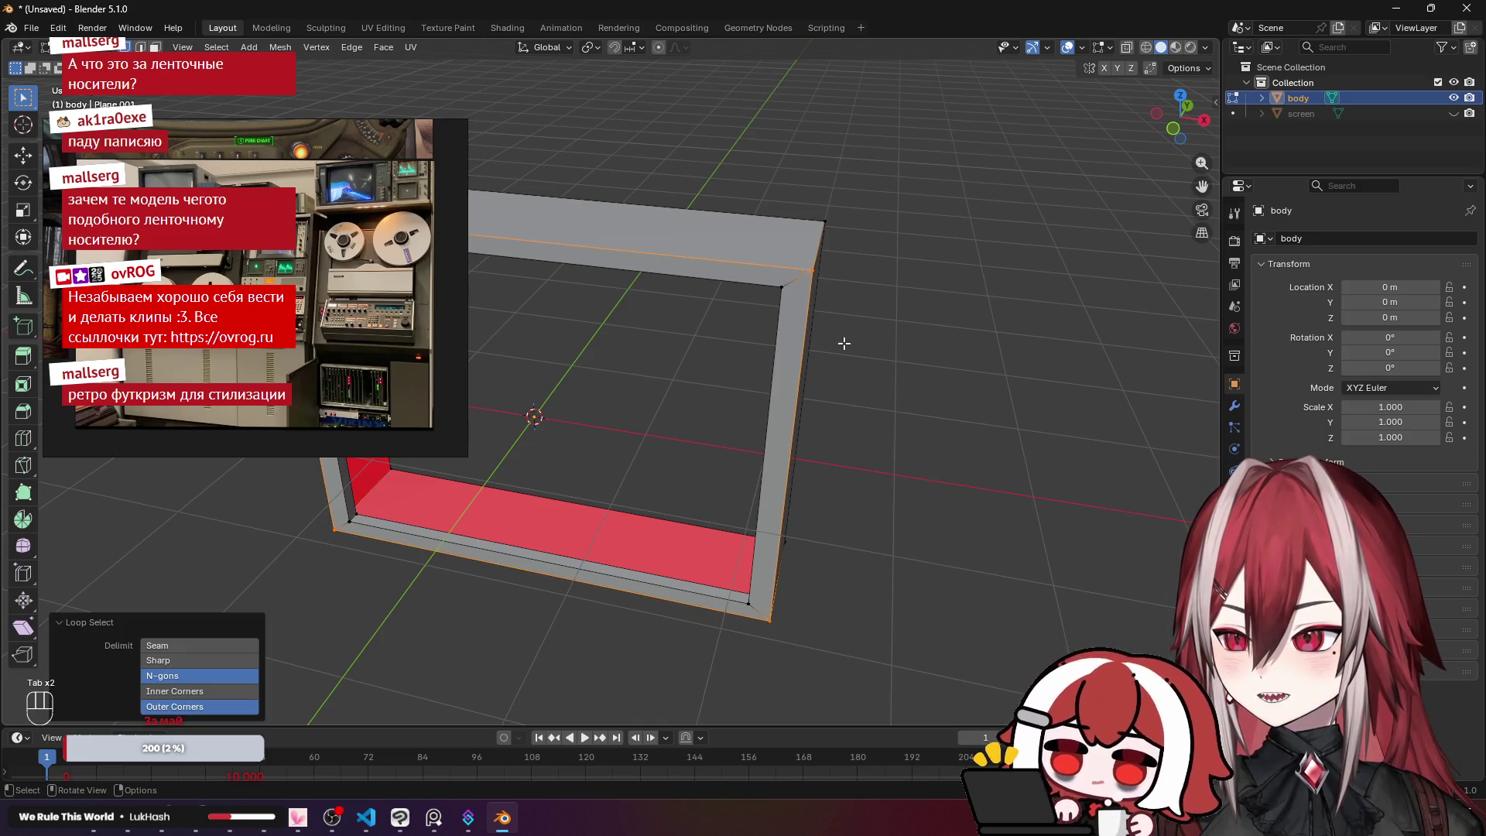
{"action": "key", "text": "shift+d"}
{"action": "right_click", "coordinate": [878, 328]}
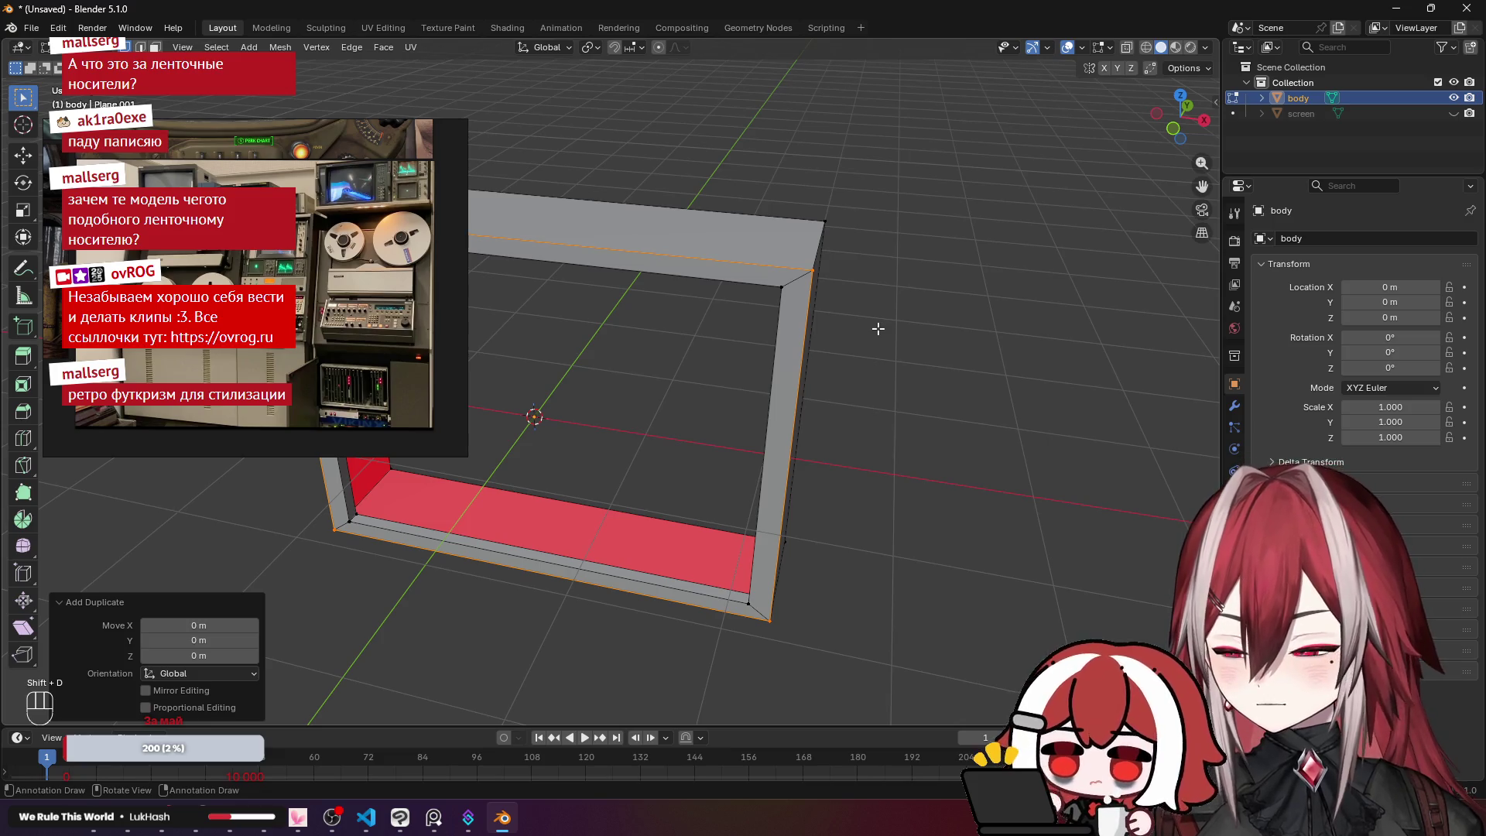
{"action": "key", "text": "s"}
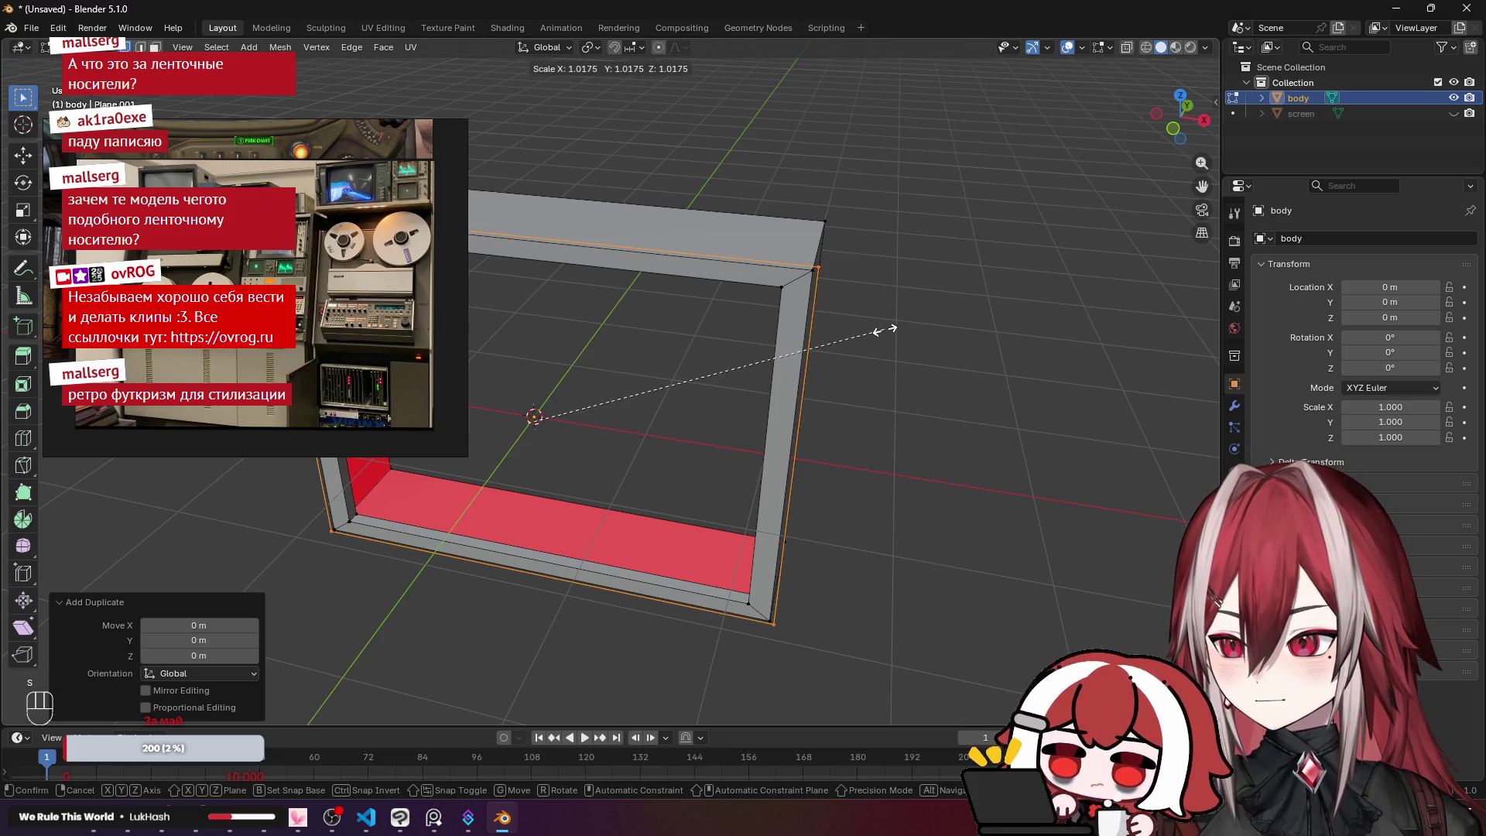
{"action": "left_click", "coordinate": [885, 330]}
Step: Separate the scaled loop into a new object, body.001
{"action": "key", "text": "F2"}
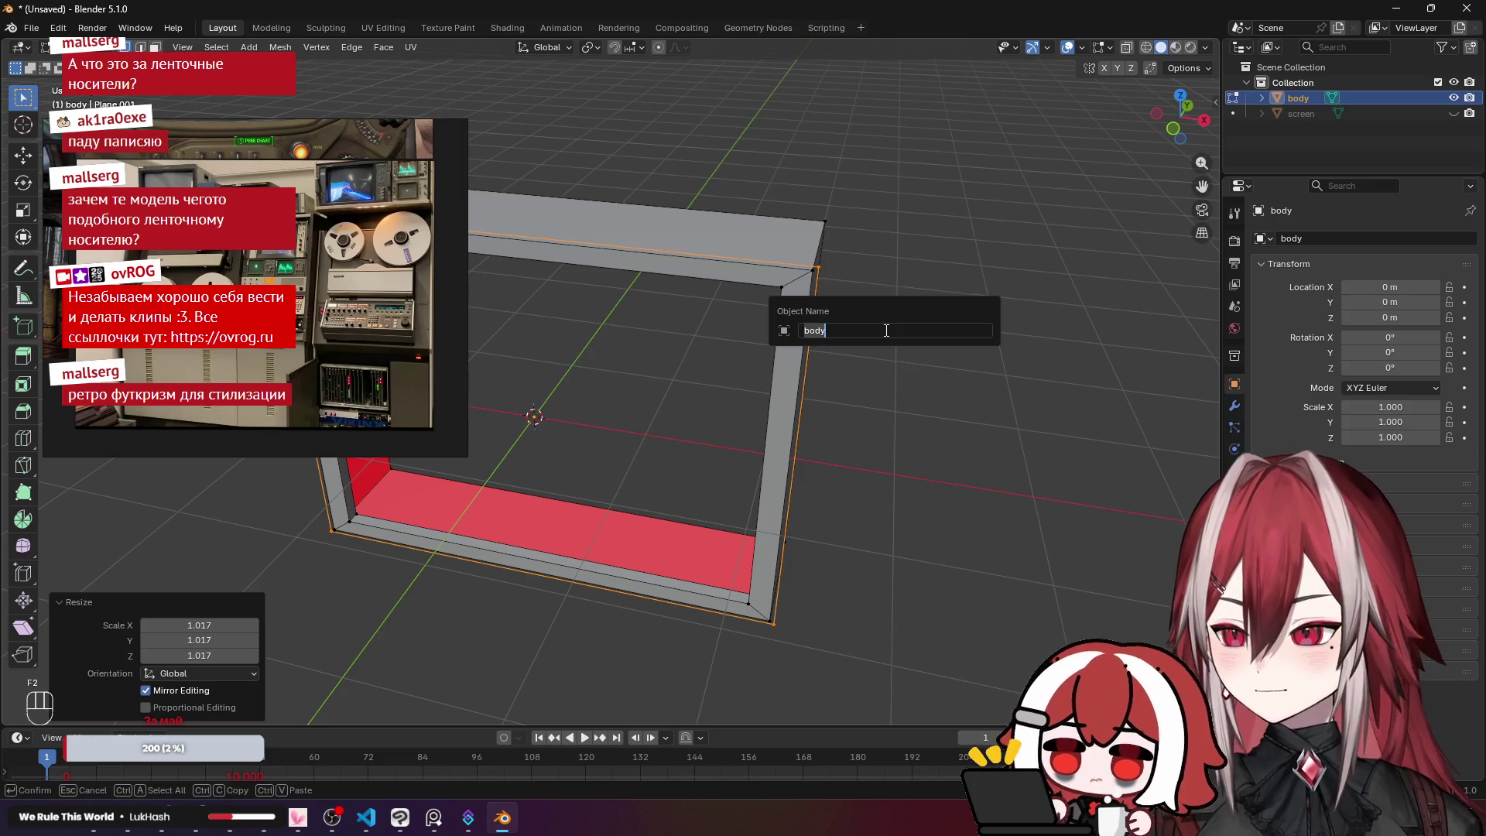
{"action": "key", "text": "Escape"}
{"action": "key", "text": "F3"}
{"action": "type", "text": "s"}
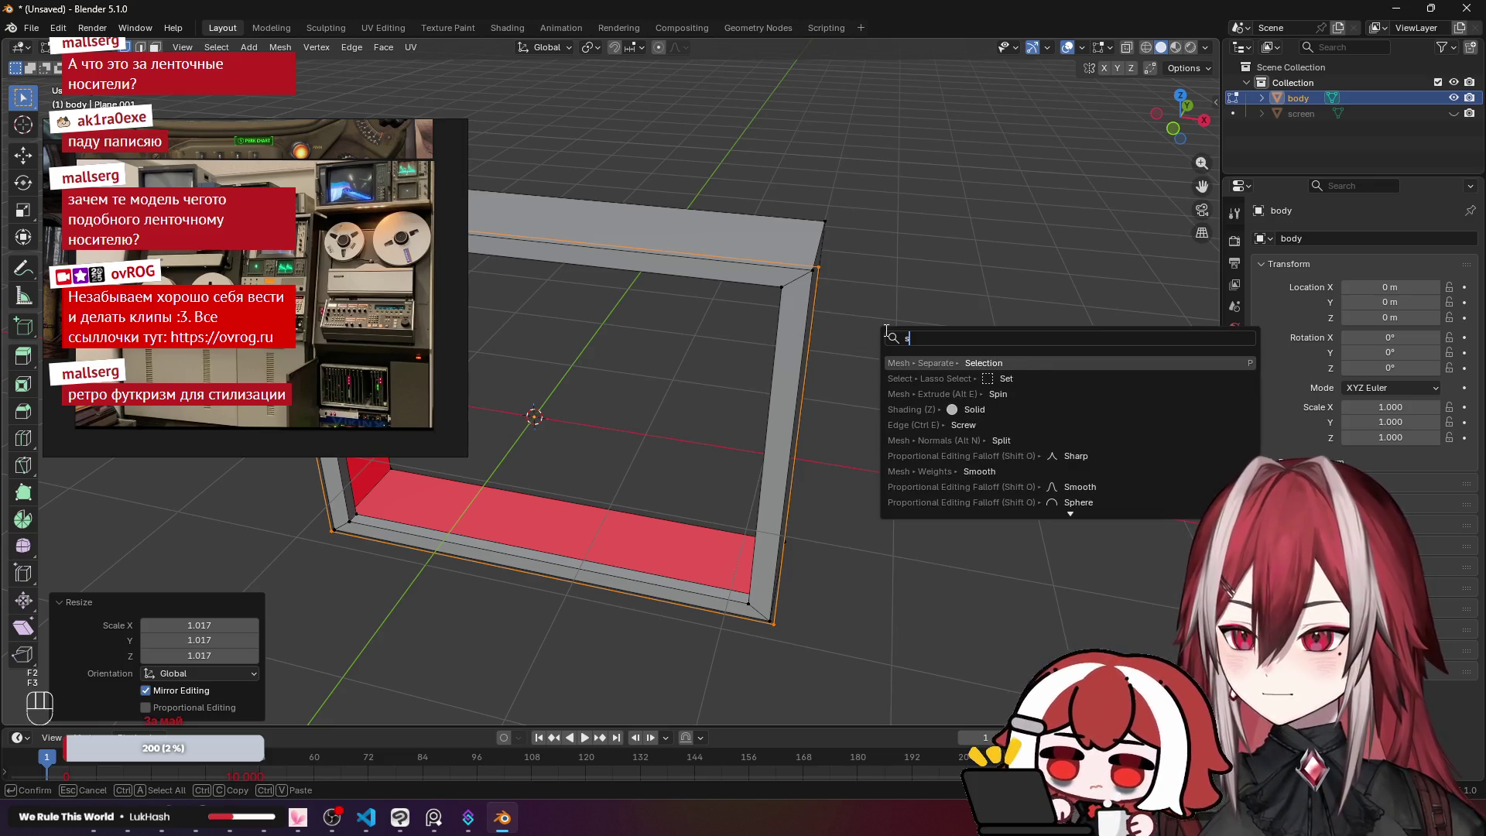
{"action": "key", "text": "Return"}
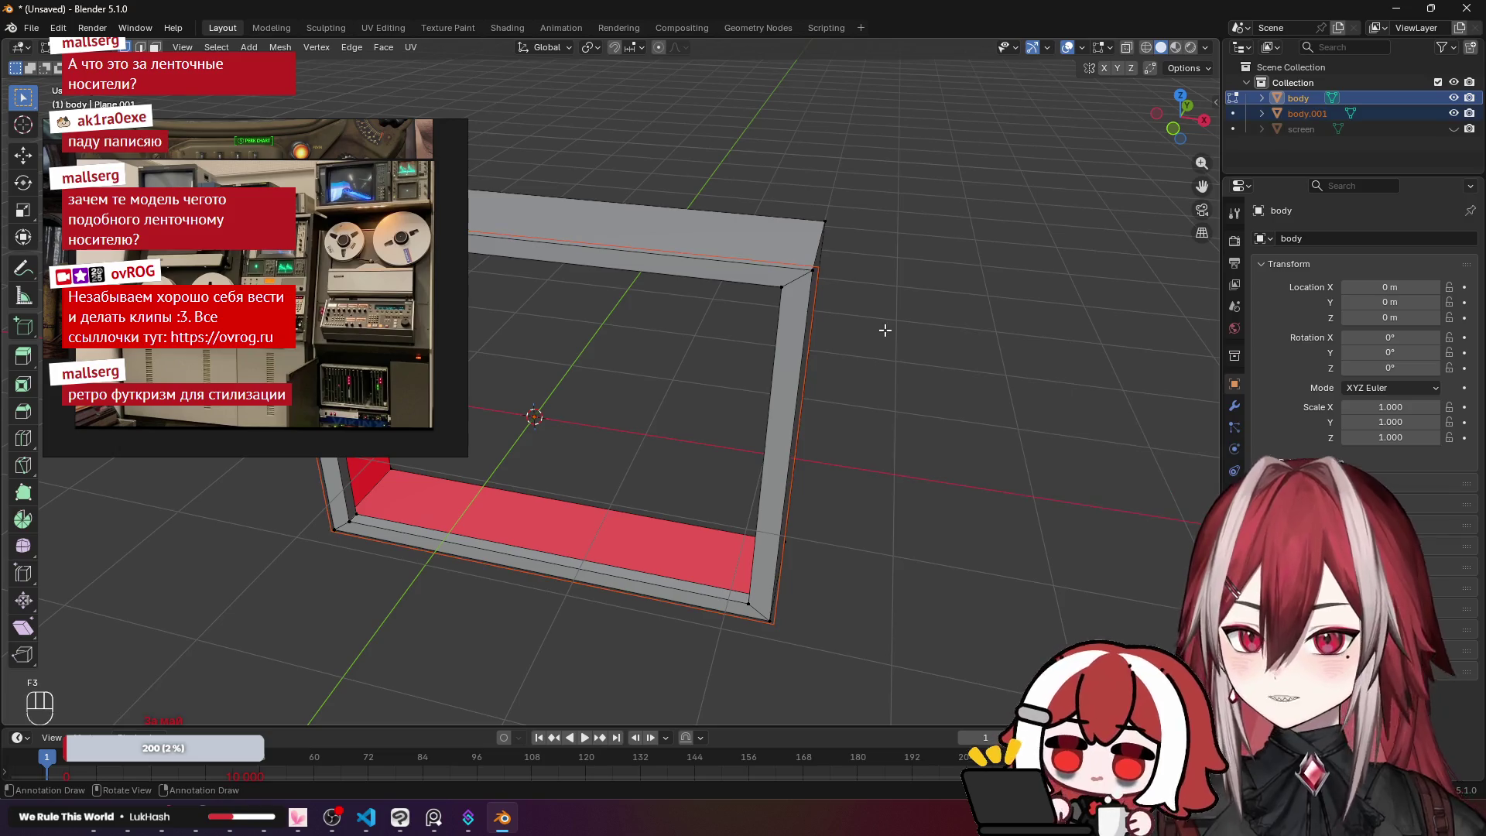
{"action": "double_click", "coordinate": [1308, 114]}
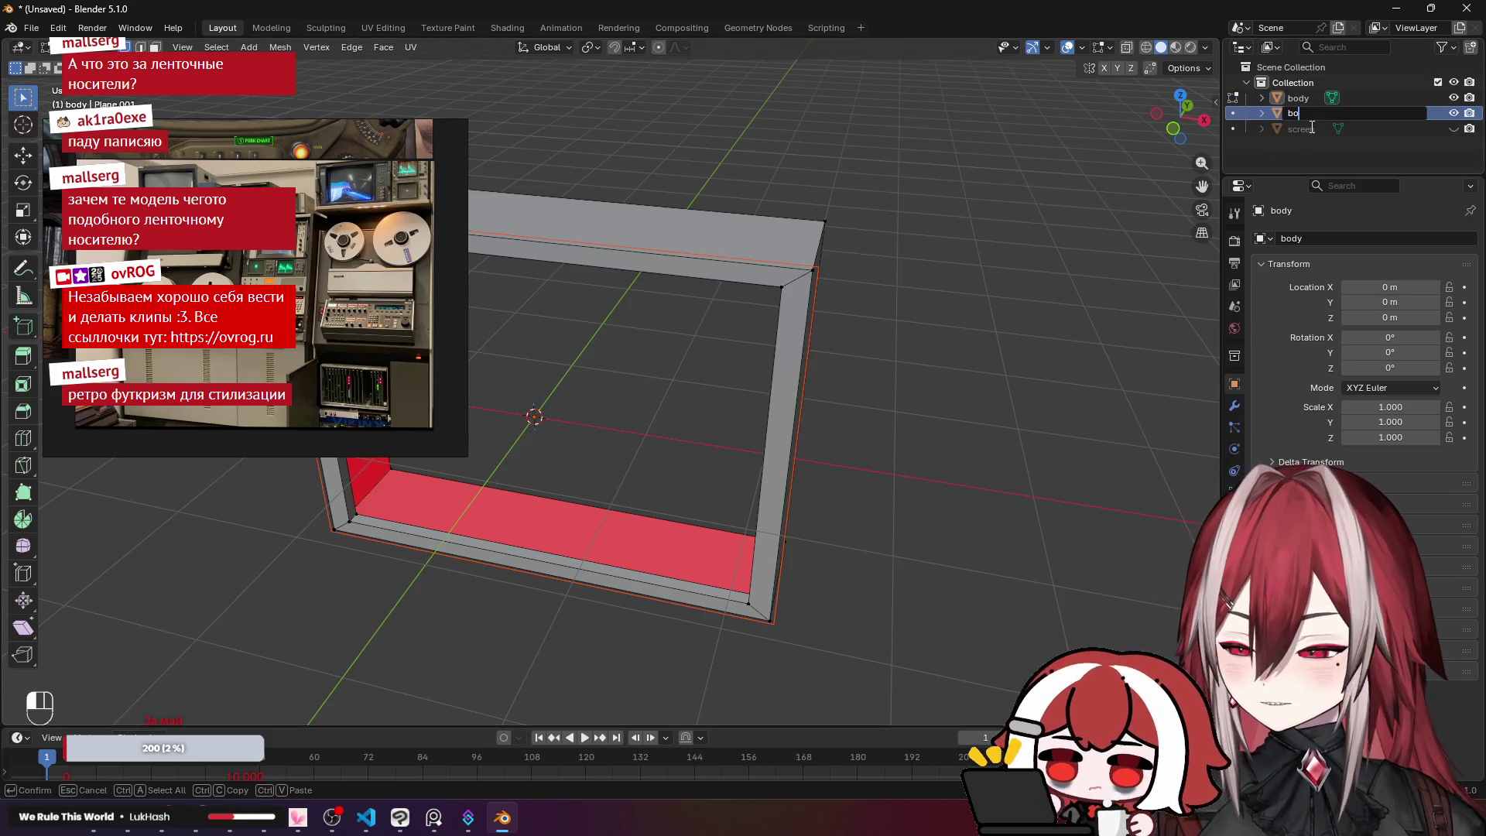
Step: Rename body.001 to 'box'
{"action": "type", "text": "x"}
{"action": "key", "text": "Return"}
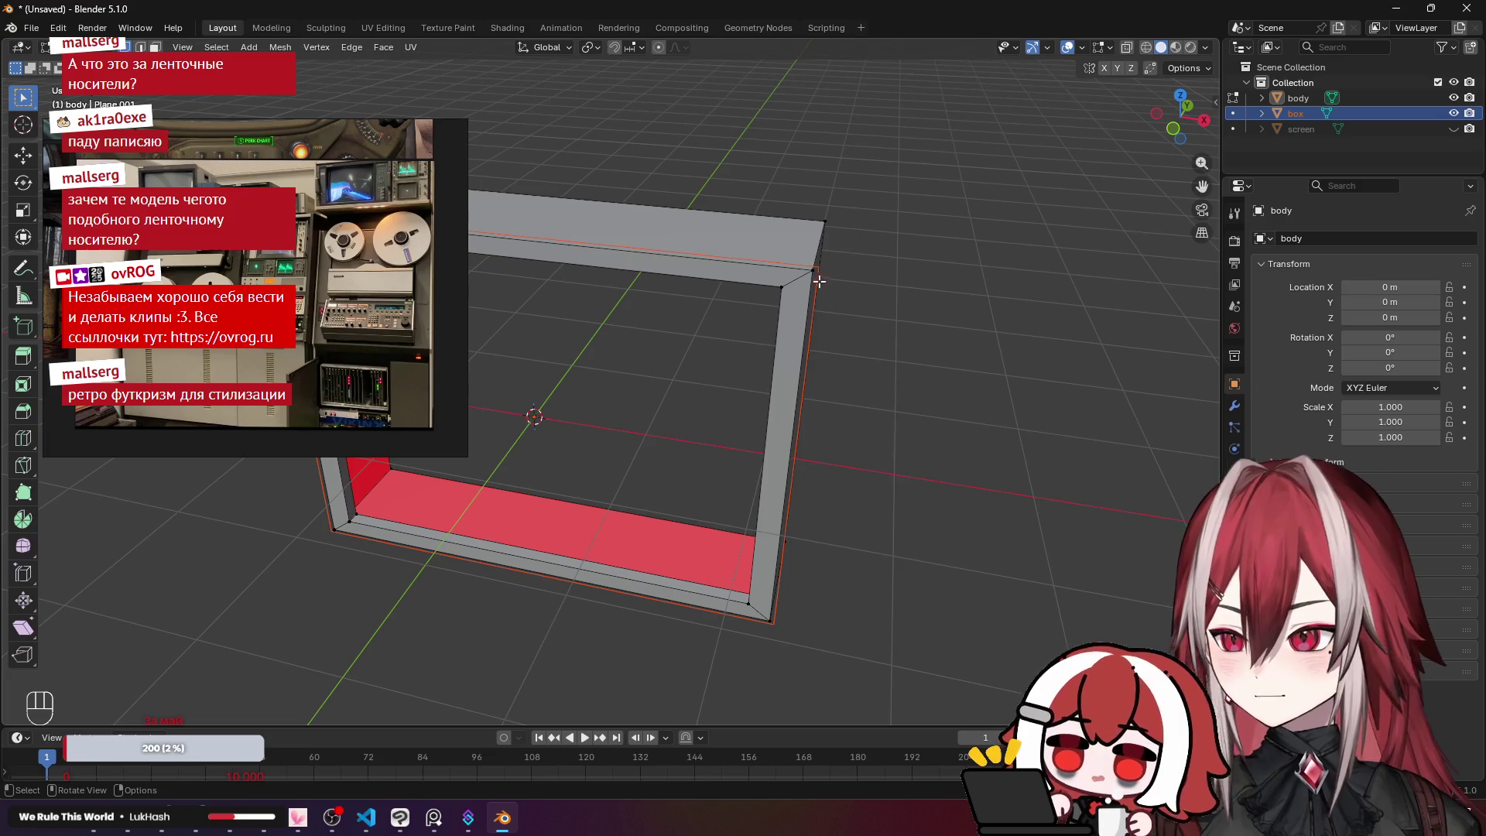
{"action": "key", "text": "Tab"}
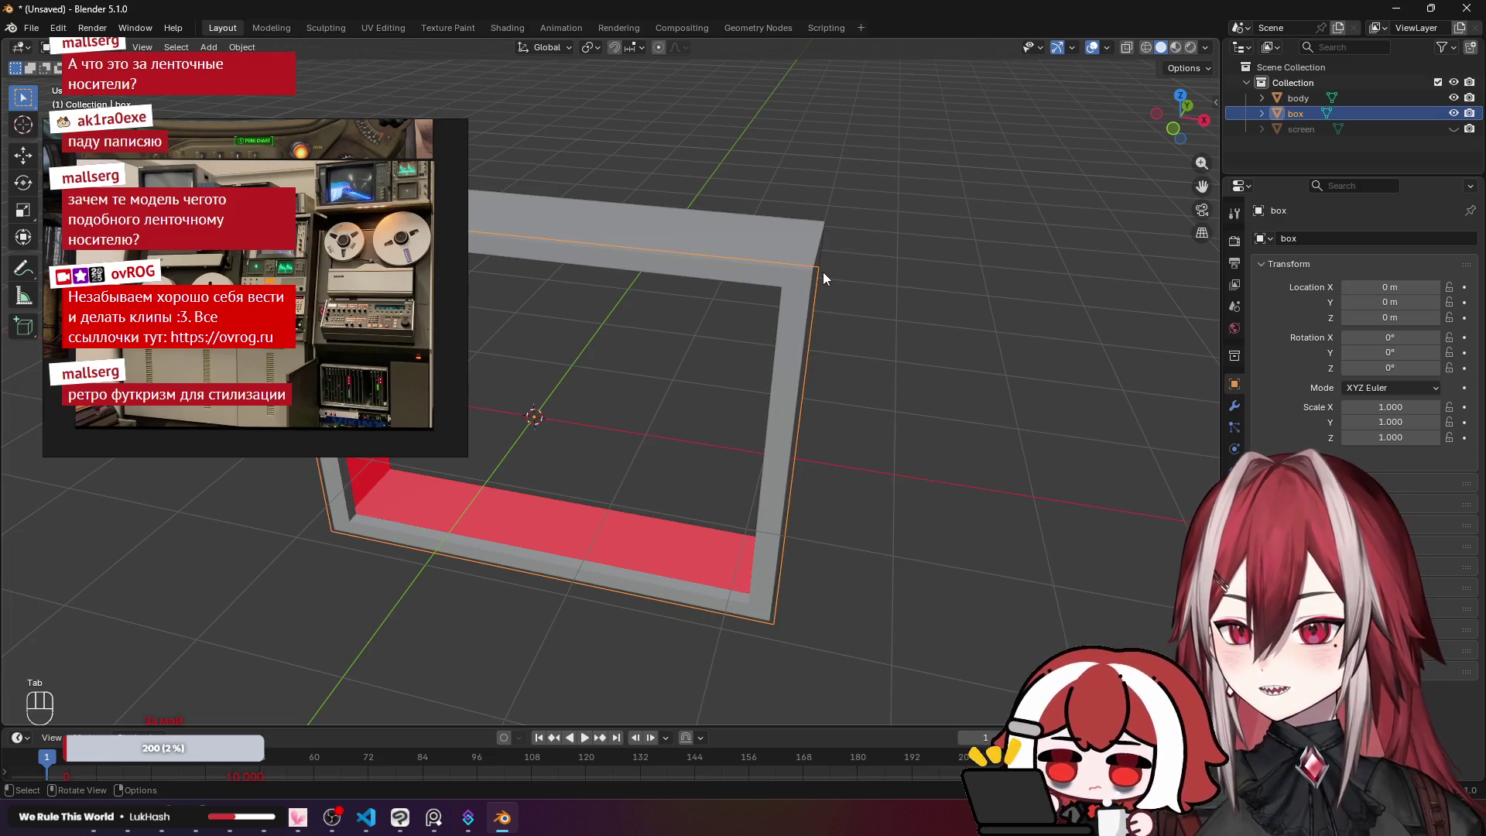
Step: Extrude the box's outer edge loop 1.1 m back along Y into a deep casing
{"action": "key", "text": "Tab"}
{"action": "double_click", "coordinate": [762, 262]}
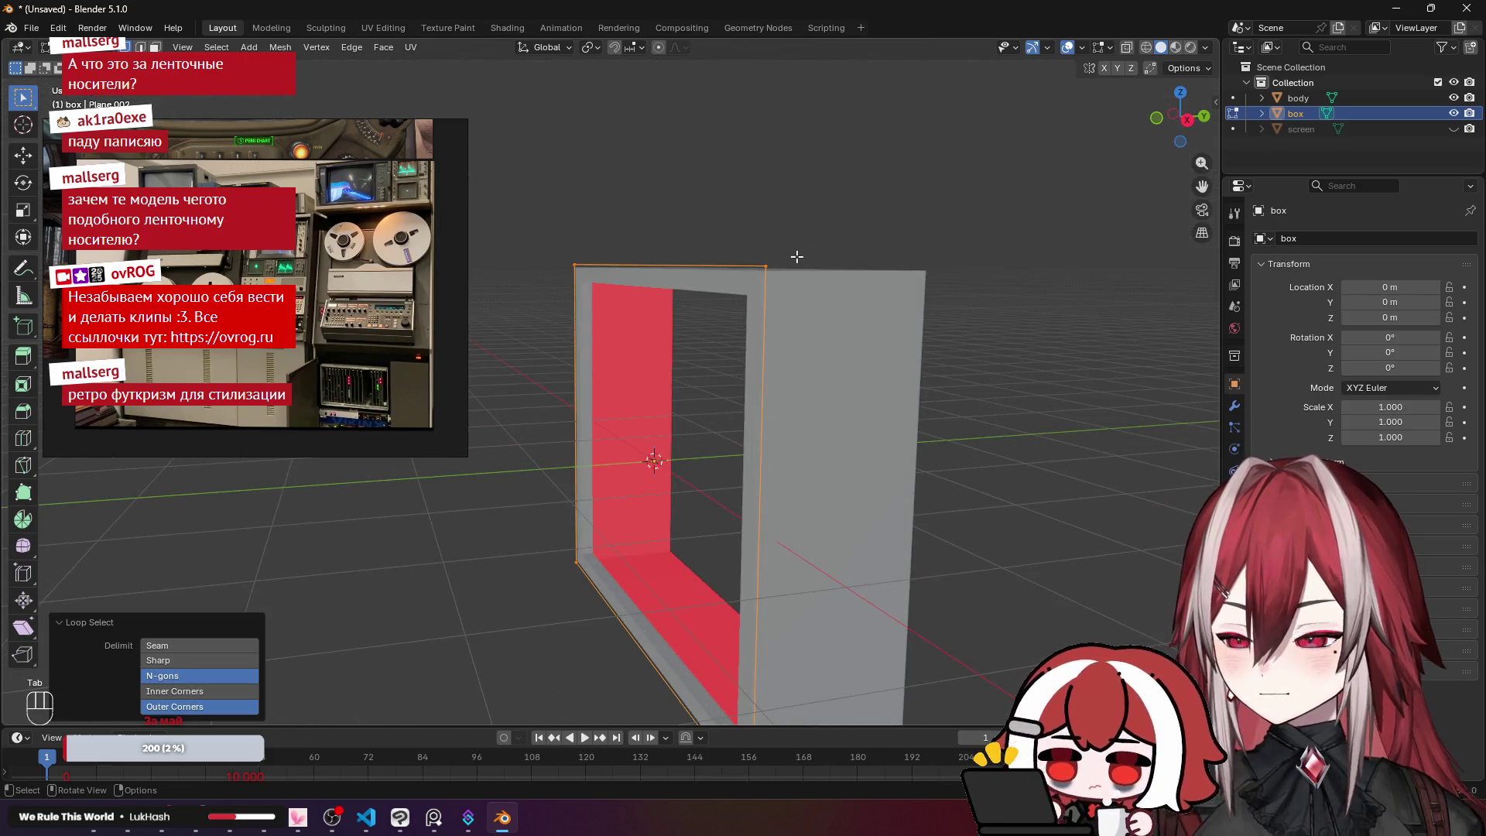
{"action": "key", "text": "KP_3"}
{"action": "key", "text": "e"}
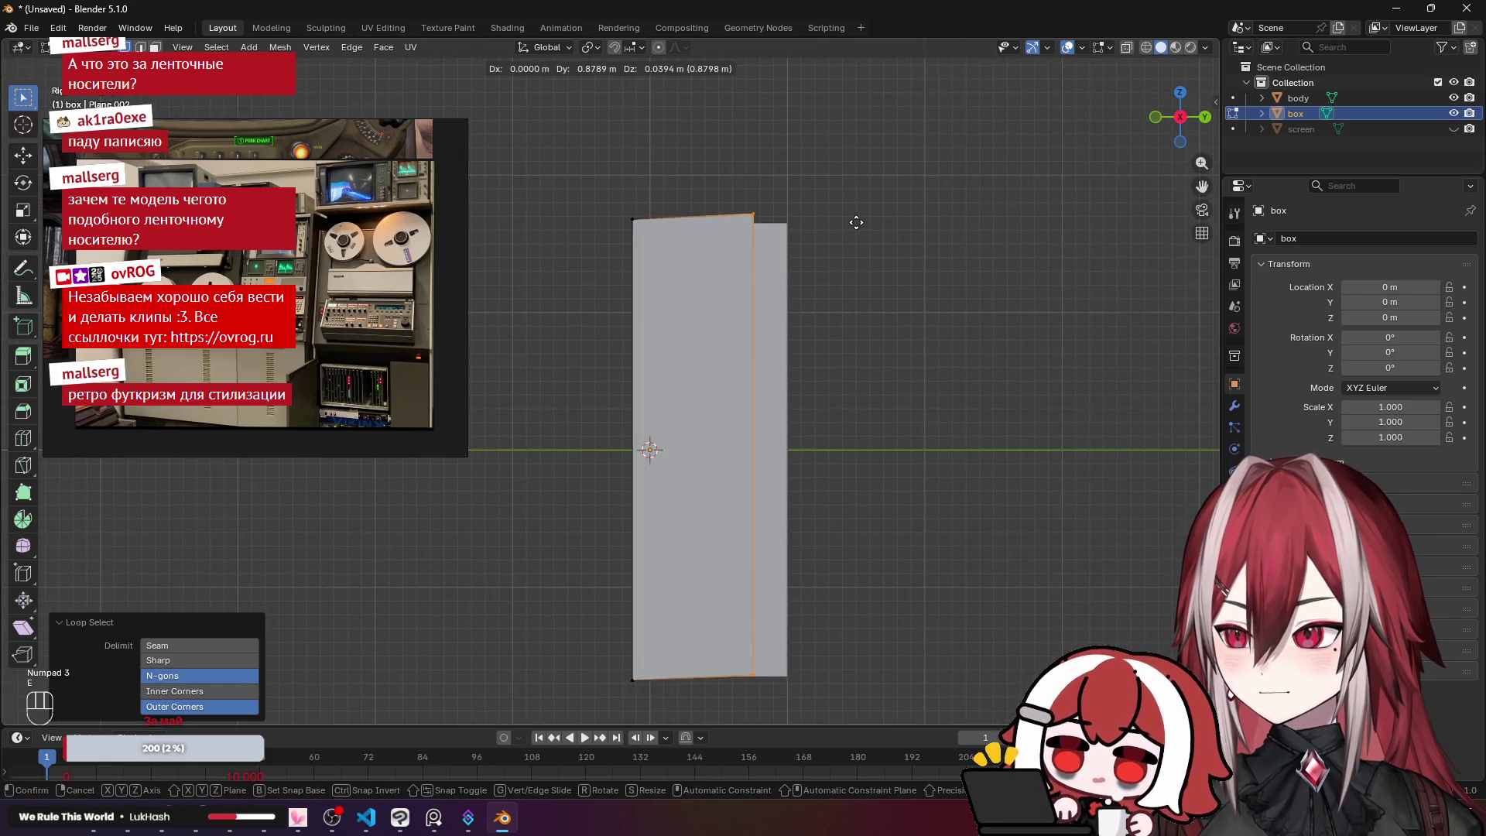
{"action": "key", "text": "x"}
{"action": "key", "text": "y"}
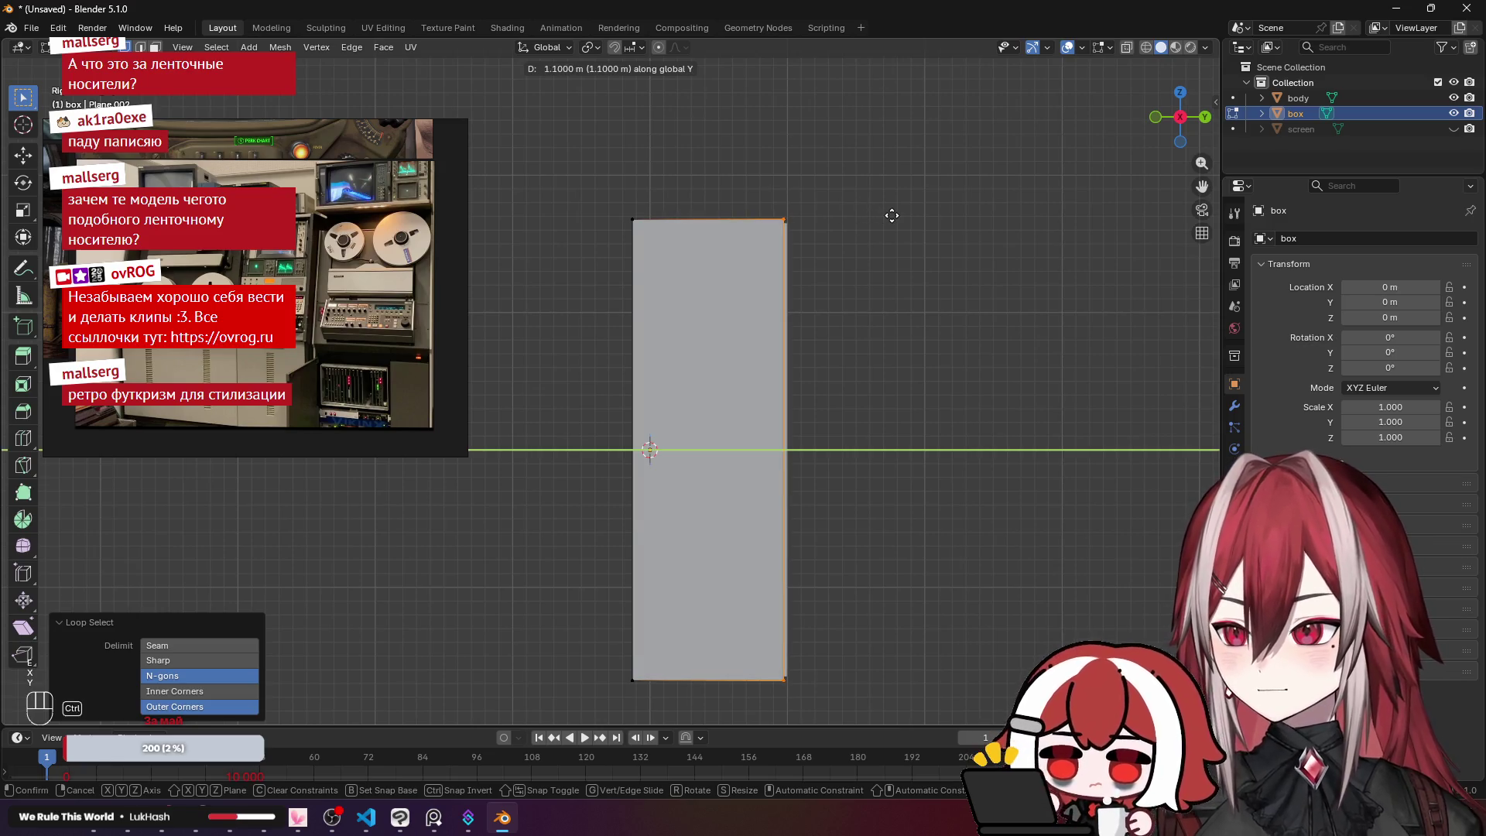
{"action": "left_click", "coordinate": [891, 215]}
Step: Select the box's top edge loop and view it straight from the front
{"action": "mouse_move", "coordinate": [889, 209]}
{"action": "left_mouse_down"}
{"action": "mouse_move", "coordinate": [859, 242]}
{"action": "mouse_move", "coordinate": [898, 262]}
{"action": "mouse_move", "coordinate": [953, 238]}
{"action": "mouse_move", "coordinate": [887, 269]}
{"action": "left_mouse_up"}
{"action": "key", "text": "a"}
{"action": "key", "text": "a"}
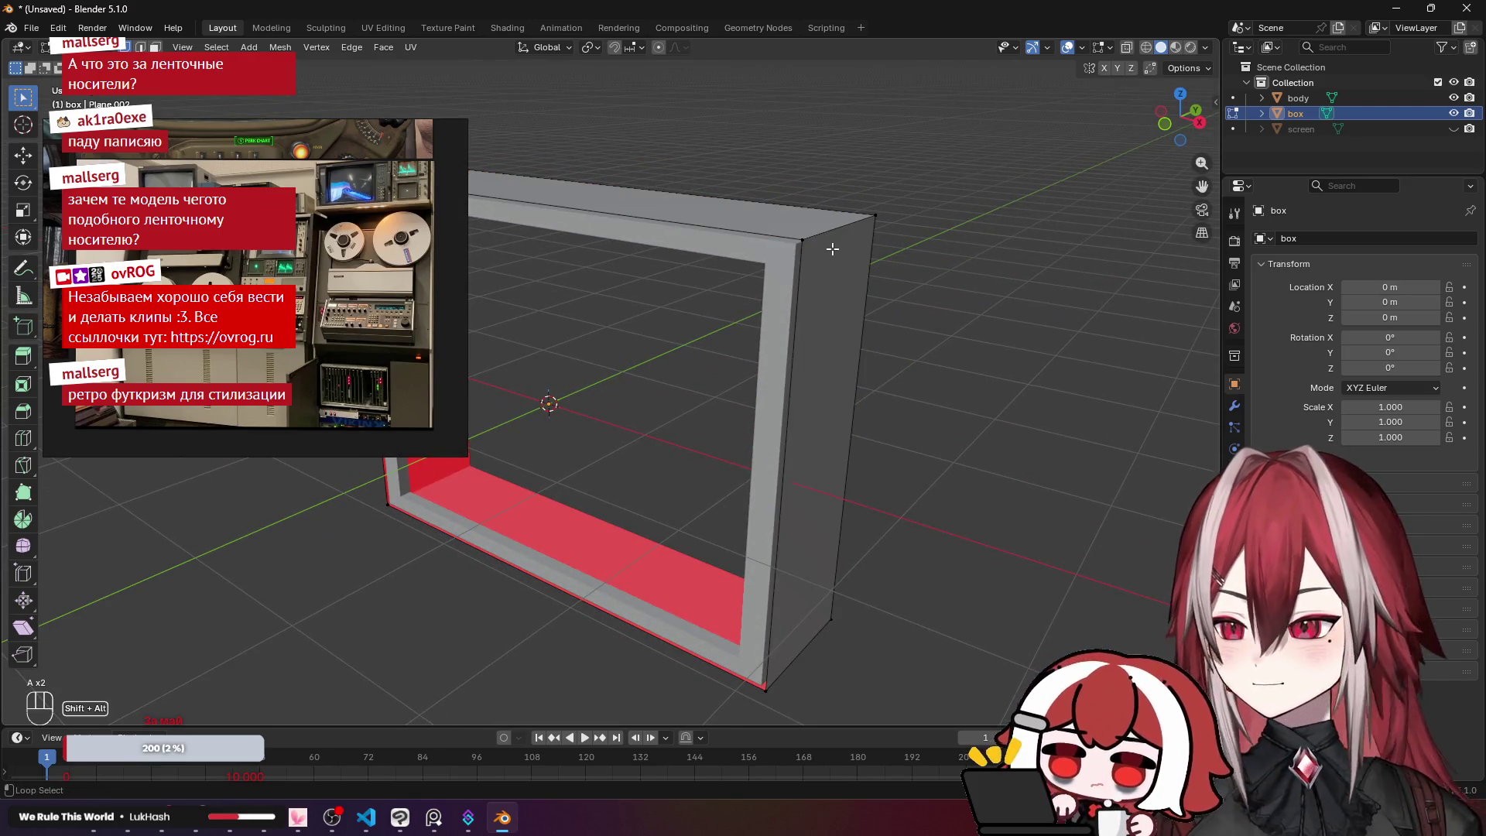
{"action": "left_click", "coordinate": [833, 248], "text": "alt"}
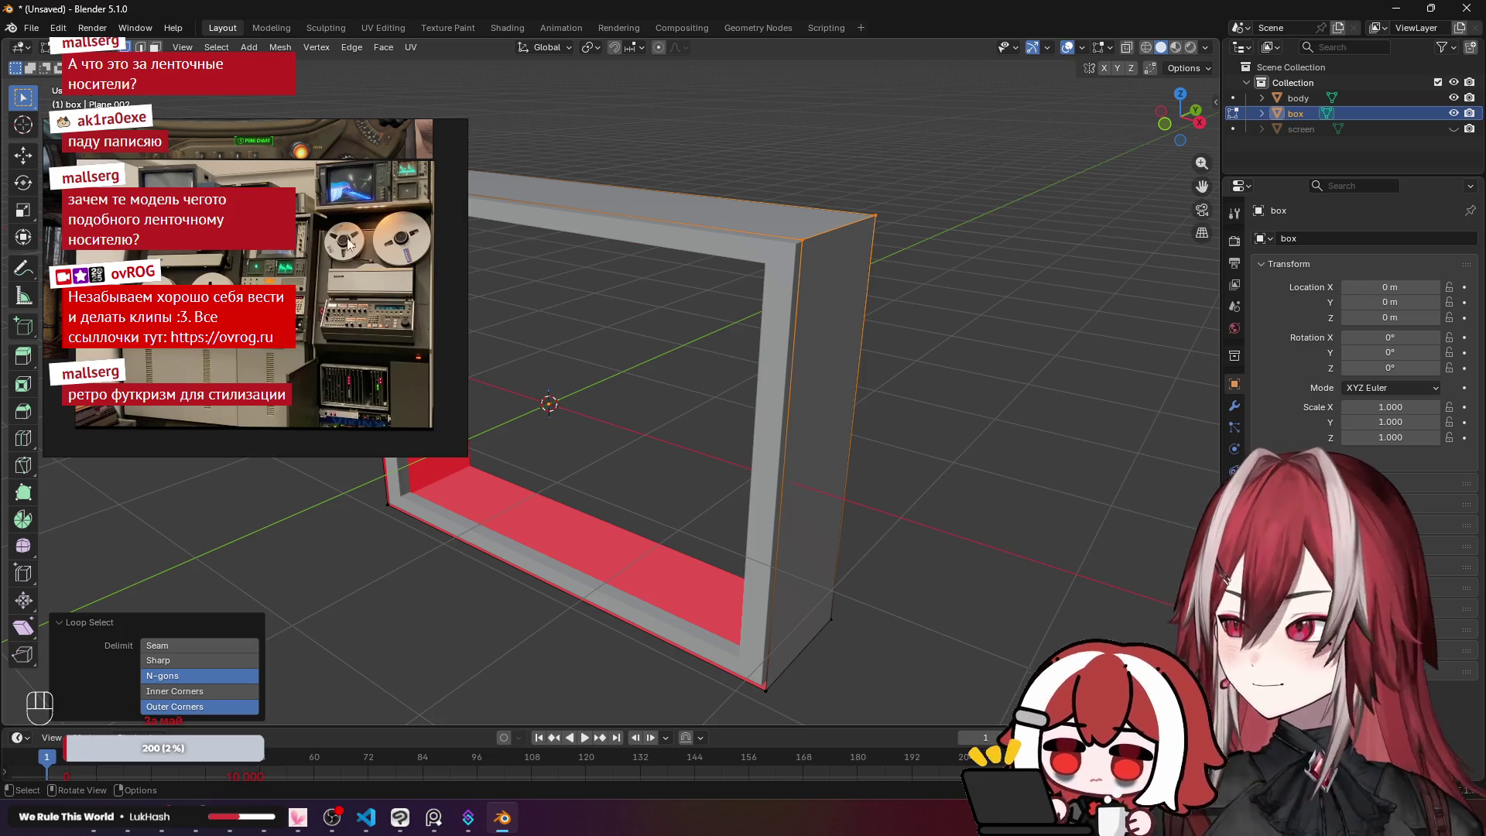
{"action": "scroll", "coordinate": [834, 241], "scroll_direction": "down", "scroll_amount": 3}
{"action": "scroll", "coordinate": [747, 225], "scroll_direction": "up", "scroll_amount": 2}
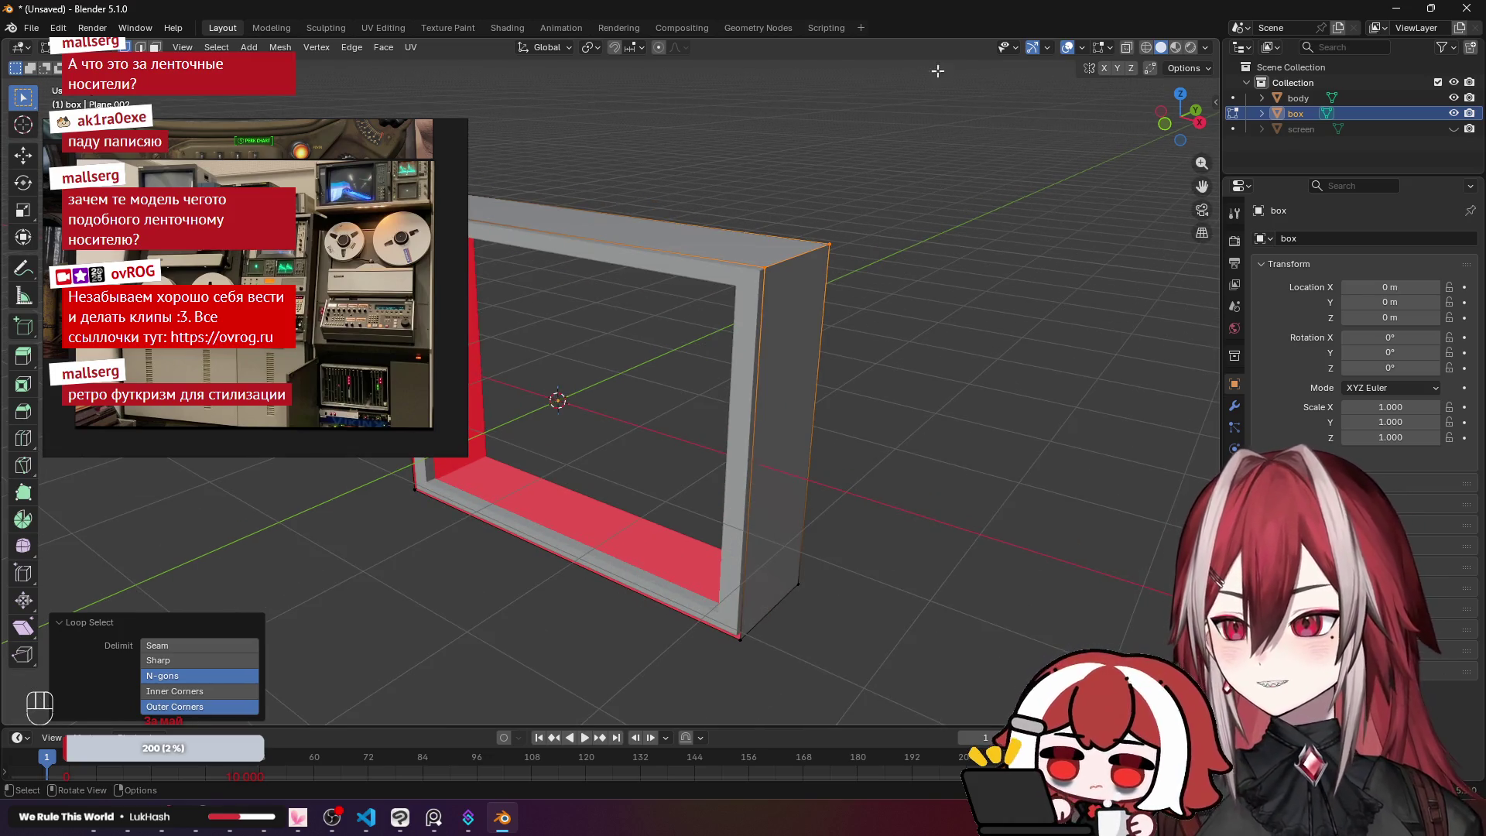
{"action": "key", "text": "a"}
{"action": "key", "text": "a"}
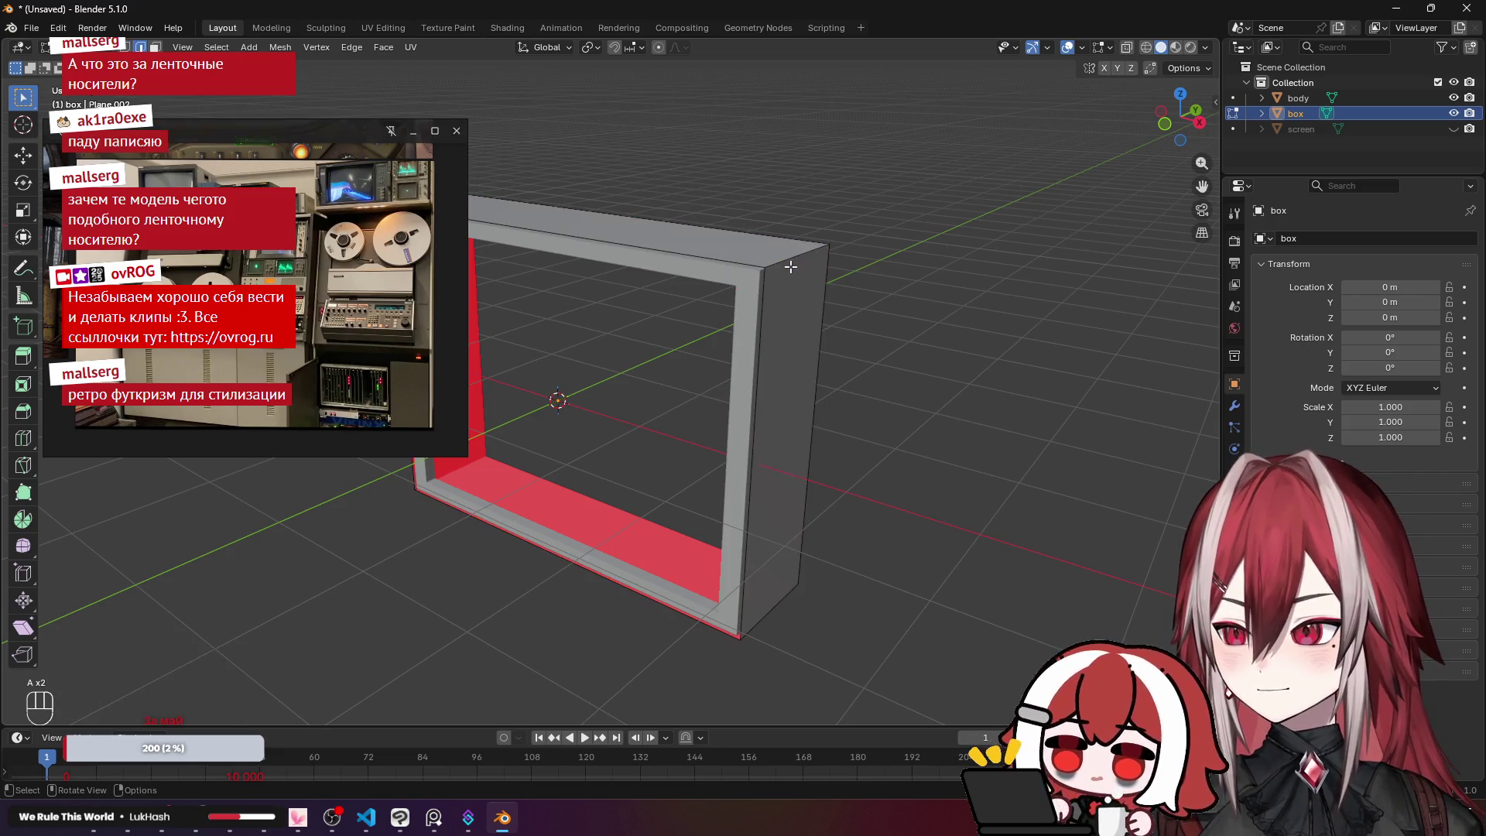
{"action": "left_click", "coordinate": [791, 266], "text": "alt"}
{"action": "left_click", "coordinate": [791, 266], "text": "alt"}
{"action": "left_click_drag", "start_coordinate": [791, 266], "coordinate": [729, 275]}
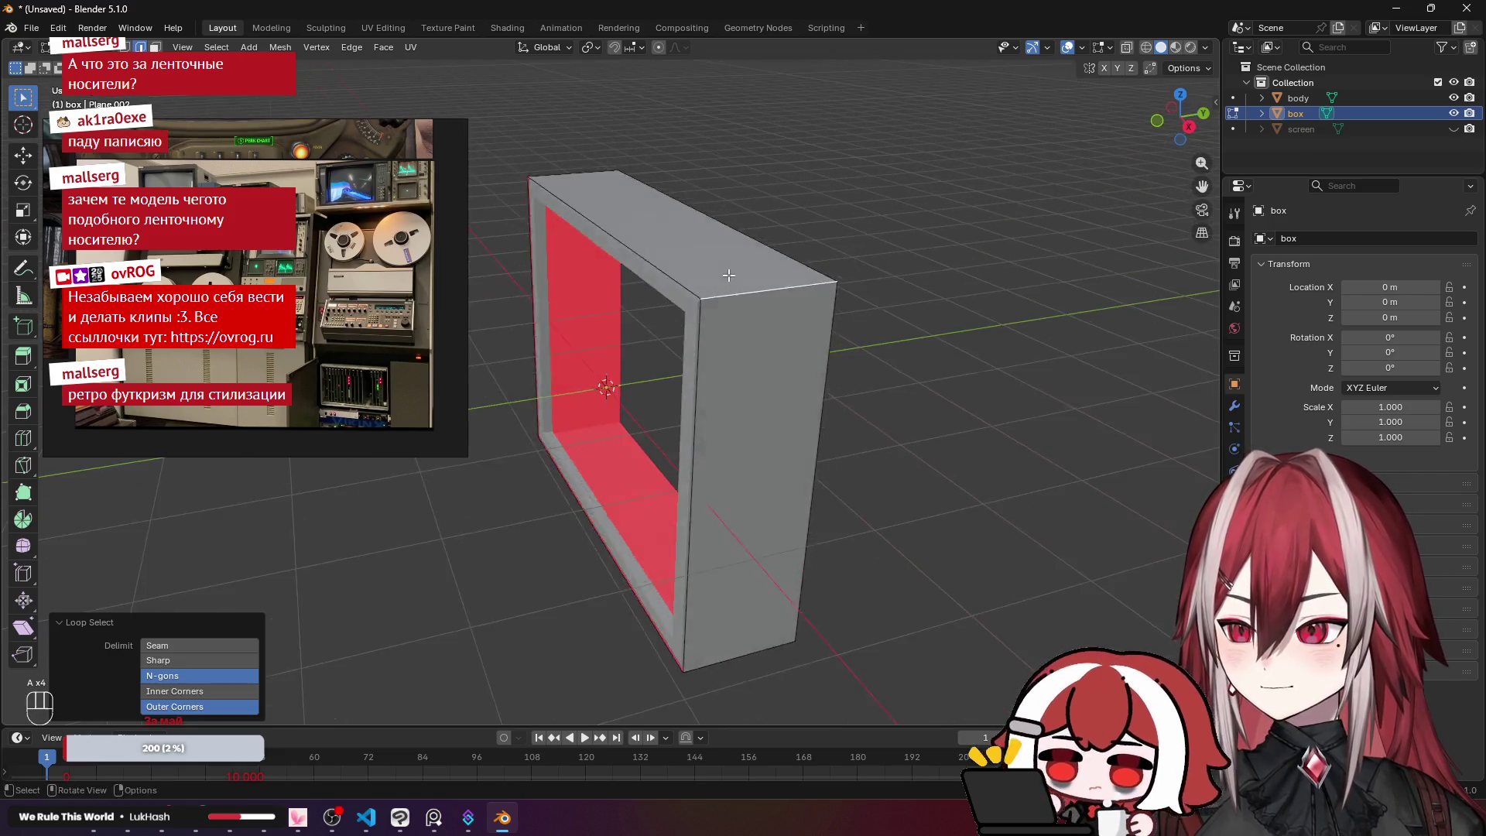
{"action": "key", "text": "a"}
{"action": "key", "text": "a"}
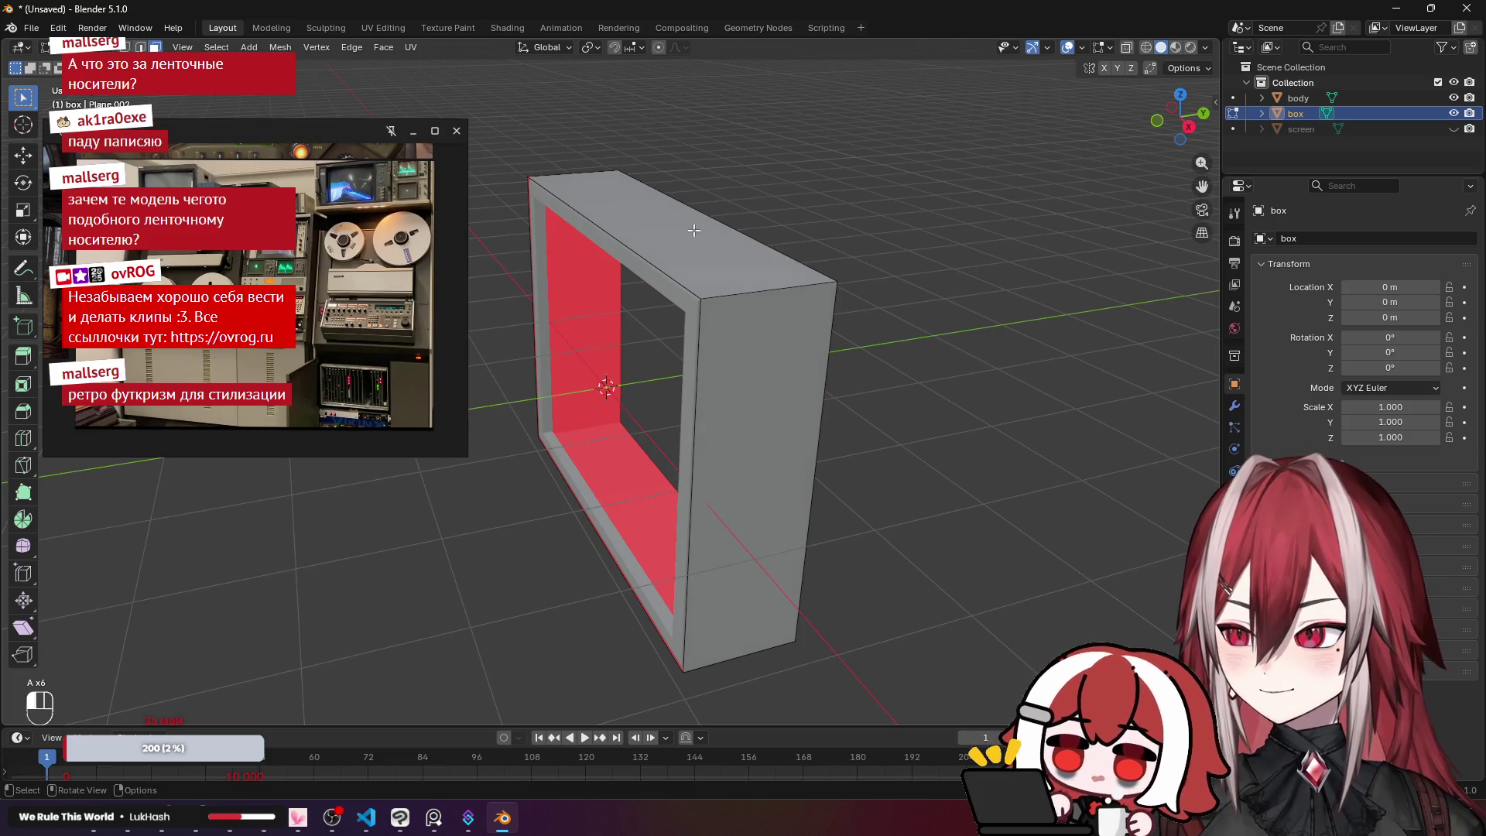
{"action": "left_click", "coordinate": [694, 231], "text": "alt"}
{"action": "left_click_drag", "start_coordinate": [743, 411], "coordinate": [784, 396]}
{"action": "mouse_move", "coordinate": [655, 493]}
{"action": "left_mouse_down"}
{"action": "mouse_move", "coordinate": [542, 519]}
{"action": "mouse_move", "coordinate": [786, 610]}
{"action": "mouse_move", "coordinate": [532, 529]}
{"action": "mouse_move", "coordinate": [491, 541]}
{"action": "left_mouse_up"}
{"action": "key", "text": "KP_1"}
Step: Flare the box's selected rim outward by scaling it to 1.068
{"action": "scroll", "coordinate": [597, 521], "scroll_direction": "up", "scroll_amount": 4}
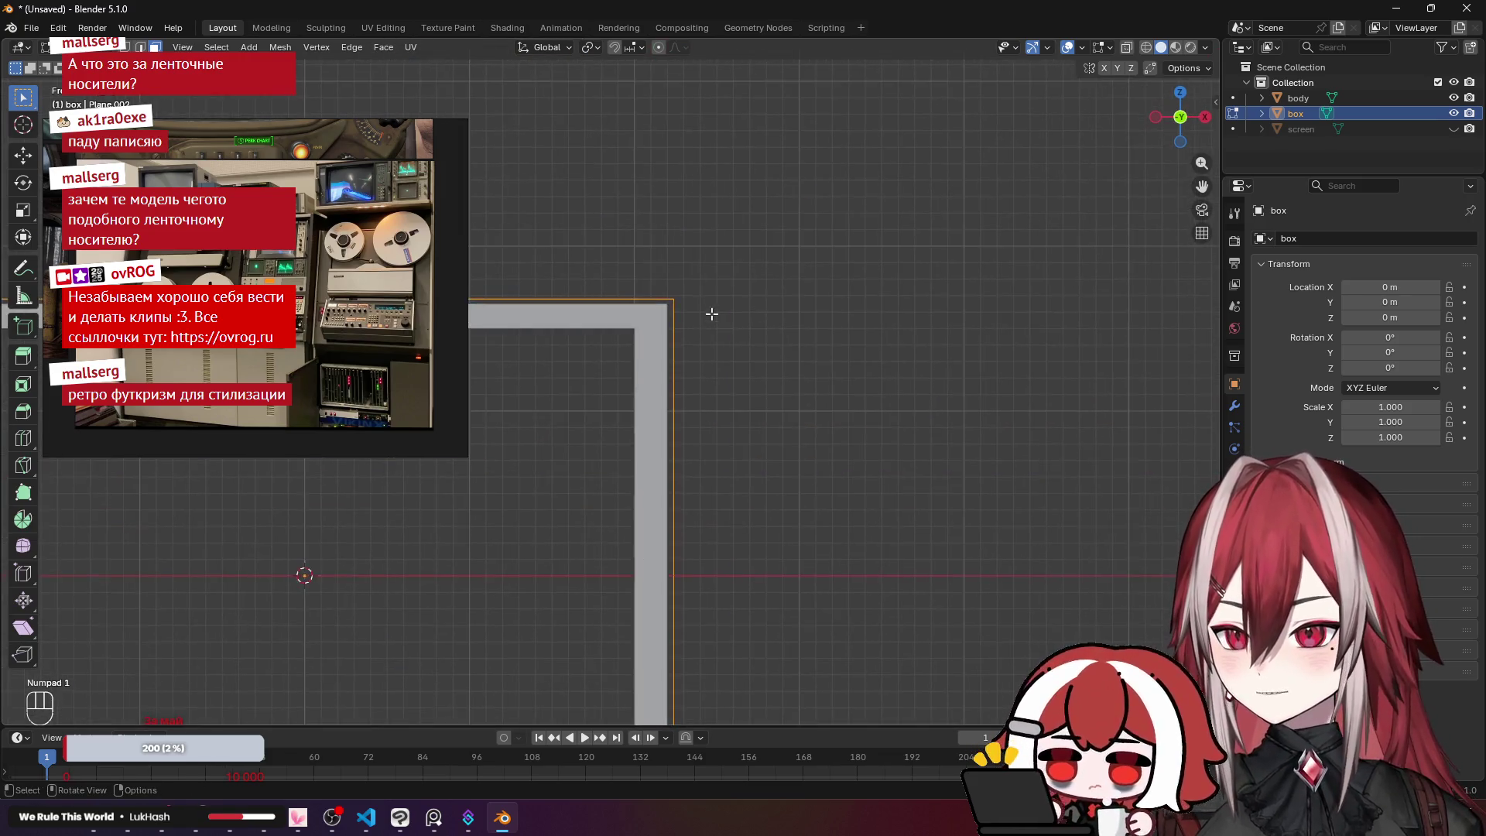
{"action": "scroll", "coordinate": [712, 314], "scroll_direction": "up", "scroll_amount": 4}
{"action": "key", "text": "e"}
{"action": "right_click", "coordinate": [865, 263]}
{"action": "key", "text": "s"}
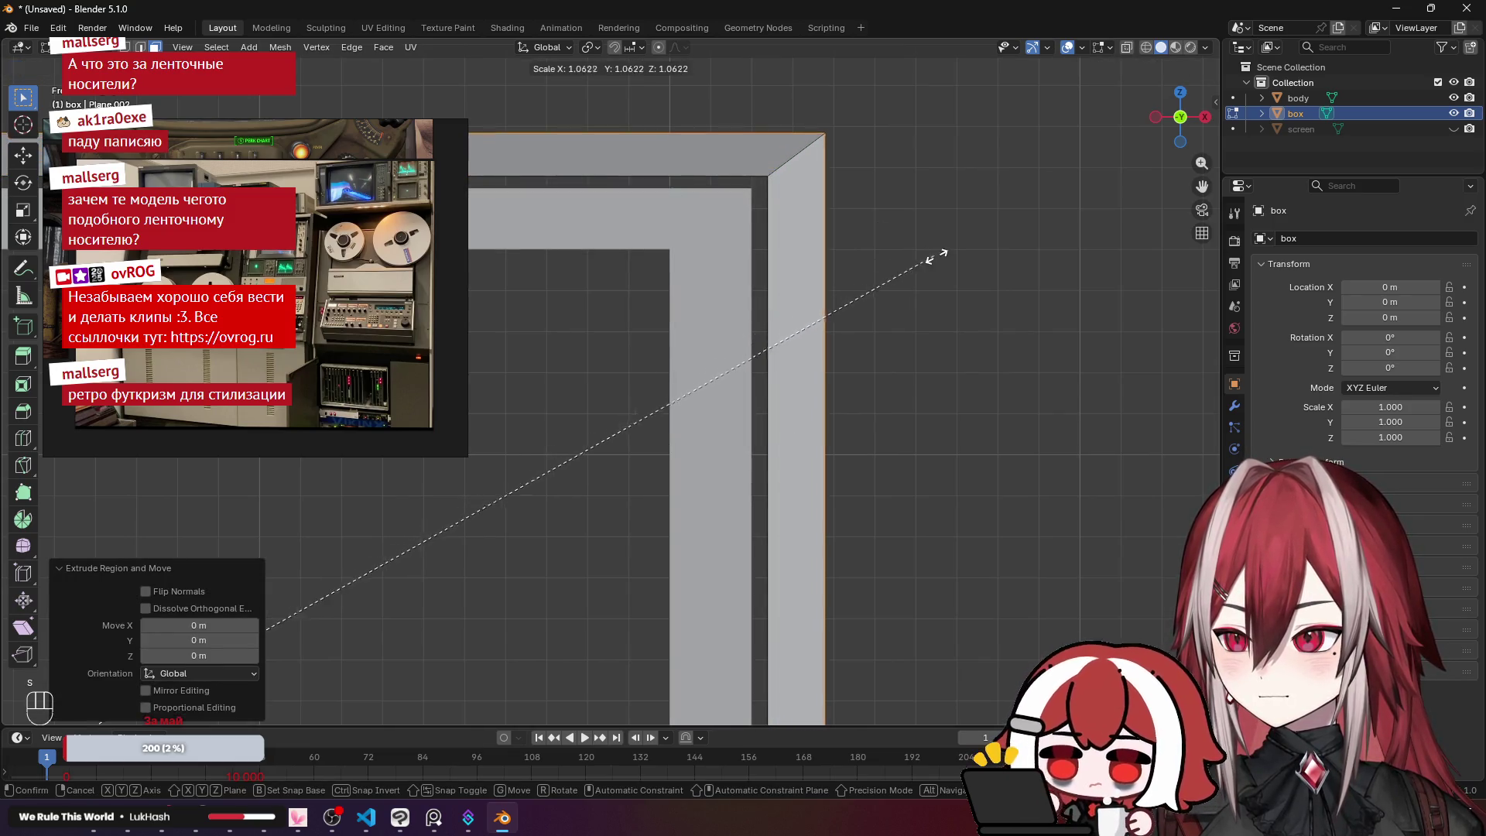
{"action": "left_click", "coordinate": [937, 266]}
Step: Select the left, top, right and bottom inner rim edges and delete them
{"action": "scroll", "coordinate": [937, 266], "scroll_direction": "down", "scroll_amount": 2}
{"action": "scroll", "coordinate": [937, 266], "scroll_direction": "down", "scroll_amount": 4}
{"action": "mouse_move", "coordinate": [972, 249]}
{"action": "left_mouse_down"}
{"action": "mouse_move", "coordinate": [879, 282]}
{"action": "mouse_move", "coordinate": [913, 279]}
{"action": "mouse_move", "coordinate": [763, 258]}
{"action": "mouse_move", "coordinate": [773, 292]}
{"action": "mouse_move", "coordinate": [782, 281]}
{"action": "mouse_move", "coordinate": [681, 226]}
{"action": "left_mouse_up"}
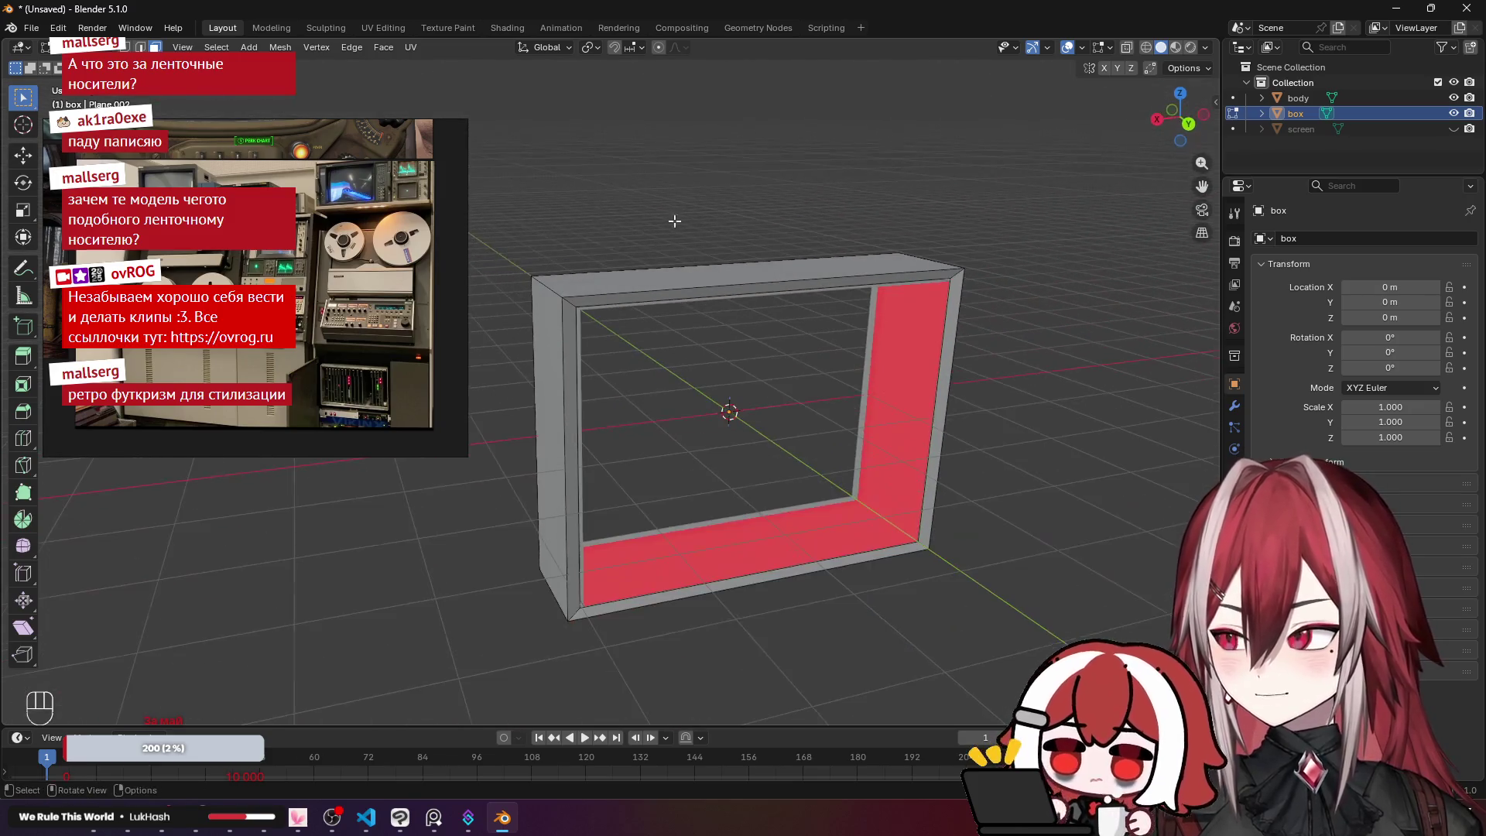
{"action": "mouse_move", "coordinate": [464, 210]}
{"action": "left_click", "coordinate": [565, 311]}
{"action": "left_click", "coordinate": [697, 291], "text": "shift"}
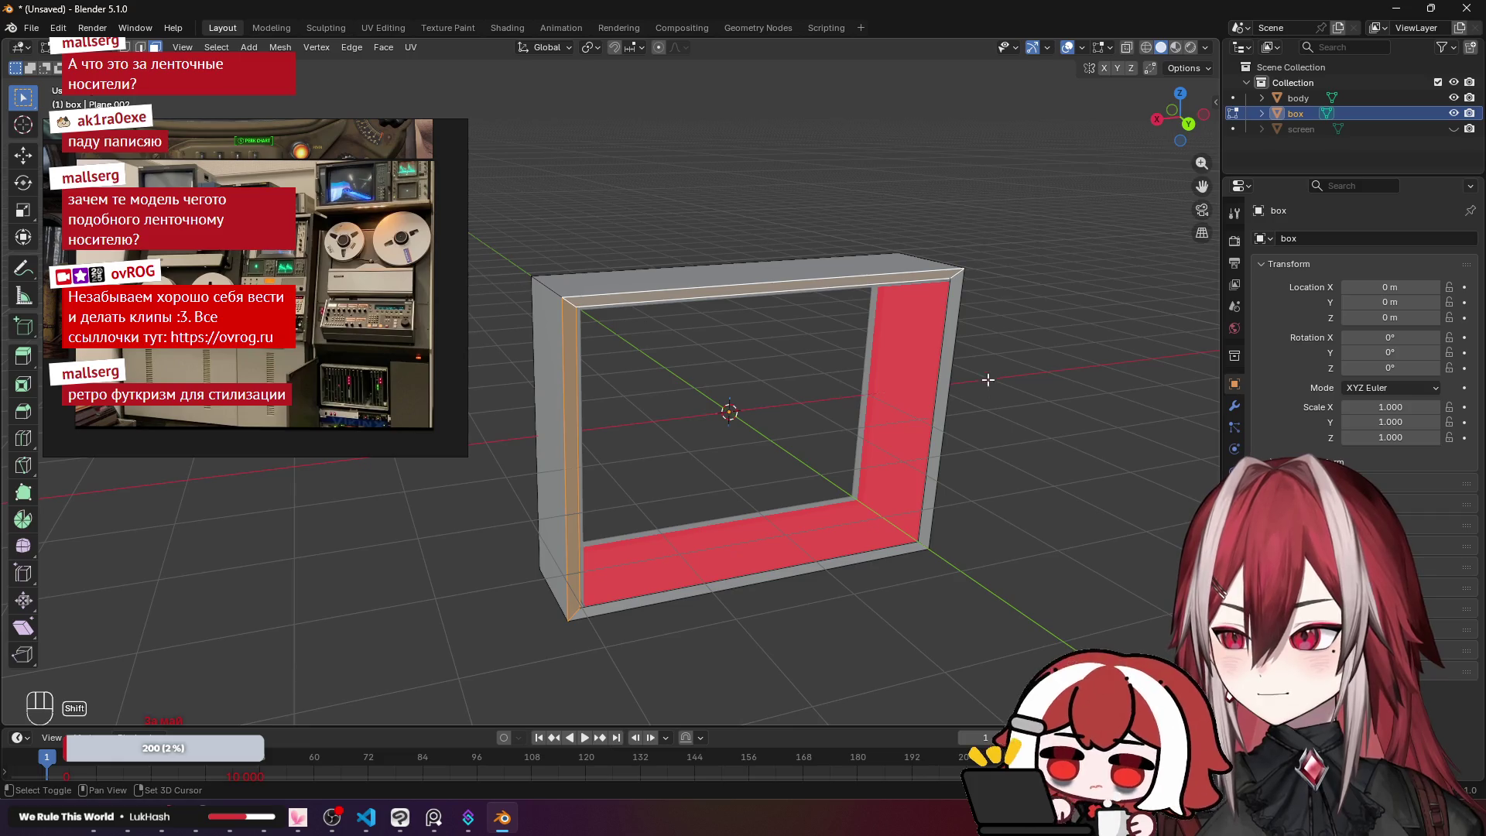
{"action": "left_click", "coordinate": [953, 361], "text": "shift"}
{"action": "left_click", "coordinate": [903, 550], "text": "shift"}
{"action": "key", "text": "x"}
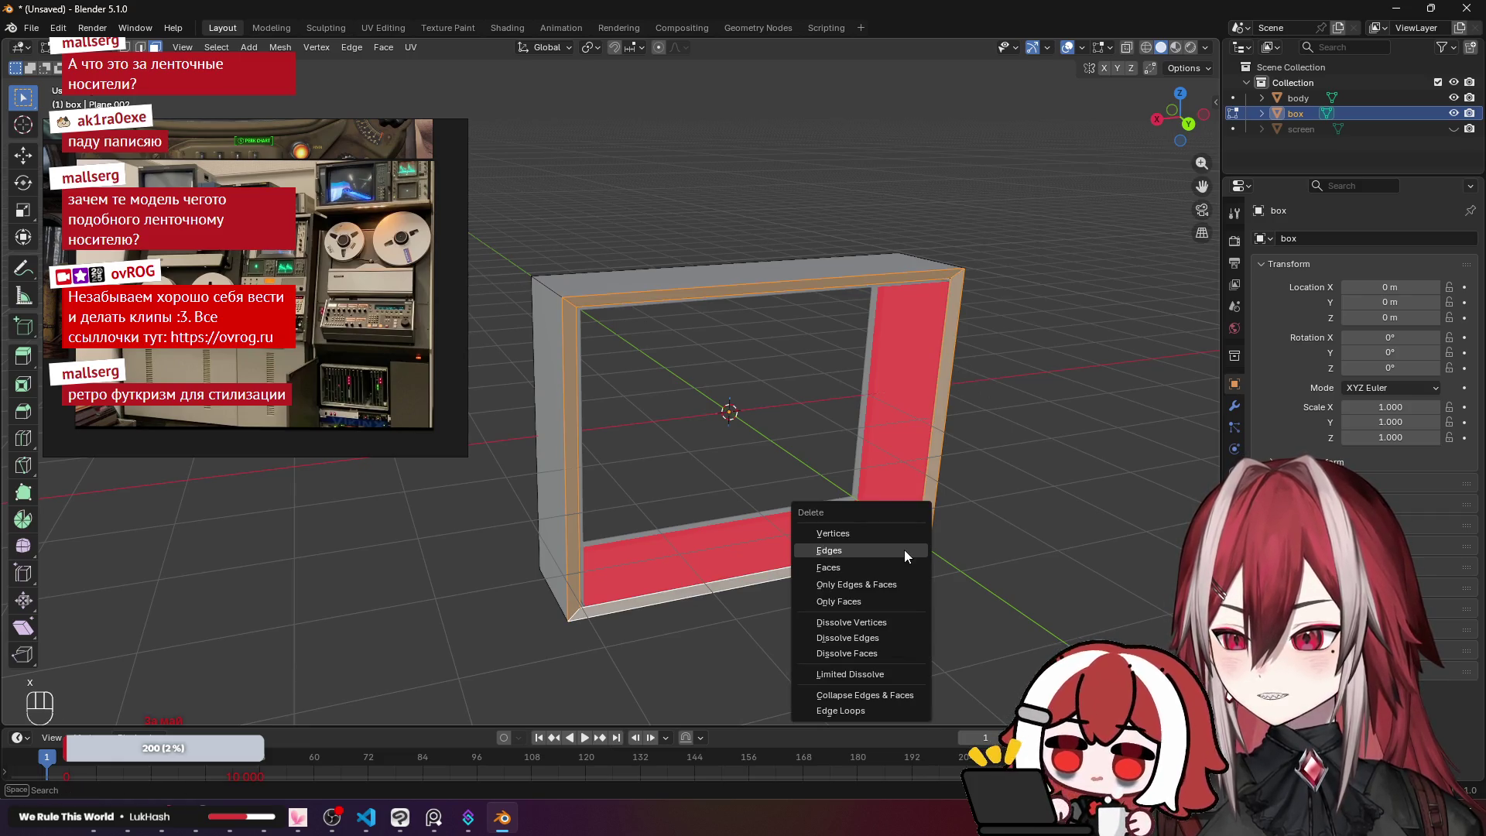
{"action": "left_click", "coordinate": [904, 550]}
Step: Undo that and delete the ring of faces around the opening instead
{"action": "key", "text": "ctrl+z"}
{"action": "key", "text": "x"}
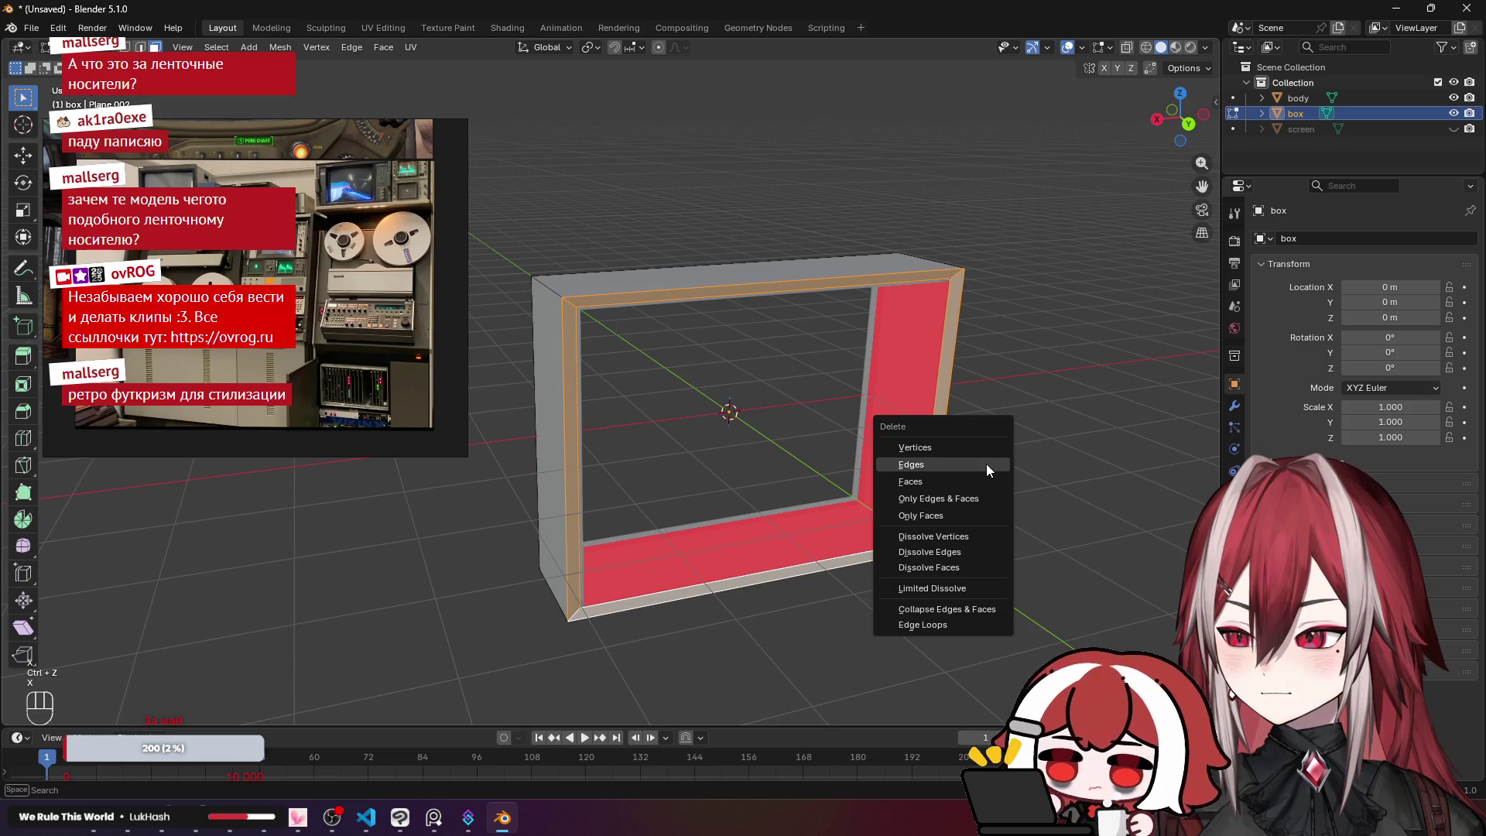
{"action": "left_click", "coordinate": [976, 481]}
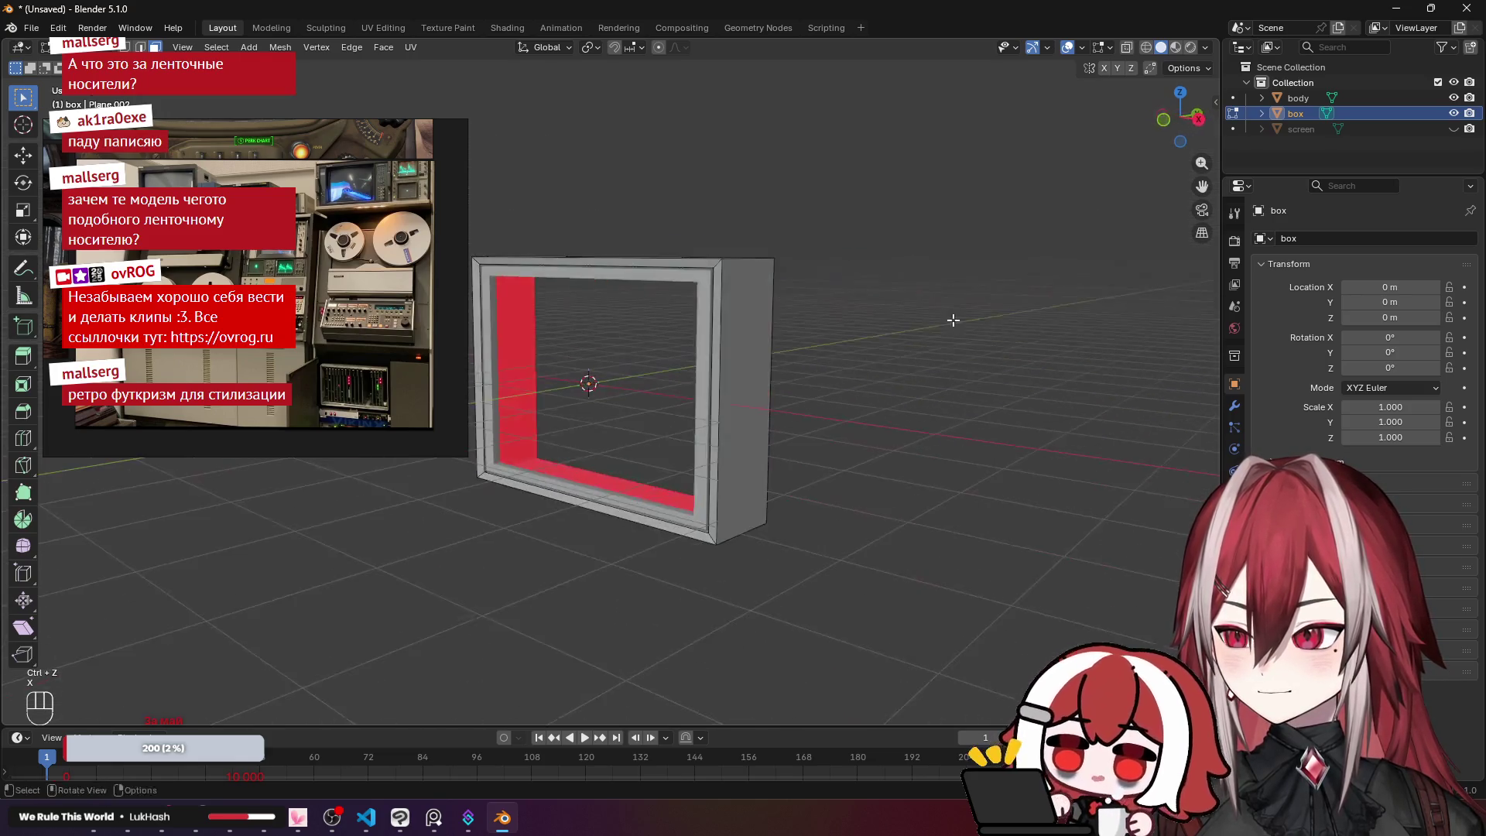
{"action": "mouse_move", "coordinate": [804, 319]}
{"action": "left_mouse_down"}
{"action": "mouse_move", "coordinate": [852, 281]}
{"action": "mouse_move", "coordinate": [852, 252]}
{"action": "mouse_move", "coordinate": [786, 322]}
{"action": "mouse_move", "coordinate": [759, 315]}
{"action": "mouse_move", "coordinate": [839, 289]}
{"action": "mouse_move", "coordinate": [689, 289]}
{"action": "mouse_move", "coordinate": [710, 246]}
{"action": "mouse_move", "coordinate": [755, 246]}
{"action": "left_mouse_up"}
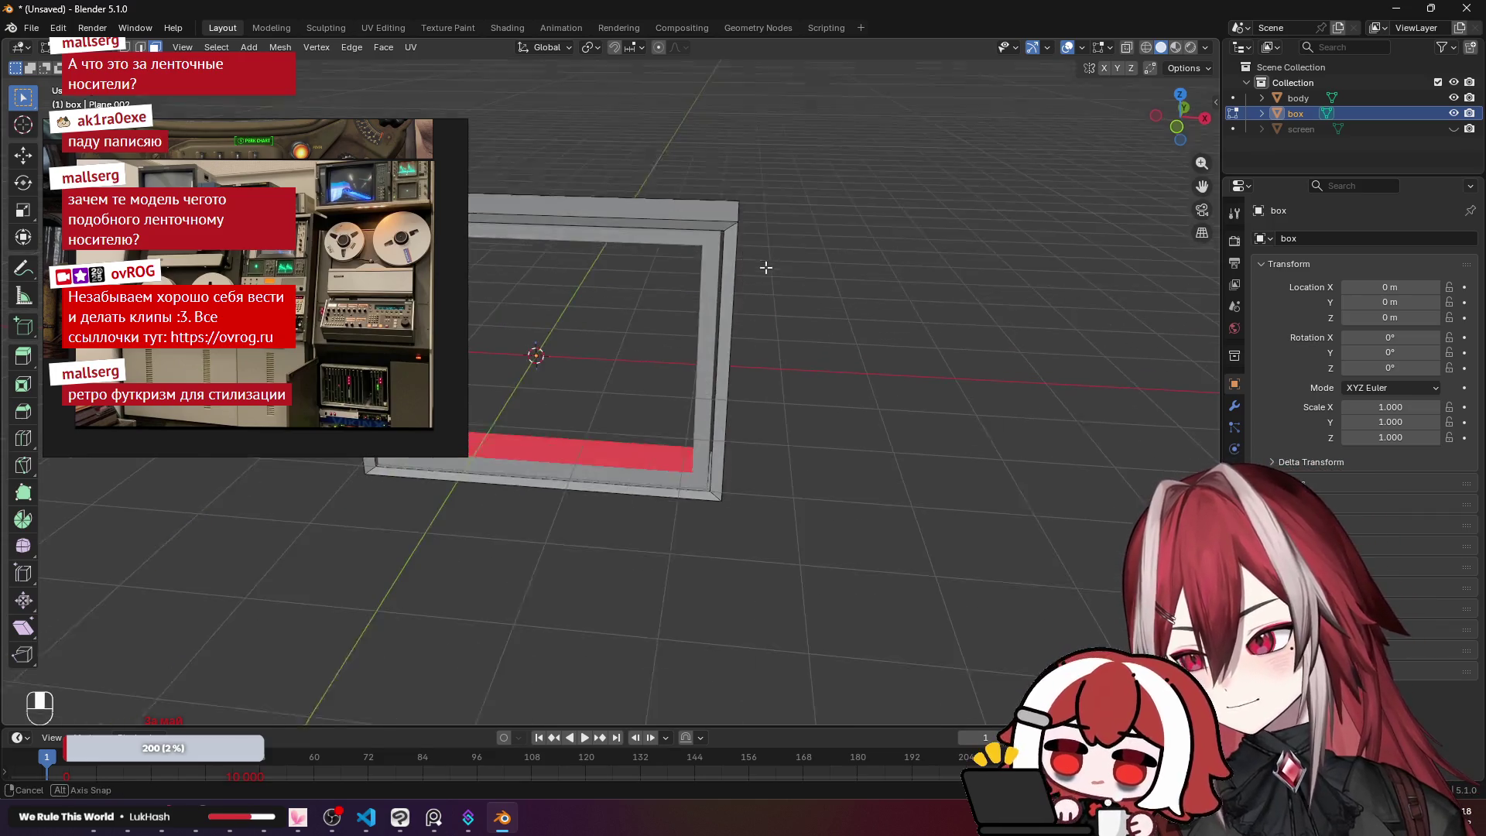
{"action": "key", "text": "KP_1"}
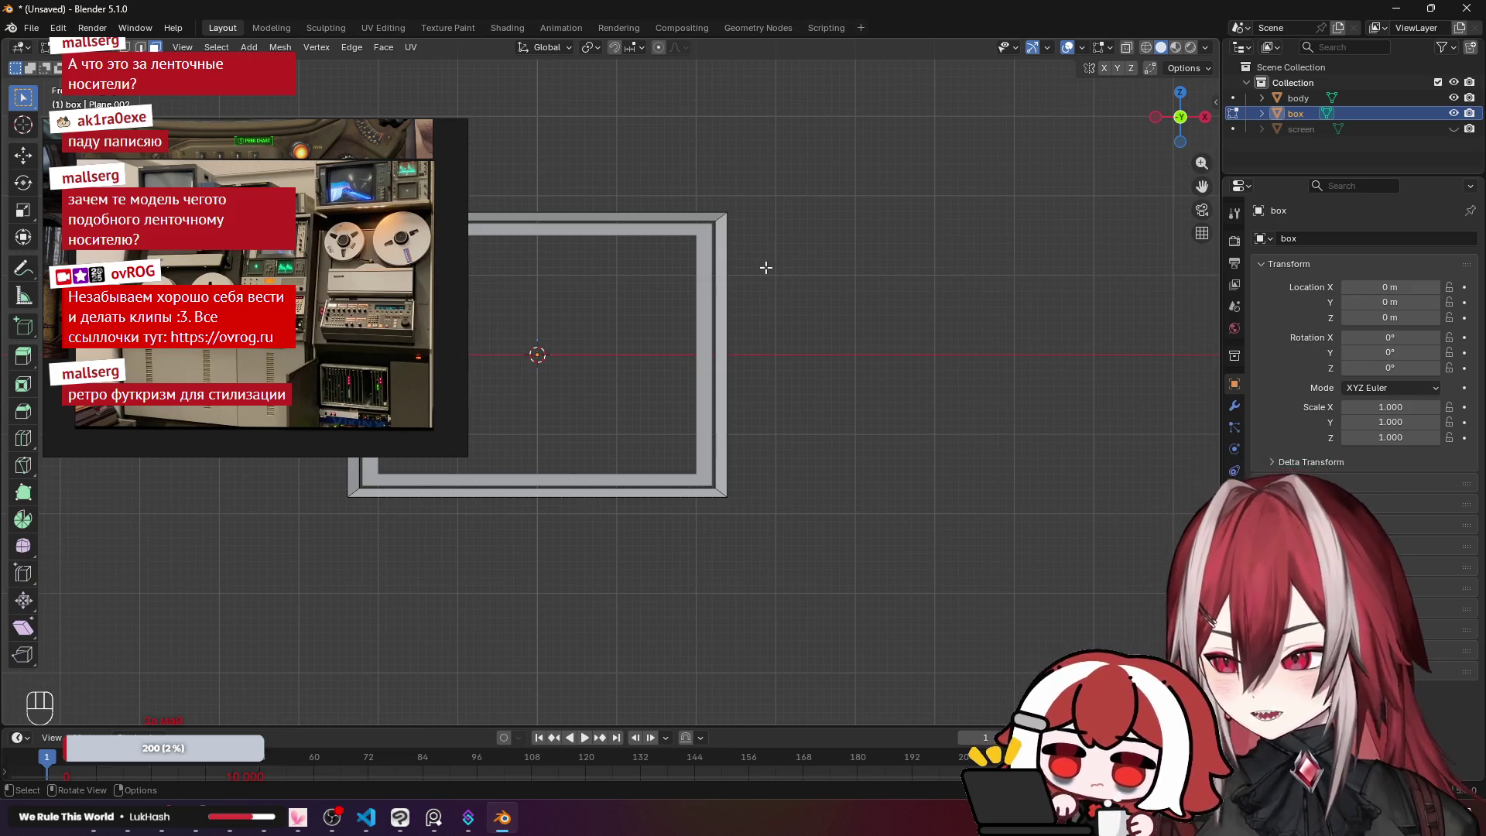
{"action": "left_click_drag", "start_coordinate": [773, 257], "coordinate": [744, 298]}
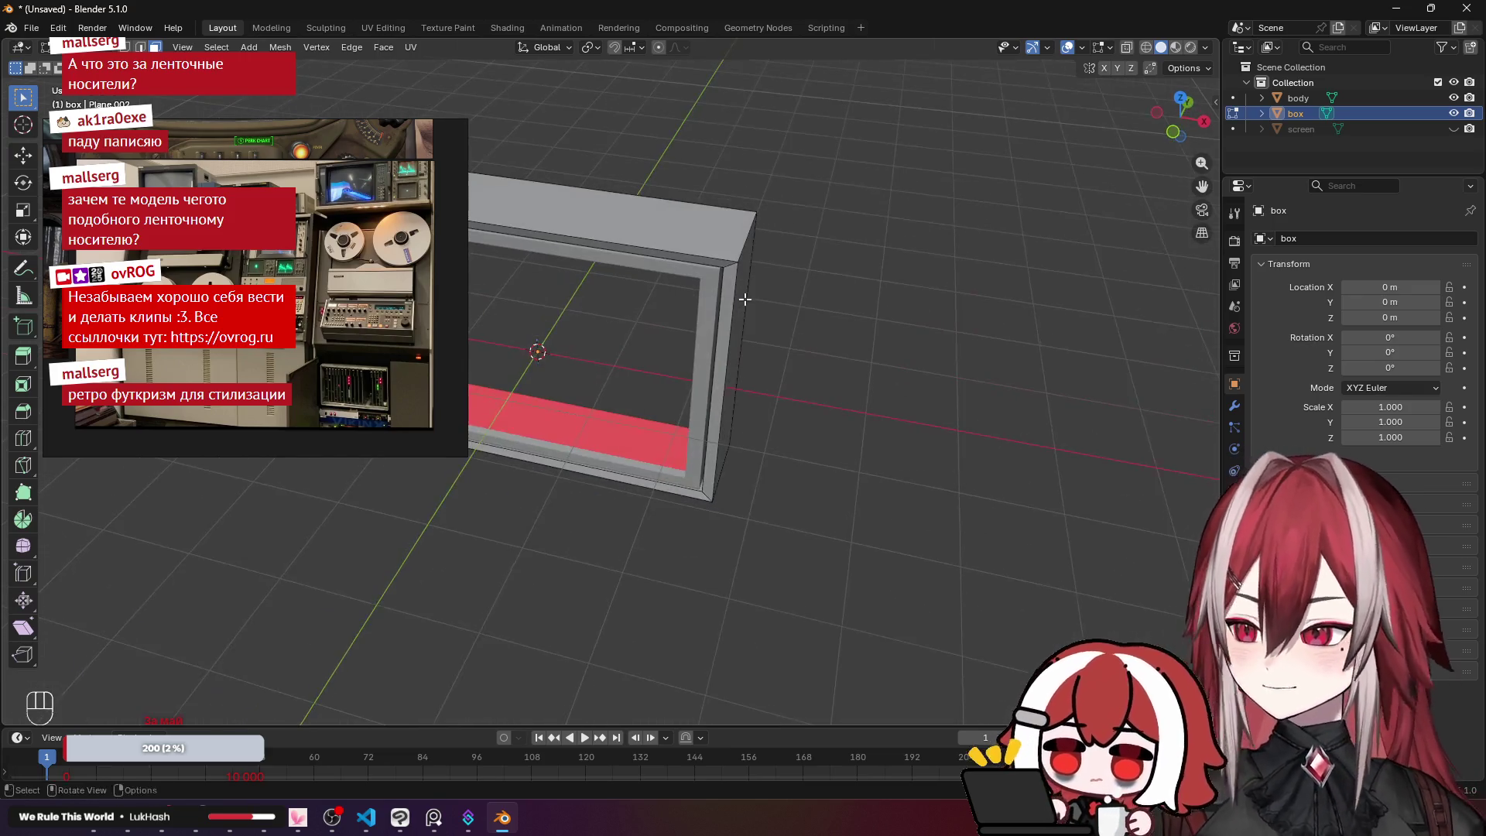
{"action": "left_click", "coordinate": [745, 288]}
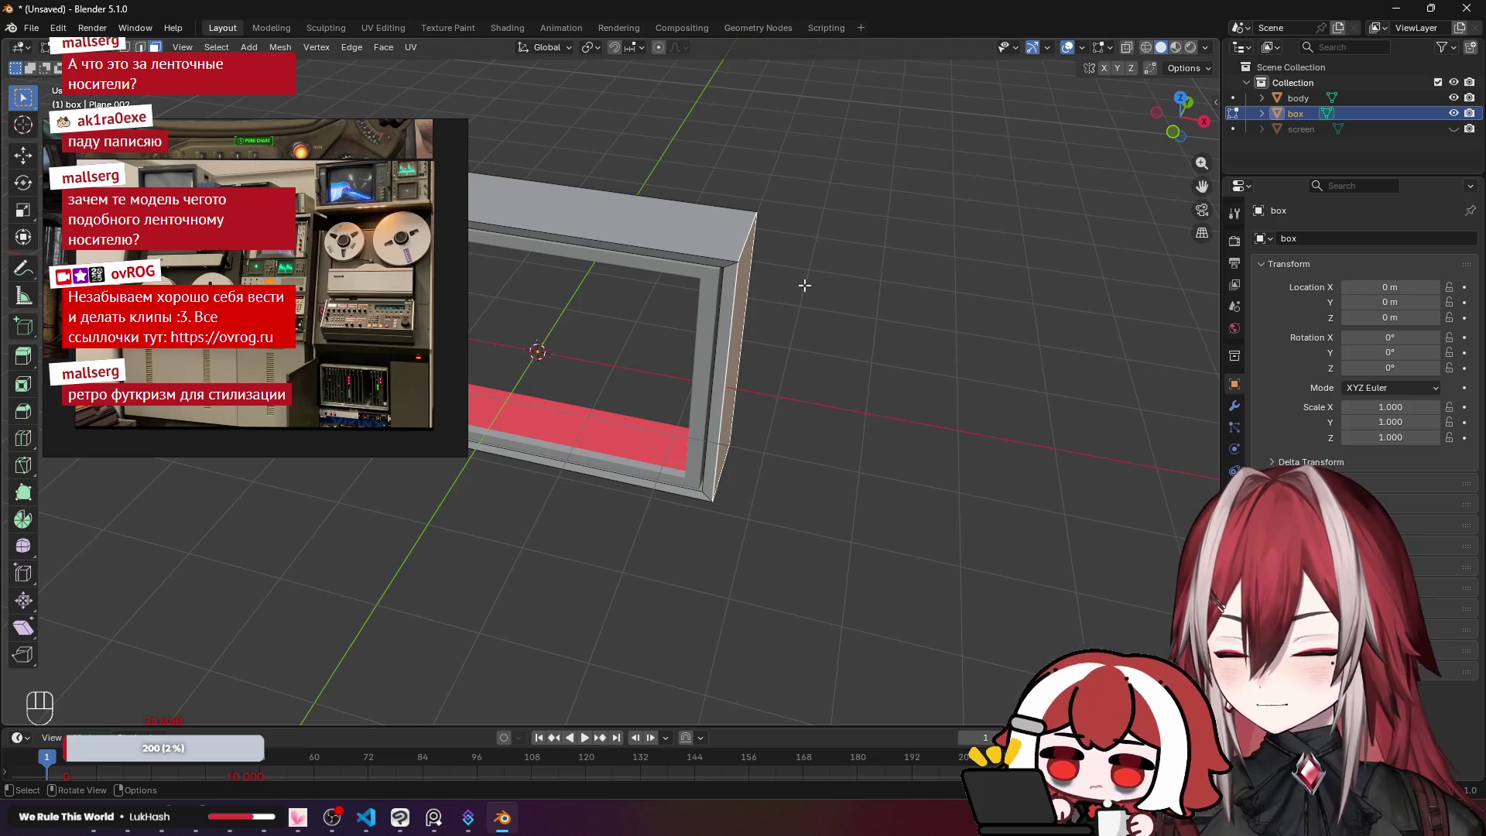
{"action": "key", "text": "ctrl+l"}
{"action": "key", "text": "KP_7"}
{"action": "key", "text": "shift+d"}
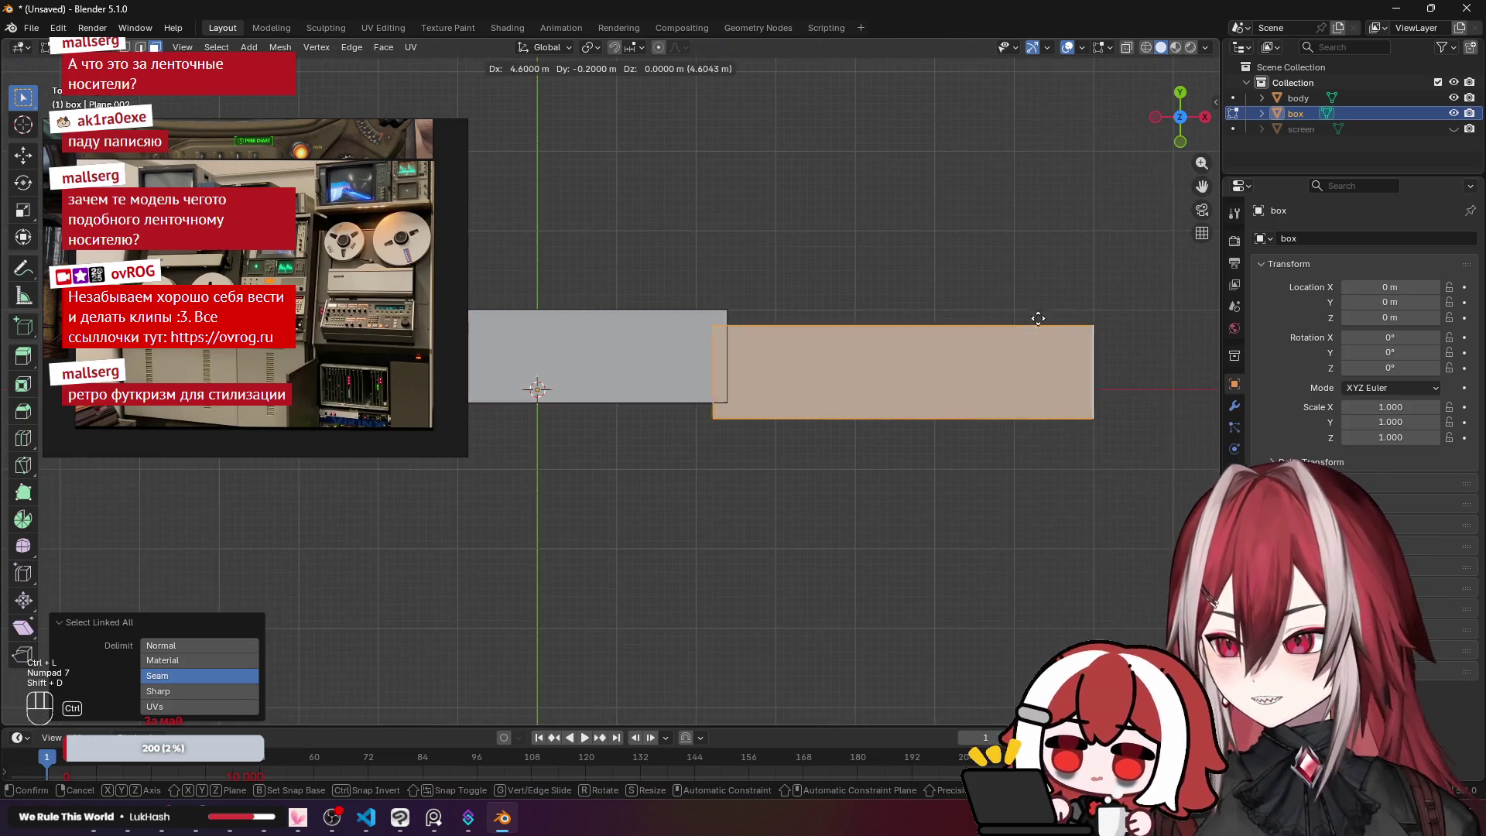
{"action": "left_click", "coordinate": [1041, 313]}
{"action": "mouse_move", "coordinate": [1041, 313]}
{"action": "left_mouse_down"}
{"action": "mouse_move", "coordinate": [862, 225]}
{"action": "mouse_move", "coordinate": [696, 302]}
{"action": "left_mouse_up"}
{"action": "left_click", "coordinate": [766, 258]}
{"action": "left_click_drag", "start_coordinate": [766, 259], "coordinate": [797, 247]}
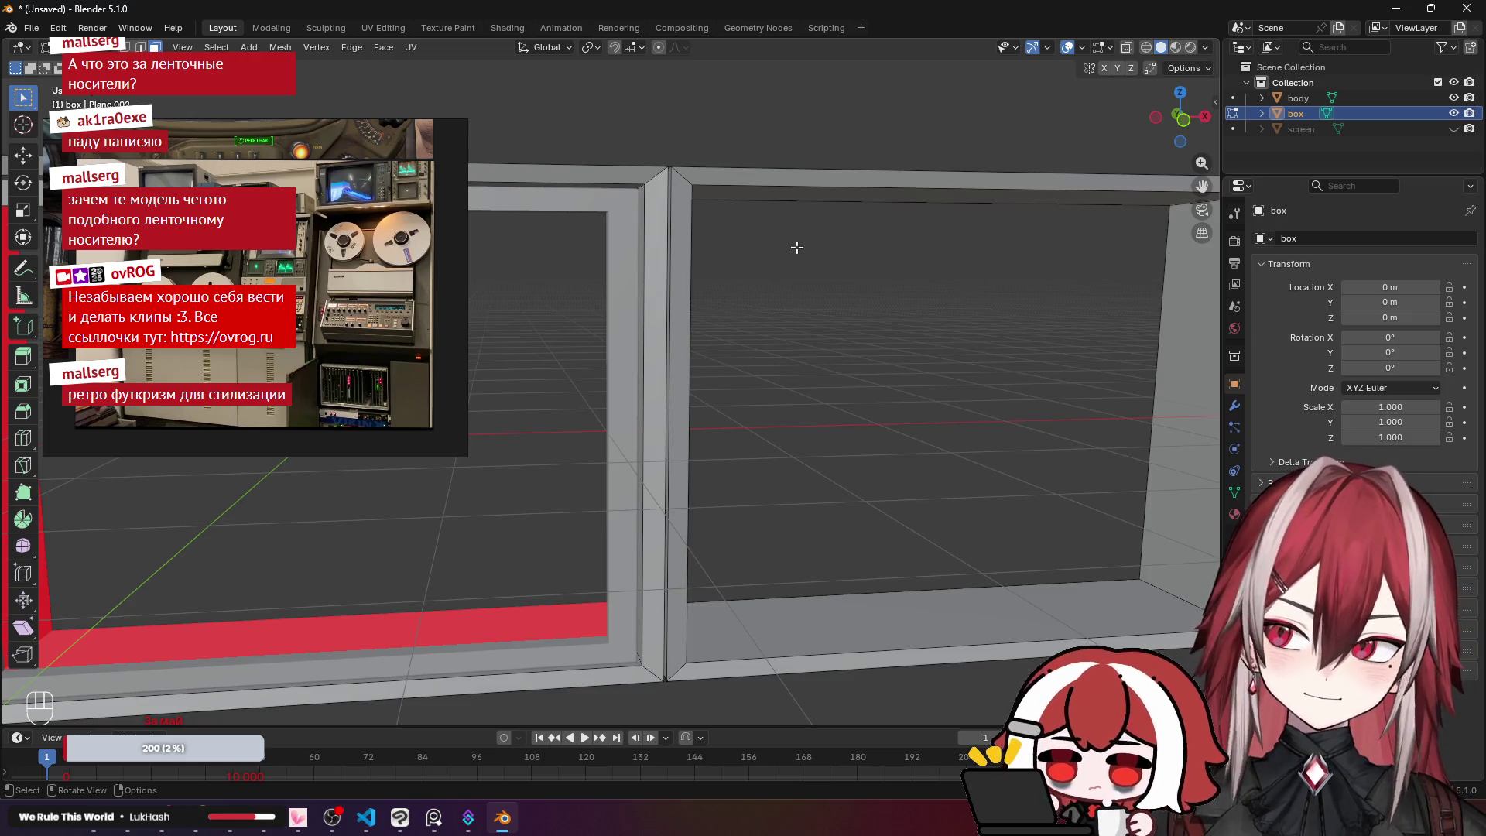
{"action": "key", "text": "ctrl+z"}
{"action": "key", "text": "ctrl+z"}
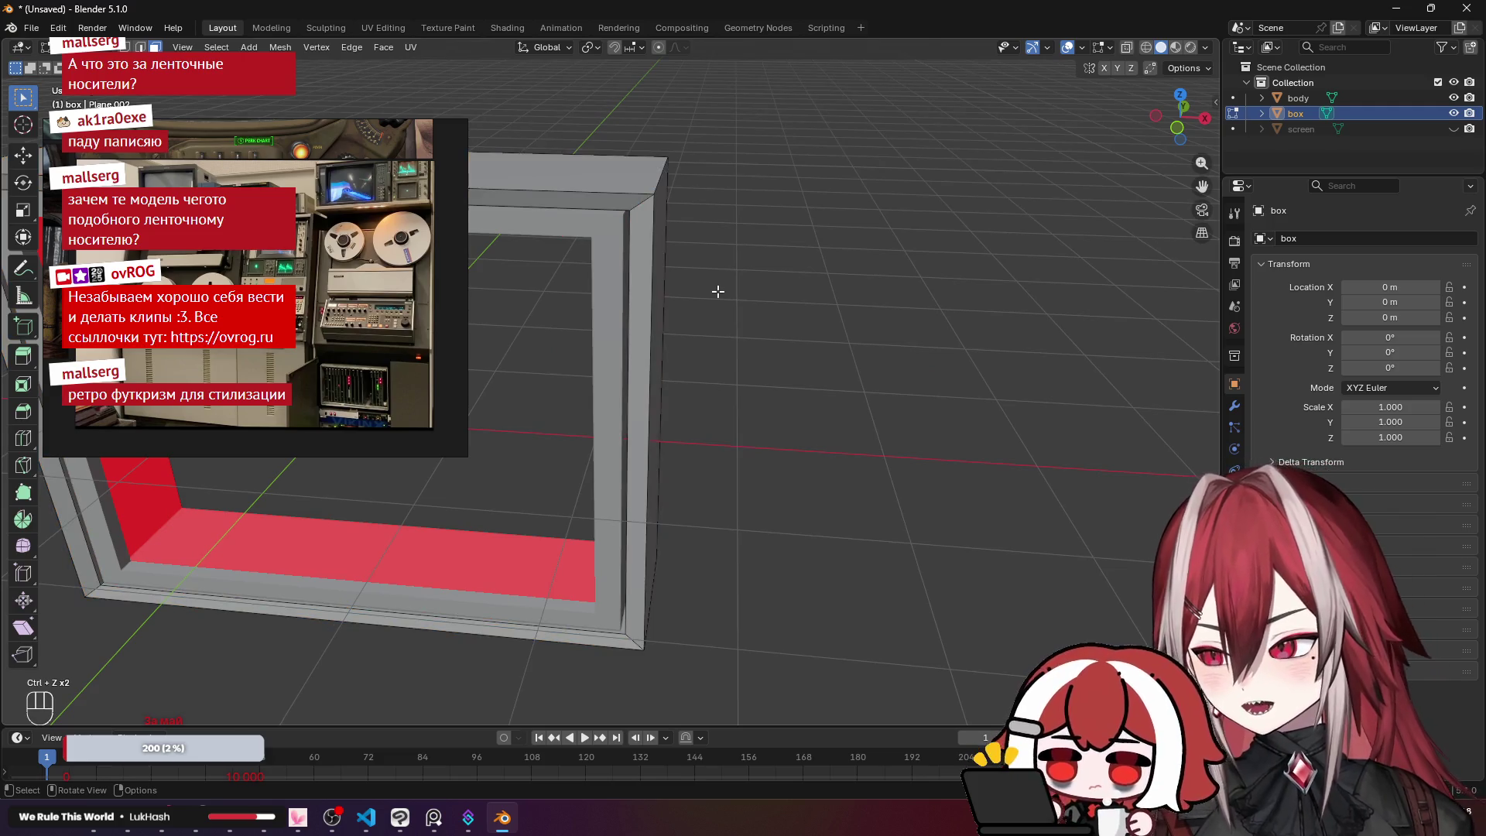
{"action": "scroll", "coordinate": [718, 291], "scroll_direction": "down", "scroll_amount": 2}
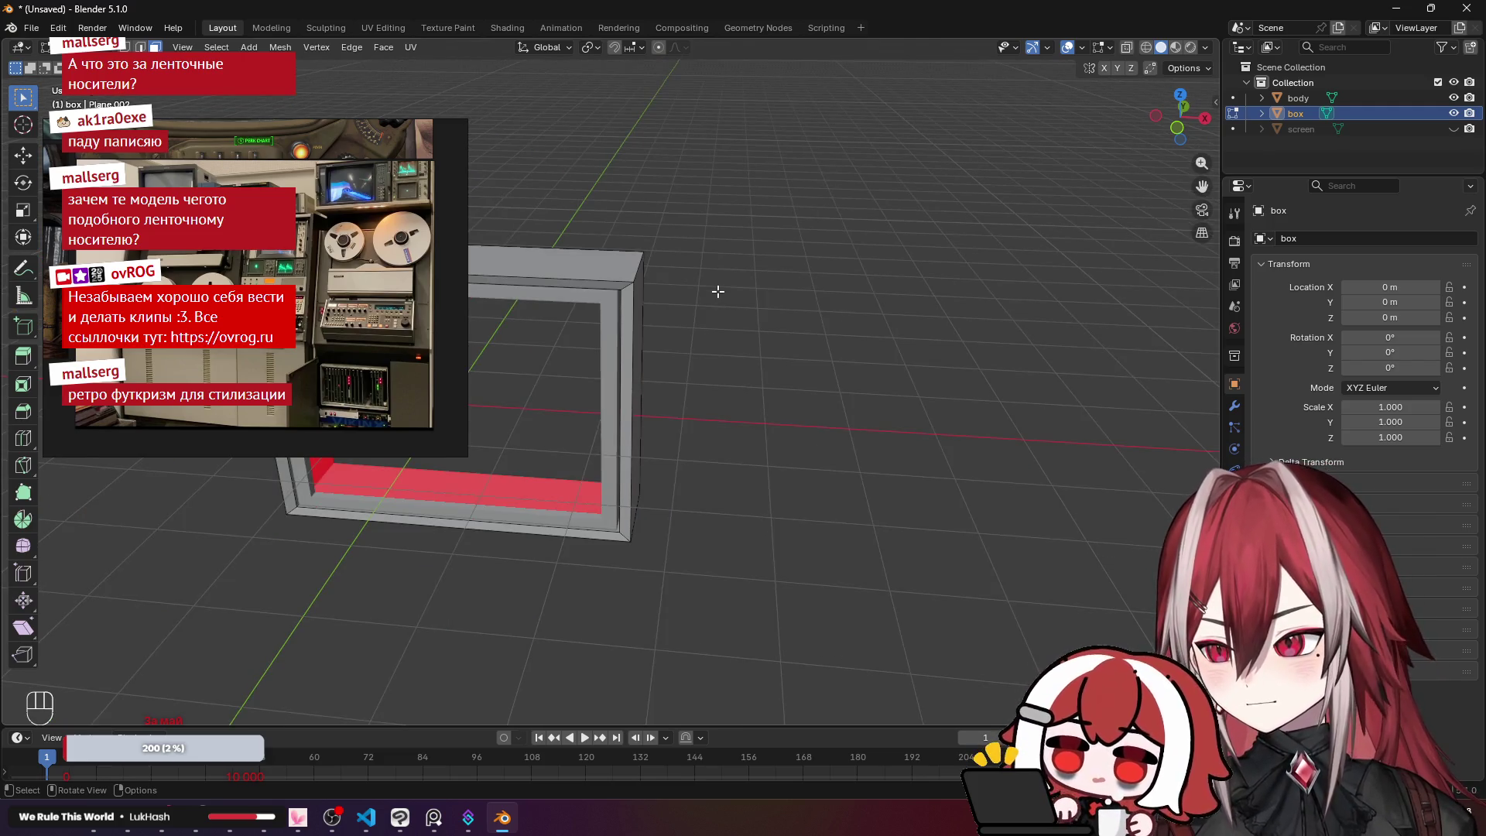
{"action": "key", "text": "a"}
{"action": "key", "text": "KP_Decimal"}
{"action": "key", "text": "x"}
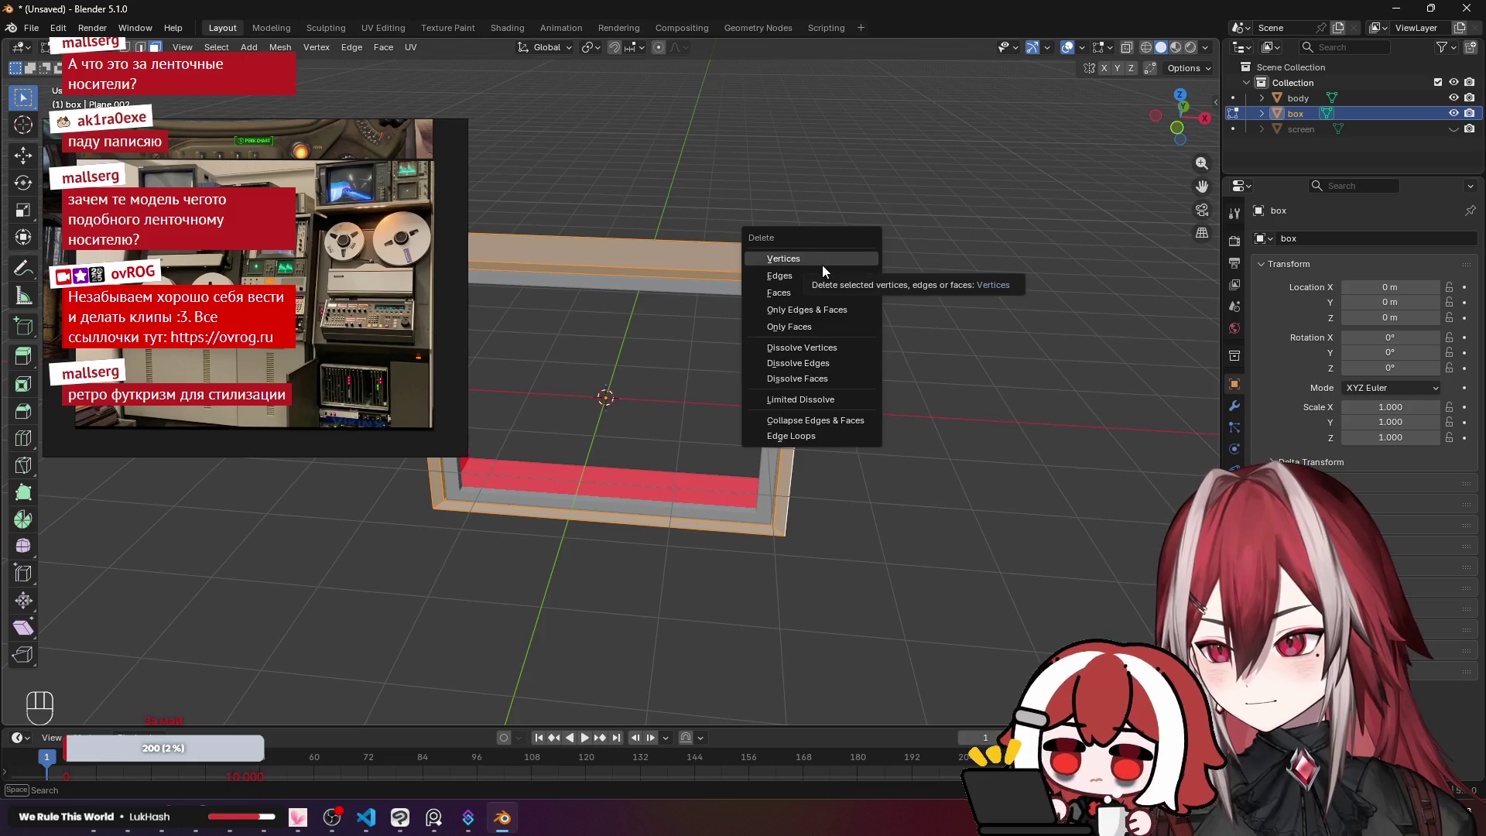
{"action": "key", "text": "Tab"}
{"action": "left_click", "coordinate": [929, 234]}
Step: Delete the box object and edit the body frame in front view
{"action": "key", "text": "x"}
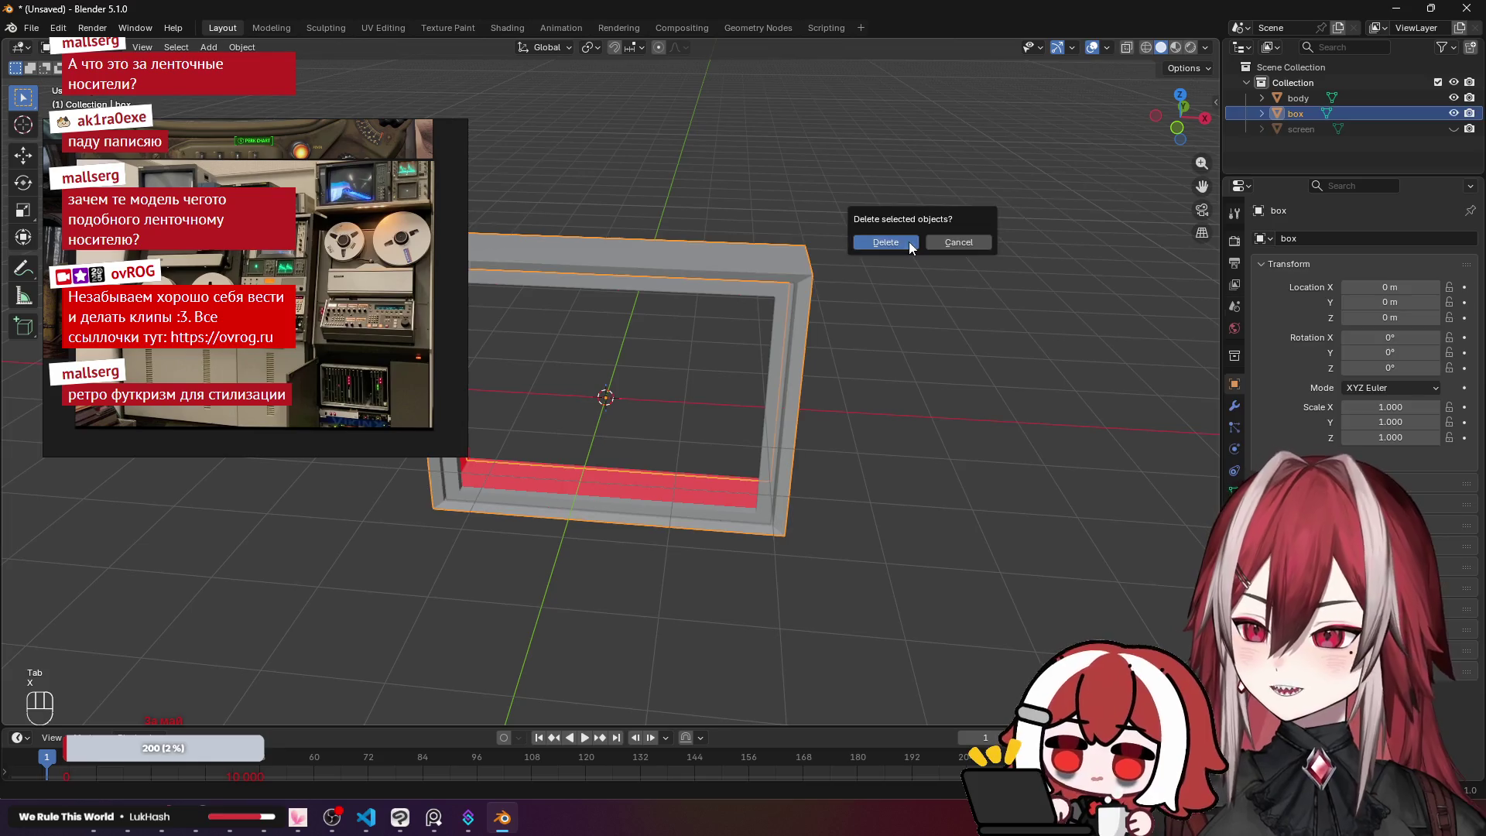
{"action": "left_click", "coordinate": [858, 240]}
{"action": "key", "text": "Tab"}
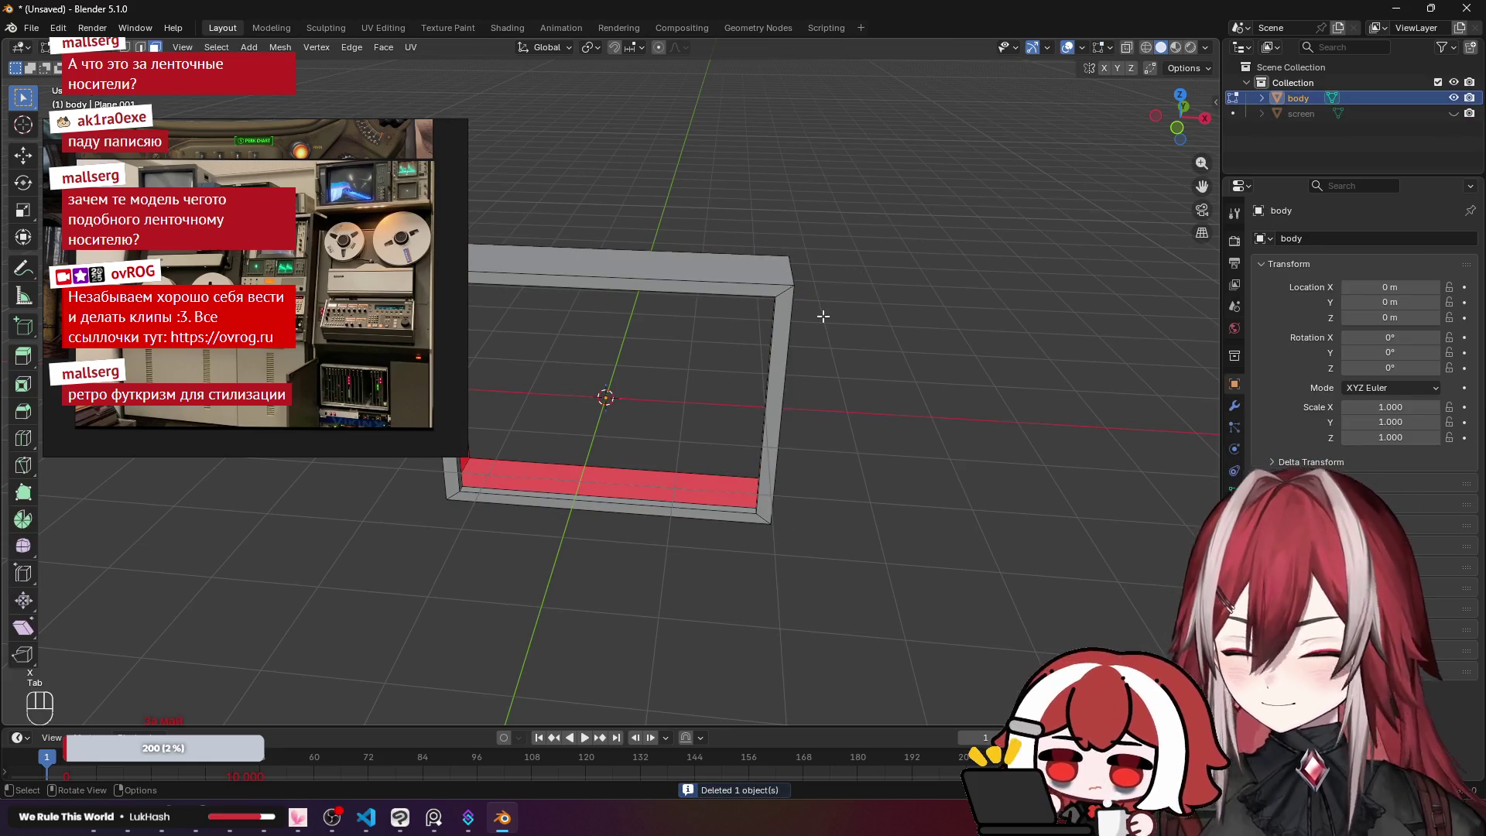
{"action": "key", "text": "KP_1"}
{"action": "scroll", "coordinate": [867, 333], "scroll_direction": "up", "scroll_amount": 2}
Step: Duplicate the selected frame geometry in place and separate it into body.001
{"action": "key", "text": "shift+a"}
{"action": "left_click_drag", "start_coordinate": [856, 308], "coordinate": [847, 235]}
{"action": "key", "text": "Tab"}
{"action": "key", "text": "Tab"}
{"action": "key", "text": "KP_1"}
{"action": "scroll", "coordinate": [926, 267], "scroll_direction": "up", "scroll_amount": 2}
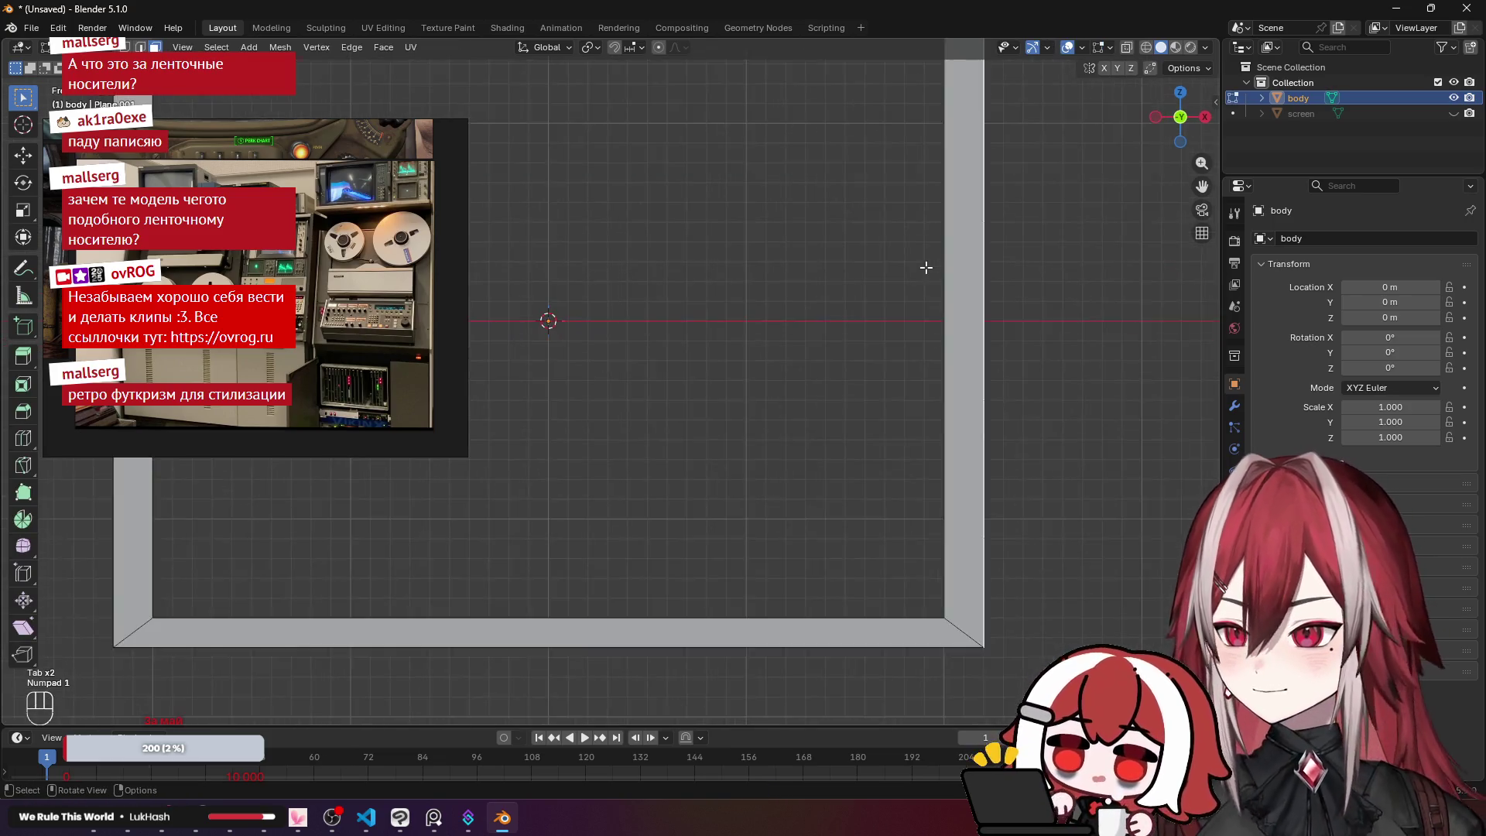
{"action": "scroll", "coordinate": [926, 266], "scroll_direction": "up", "scroll_amount": 4}
{"action": "scroll", "coordinate": [926, 267], "scroll_direction": "right", "scroll_amount": 8}
{"action": "key", "text": "shift+d"}
{"action": "right_click", "coordinate": [767, 296]}
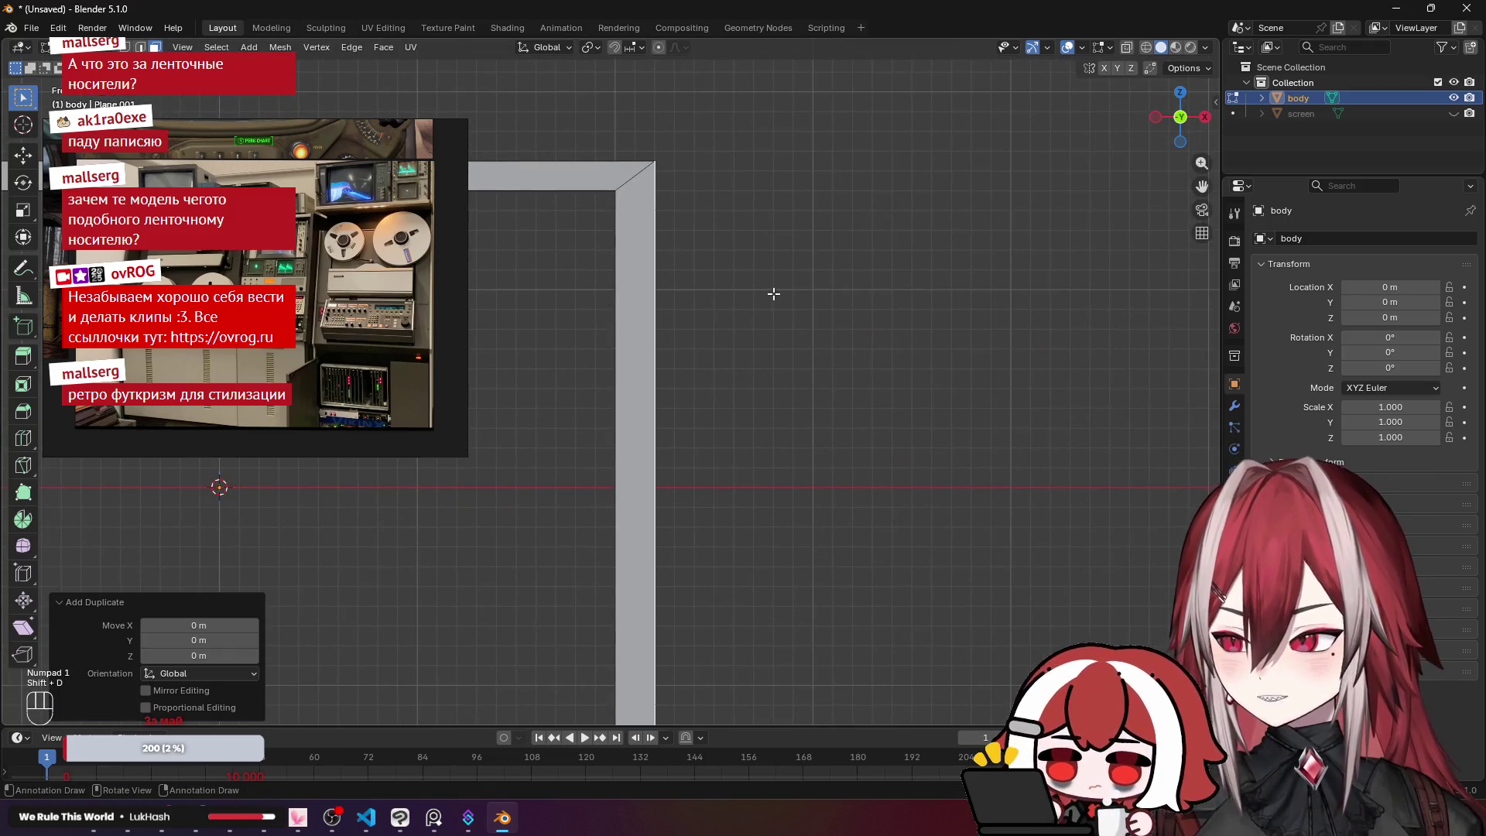
{"action": "key", "text": "F3"}
{"action": "key", "text": "Return"}
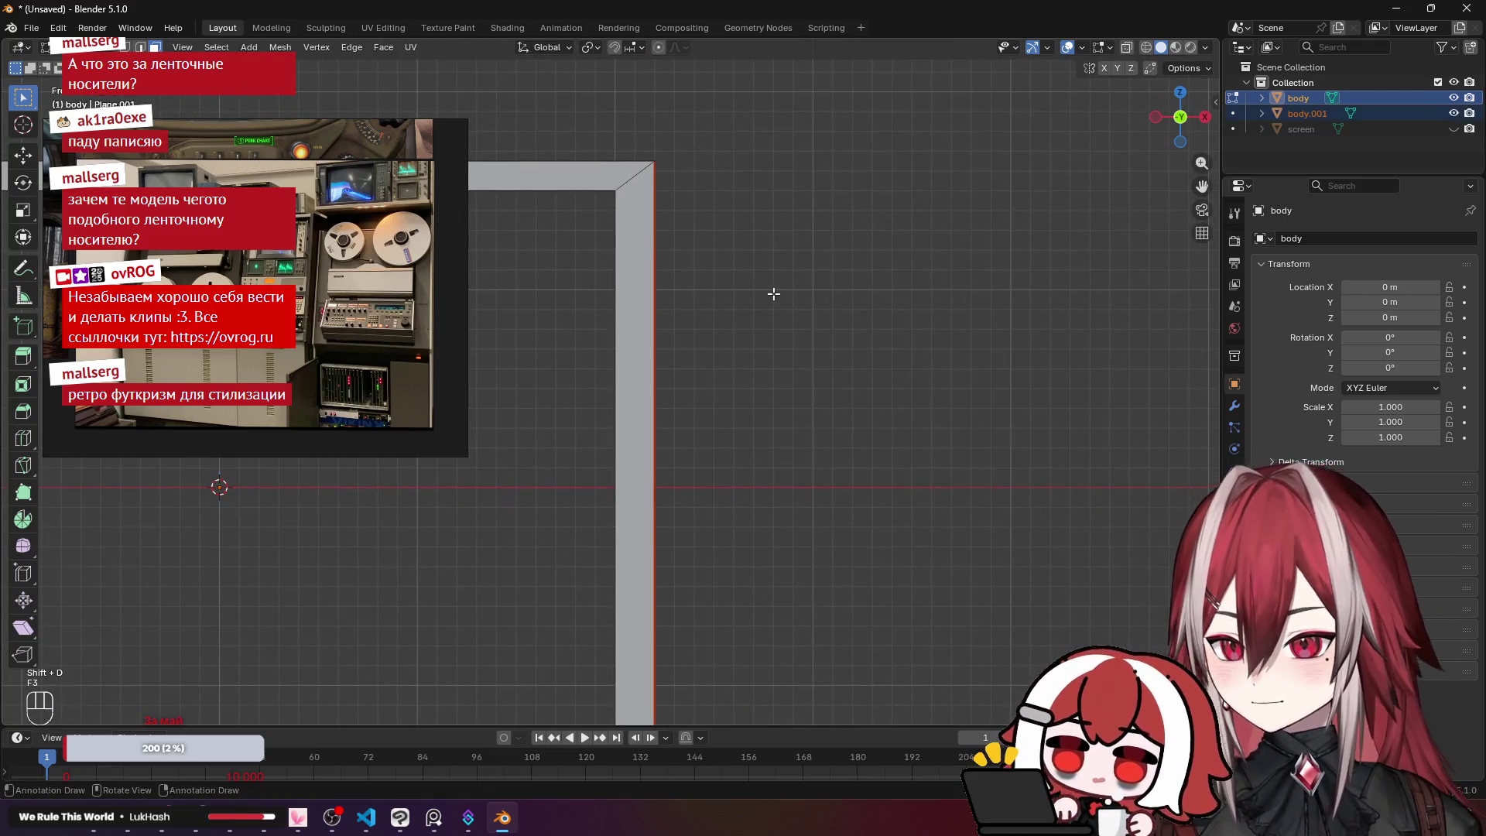
Step: Make body.001 the active object and enter Edit Mode on it
{"action": "scroll", "coordinate": [772, 291], "scroll_direction": "right", "scroll_amount": 1}
{"action": "key", "text": "Tab"}
{"action": "left_click", "coordinate": [1316, 111]}
{"action": "key", "text": "Tab"}
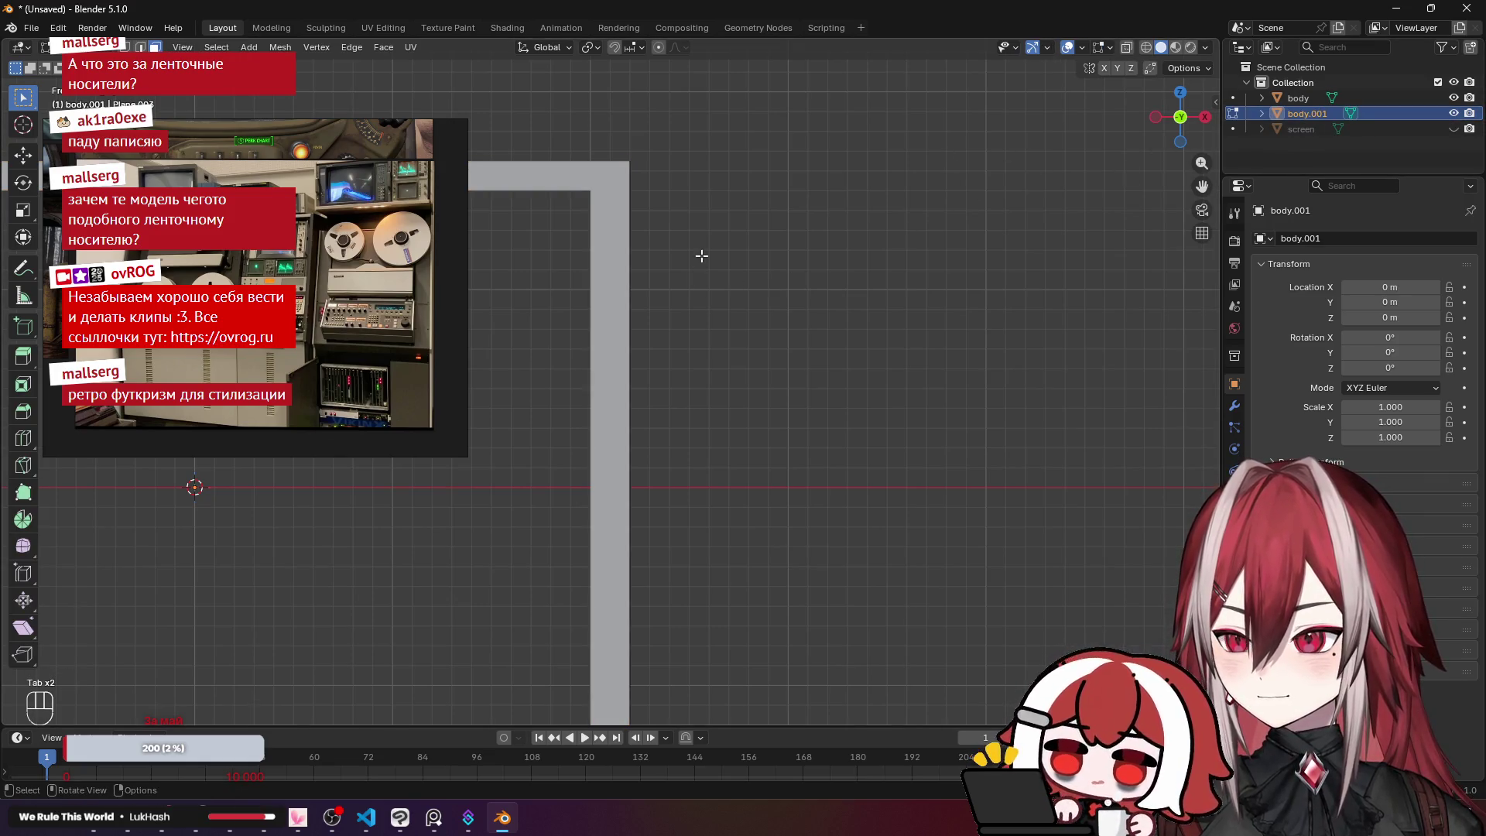
Step: Nudge the selected face of body.001 slightly sideways along X
{"action": "key", "text": "x"}
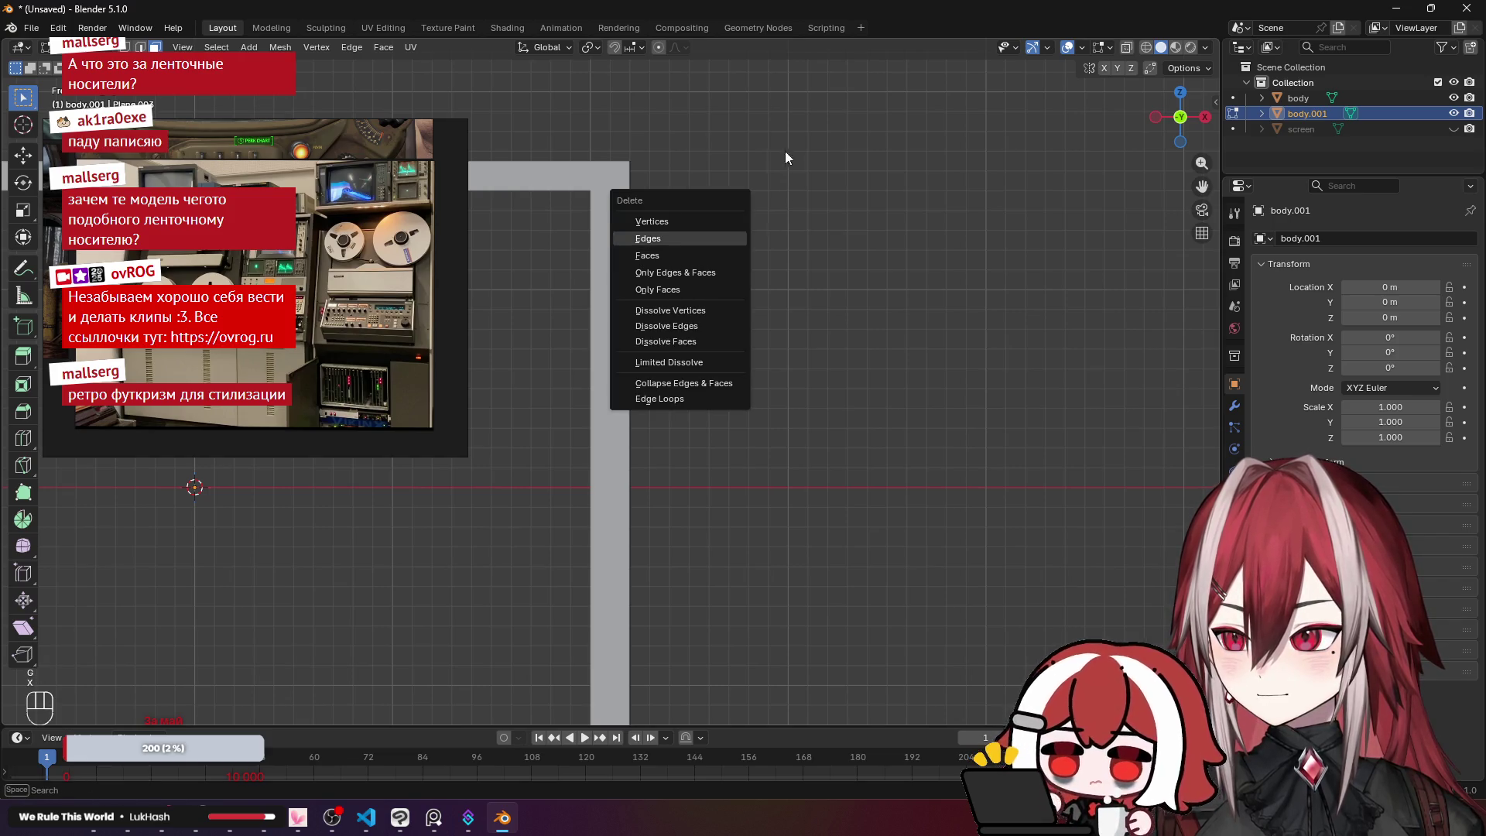
{"action": "key", "text": "x"}
{"action": "mouse_move", "coordinate": [826, 170]}
{"action": "left_mouse_down"}
{"action": "mouse_move", "coordinate": [718, 263]}
{"action": "mouse_move", "coordinate": [774, 242]}
{"action": "left_mouse_up"}
{"action": "key", "text": "g"}
{"action": "key", "text": "x"}
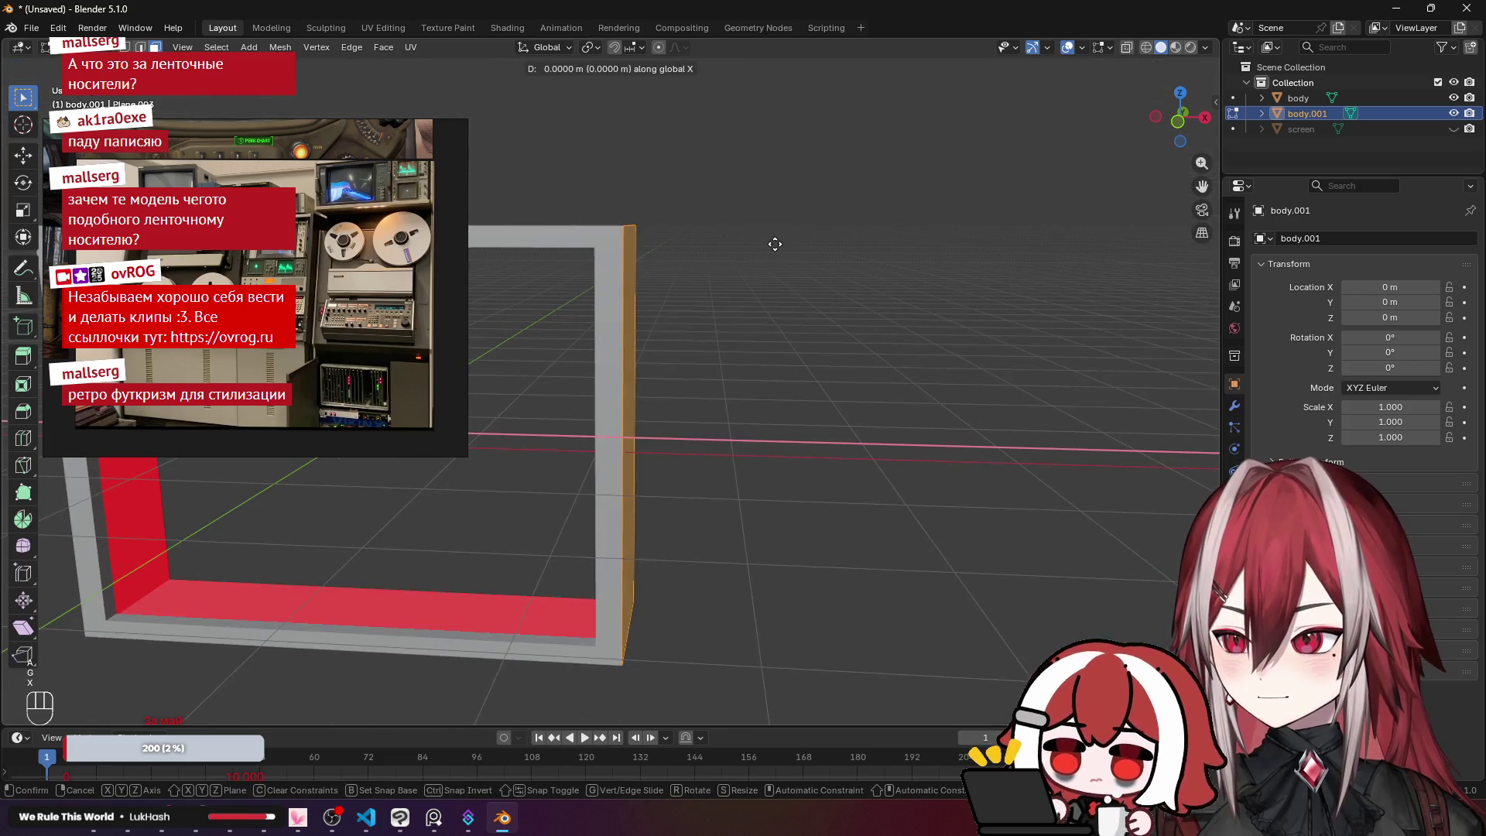
{"action": "left_click", "coordinate": [777, 244]}
Step: Extrude the face up about 0.28 m, then its top face about 0.21 m, forming a post
{"action": "key", "text": "KP_1"}
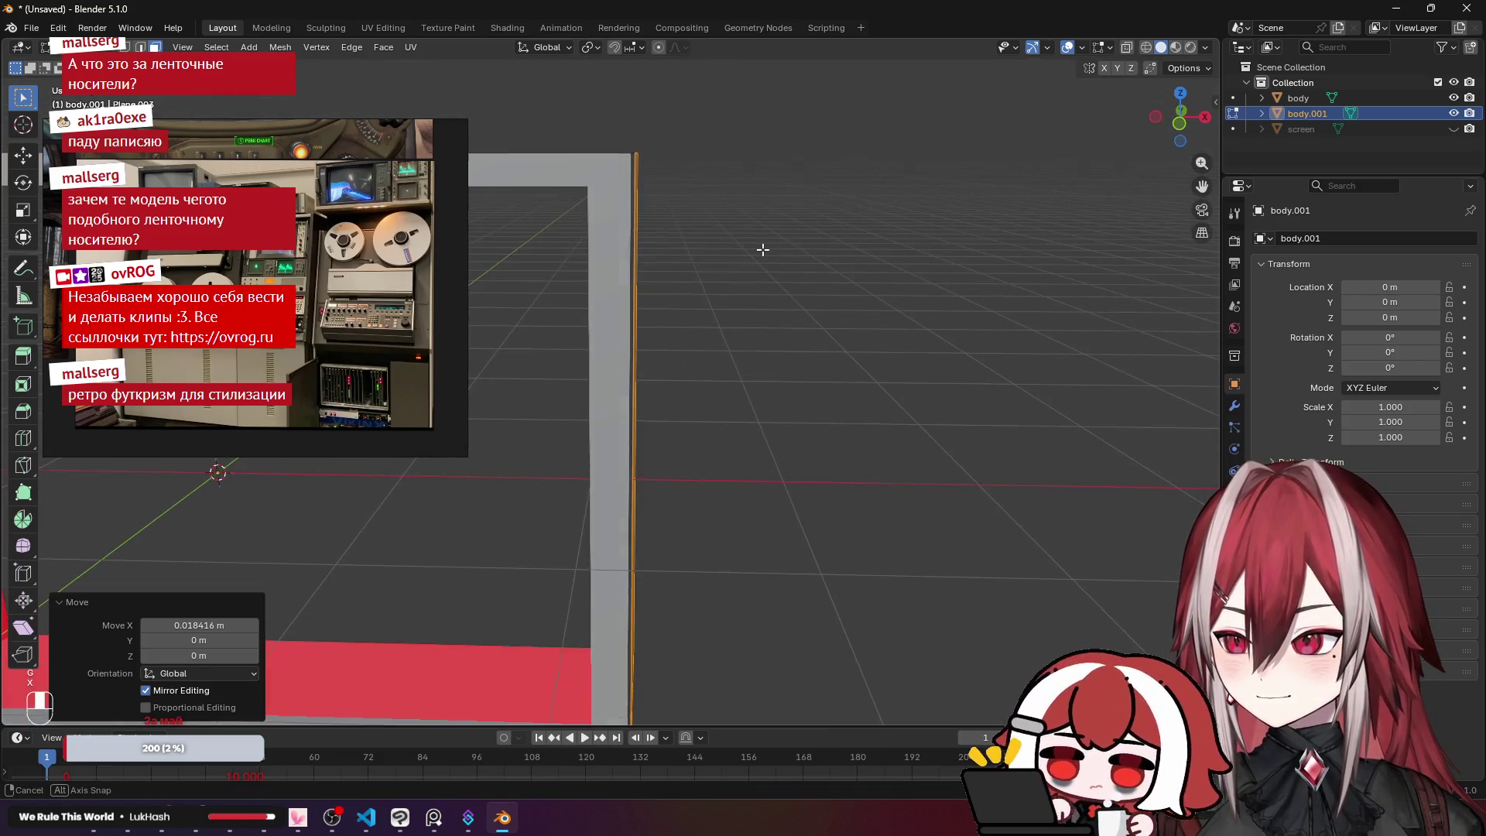
{"action": "key", "text": "e"}
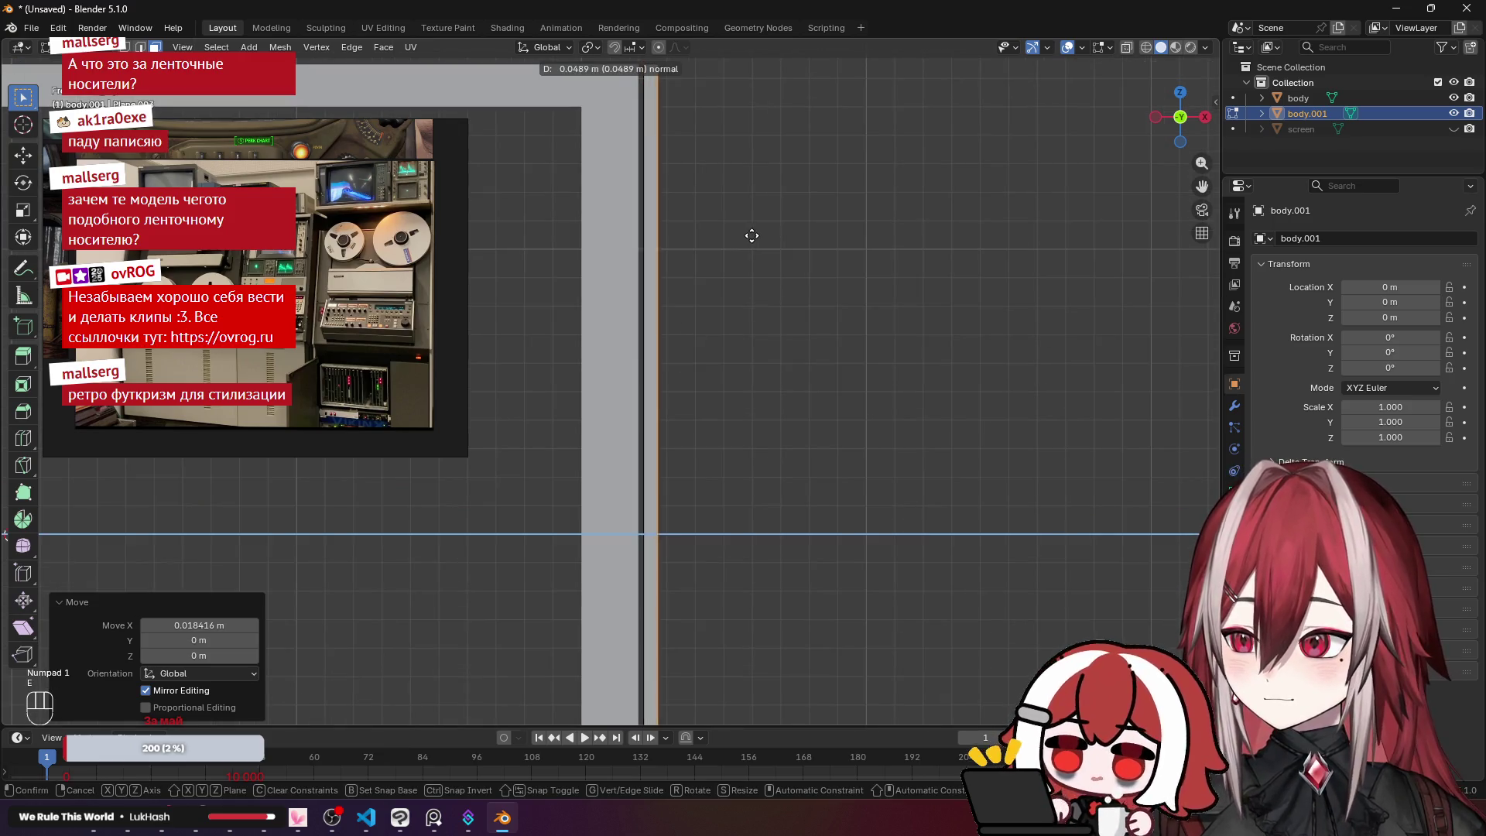
{"action": "left_click", "coordinate": [816, 245]}
{"action": "mouse_move", "coordinate": [815, 246]}
{"action": "left_mouse_down"}
{"action": "mouse_move", "coordinate": [727, 235]}
{"action": "mouse_move", "coordinate": [652, 186]}
{"action": "left_mouse_up"}
{"action": "left_click", "coordinate": [652, 186]}
{"action": "key", "text": "KP_1"}
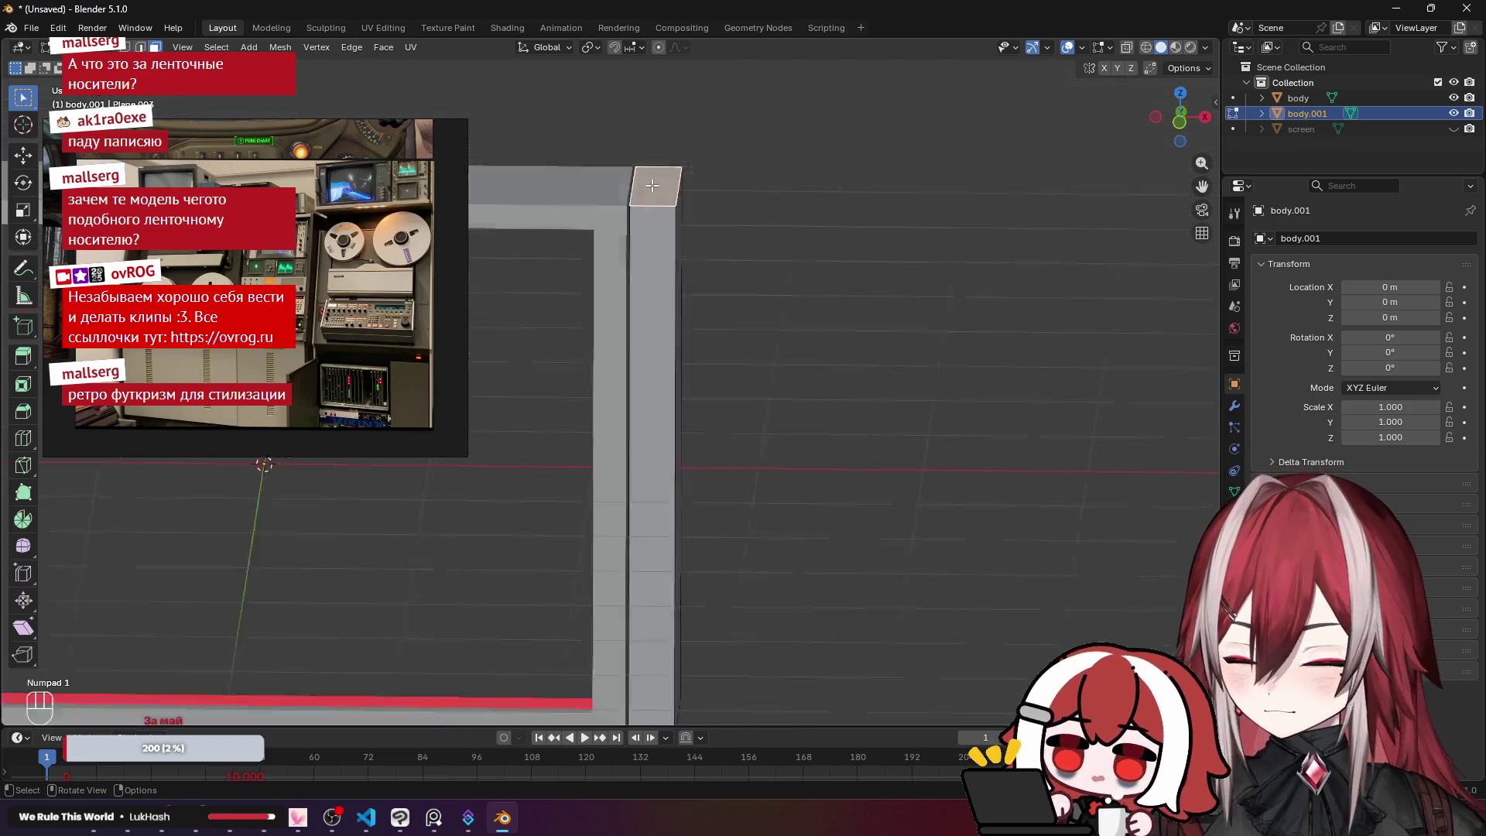
{"action": "key", "text": "e"}
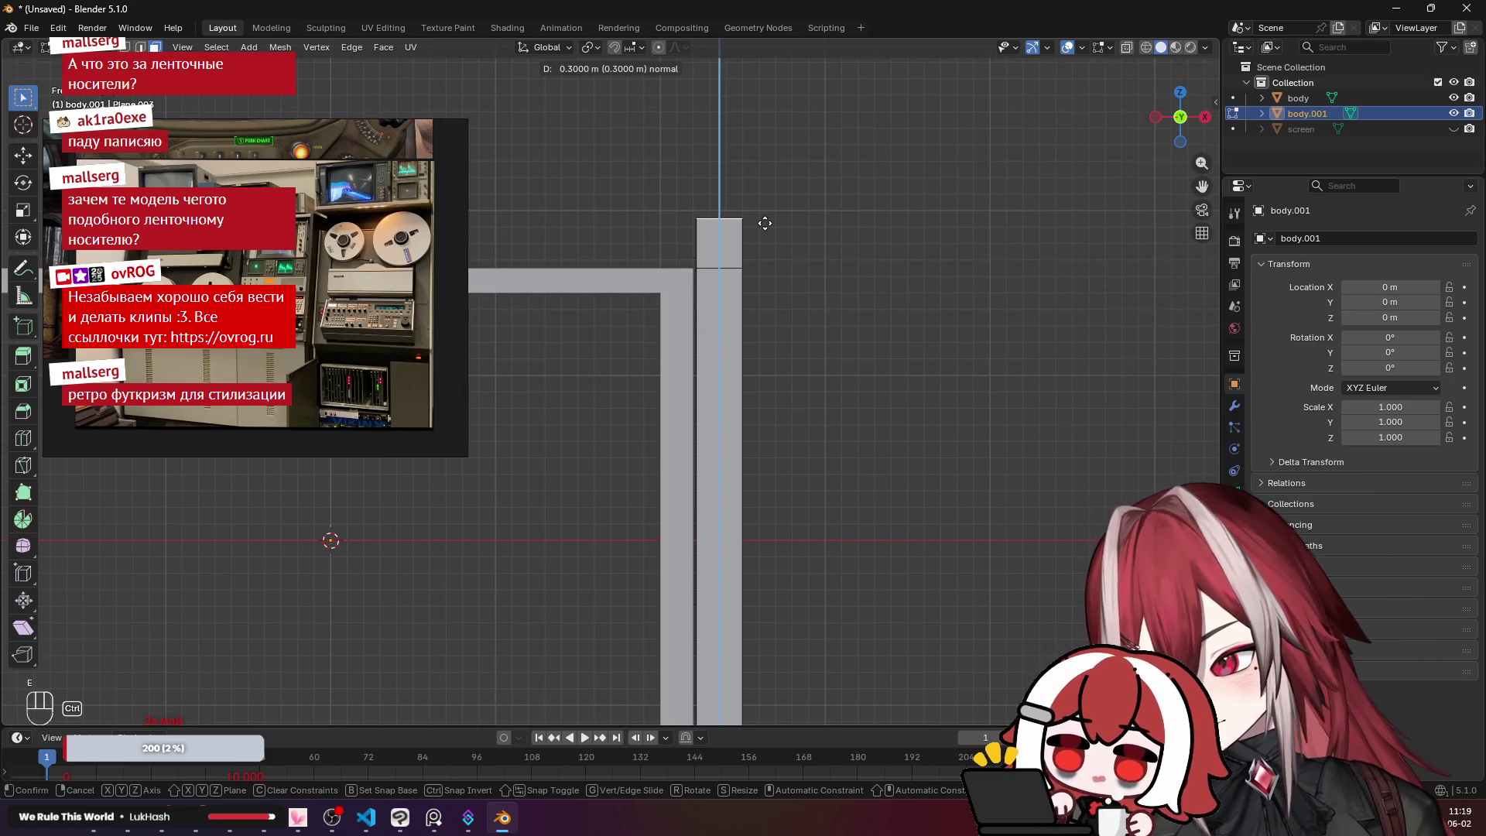
{"action": "left_click", "coordinate": [748, 228]}
{"action": "mouse_move", "coordinate": [748, 228]}
{"action": "left_mouse_down"}
{"action": "mouse_move", "coordinate": [661, 251]}
{"action": "mouse_move", "coordinate": [640, 219]}
{"action": "left_mouse_up"}
{"action": "key", "text": "KP_1"}
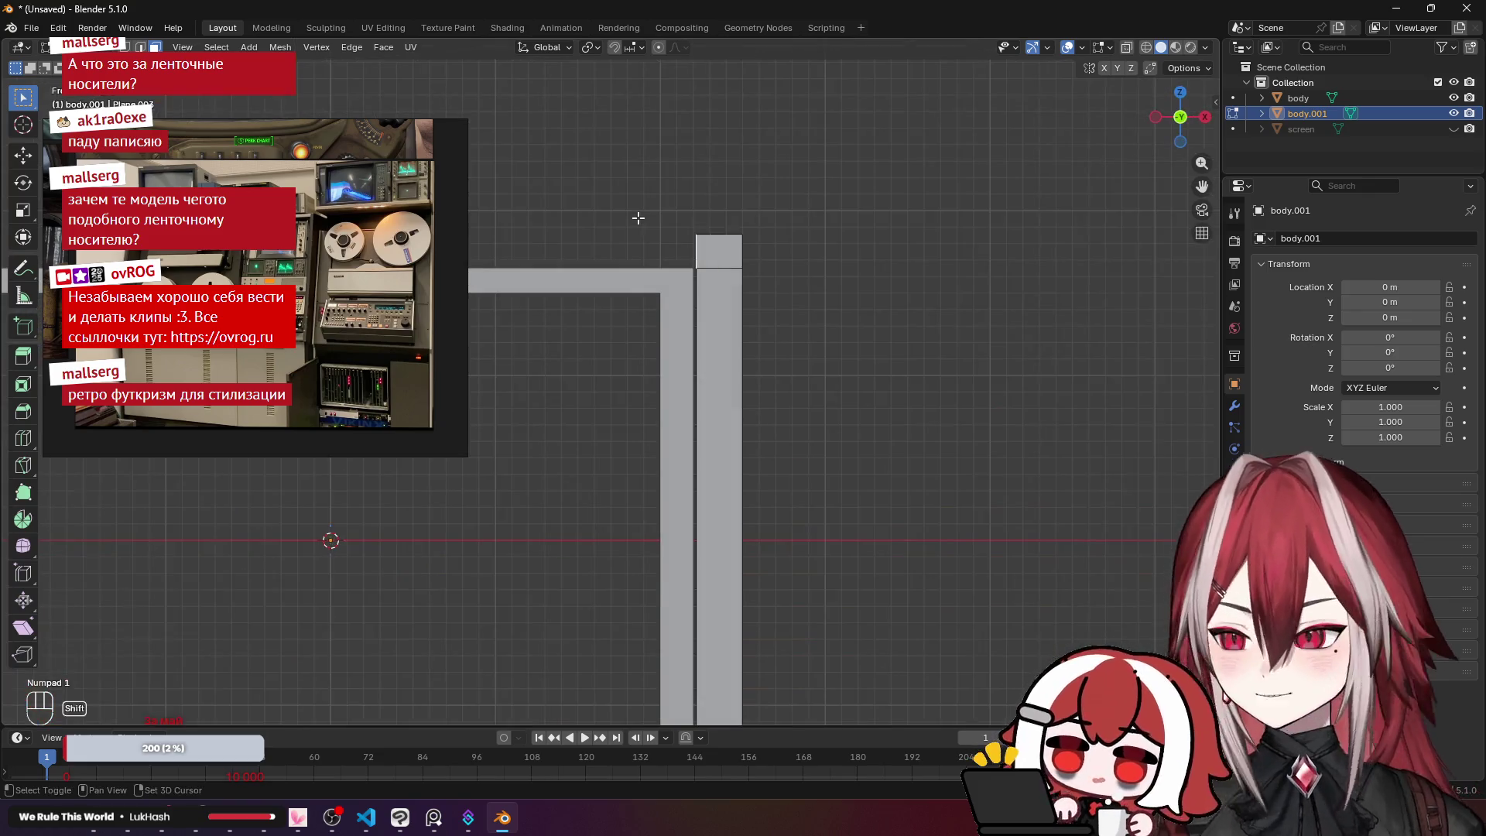
{"action": "scroll", "coordinate": [1047, 286], "scroll_direction": "down", "scroll_amount": 3}
Step: Extrude the post's face out to the left, then a long beam out to the right
{"action": "key", "text": "e"}
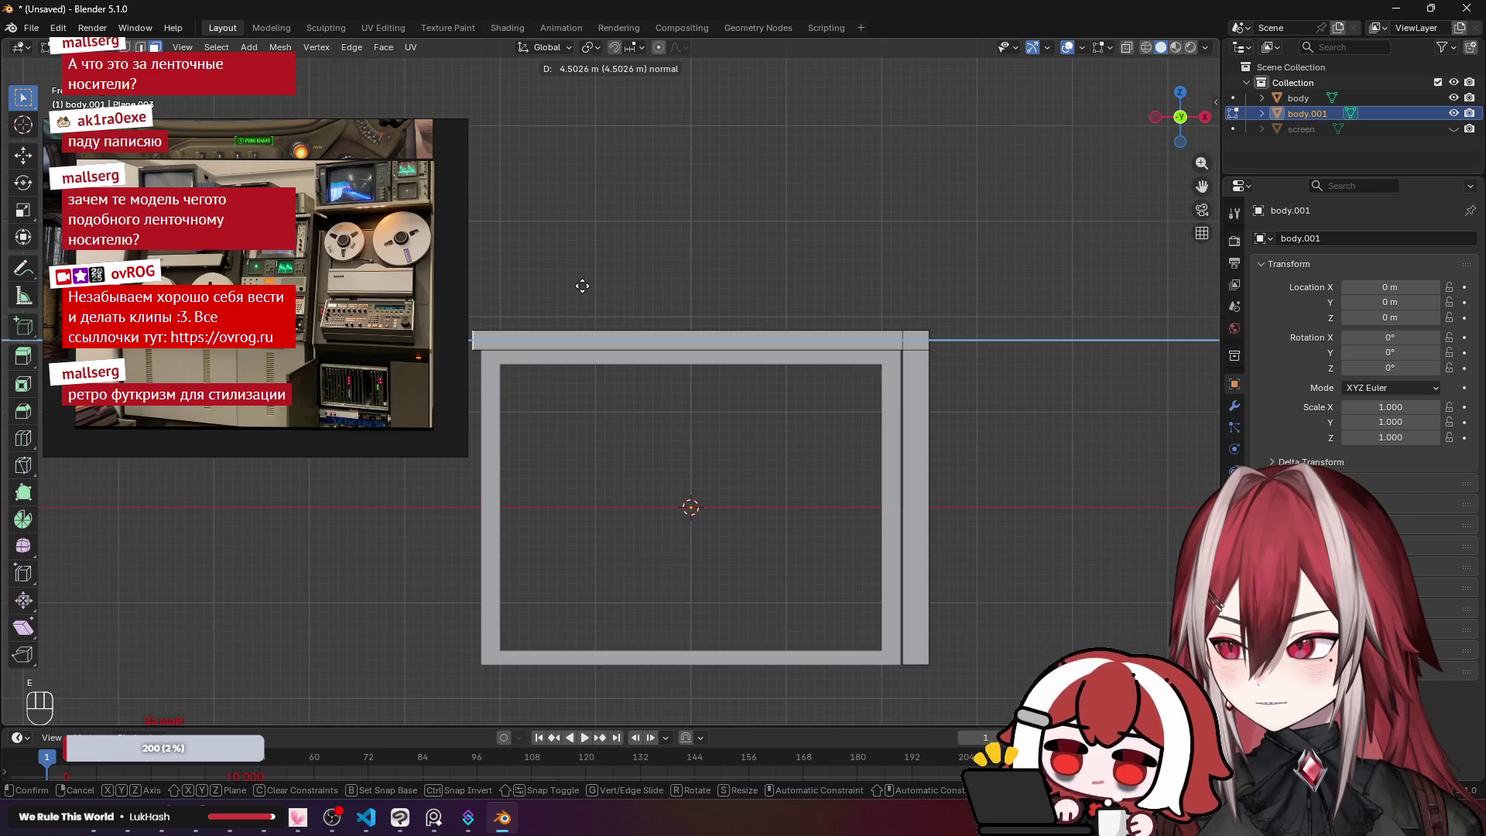
{"action": "left_click", "coordinate": [592, 285]}
{"action": "left_click_drag", "start_coordinate": [592, 285], "coordinate": [719, 308]}
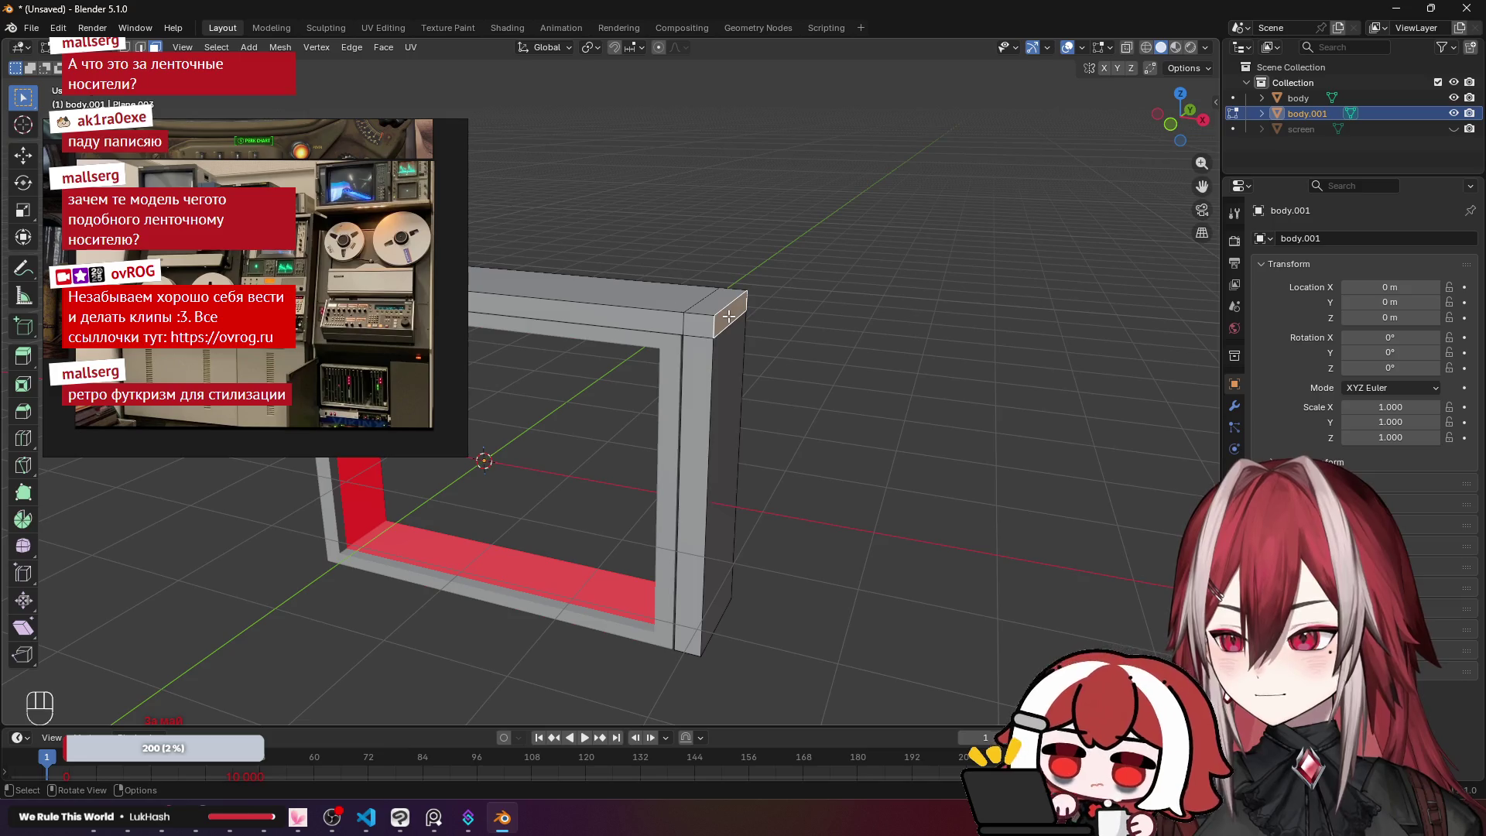
{"action": "key", "text": "KP_1"}
{"action": "key", "text": "e"}
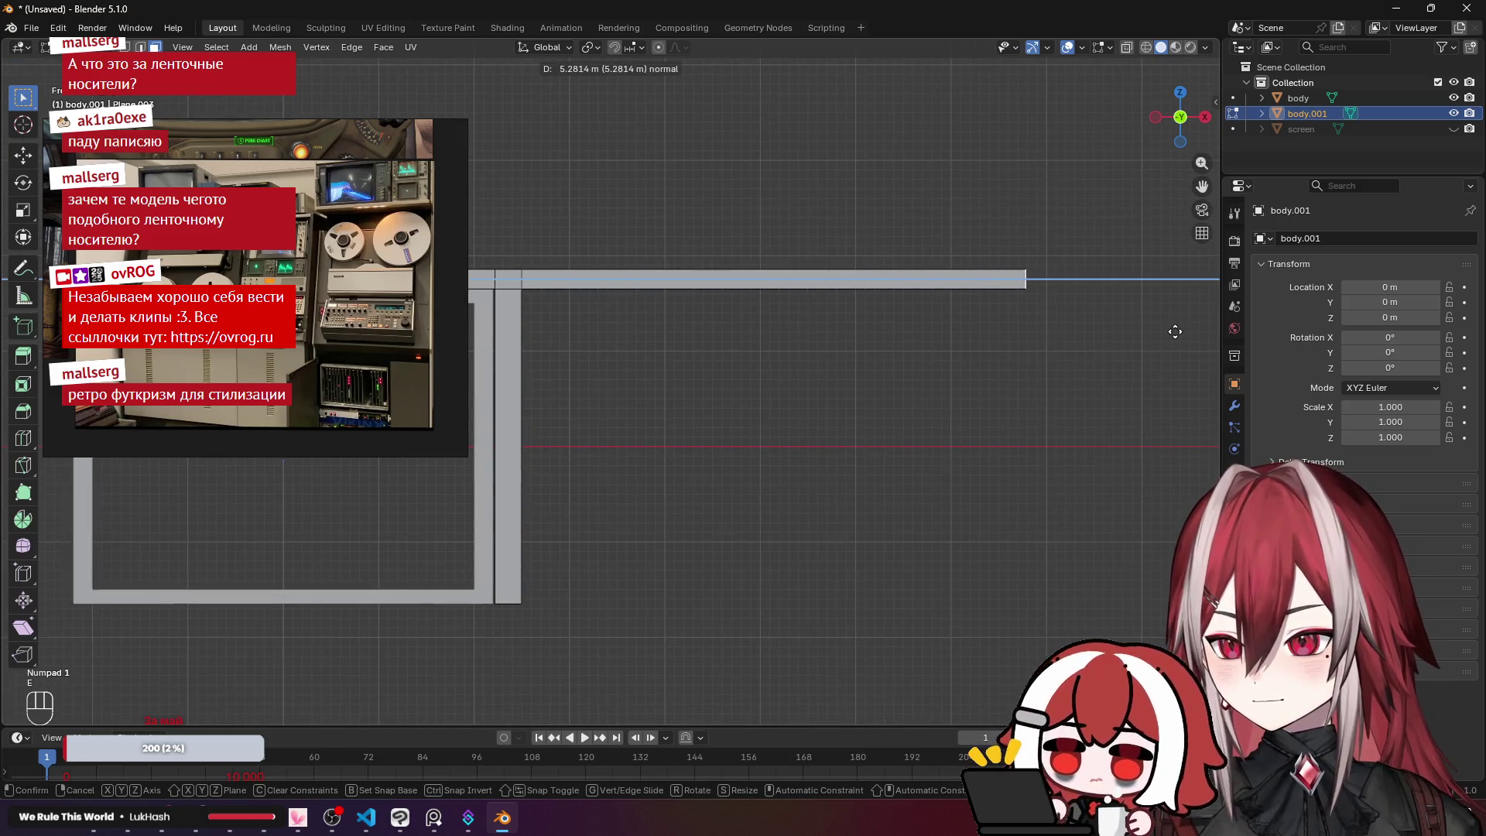
{"action": "left_click", "coordinate": [1197, 332]}
{"action": "left_click_drag", "start_coordinate": [1197, 332], "coordinate": [691, 309]}
Step: Delete the unwanted left top bar faces
{"action": "left_click", "coordinate": [711, 310], "text": "alt"}
{"action": "key", "text": "x"}
{"action": "left_click", "coordinate": [792, 272]}
{"action": "key", "text": "KP_1"}
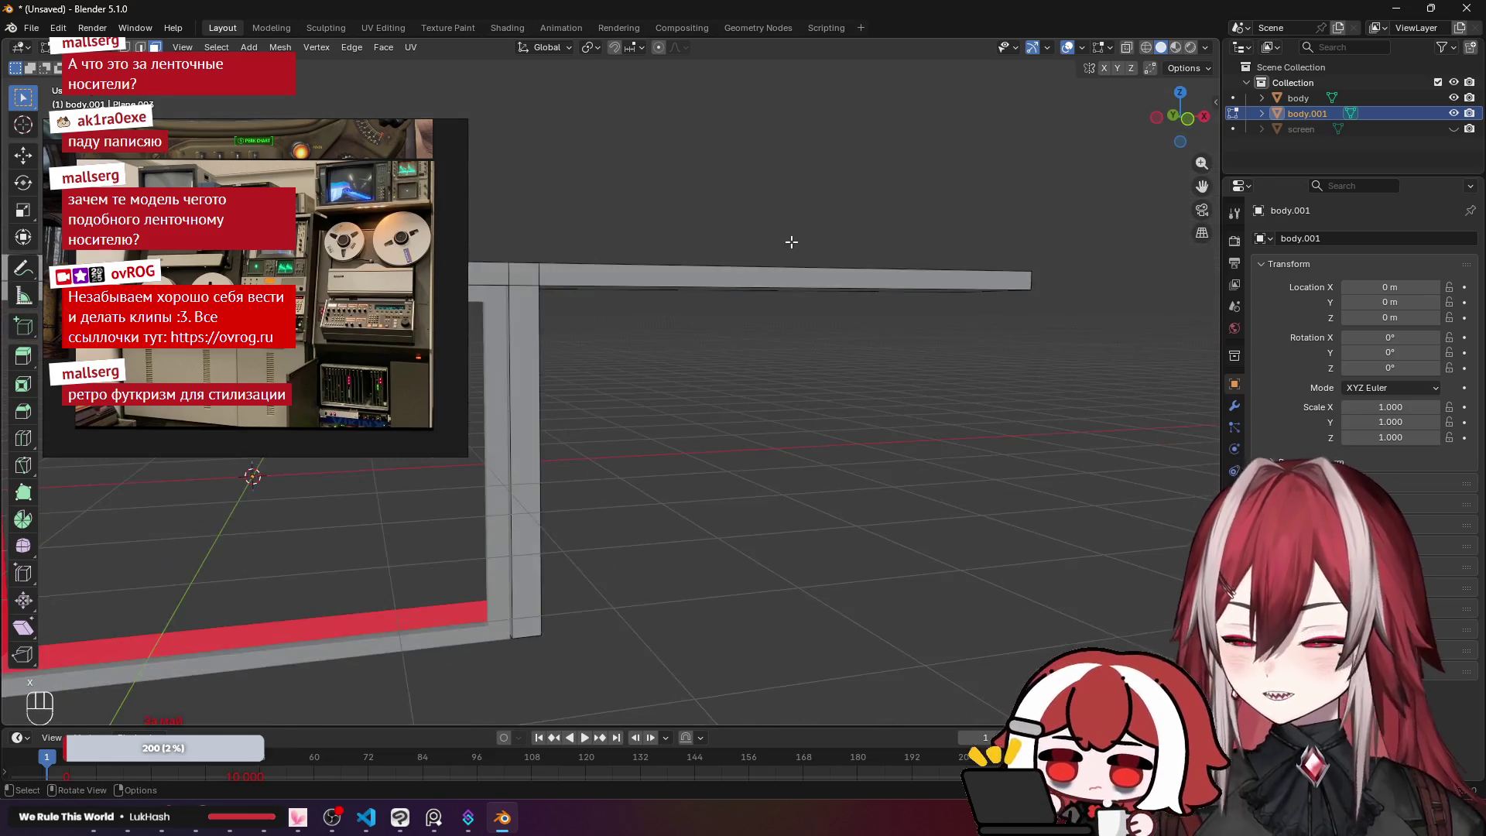
Step: Select the beam's top face and small corner face and raise them about 0.01 m along Z
{"action": "mouse_move", "coordinate": [791, 241]}
{"action": "left_mouse_down"}
{"action": "mouse_move", "coordinate": [667, 368]}
{"action": "mouse_move", "coordinate": [647, 302]}
{"action": "left_mouse_up"}
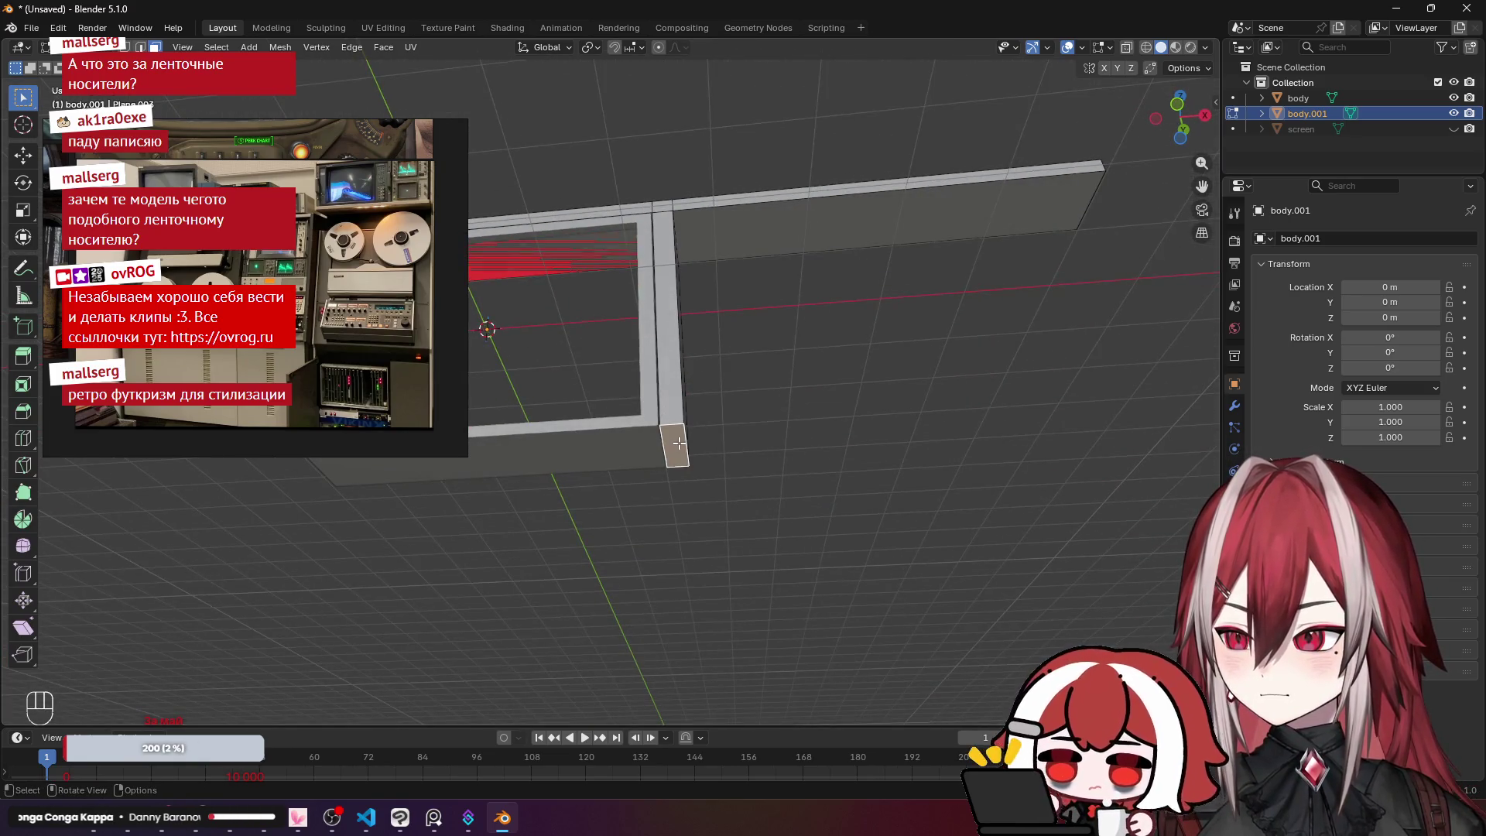
{"action": "mouse_move", "coordinate": [679, 443]}
{"action": "left_mouse_down"}
{"action": "mouse_move", "coordinate": [671, 382]}
{"action": "mouse_move", "coordinate": [689, 315]}
{"action": "mouse_move", "coordinate": [750, 690]}
{"action": "mouse_move", "coordinate": [889, 364]}
{"action": "mouse_move", "coordinate": [867, 434]}
{"action": "mouse_move", "coordinate": [916, 607]}
{"action": "mouse_move", "coordinate": [713, 349]}
{"action": "left_mouse_up"}
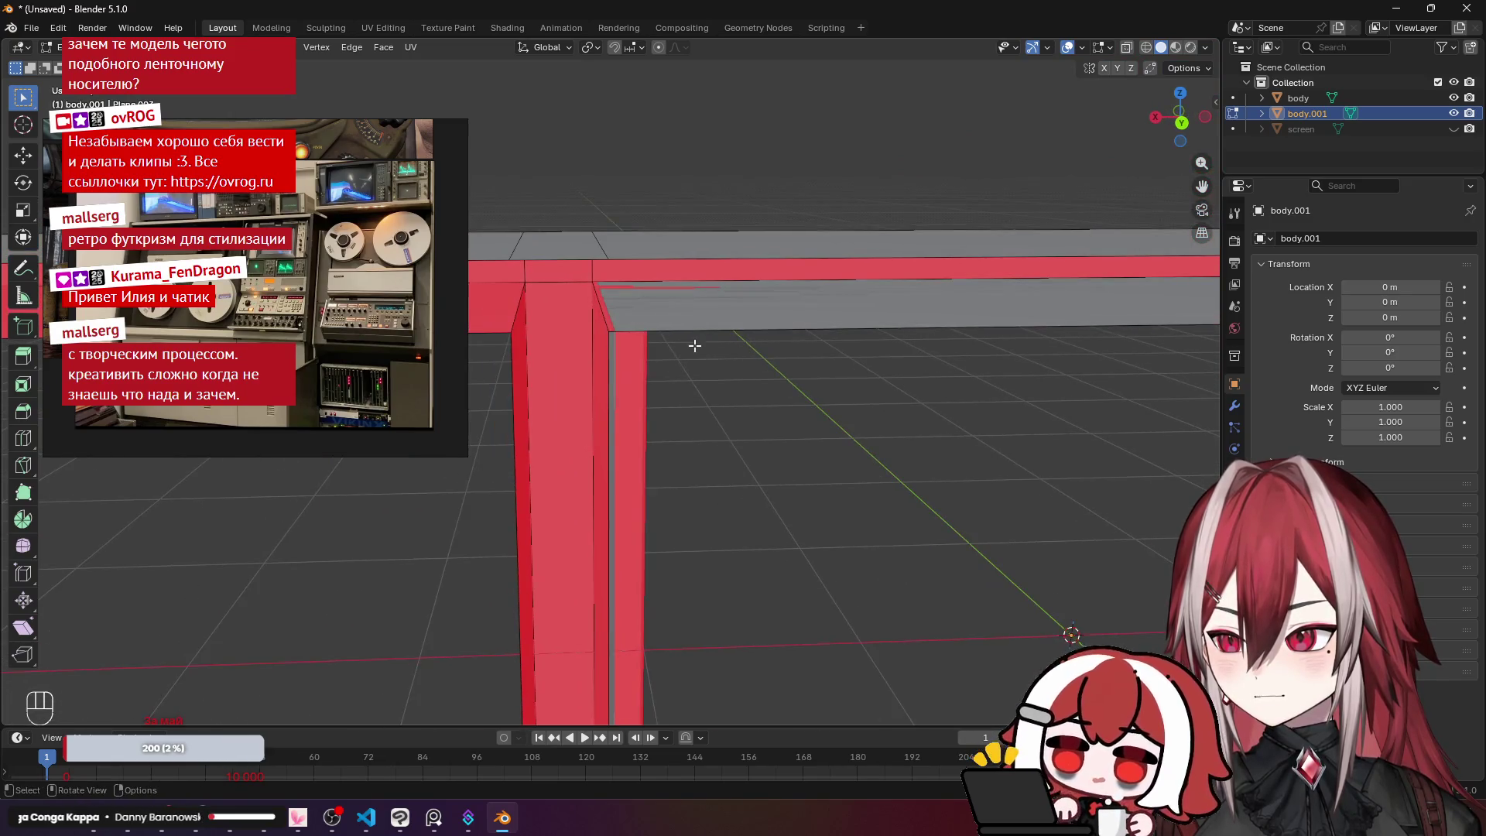
{"action": "left_click", "coordinate": [665, 324]}
{"action": "left_click", "coordinate": [484, 311], "text": "shift"}
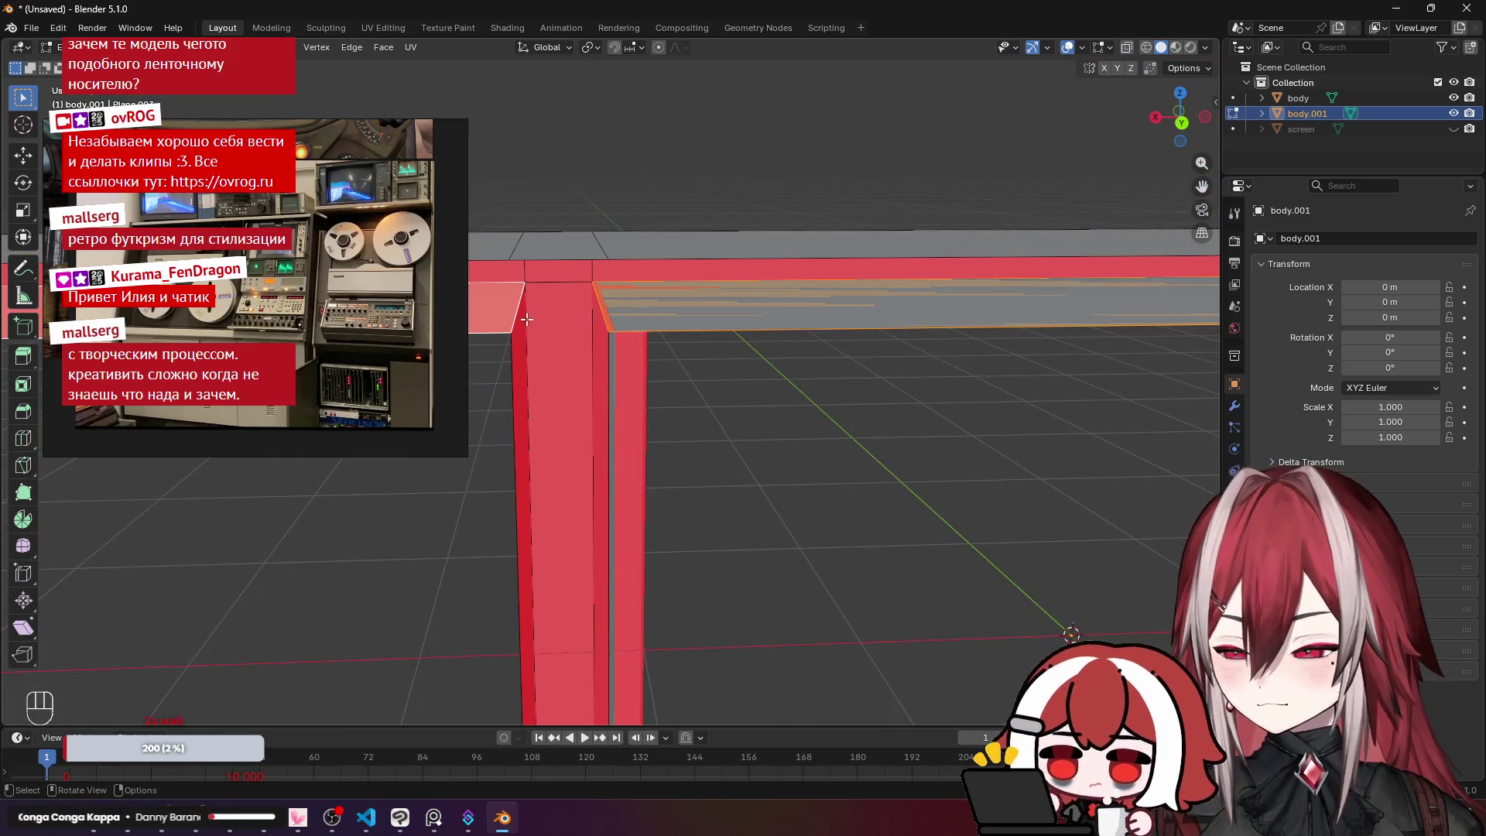
{"action": "key", "text": "KP_1"}
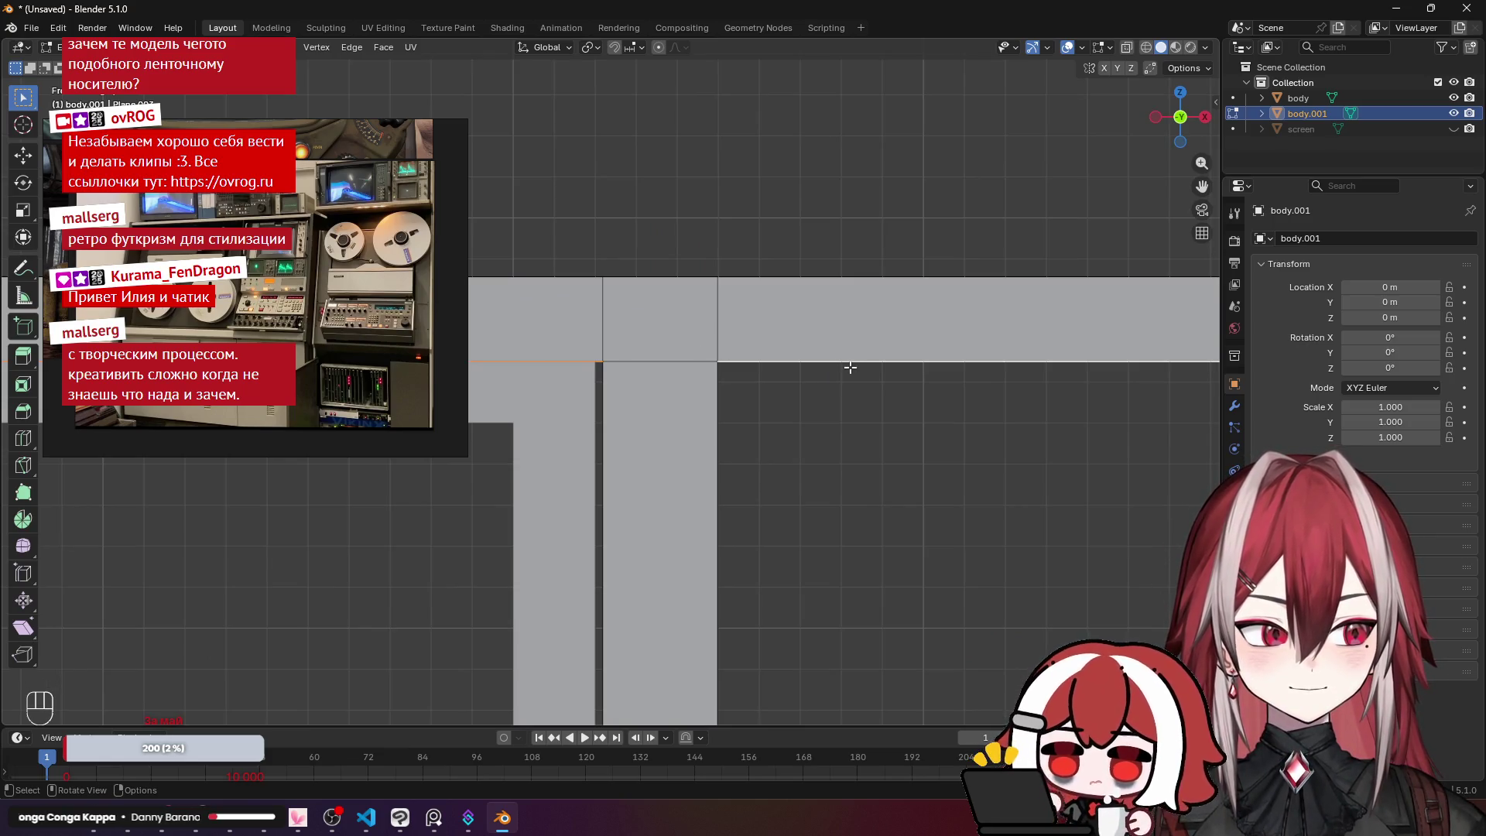
{"action": "scroll", "coordinate": [846, 364], "scroll_direction": "up", "scroll_amount": 3}
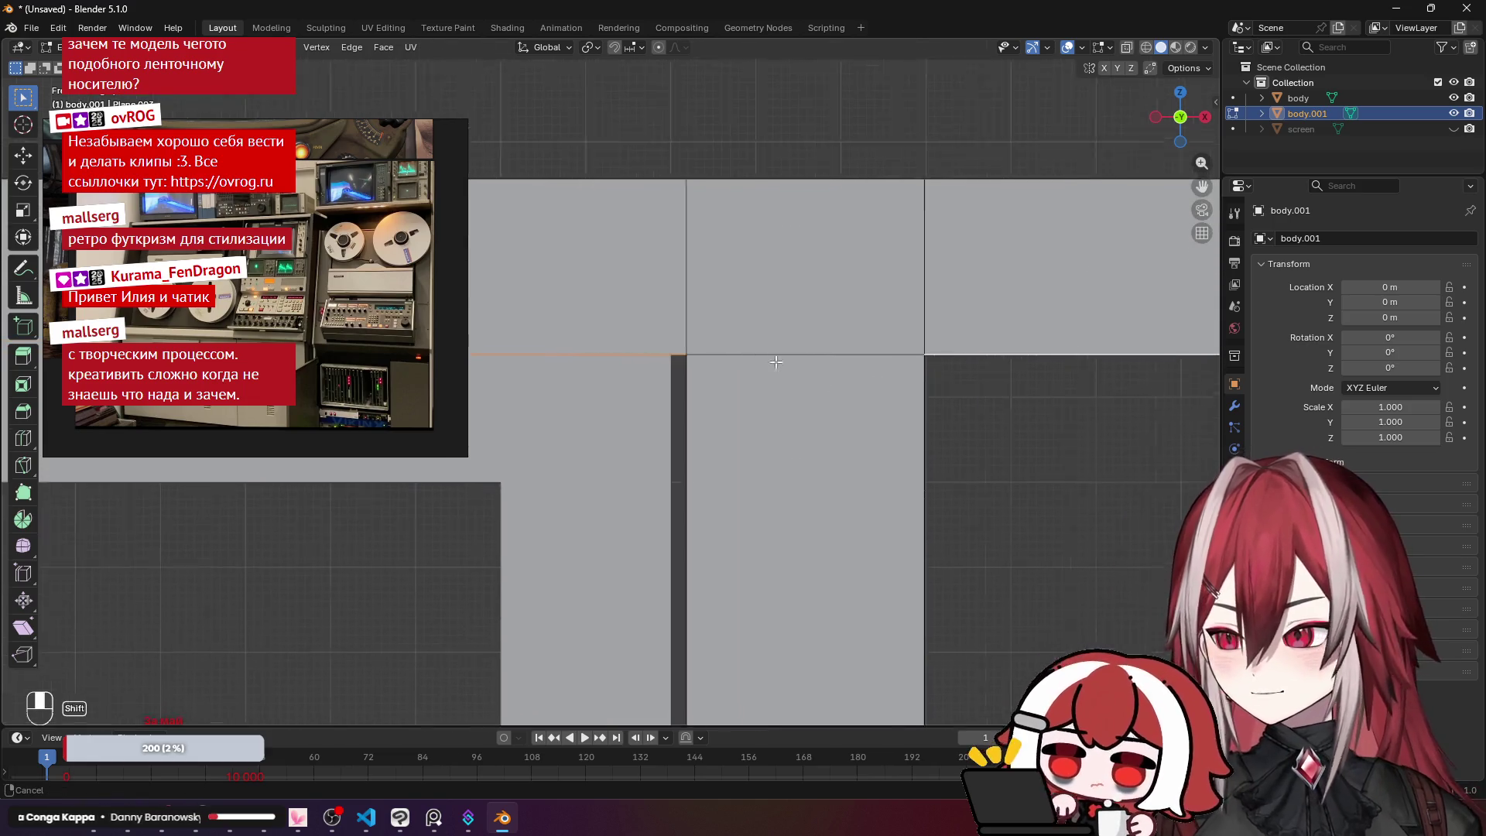
{"action": "key", "text": "g"}
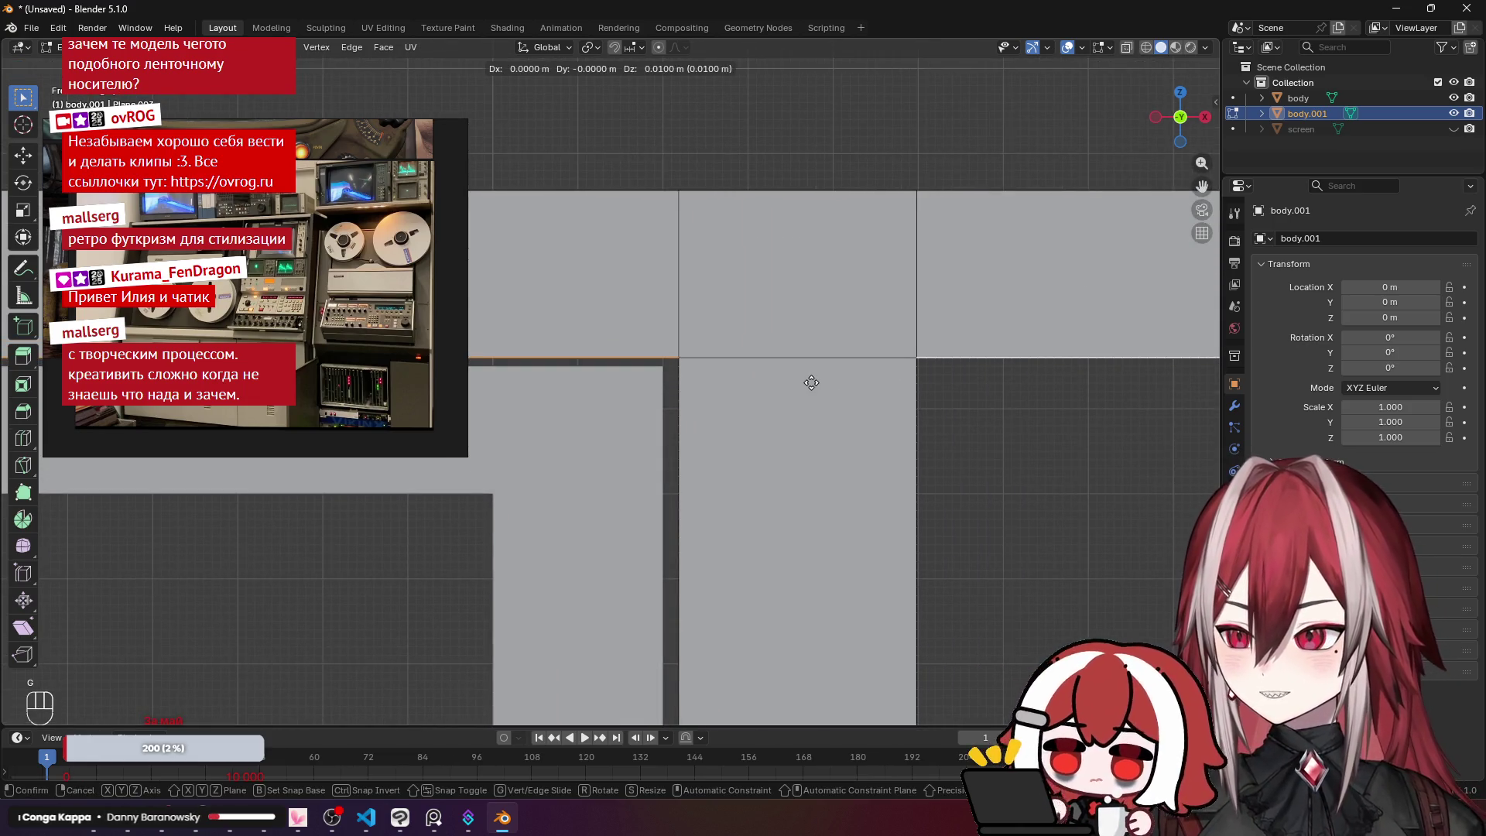
{"action": "key", "text": "z"}
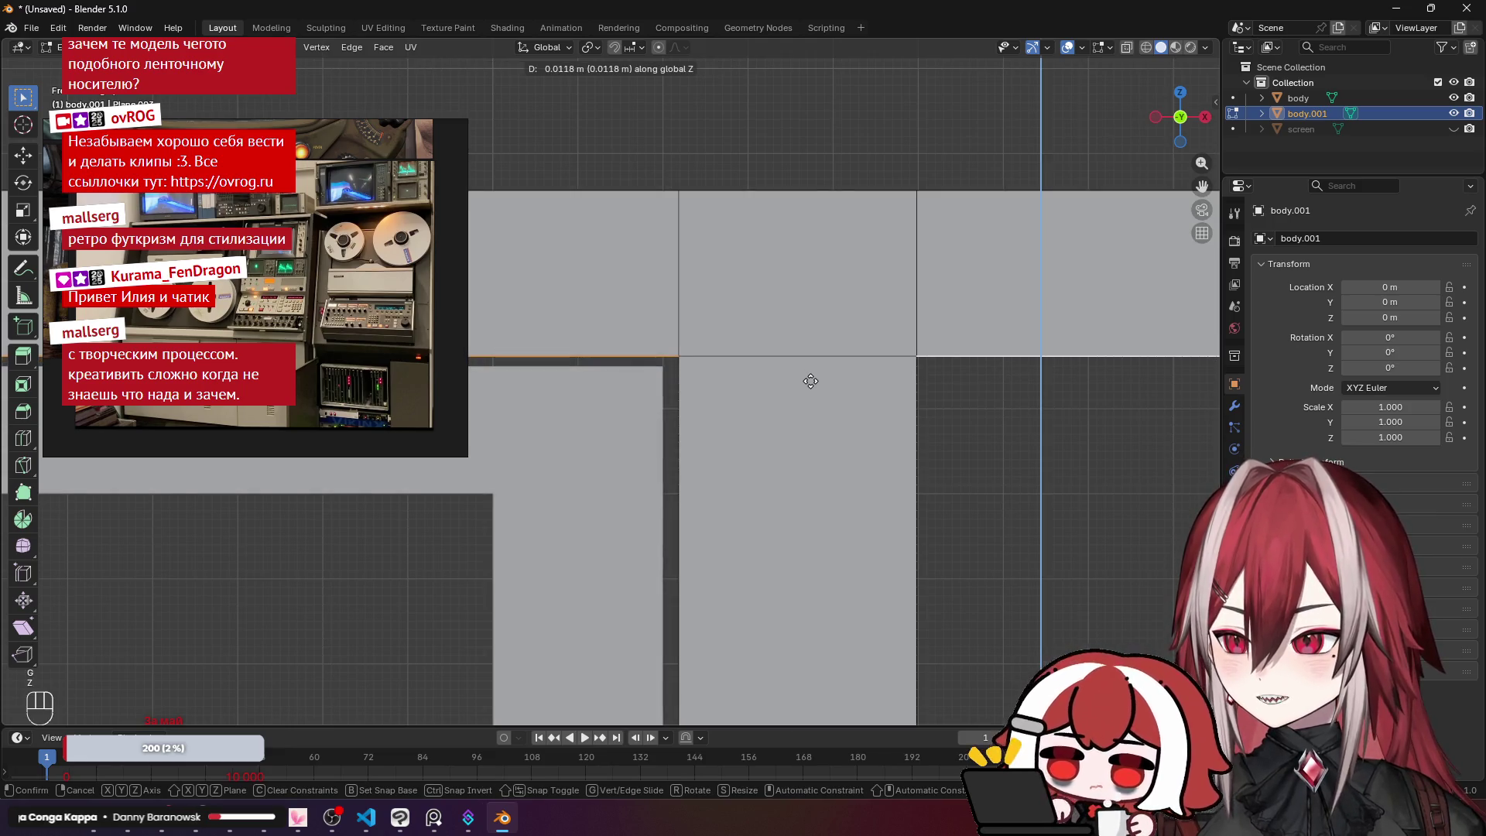
{"action": "left_click", "coordinate": [810, 381]}
{"action": "scroll", "coordinate": [789, 402], "scroll_direction": "down", "scroll_amount": 5}
Step: Inspect the frame and beam in perspective, comparing against the sketch in Clip Studio Paint
{"action": "mouse_move", "coordinate": [771, 426]}
{"action": "left_mouse_down"}
{"action": "mouse_move", "coordinate": [978, 332]}
{"action": "mouse_move", "coordinate": [665, 354]}
{"action": "mouse_move", "coordinate": [846, 288]}
{"action": "left_mouse_up"}
{"action": "mouse_move", "coordinate": [849, 363]}
{"action": "left_mouse_down"}
{"action": "mouse_move", "coordinate": [799, 286]}
{"action": "mouse_move", "coordinate": [806, 338]}
{"action": "mouse_move", "coordinate": [742, 265]}
{"action": "mouse_move", "coordinate": [688, 298]}
{"action": "mouse_move", "coordinate": [704, 324]}
{"action": "mouse_move", "coordinate": [612, 309]}
{"action": "mouse_move", "coordinate": [719, 368]}
{"action": "mouse_move", "coordinate": [852, 384]}
{"action": "mouse_move", "coordinate": [832, 325]}
{"action": "mouse_move", "coordinate": [886, 415]}
{"action": "mouse_move", "coordinate": [787, 328]}
{"action": "mouse_move", "coordinate": [776, 347]}
{"action": "mouse_move", "coordinate": [696, 329]}
{"action": "left_mouse_up"}
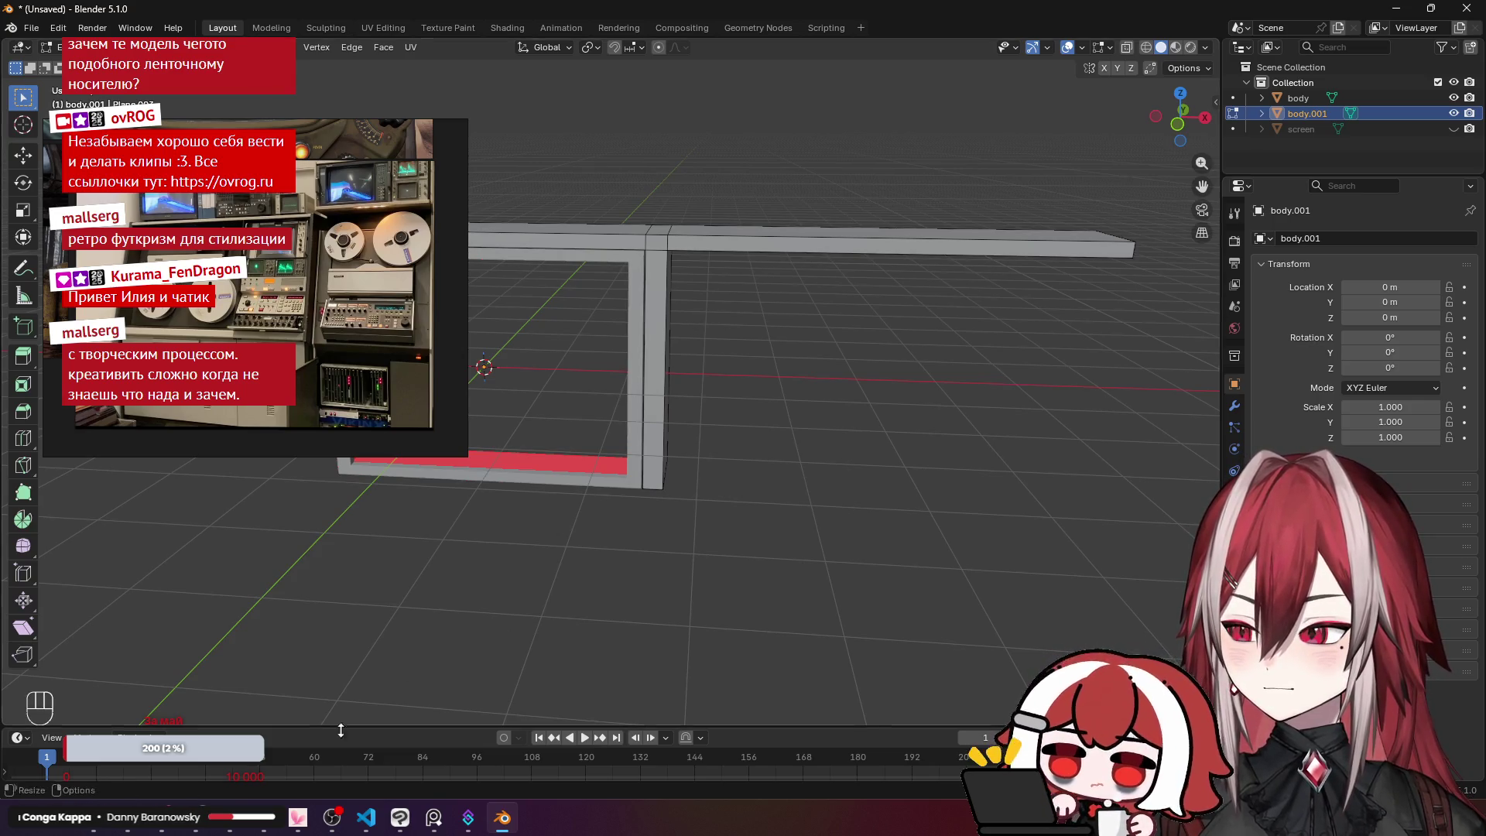
{"action": "left_click", "coordinate": [394, 827]}
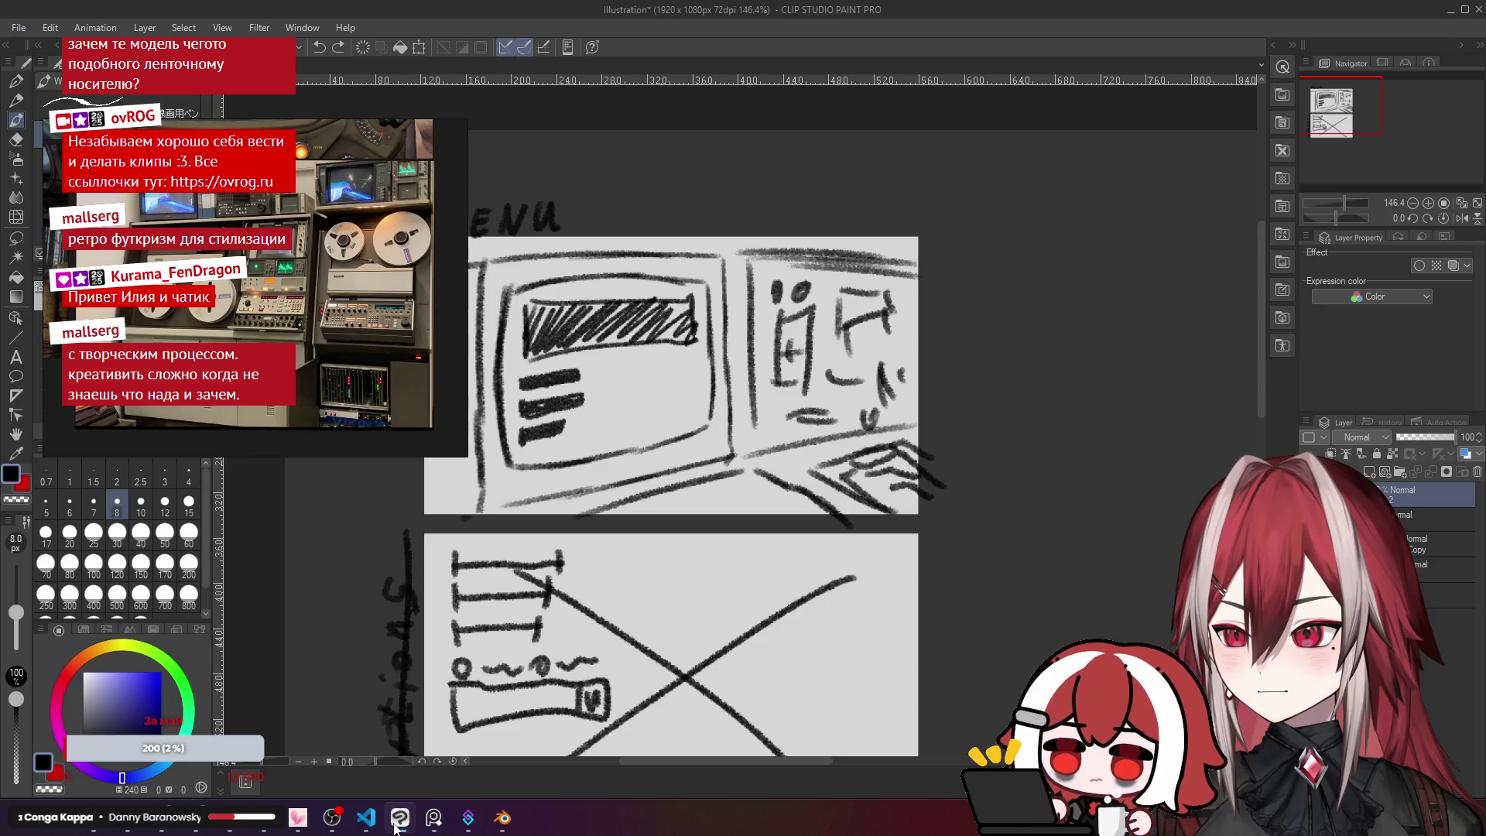
{"action": "left_click", "coordinate": [394, 826]}
{"action": "mouse_move", "coordinate": [544, 613]}
{"action": "left_mouse_down"}
{"action": "mouse_move", "coordinate": [700, 515]}
{"action": "mouse_move", "coordinate": [650, 504]}
{"action": "mouse_move", "coordinate": [643, 520]}
{"action": "left_mouse_up"}
{"action": "key", "text": "shift+a"}
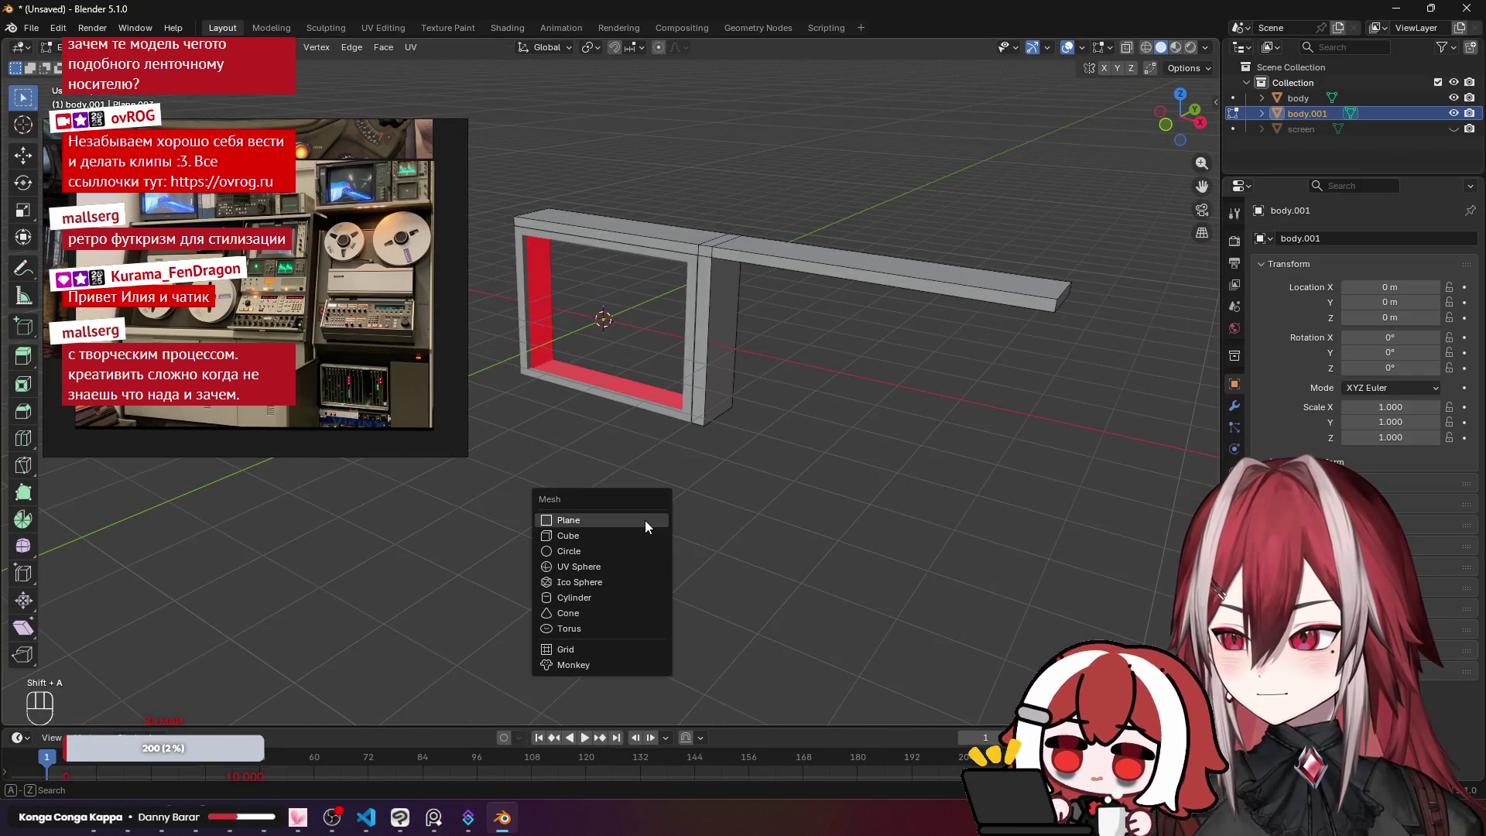
Step: Undo the plane added inside the mesh and return to Object Mode
{"action": "left_click", "coordinate": [644, 520]}
{"action": "left_click_drag", "start_coordinate": [656, 463], "coordinate": [701, 496]}
{"action": "key", "text": "ctrl+z"}
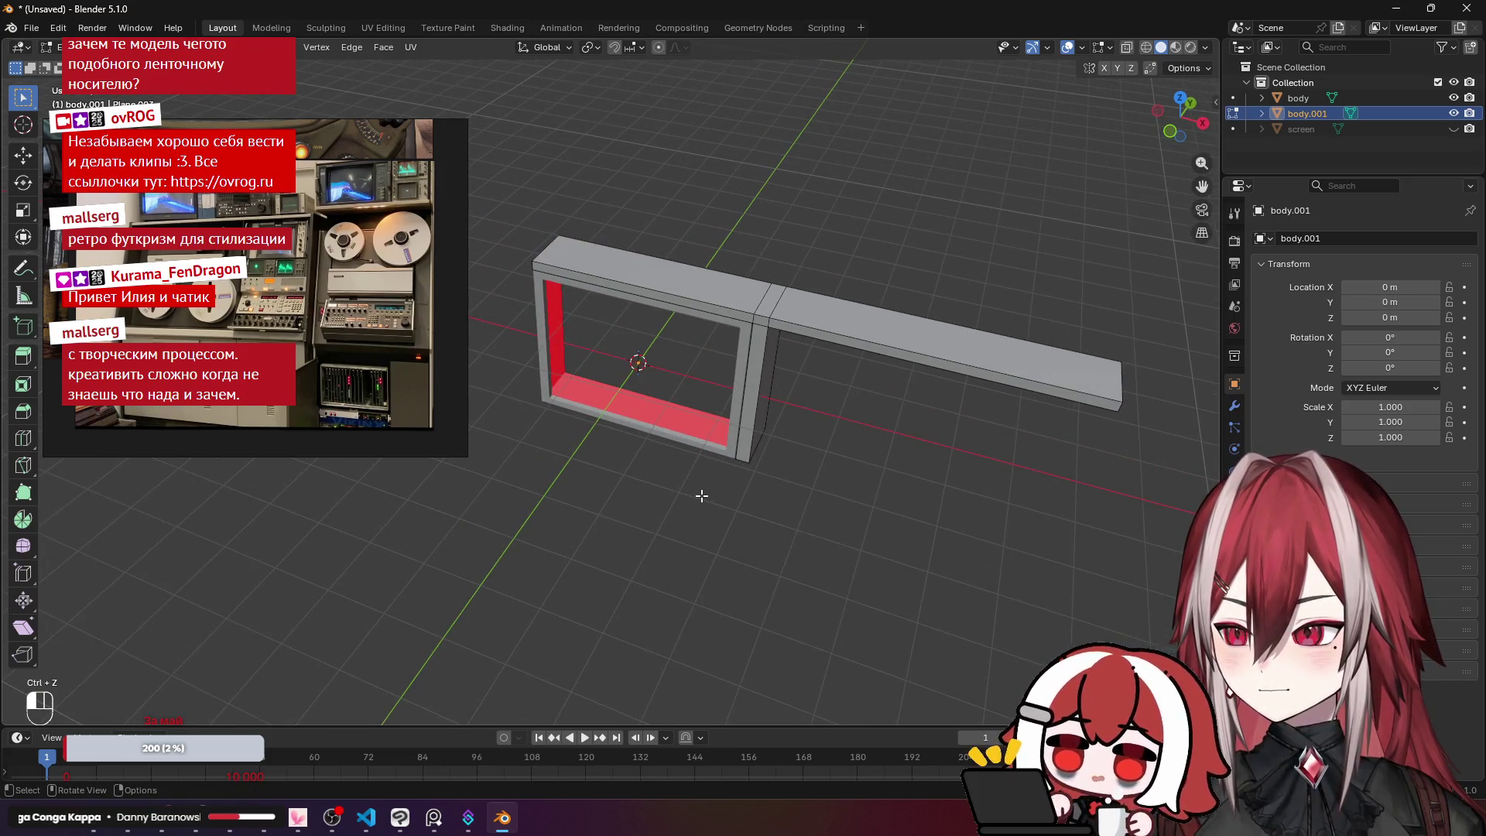
{"action": "key", "text": "Tab"}
Step: Add a new plane and move it down to Z -1.7 m beneath the frame
{"action": "key", "text": "shift+a"}
{"action": "mouse_move", "coordinate": [701, 496]}
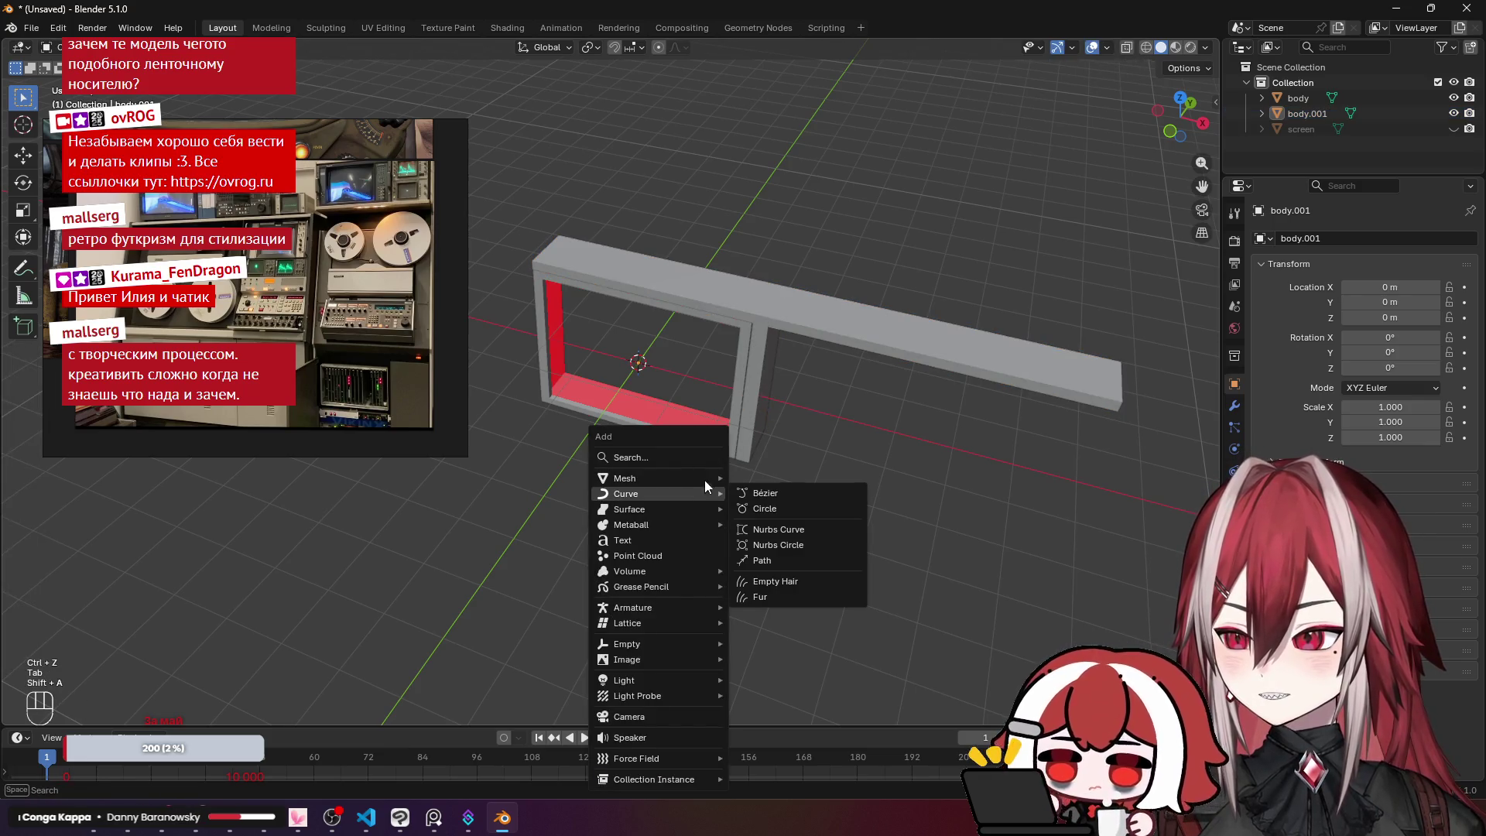
{"action": "left_click", "coordinate": [784, 476]}
{"action": "key", "text": "Tab"}
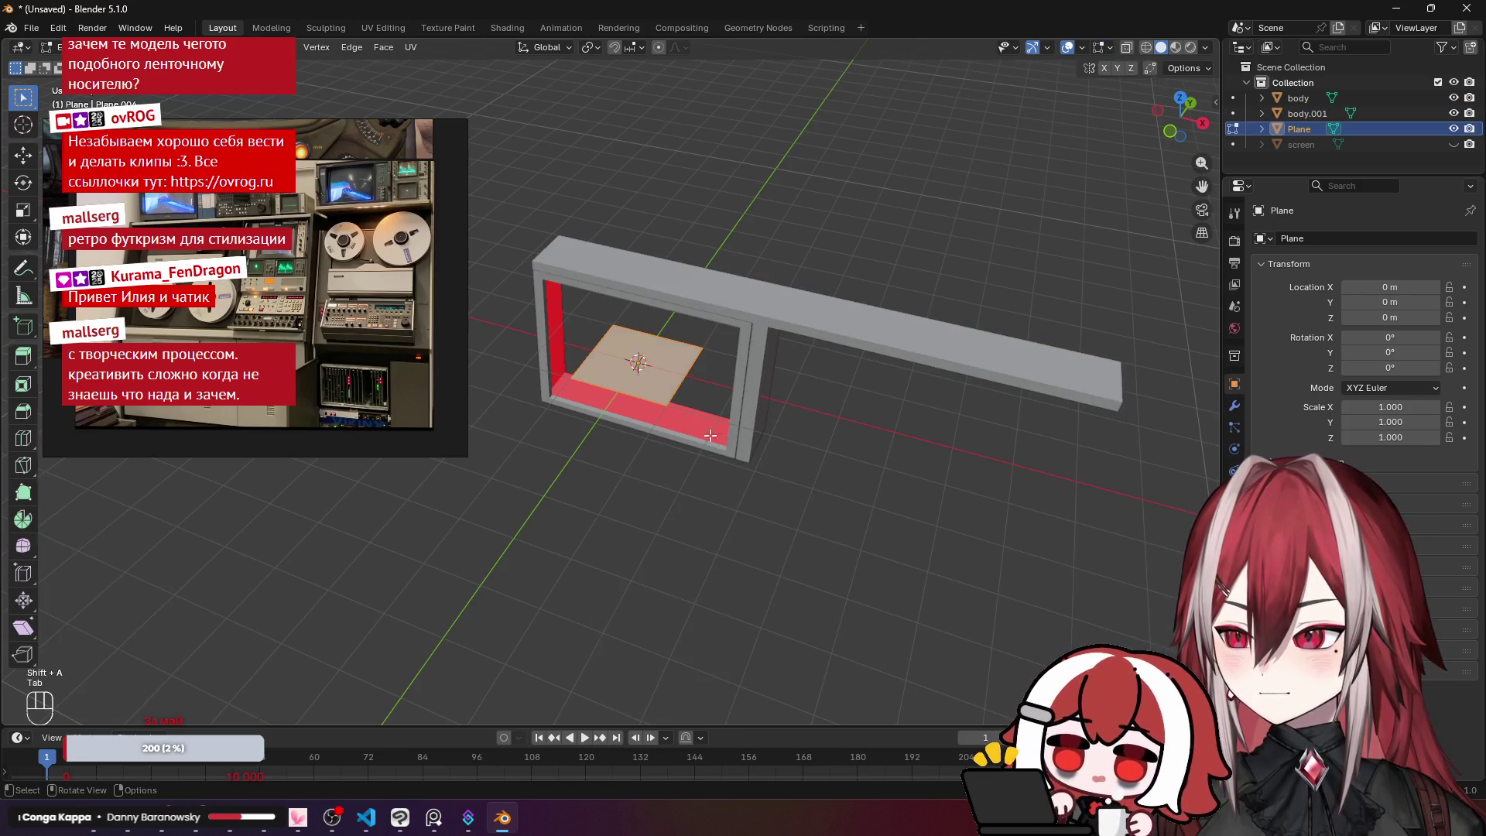
{"action": "key", "text": "KP_1"}
{"action": "scroll", "coordinate": [706, 379], "scroll_direction": "up", "scroll_amount": 4}
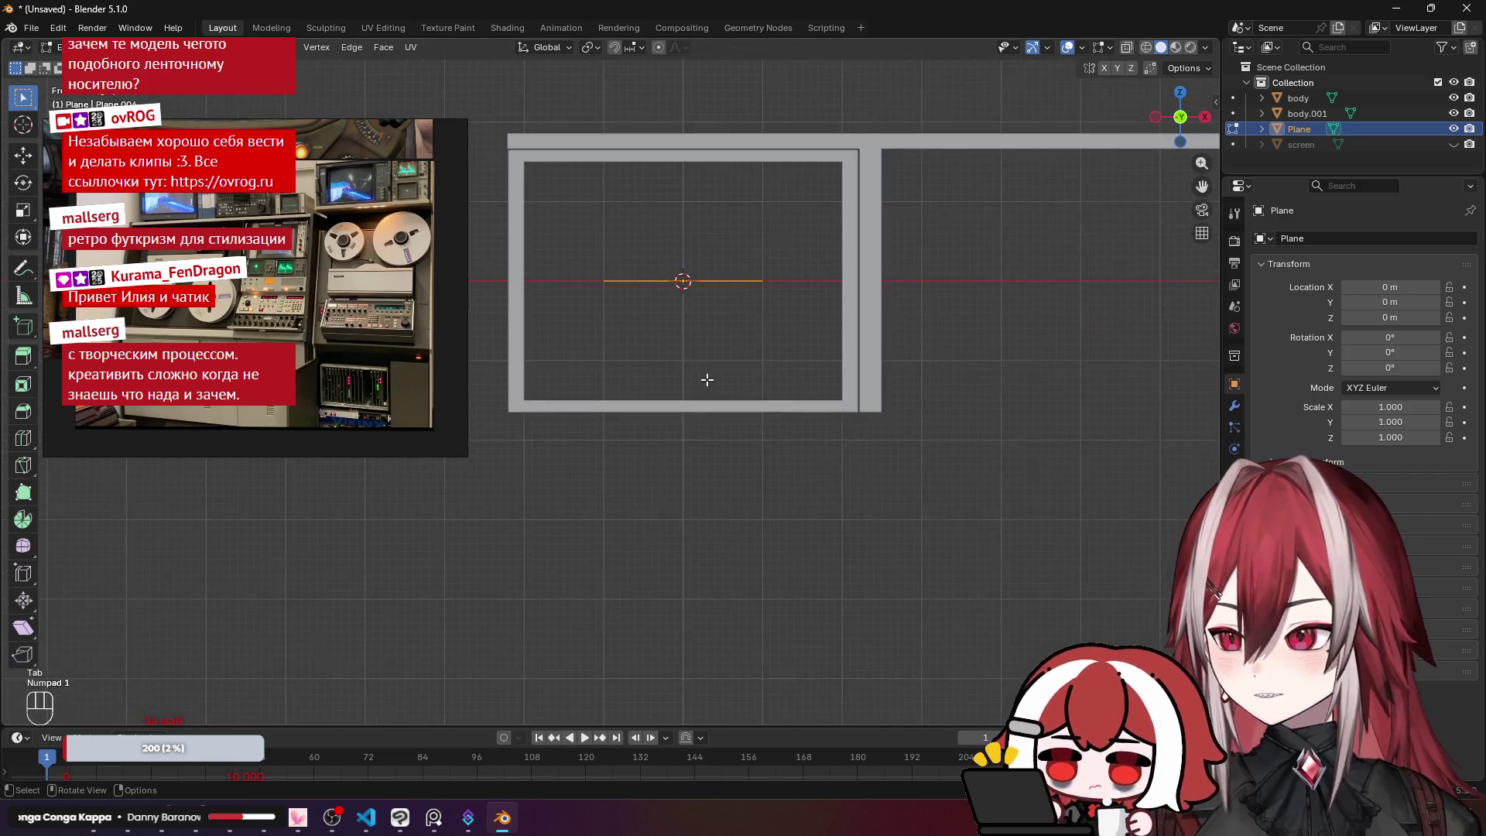
{"action": "key", "text": "g"}
{"action": "left_click", "coordinate": [796, 523]}
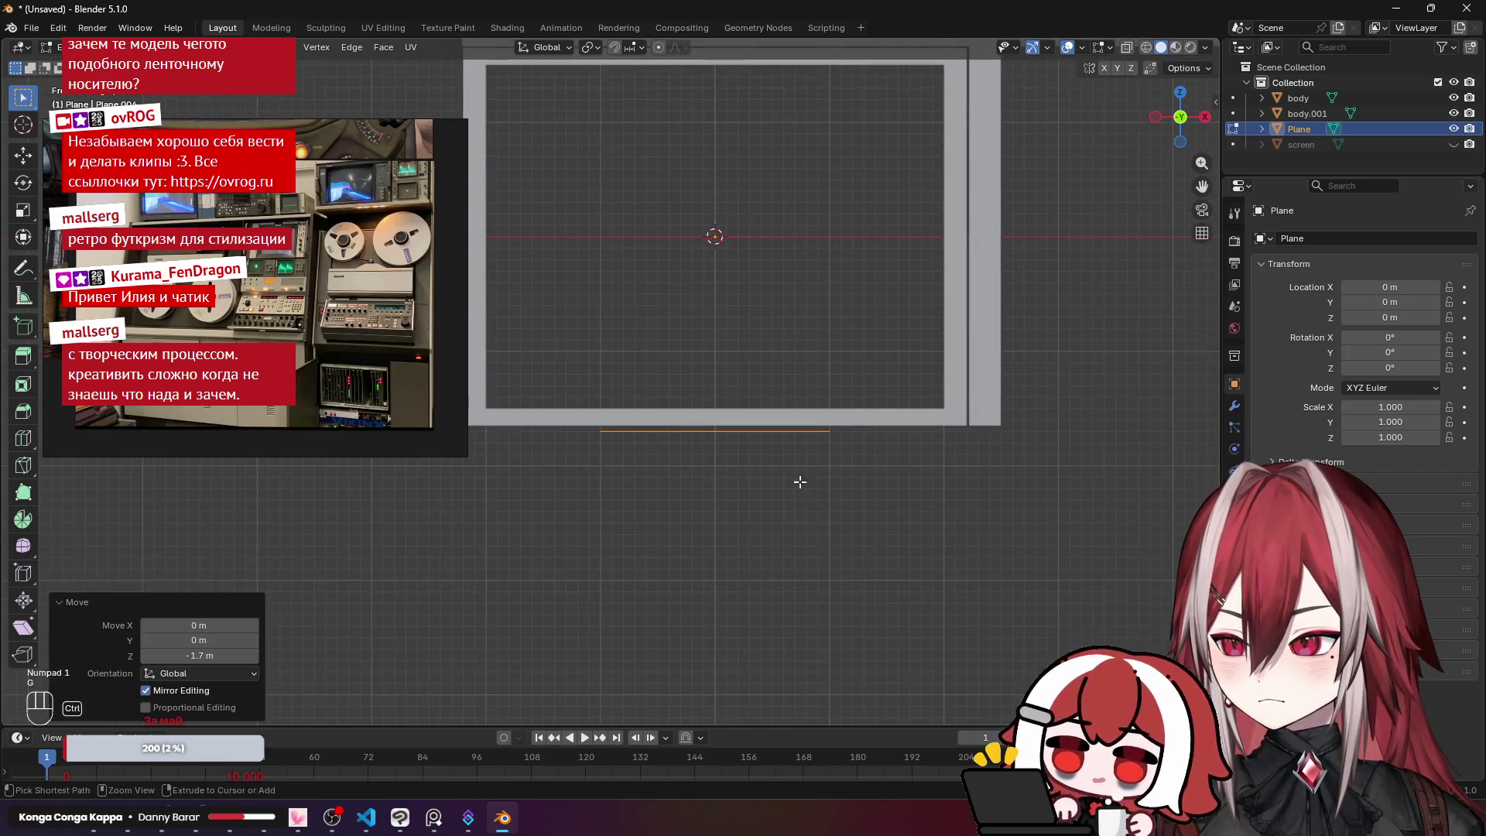
Step: From the top view, scale the plane up, settling on a scale of 1.644
{"action": "key", "text": "KP_7"}
{"action": "scroll", "coordinate": [774, 511], "scroll_direction": "down", "scroll_amount": 3}
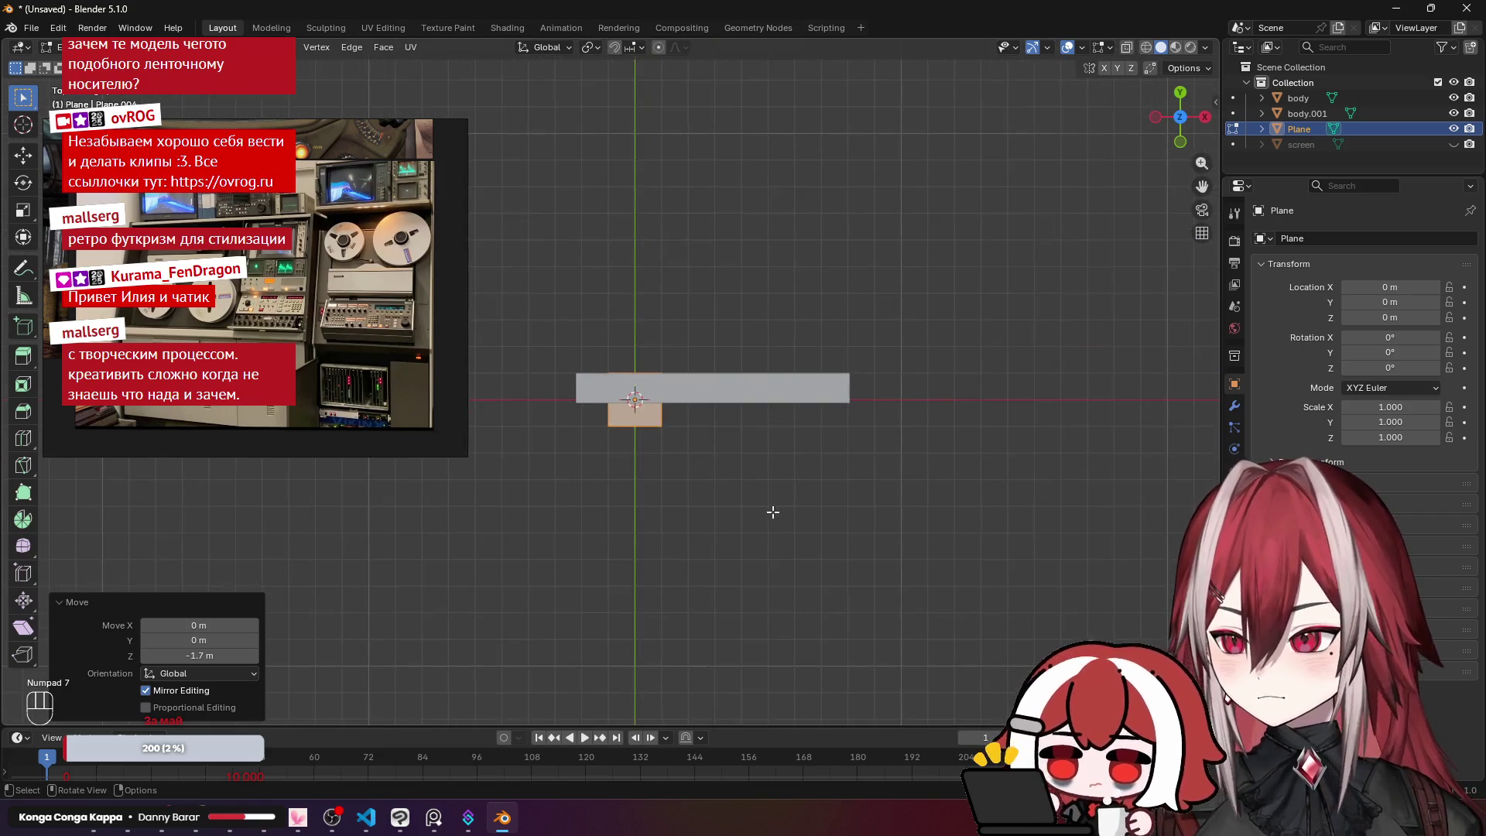
{"action": "key", "text": "s"}
{"action": "left_click", "coordinate": [3, 571]}
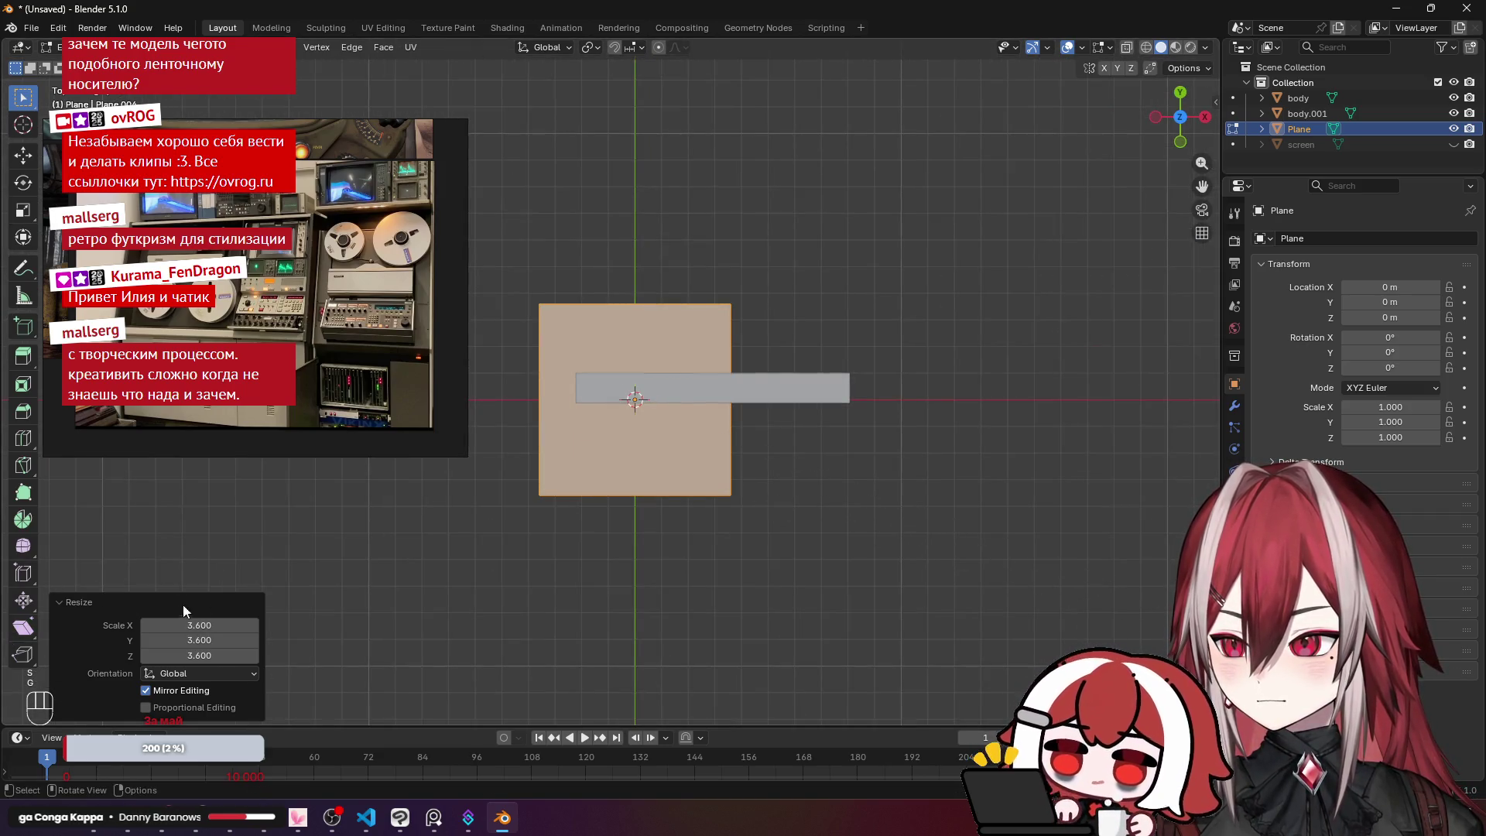
{"action": "key", "text": "g"}
{"action": "key", "text": "s"}
{"action": "left_click", "coordinate": [790, 528]}
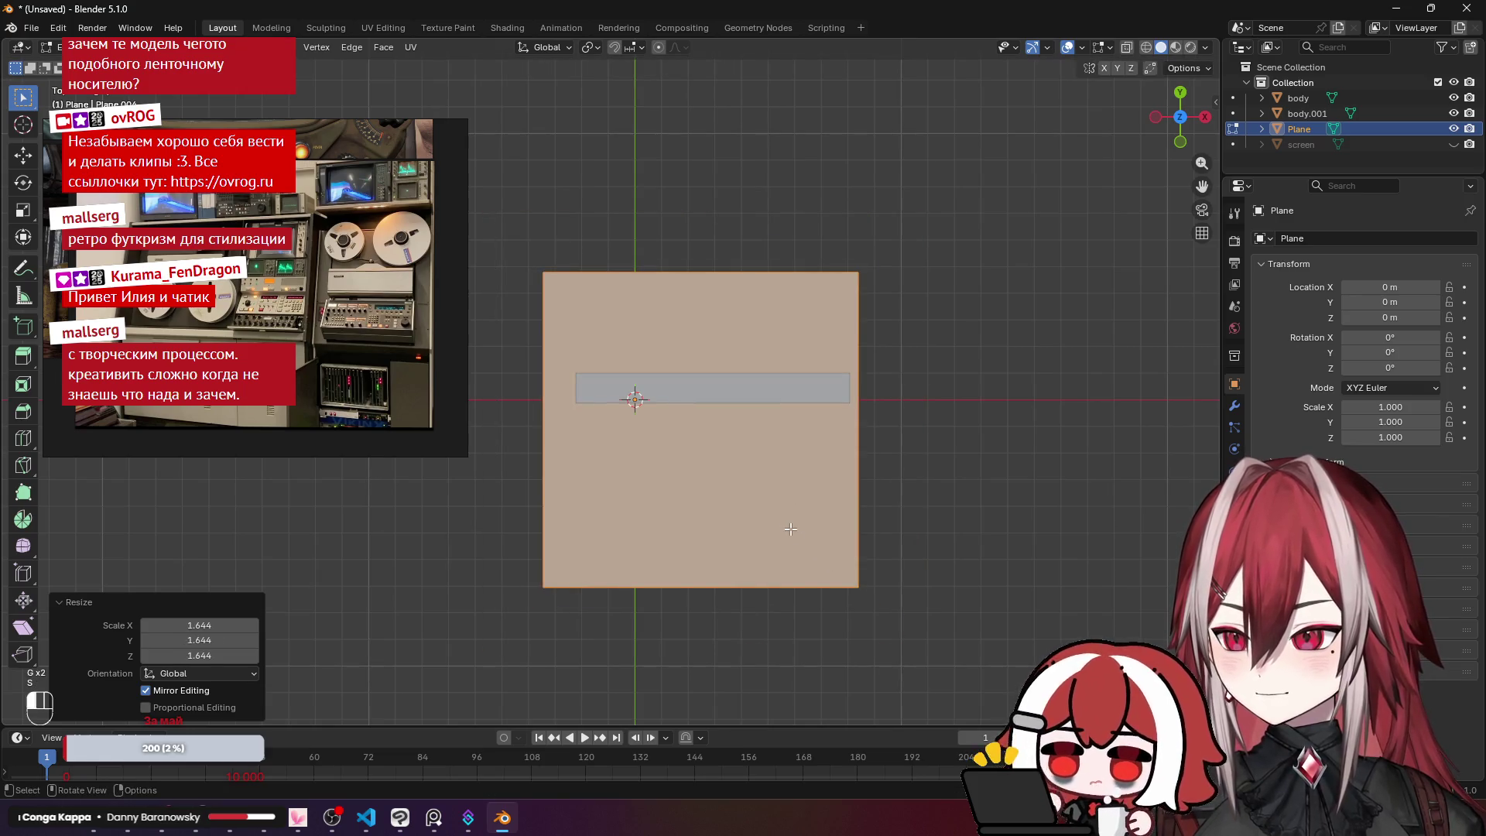
Step: Check the plane from front, top and low angles, keeping it in place, then bring up the Chrome image search
{"action": "scroll", "coordinate": [785, 410], "scroll_direction": "up", "scroll_amount": 3}
{"action": "key", "text": "g"}
{"action": "right_click", "coordinate": [785, 410]}
{"action": "key", "text": "KP_1"}
{"action": "key", "text": "KP_7"}
{"action": "scroll", "coordinate": [784, 410], "scroll_direction": "down", "scroll_amount": 2}
{"action": "key", "text": "g"}
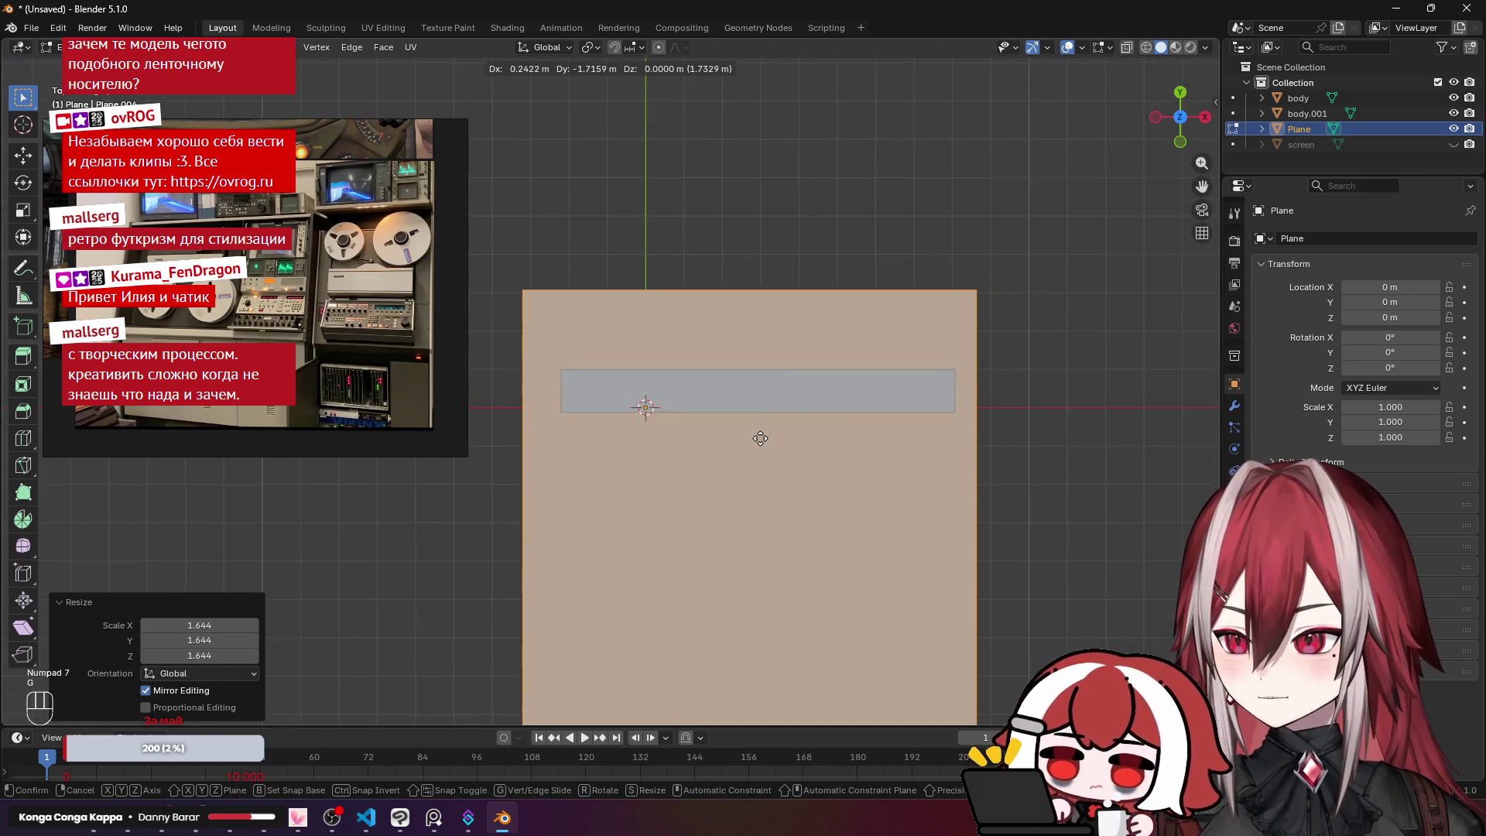
{"action": "right_click", "coordinate": [759, 434]}
{"action": "scroll", "coordinate": [737, 166], "scroll_direction": "up", "scroll_amount": 3}
{"action": "mouse_move", "coordinate": [746, 125]}
{"action": "left_mouse_down"}
{"action": "mouse_move", "coordinate": [743, 232]}
{"action": "mouse_move", "coordinate": [696, 232]}
{"action": "mouse_move", "coordinate": [816, 199]}
{"action": "mouse_move", "coordinate": [860, 423]}
{"action": "mouse_move", "coordinate": [813, 365]}
{"action": "mouse_move", "coordinate": [920, 346]}
{"action": "mouse_move", "coordinate": [479, 652]}
{"action": "left_mouse_up"}
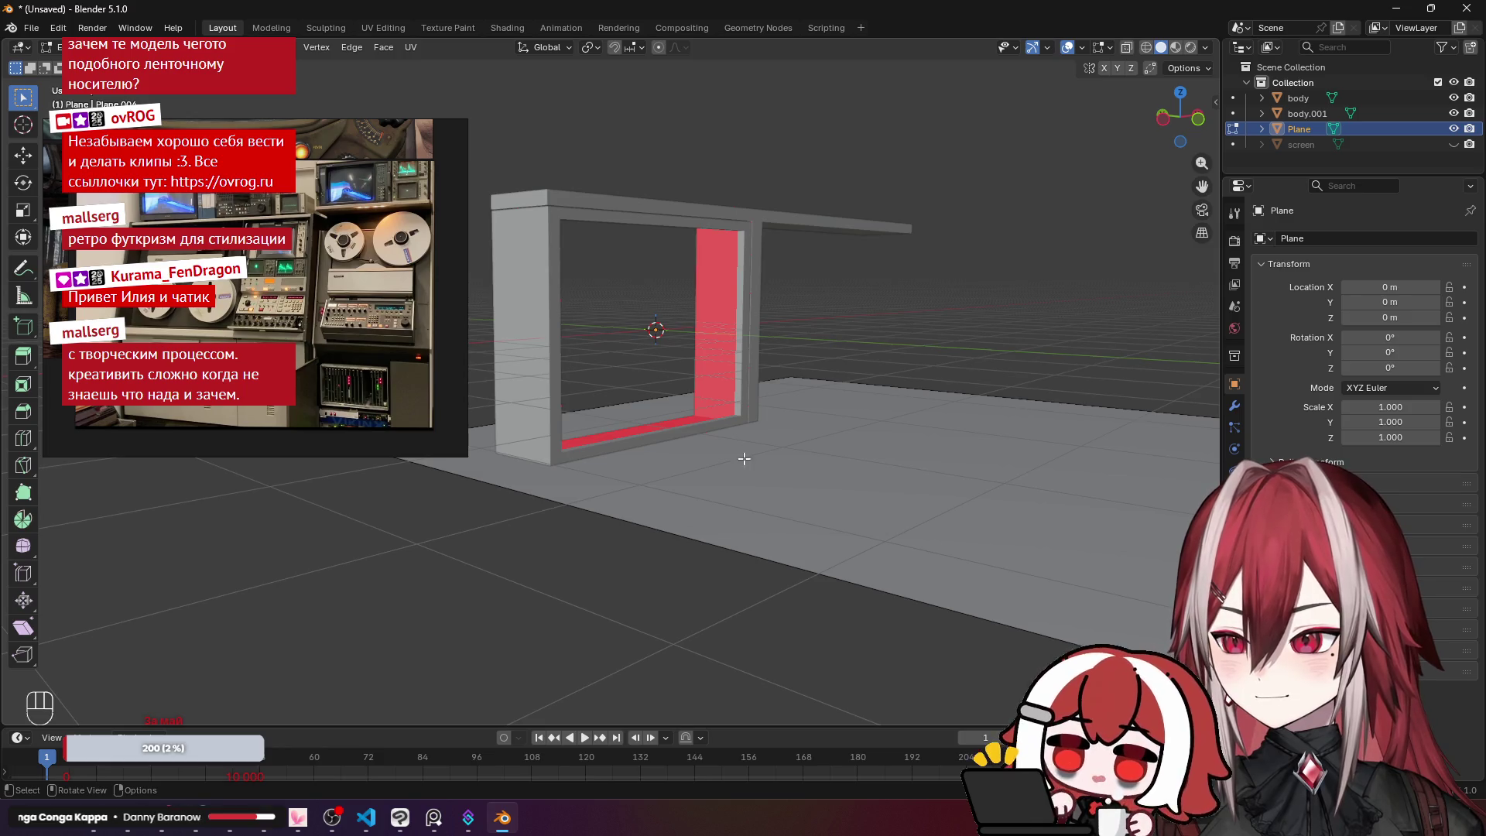
{"action": "mouse_move", "coordinate": [397, 823]}
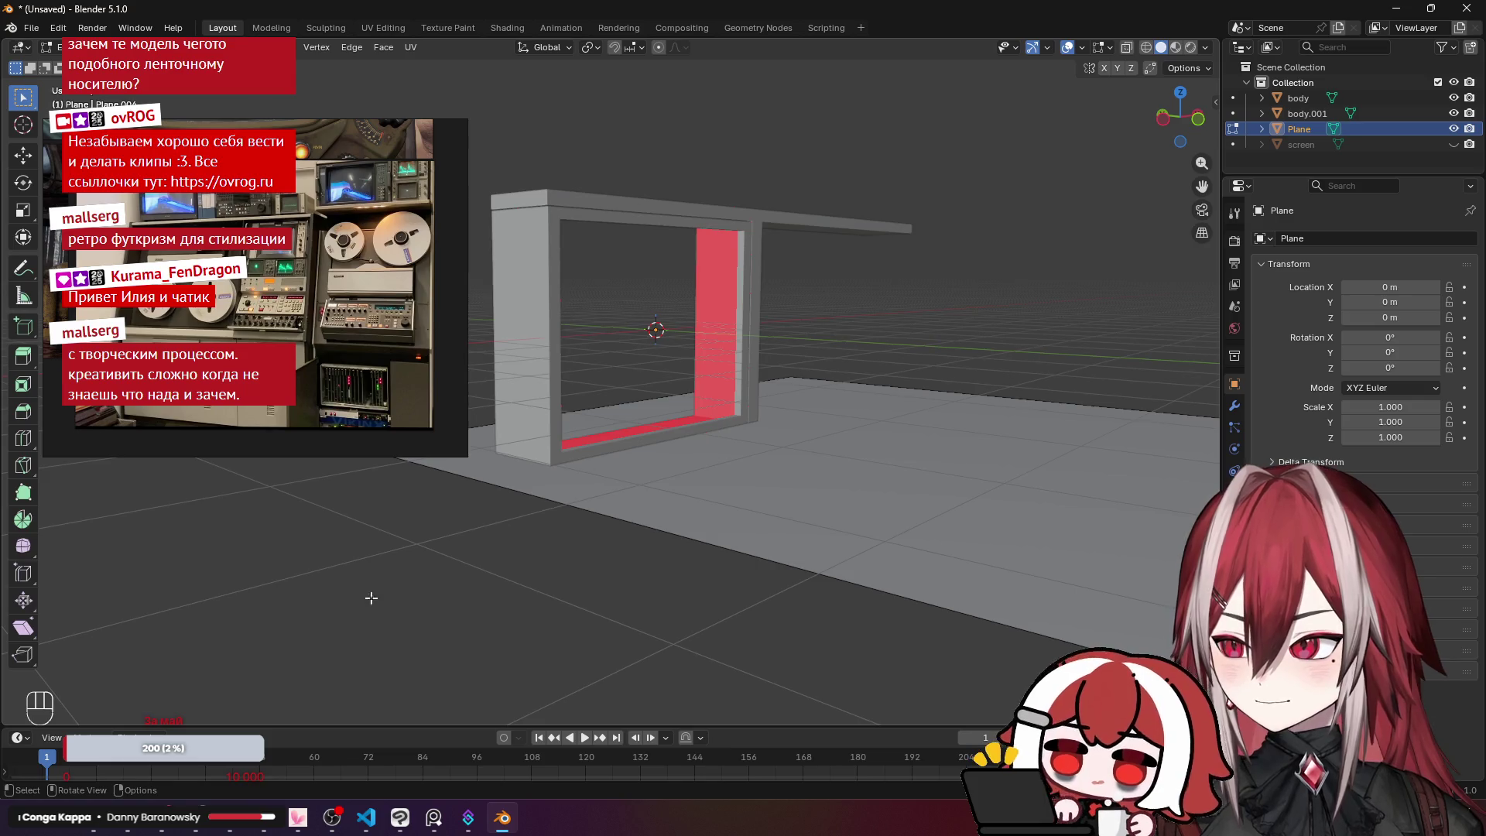
{"action": "left_click", "coordinate": [108, 825]}
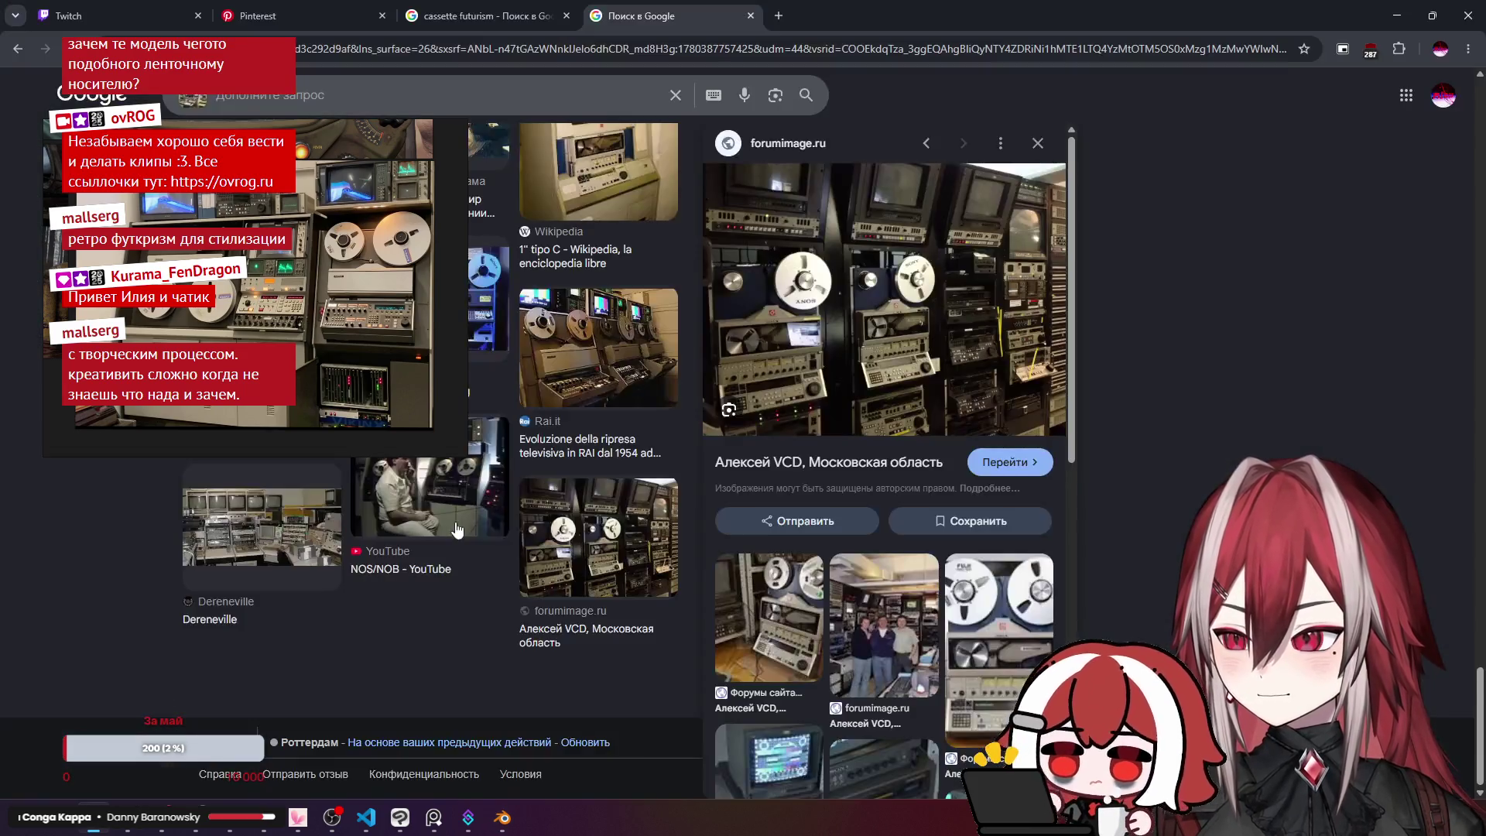
Step: Preview the Betamax studio, Ampex VPR-3 and Double Trouble 1990 photos, then go back to Blender
{"action": "scroll", "coordinate": [687, 486], "scroll_direction": "down", "scroll_amount": 10}
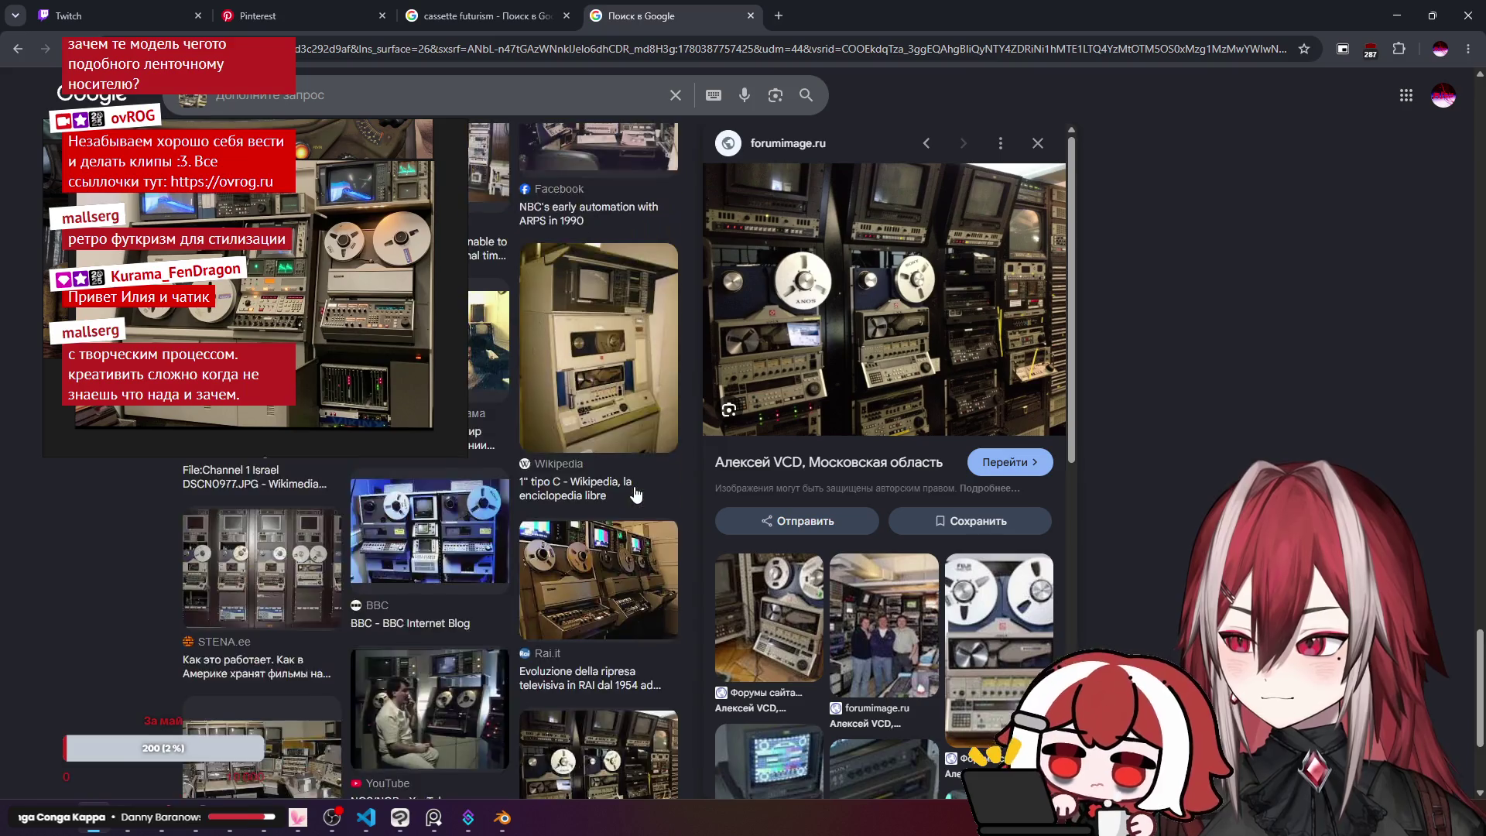
{"action": "key", "text": "Escape"}
{"action": "left_click", "coordinate": [607, 560]}
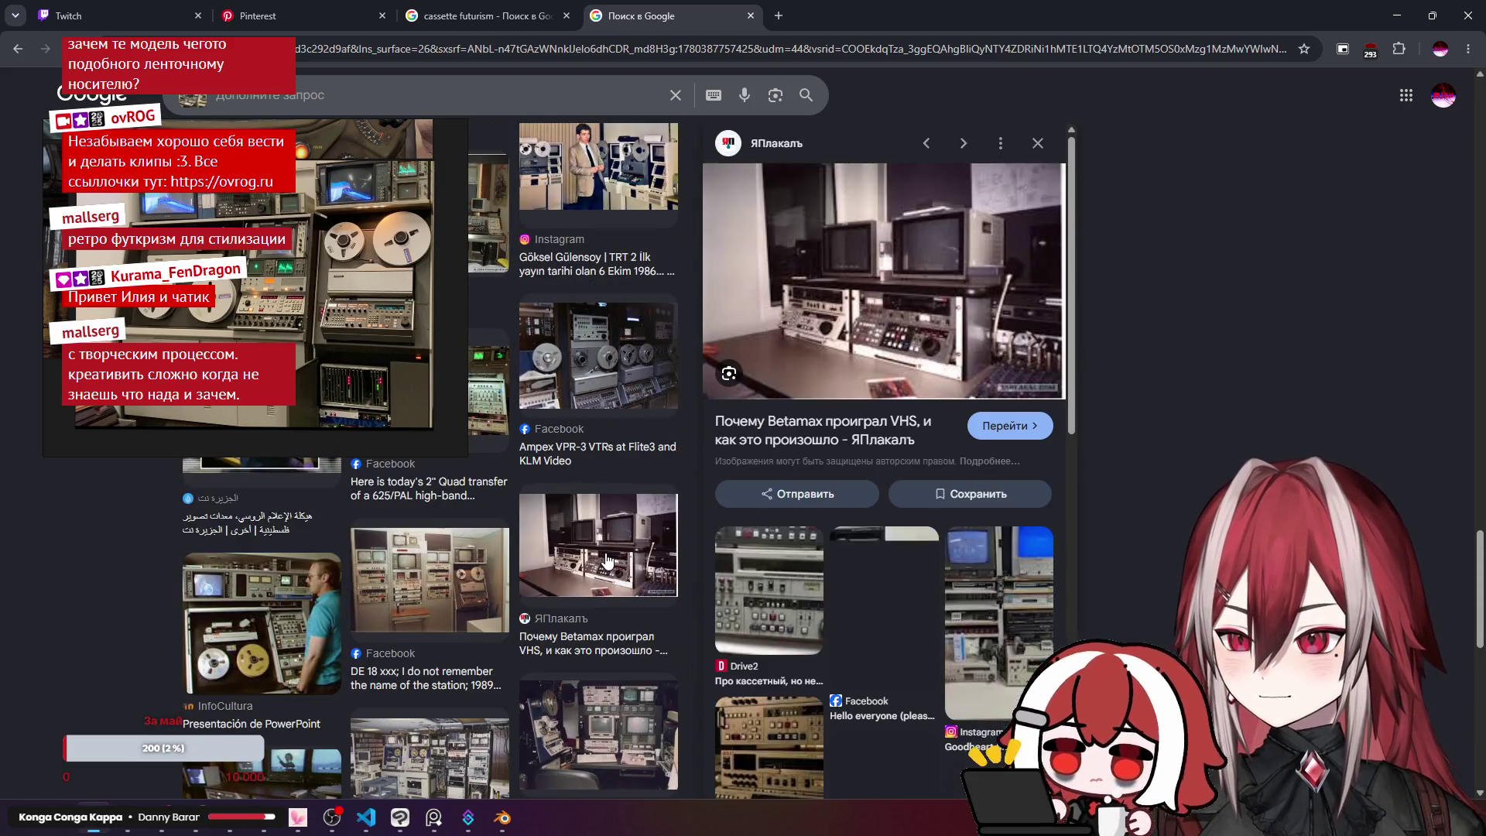
{"action": "left_click", "coordinate": [594, 399]}
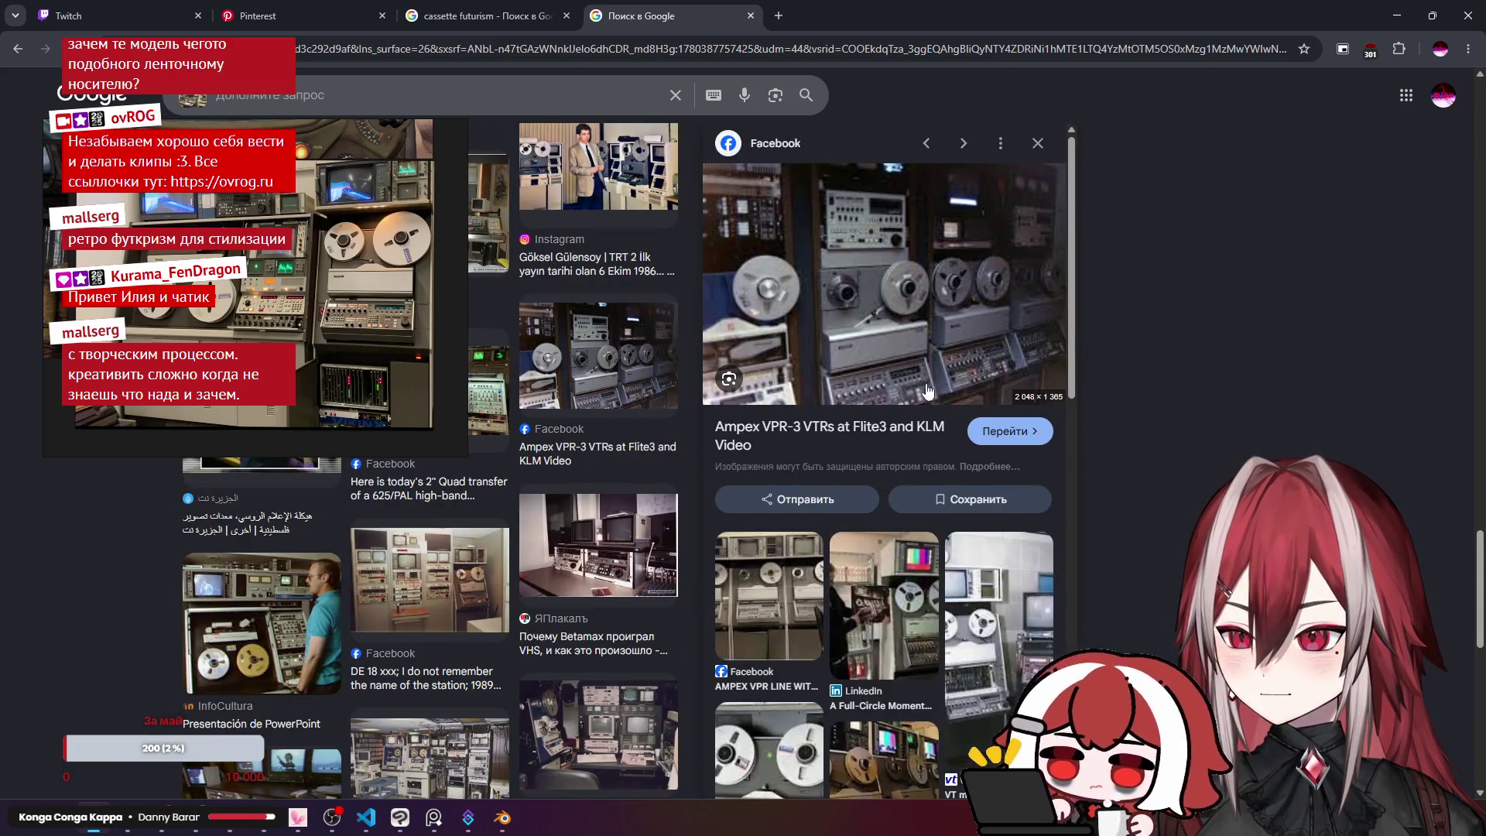
{"action": "scroll", "coordinate": [624, 377], "scroll_direction": "down", "scroll_amount": 10}
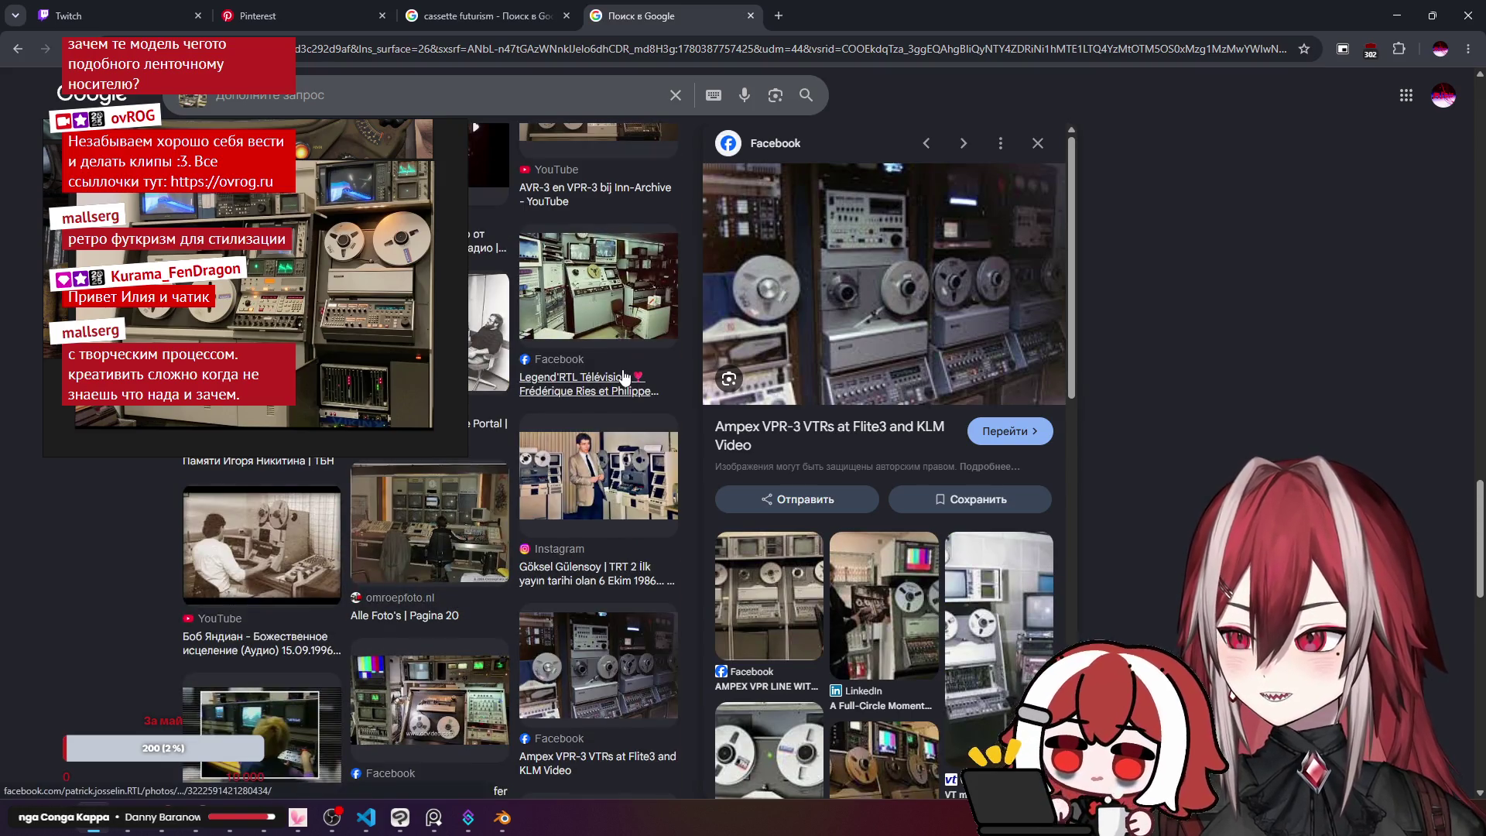
{"action": "scroll", "coordinate": [624, 376], "scroll_direction": "up", "scroll_amount": 3}
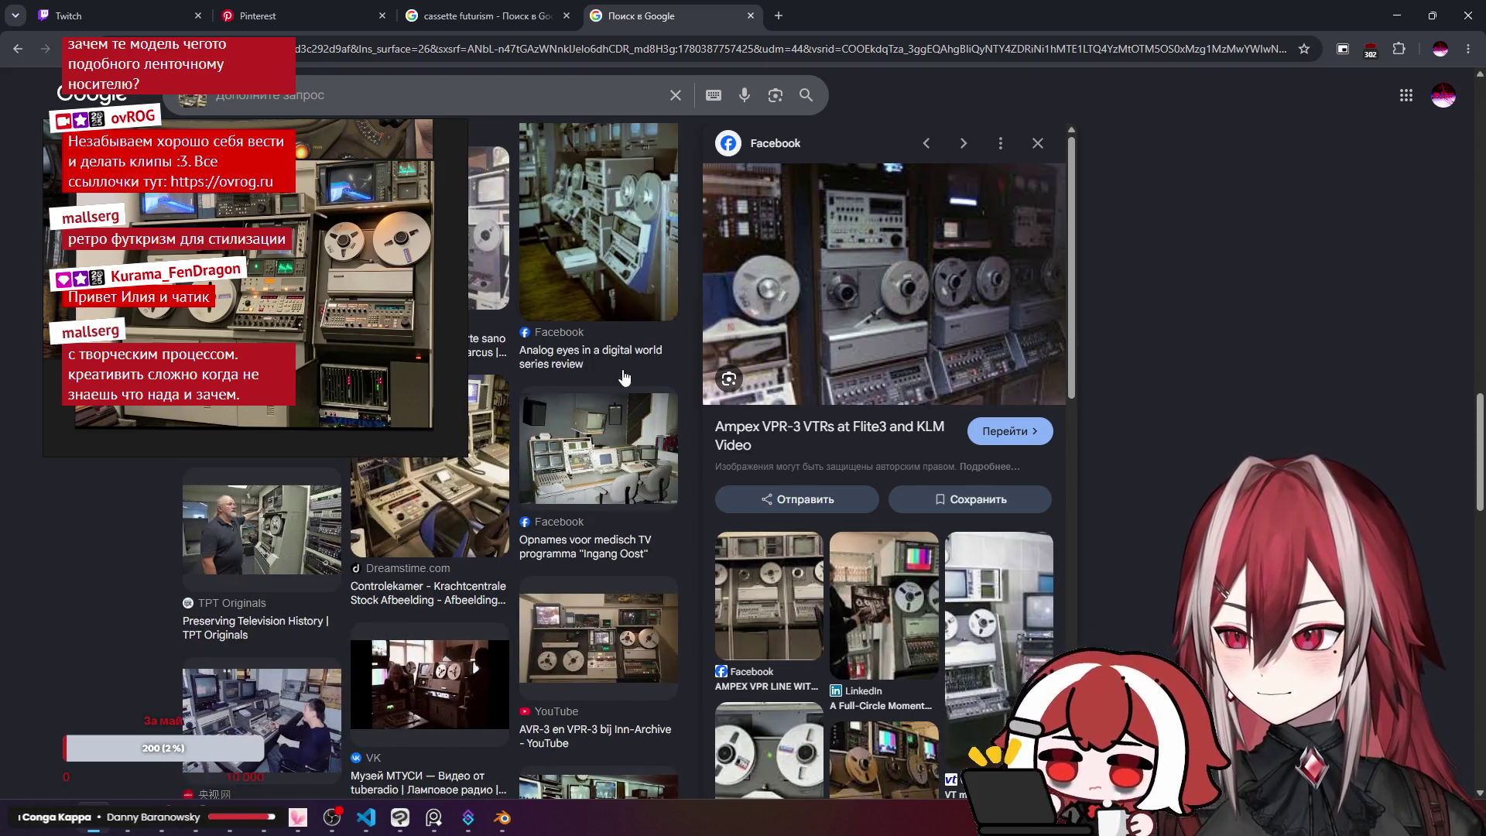
{"action": "scroll", "coordinate": [625, 377], "scroll_direction": "up", "scroll_amount": 5}
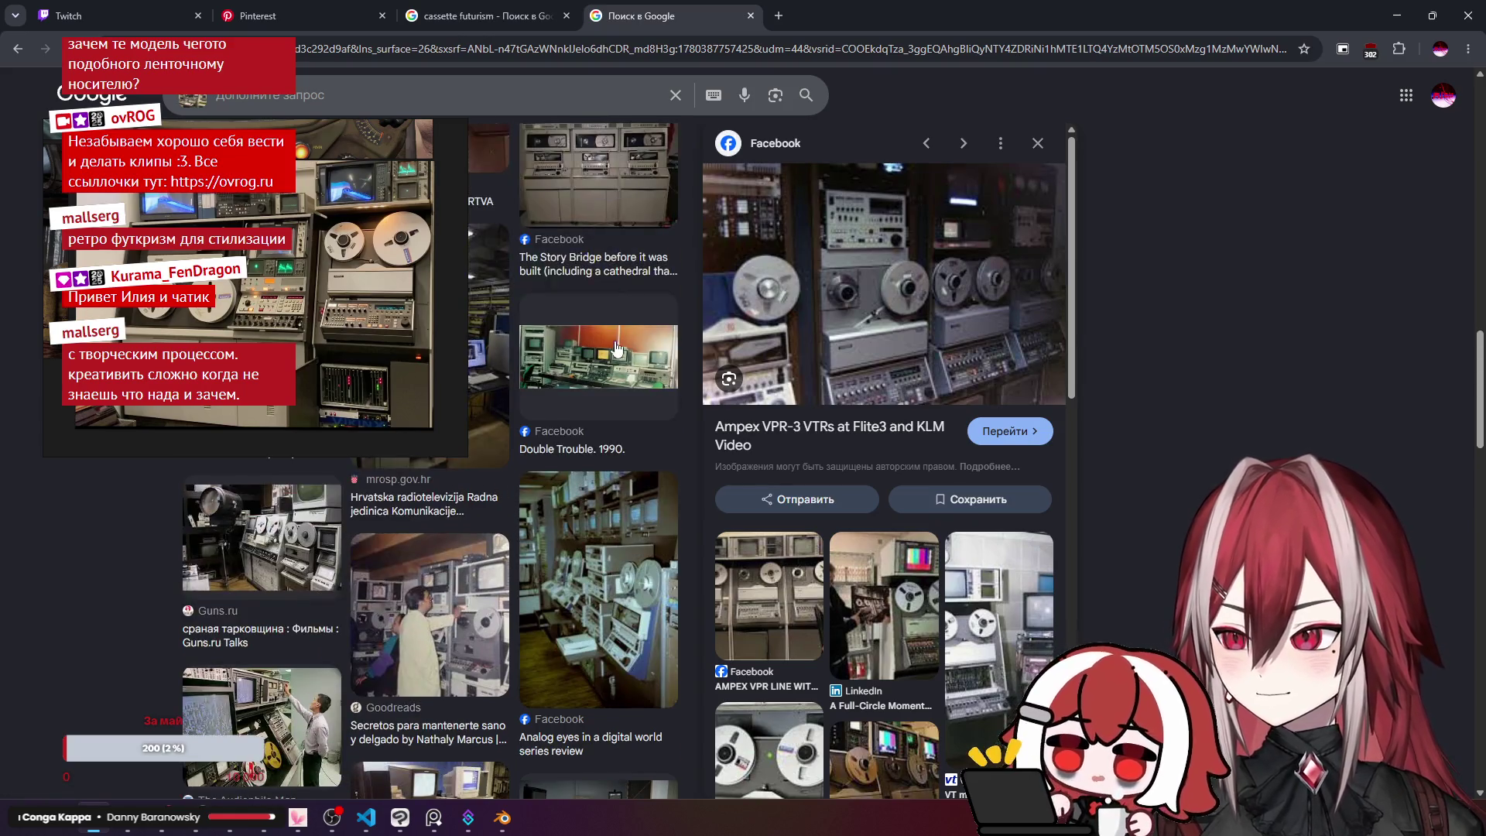
{"action": "left_click", "coordinate": [624, 370]}
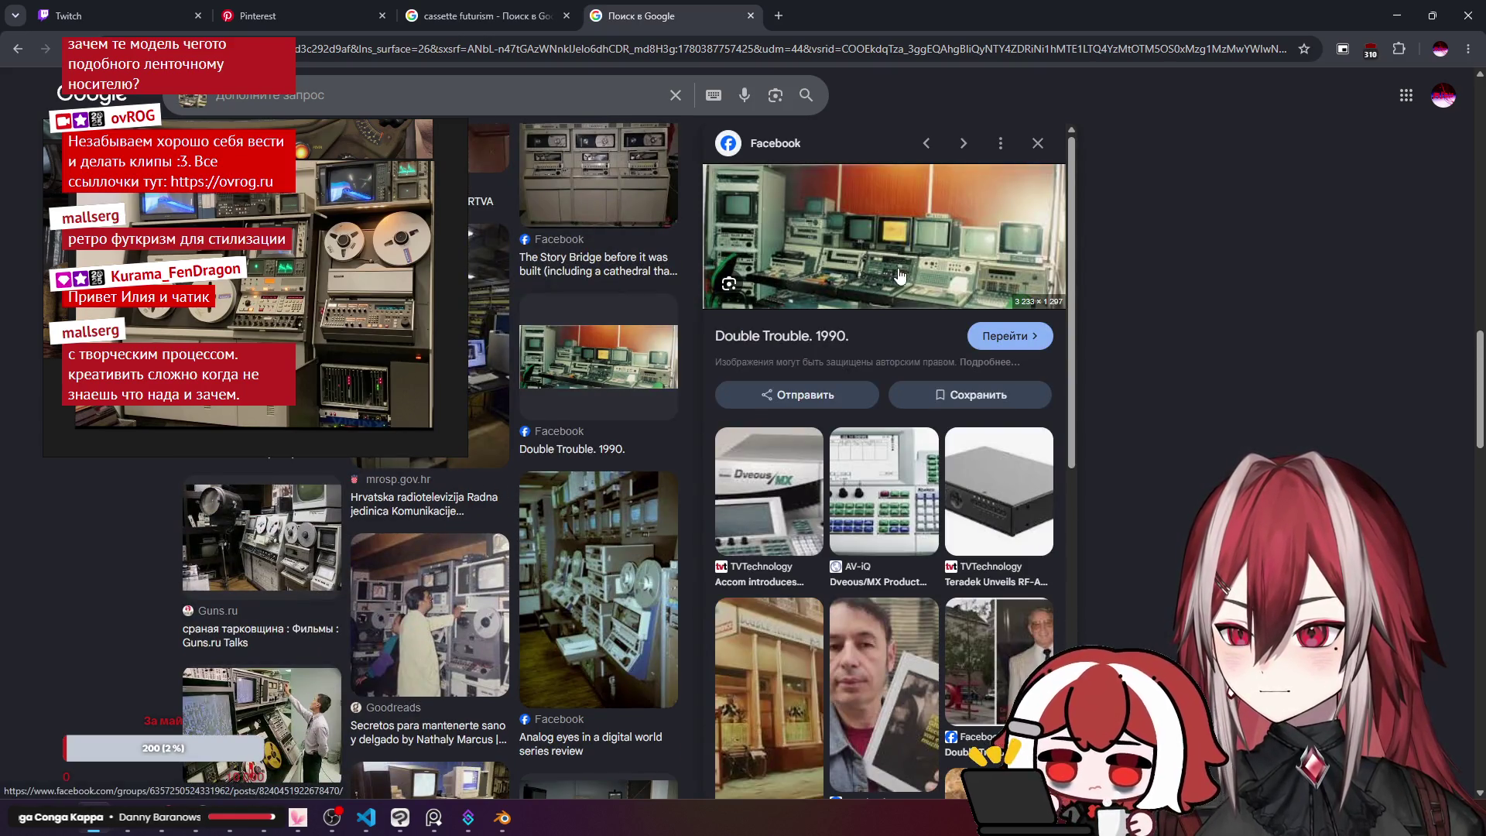
{"action": "left_click", "coordinate": [1397, 16]}
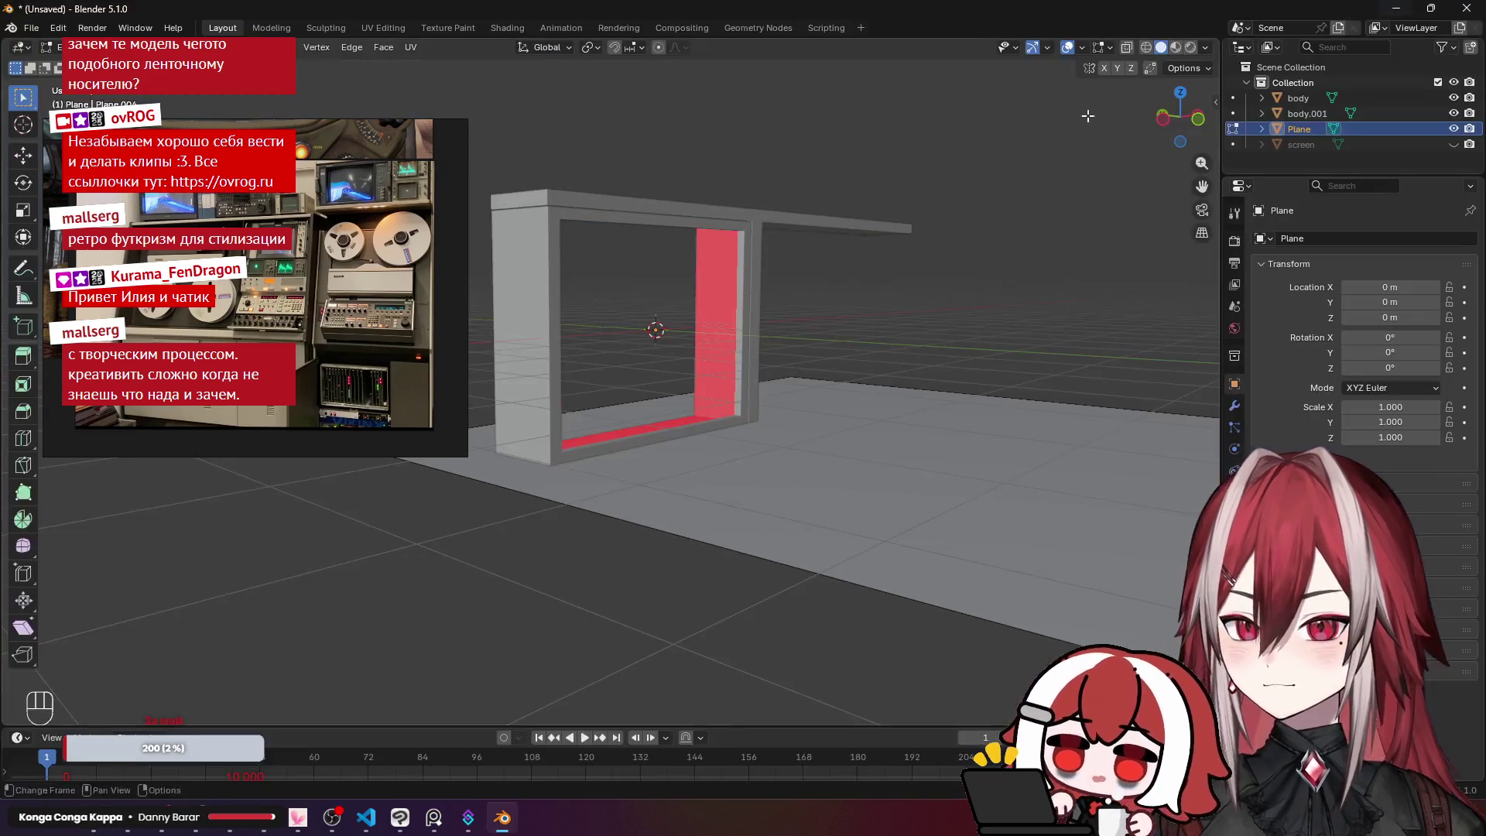
Step: Delete the ground Plane and start editing the body.001 frame mesh
{"action": "key", "text": "x"}
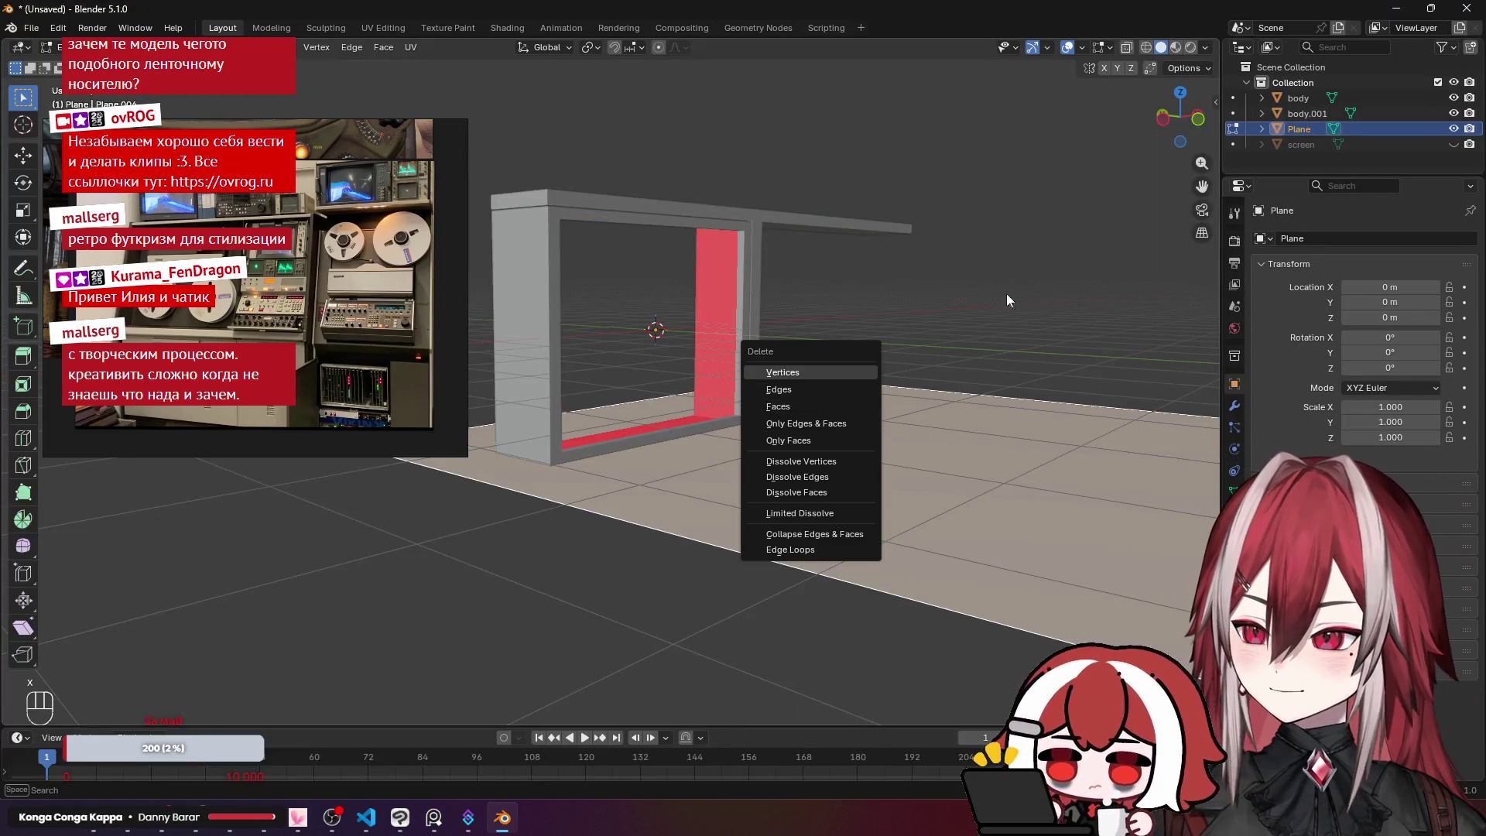
{"action": "key", "text": "Tab"}
{"action": "key", "text": "x"}
{"action": "left_click", "coordinate": [857, 420]}
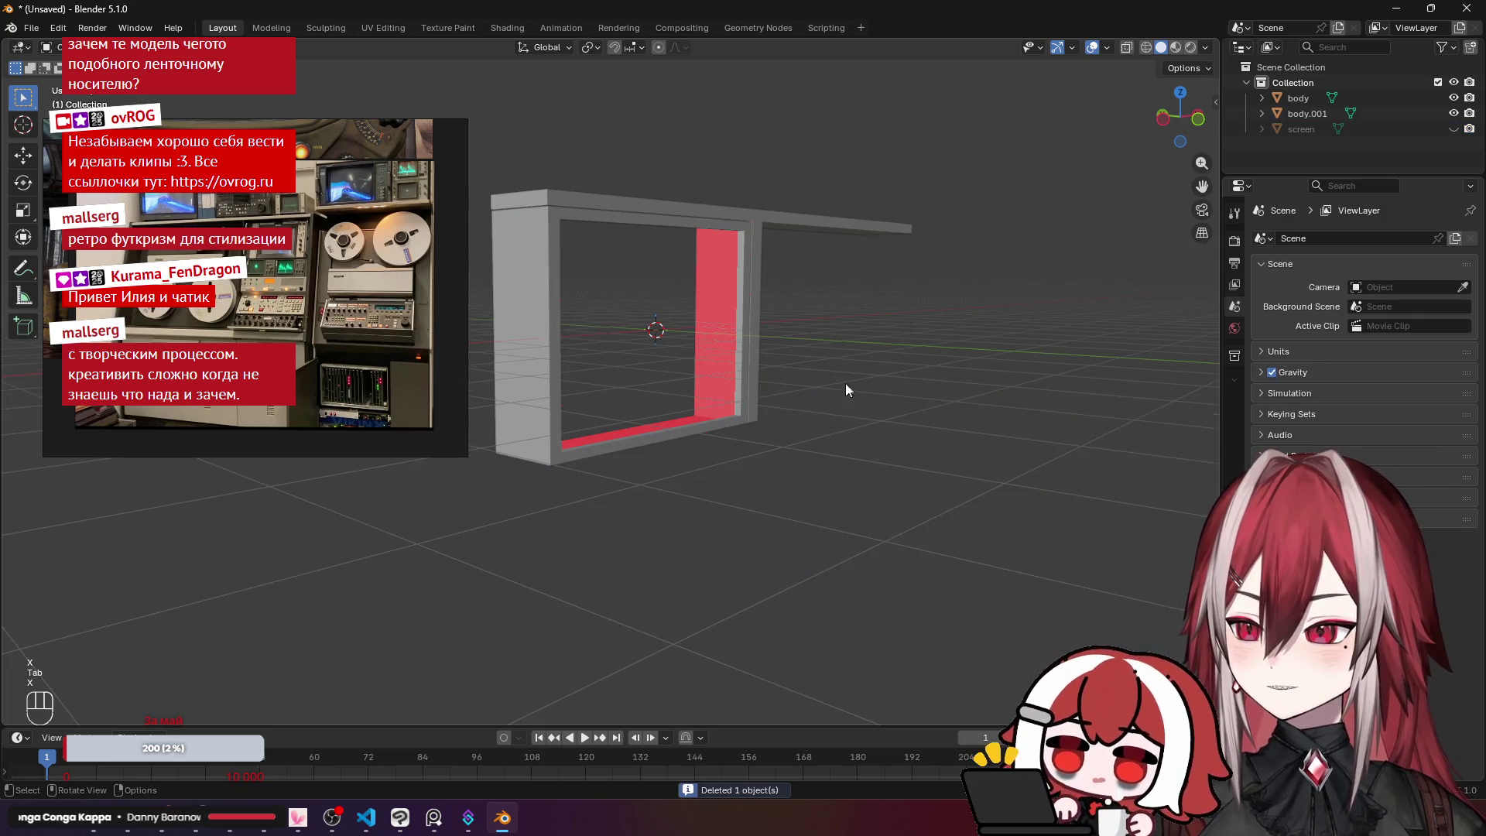
{"action": "left_click", "coordinate": [782, 359]}
{"action": "key", "text": "Tab"}
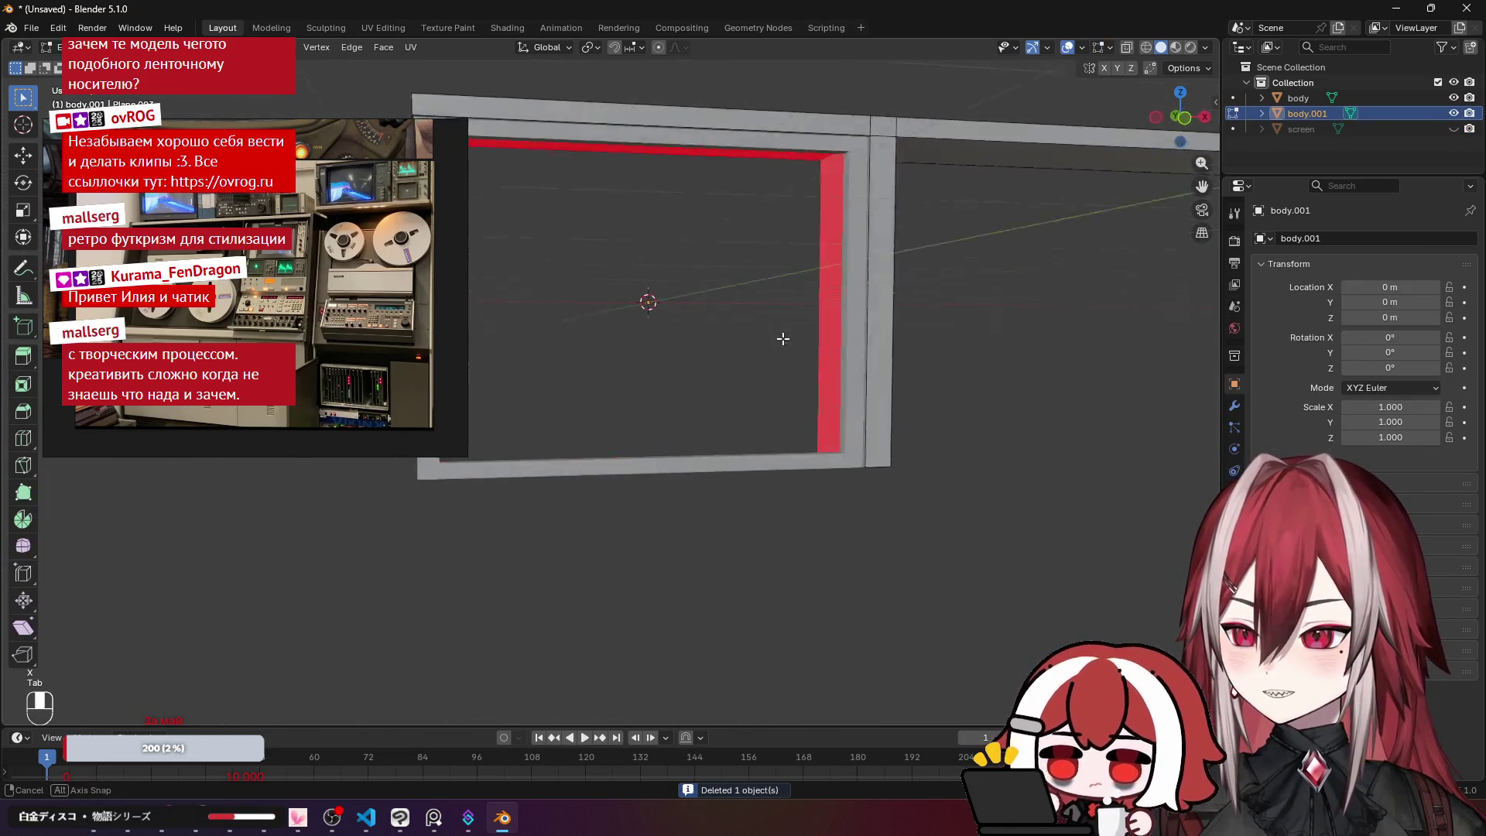
Step: Select the extension's top strip, the left frame's top strip and the small end face
{"action": "left_click_drag", "start_coordinate": [862, 359], "coordinate": [360, 99]}
{"action": "left_click_drag", "start_coordinate": [788, 178], "coordinate": [878, 200]}
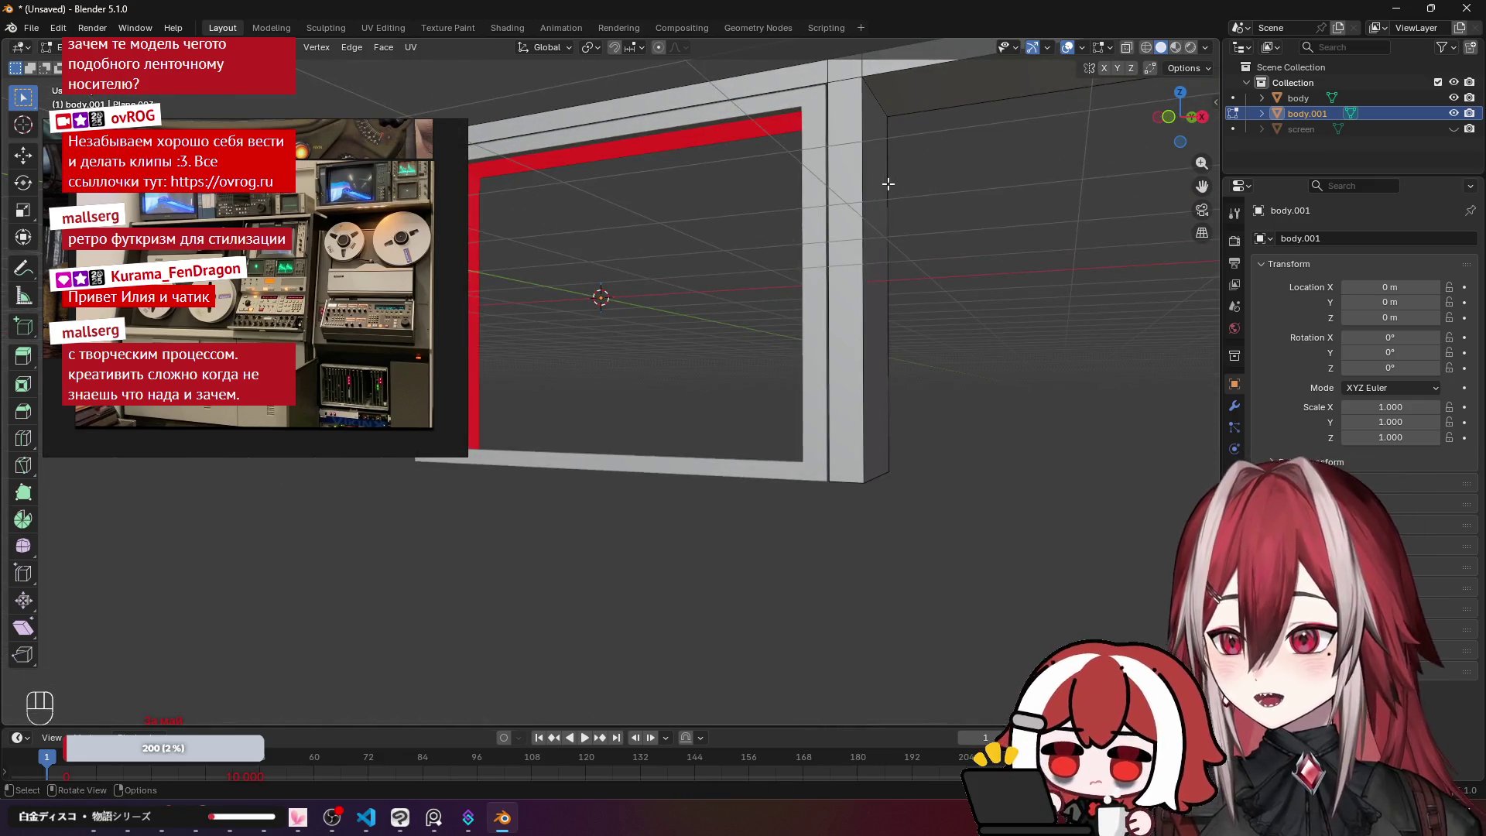
{"action": "scroll", "coordinate": [887, 184], "scroll_direction": "down", "scroll_amount": 3}
{"action": "left_click_drag", "start_coordinate": [887, 184], "coordinate": [807, 218]}
{"action": "left_click", "coordinate": [807, 219]}
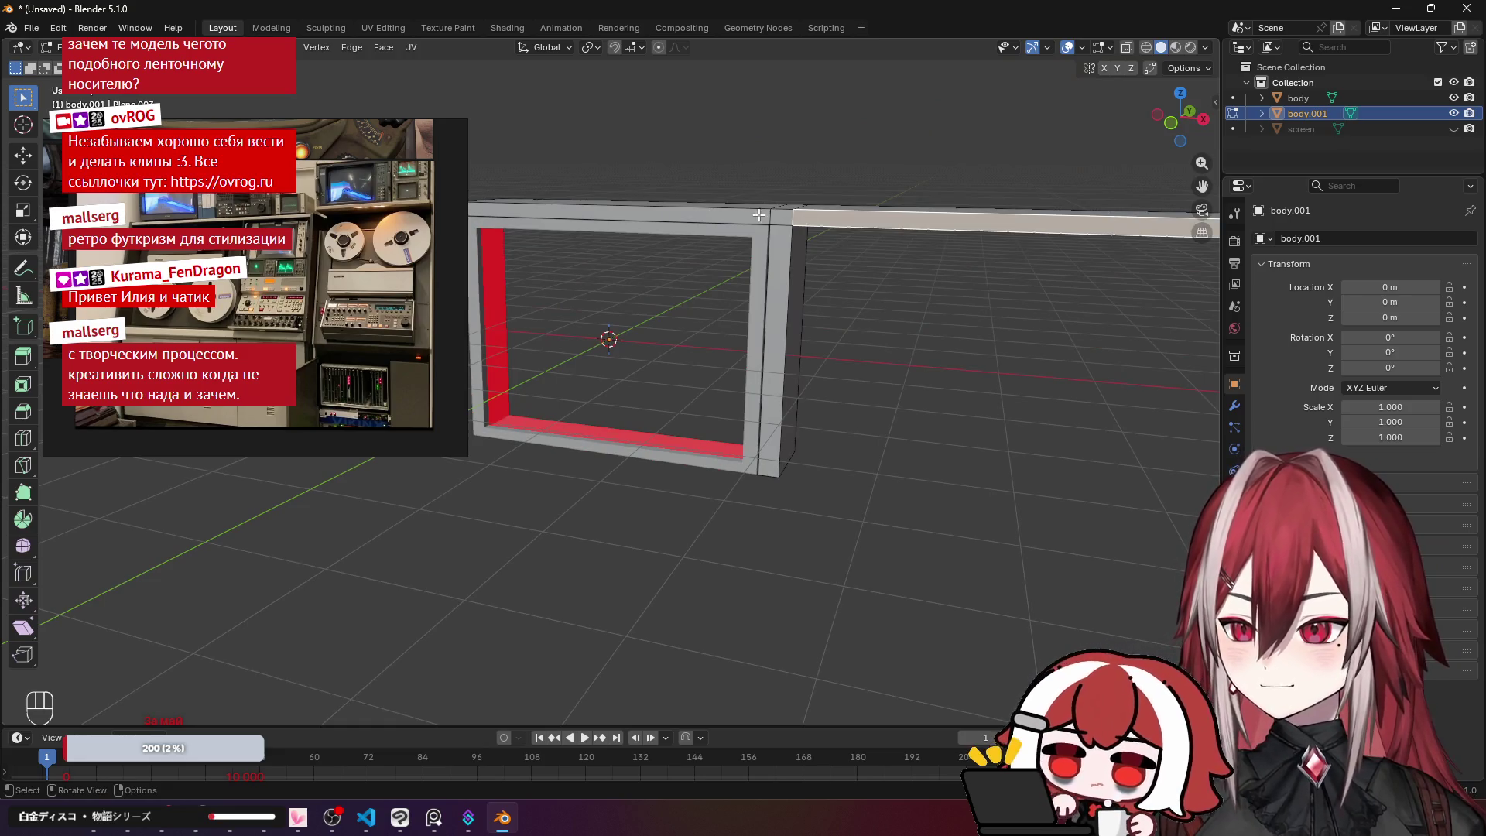
{"action": "left_click", "coordinate": [735, 207], "text": "shift"}
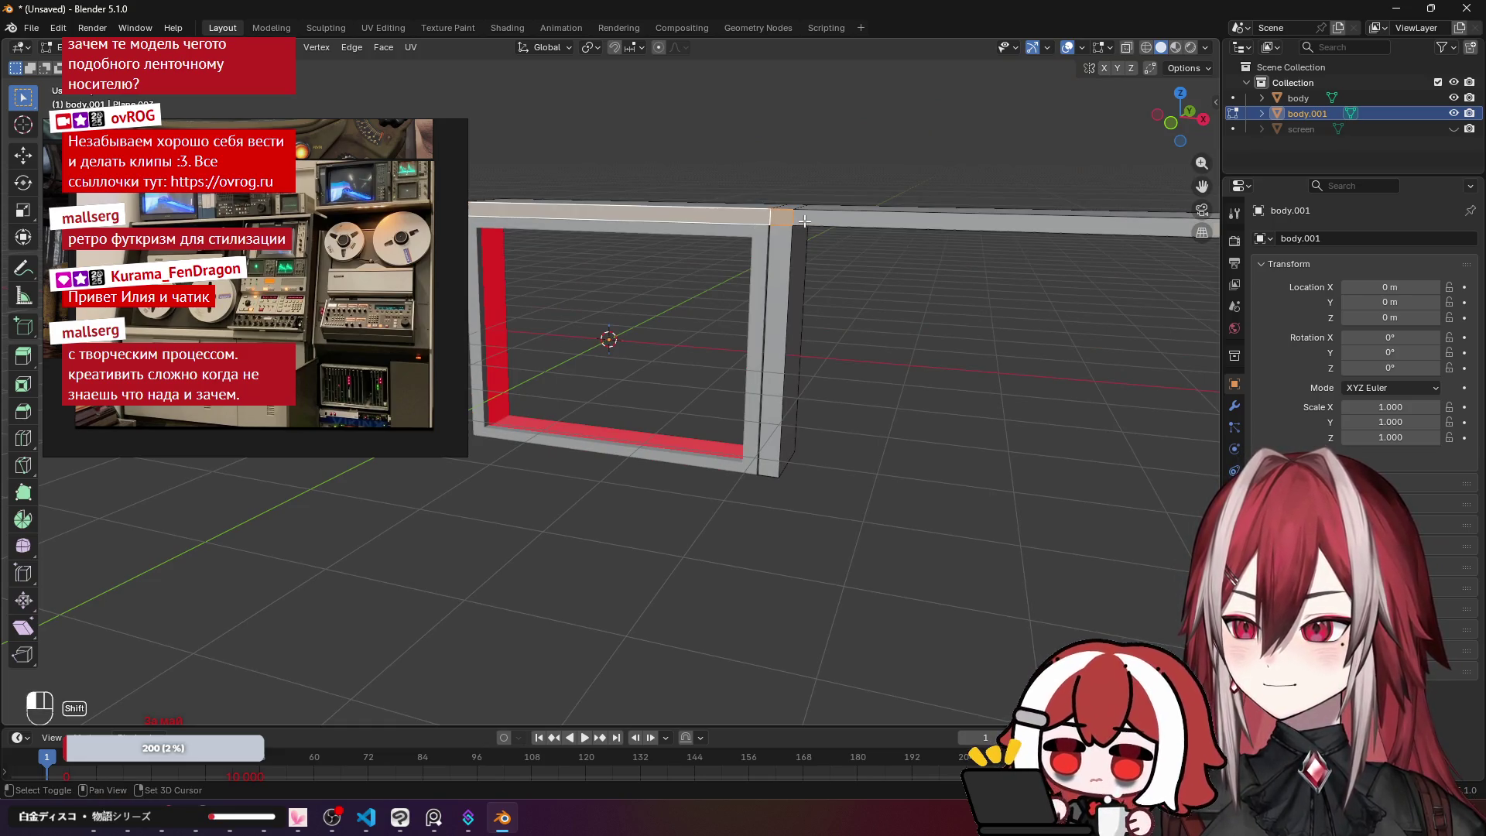
{"action": "scroll", "coordinate": [735, 207], "scroll_direction": "up", "scroll_amount": 2}
{"action": "left_click_drag", "start_coordinate": [735, 207], "coordinate": [785, 190]}
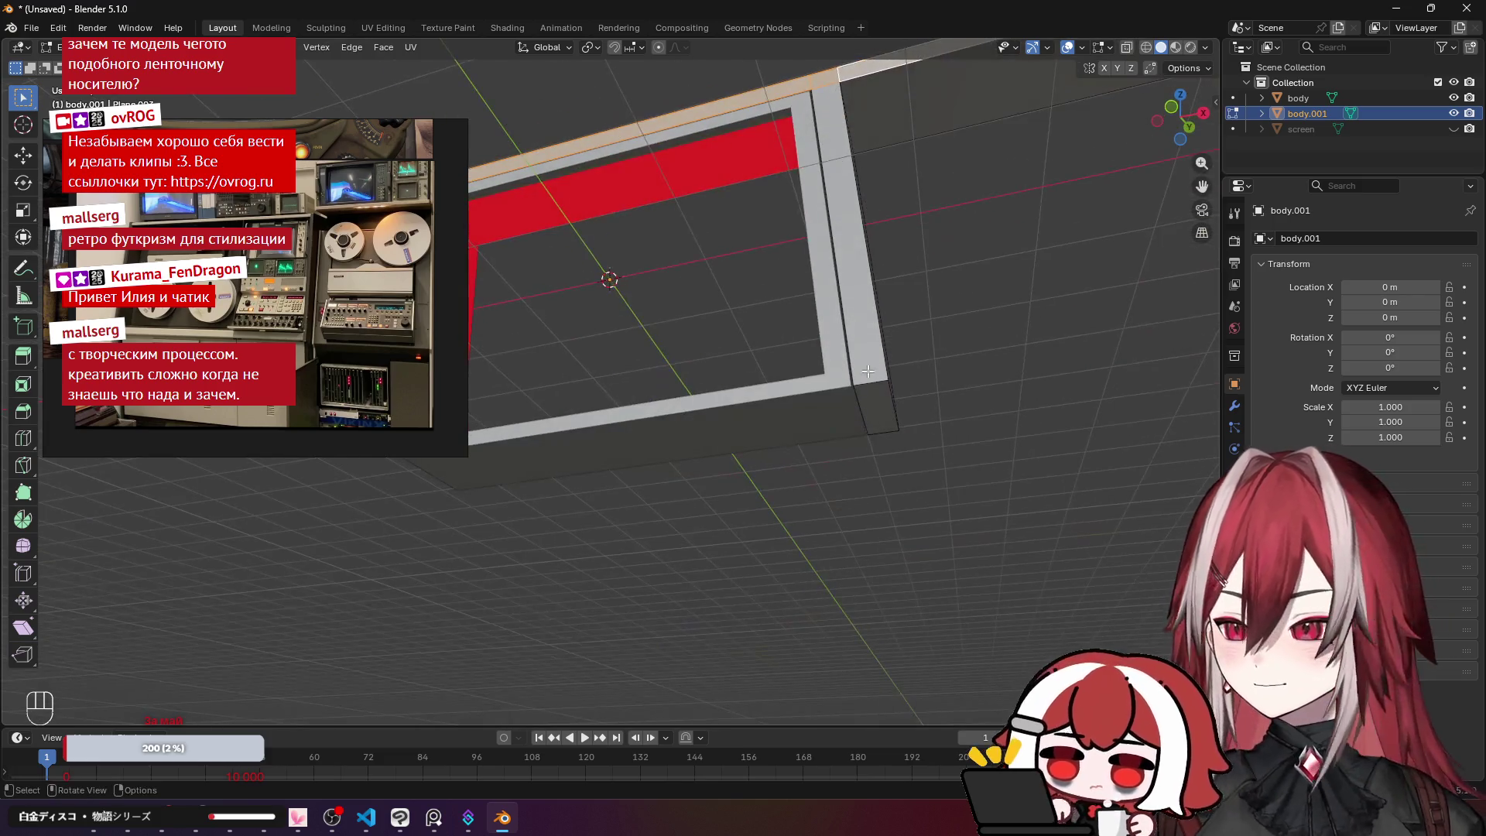
{"action": "left_click", "coordinate": [867, 384]}
Step: Lower the selected faces by 0.00518 m along Z
{"action": "scroll", "coordinate": [866, 384], "scroll_direction": "up", "scroll_amount": 6}
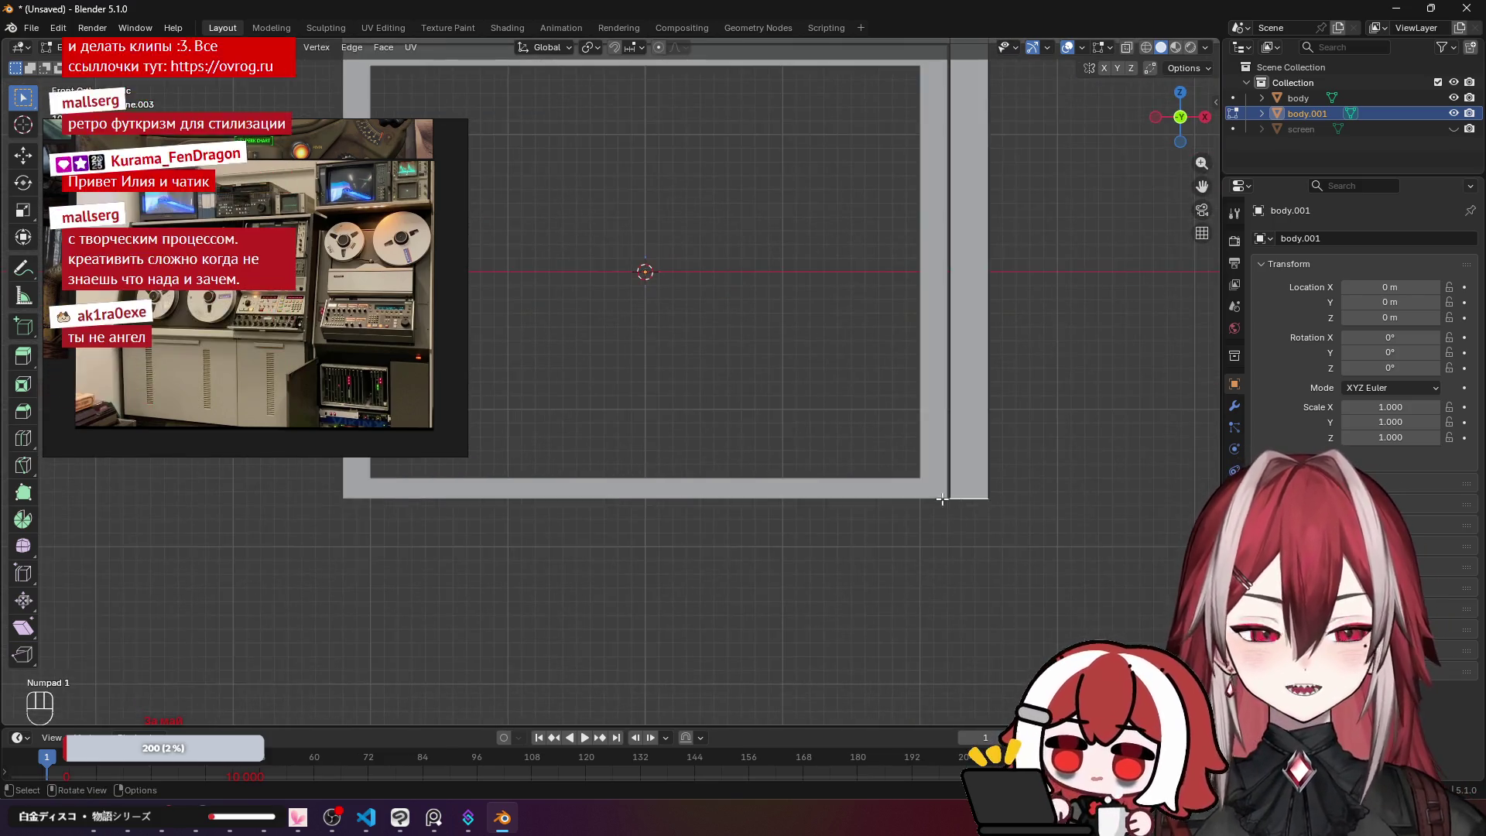
{"action": "scroll", "coordinate": [823, 315], "scroll_direction": "up", "scroll_amount": 6}
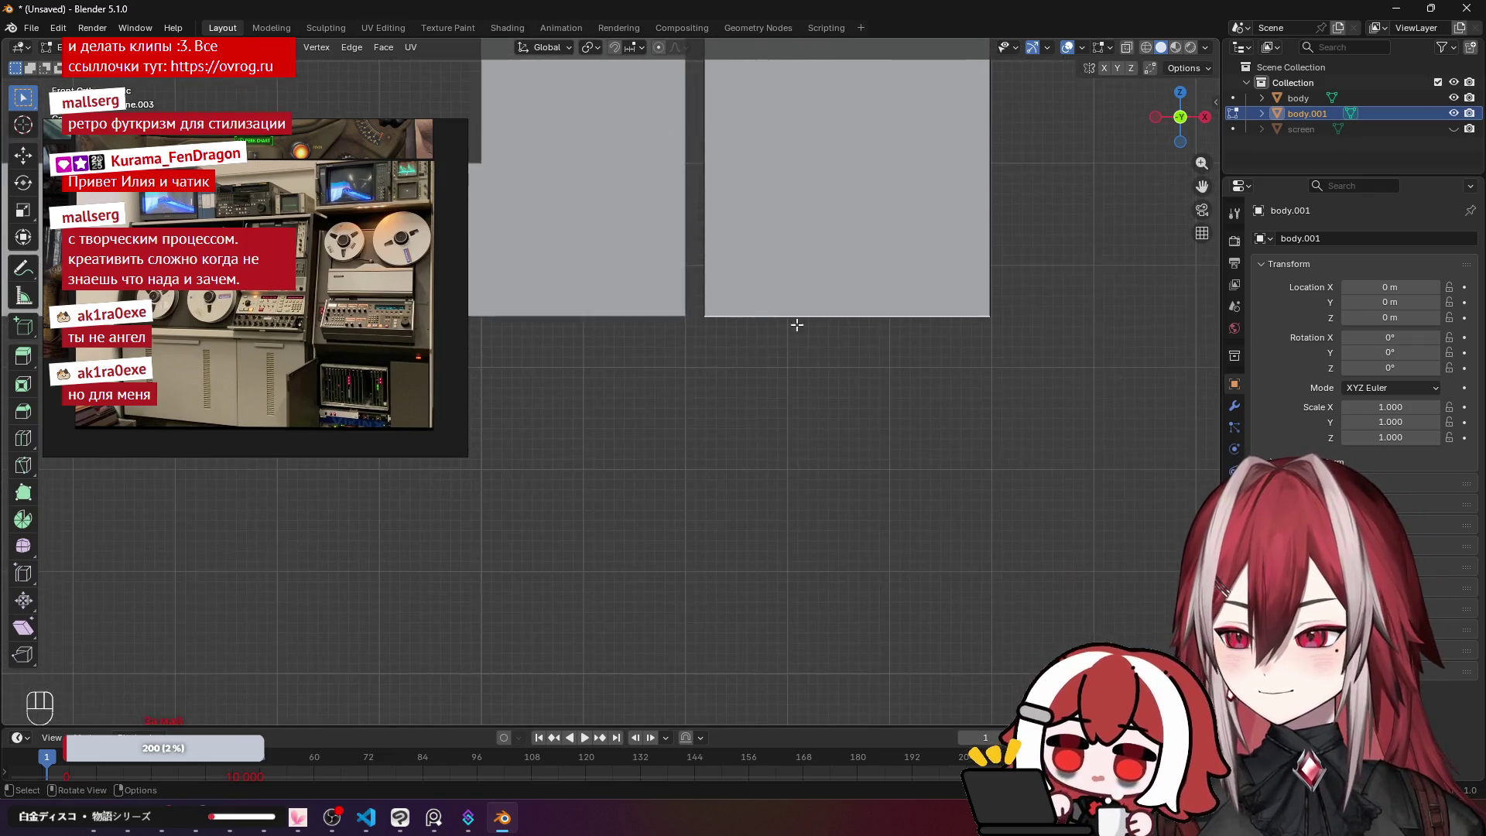
{"action": "scroll", "coordinate": [779, 331], "scroll_direction": "down", "scroll_amount": 1}
{"action": "scroll", "coordinate": [822, 308], "scroll_direction": "up", "scroll_amount": 3}
{"action": "scroll", "coordinate": [840, 317], "scroll_direction": "up", "scroll_amount": 1}
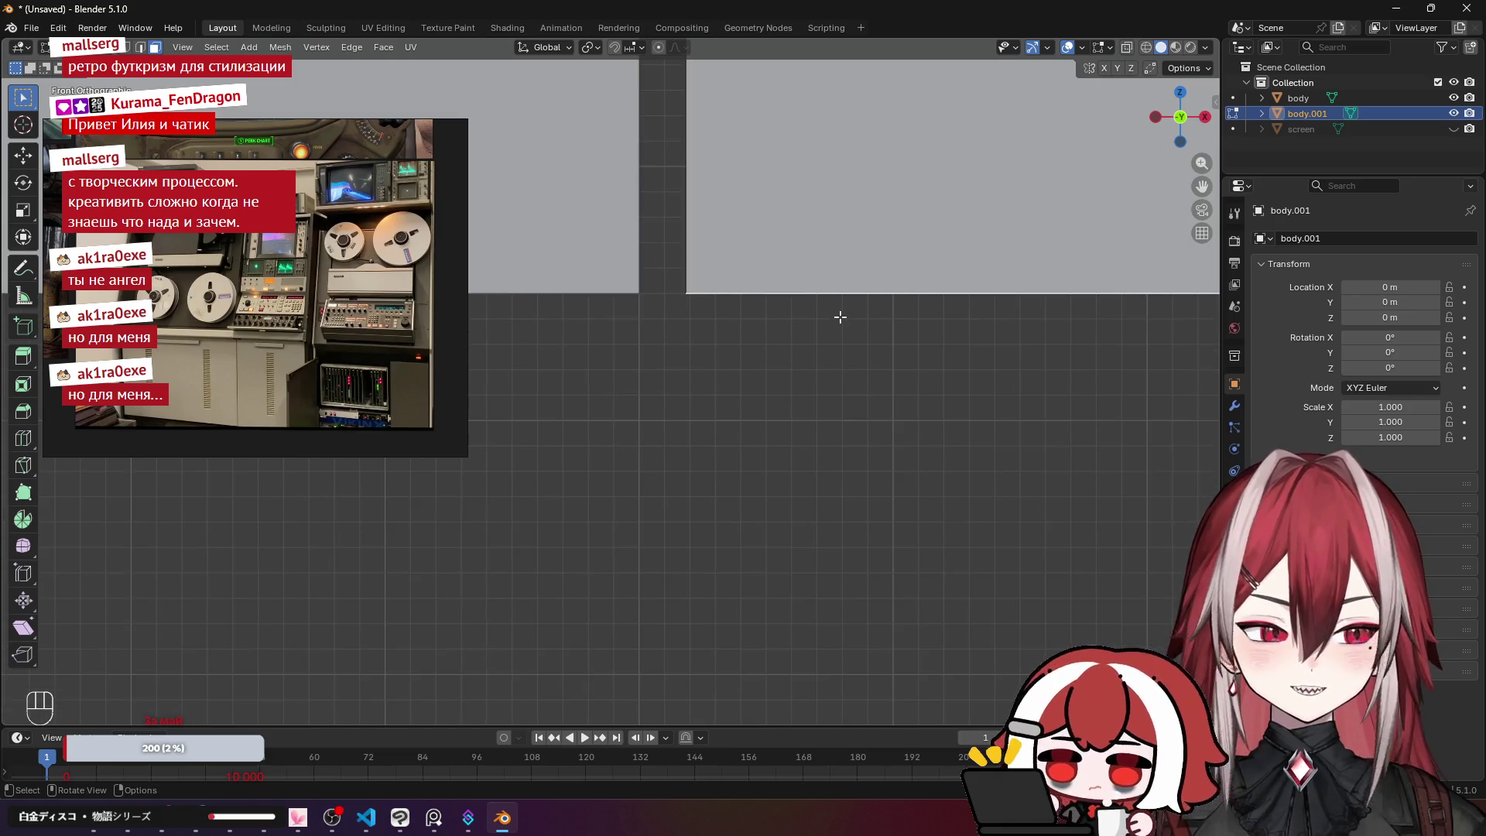
{"action": "key", "text": "g"}
{"action": "key", "text": "z"}
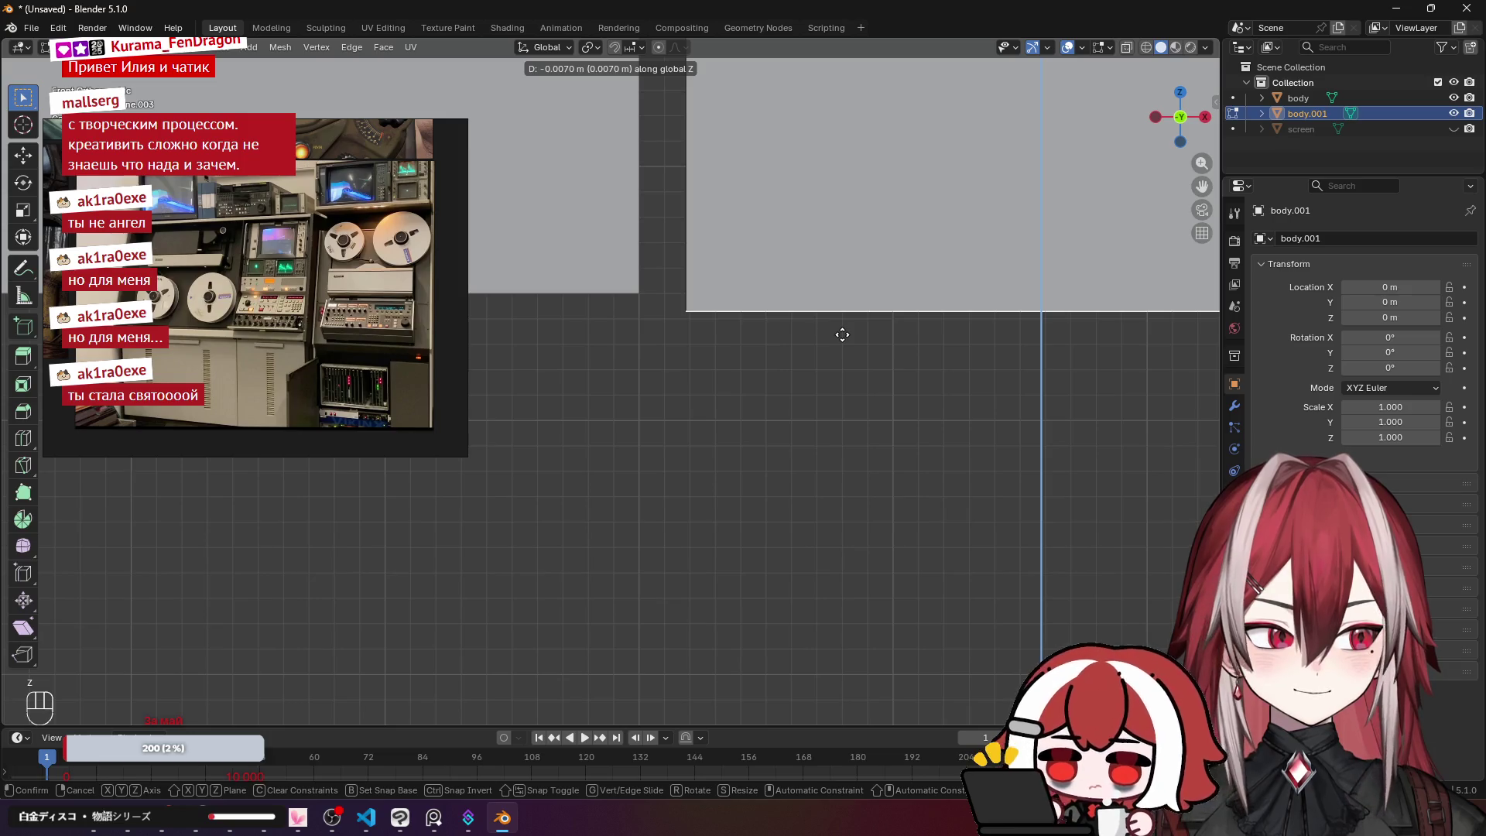
{"action": "left_click", "coordinate": [842, 332]}
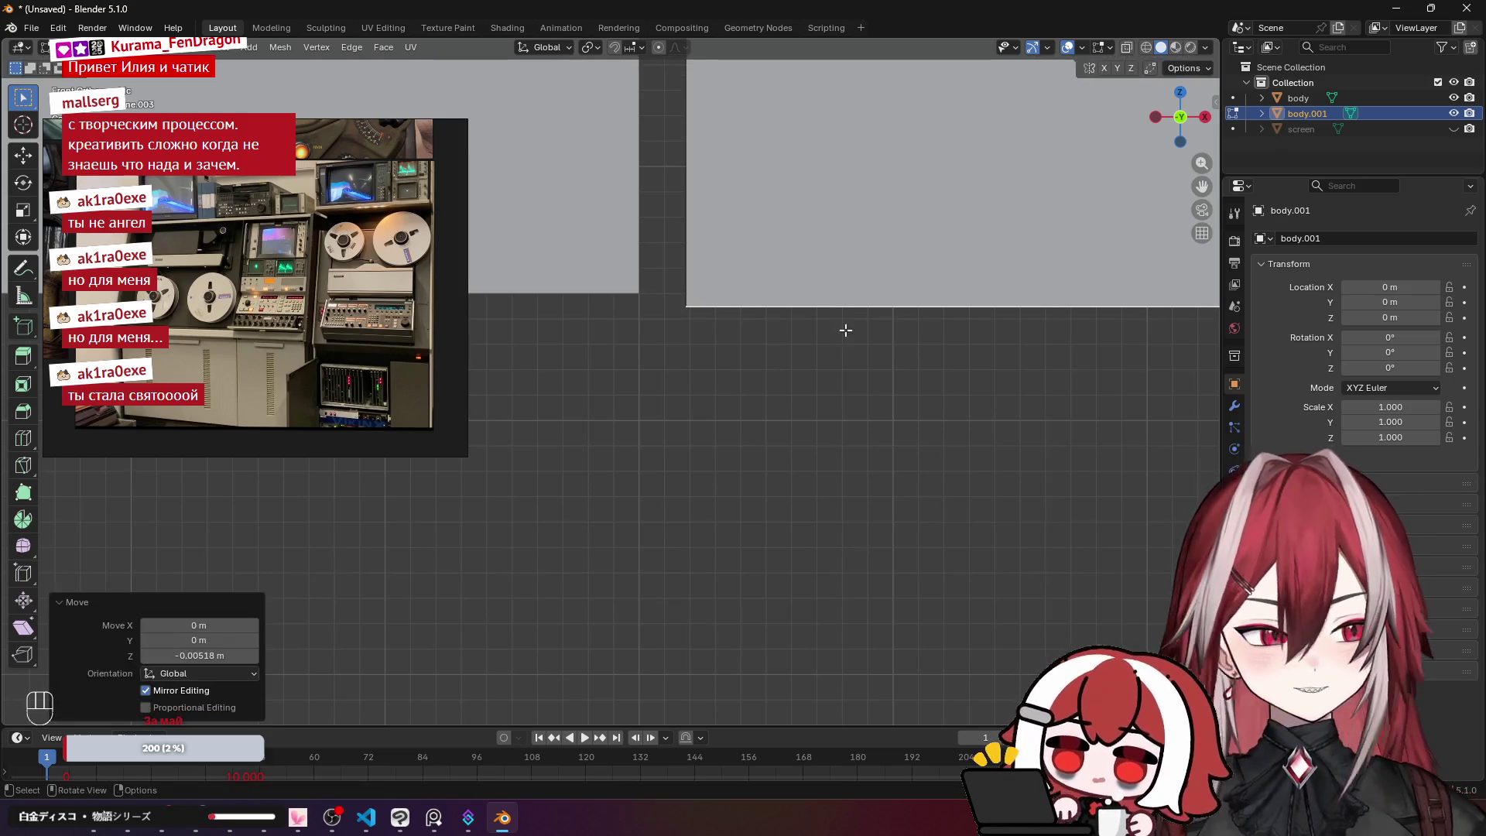
{"action": "scroll", "coordinate": [814, 381], "scroll_direction": "down", "scroll_amount": 2}
{"action": "left_click_drag", "start_coordinate": [814, 381], "coordinate": [799, 349]}
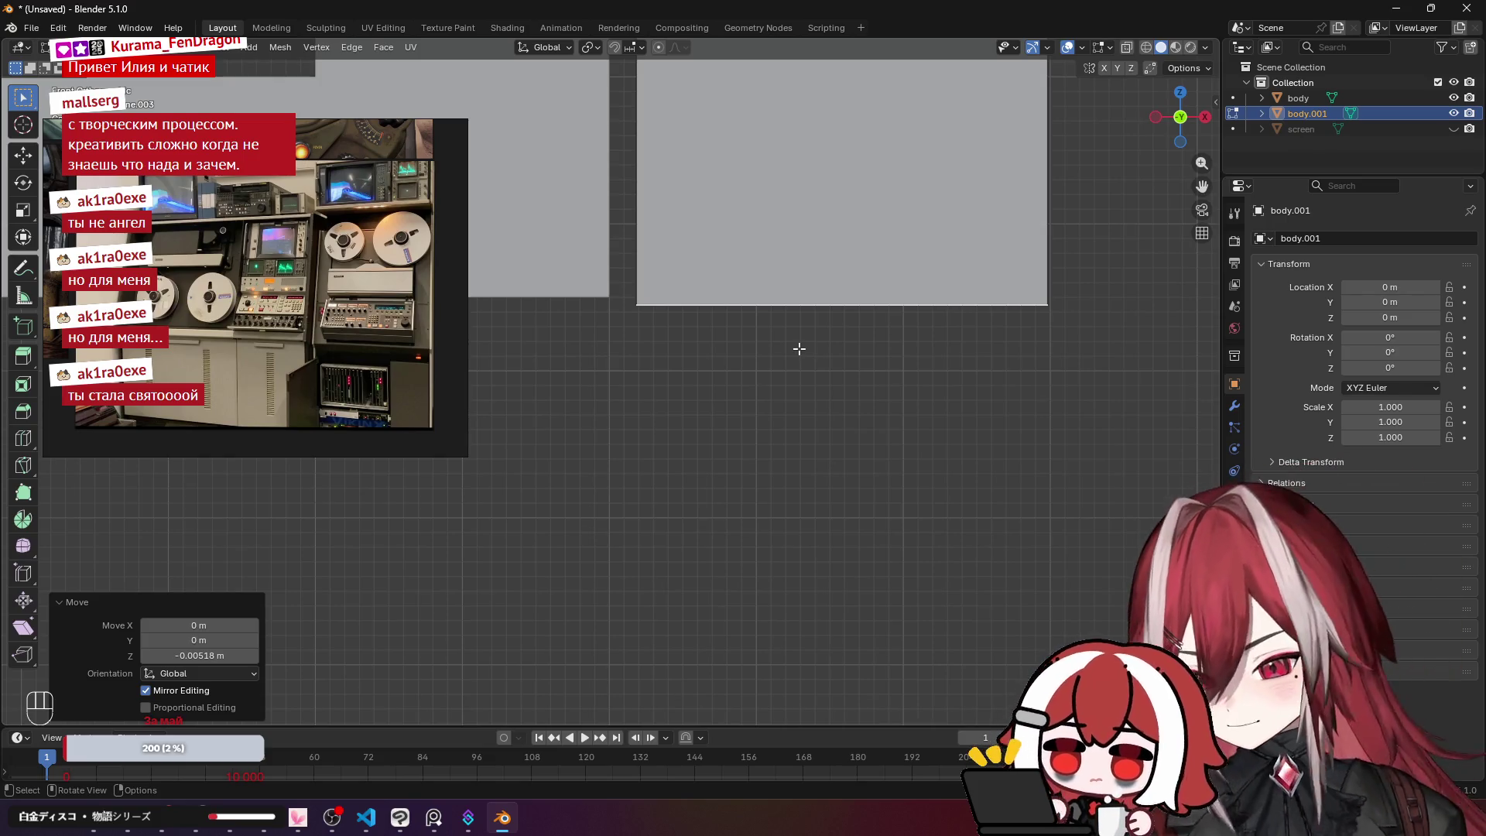
Step: Open and close the Start menu, then briefly show and hide the music player
{"action": "key", "text": "super"}
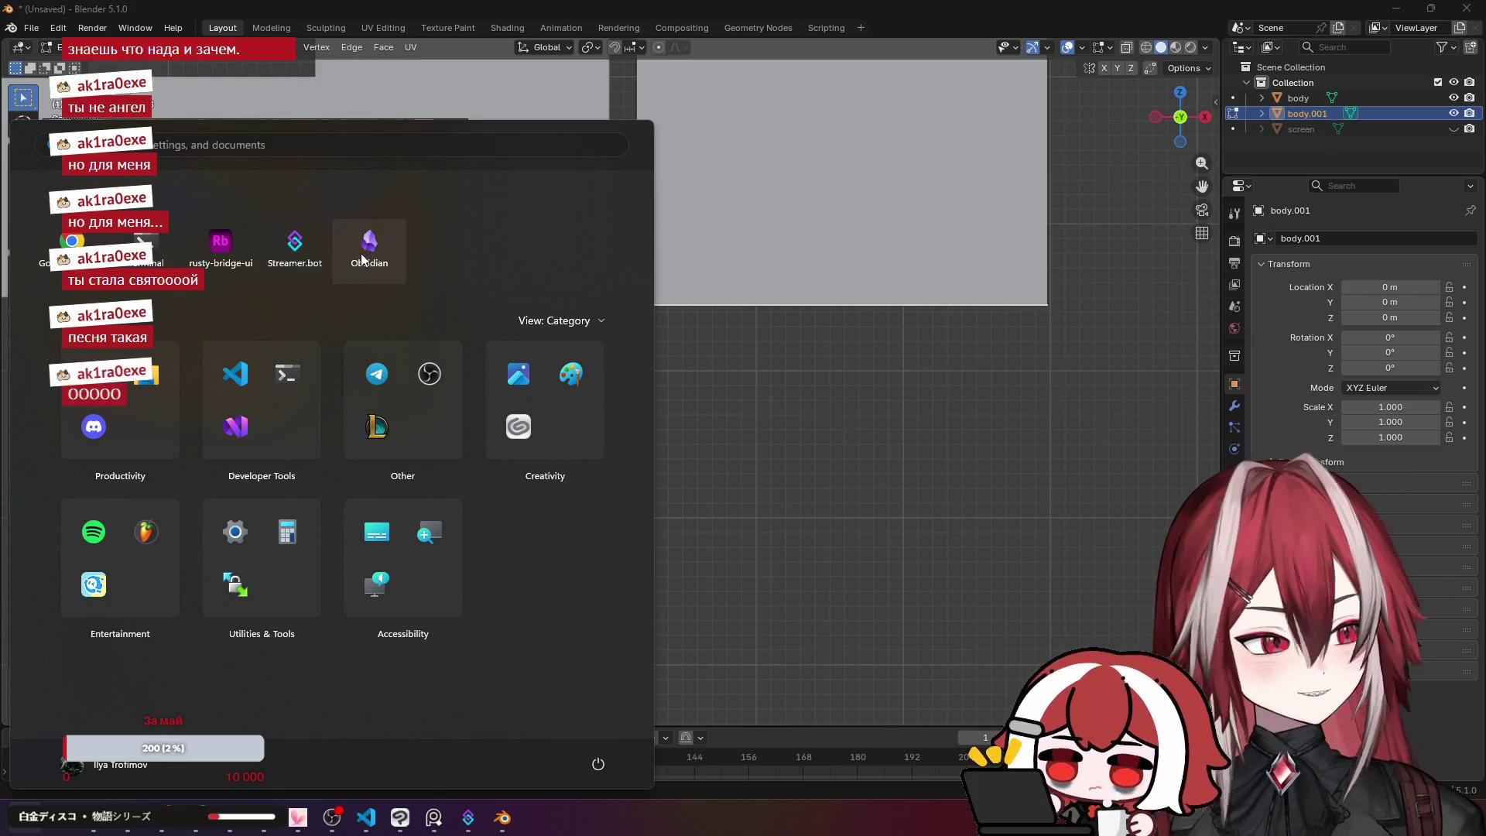
{"action": "left_click", "coordinate": [874, 438]}
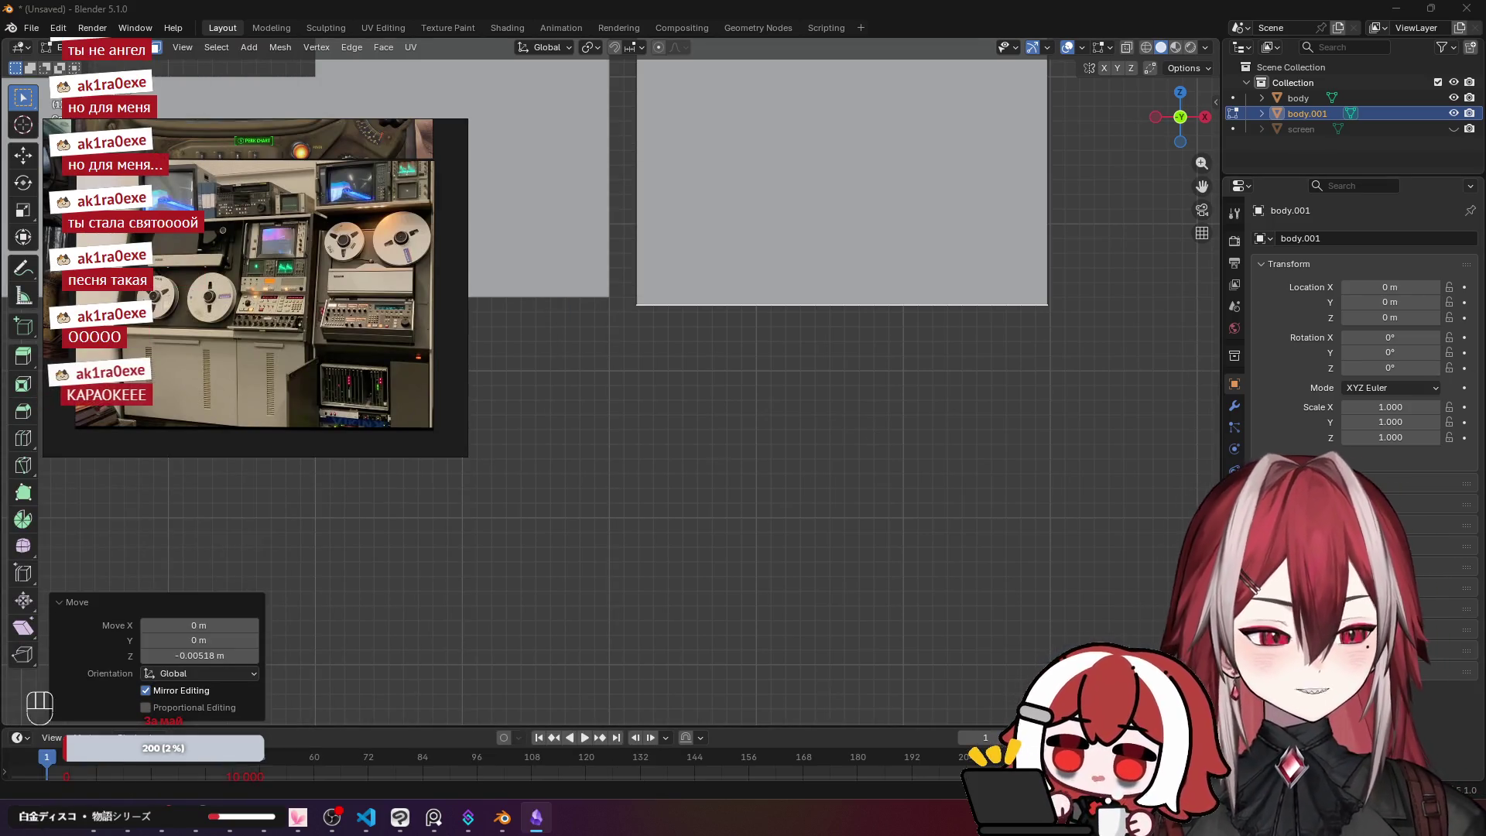
{"action": "left_click", "coordinate": [160, 829]}
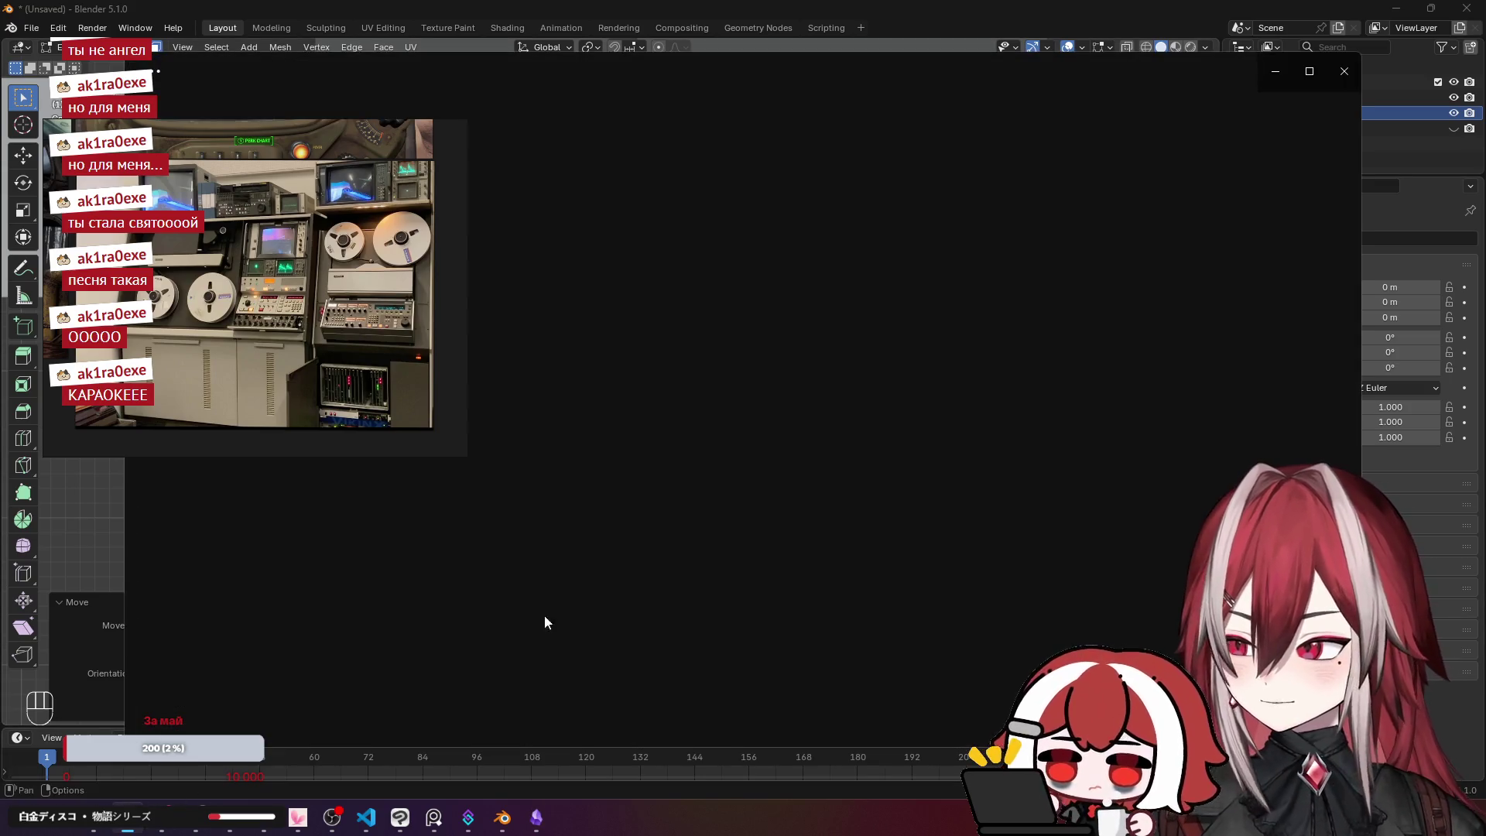
{"action": "left_click", "coordinate": [1344, 71]}
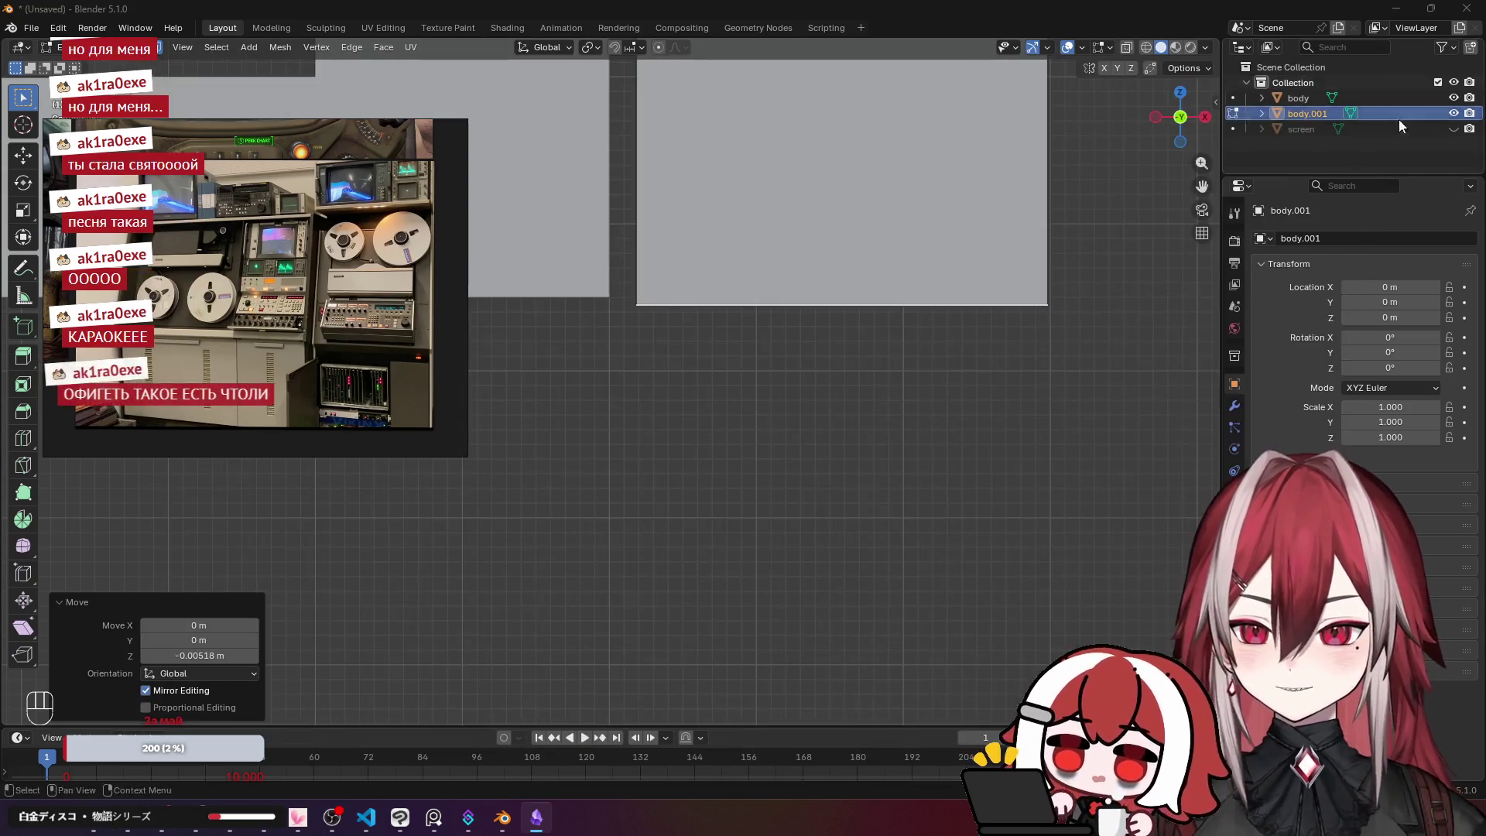
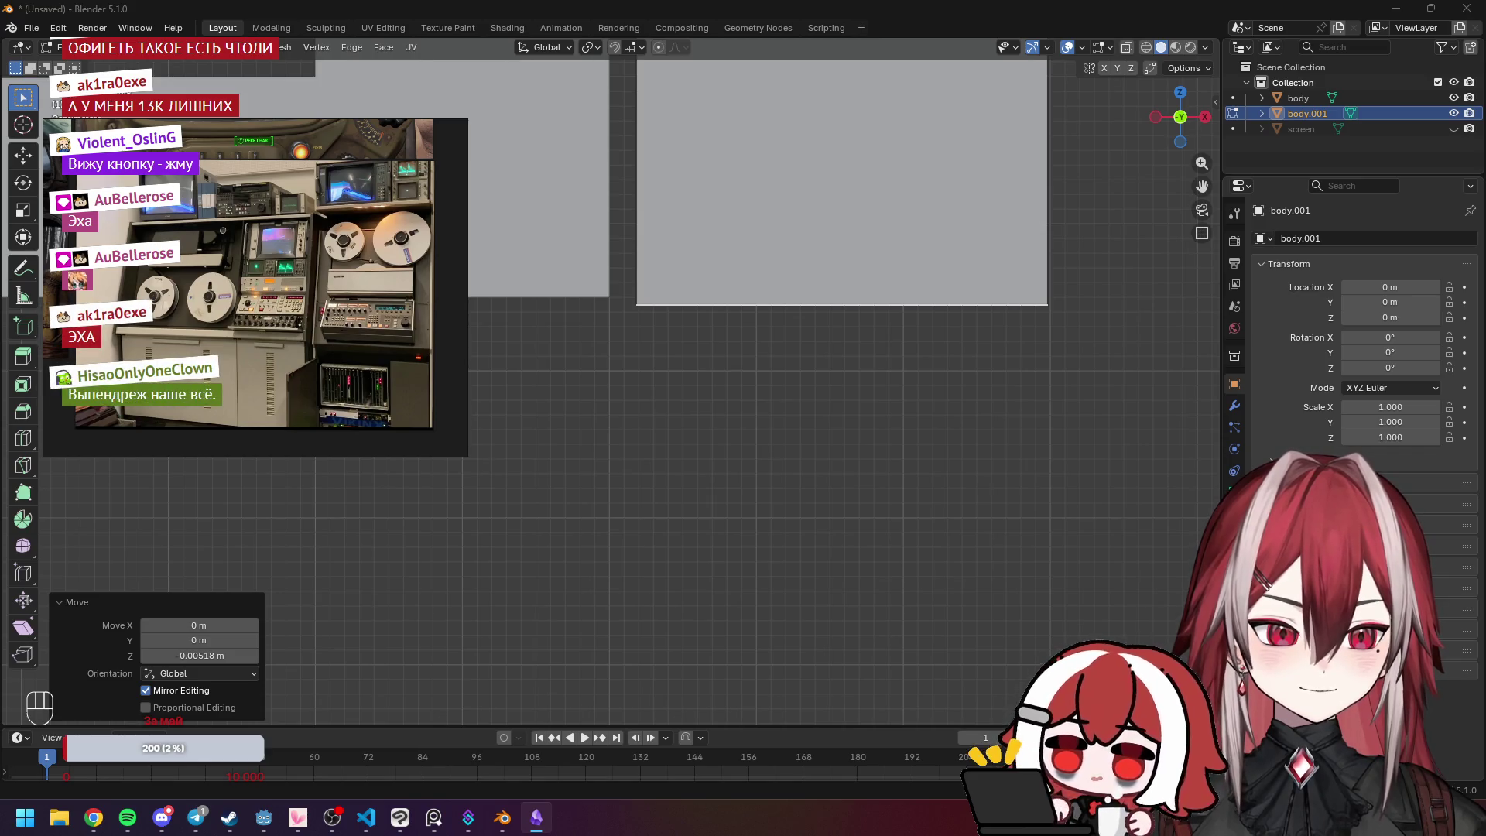
Step: Minimize the Blender window to reveal the FL Studio project behind it
{"action": "left_click", "coordinate": [1396, 8]}
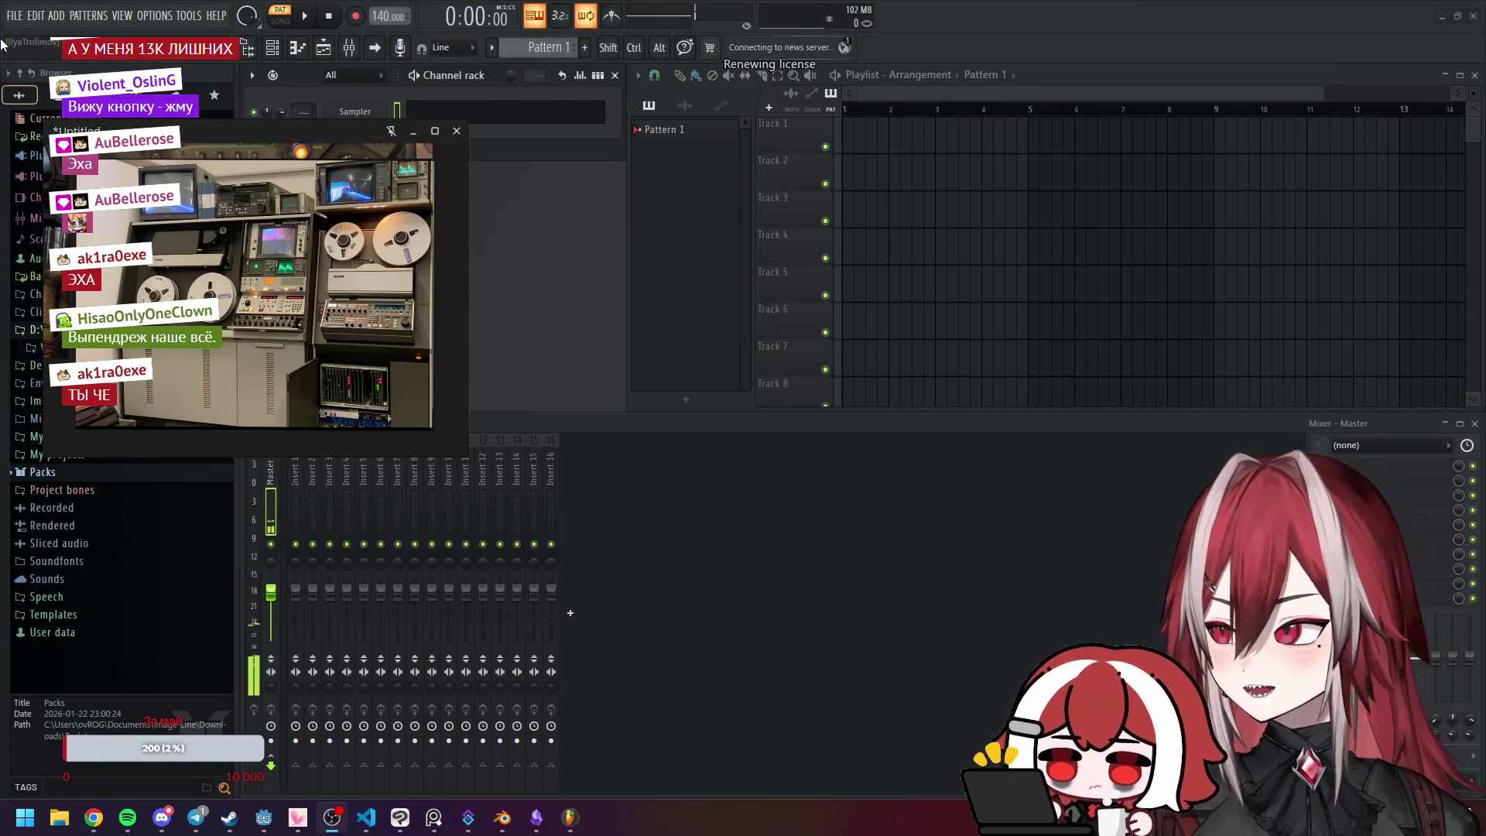
Step: Load the recent project Karaoke.flp from the File menu's recent list
{"action": "left_click", "coordinate": [14, 15]}
{"action": "mouse_move", "coordinate": [35, 194]}
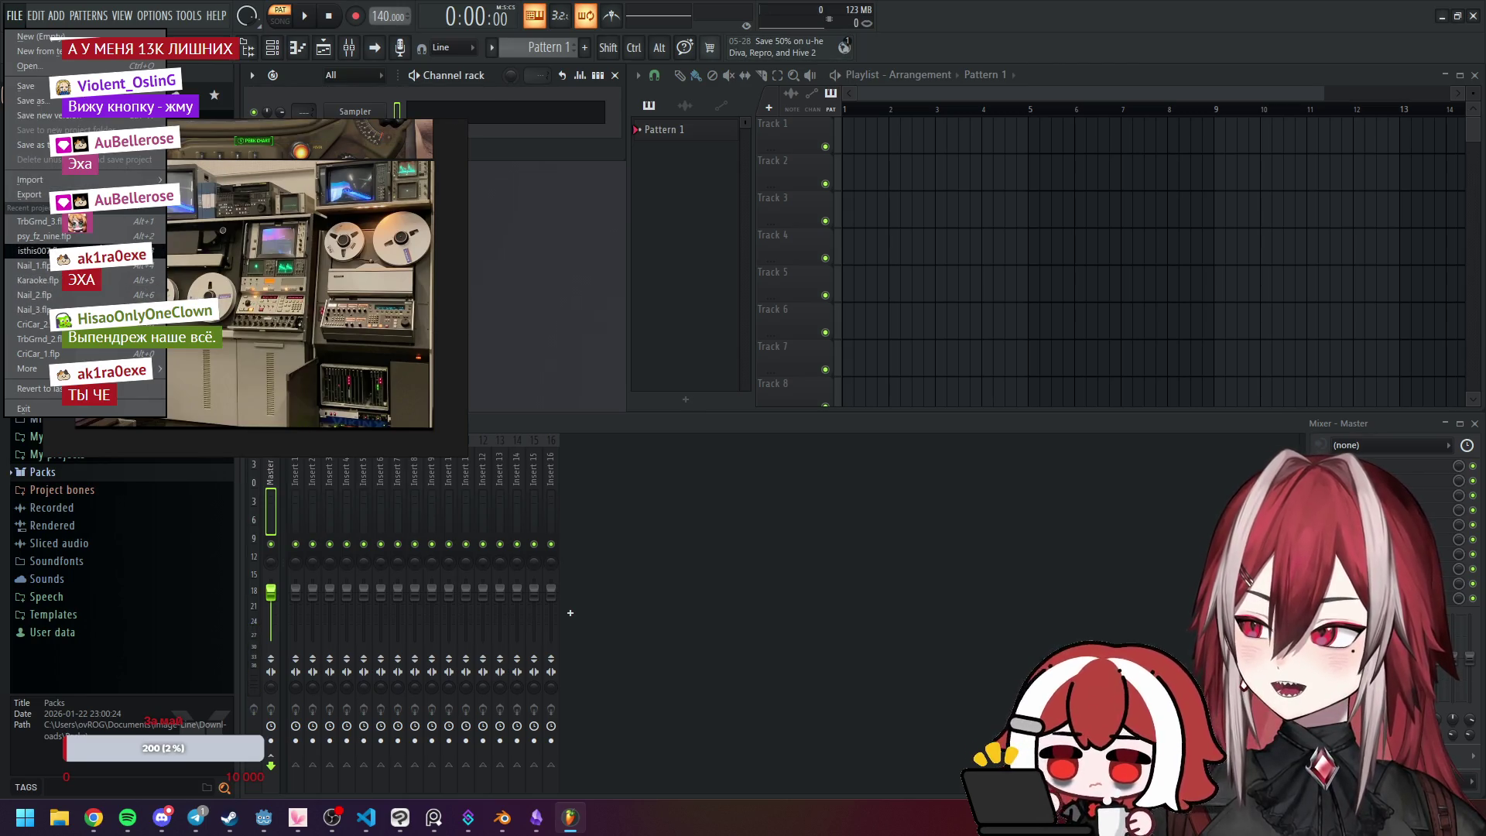
{"action": "left_click", "coordinate": [88, 283]}
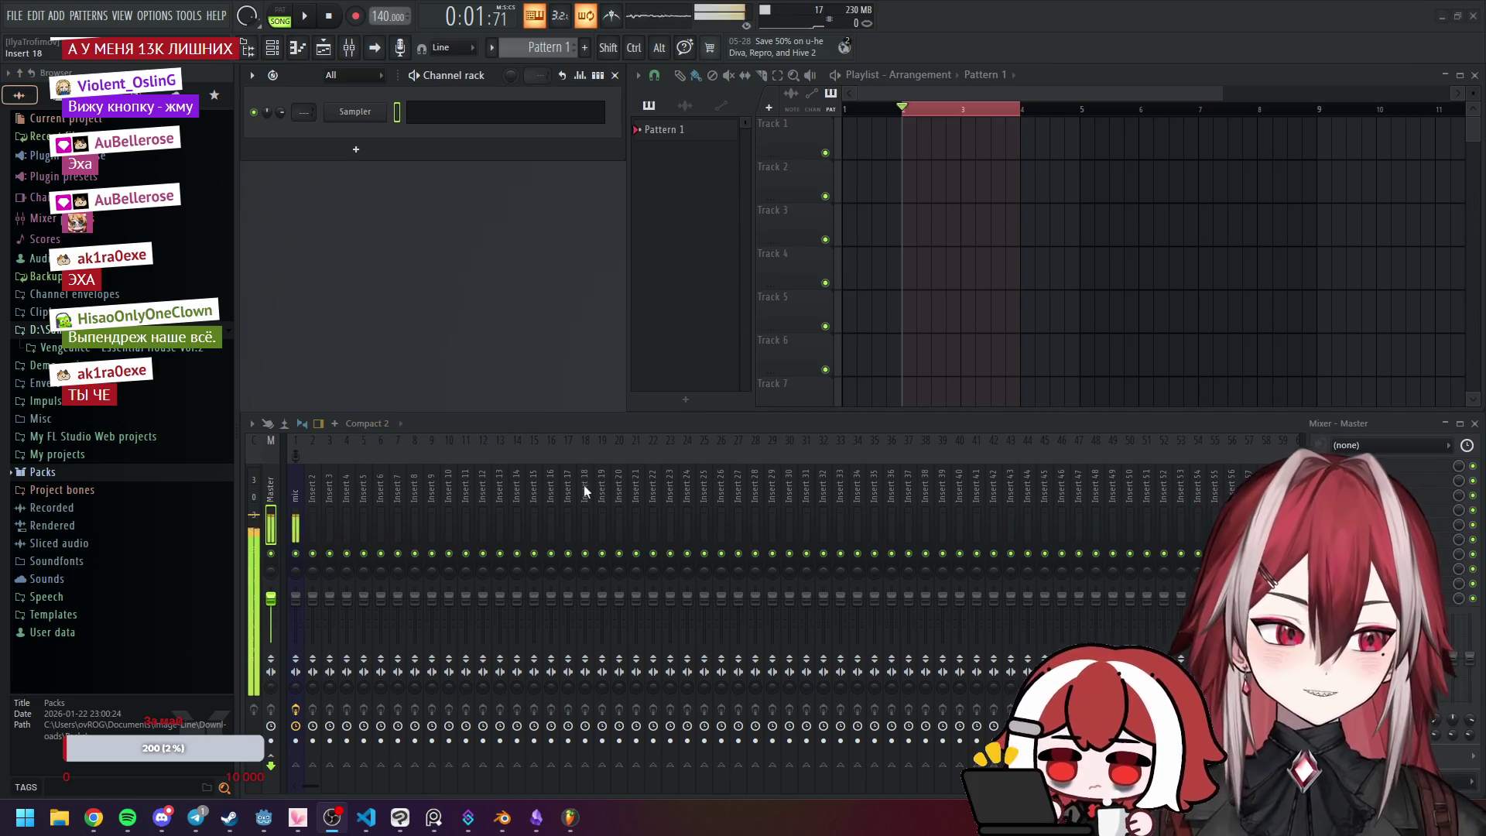
Step: Route the mic mixer insert into the Master track, then switch over to the browser
{"action": "left_click", "coordinate": [296, 542]}
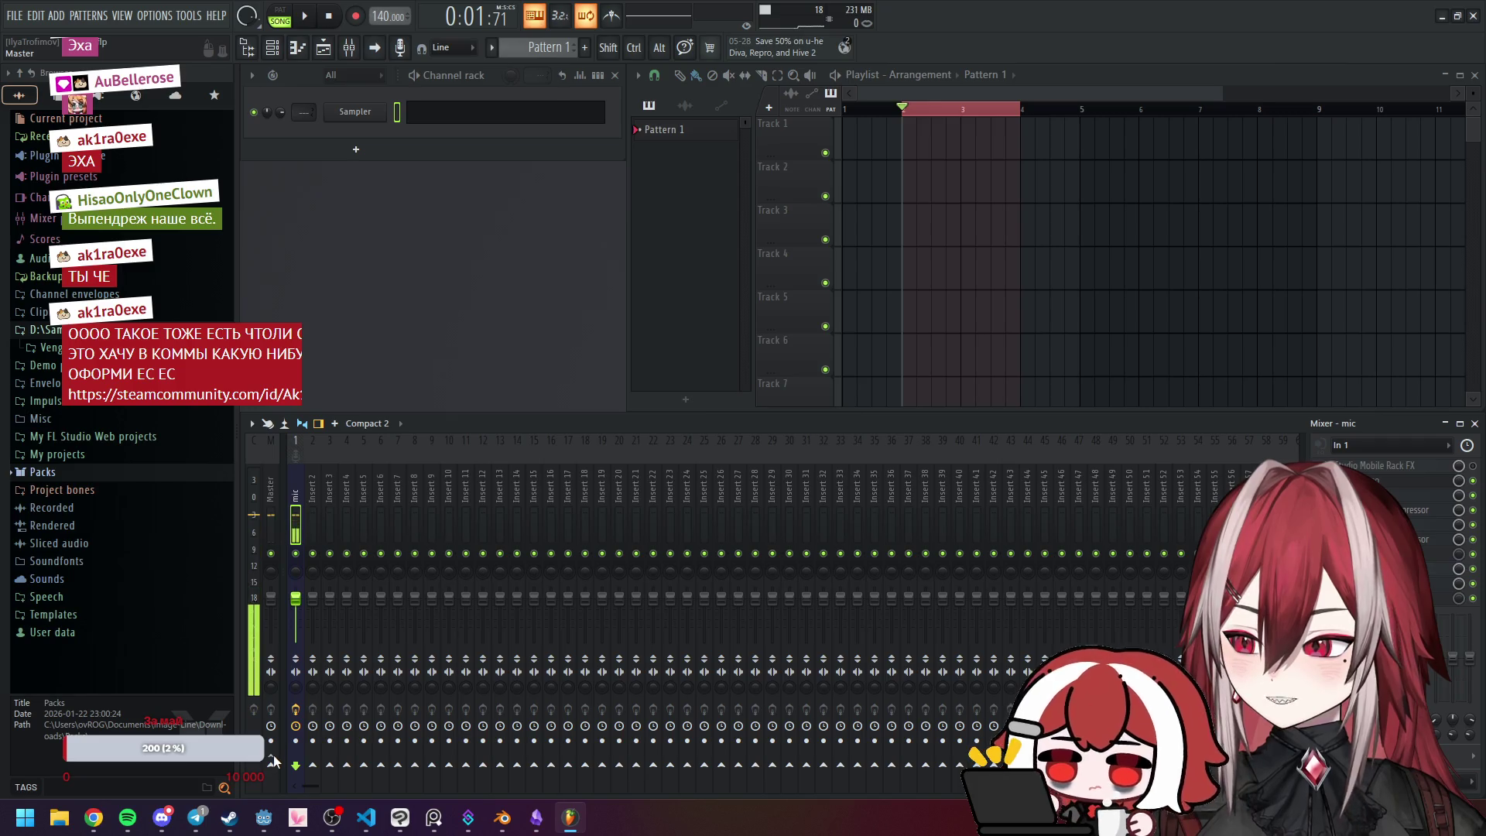
{"action": "left_click", "coordinate": [273, 755]}
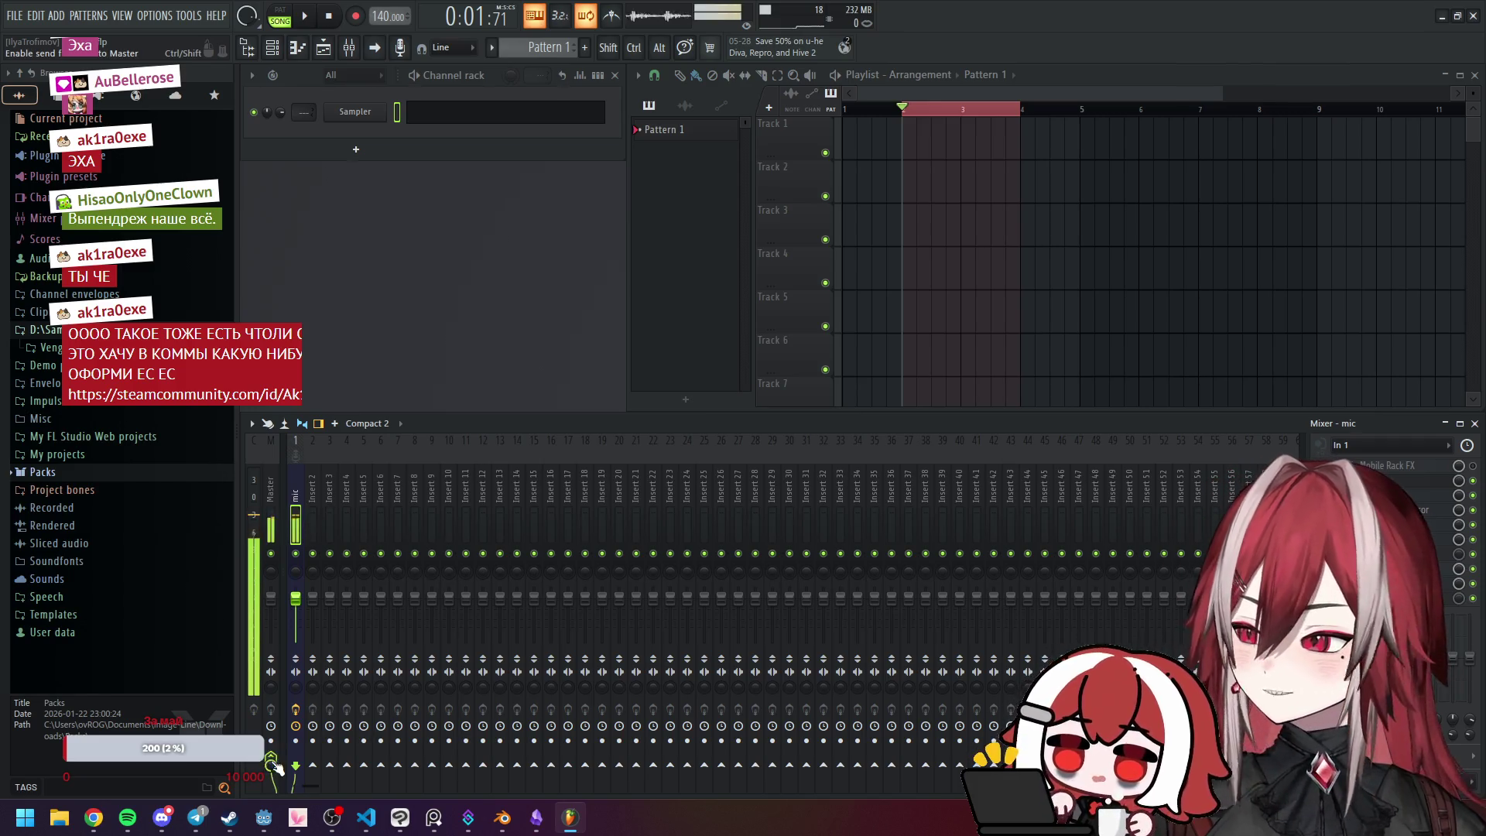
{"action": "left_click", "coordinate": [155, 15]}
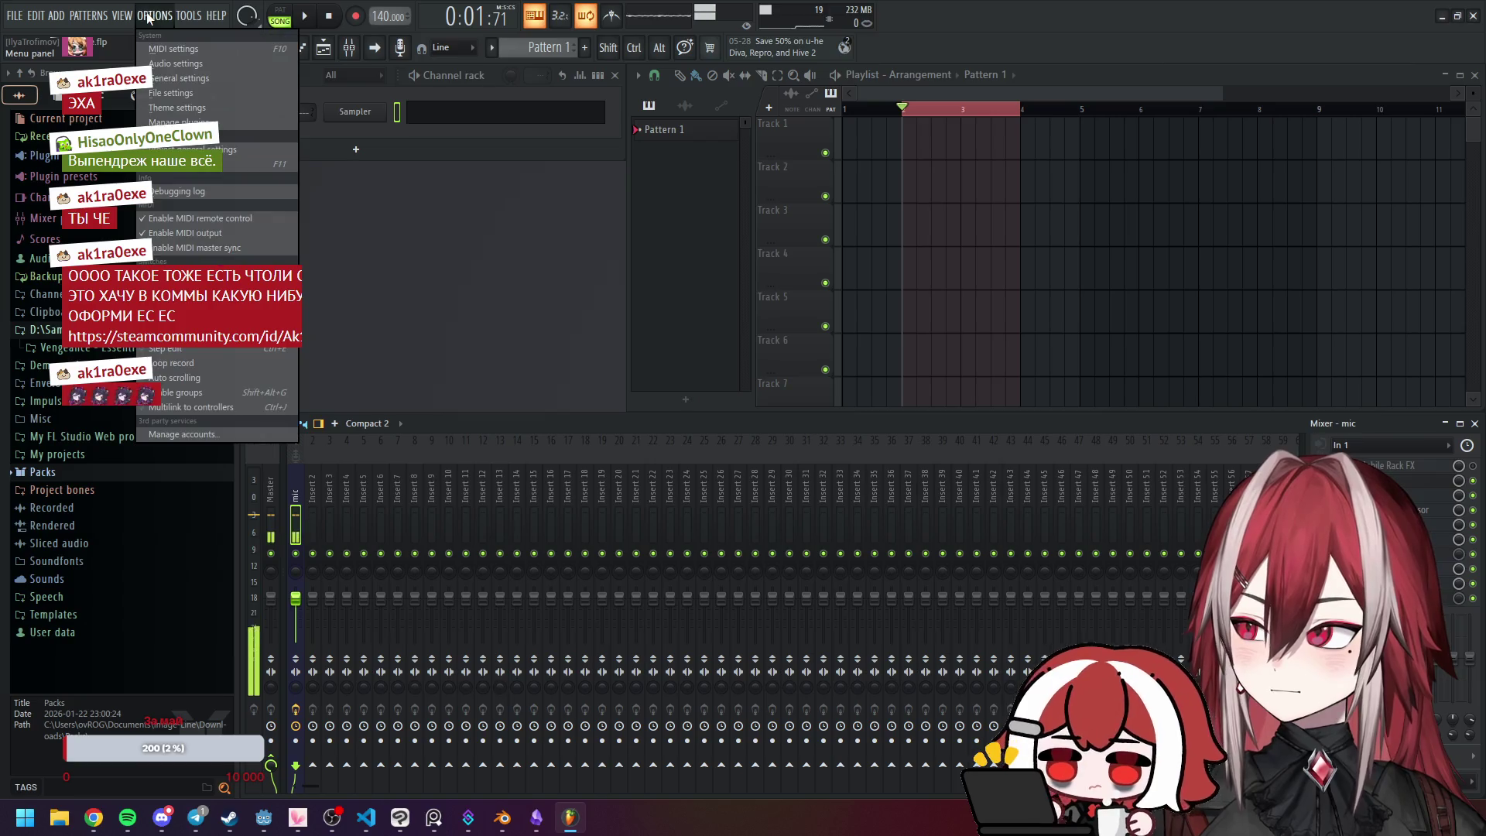
{"action": "left_click", "coordinate": [92, 817]}
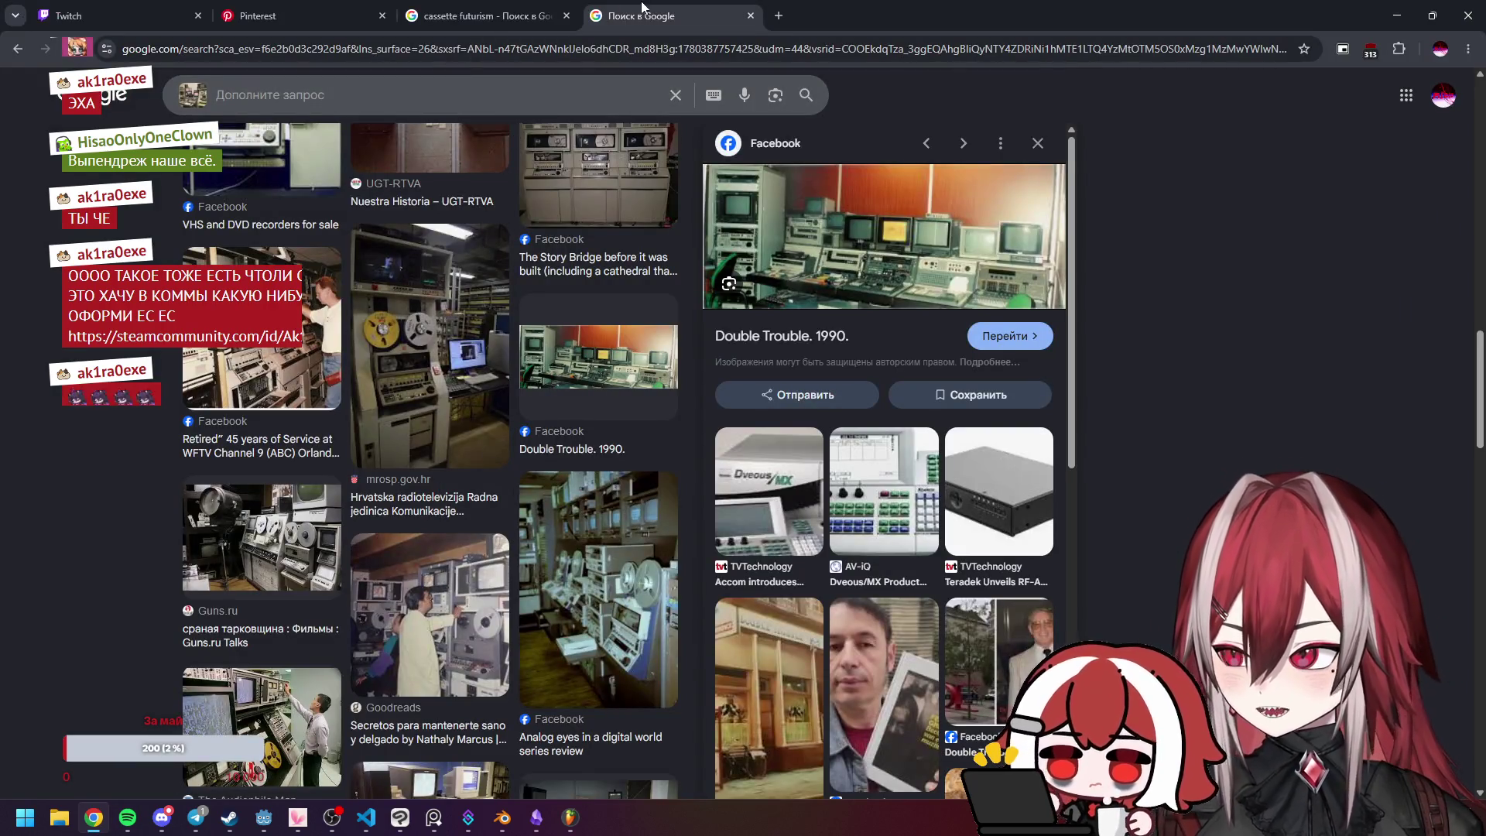
Step: Leave the tape-machine image results and Alt+Tab back to FL Studio's Karaoke project
{"action": "left_click", "coordinate": [534, 821]}
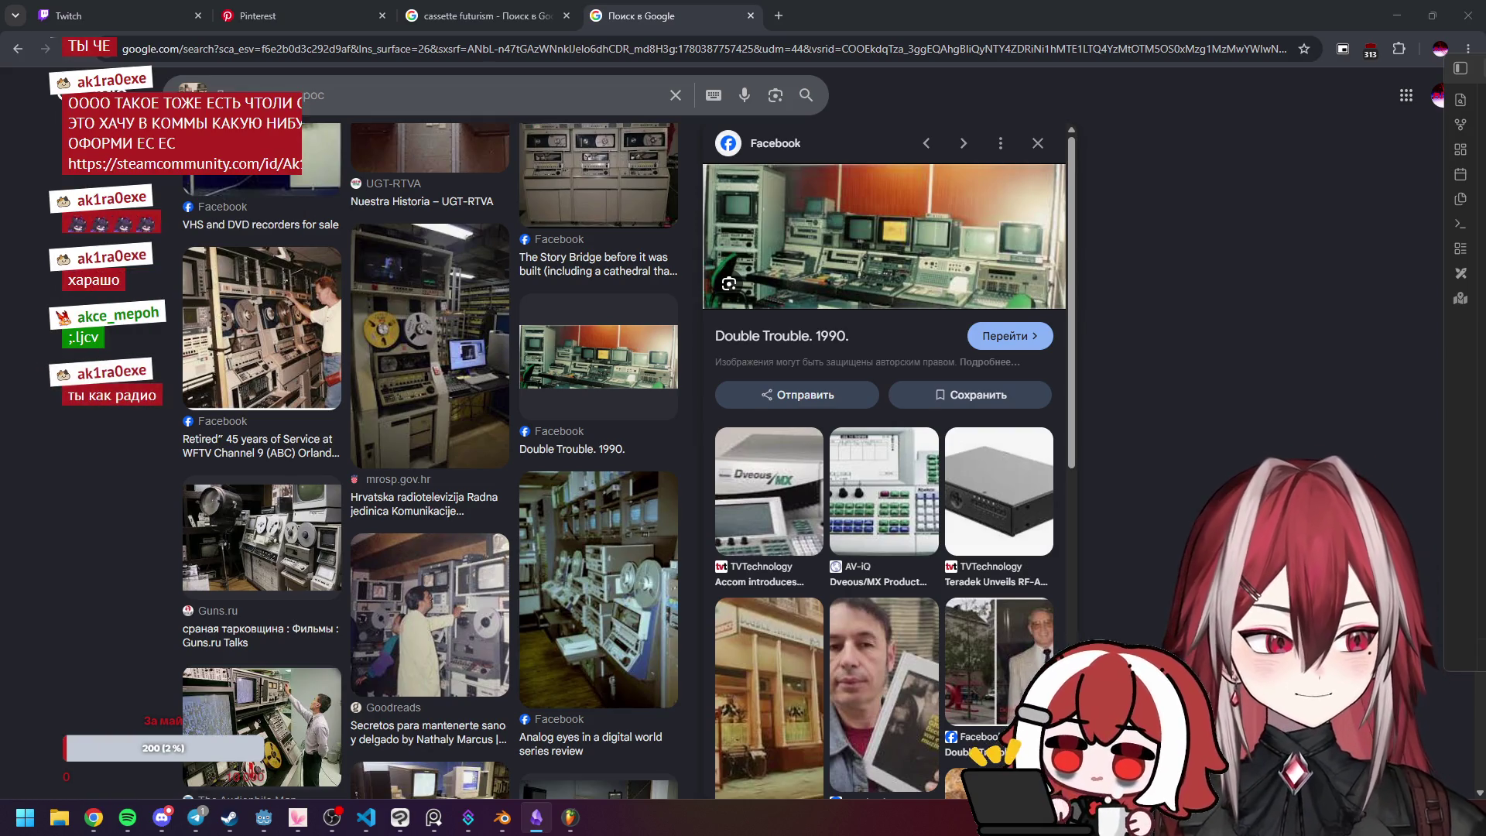
{"action": "key", "text": "alt+Tab"}
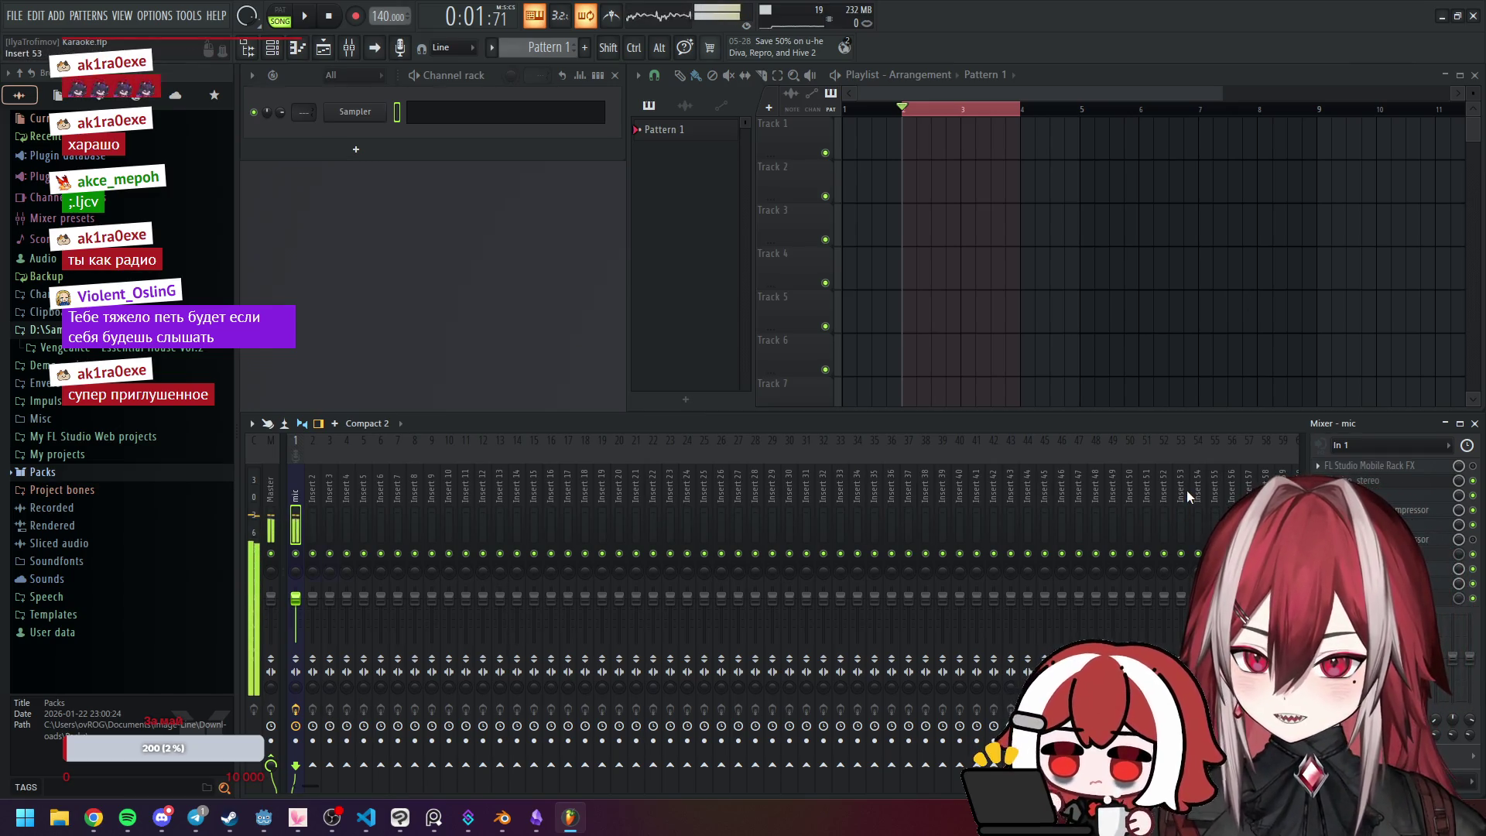
Step: Open FL Studio's settings on the Audio device page
{"action": "left_click", "coordinate": [155, 15]}
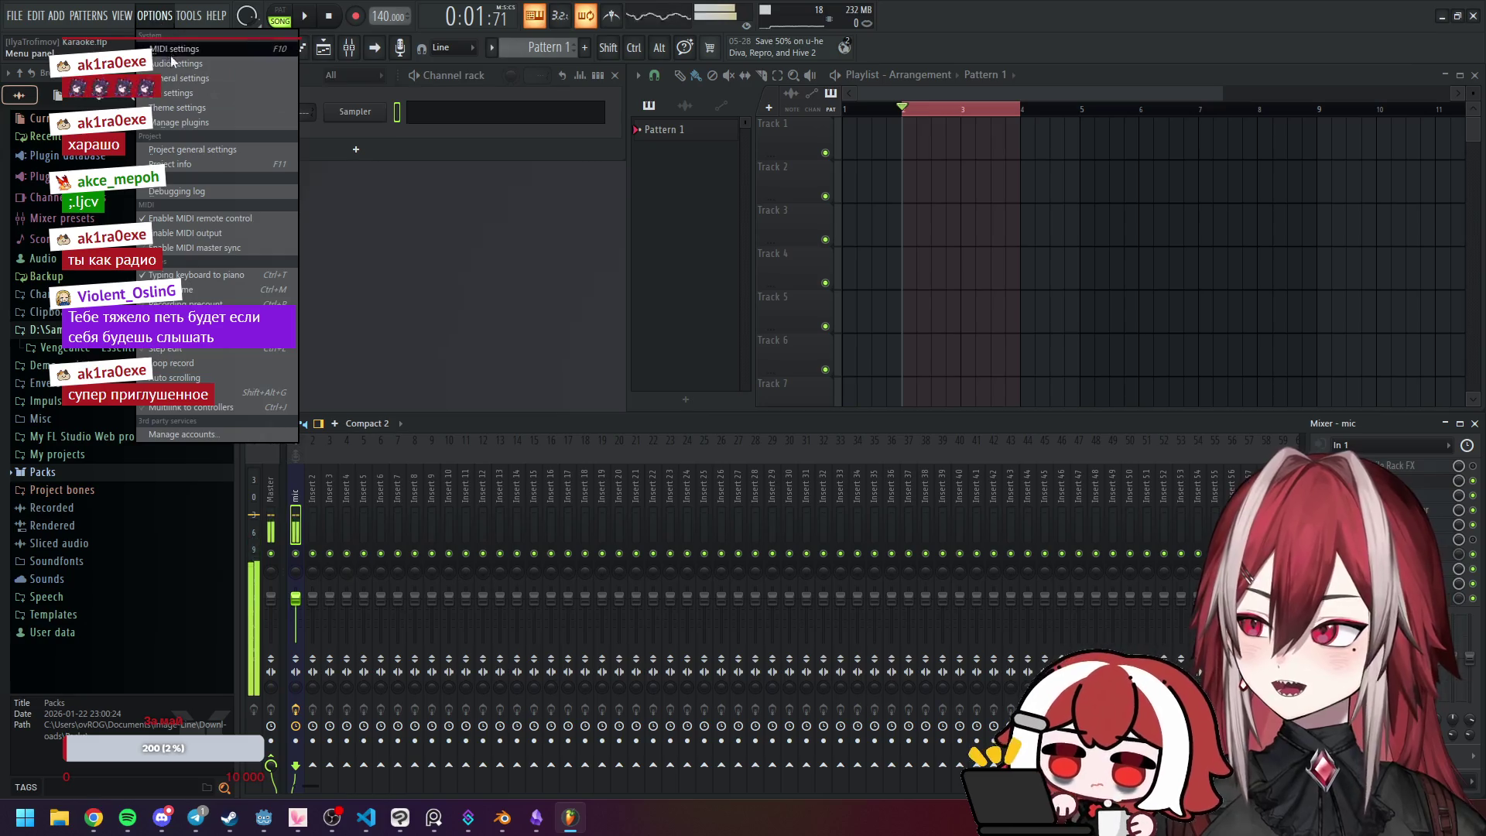
{"action": "left_click", "coordinate": [173, 63]}
{"action": "left_click", "coordinate": [605, 94]}
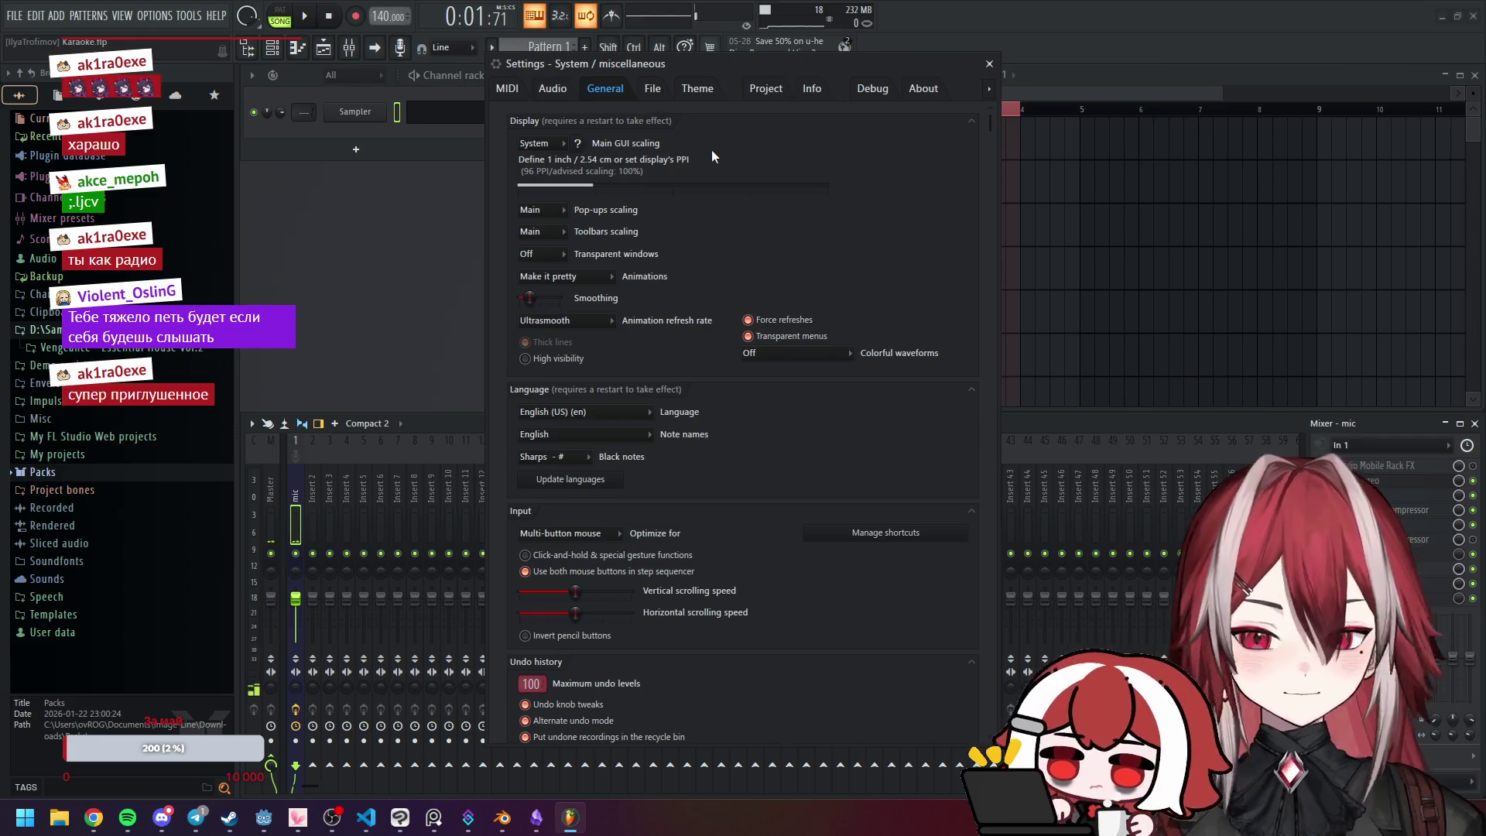
{"action": "left_click", "coordinate": [553, 89]}
{"action": "left_click", "coordinate": [507, 88]}
{"action": "left_click", "coordinate": [571, 90]}
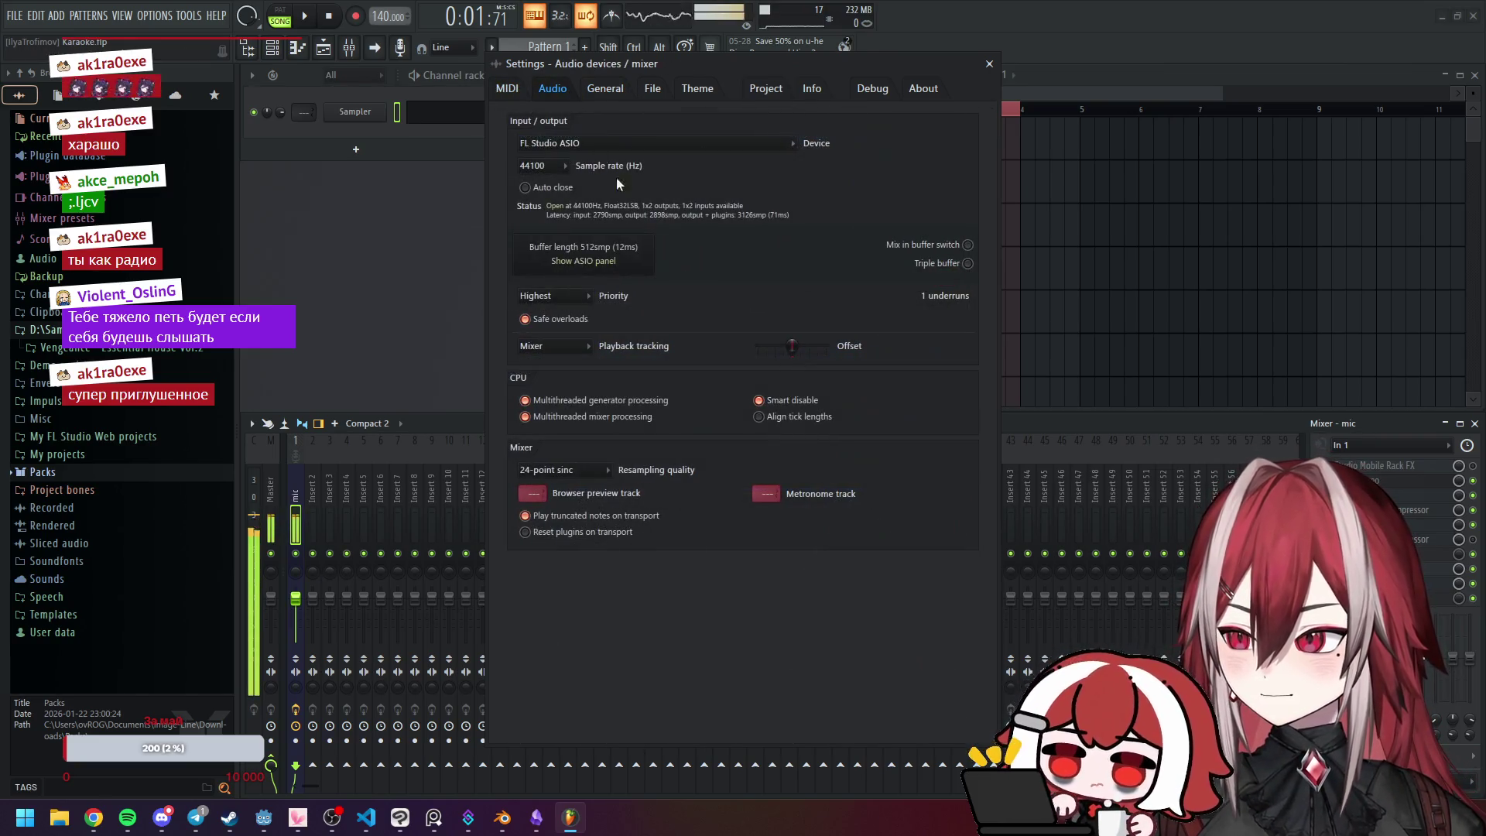
Step: Set the ASIO output to Virtual 7/8 (Minifuse 2) and close both settings windows
{"action": "left_click", "coordinate": [634, 260]}
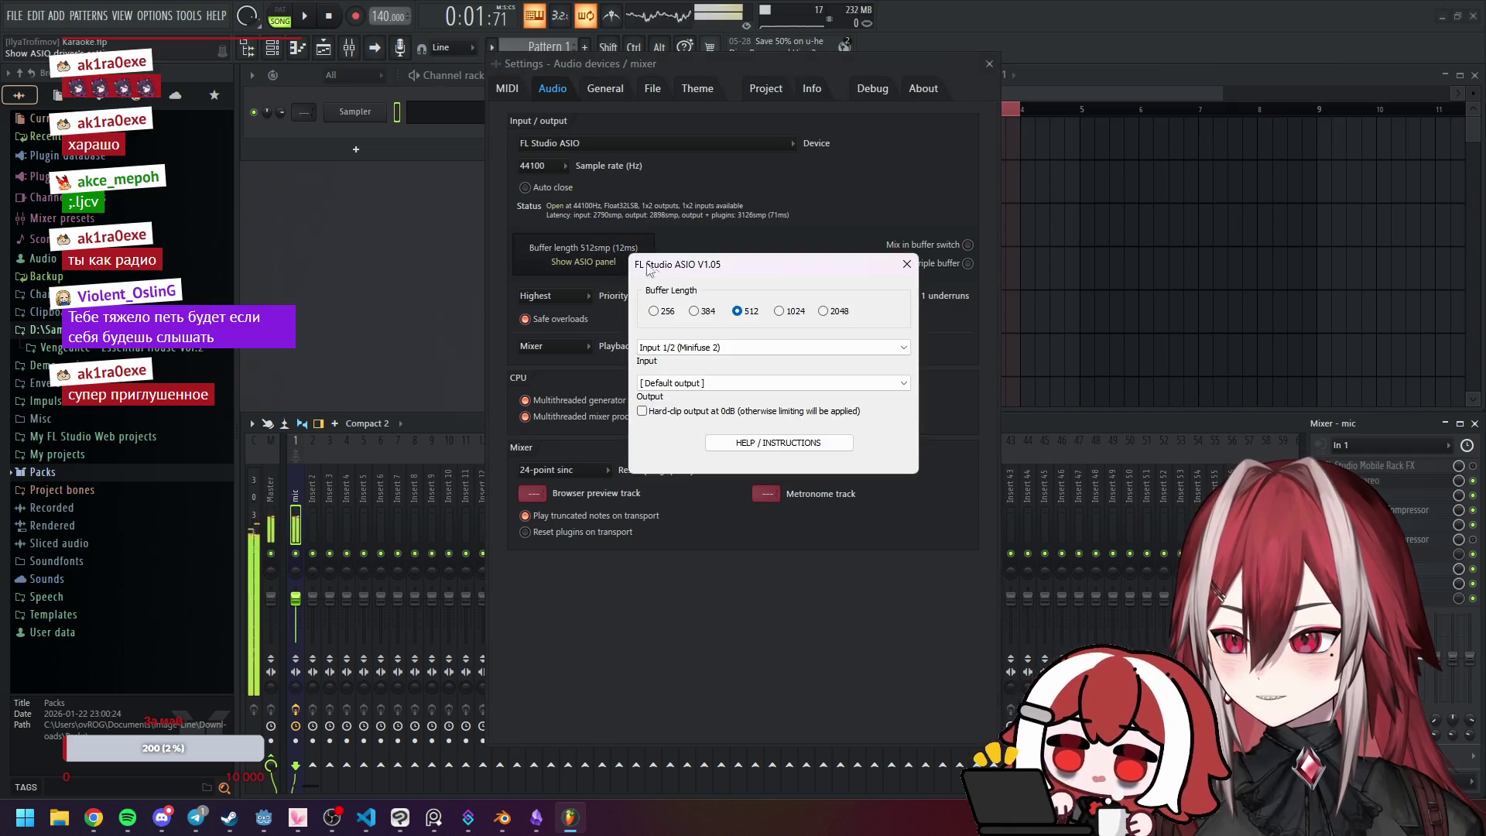
{"action": "left_click", "coordinate": [741, 383]}
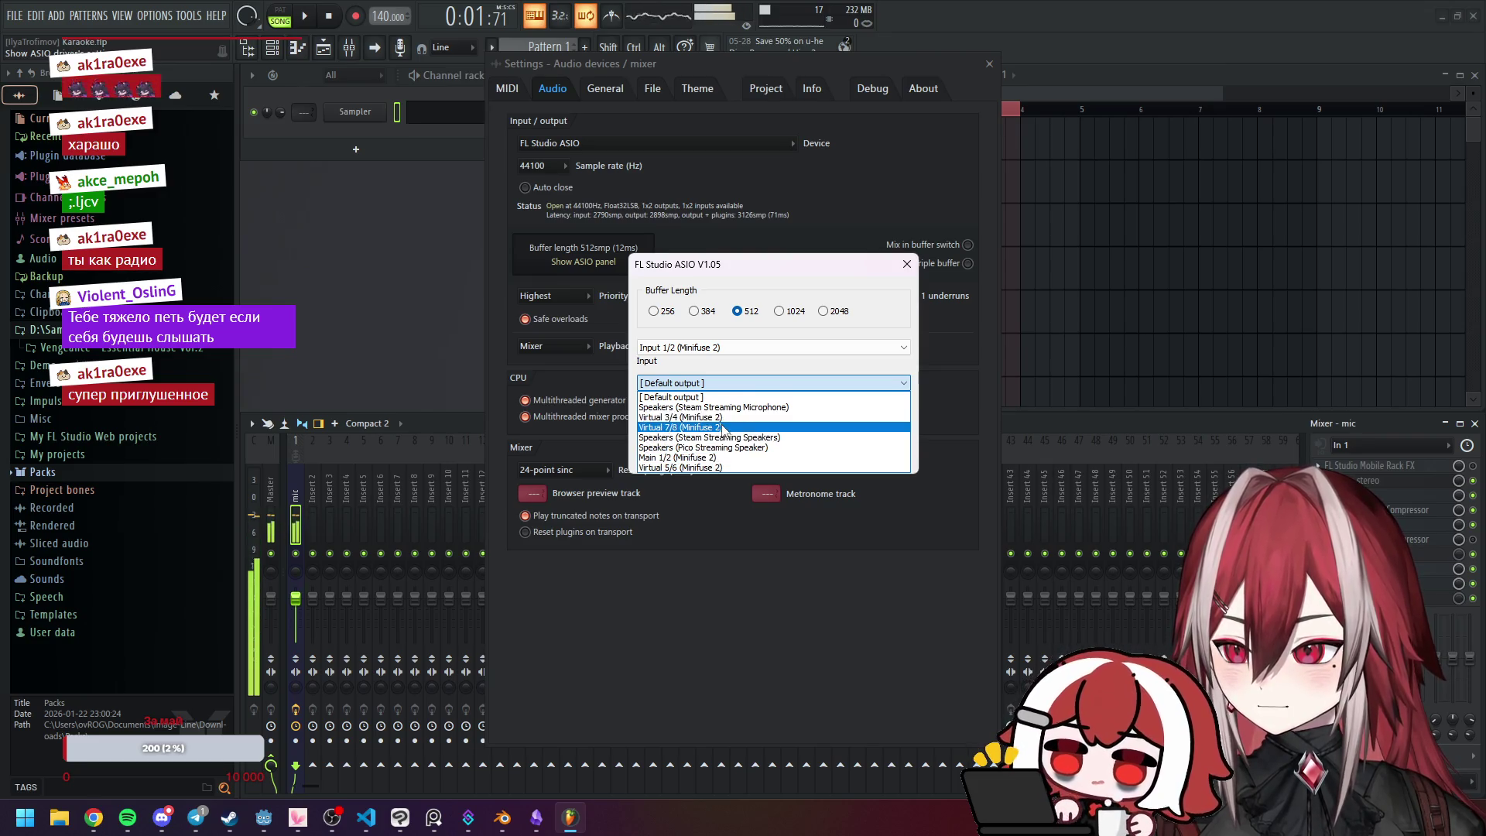
{"action": "left_click", "coordinate": [726, 426]}
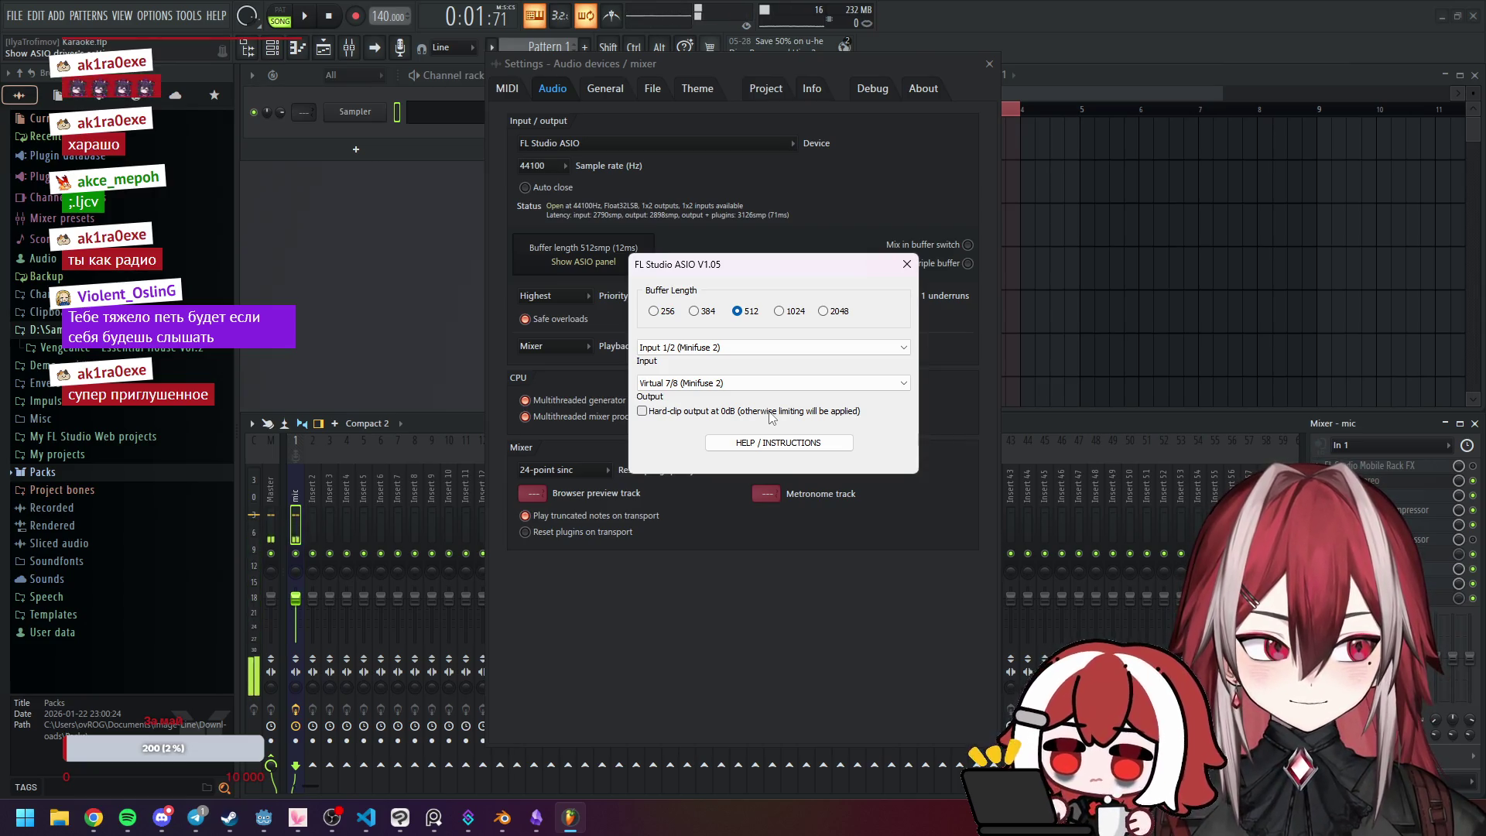
{"action": "left_click", "coordinate": [907, 264]}
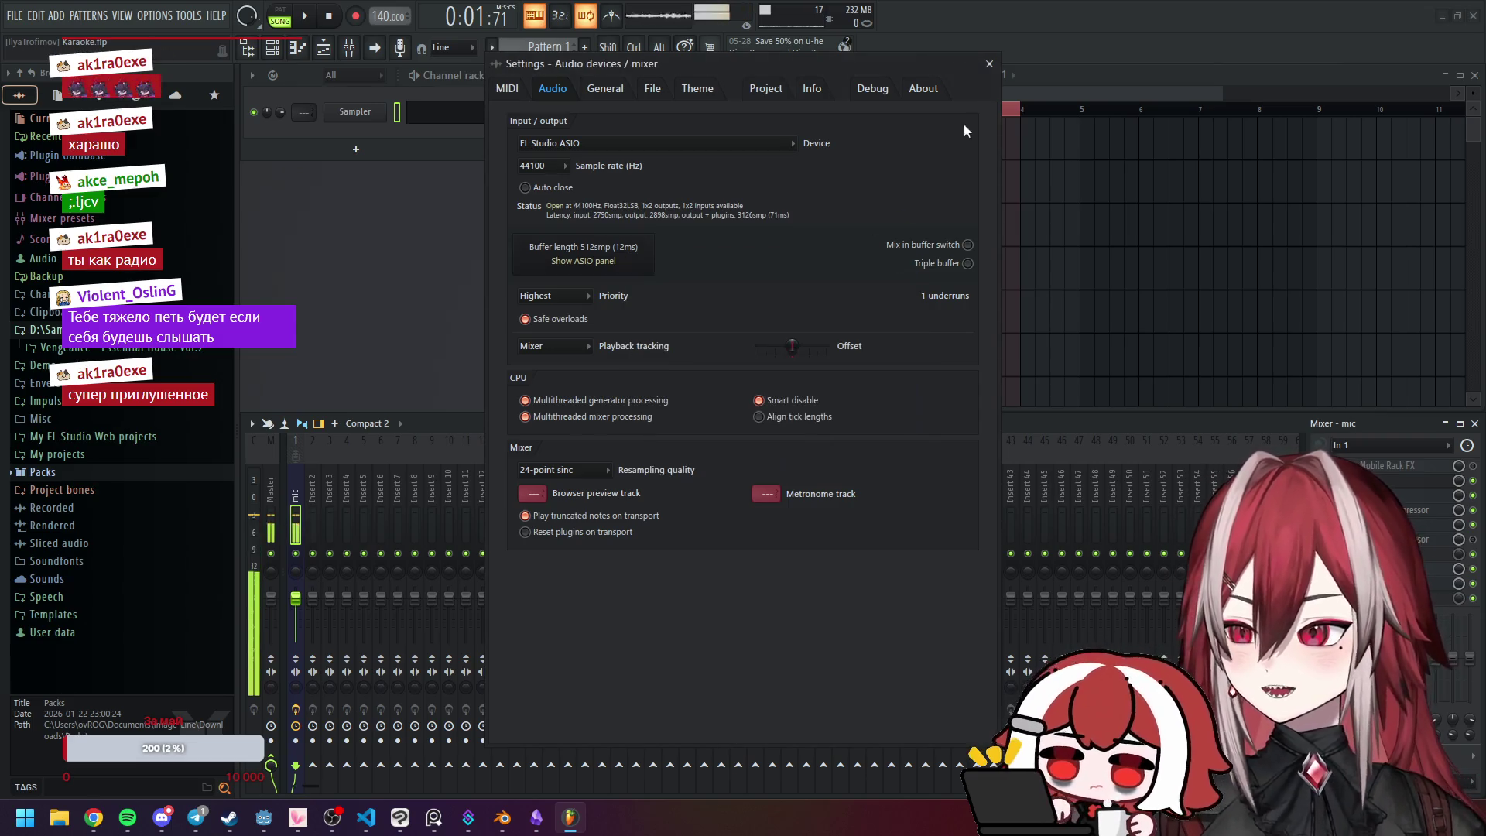
{"action": "left_click", "coordinate": [989, 65]}
{"action": "left_click", "coordinate": [111, 815]}
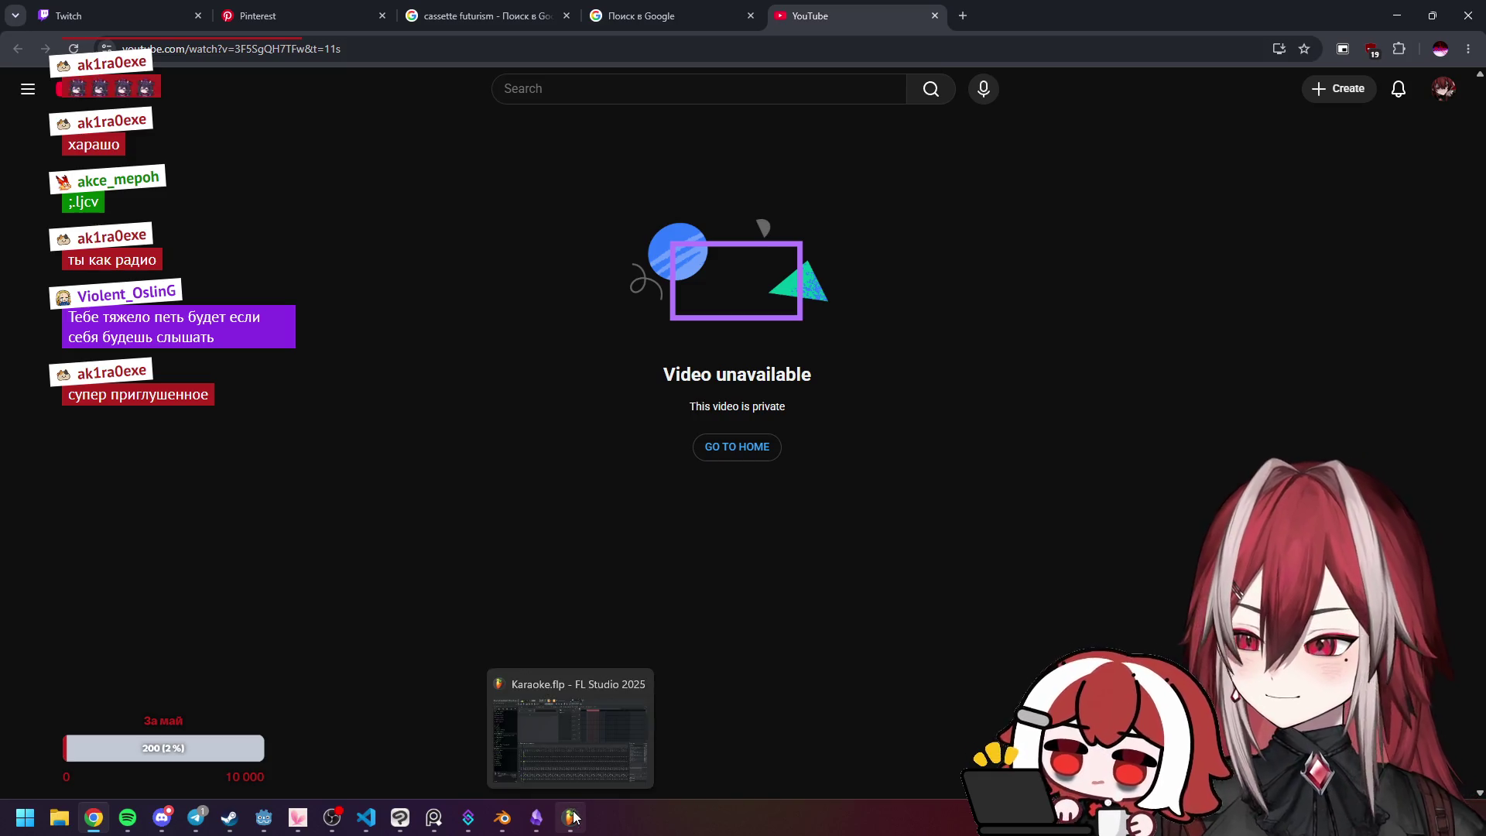
Step: Bring the Obsidian notes window with the song list to the front
{"action": "left_click", "coordinate": [536, 817]}
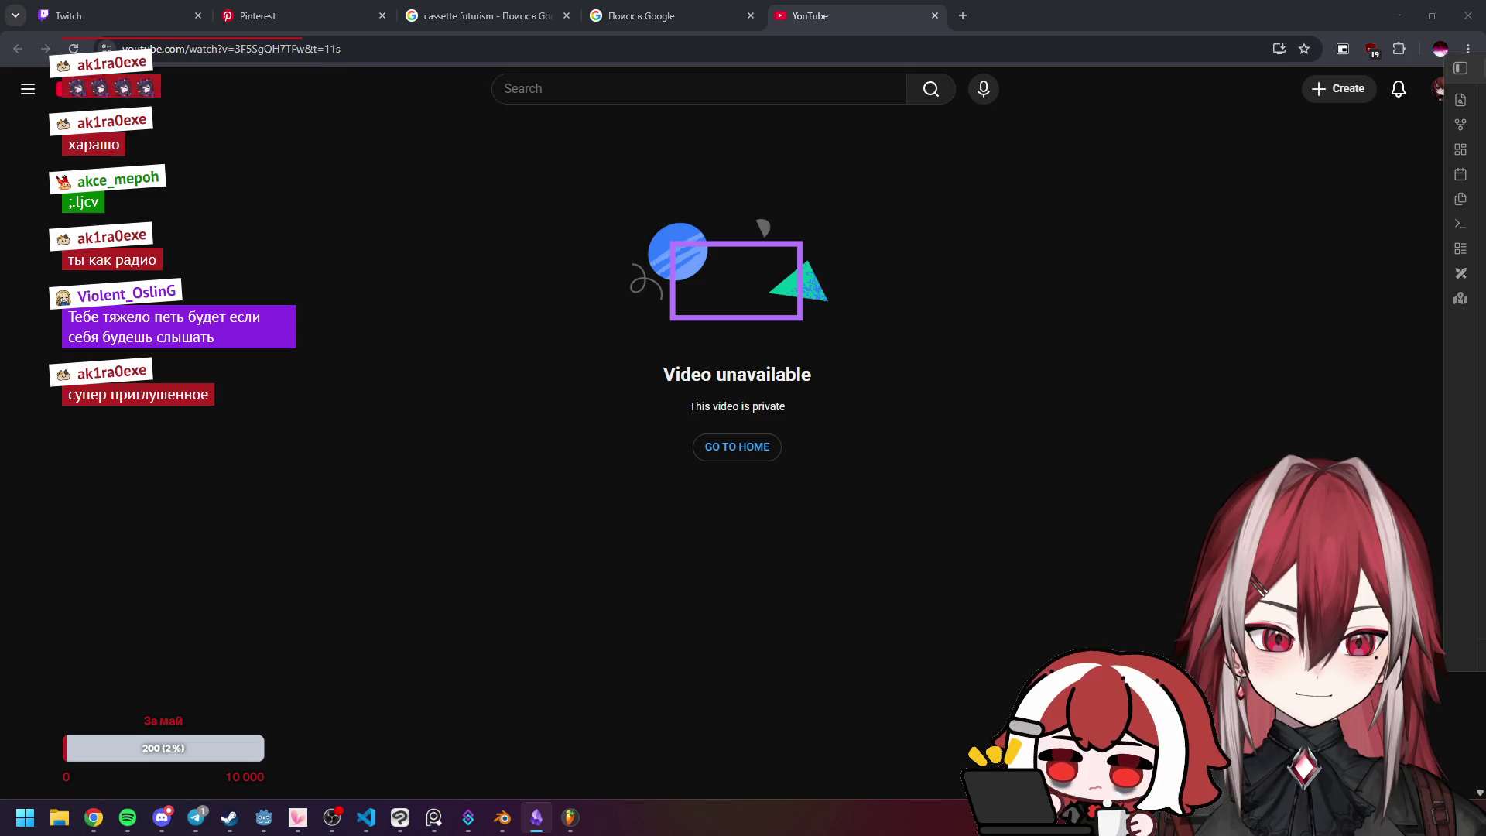
{"action": "key", "text": "alt+Tab"}
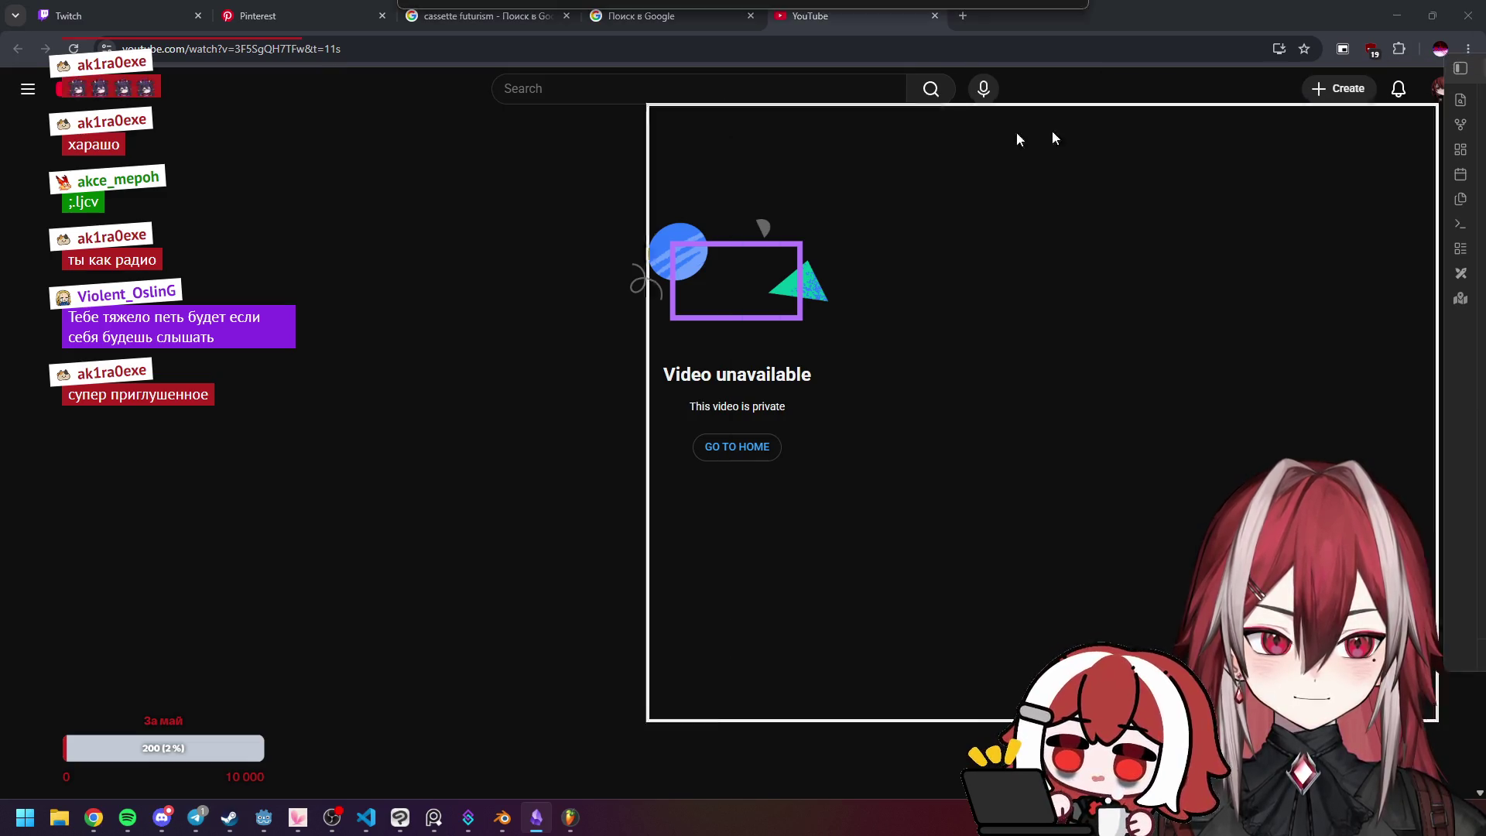
Step: Find the #TODO list in the kakapope note and open the vkaraoke.org link for Валерий Меладзе – Се ля ви
{"action": "scroll", "coordinate": [823, 298], "scroll_direction": "down", "scroll_amount": 10}
{"action": "scroll", "coordinate": [782, 383], "scroll_direction": "down", "scroll_amount": 2}
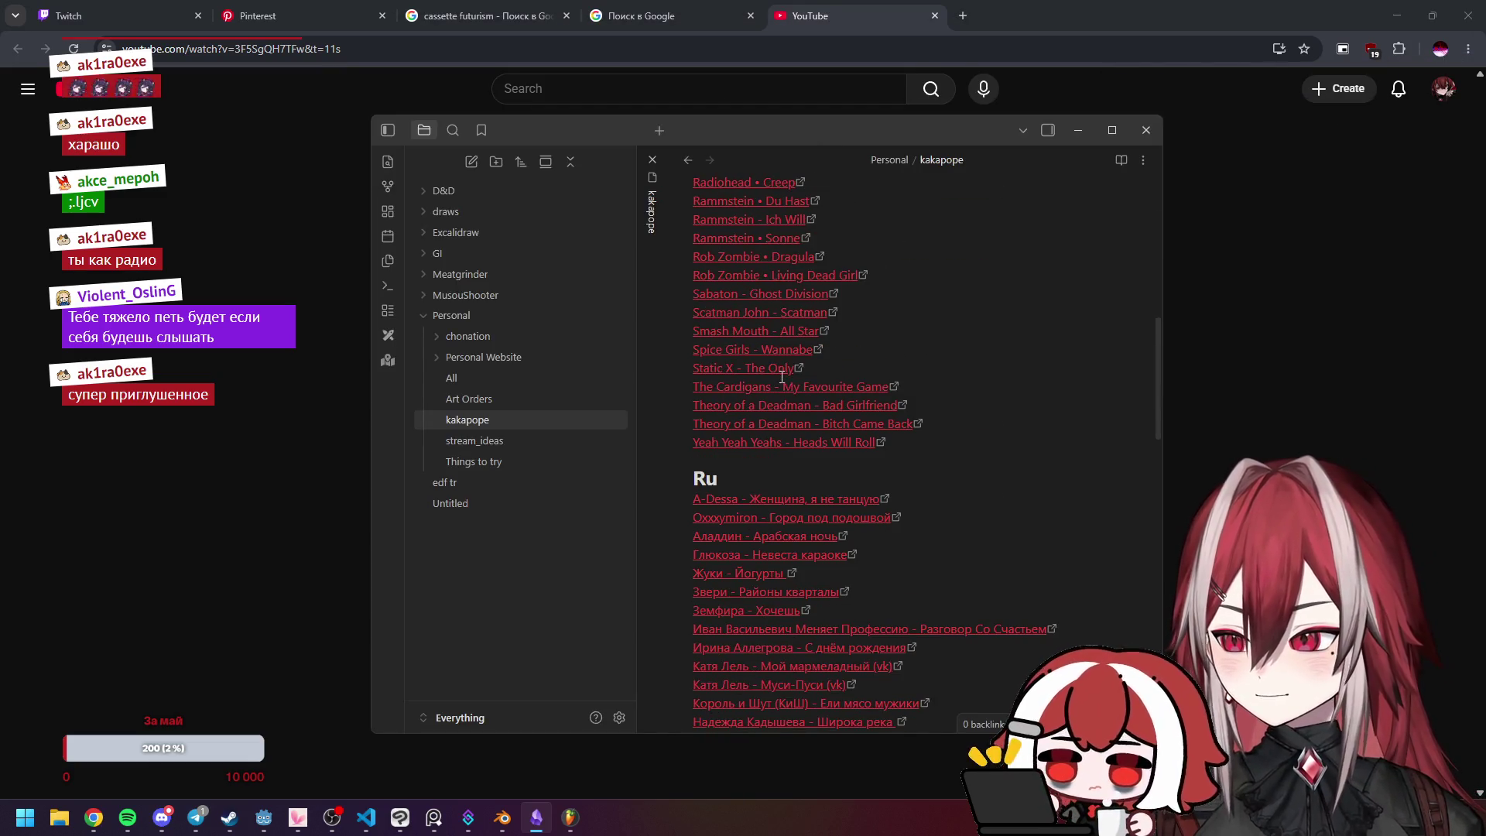
{"action": "scroll", "coordinate": [786, 399], "scroll_direction": "down", "scroll_amount": 2}
{"action": "scroll", "coordinate": [915, 373], "scroll_direction": "down", "scroll_amount": 2}
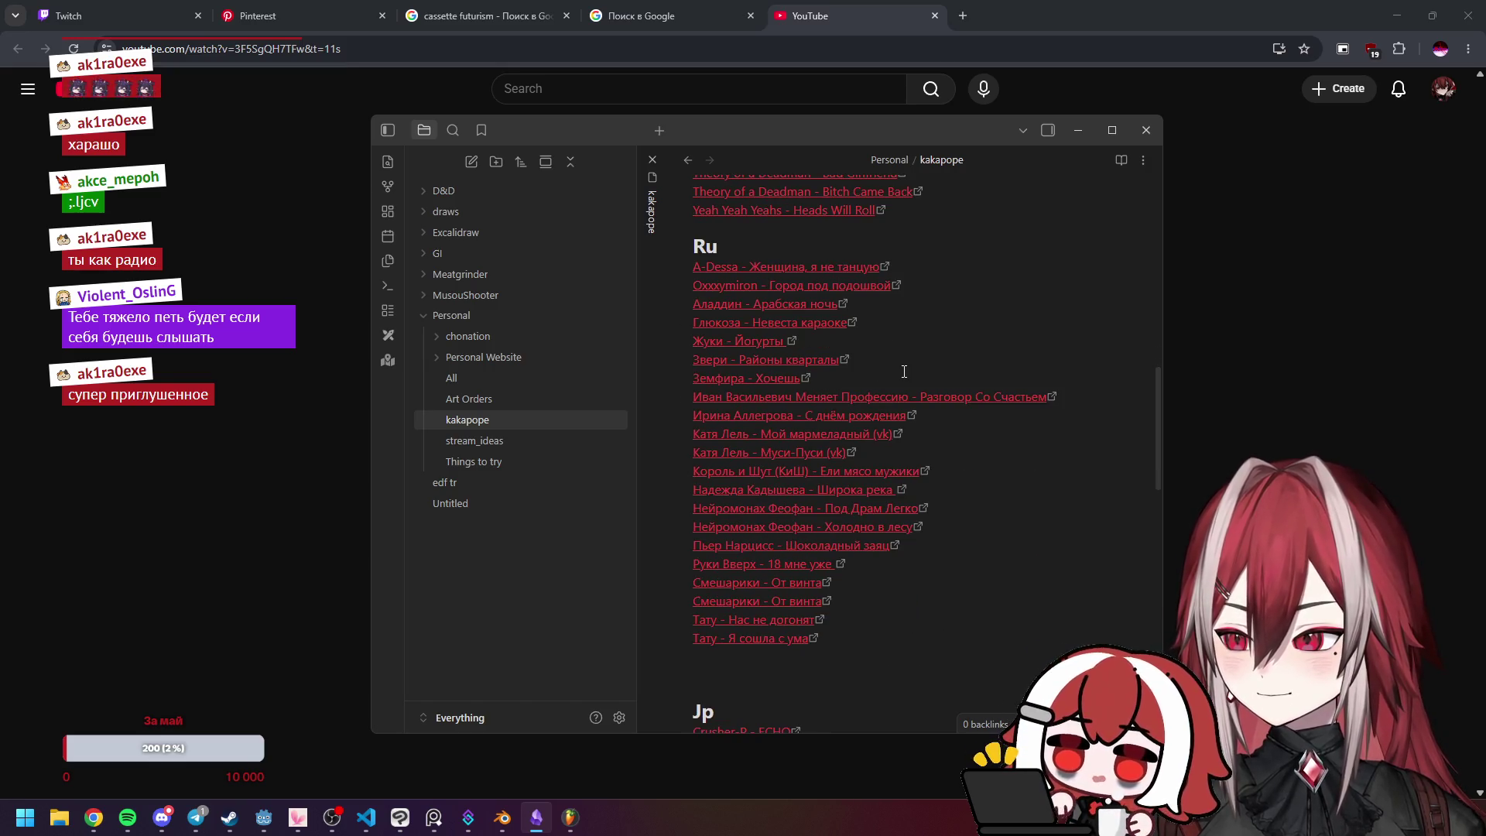
{"action": "scroll", "coordinate": [904, 372], "scroll_direction": "down", "scroll_amount": 6}
{"action": "scroll", "coordinate": [903, 372], "scroll_direction": "up", "scroll_amount": 8}
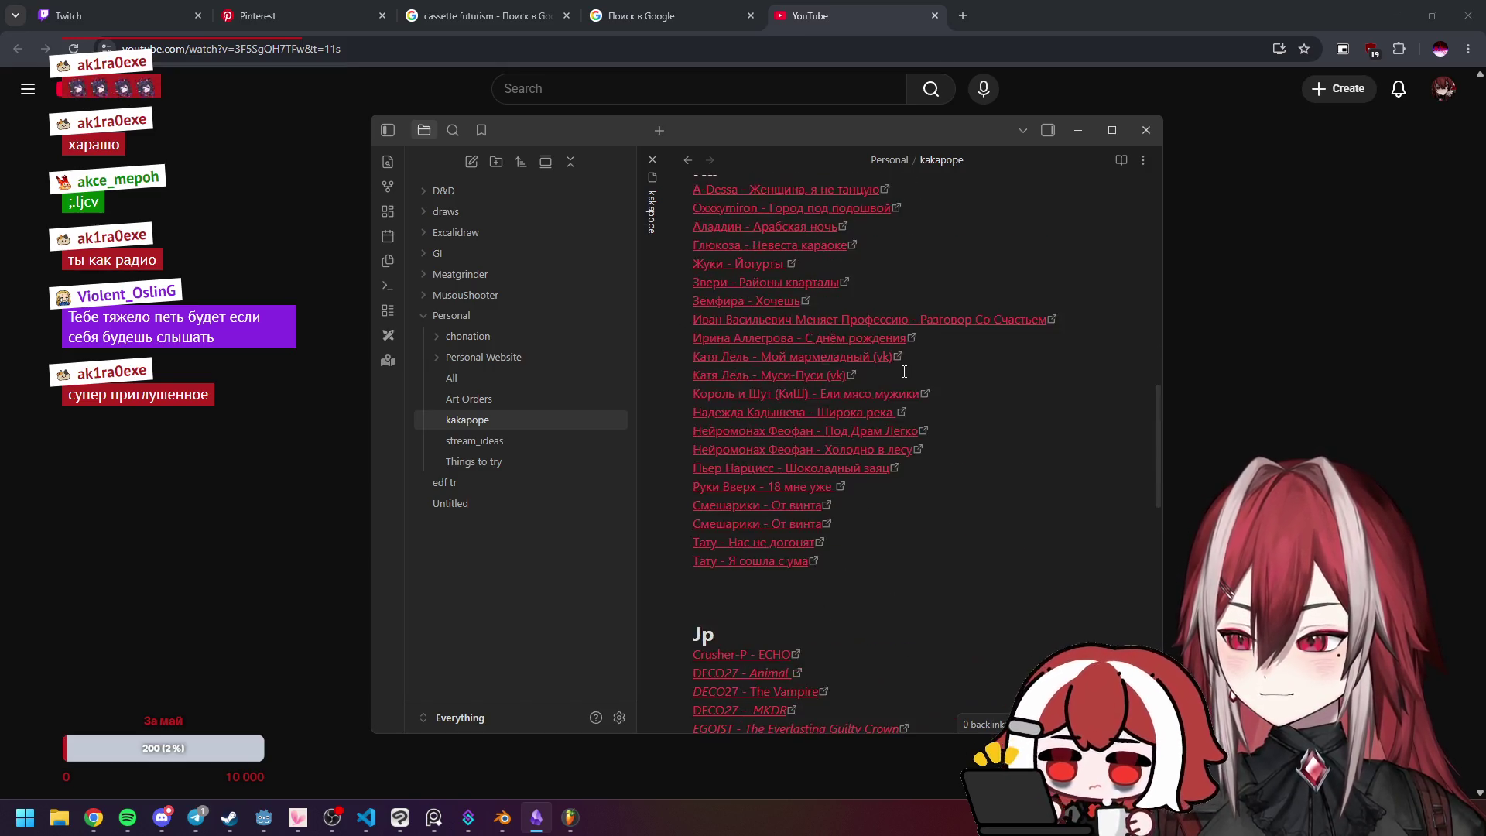
{"action": "scroll", "coordinate": [904, 371], "scroll_direction": "up", "scroll_amount": 3}
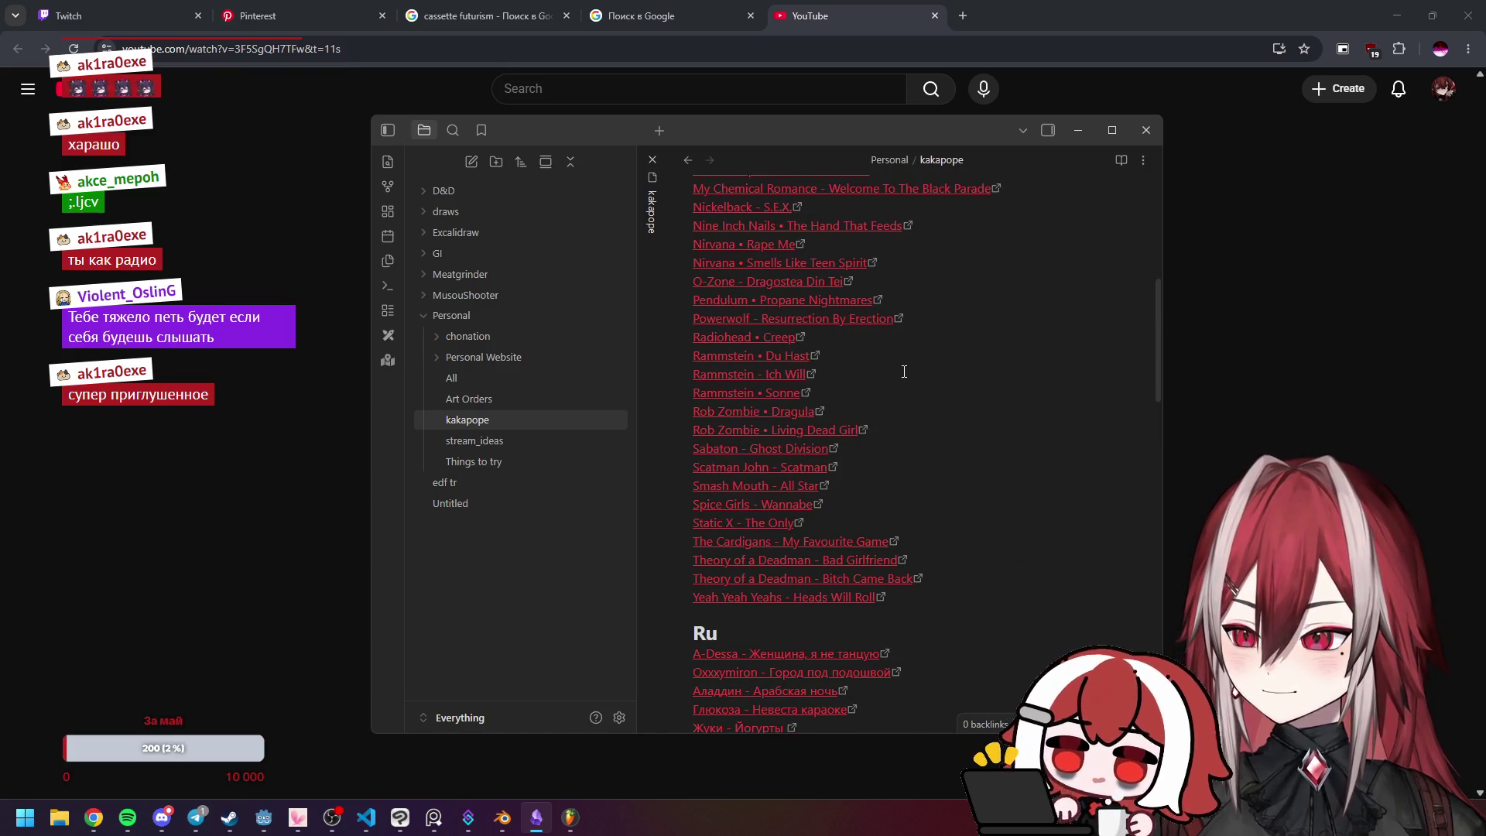
{"action": "scroll", "coordinate": [886, 399], "scroll_direction": "up", "scroll_amount": 1}
{"action": "scroll", "coordinate": [886, 399], "scroll_direction": "up", "scroll_amount": 1}
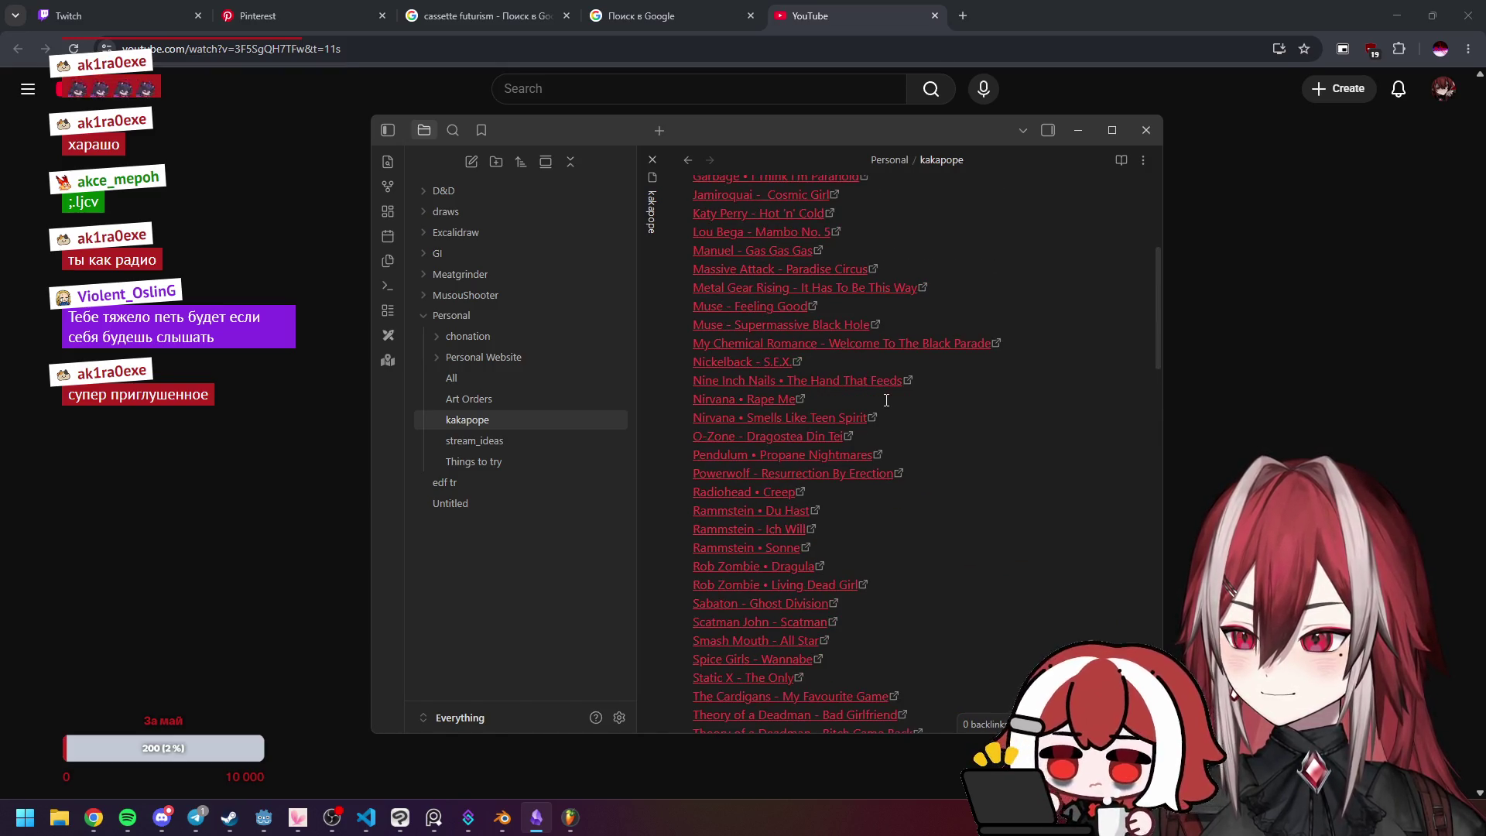
{"action": "scroll", "coordinate": [911, 389], "scroll_direction": "up", "scroll_amount": 1}
{"action": "scroll", "coordinate": [902, 396], "scroll_direction": "up", "scroll_amount": 2}
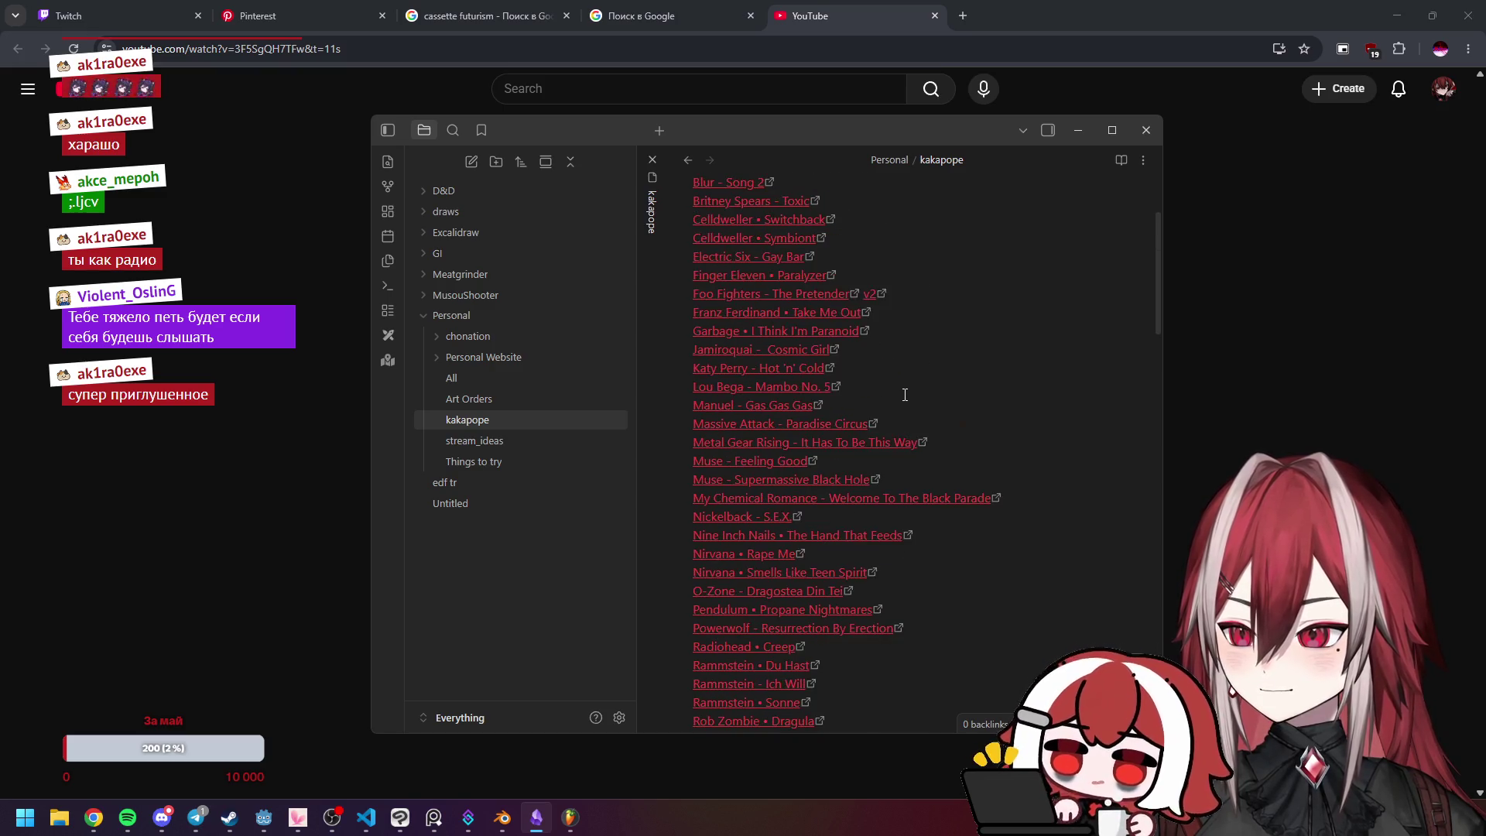
{"action": "scroll", "coordinate": [905, 395], "scroll_direction": "up", "scroll_amount": 1}
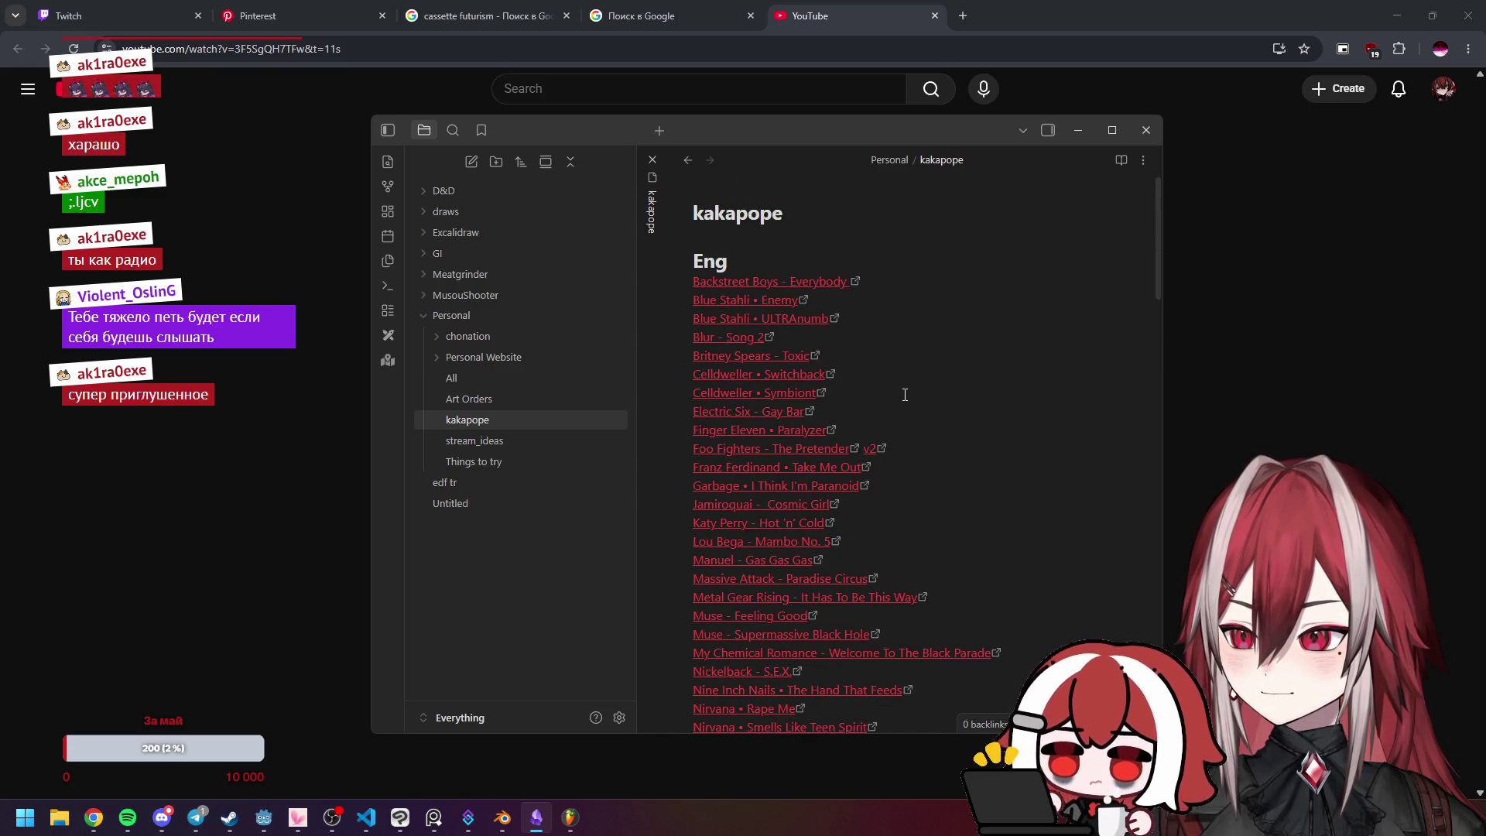
{"action": "scroll", "coordinate": [904, 394], "scroll_direction": "down", "scroll_amount": 10}
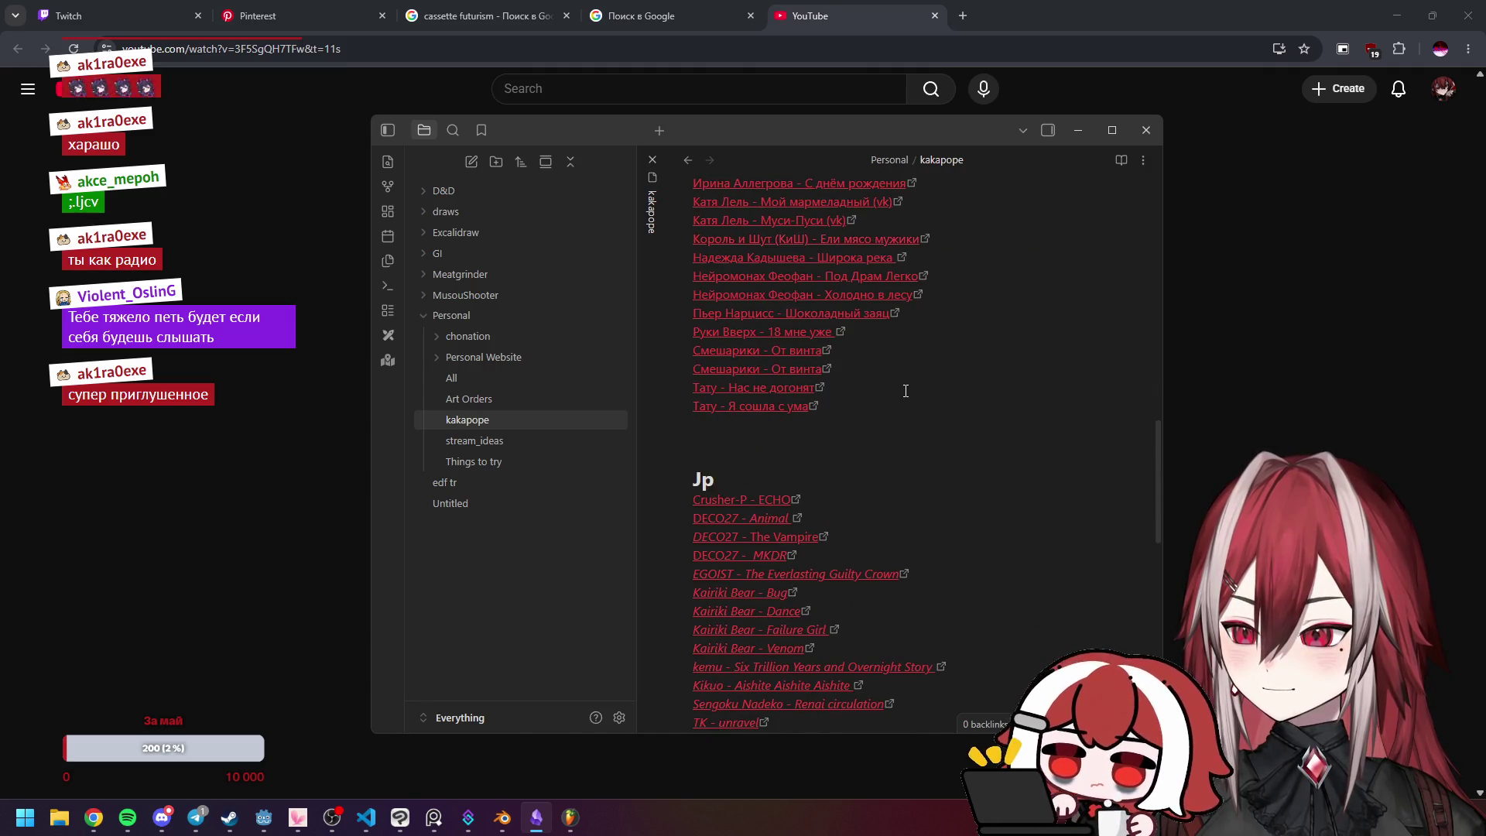
{"action": "scroll", "coordinate": [905, 390], "scroll_direction": "up", "scroll_amount": 1}
{"action": "scroll", "coordinate": [921, 433], "scroll_direction": "up", "scroll_amount": 1}
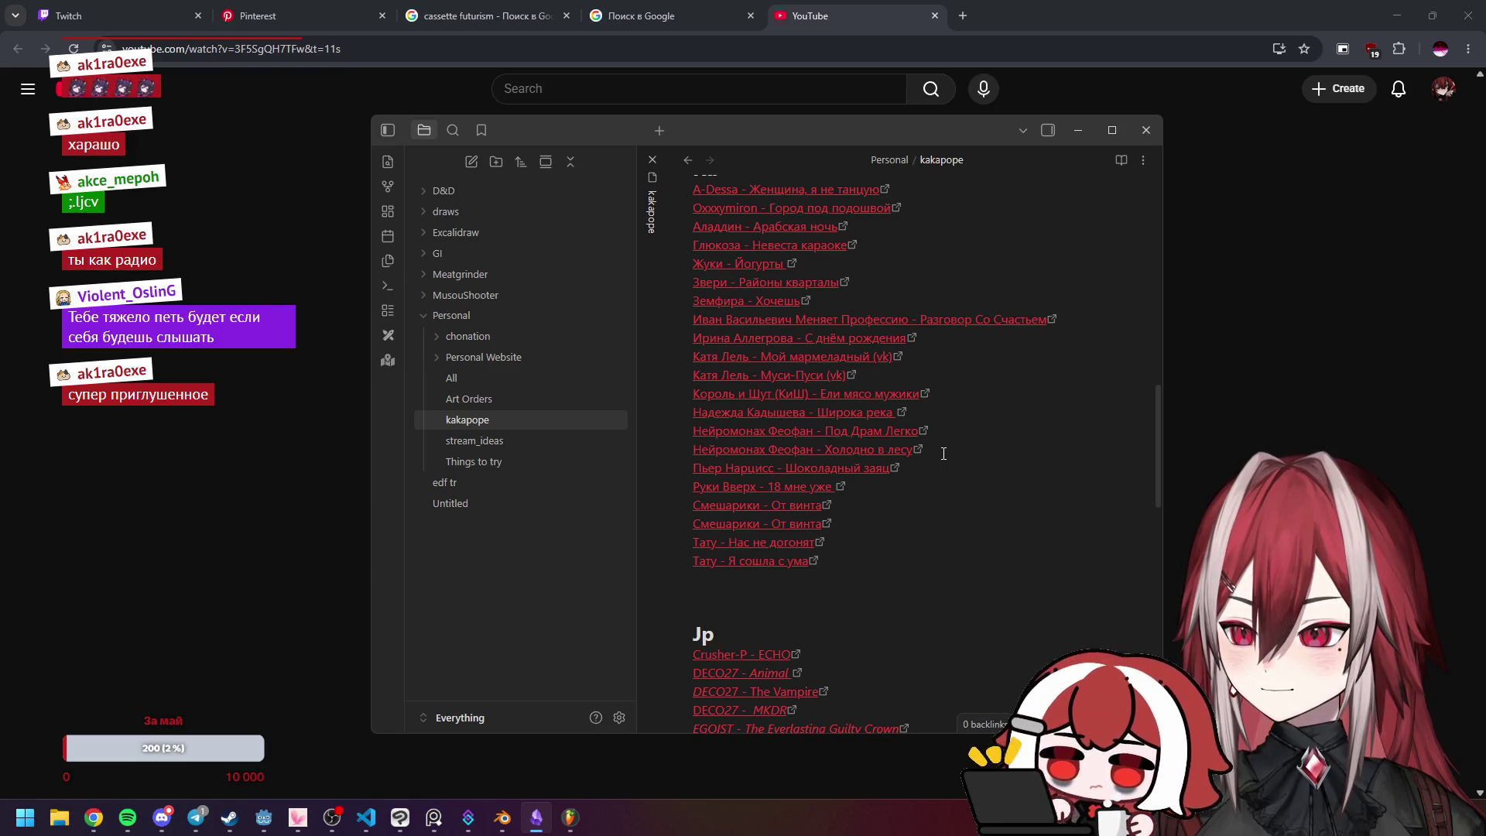
{"action": "scroll", "coordinate": [900, 329], "scroll_direction": "up", "scroll_amount": 1}
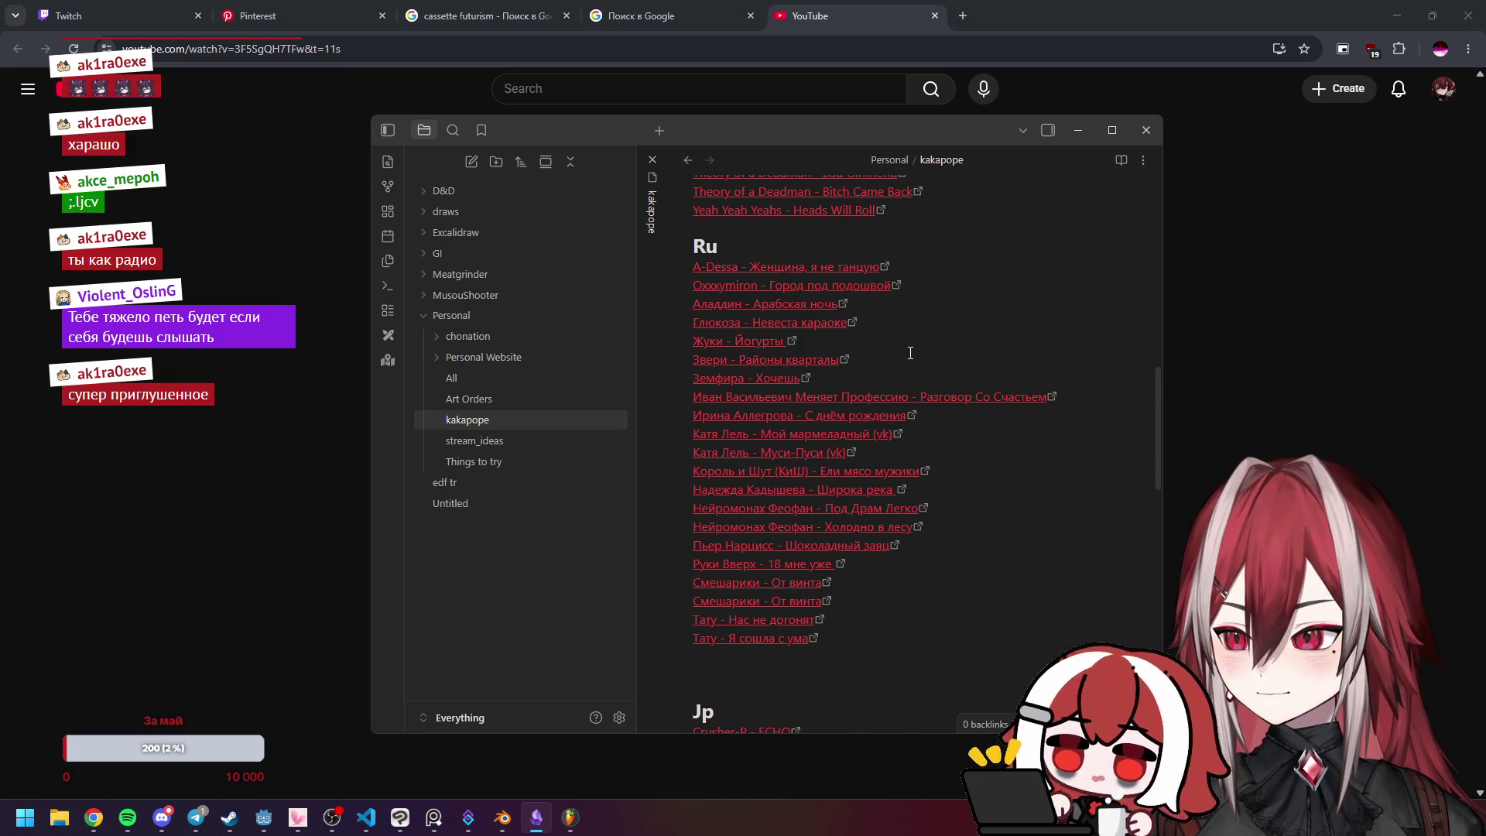
{"action": "scroll", "coordinate": [867, 437], "scroll_direction": "down", "scroll_amount": 7}
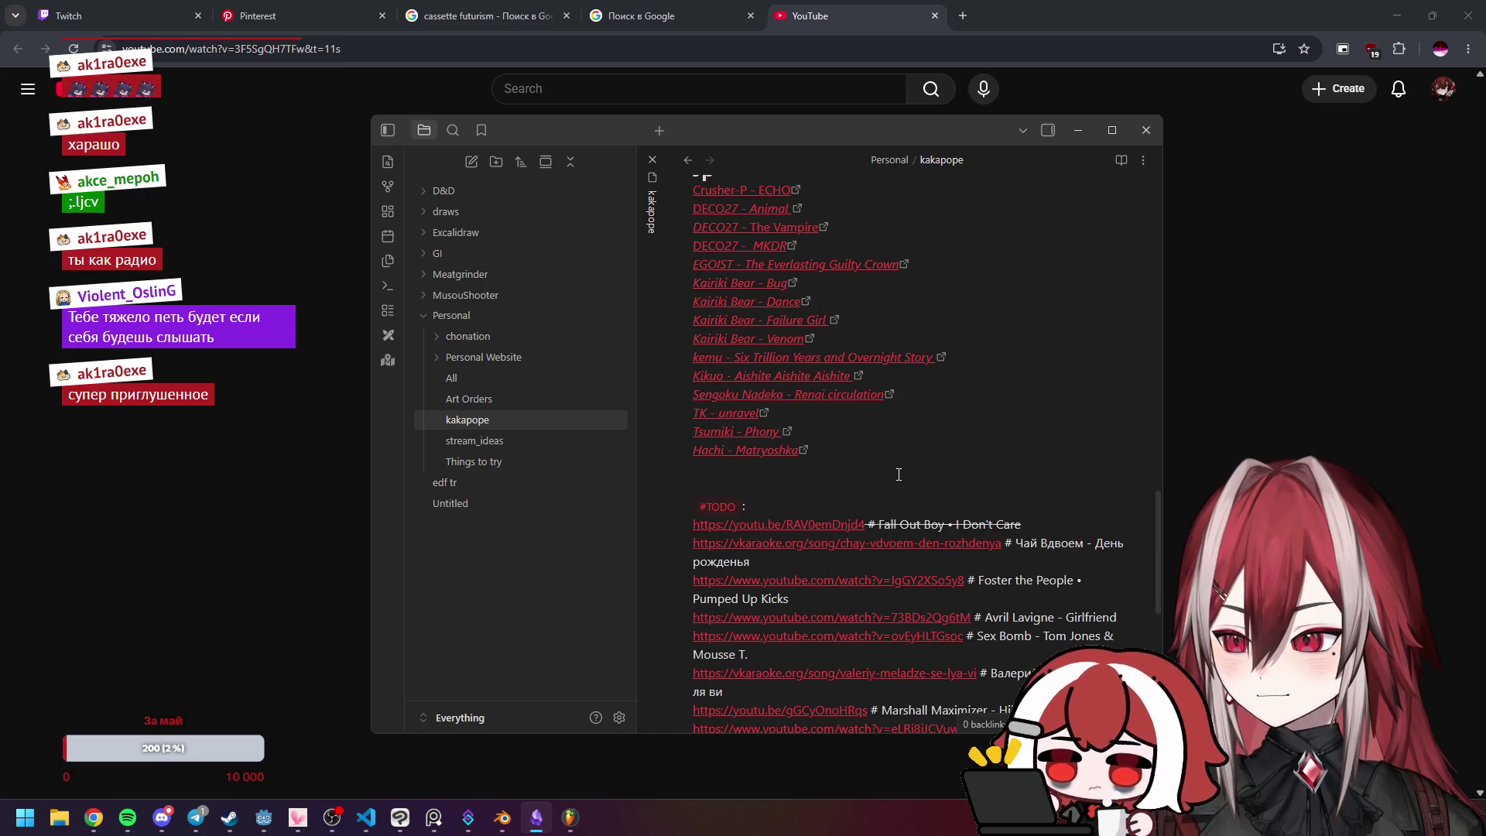
{"action": "scroll", "coordinate": [898, 474], "scroll_direction": "down", "scroll_amount": 3}
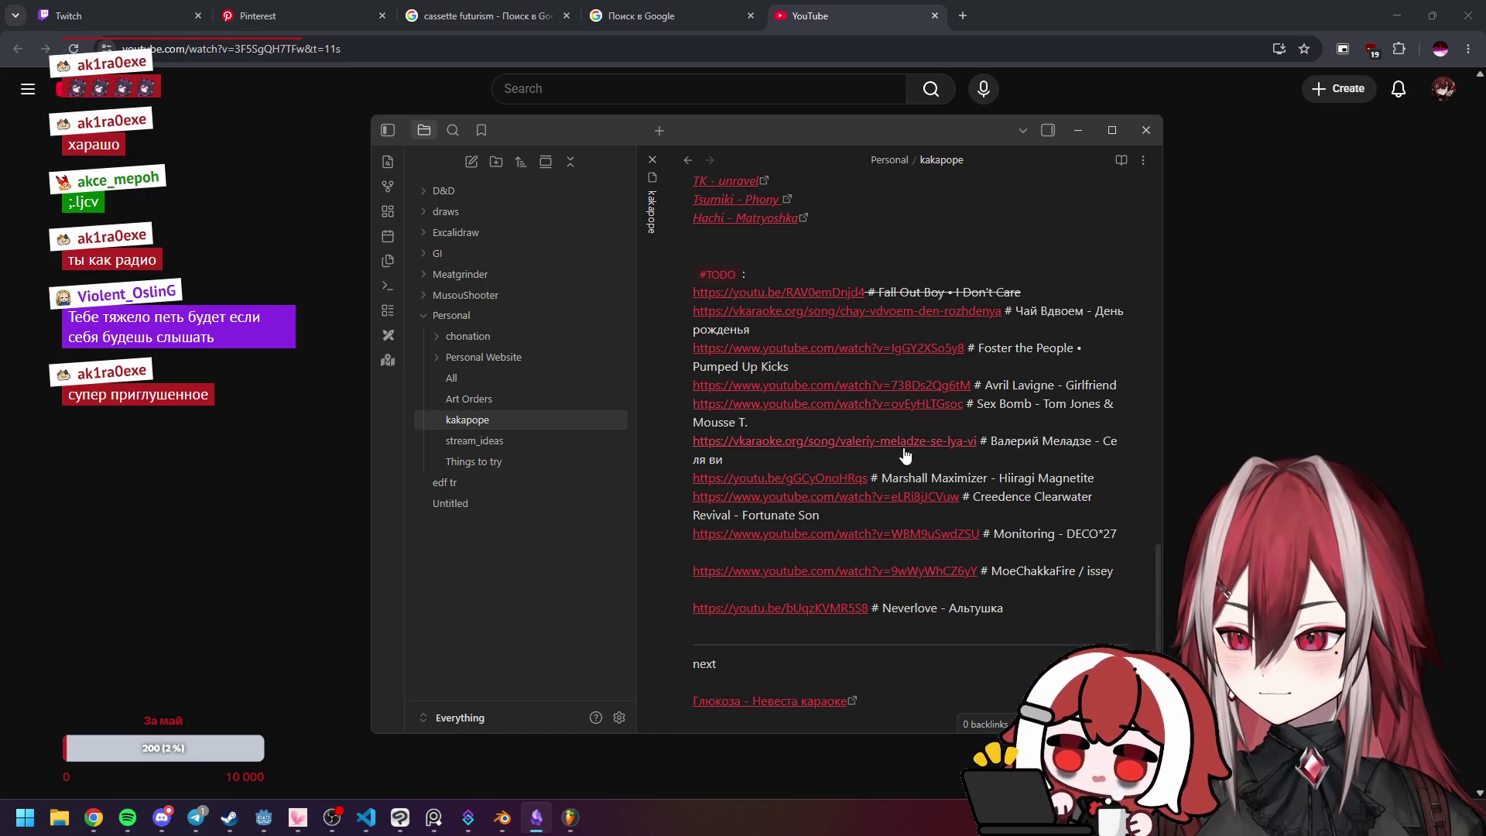
{"action": "left_click", "coordinate": [907, 443]}
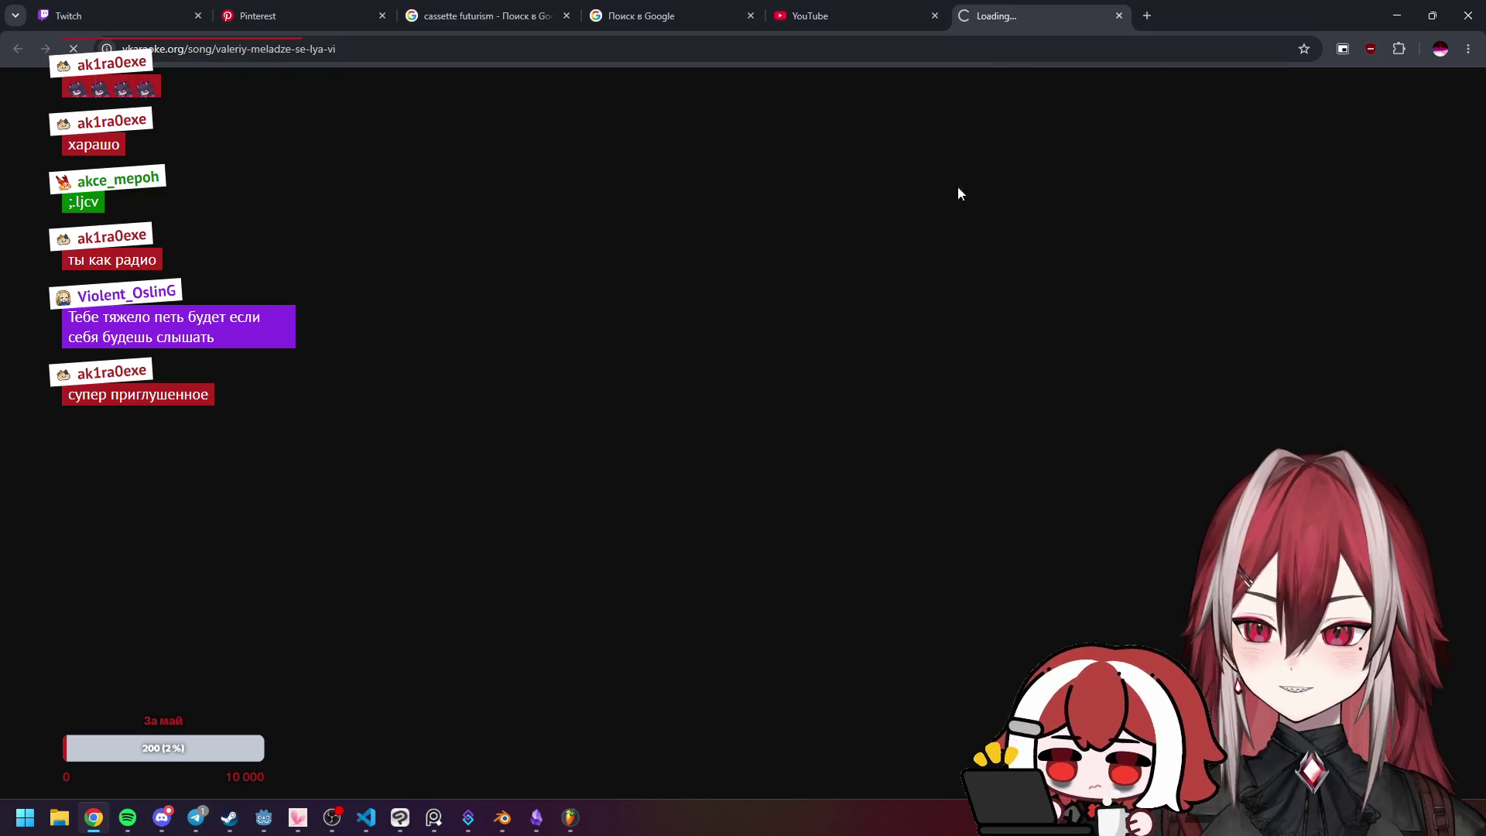
Step: Close the old YouTube tab, briefly show and hide VS Code, then return to the kakapope note
{"action": "left_click", "coordinate": [933, 17]}
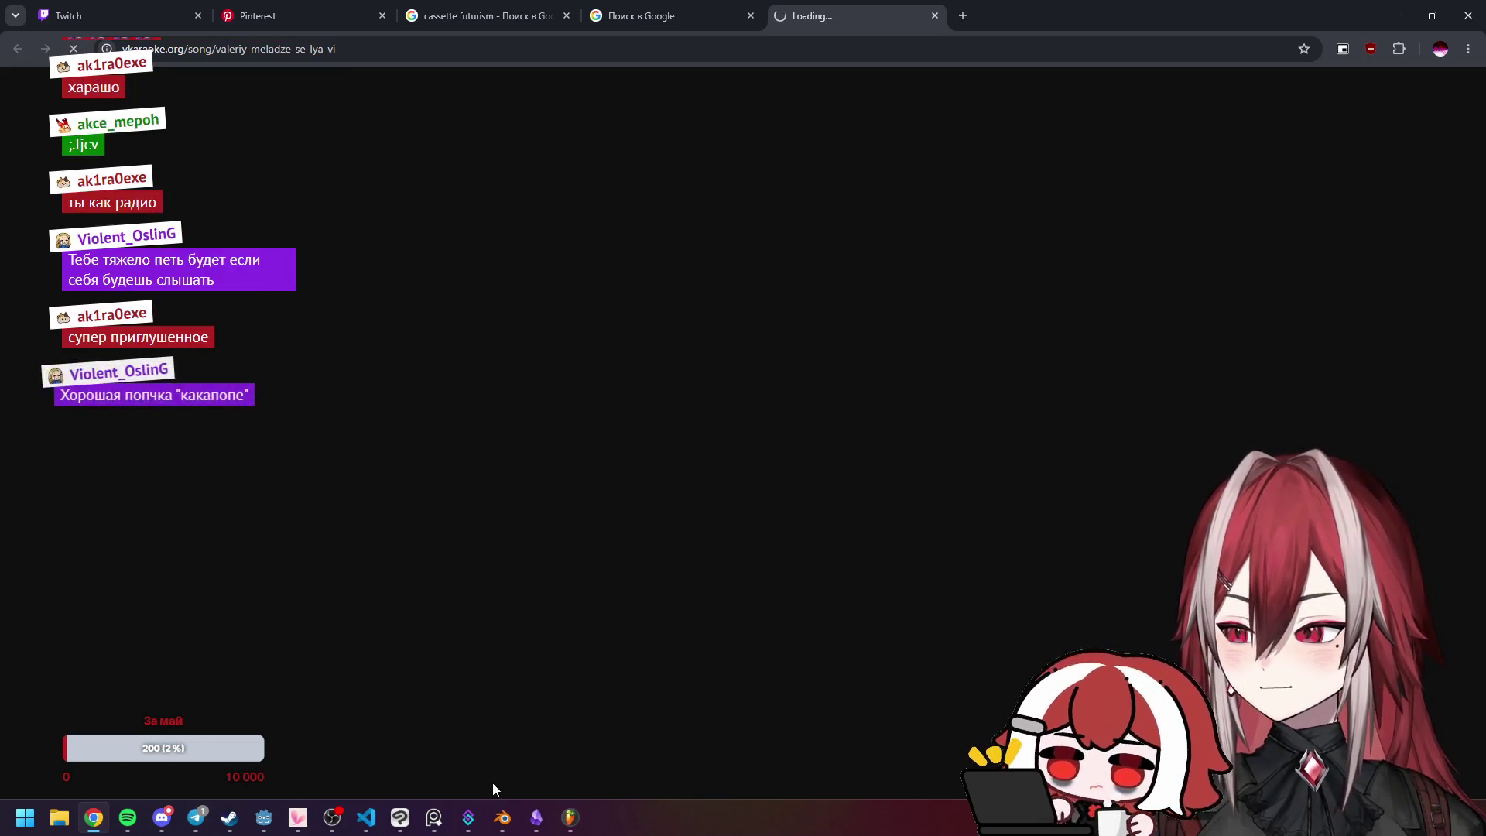
{"action": "left_click", "coordinate": [366, 817]}
{"action": "left_click", "coordinate": [366, 817]}
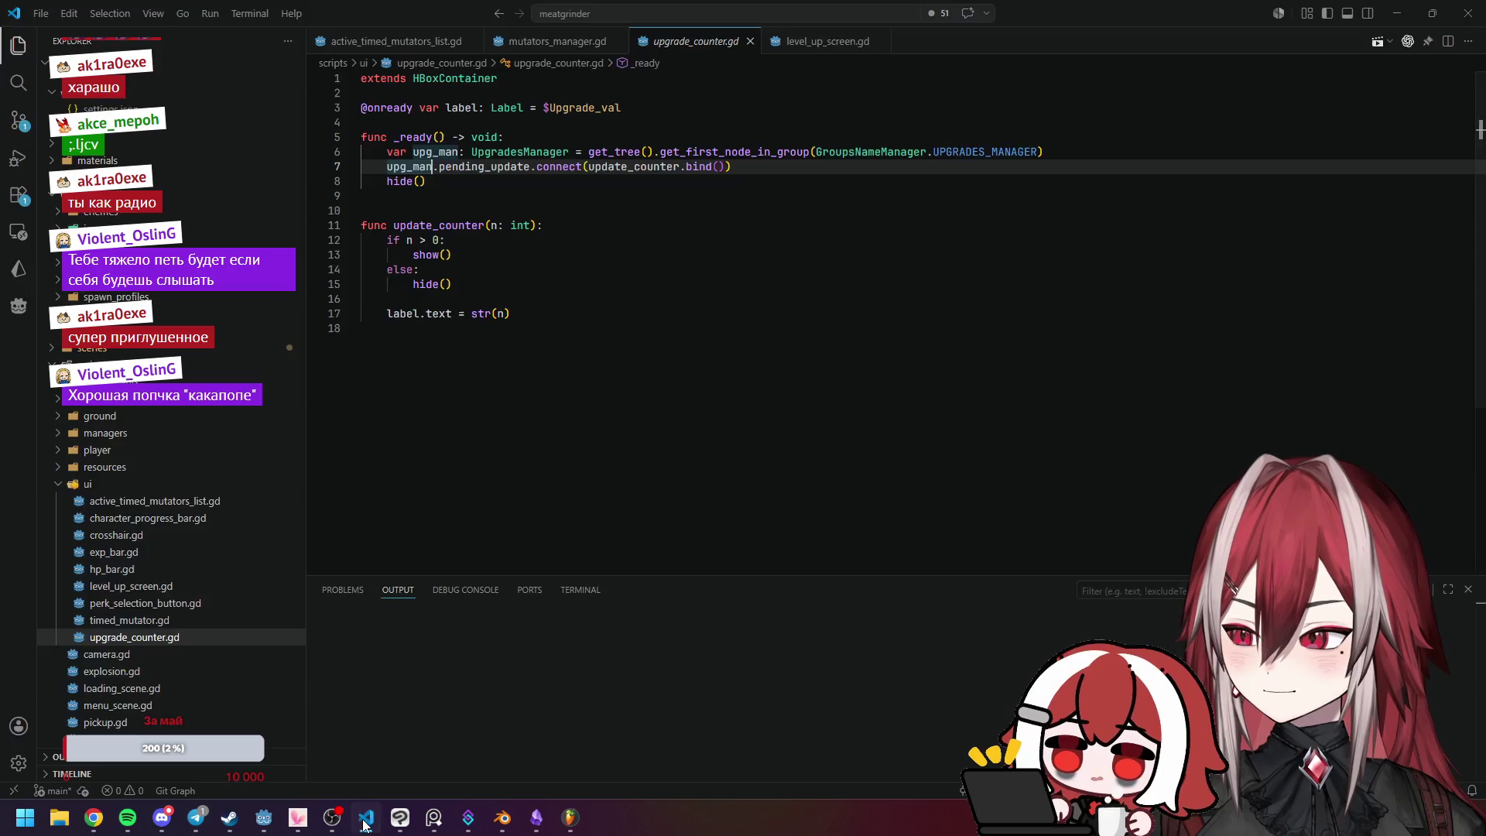
{"action": "left_click", "coordinate": [536, 817]}
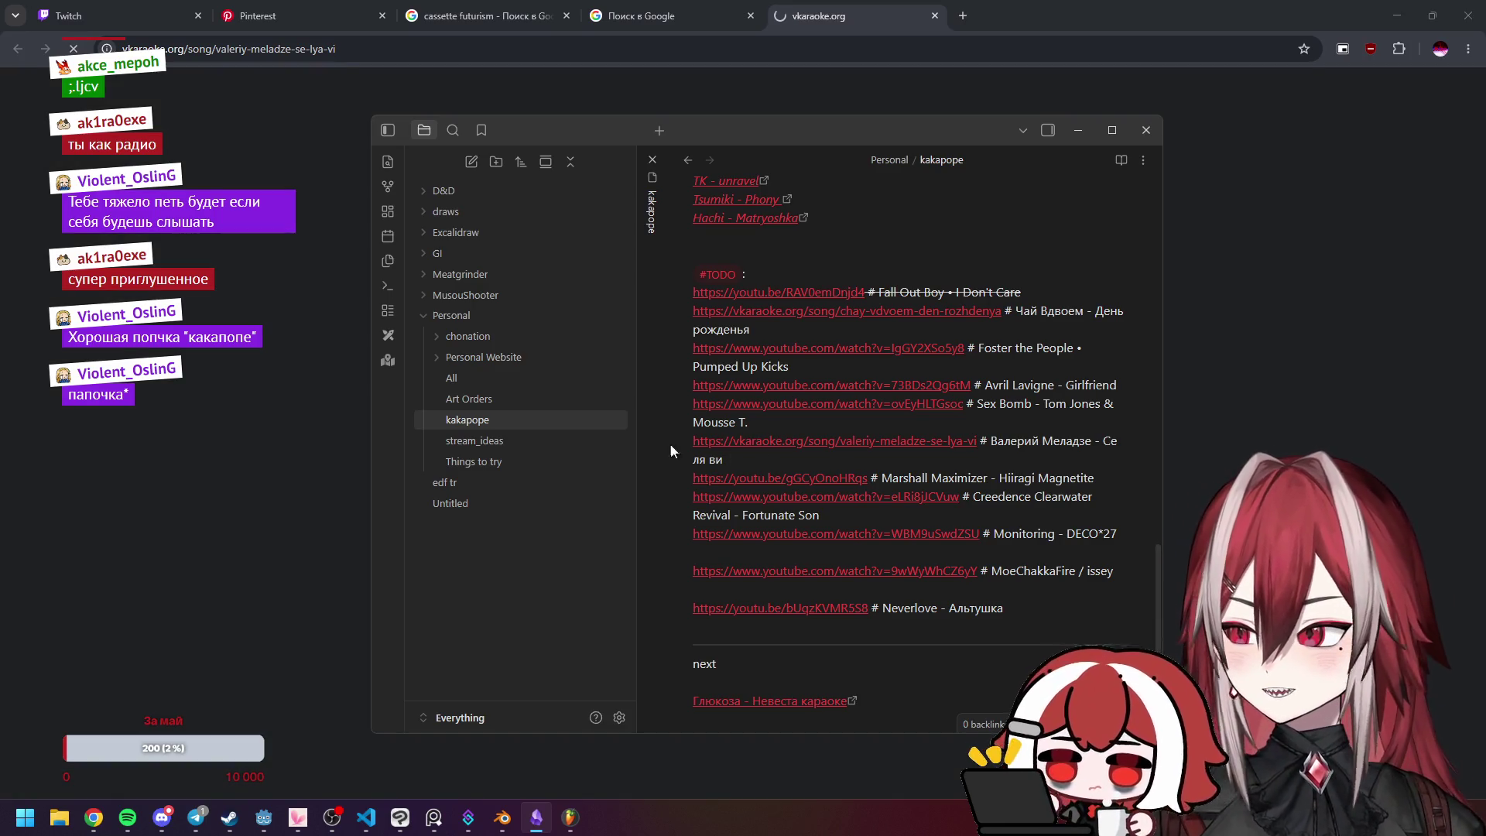
Step: Scroll up through the Eng and Ru song lists and open a Russian song's VK Video link
{"action": "scroll", "coordinate": [832, 387], "scroll_direction": "up", "scroll_amount": 3}
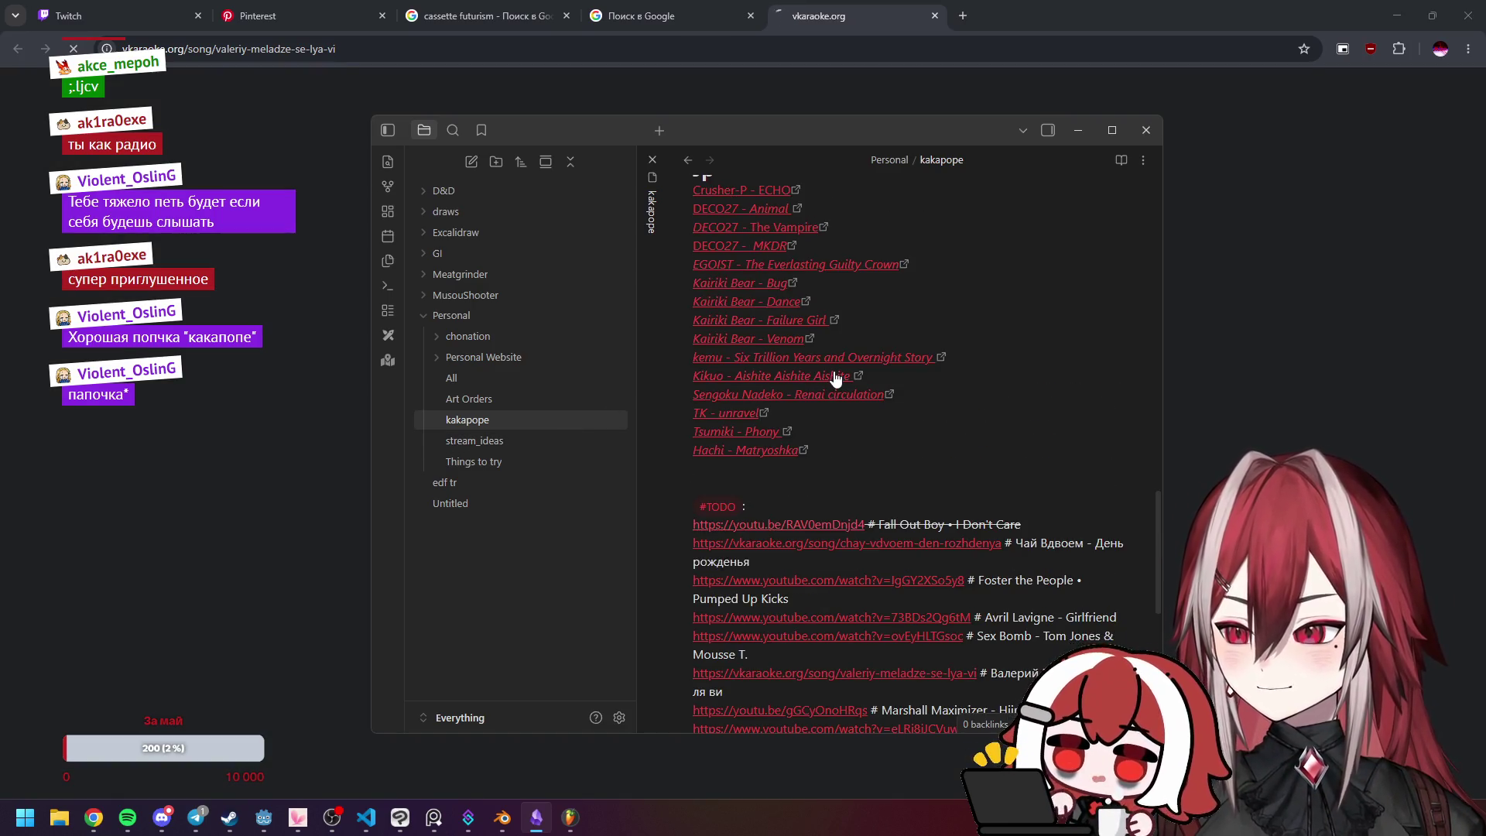
{"action": "scroll", "coordinate": [832, 387], "scroll_direction": "up", "scroll_amount": 2}
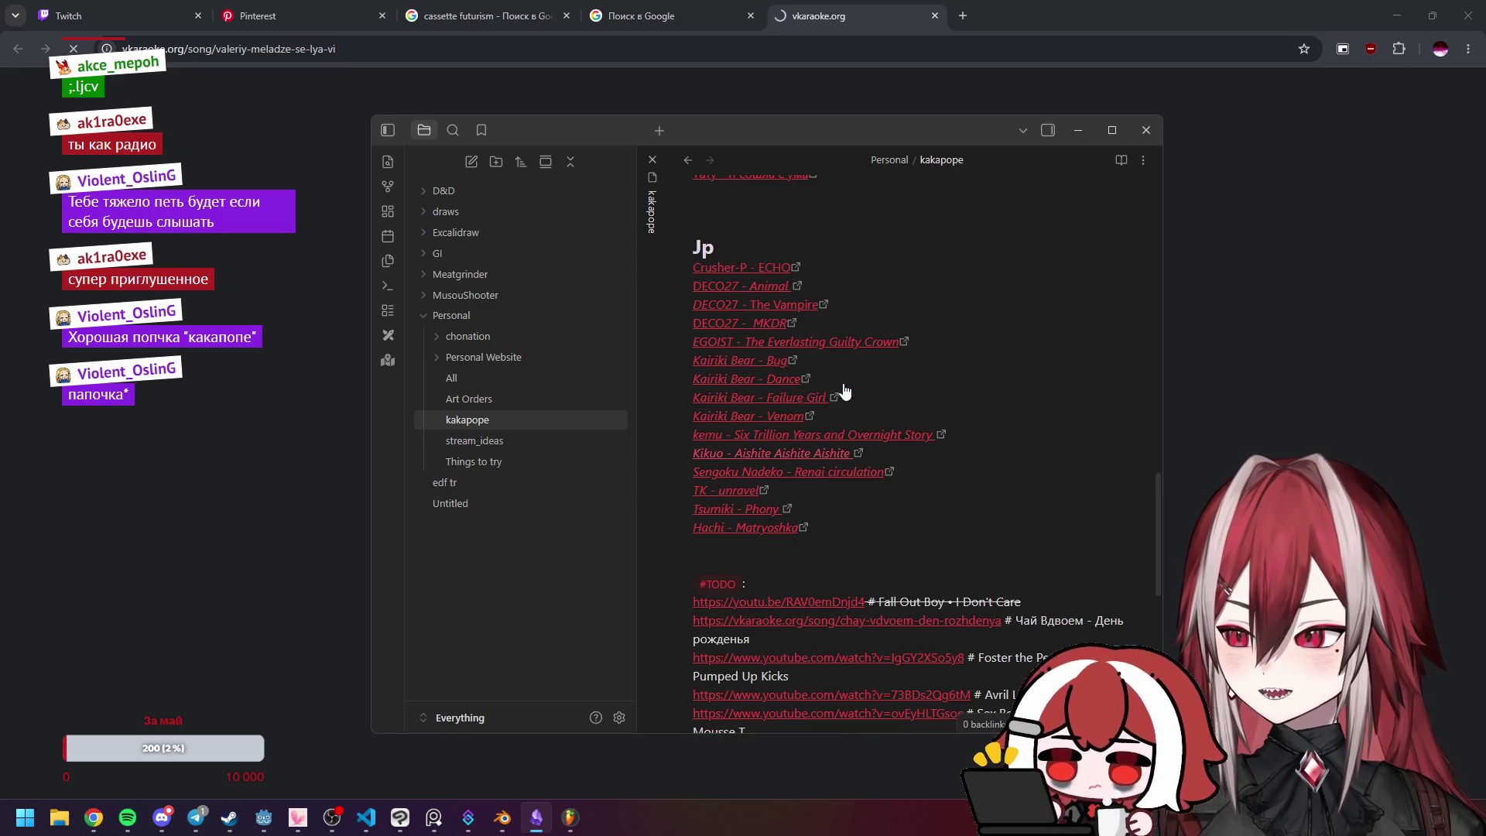
{"action": "scroll", "coordinate": [832, 387], "scroll_direction": "up", "scroll_amount": 5}
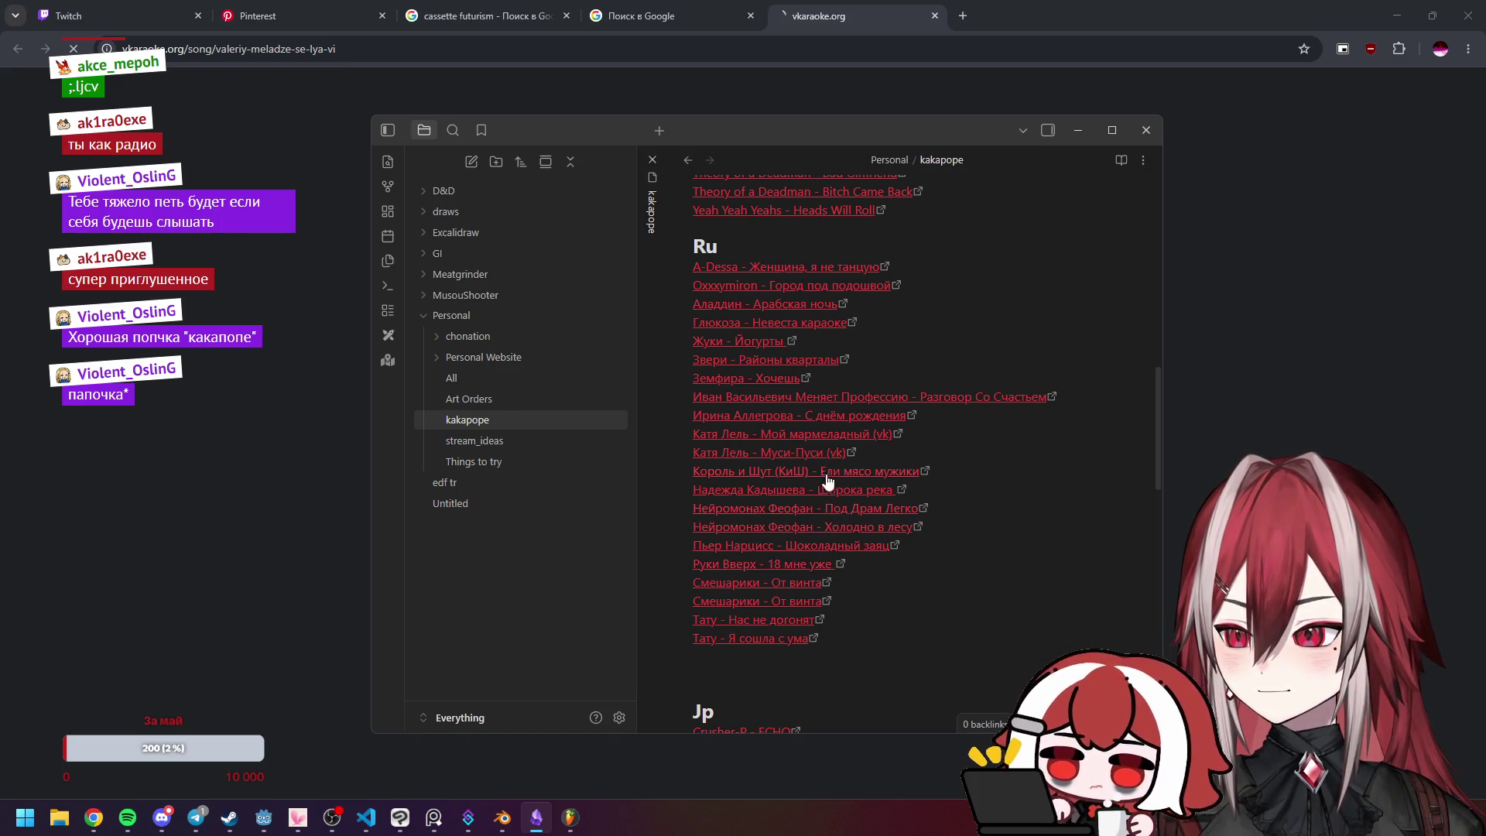
{"action": "scroll", "coordinate": [824, 491], "scroll_direction": "up", "scroll_amount": 2}
{"action": "scroll", "coordinate": [851, 449], "scroll_direction": "up", "scroll_amount": 3}
{"action": "scroll", "coordinate": [852, 387], "scroll_direction": "up", "scroll_amount": 4}
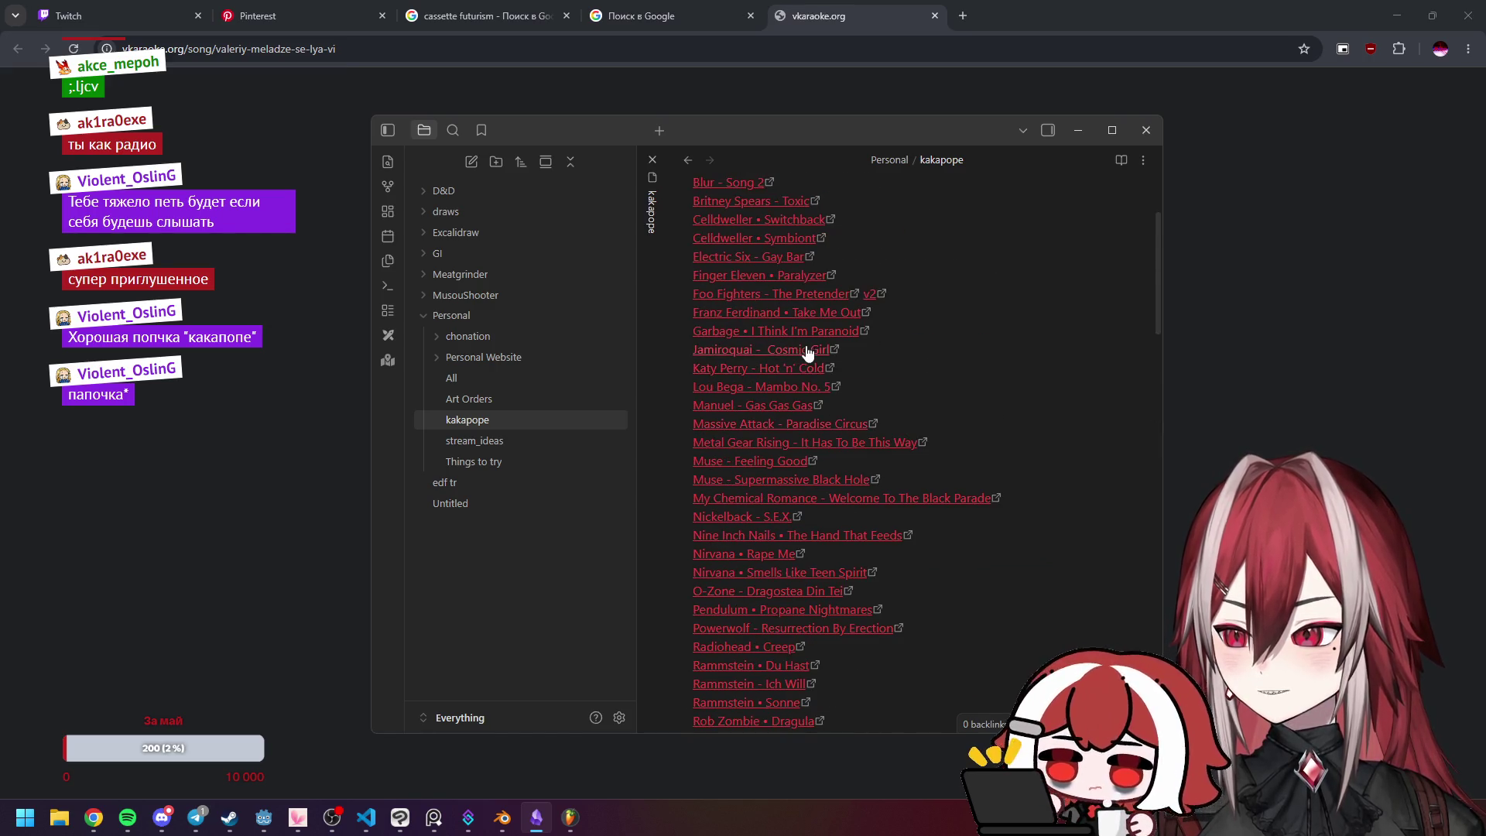
{"action": "scroll", "coordinate": [793, 356], "scroll_direction": "up", "scroll_amount": 1}
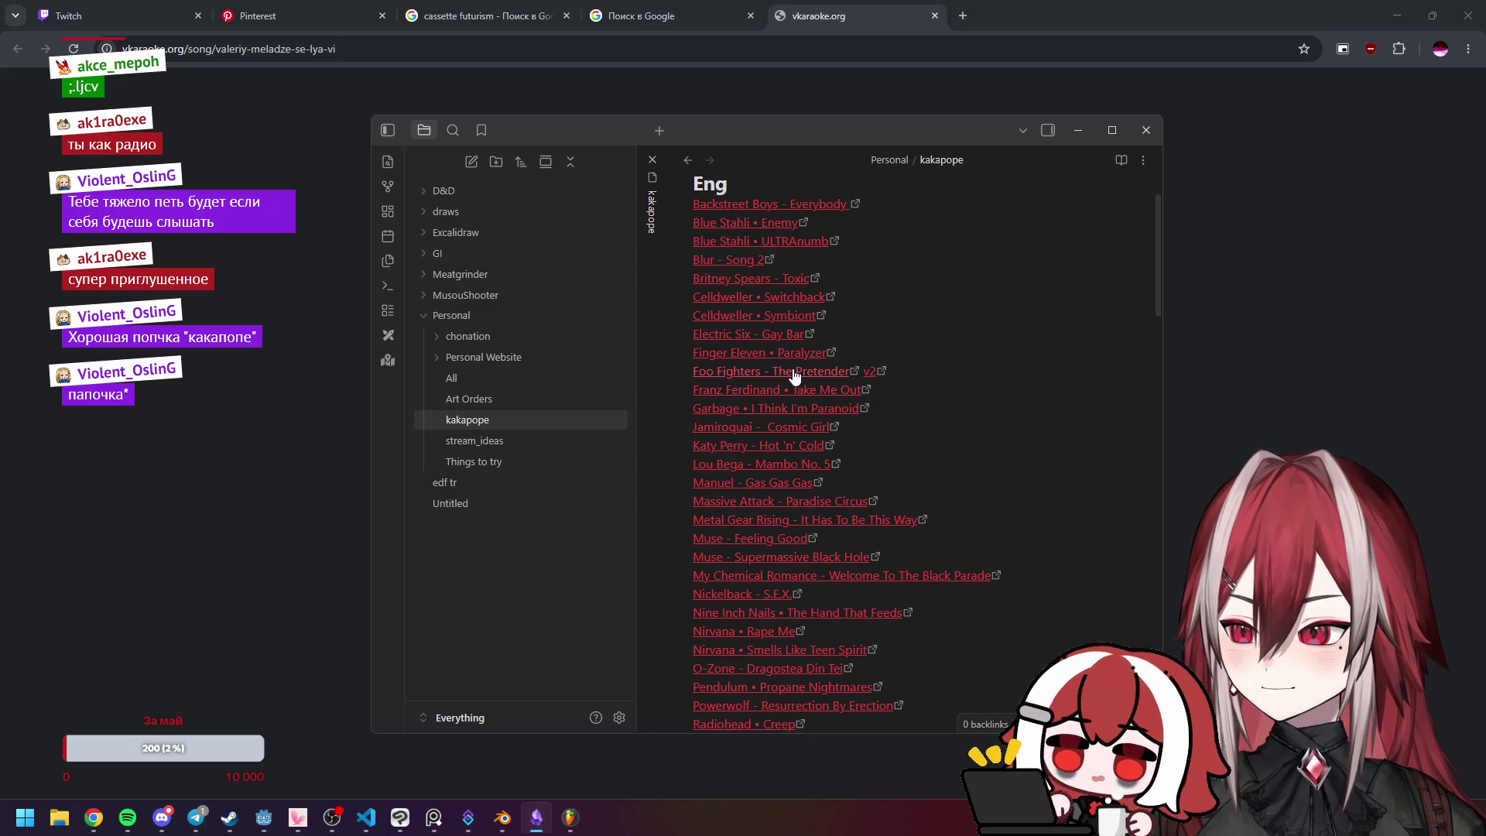
{"action": "scroll", "coordinate": [793, 373], "scroll_direction": "up", "scroll_amount": 1}
{"action": "scroll", "coordinate": [835, 340], "scroll_direction": "down", "scroll_amount": 13}
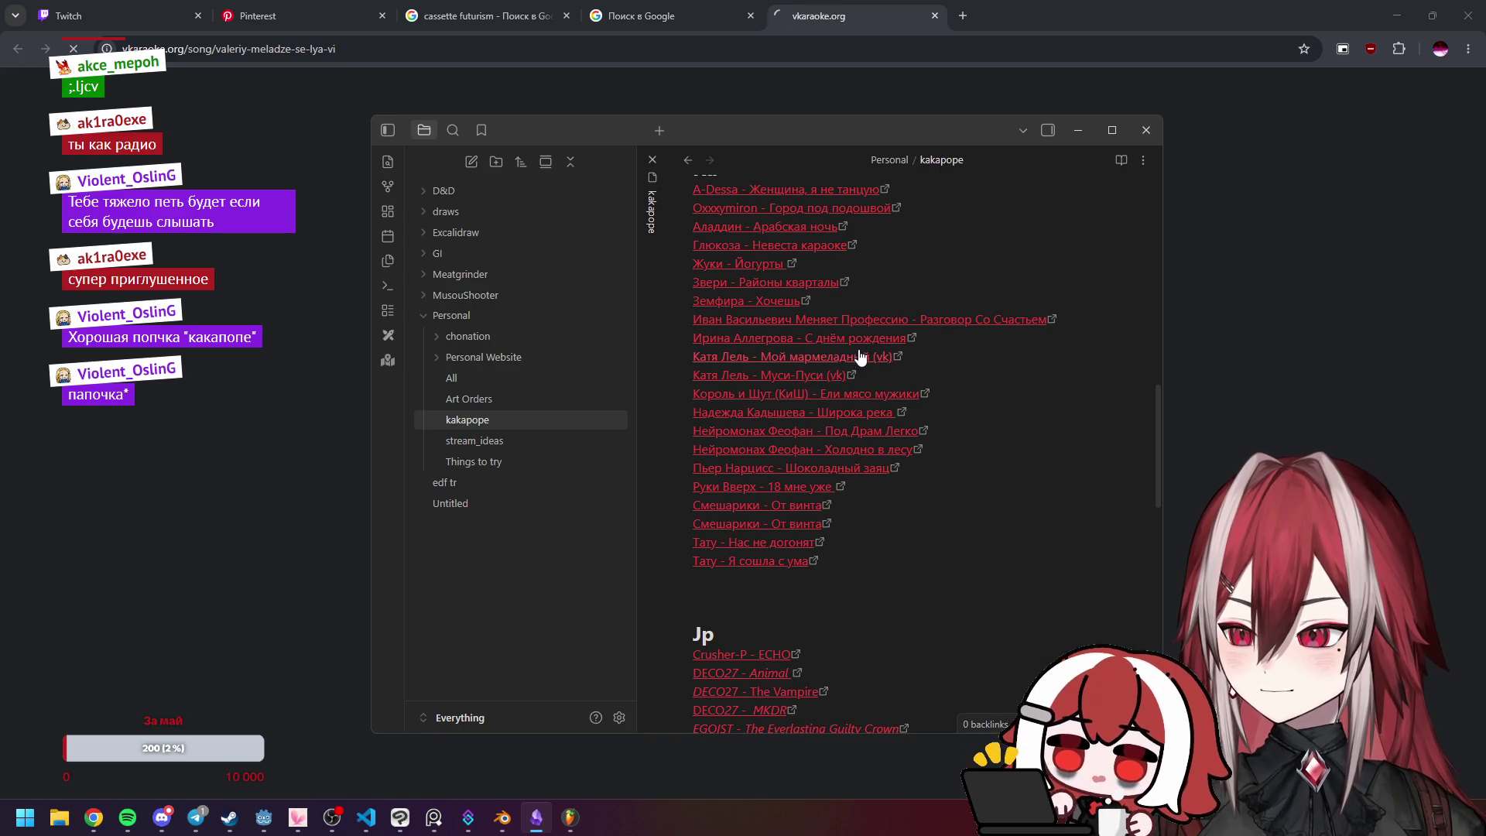
{"action": "scroll", "coordinate": [855, 329], "scroll_direction": "up", "scroll_amount": 1}
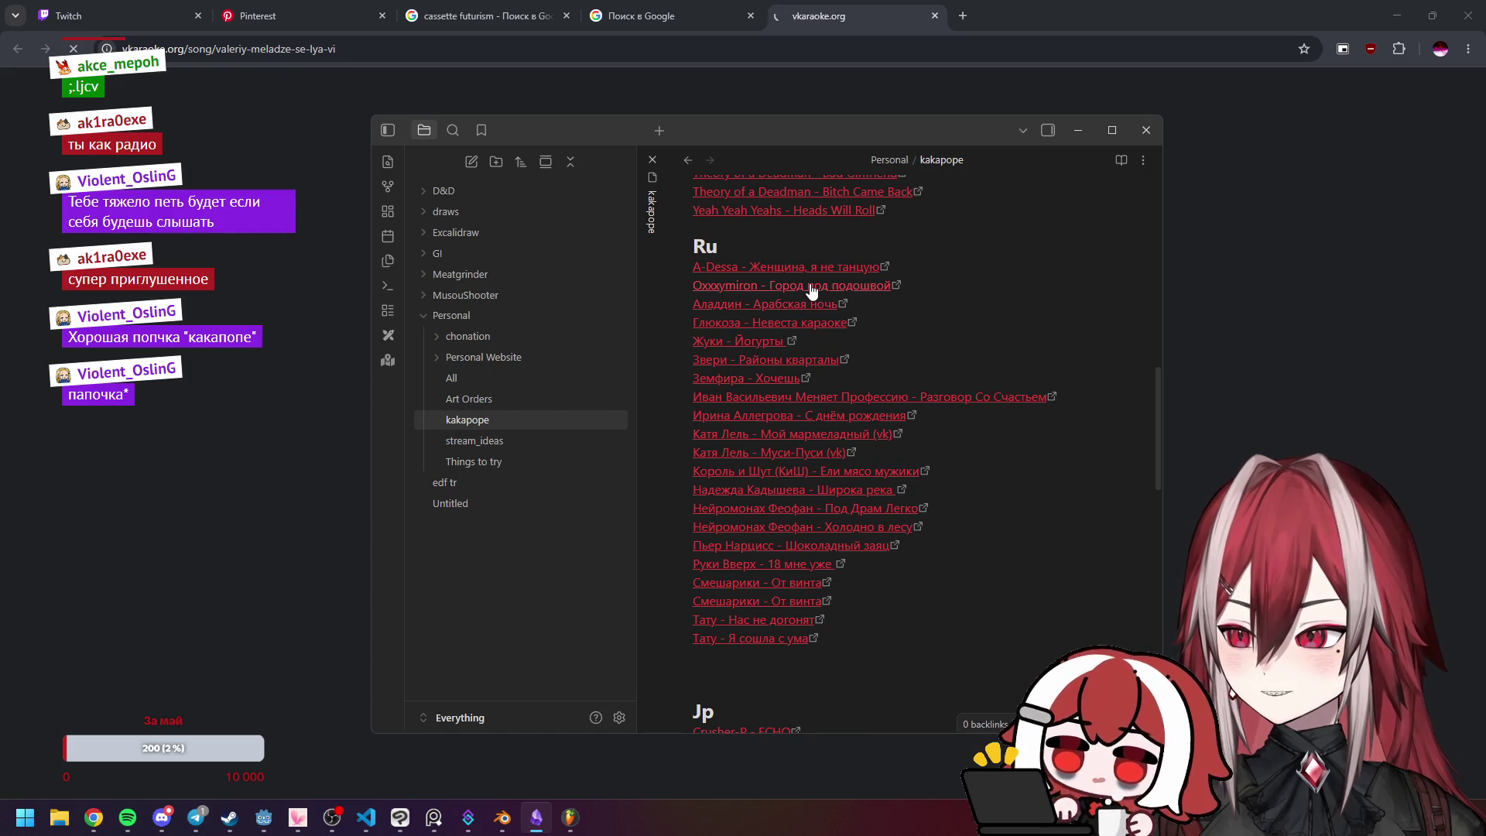
{"action": "scroll", "coordinate": [790, 457], "scroll_direction": "down", "scroll_amount": 2}
{"action": "left_click", "coordinate": [802, 429]}
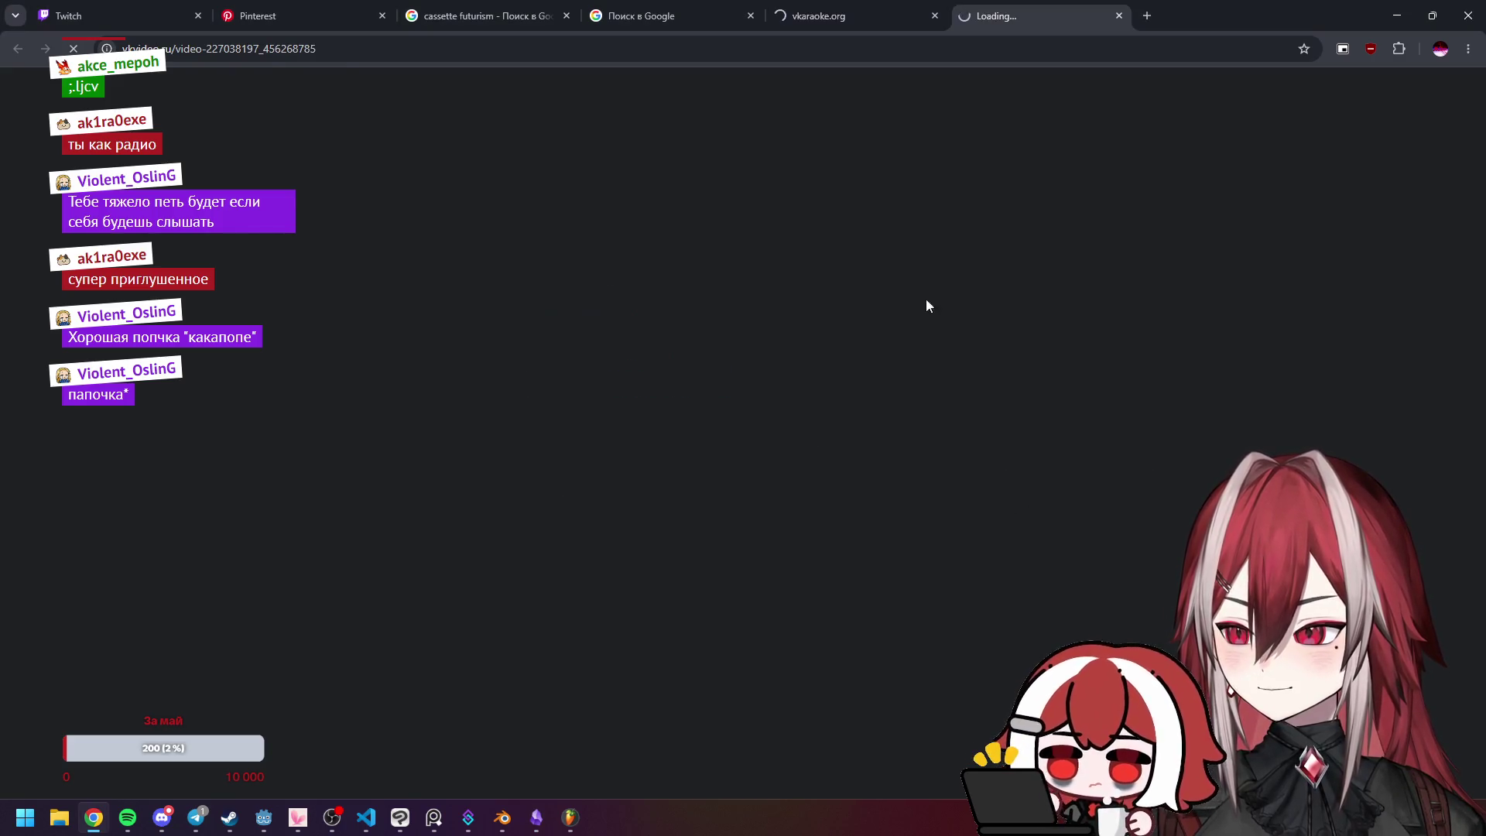
Step: Close the vkaraoke tab, open the Смешарики – От винта karaoke link, and close the VK Video tab
{"action": "middle_click", "coordinate": [849, 8]}
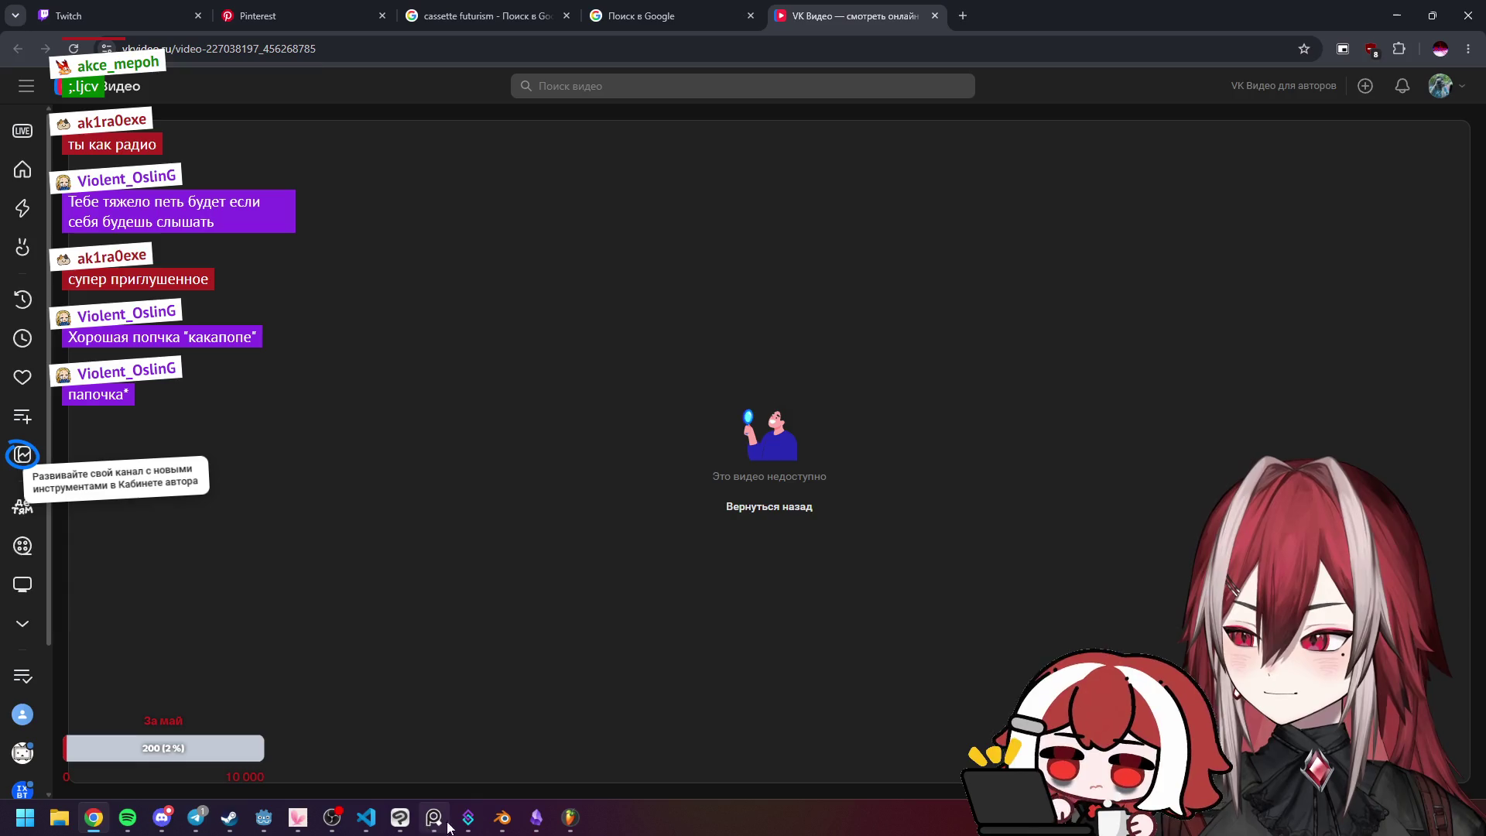
{"action": "left_click", "coordinate": [538, 820]}
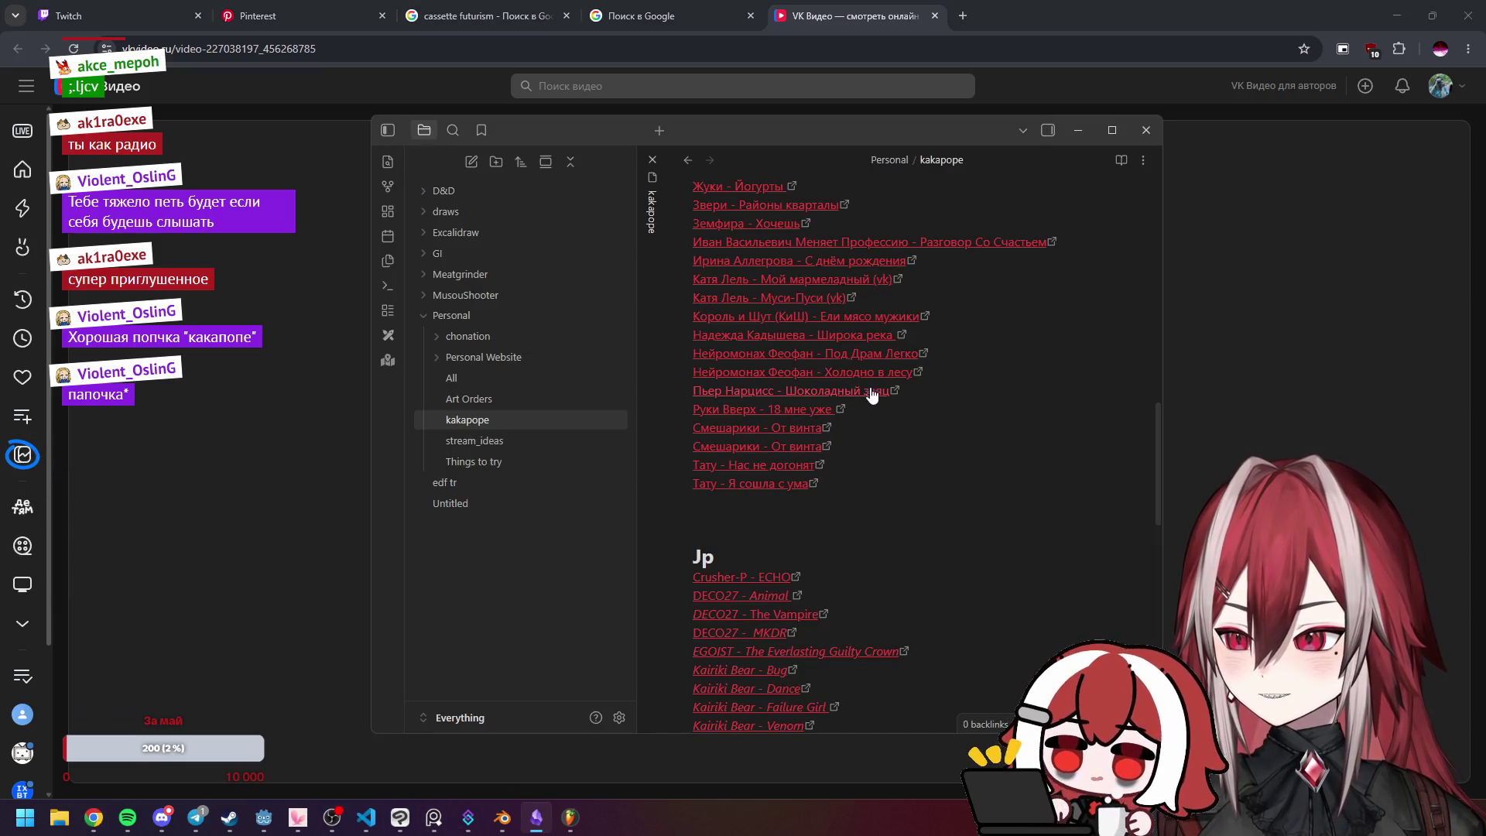
{"action": "left_click", "coordinate": [786, 447]}
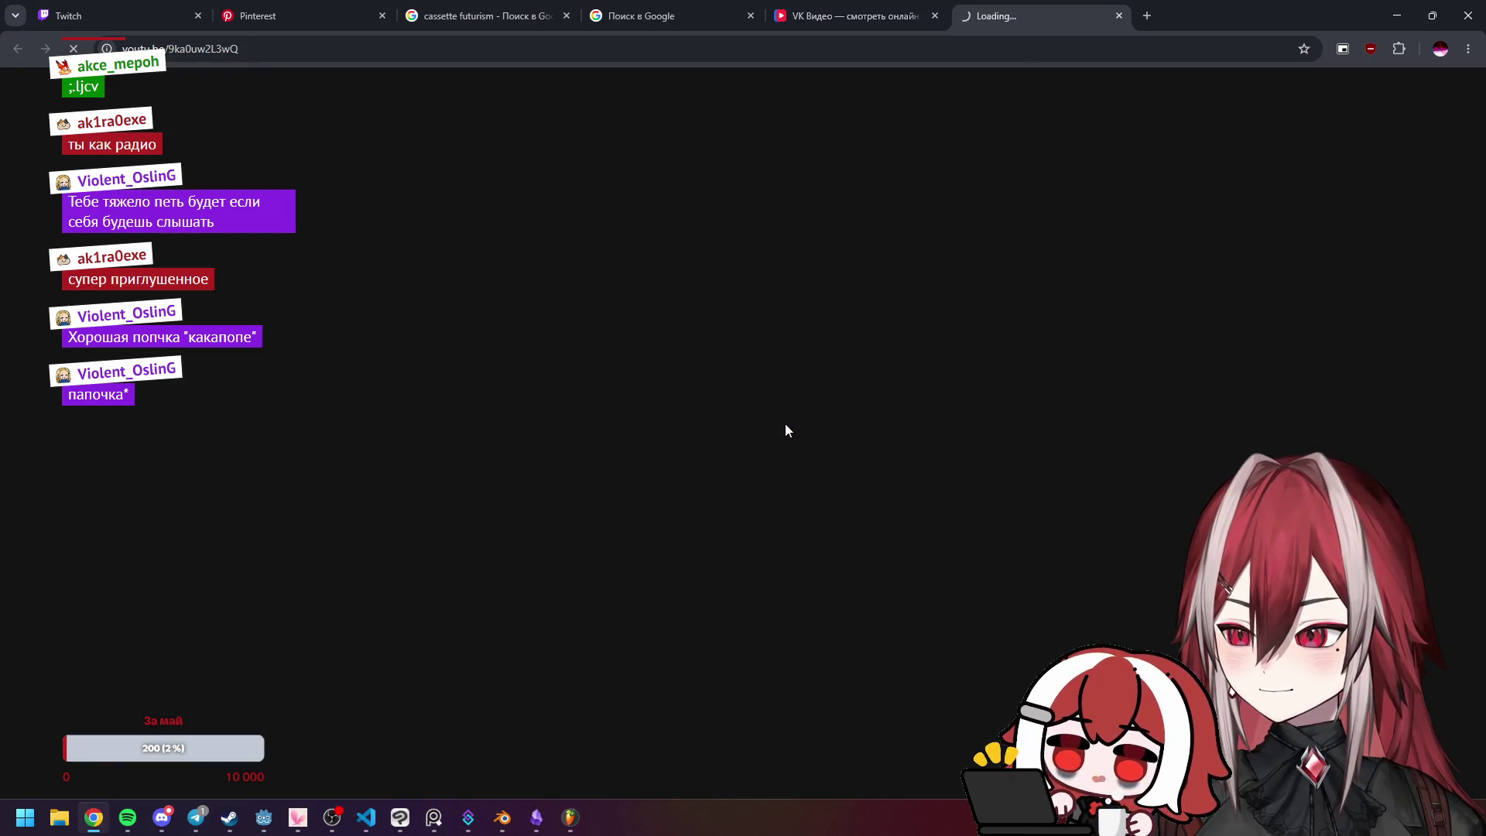
{"action": "middle_click", "coordinate": [865, 17]}
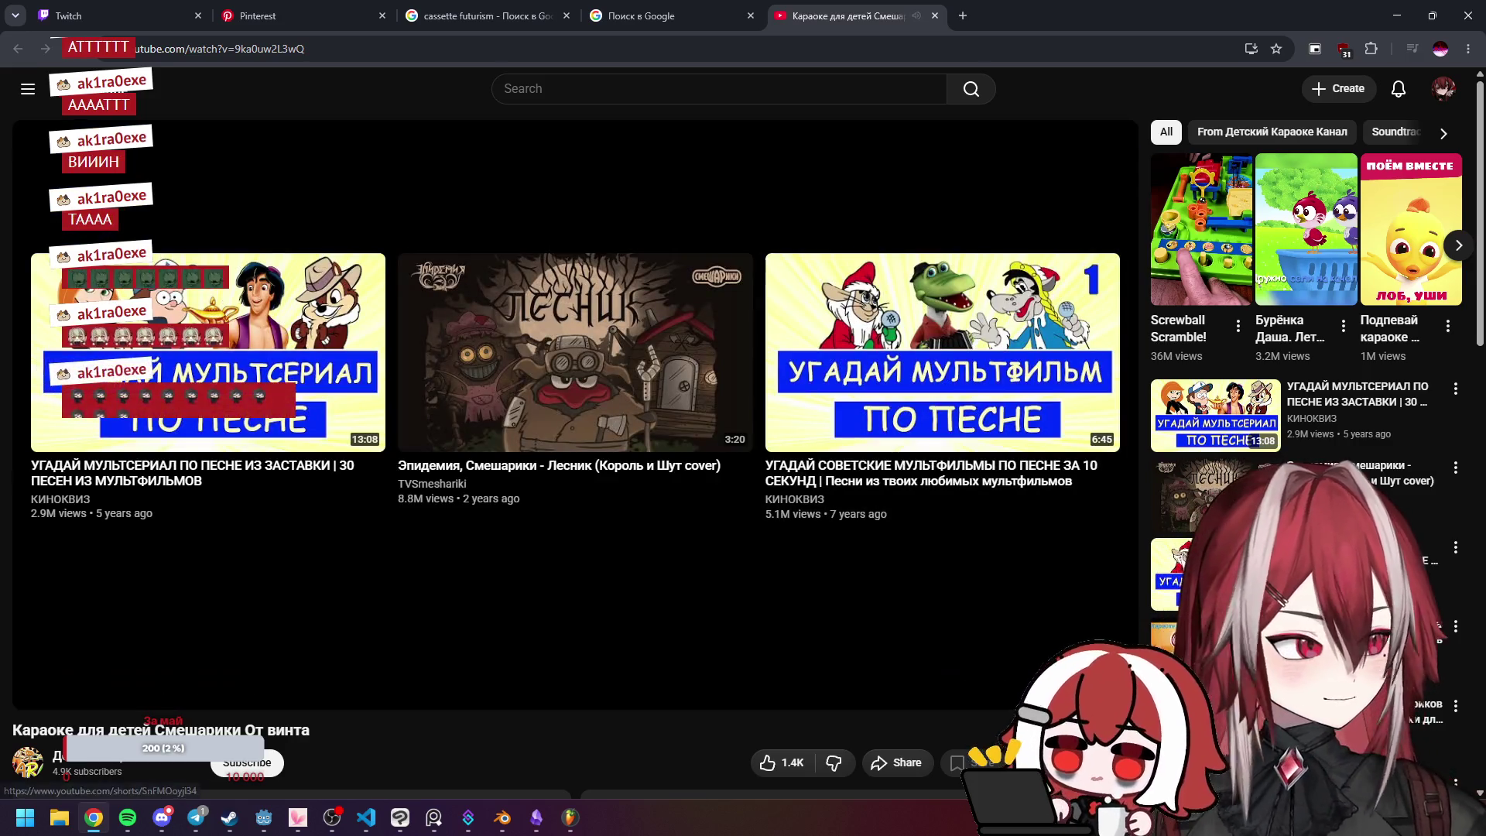
Step: After the От винта karaoke video ends, switch from Chrome back to FL Studio
{"action": "key", "text": "alt+Tab"}
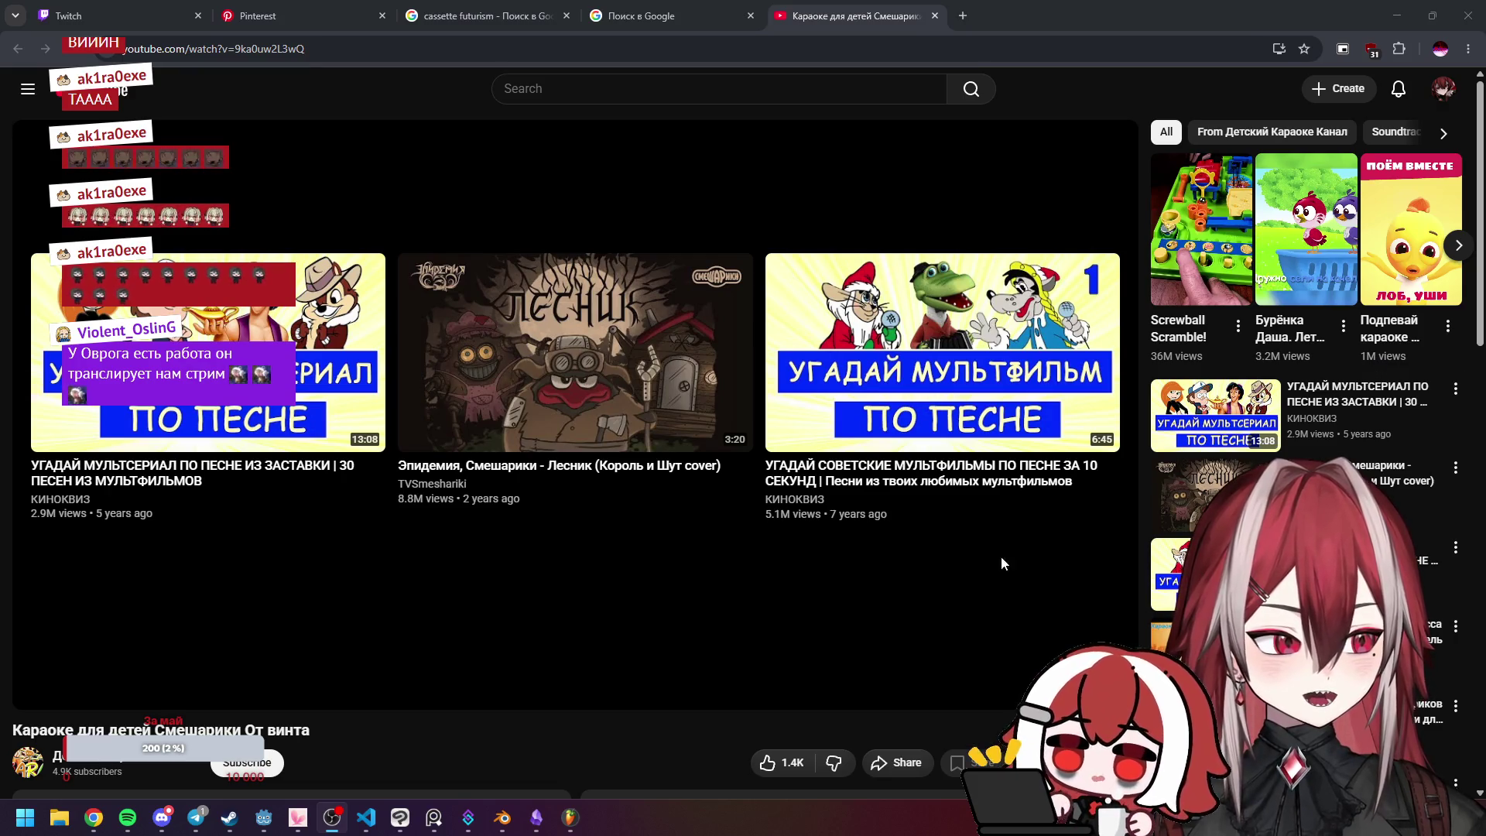
{"action": "left_click", "coordinate": [570, 817]}
Step: Quit FL Studio without saving Karaoke.flp, then close the YouTube karaoke tab
{"action": "left_click", "coordinate": [1472, 16]}
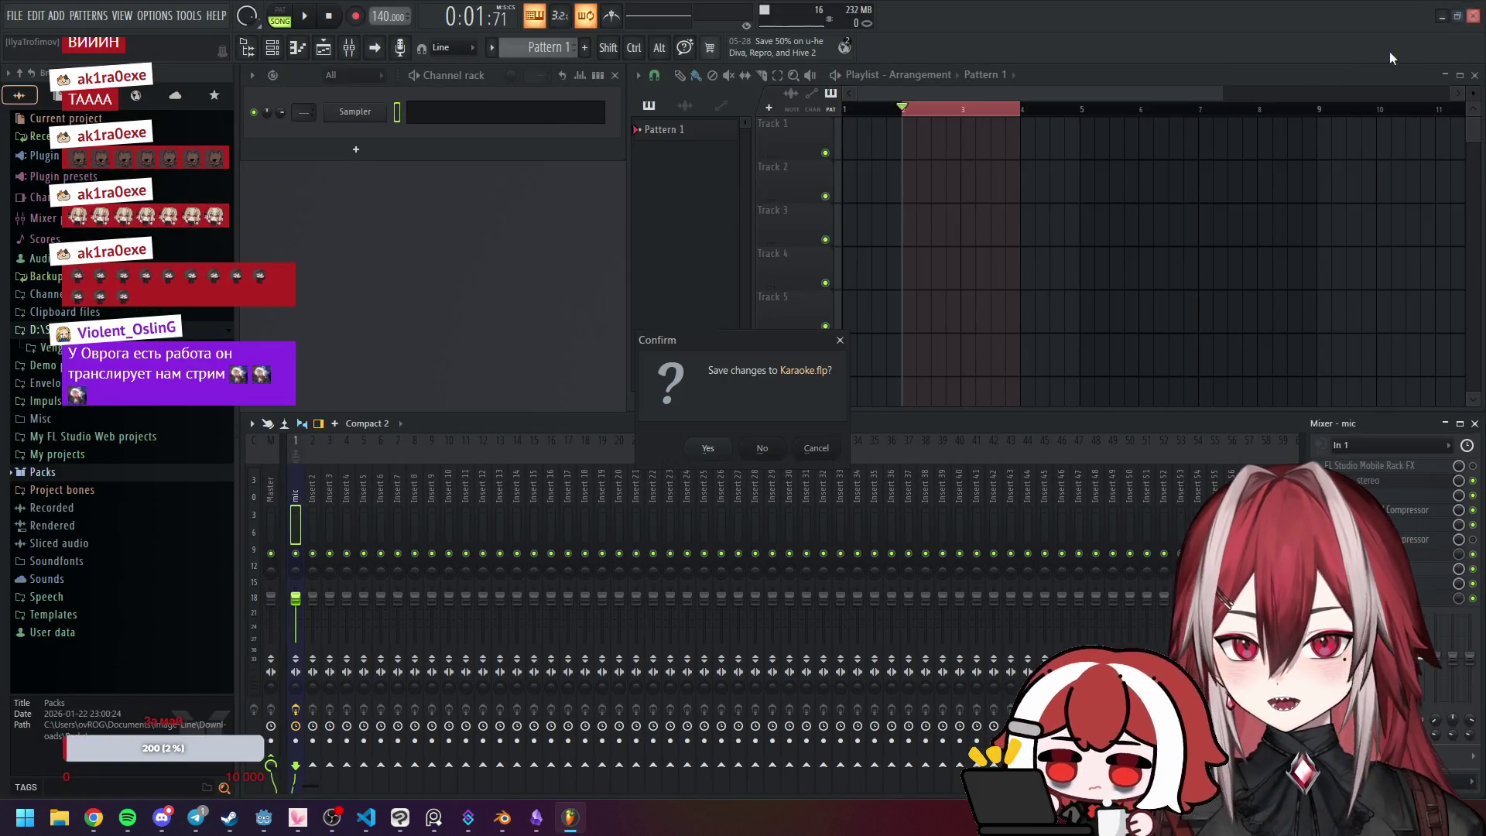
{"action": "left_click", "coordinate": [762, 448]}
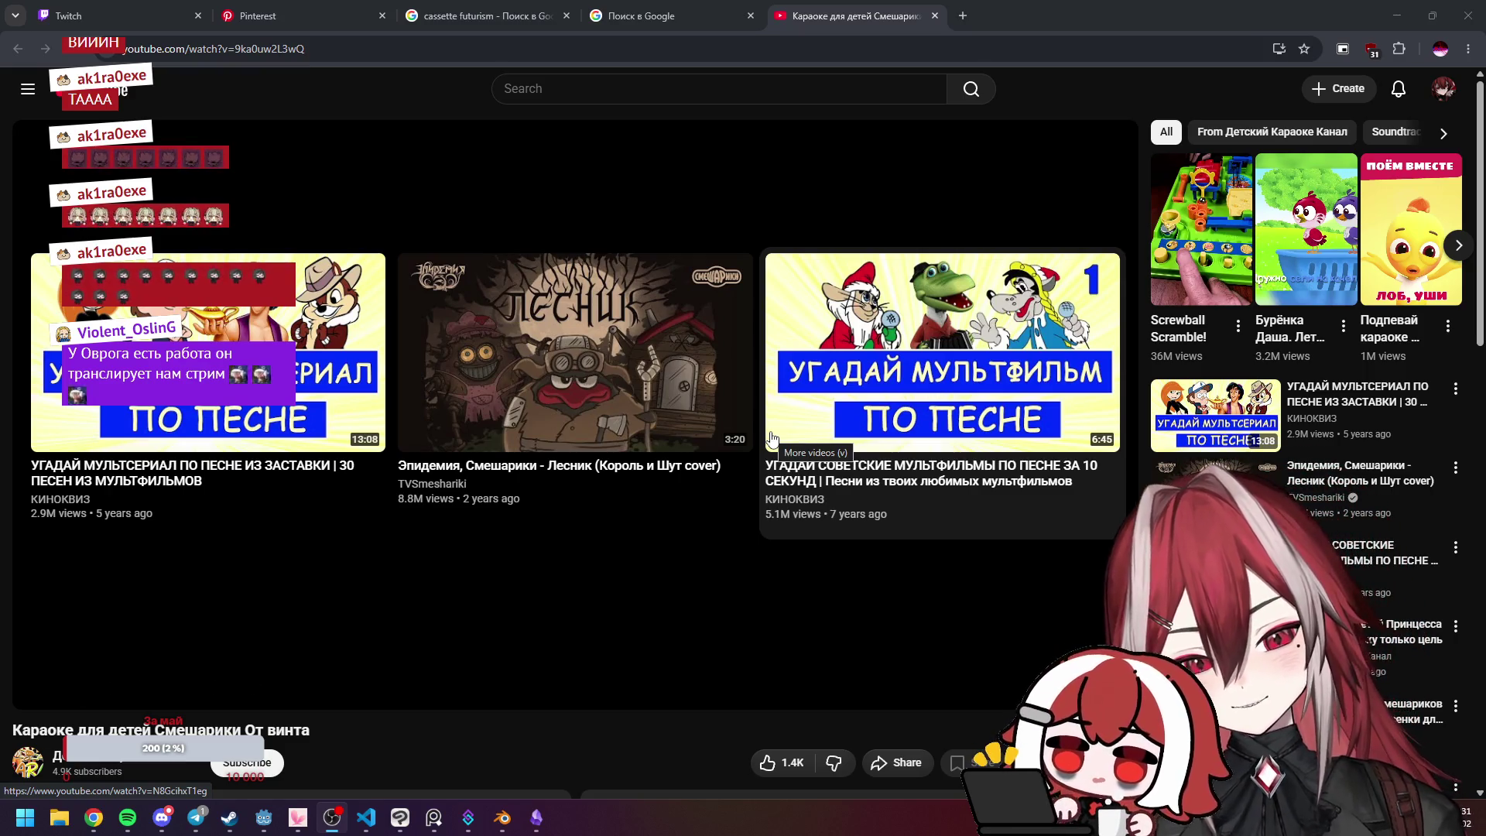
{"action": "left_click", "coordinate": [935, 15]}
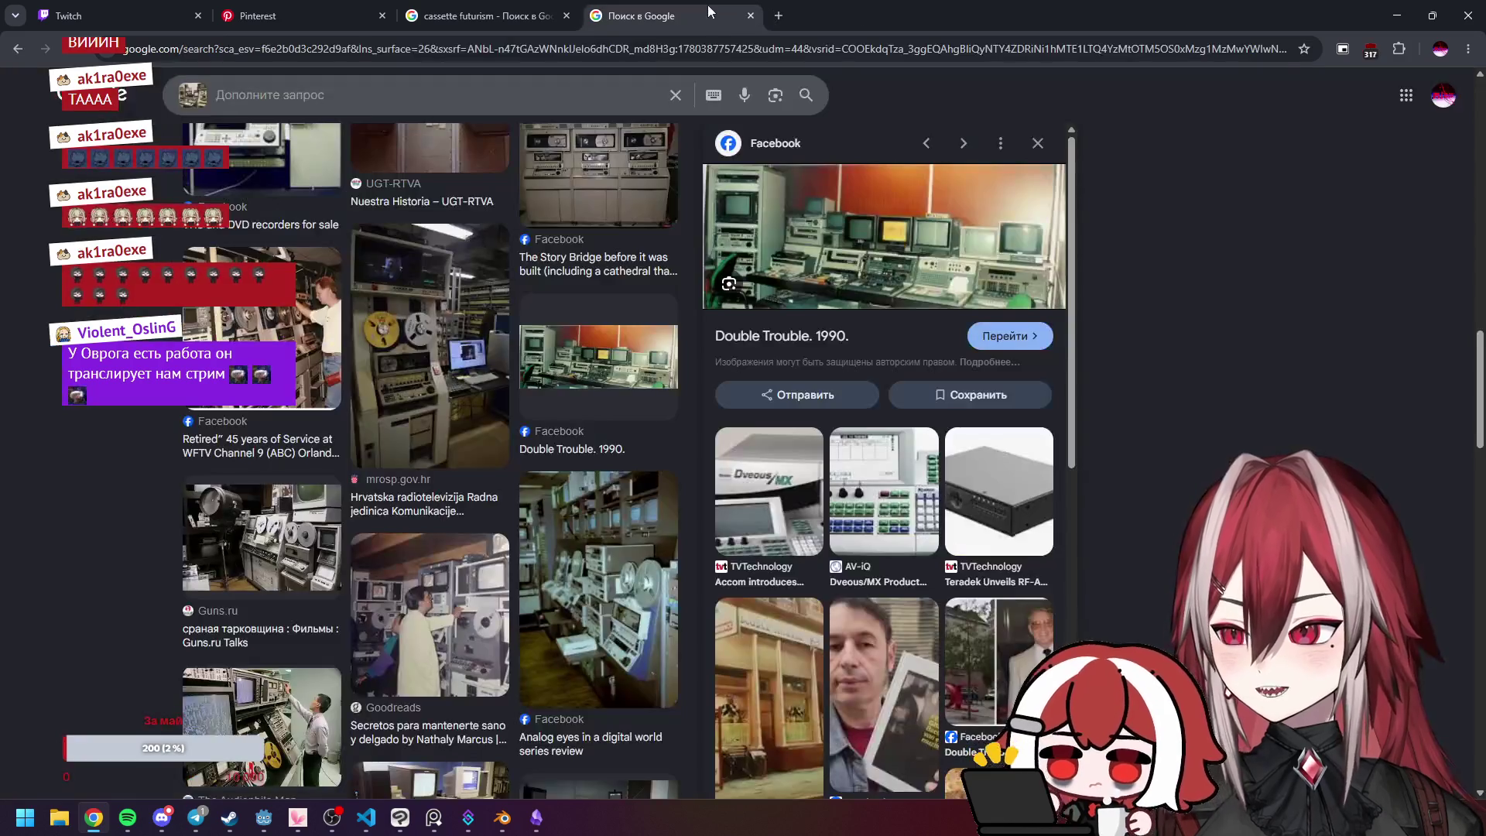
Step: Close the Google Images tab and scroll to the Steam profile's comment box
{"action": "middle_click", "coordinate": [707, 3]}
{"action": "key", "text": "alt+Tab"}
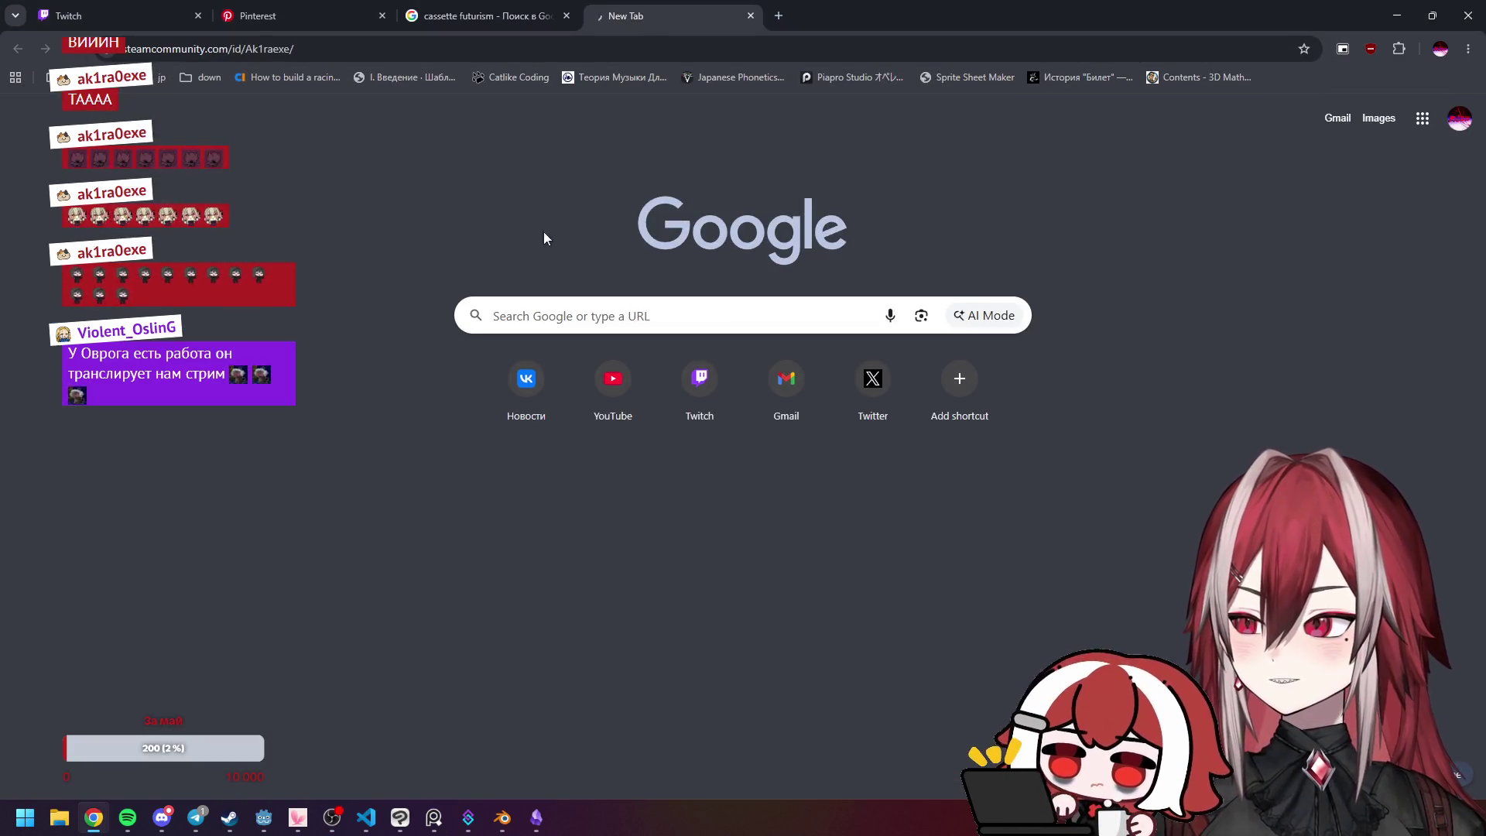
{"action": "scroll", "coordinate": [653, 234], "scroll_direction": "down", "scroll_amount": 6}
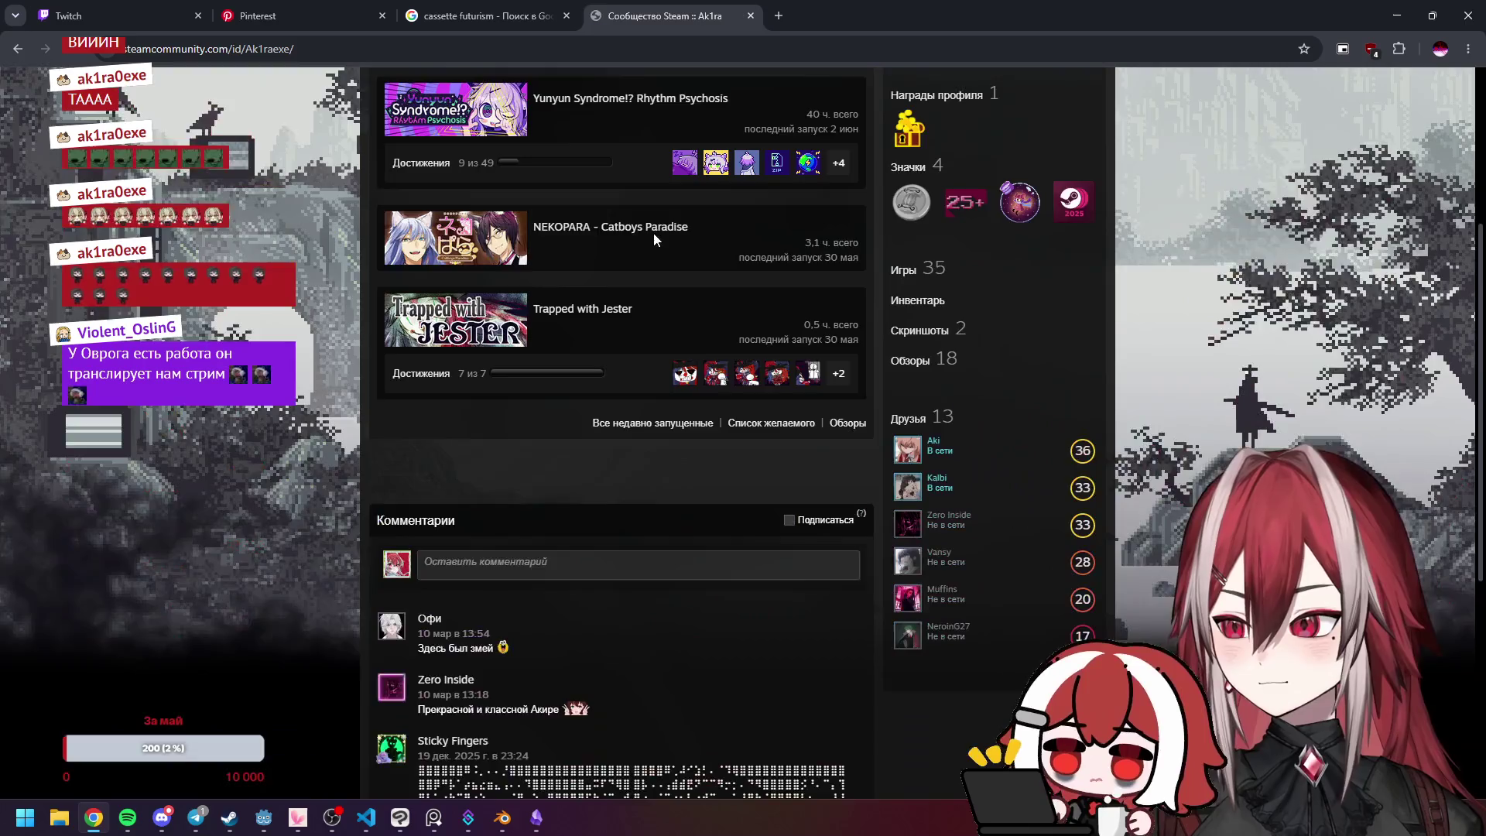
Step: Insert the (•ω•)y kaomoji from the Happy category into the comment box
{"action": "key", "text": "super+period"}
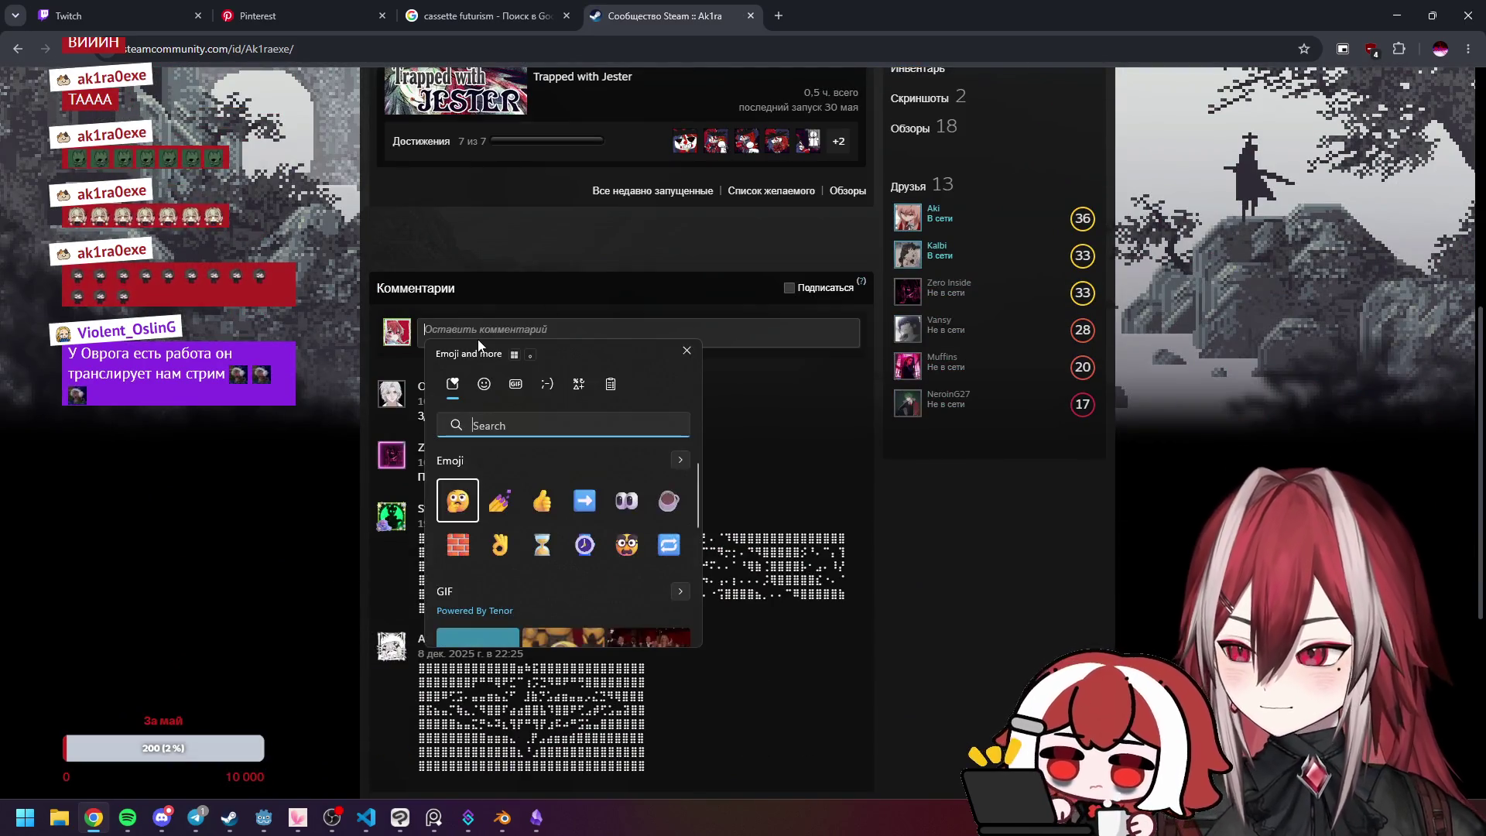
{"action": "left_click", "coordinate": [544, 383]}
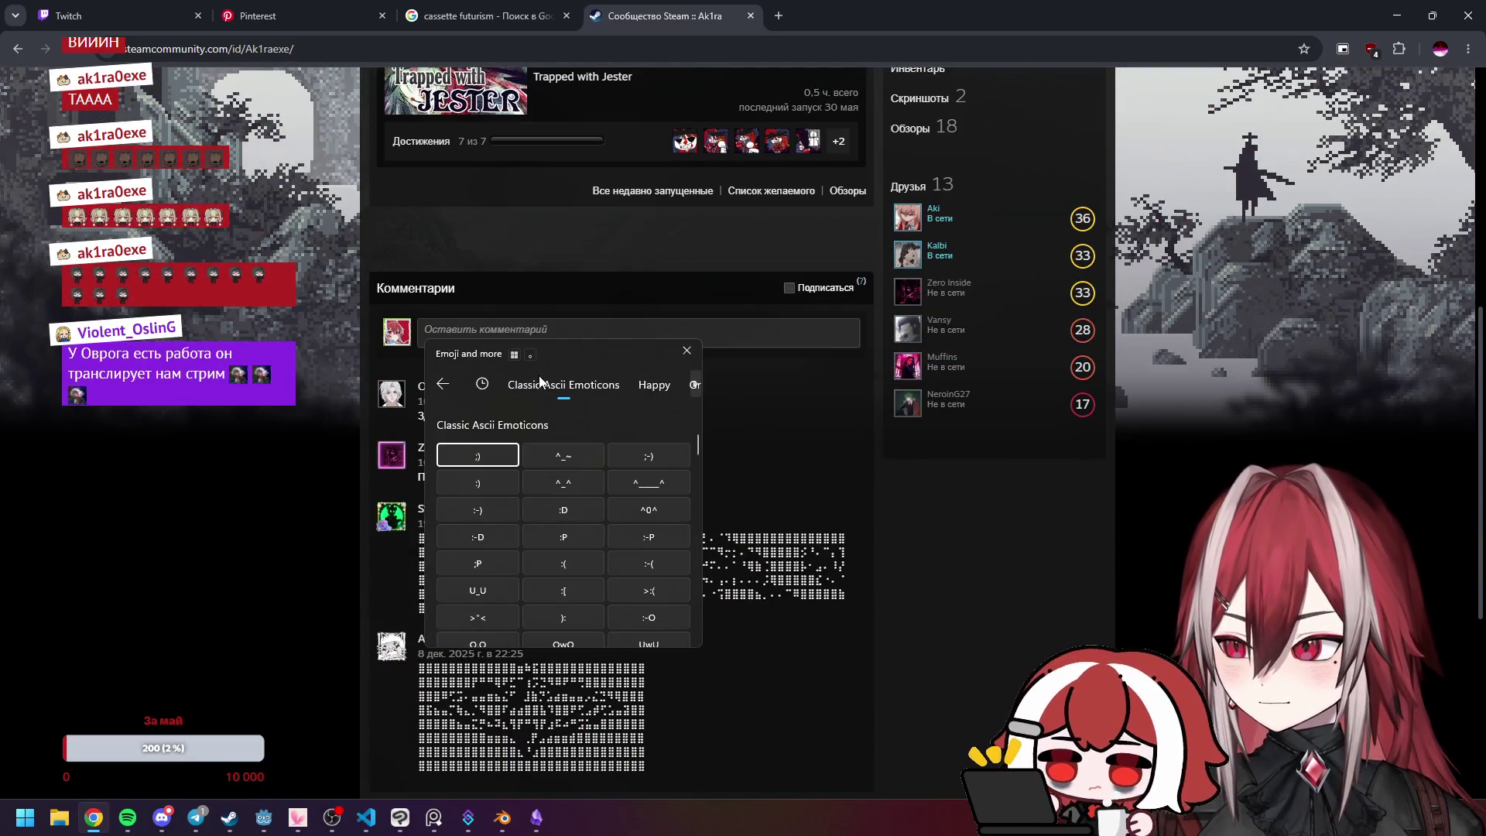
{"action": "left_click", "coordinate": [647, 389]}
{"action": "scroll", "coordinate": [599, 472], "scroll_direction": "down", "scroll_amount": 5}
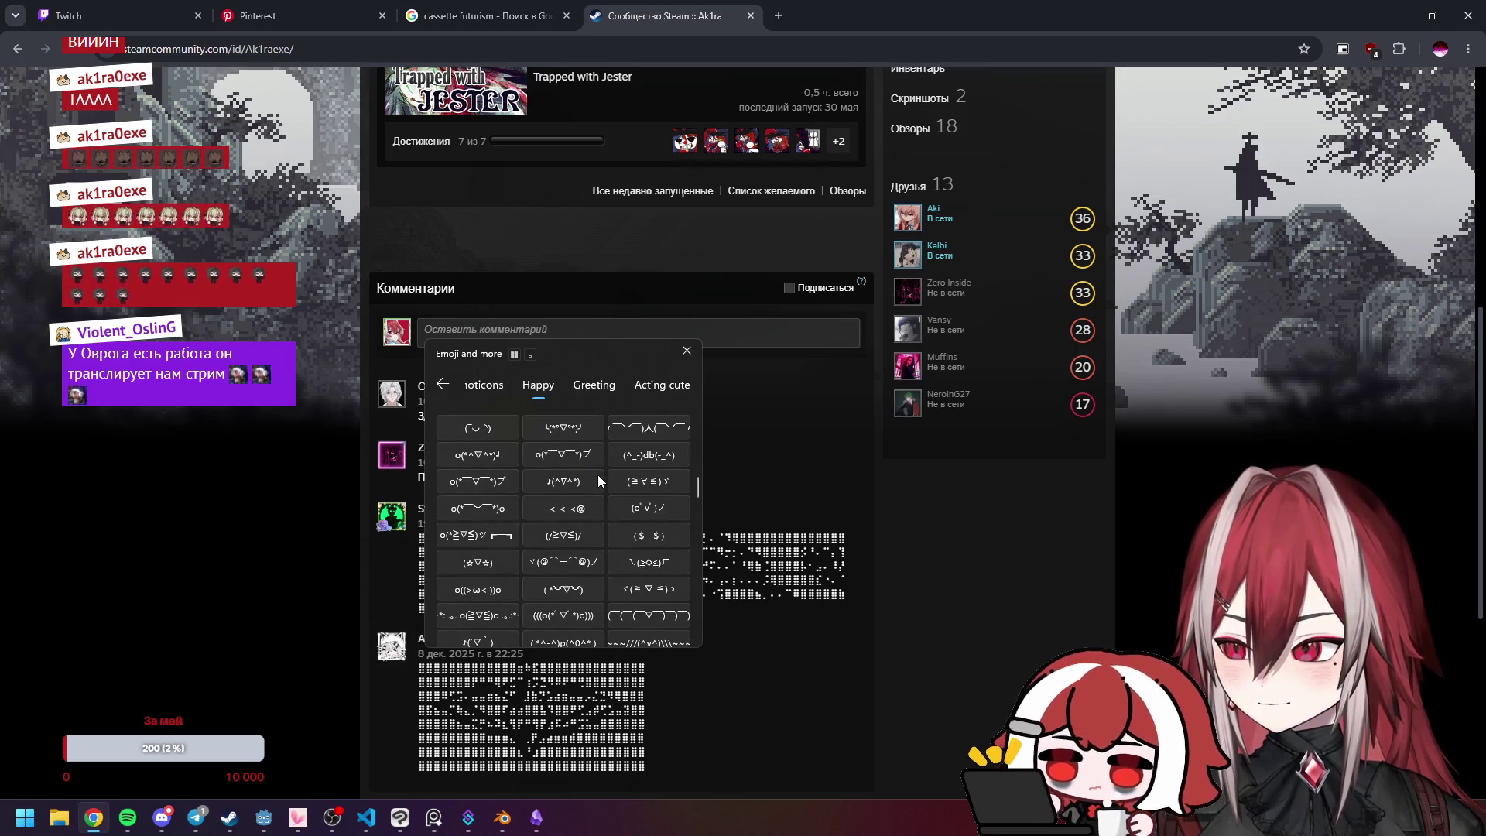
{"action": "scroll", "coordinate": [597, 475], "scroll_direction": "down", "scroll_amount": 2}
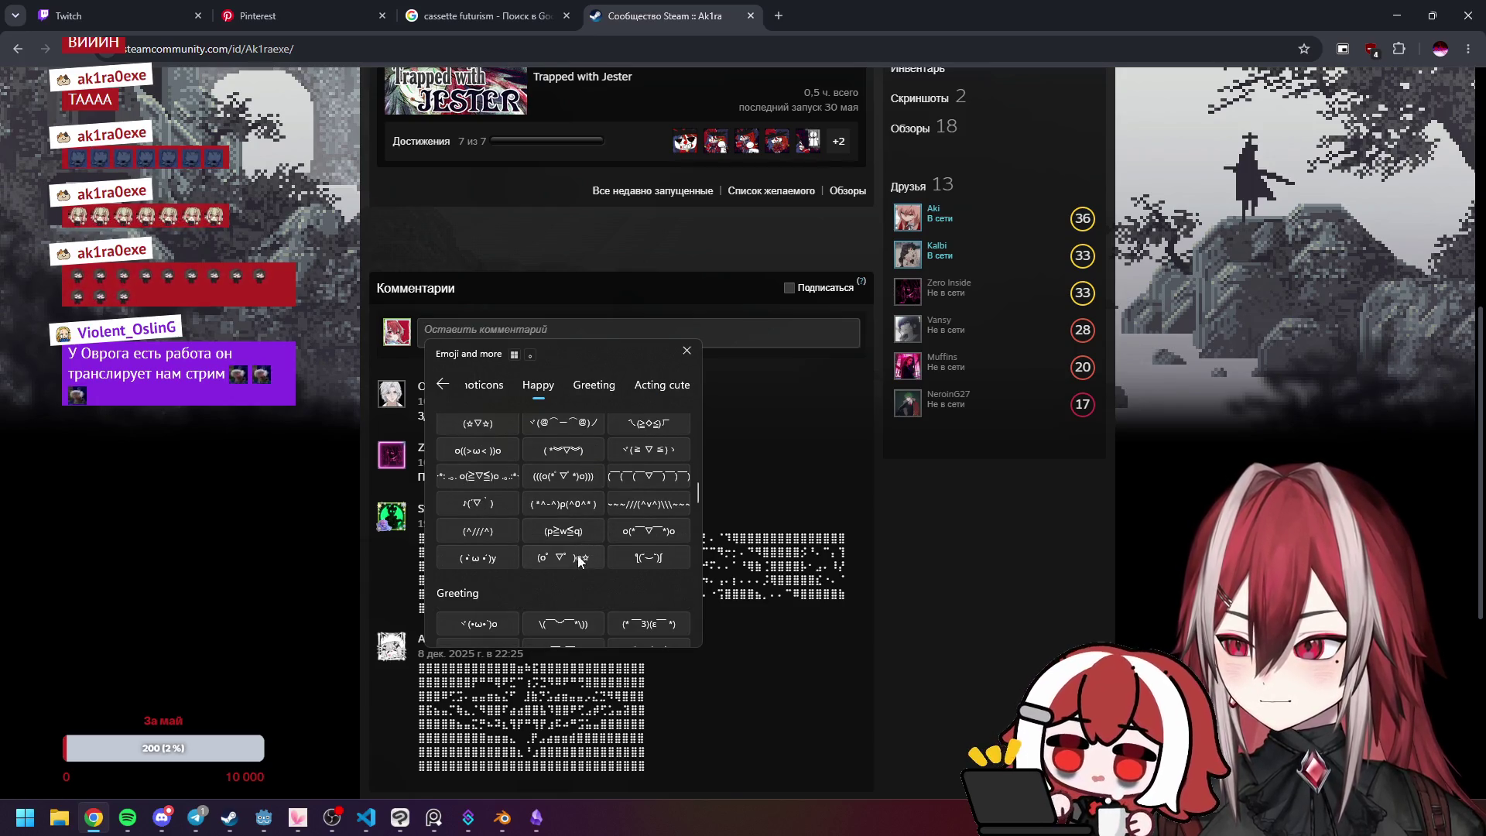
{"action": "scroll", "coordinate": [576, 553], "scroll_direction": "down", "scroll_amount": 1}
{"action": "left_click", "coordinate": [477, 488]}
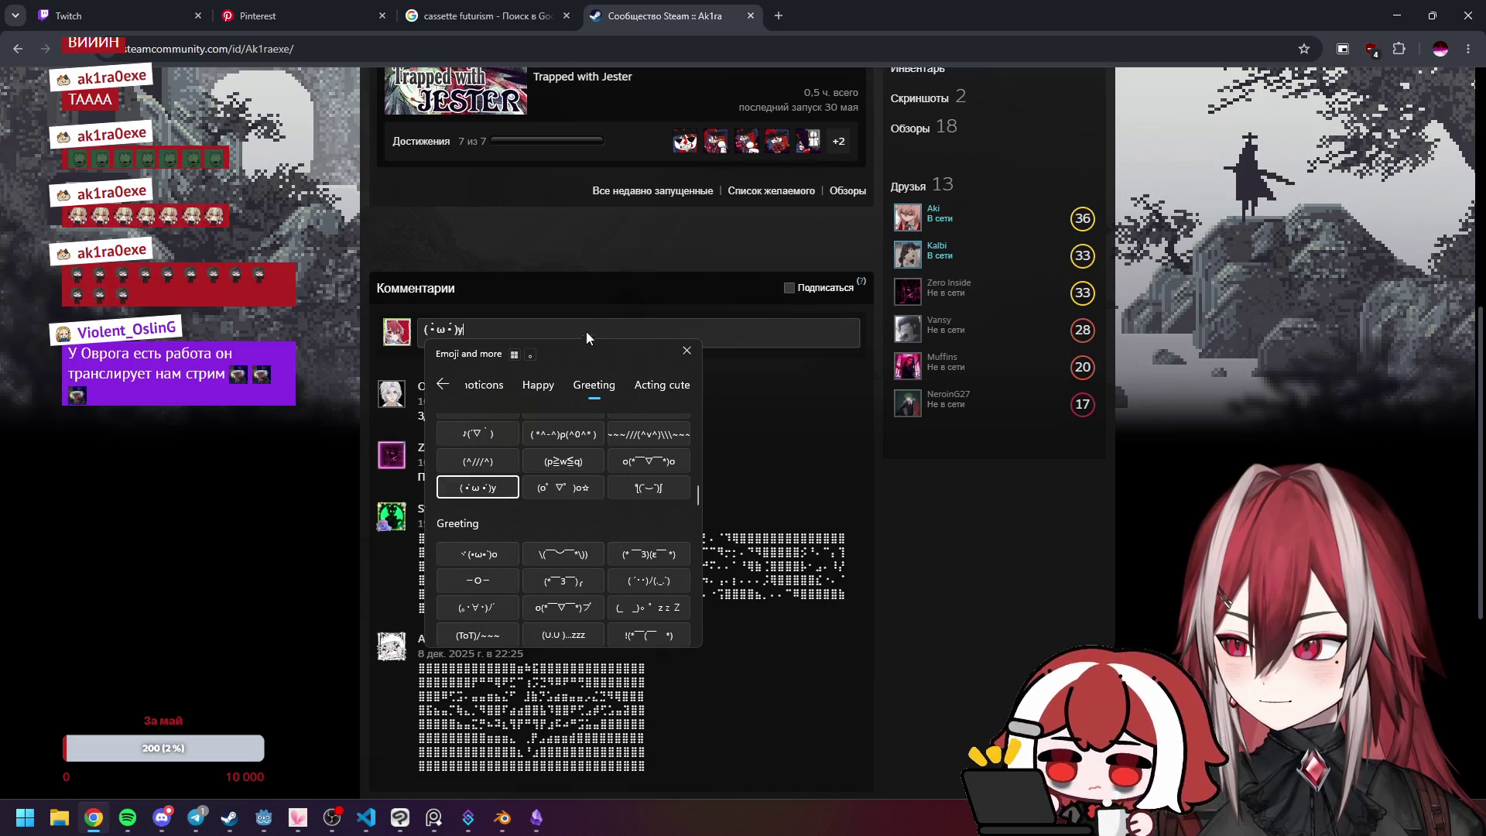
Step: Post the kaomoji comment, return to the cassette futurism tab, and minimise Chrome
{"action": "left_click", "coordinate": [586, 329]}
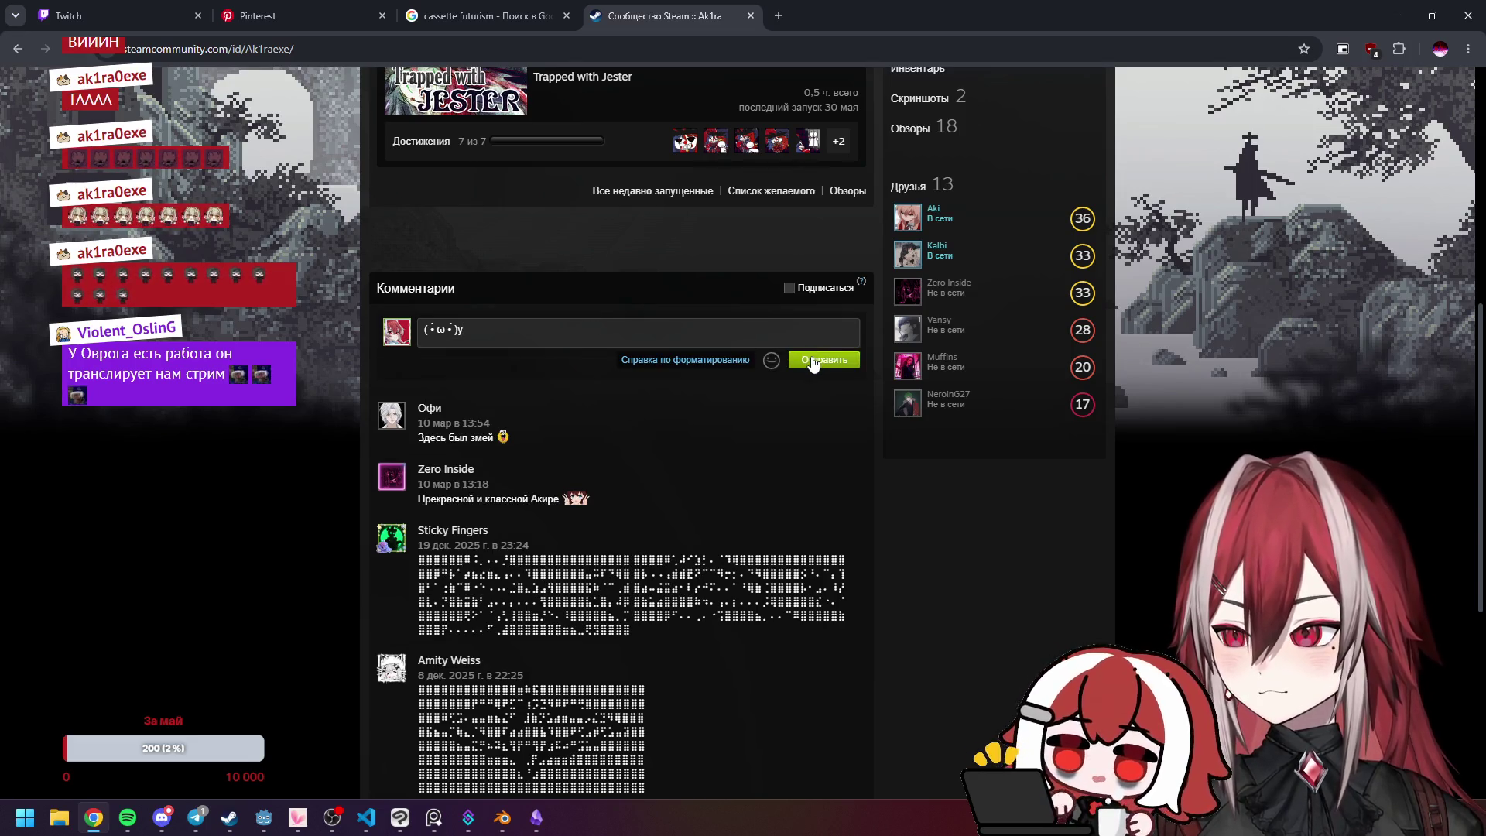
{"action": "left_click", "coordinate": [813, 361]}
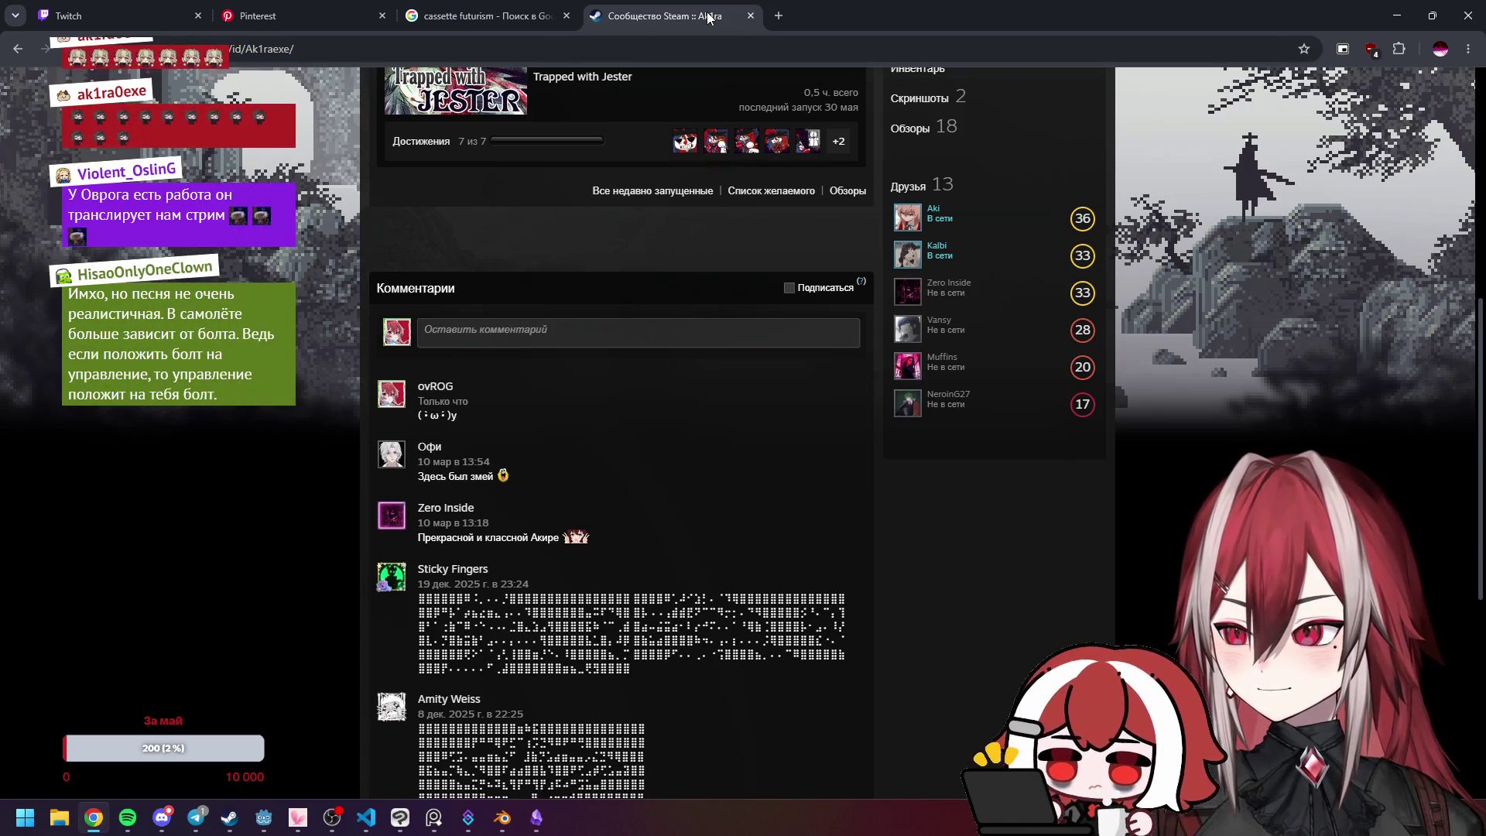
{"action": "key", "text": "ctrl+shift+Tab"}
{"action": "left_click", "coordinate": [1397, 16]}
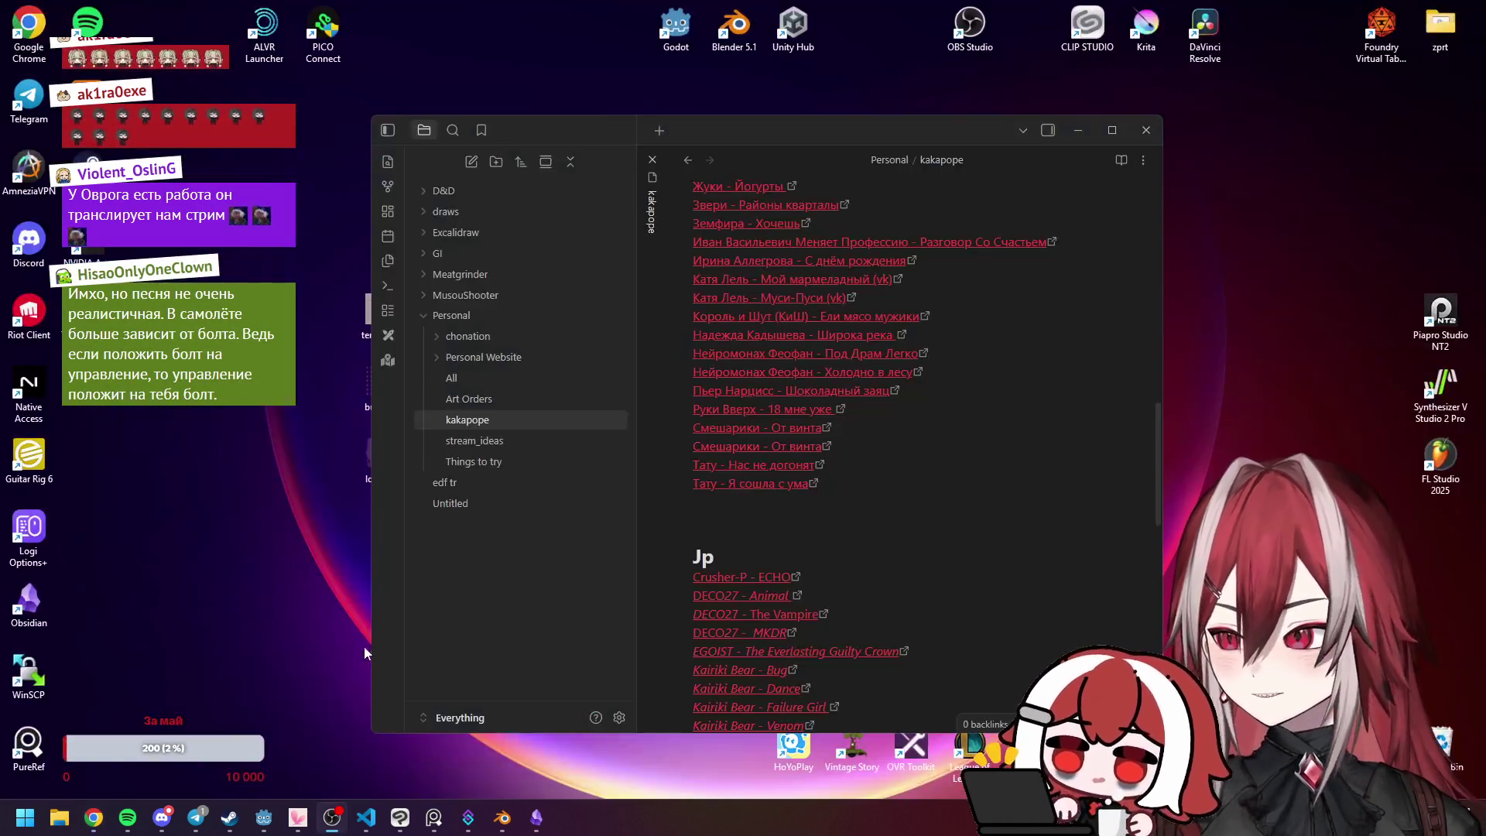
Step: Close Obsidian, play Liked Songs in Spotify, minimise Spotify, and bring Blender forward
{"action": "left_click", "coordinate": [1146, 130]}
{"action": "left_click", "coordinate": [127, 817]}
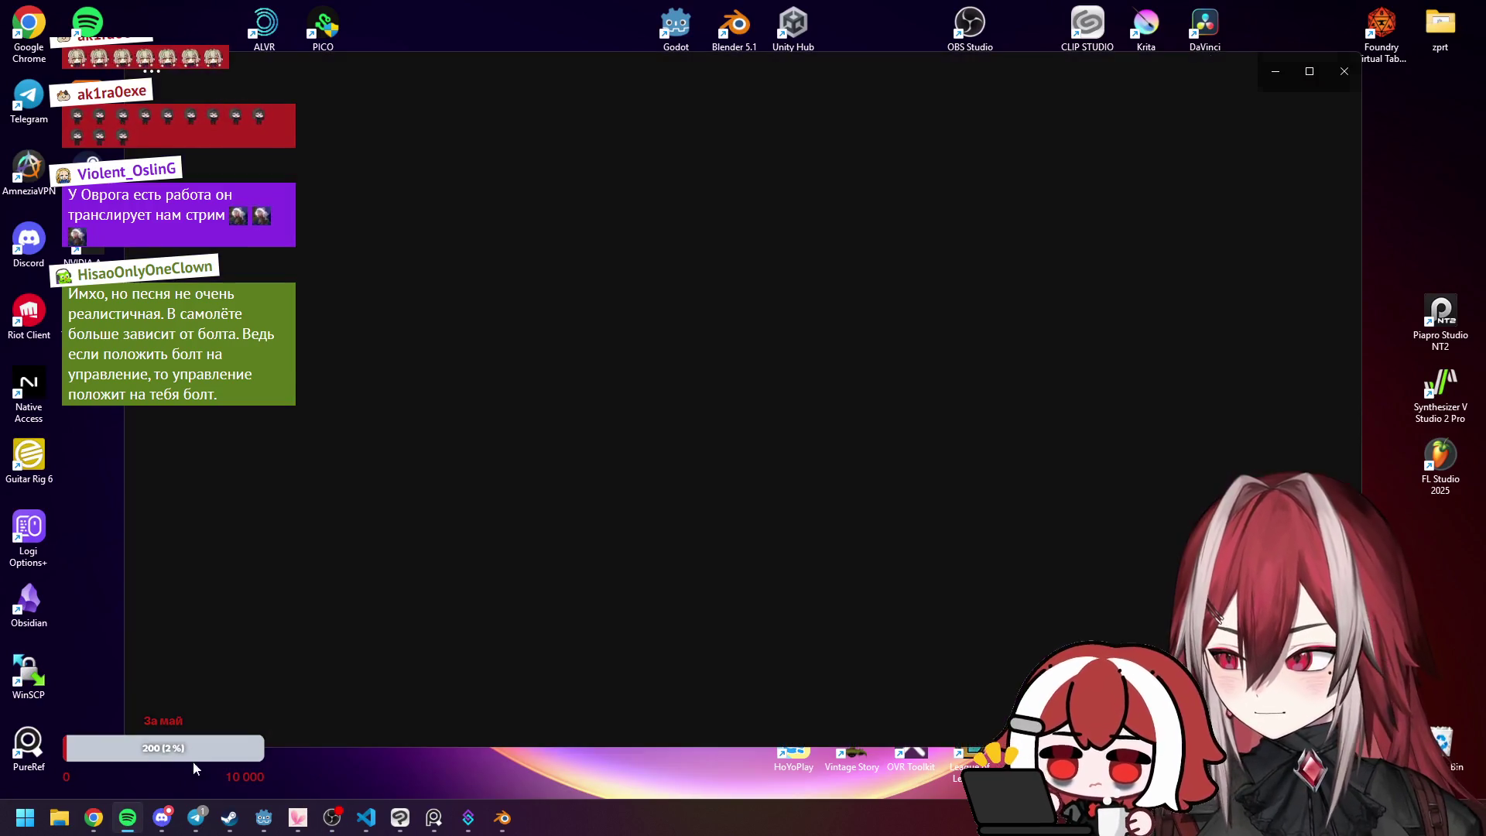
{"action": "left_click", "coordinate": [732, 715]}
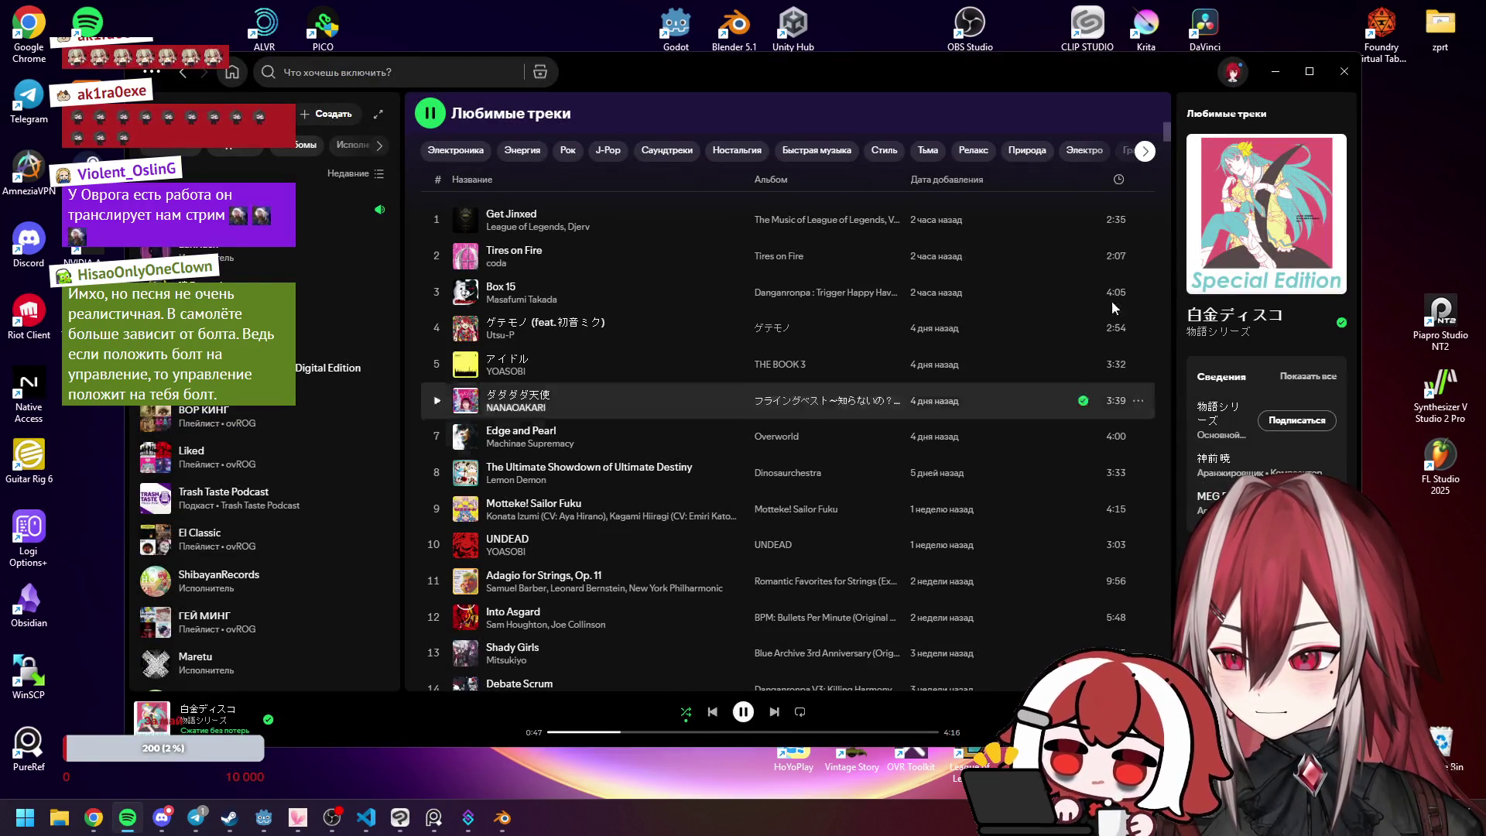
{"action": "left_click", "coordinate": [1276, 72]}
{"action": "left_click", "coordinate": [502, 817]}
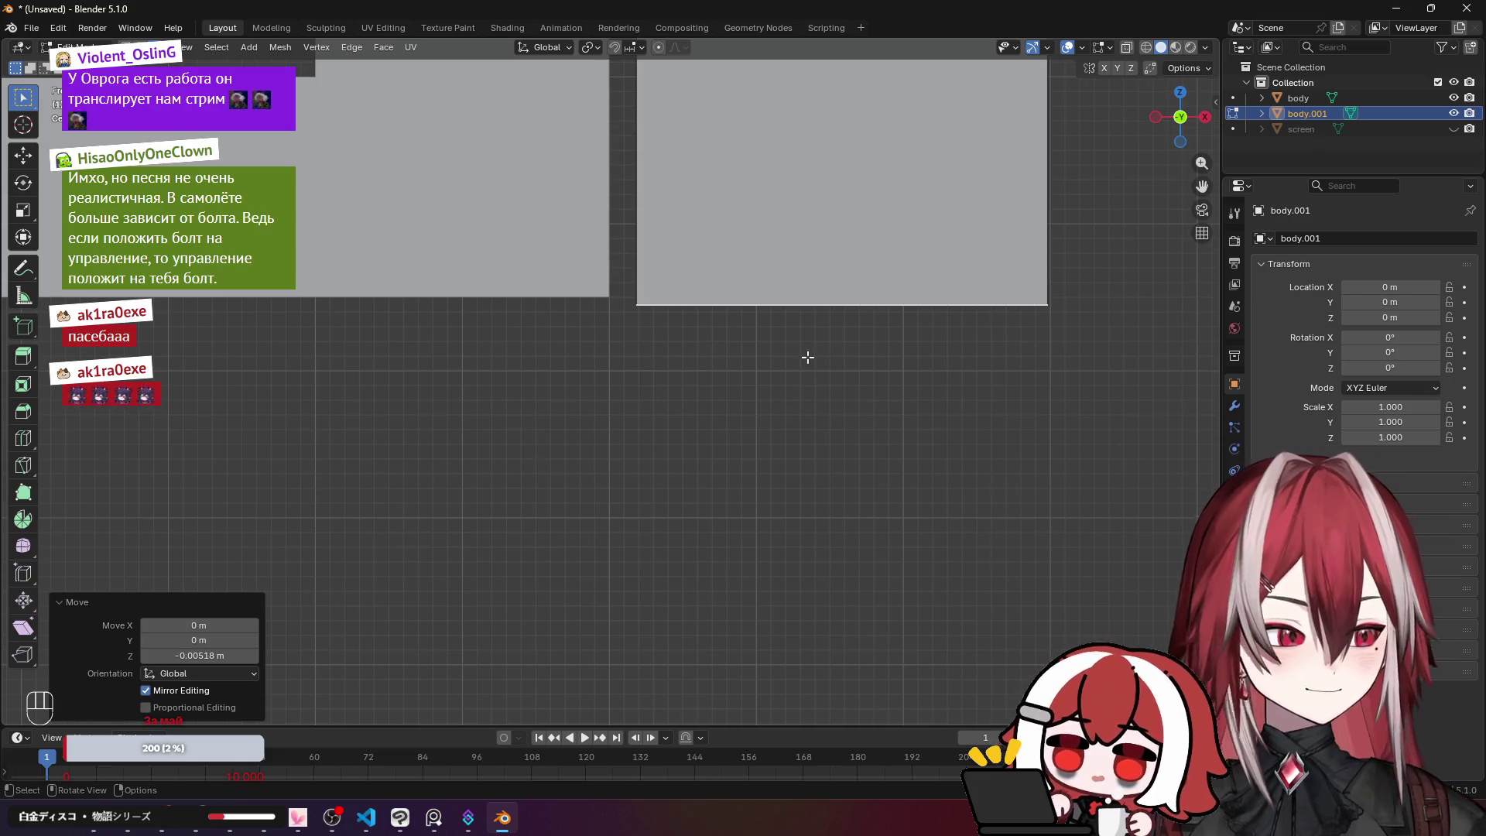
Step: Extrude the end of the frame's side post 0.25 m downward
{"action": "scroll", "coordinate": [807, 357], "scroll_direction": "down", "scroll_amount": 2}
{"action": "scroll", "coordinate": [808, 357], "scroll_direction": "up", "scroll_amount": 5}
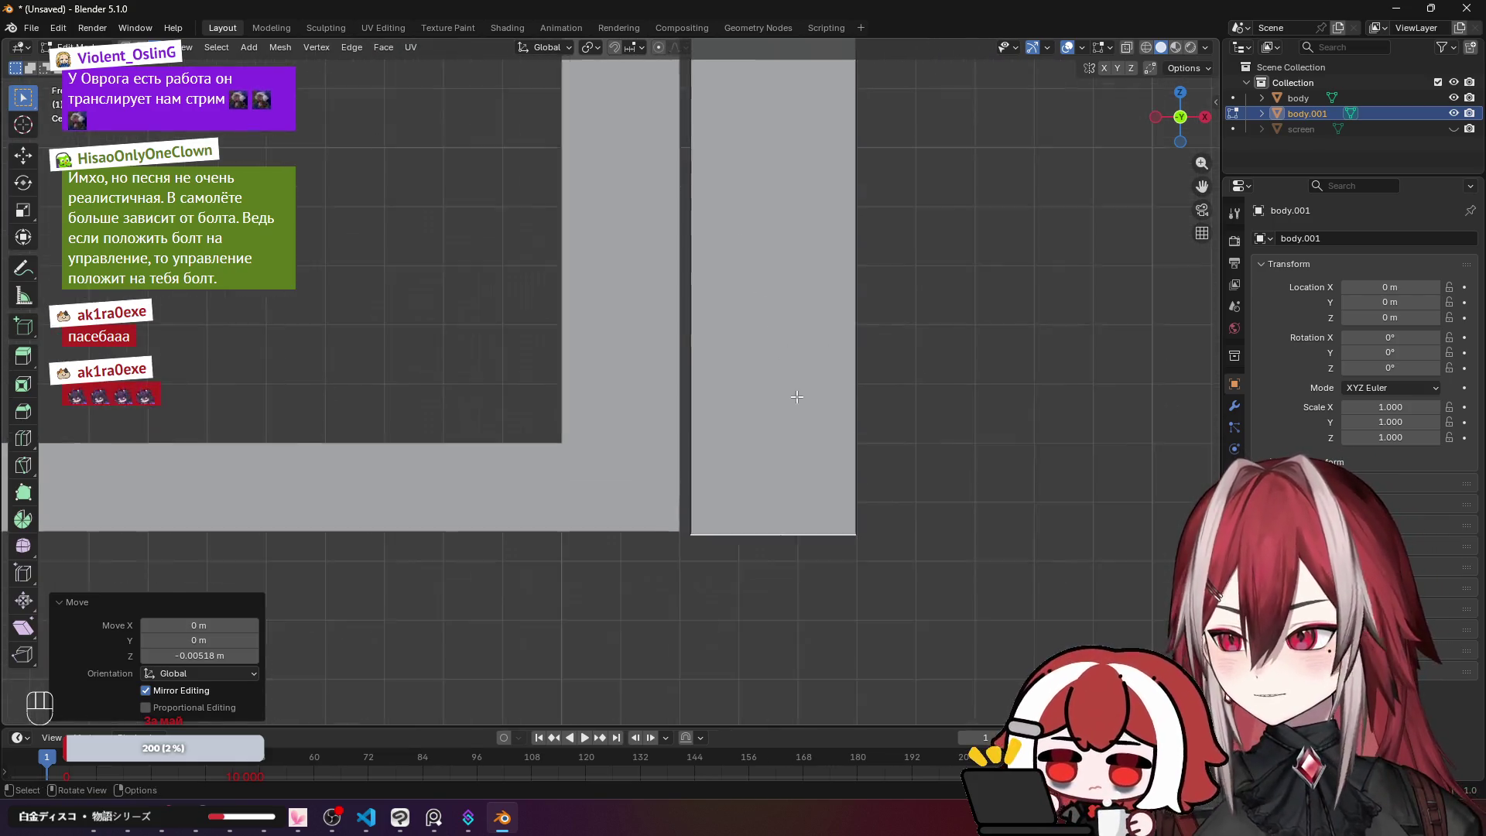
{"action": "scroll", "coordinate": [755, 406], "scroll_direction": "down", "scroll_amount": 5}
{"action": "scroll", "coordinate": [731, 372], "scroll_direction": "up", "scroll_amount": 5}
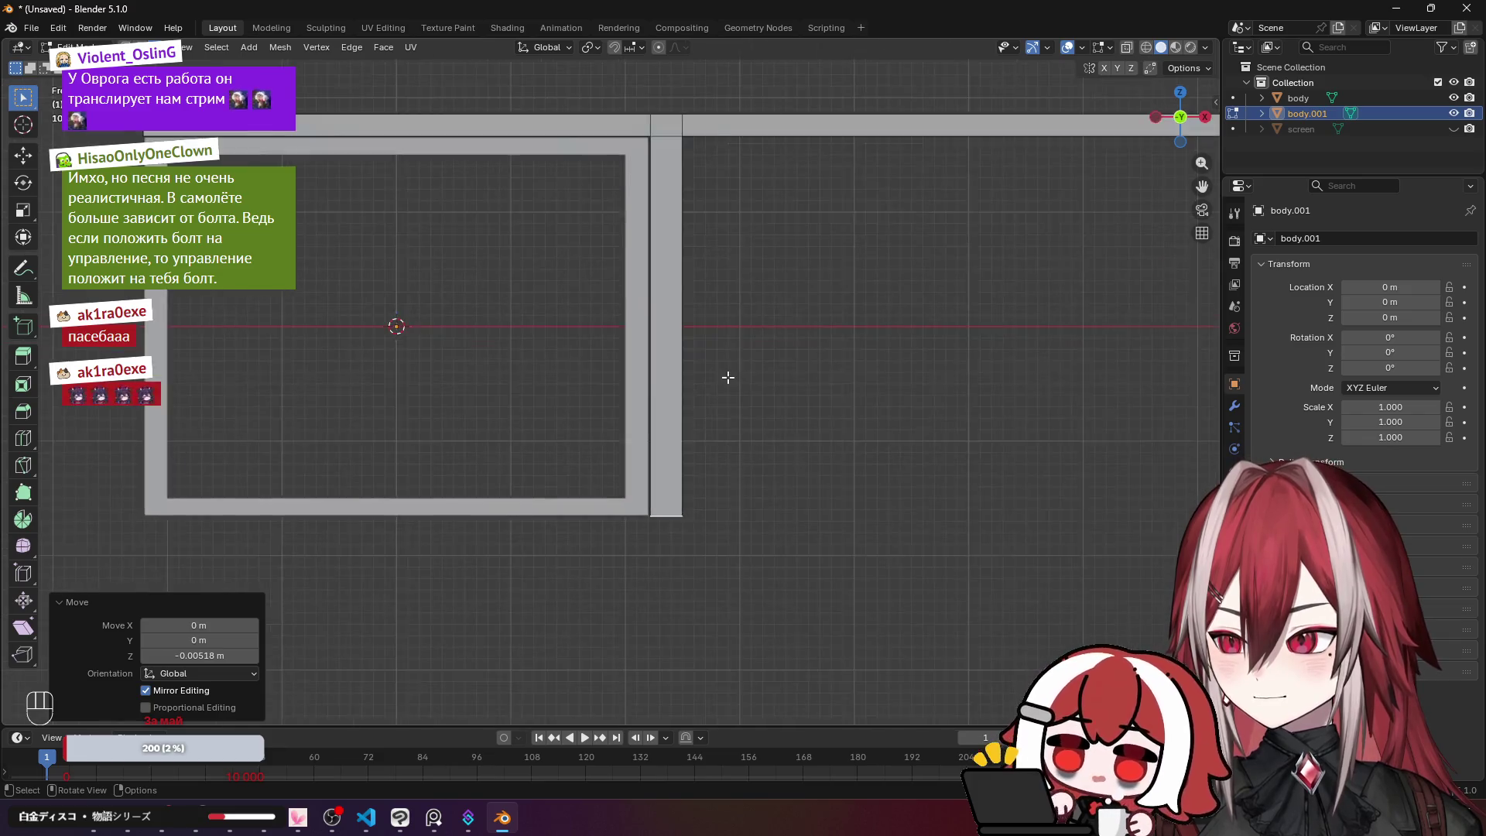
{"action": "scroll", "coordinate": [720, 344], "scroll_direction": "down", "scroll_amount": 1}
{"action": "scroll", "coordinate": [723, 325], "scroll_direction": "down", "scroll_amount": 2}
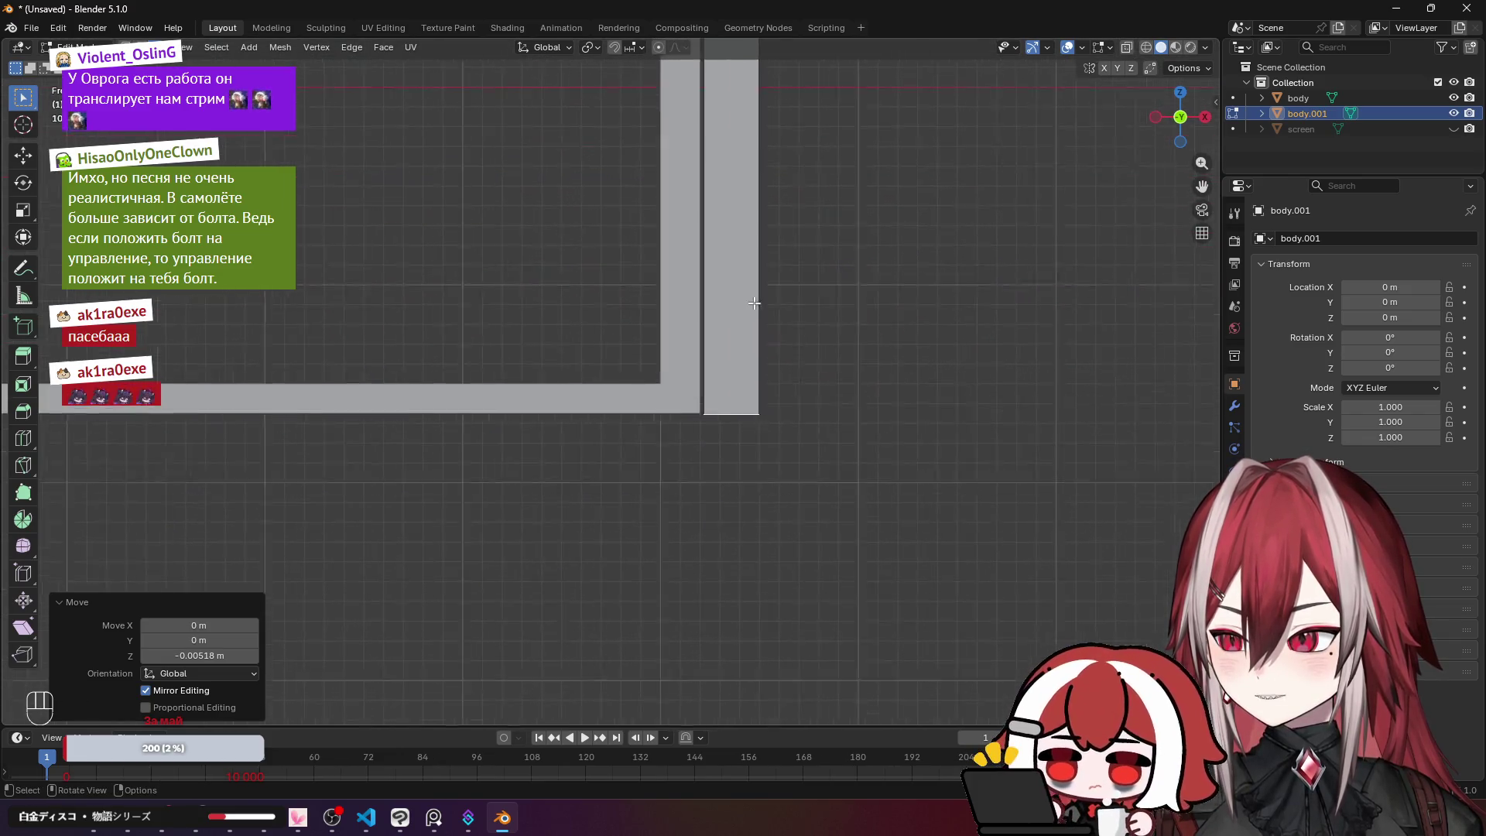
{"action": "scroll", "coordinate": [774, 278], "scroll_direction": "up", "scroll_amount": 6}
{"action": "scroll", "coordinate": [789, 302], "scroll_direction": "up", "scroll_amount": 1}
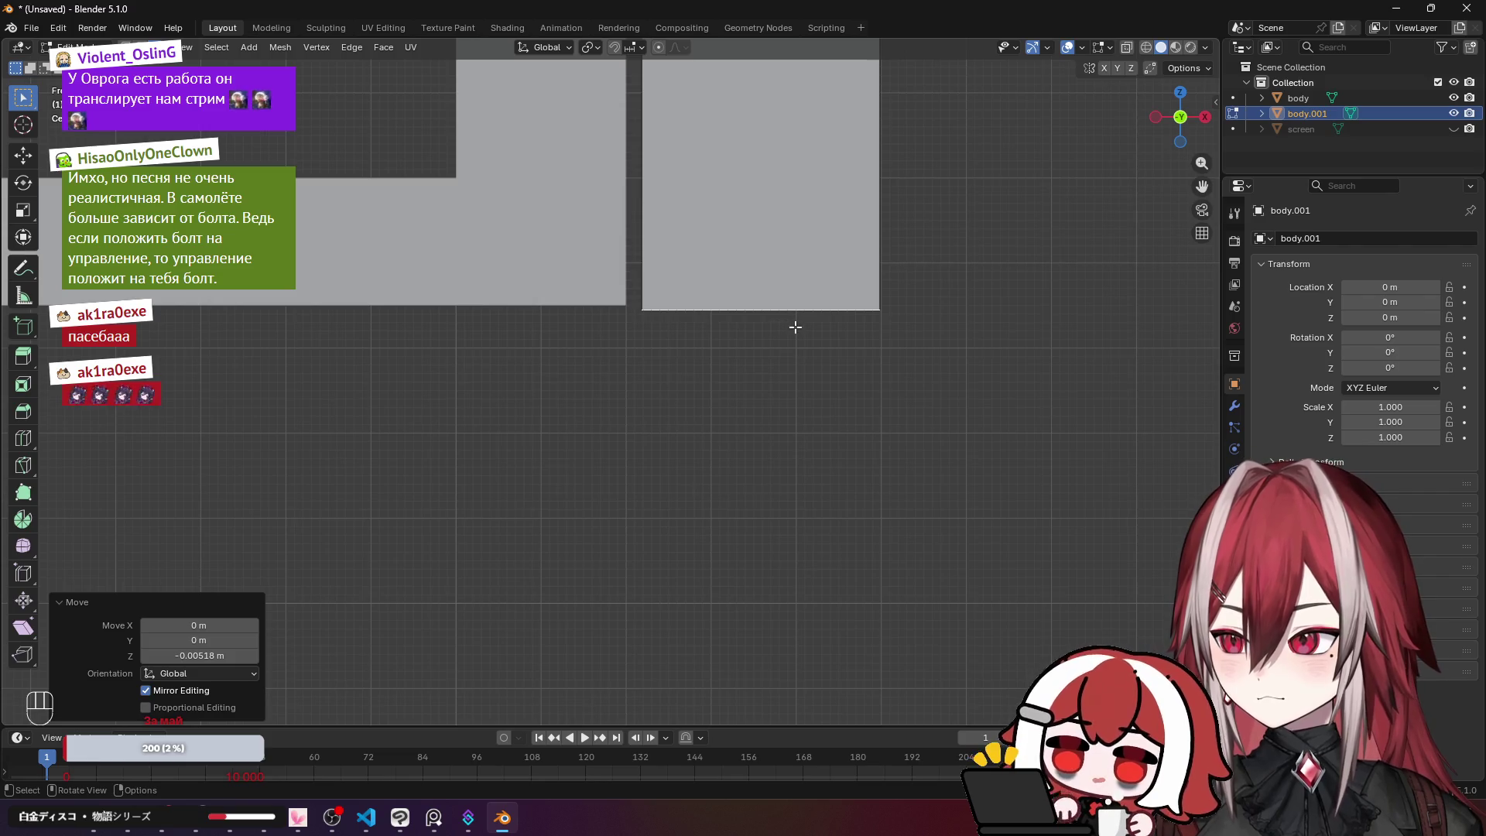
{"action": "left_click", "coordinate": [810, 541]}
{"action": "mouse_move", "coordinate": [810, 541]}
{"action": "left_mouse_down"}
{"action": "mouse_move", "coordinate": [810, 515]}
{"action": "mouse_move", "coordinate": [663, 488]}
{"action": "left_mouse_up"}
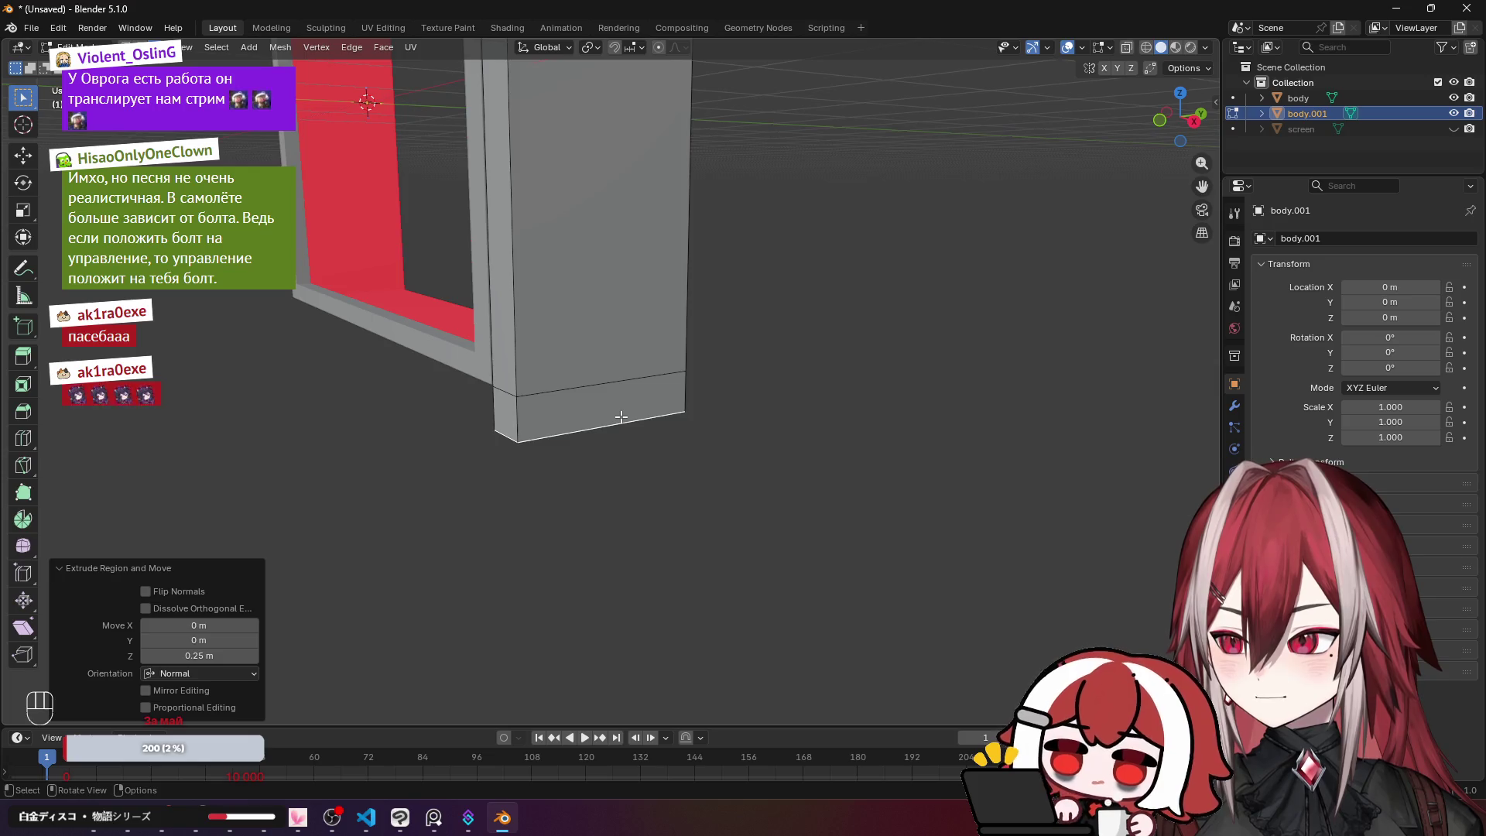
Step: Extend a rail 5.5 m along the frame's base, checking it in front view
{"action": "key", "text": "KP_1"}
{"action": "left_click_drag", "start_coordinate": [646, 391], "coordinate": [453, 390]}
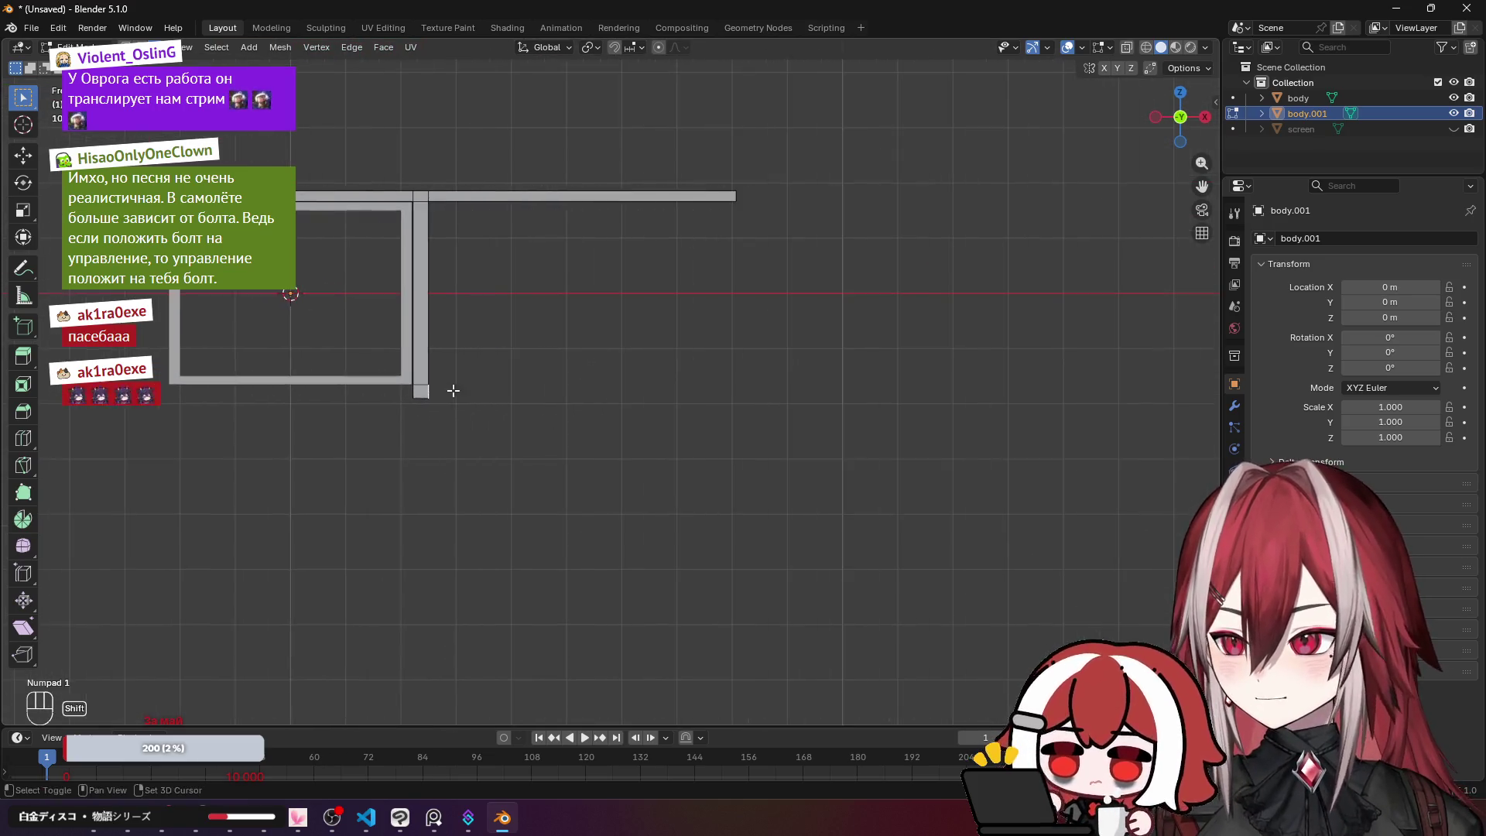
{"action": "scroll", "coordinate": [561, 360], "scroll_direction": "up", "scroll_amount": 4}
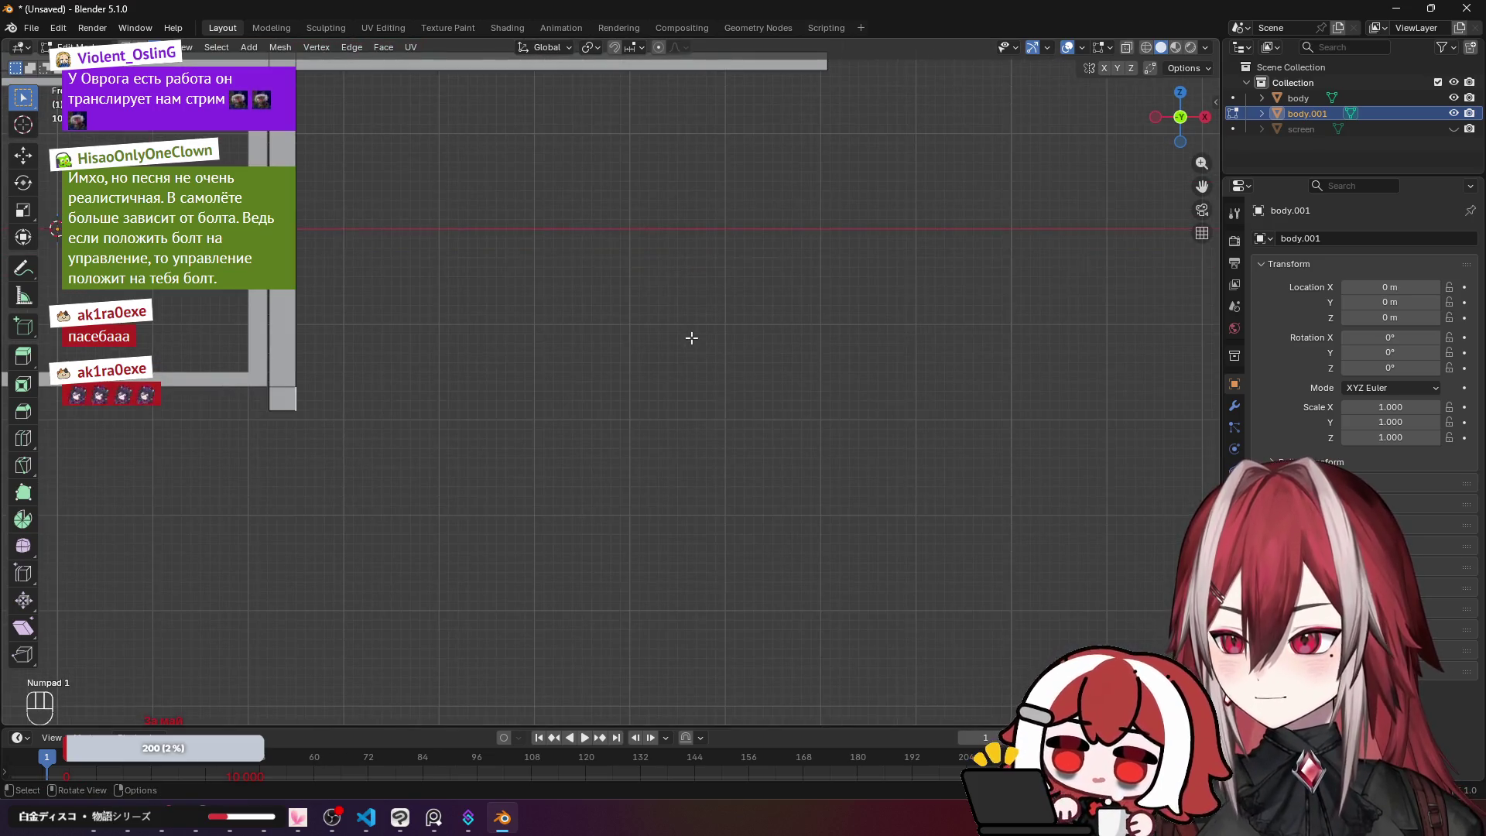
{"action": "left_click", "coordinate": [6, 330]}
{"action": "scroll", "coordinate": [849, 352], "scroll_direction": "down", "scroll_amount": 3}
{"action": "left_click_drag", "start_coordinate": [849, 352], "coordinate": [750, 433]}
{"action": "key", "text": "KP_1"}
{"action": "scroll", "coordinate": [696, 432], "scroll_direction": "down", "scroll_amount": 2}
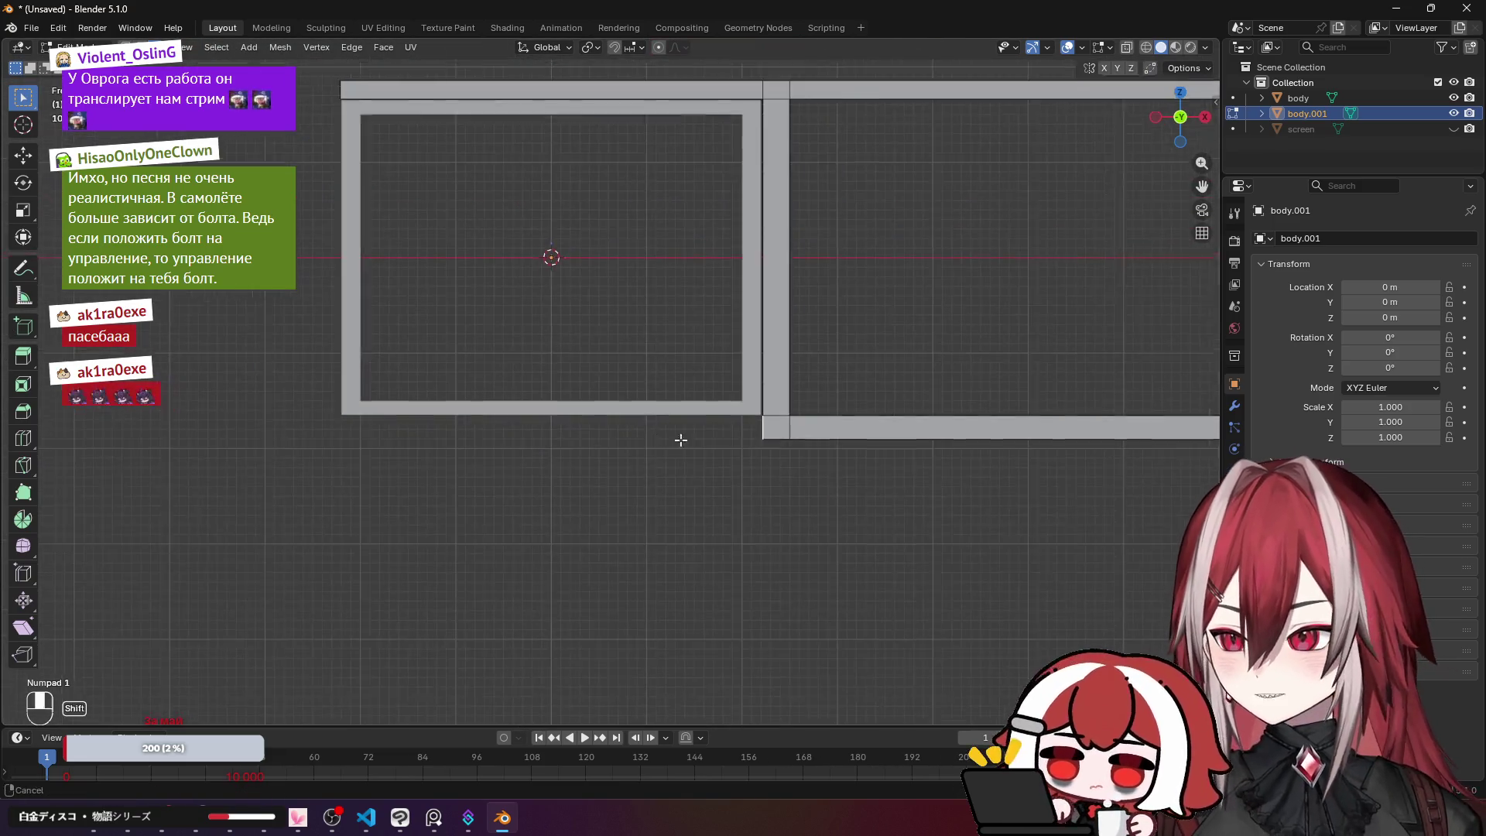
Step: Extrude the selected end faces once more and inspect the extended frame
{"action": "key", "text": "e"}
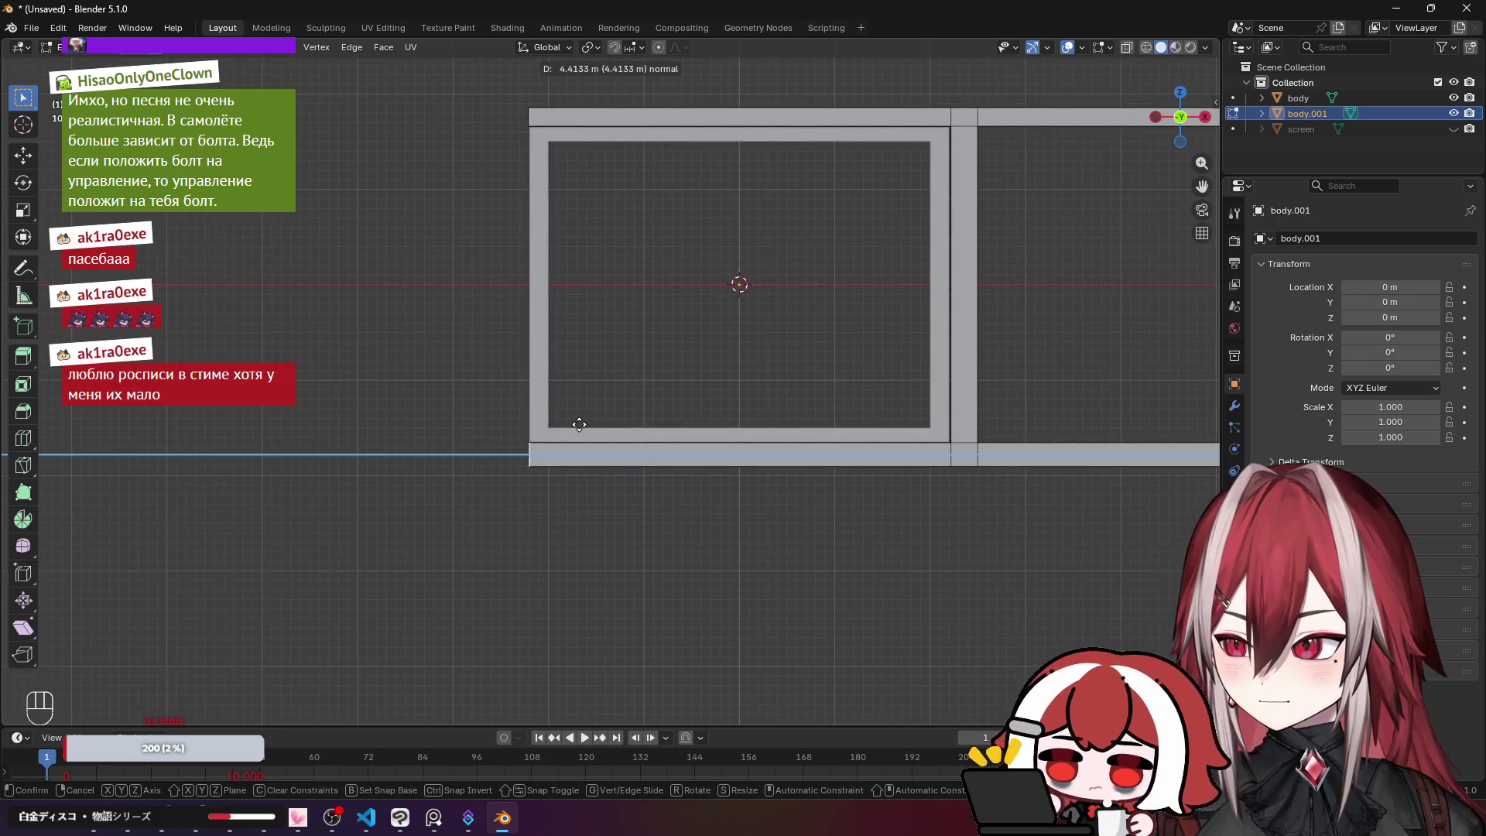
{"action": "left_click", "coordinate": [579, 424]}
{"action": "left_click_drag", "start_coordinate": [331, 281], "coordinate": [812, 397]}
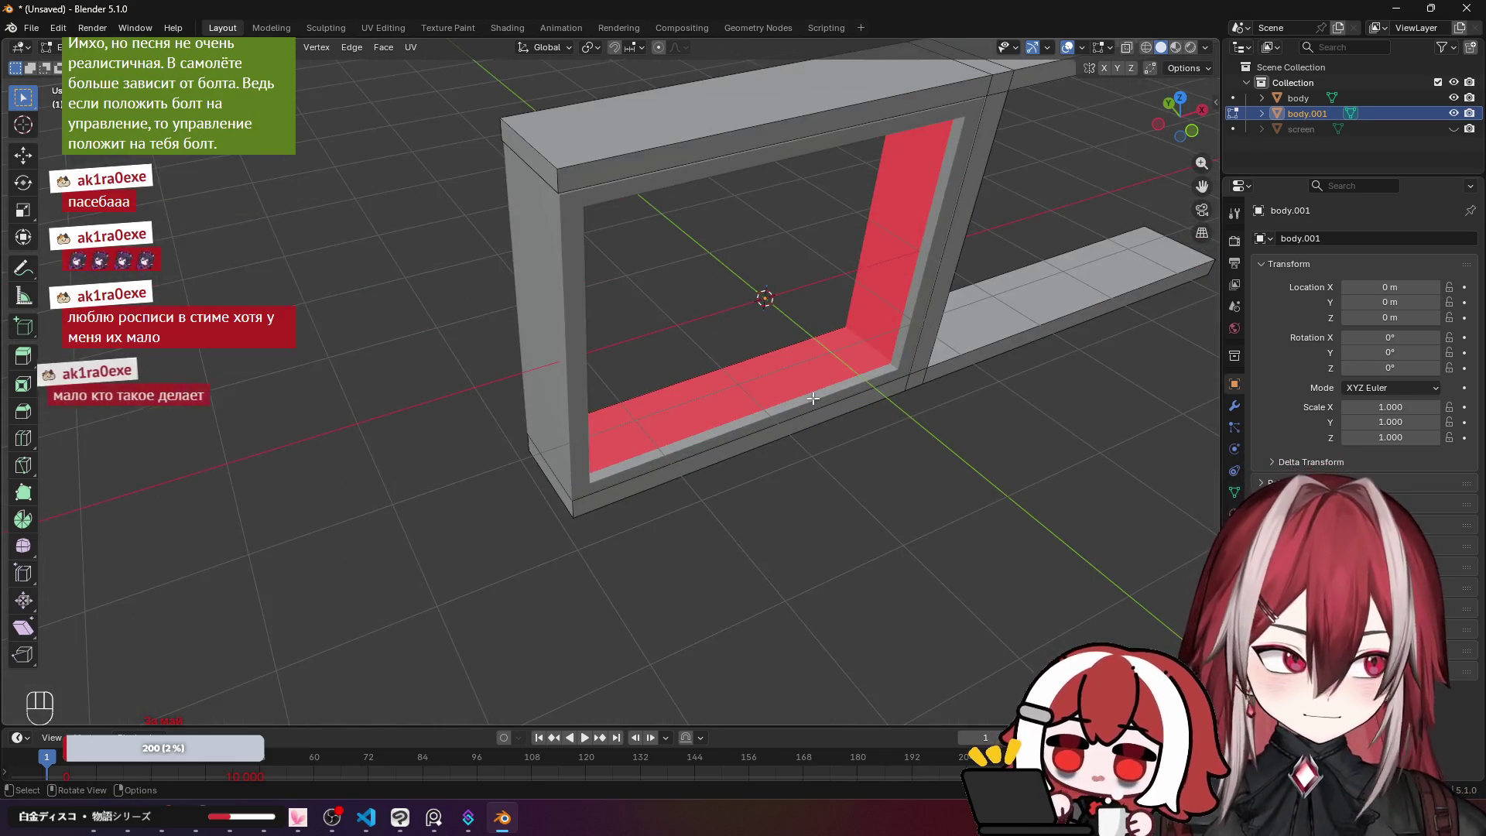